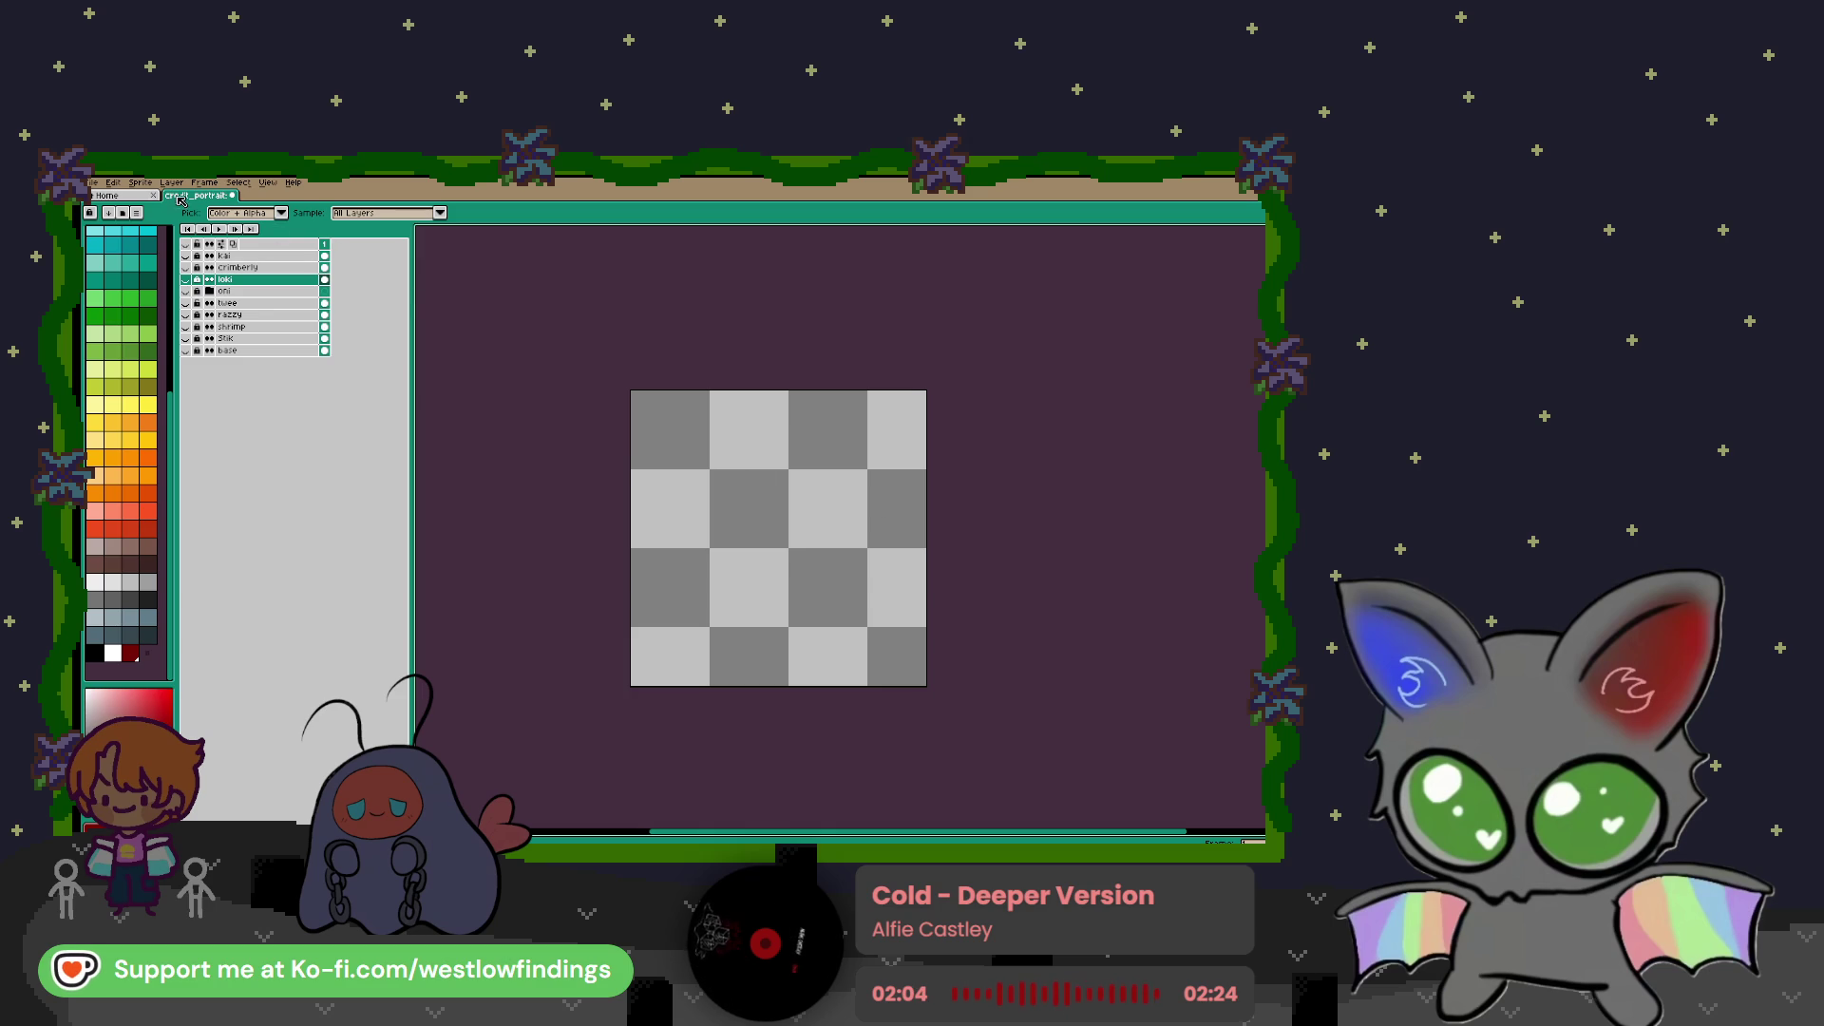
Open the character reference drawing from recent files and dock it beside the portrait canvas
left_click(92, 183)
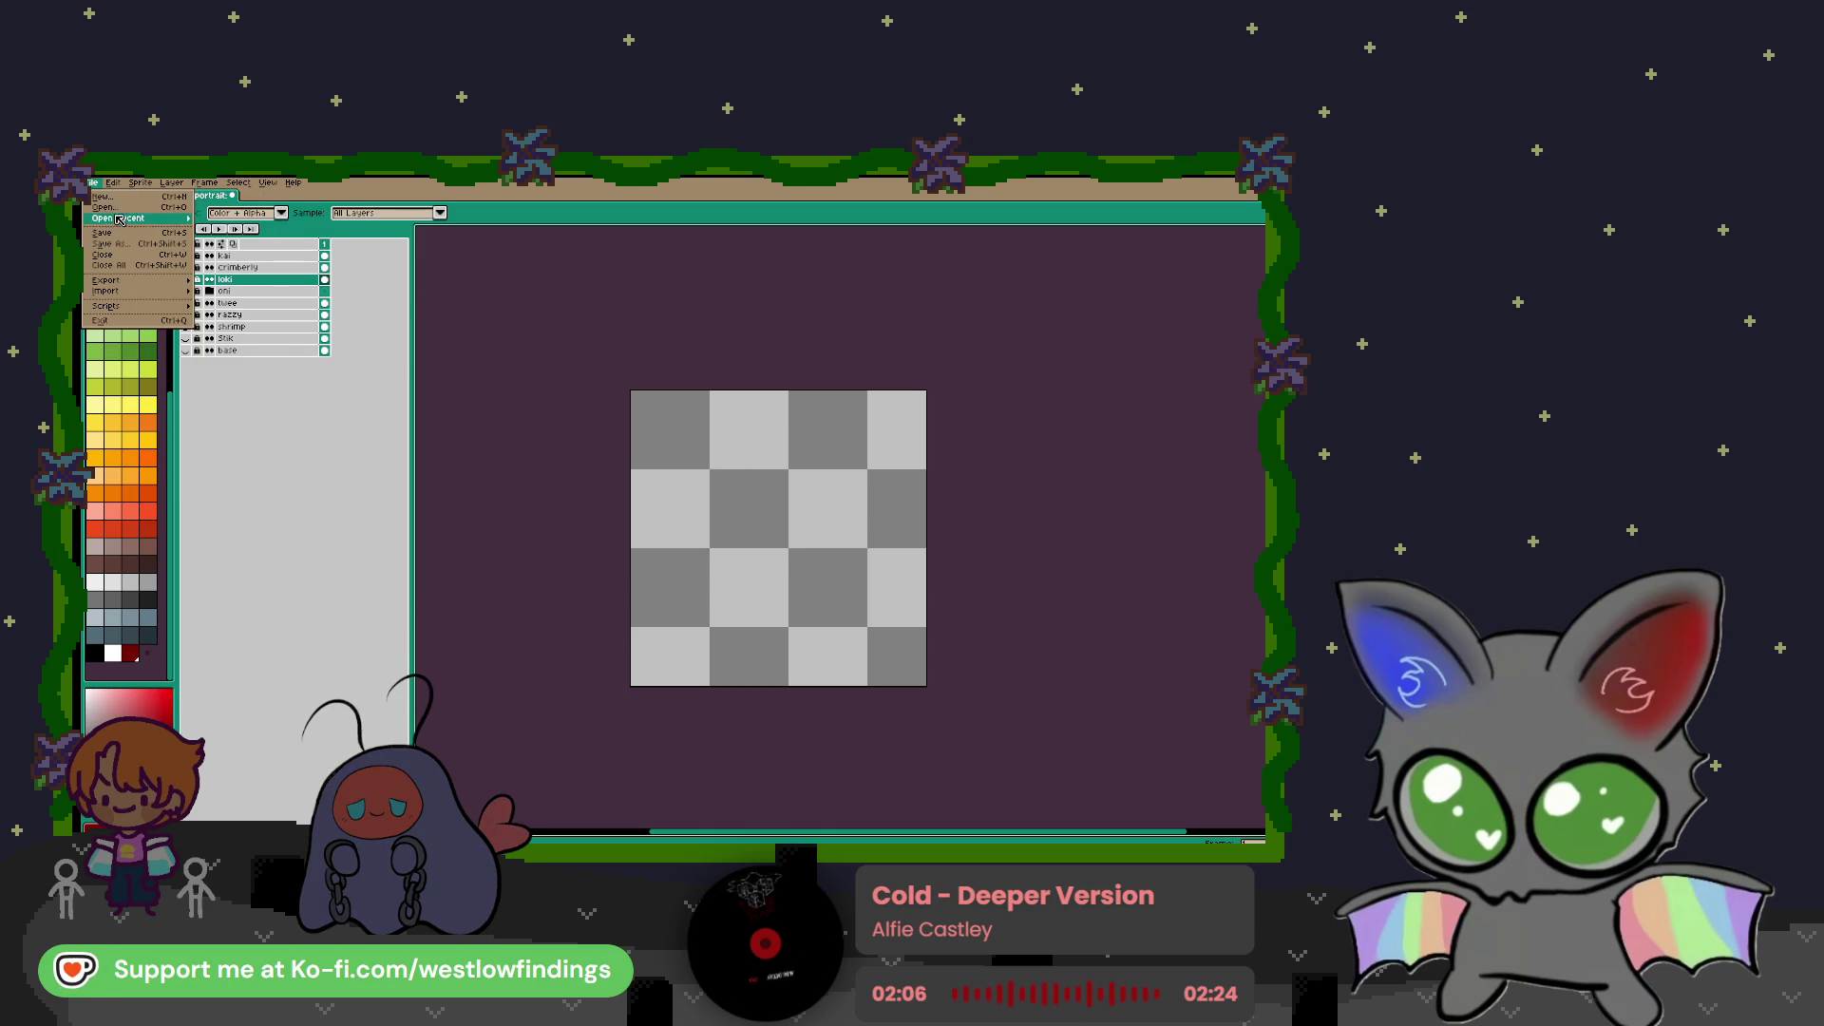
left_click(237, 219)
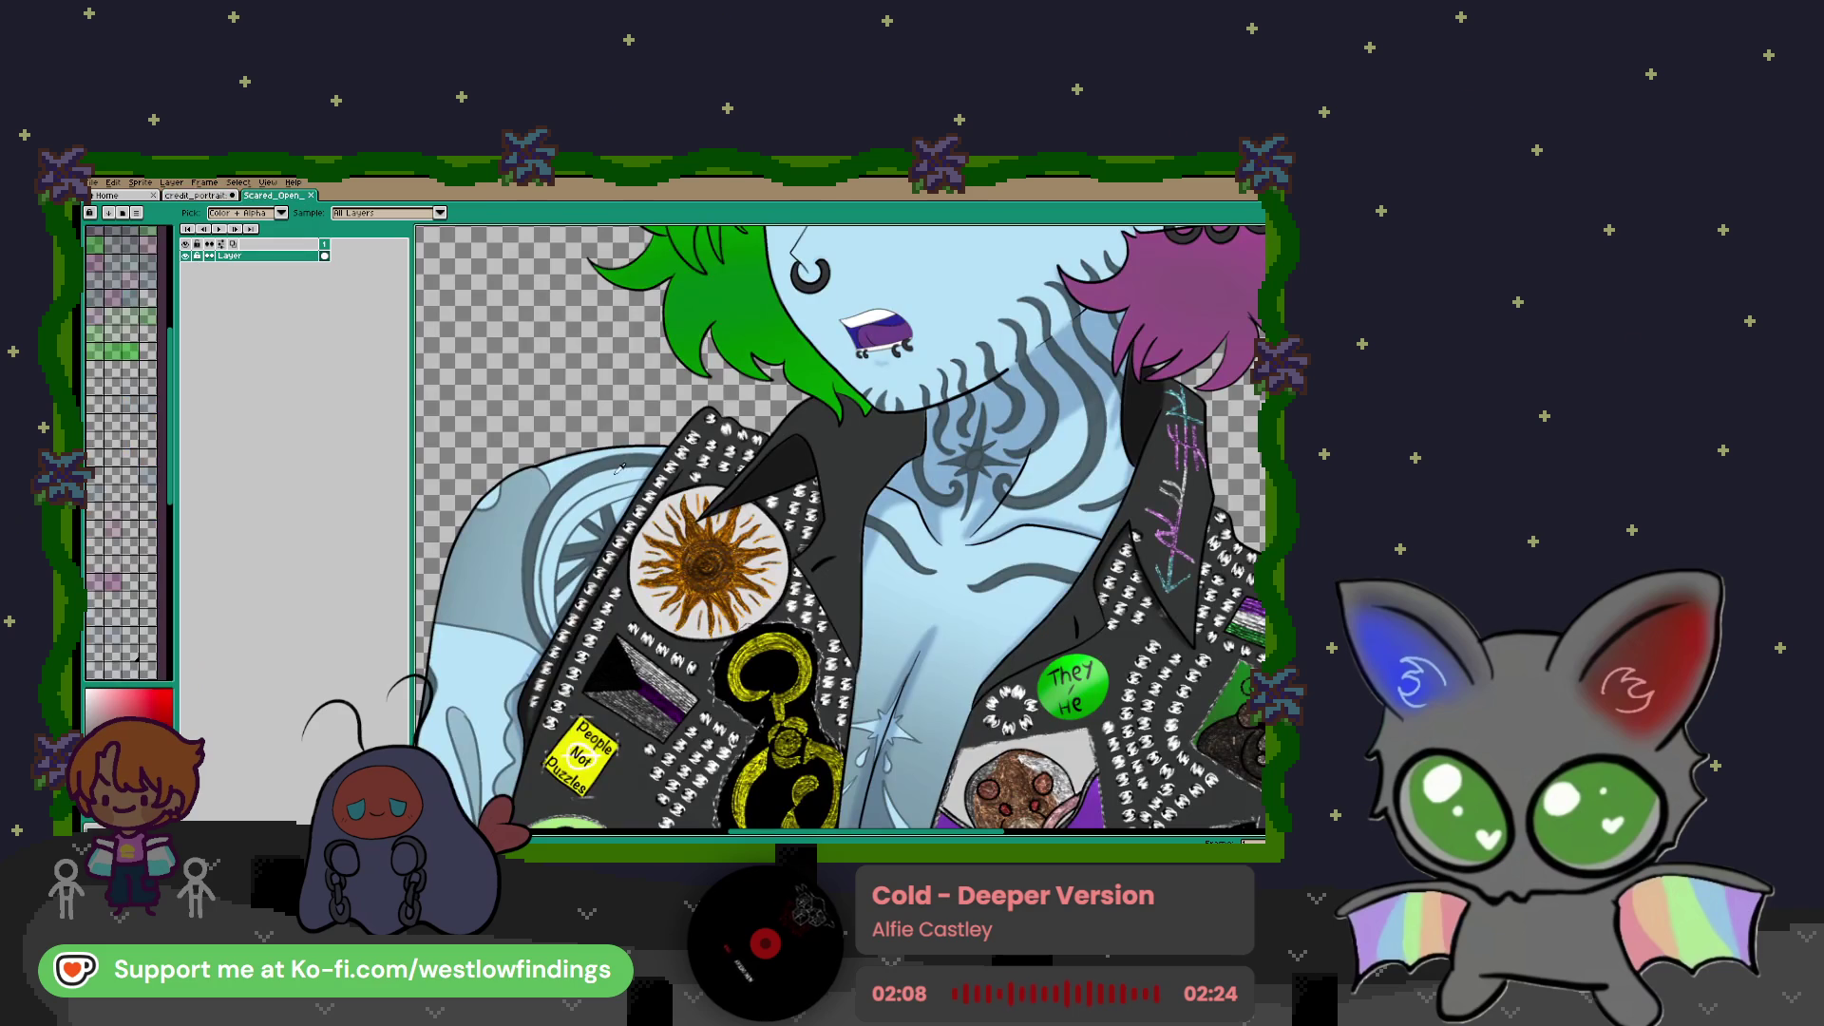
mouse_move(276, 194)
left_mouse_down()
mouse_move(1016, 470)
mouse_move(1244, 480)
left_mouse_up()
Make the loki layer visible on the portrait canvas
scroll(1195, 475, "down", 4)
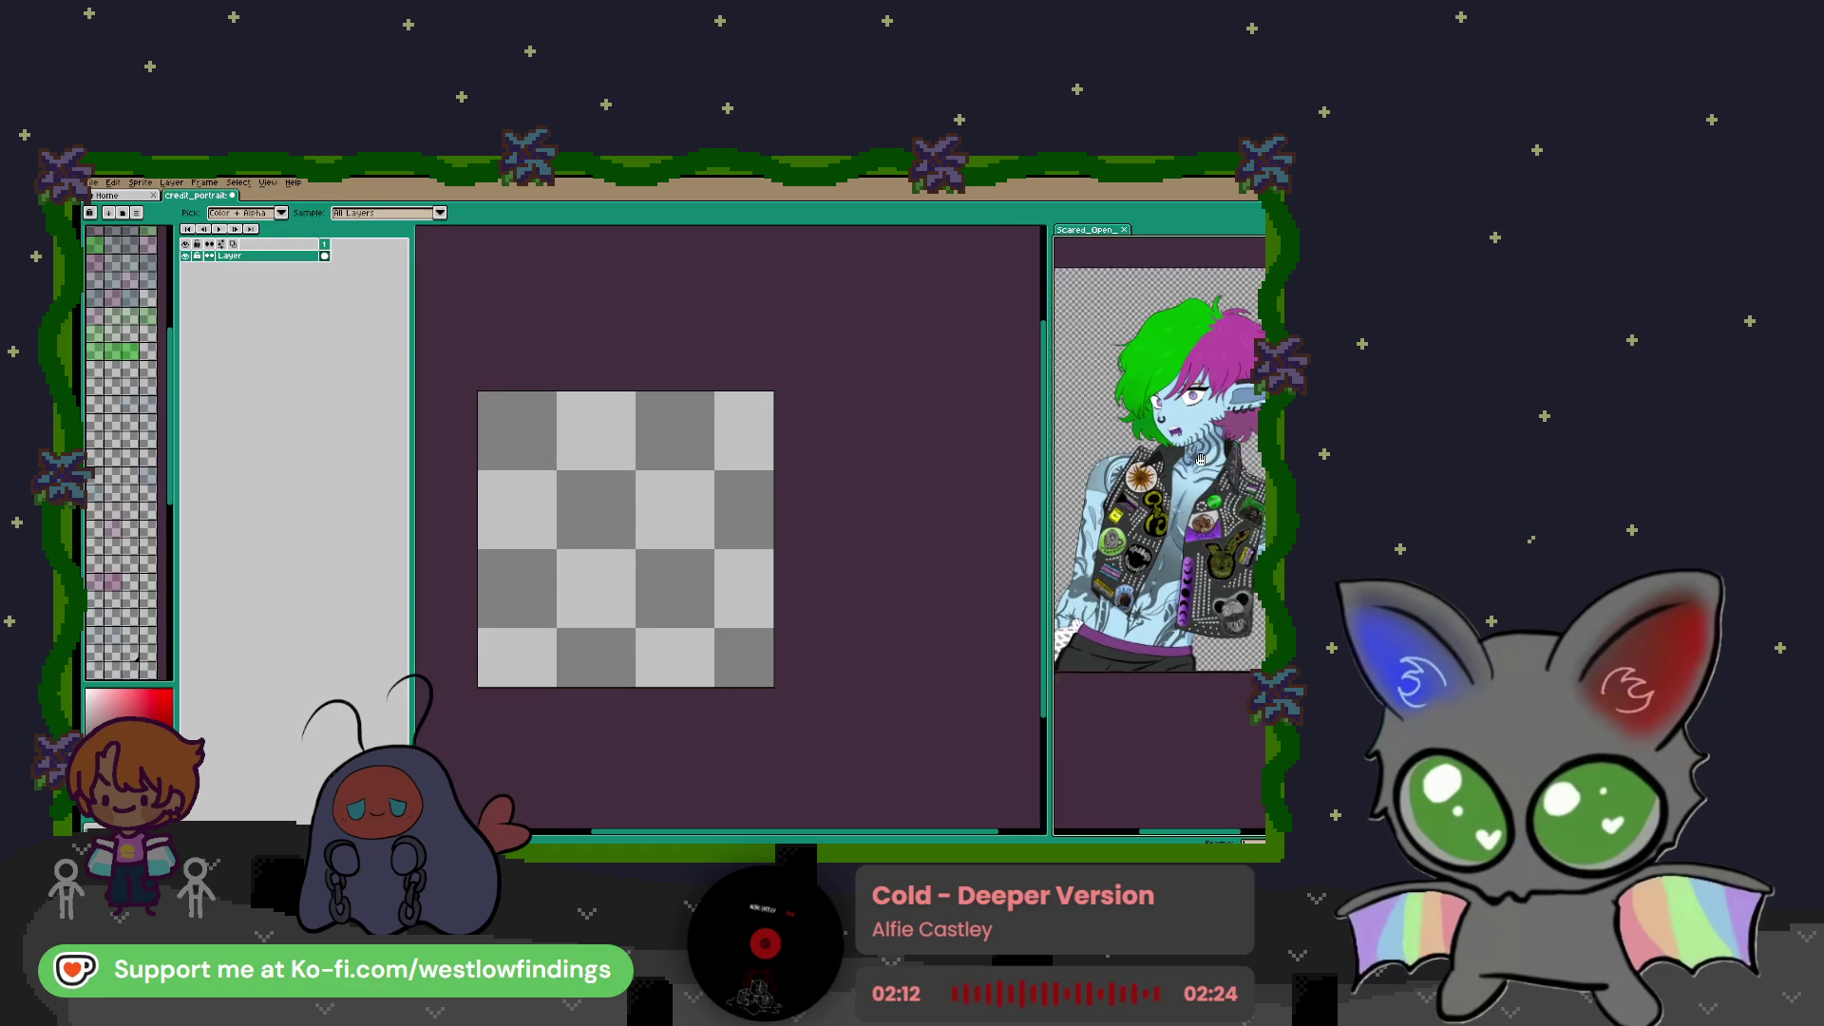
scroll(1196, 474, "down", 1)
scroll(1181, 480, "down", 1)
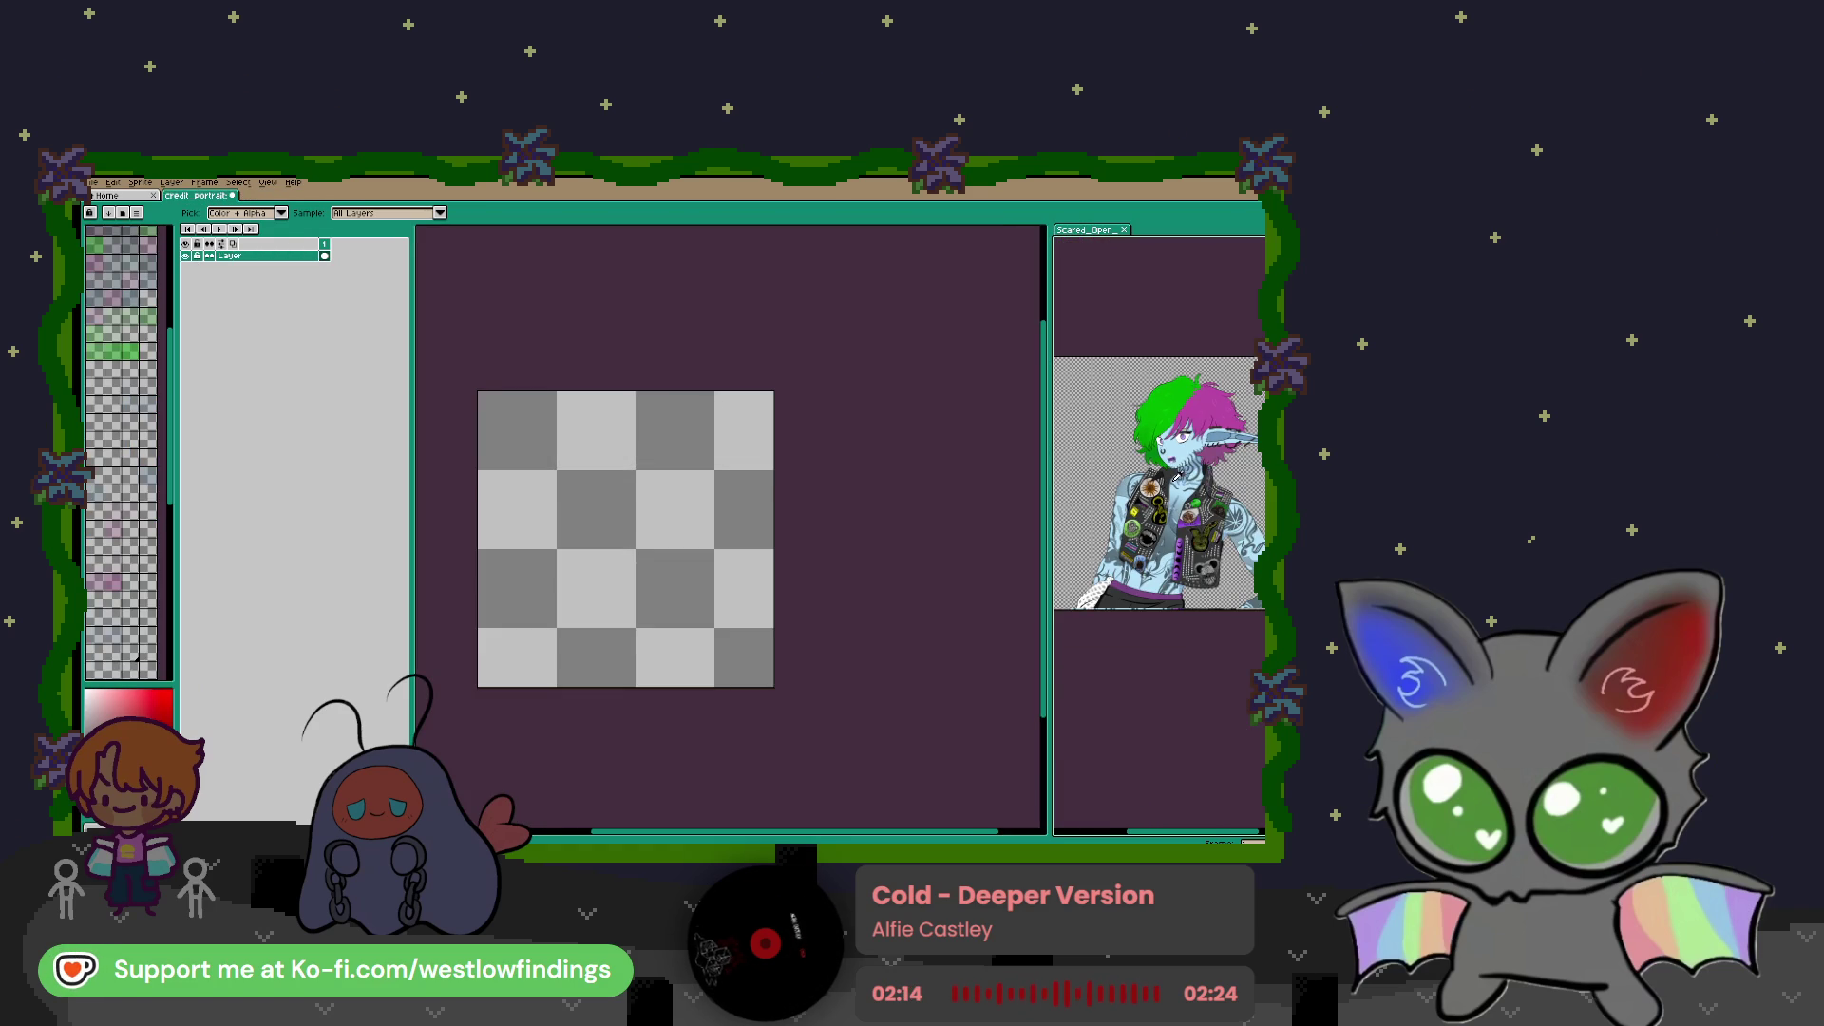
scroll(1190, 476, "up", 3)
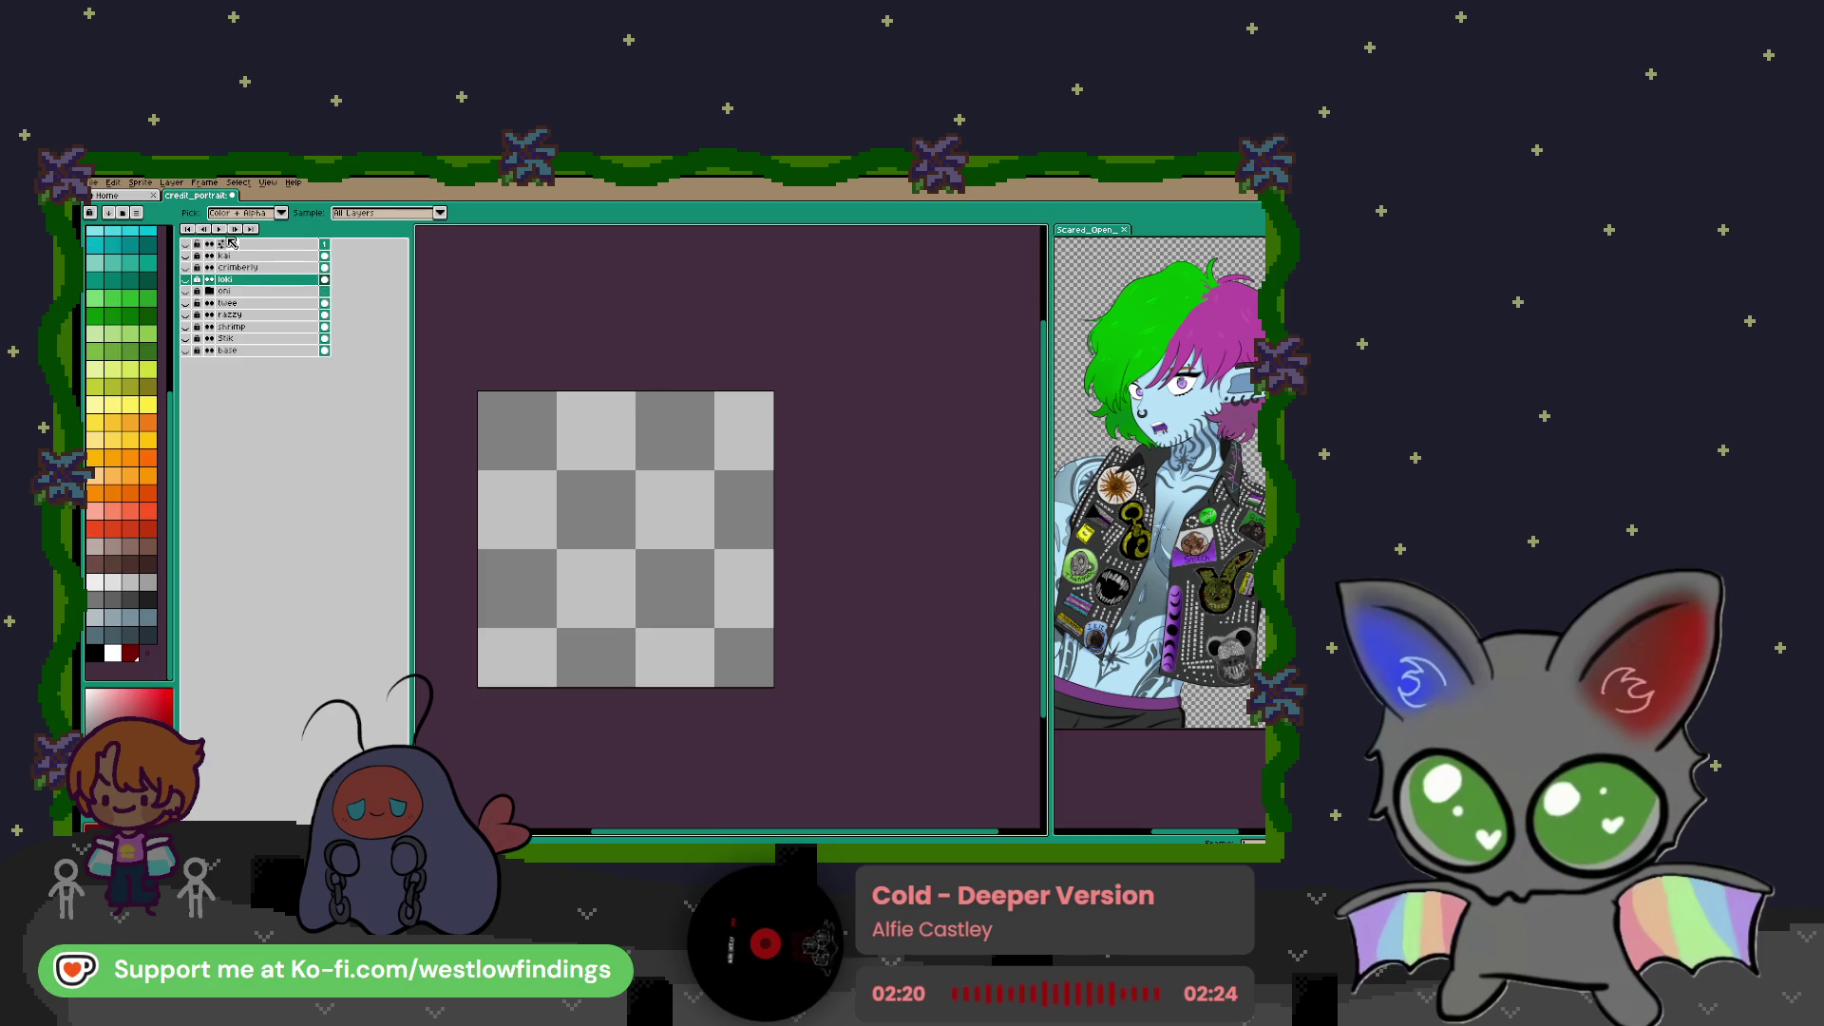
left_click(185, 279)
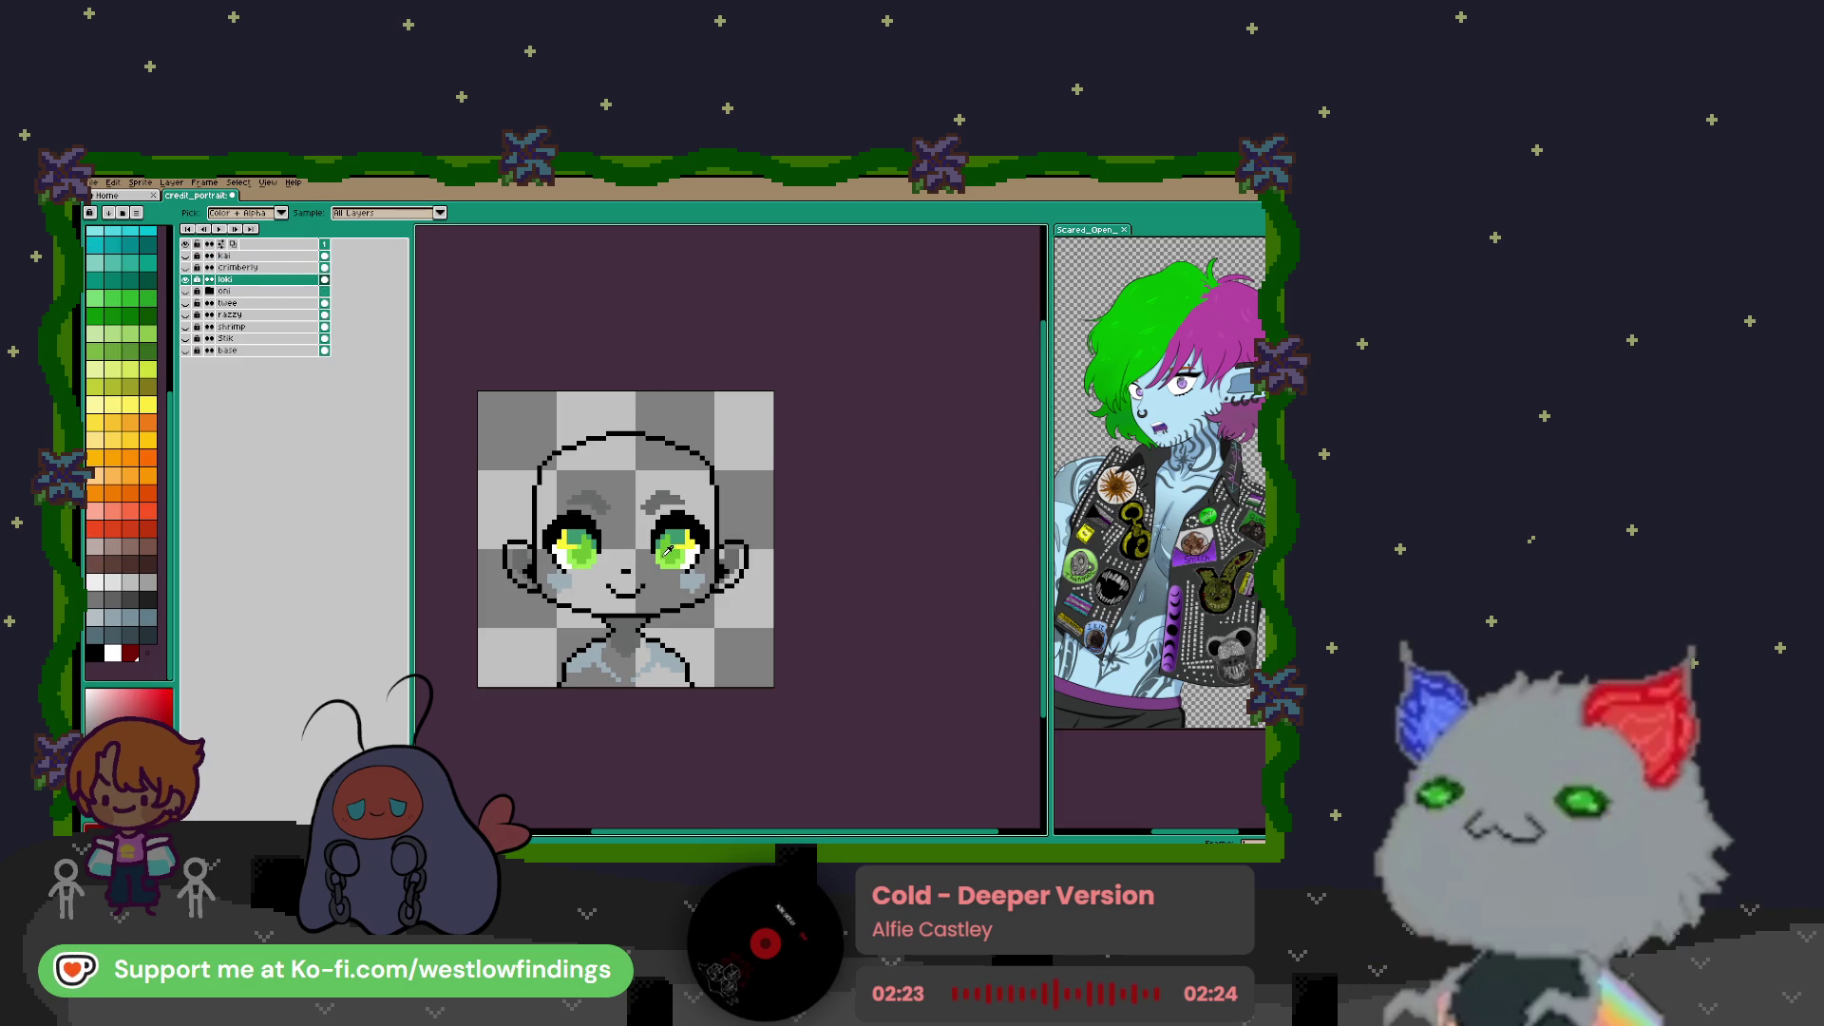
Zoom into the face and switch to the Pencil tool
scroll(615, 492, "up", 5)
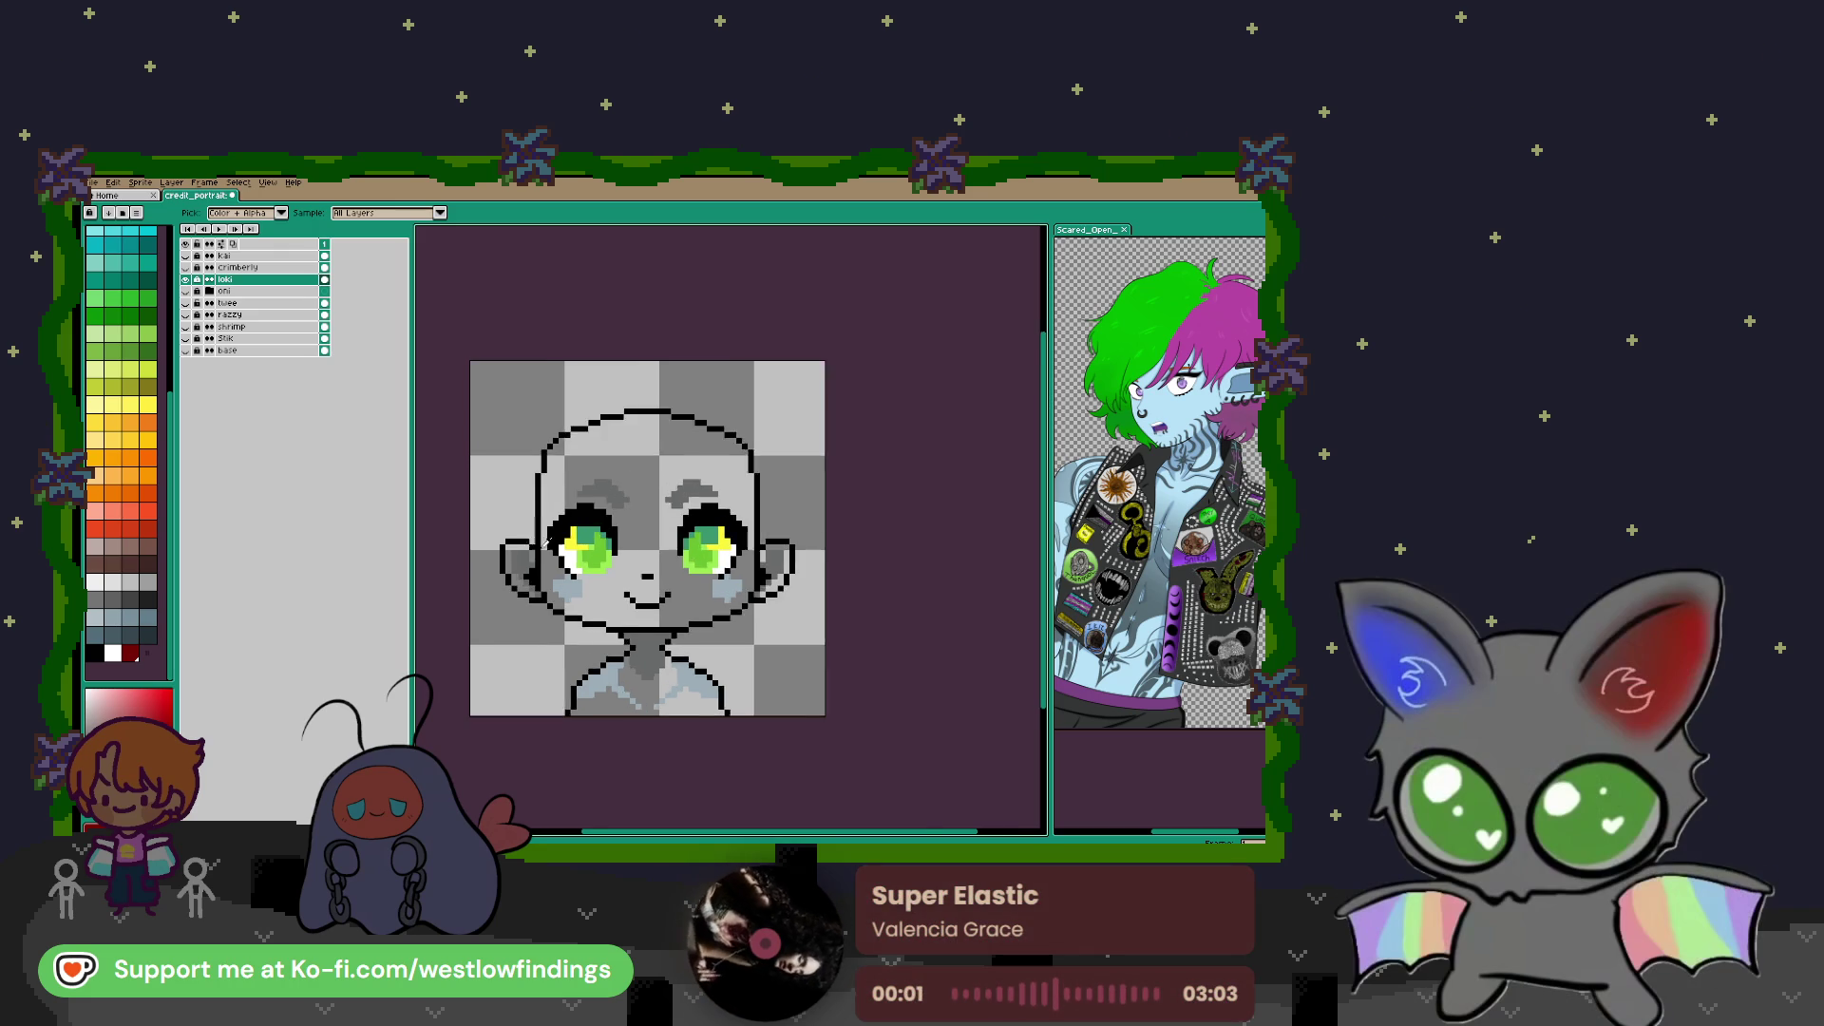
scroll(697, 524, "down", 1)
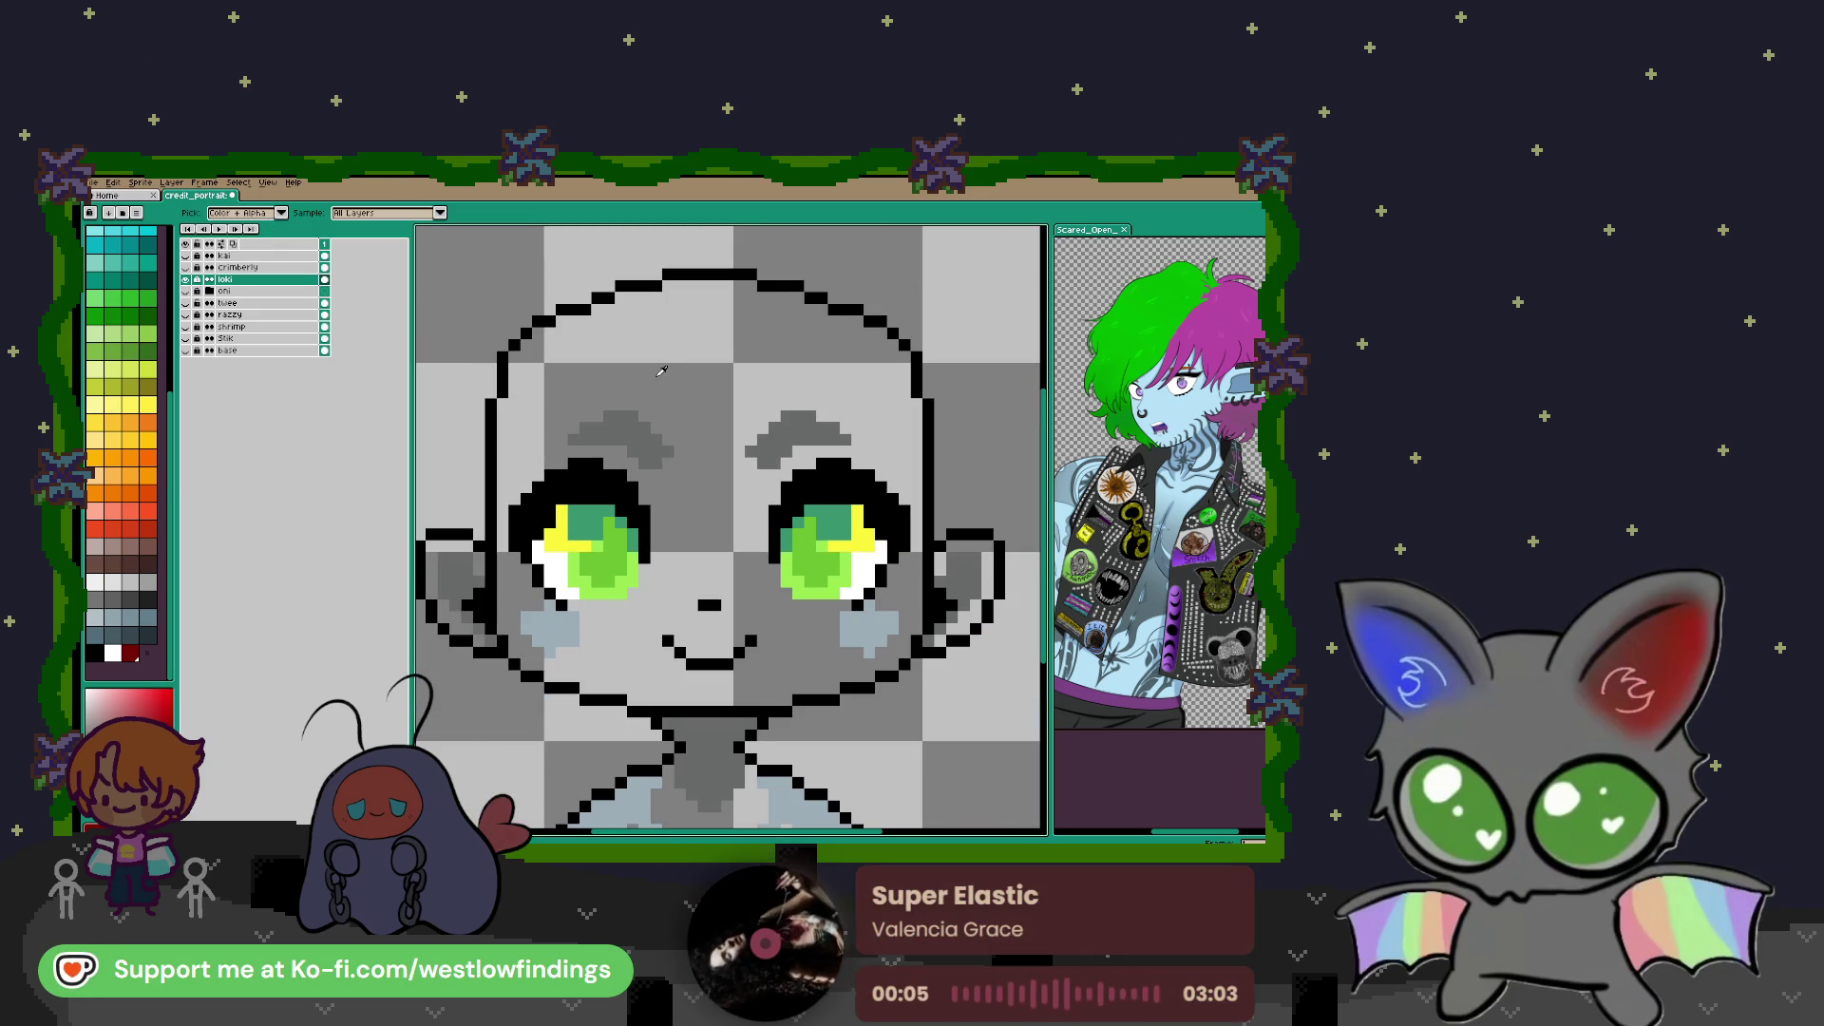
key("v")
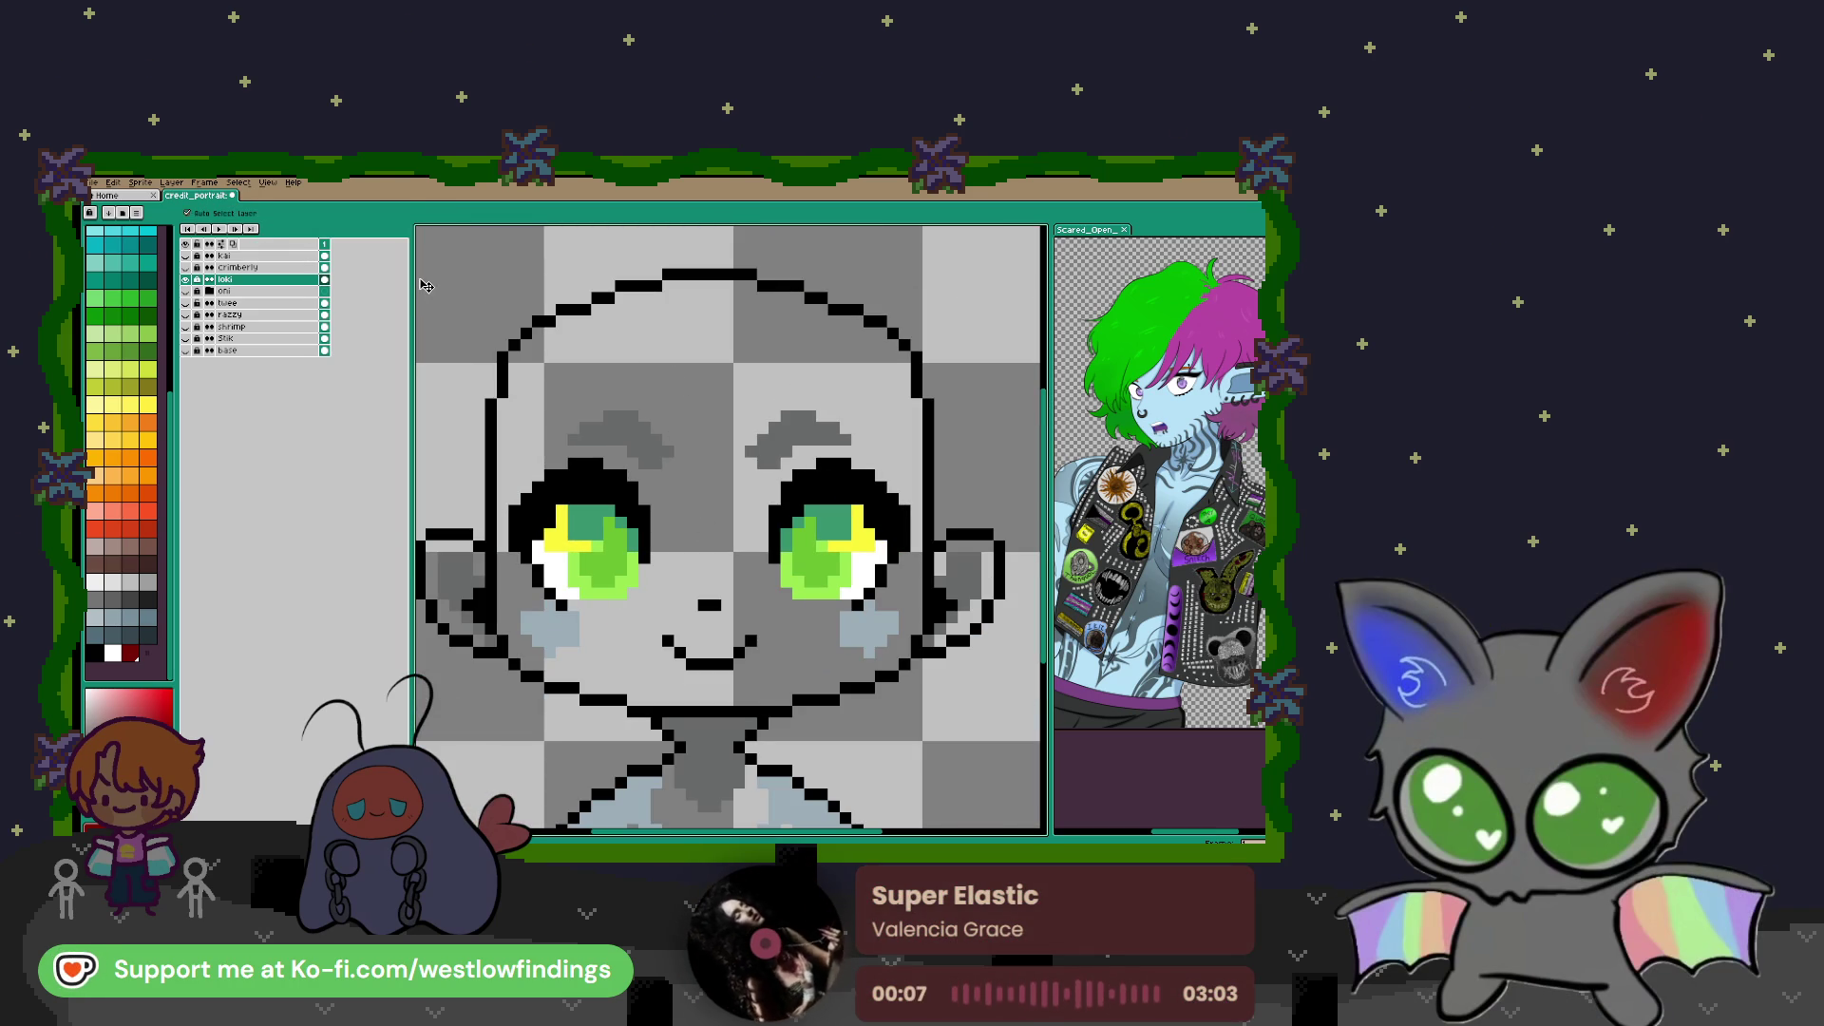
key("b")
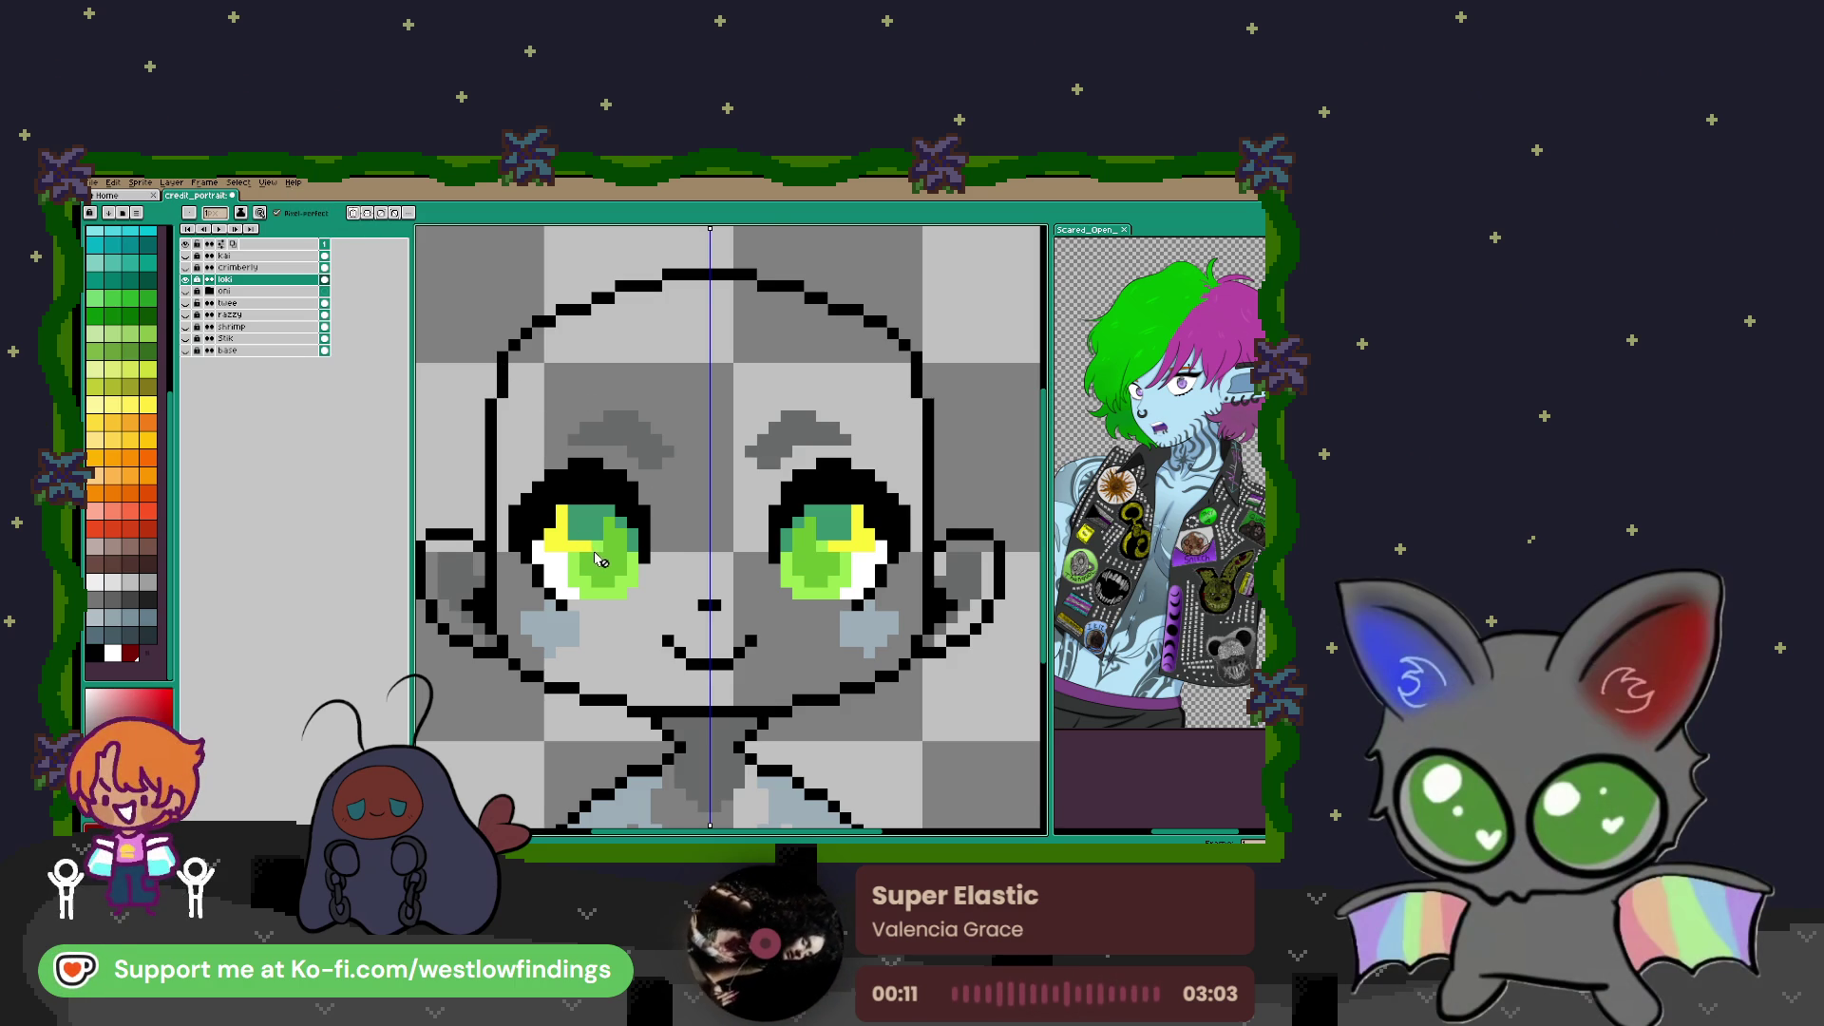
Switch to the Eyedropper and focus the reference view on the purple eye
scroll(601, 562, "up", 2)
key("i")
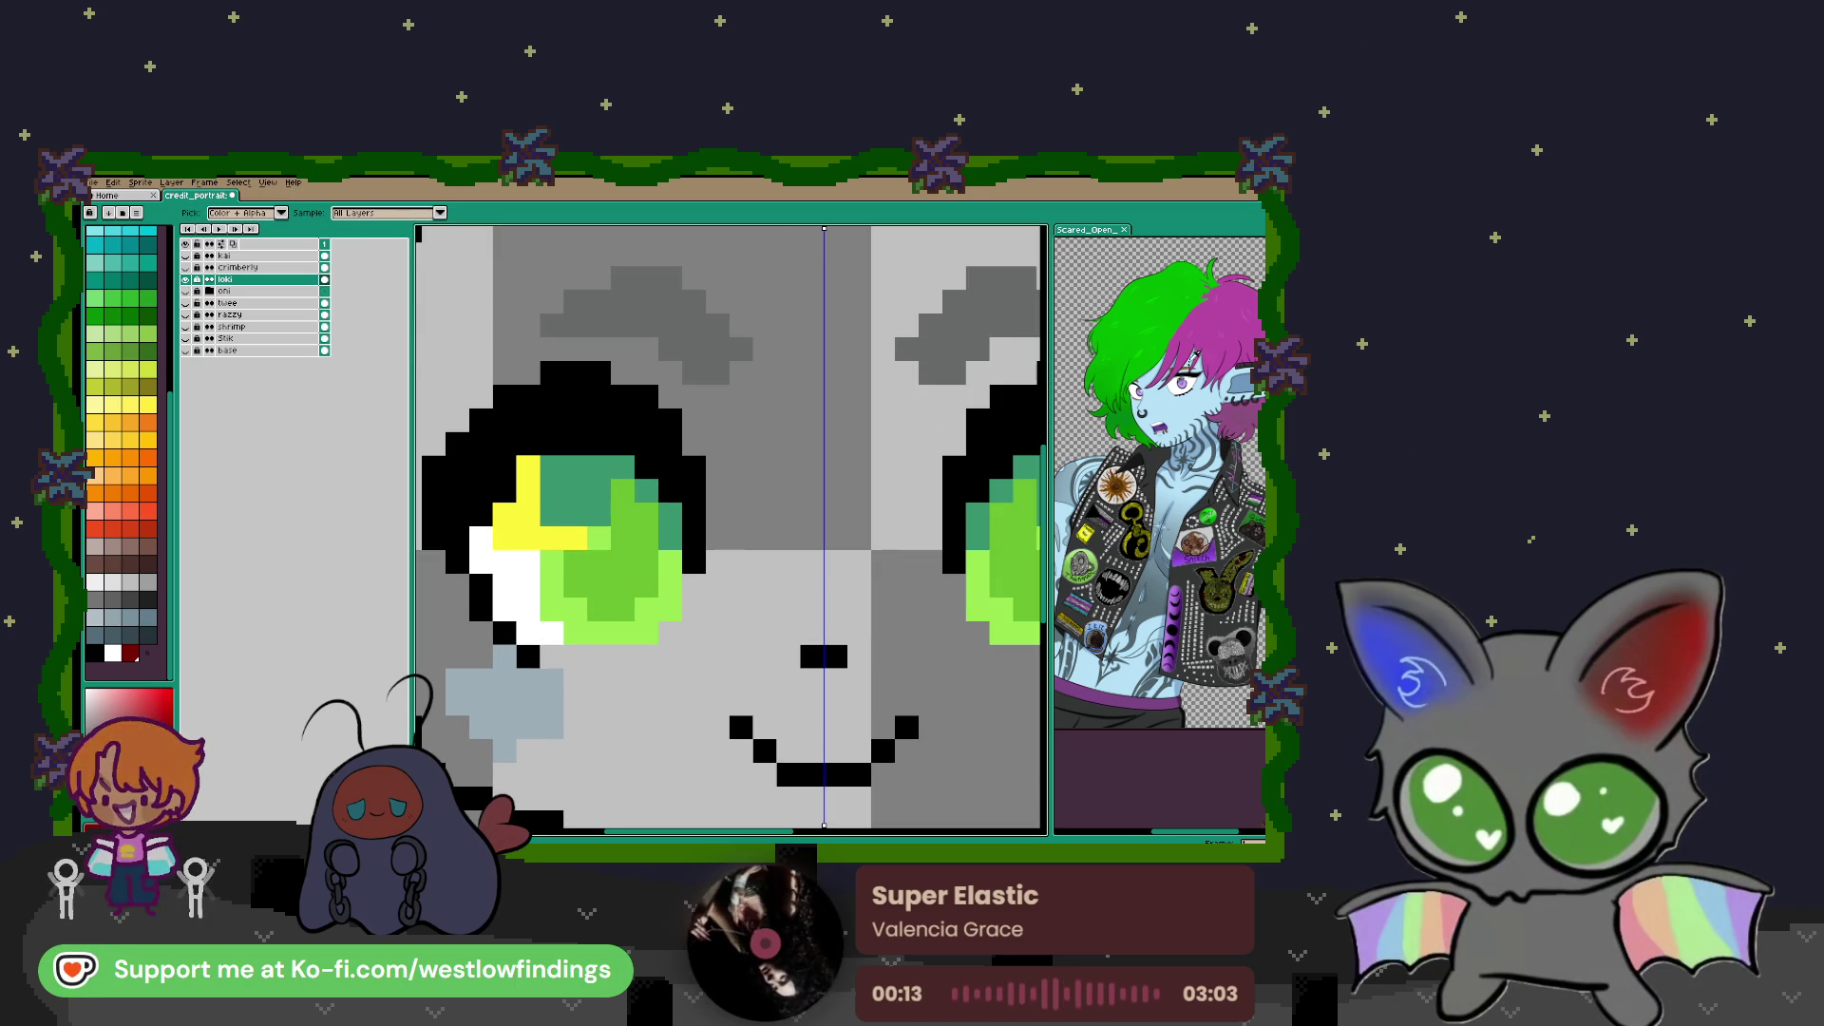
left_click(1155, 460)
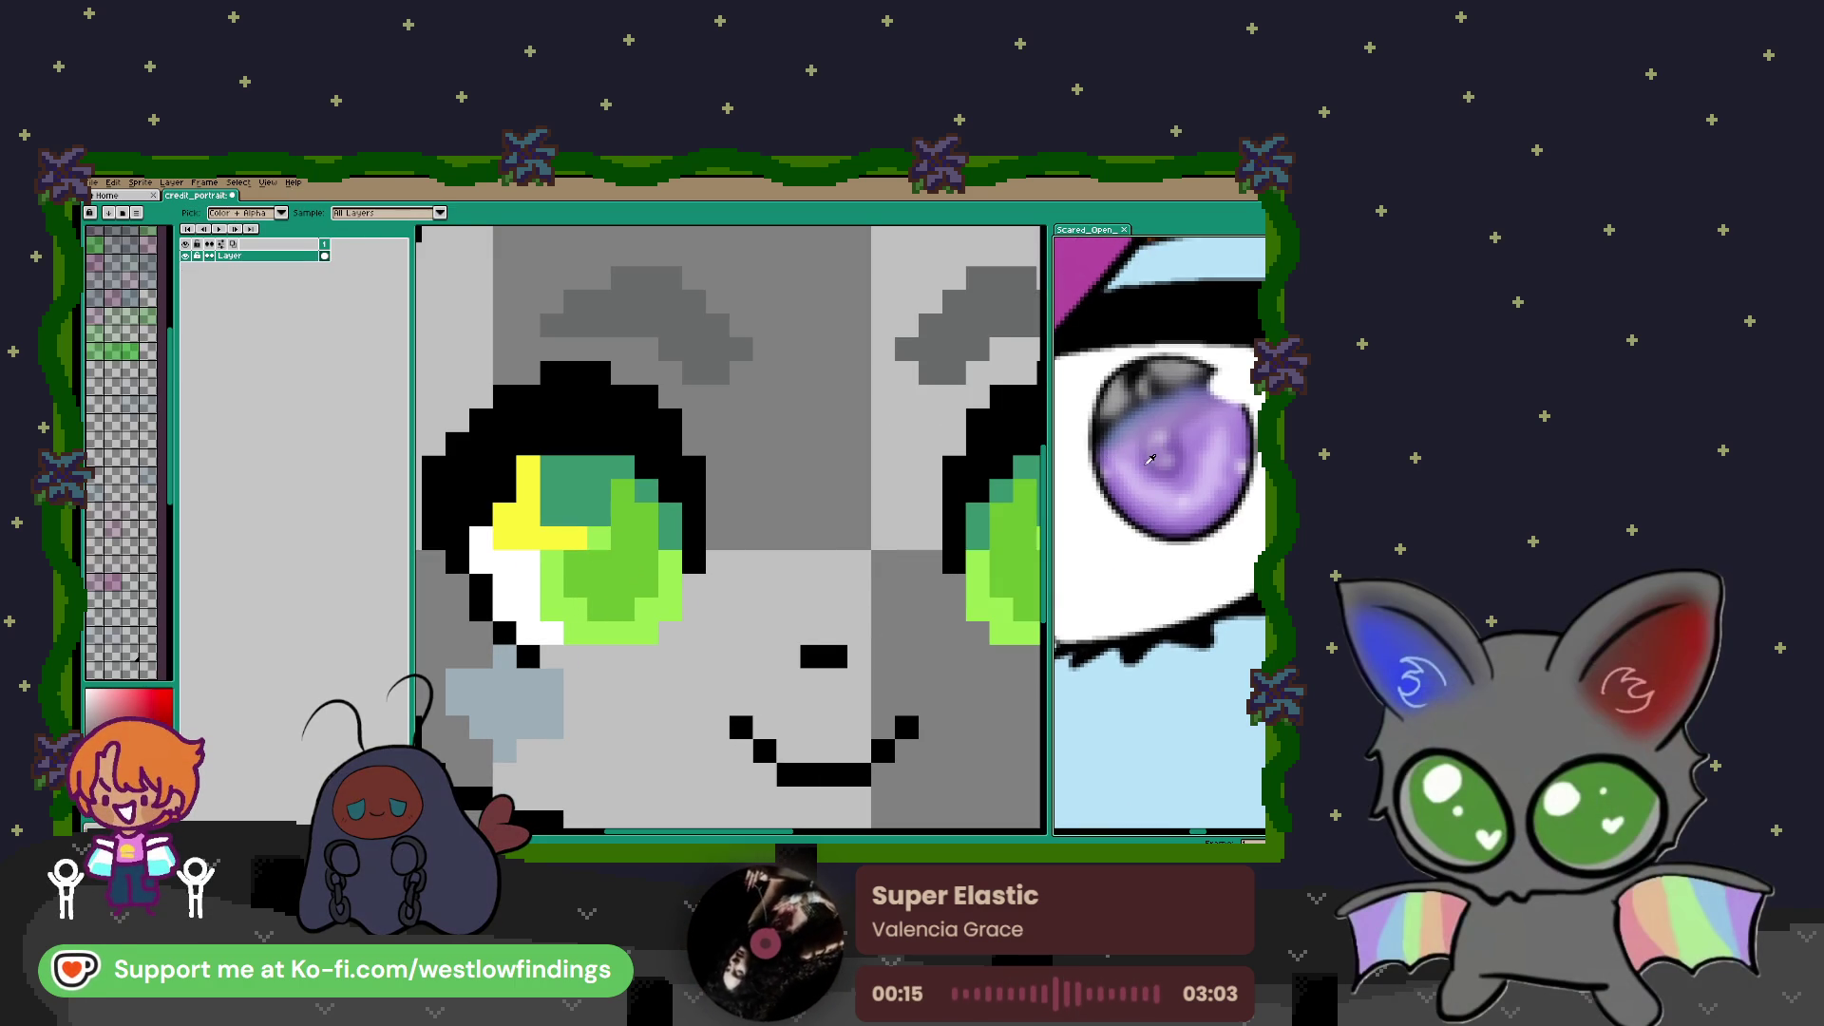
Fill the green irises of both eyes with purple sampled from the reference eye
left_click(1156, 458)
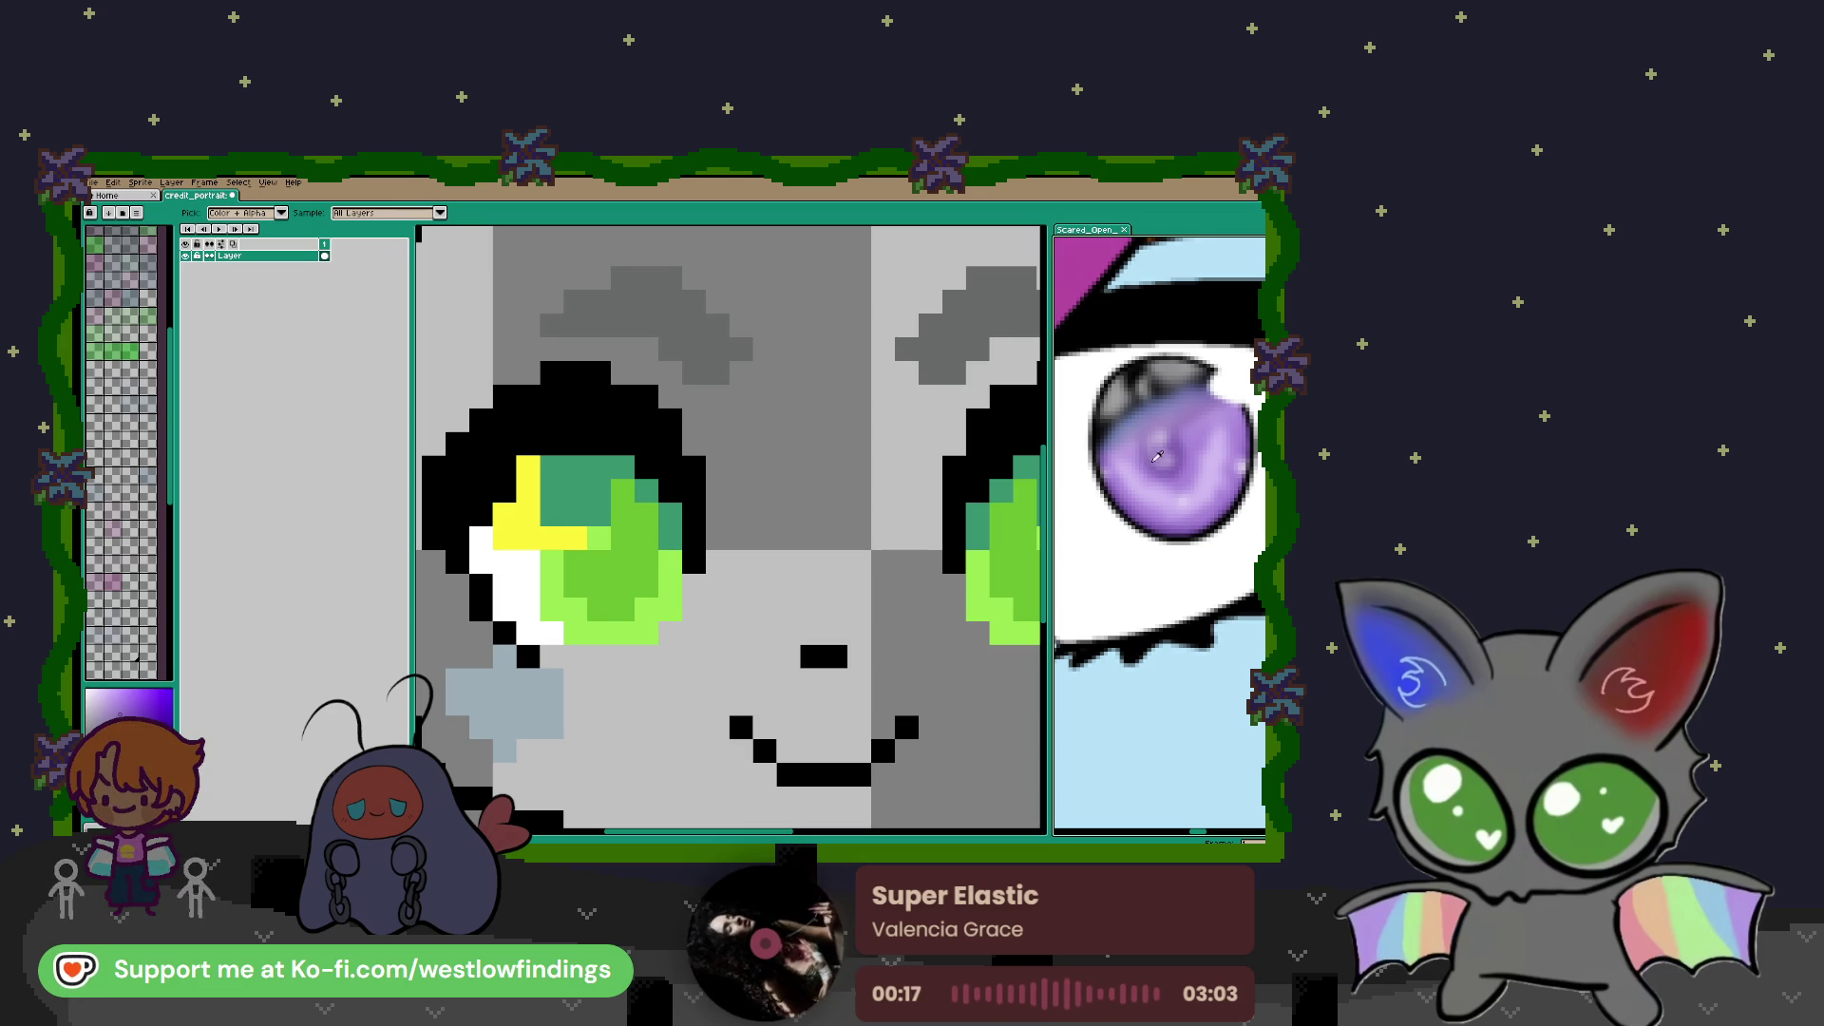
key("w")
left_click(622, 584)
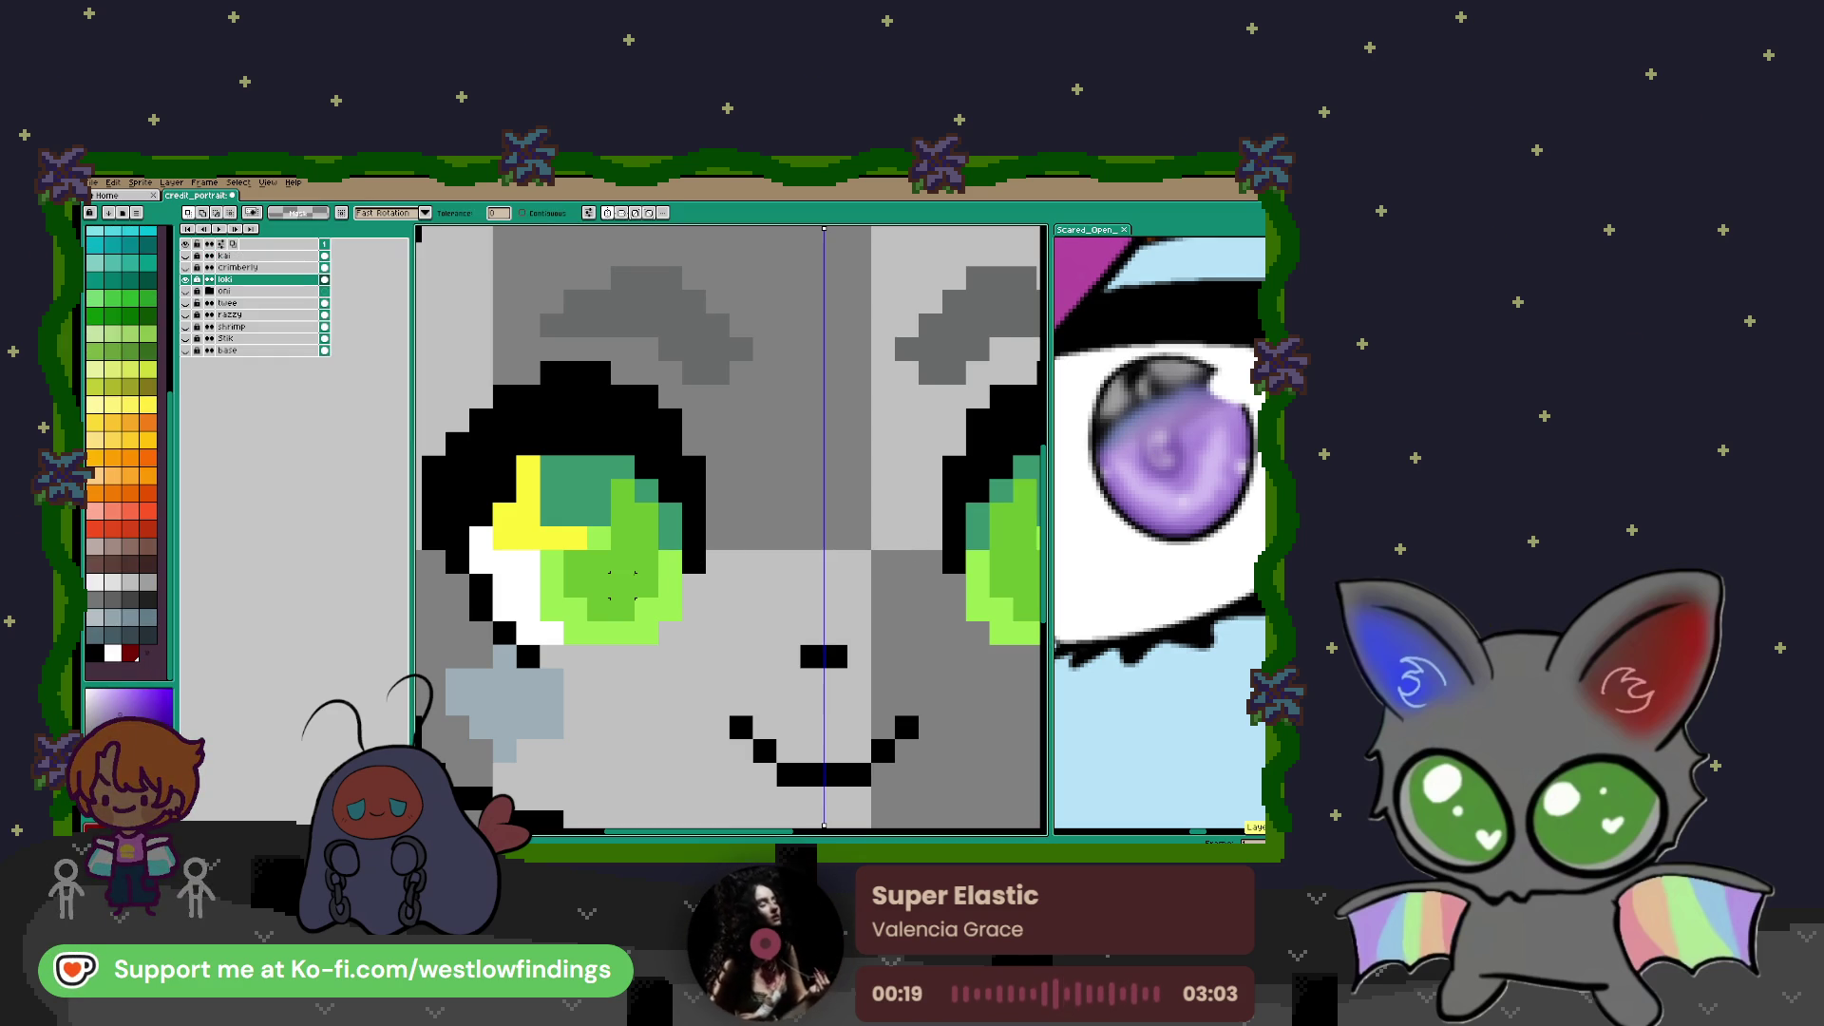
scroll(622, 572, "down", 2)
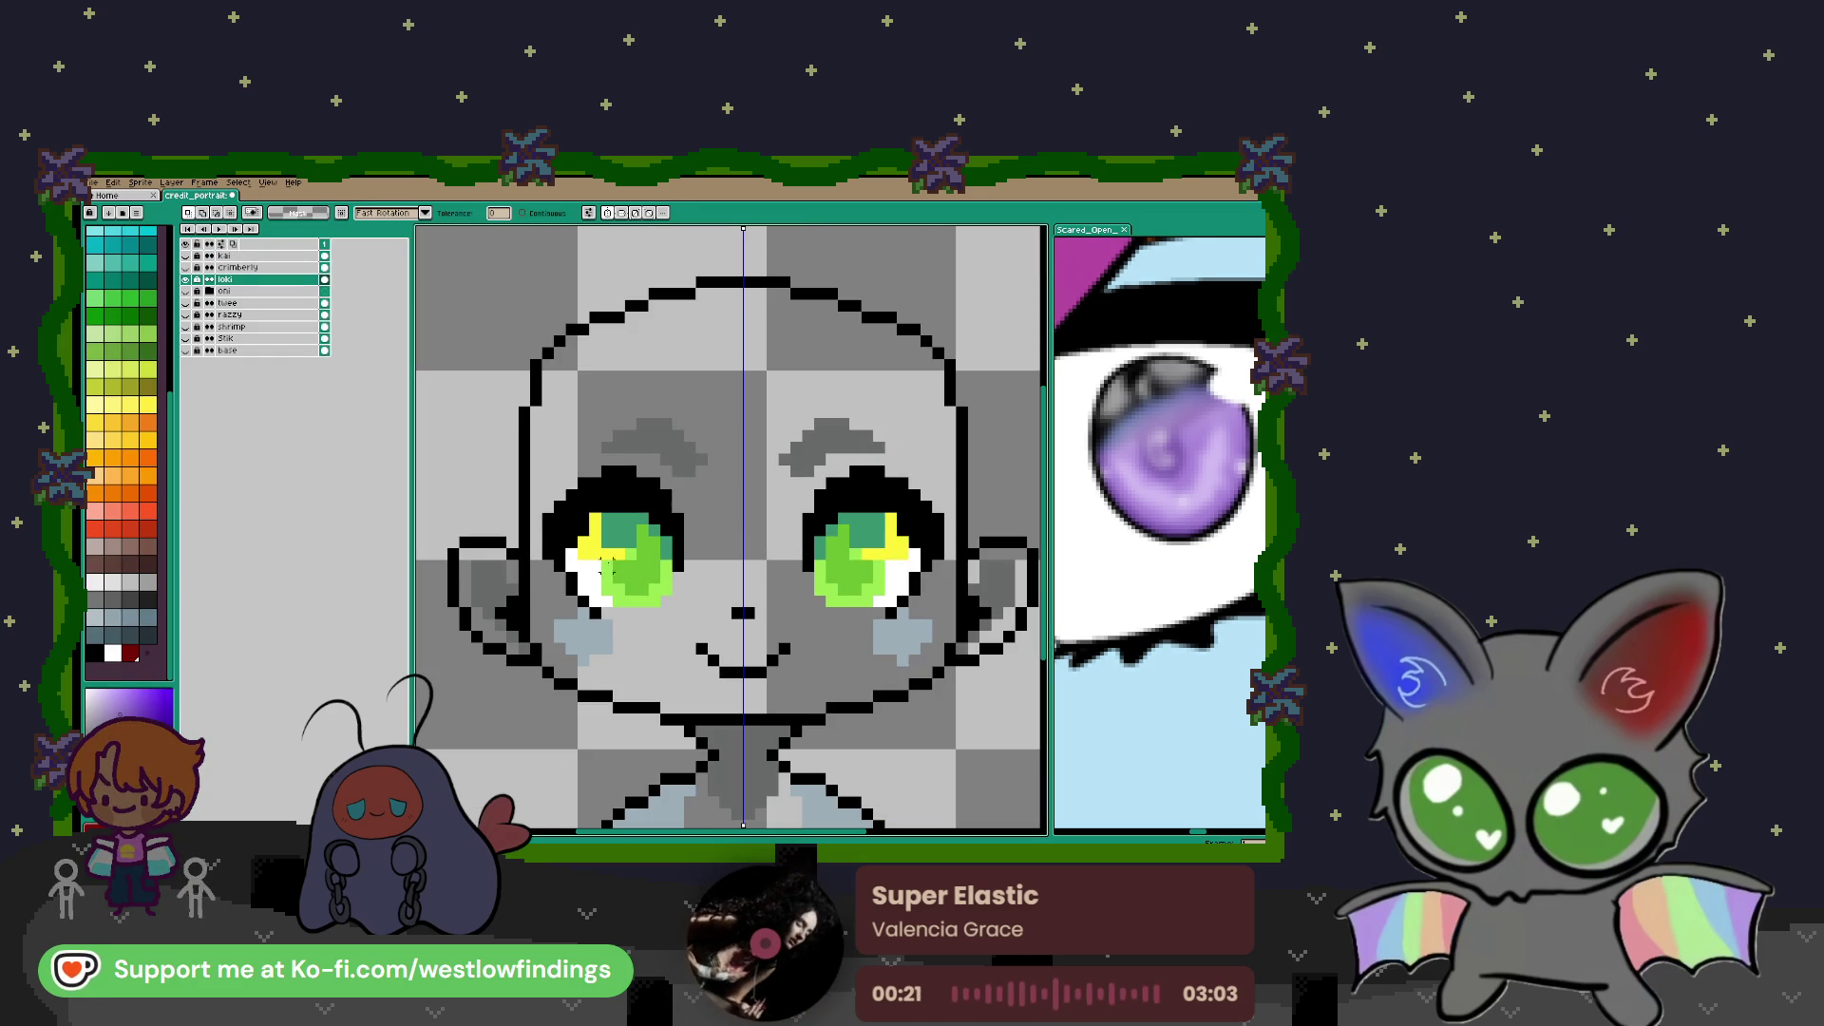
left_click(643, 573)
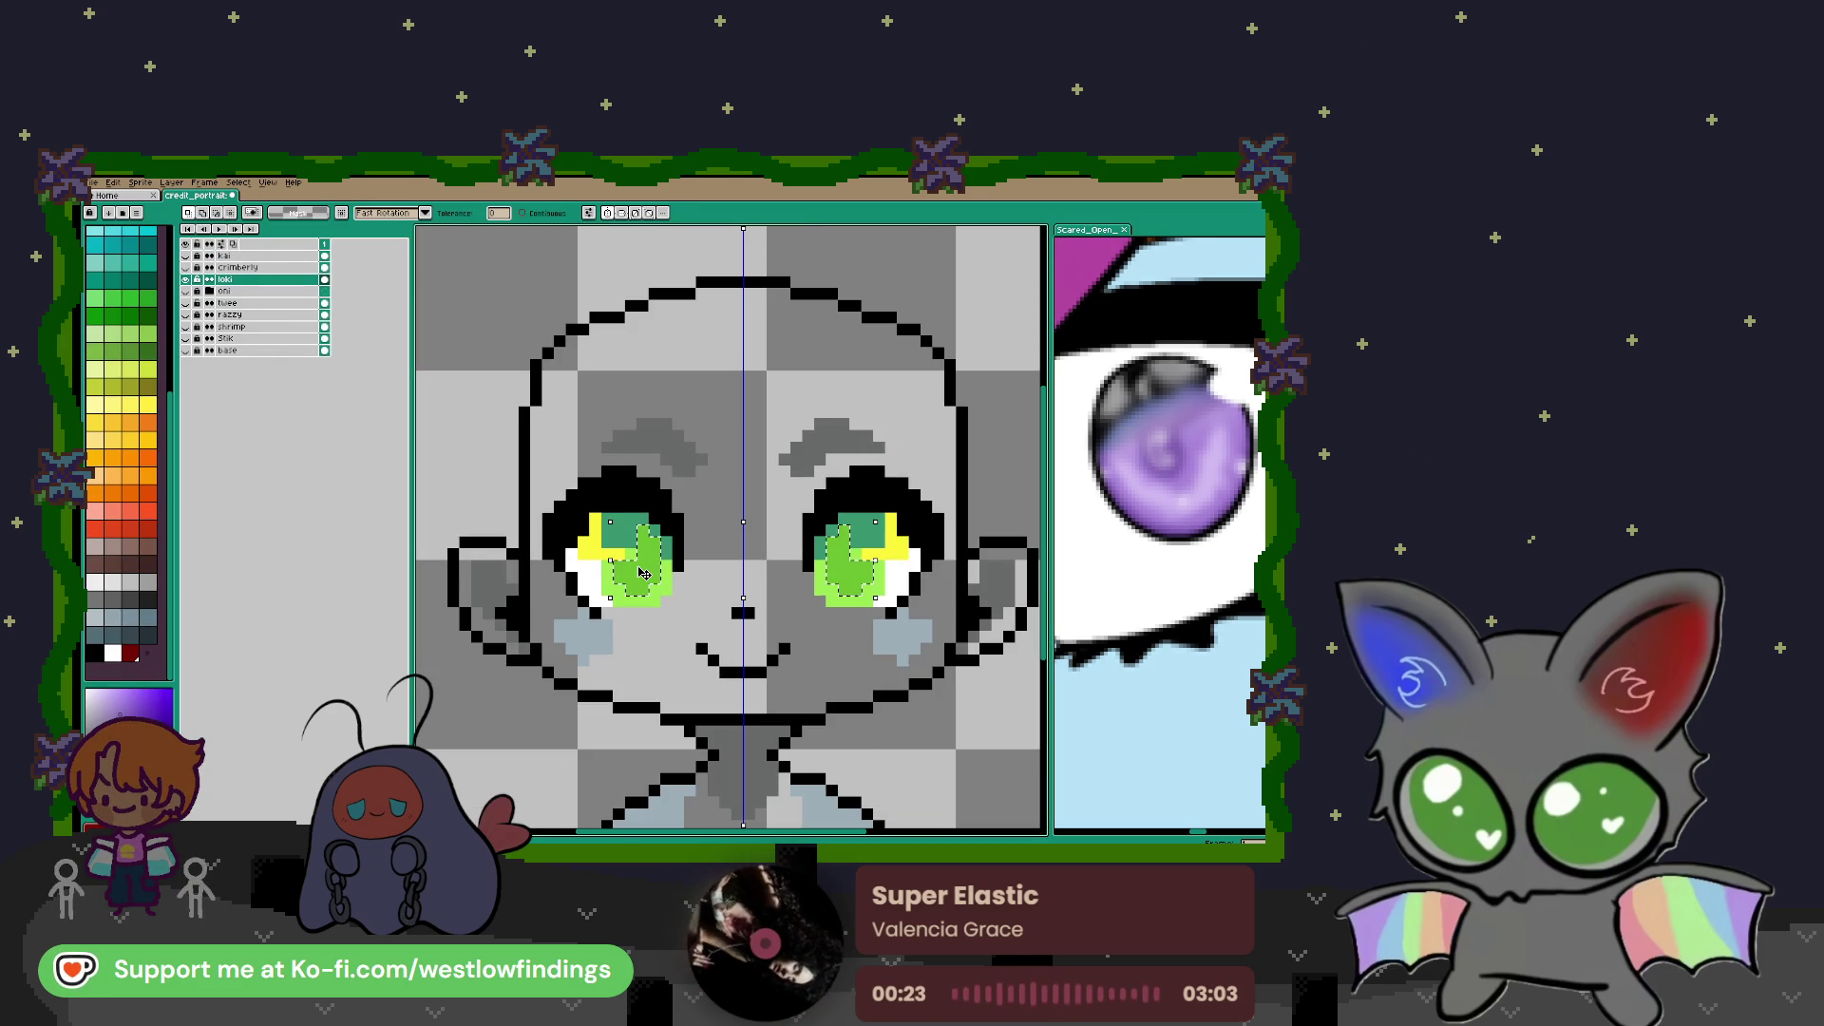
key("f")
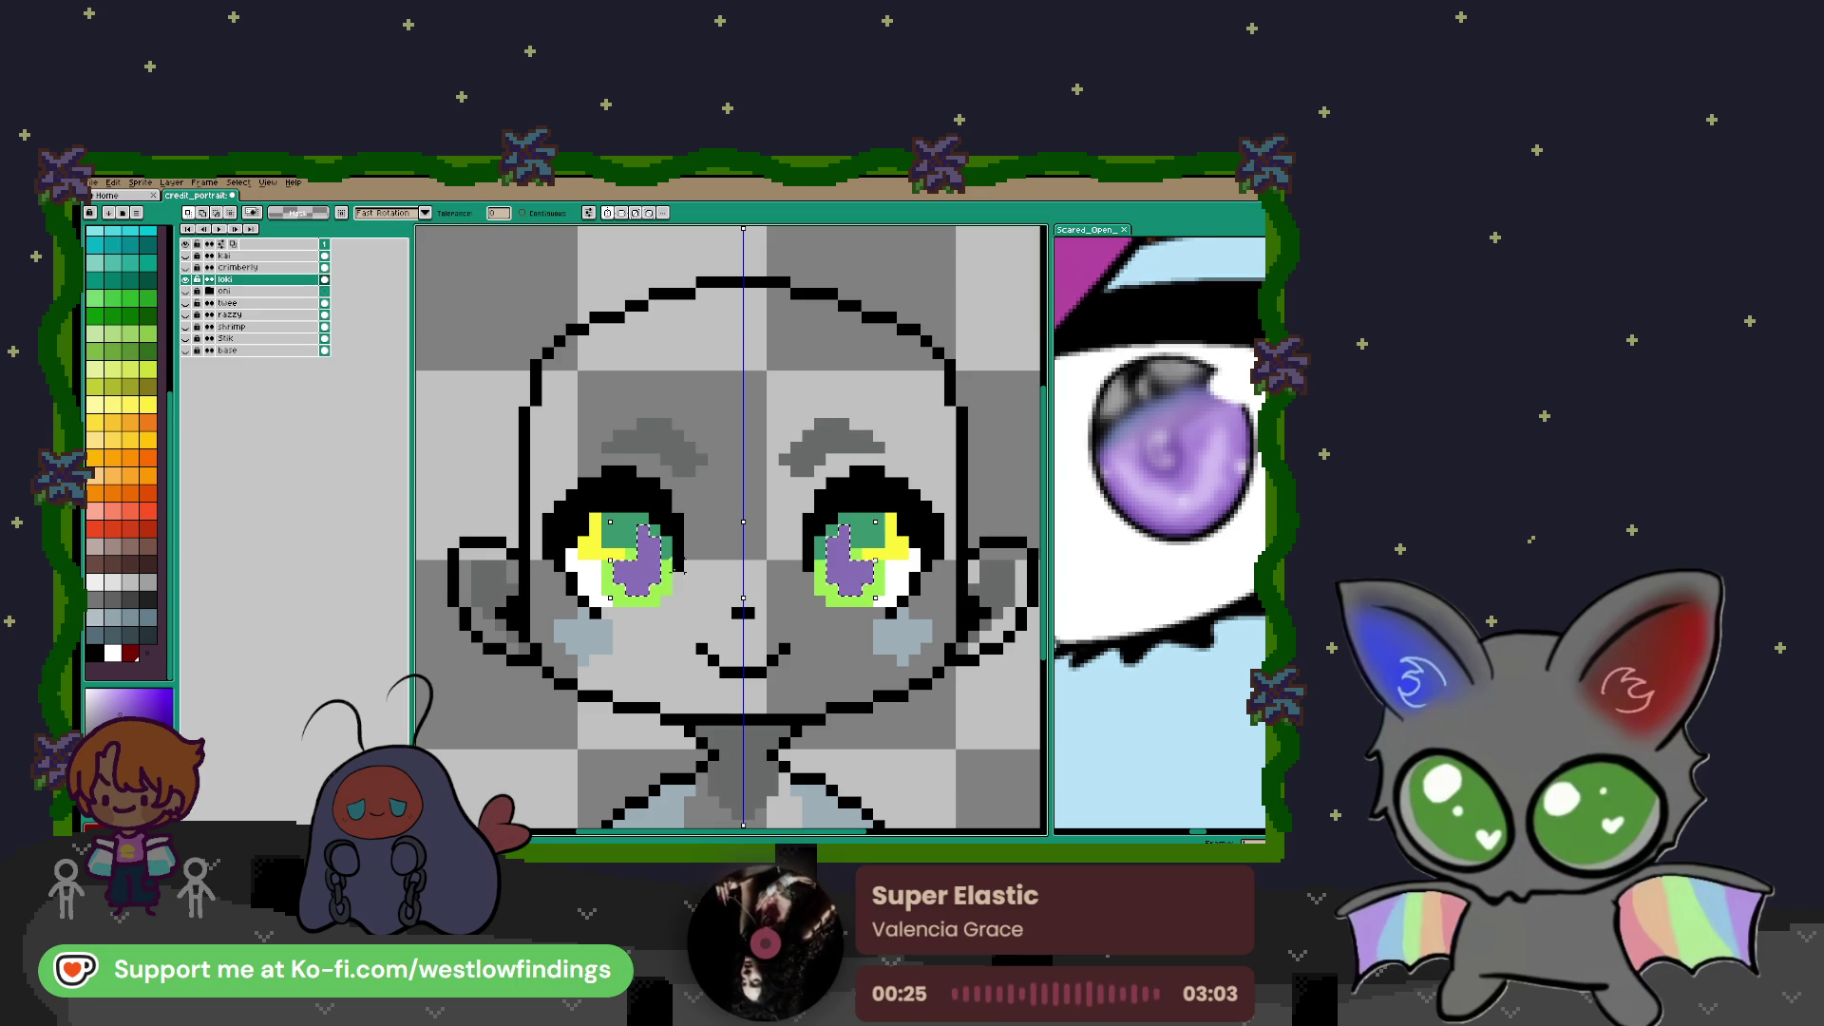
Recolour the lime-green iris edges with a light purple from the reference
key("i")
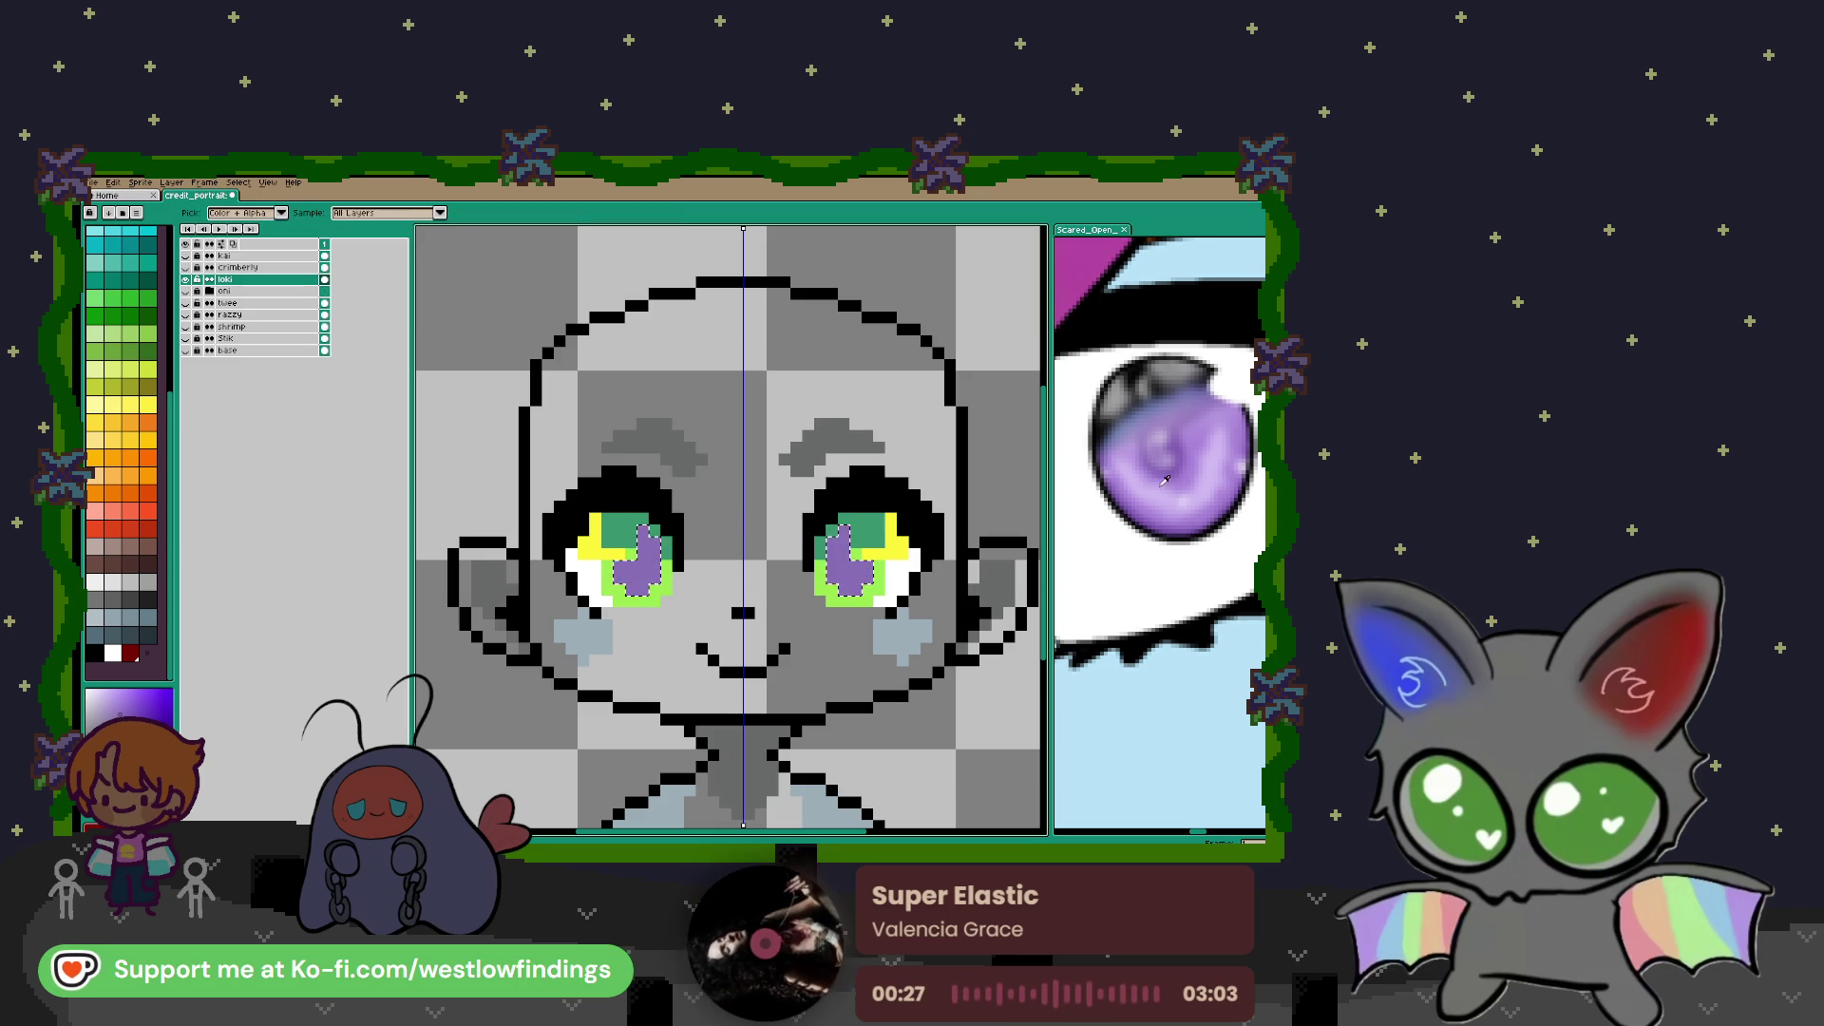
left_click(1157, 487)
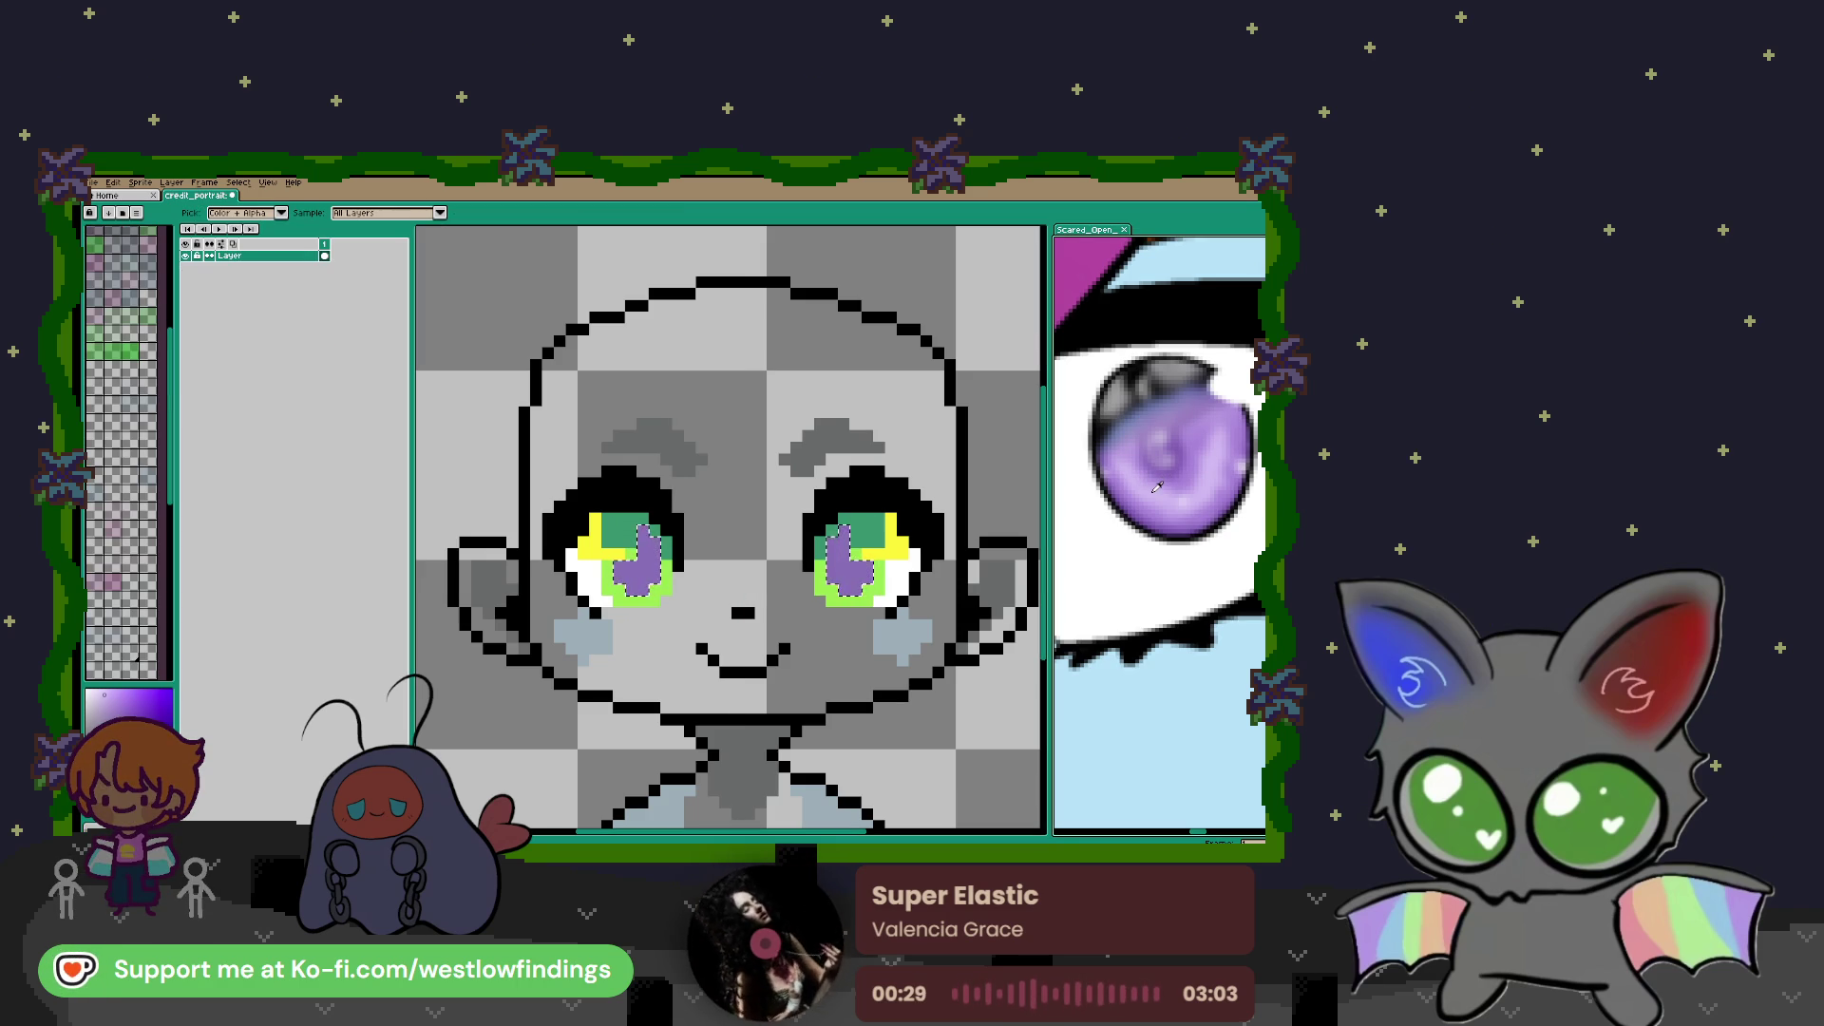
key("w")
left_click(611, 592)
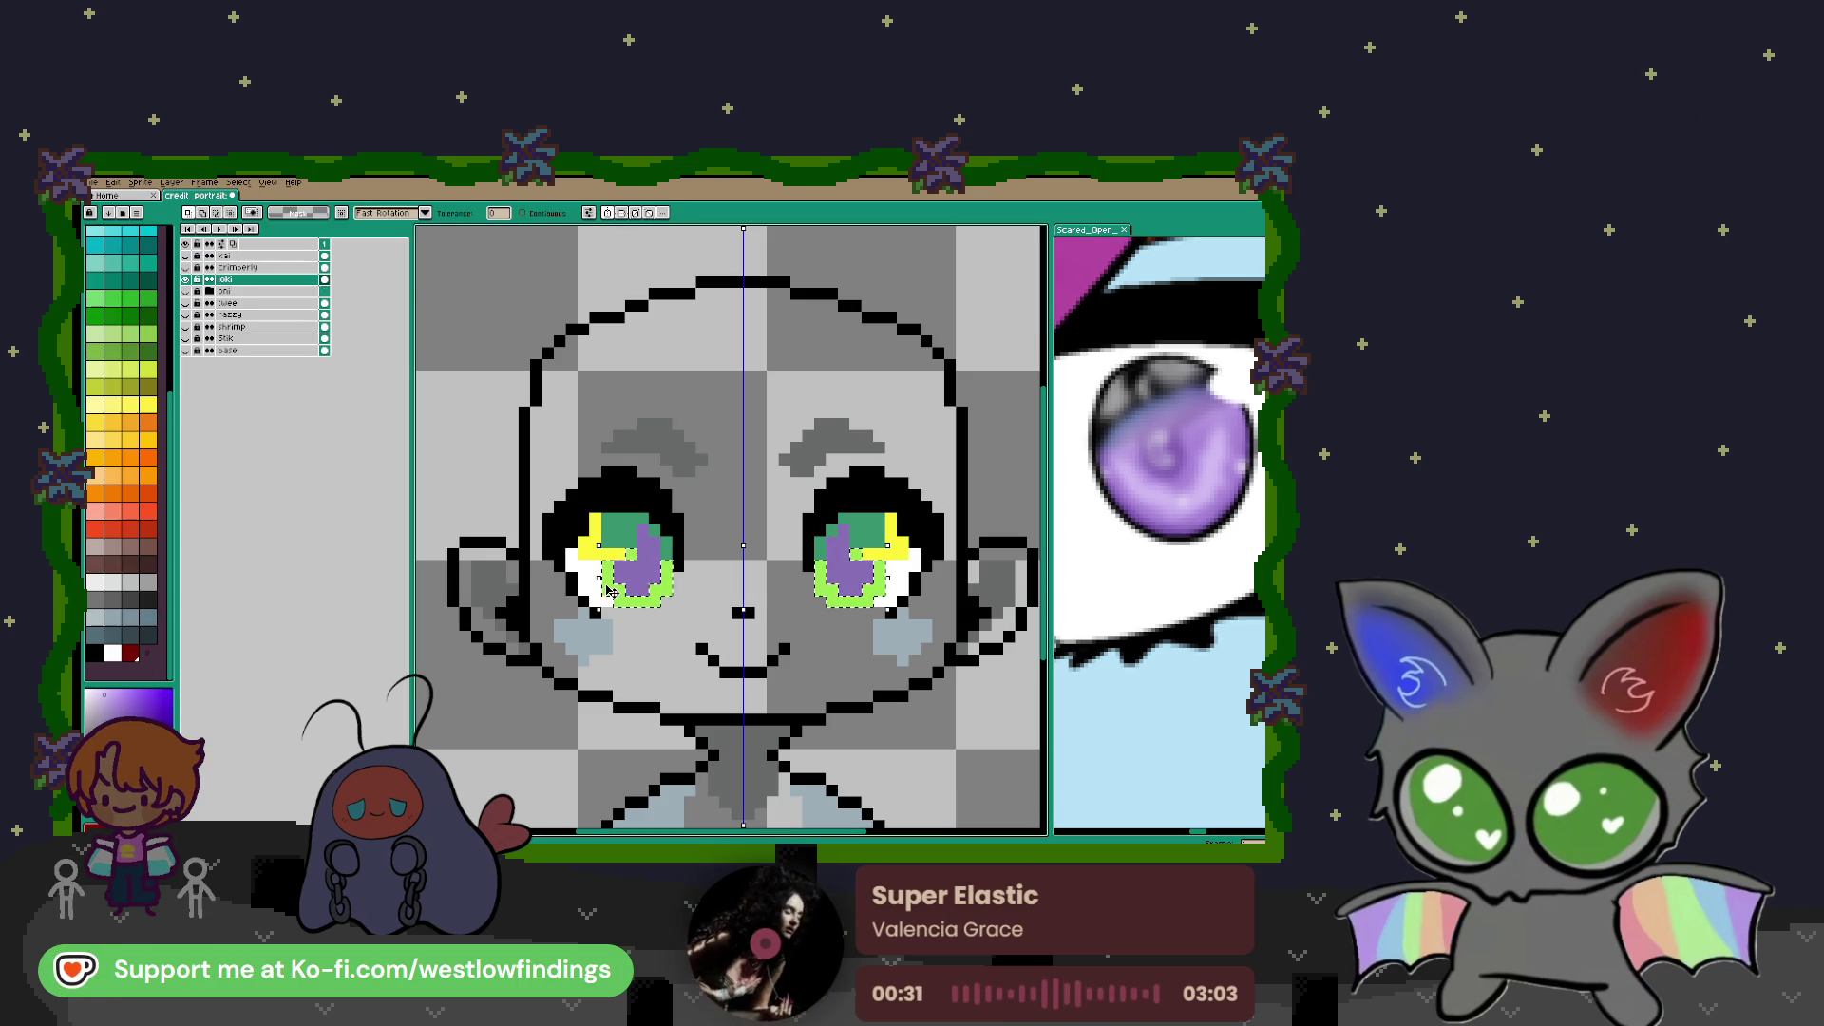
key("f")
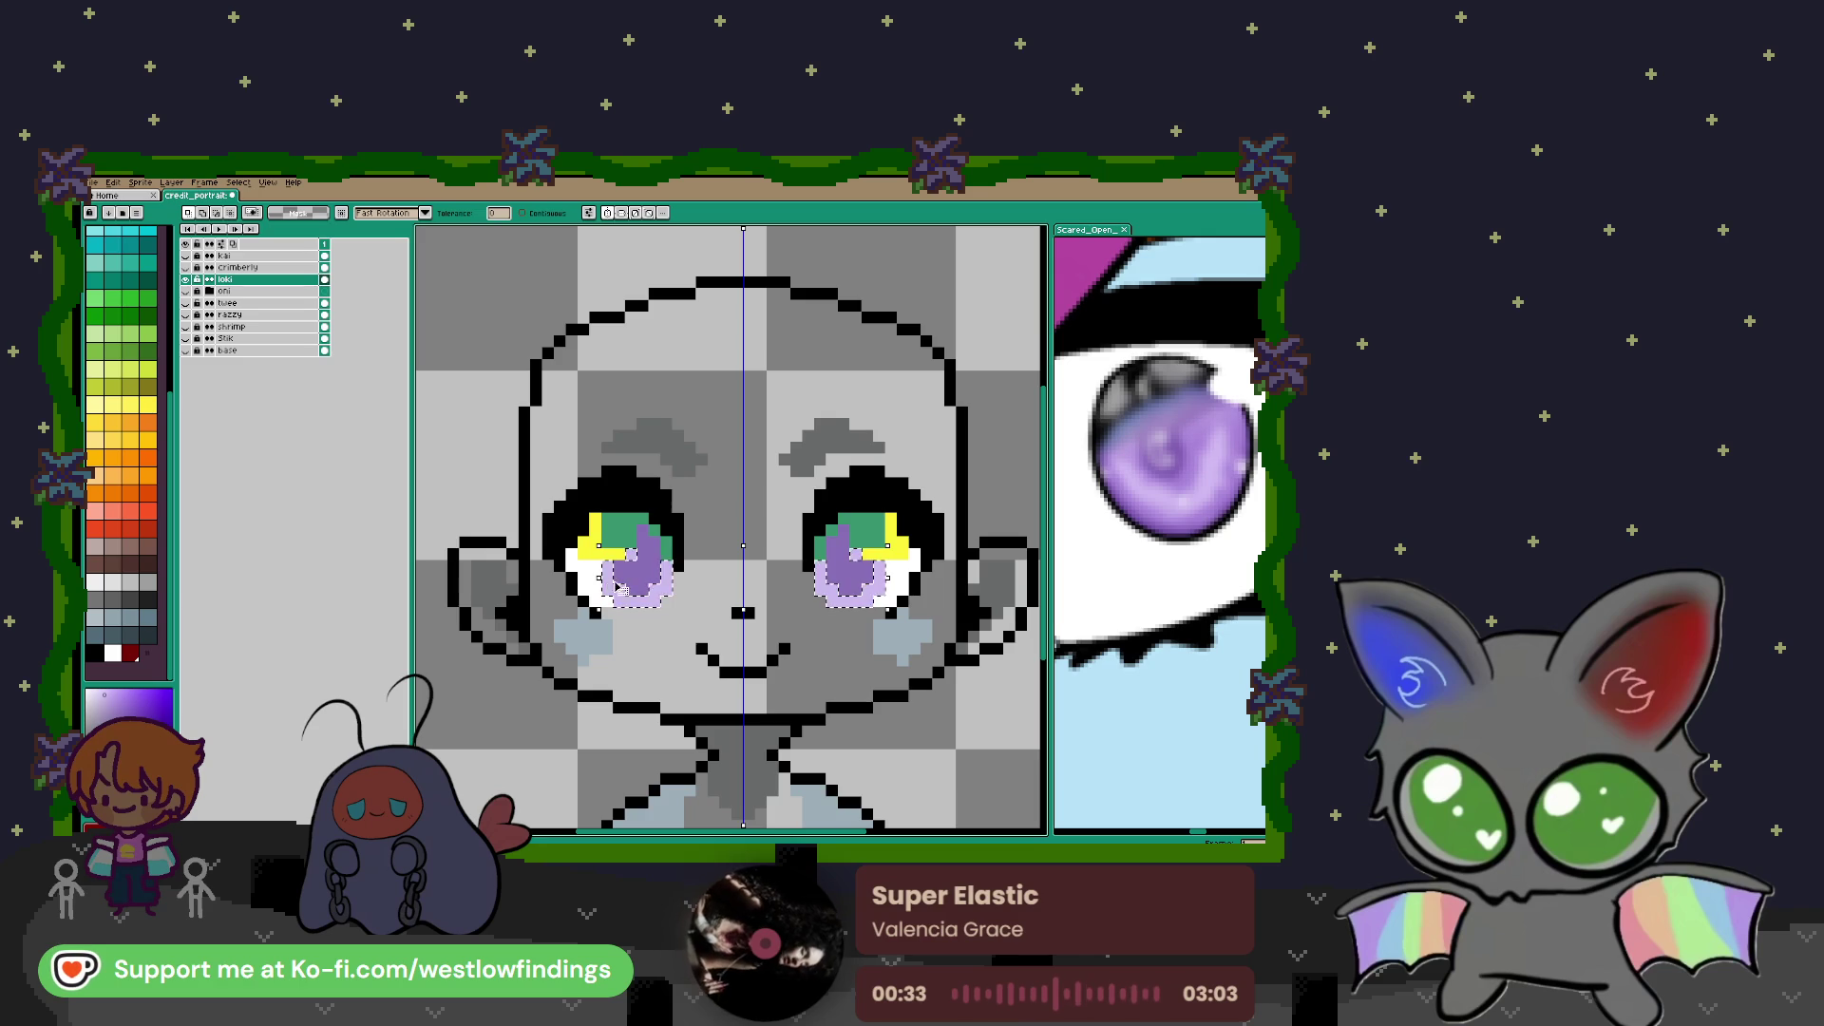
Fill the remaining green iris pixels with a blue-purple sampled from the reference
key("i")
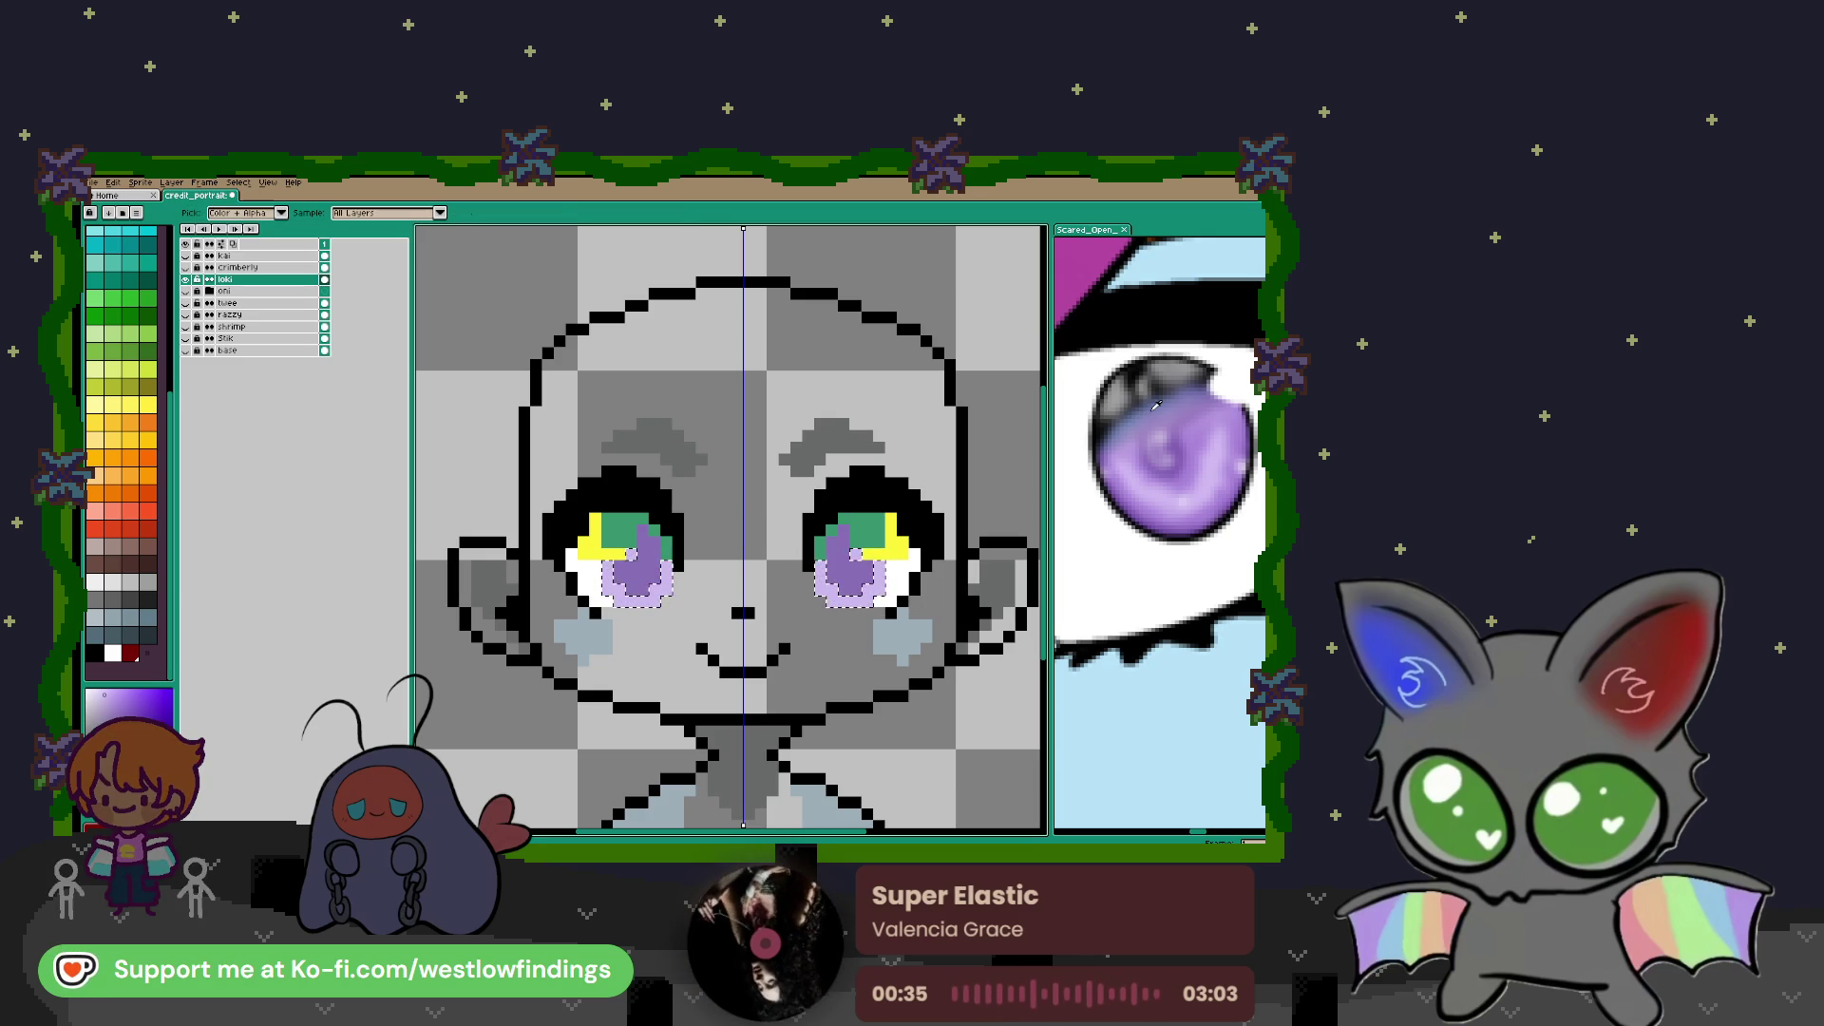
left_click(1154, 407)
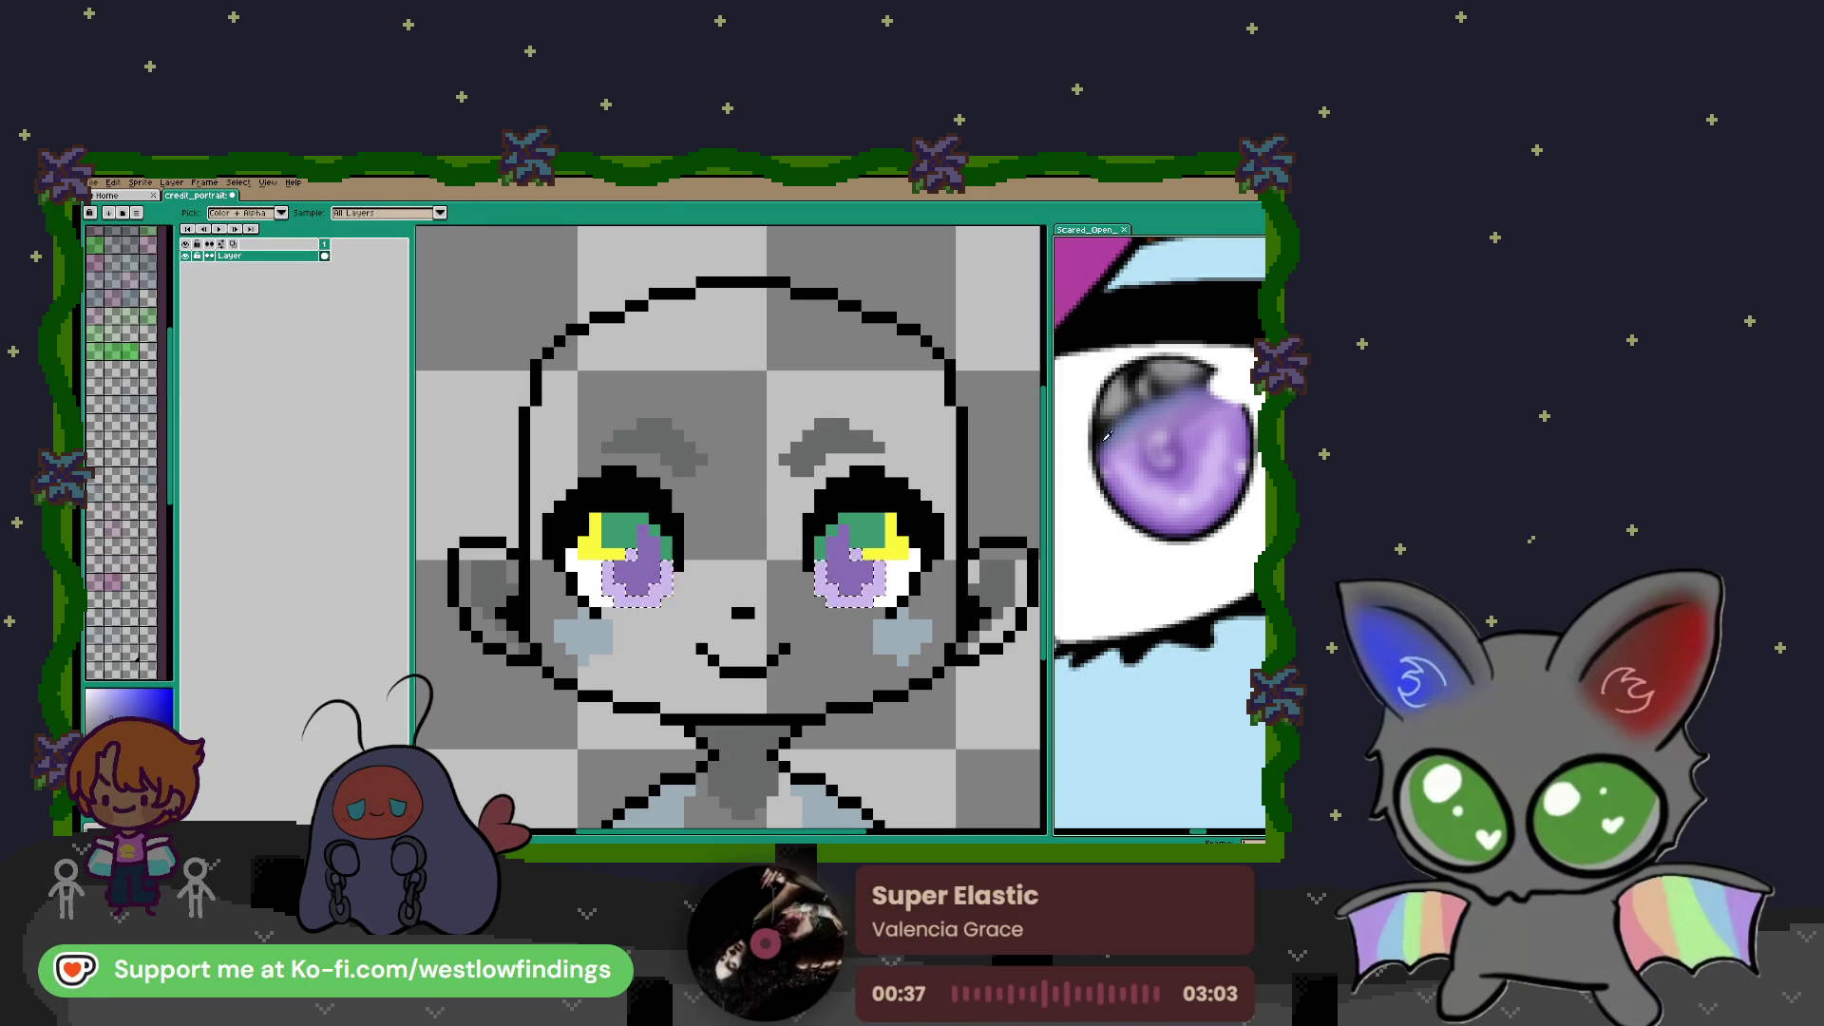
key("w")
left_click(639, 533)
left_click(1164, 424, "alt")
key("f")
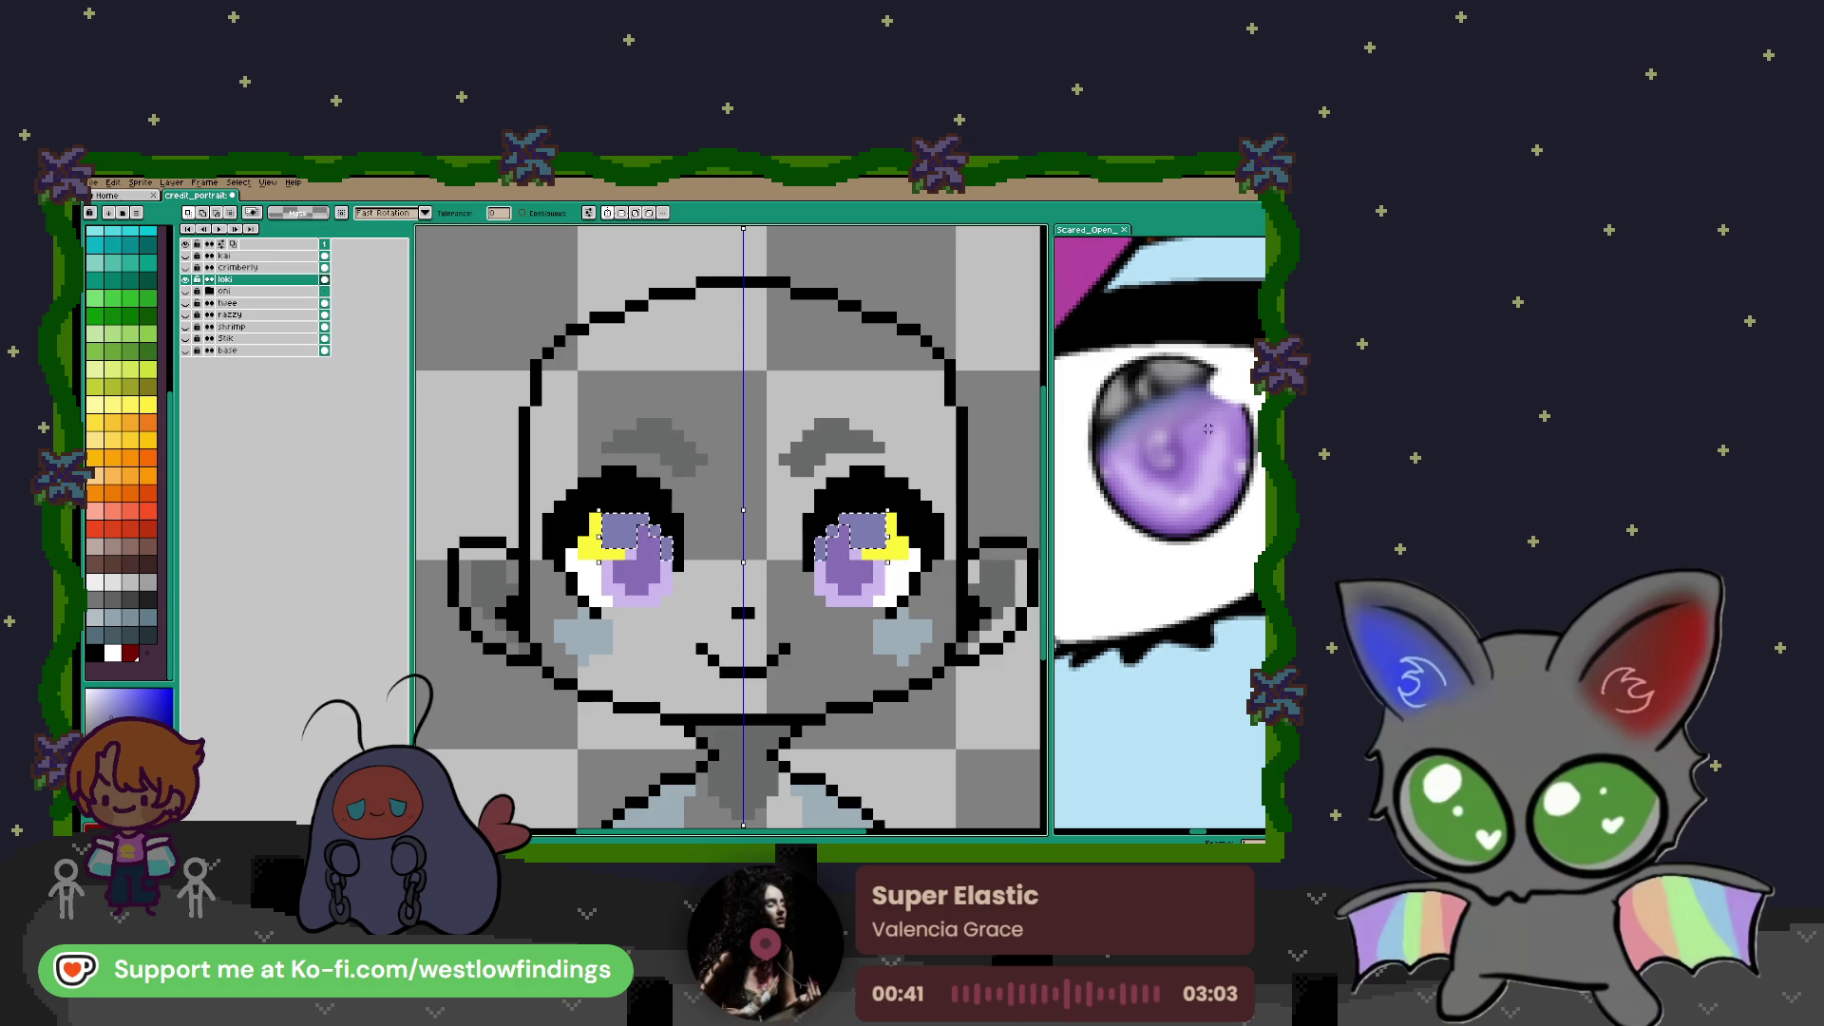
Sample a lighter purple from the reference and select the left eye's highlight
key("i")
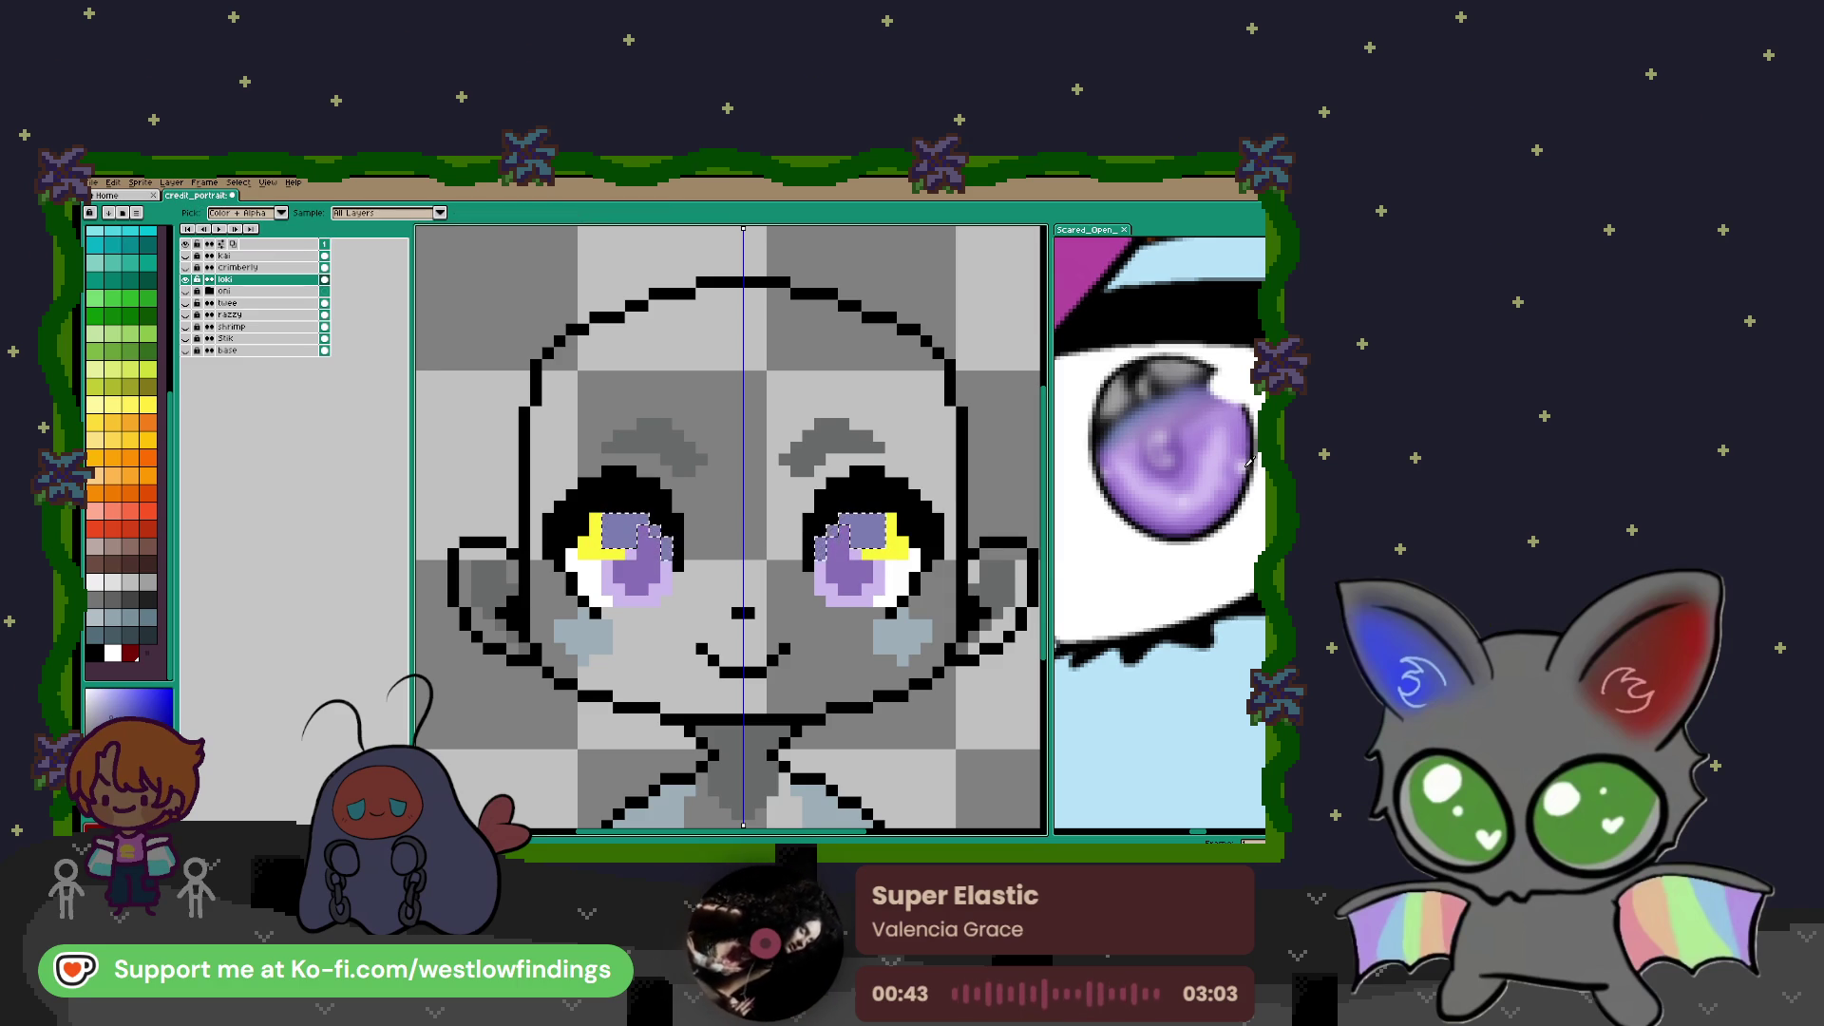
left_click(1248, 463)
key("w")
left_click(594, 556)
left_click(594, 556)
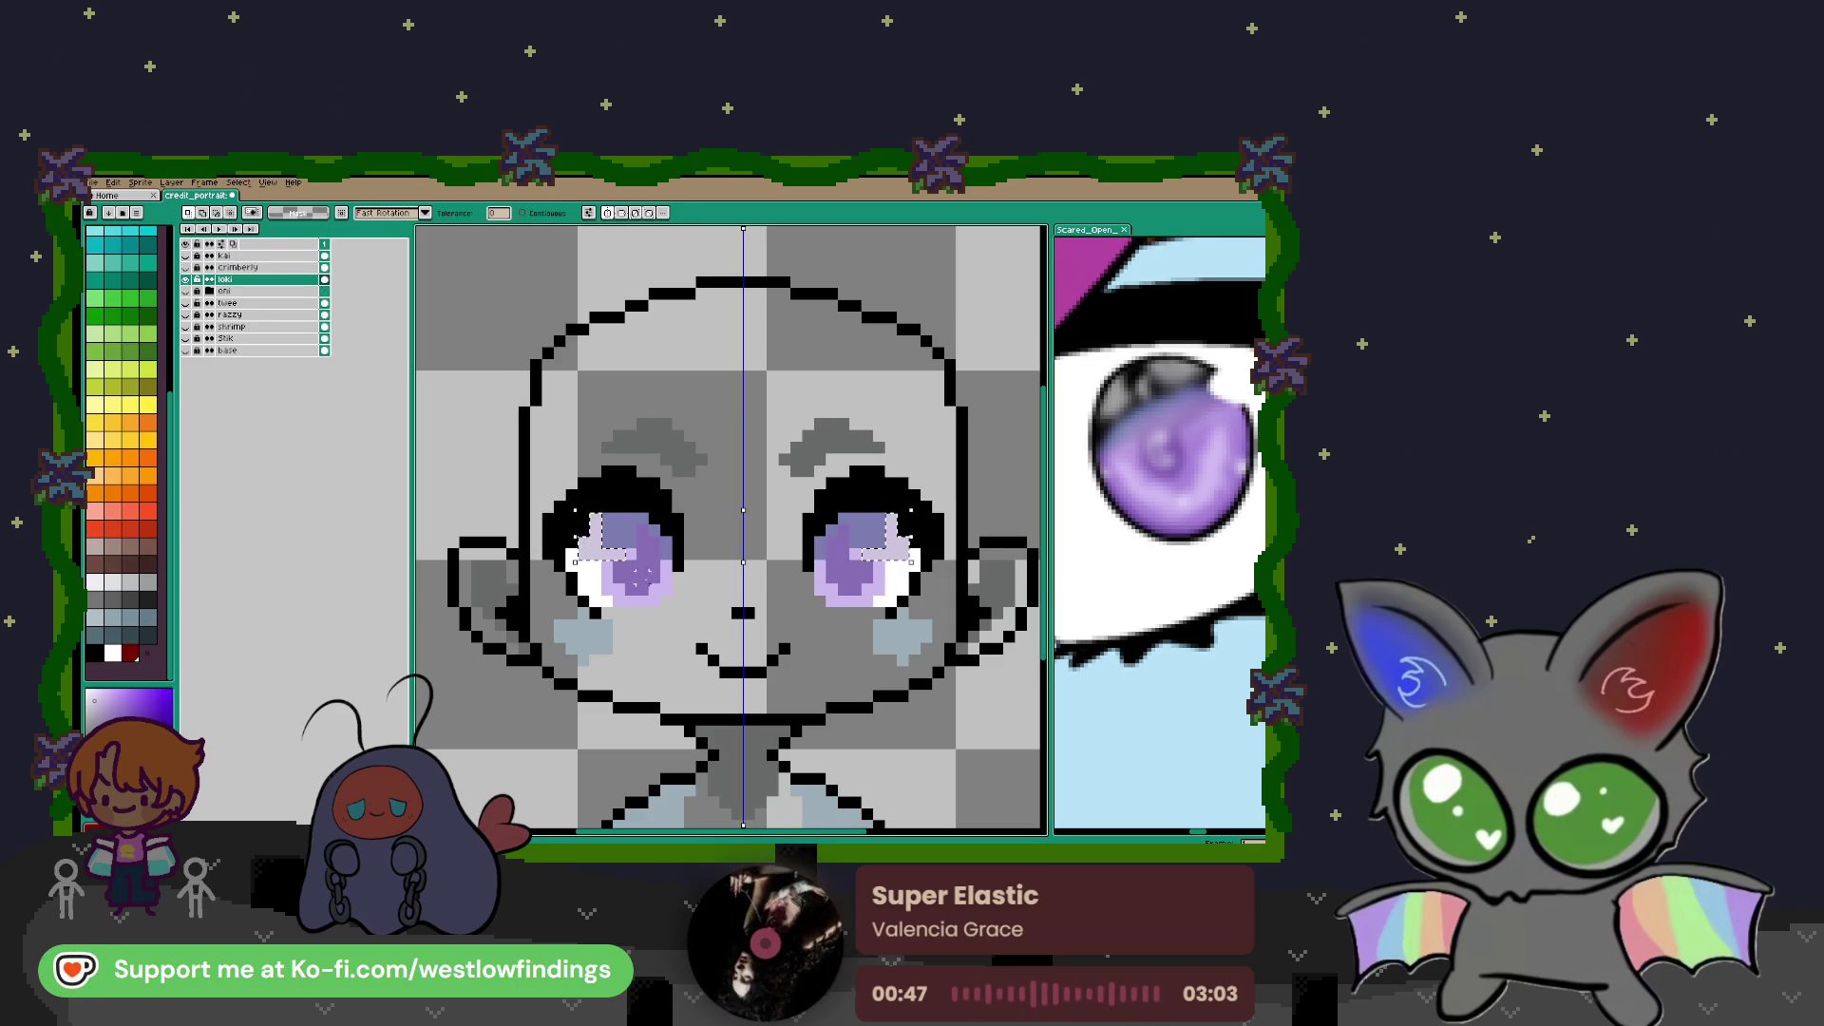
scroll(913, 575, "down", 3)
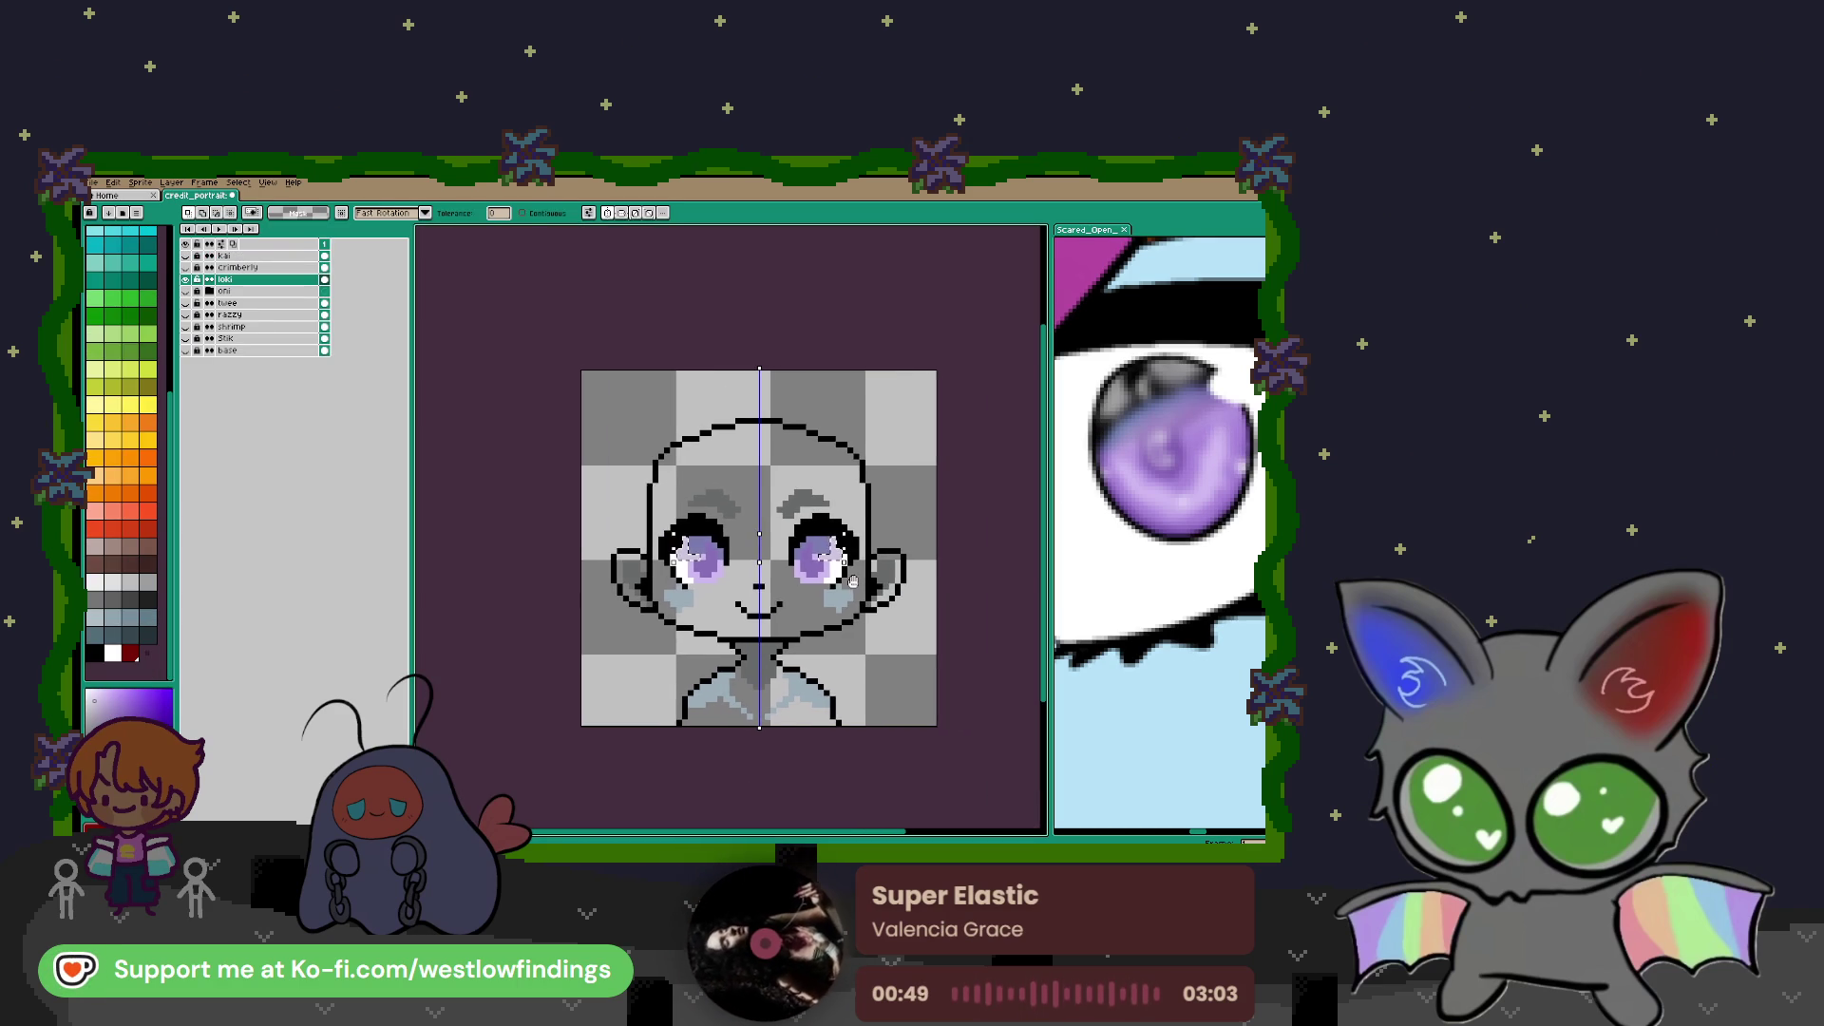
Sample orange from the reference and select the grey eyebrow pixels on the portrait
scroll(1228, 549, "down", 2)
scroll(1228, 549, "down", 2)
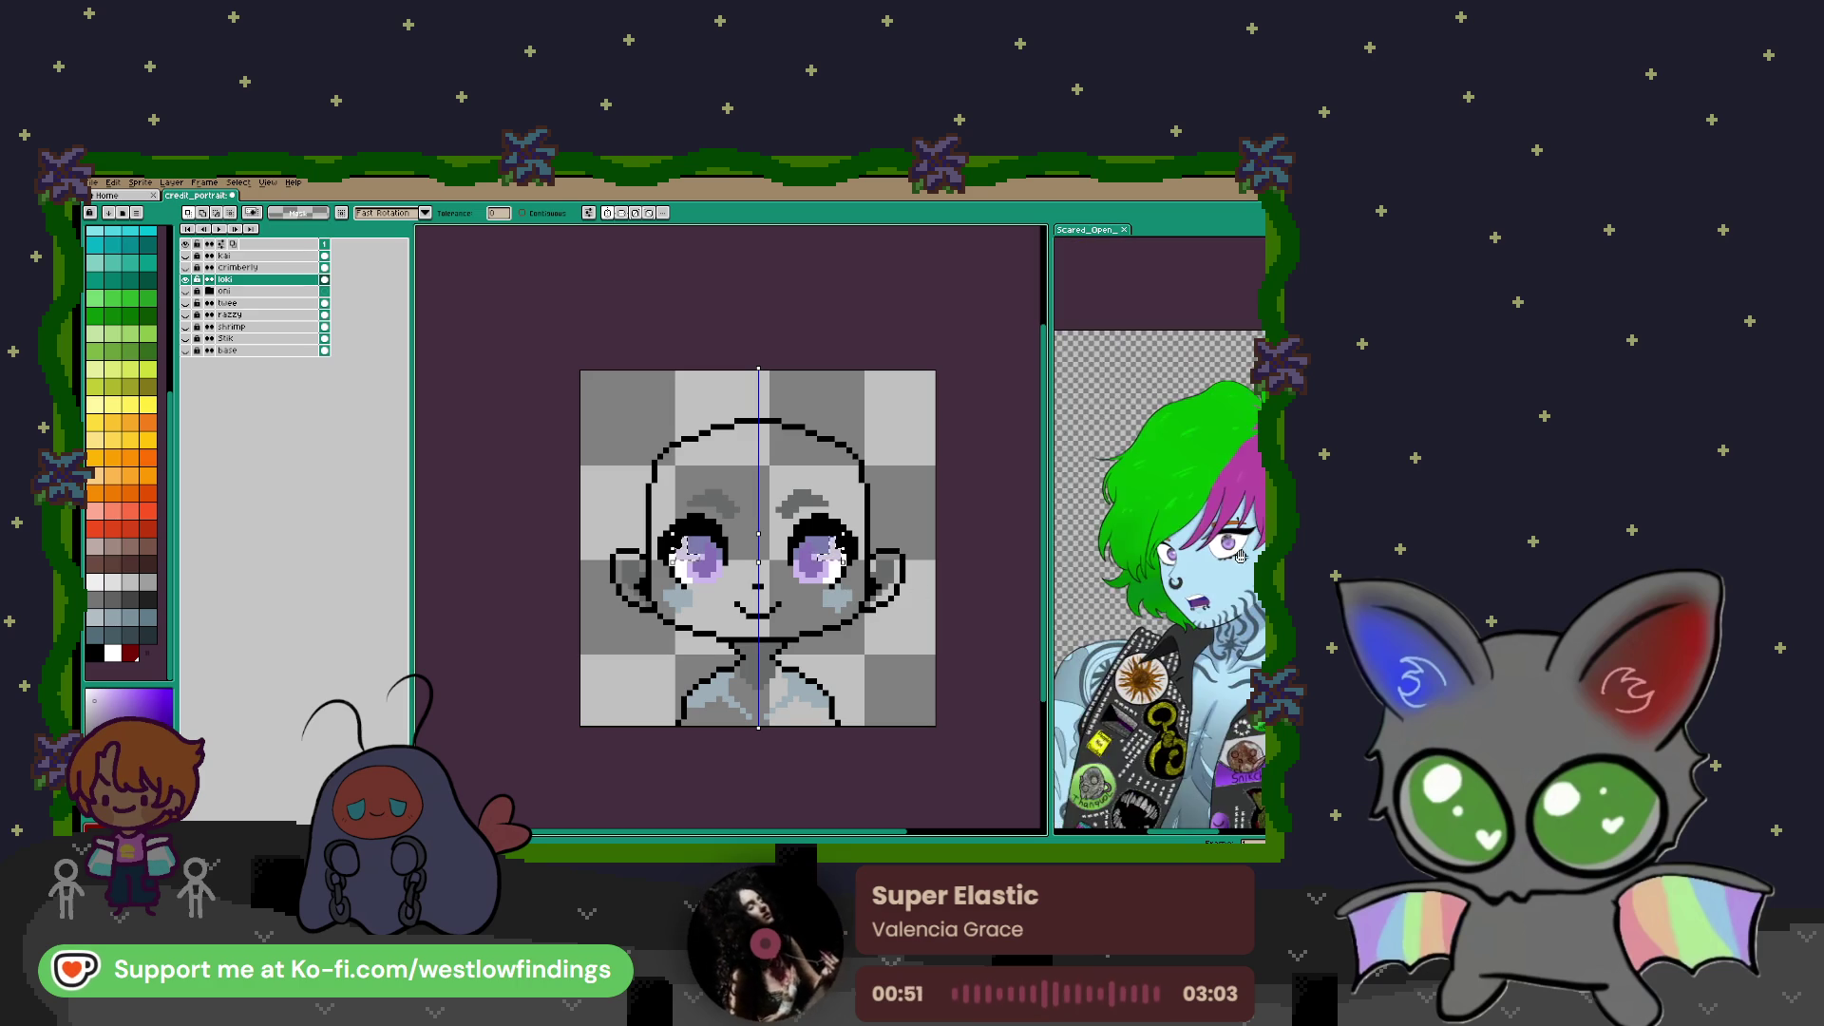
left_click(1228, 550)
scroll(1228, 549, "up", 3)
scroll(1228, 550, "down", 3)
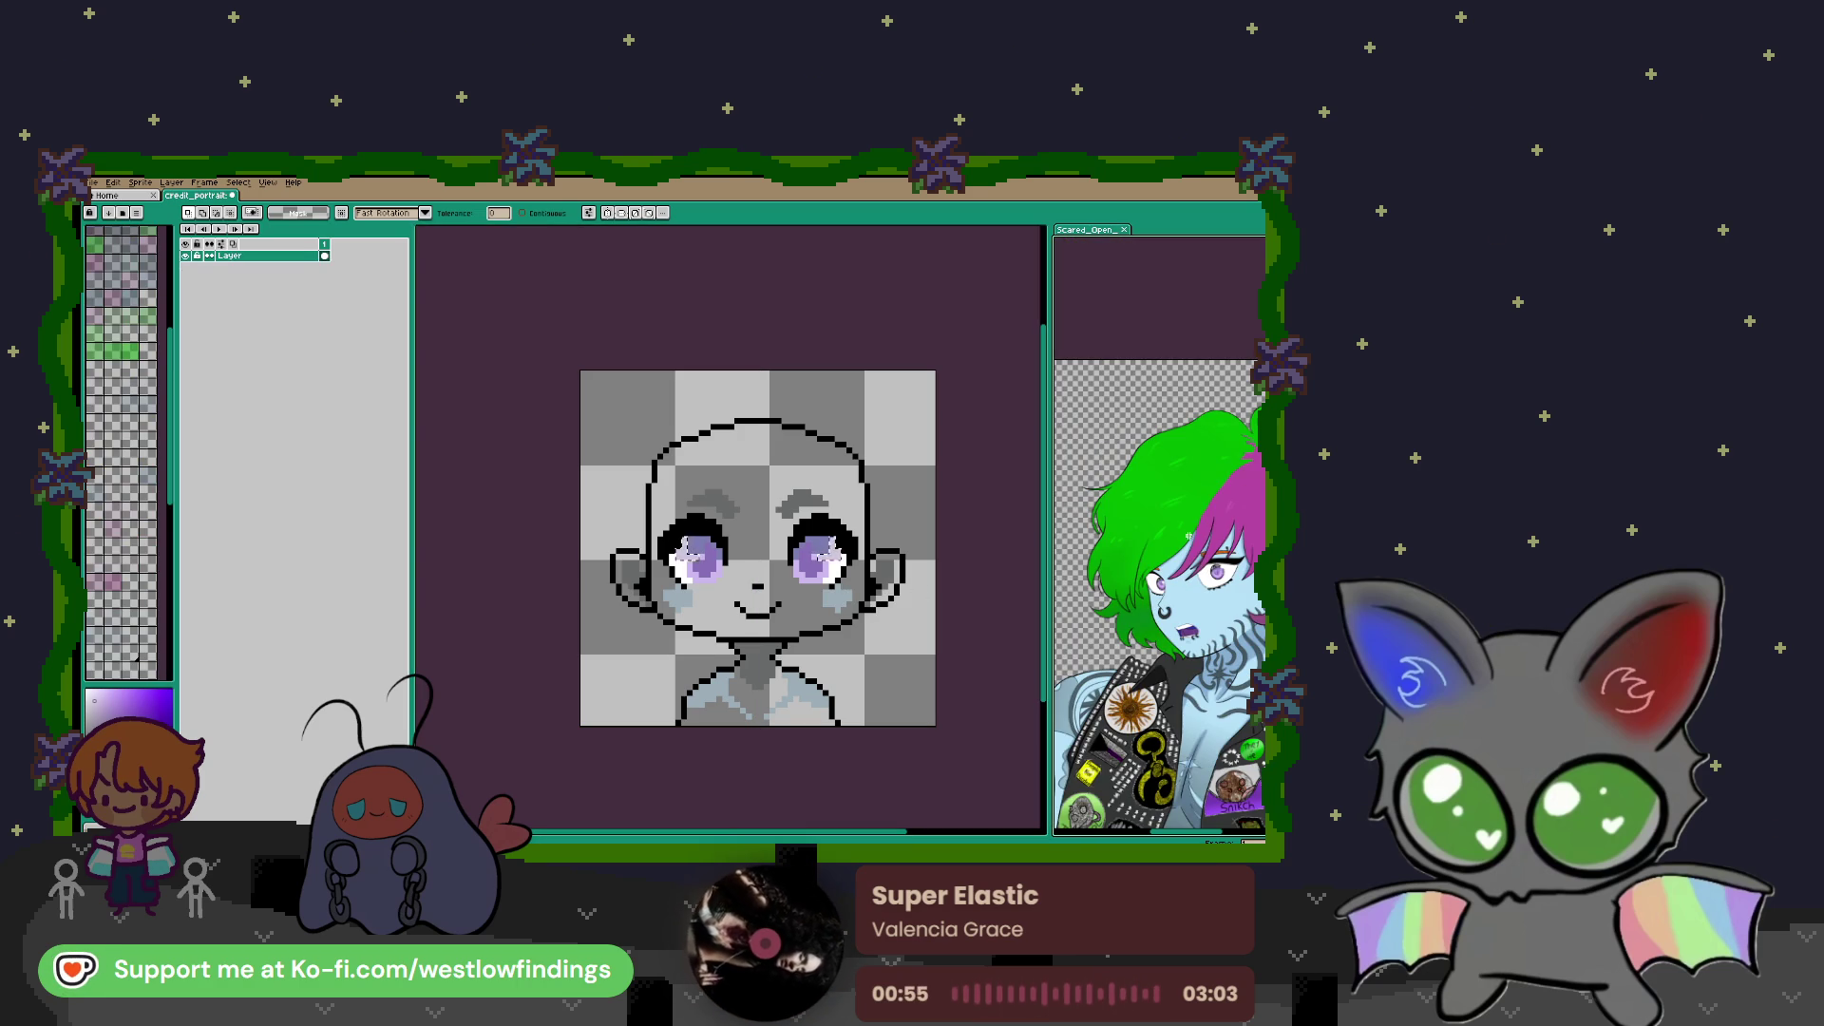
key("i")
left_click(1229, 548)
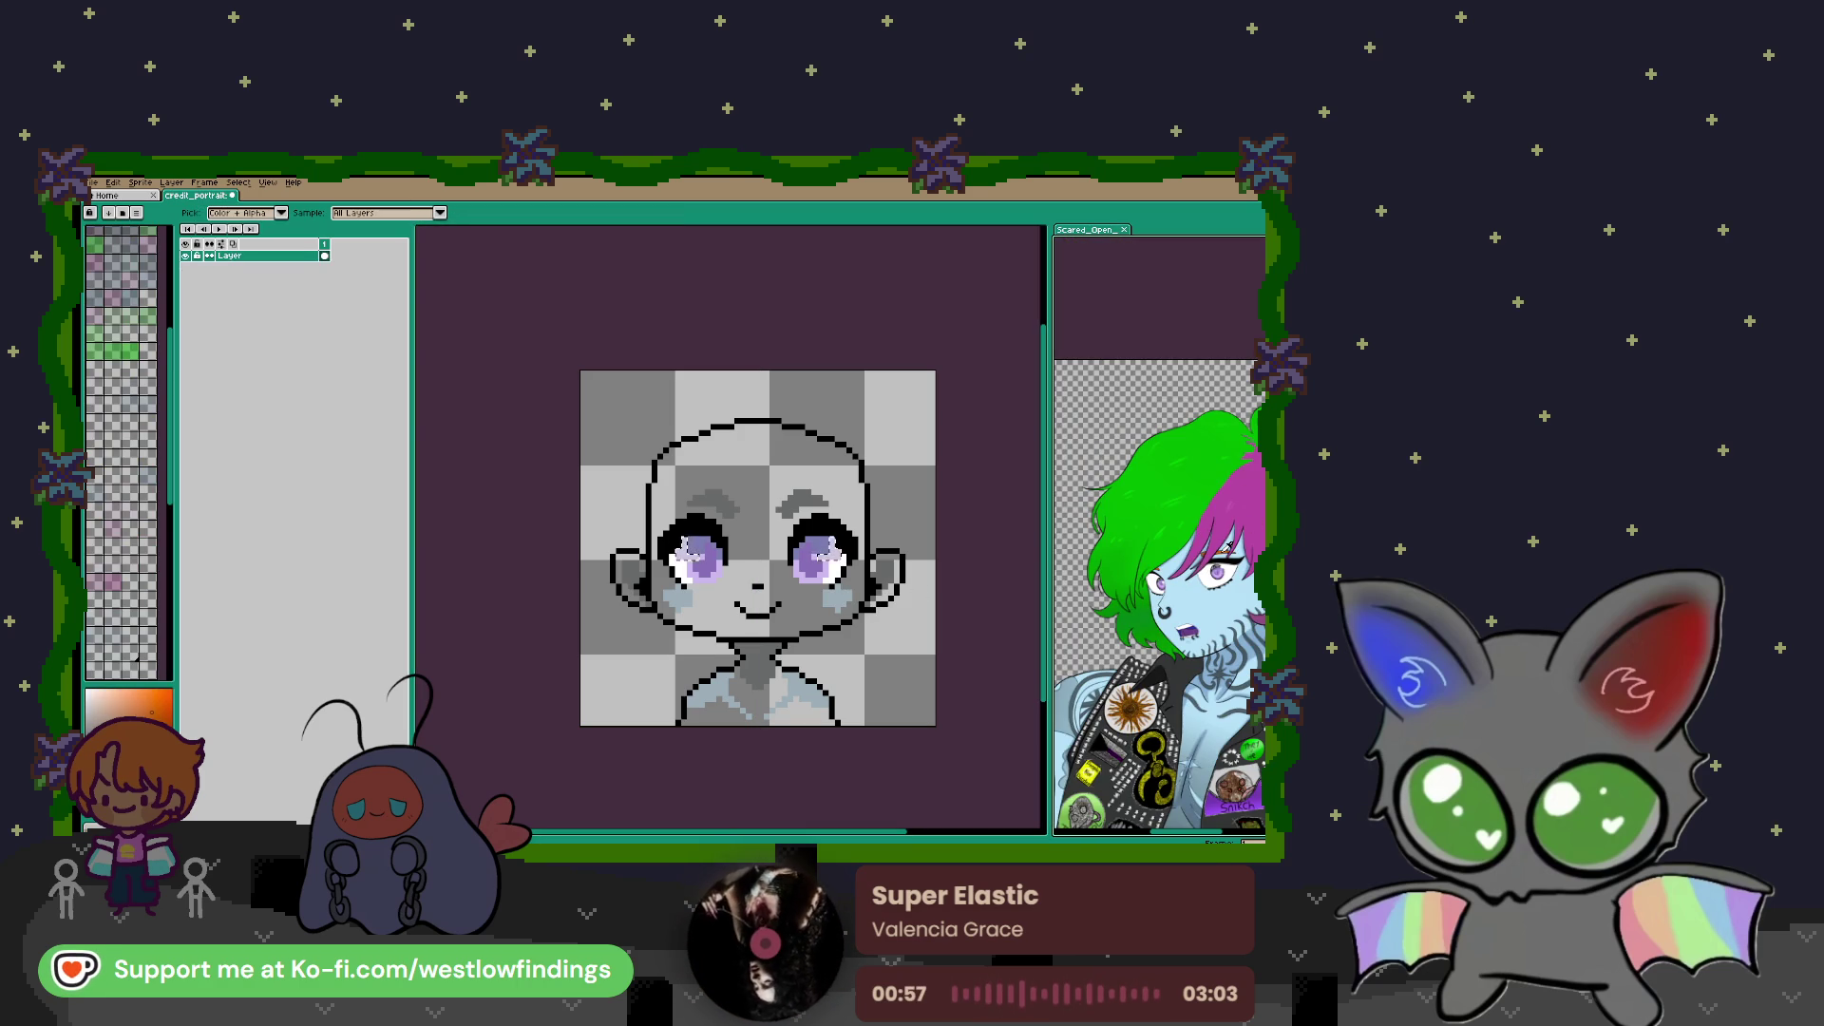
key("w")
left_click(725, 510)
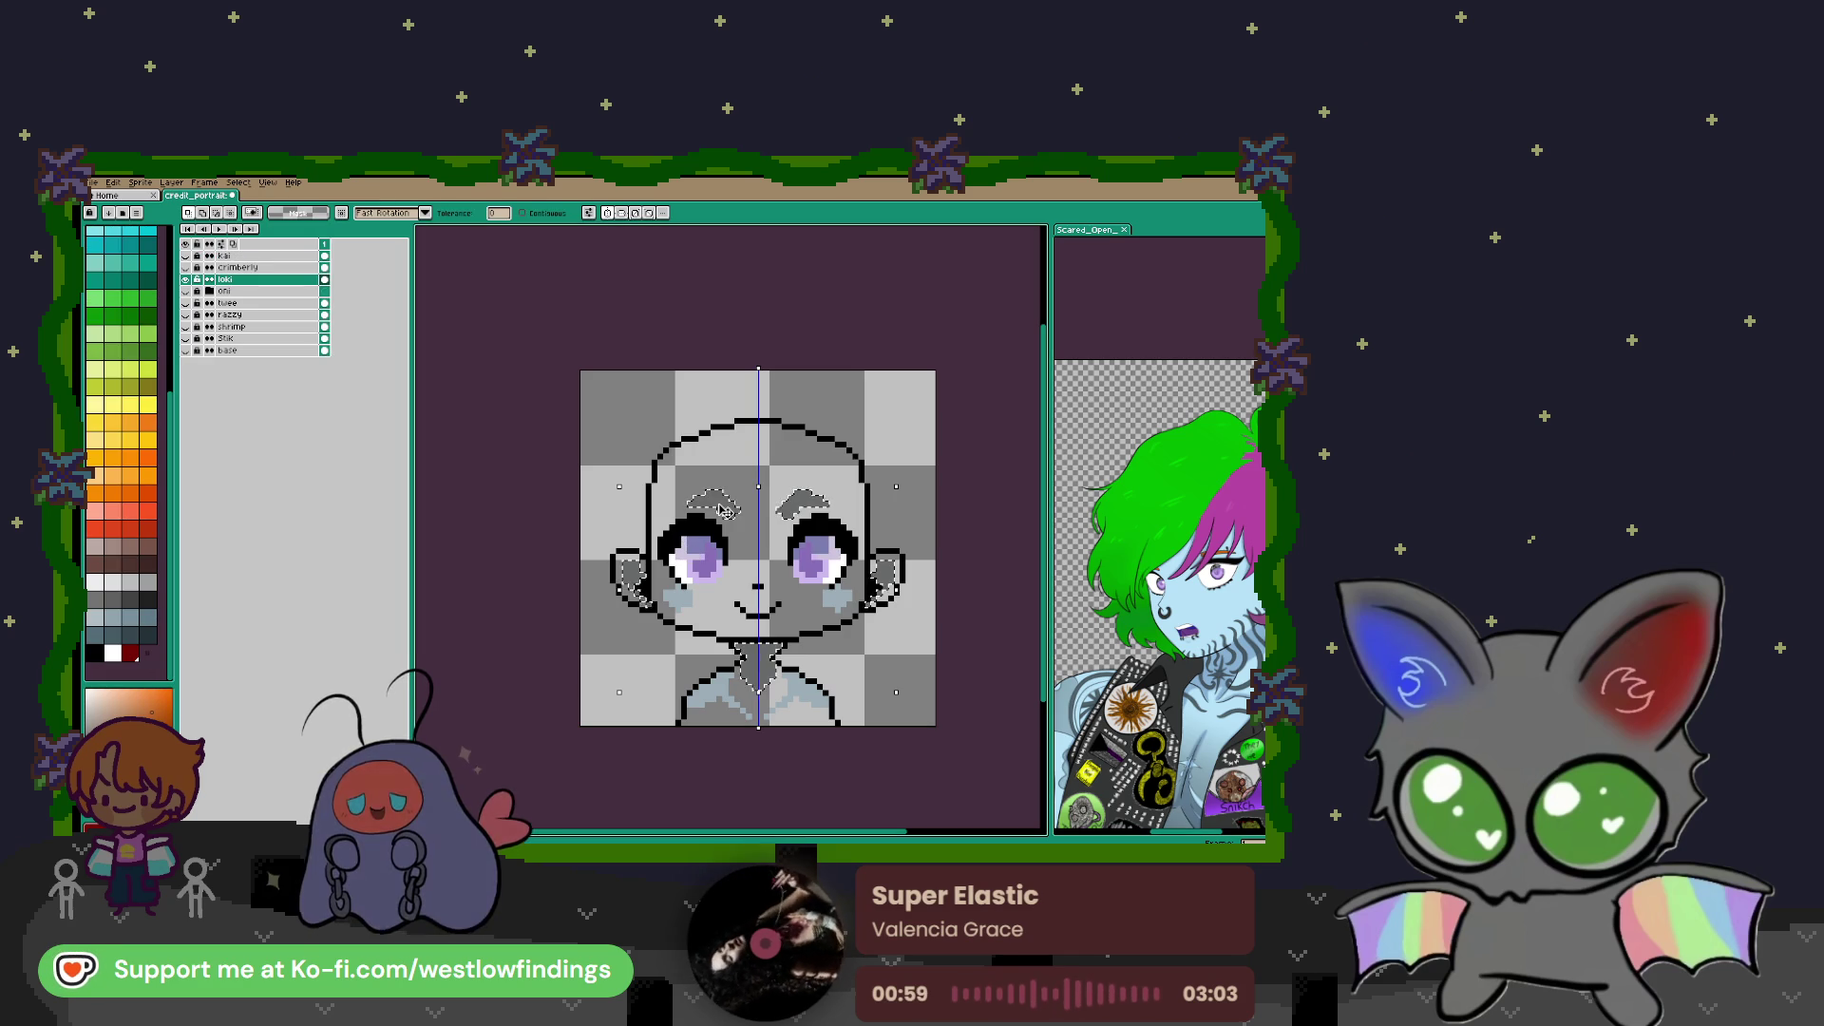
Paint the selected eyebrows orange, undoing the blob between the brows
key("b")
left_click_drag(703, 504, 771, 501)
key("ctrl+z")
scroll(739, 494, "up", 3)
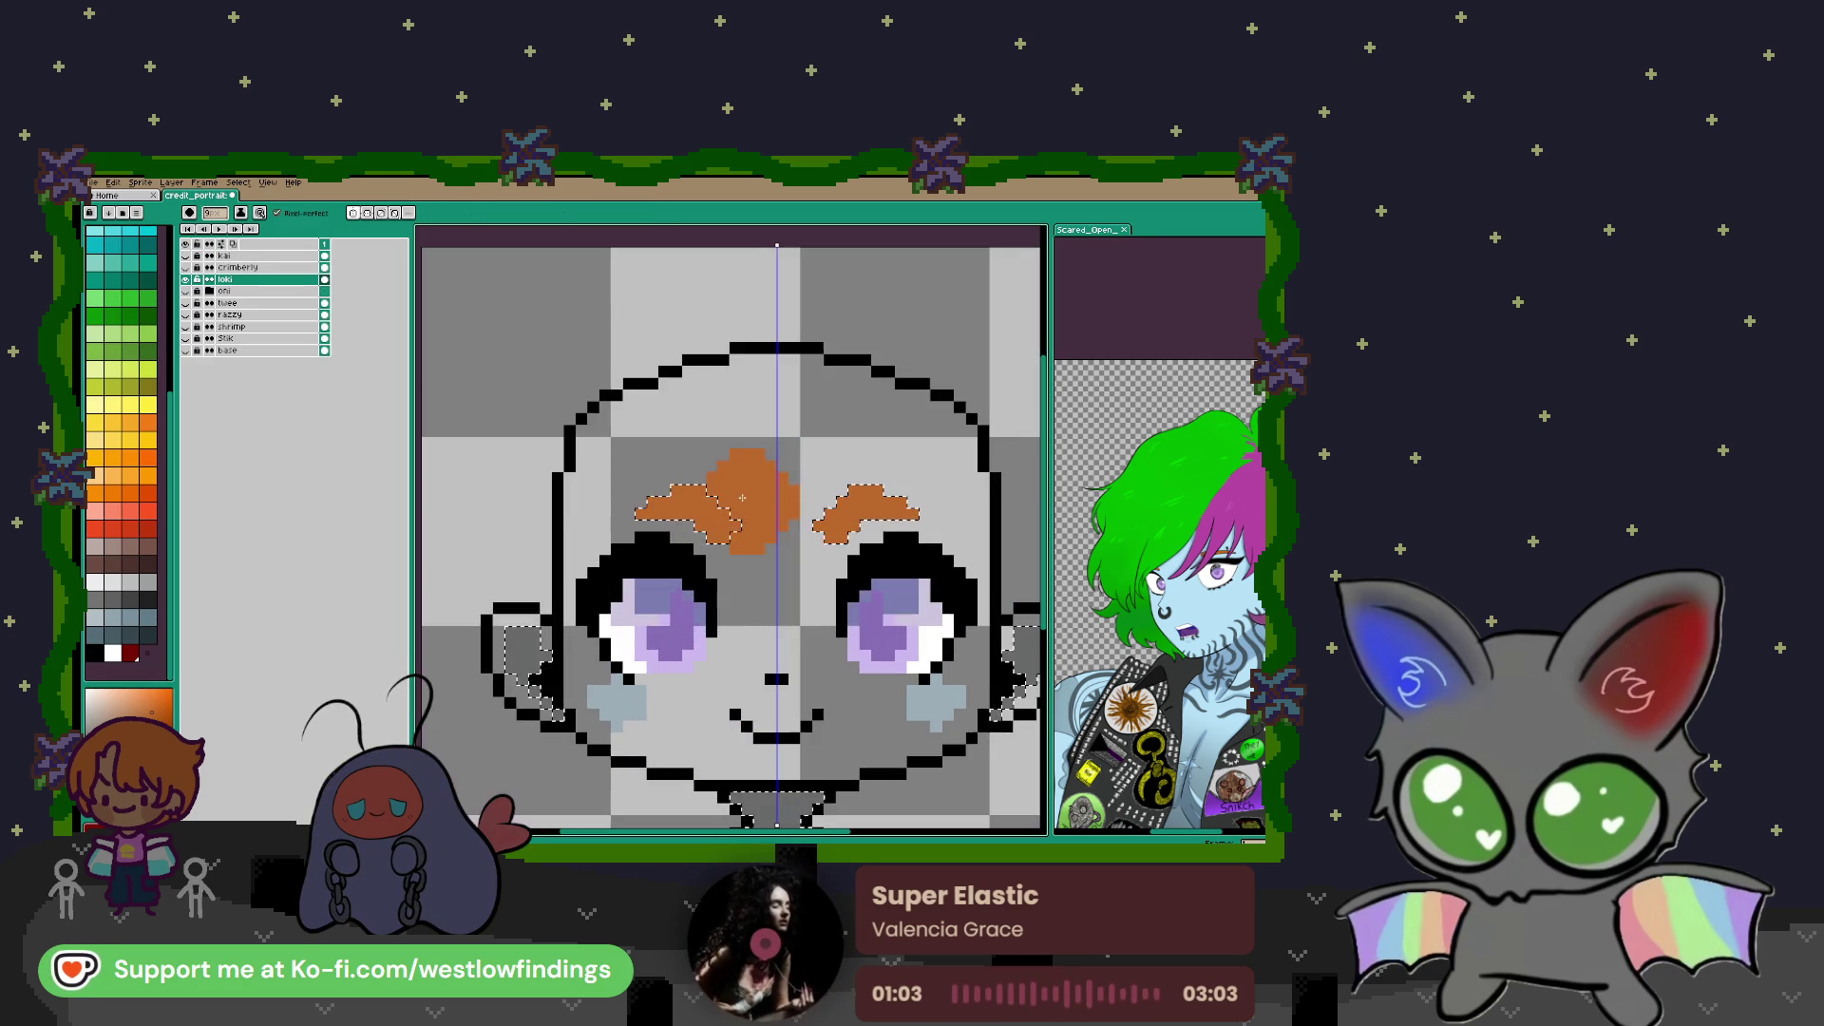
key("w")
scroll(672, 383, "down", 2)
scroll(701, 458, "up", 3)
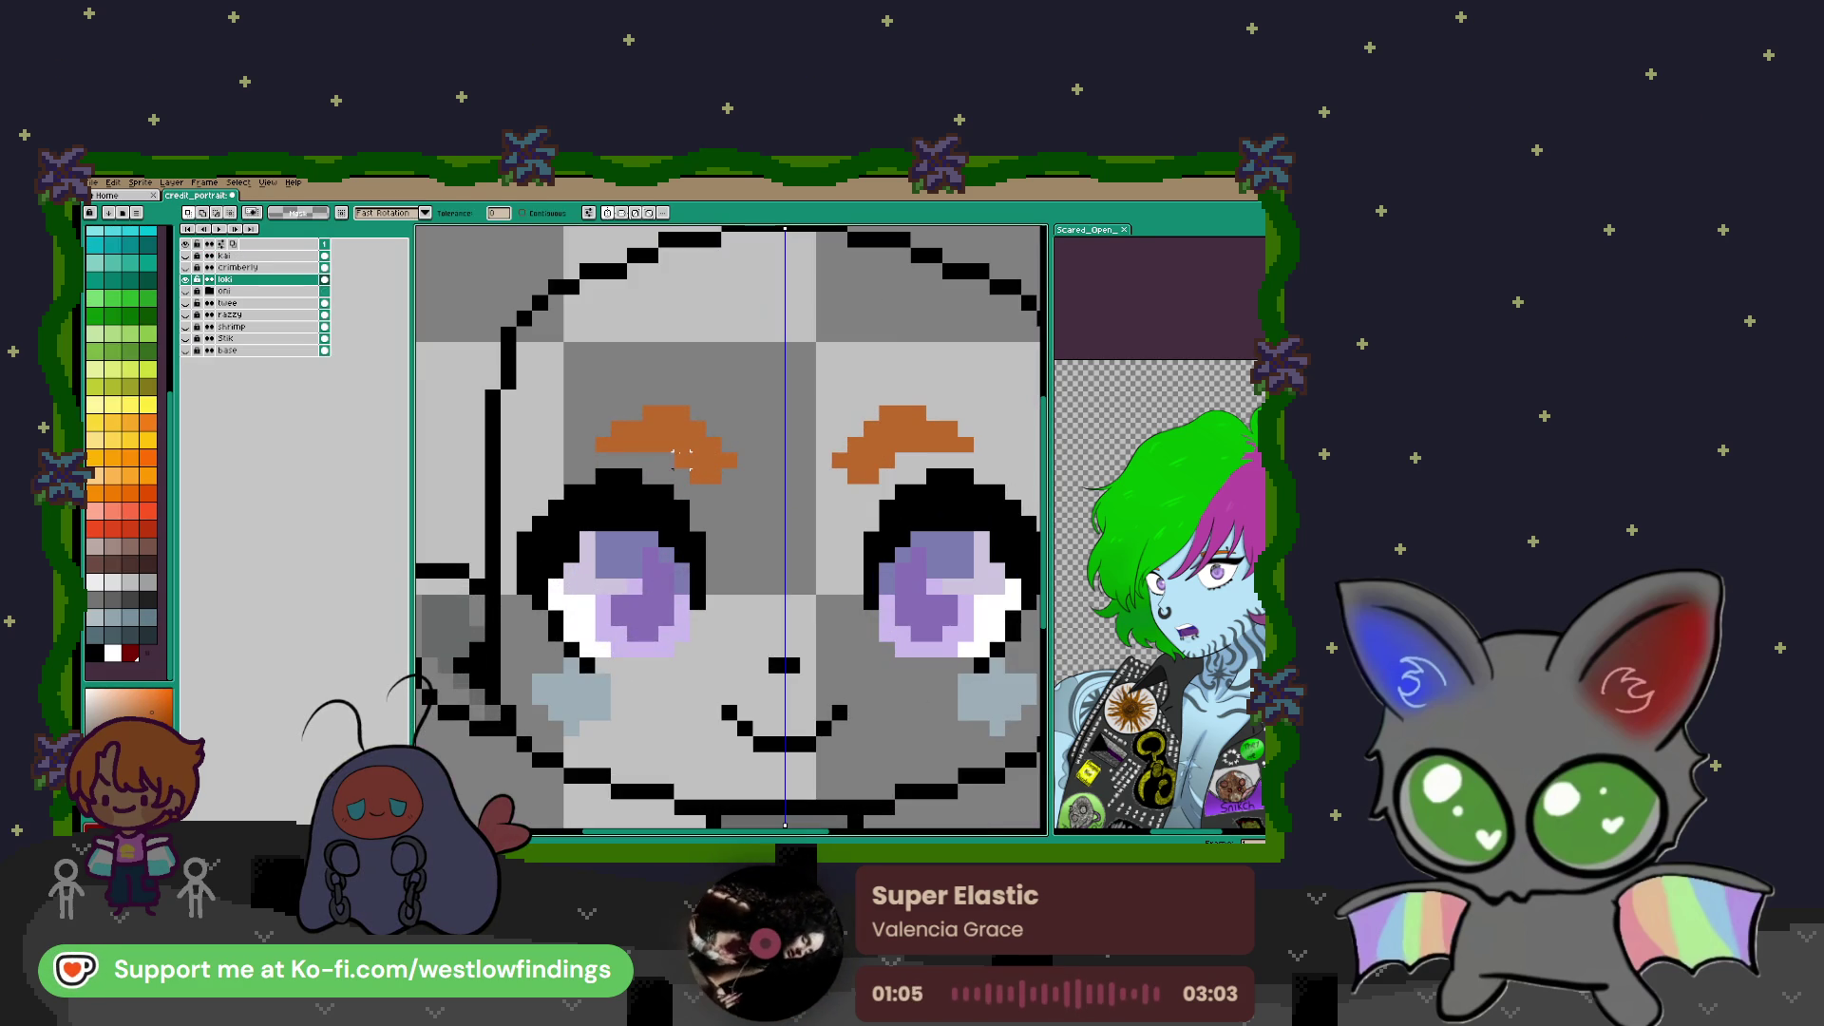
Erase the brow tops and redraw thinner arched brows with a 1px orange pencil
key("e")
left_click_drag(706, 437, 691, 405)
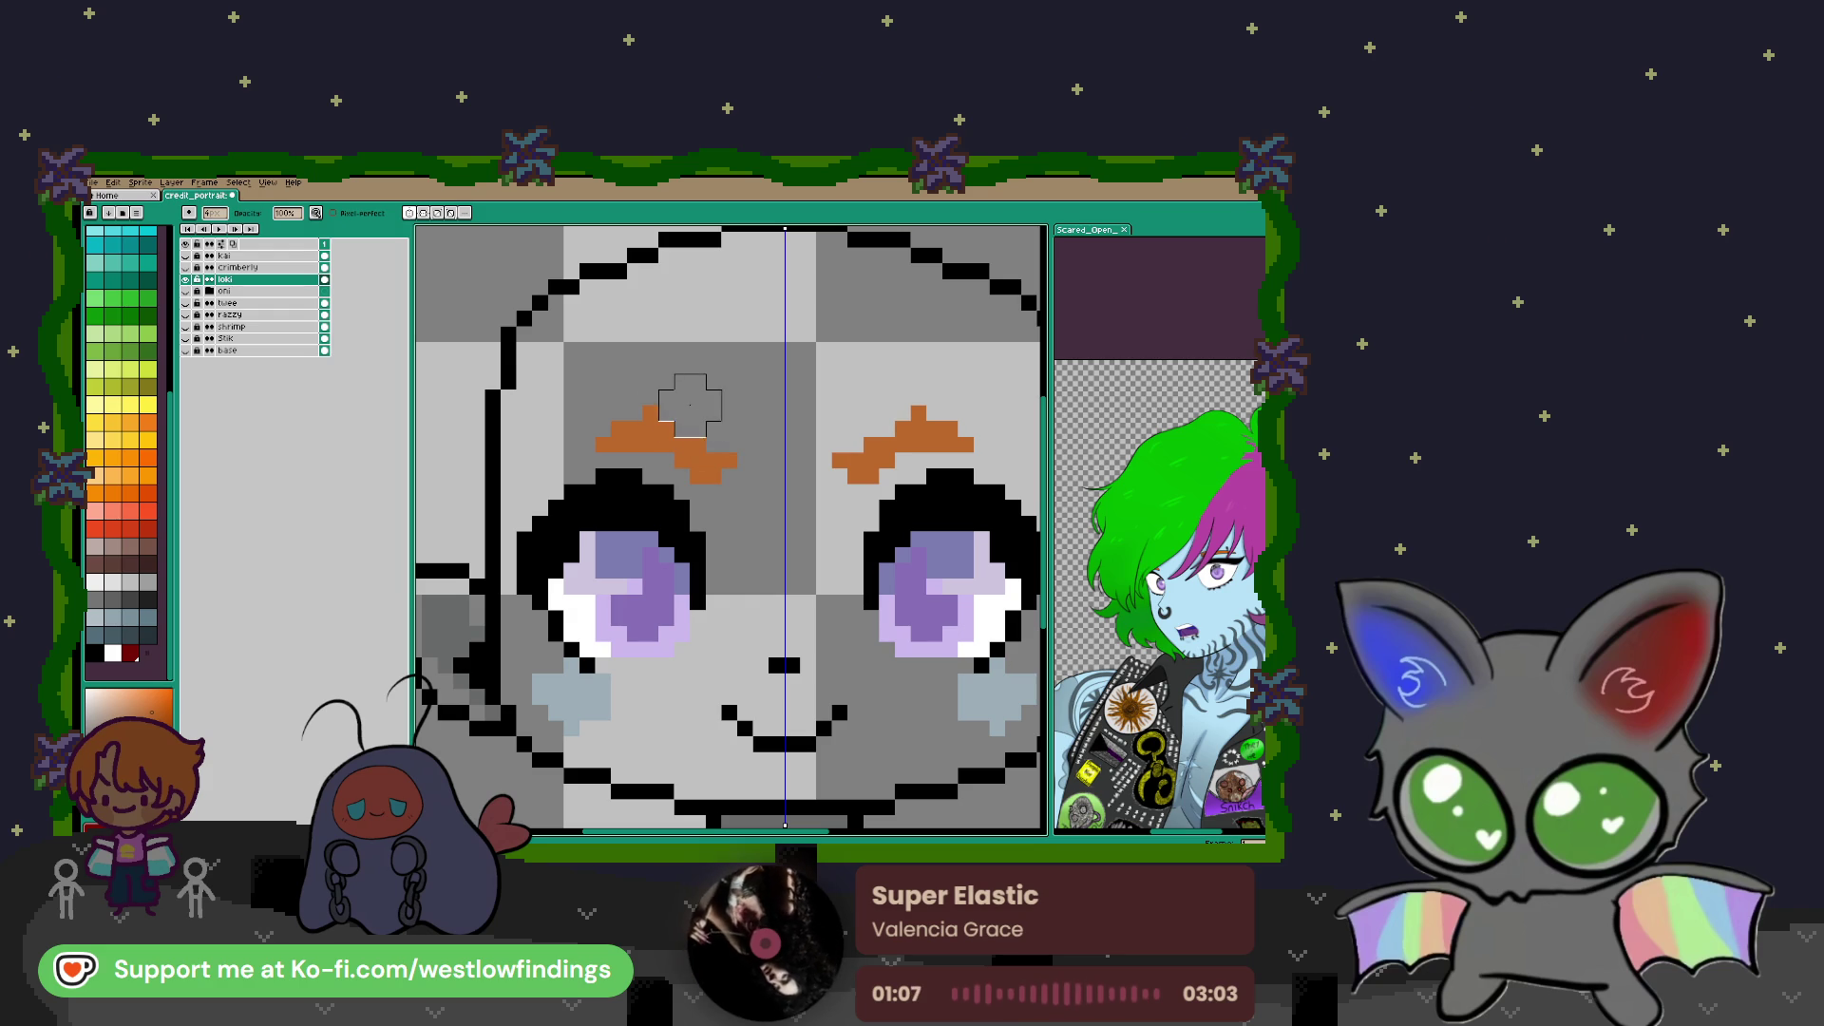
left_click(618, 423)
key("b")
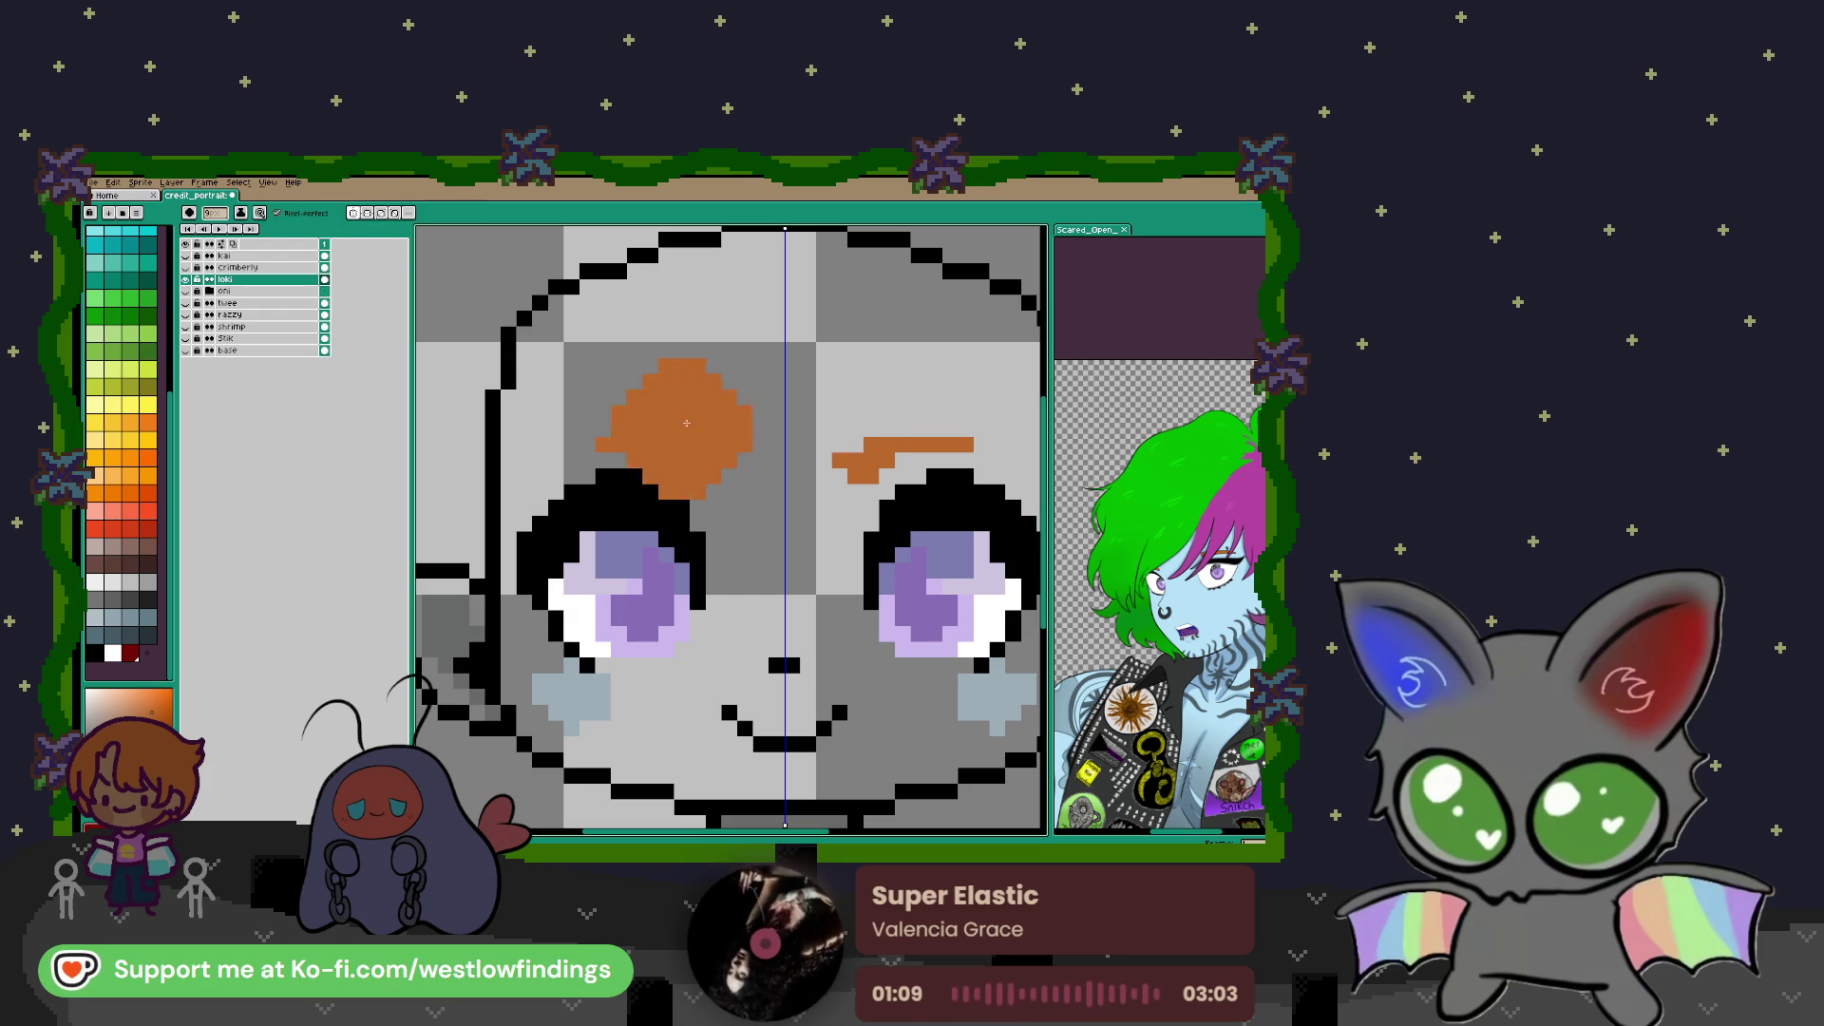
key("minus")
key("minus")
key("minus")
scroll(579, 475, "up", 2)
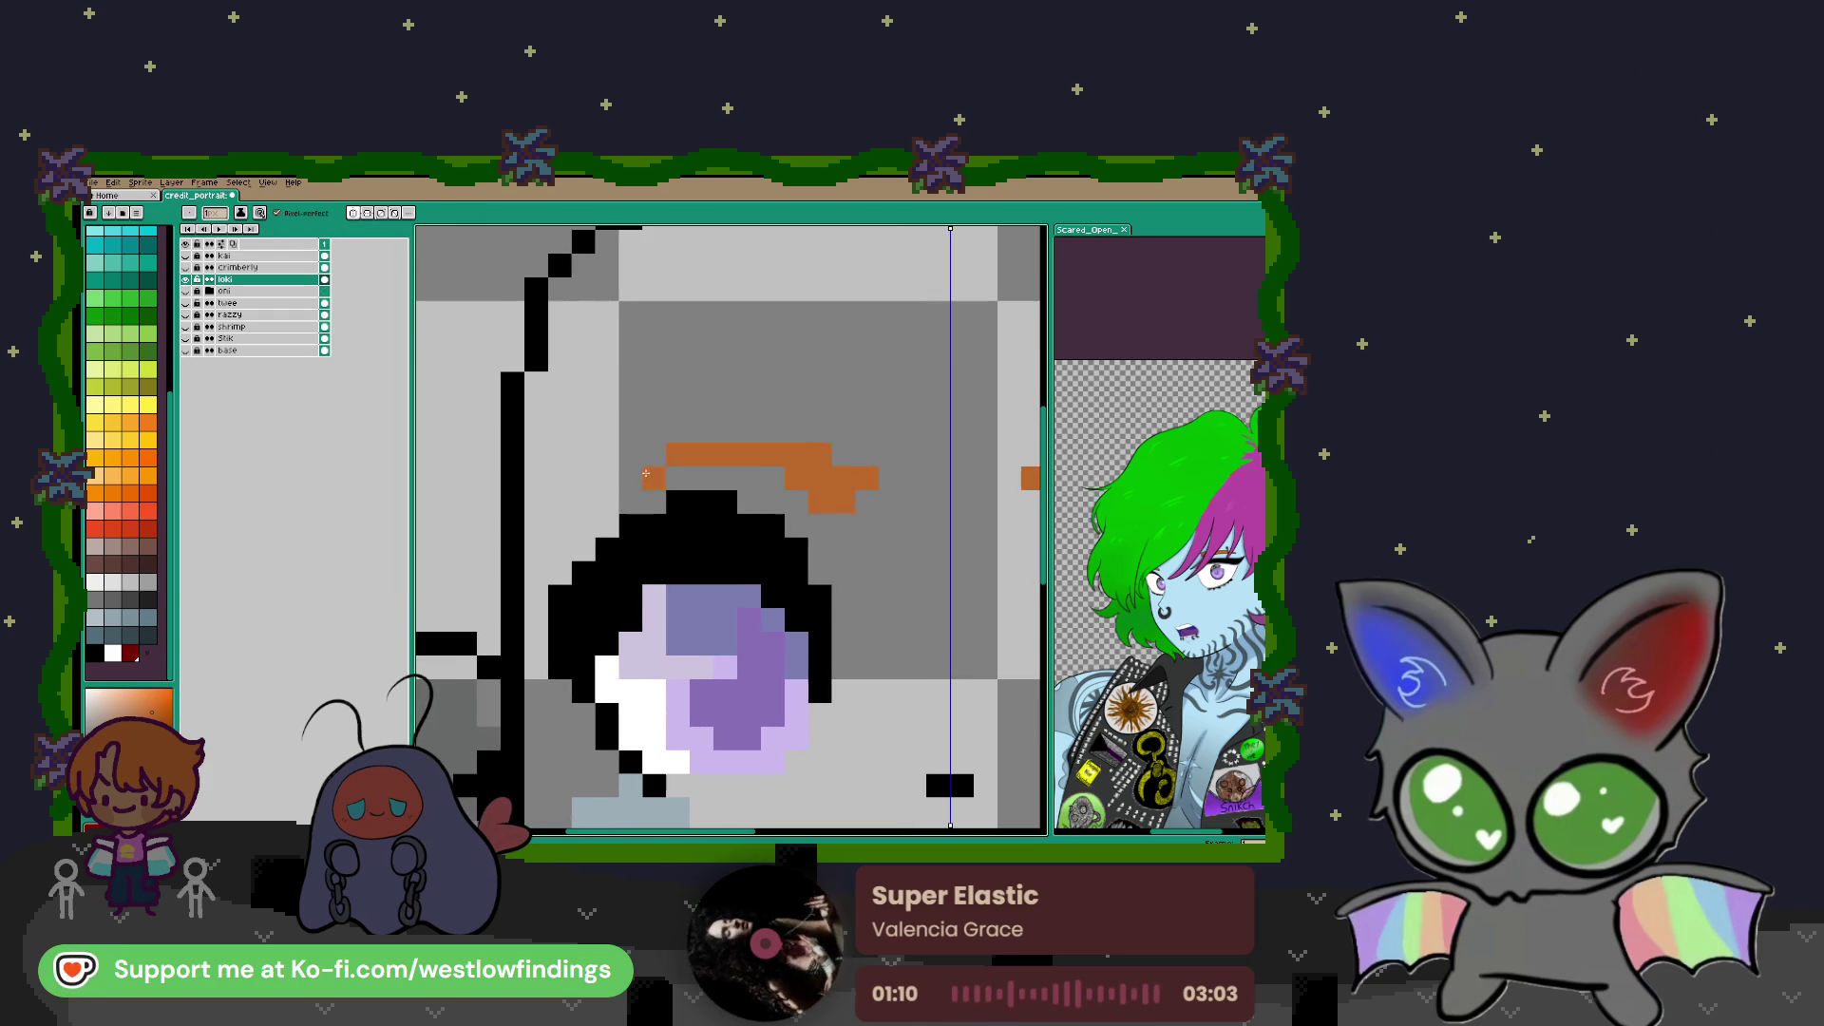
mouse_move(576, 482)
left_mouse_down()
mouse_move(656, 455)
mouse_move(632, 431)
mouse_move(798, 430)
left_mouse_up()
scroll(798, 432, "down", 2)
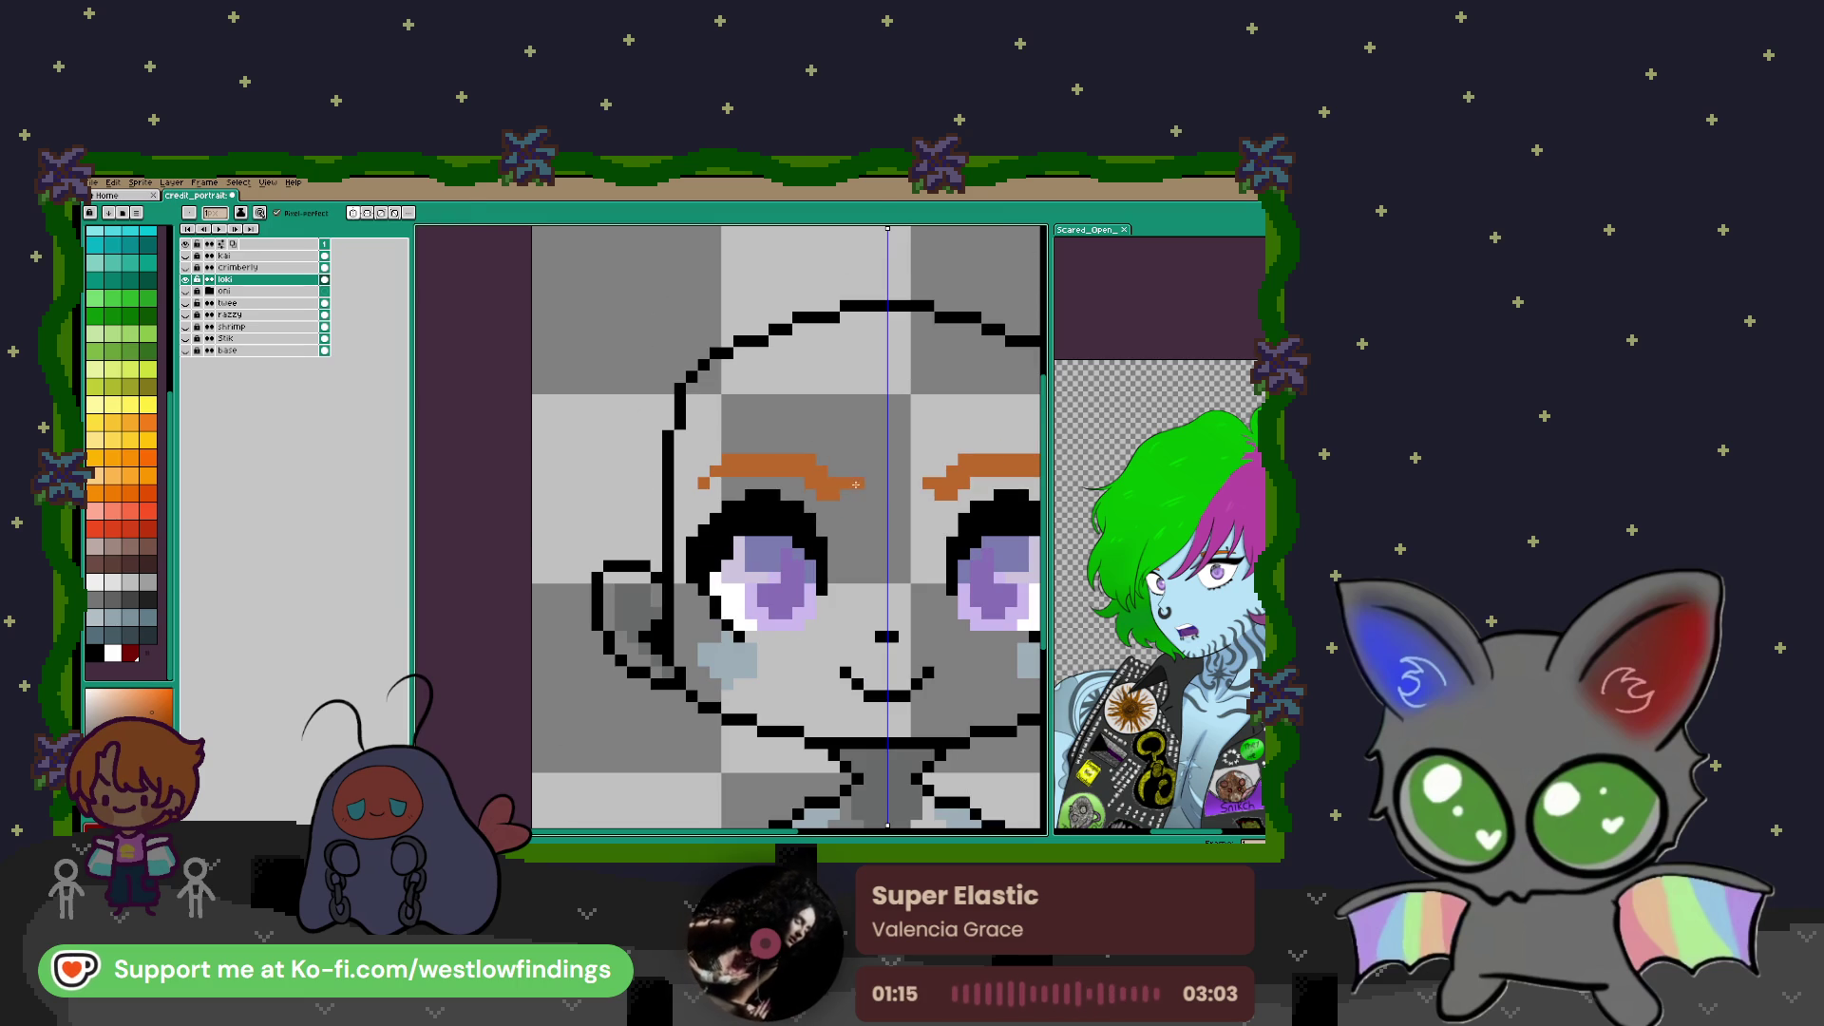
scroll(848, 480, "down", 3)
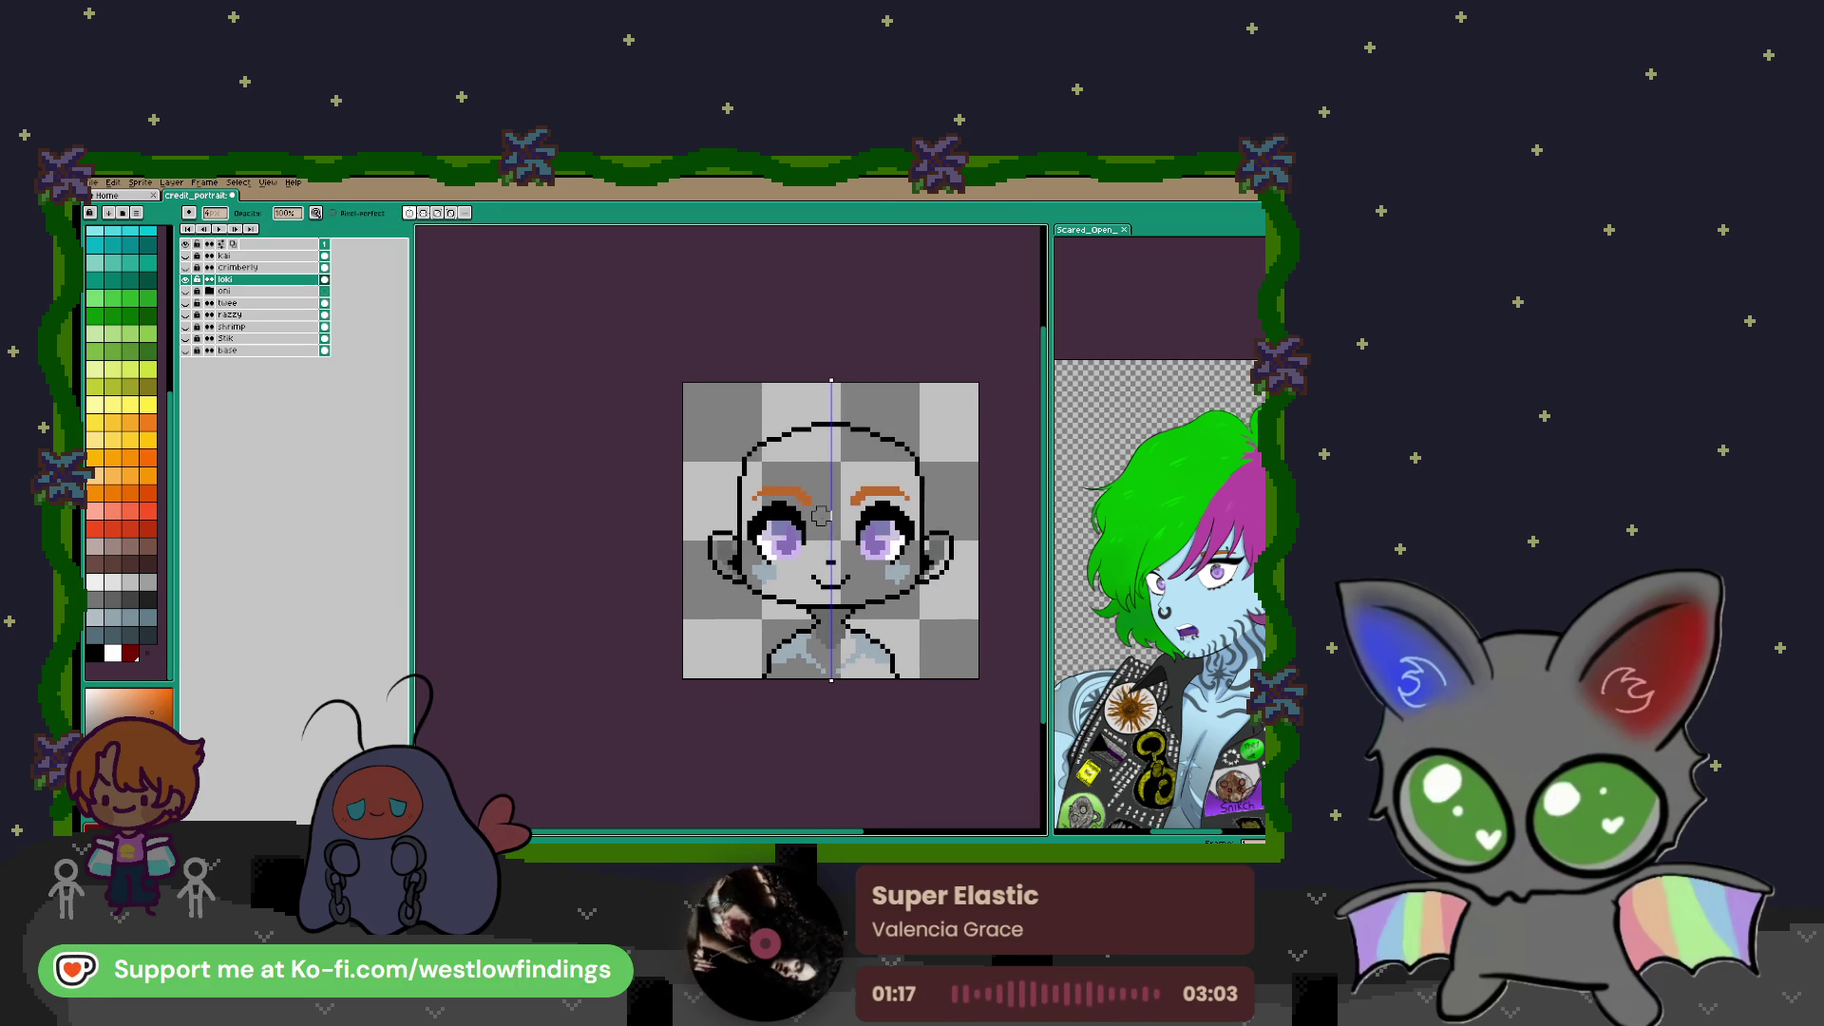
scroll(865, 511, "right", 1)
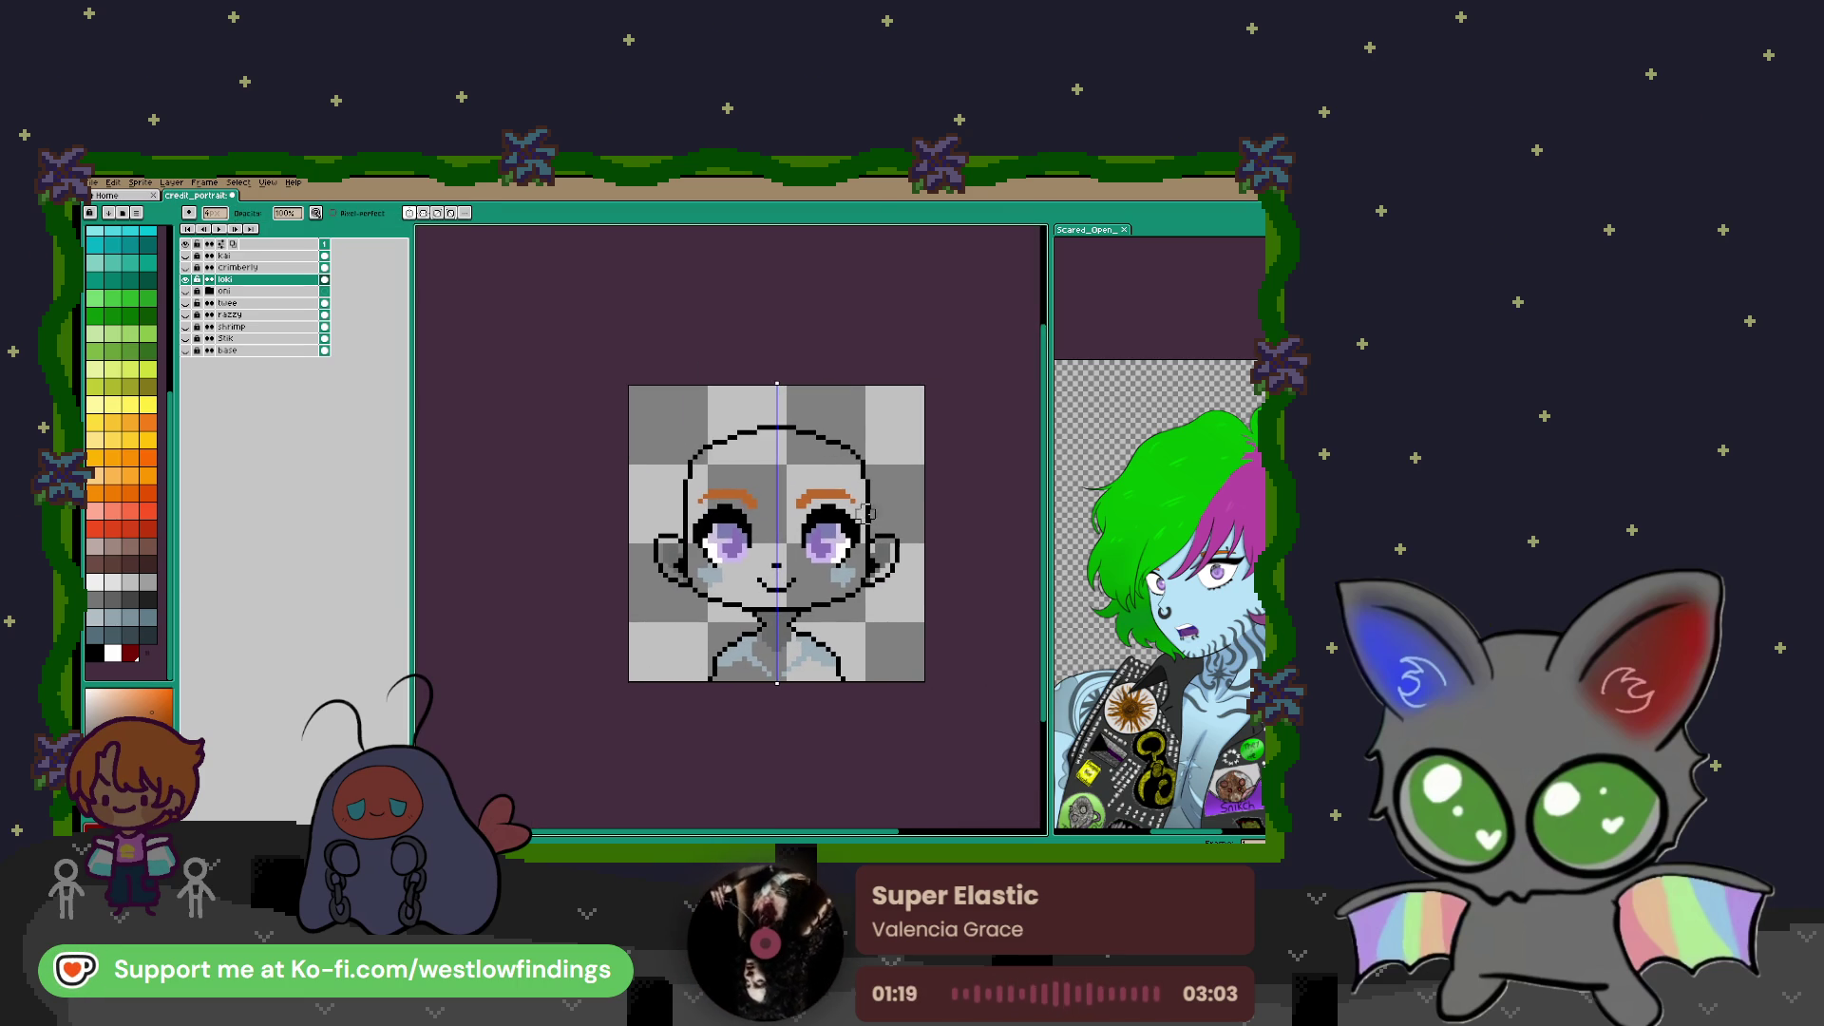
scroll(1178, 596, "up", 5)
scroll(1178, 595, "down", 2)
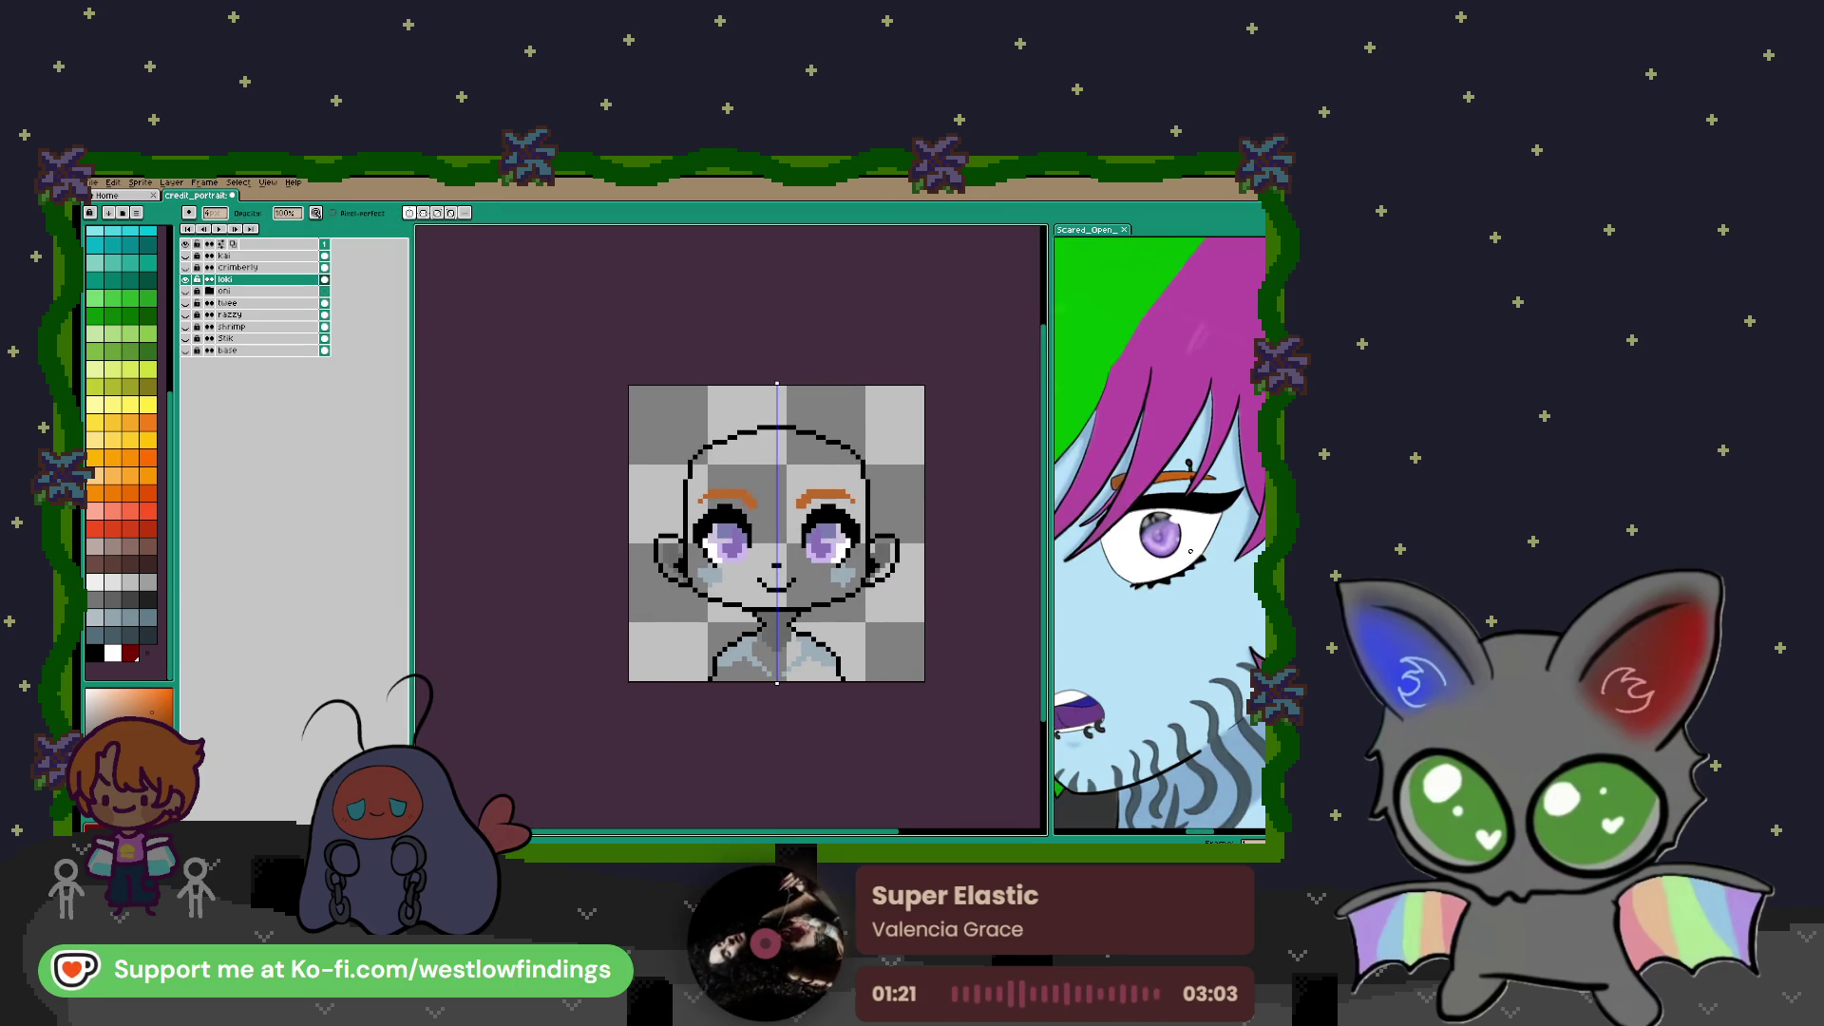
Turn off symmetry and place a dark grey pixel above the right eyebrow
scroll(1178, 596, "up", 2)
left_click(1178, 596)
scroll(810, 465, "up", 1)
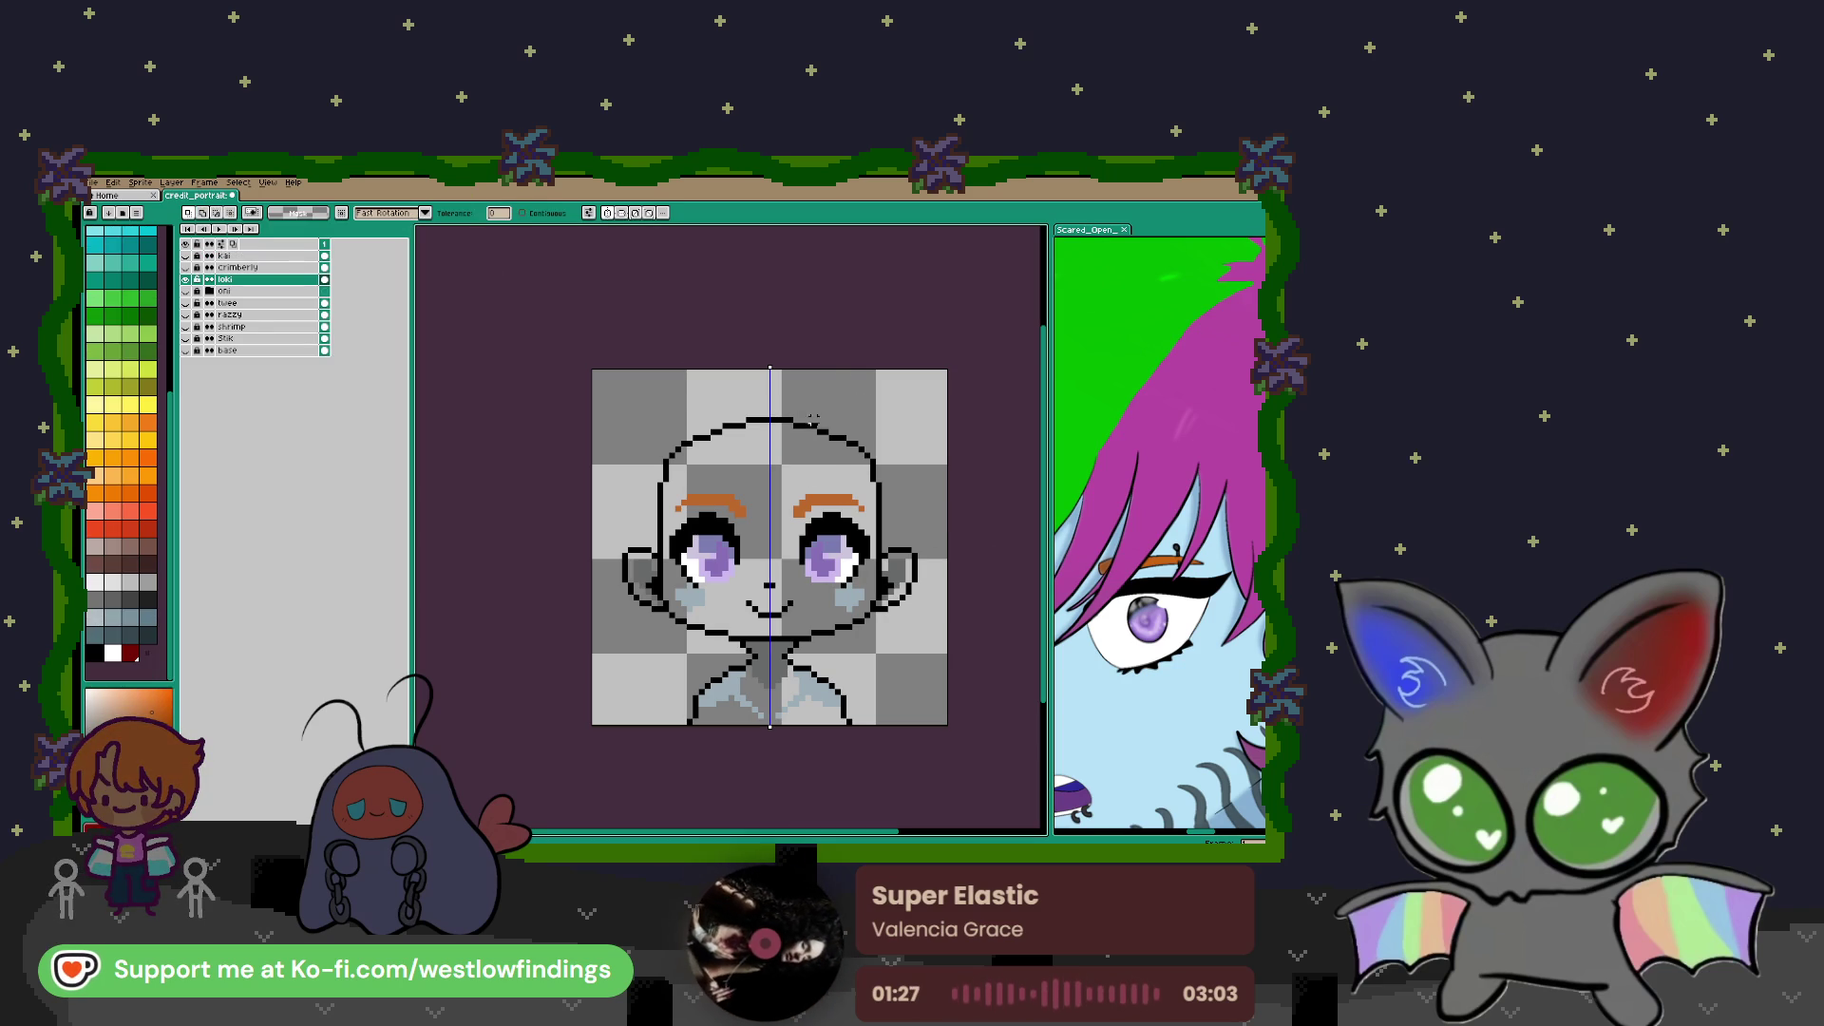
left_click(608, 213)
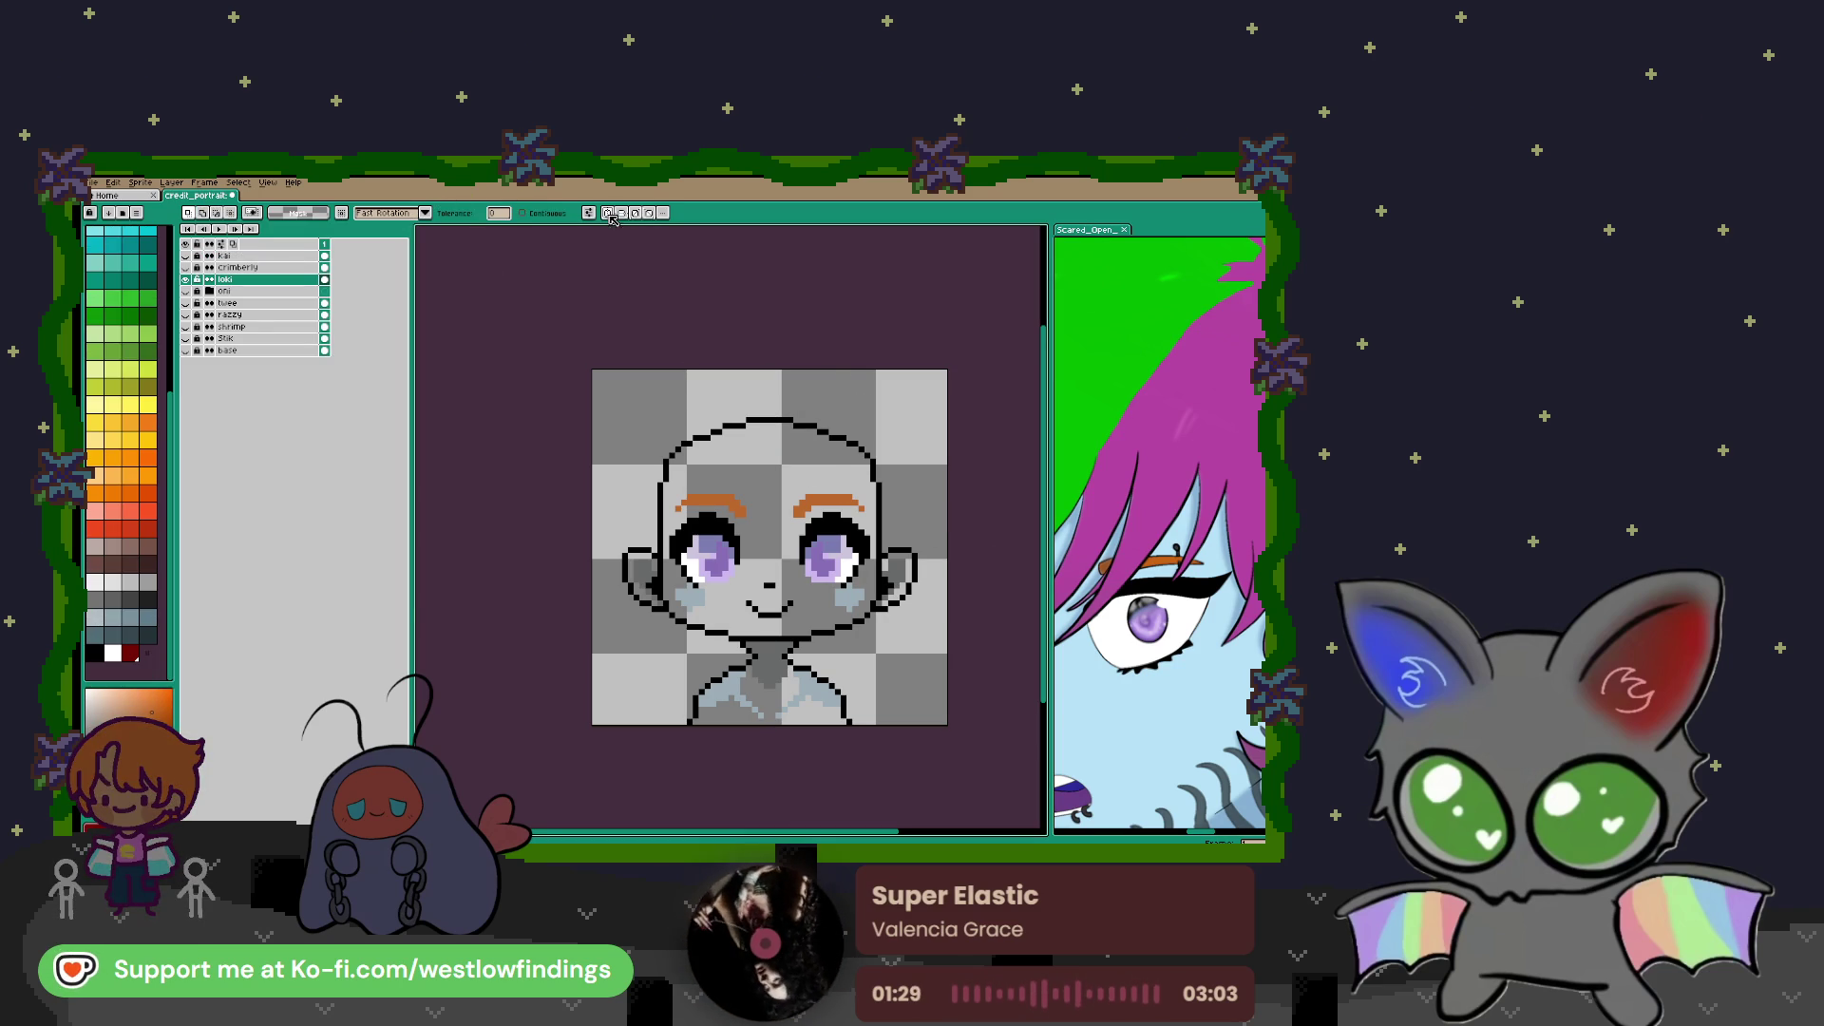
scroll(861, 448, "up", 3)
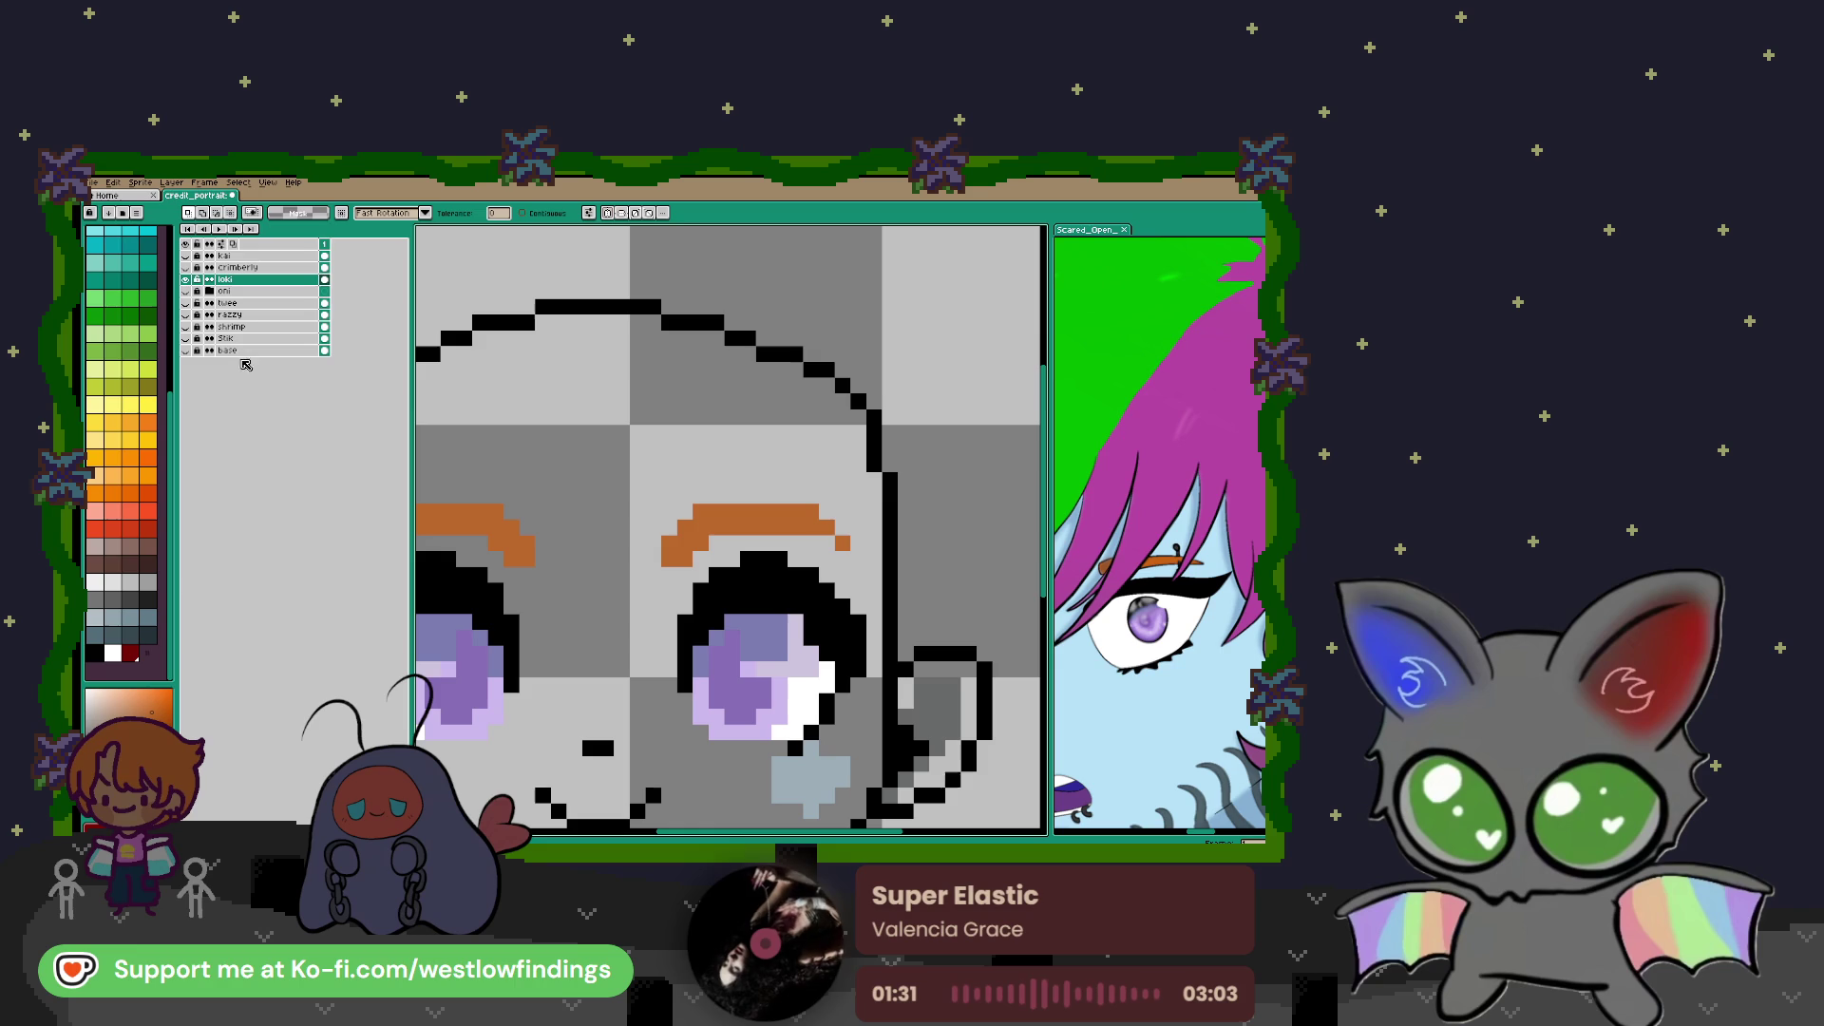
left_click(130, 596)
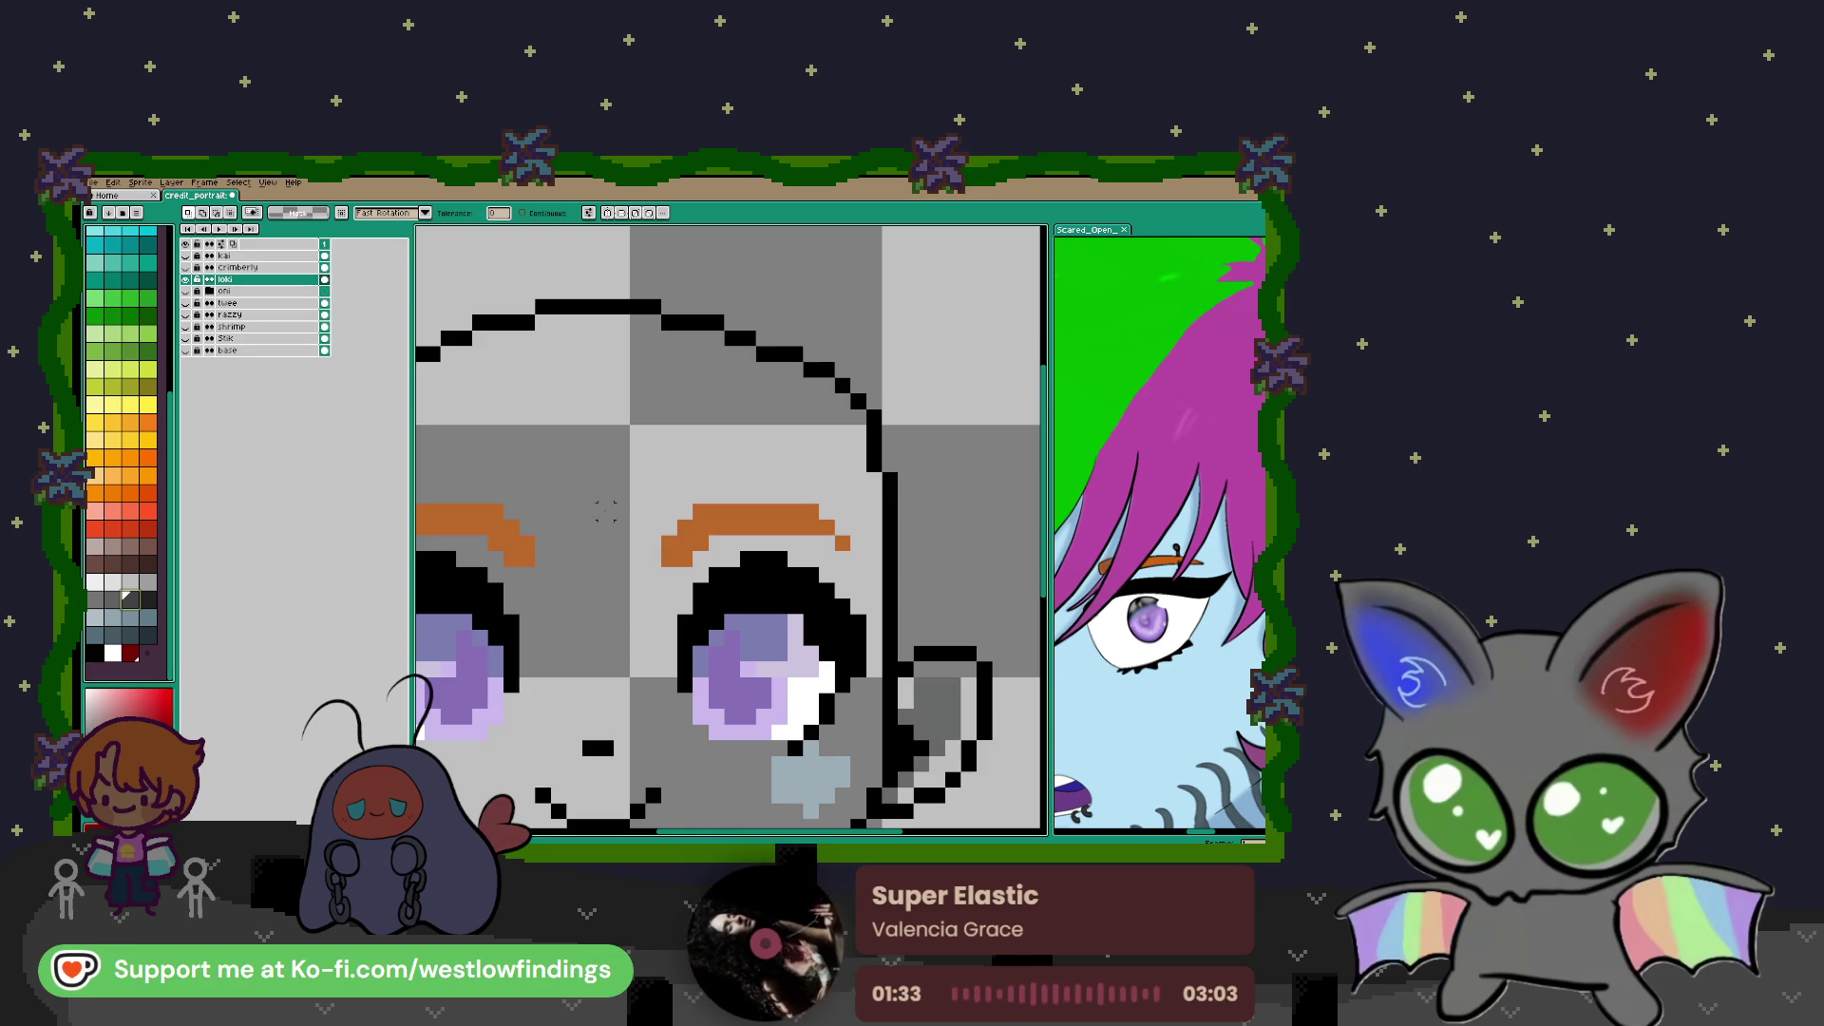
scroll(881, 485, "up", 2)
key("b")
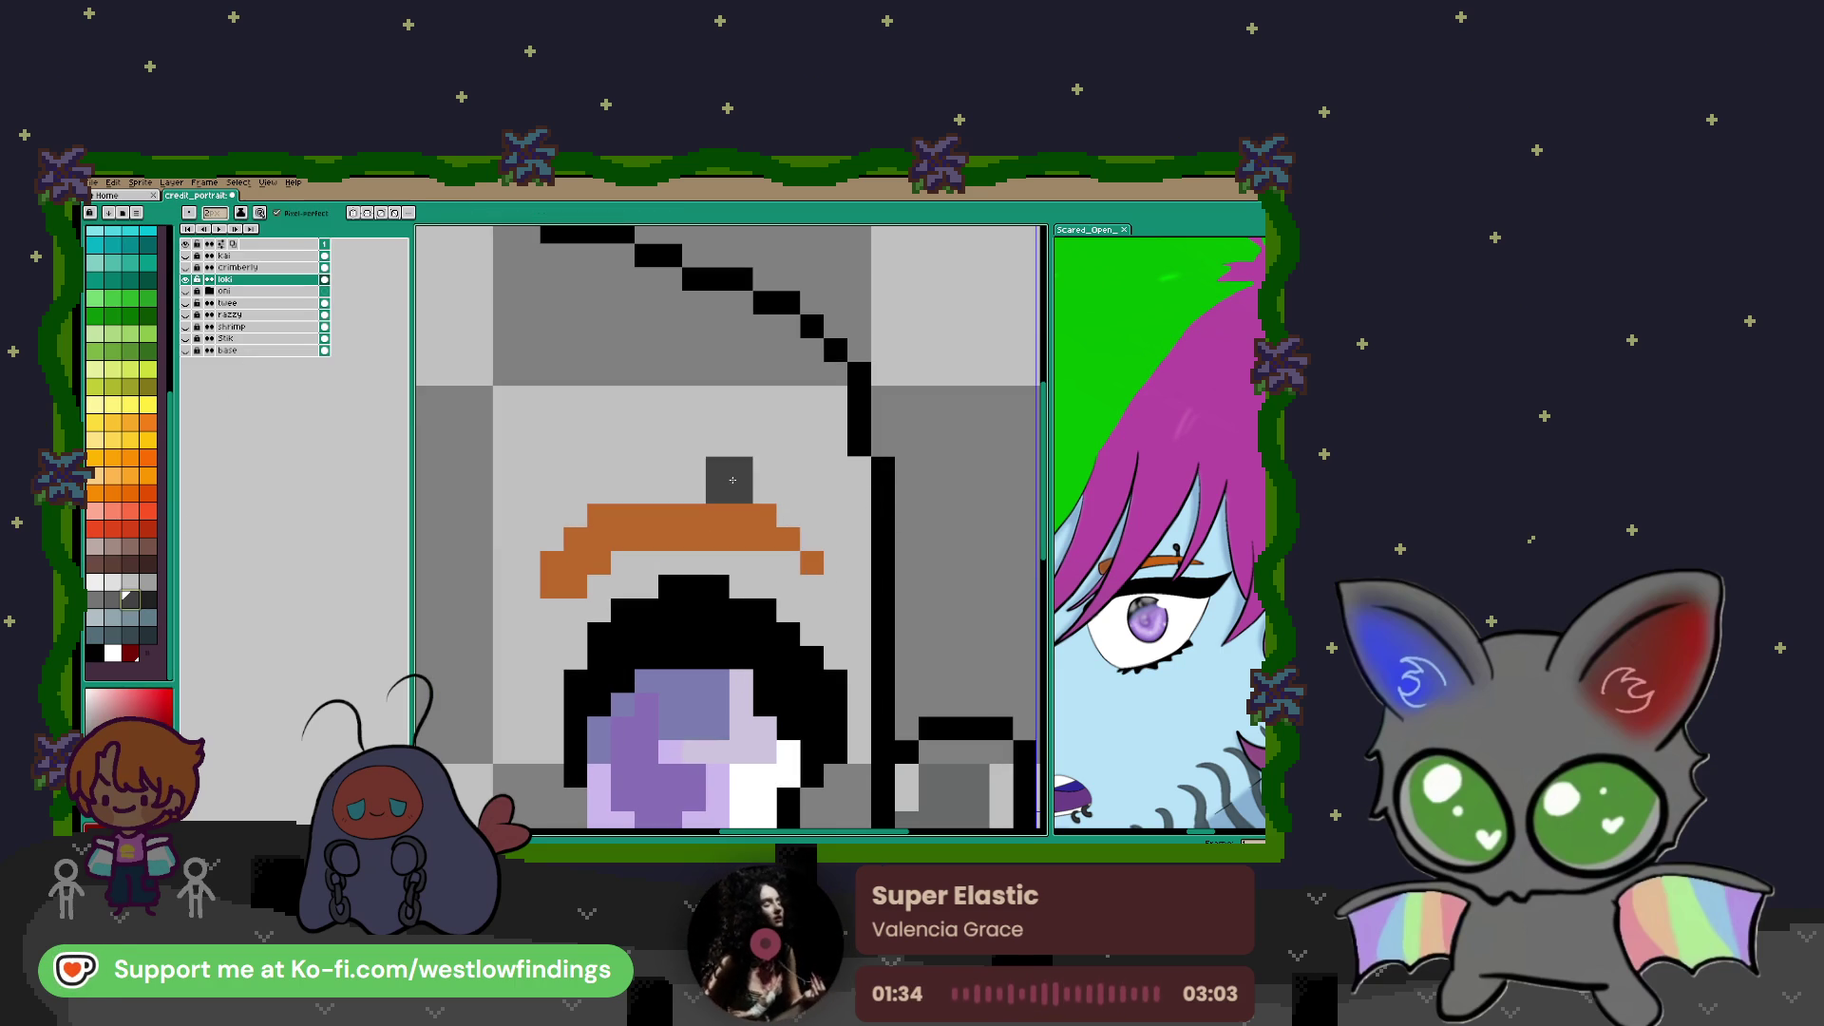
left_click(730, 481)
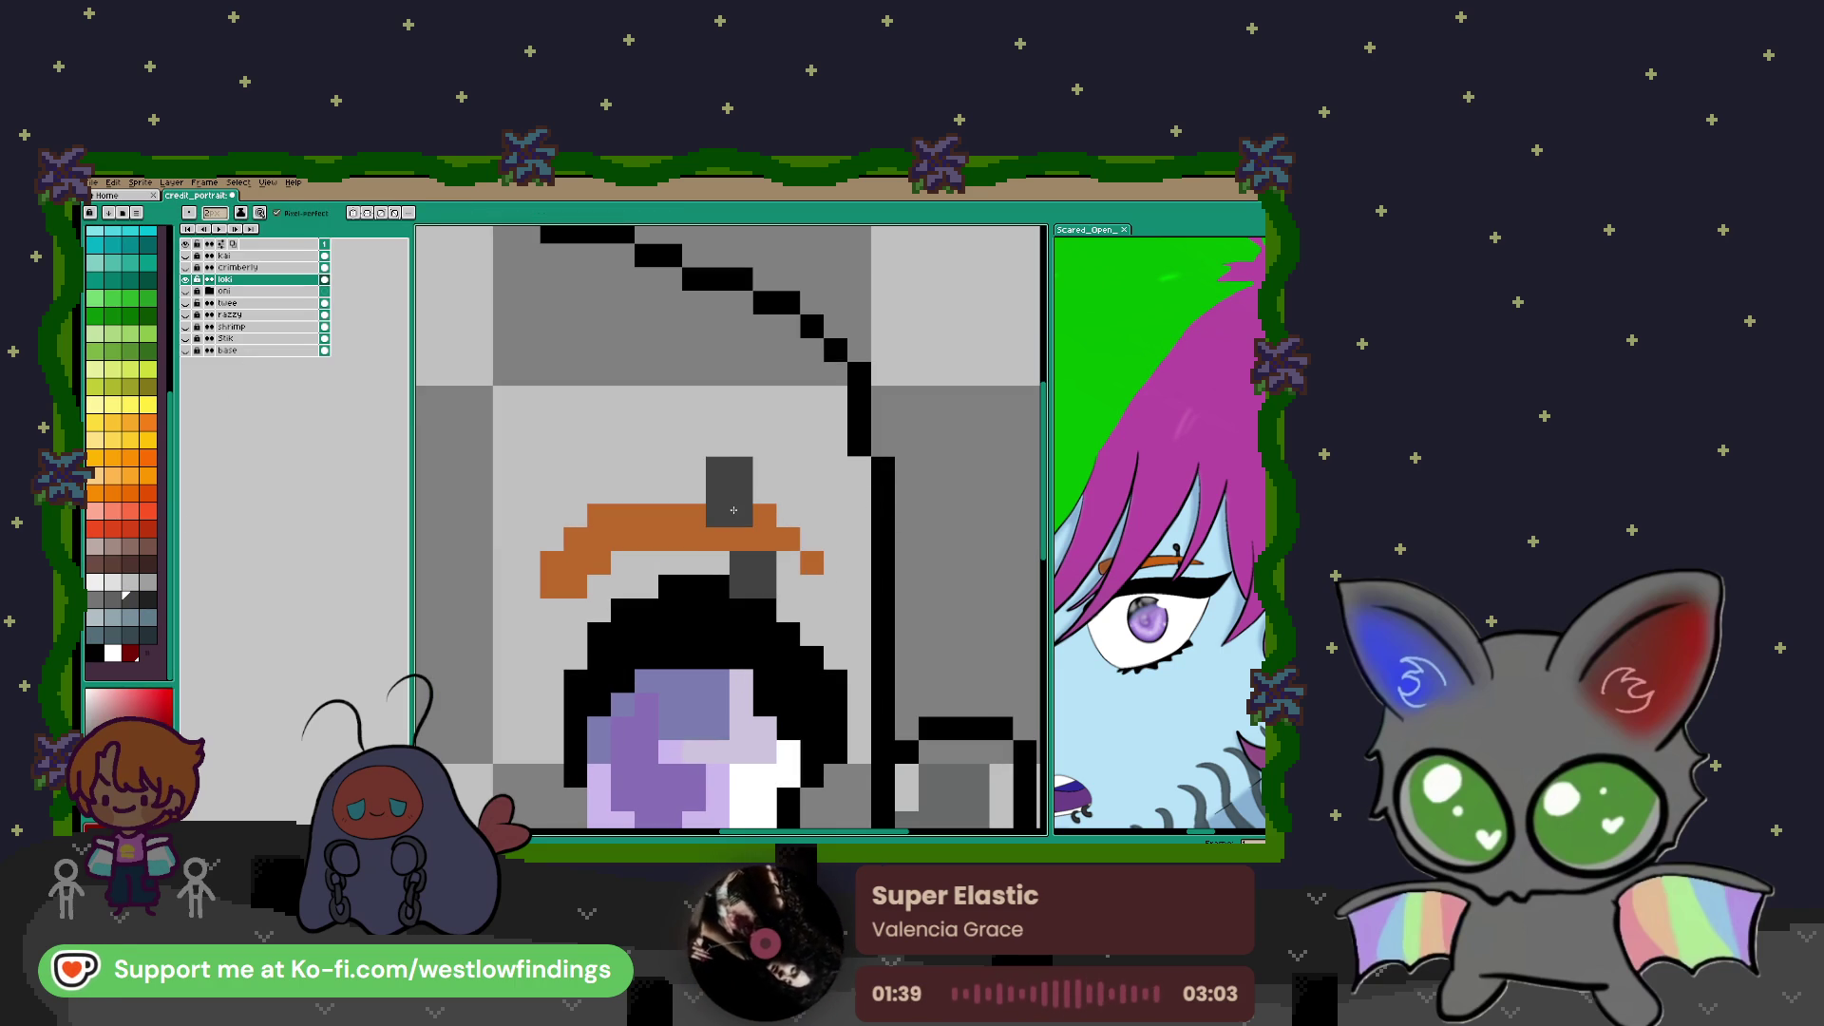
Draw a long pointed tip on the right ear, undoing the overly long strokes
scroll(744, 541, "down", 4)
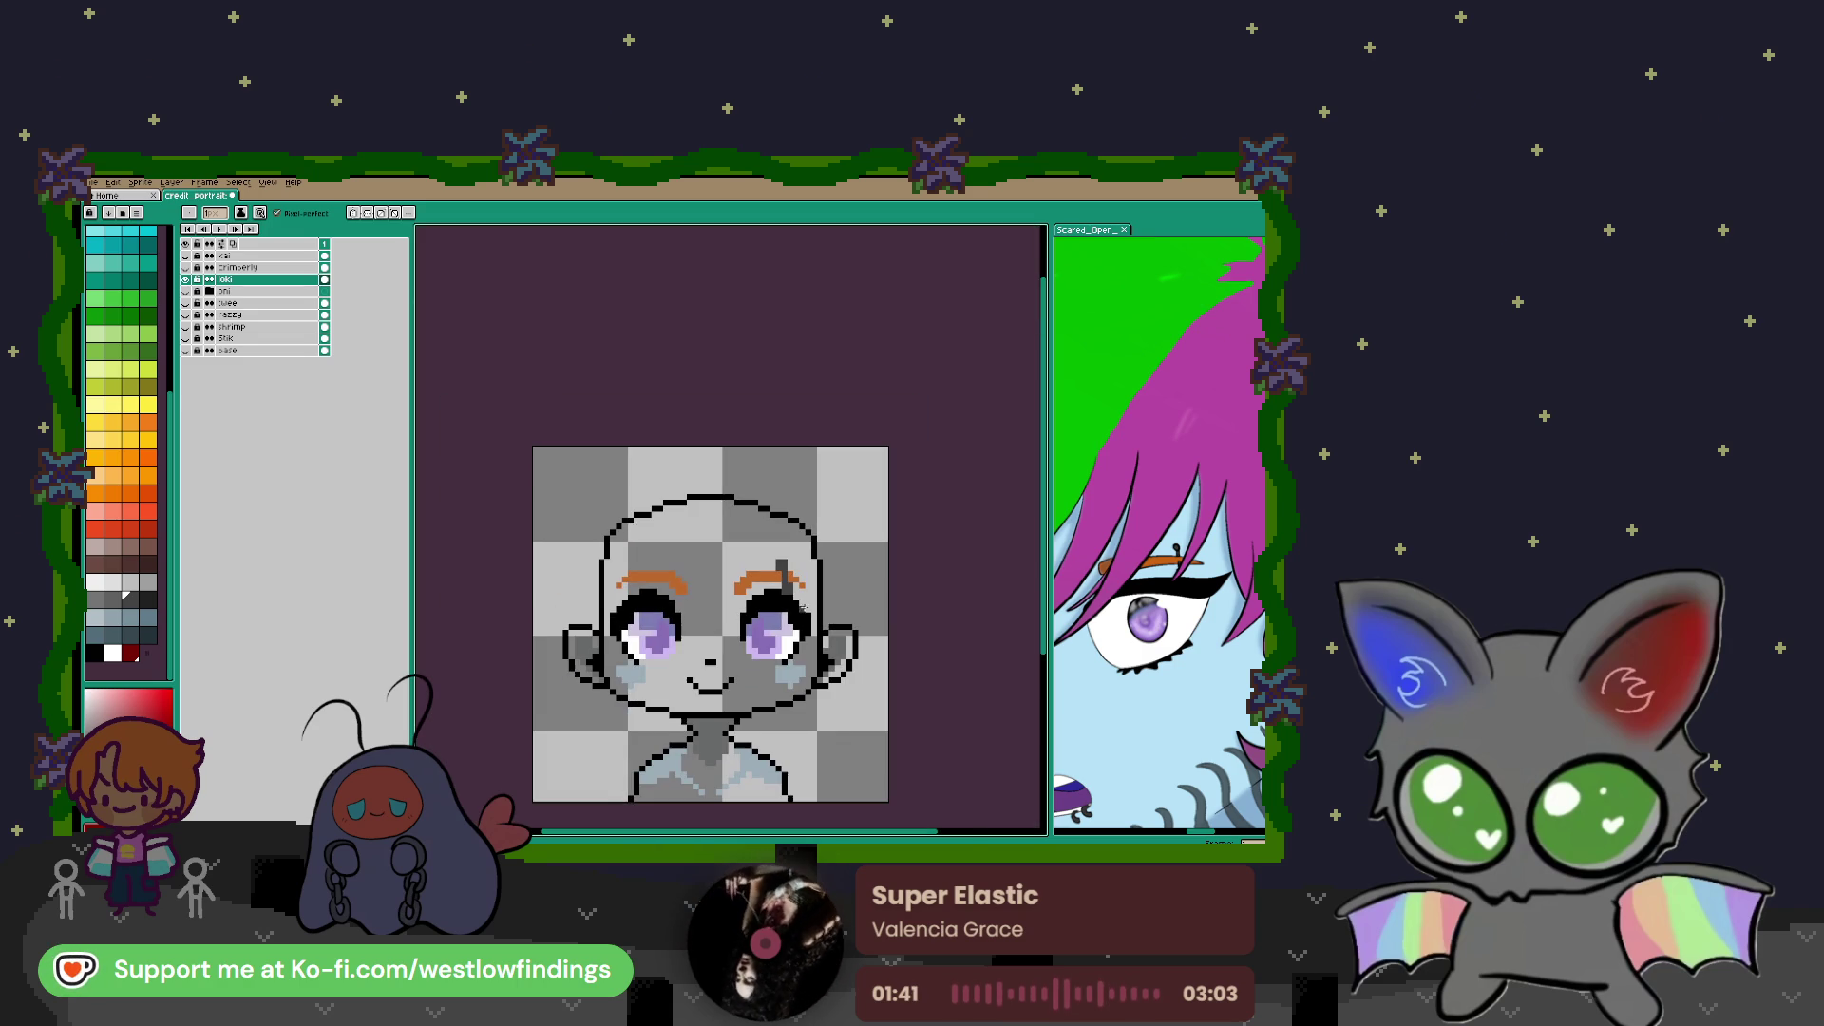
scroll(1112, 590, "down", 3)
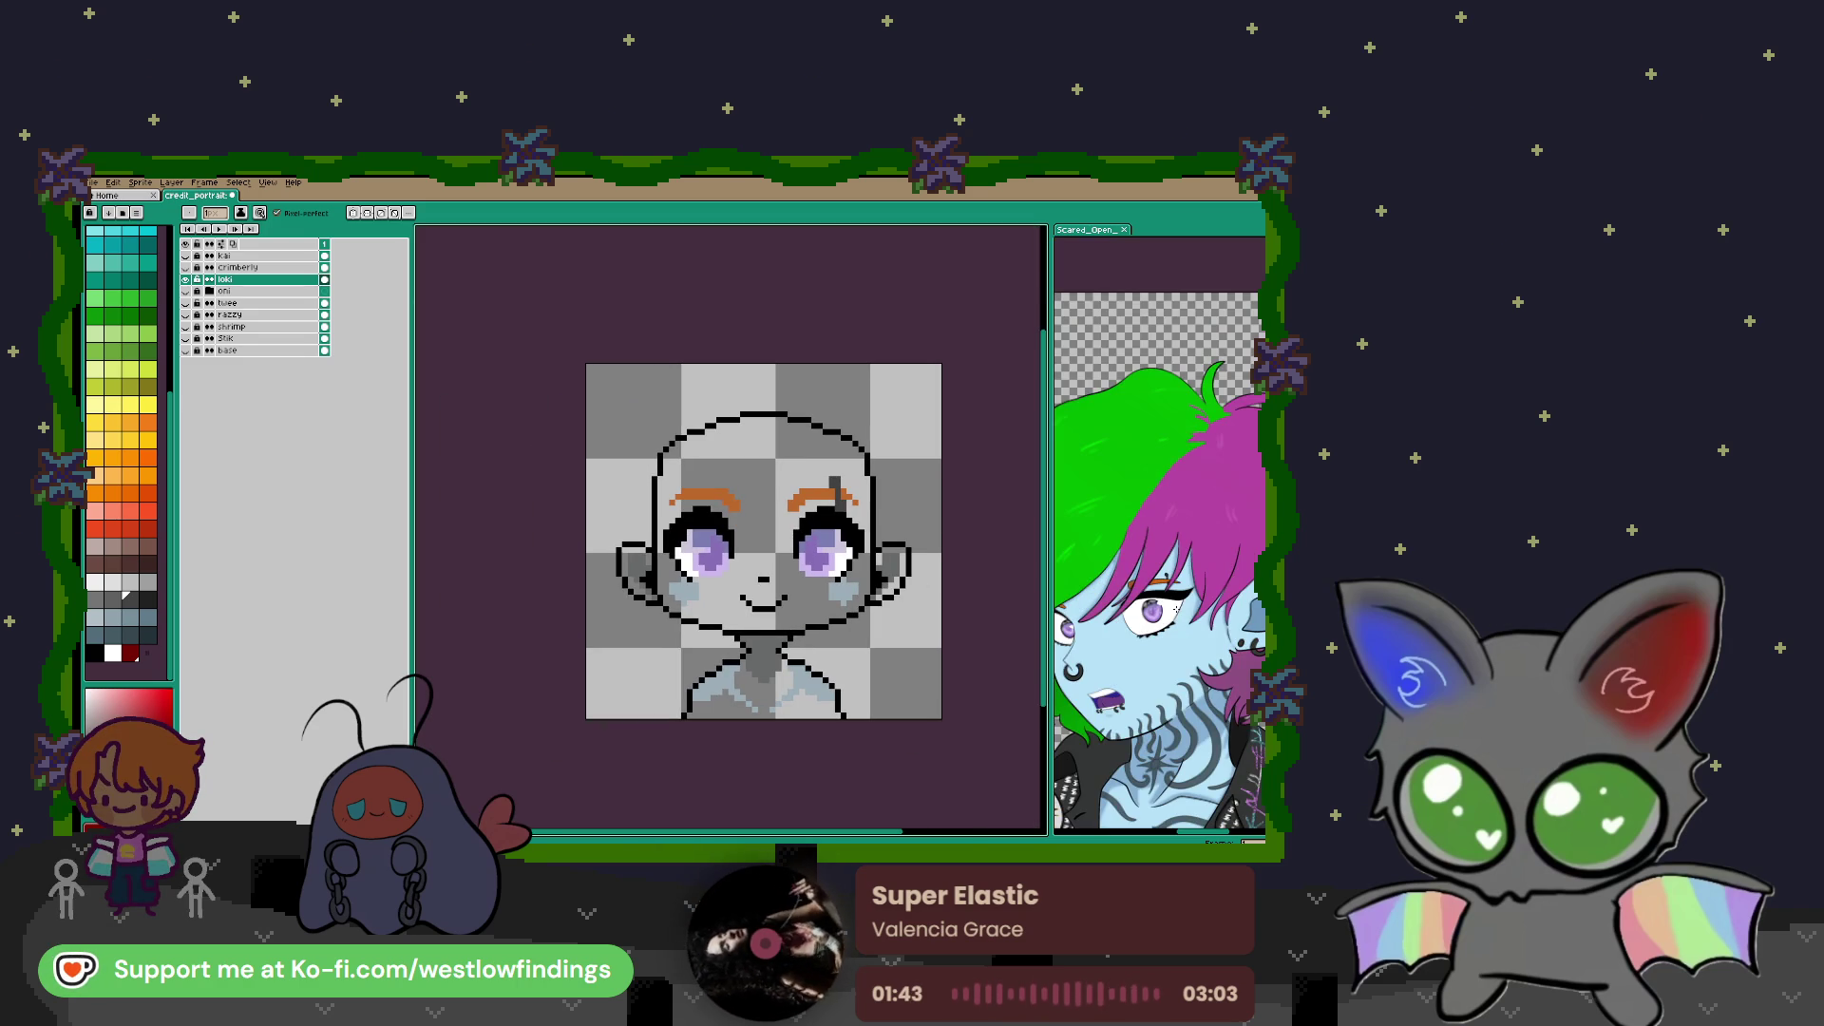
scroll(1181, 627, "down", 2)
scroll(1181, 628, "right", 2)
scroll(886, 574, "up", 2)
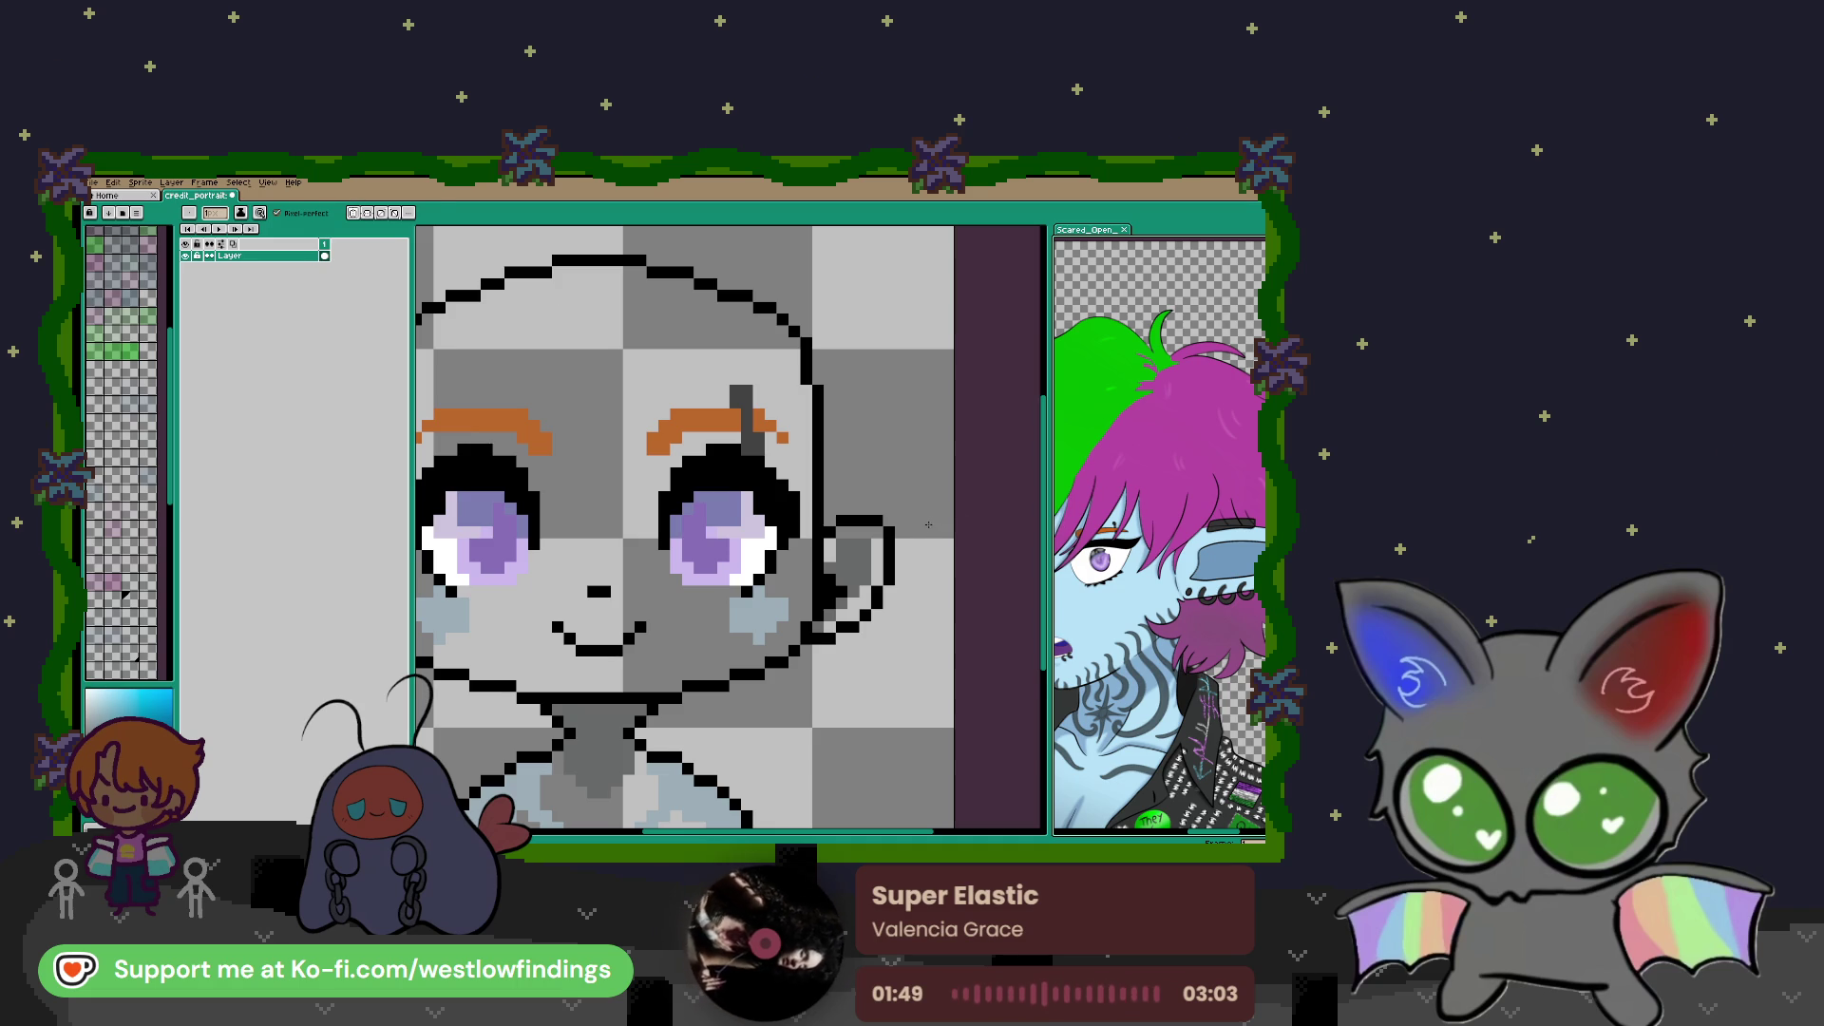
key("i")
left_click(882, 513)
key("b")
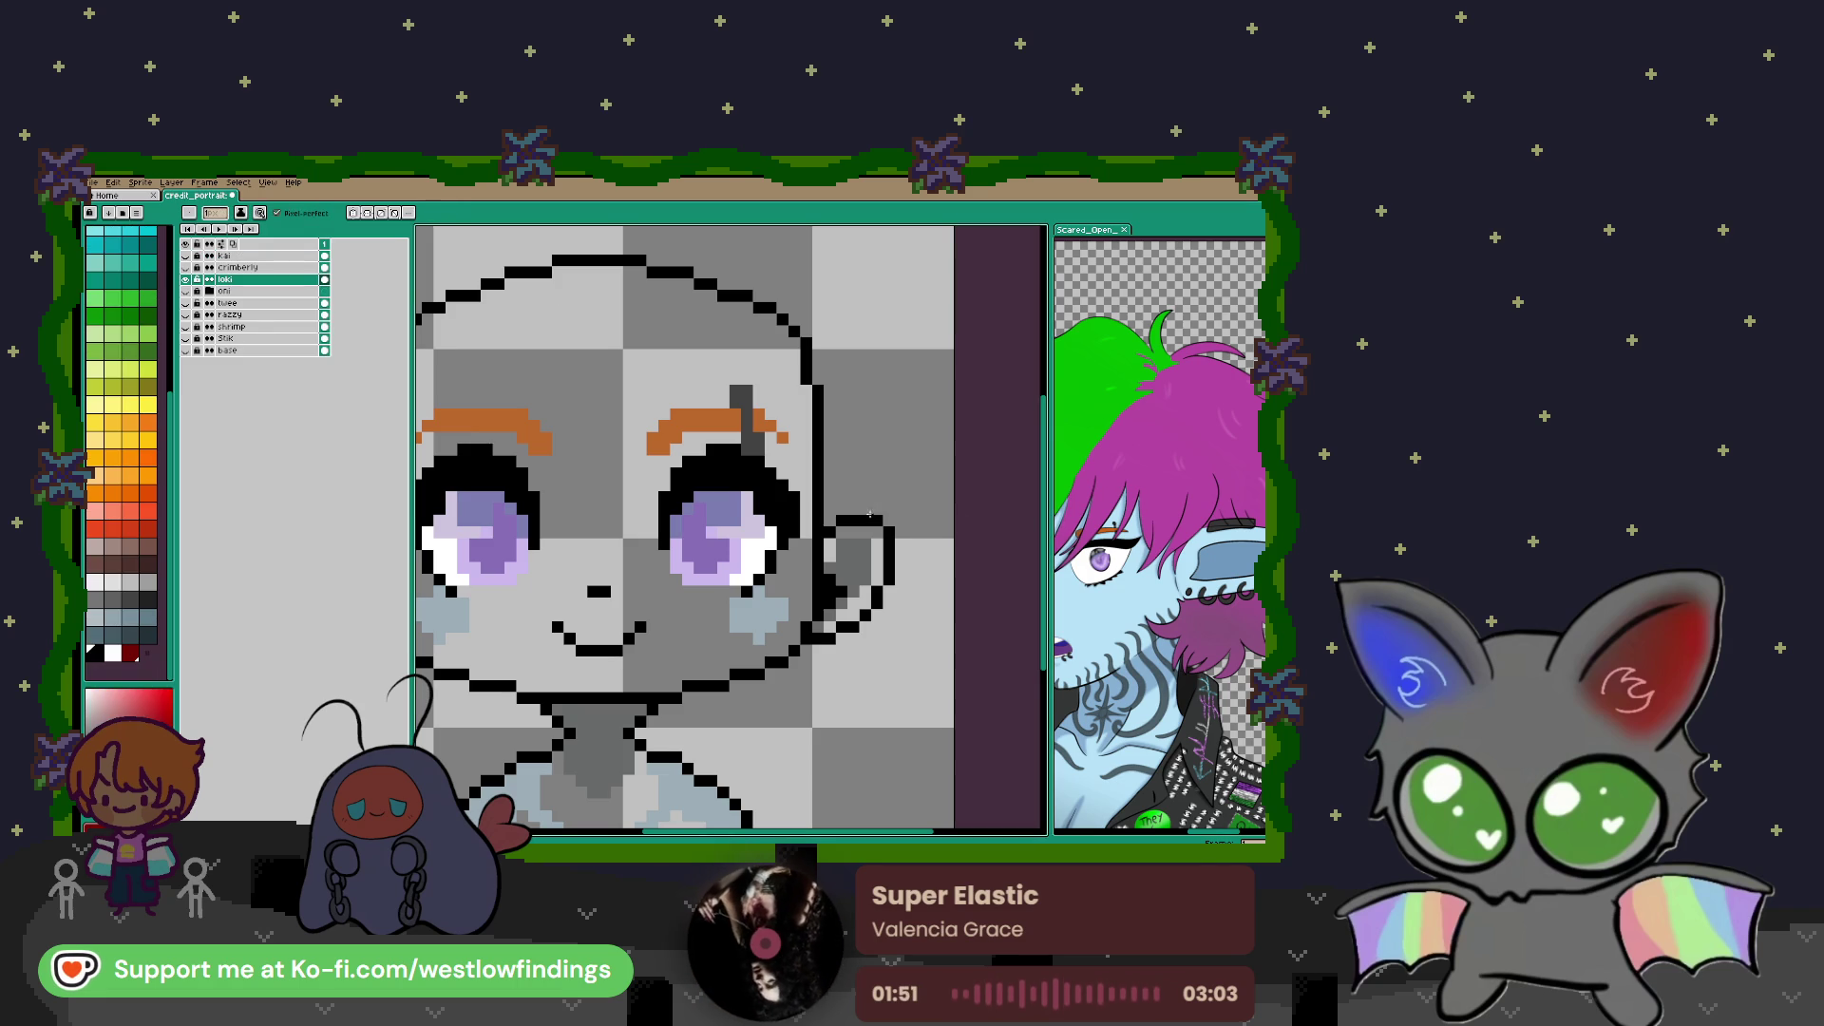
mouse_move(879, 511)
left_mouse_down()
mouse_move(939, 485)
mouse_move(880, 589)
mouse_move(723, 478)
mouse_move(802, 516)
mouse_move(713, 573)
mouse_move(710, 518)
mouse_move(731, 498)
mouse_move(689, 513)
left_mouse_up()
key("ctrl+z")
key("ctrl+z")
key("ctrl+z")
Clean up the old right ear interior with the eraser
key("e")
key("v")
key("b")
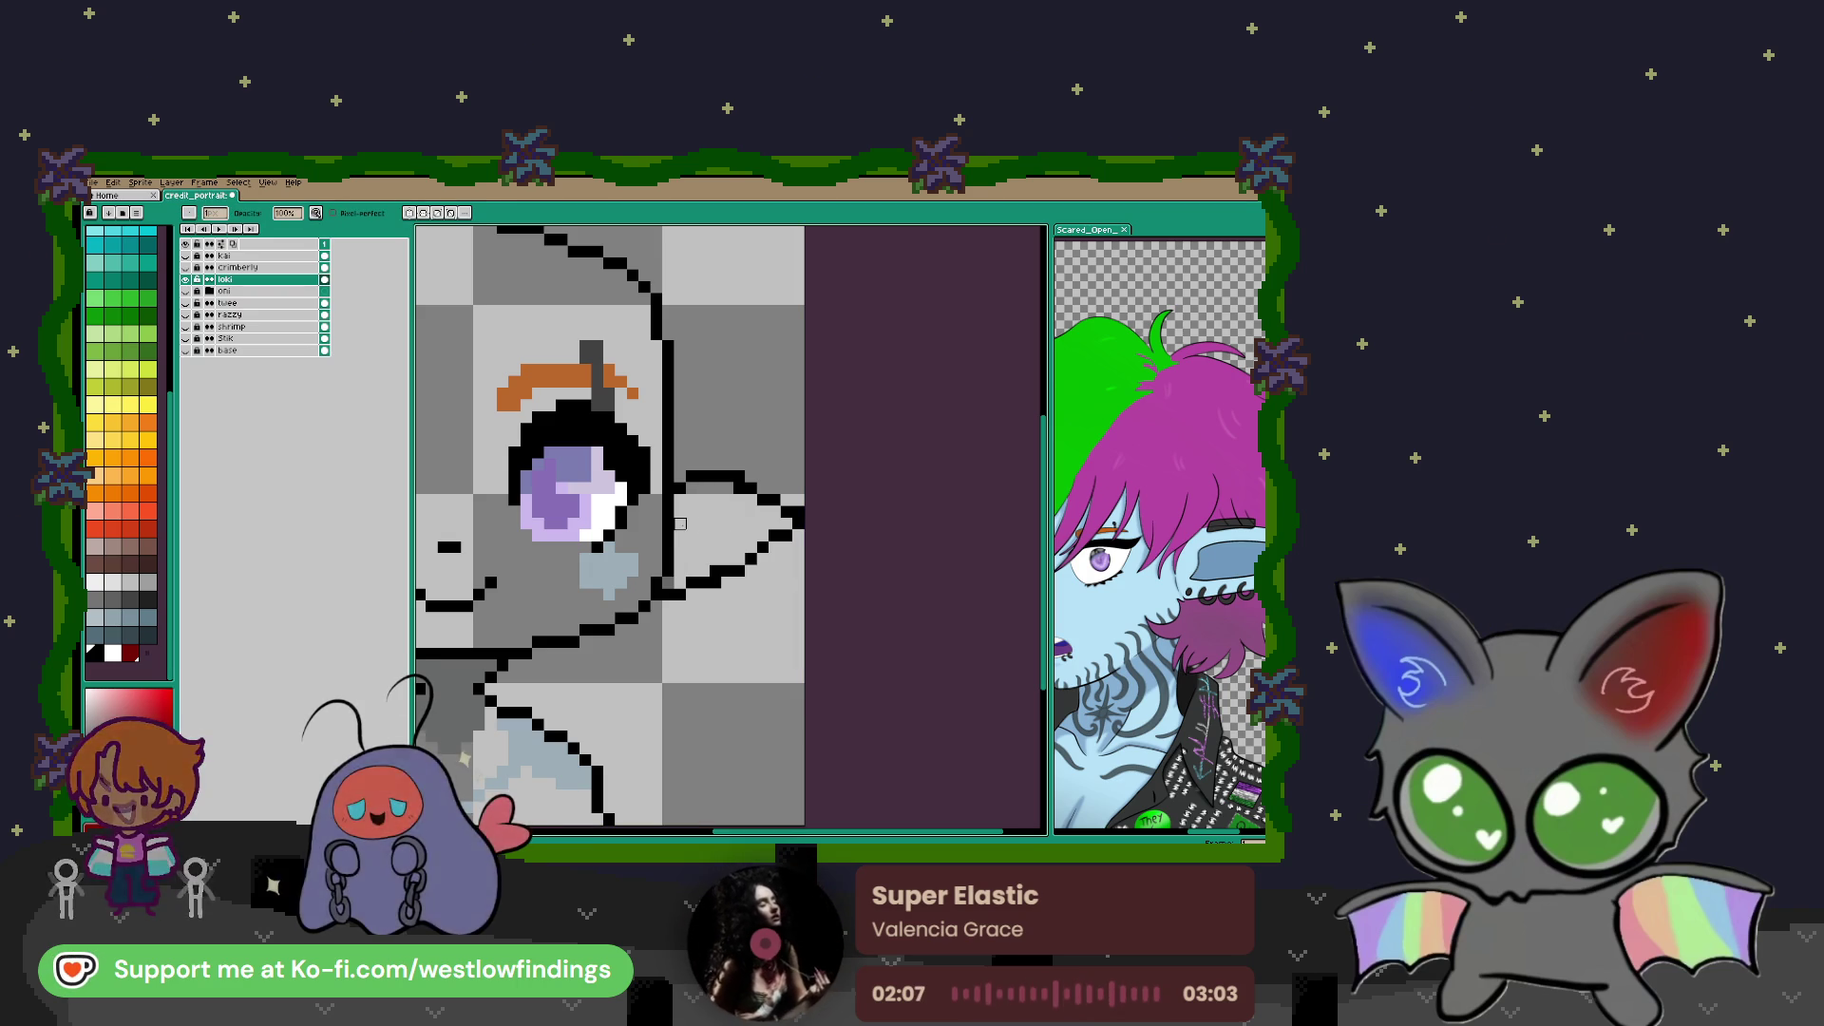
scroll(703, 532, "down", 3)
key("w")
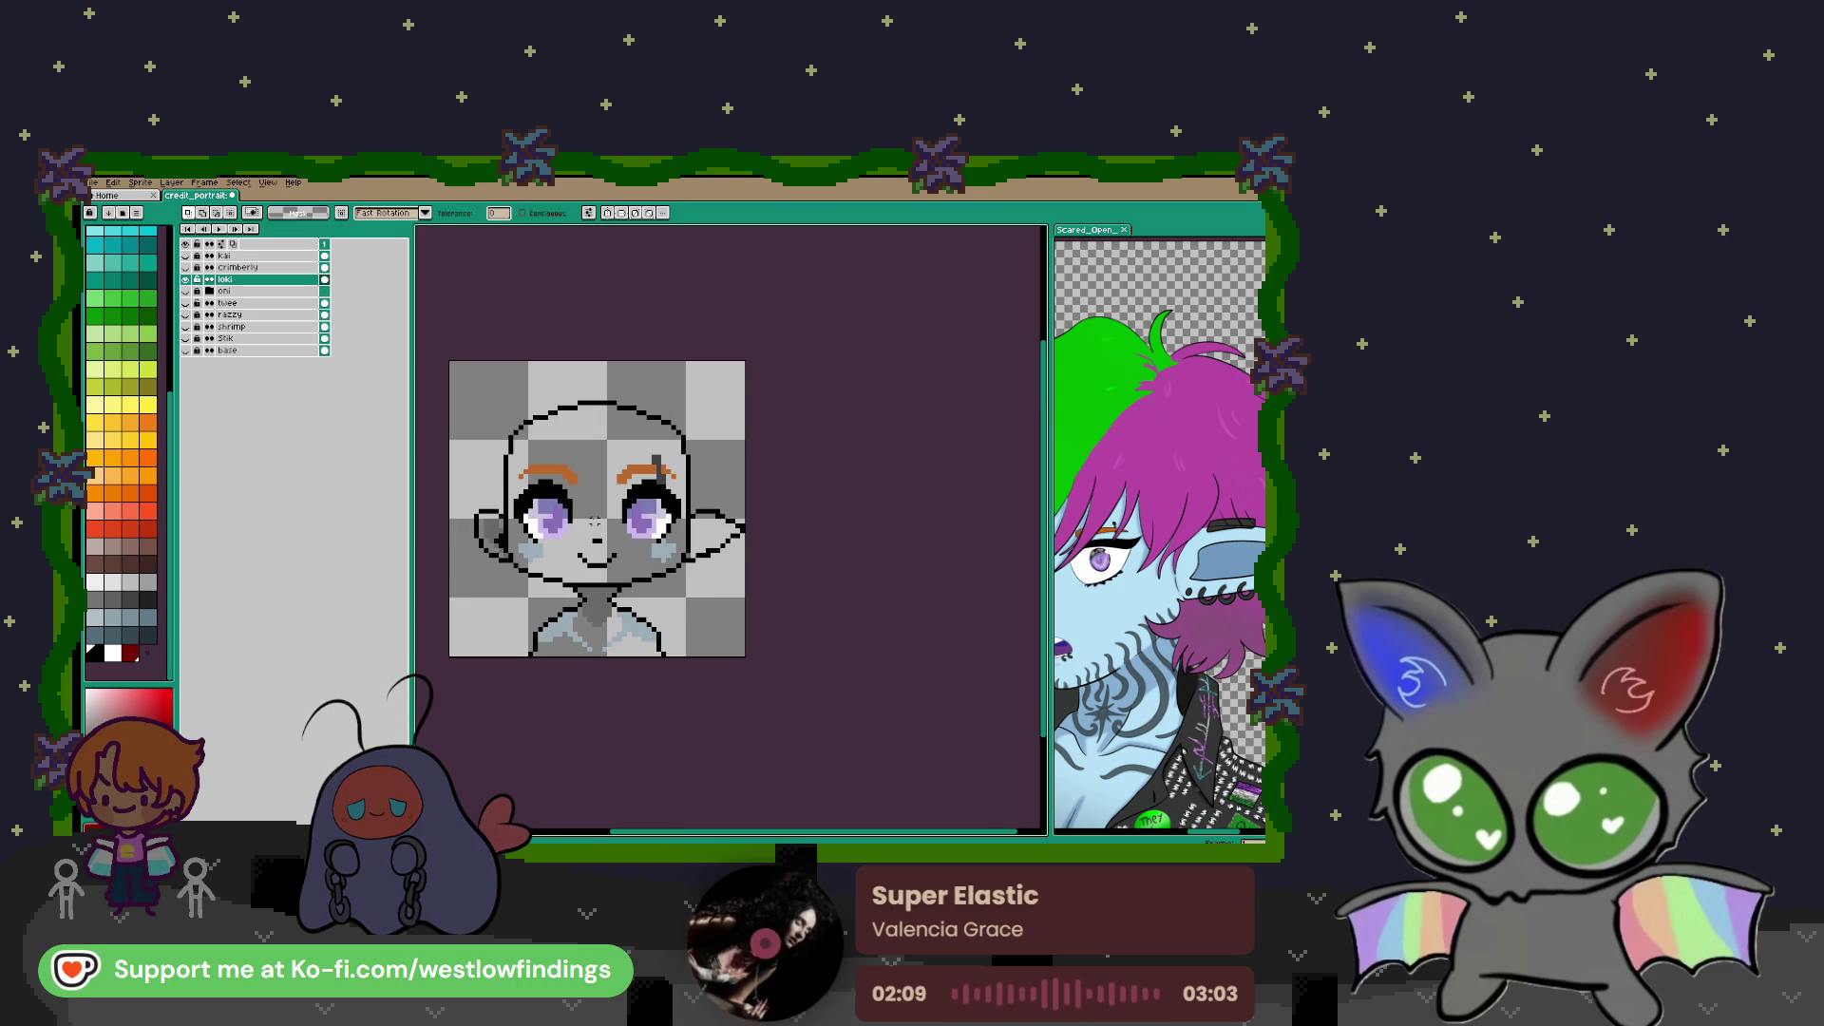
Re-enable symmetry and paint the left ear's pointed interior mid-grey
left_click(608, 214)
key("b")
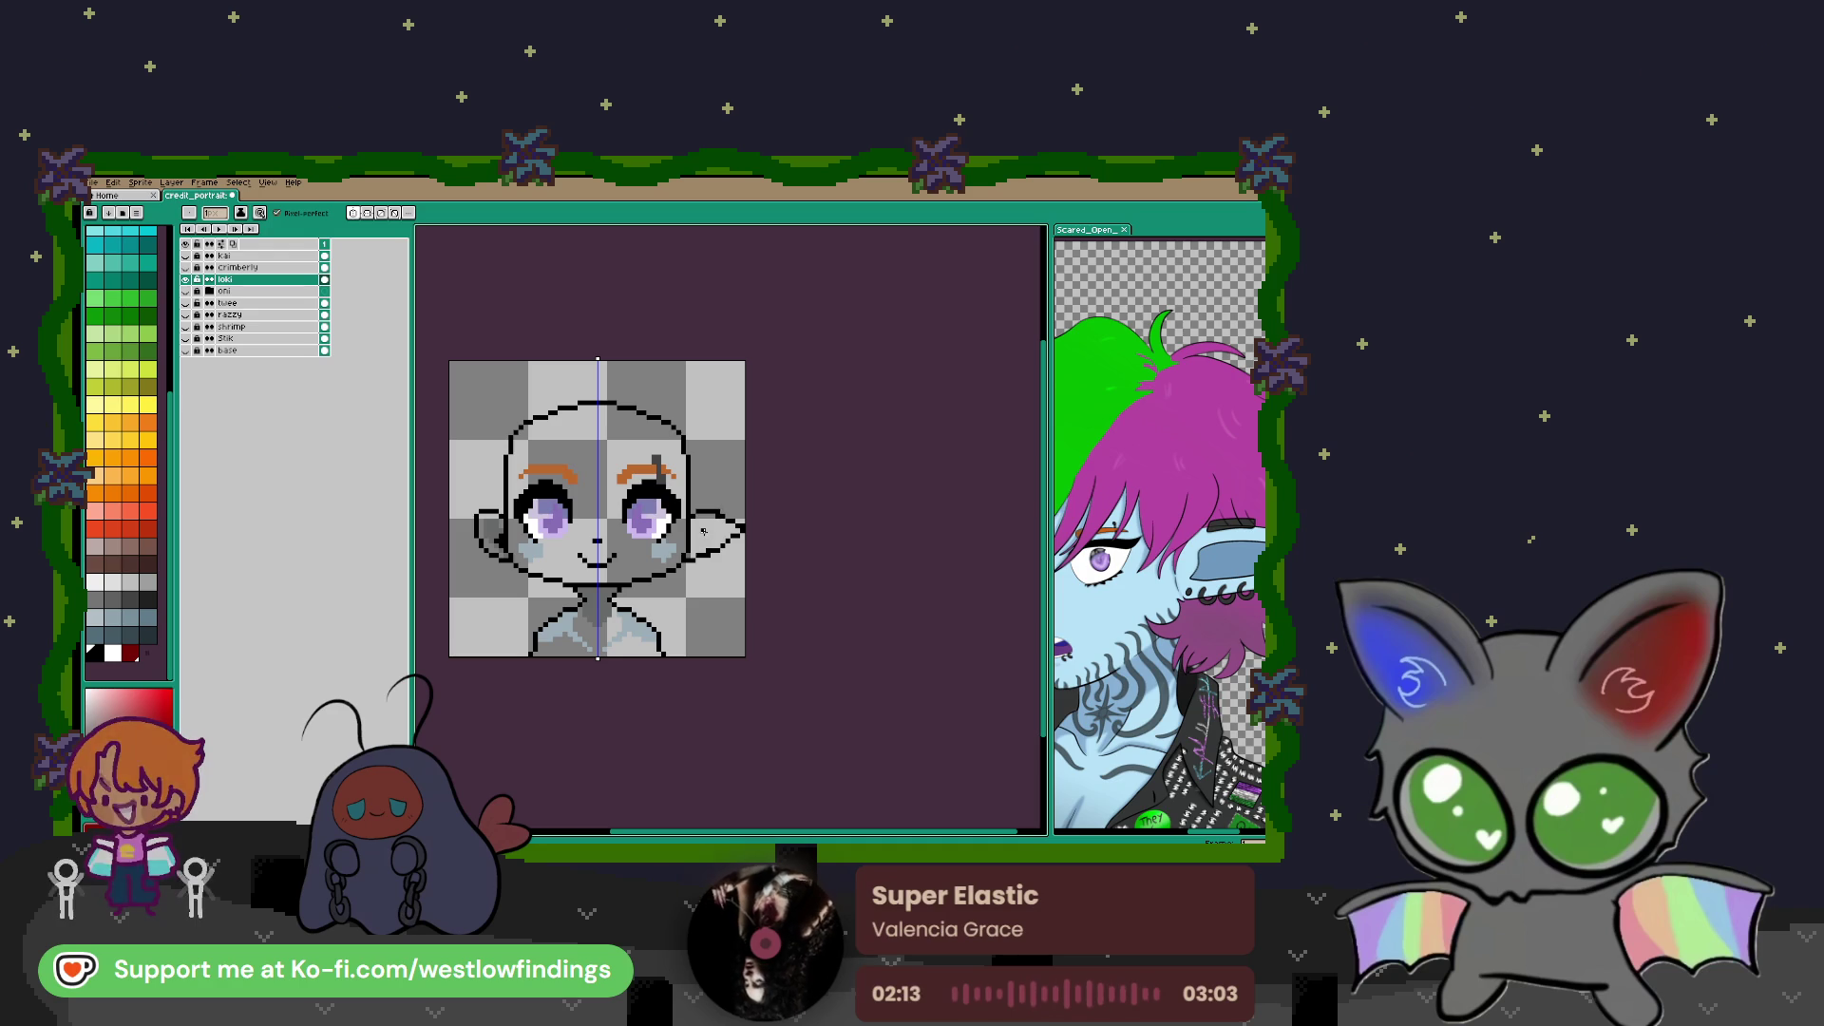
scroll(721, 534, "down", 2)
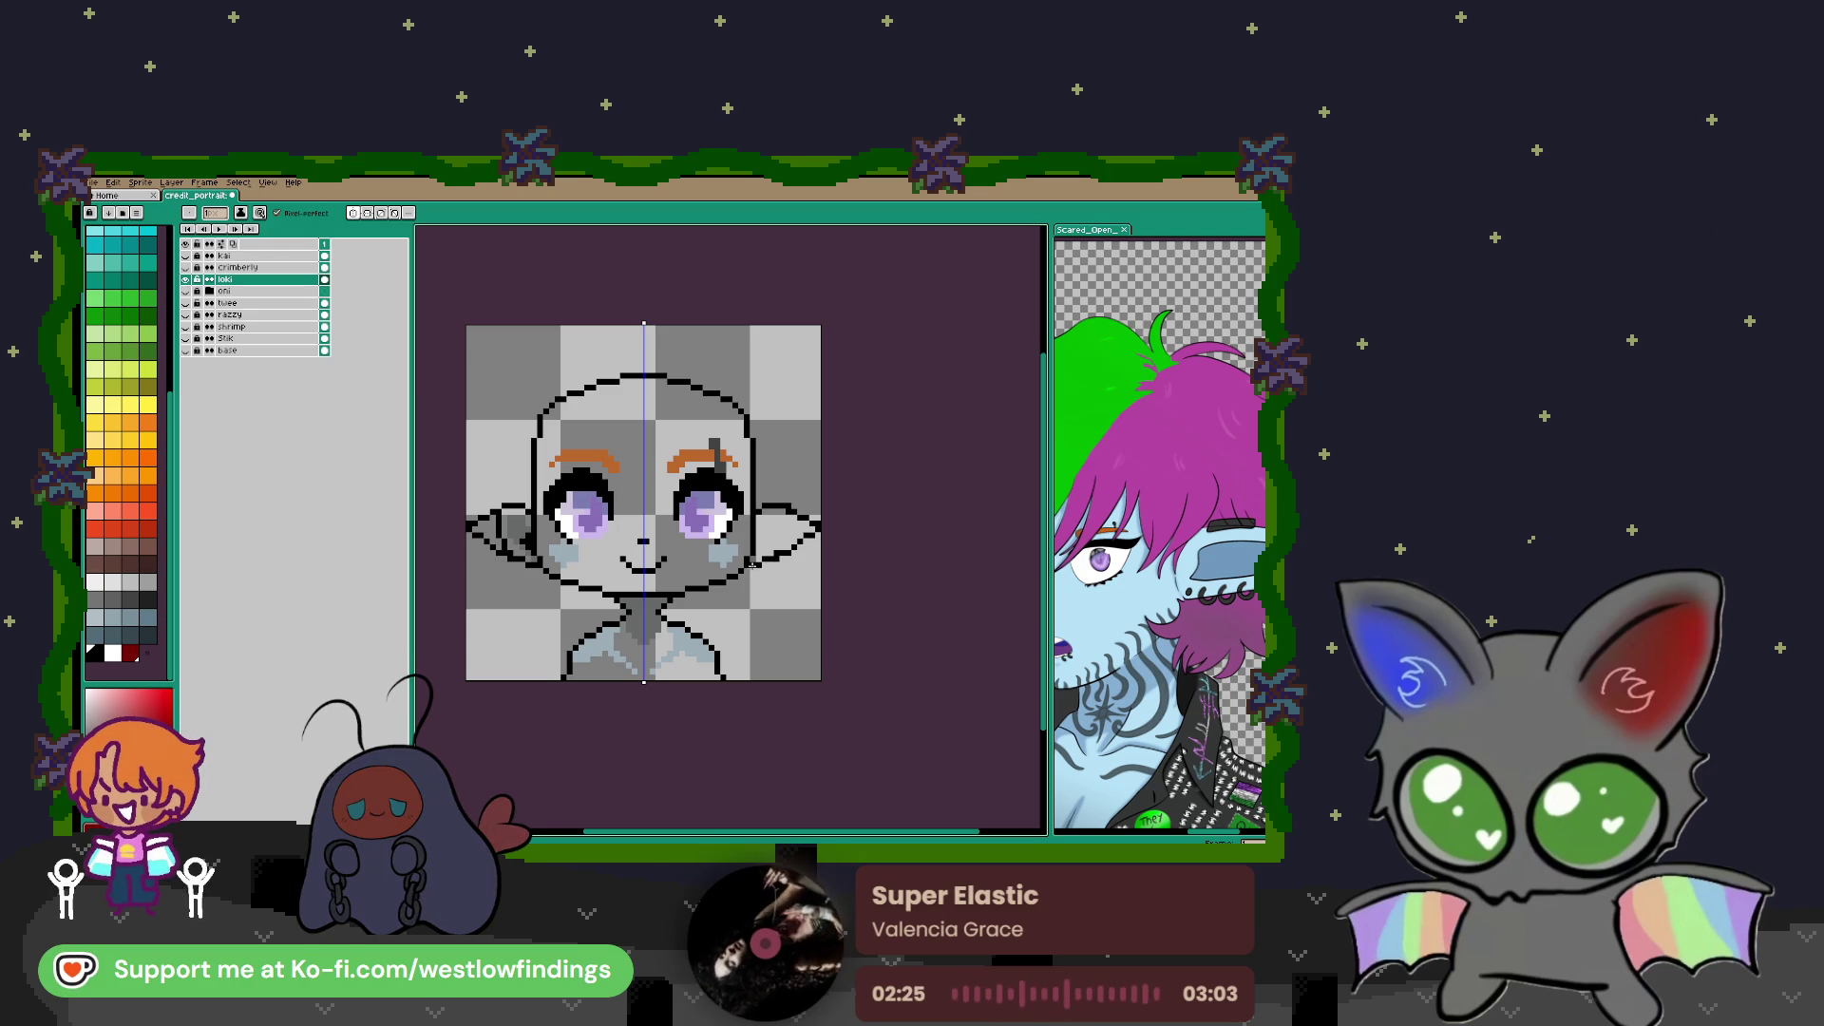
scroll(506, 519, "up", 4)
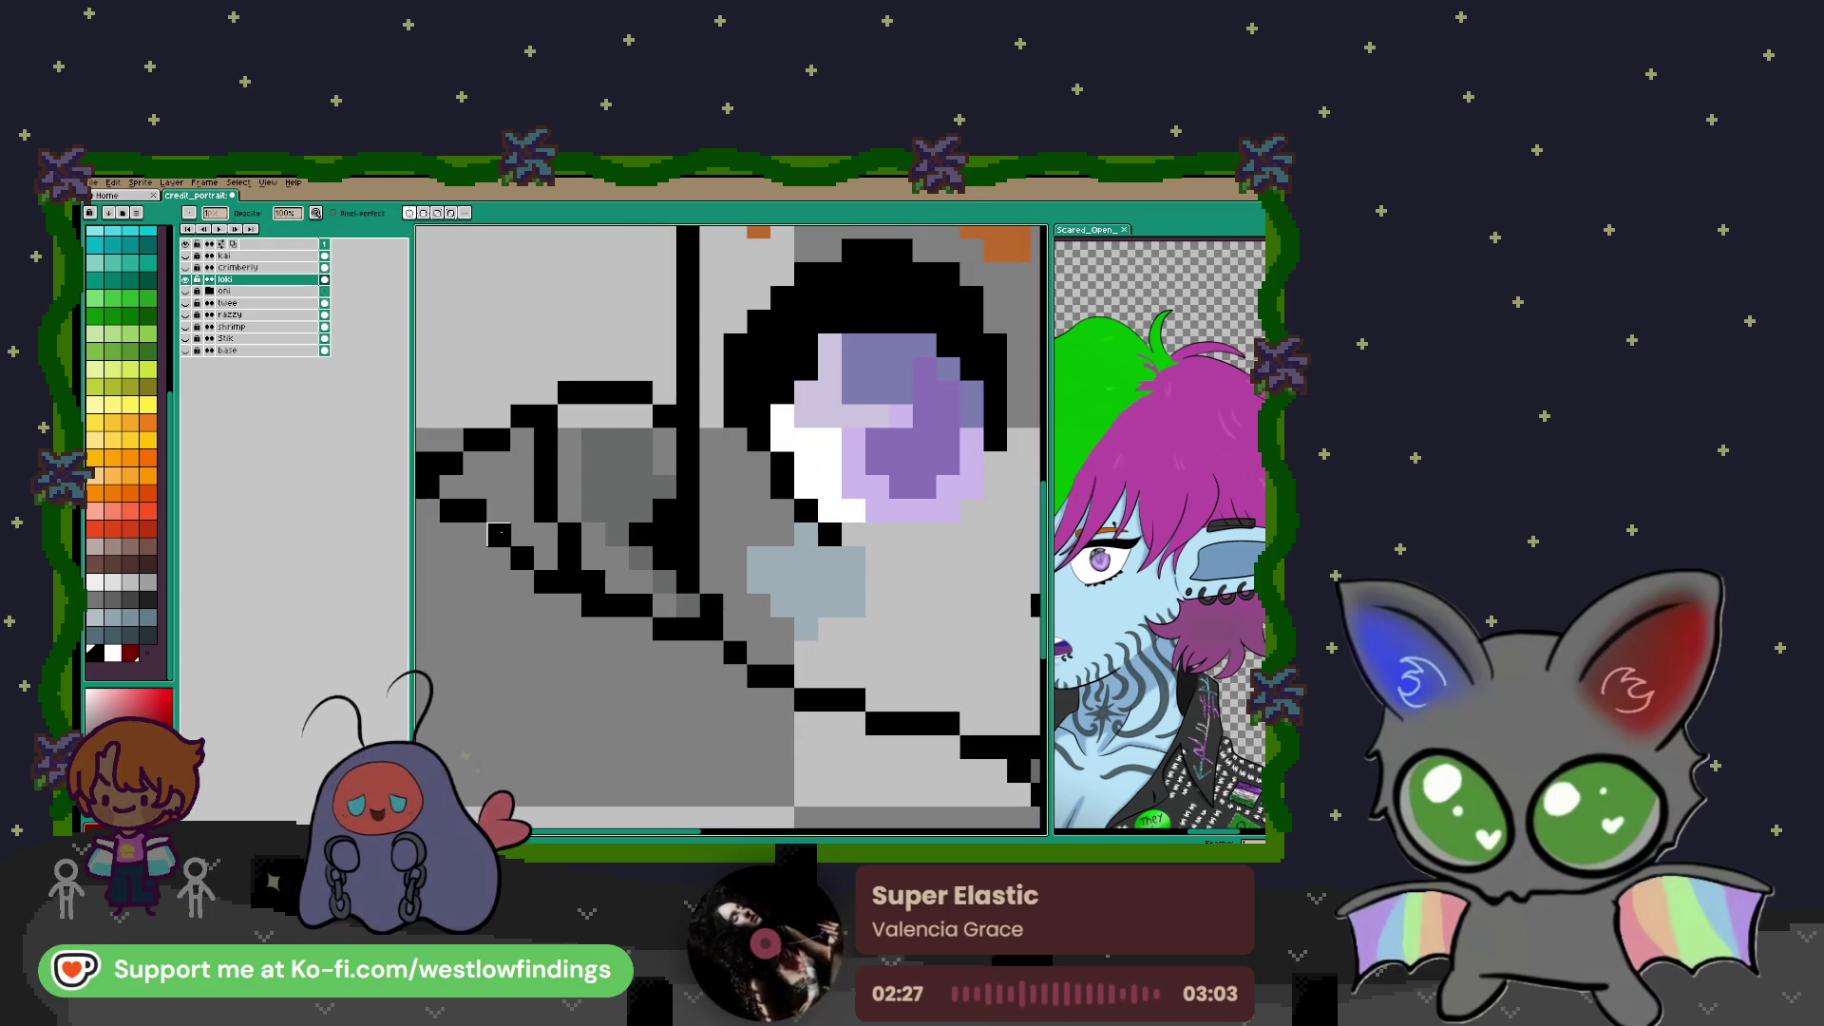
mouse_move(546, 464)
left_mouse_down()
mouse_move(570, 556)
mouse_move(594, 446)
mouse_move(618, 535)
mouse_move(641, 454)
mouse_move(665, 536)
left_mouse_up()
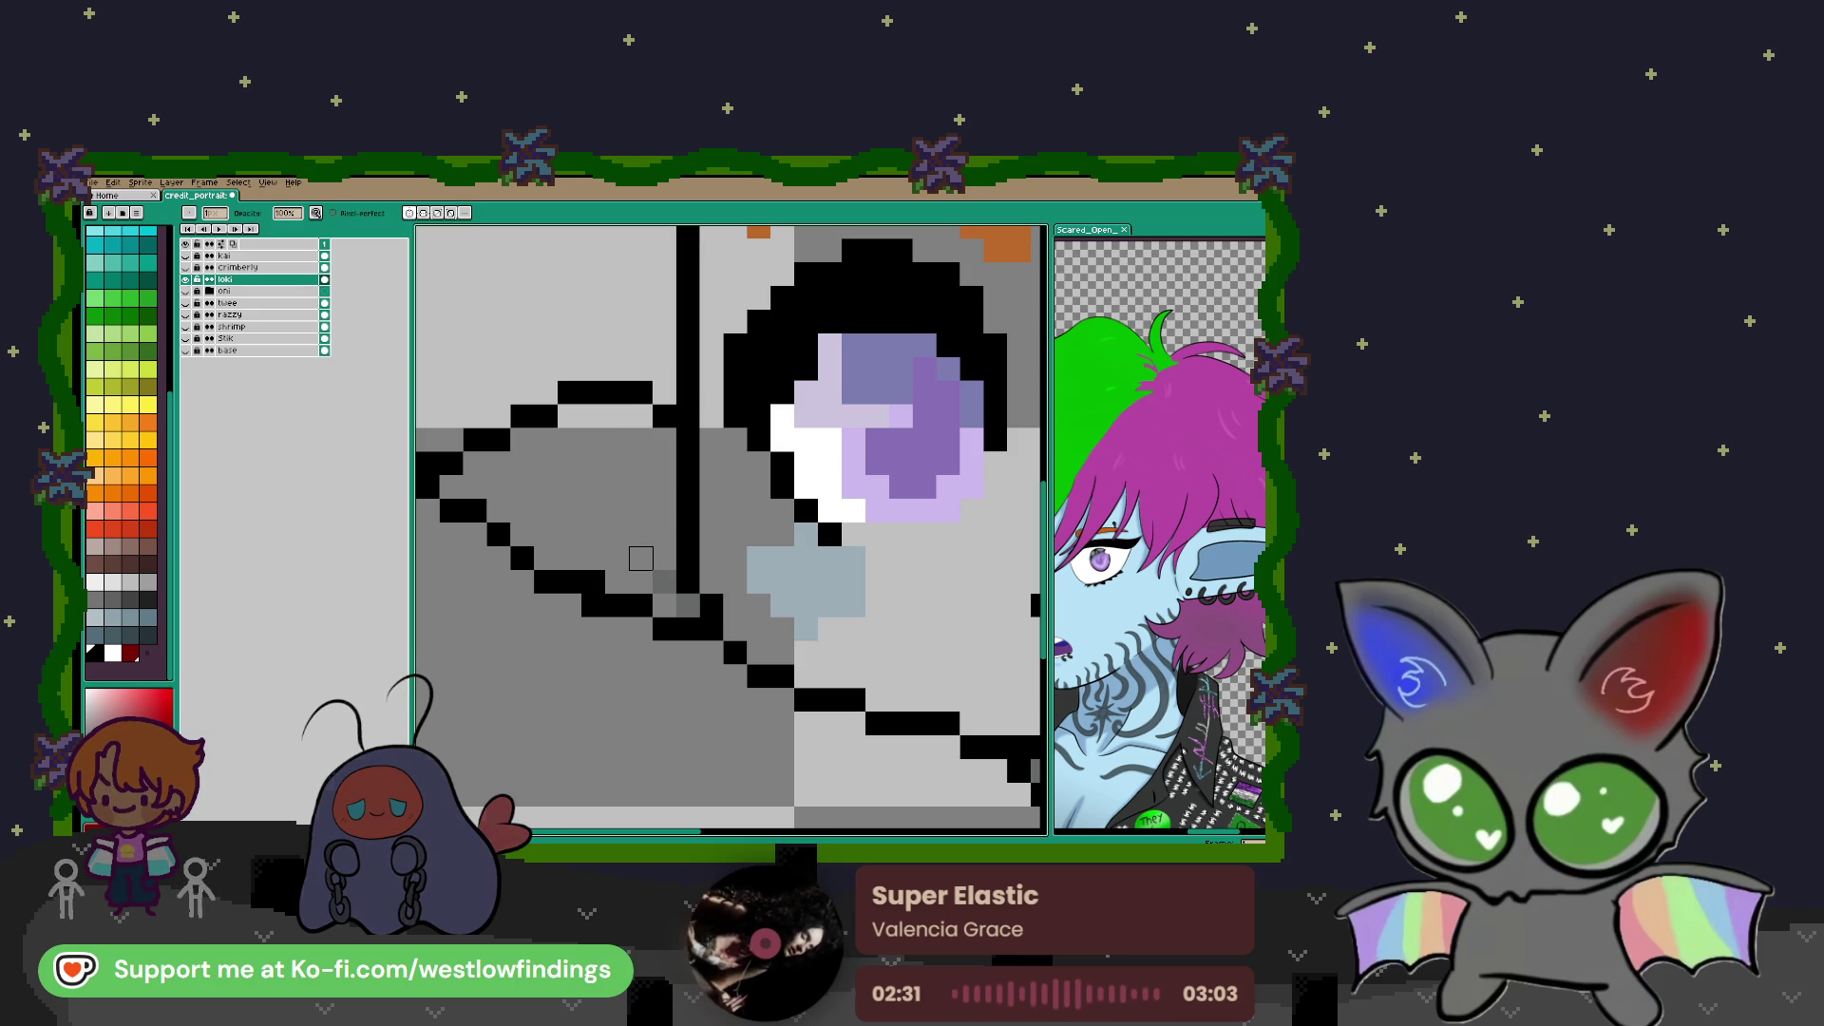
Sample the light blue skin colour from the reference drawing
scroll(690, 534, "down", 5)
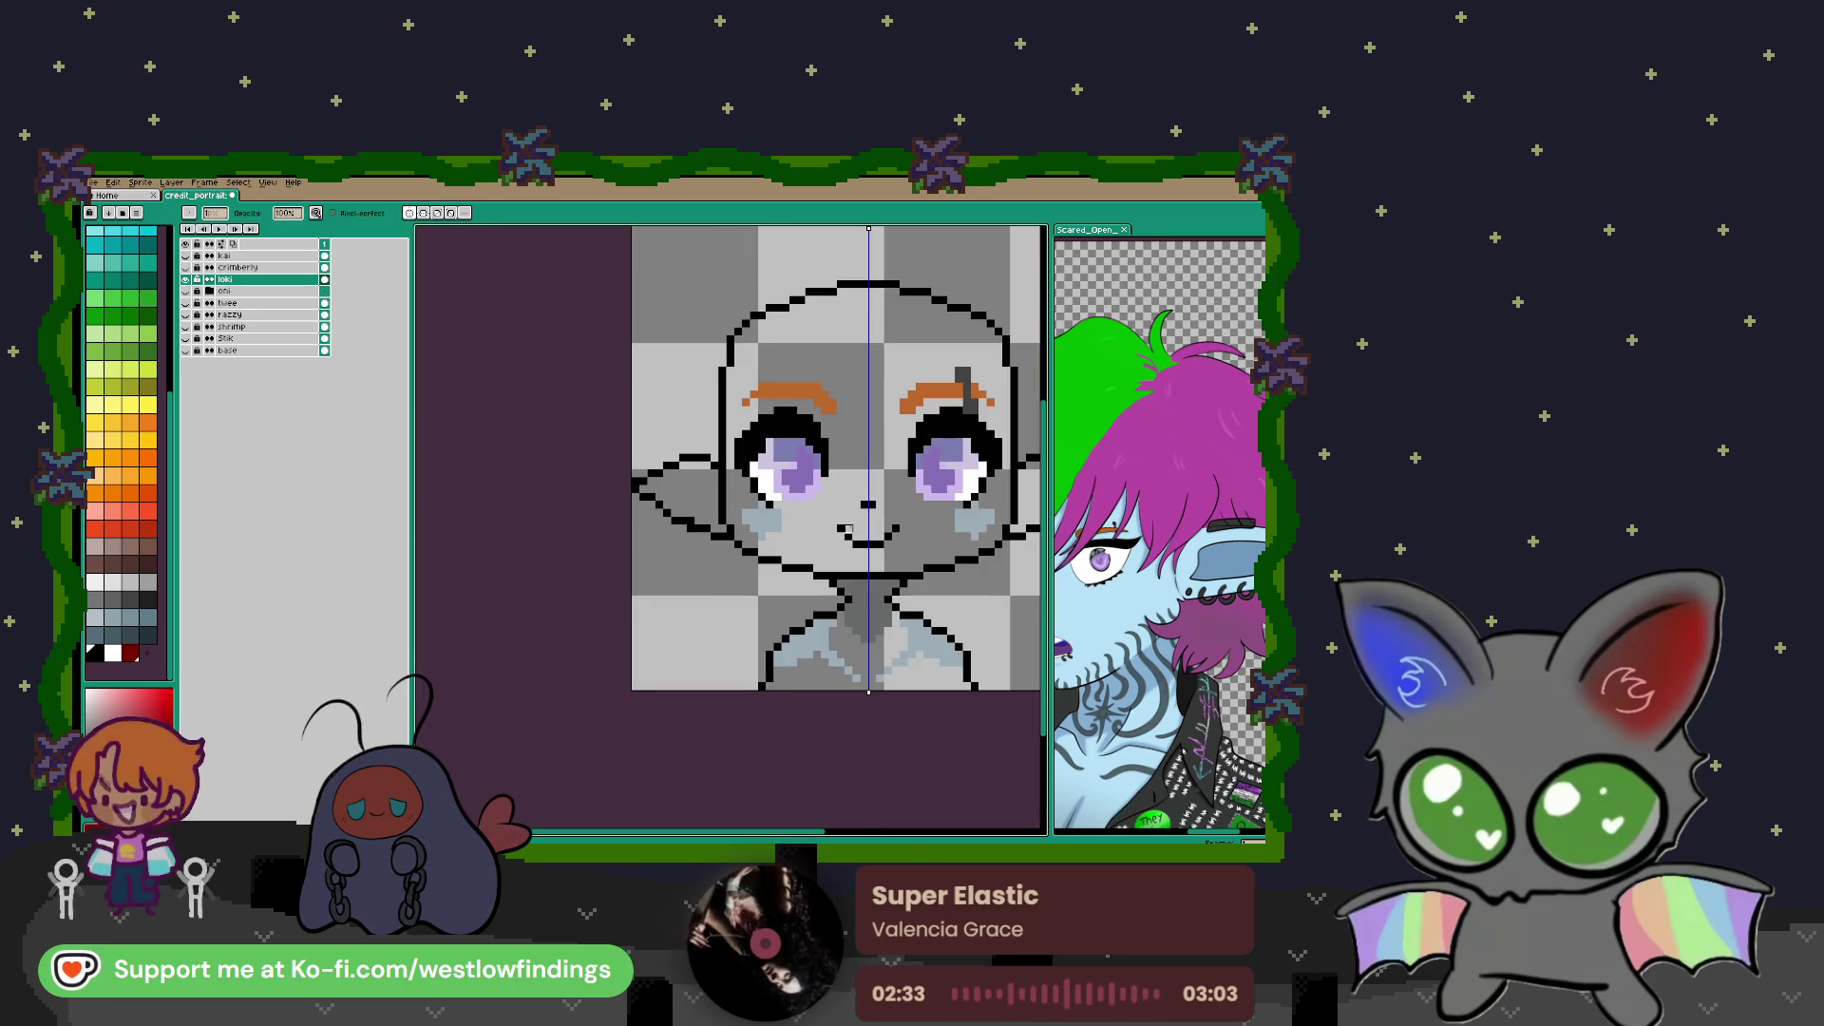
left_click_drag(728, 573, 655, 588)
scroll(1159, 532, "down", 3)
scroll(1159, 633, "down", 1)
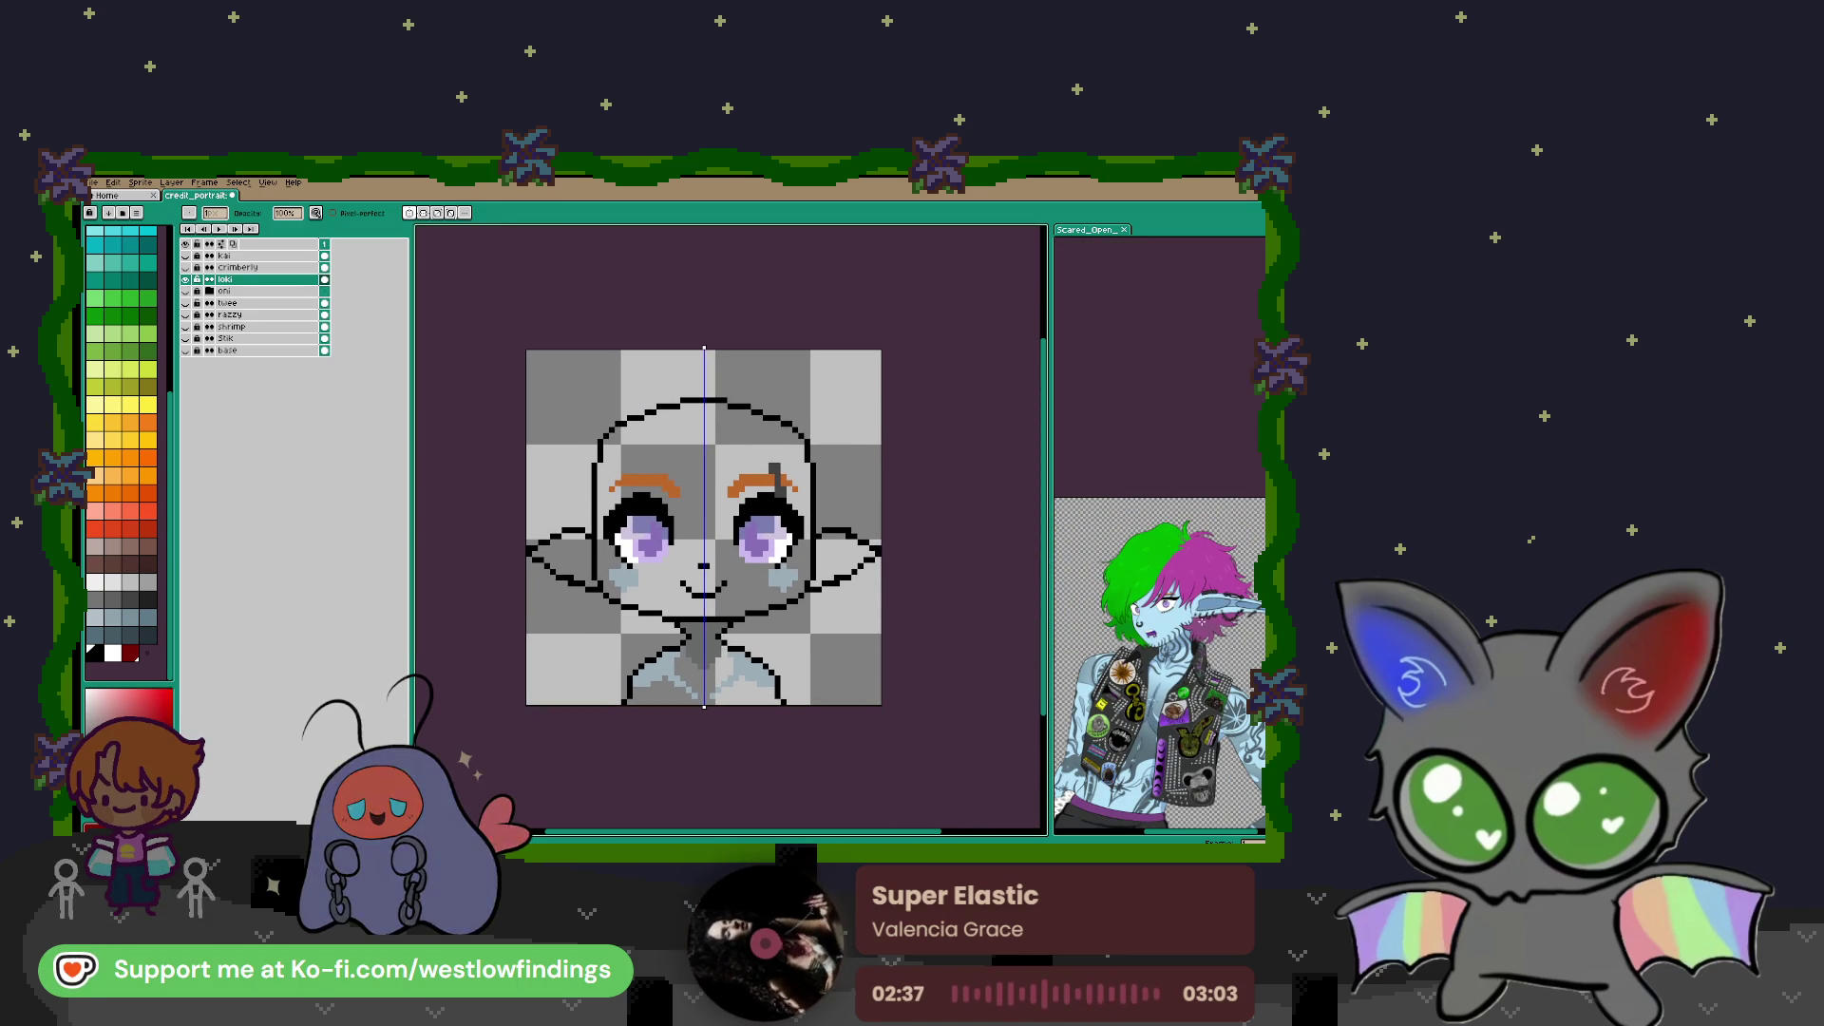
left_click(1159, 627)
scroll(1159, 627, "up", 2)
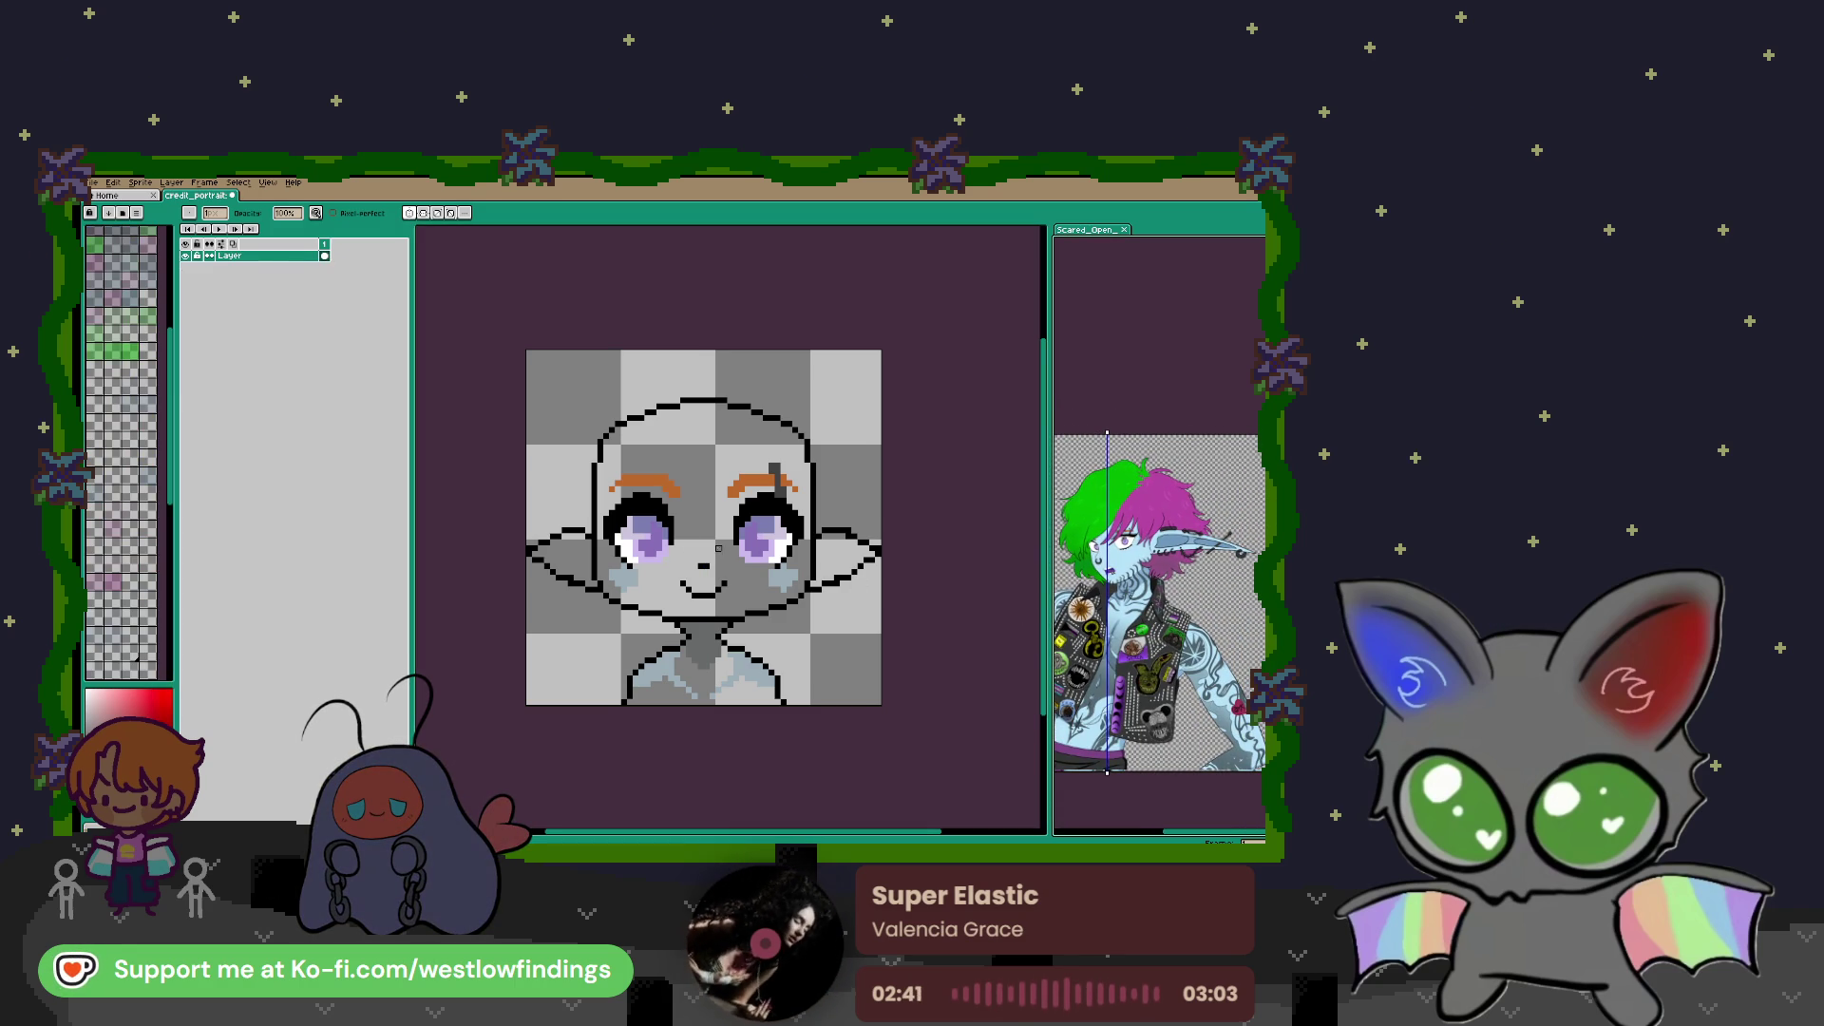
key("i")
left_click(1131, 549)
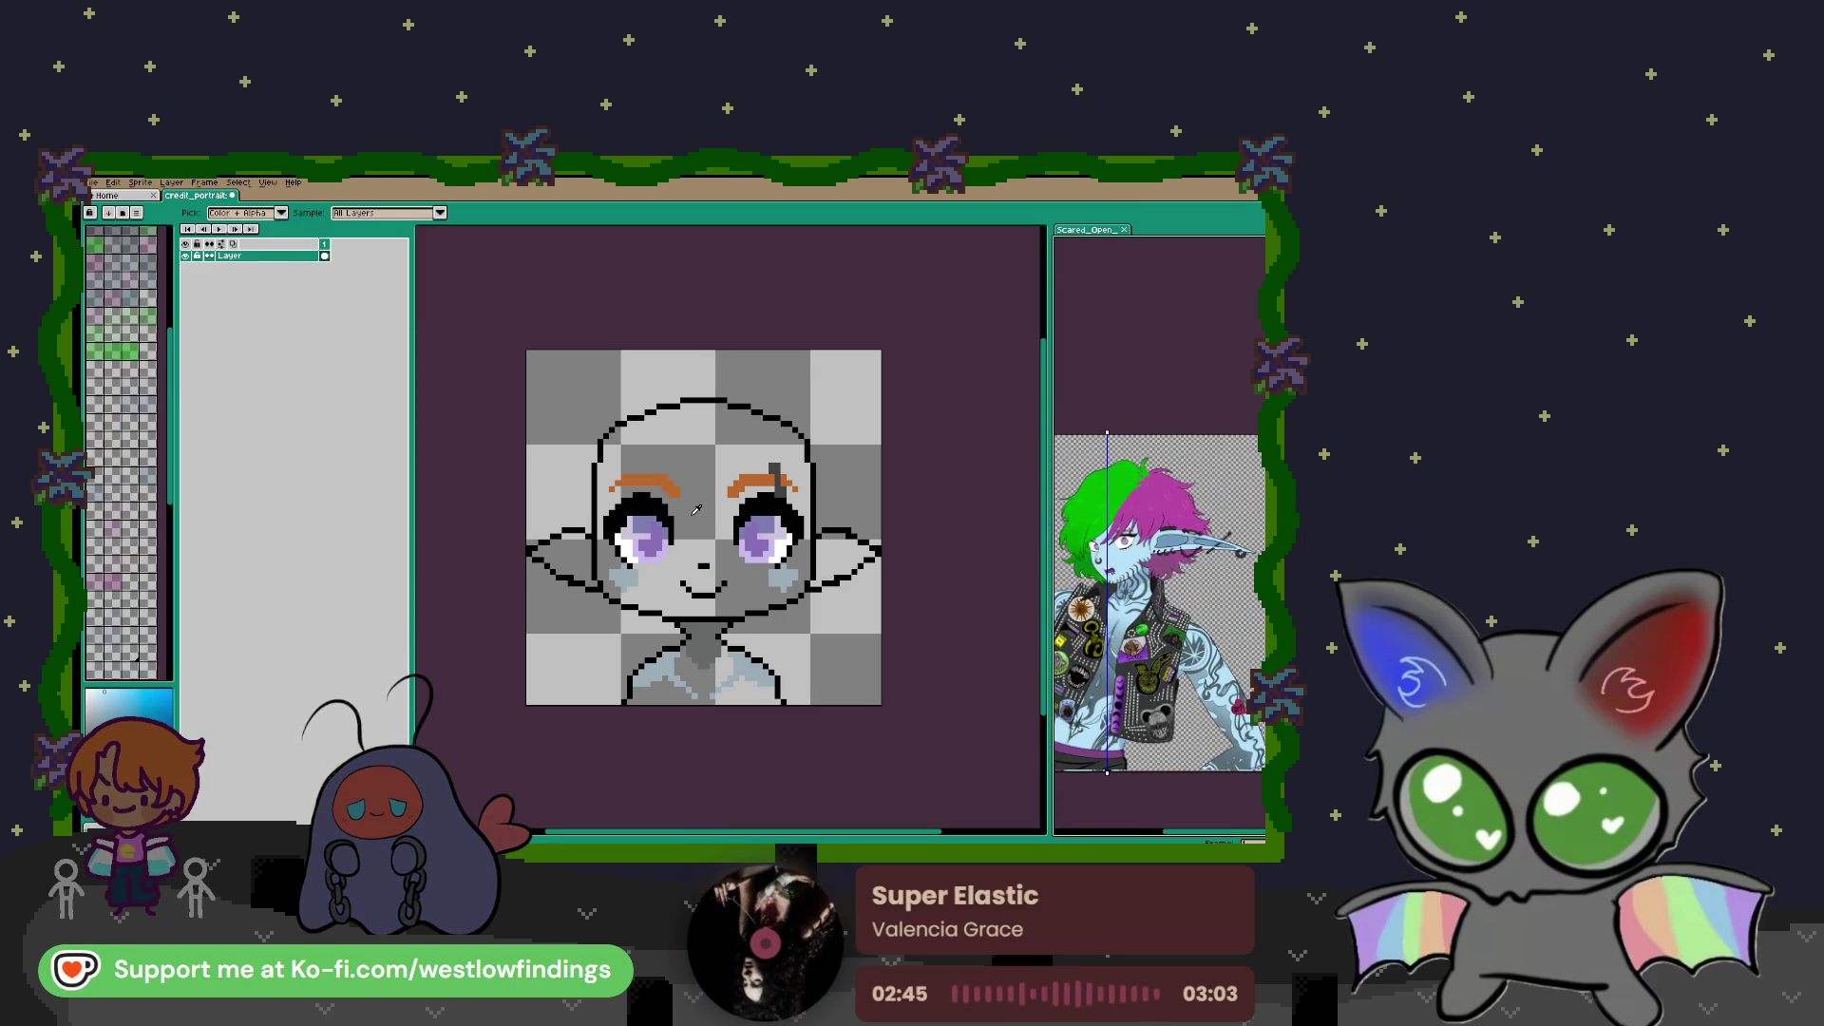
Flood-fill the face, chest and both ears with the light blue skin colour
key("g")
left_click(714, 524)
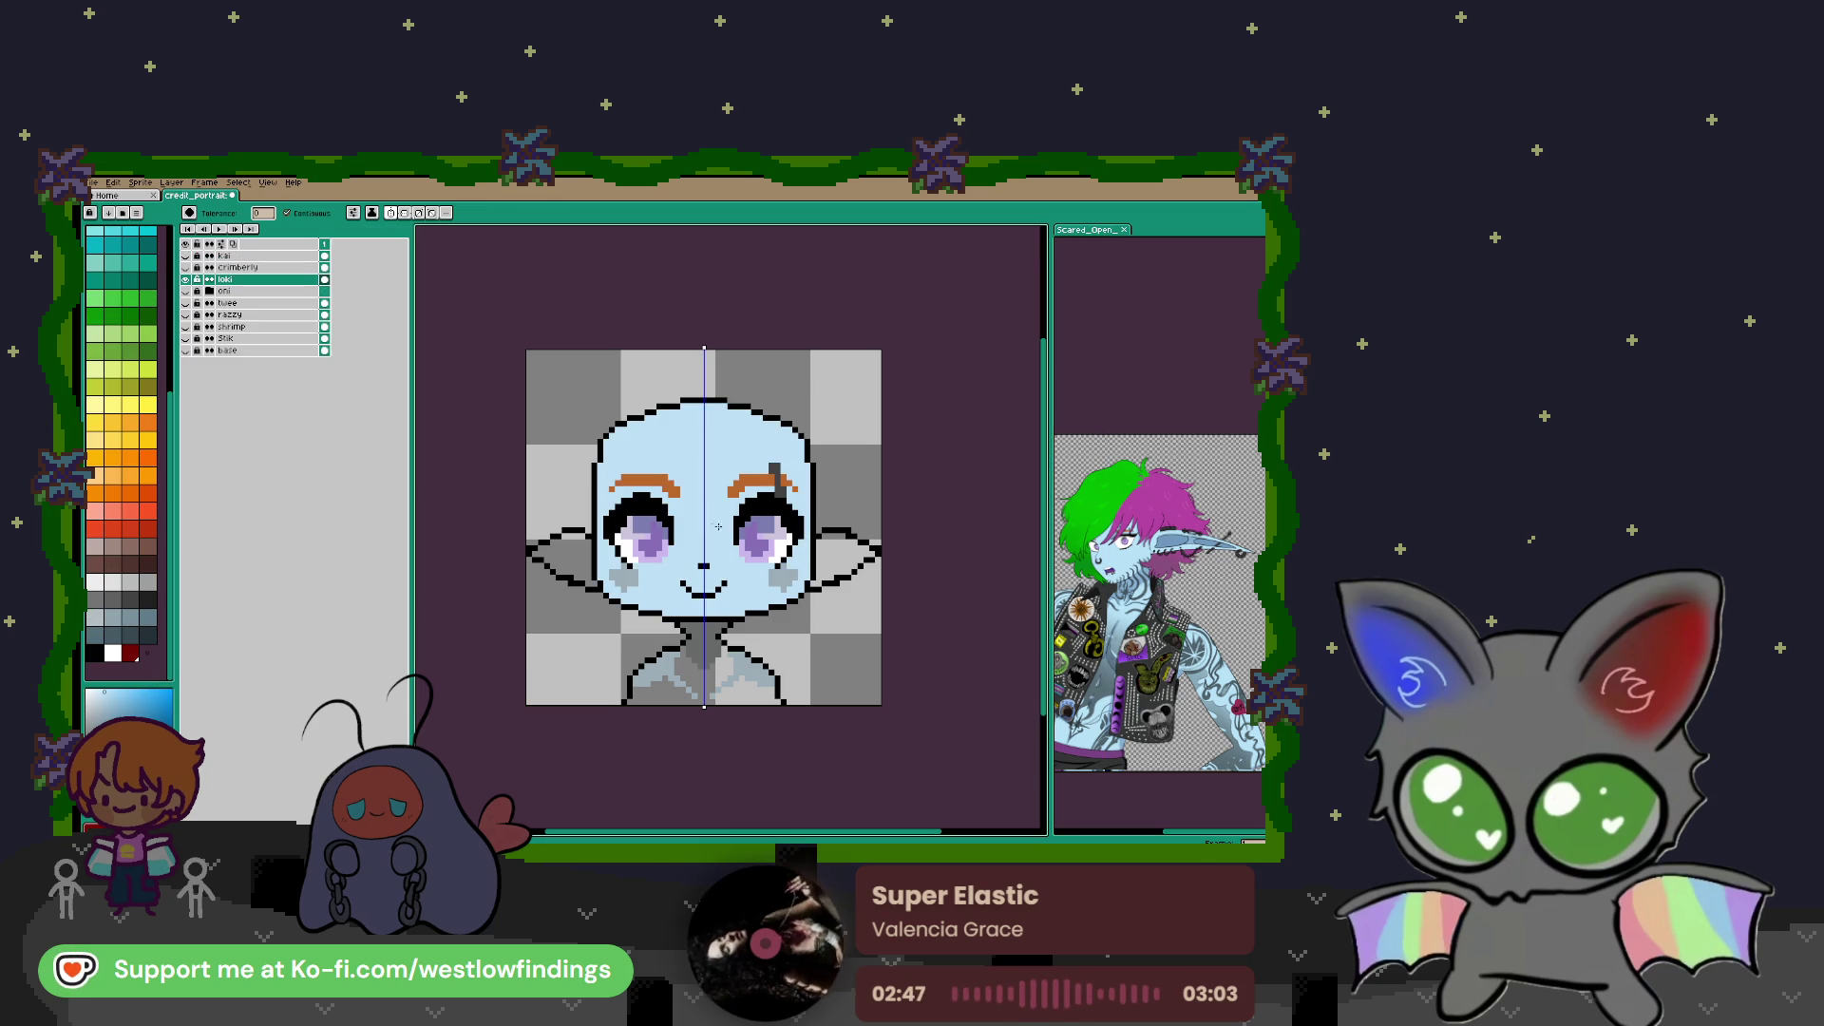
left_click(722, 671)
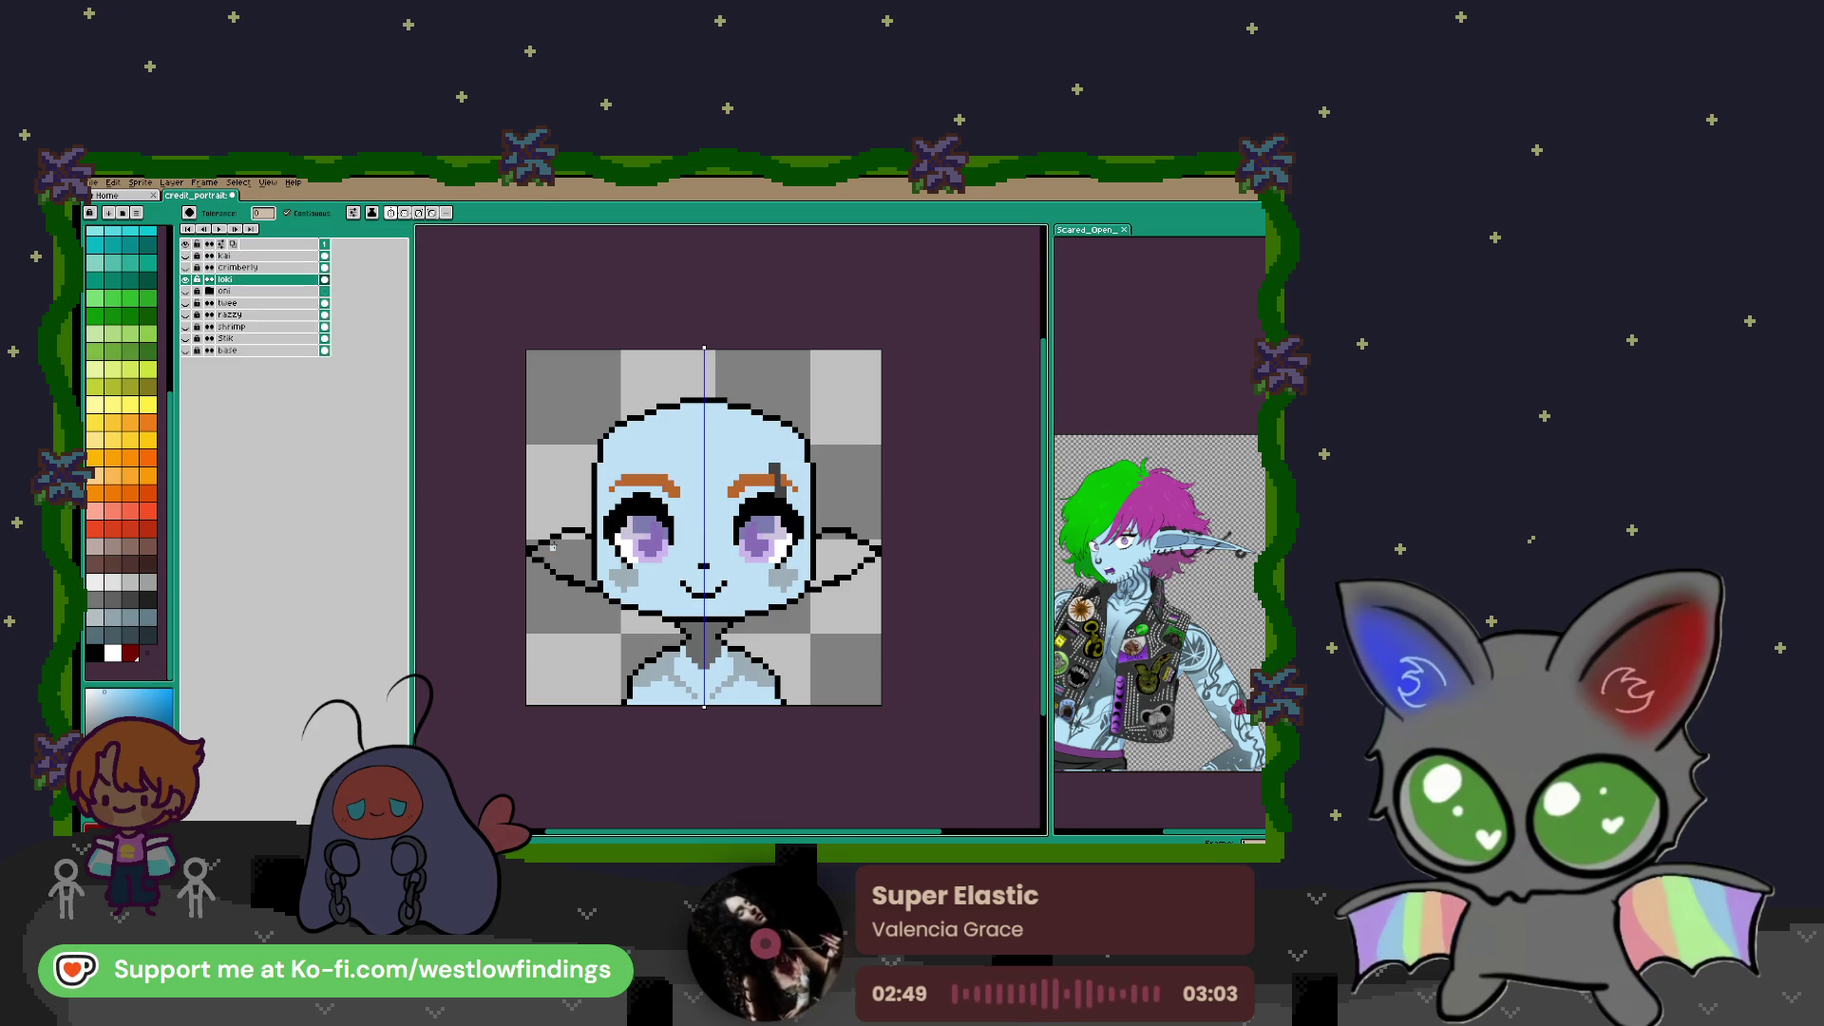
left_click(562, 556)
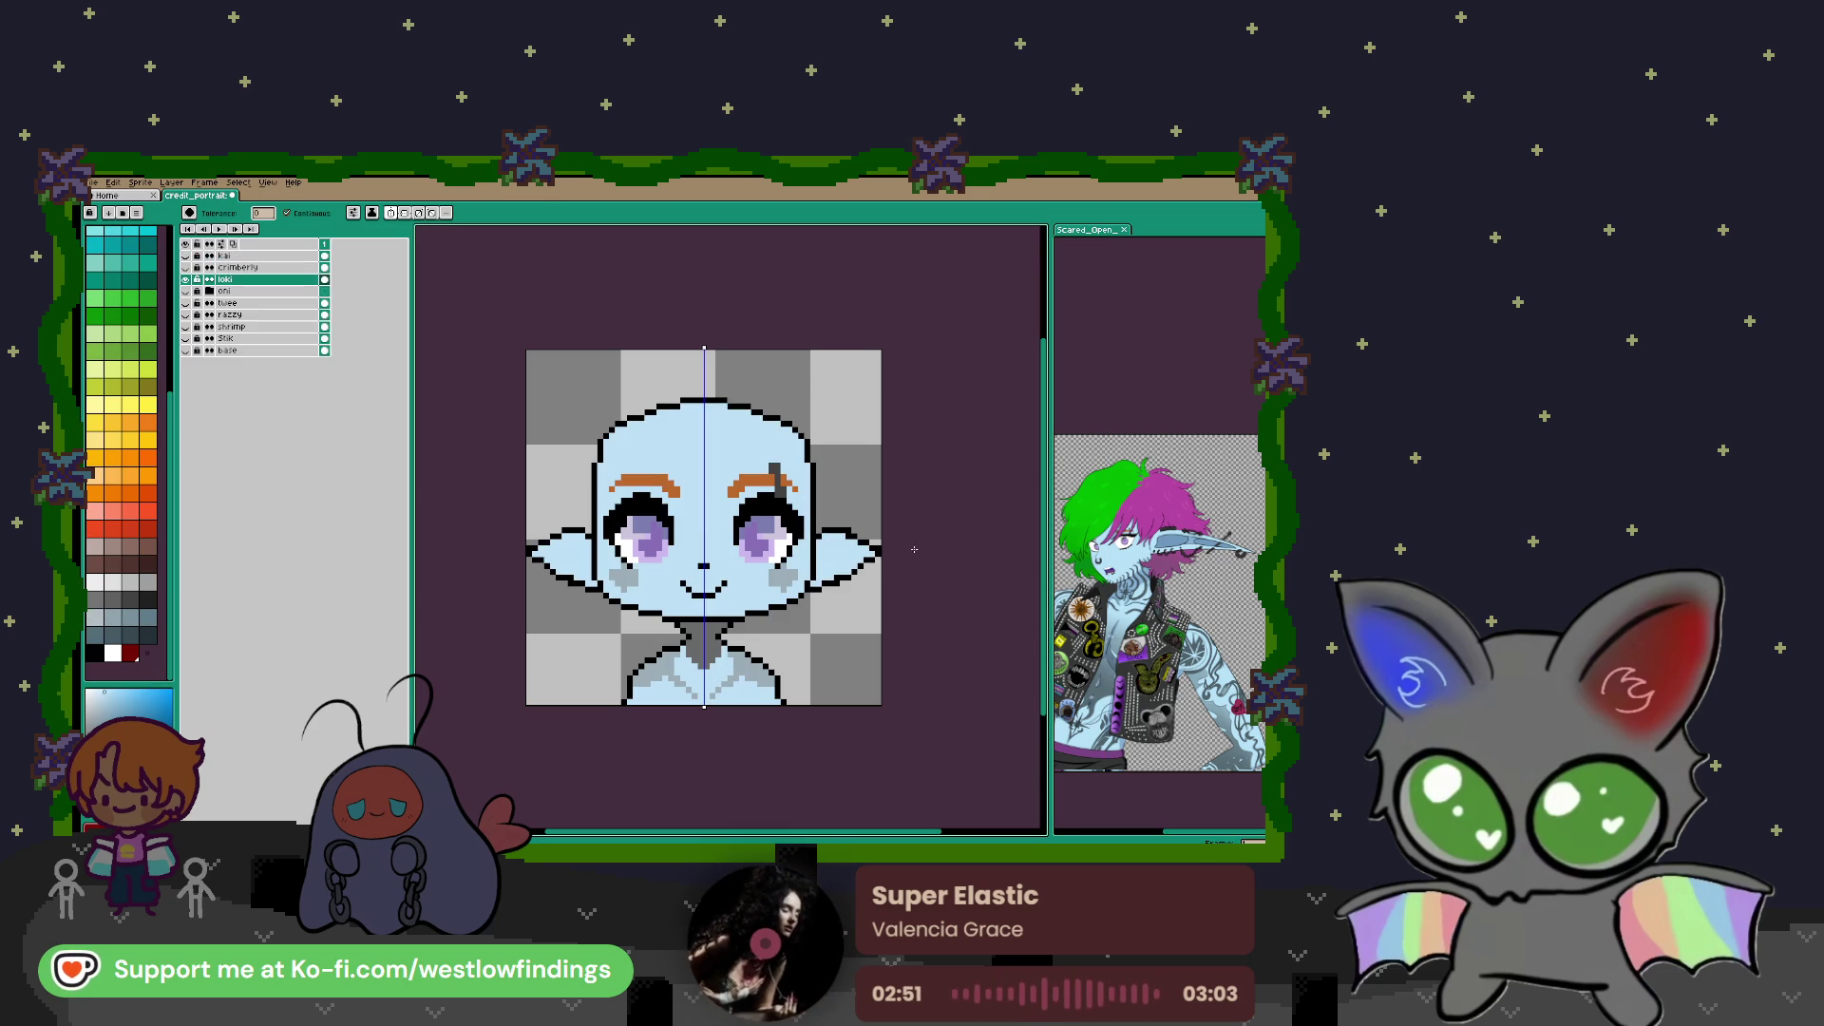
Sample a colour from the reference and select the portrait's face region
key("i")
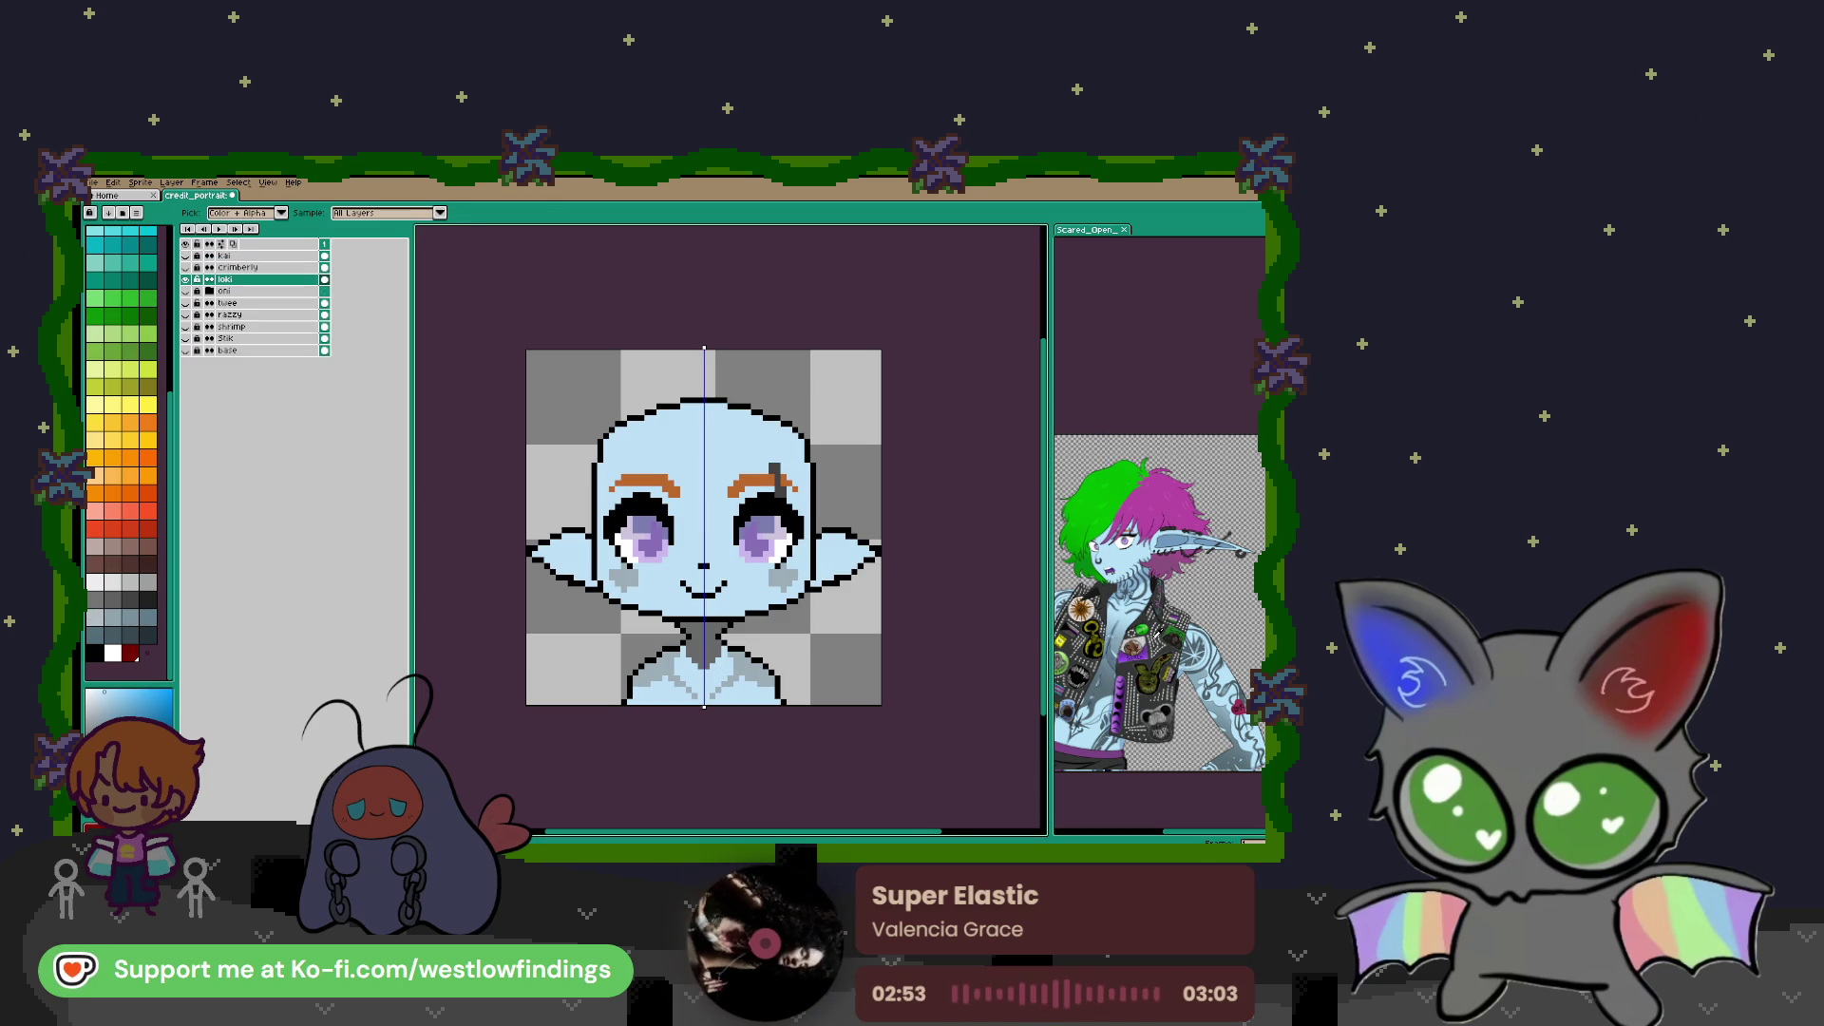
left_click(1188, 534)
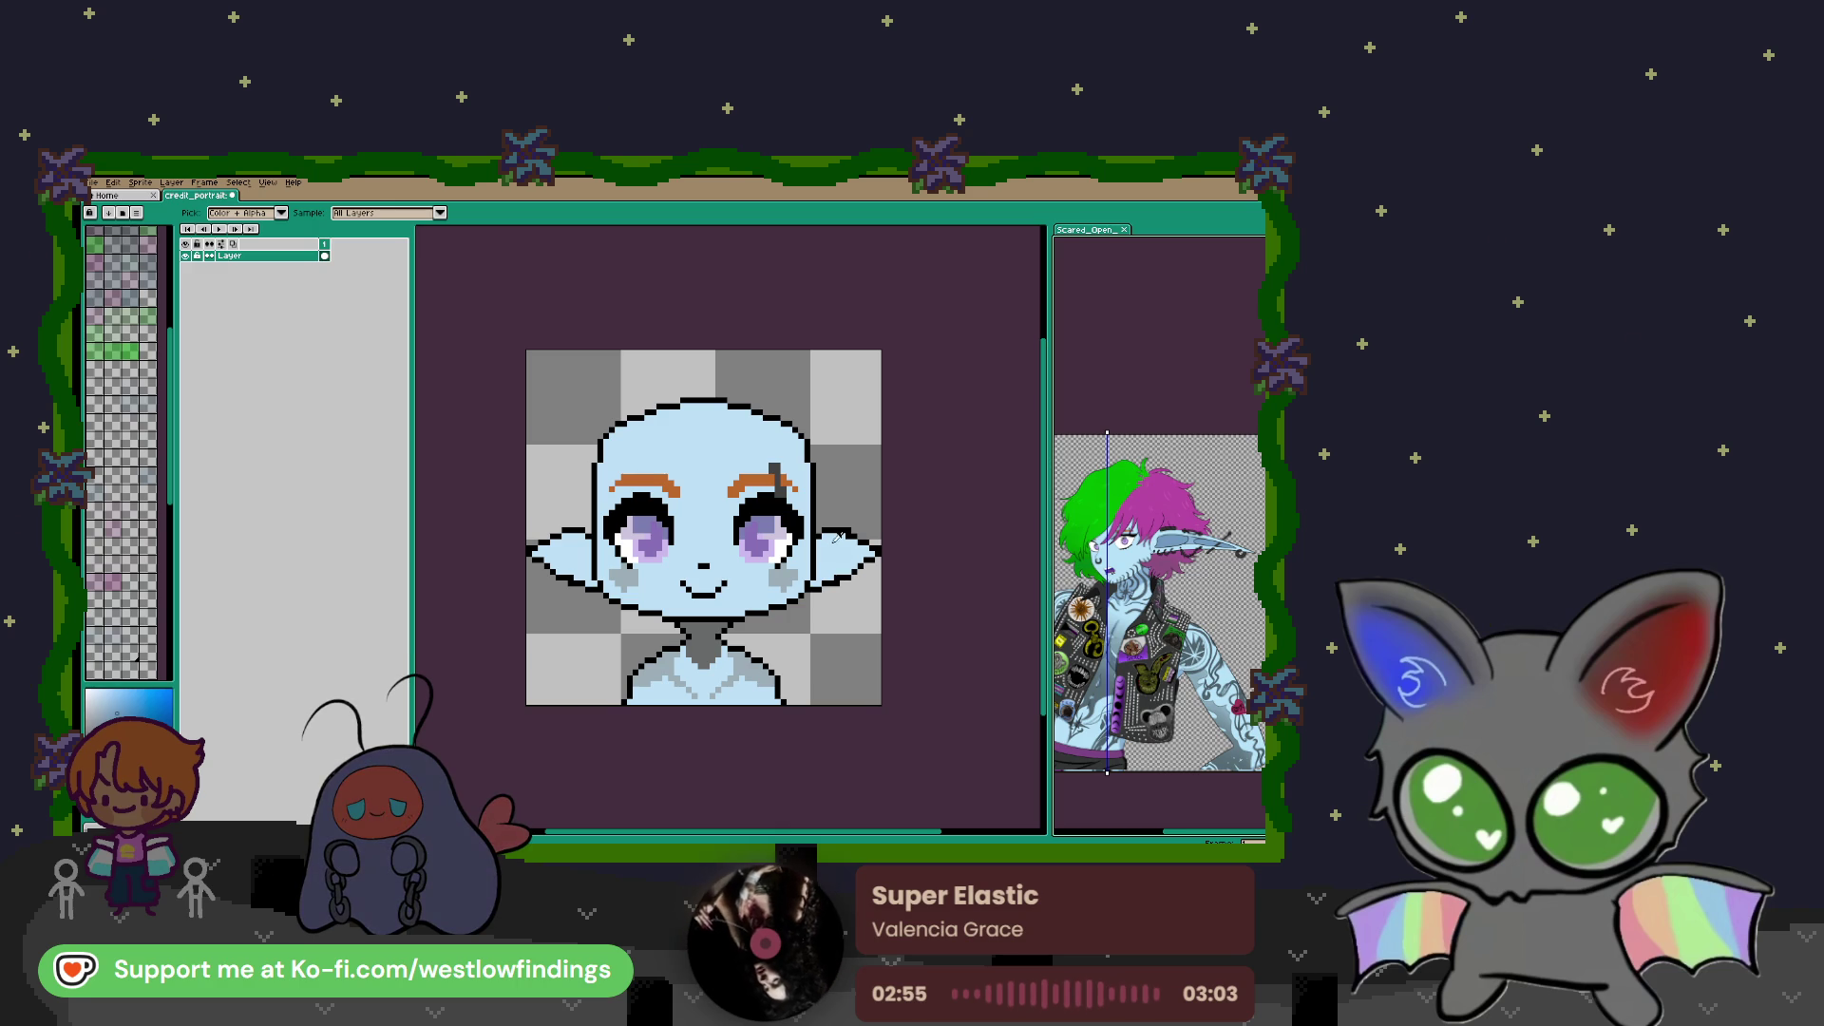
key("w")
left_click(814, 537)
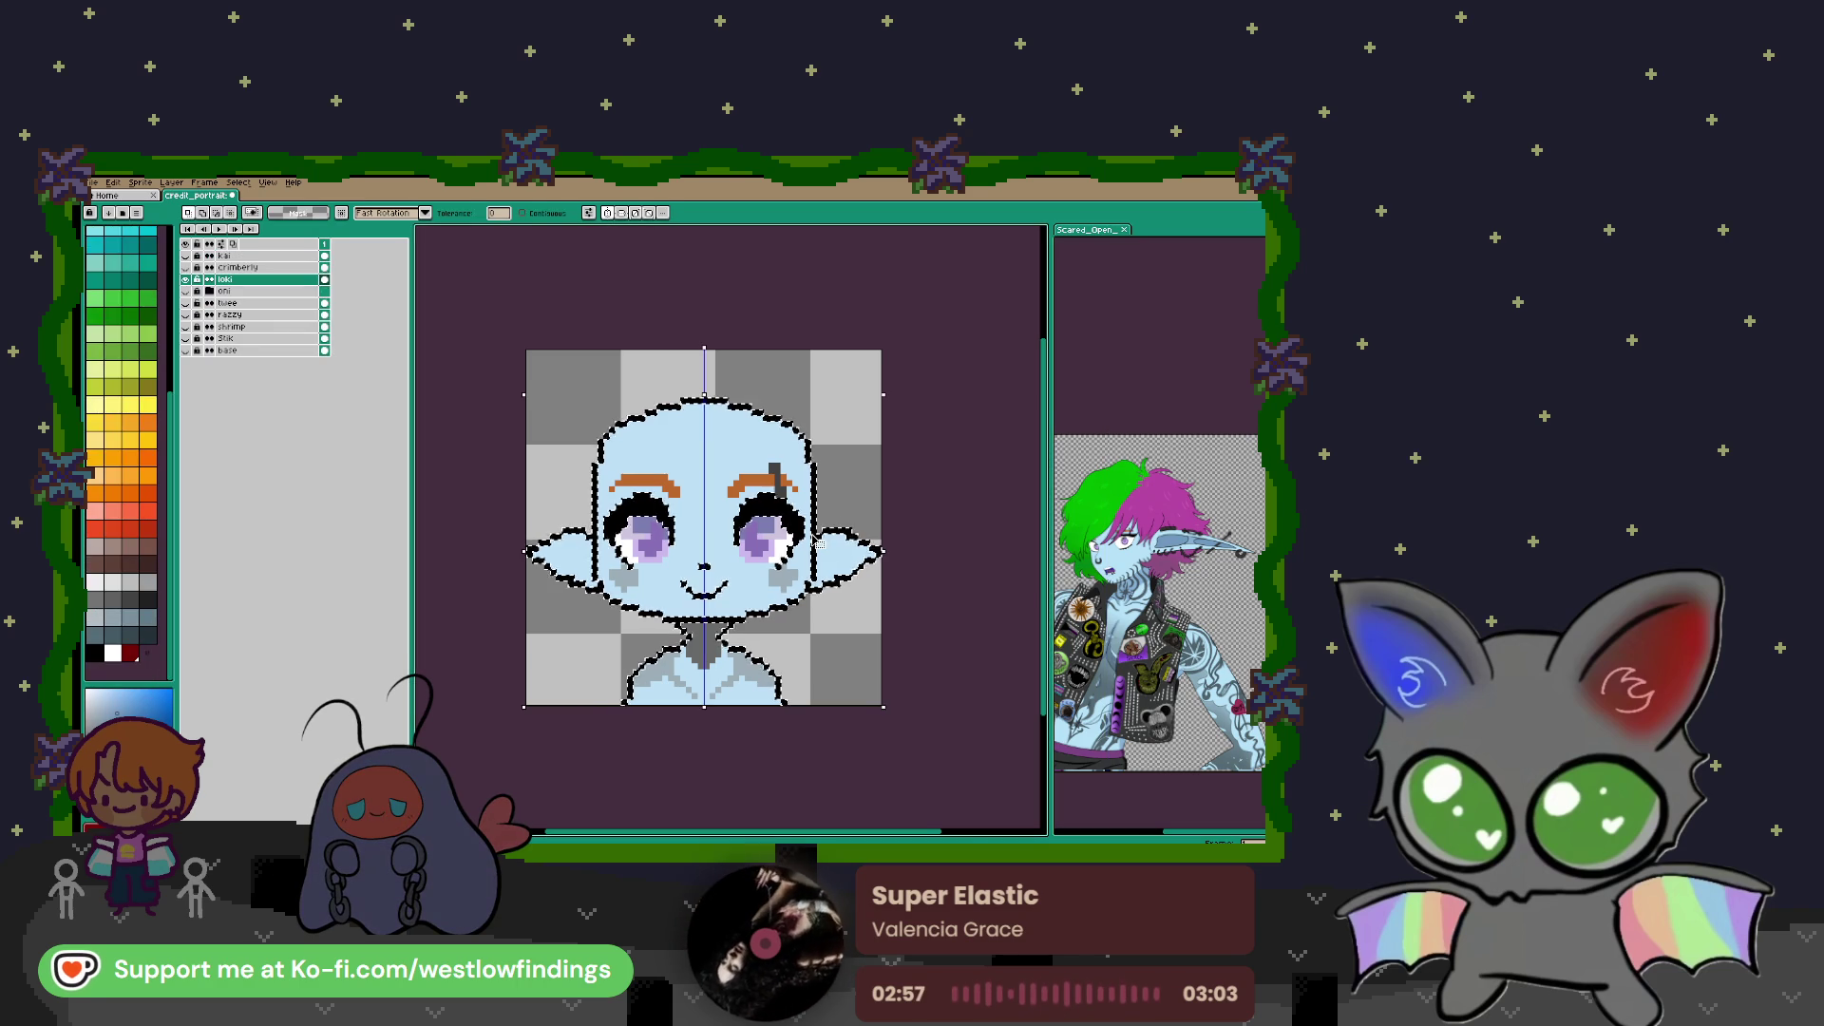
Delete the selected black outline pixels and select the light-blue face region
key("Delete")
key("ctrl+d")
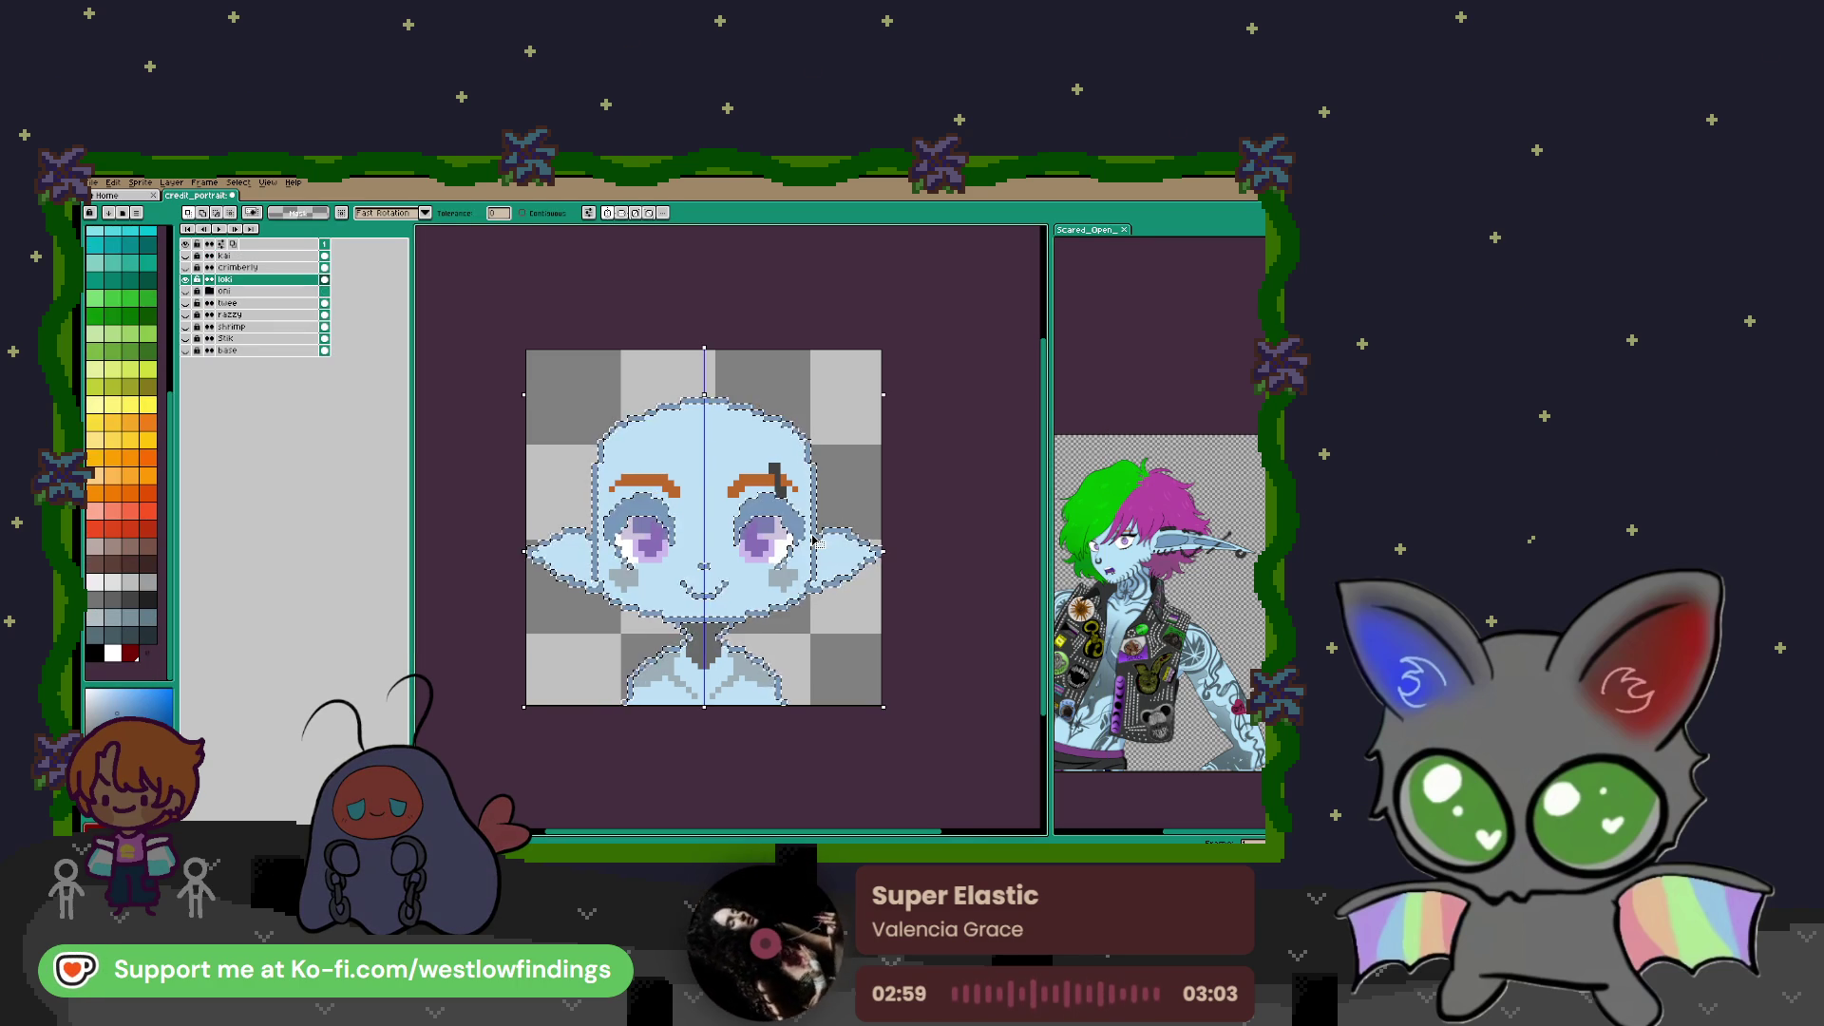
scroll(761, 503, "up", 2)
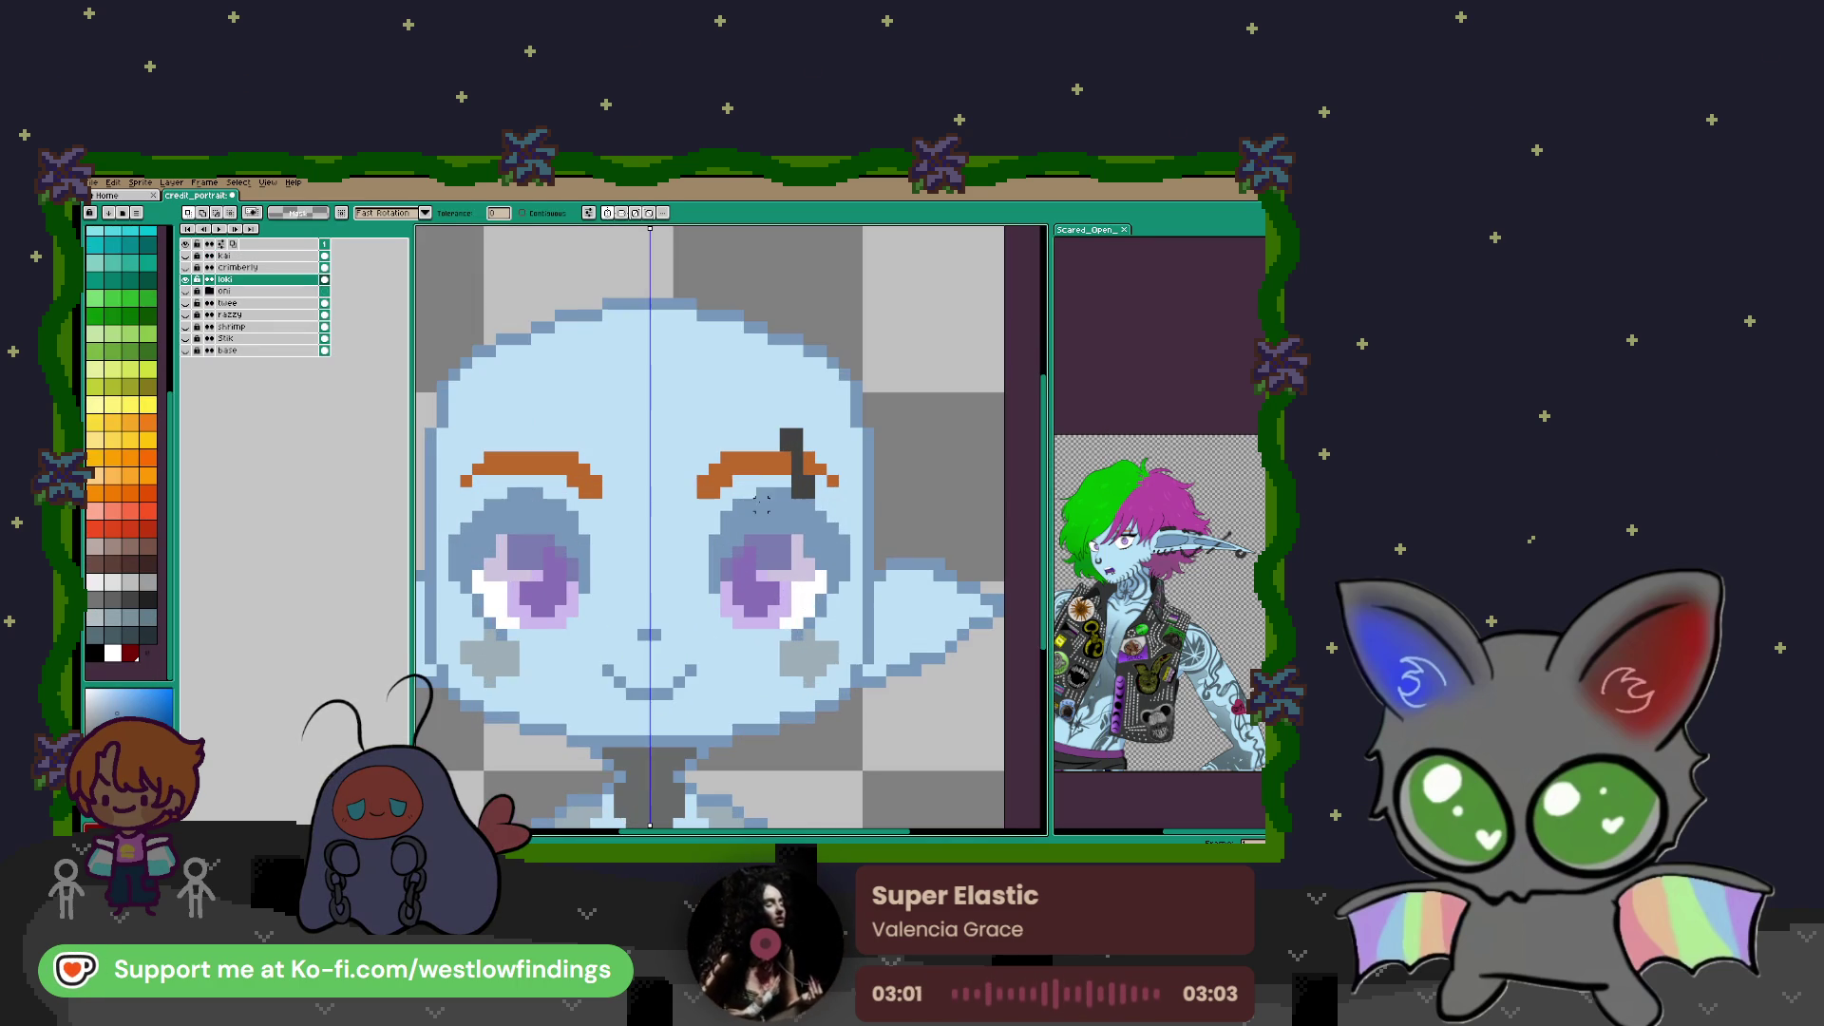
left_click(437, 589)
Swap to black and draw thick lash lines over both eyes
key("x")
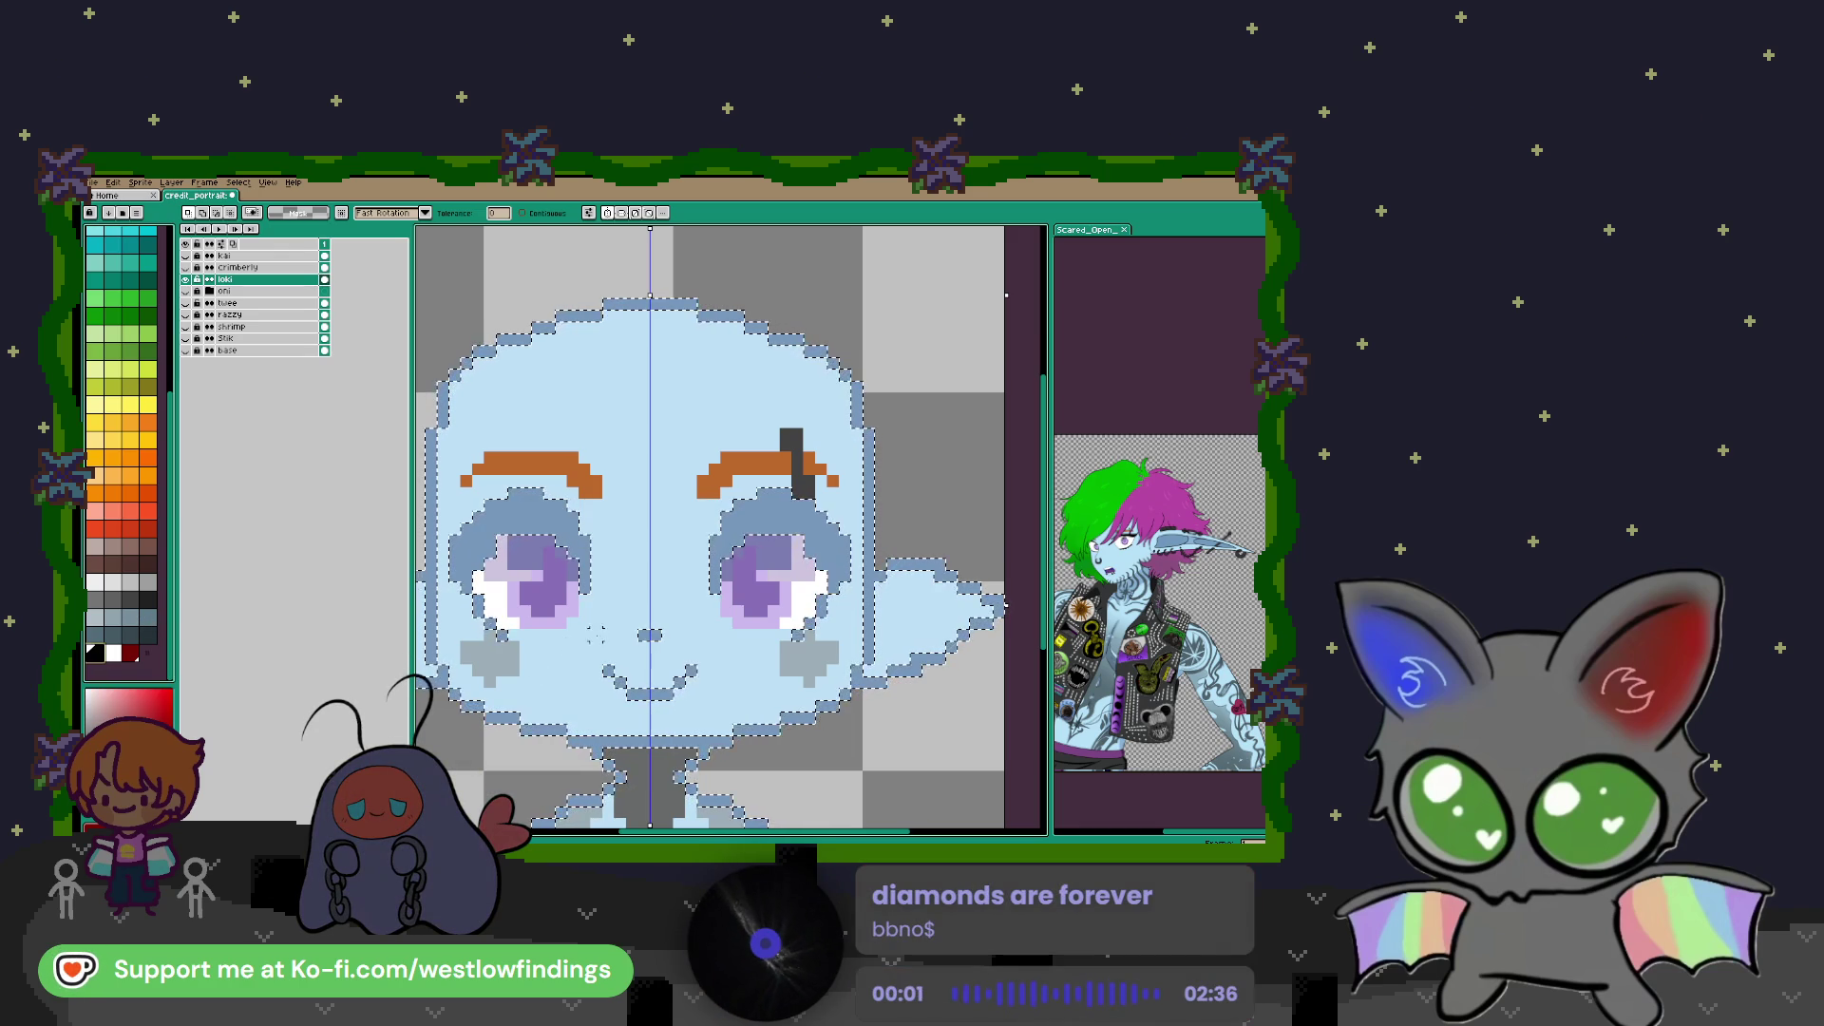
key("b")
scroll(733, 585, "up", 1)
left_click_drag(536, 589, 427, 485)
left_click_drag(712, 579, 799, 516)
left_click_drag(423, 480, 513, 461)
mouse_move(732, 475)
left_mouse_down()
mouse_move(884, 532)
mouse_move(820, 651)
mouse_move(735, 669)
left_mouse_up()
scroll(735, 670, "down", 2)
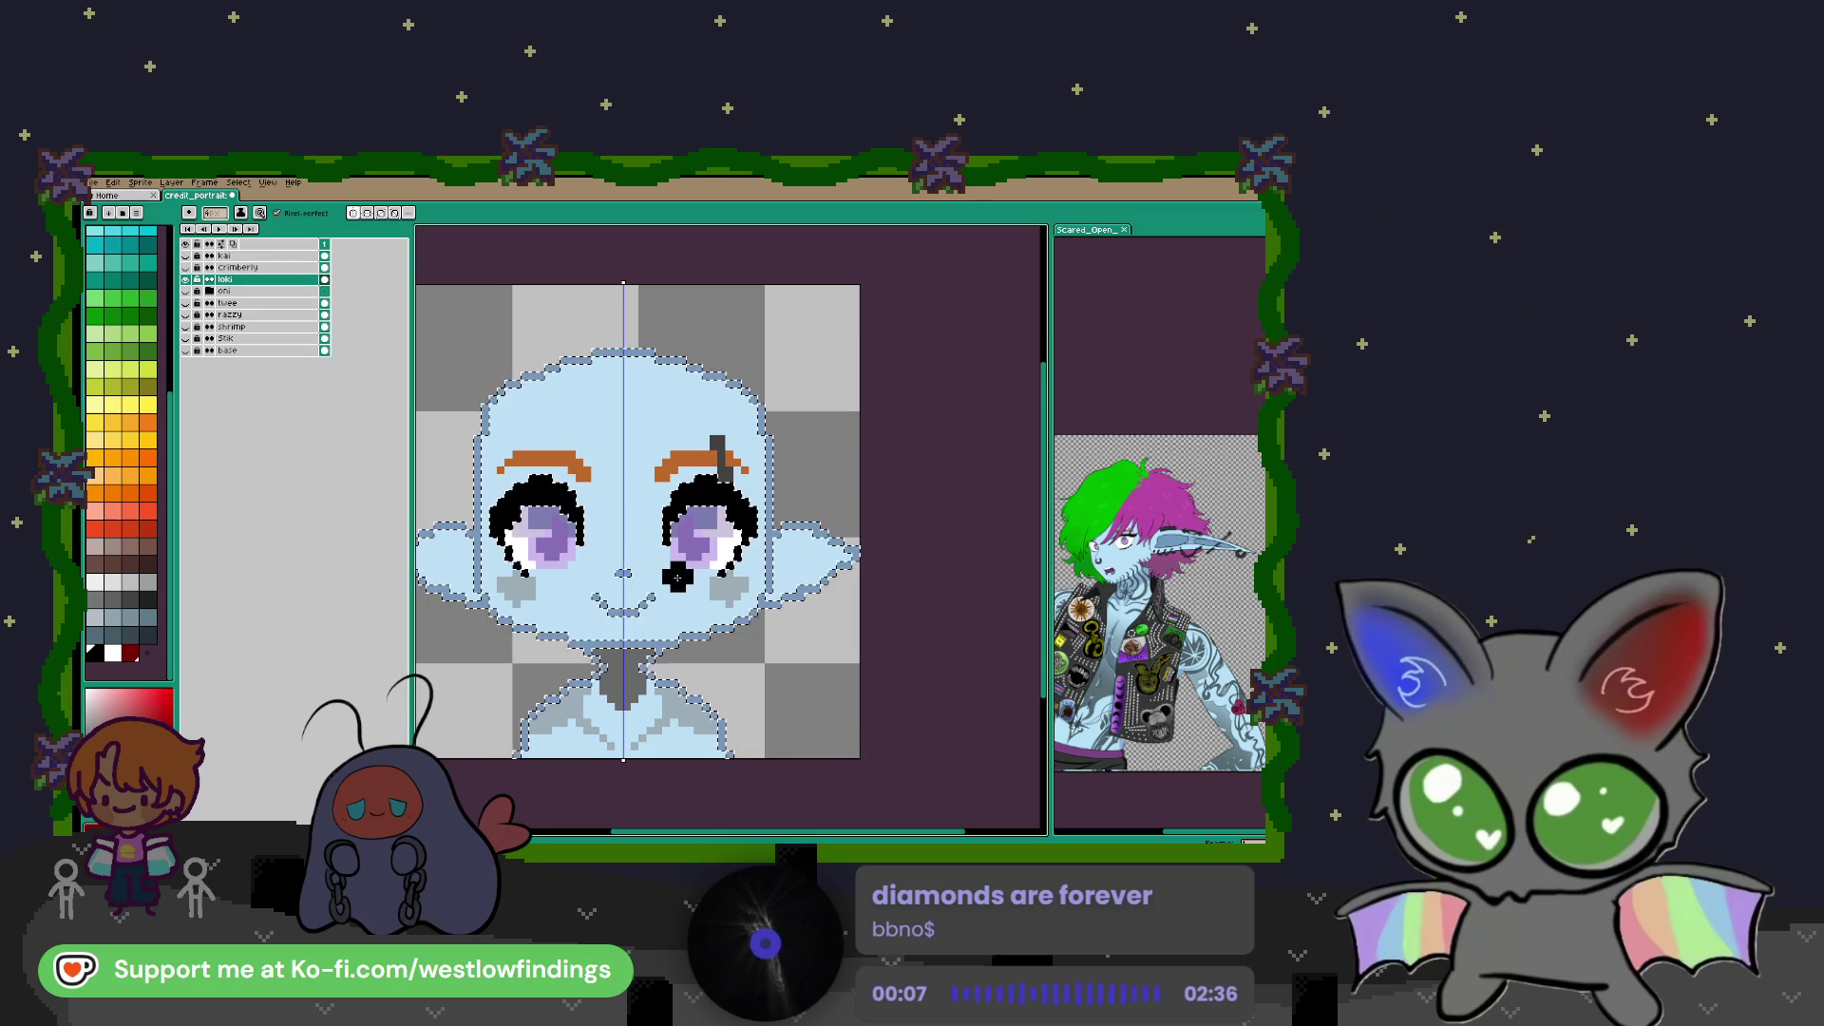
Draw a small U-shaped black nose outline
key("w")
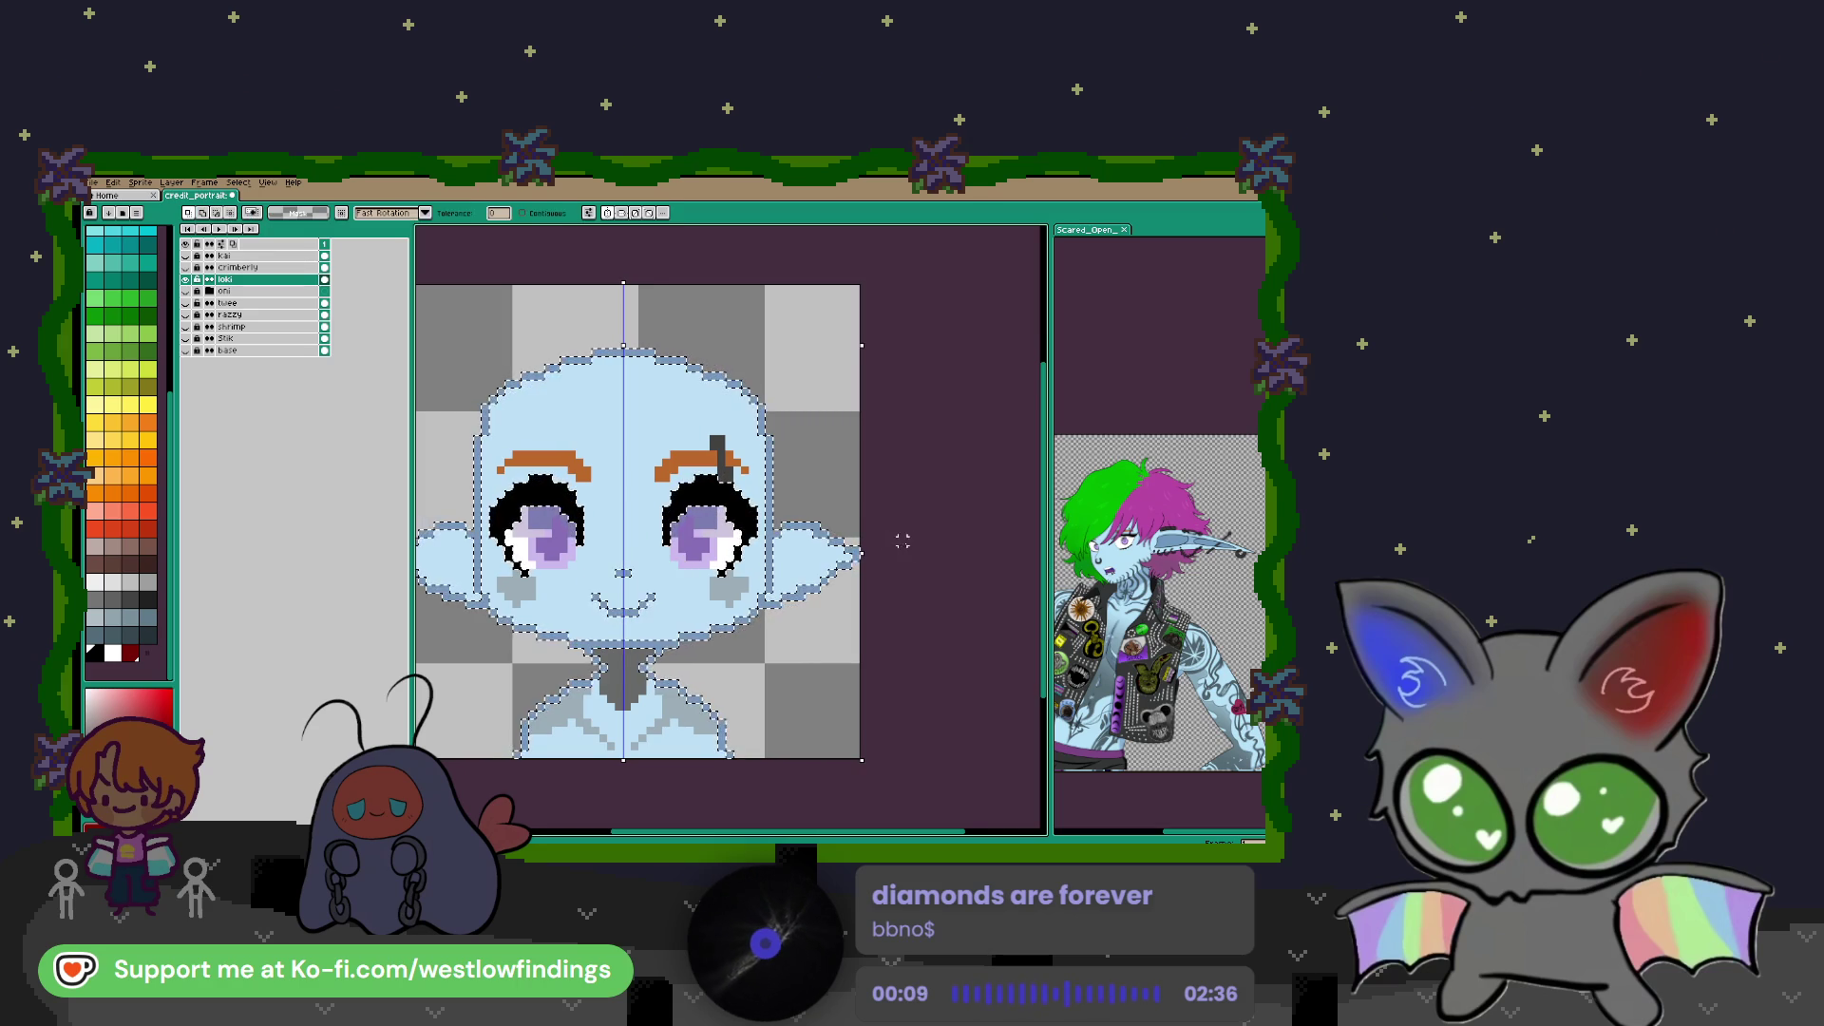
key("b")
scroll(608, 576, "up", 3)
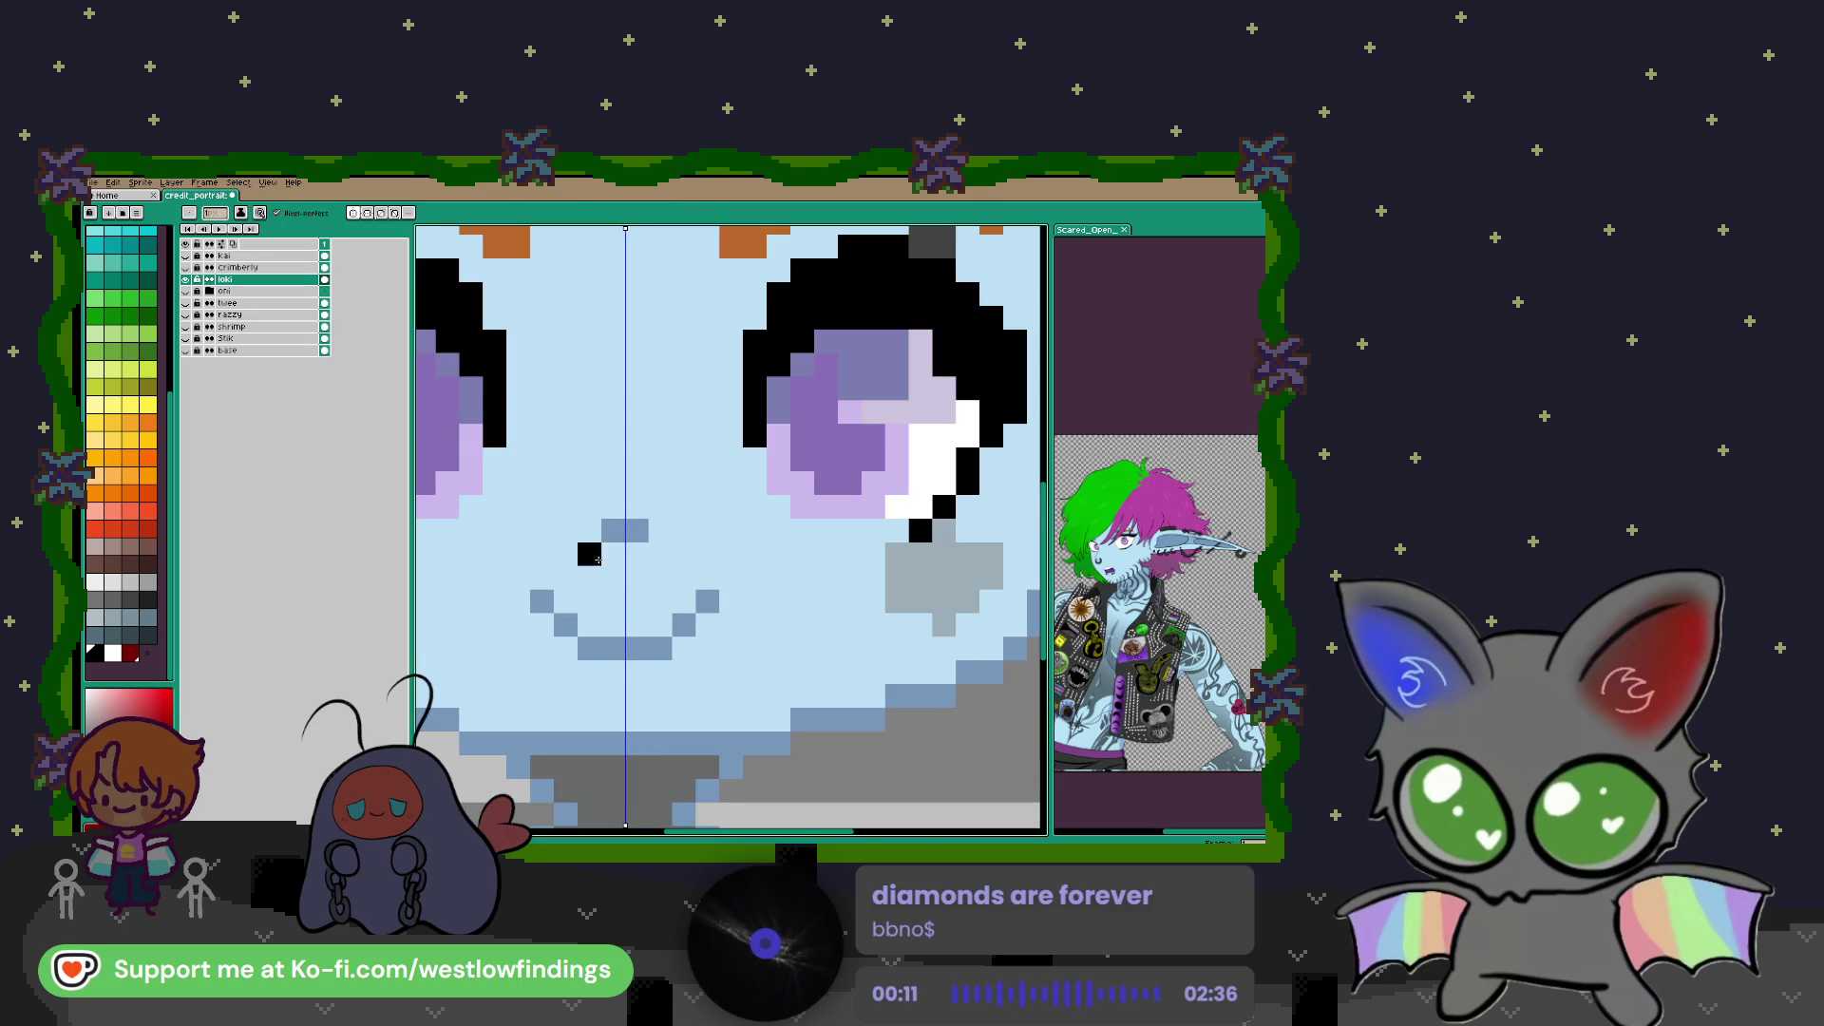
left_click(595, 554)
left_click(660, 554)
mouse_move(589, 578)
left_mouse_down()
mouse_move(608, 601)
mouse_move(660, 578)
left_mouse_up()
scroll(679, 617, "down", 3)
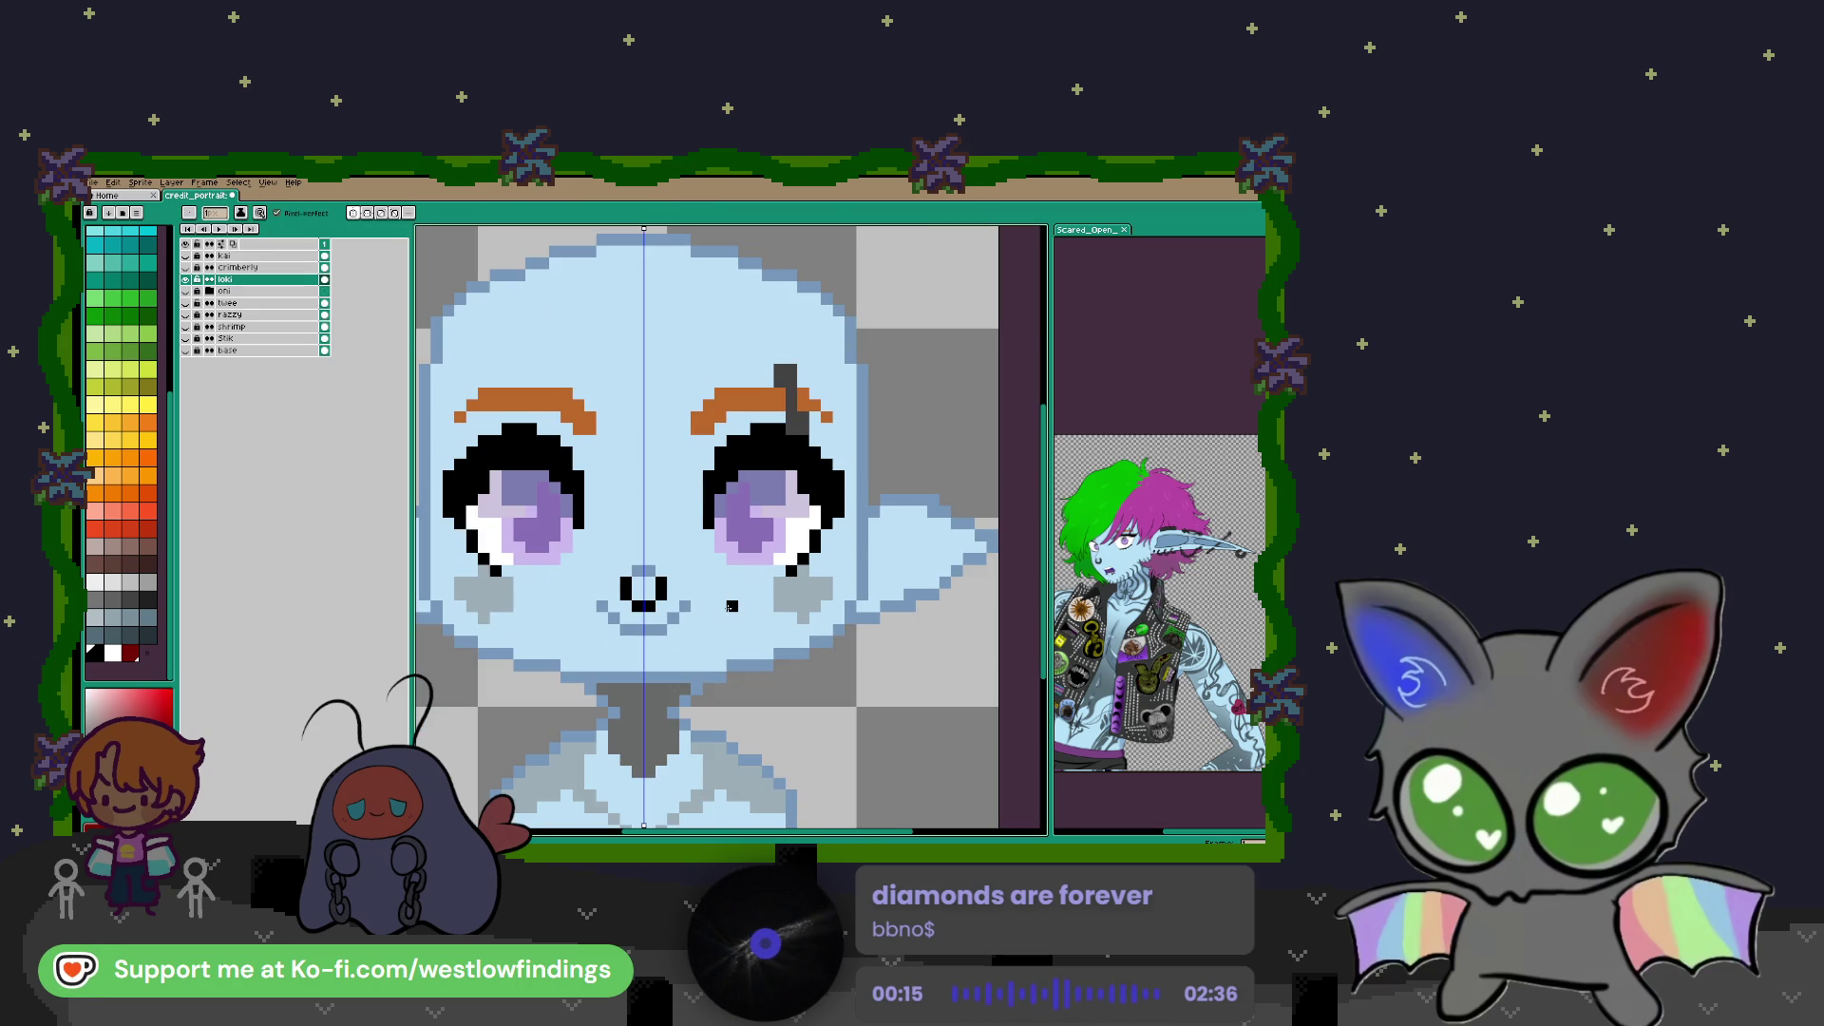
scroll(663, 591, "up", 4)
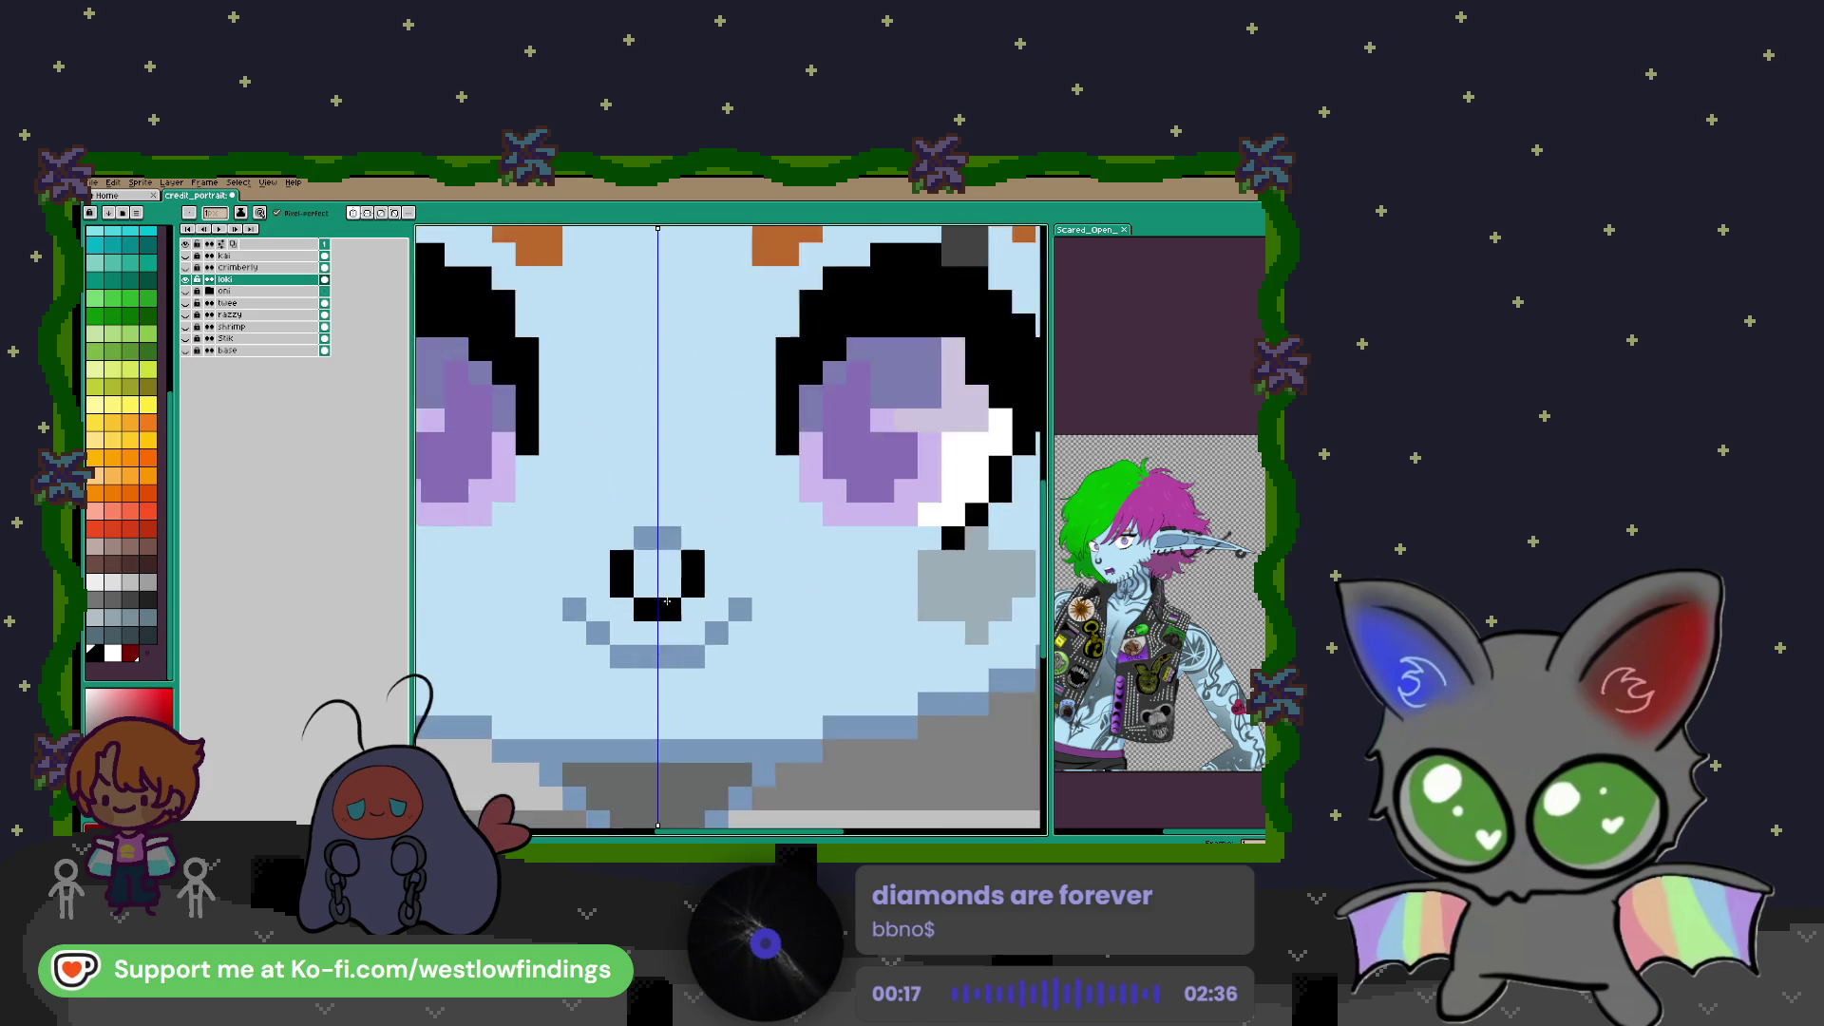
Undo the nose's bottom pixels and redraw them one row higher
key("v")
key("ctrl+z")
key("ctrl+z")
key("ctrl+z")
key("b")
left_click(637, 575)
left_click(685, 575)
scroll(697, 586, "down", 3)
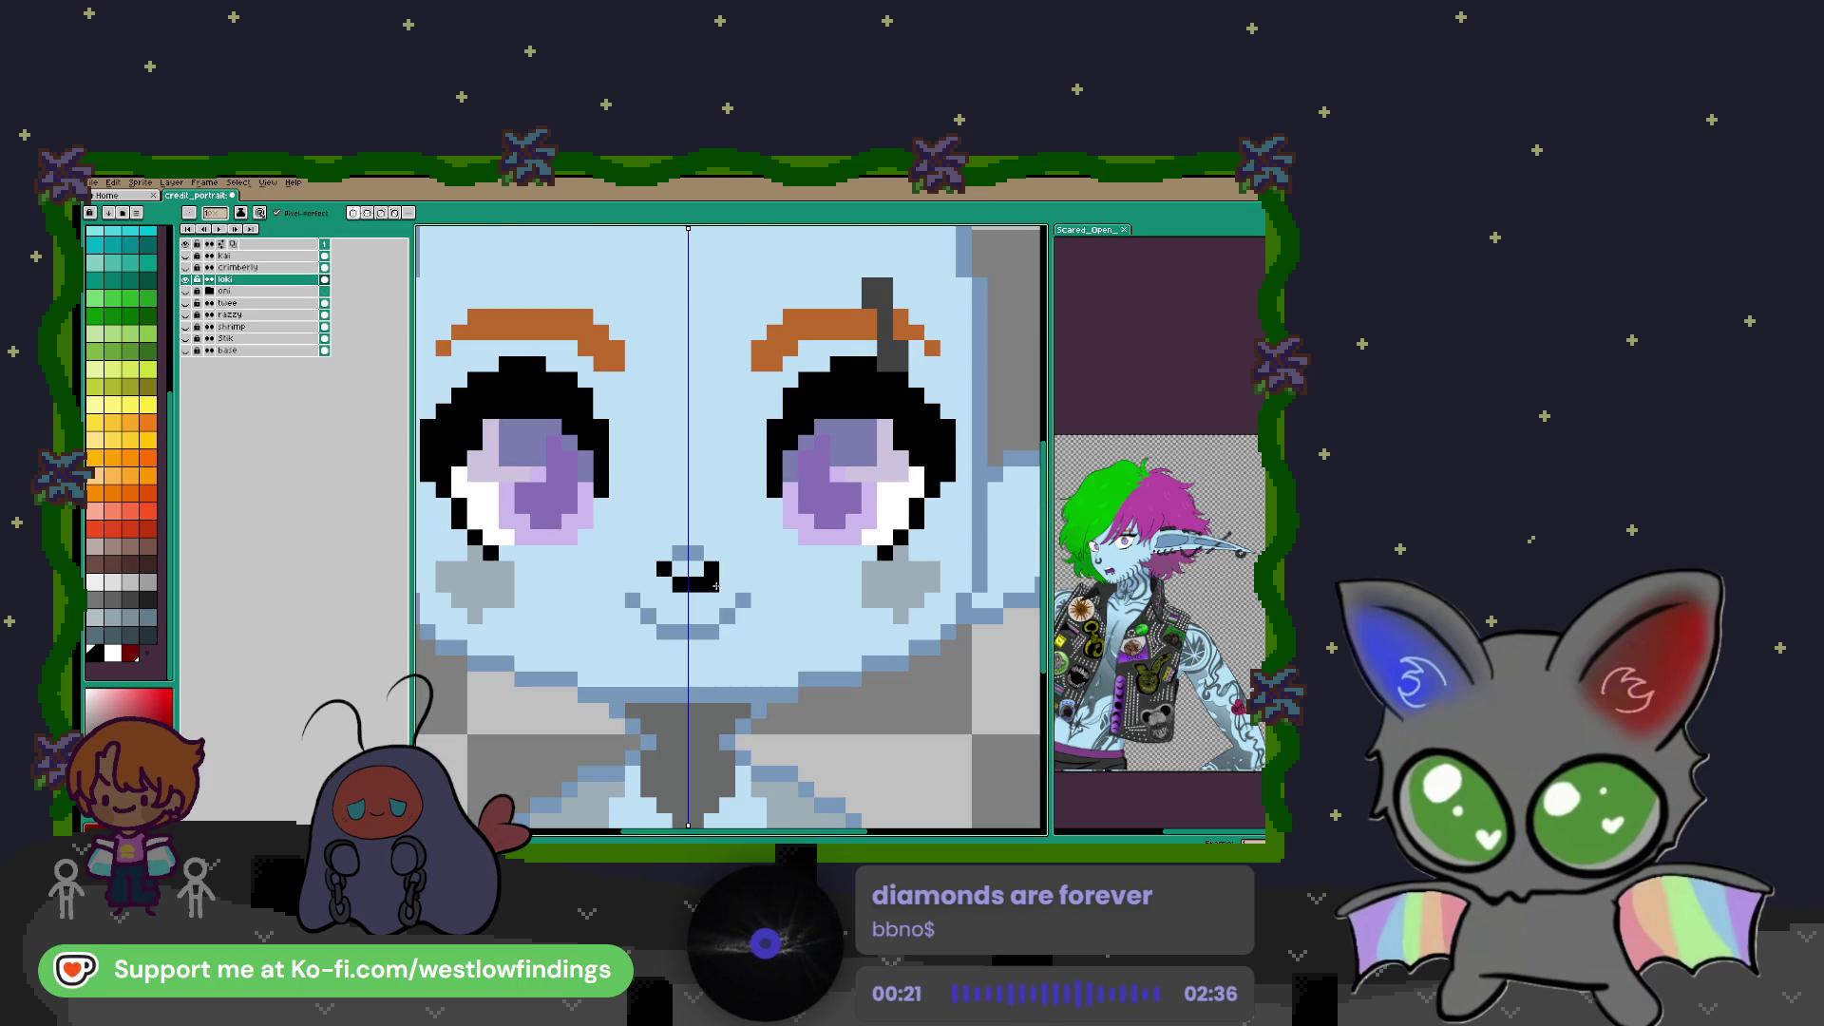
scroll(787, 595, "right", 5)
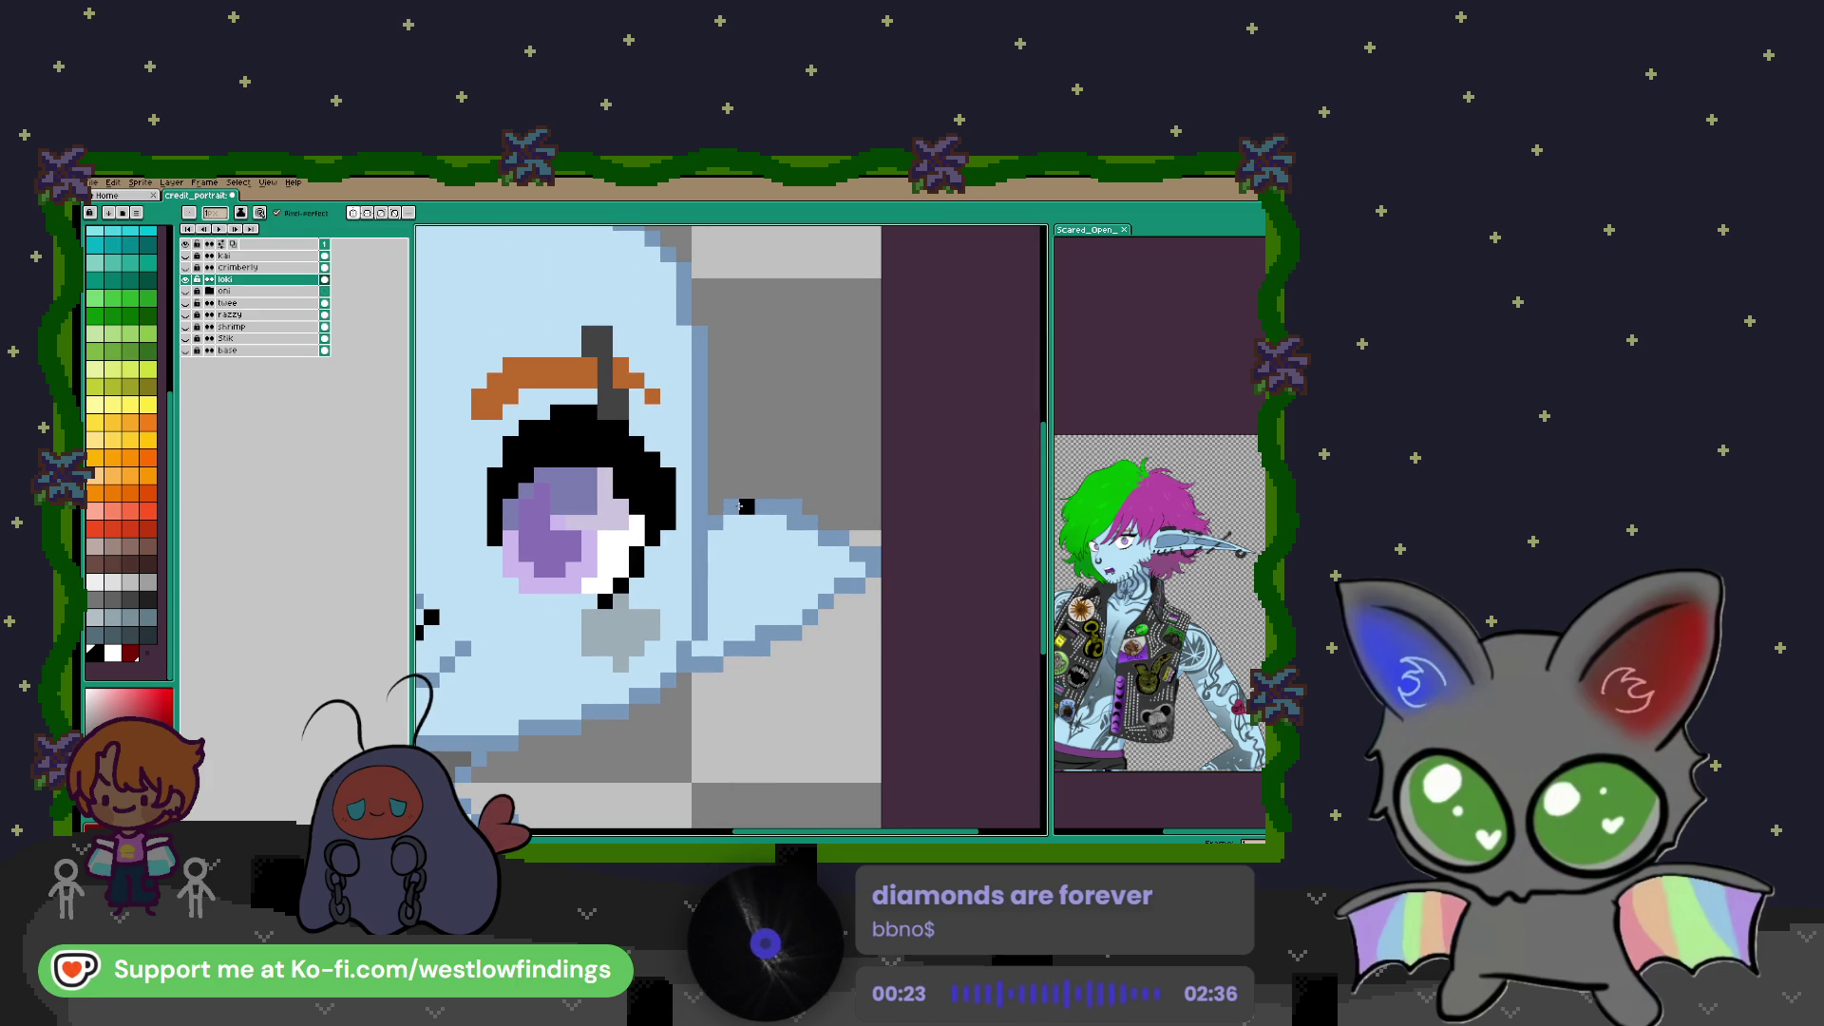
Outline the ear's top edge and side with black pixels
left_click_drag(734, 507, 778, 506)
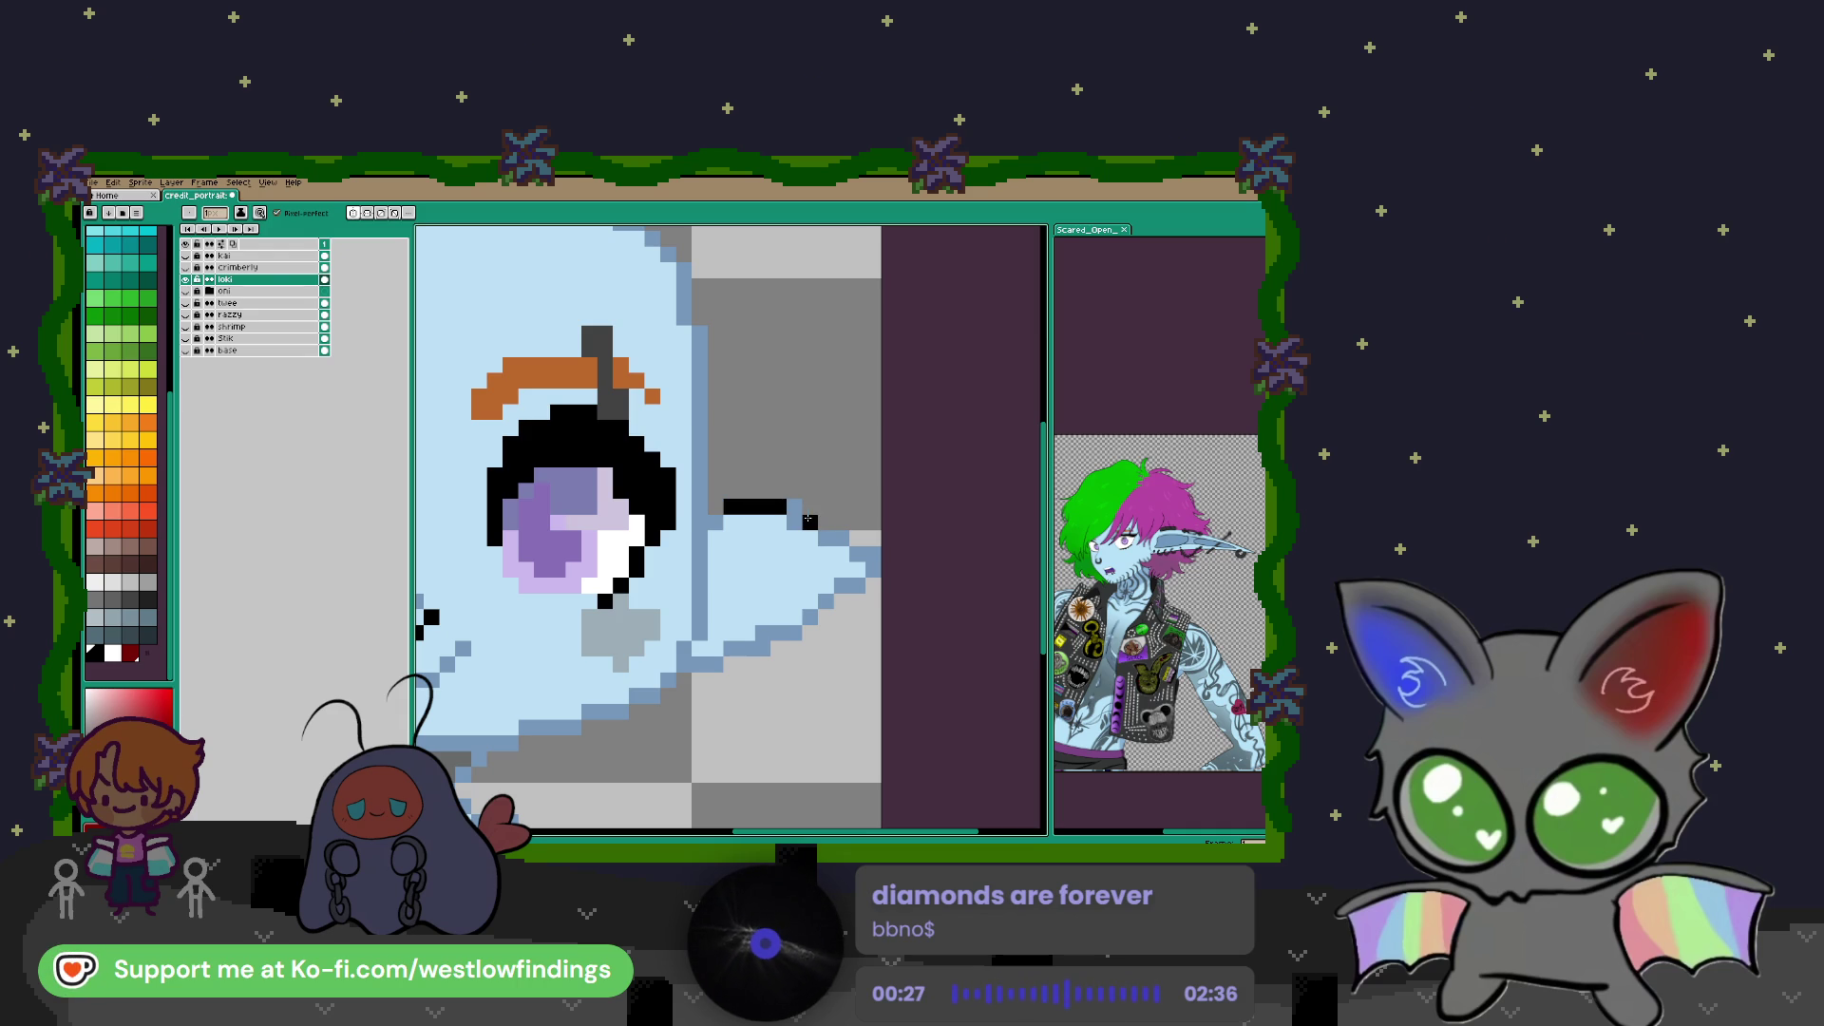
left_click(857, 554)
left_click(809, 537)
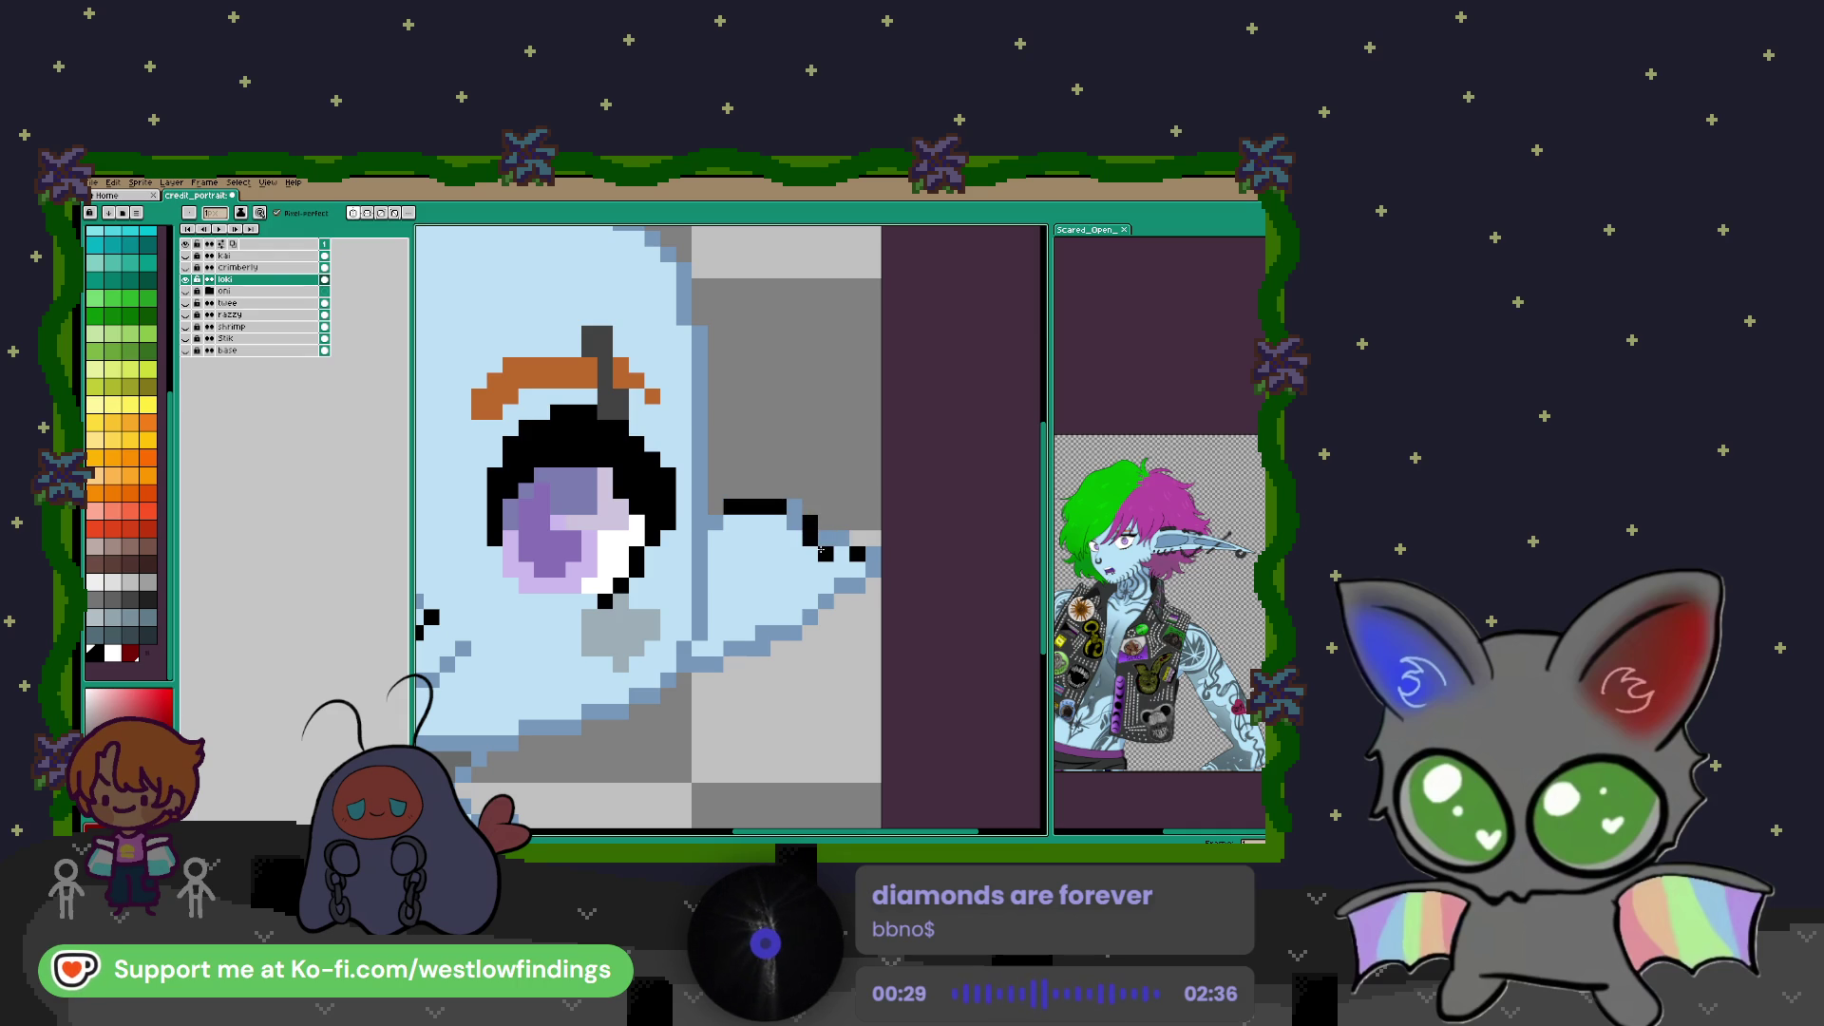
left_click(796, 584)
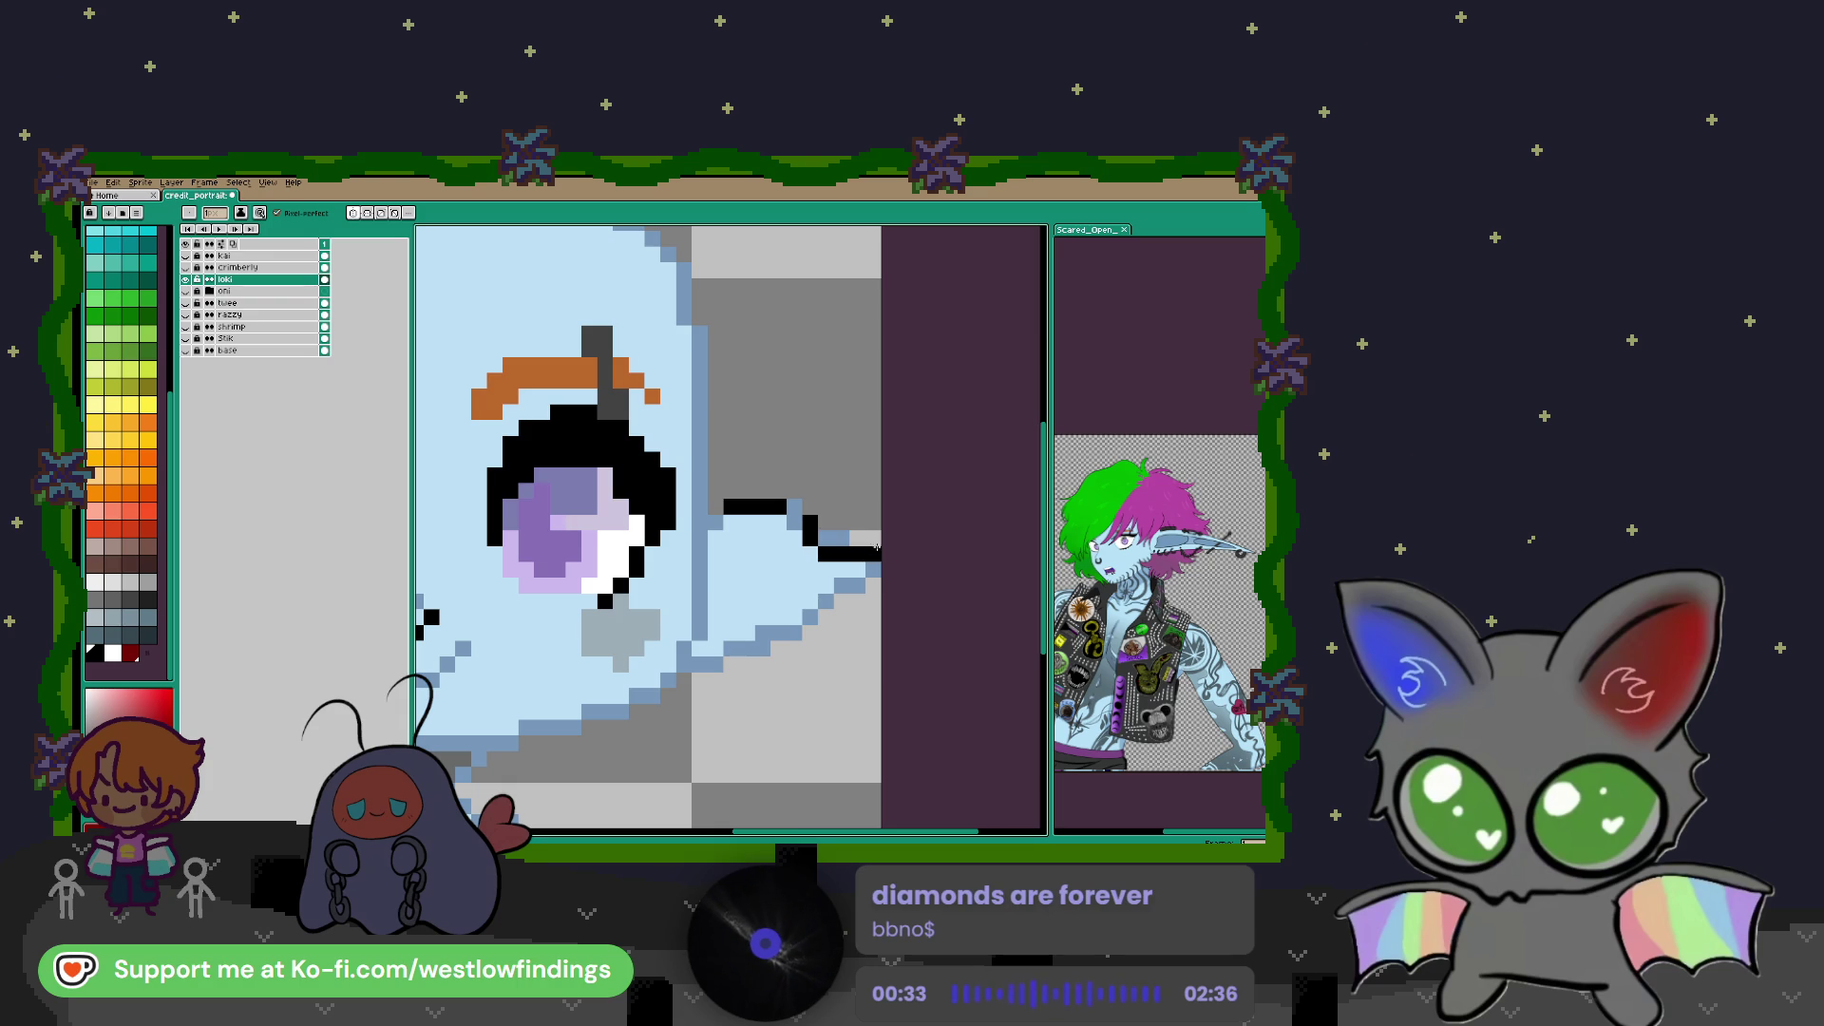
key("v")
key("b")
left_click(795, 537)
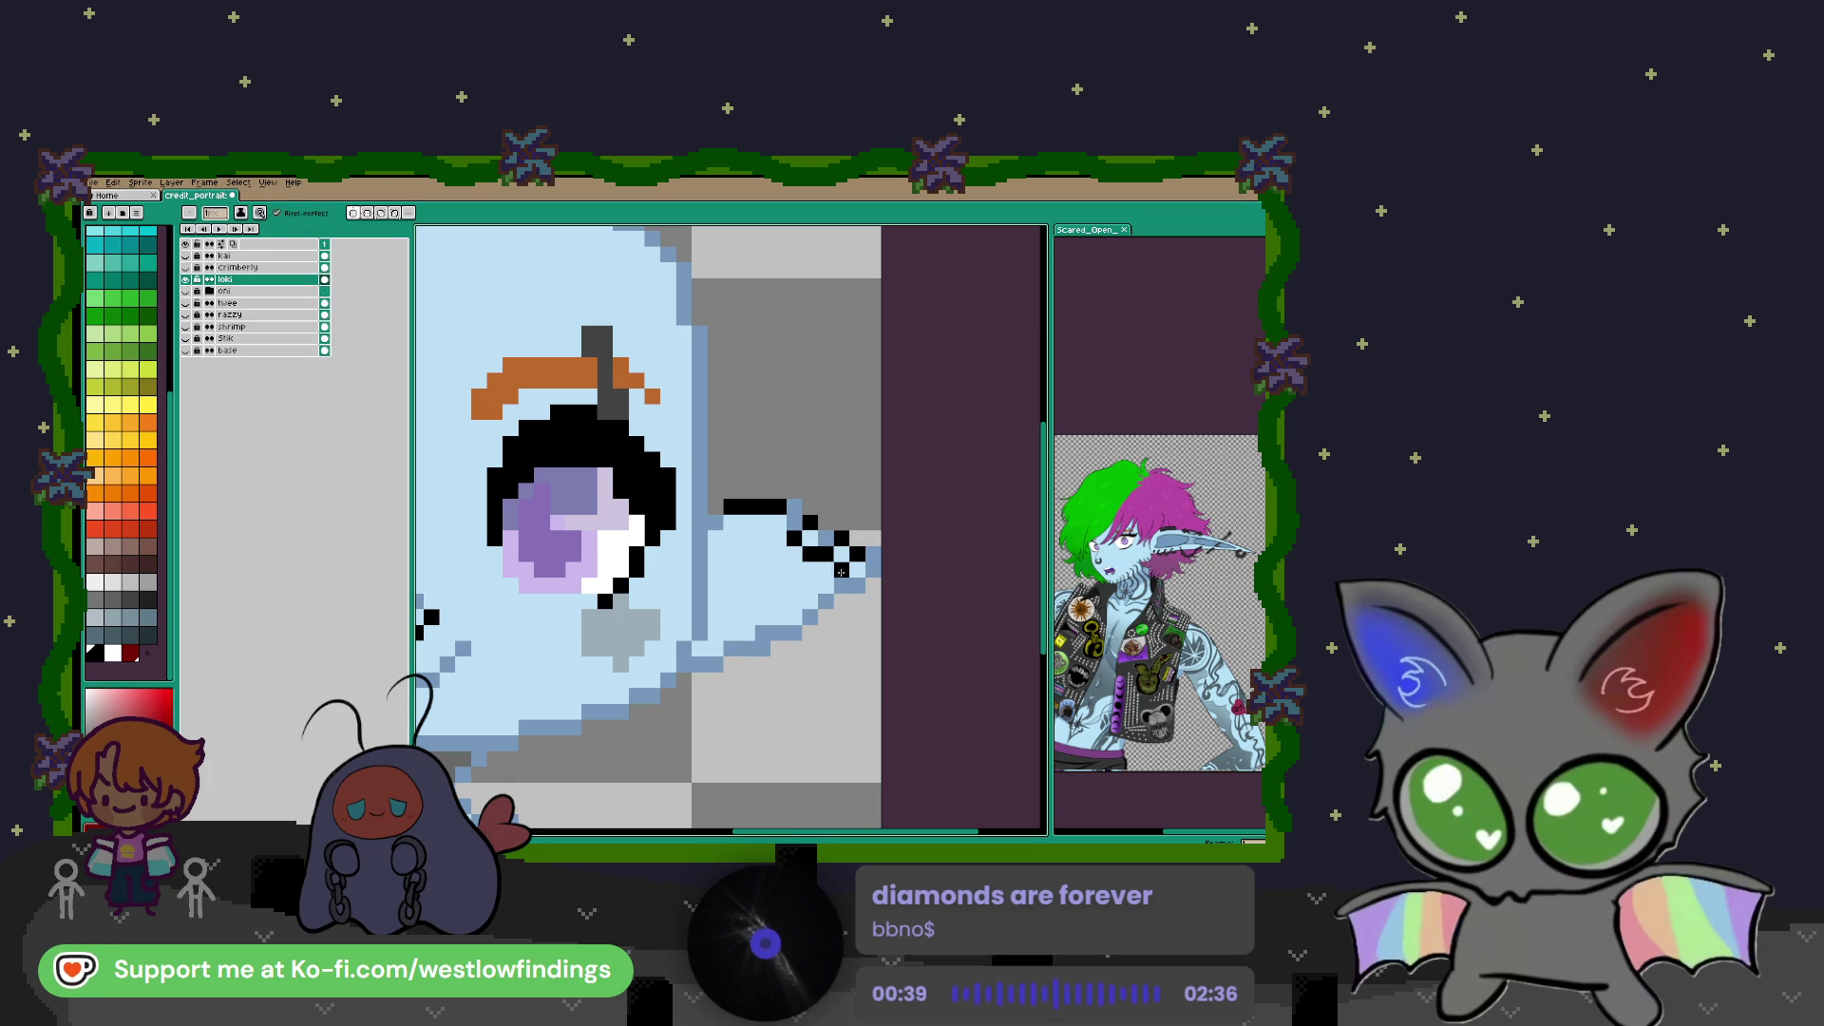
left_click(826, 585)
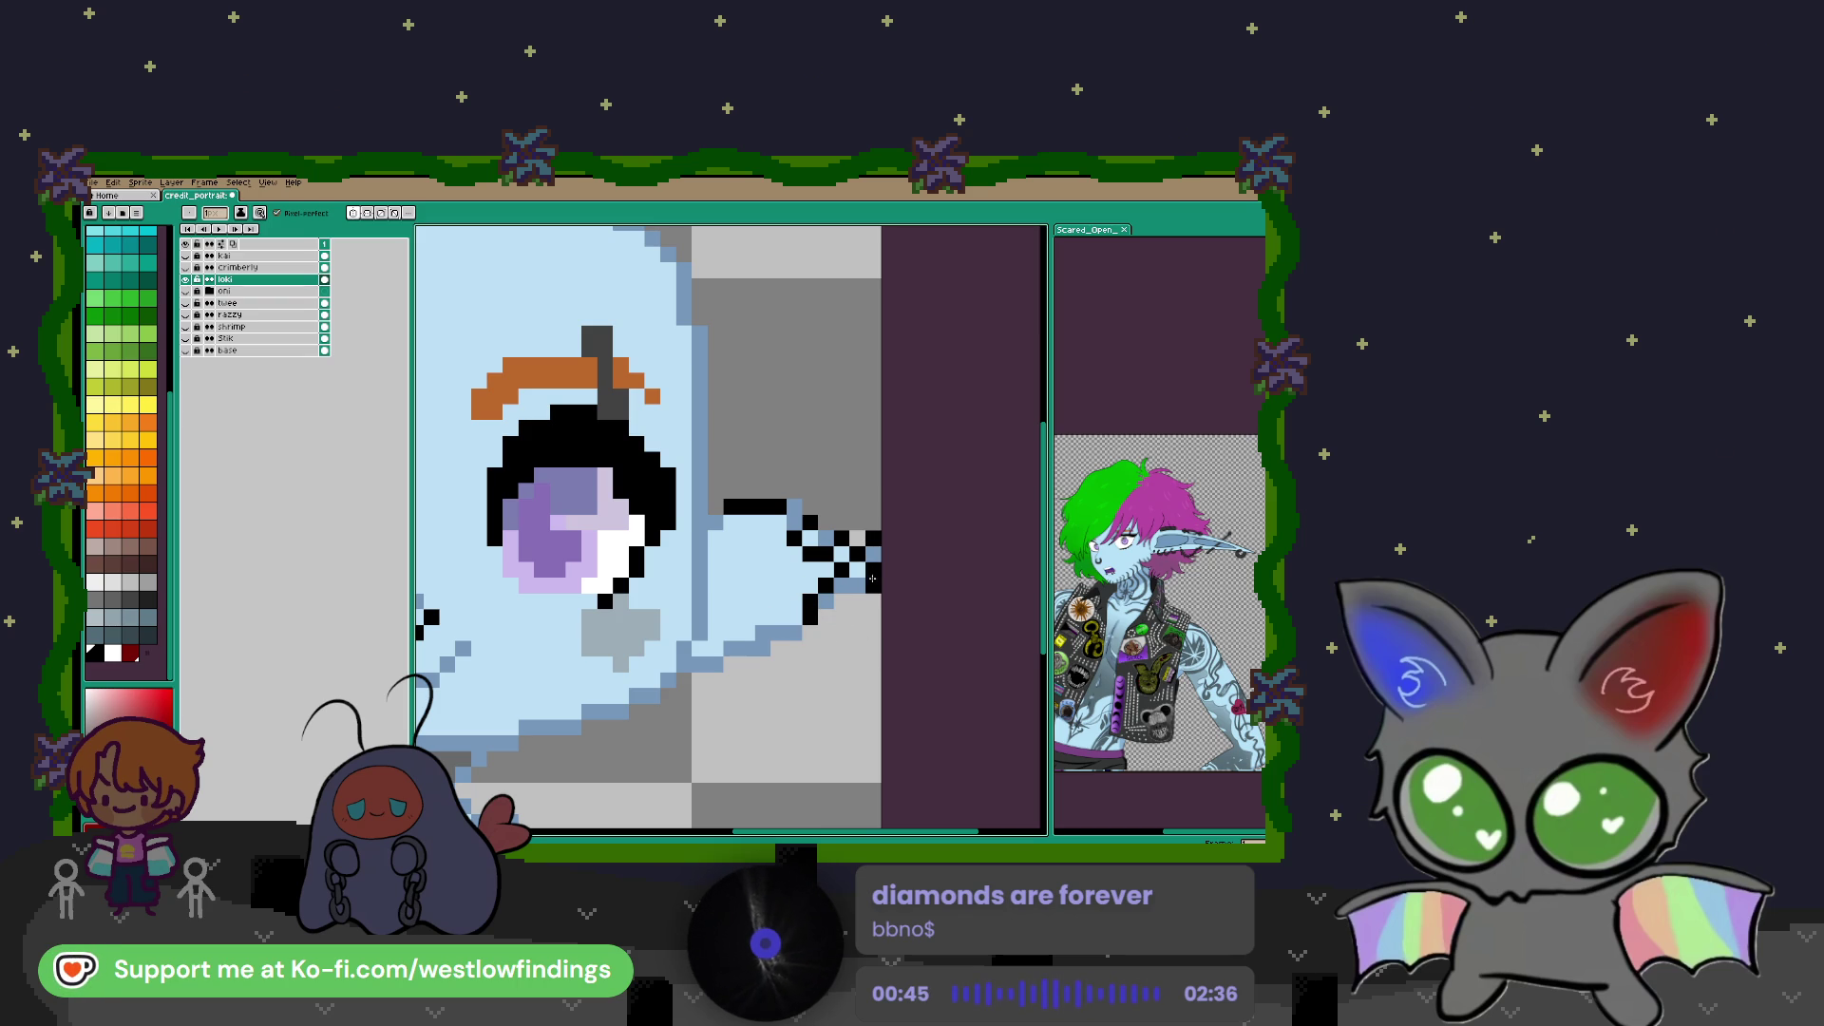
Add a short black zigzag and finish the ear's bottom and right outline
scroll(776, 617, "down", 2)
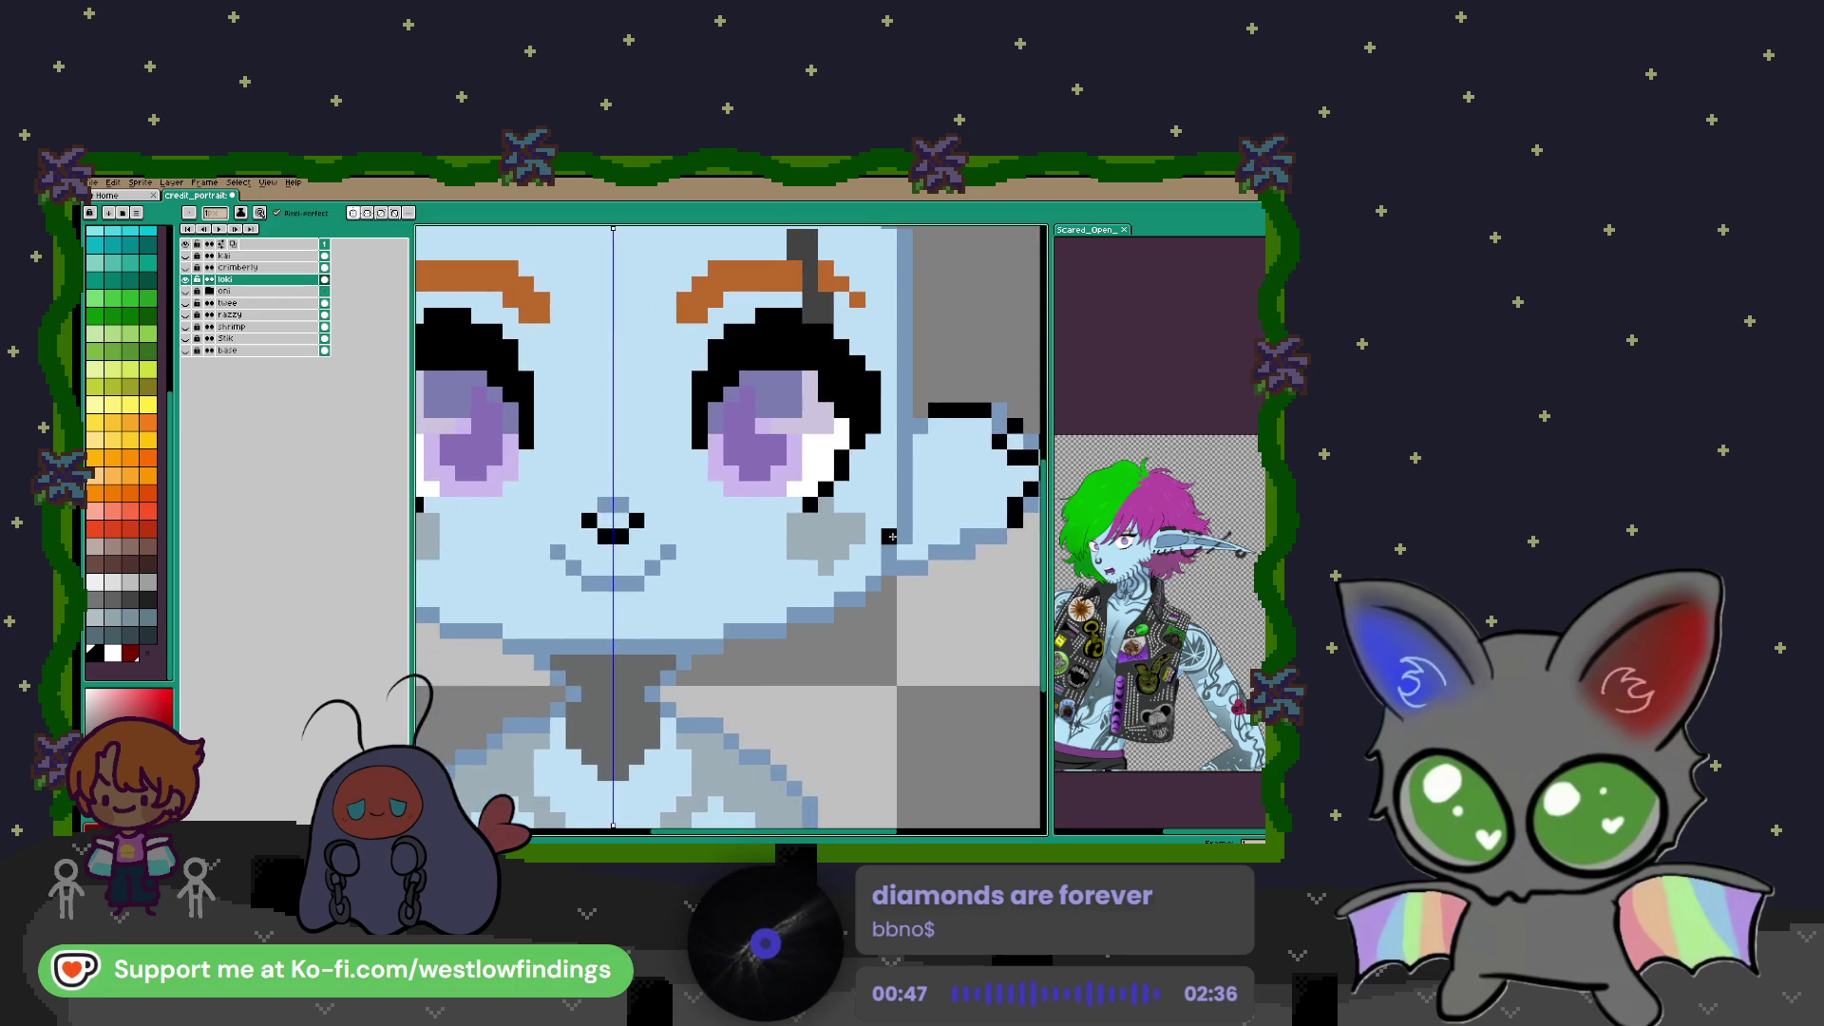
scroll(893, 539, "up", 3)
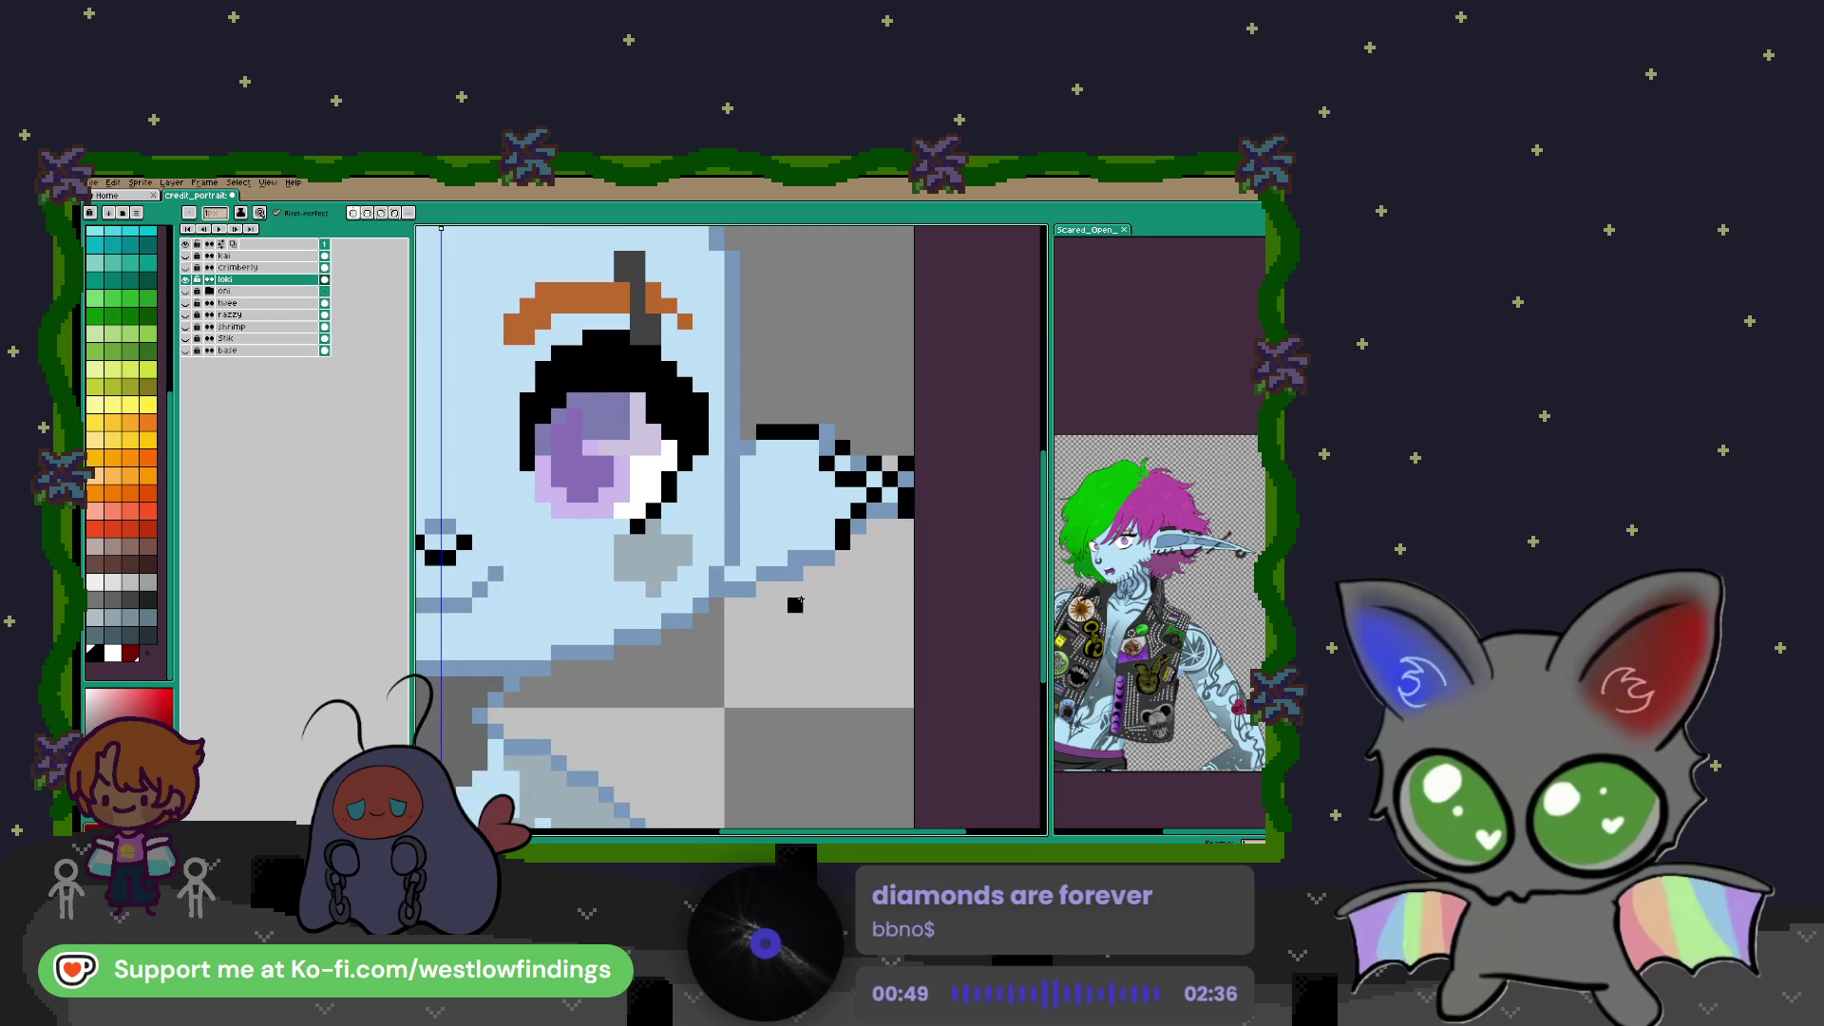
left_click_drag(760, 558, 760, 589)
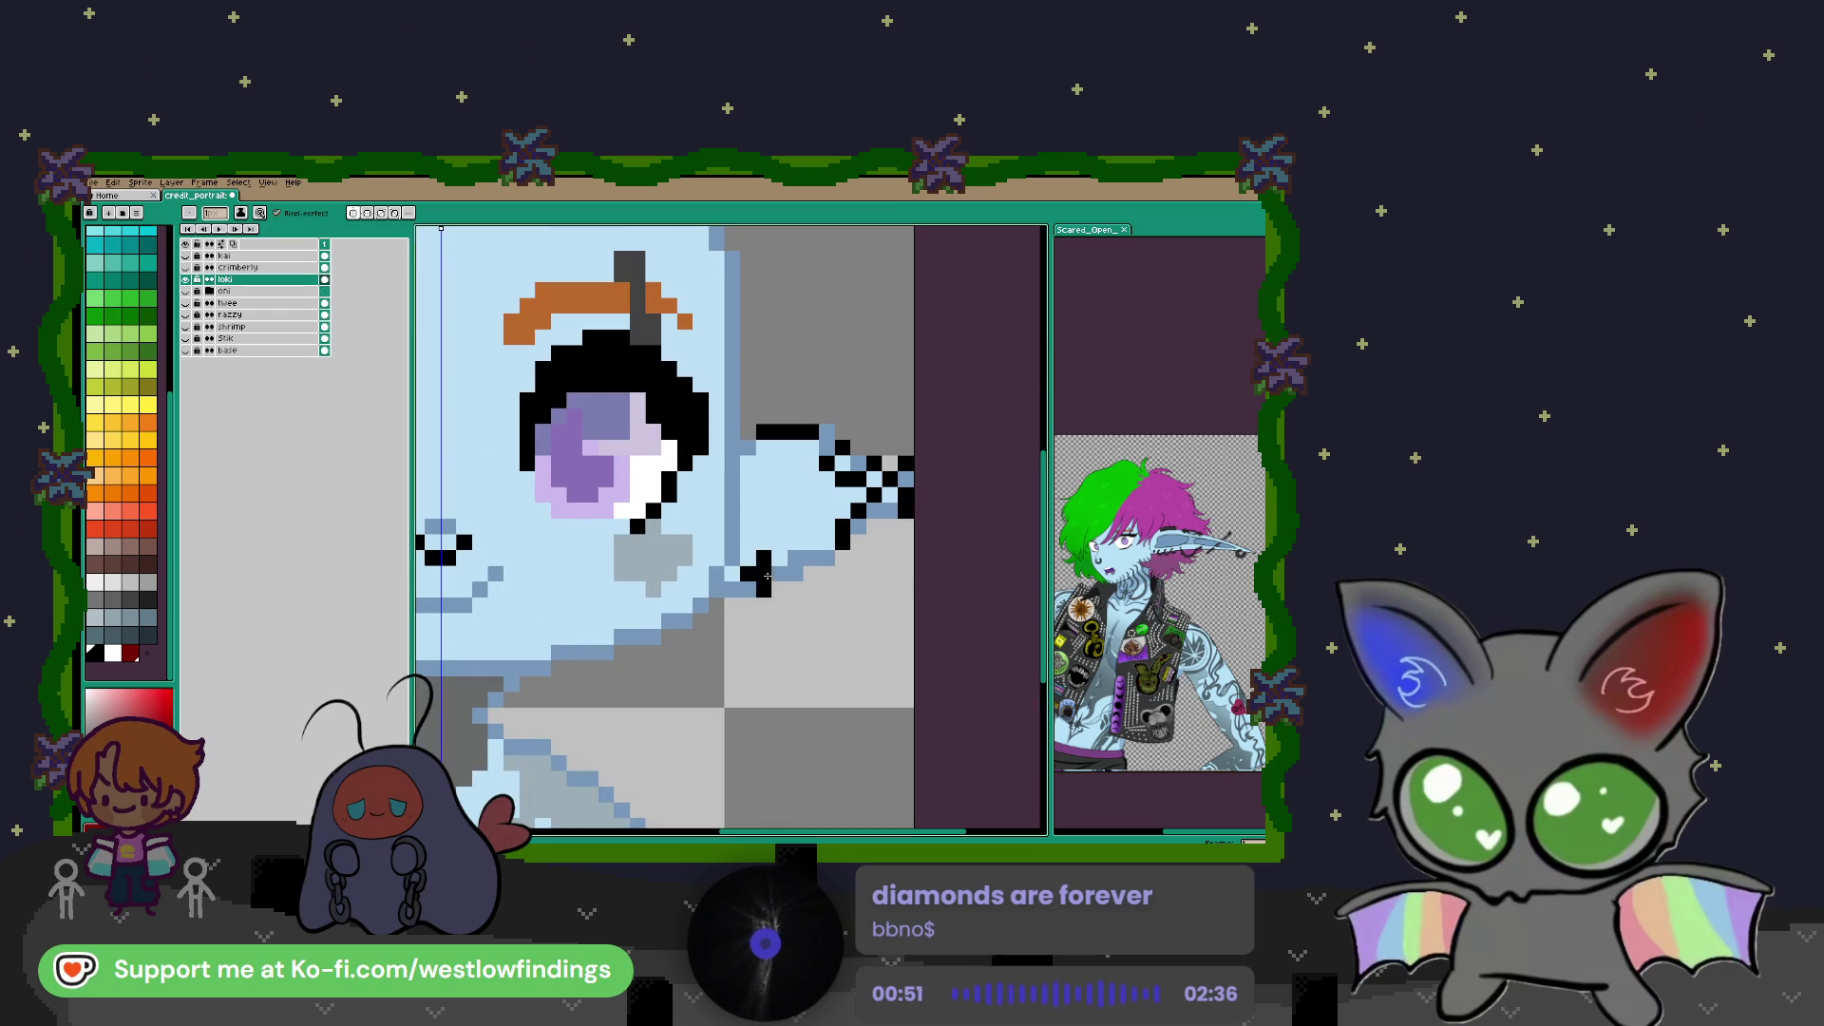
left_click(794, 573)
left_click_drag(805, 589, 865, 541)
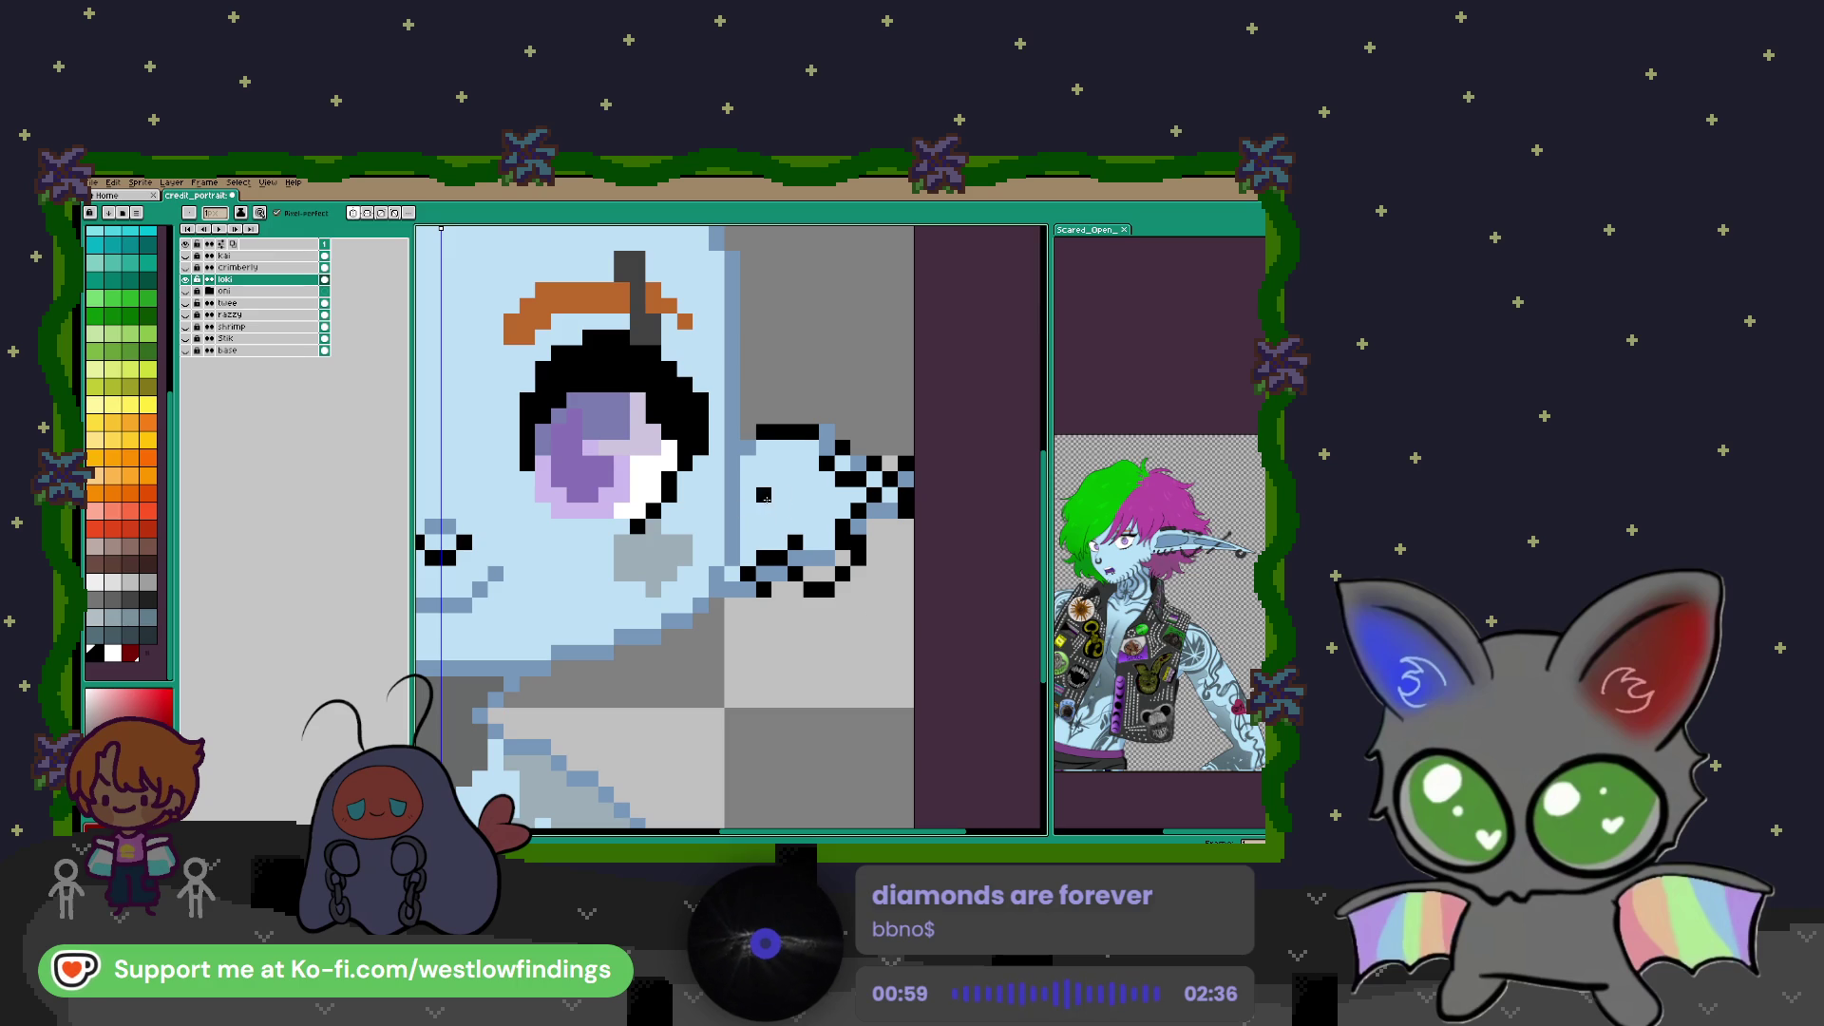
Sample the reference character's light blue and paint it inside the ear
key("i")
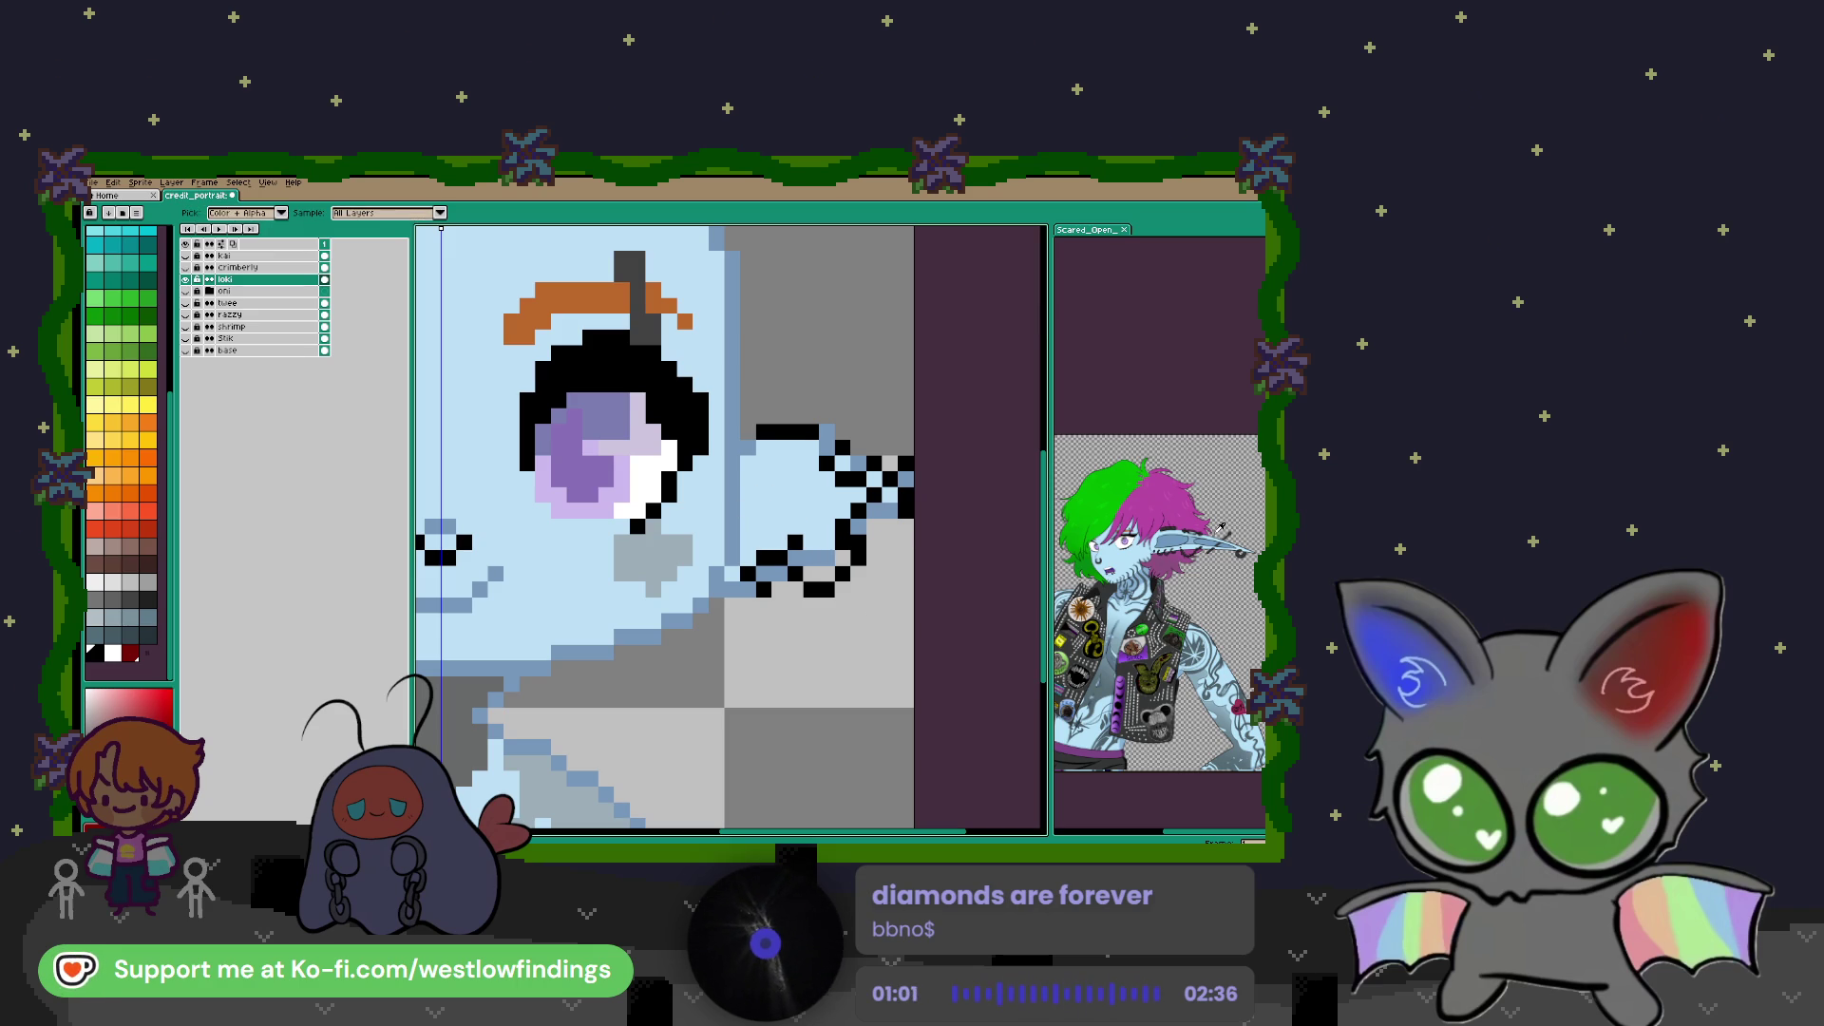
left_click(1106, 570)
key("b")
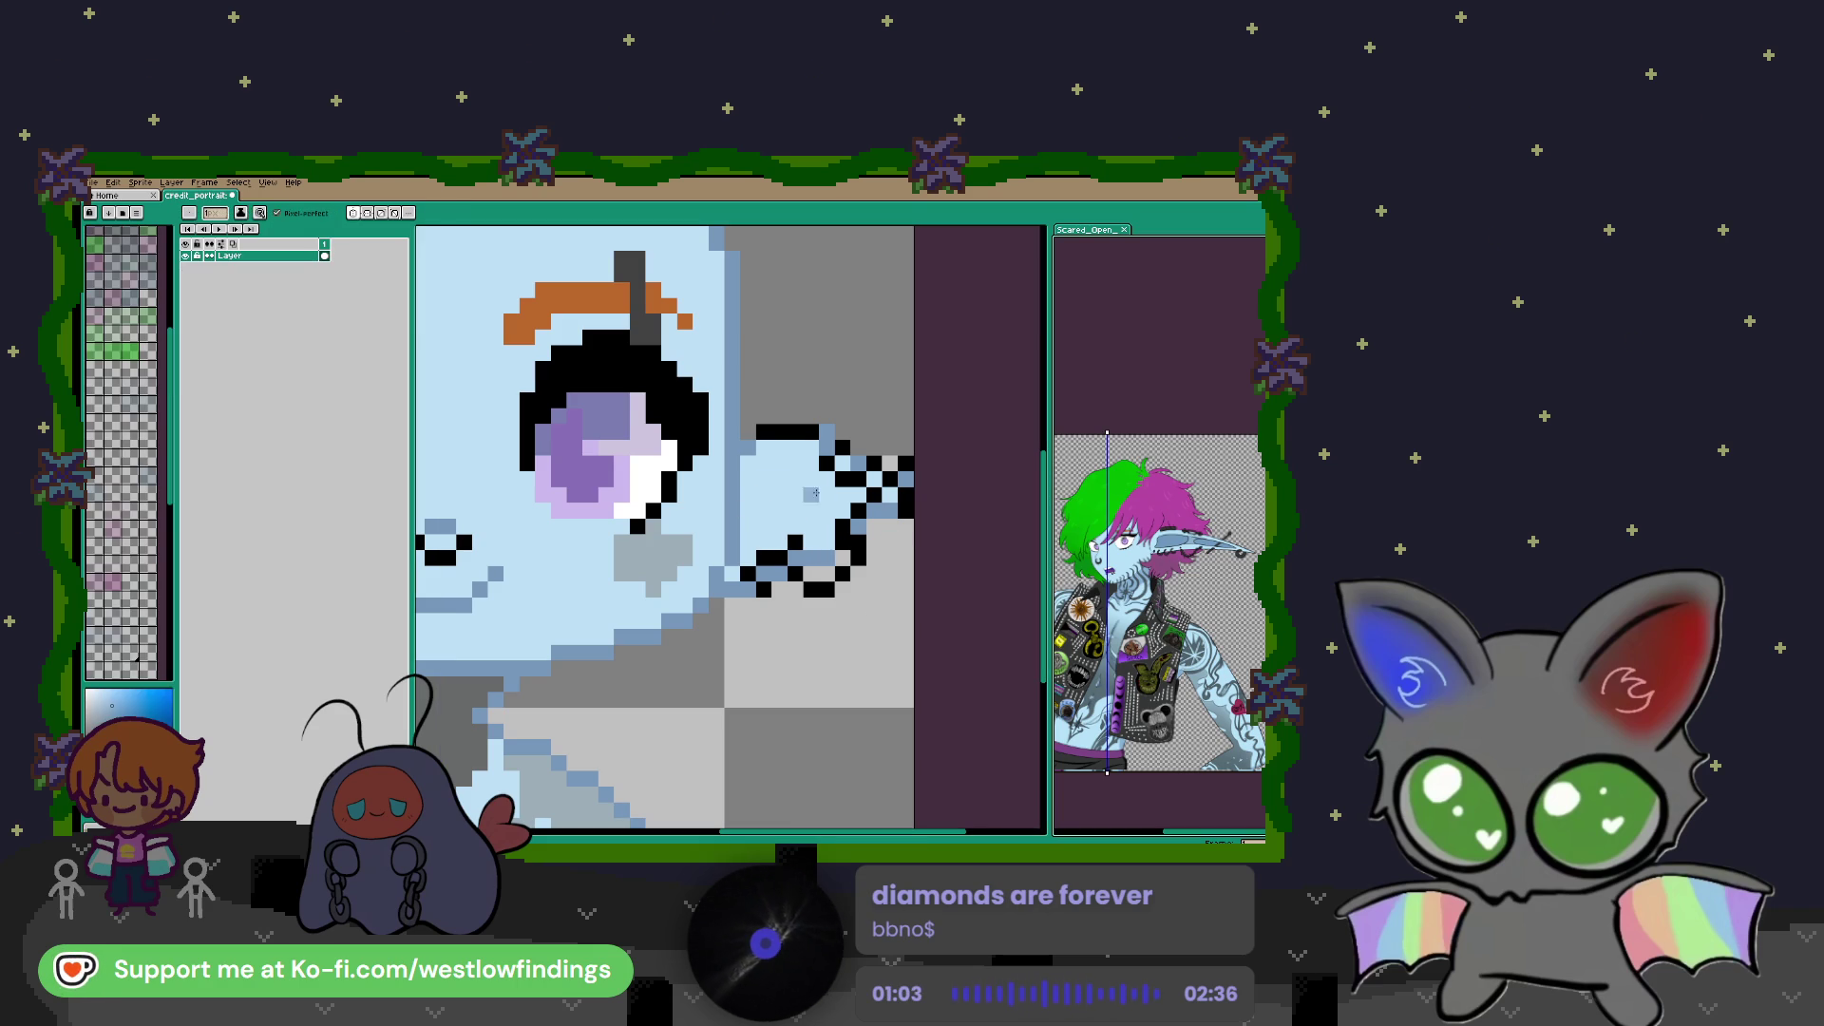
left_click(750, 477)
mouse_move(802, 465)
left_mouse_down()
mouse_move(758, 479)
mouse_move(751, 529)
mouse_move(821, 484)
mouse_move(776, 526)
left_mouse_up()
left_click(808, 470)
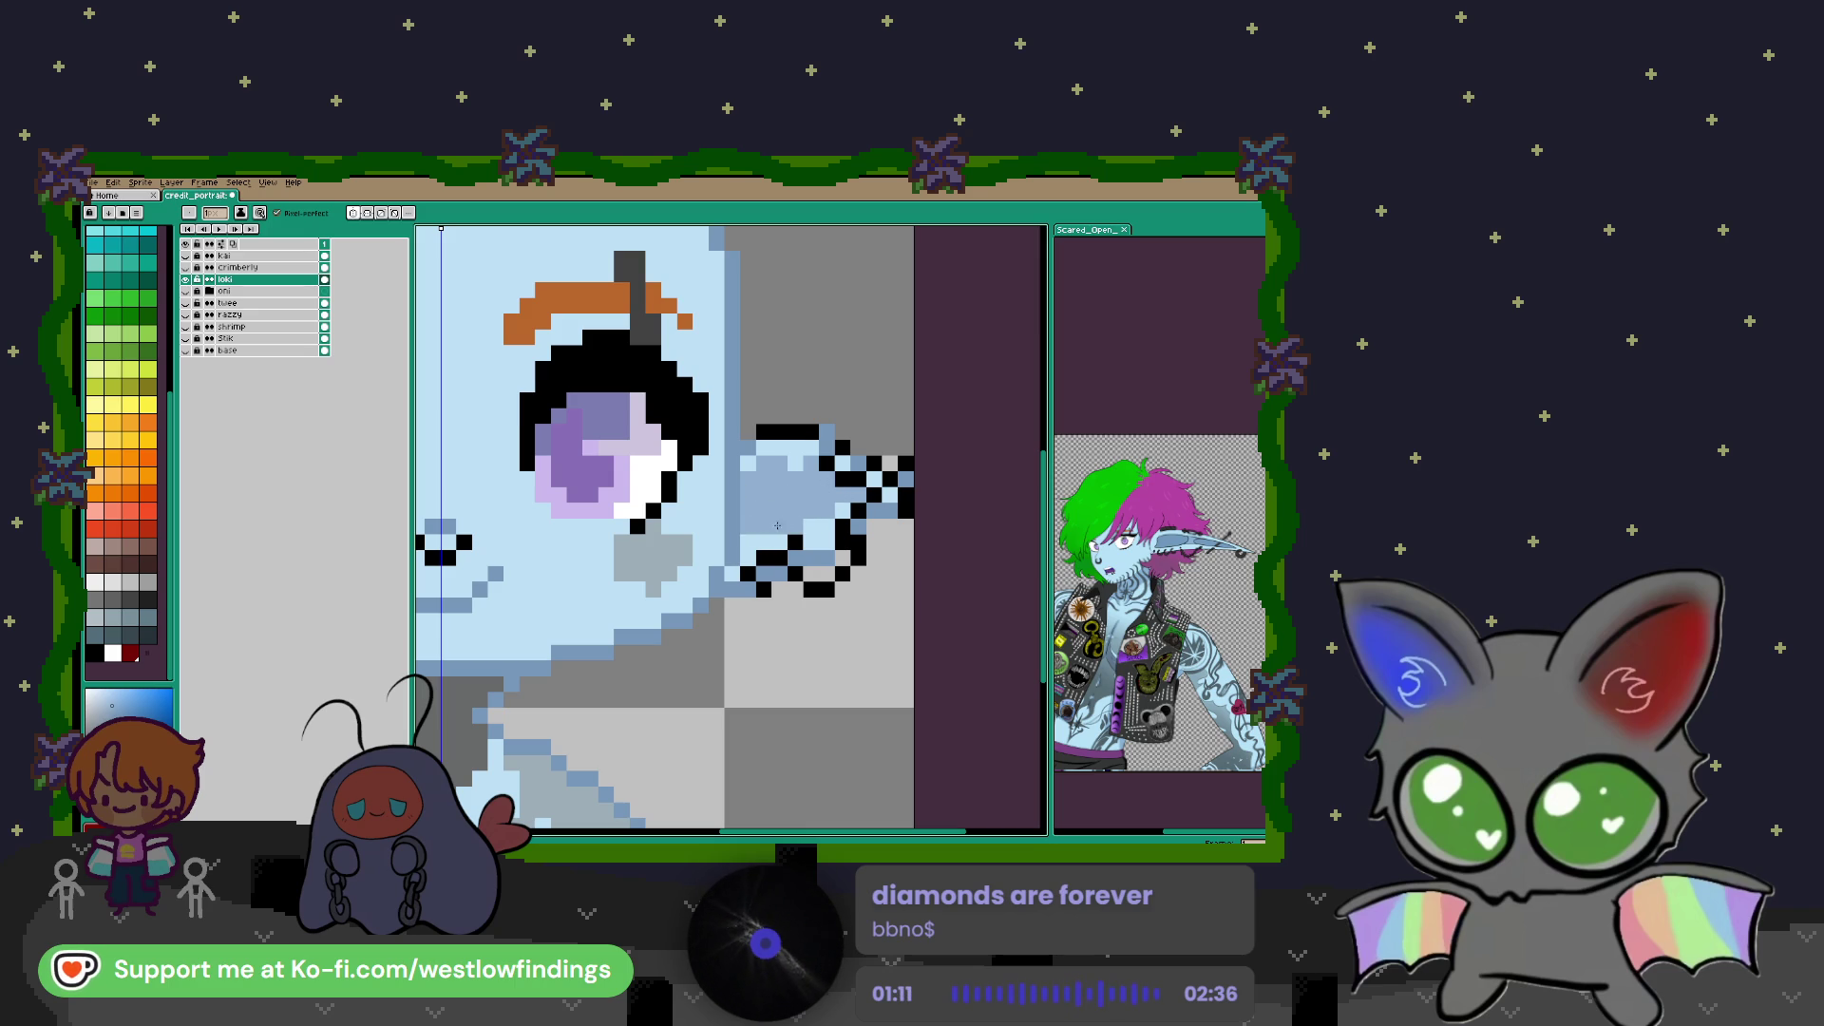
Sample the light-blue skin tone and fill the dark neck shadow with it
scroll(770, 513, "down", 3)
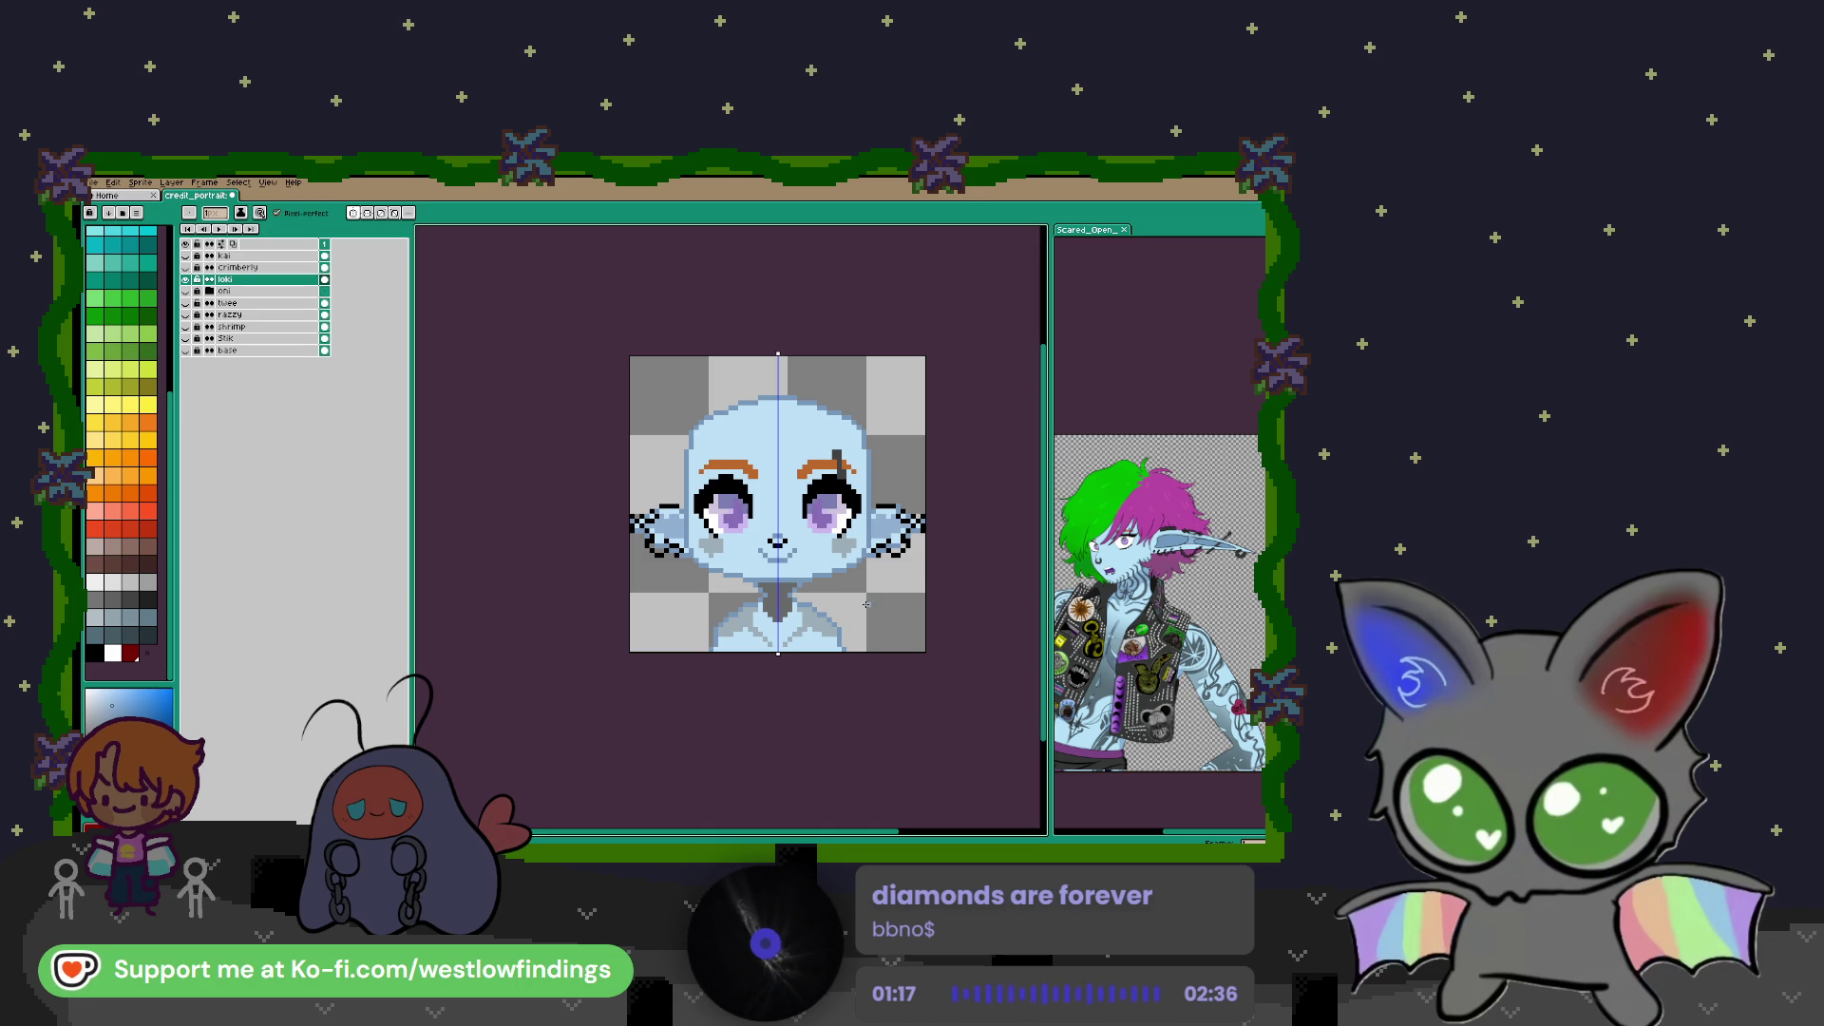
left_click(787, 598, "alt")
left_click(791, 624, "alt")
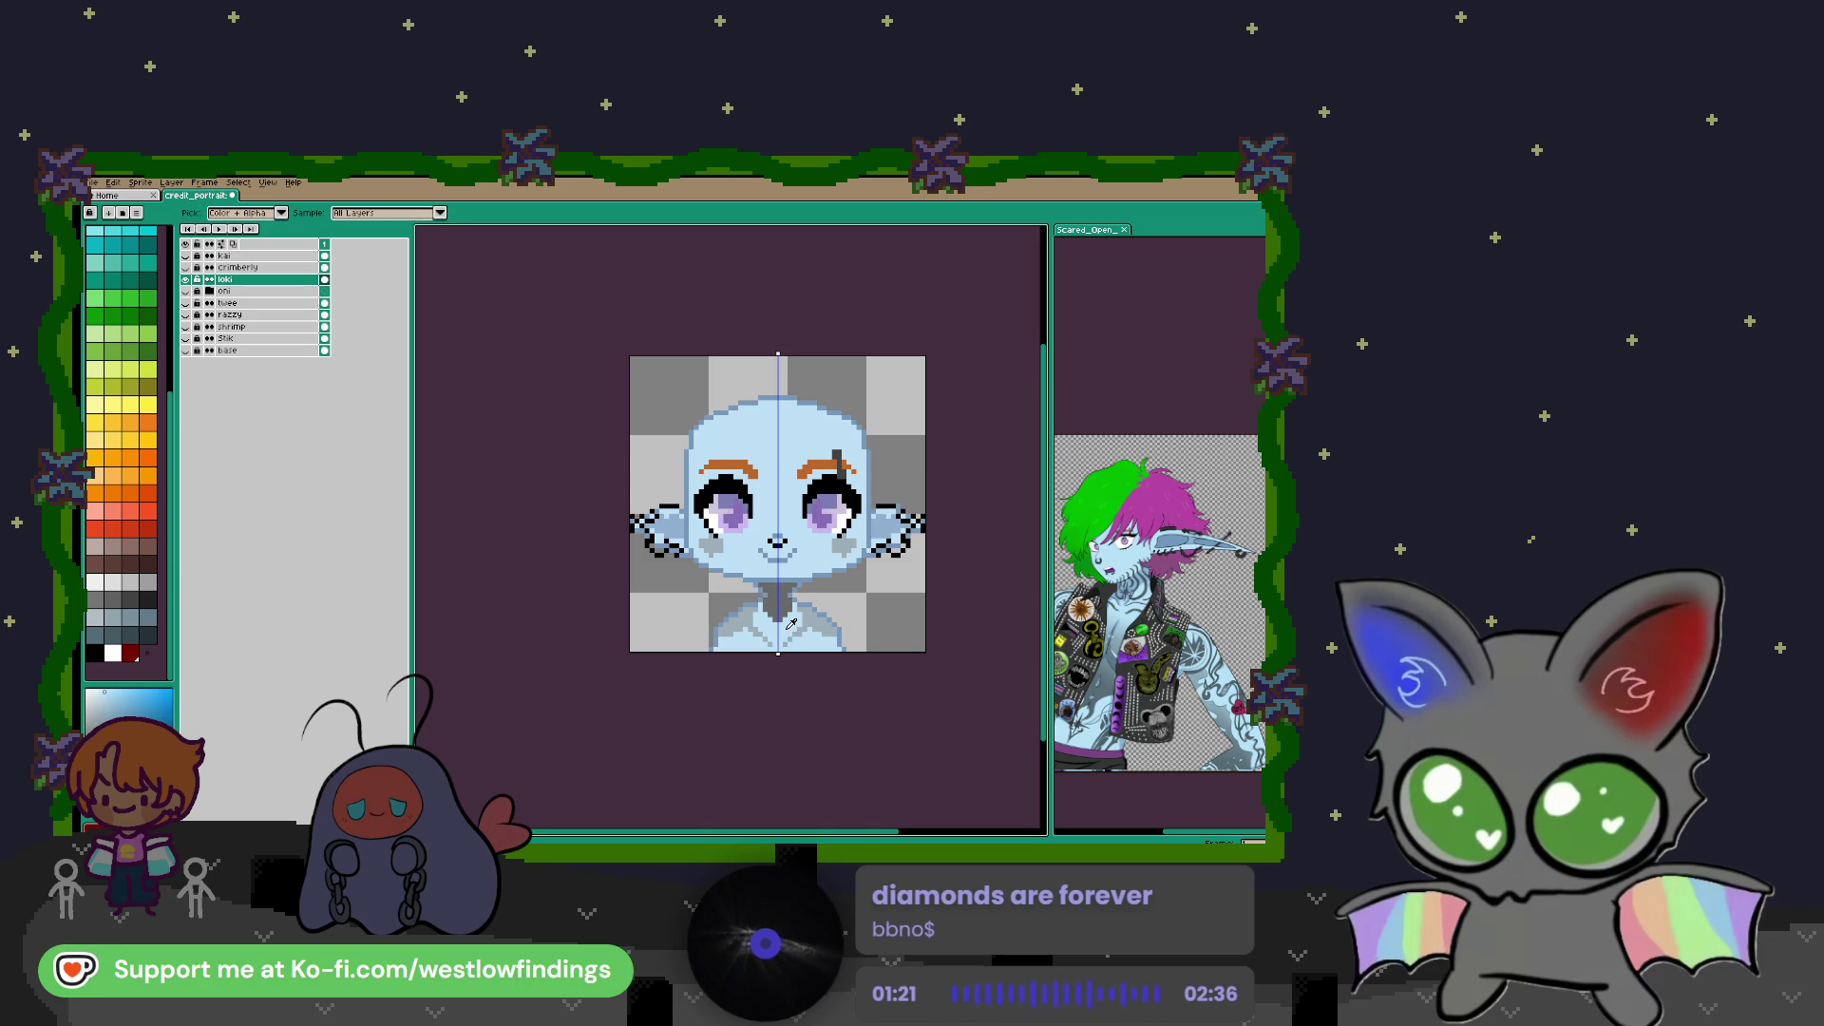
key("g")
left_click(787, 608)
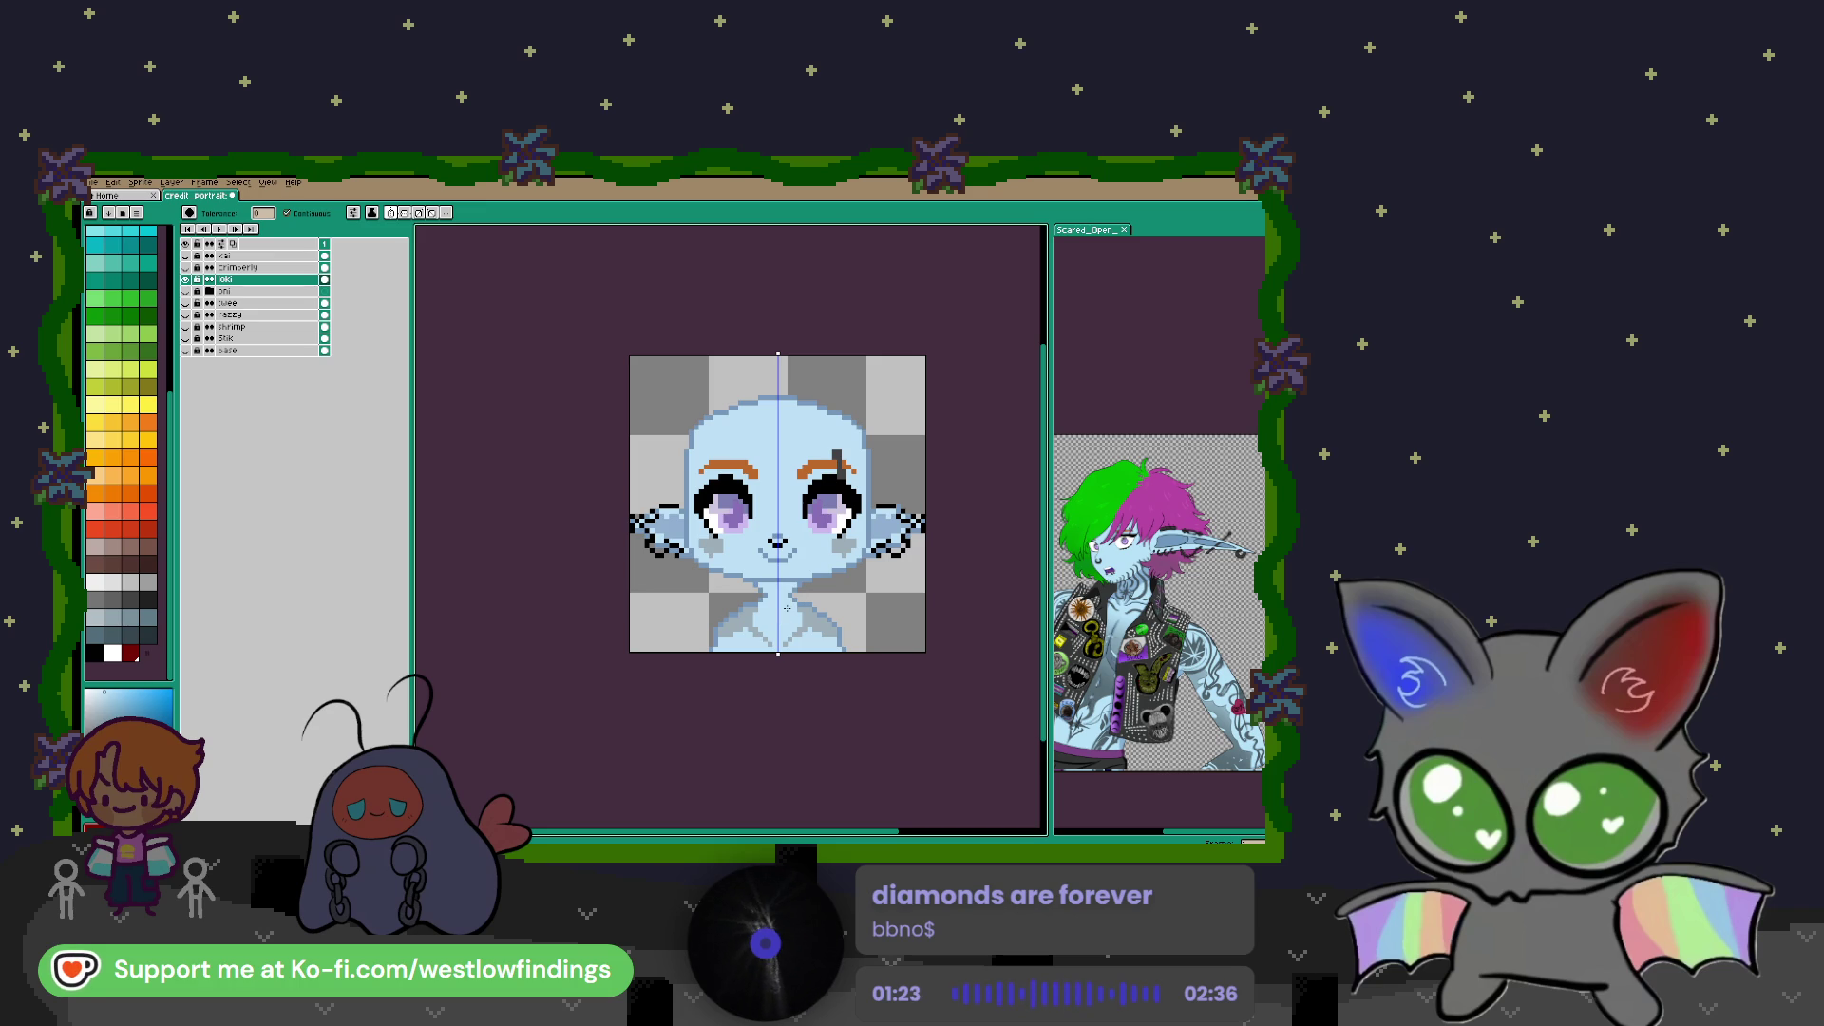
scroll(787, 608, "up", 1)
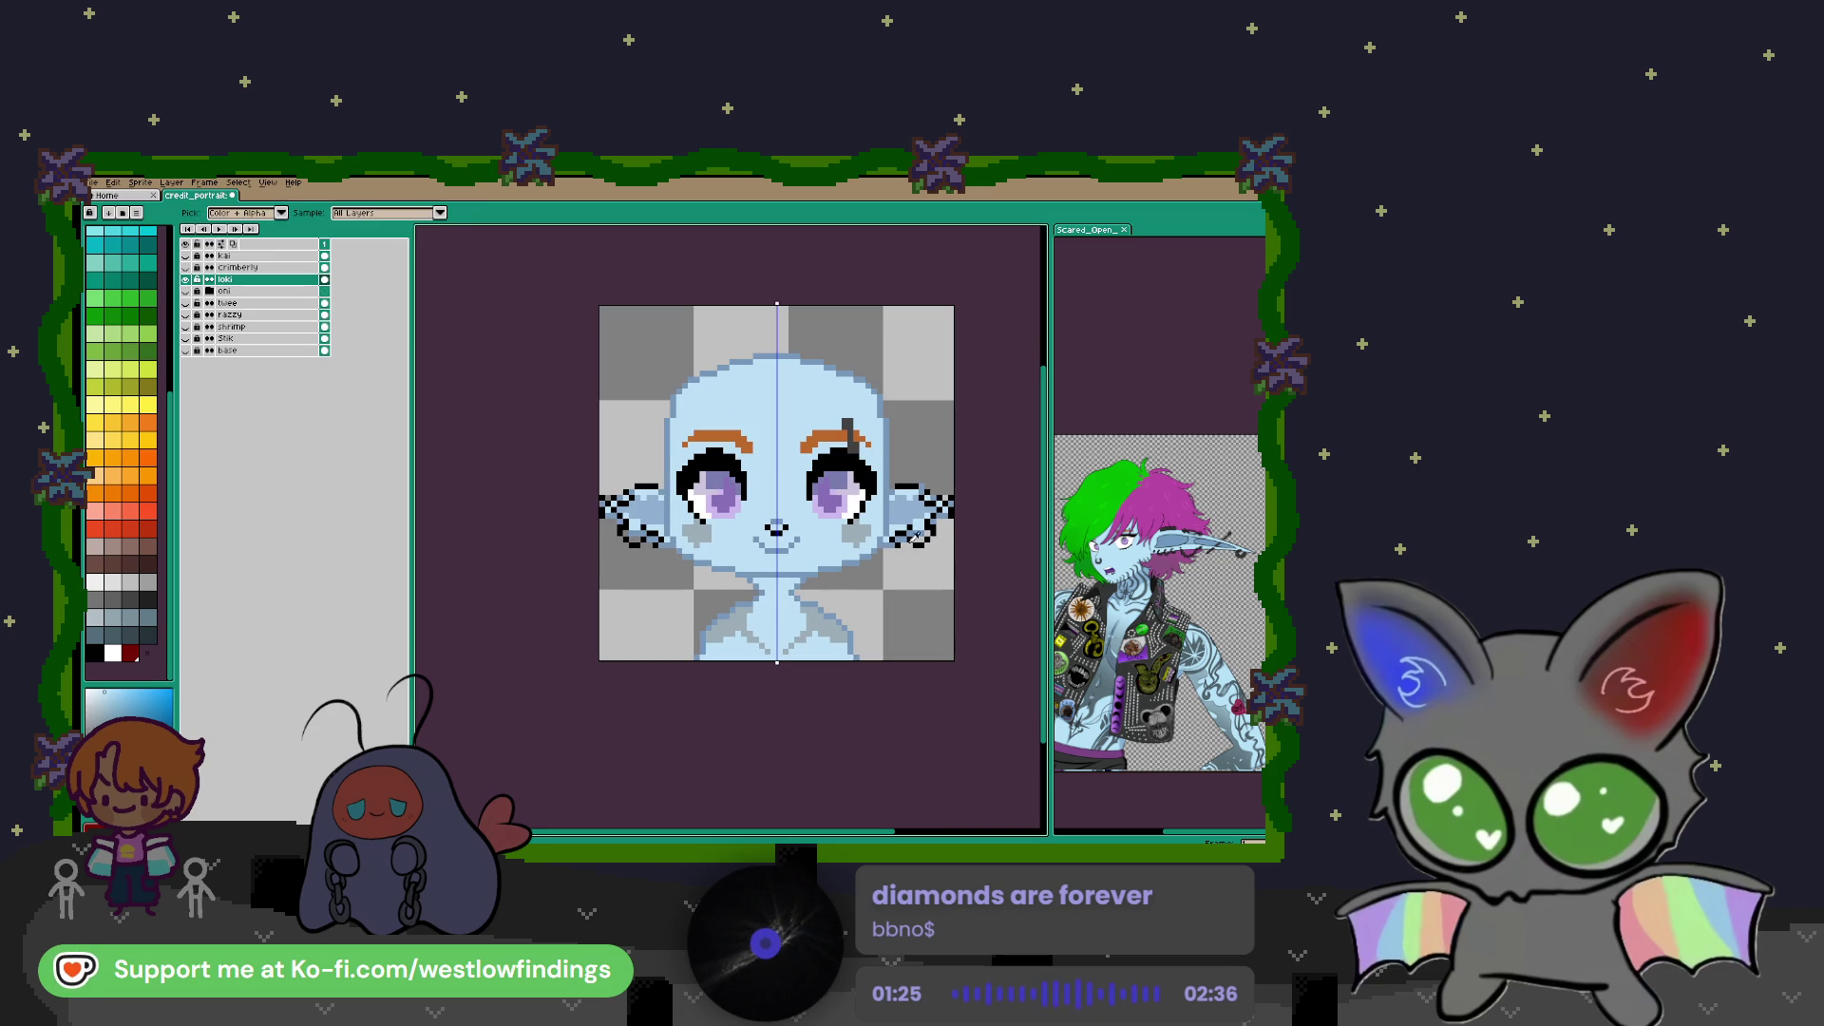
left_click(900, 500, "alt")
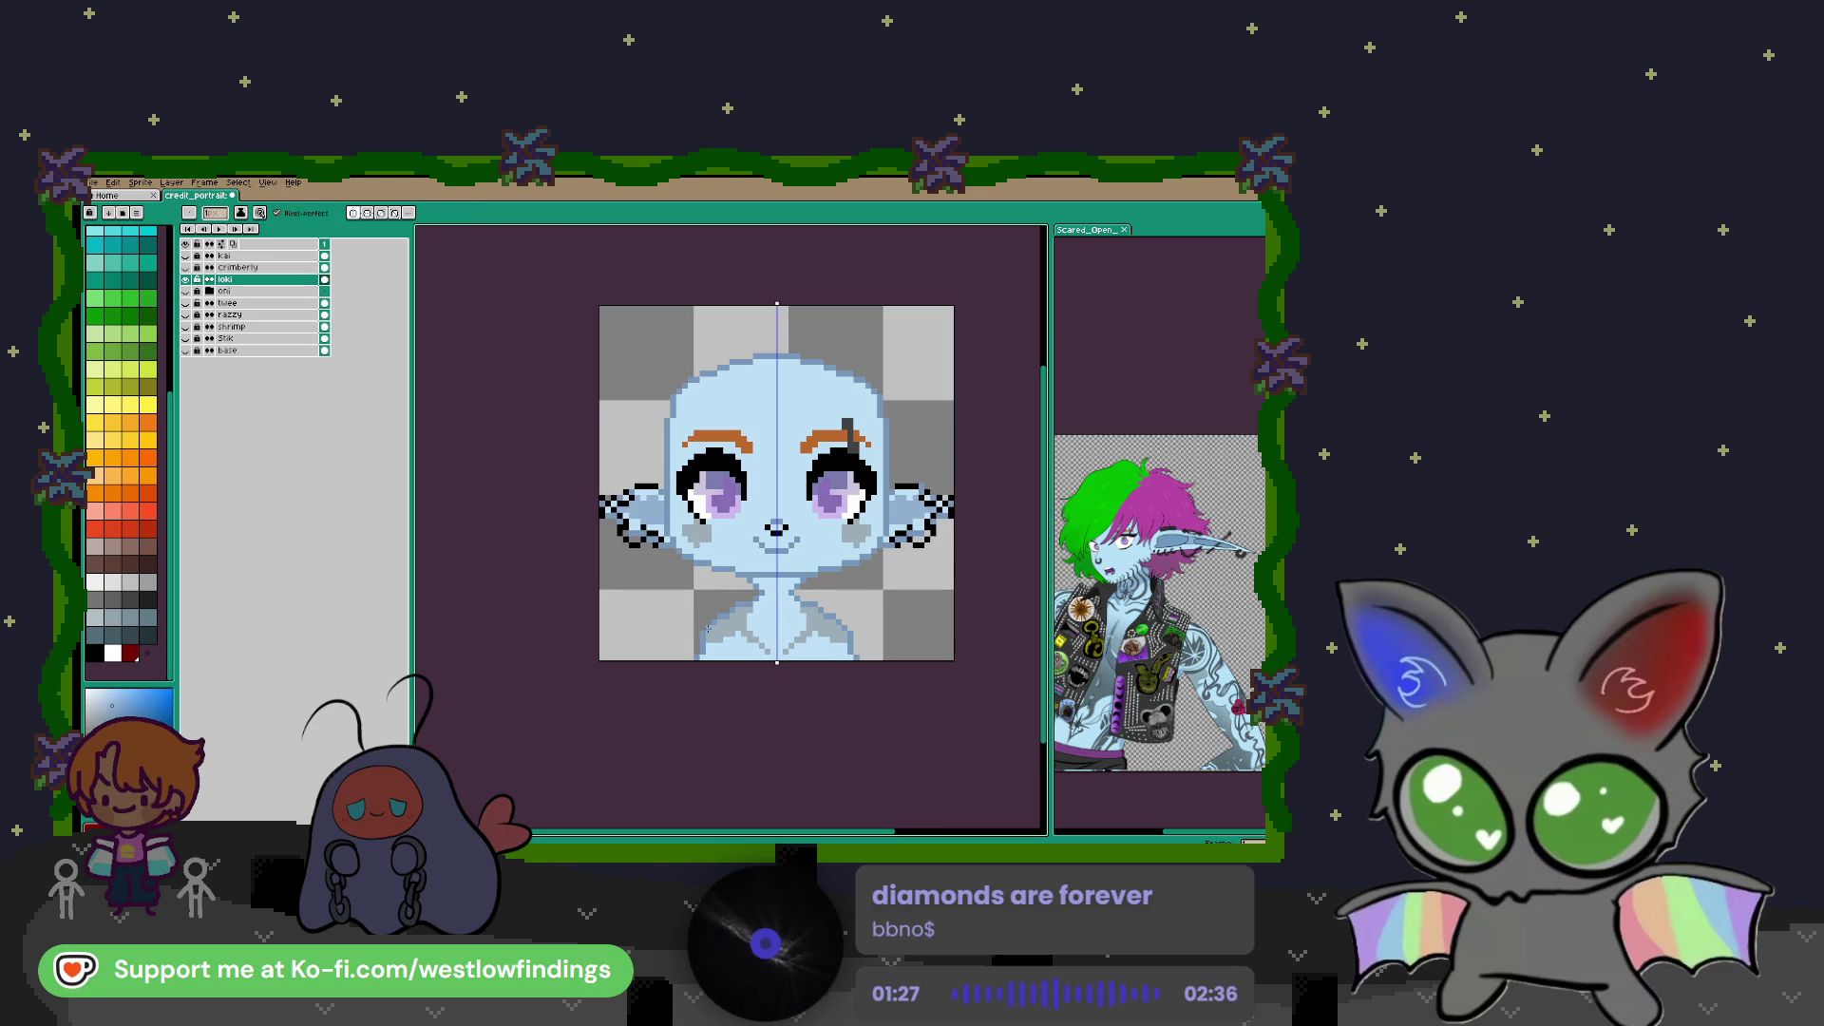
scroll(709, 627, "up", 1)
scroll(713, 625, "up", 3)
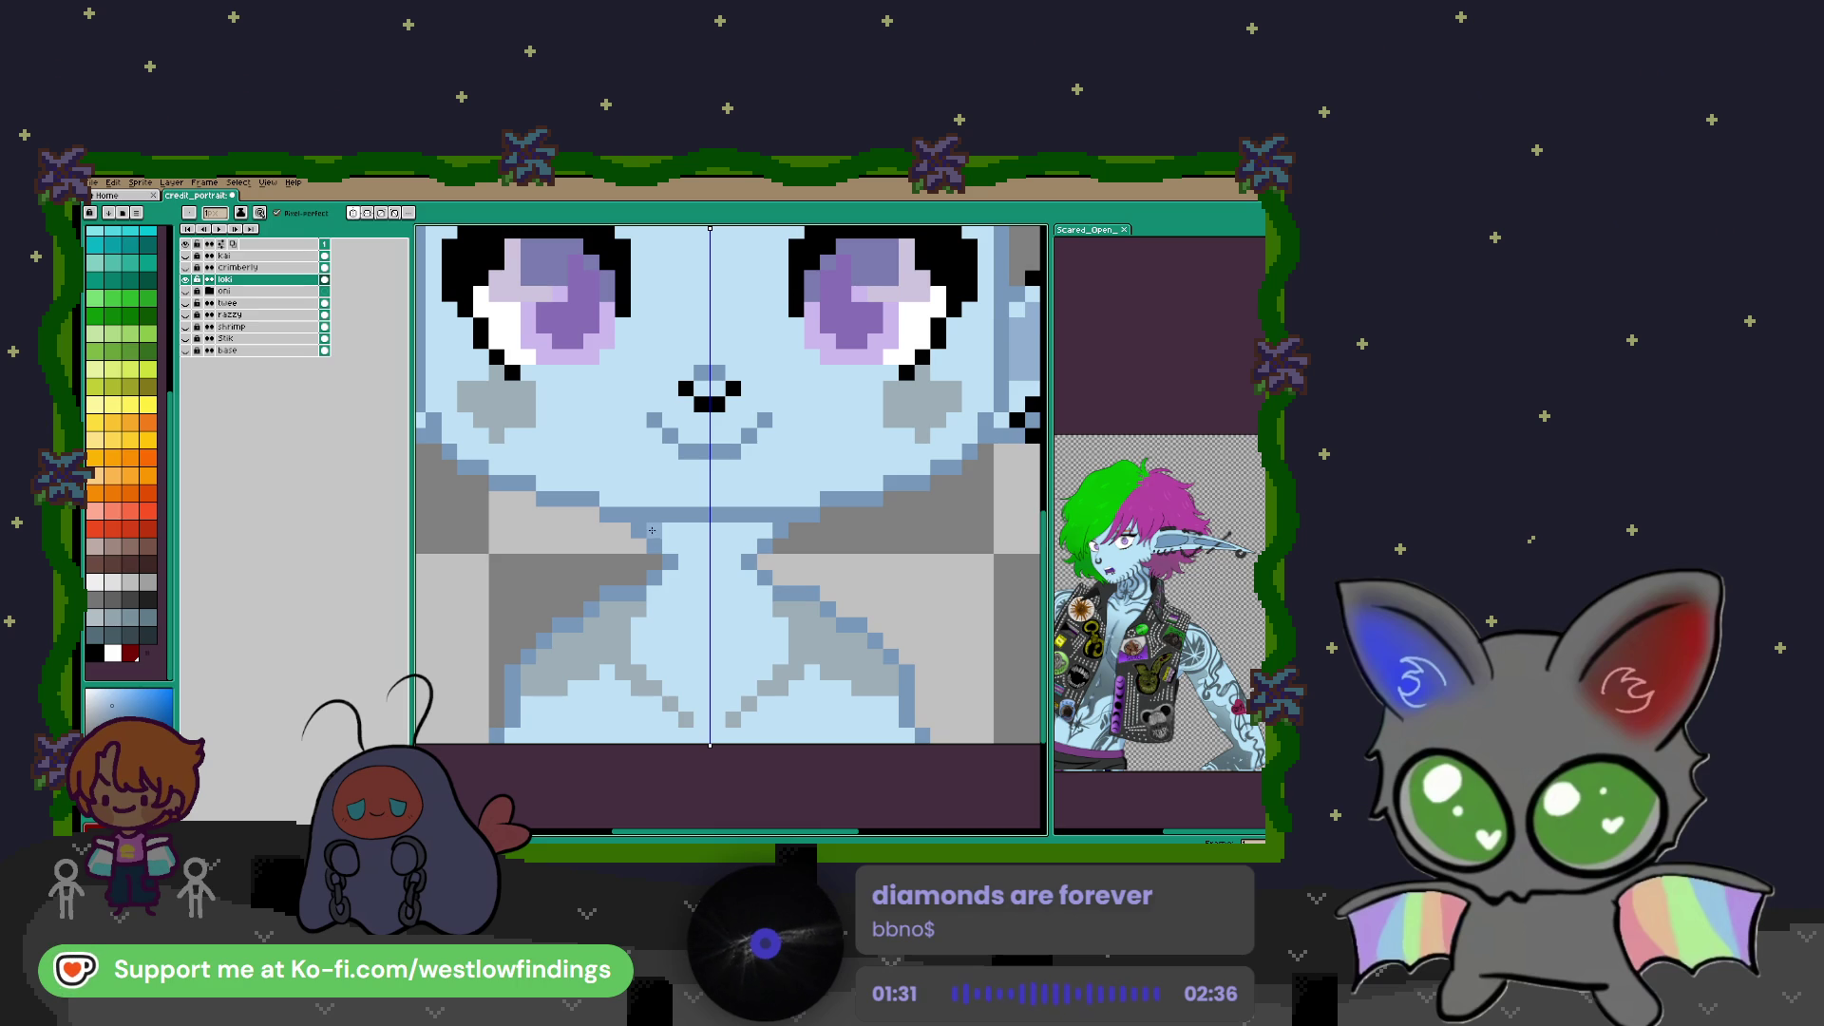
Paint a lighter-blue band across the neck and mirrored darker-blue throat shading pixels
left_click_drag(656, 532, 740, 528)
left_click(692, 557)
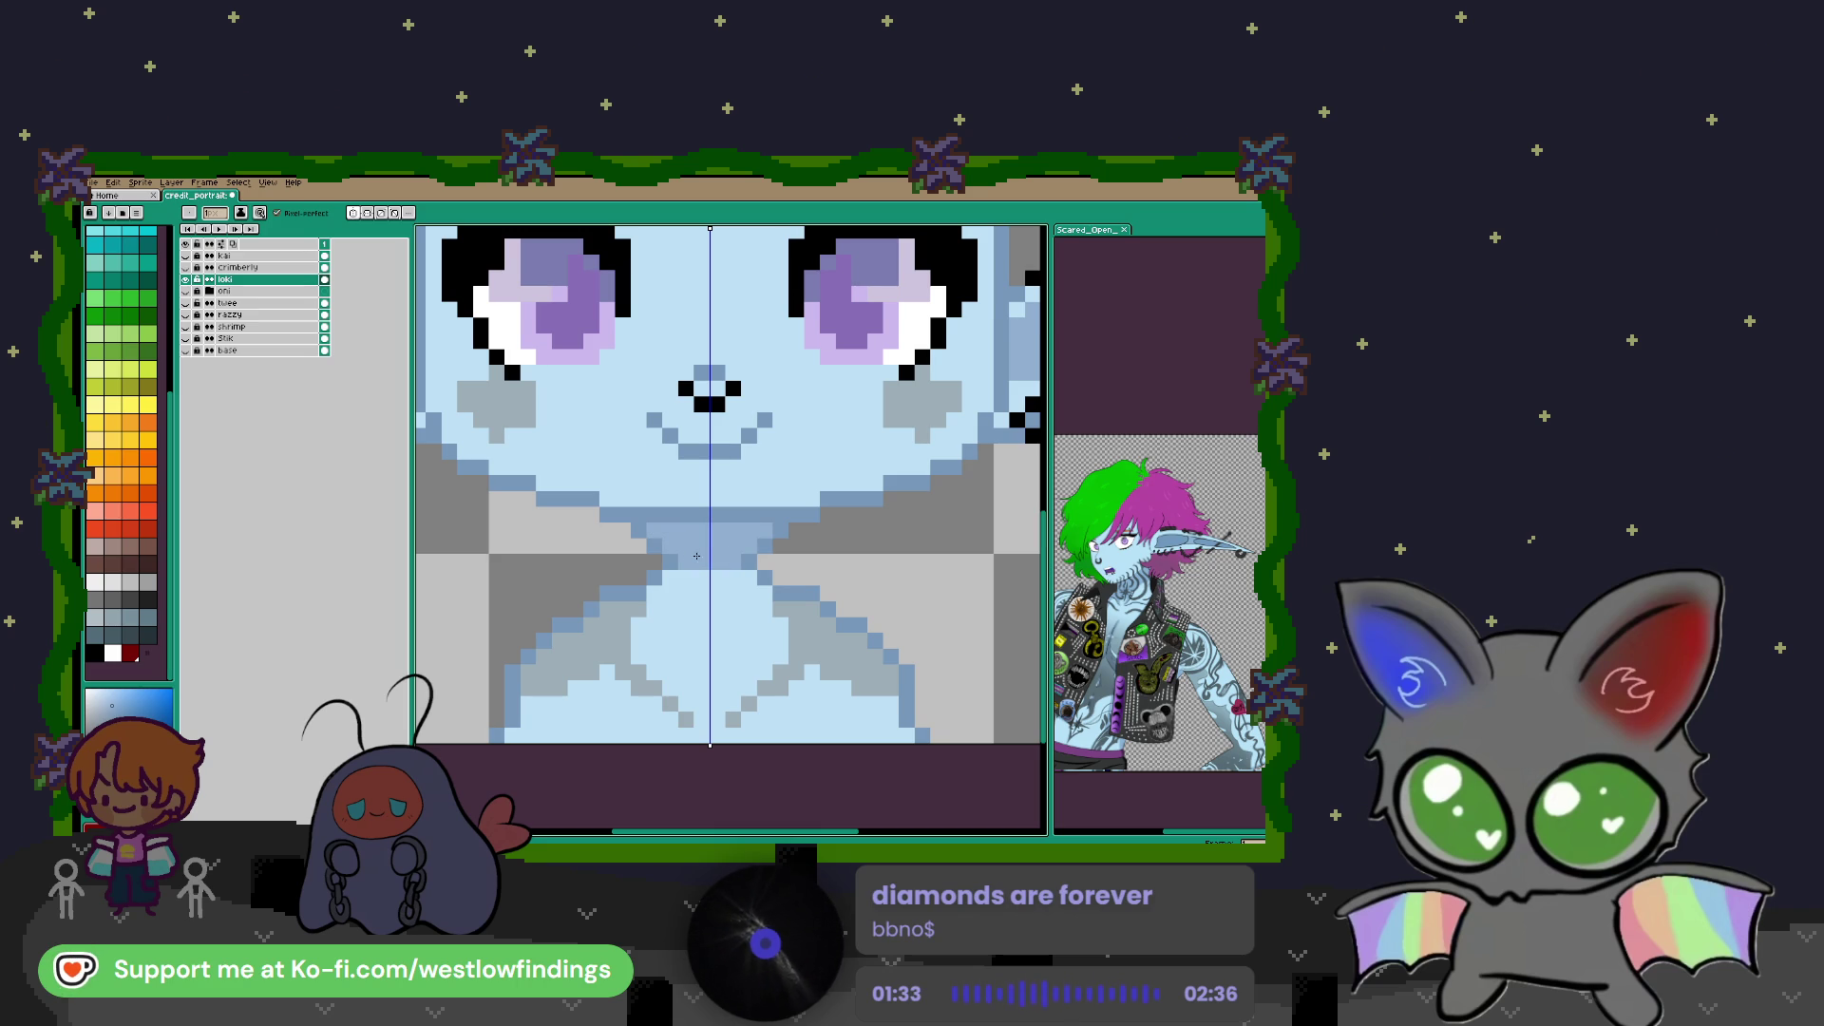
left_click(697, 578)
left_click(656, 592)
scroll(684, 618, "down", 3)
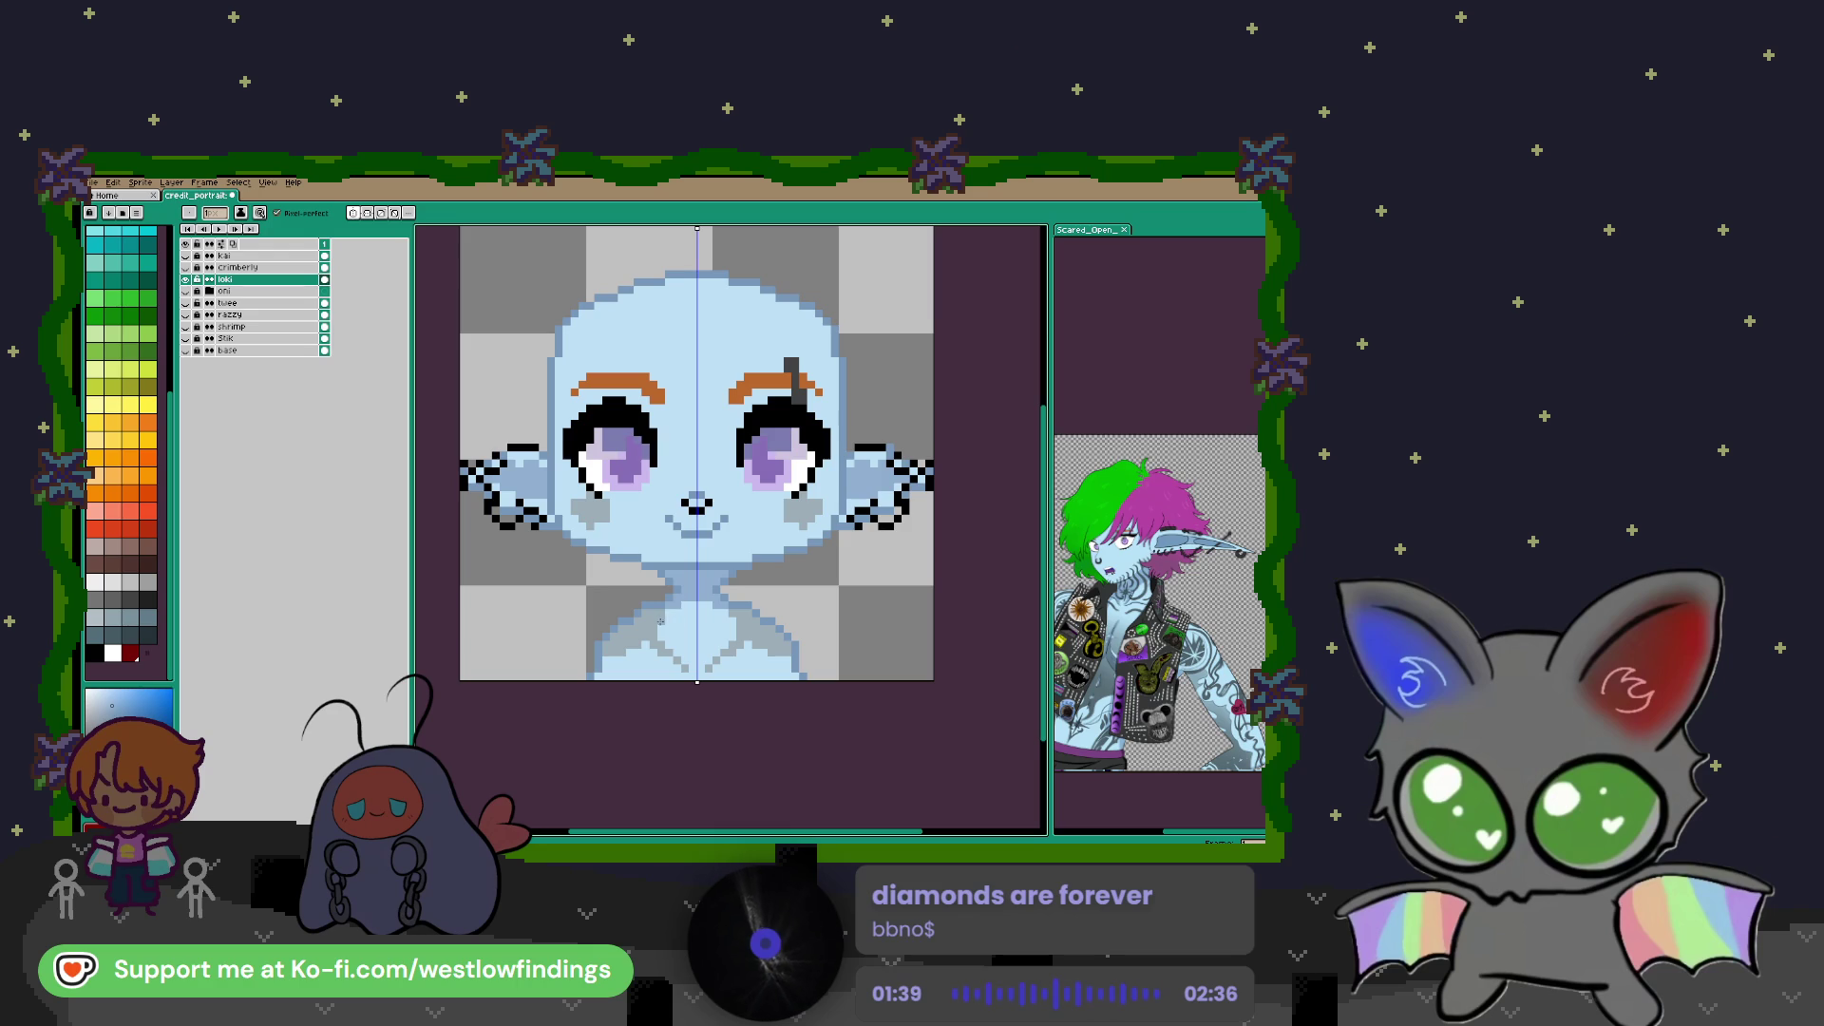
scroll(703, 567, "up", 2)
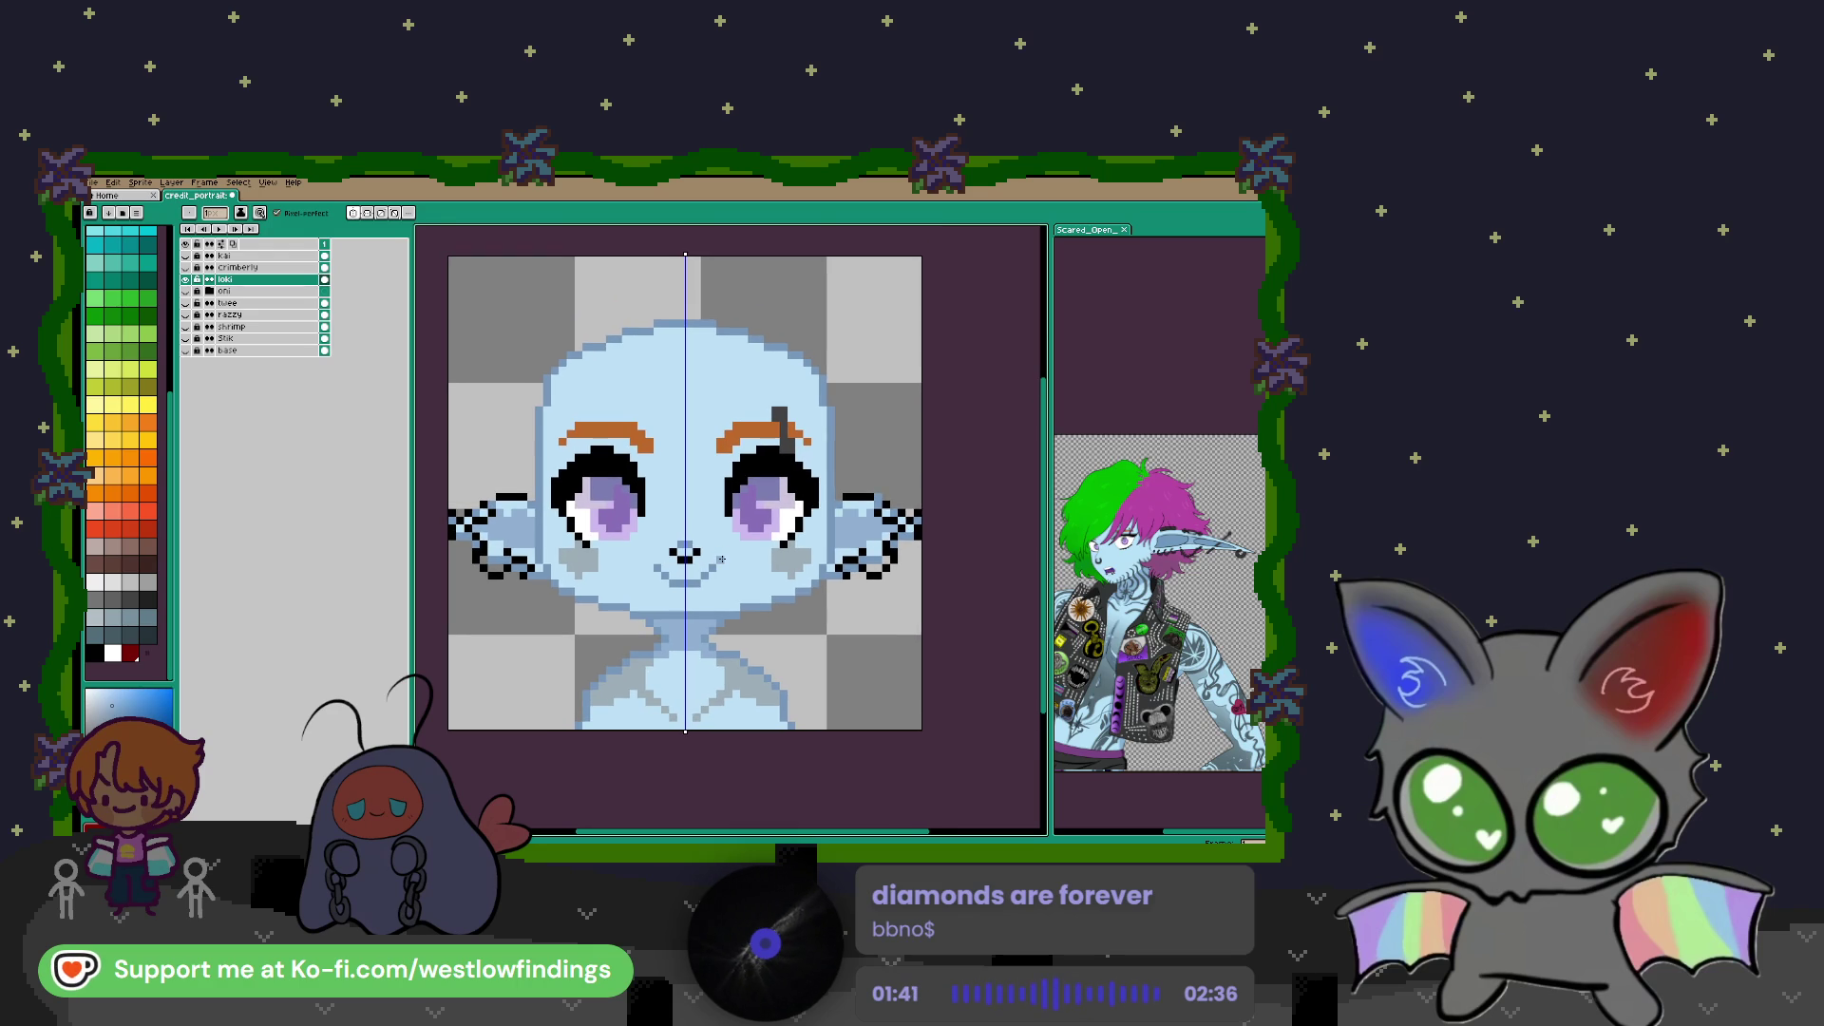
Pick a new drawing colour by sampling from the canvas
left_click(727, 569, "alt")
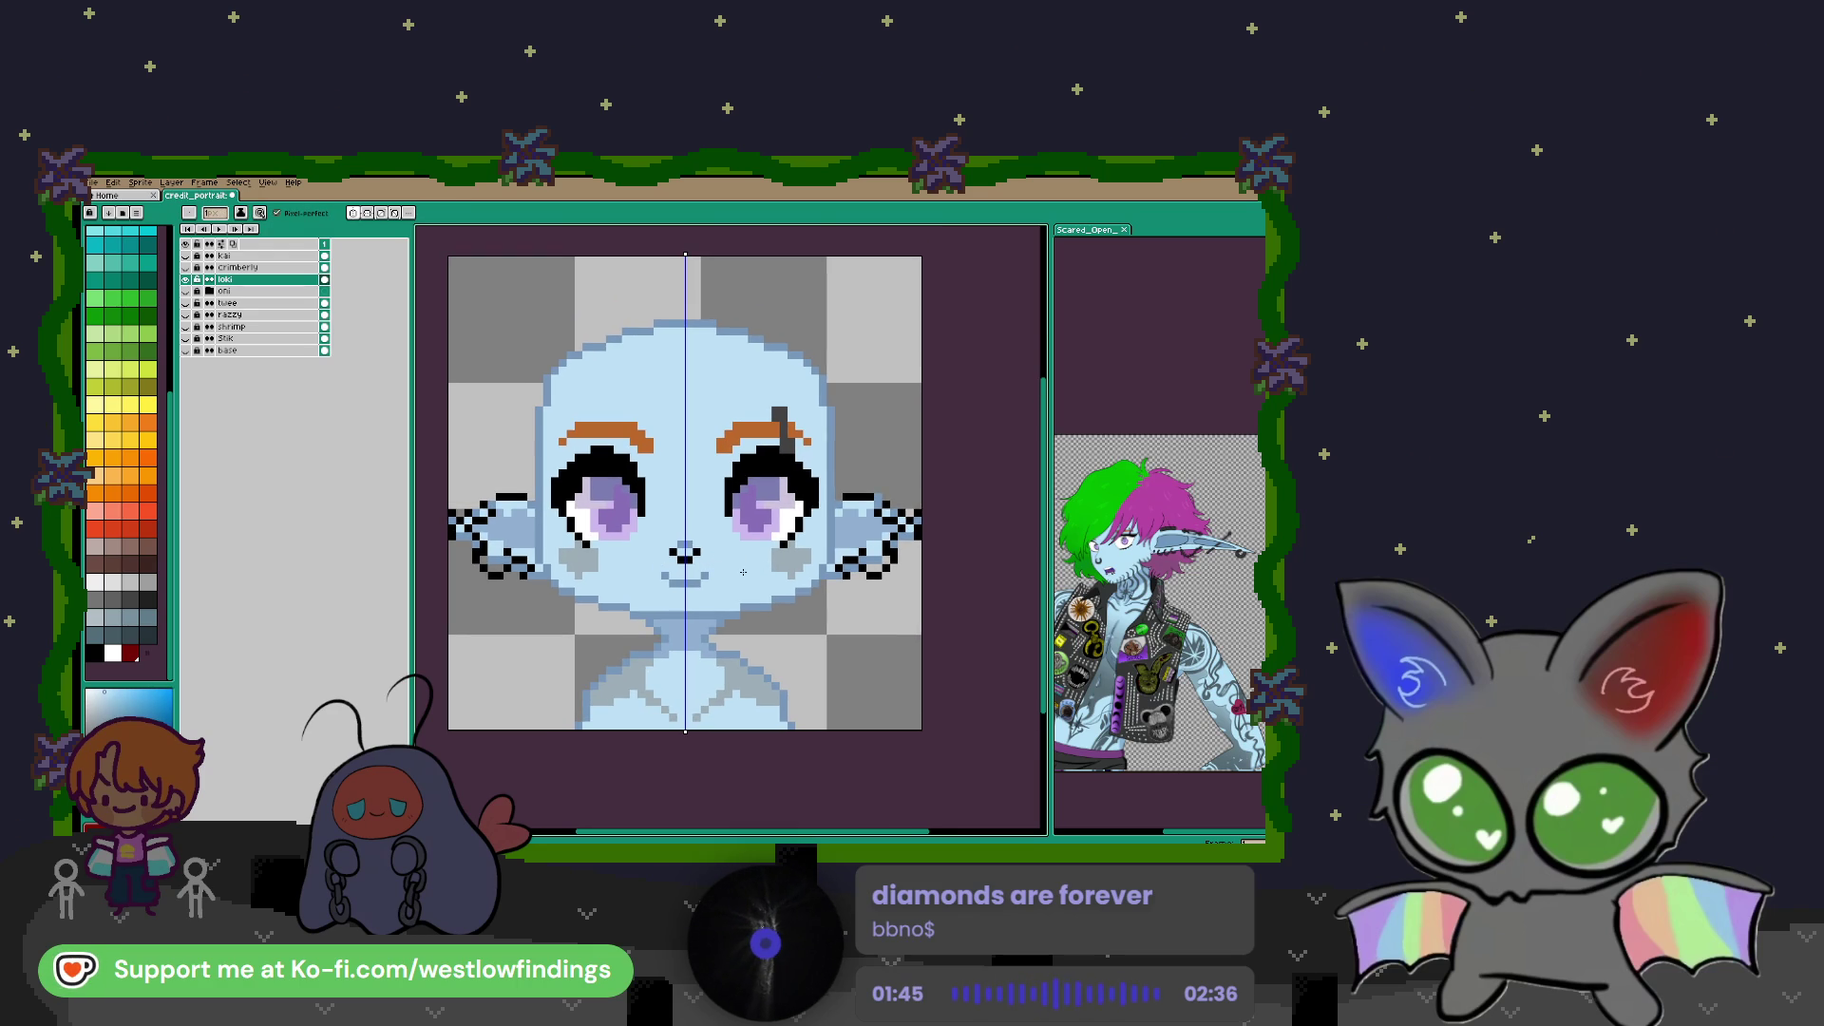
key("alt")
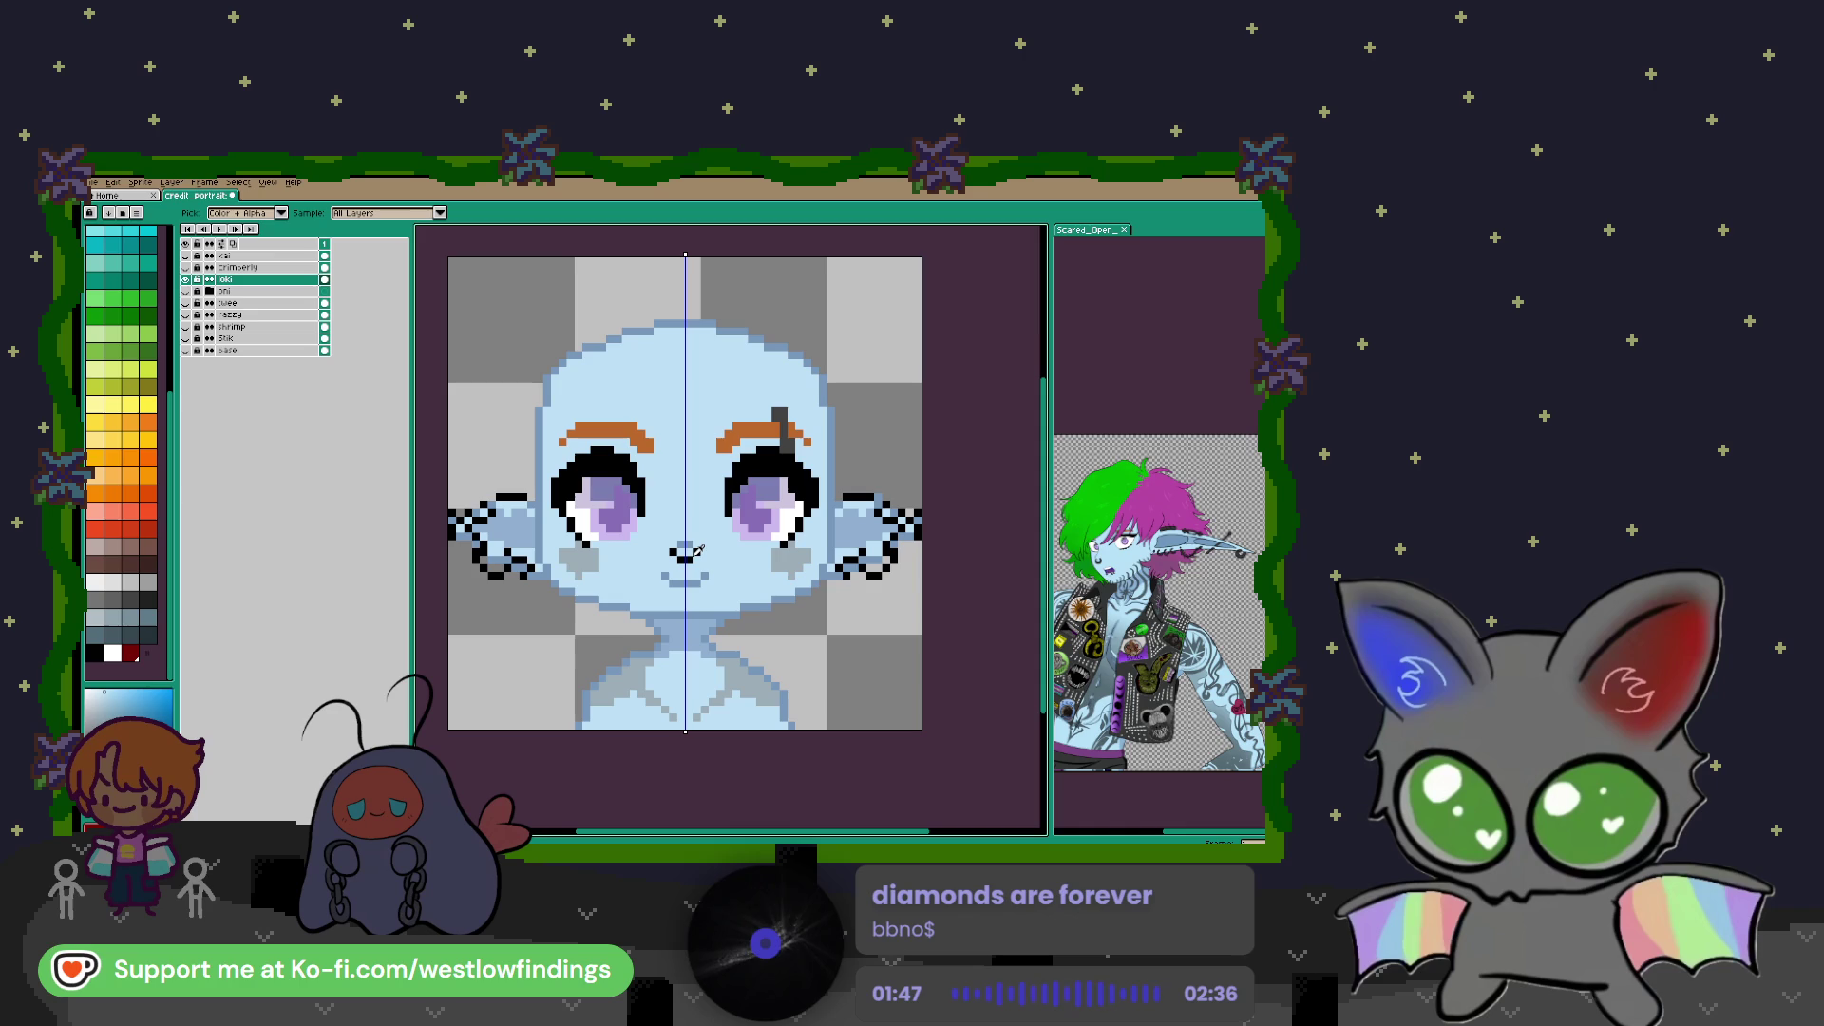
scroll(676, 570, "up", 2)
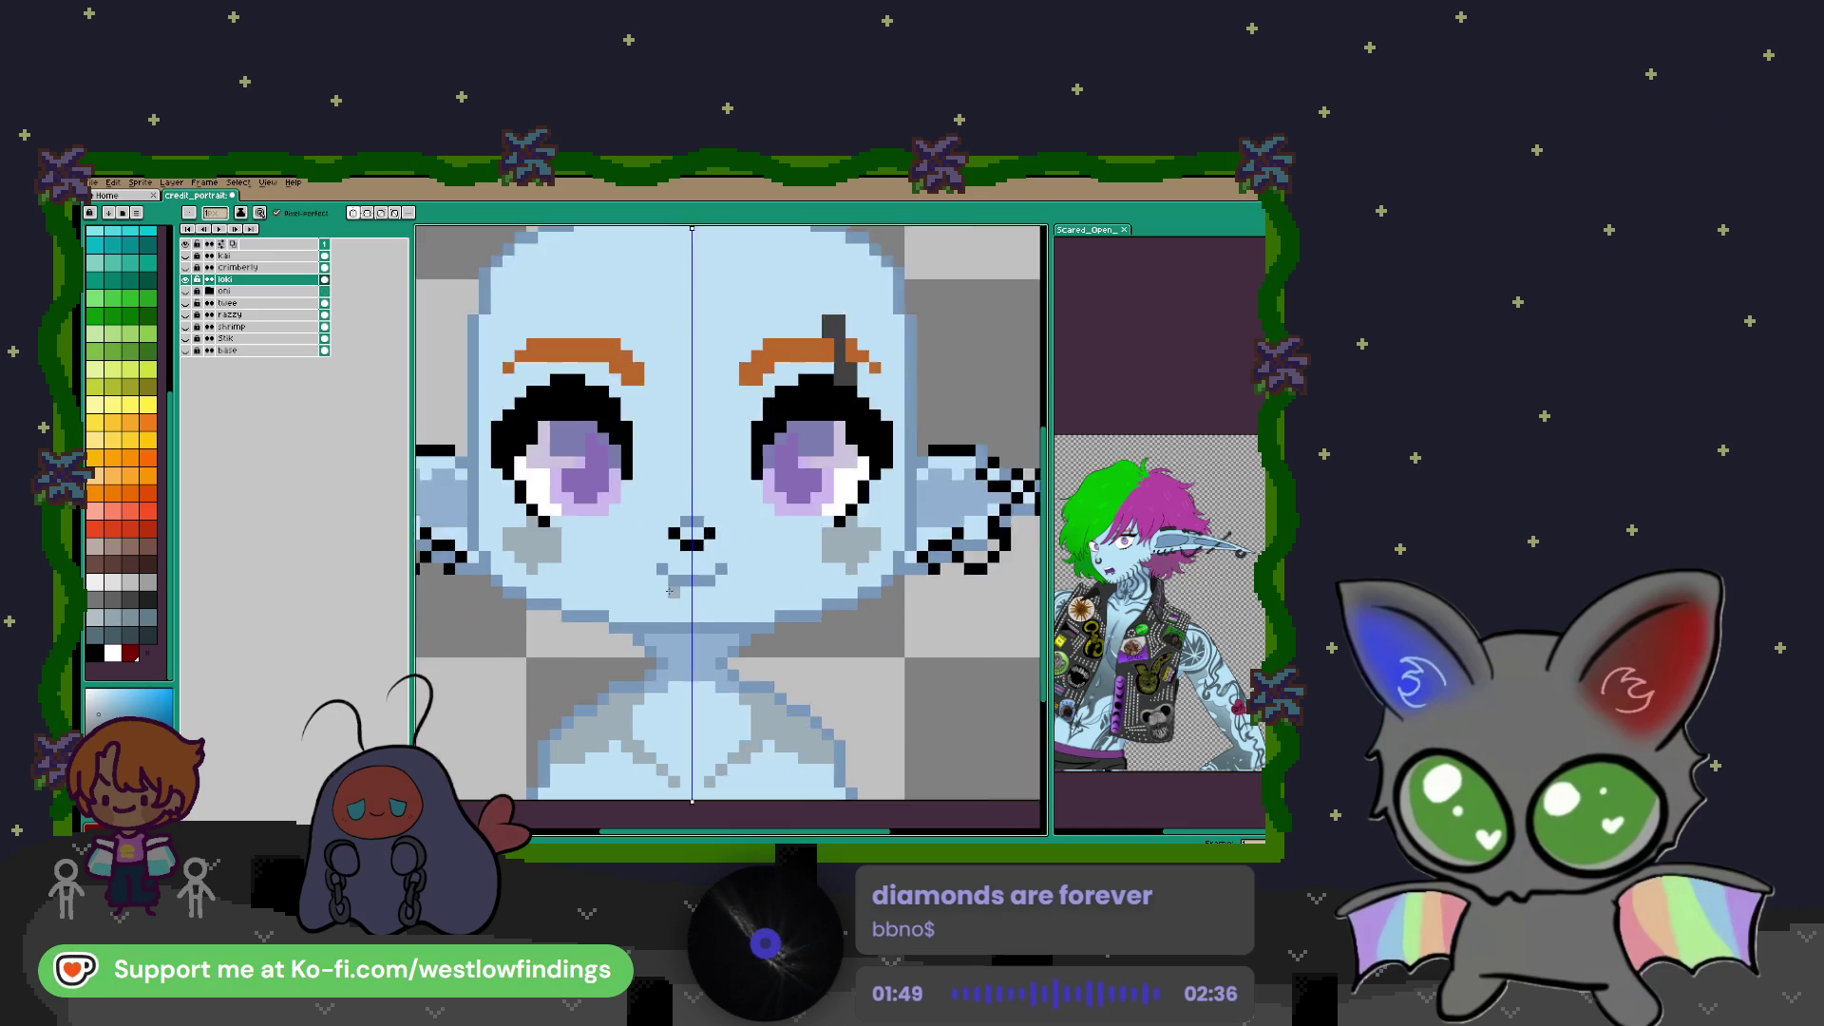
Add mirrored grey stubble pixels beside the mouth and chin
mouse_move(677, 565)
left_mouse_down()
mouse_move(659, 578)
mouse_move(676, 614)
left_mouse_up()
scroll(769, 623, "down", 2)
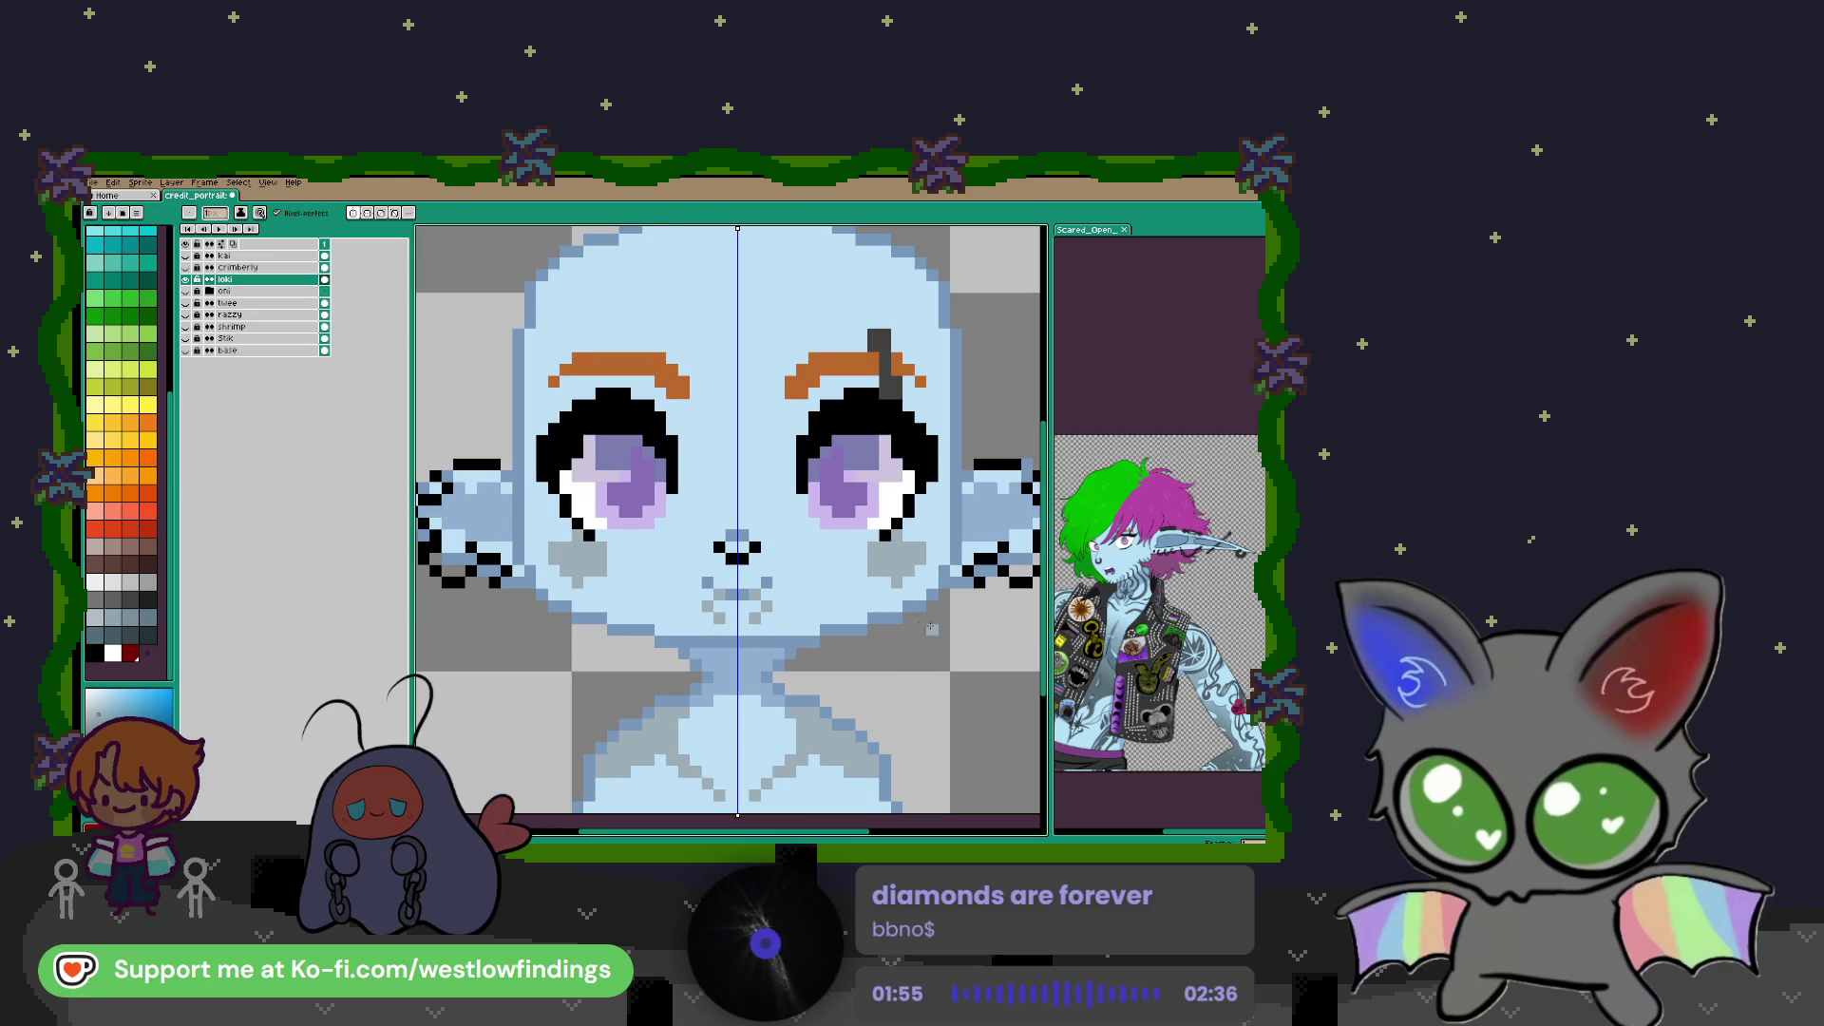
scroll(1092, 594, "up", 4)
scroll(1091, 594, "down", 3)
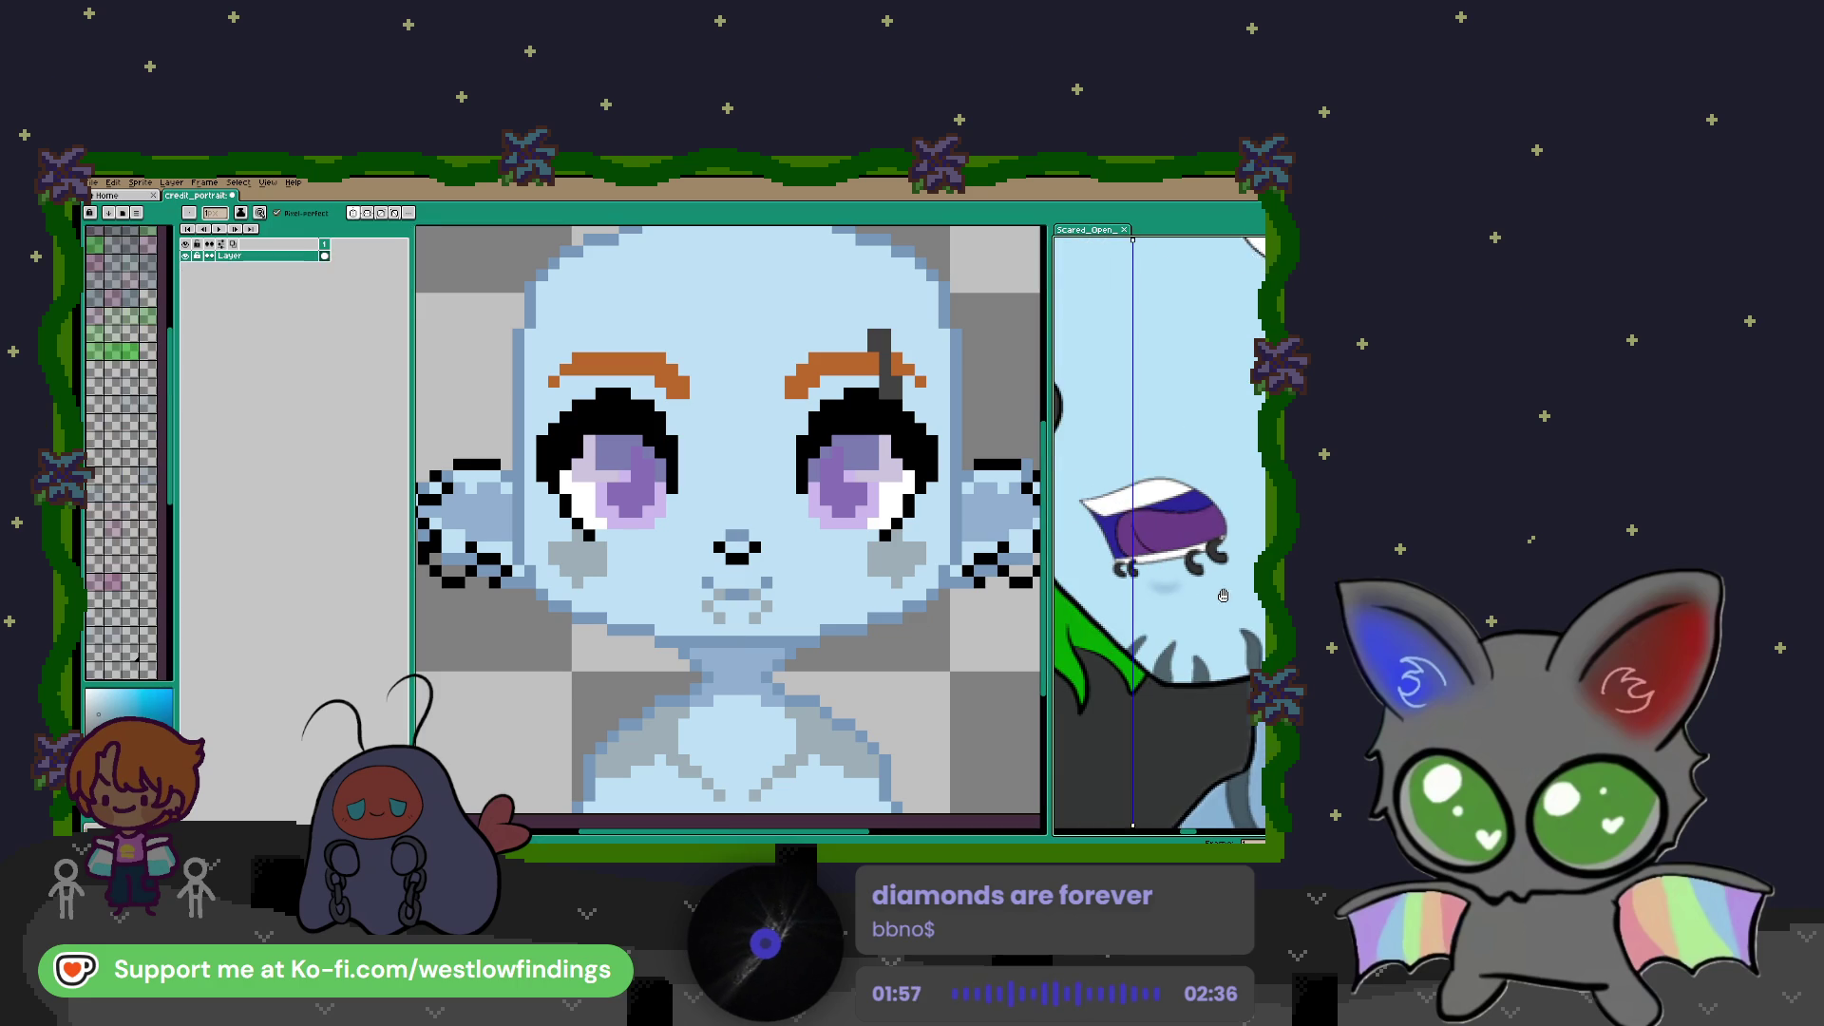
left_click(708, 582)
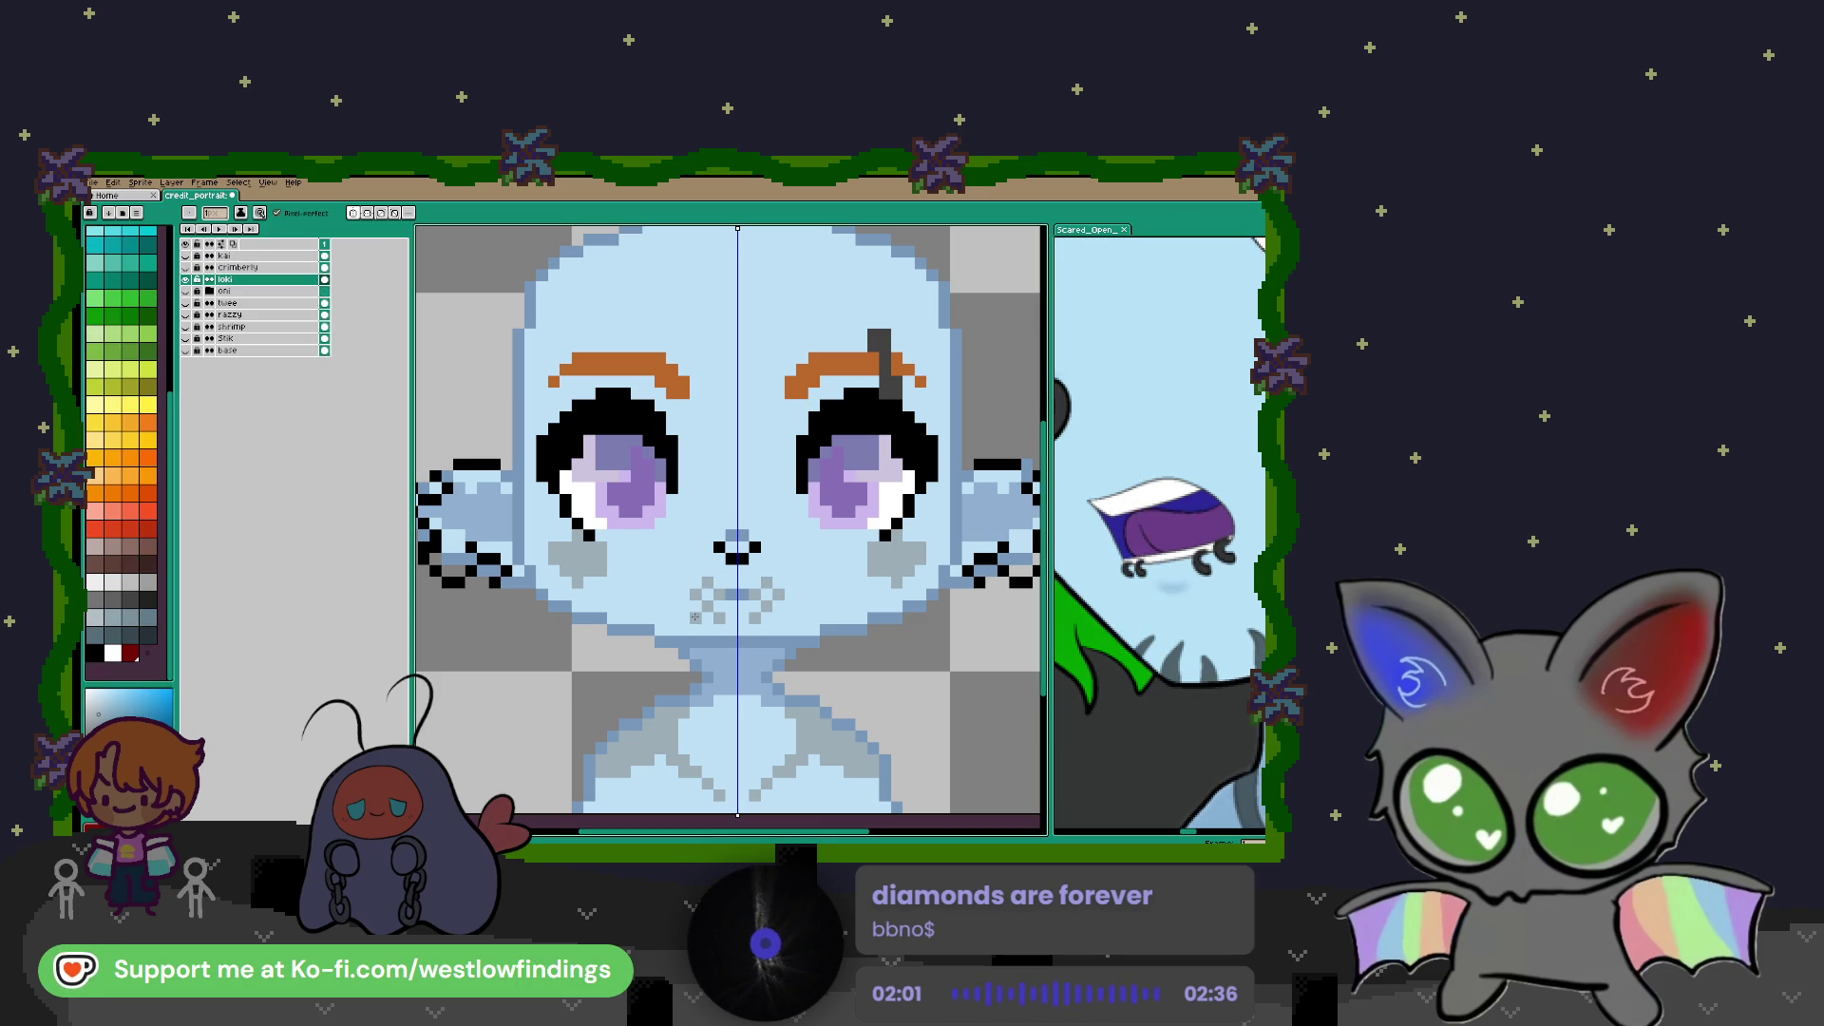
scroll(708, 632, "down", 1)
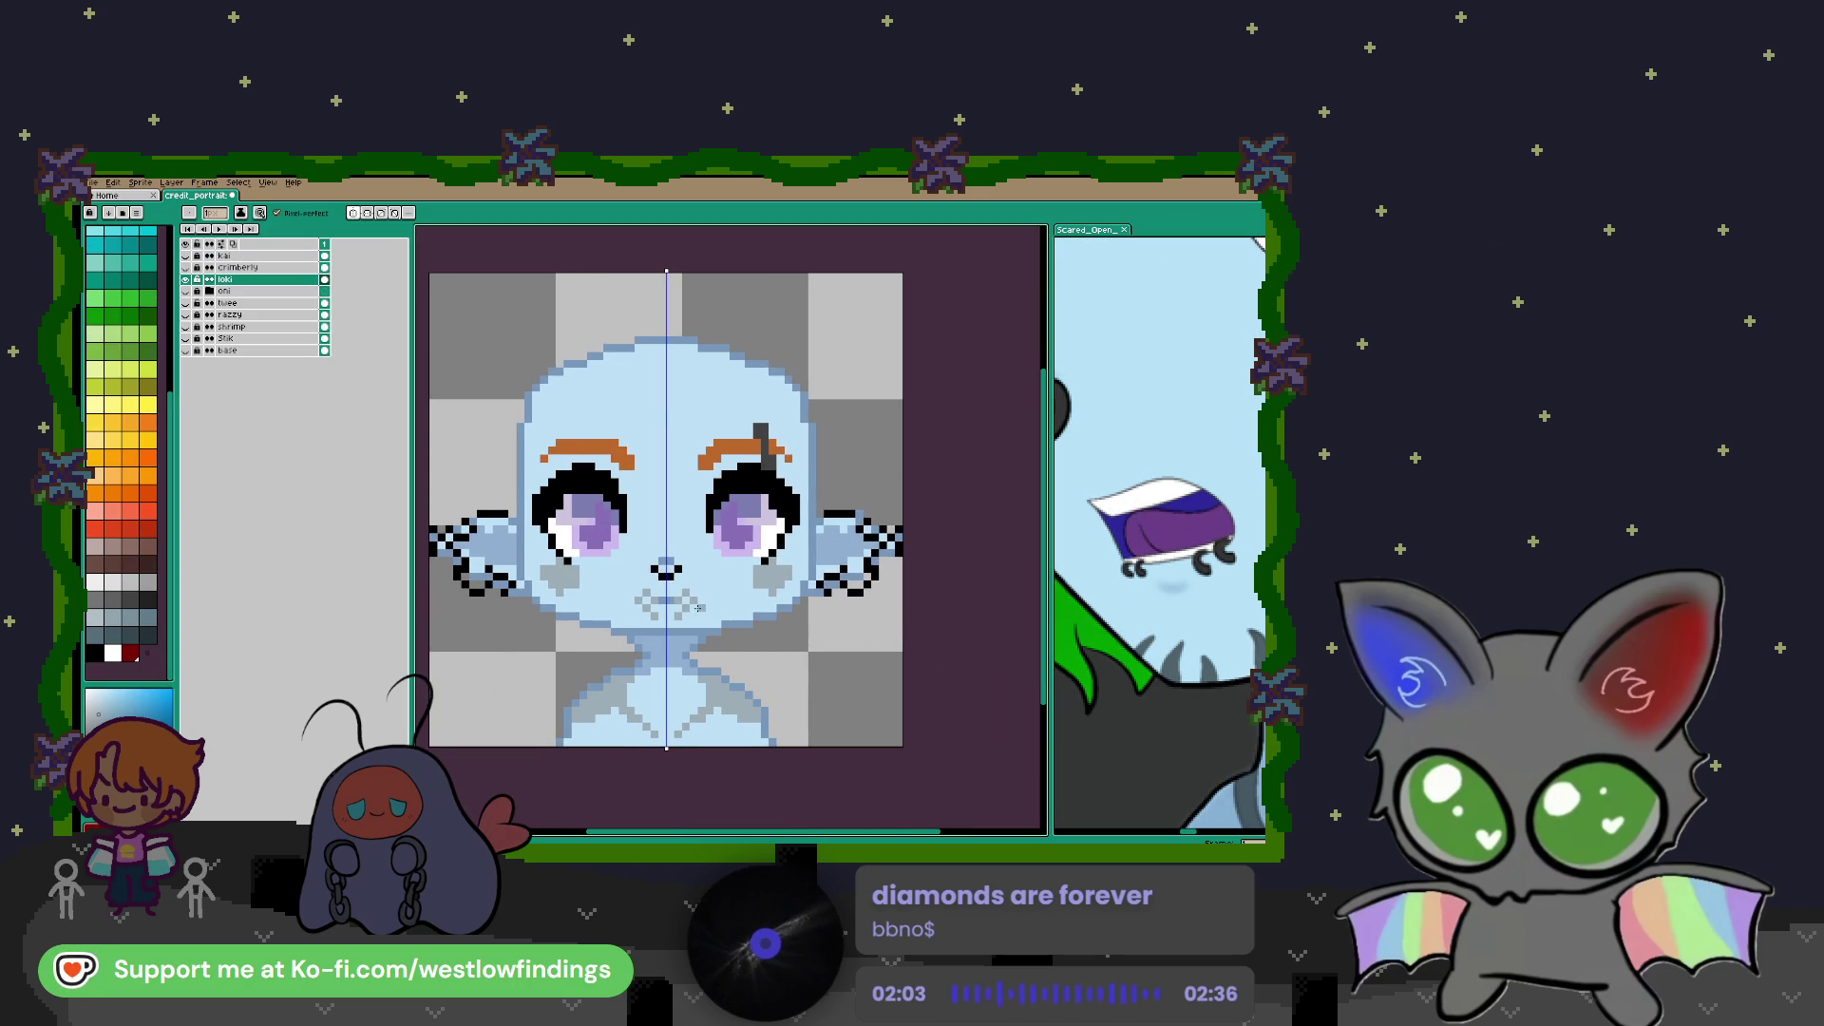
scroll(675, 608, "down", 1)
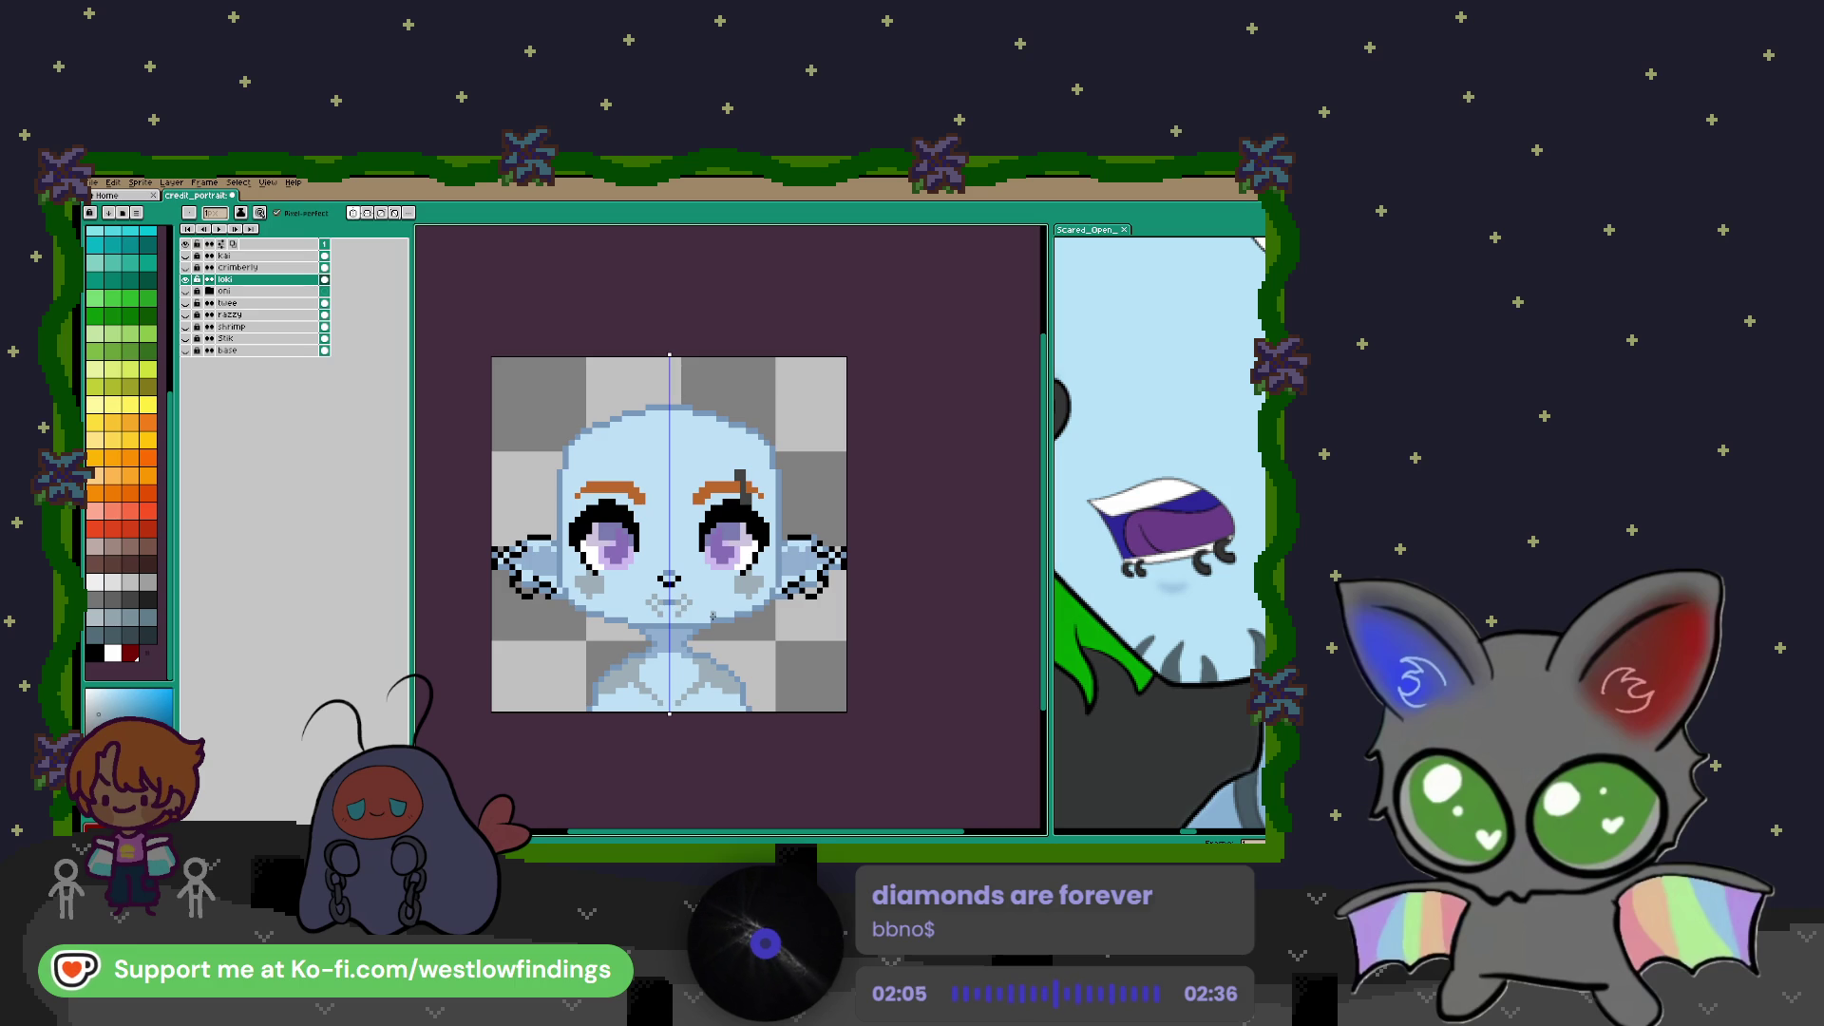
Sample a colour from the face with the Eyedropper and return to the Pencil
key("i")
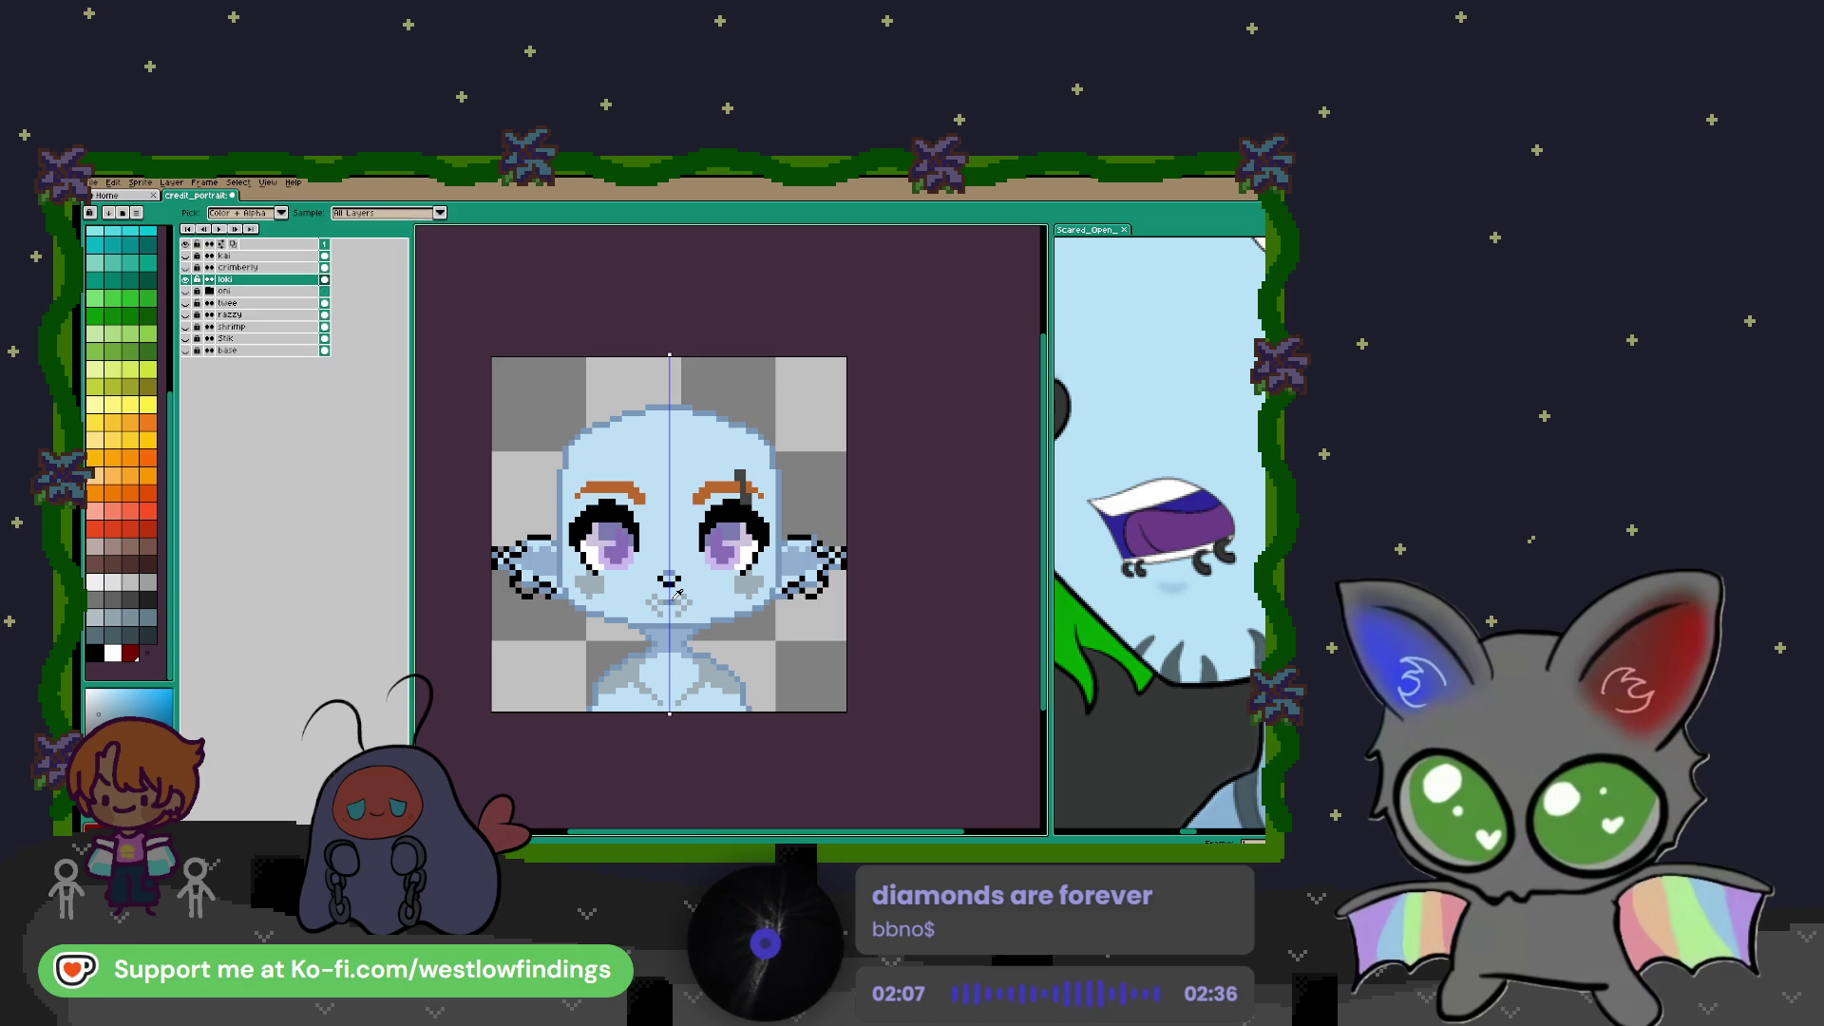
left_click(673, 599)
key("b")
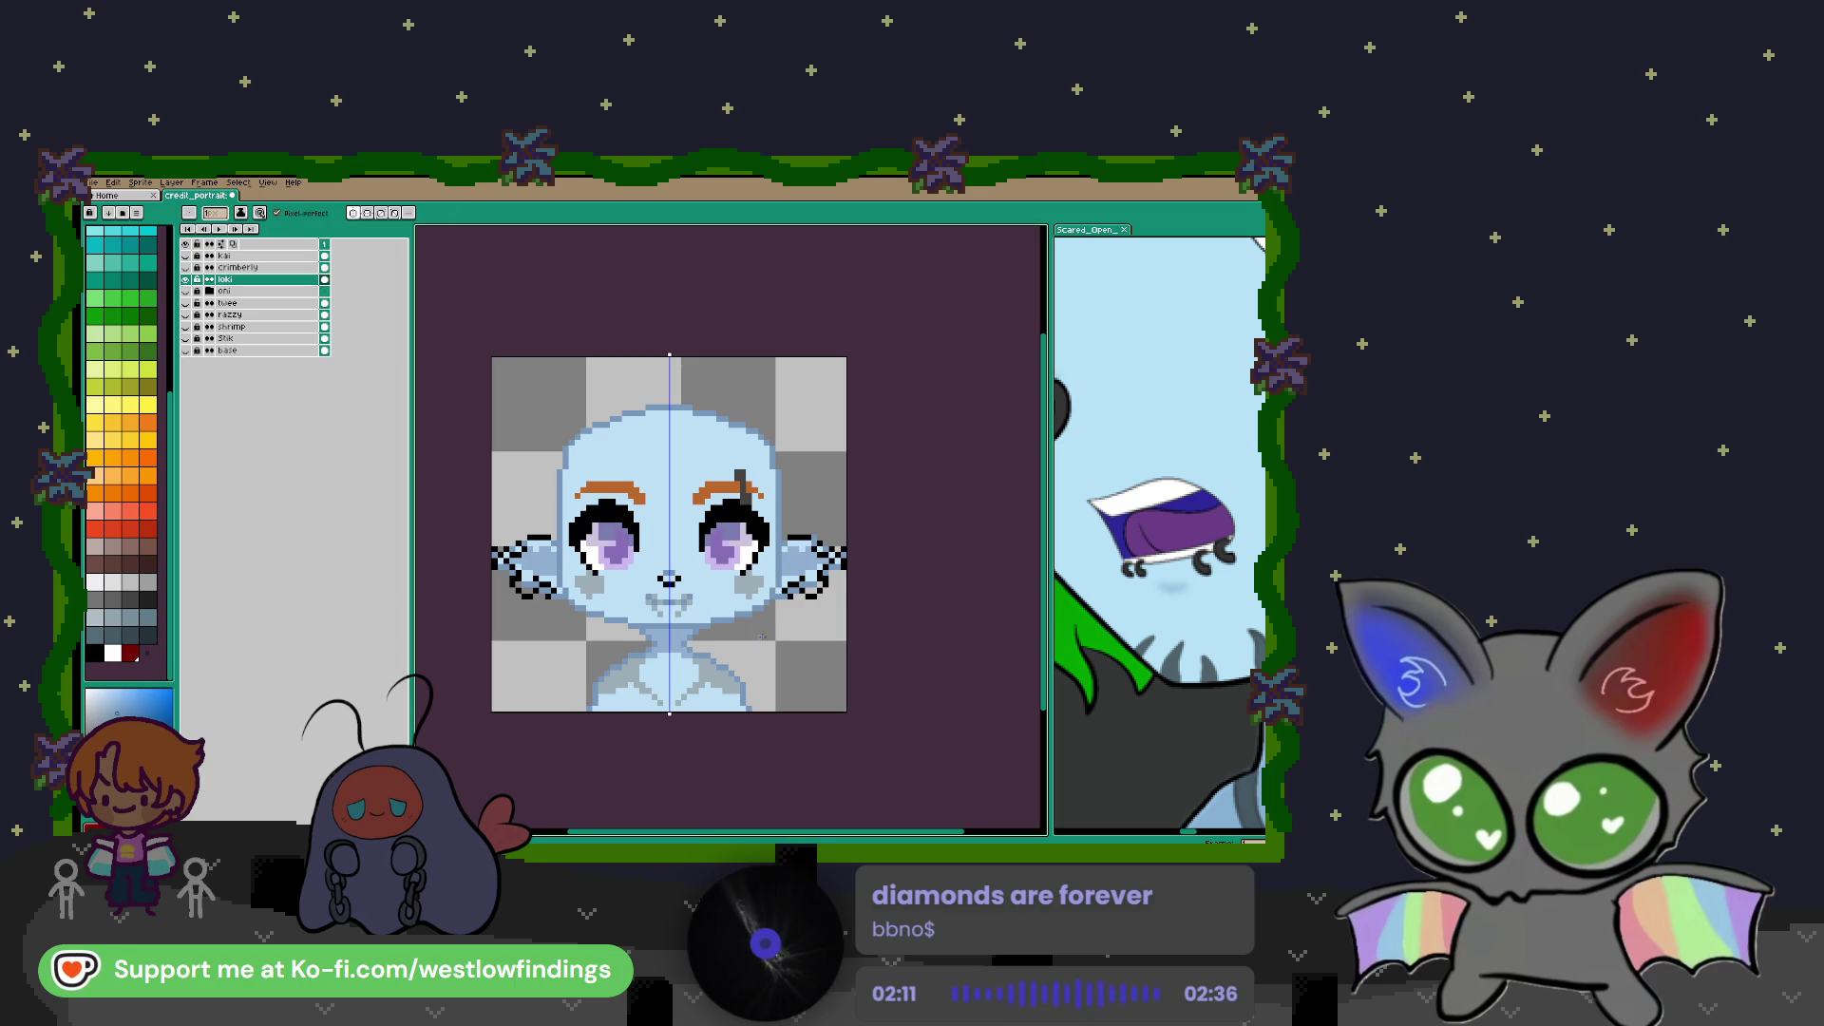
scroll(731, 627, "down", 1)
scroll(1093, 596, "down", 2)
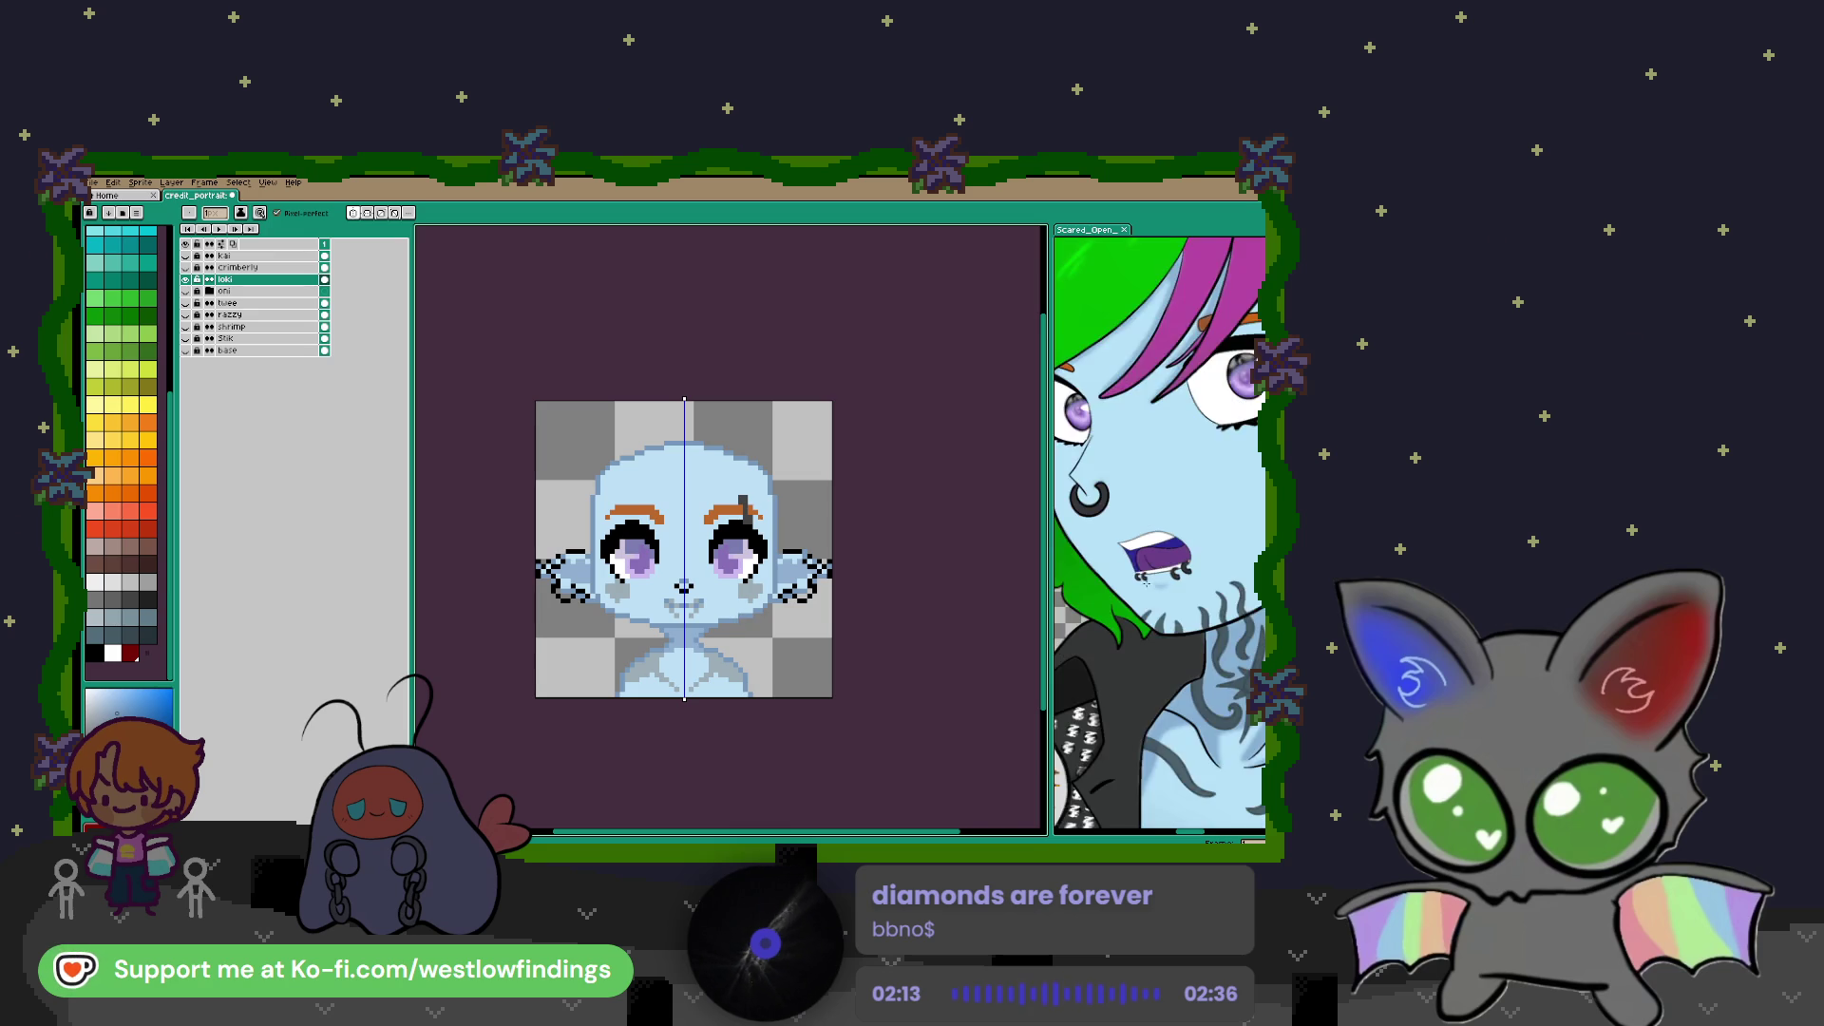
Check the whole reference character and sample a colour from the portrait
left_click(1093, 597)
key("w")
left_click(682, 589)
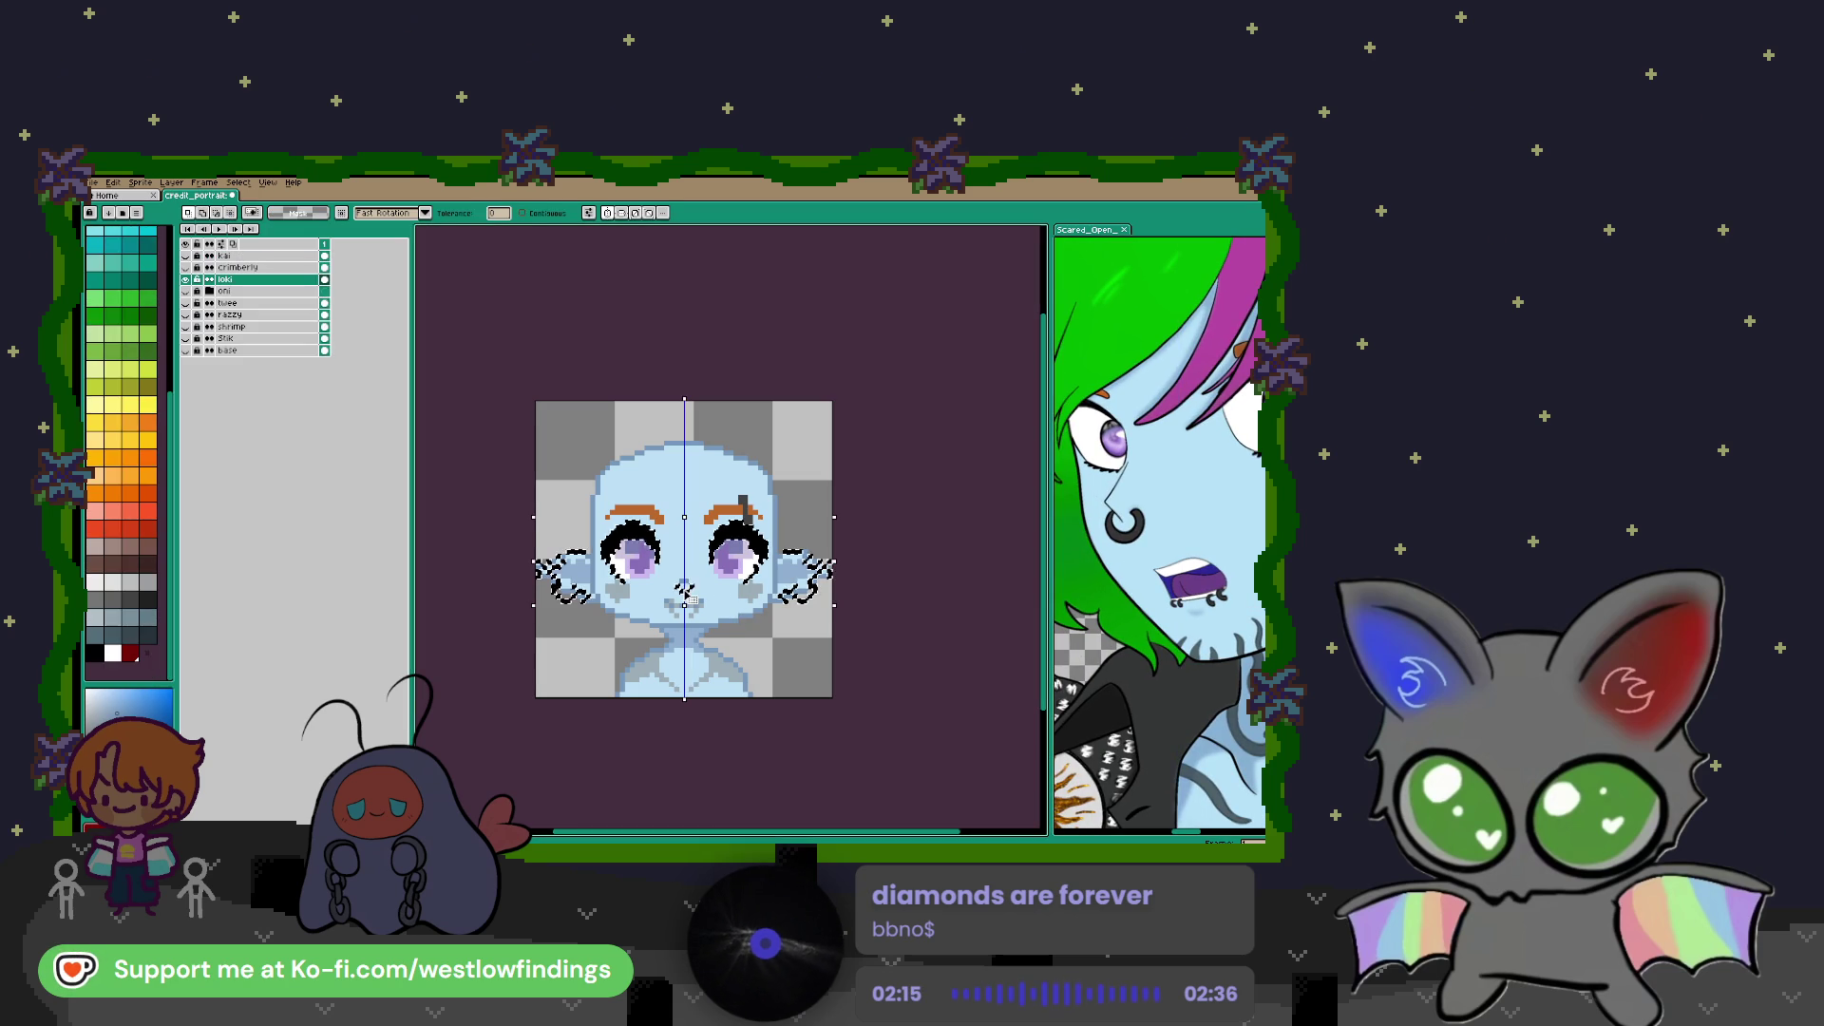
key("b")
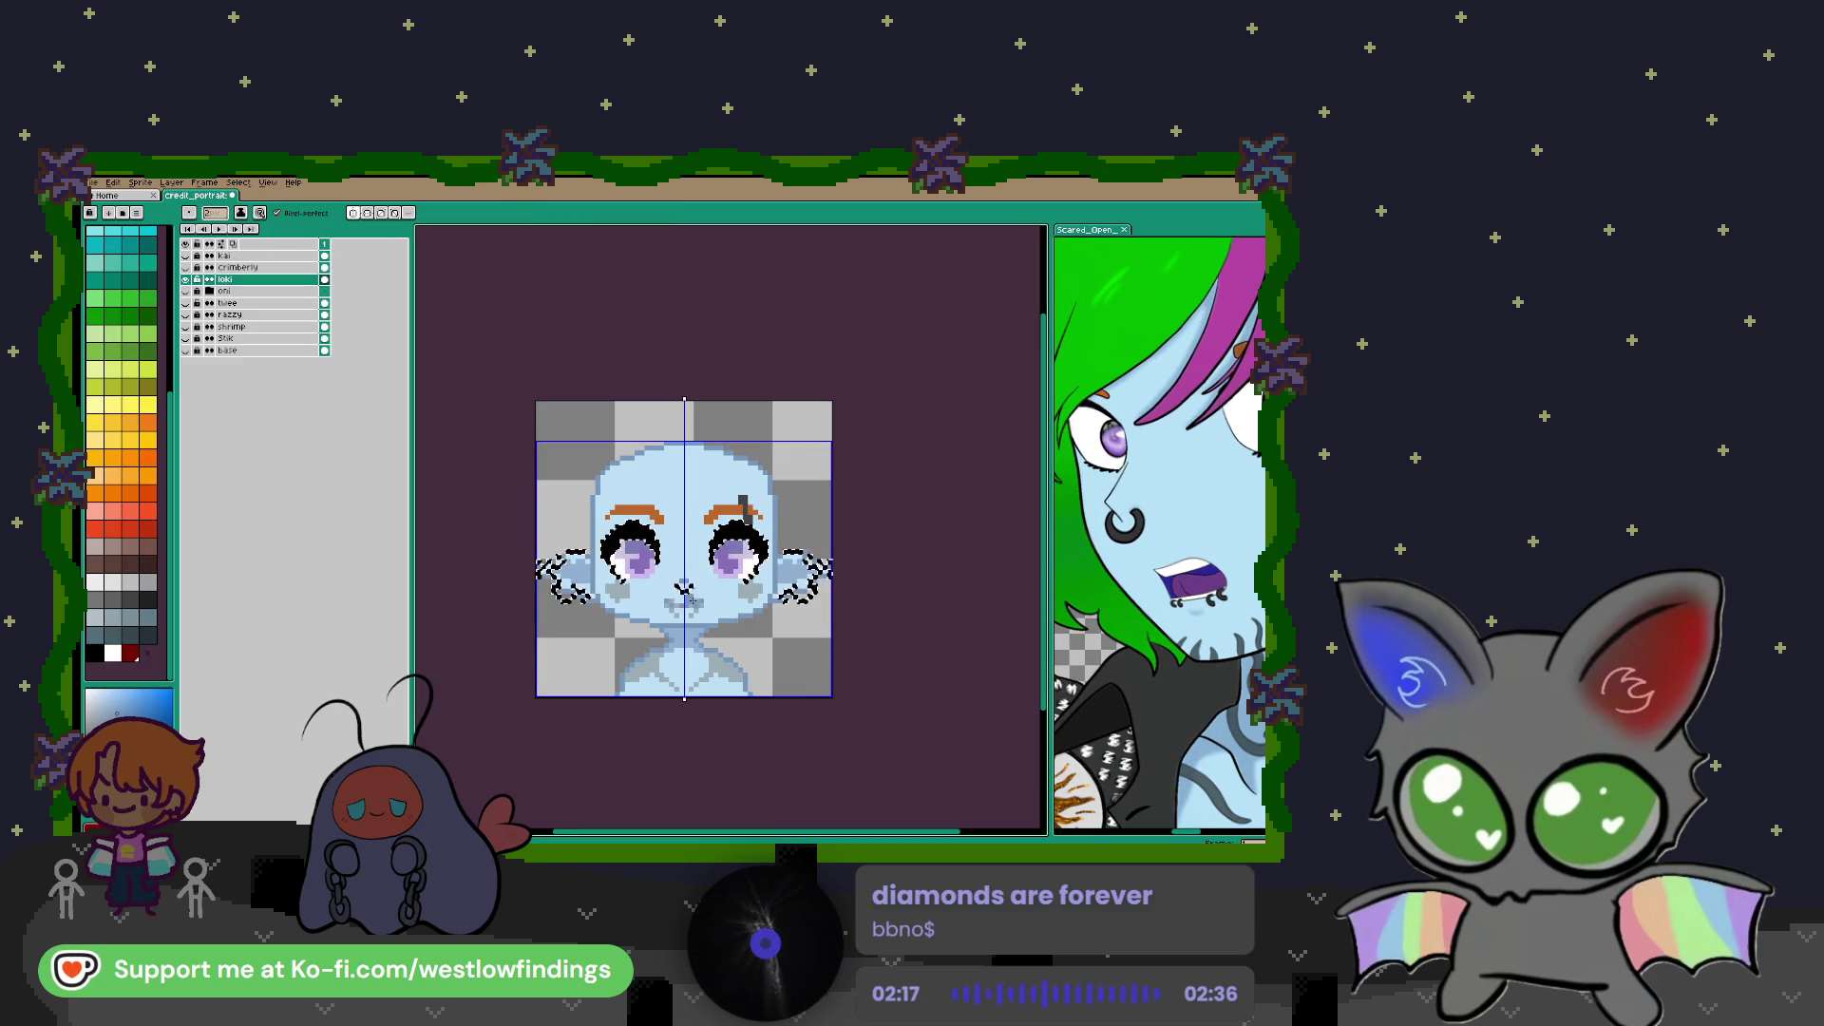
key("i")
left_click(701, 613)
key("b")
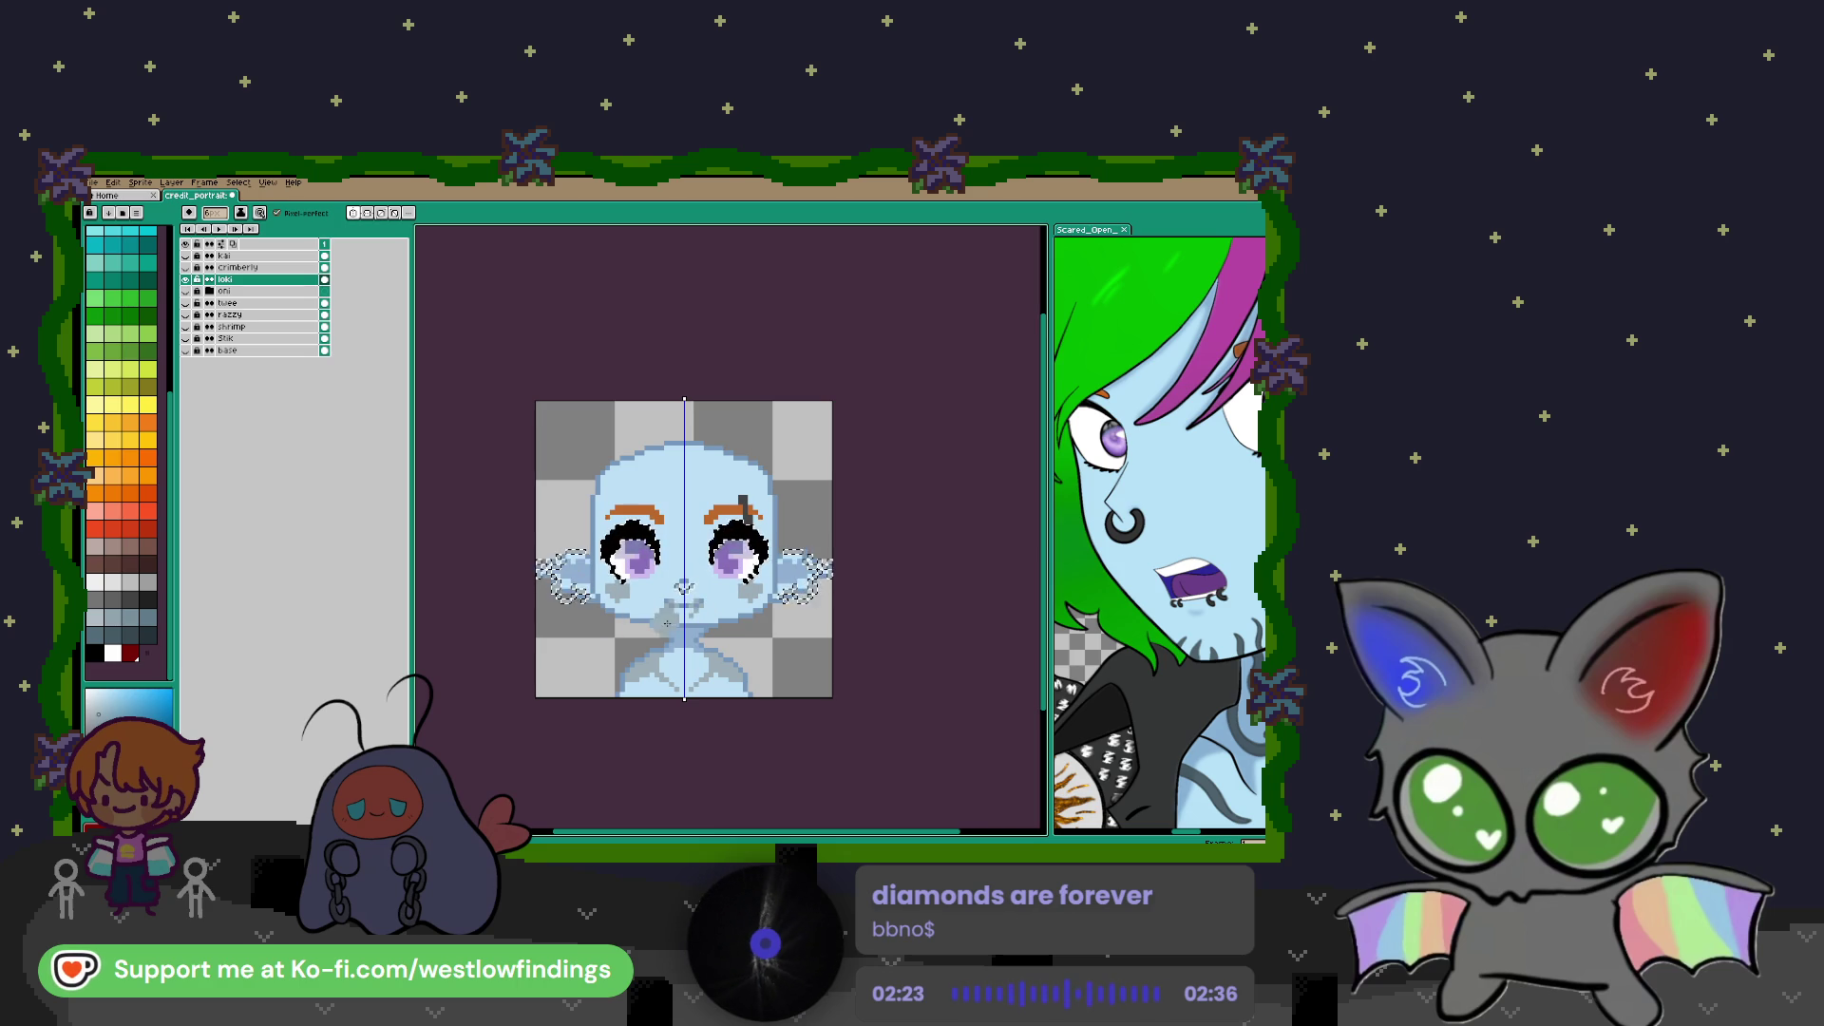
Select the black ear outline pixels with the Magic Wand and choose dark grey
key("w")
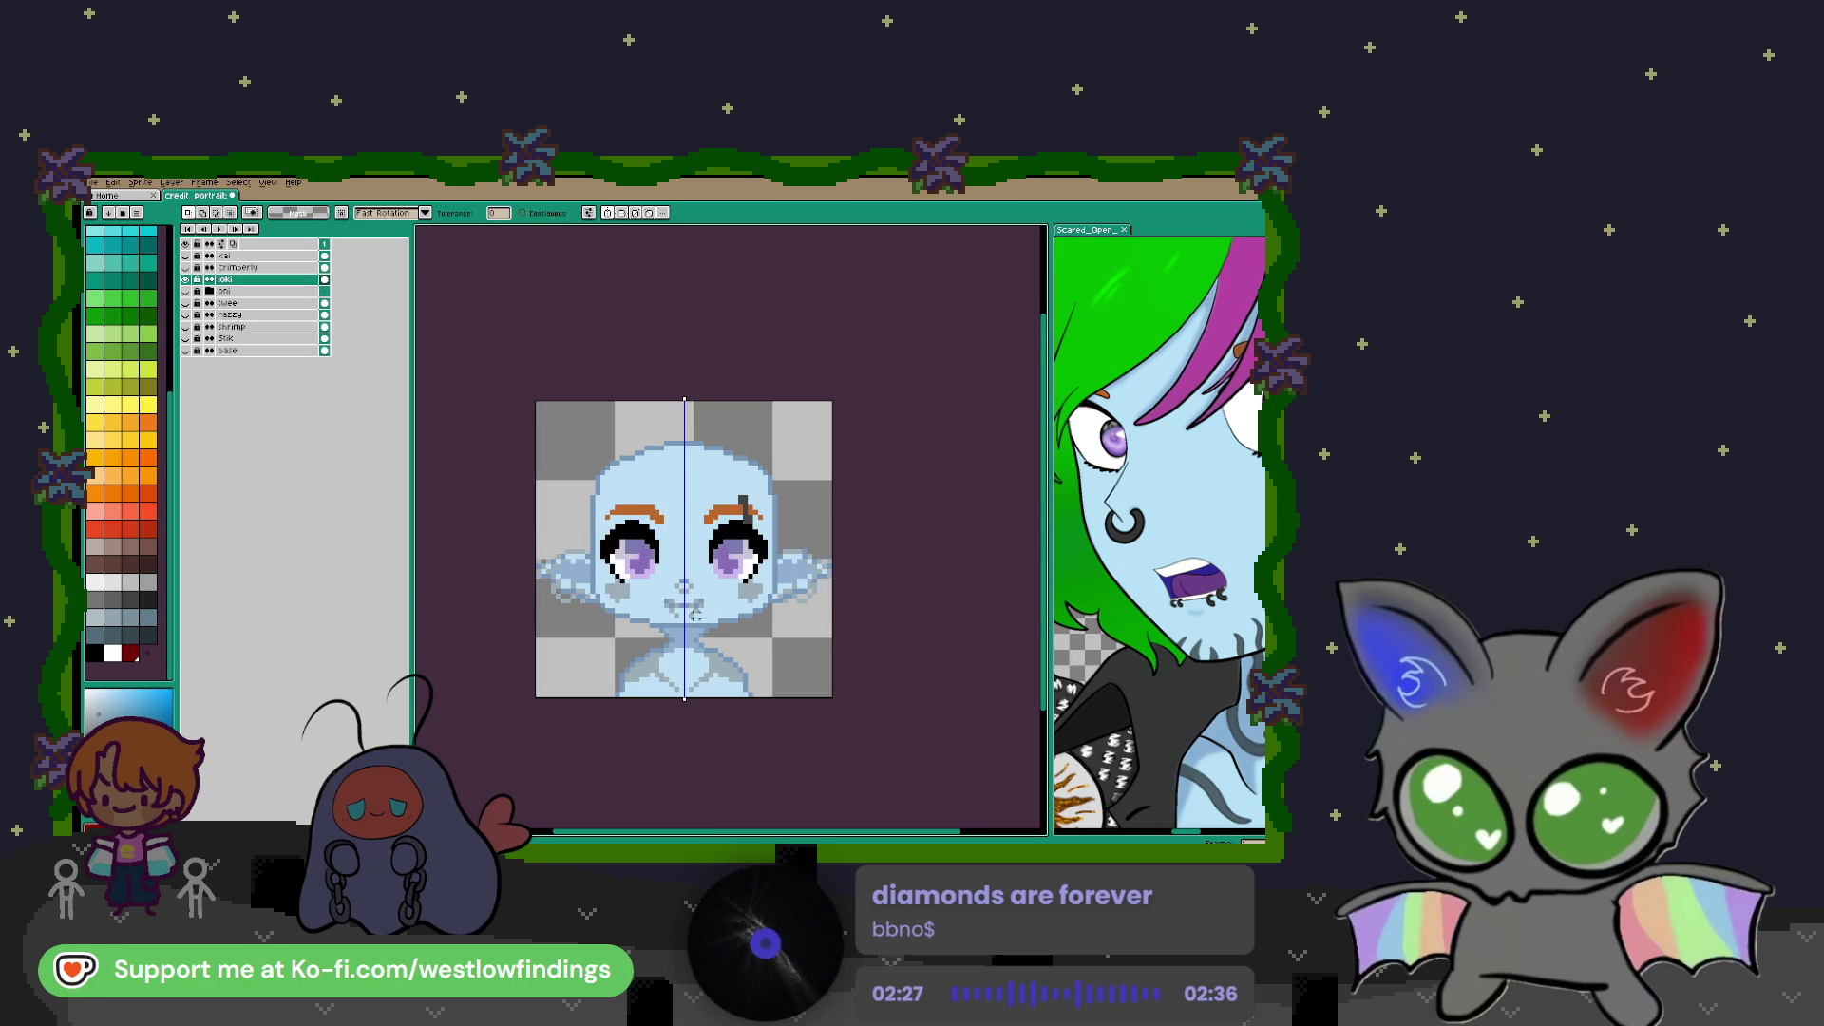
left_click(793, 603)
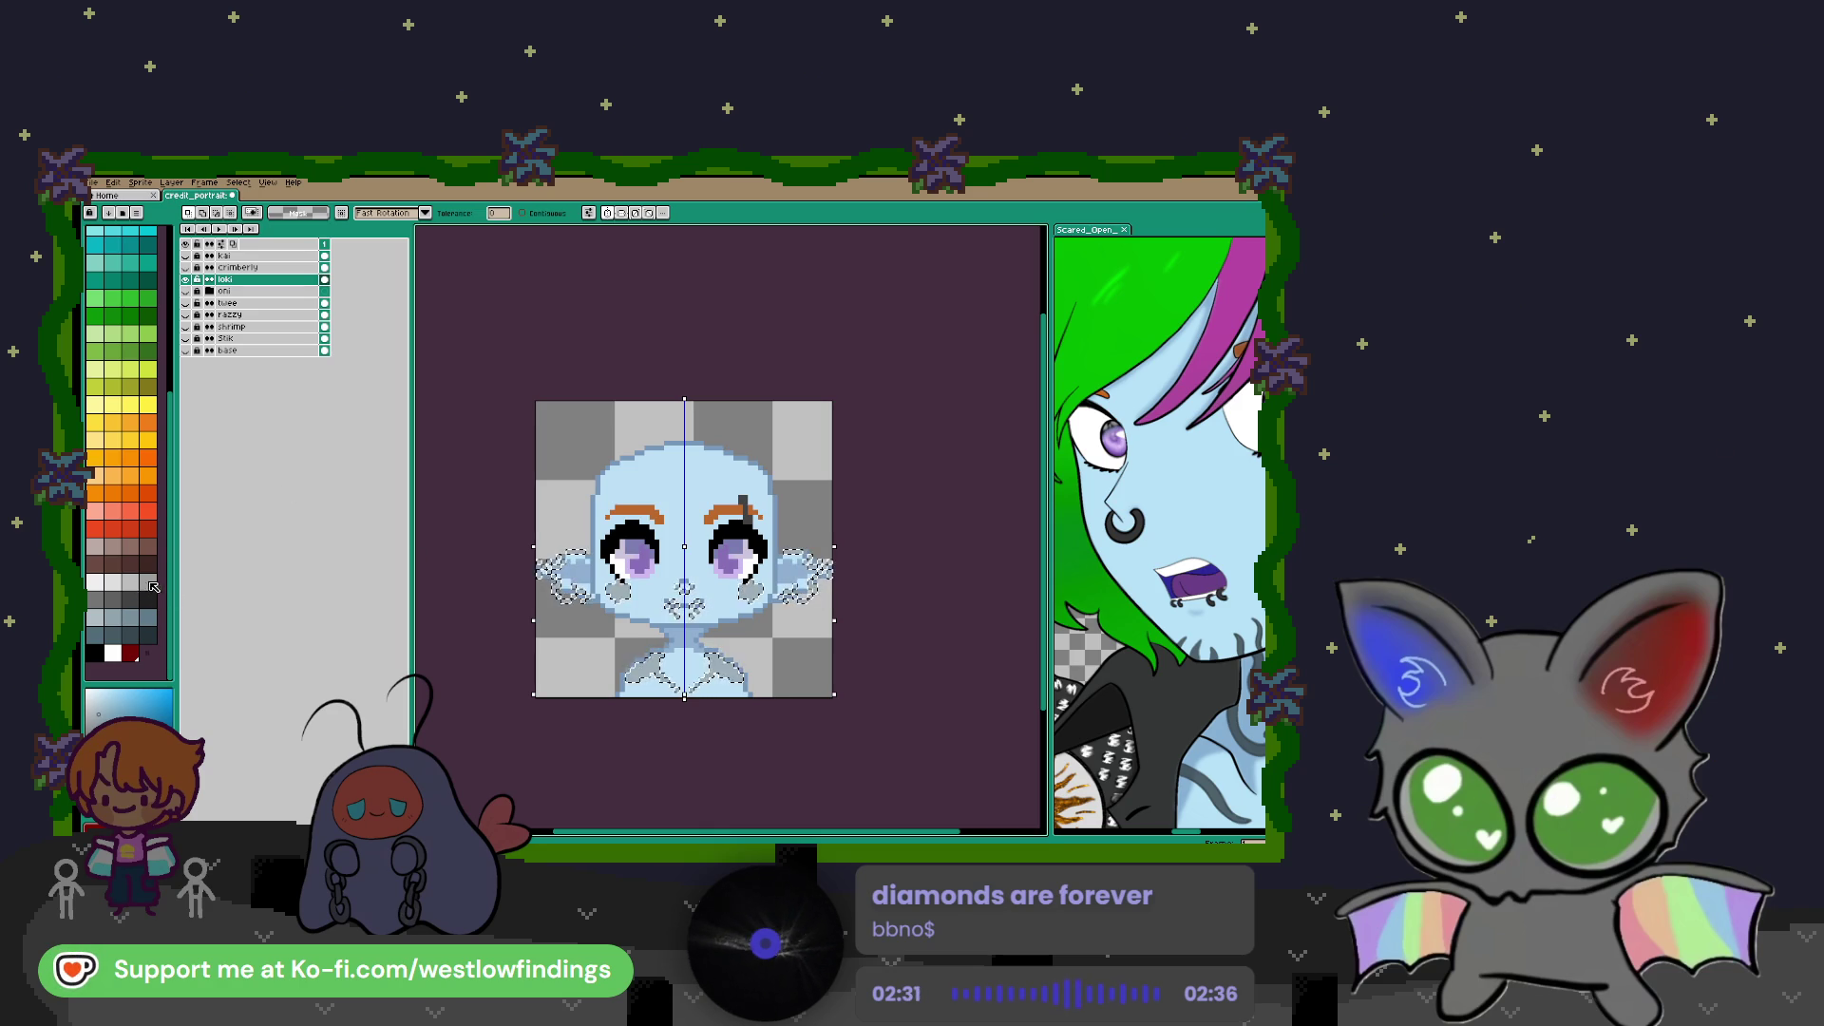
left_click(94, 598)
key("b")
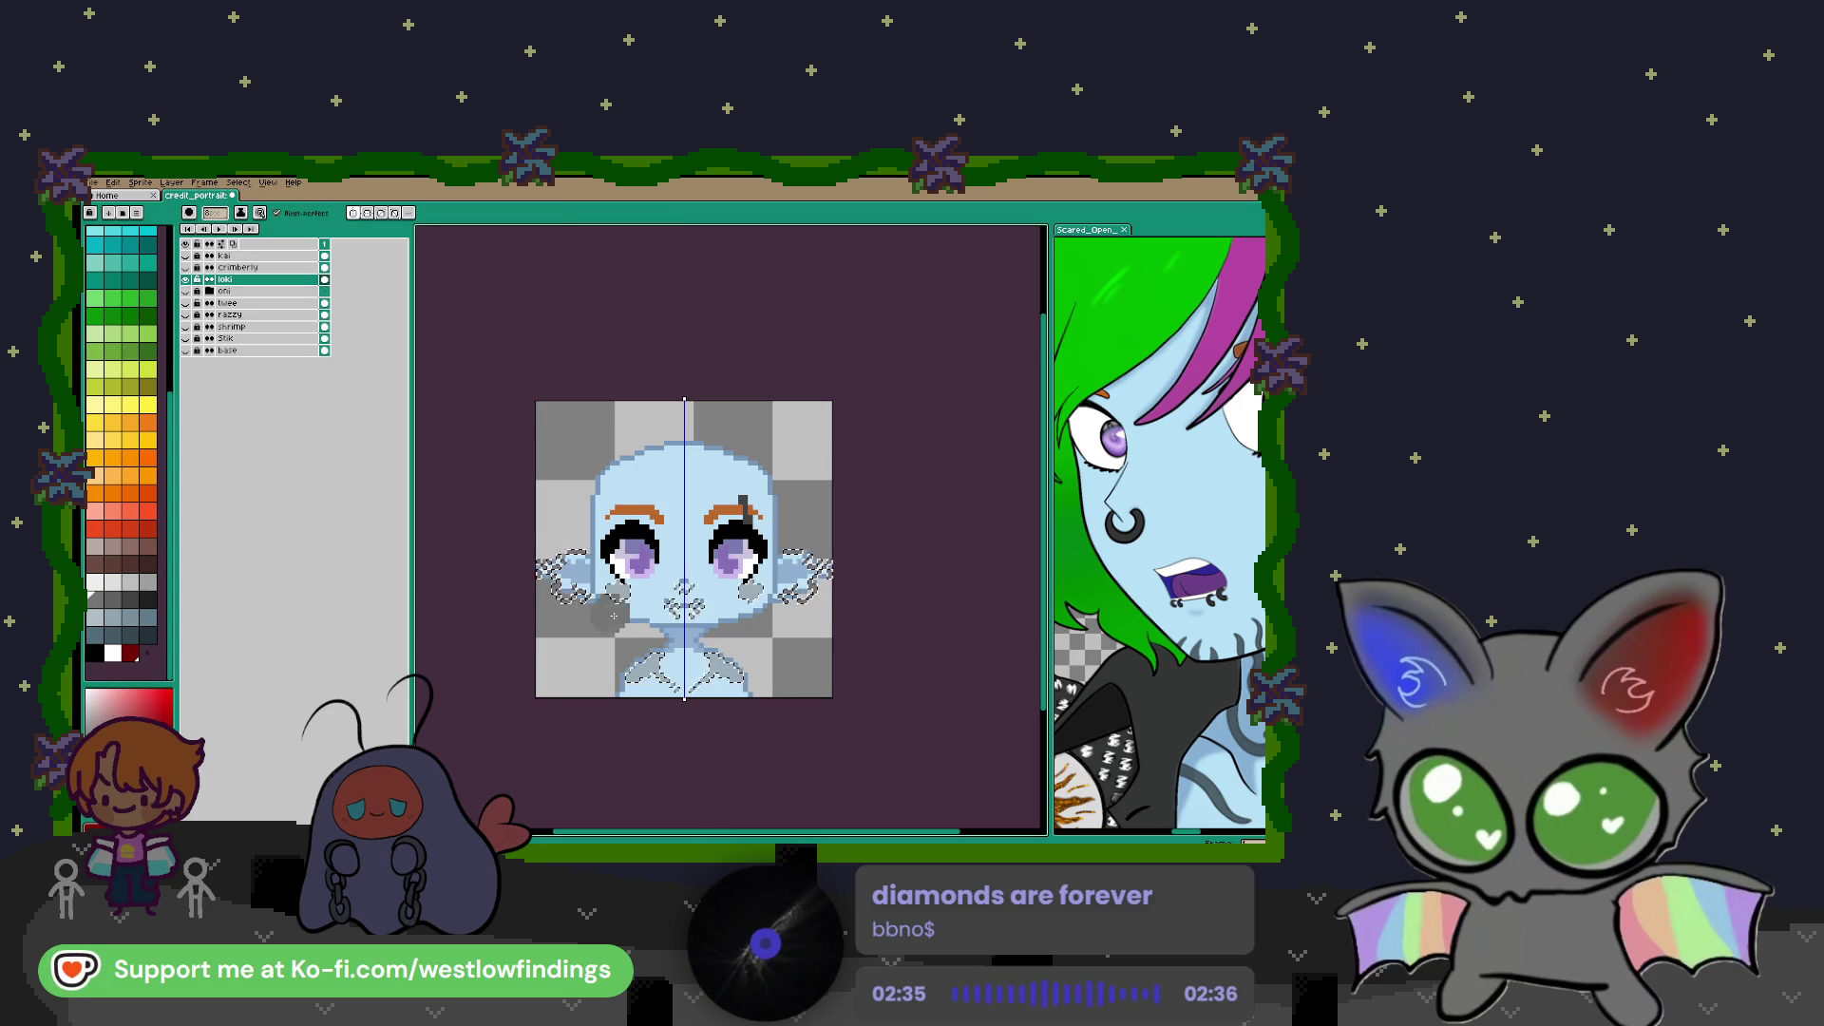
key("w")
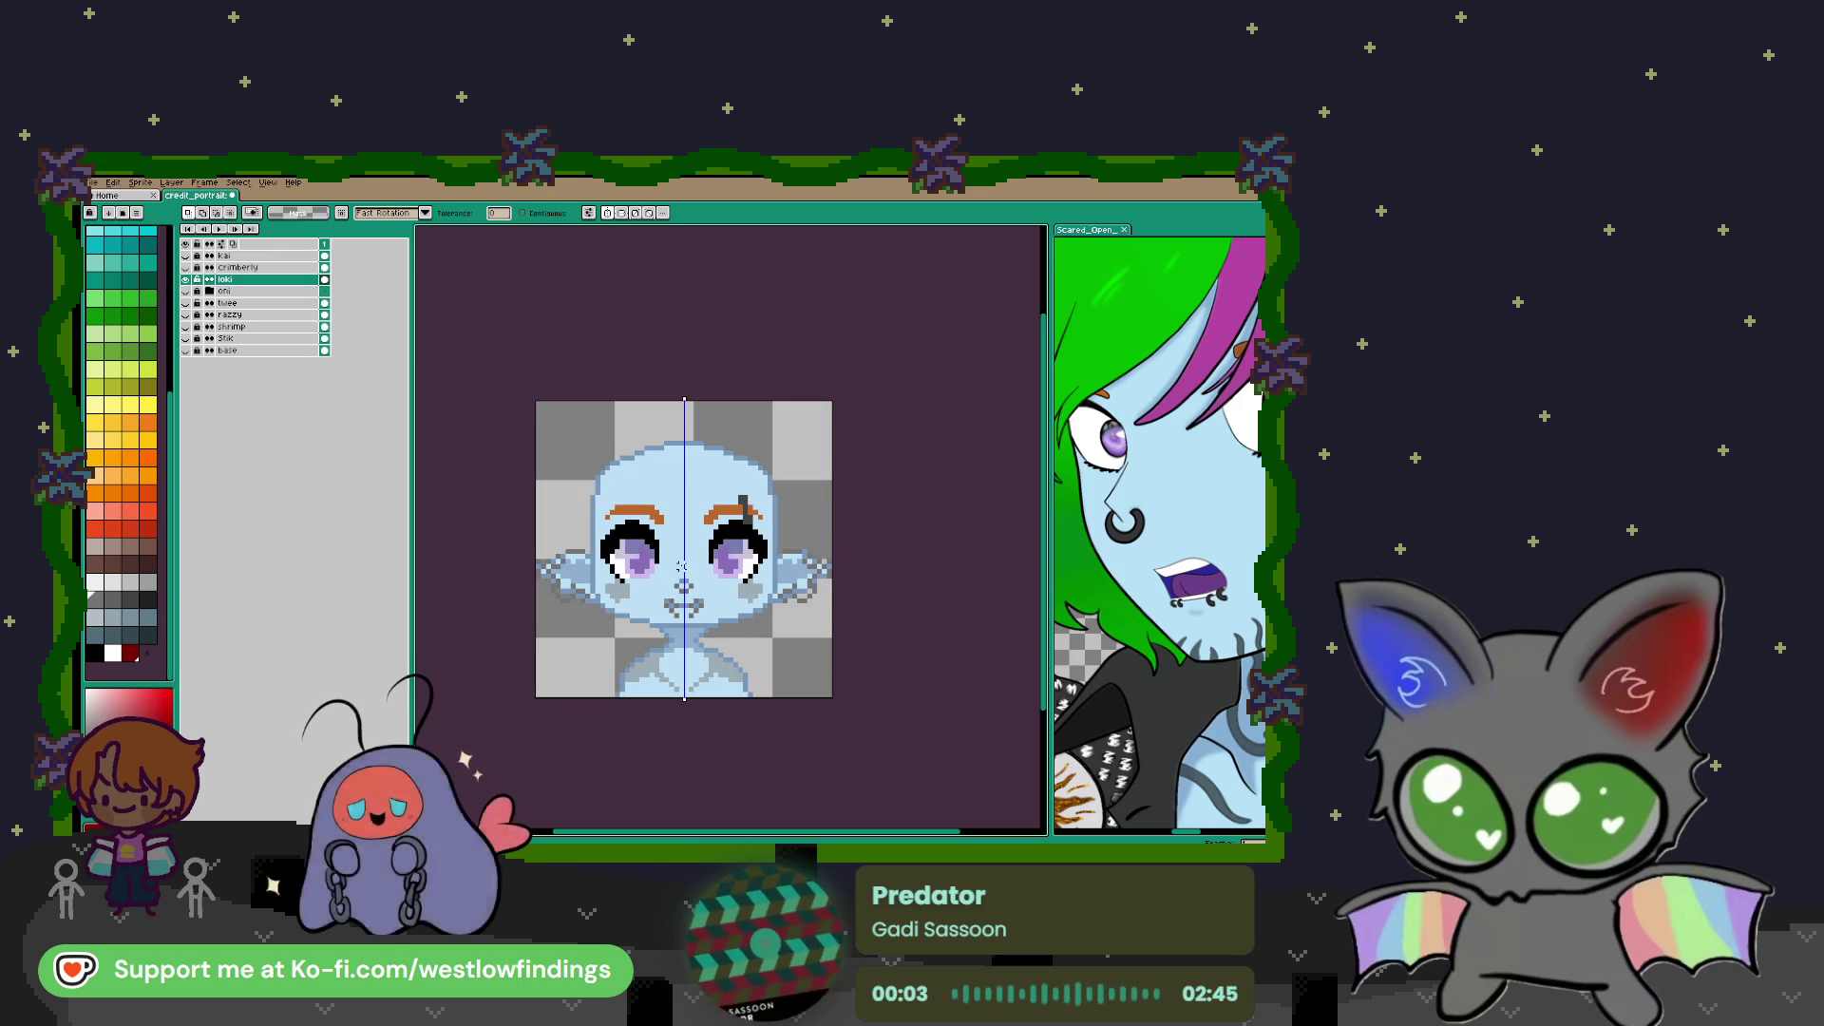
Bring the reference character's head into view, then choose magenta for the hair
scroll(1231, 591, "down", 5)
left_click(1231, 592)
left_click_drag(1231, 592, 1193, 619)
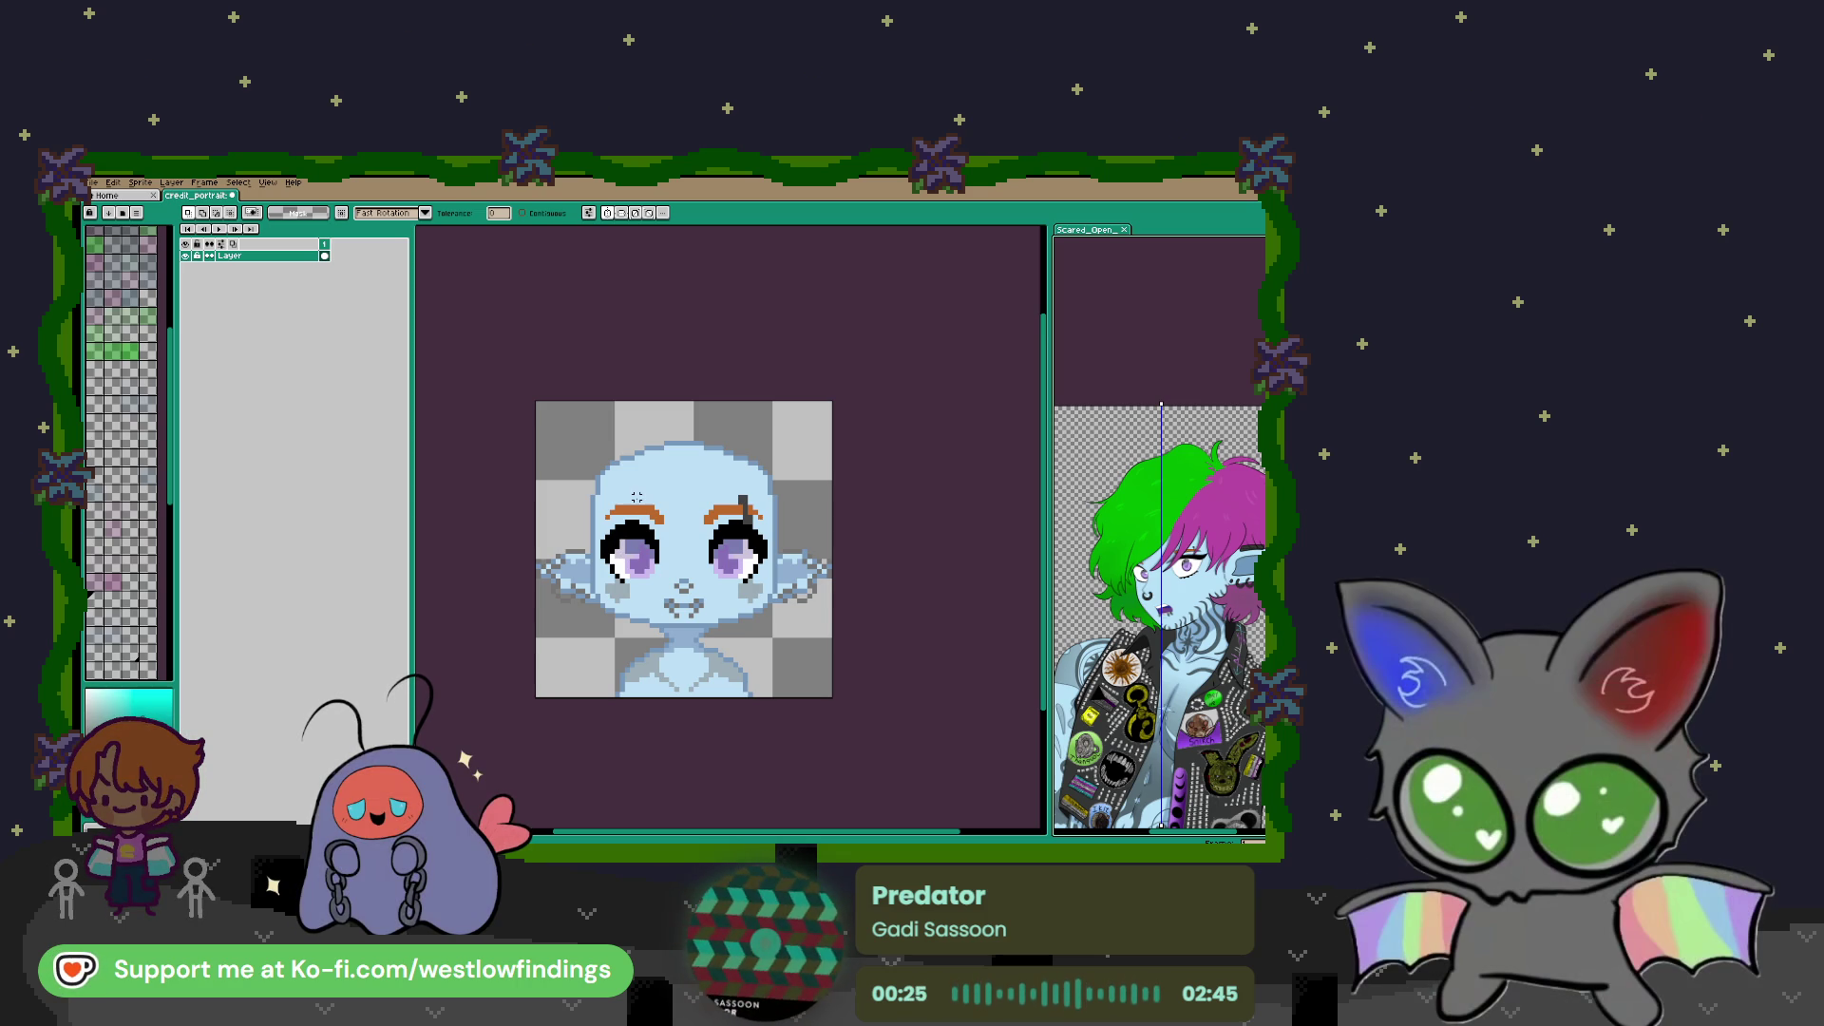
scroll(148, 379, "up", 5)
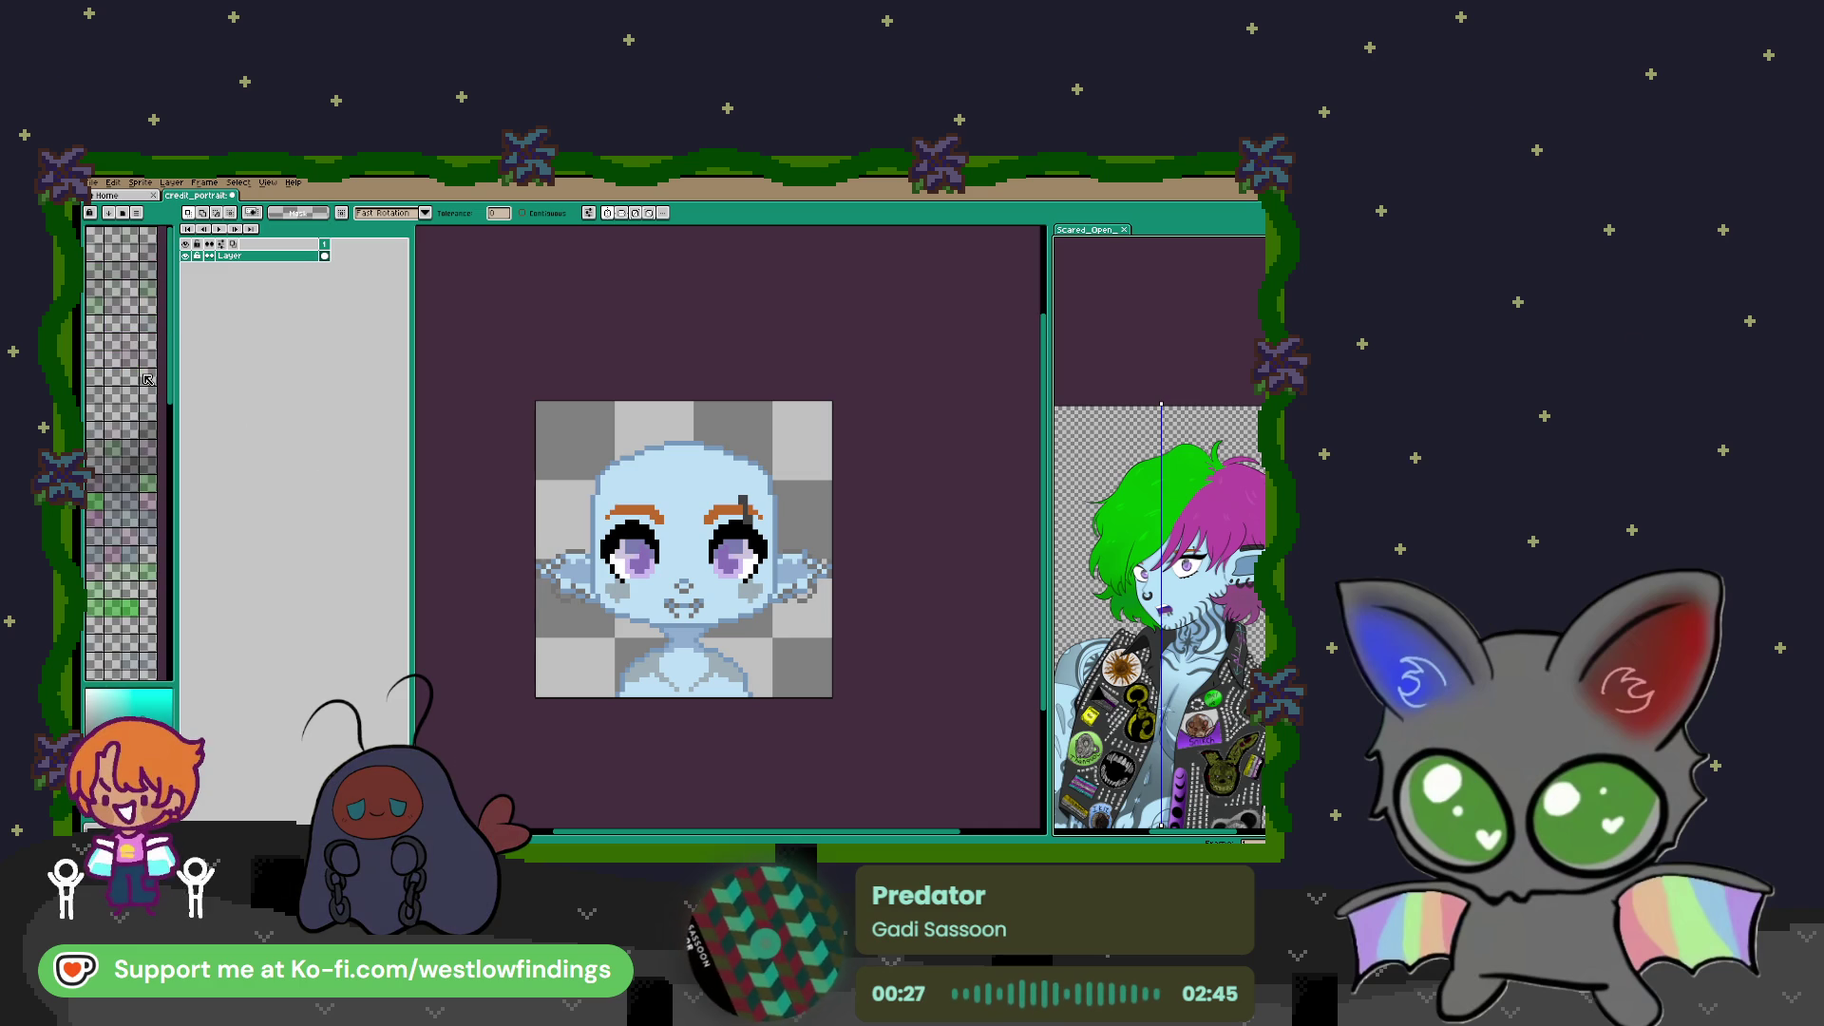
left_click(843, 488)
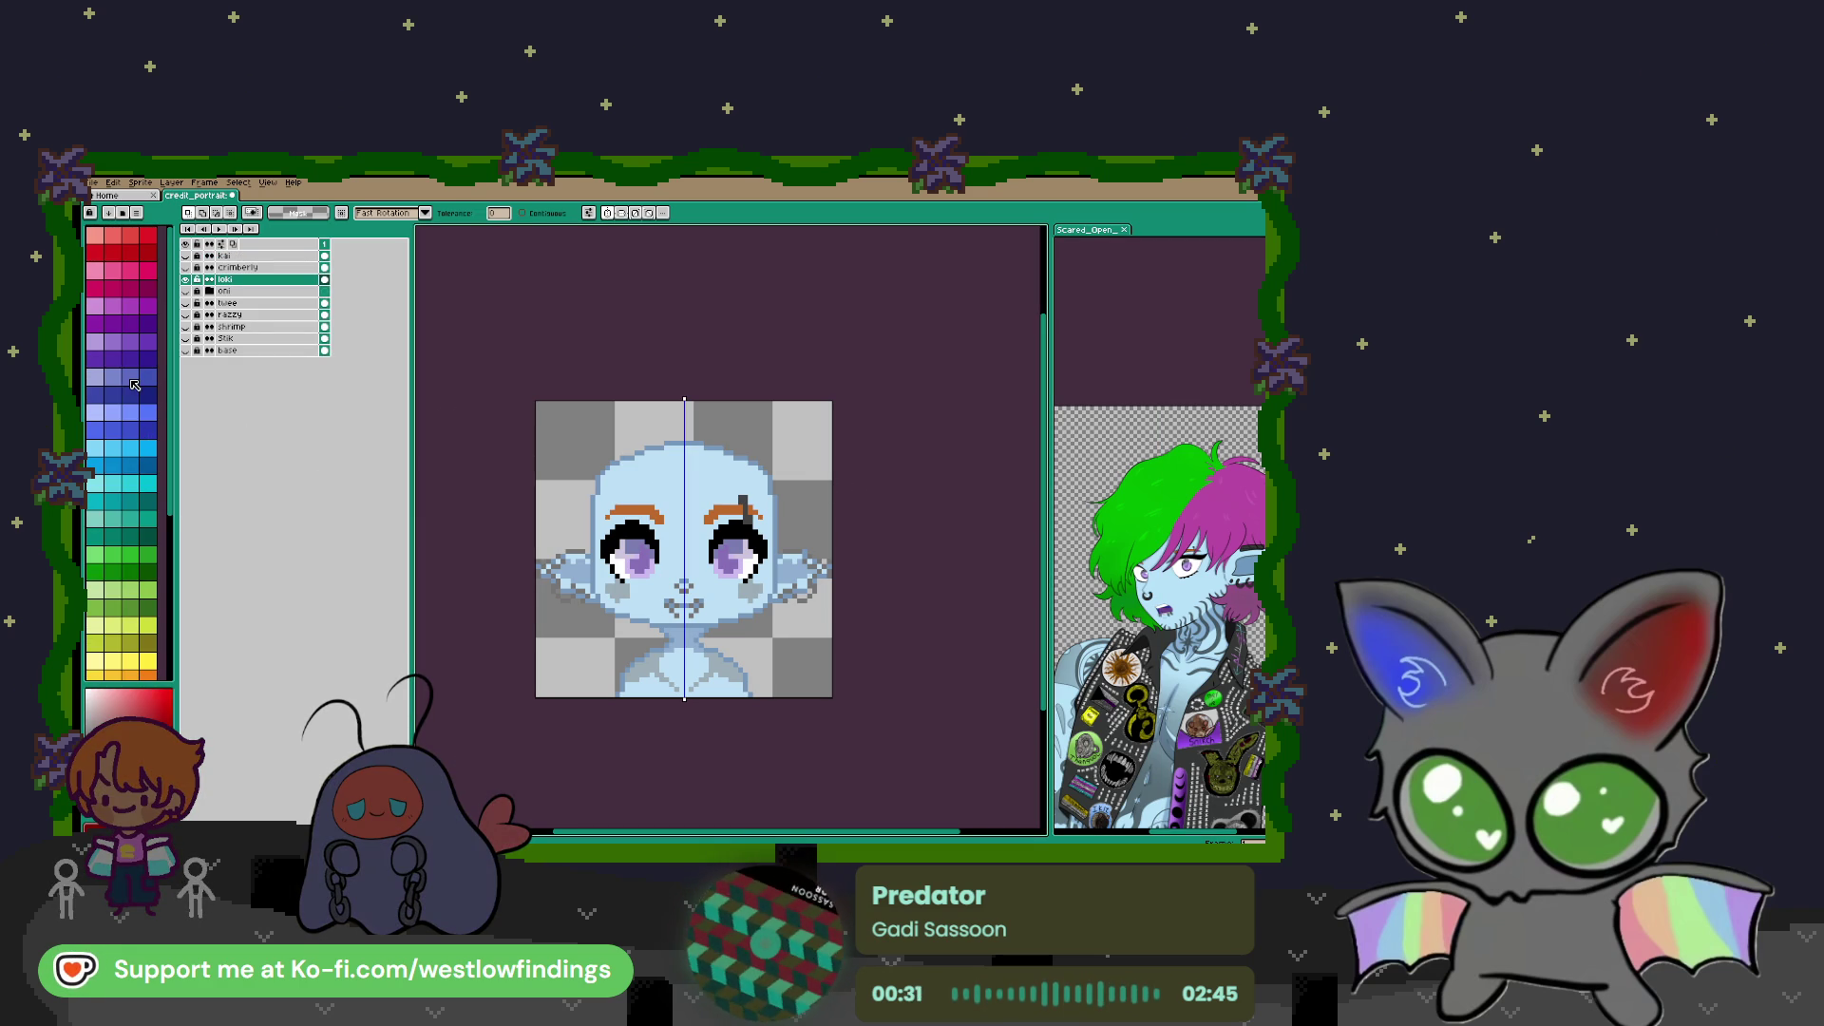
left_click(113, 306)
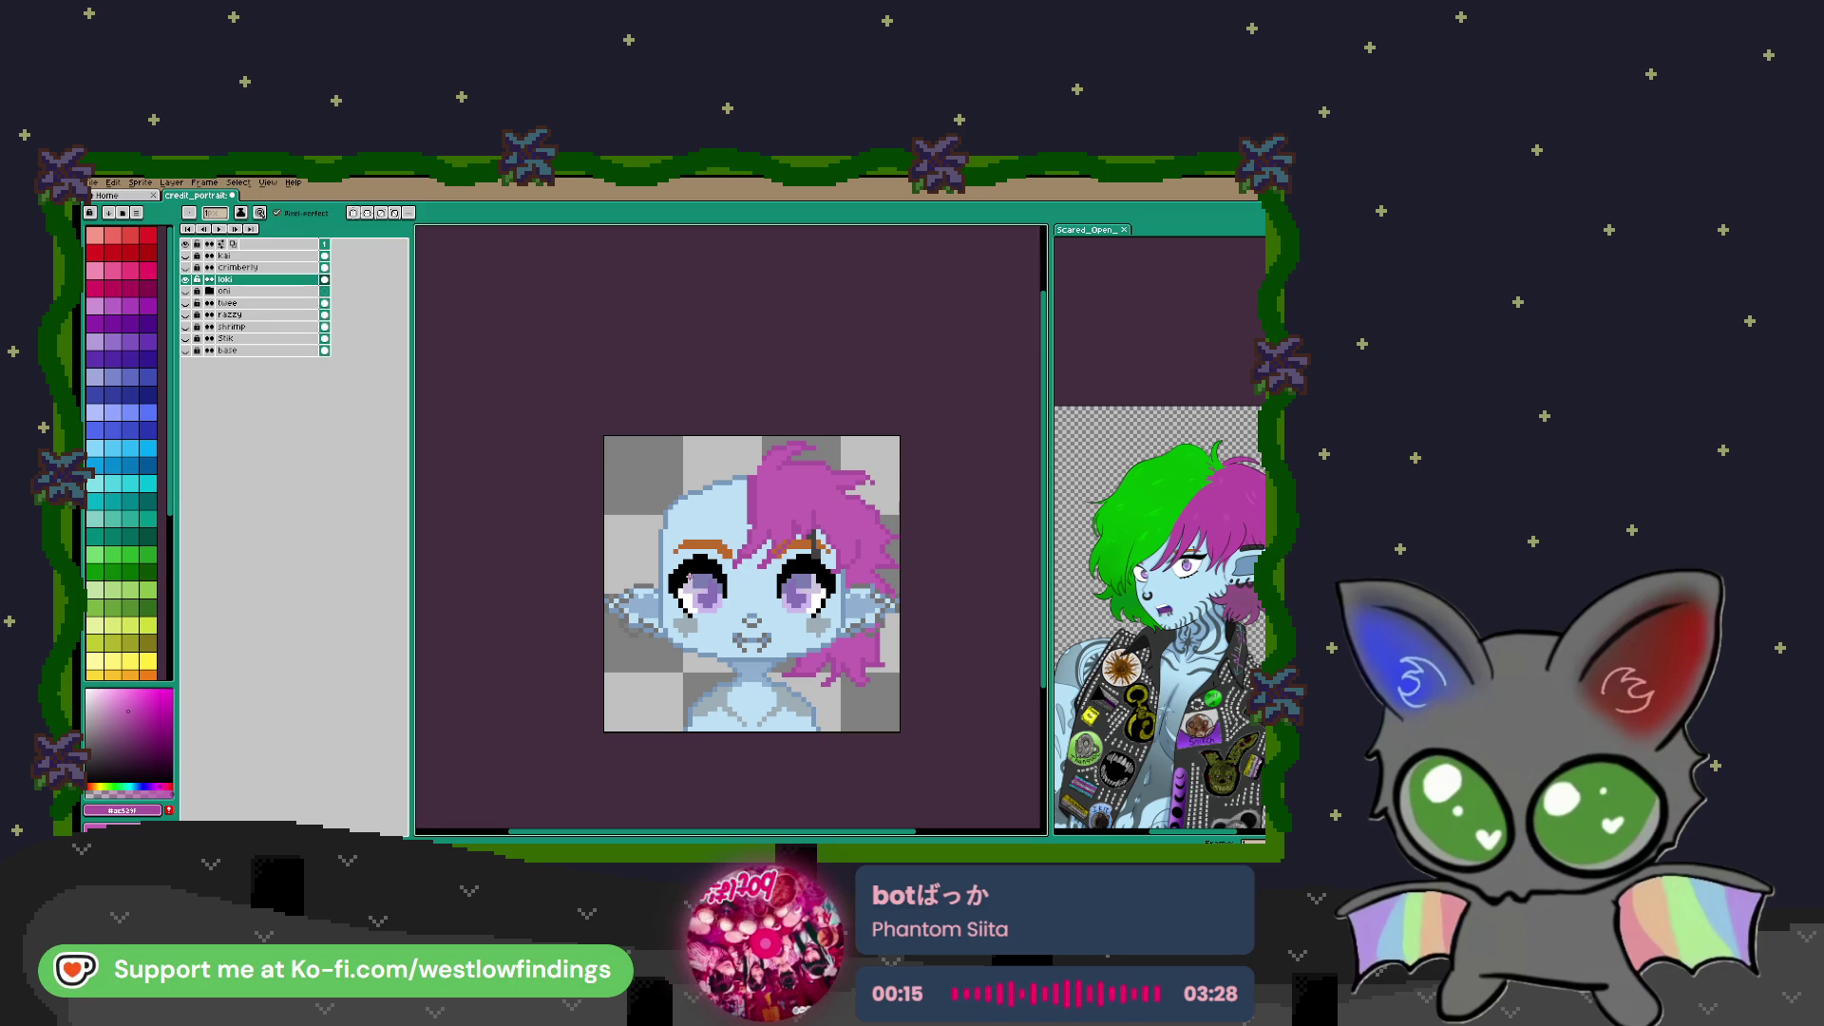
Sample the green hair colour from the reference sprite and return to the Pencil
scroll(747, 510, "up", 2)
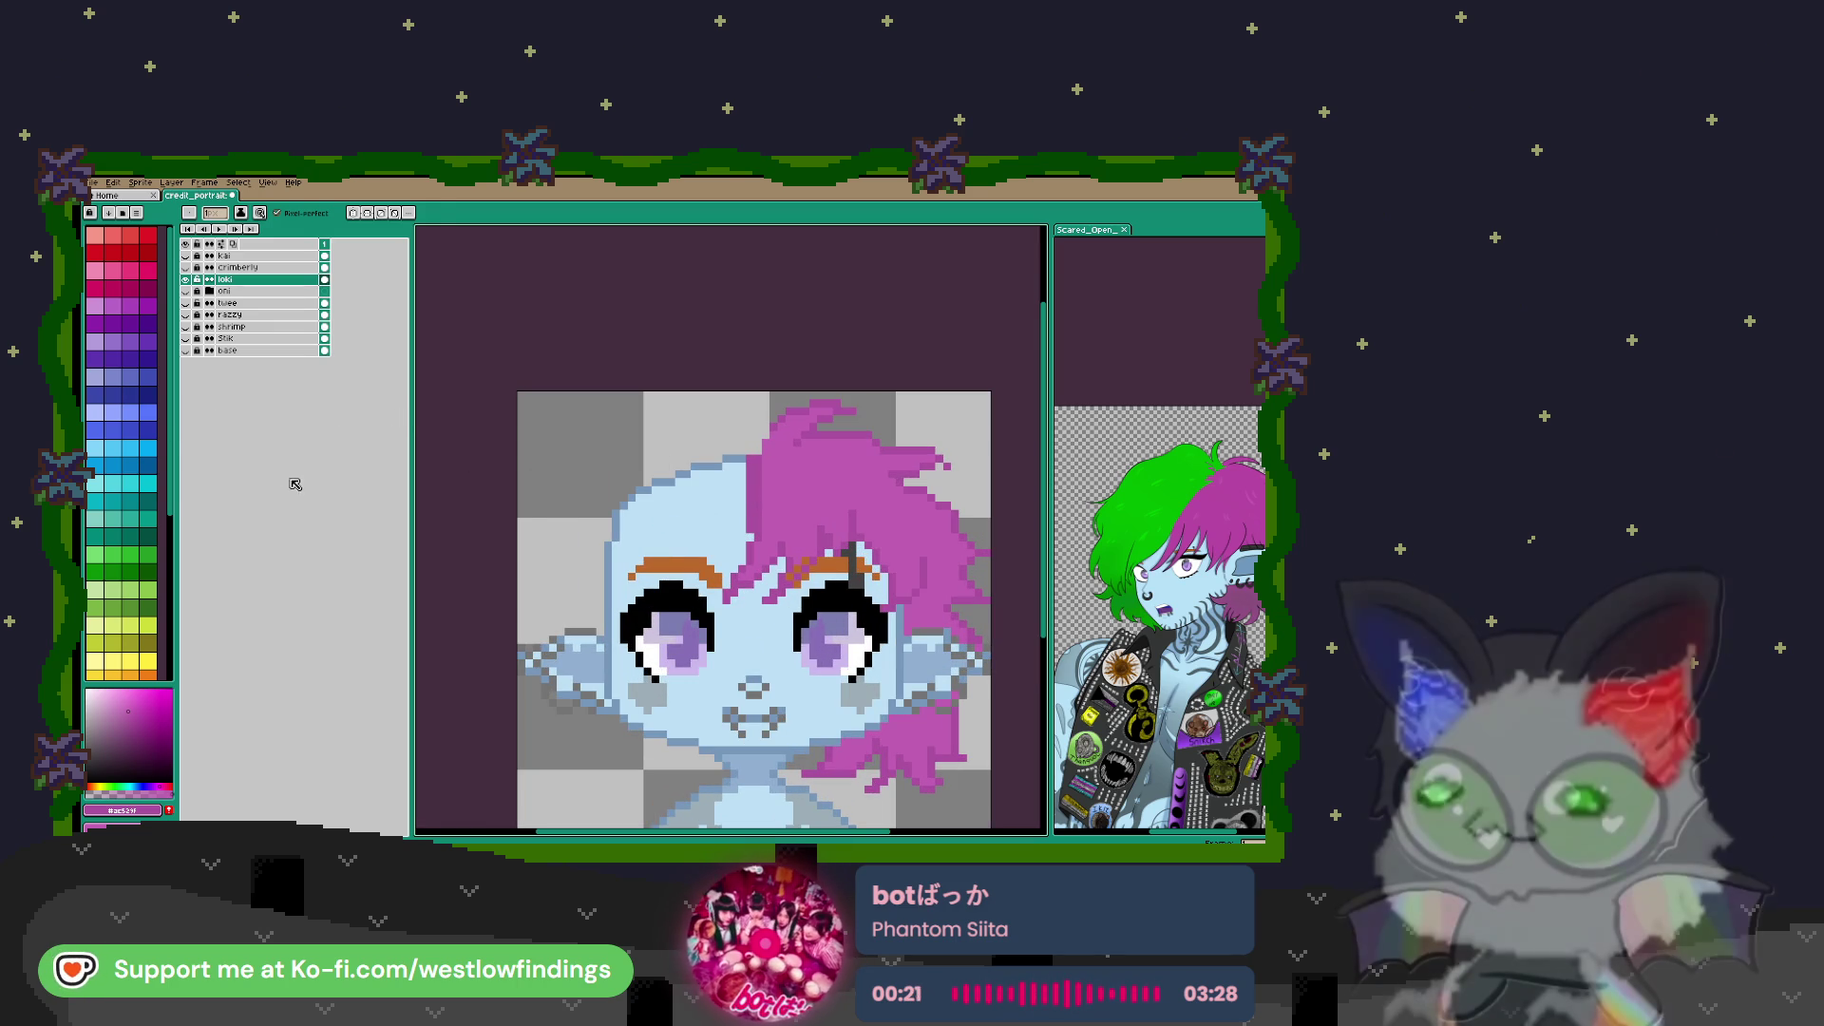
key("i")
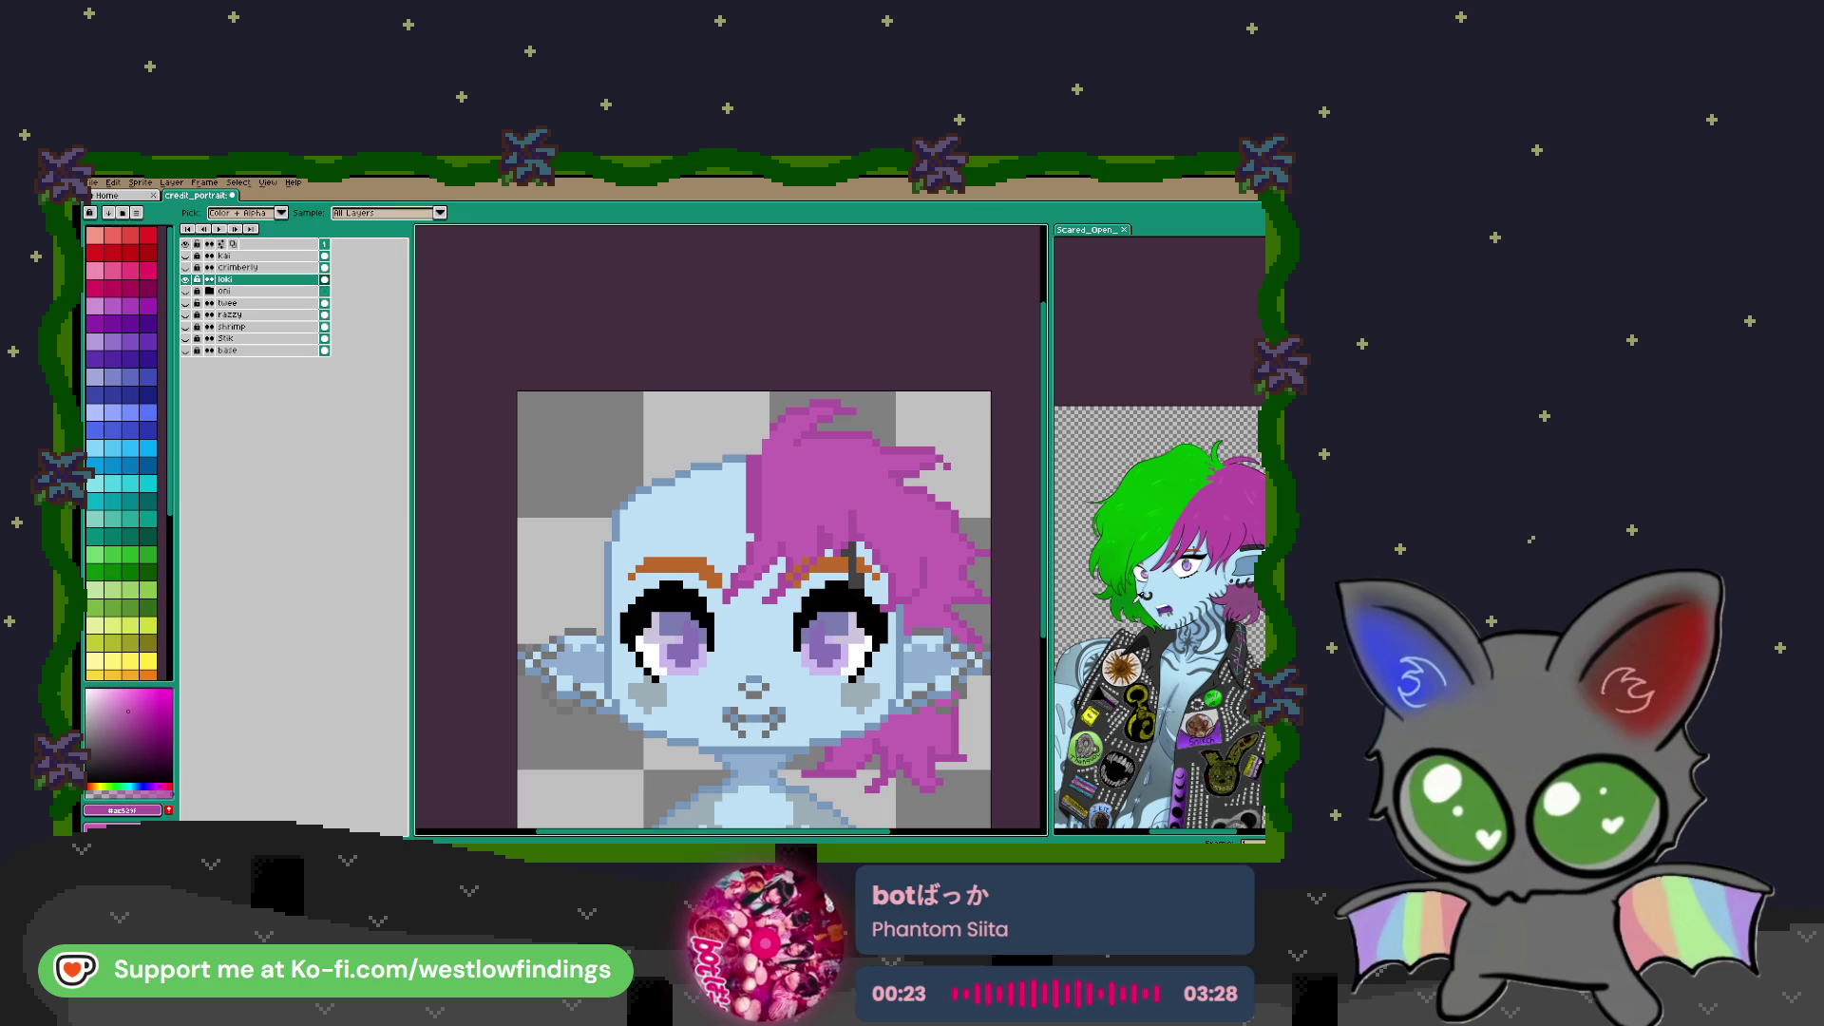
left_click(1140, 492)
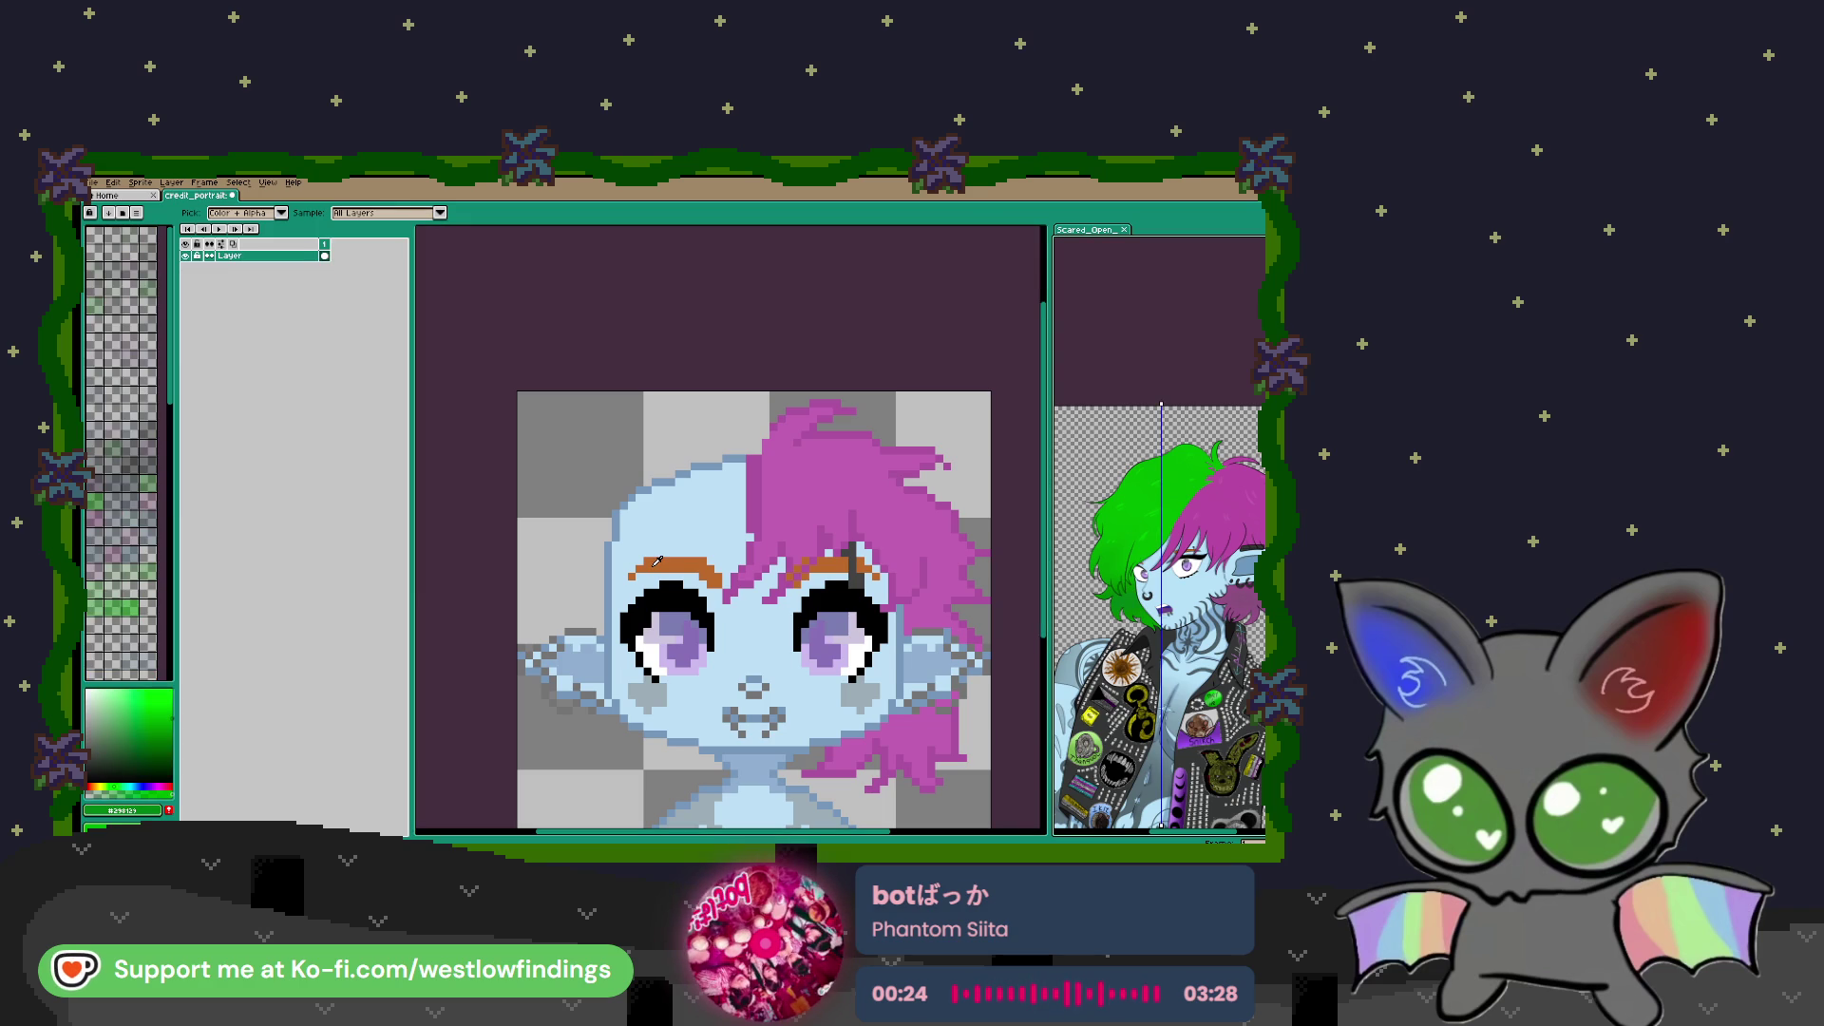
key("b")
scroll(727, 457, "up", 1)
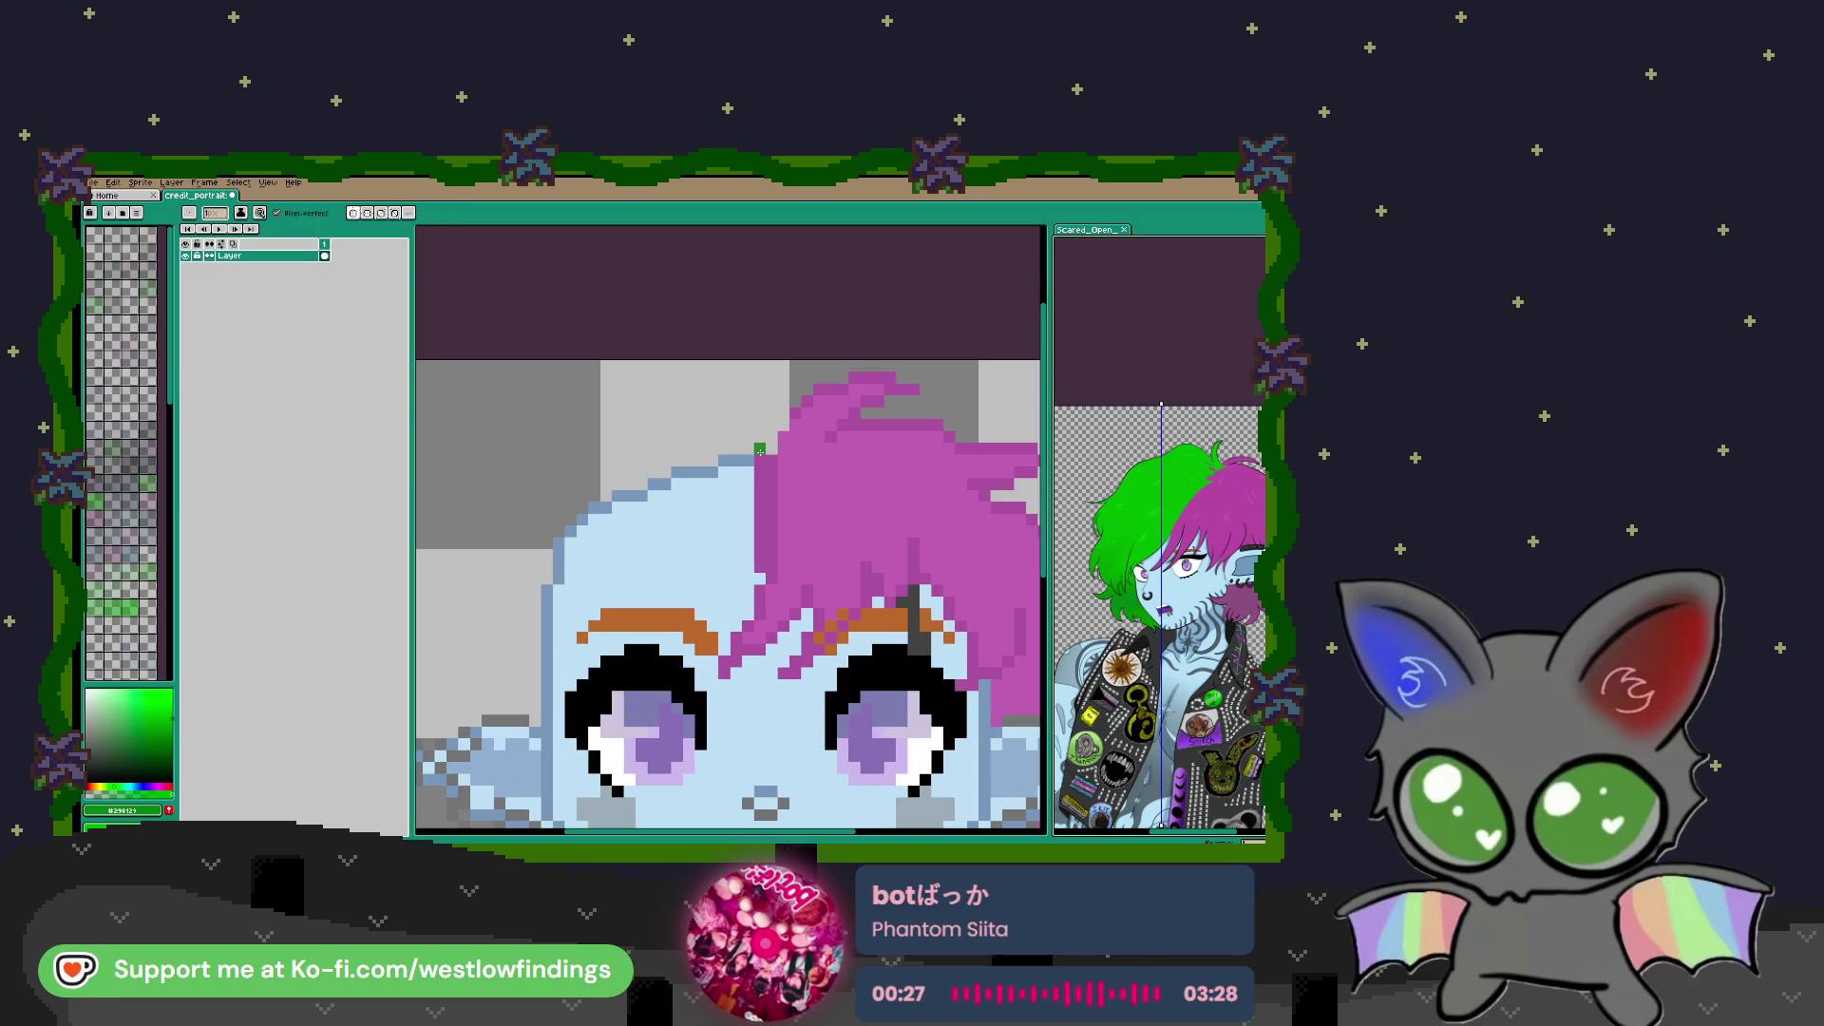
Outline green hair down the face's left side and fill the strips above and beside it
mouse_move(771, 447)
left_mouse_down()
mouse_move(747, 401)
mouse_move(723, 463)
mouse_move(850, 417)
mouse_move(751, 418)
mouse_move(647, 518)
left_mouse_up()
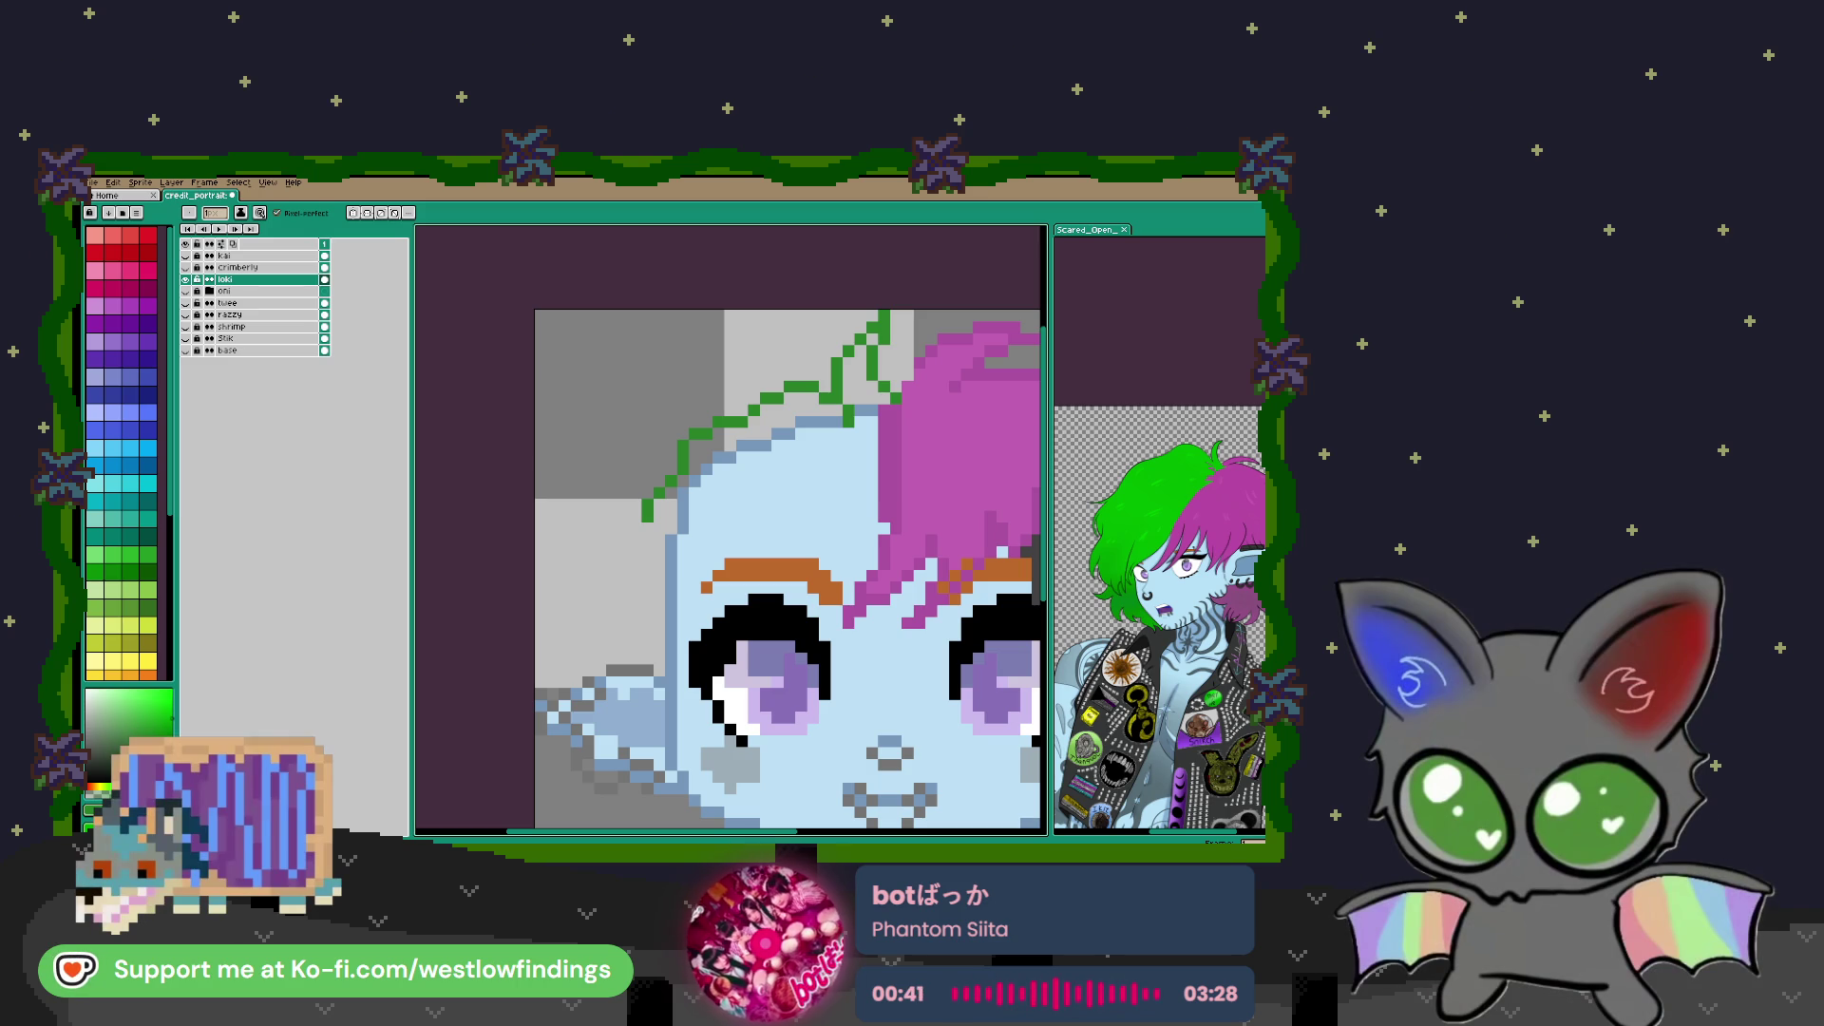
mouse_move(649, 517)
left_mouse_down()
mouse_move(668, 393)
mouse_move(616, 448)
mouse_move(646, 459)
mouse_move(605, 537)
mouse_move(619, 547)
left_mouse_up()
left_click(665, 400)
left_click_drag(844, 486, 759, 508)
key("g")
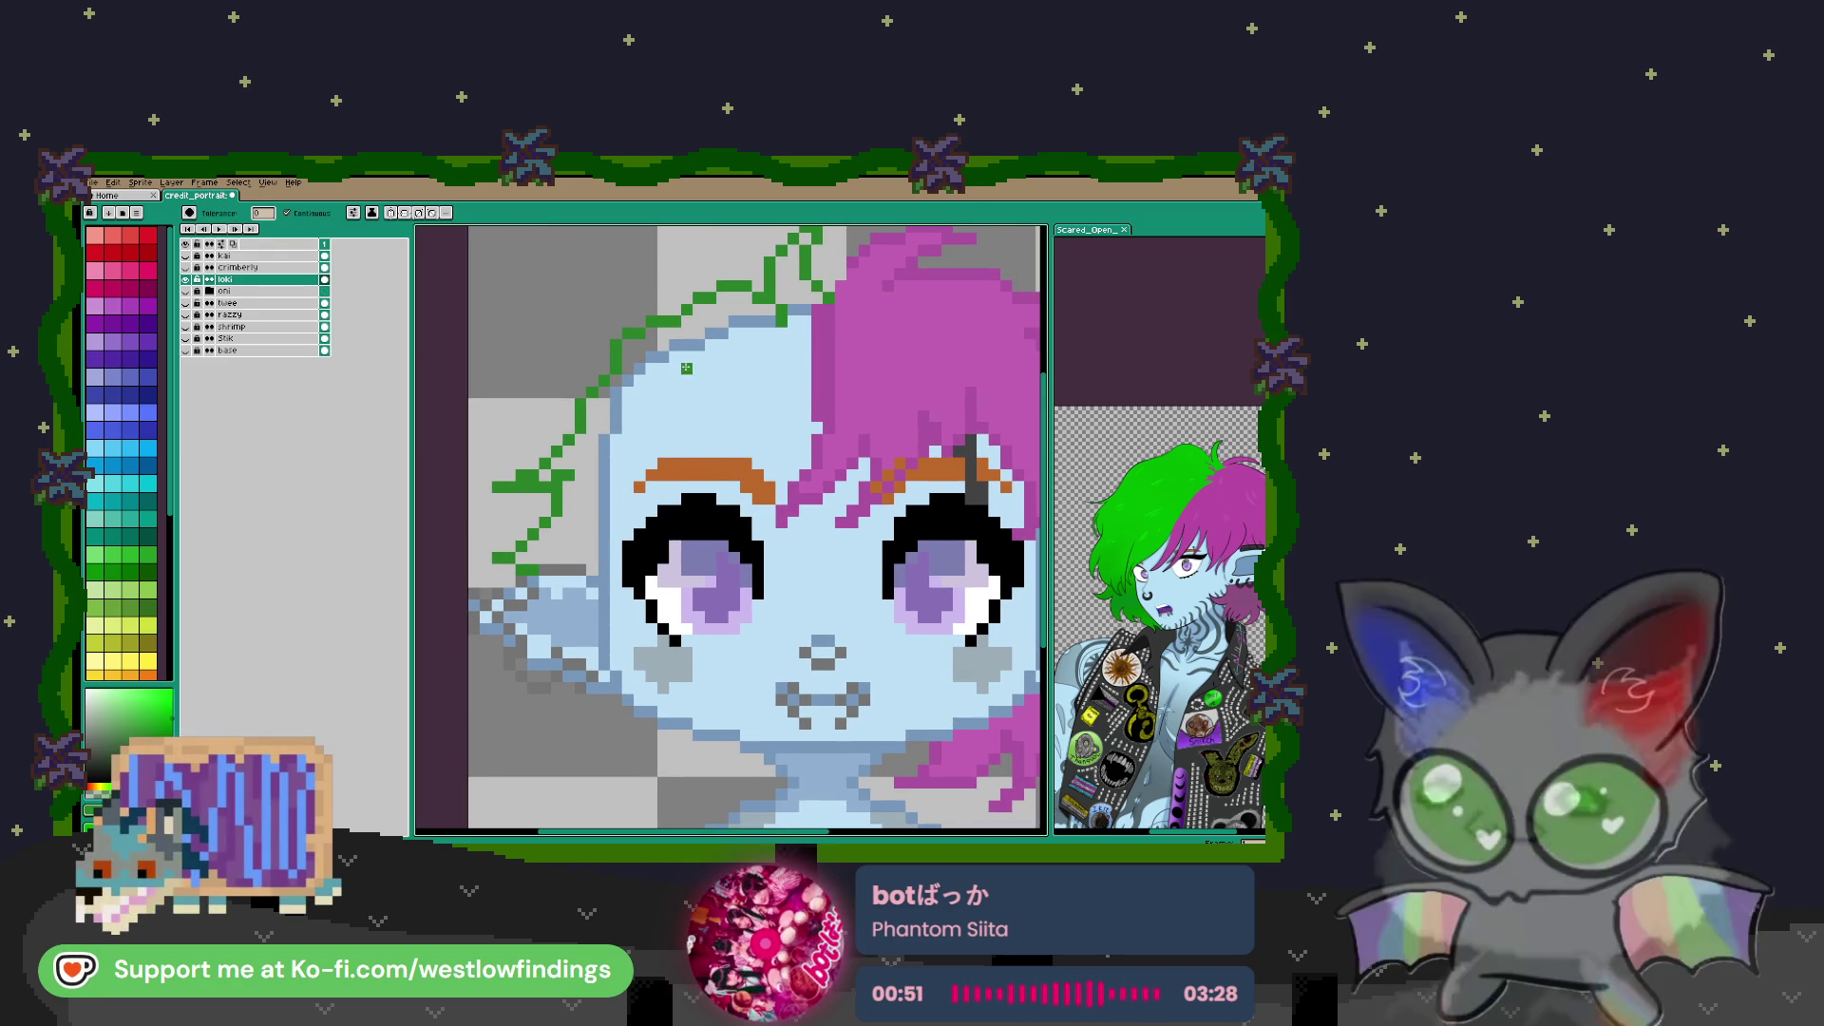
left_click(686, 330)
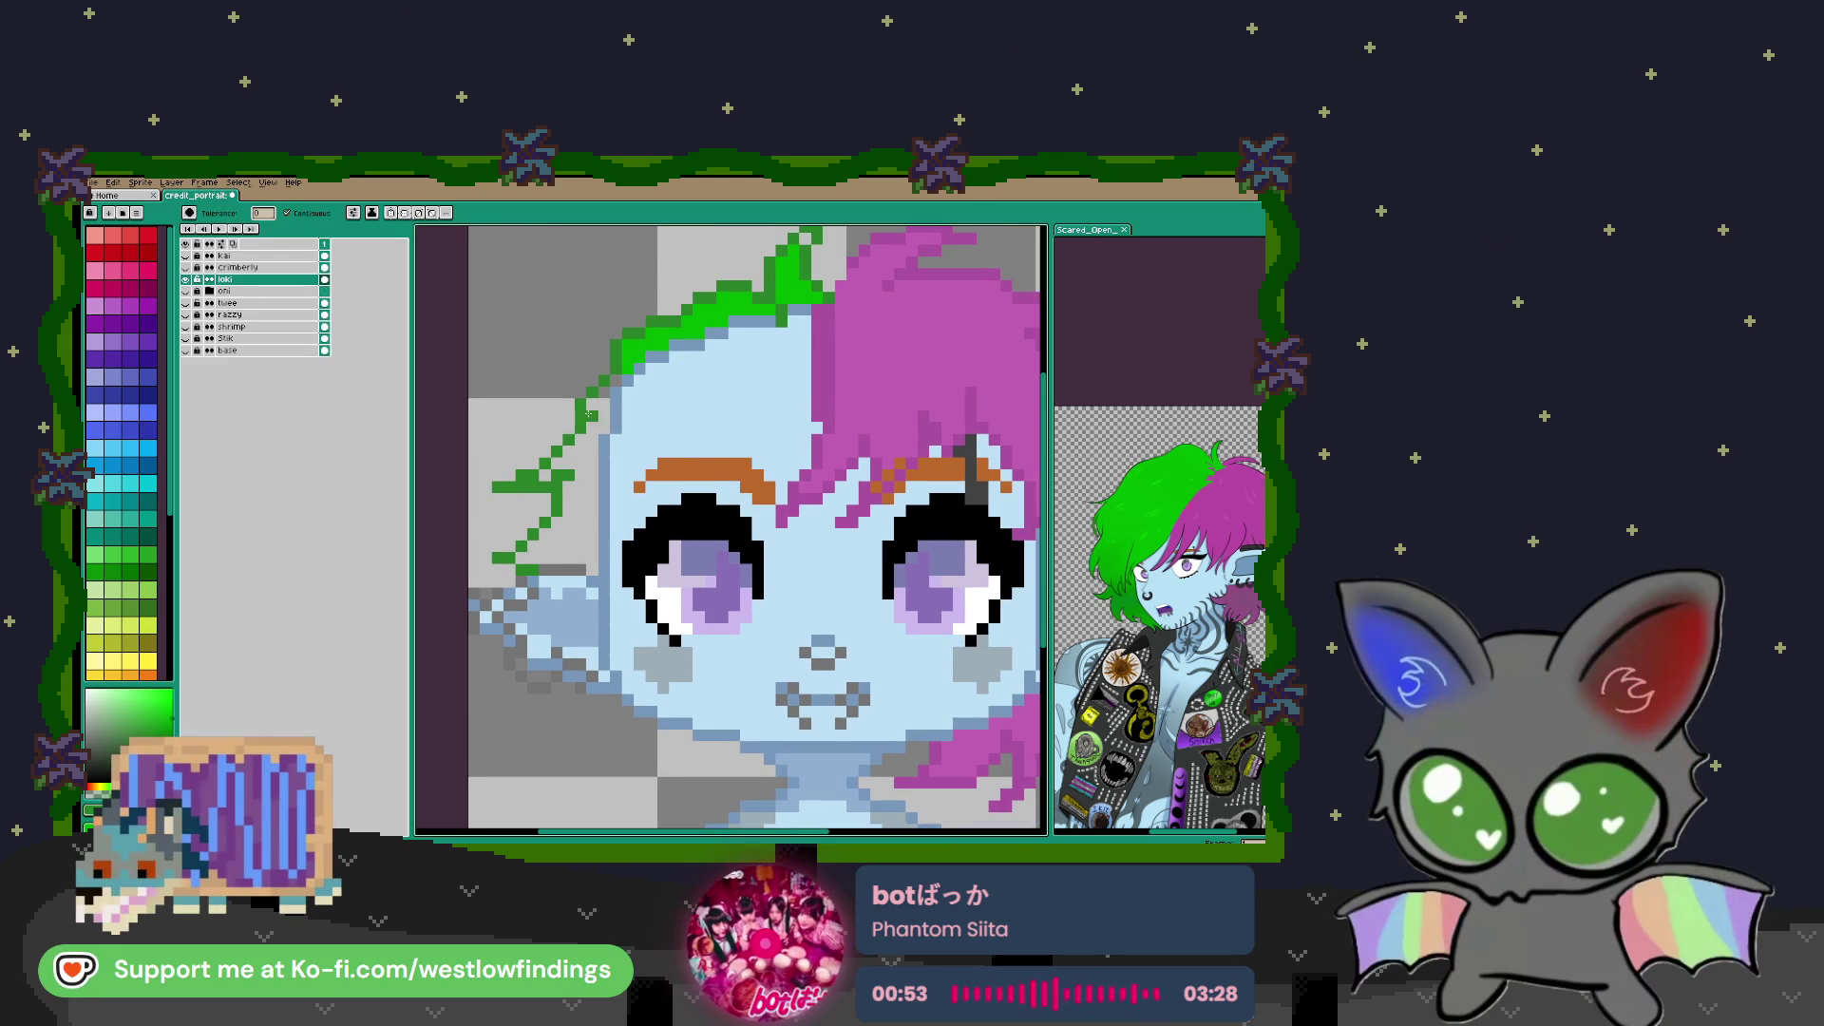
left_click(586, 442)
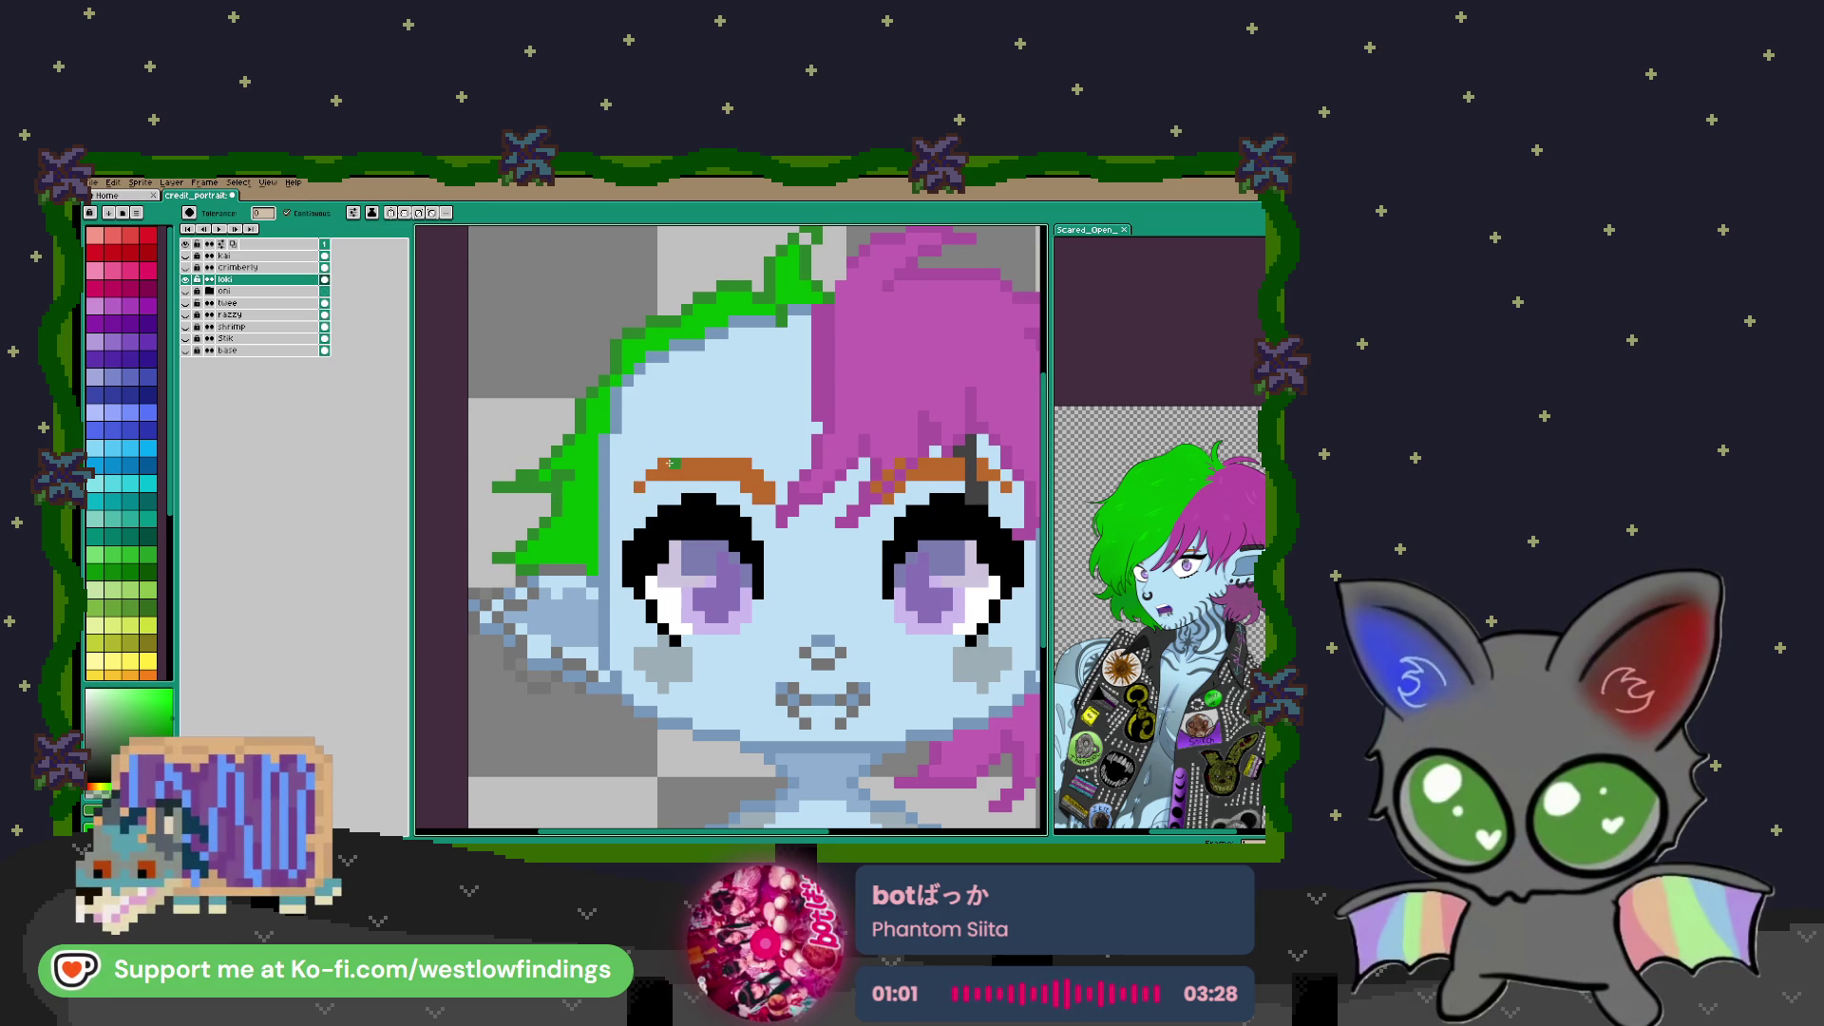
Draw green strands across the forehead and fill the fringe gaps with green
key("b")
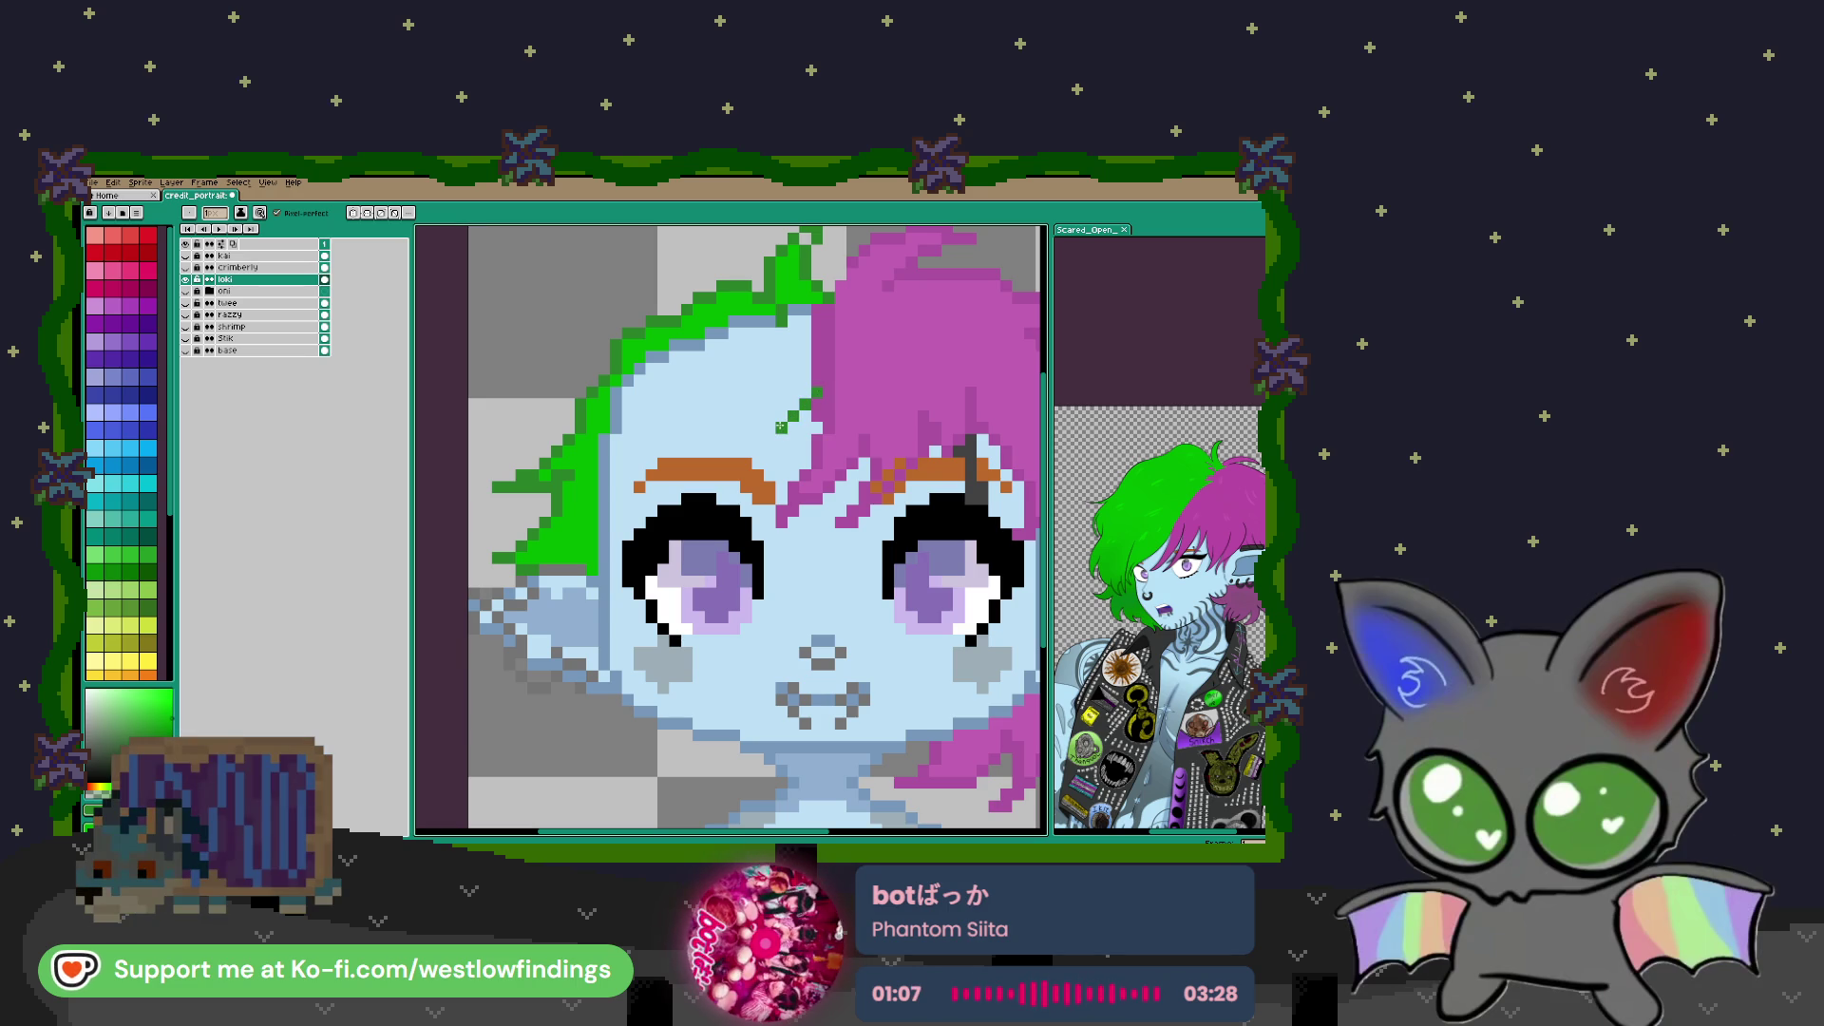
mouse_move(758, 440)
left_mouse_down()
mouse_move(691, 449)
mouse_move(755, 397)
mouse_move(662, 445)
left_mouse_up()
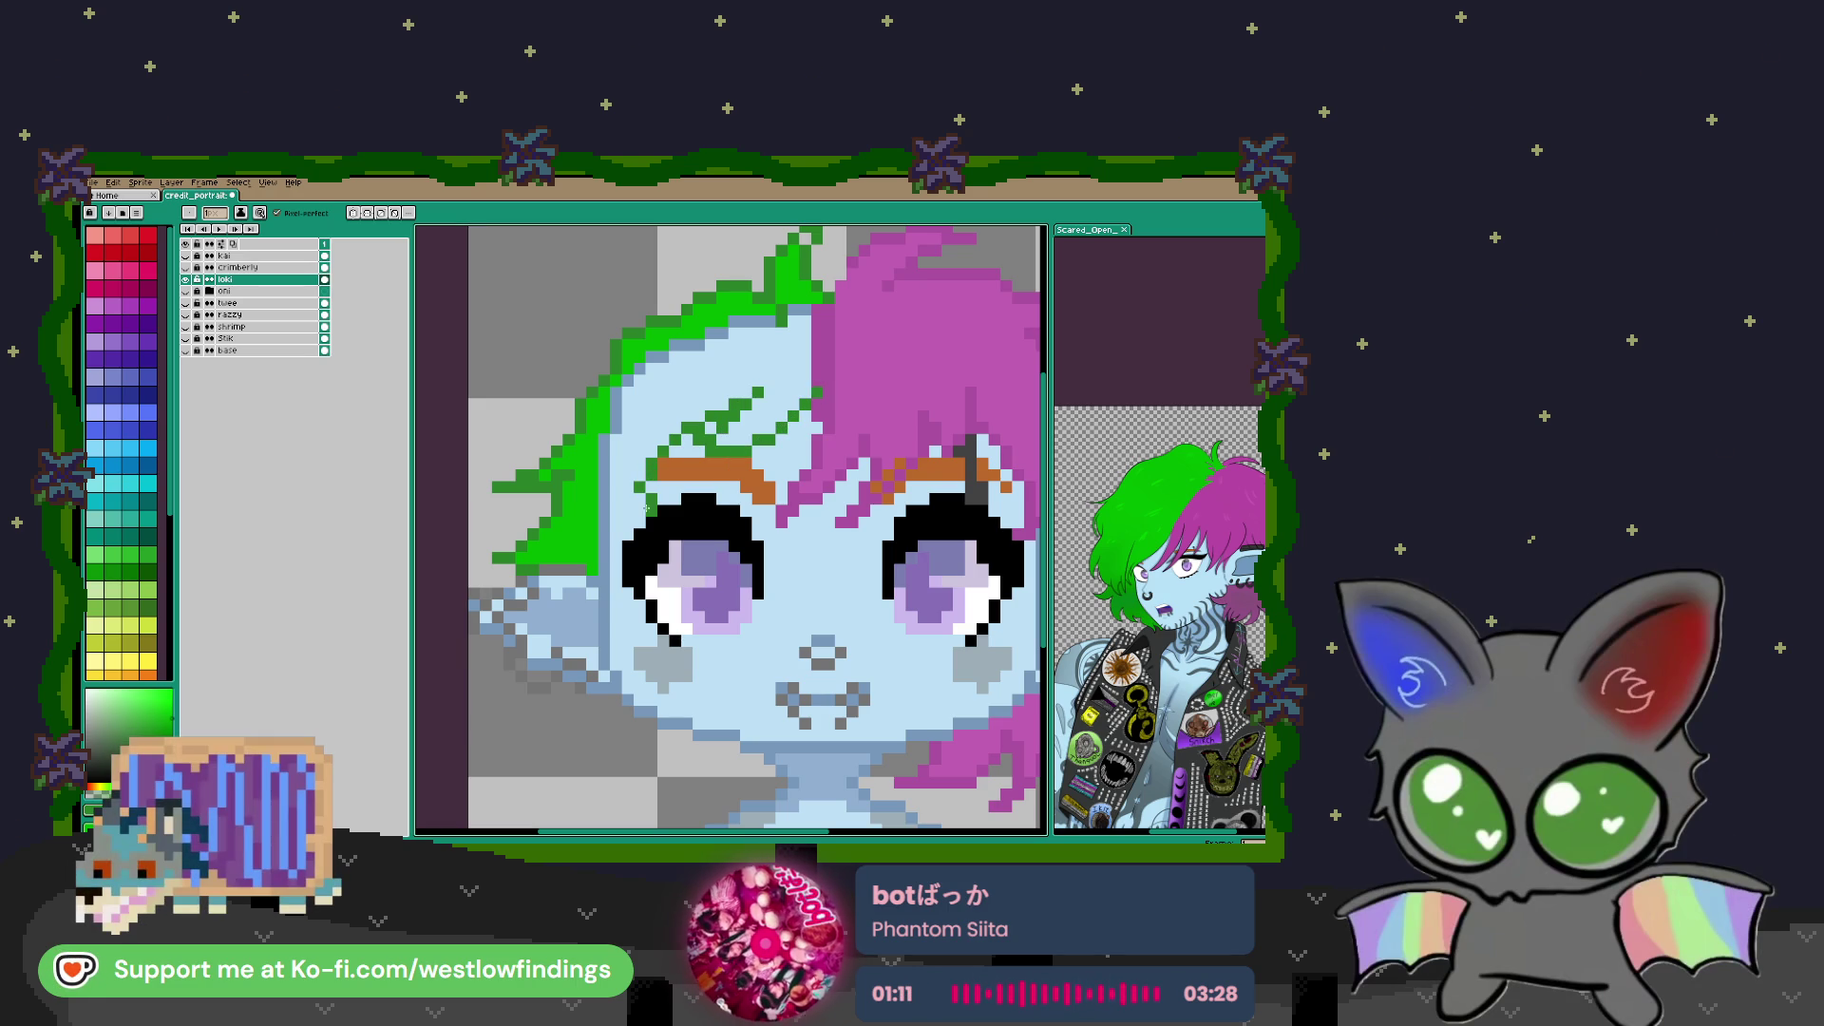
key("g")
left_click(642, 418)
left_click(628, 380)
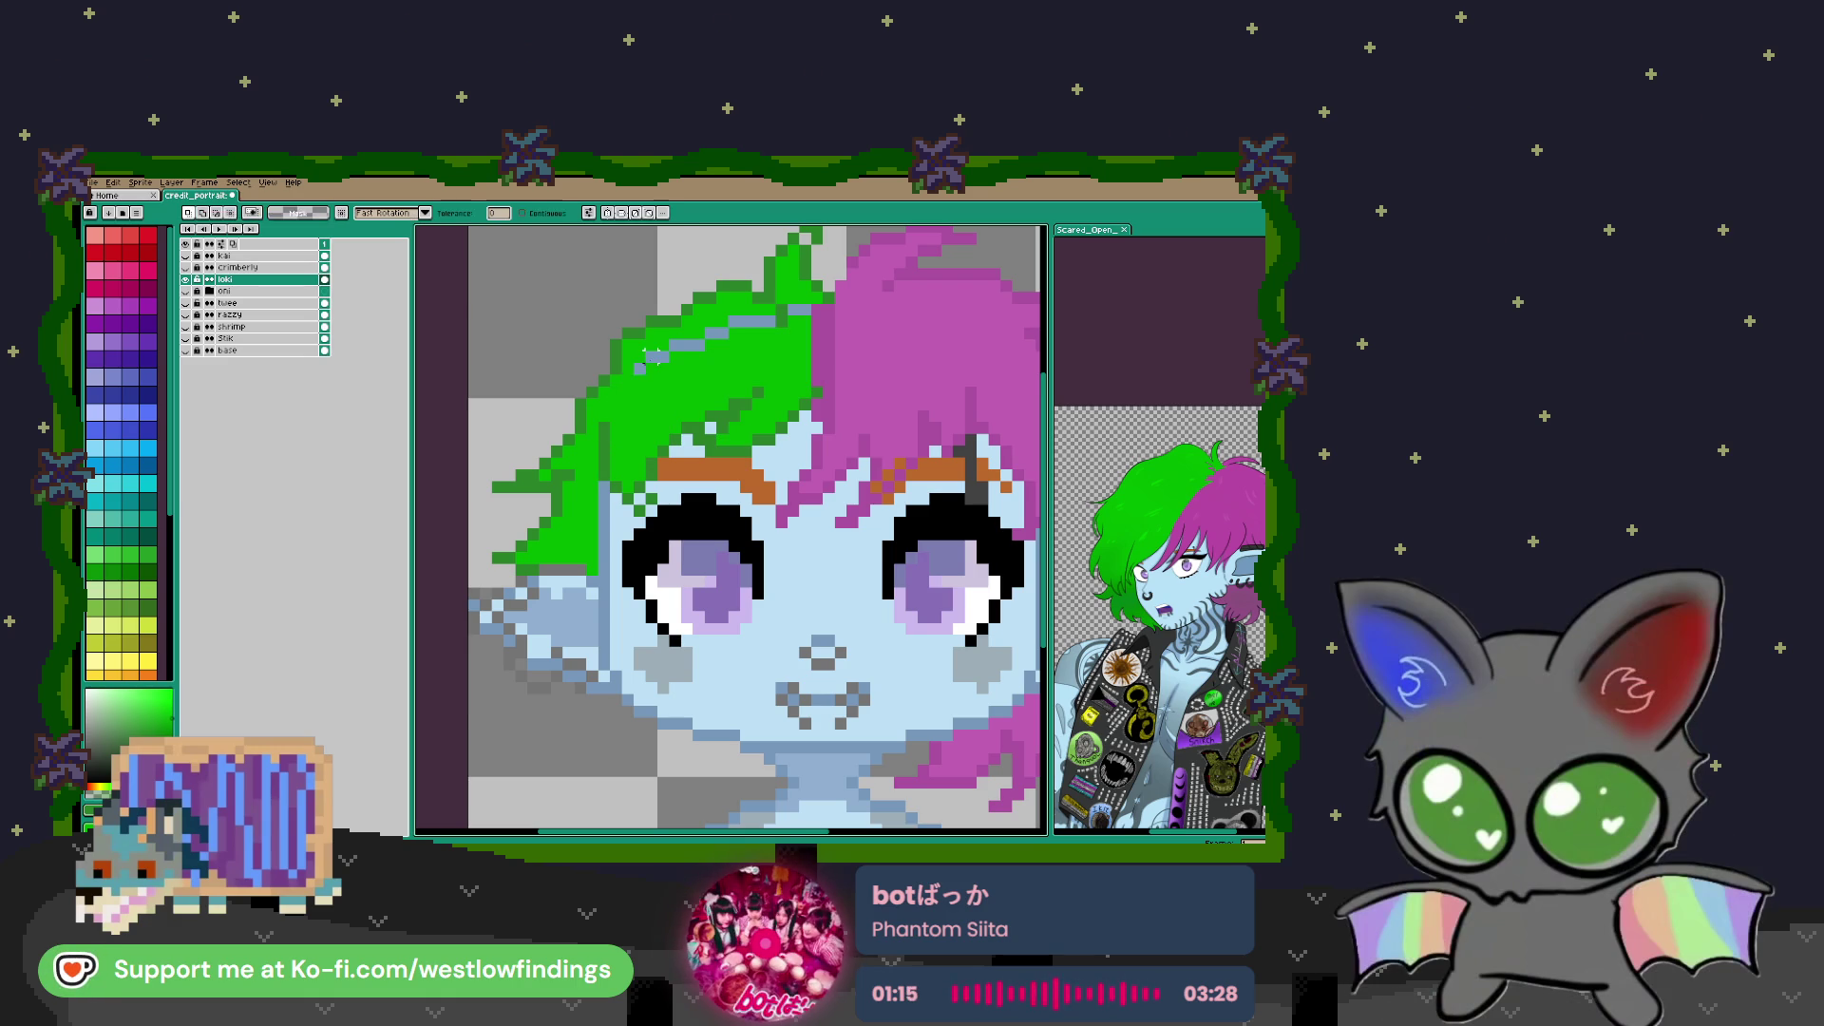
left_click(649, 356)
key("b")
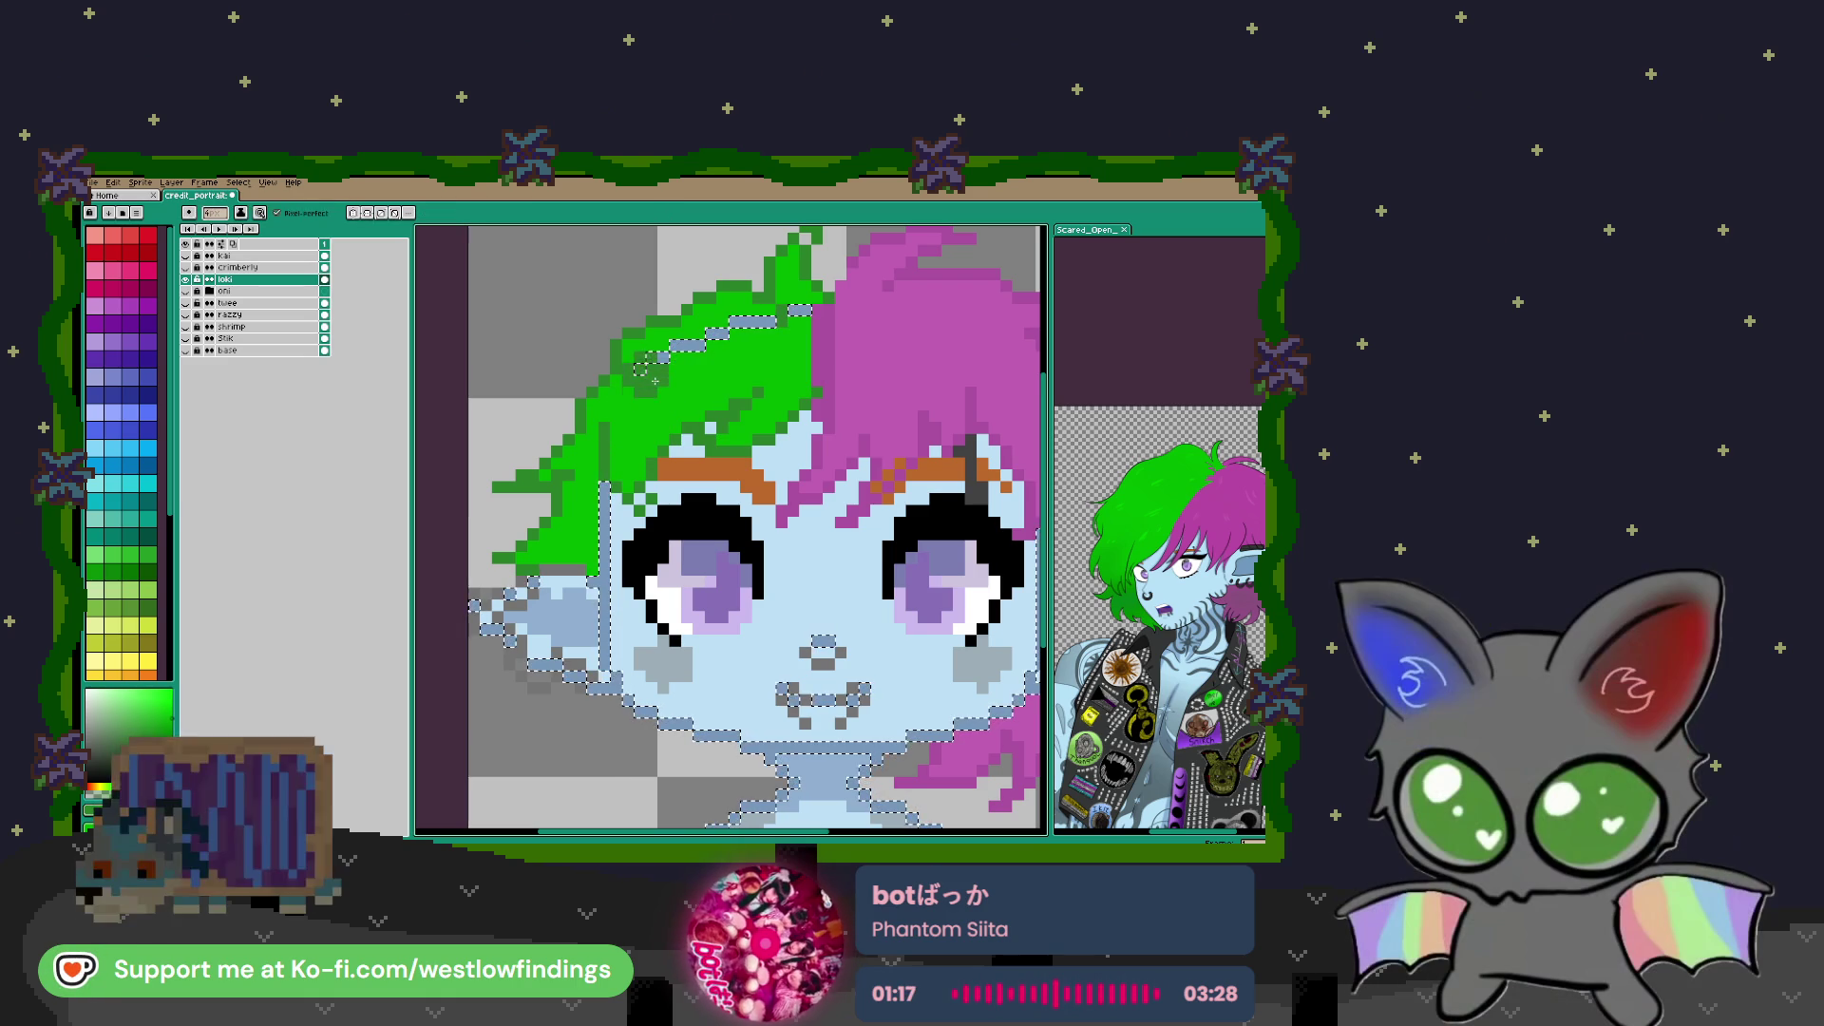
scroll(711, 381, "down", 3)
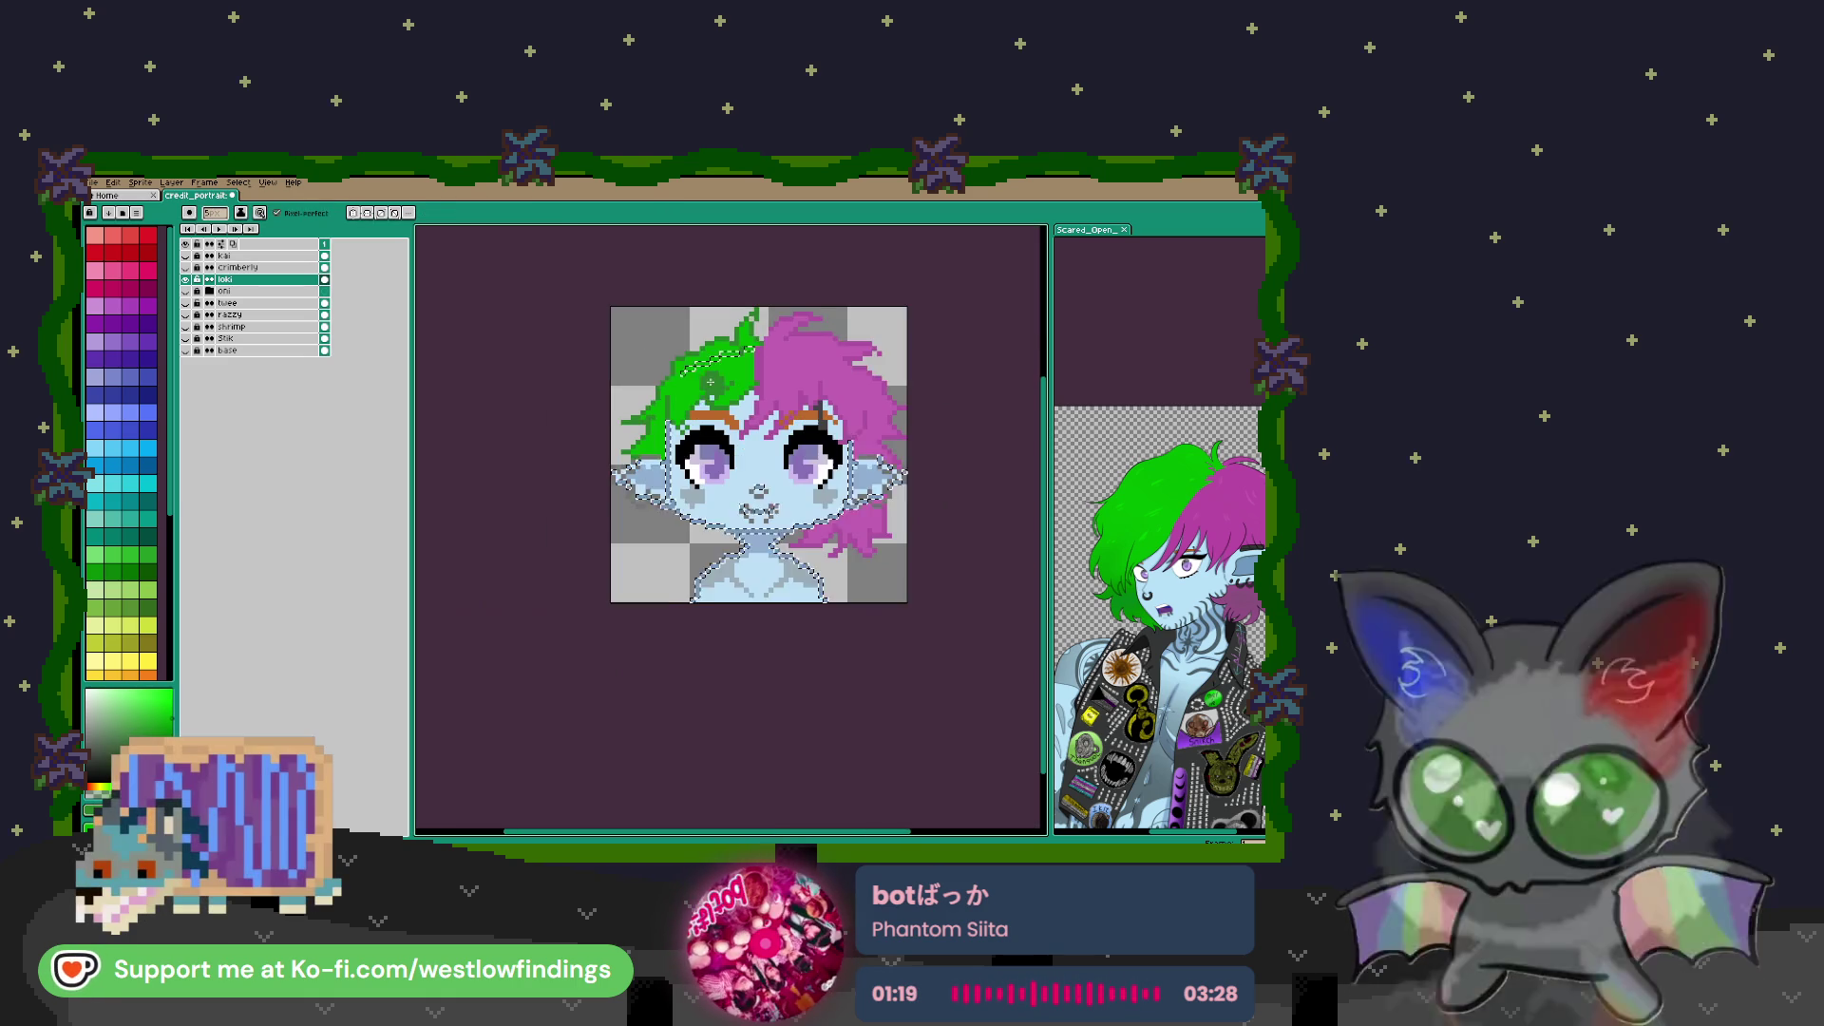
Clear the selection and shrink the Pencil to a single pixel
key("ctrl+d")
key("w")
scroll(661, 485, "up", 3)
scroll(705, 431, "up", 2)
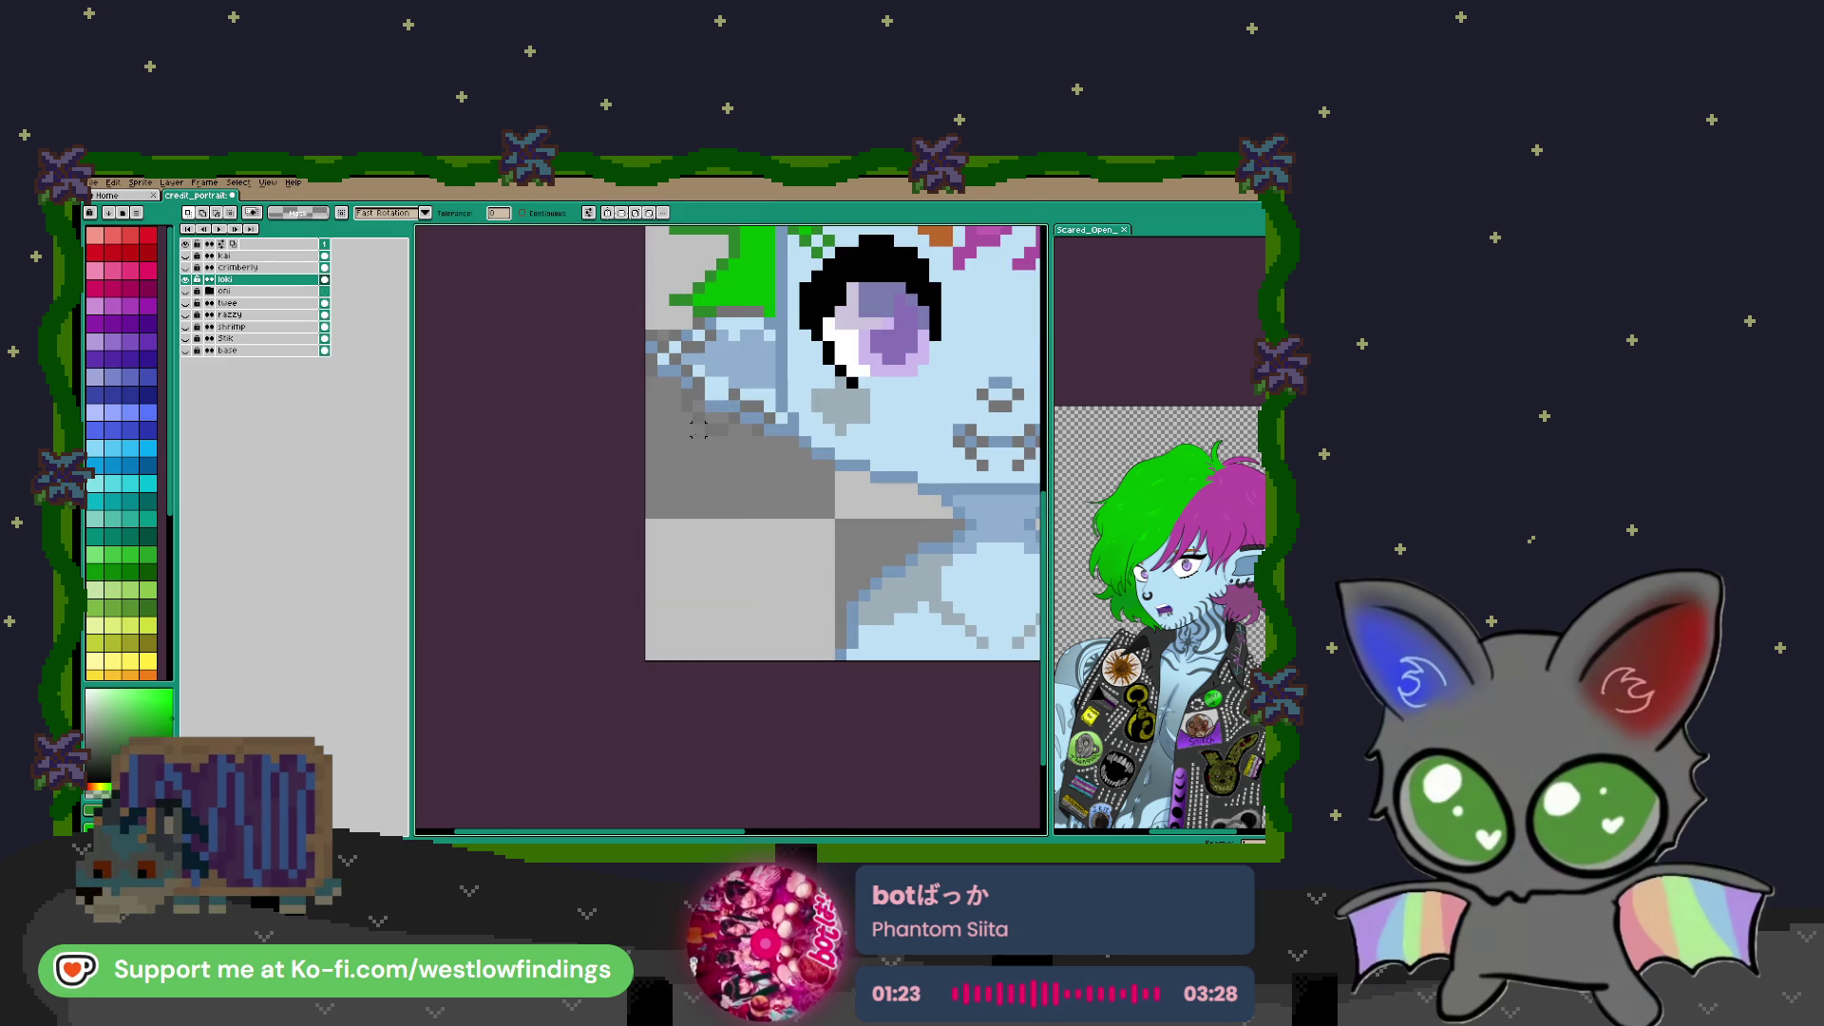
key("b")
key("minus")
key("minus")
key("minus")
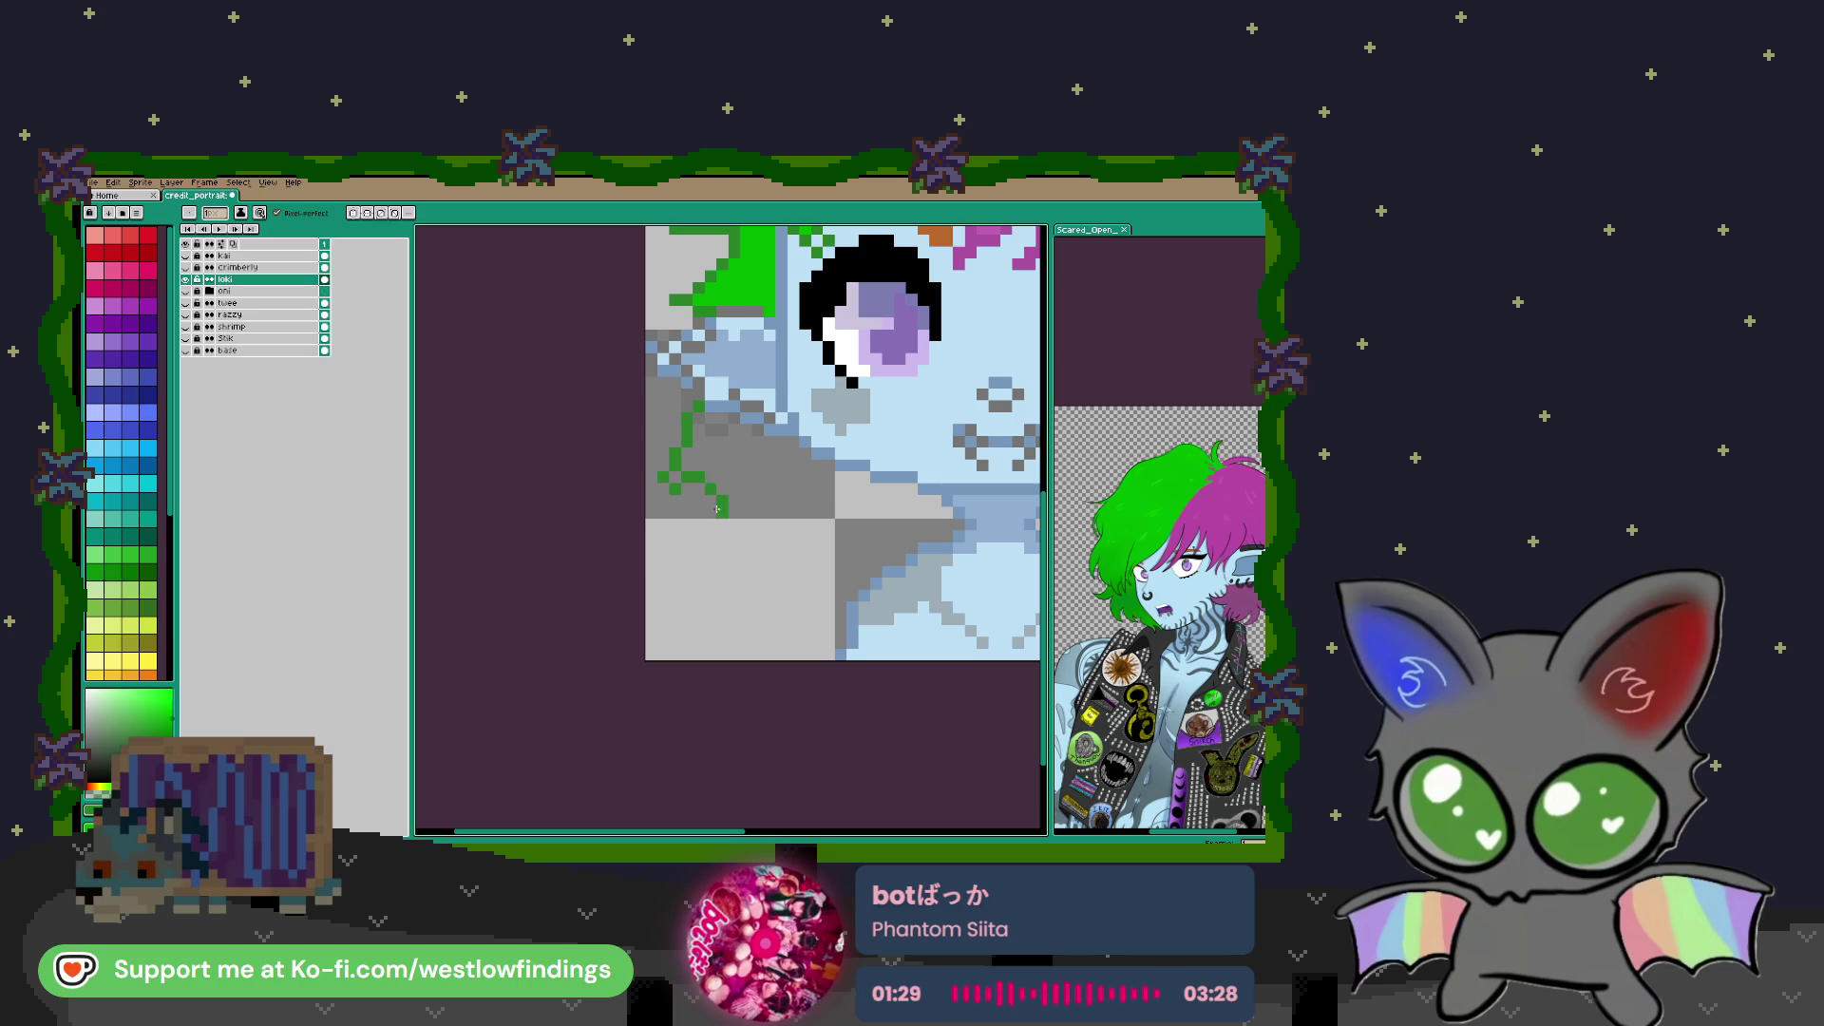
Draw a zigzag green lock outline below the ear and fill it green
mouse_move(705, 543)
left_mouse_down()
mouse_move(788, 489)
mouse_move(793, 559)
mouse_move(899, 512)
mouse_move(760, 575)
left_mouse_up()
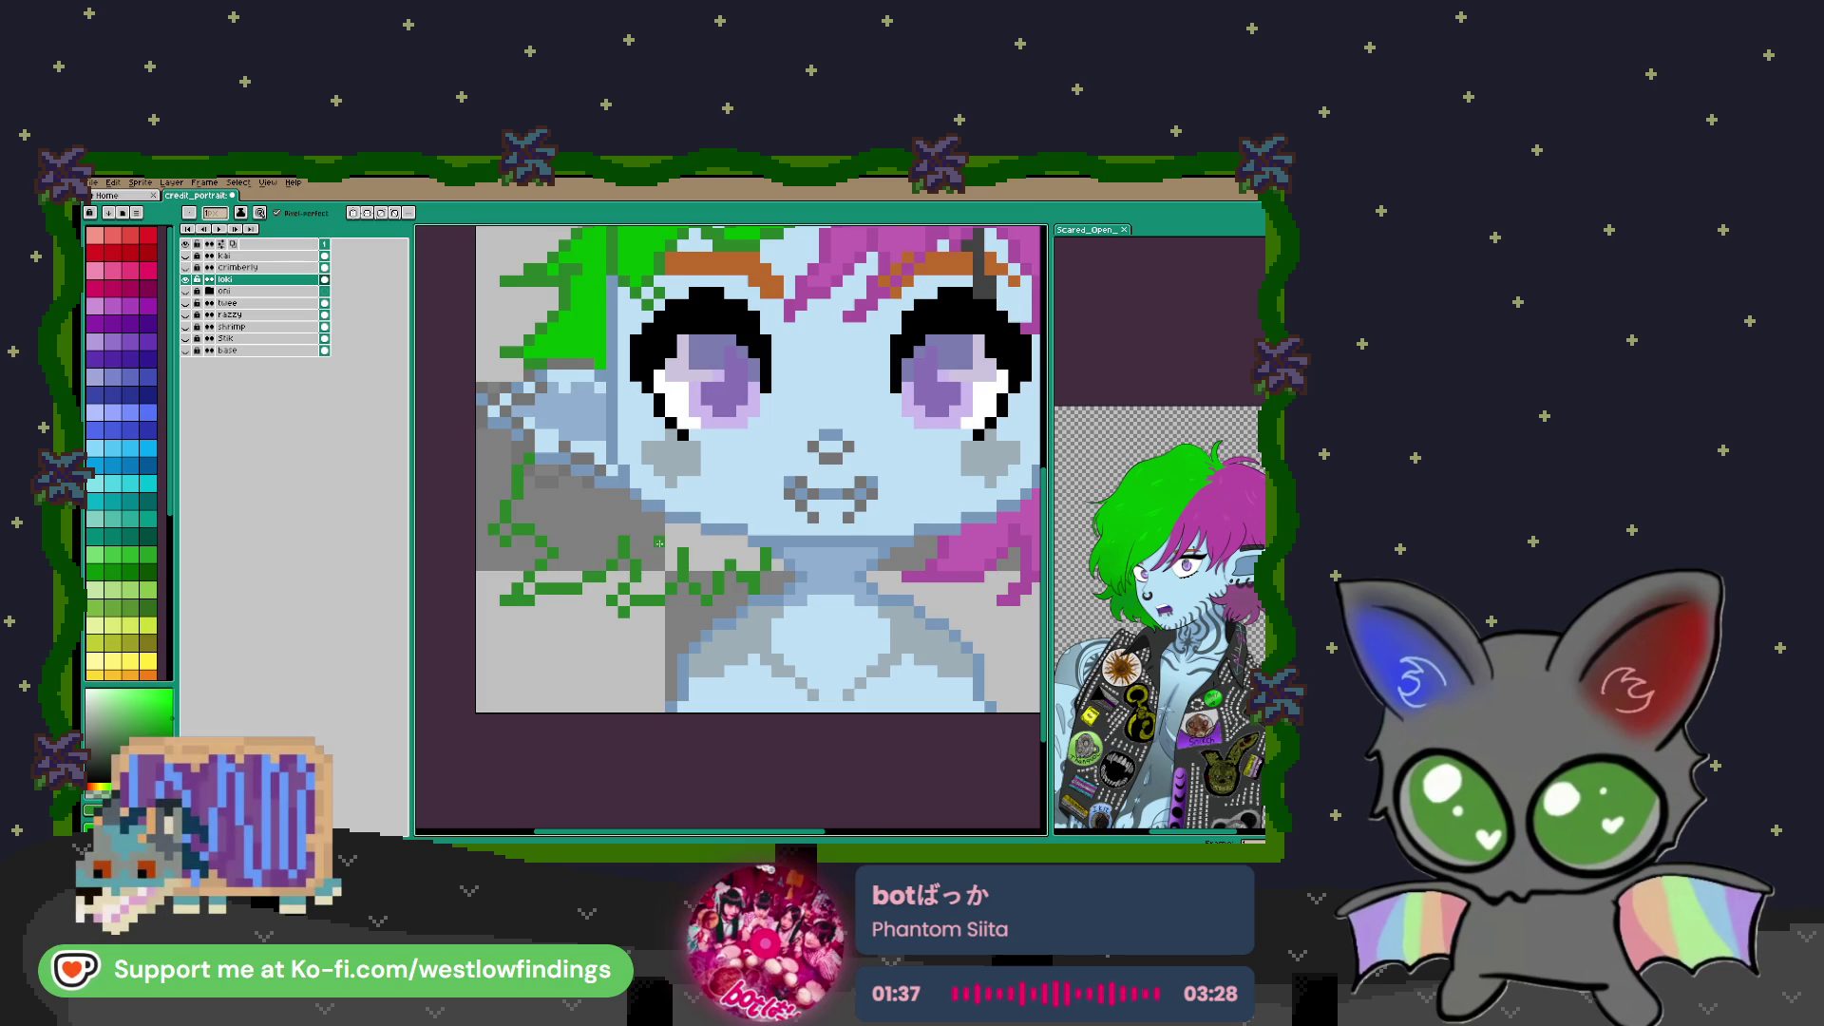
scroll(661, 543, "down", 1)
key("g")
left_click(619, 526)
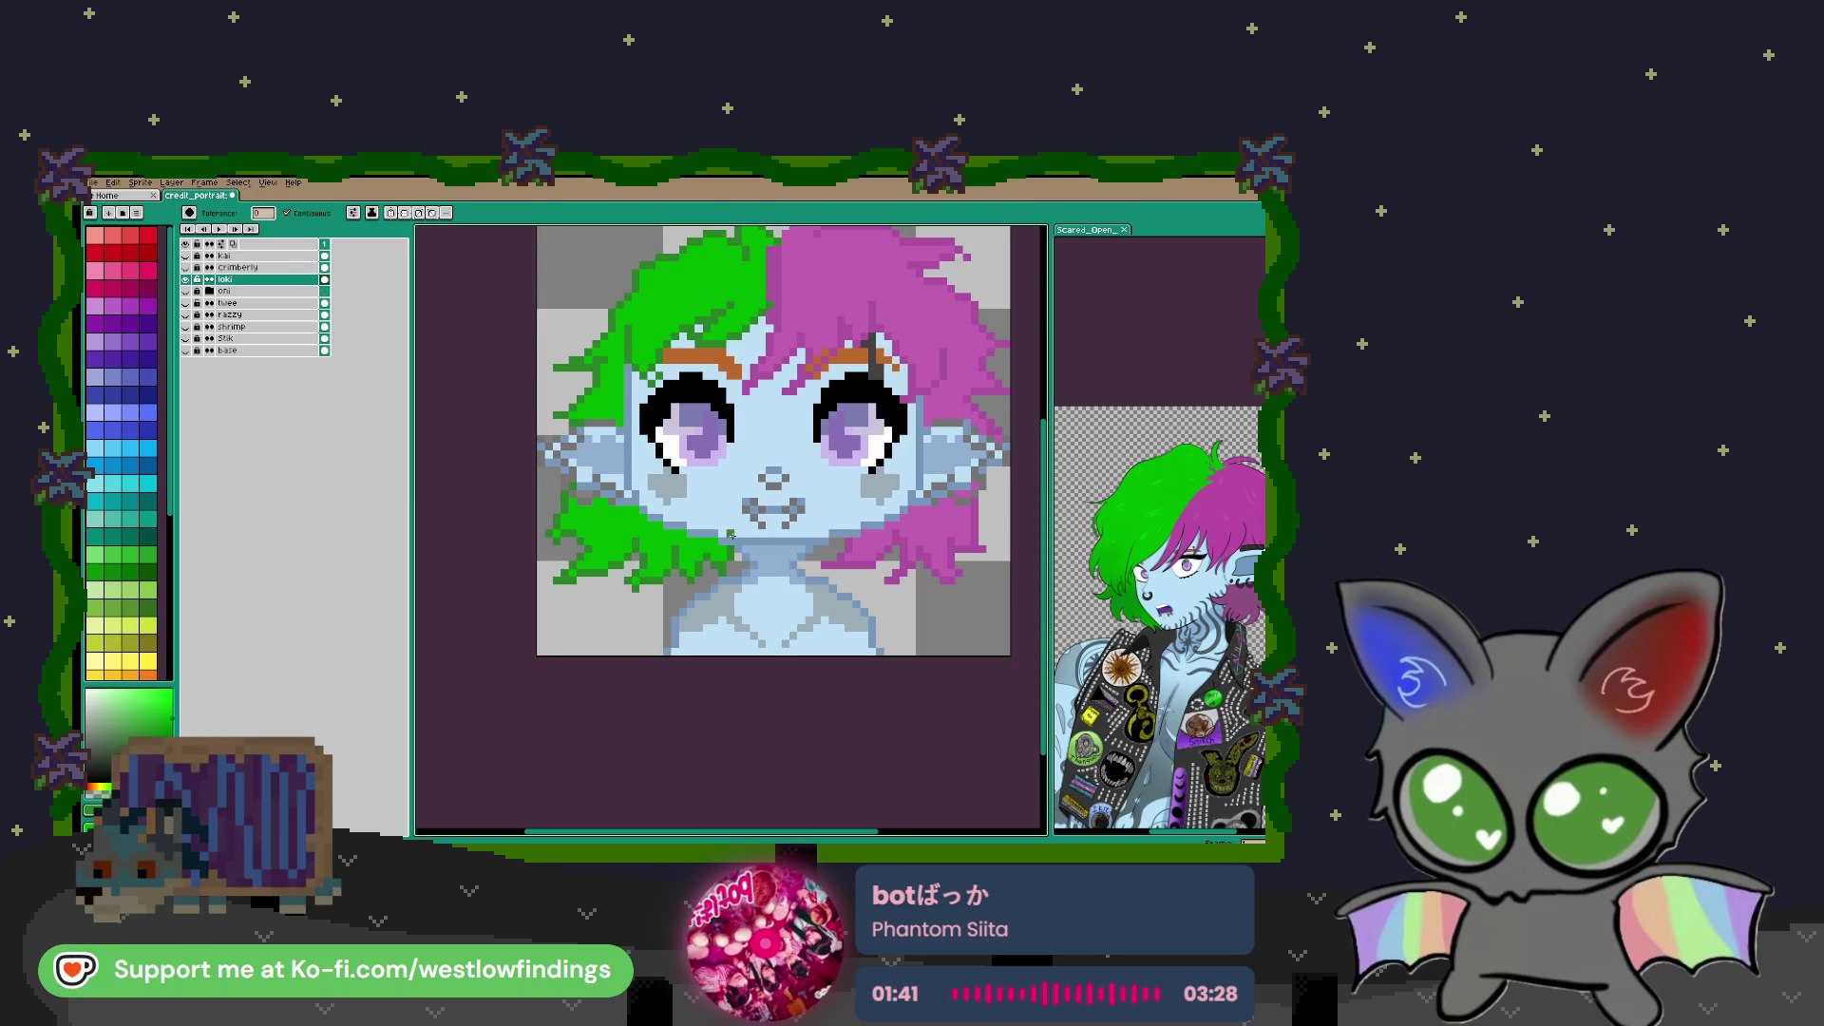
scroll(731, 538, "down", 1)
scroll(724, 548, "up", 3)
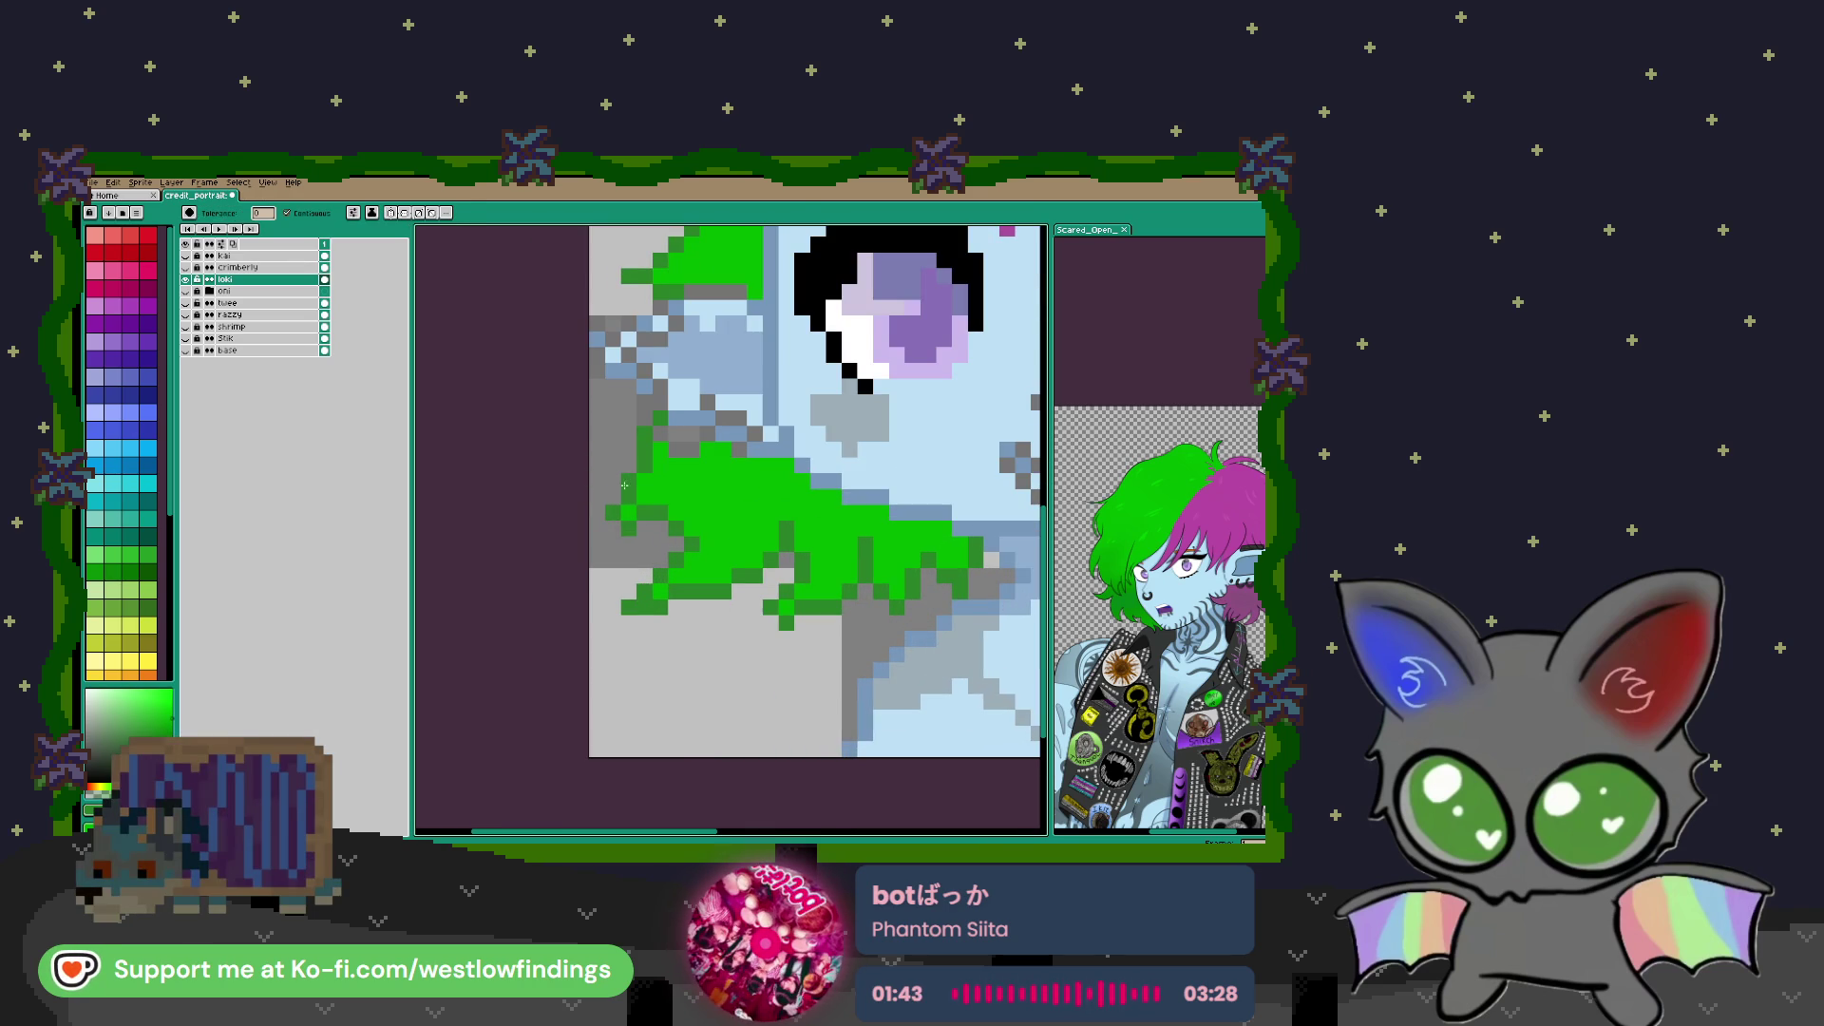
Tidy the lower lock's edge with the Eraser and undo a stray bright-green strip fill
key("b")
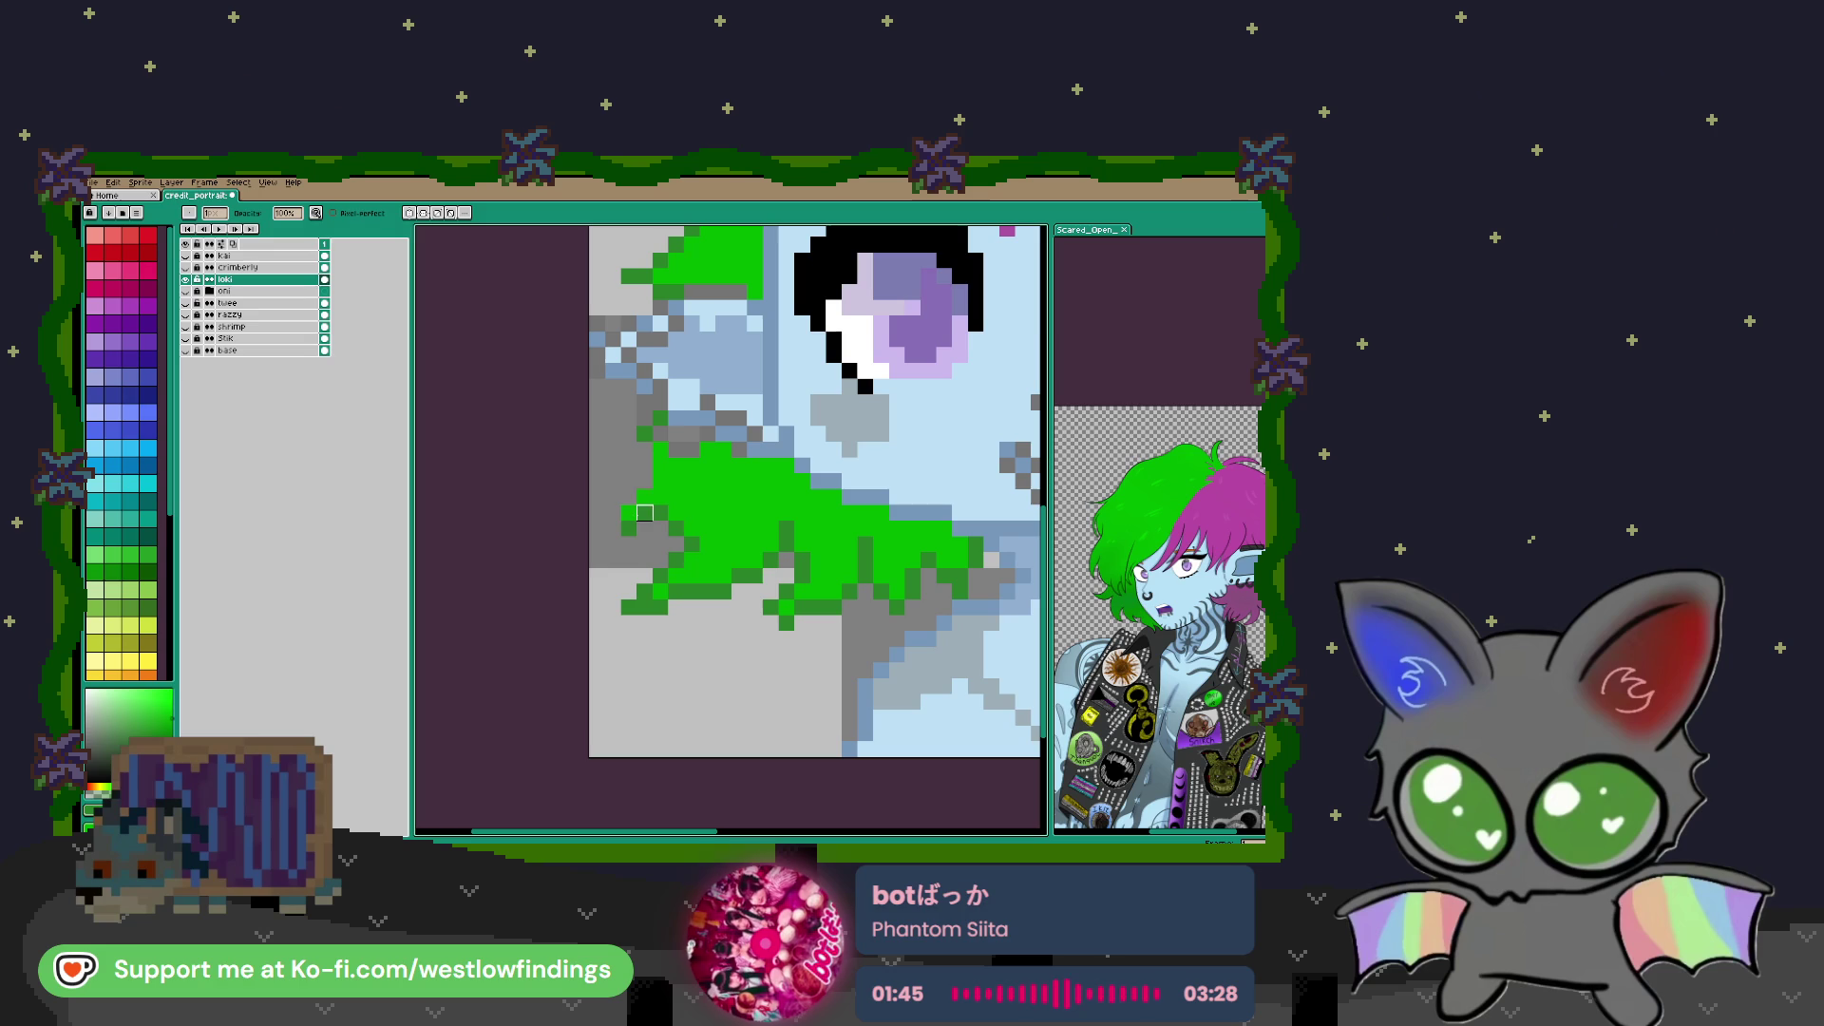
key("e")
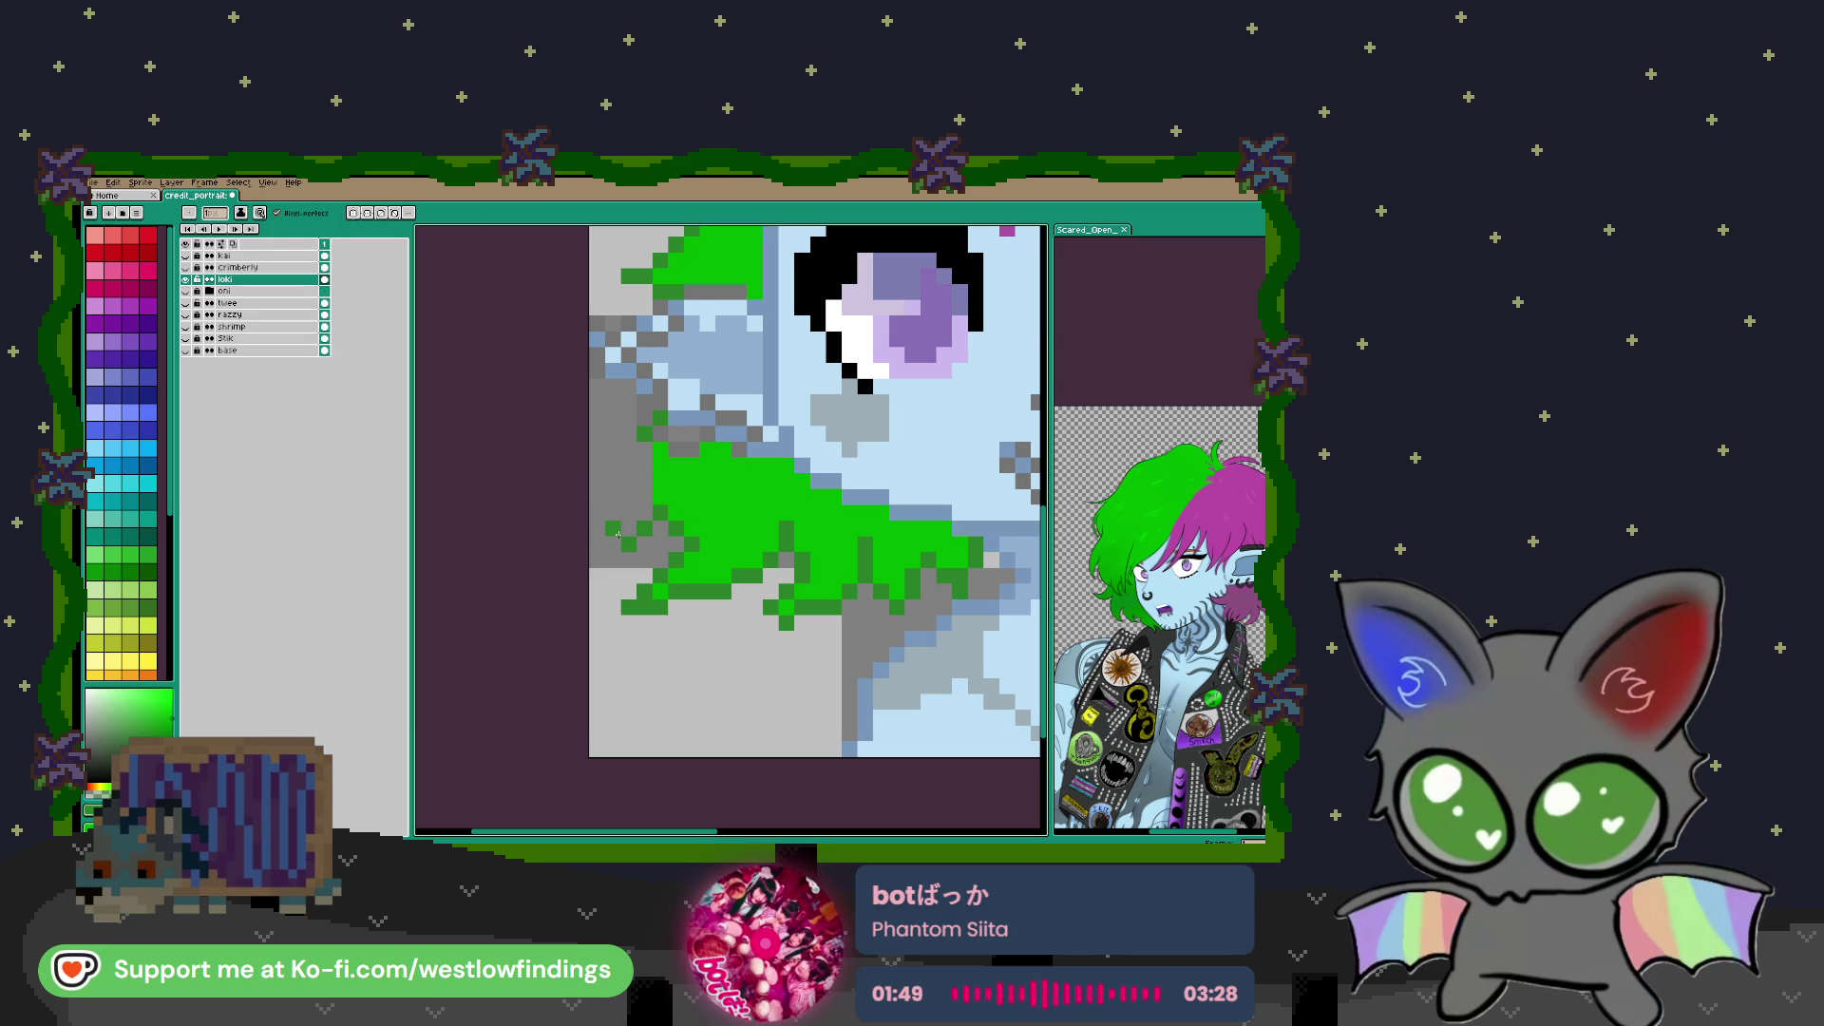
left_click_drag(616, 535, 603, 543)
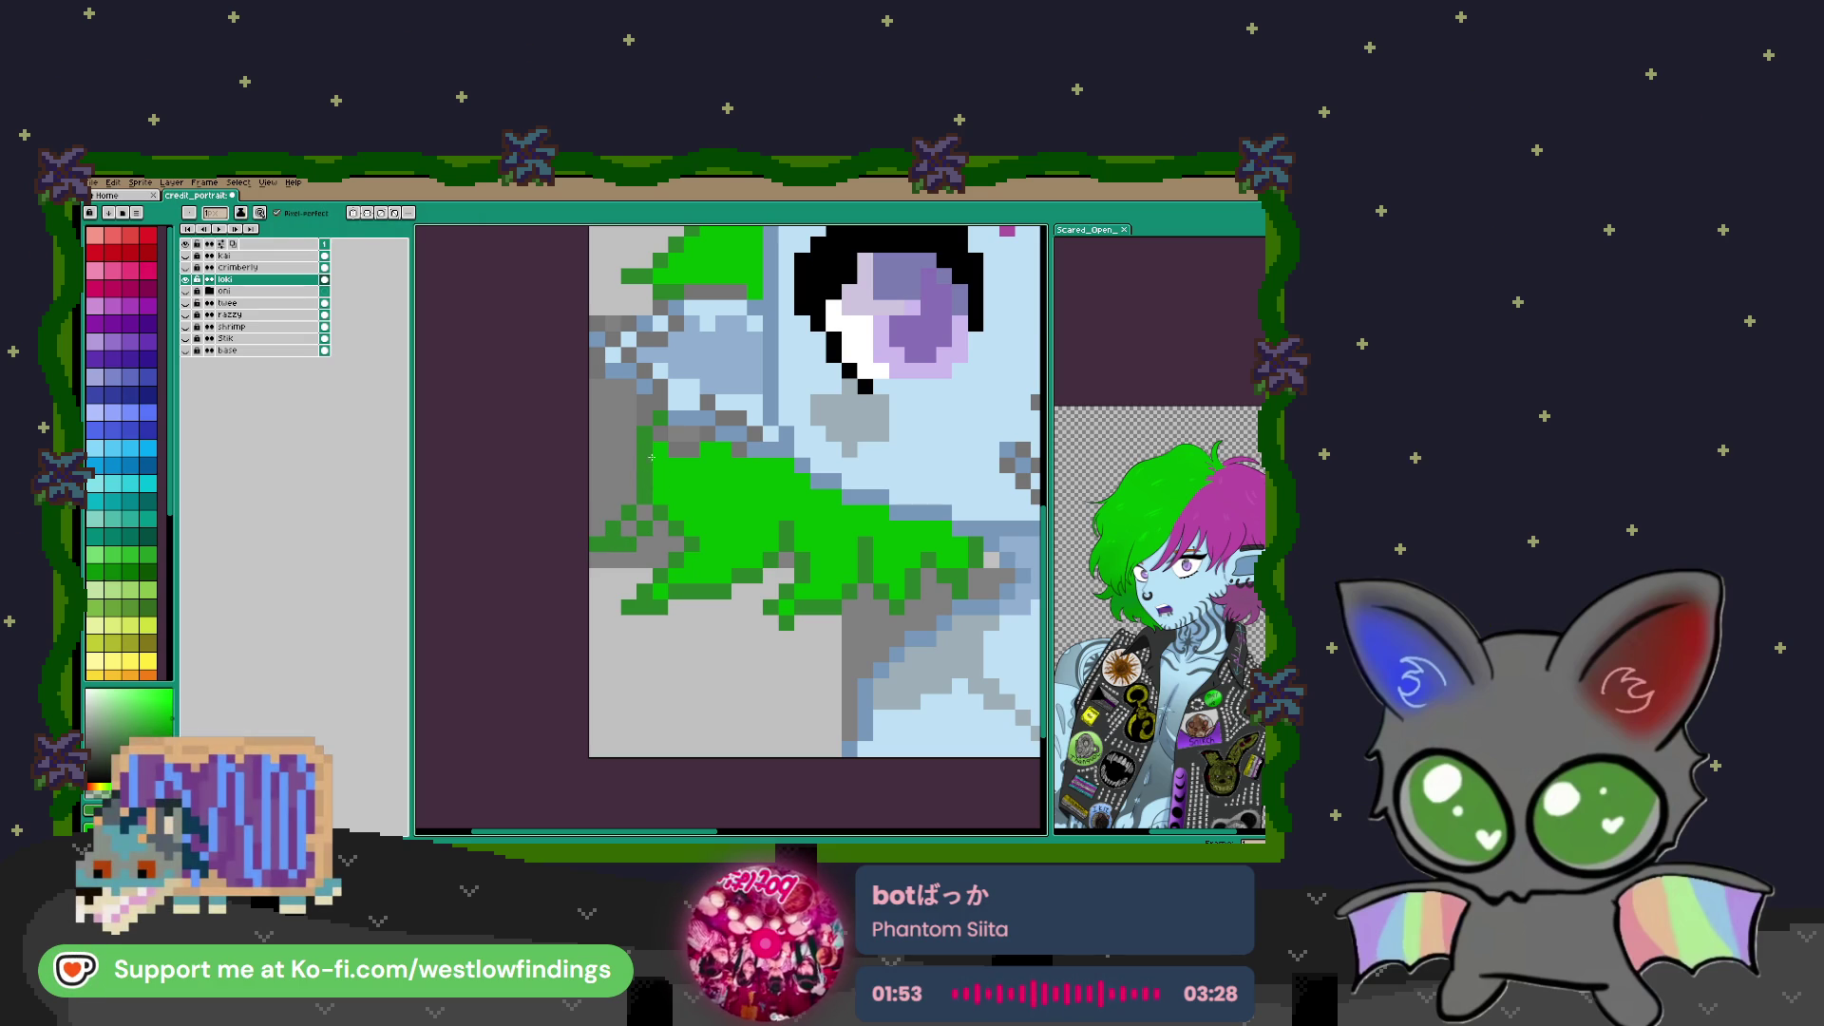
key("g")
left_click(641, 519)
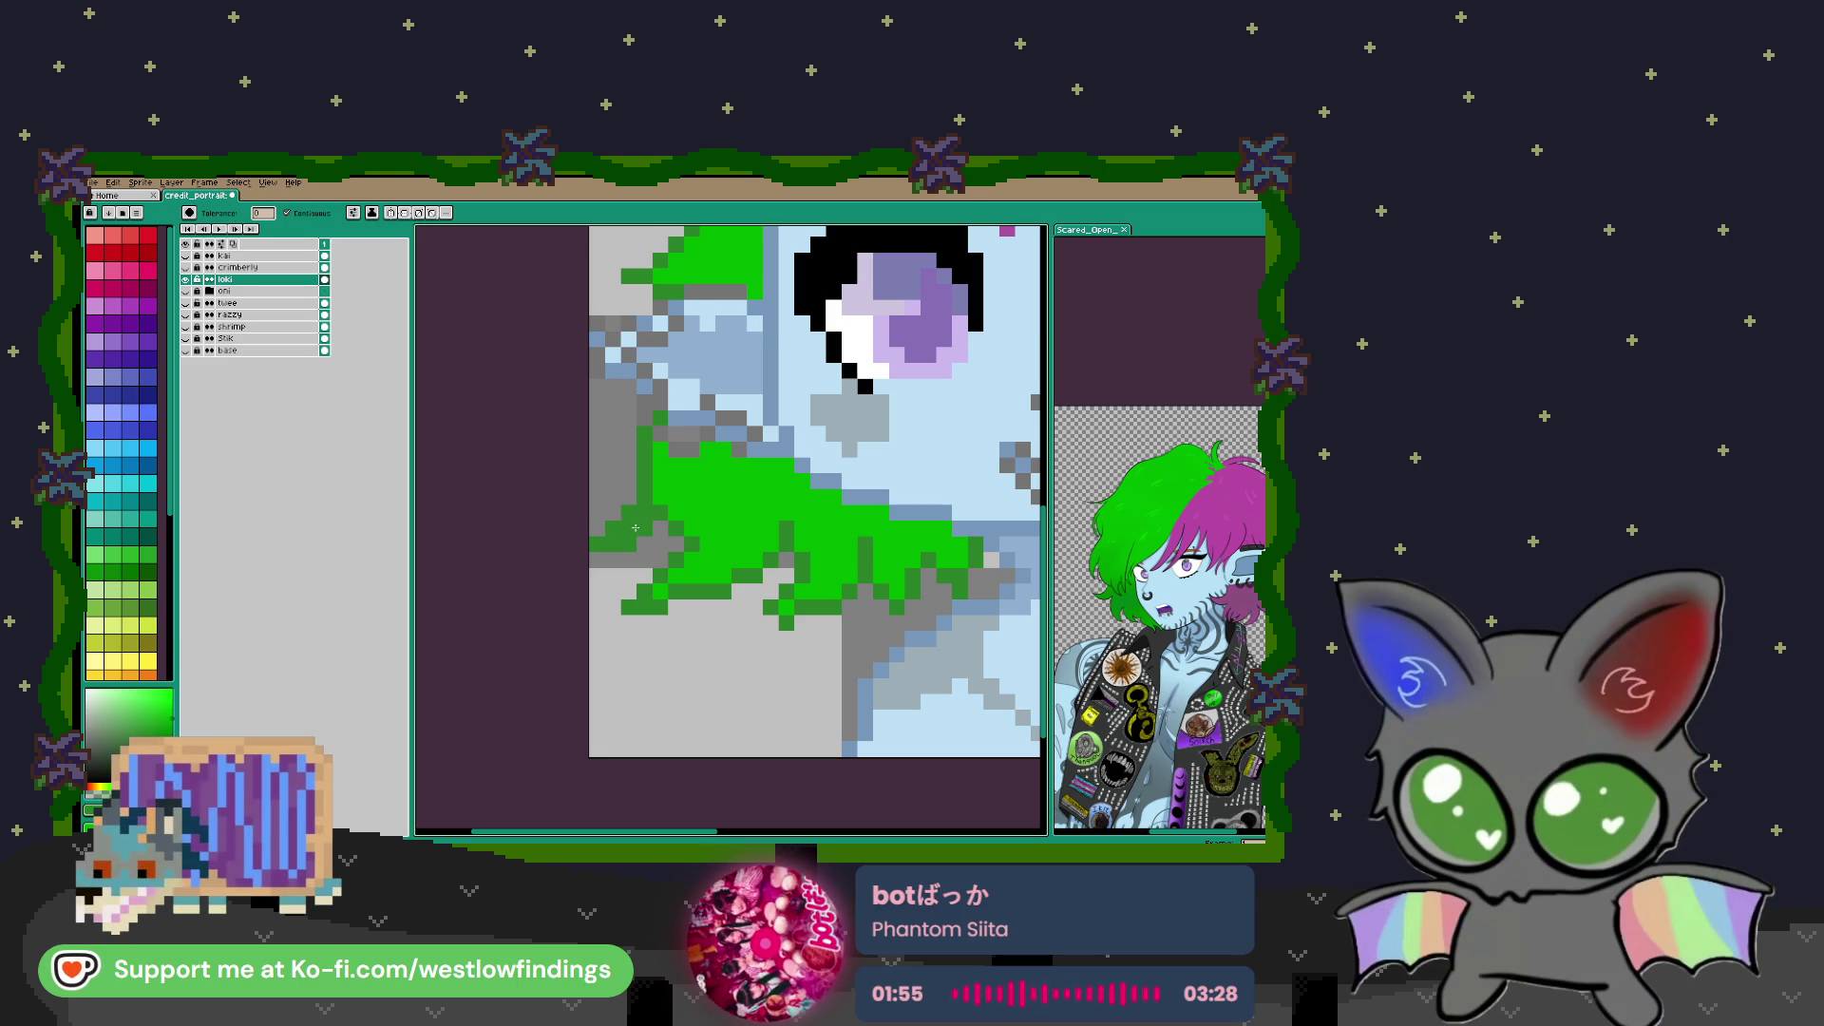
key("ctrl+z")
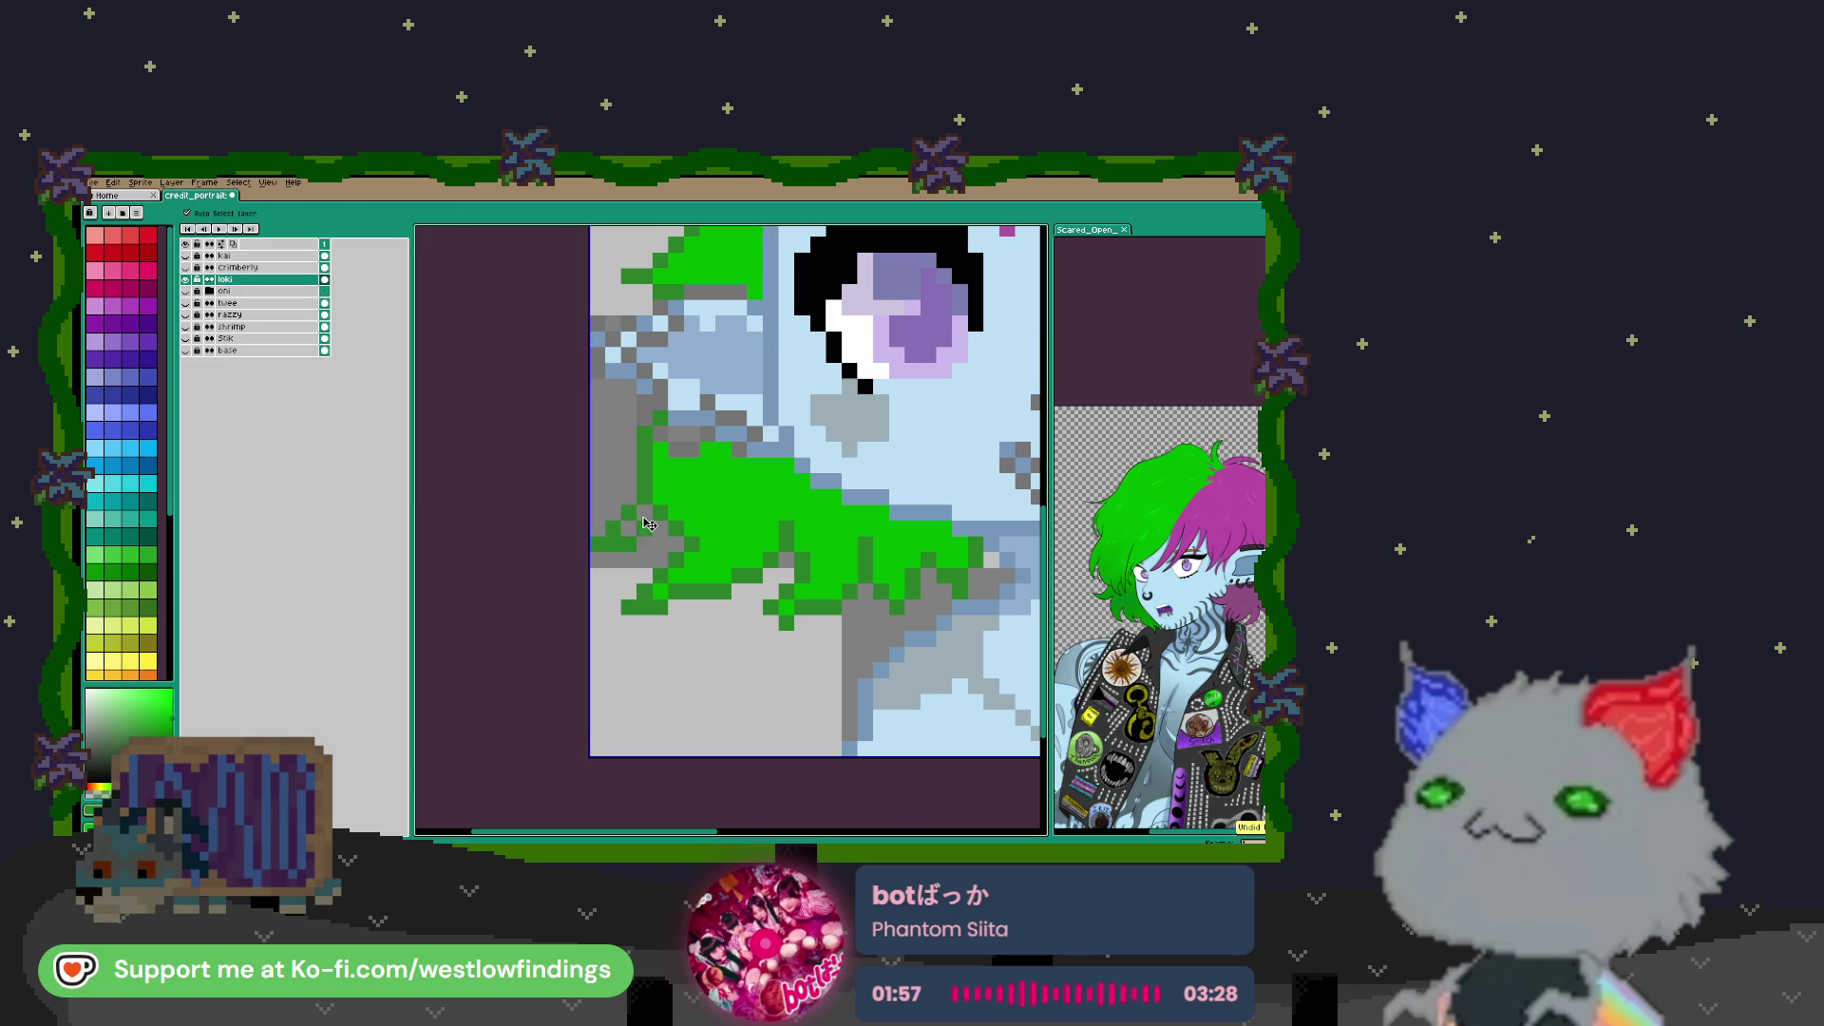
key("b")
Fill one hair pixel dark green with the Paint Bucket and recentre the portrait
scroll(855, 523, "down", 3)
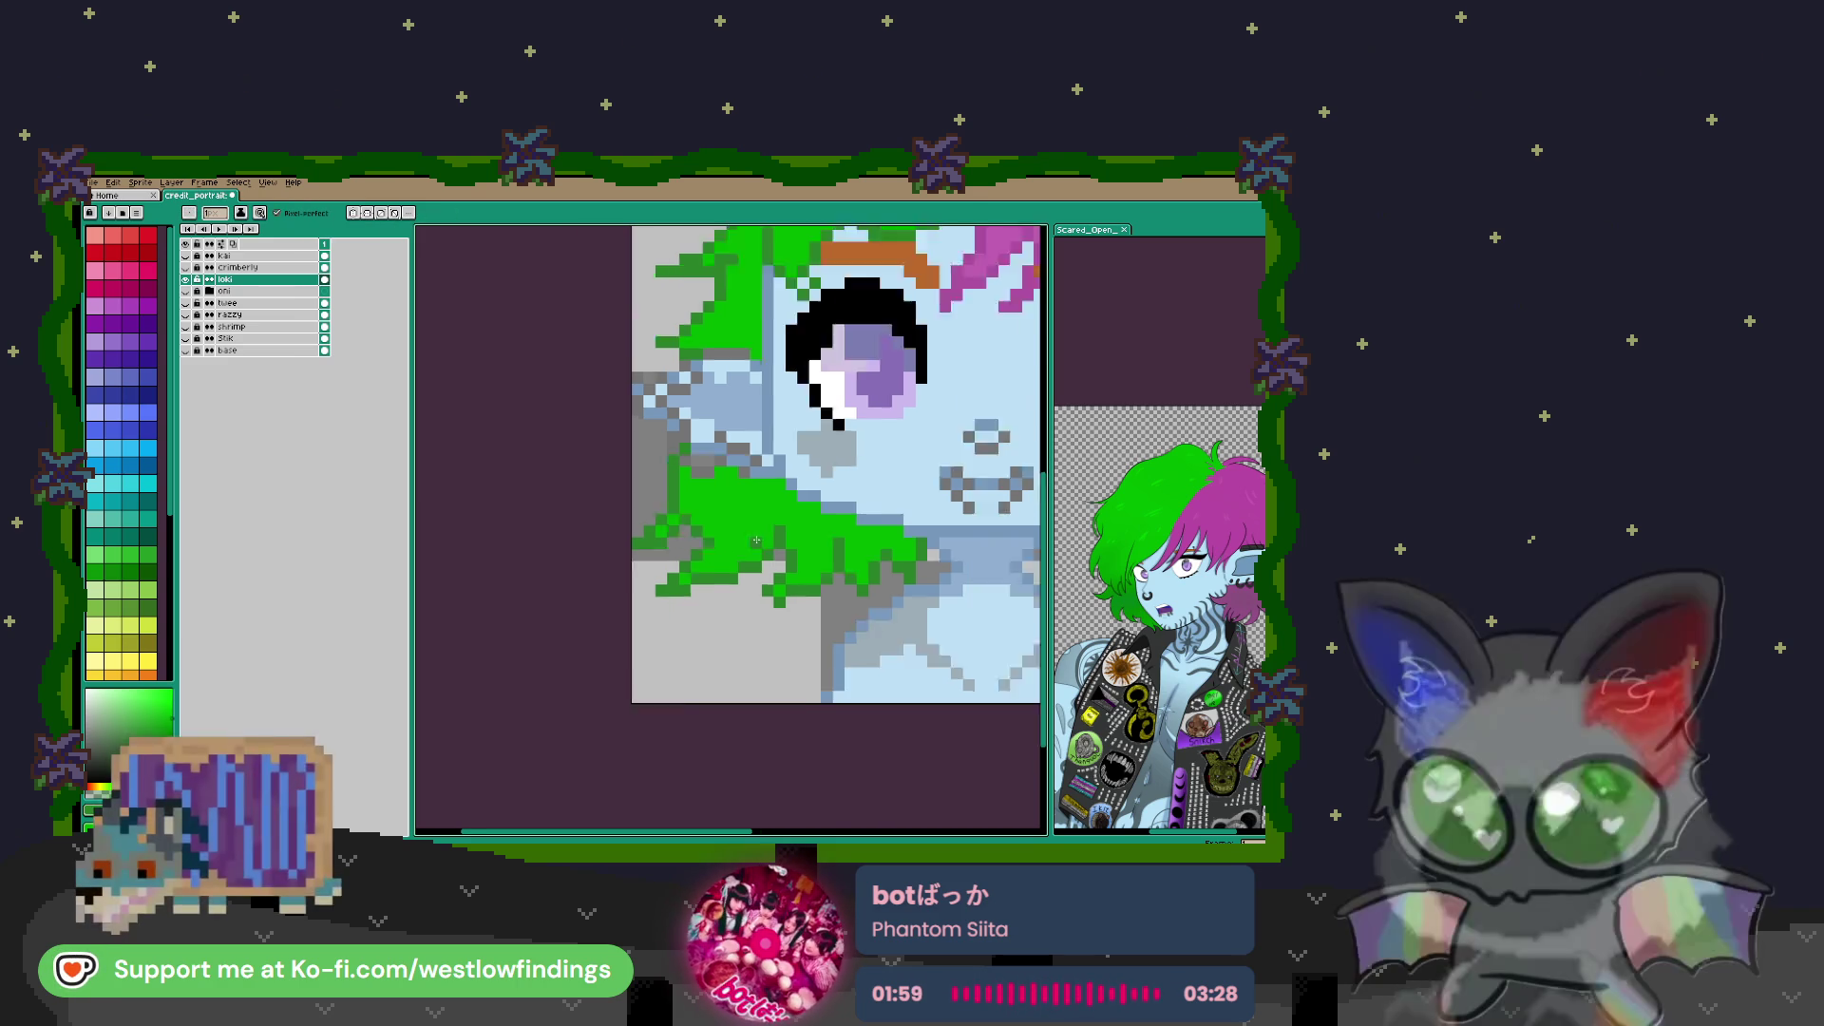
scroll(876, 531, "up", 2)
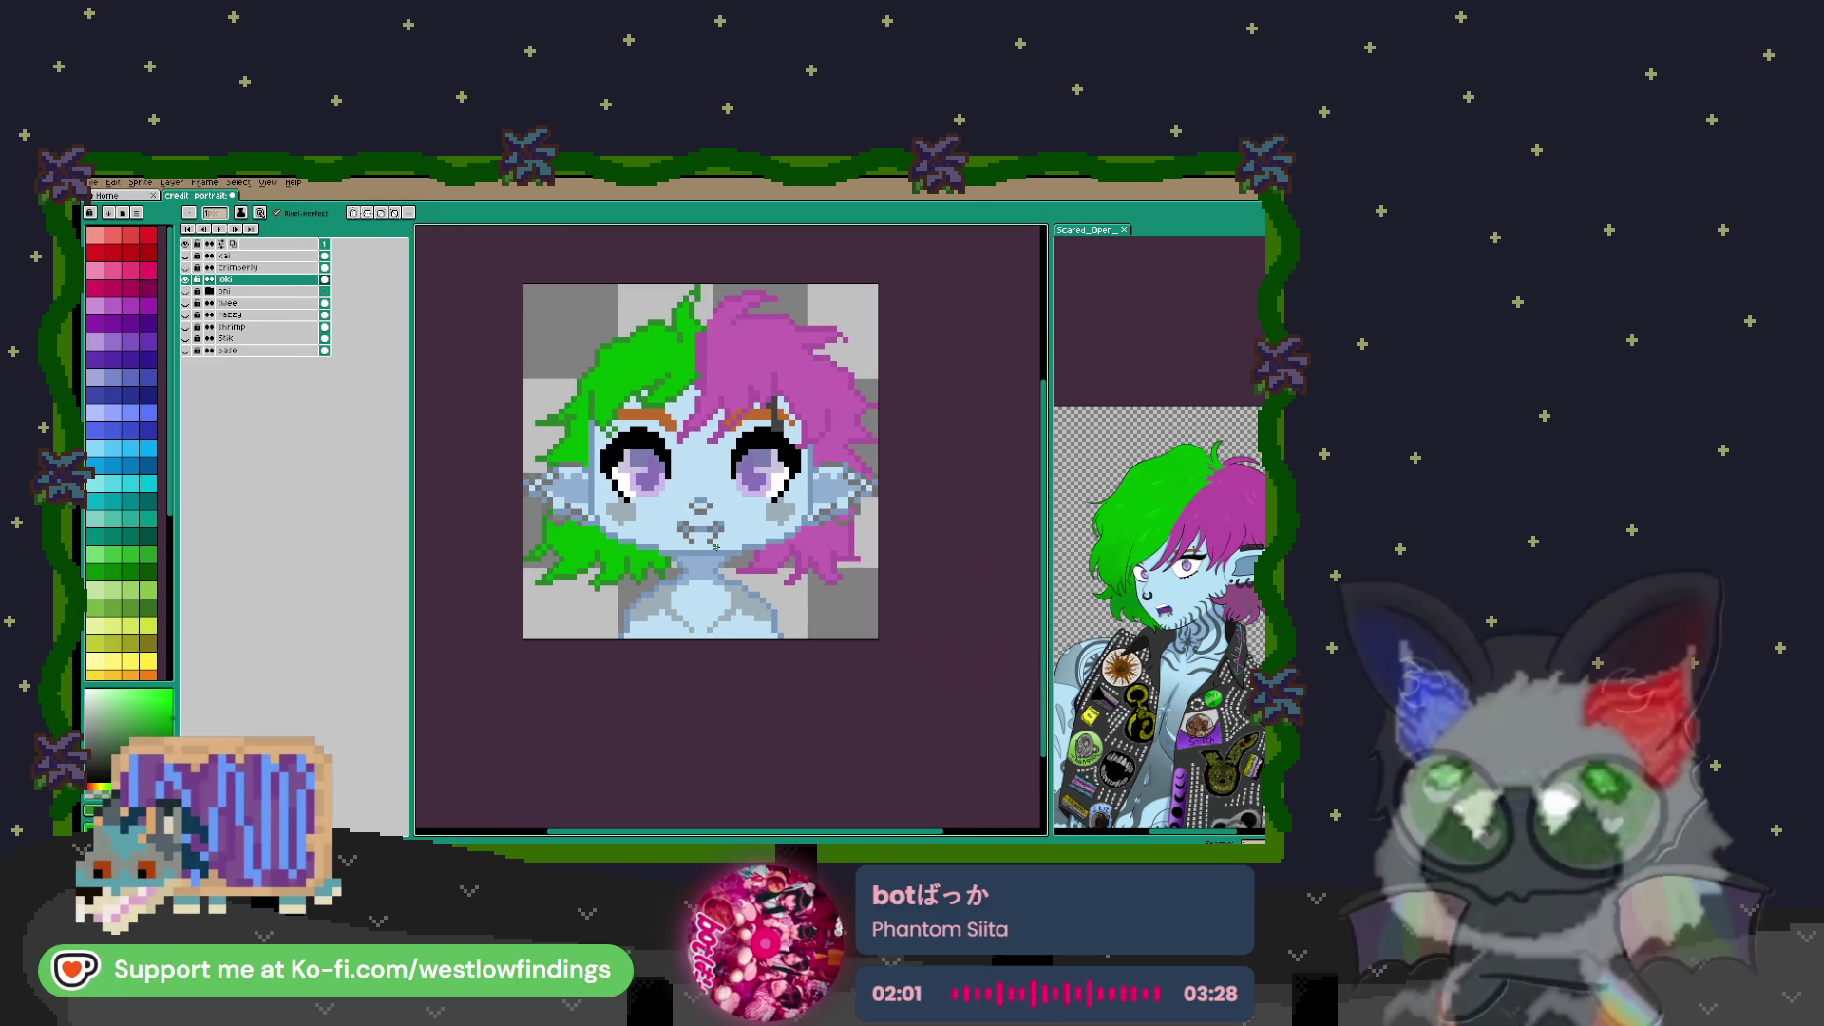
scroll(745, 570, "up", 1)
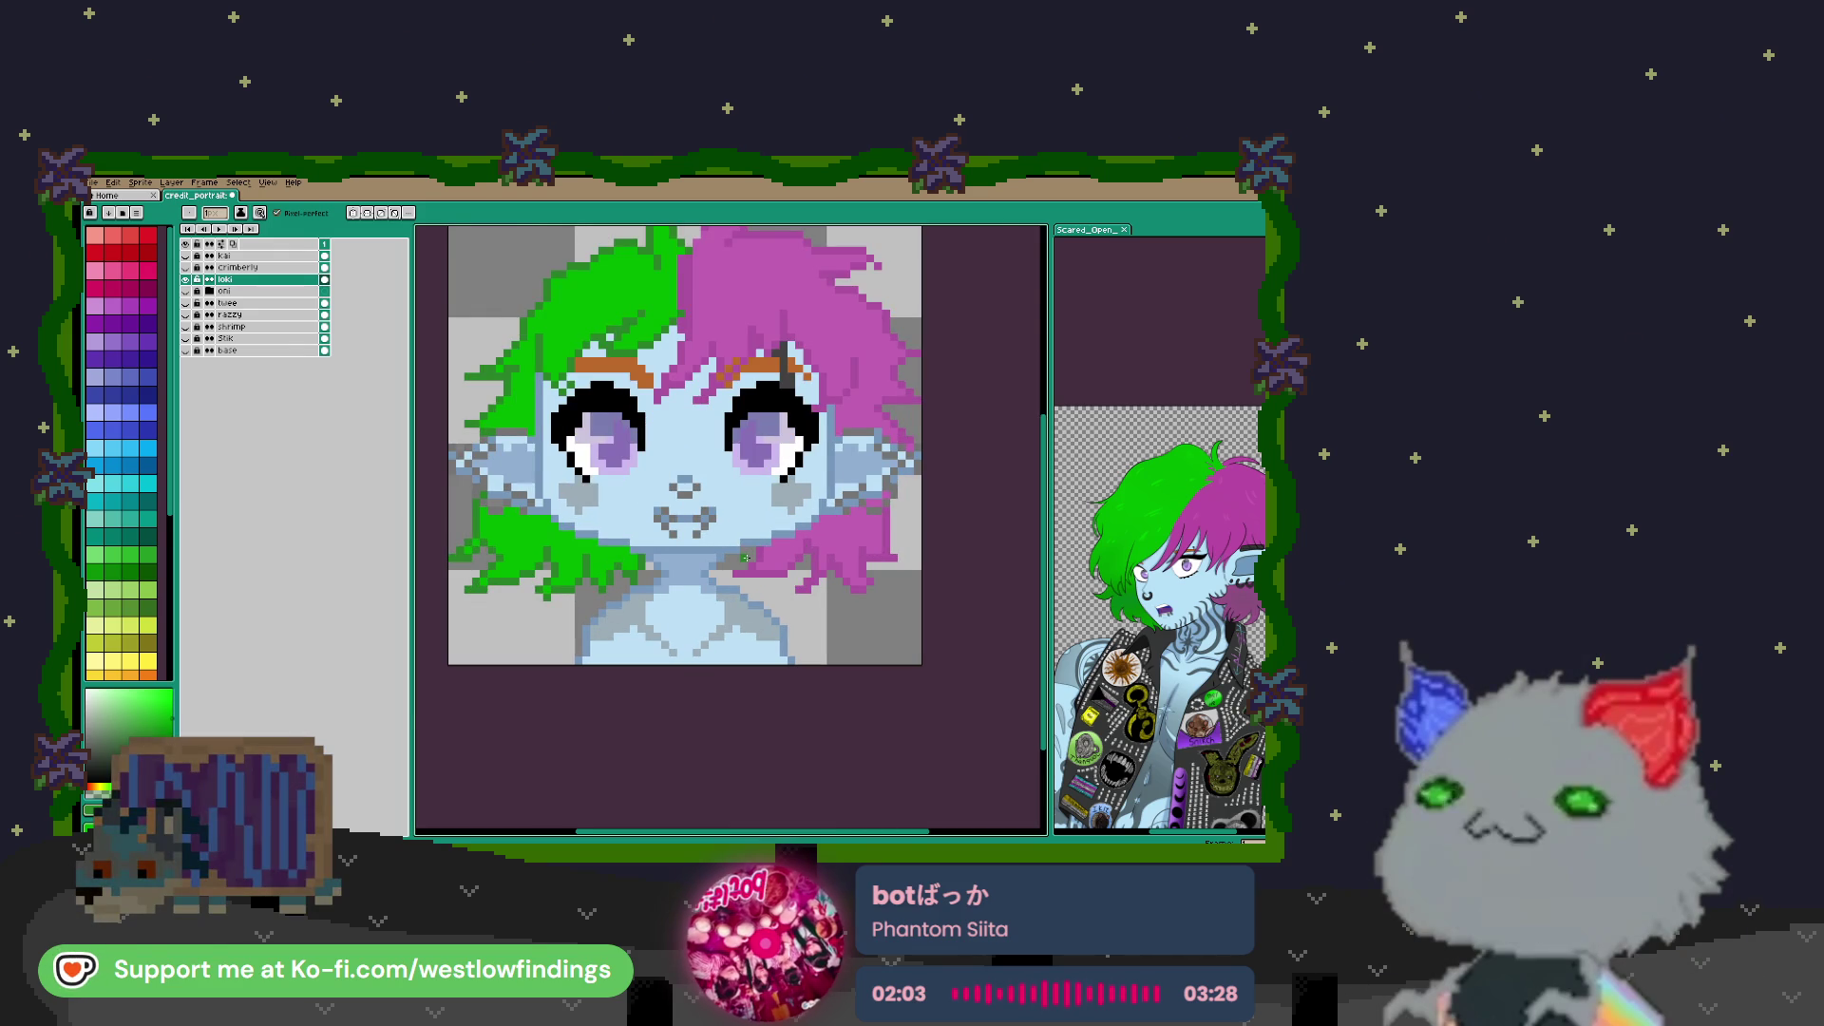
scroll(745, 558, "up", 1)
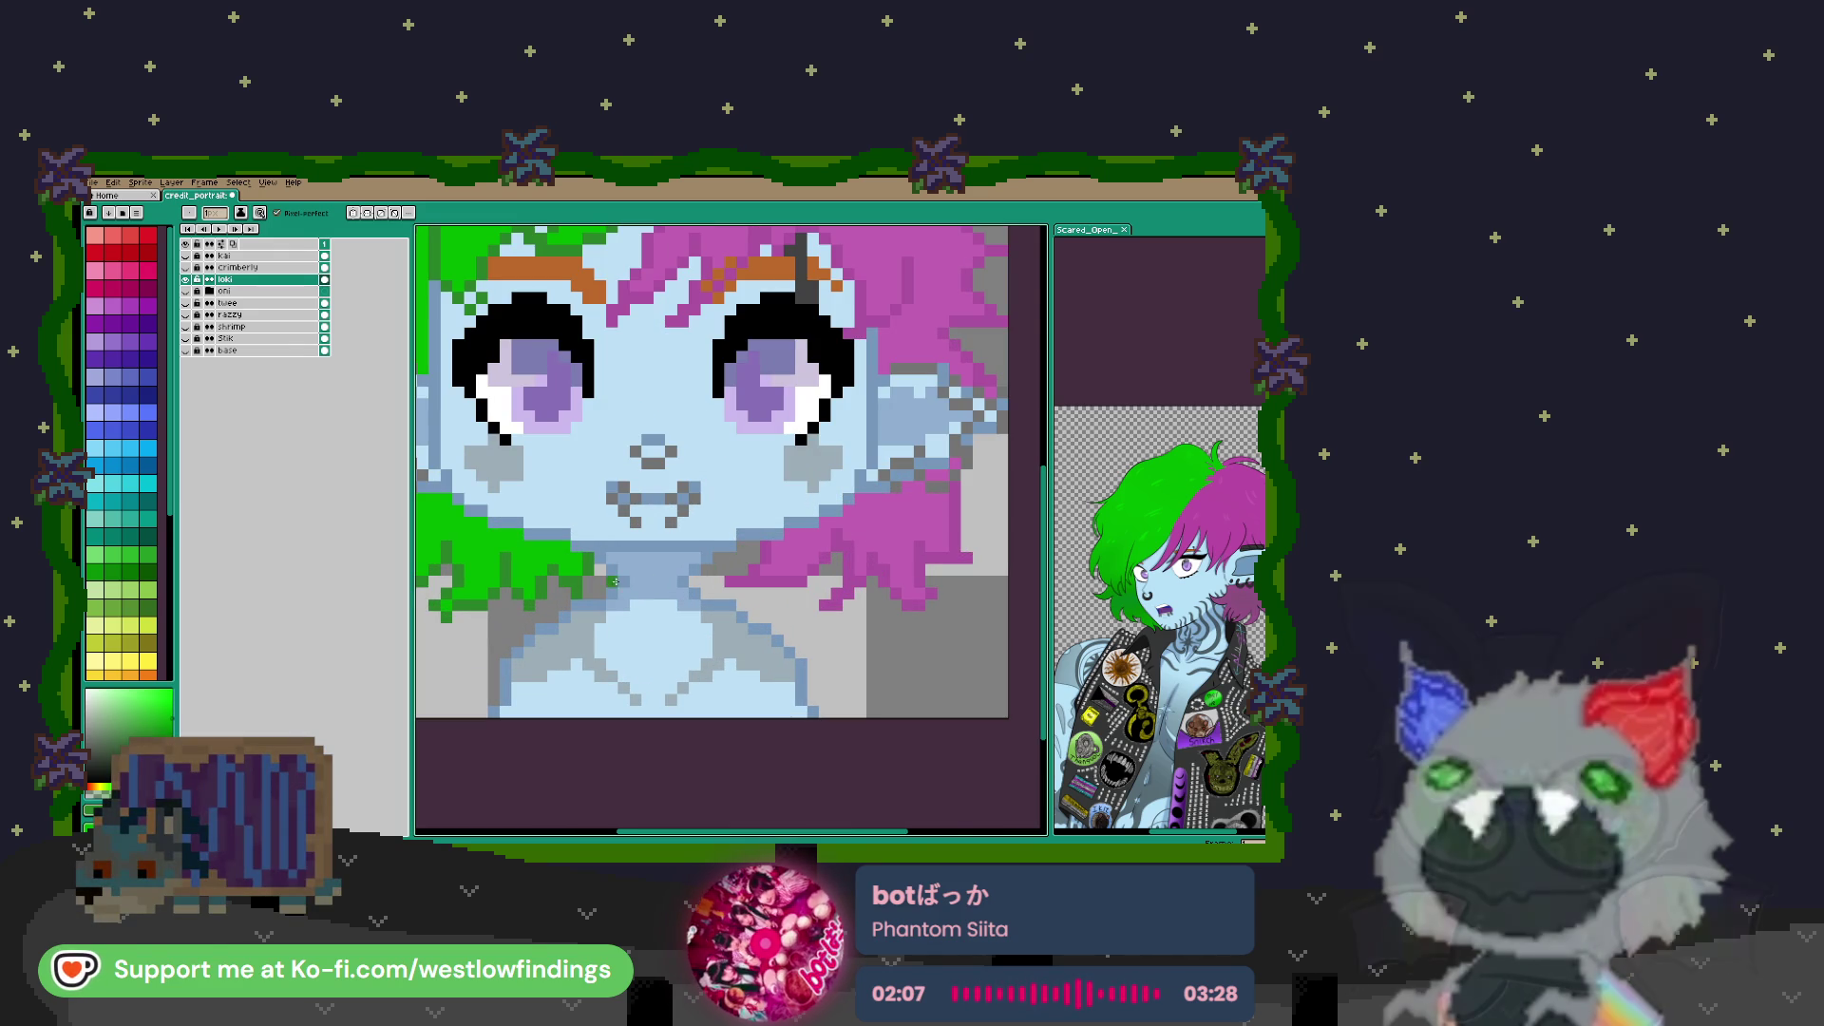
scroll(592, 586, "down", 1)
scroll(694, 589, "down", 1)
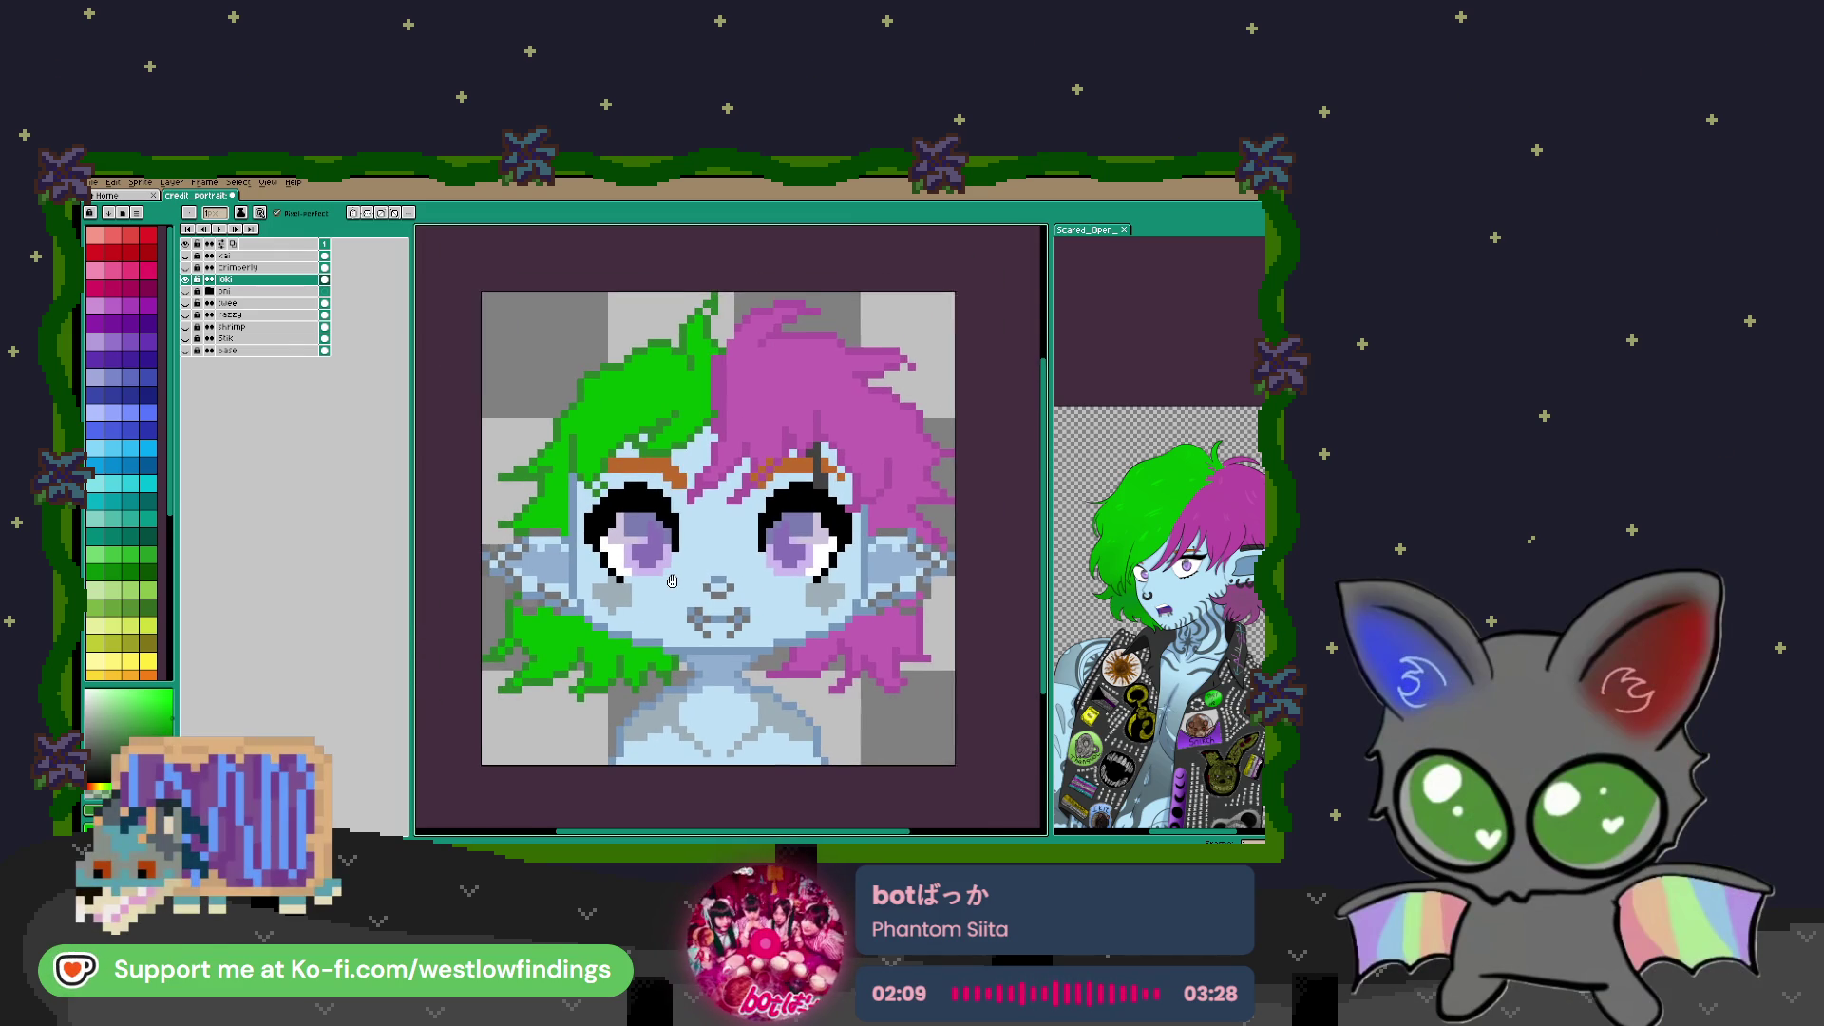
scroll(665, 456, "up", 5)
key("g")
left_click(627, 397)
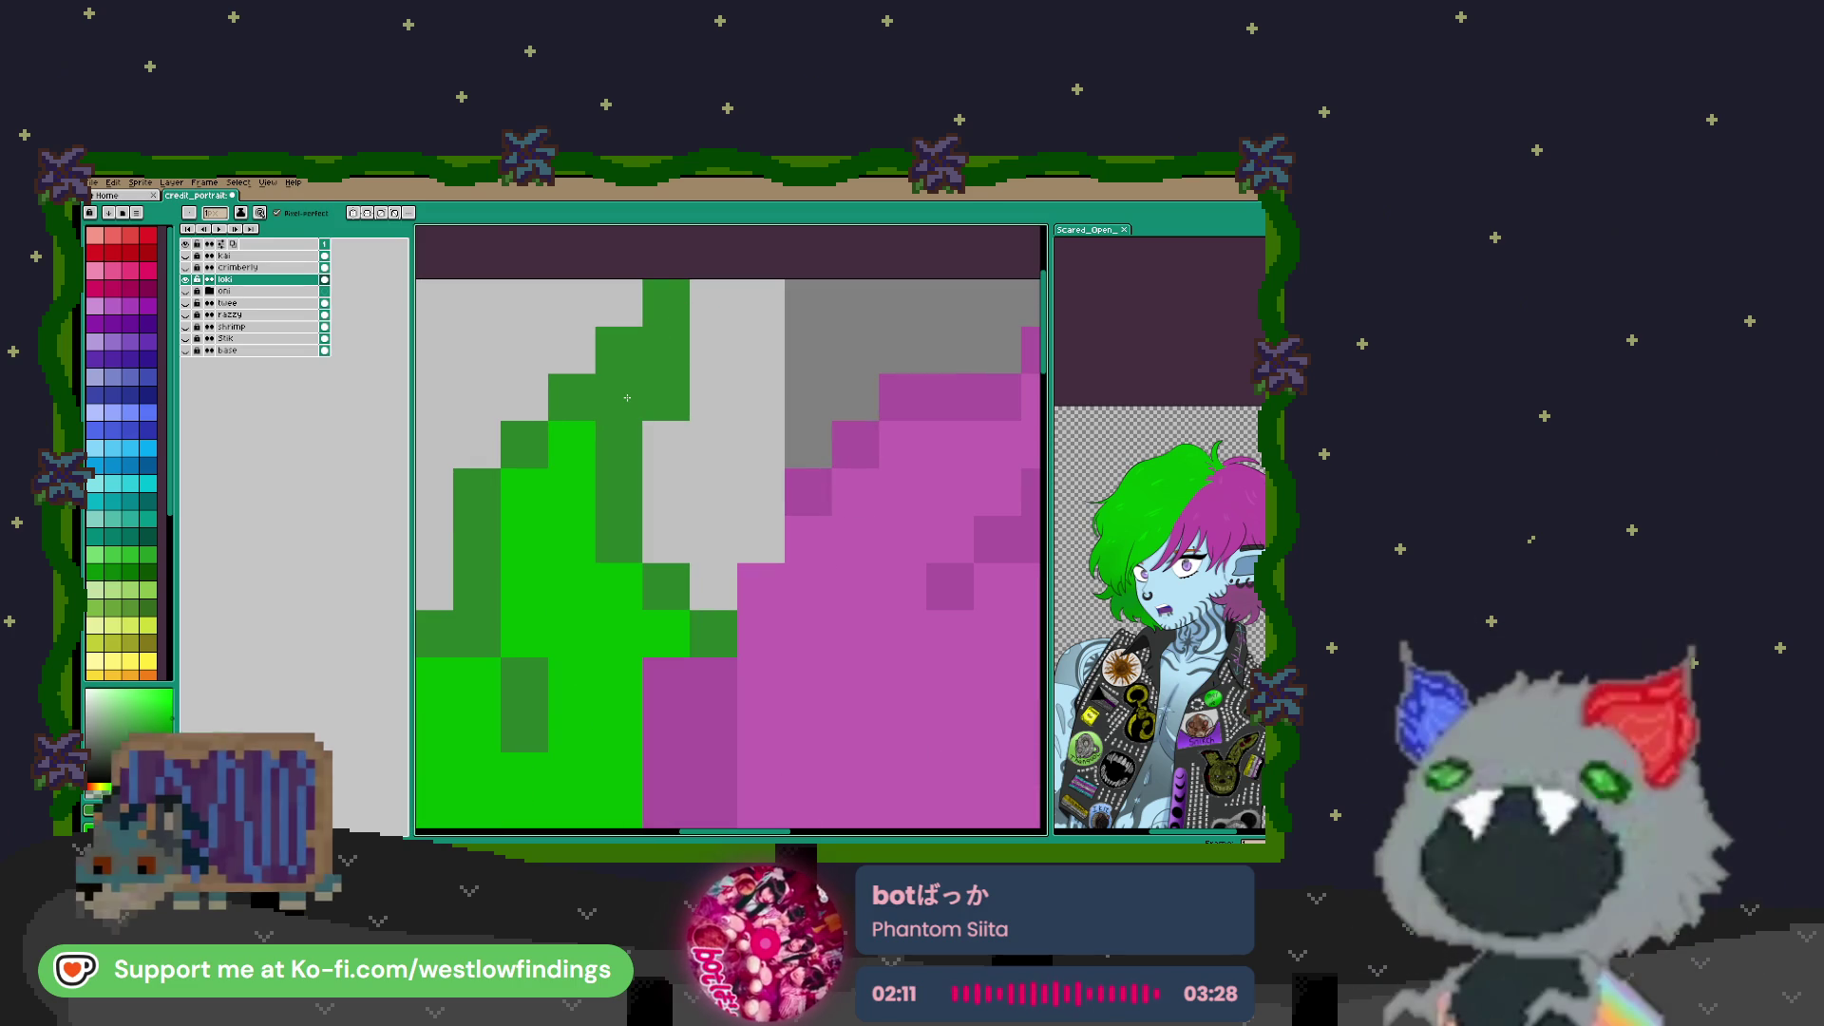
scroll(665, 456, "down", 5)
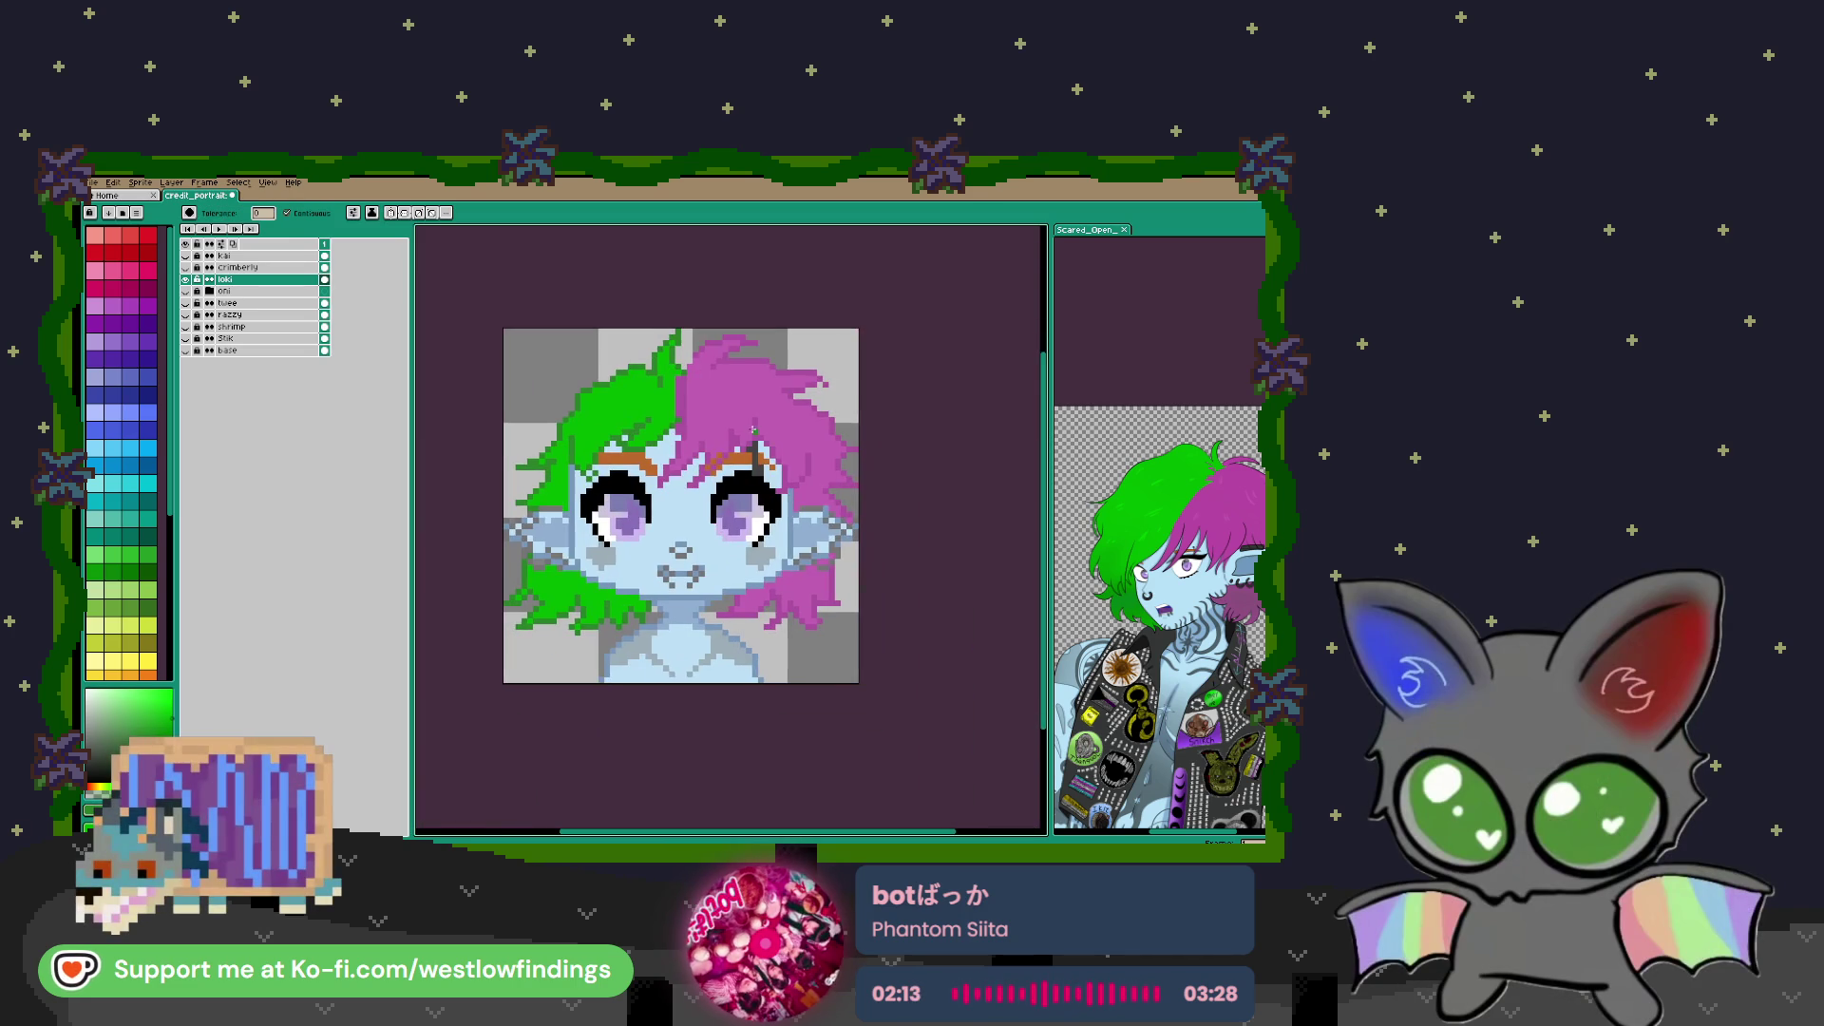
left_click_drag(734, 548, 766, 562)
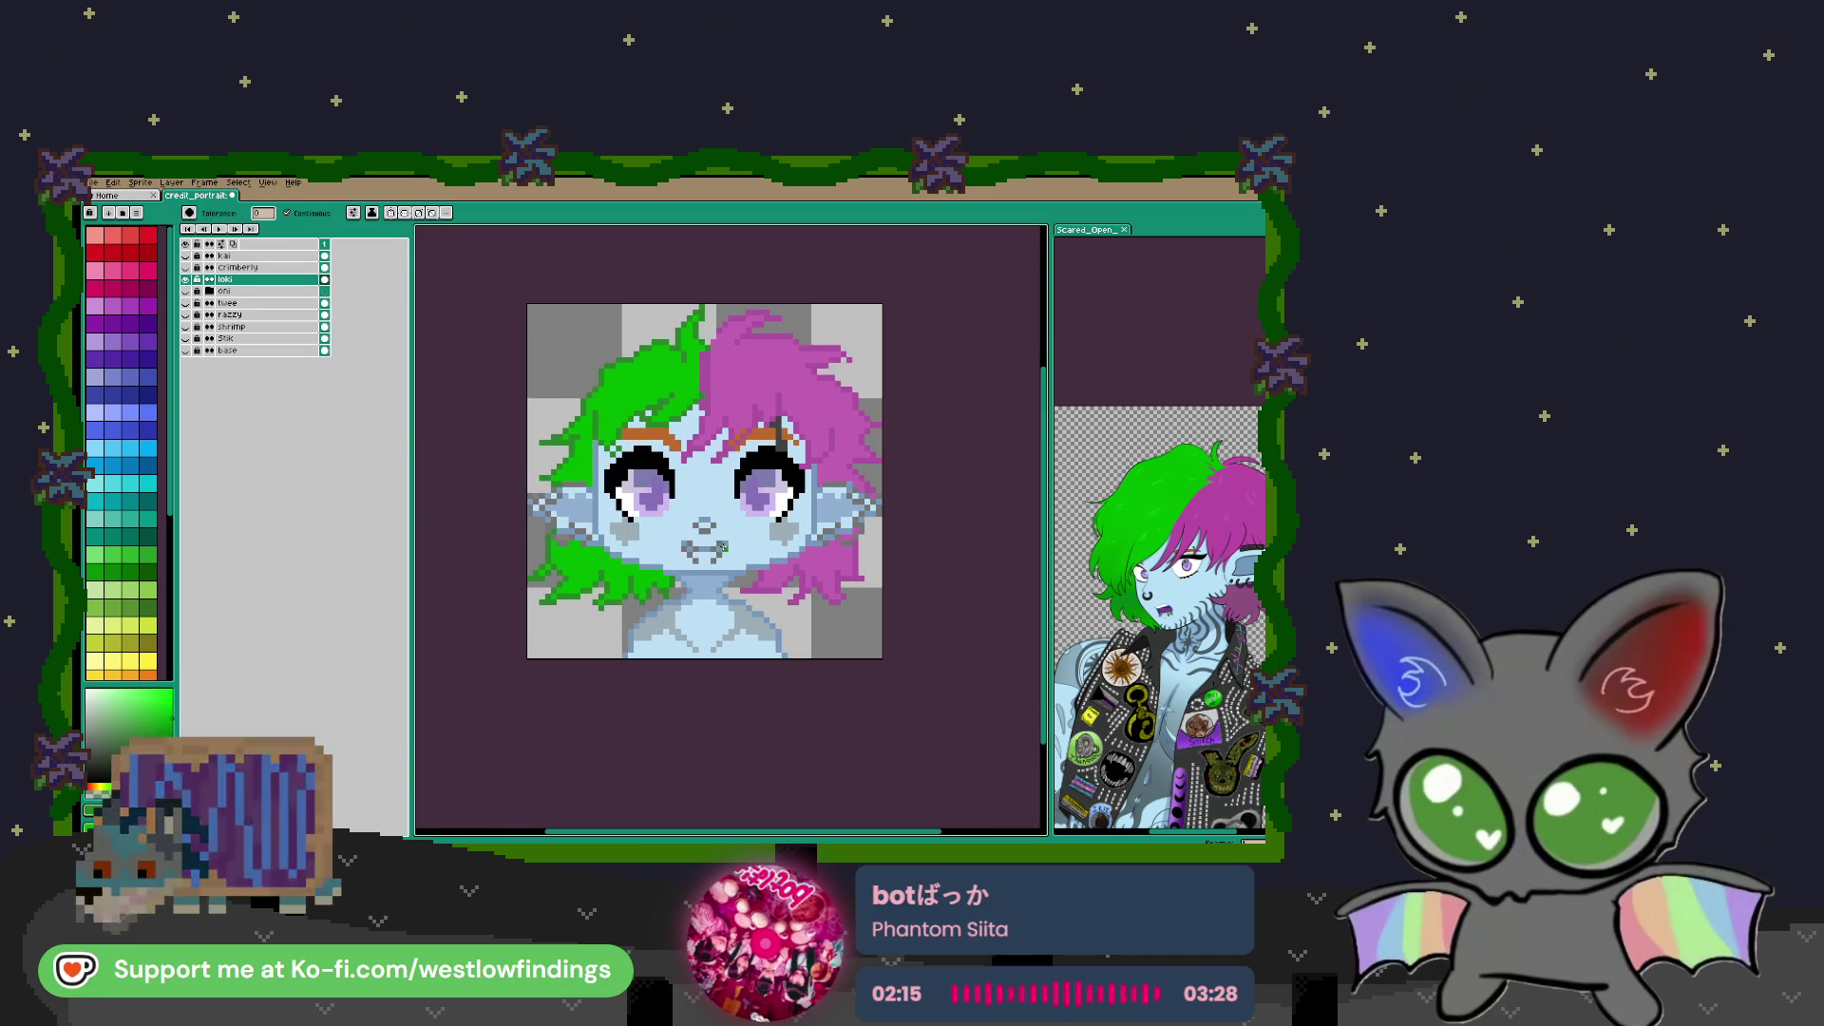
Cycle the visible portrait through the Stik, razzy, shrimp and twee layers
left_click(186, 280)
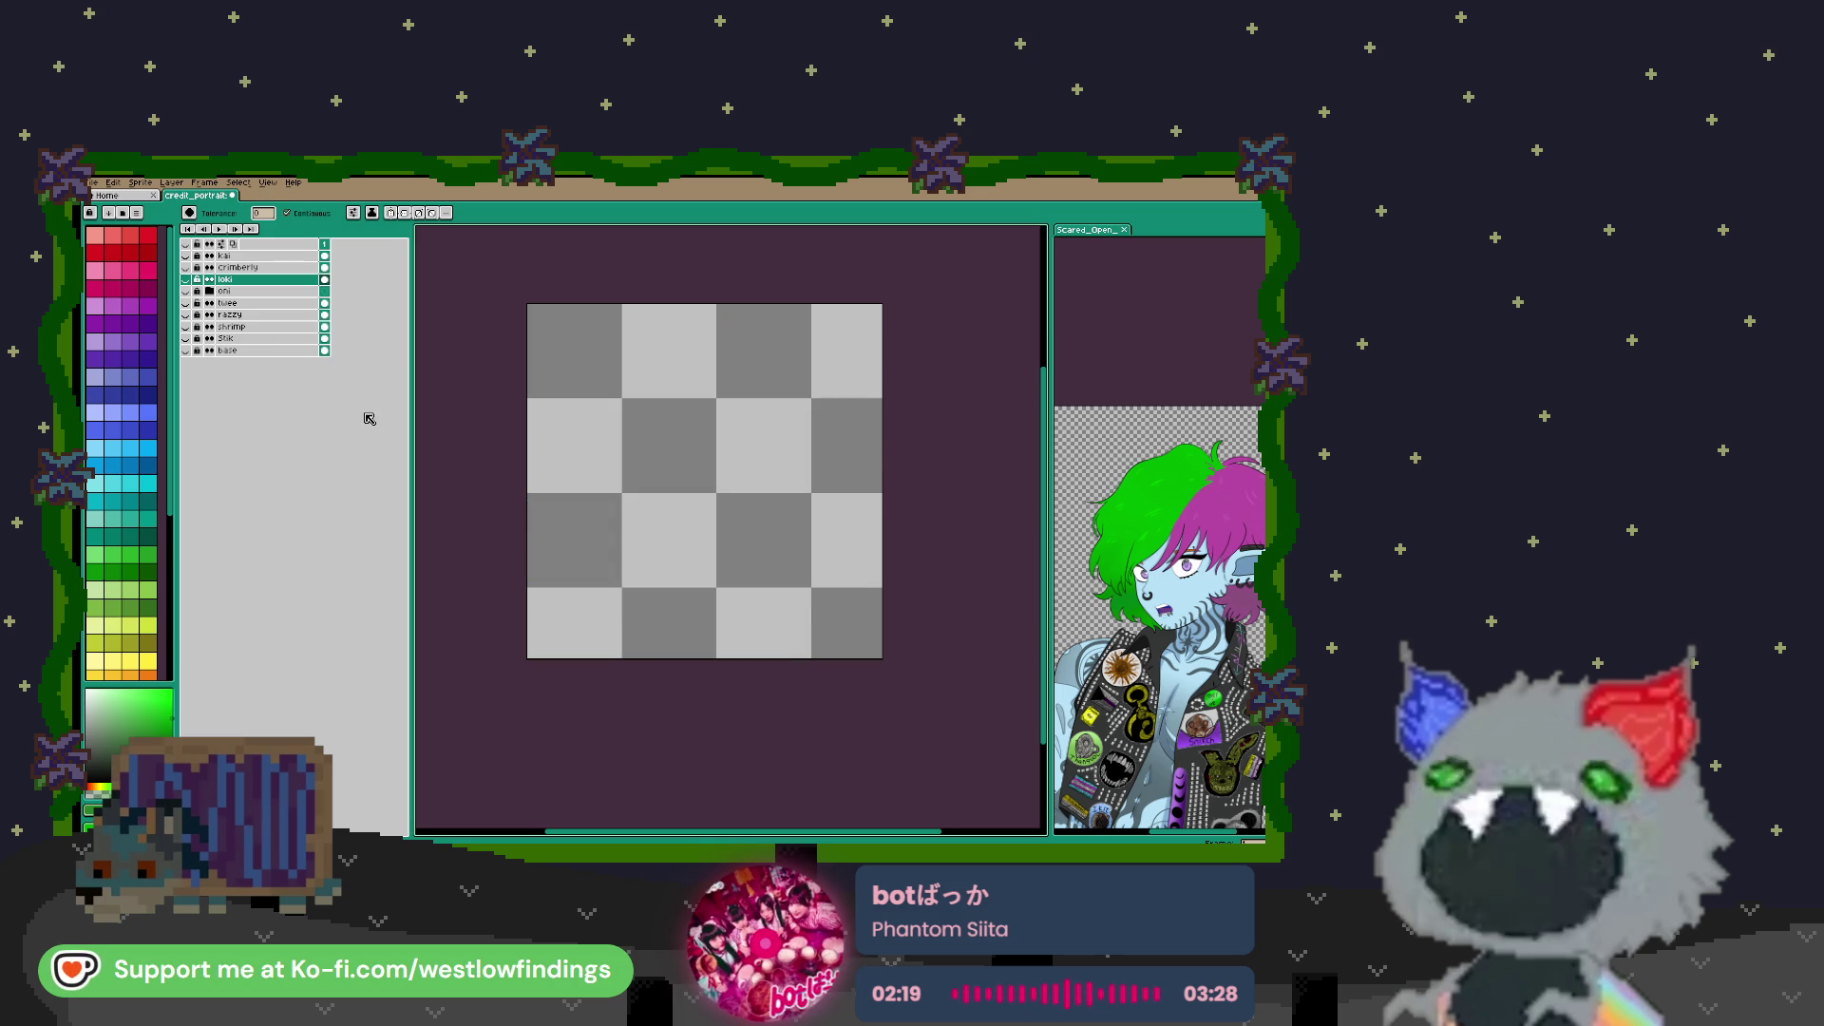
left_click(186, 338)
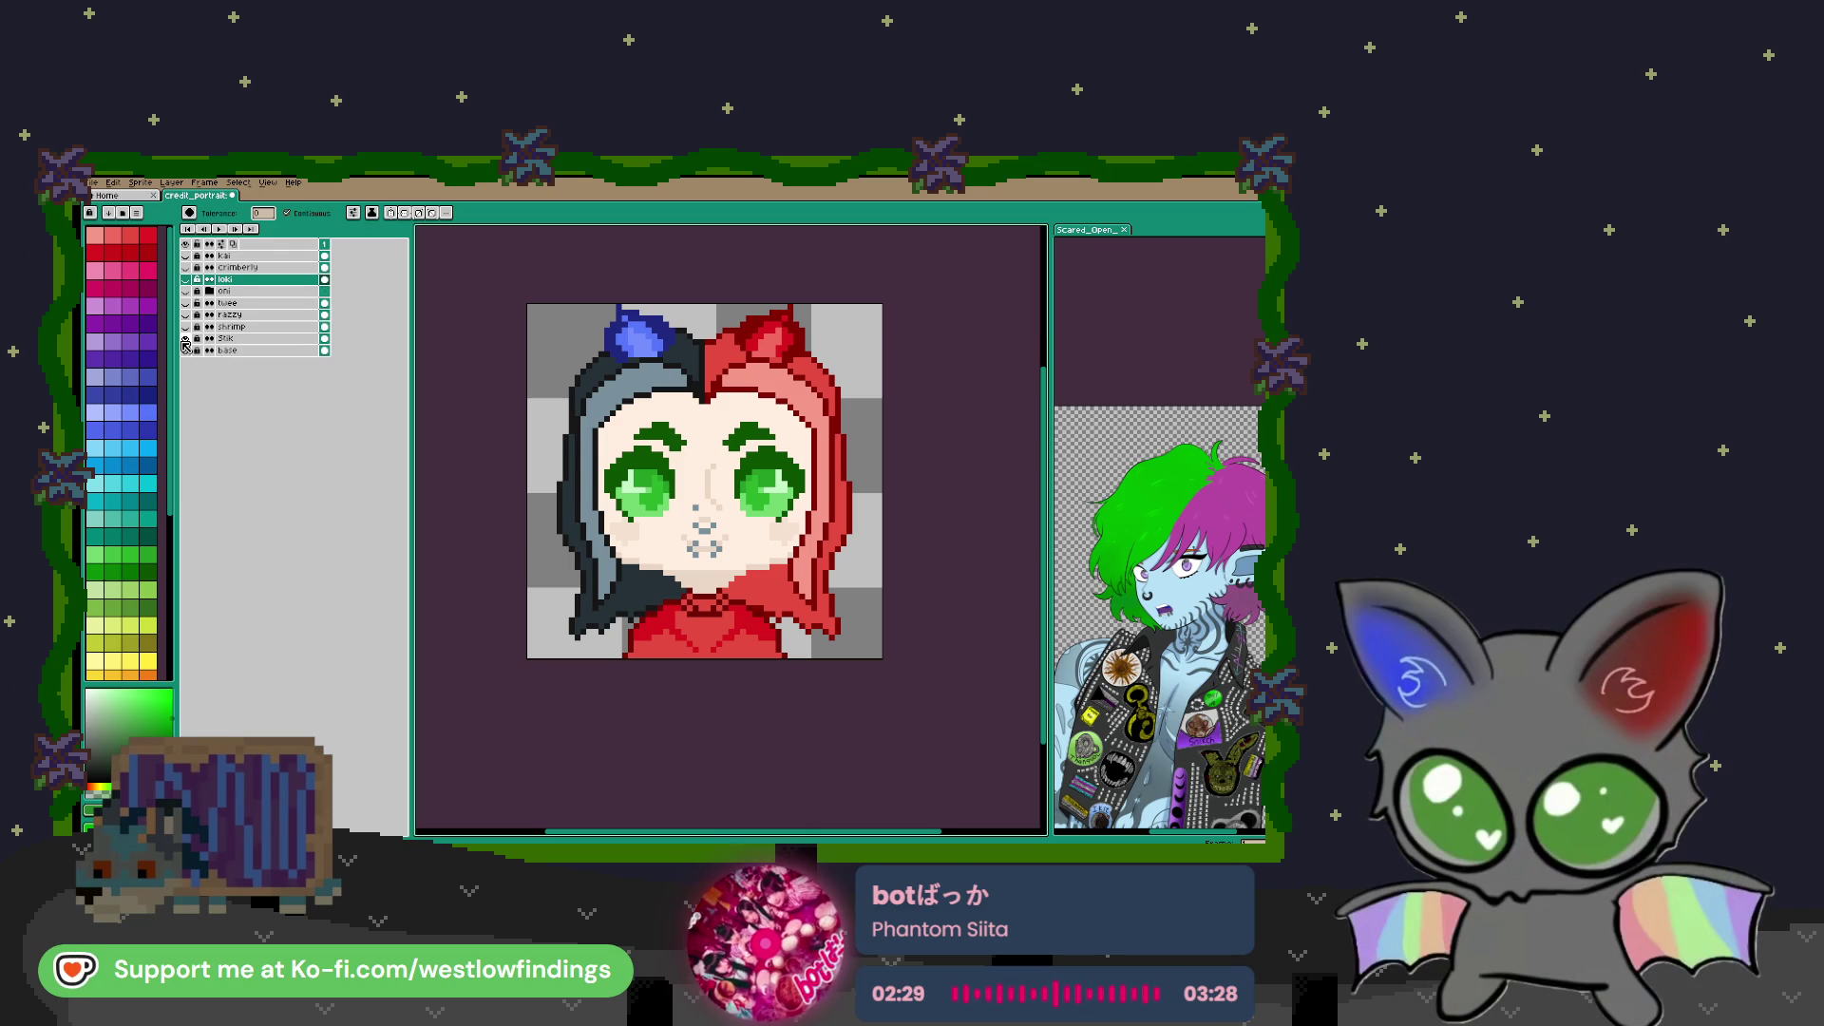
left_click(185, 280)
left_click(185, 314)
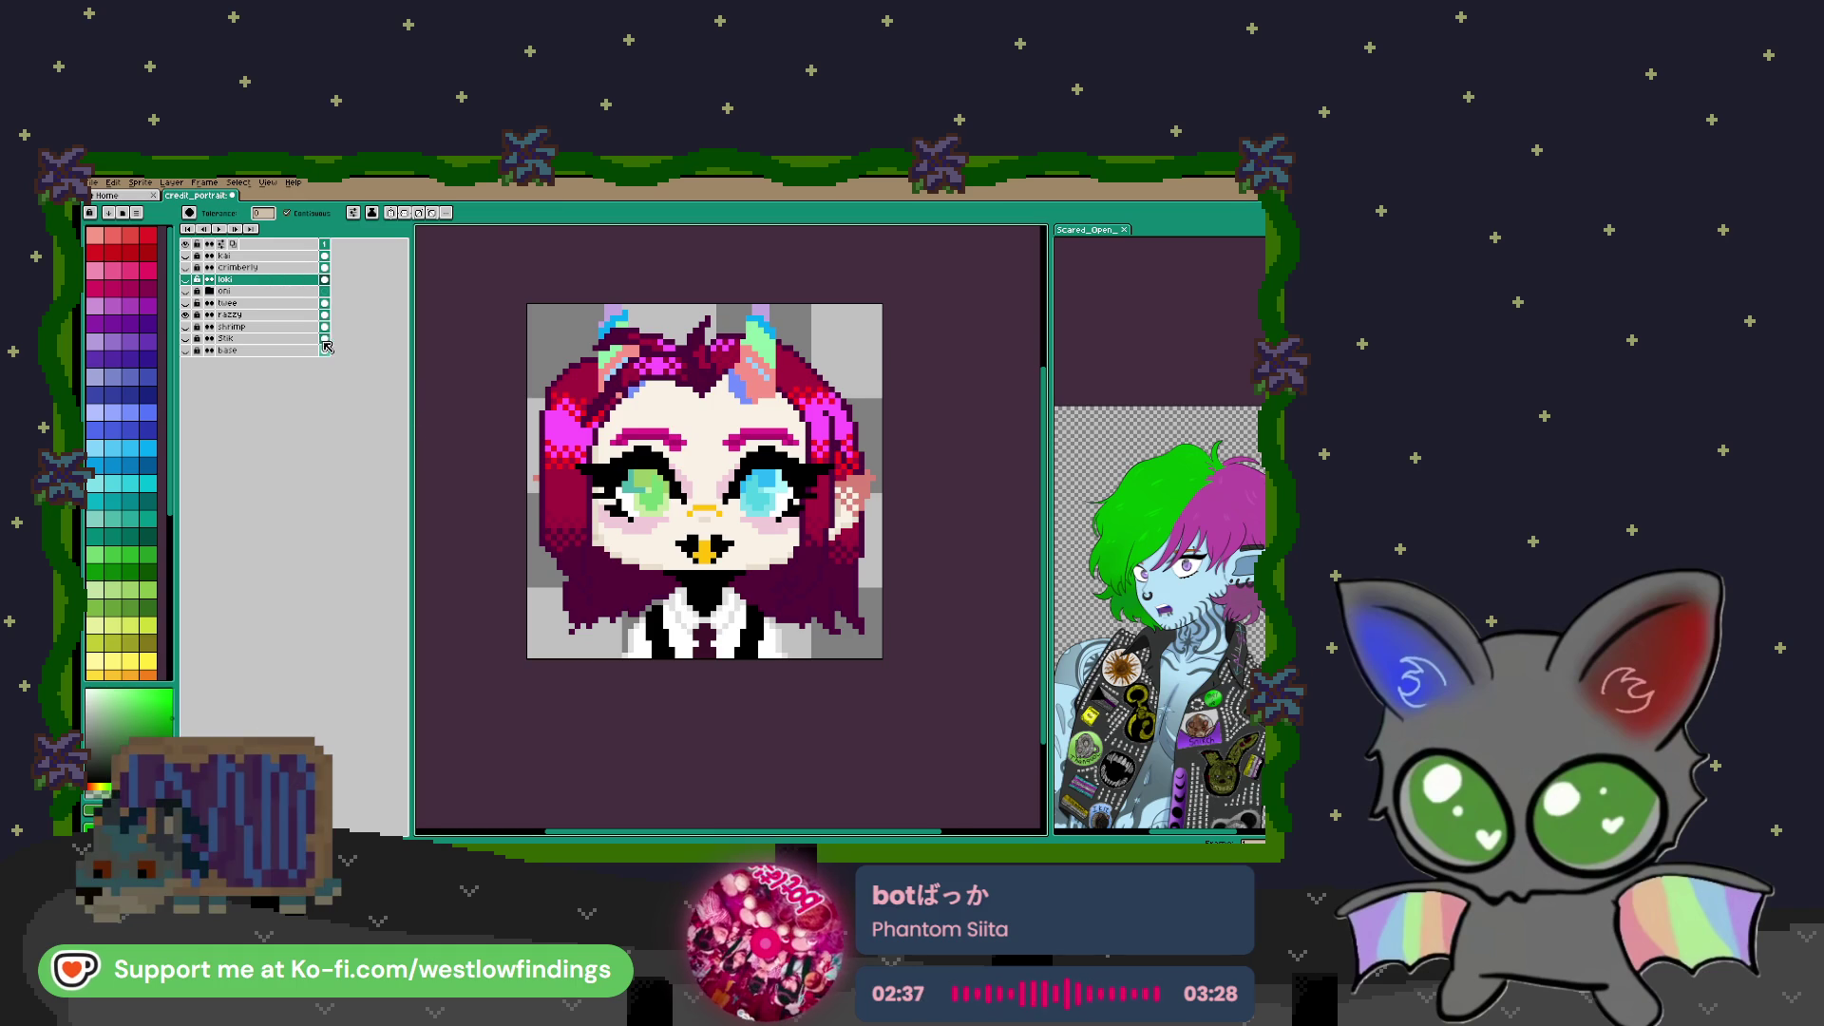
left_click(185, 315)
left_click(185, 326)
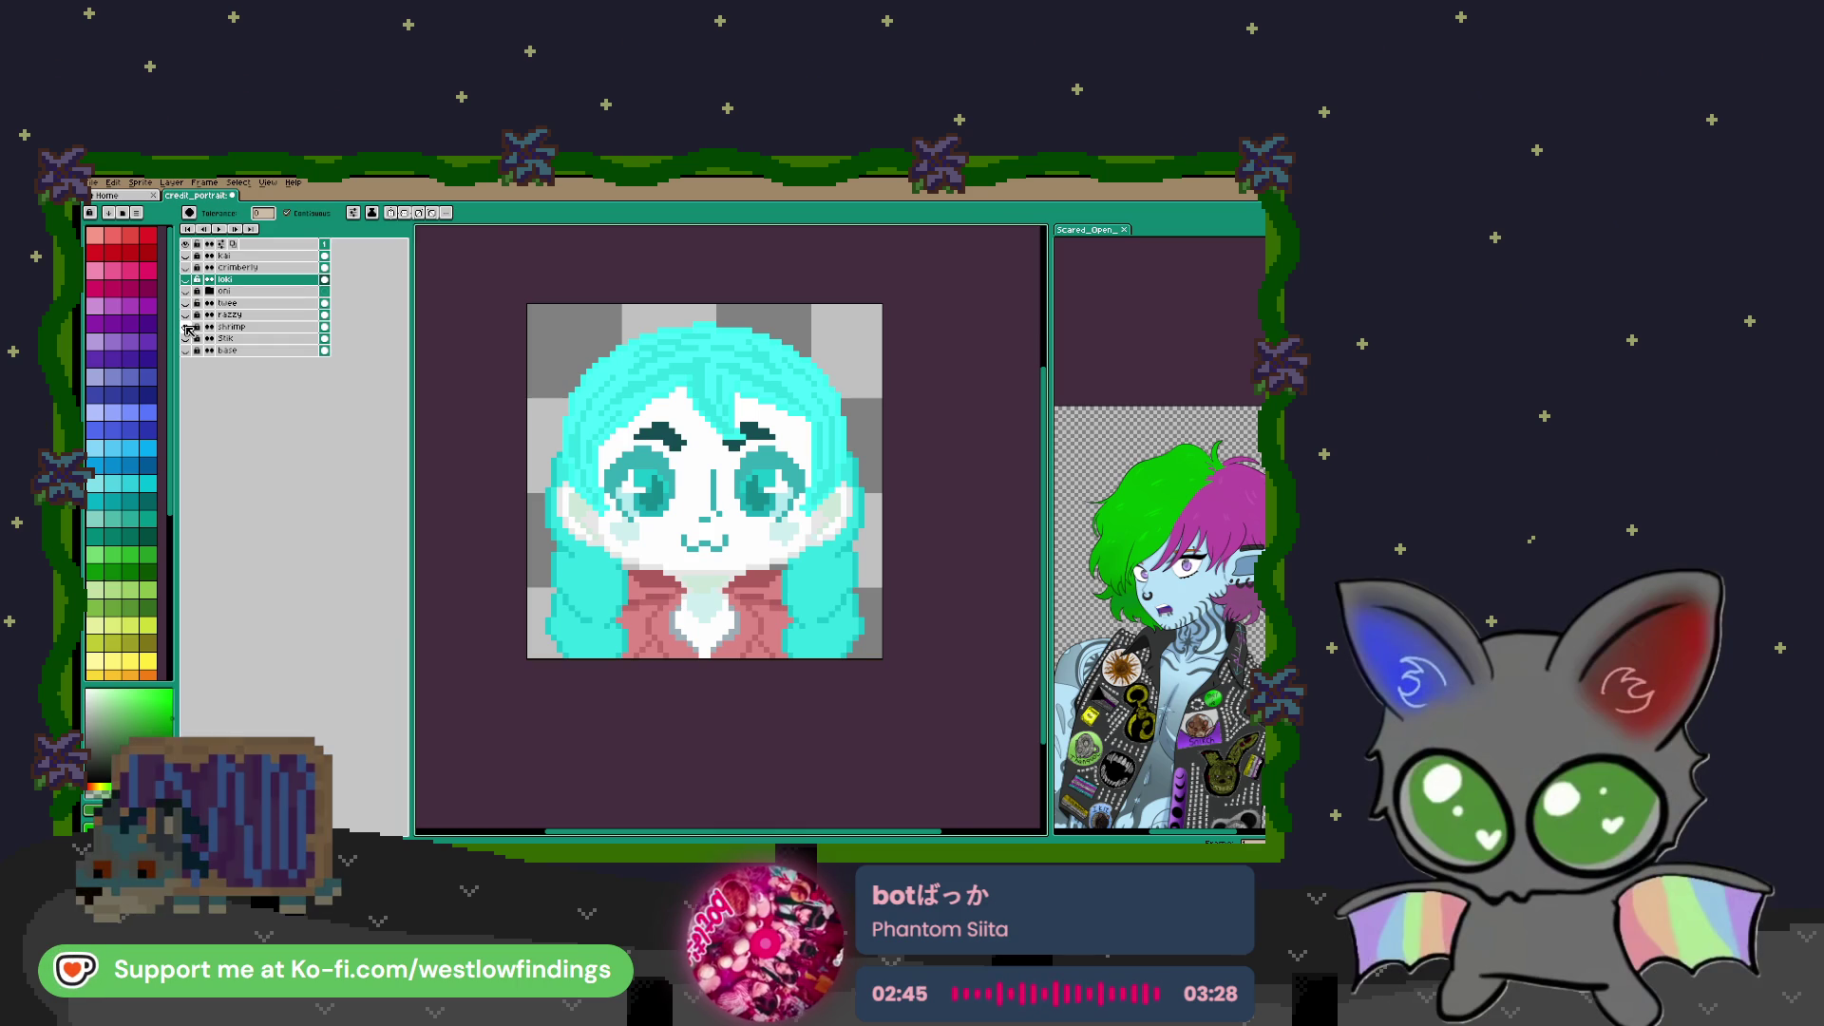
left_click(186, 327)
left_click(187, 303)
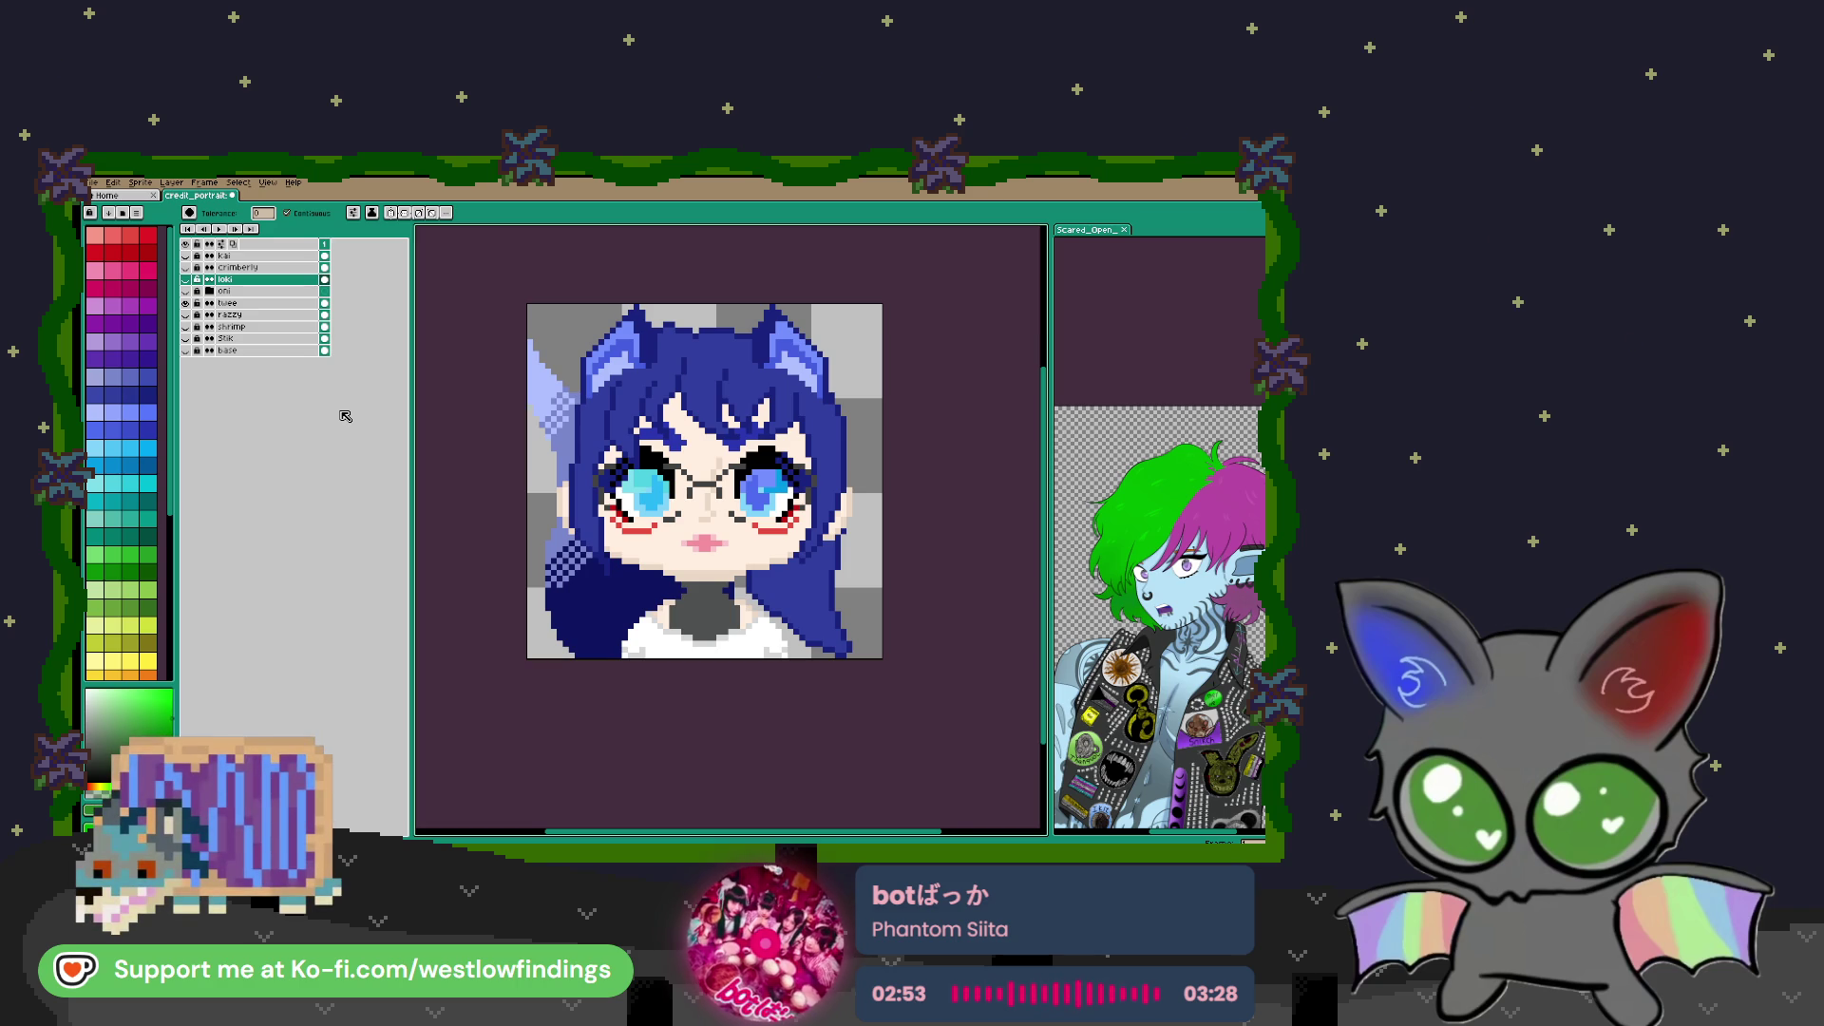
Show the oni, toggle its sunglasses off and on, collapse its group, and restore loki
left_click(187, 279)
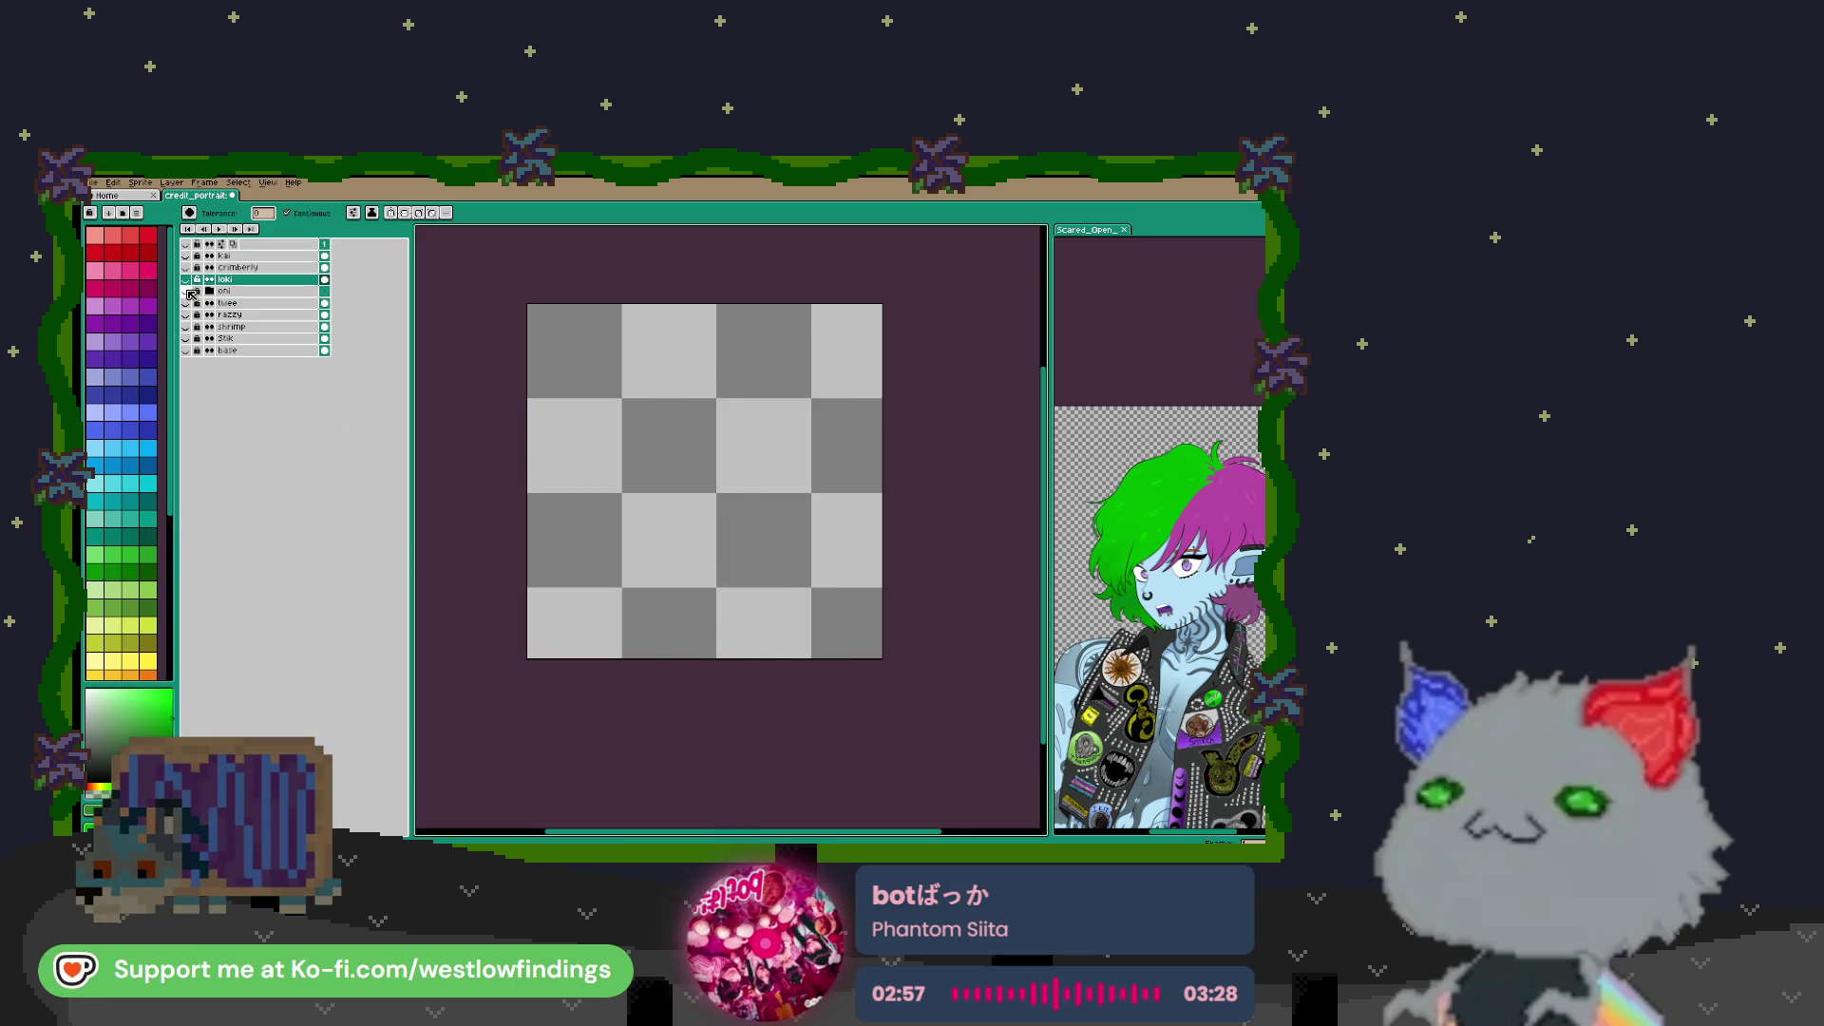
left_click(188, 291)
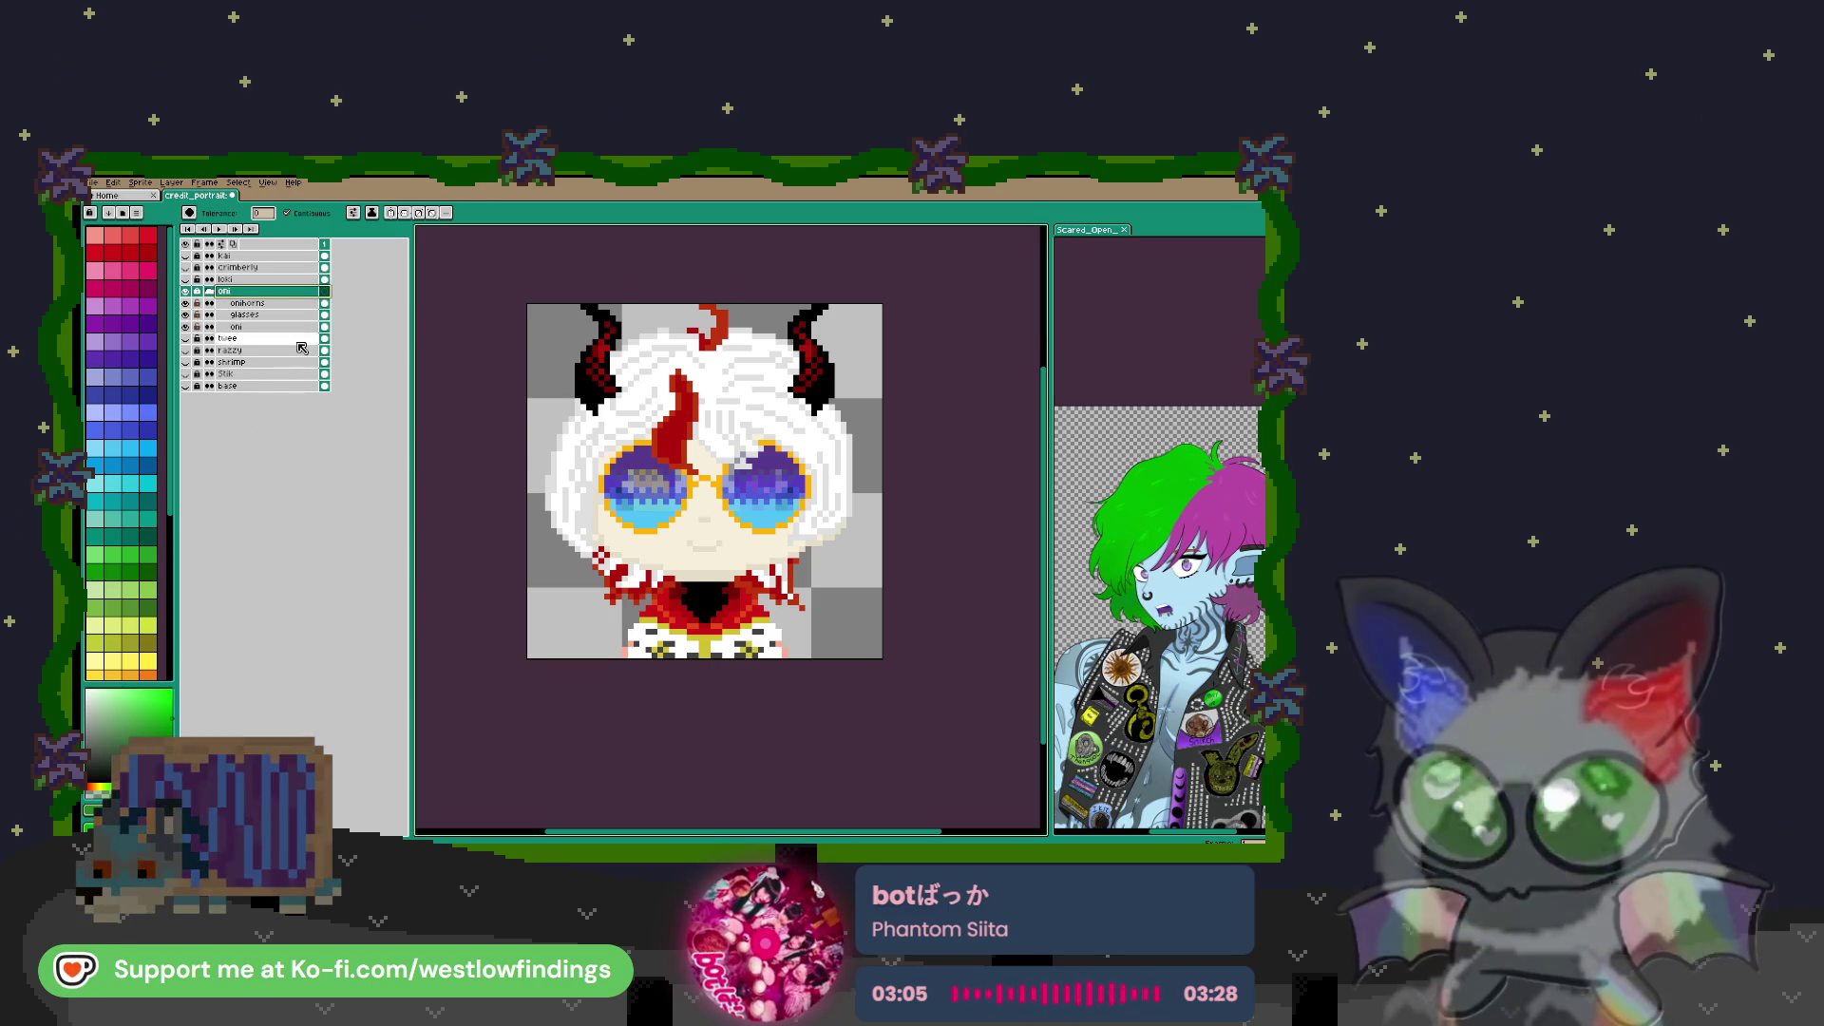
left_click(186, 314)
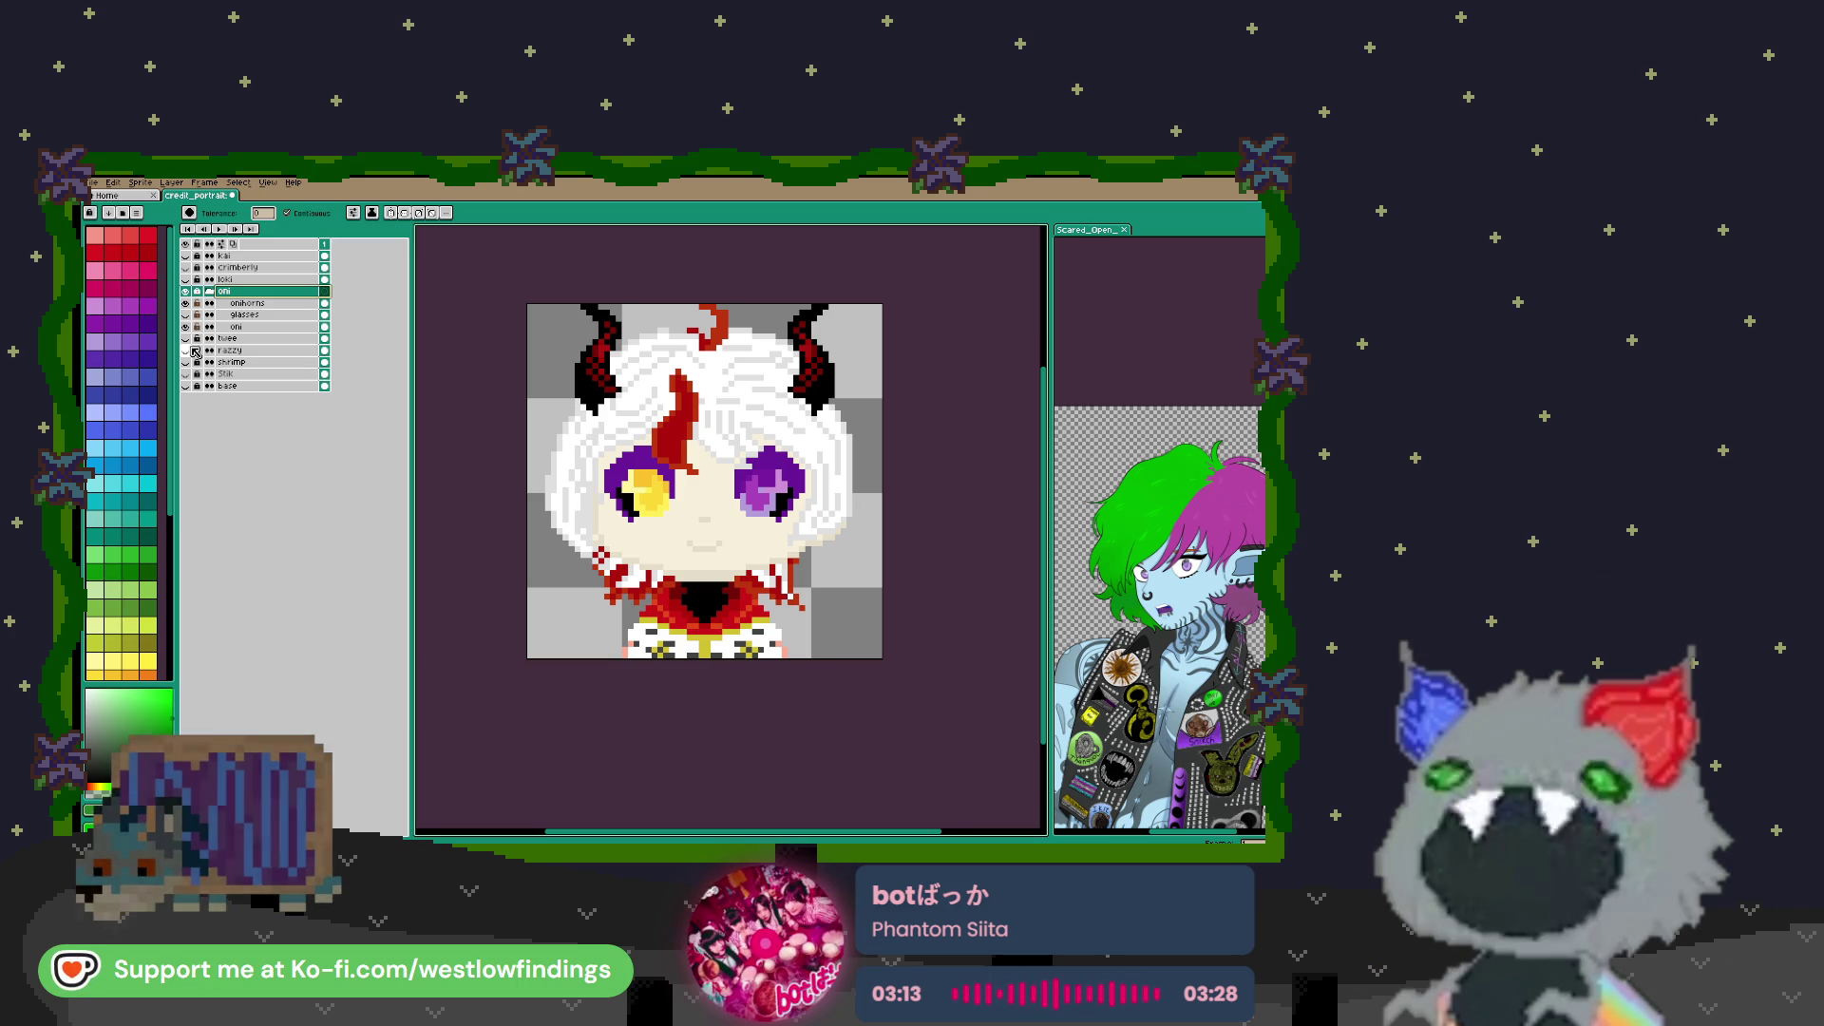
left_click(186, 315)
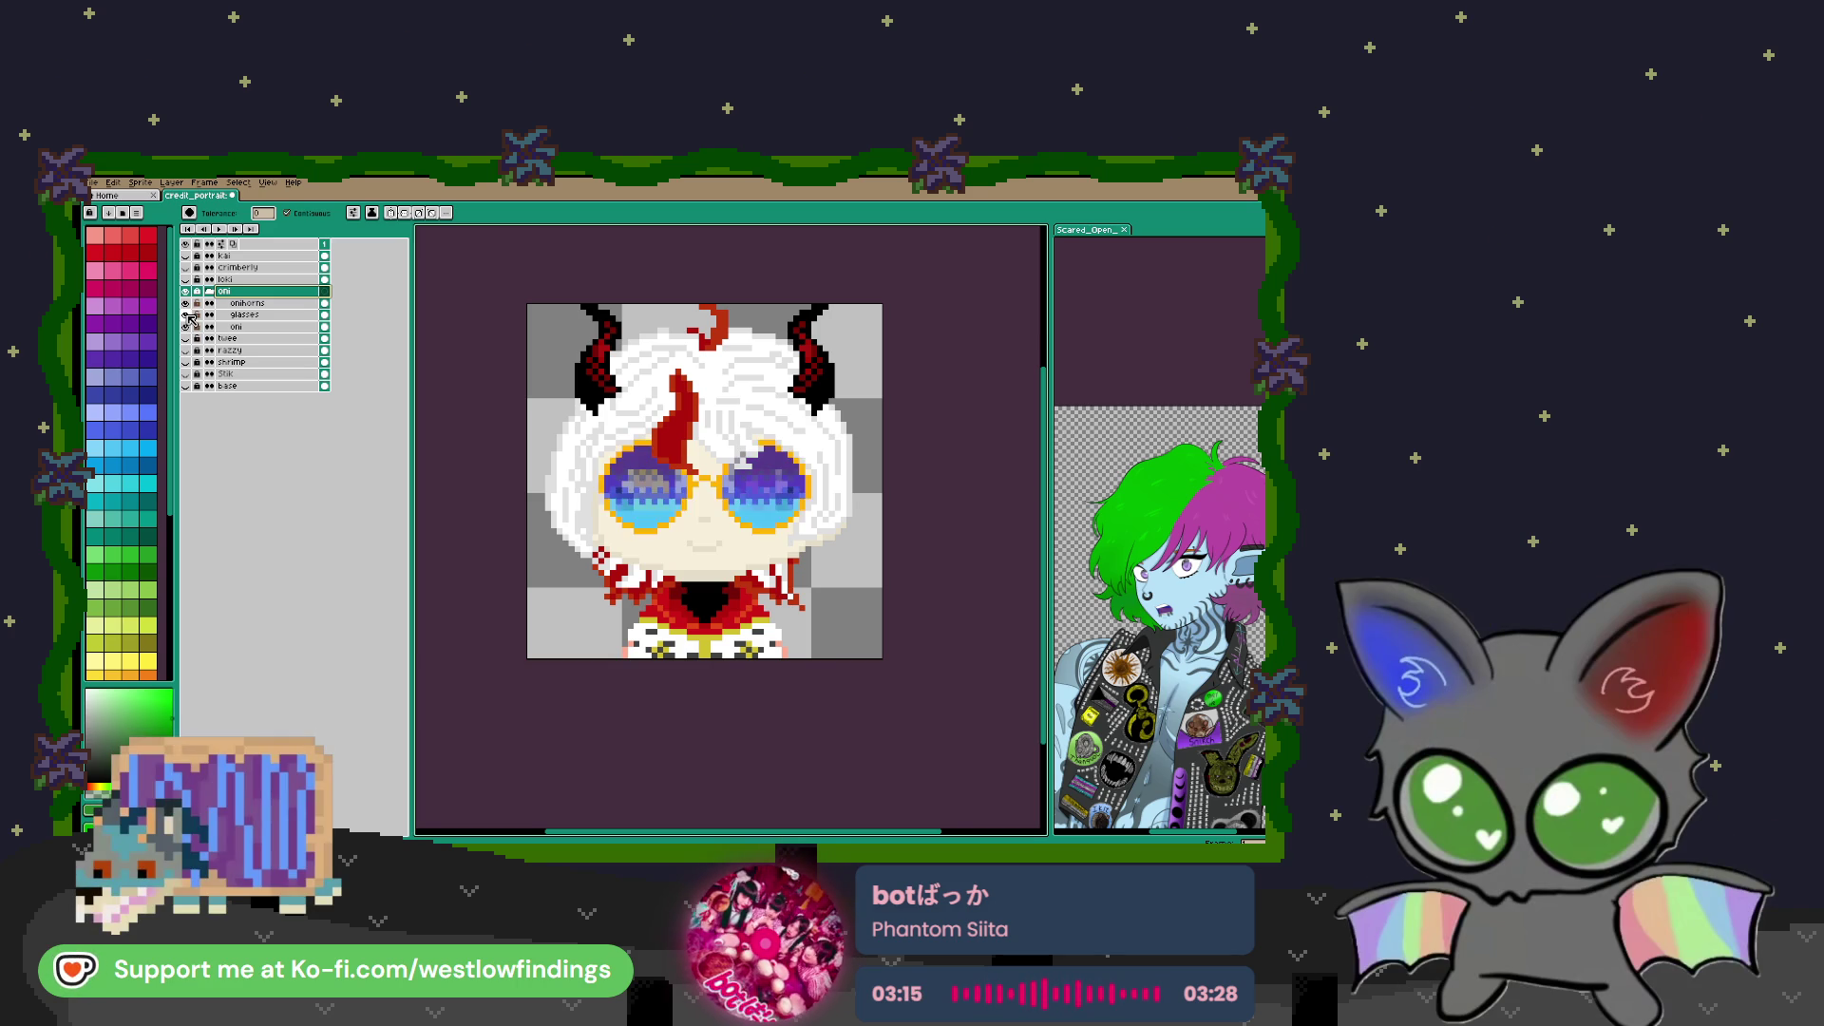
left_click(208, 293)
left_click(187, 292)
left_click(185, 279)
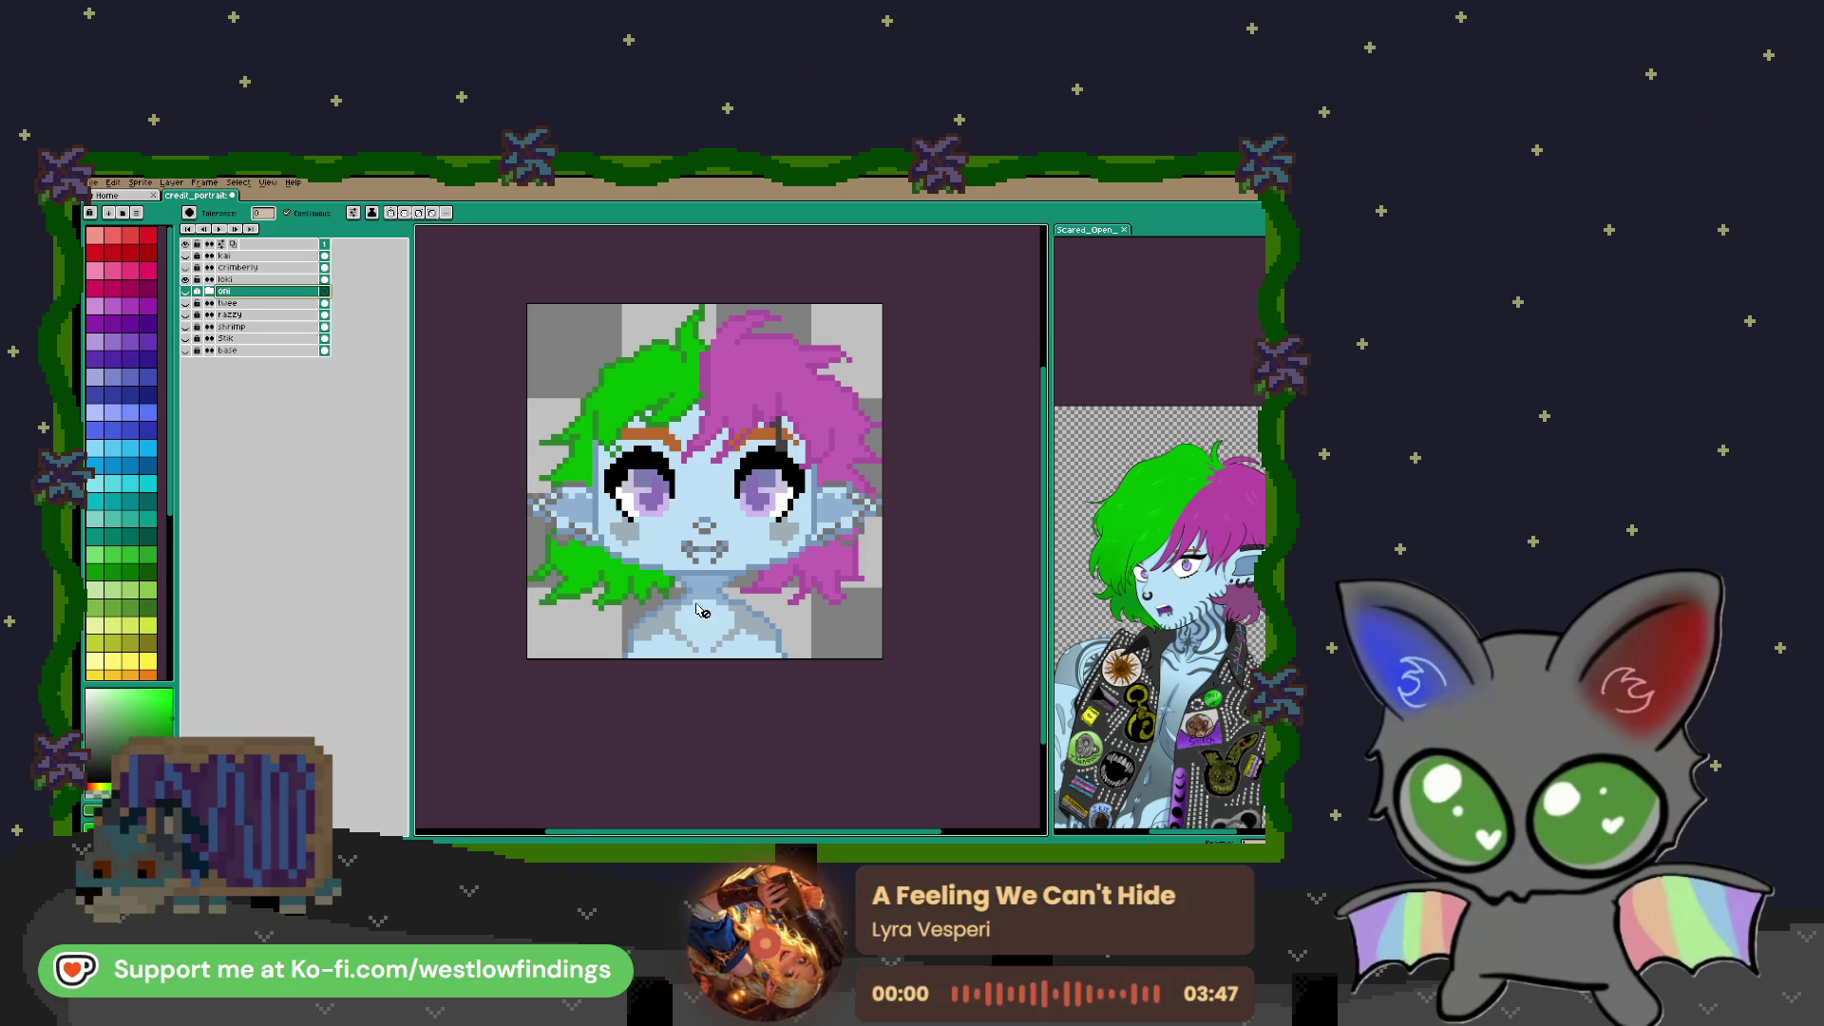
Draw black lash lines under both eyes
scroll(704, 618, "up", 2)
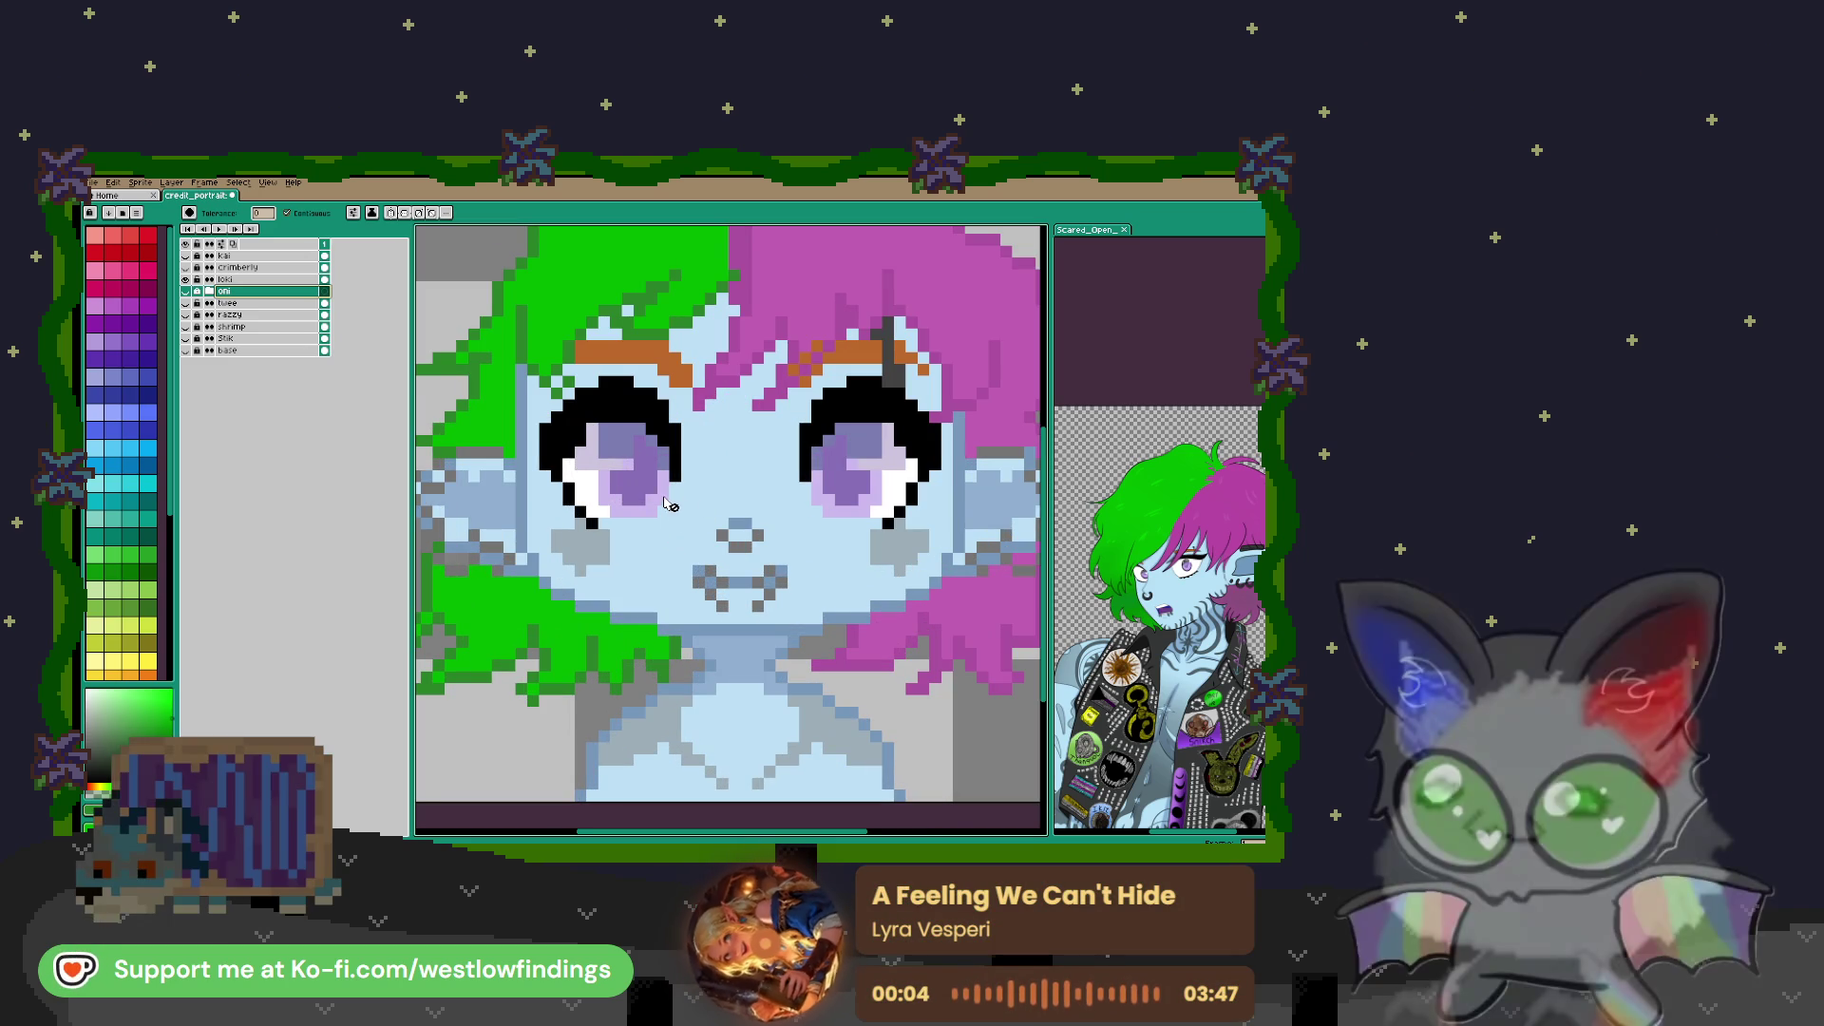
key("i")
left_click(933, 488, "alt")
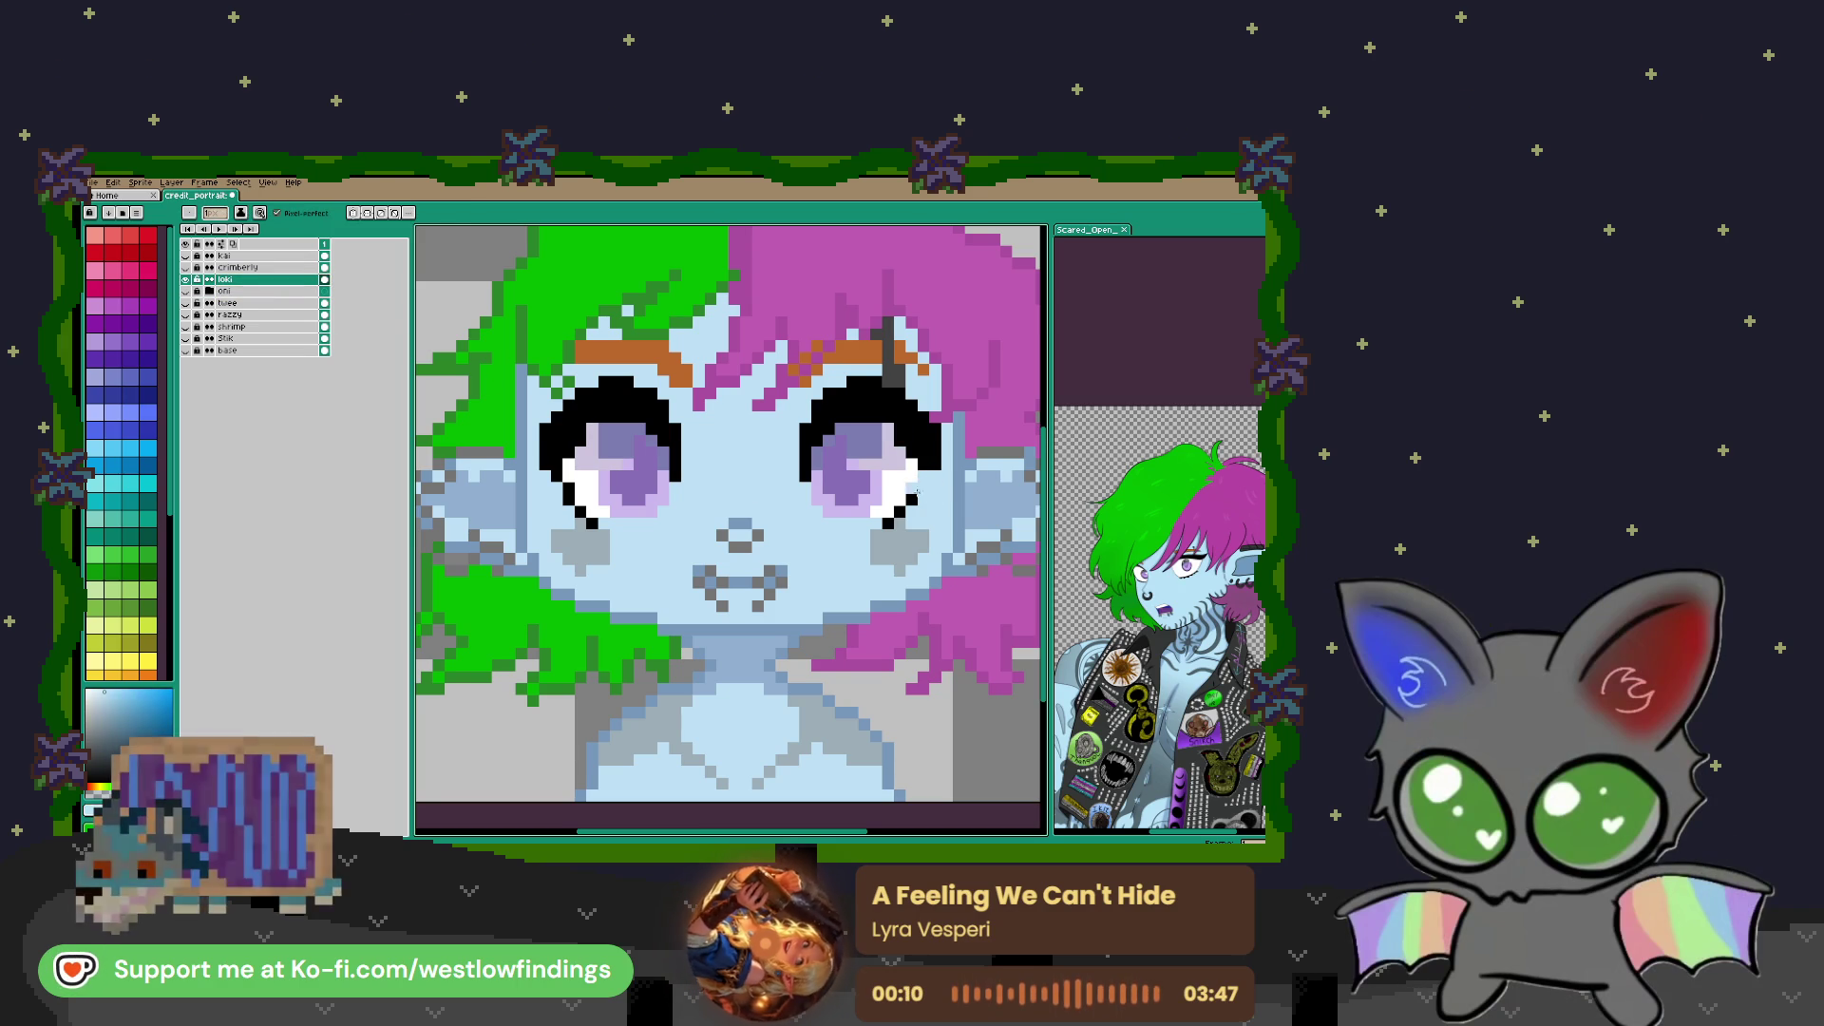
left_click(896, 514, "alt")
left_click_drag(838, 522, 862, 522)
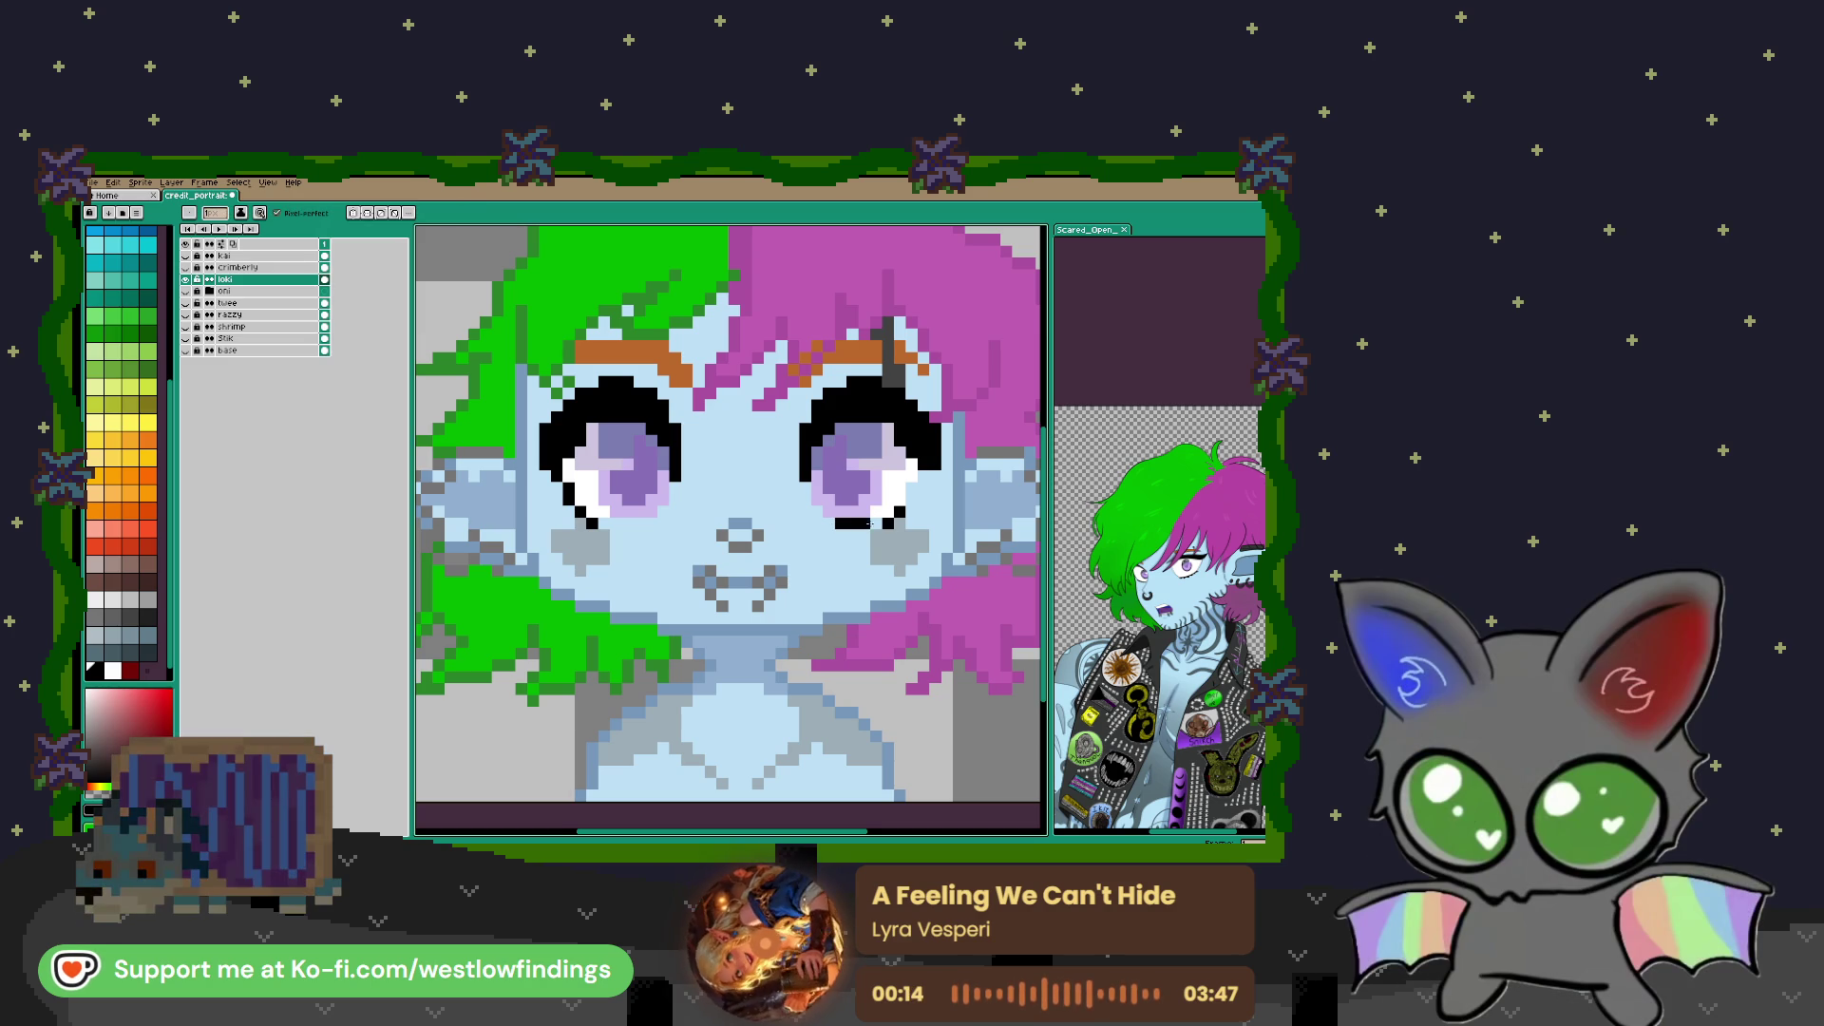
left_click_drag(604, 522, 646, 521)
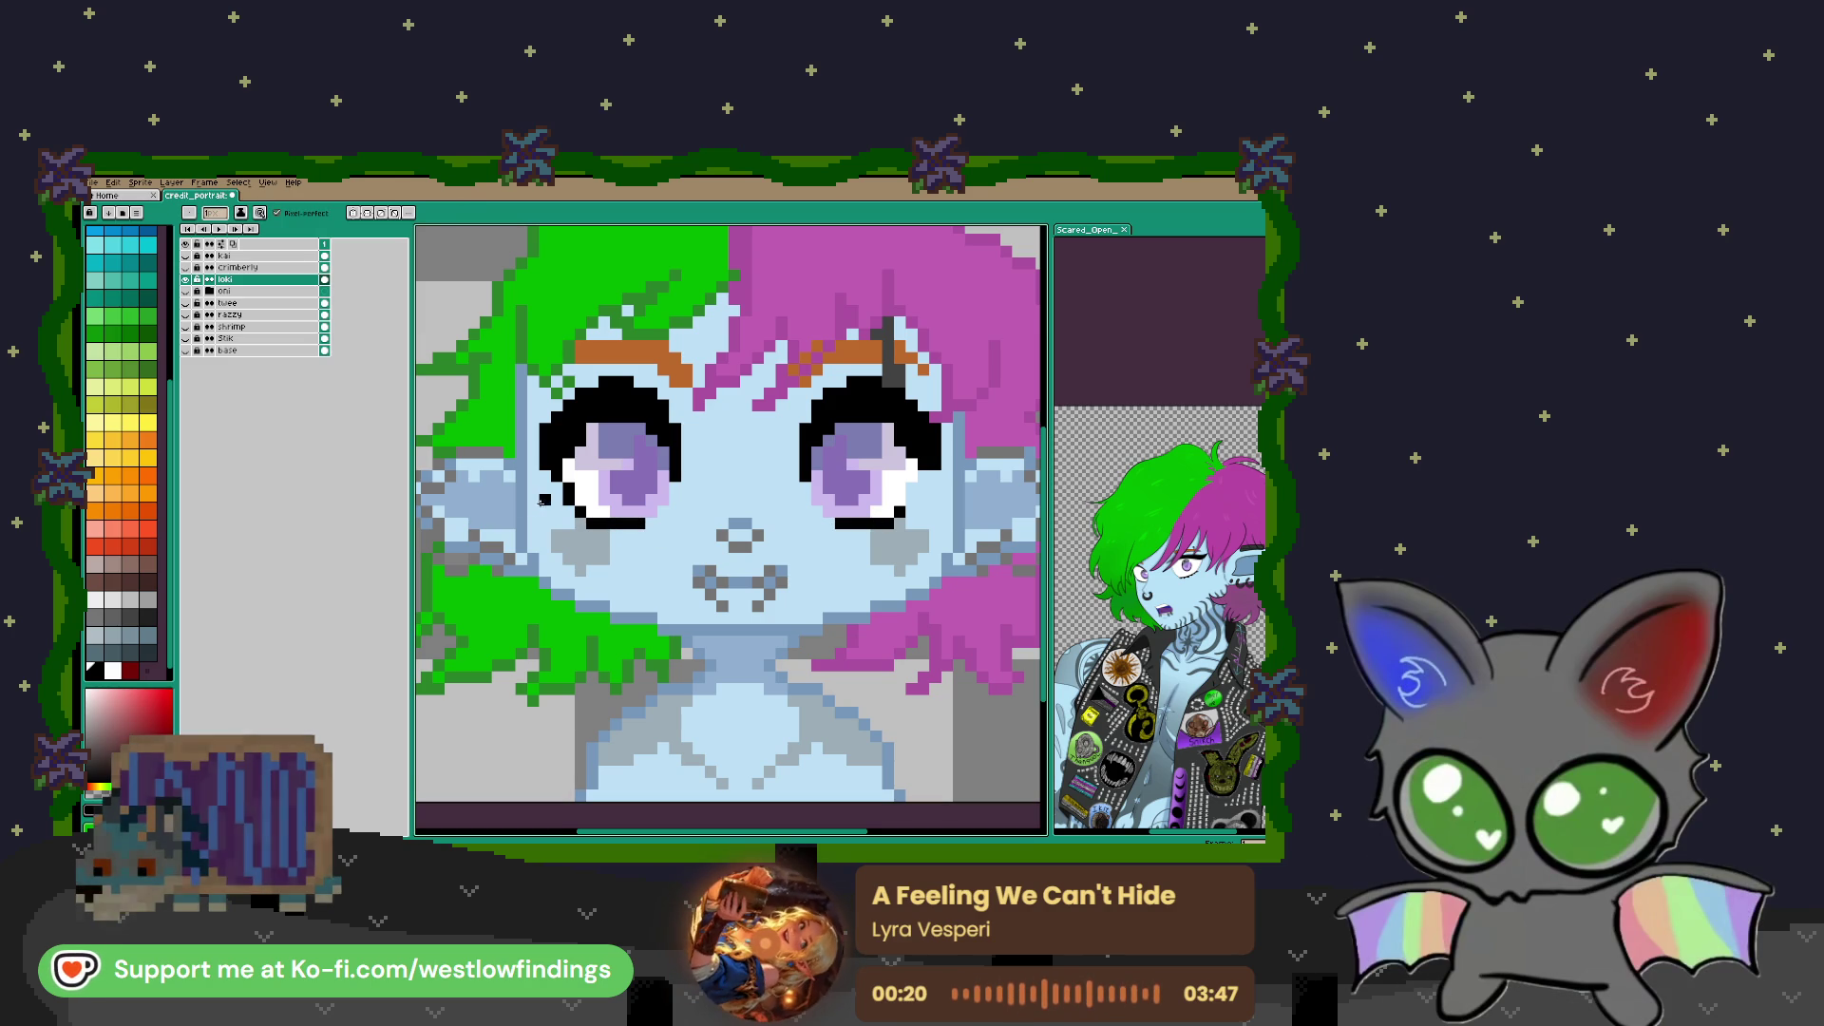
Add black pixels at the outer corners of both eyes
left_click(554, 500, "alt")
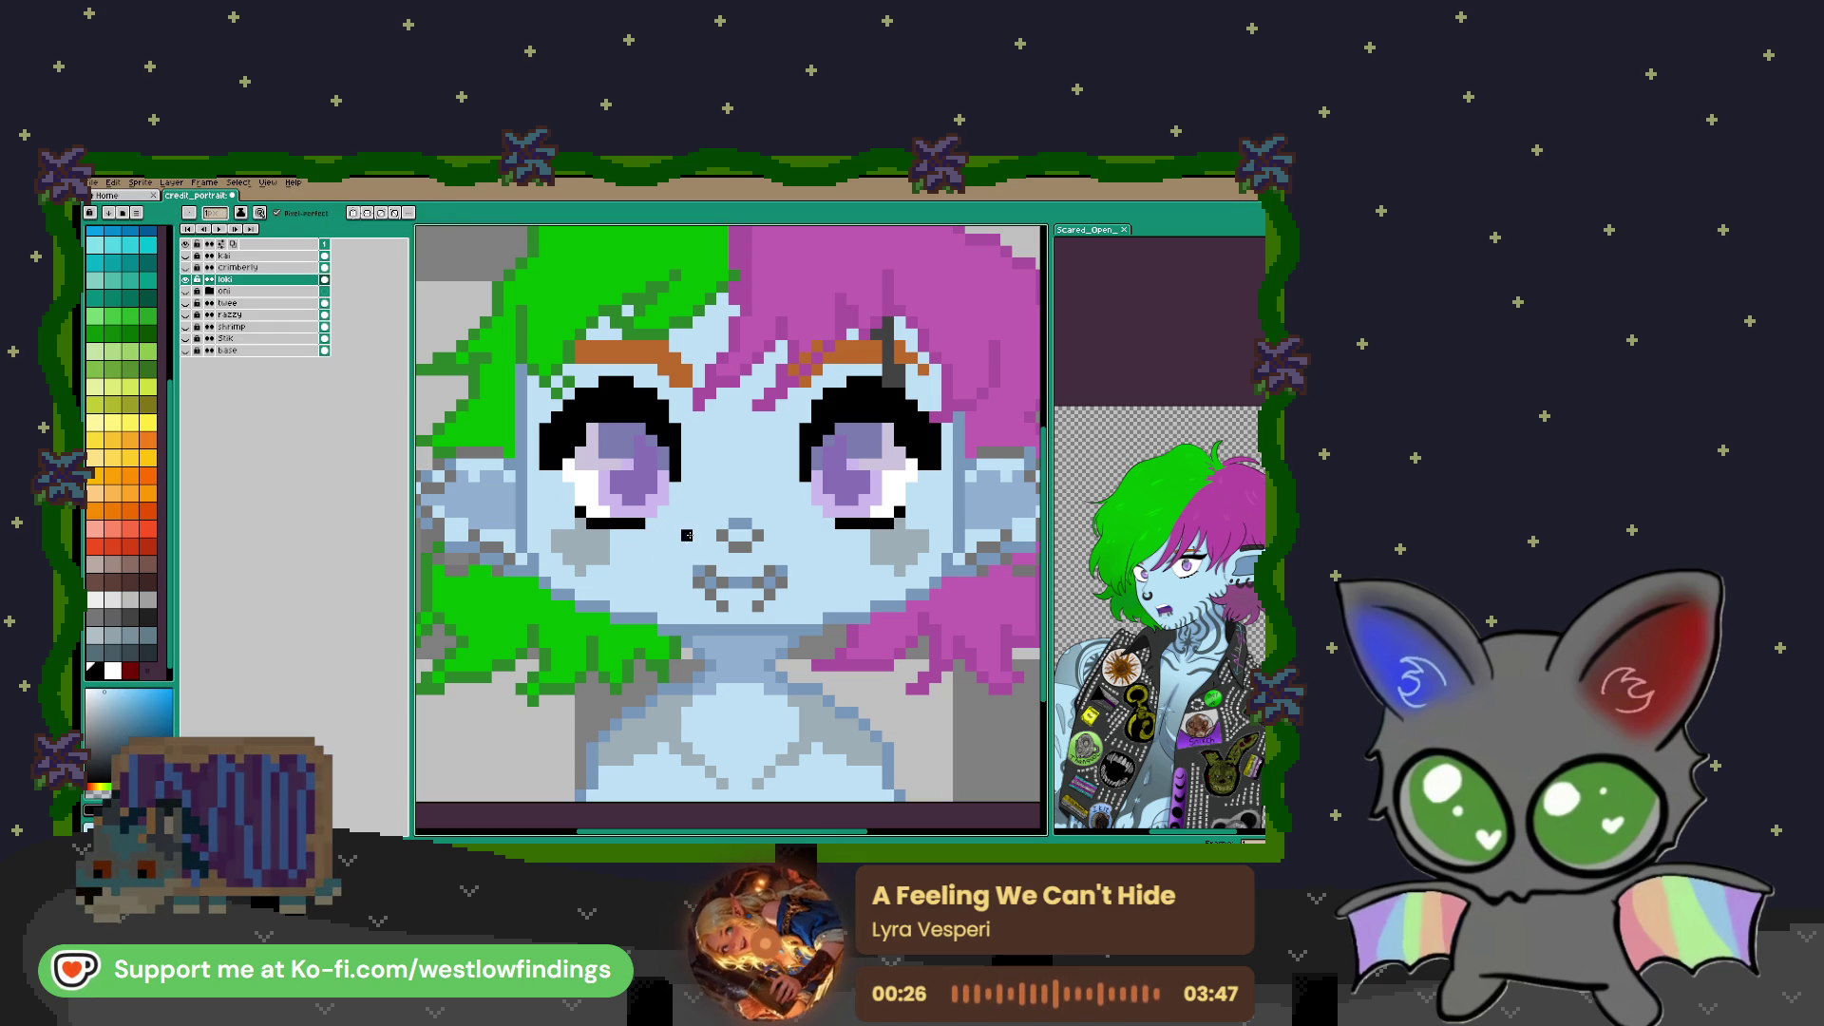
scroll(698, 528, "down", 1)
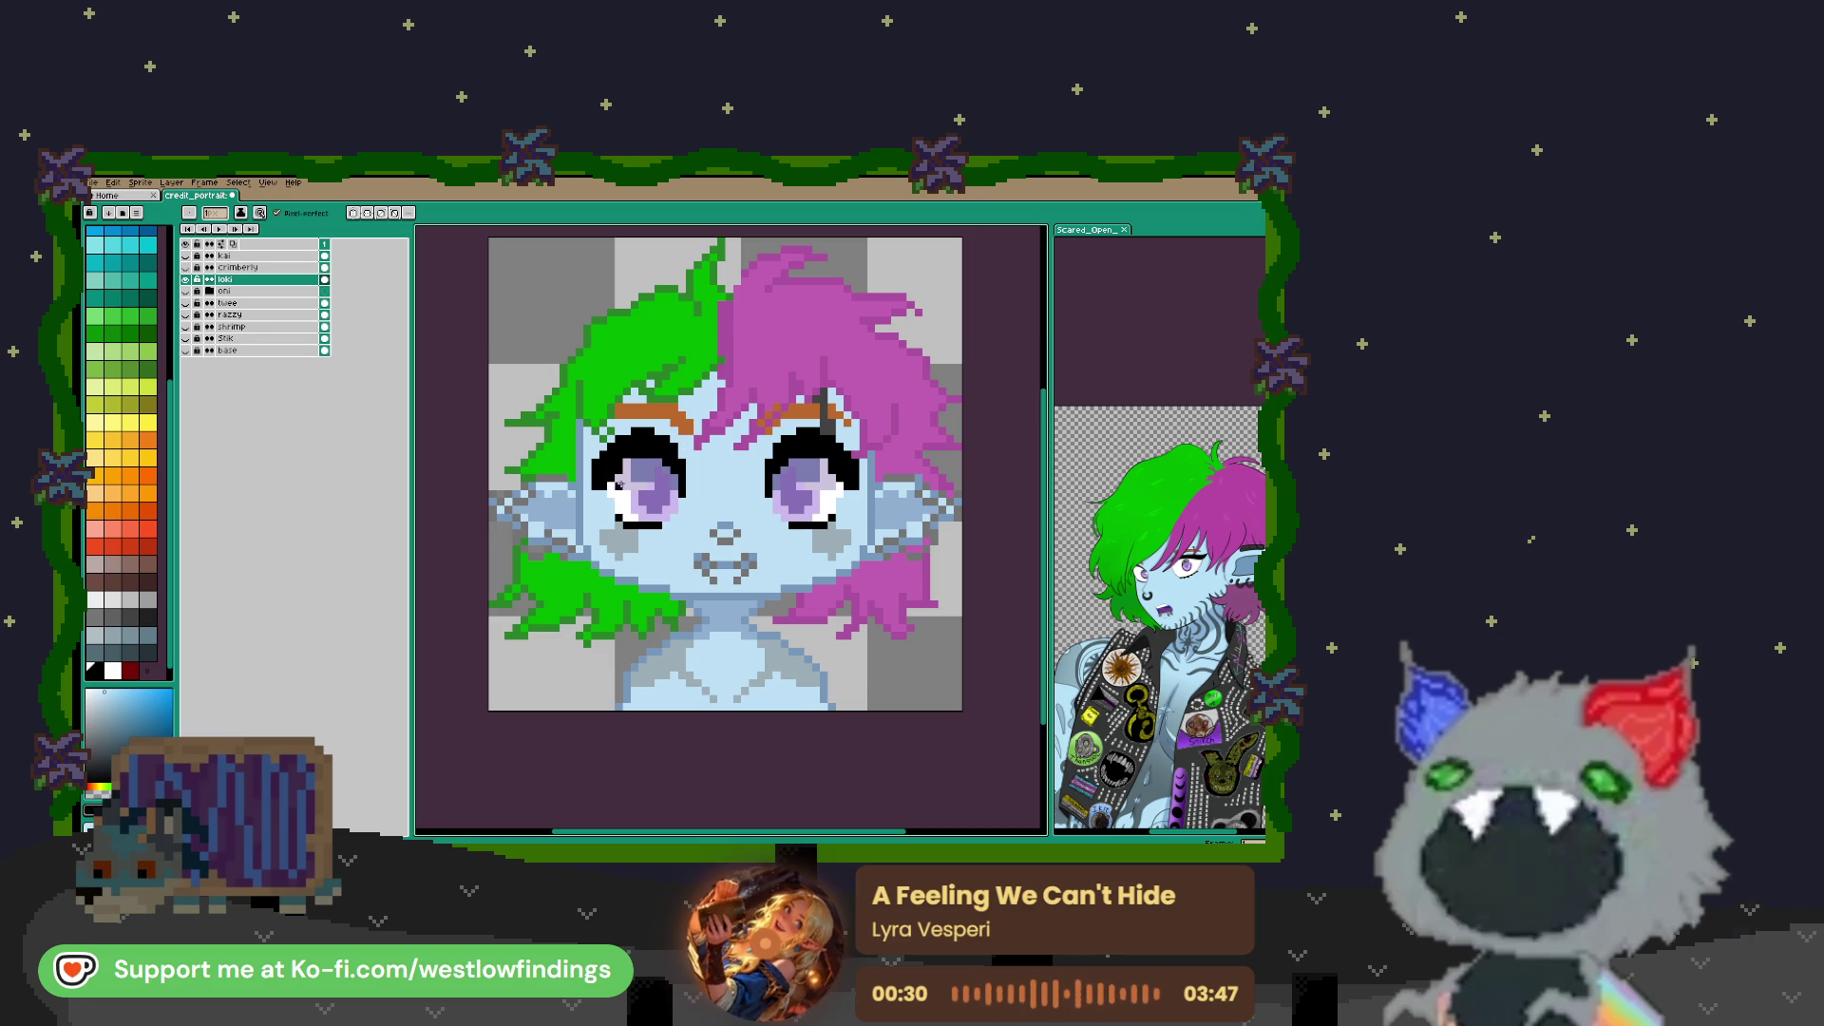
left_click(588, 482)
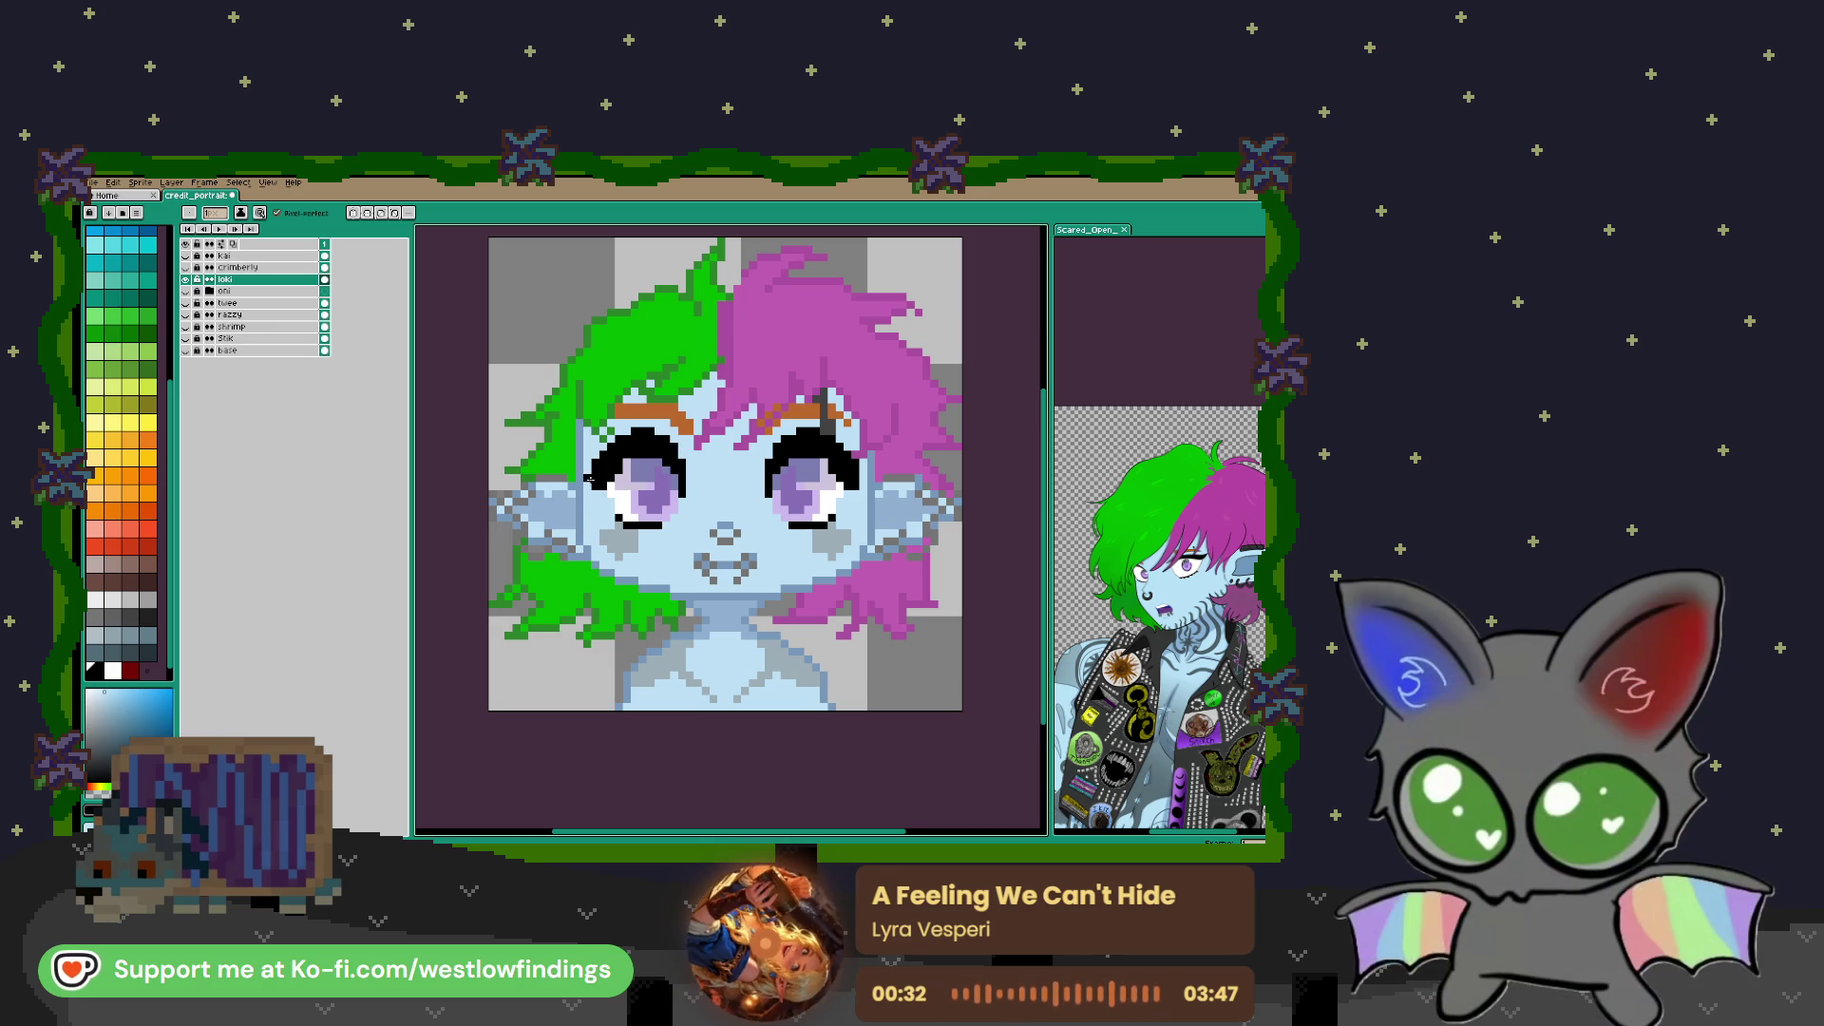
left_click(862, 482)
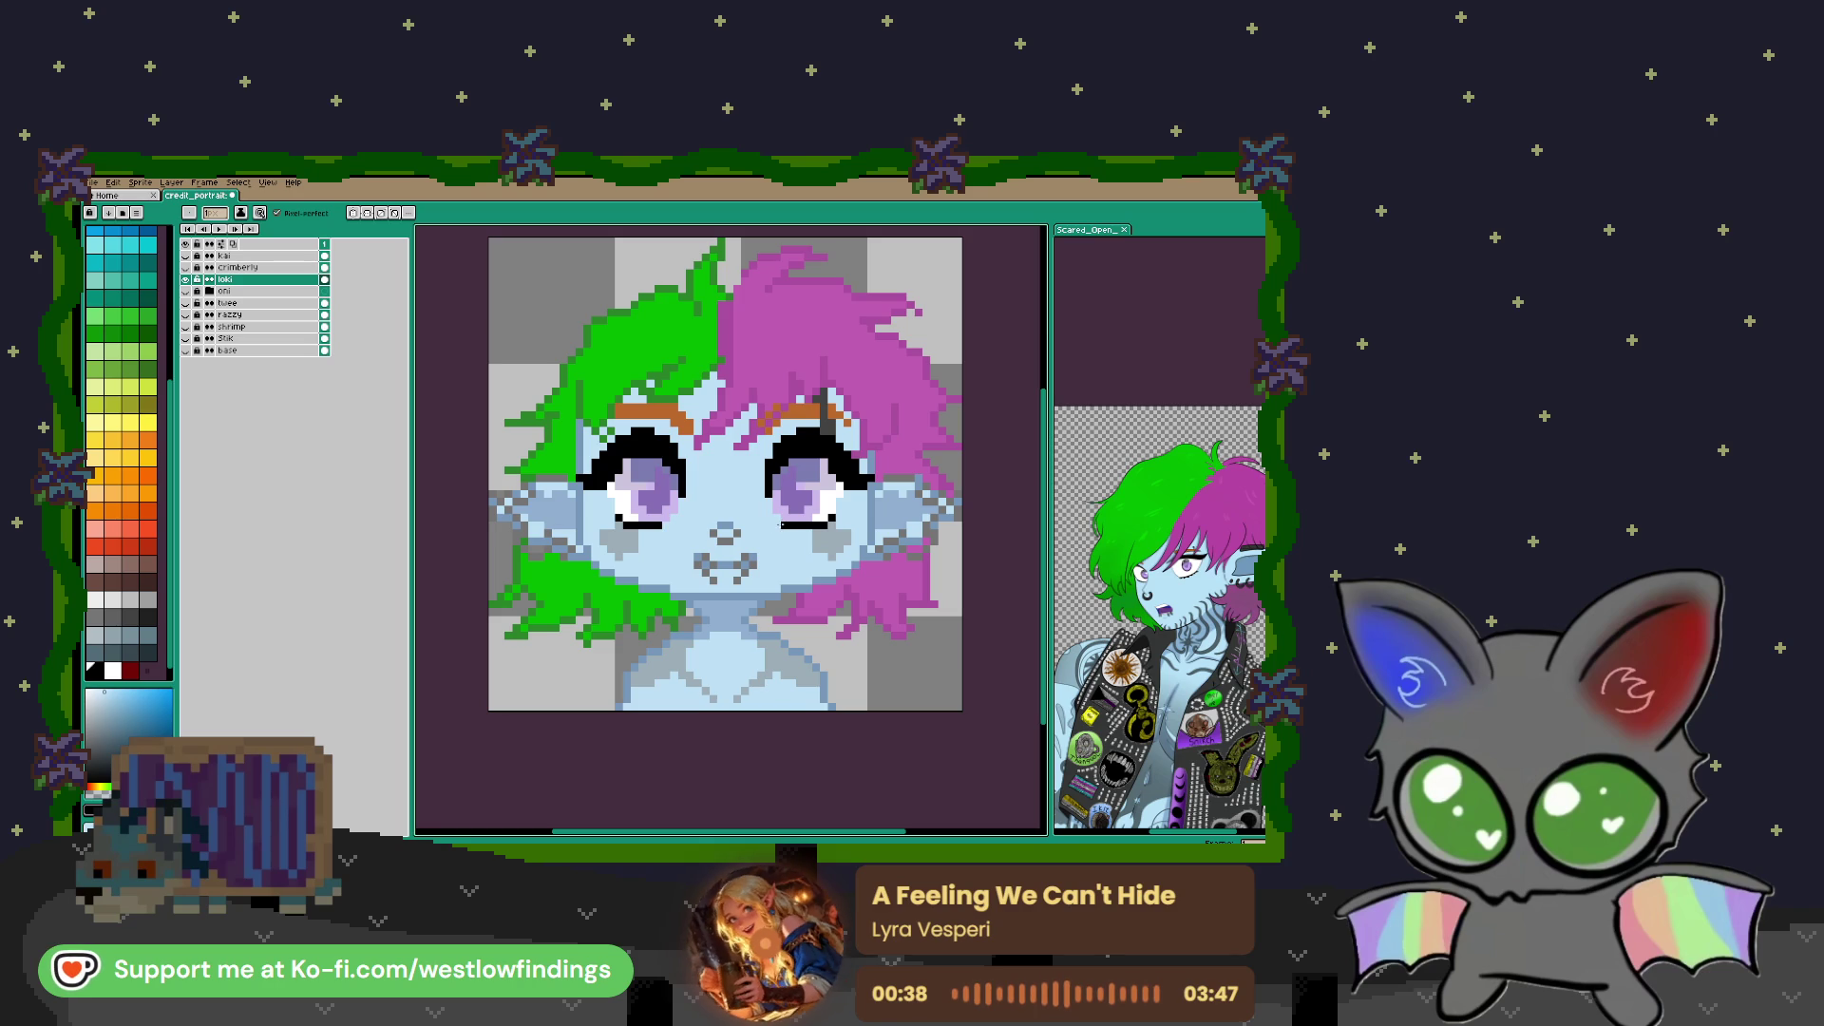
Recentre the portrait and hide every layer from loki down to base
scroll(787, 523, "down", 1)
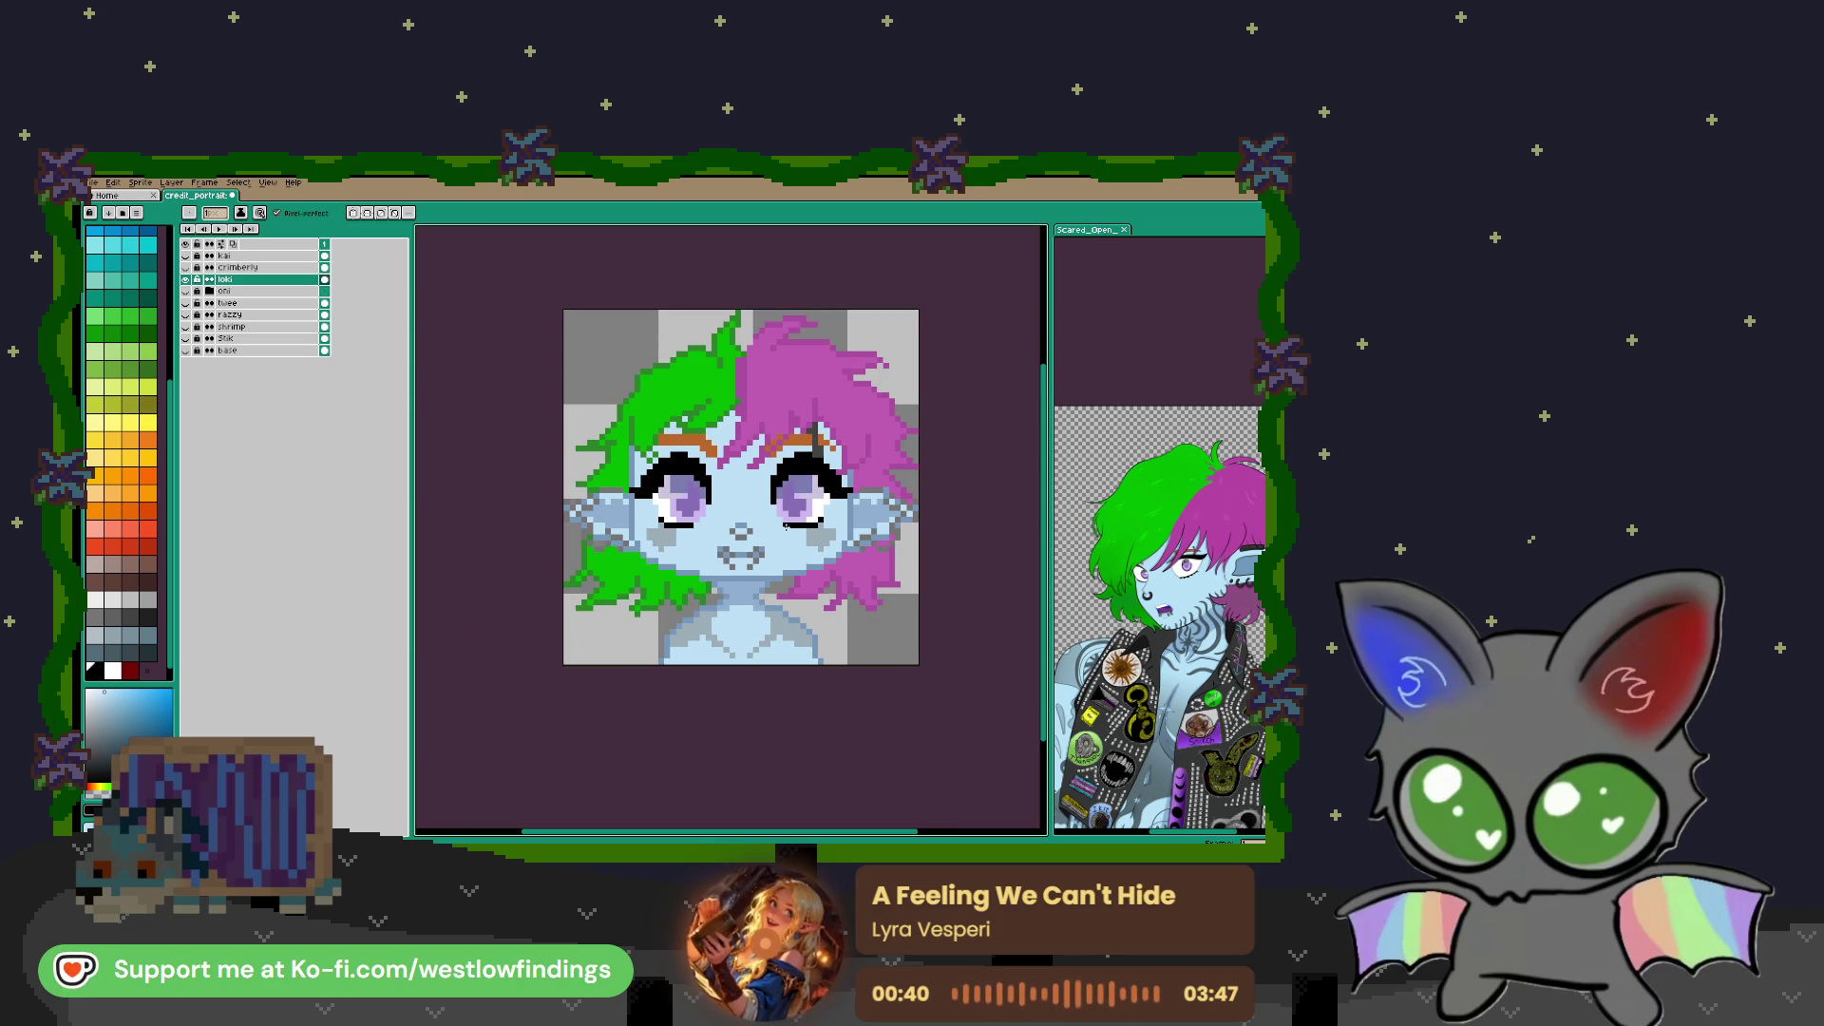
left_click_drag(816, 598, 807, 514)
scroll(740, 524, "up", 2)
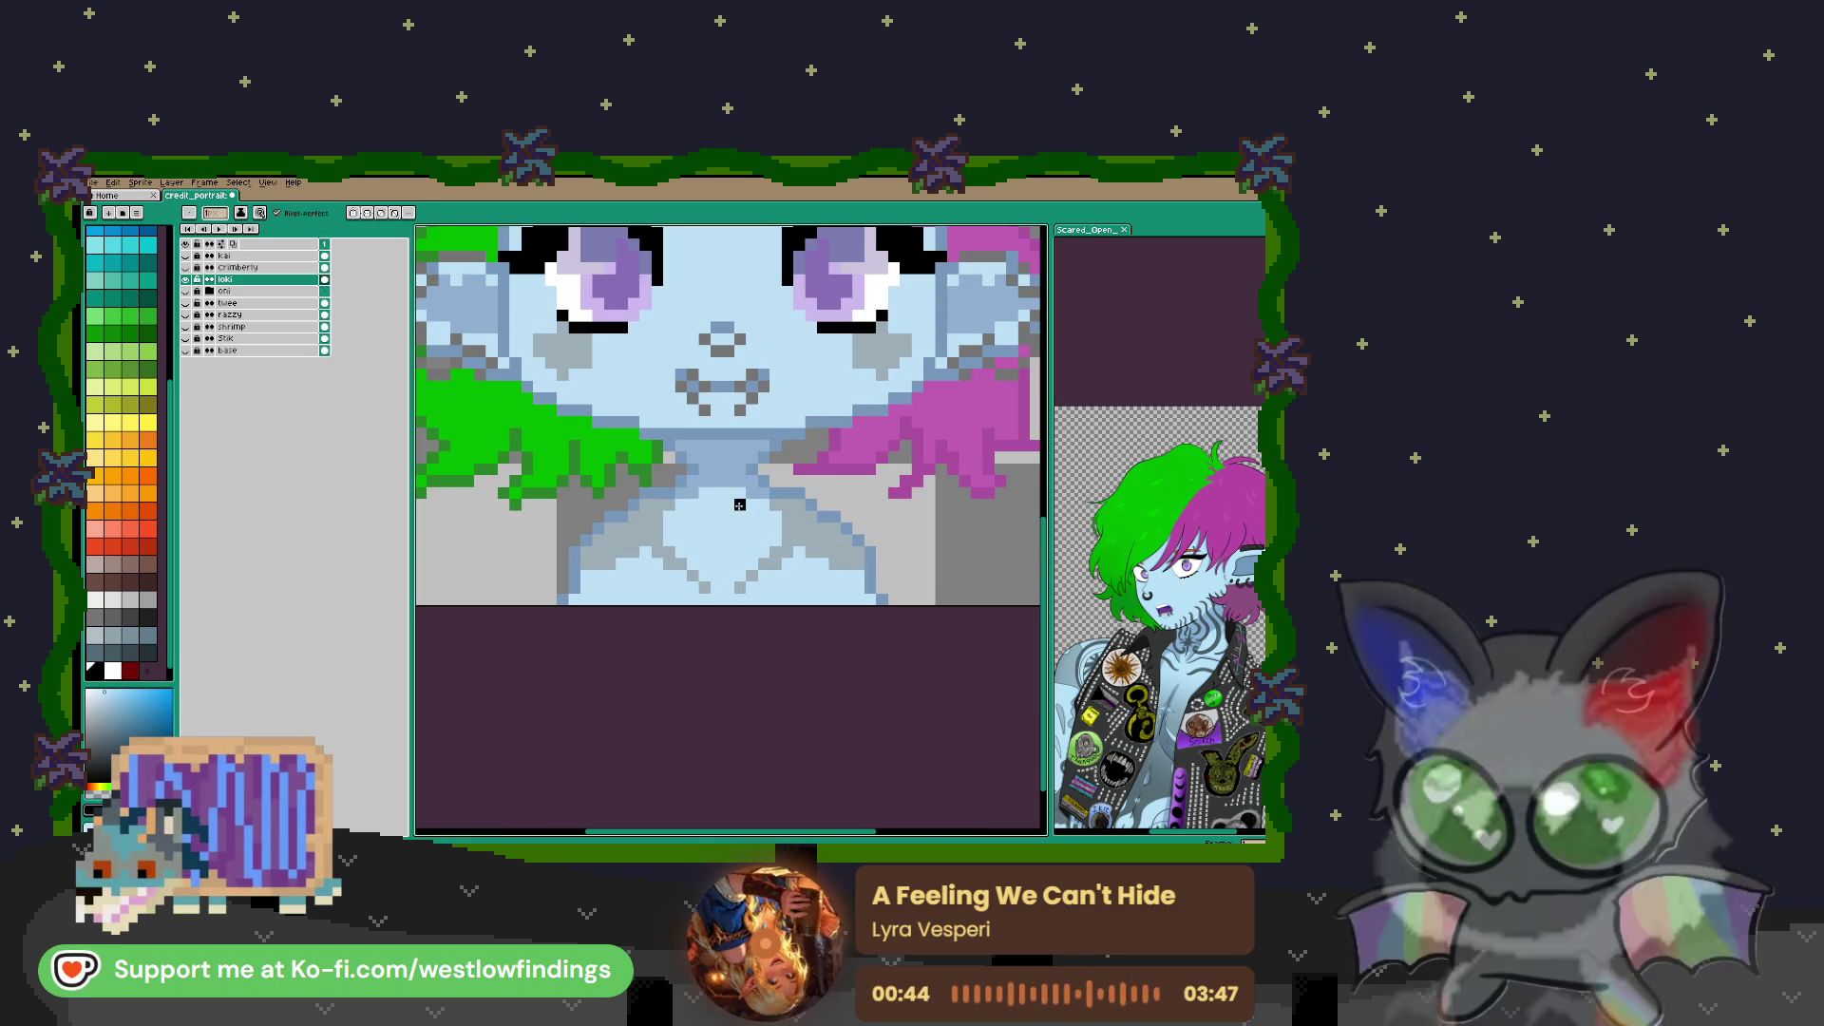
left_click_drag(729, 490, 734, 570)
scroll(734, 570, "down", 2)
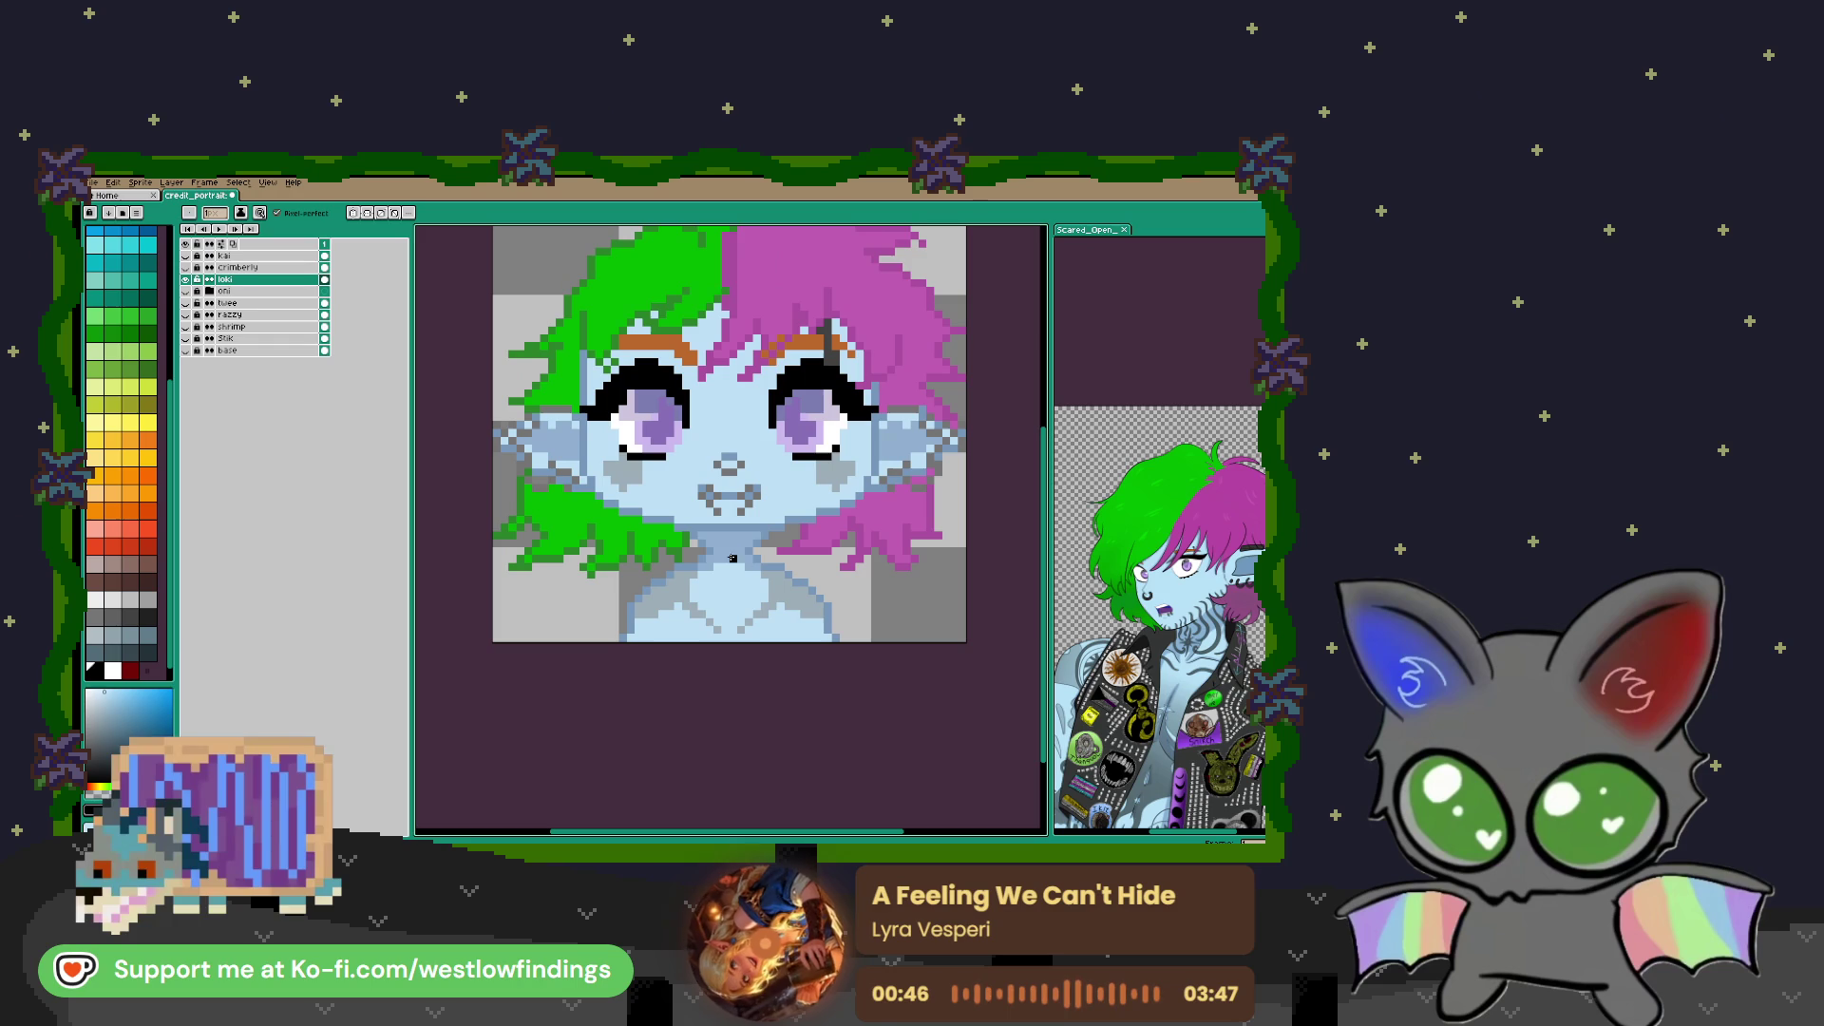
left_click_drag(788, 448, 780, 541)
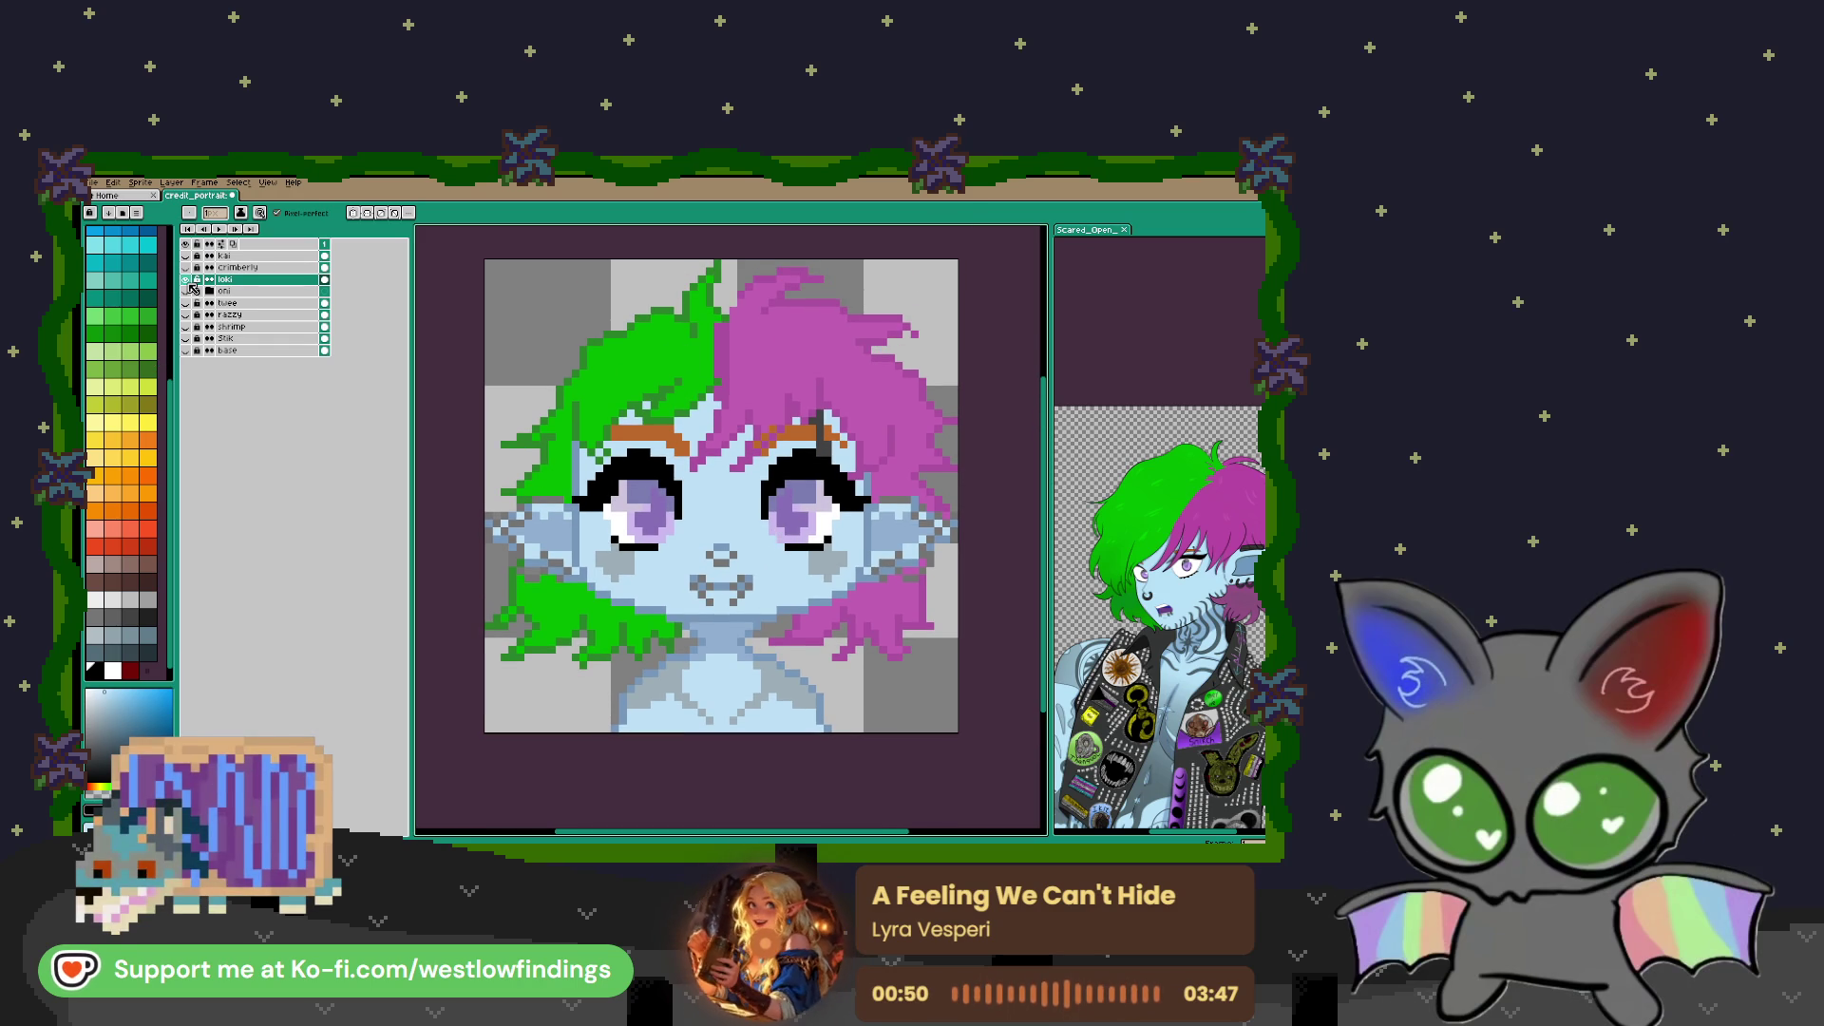
left_click_drag(194, 288, 193, 354)
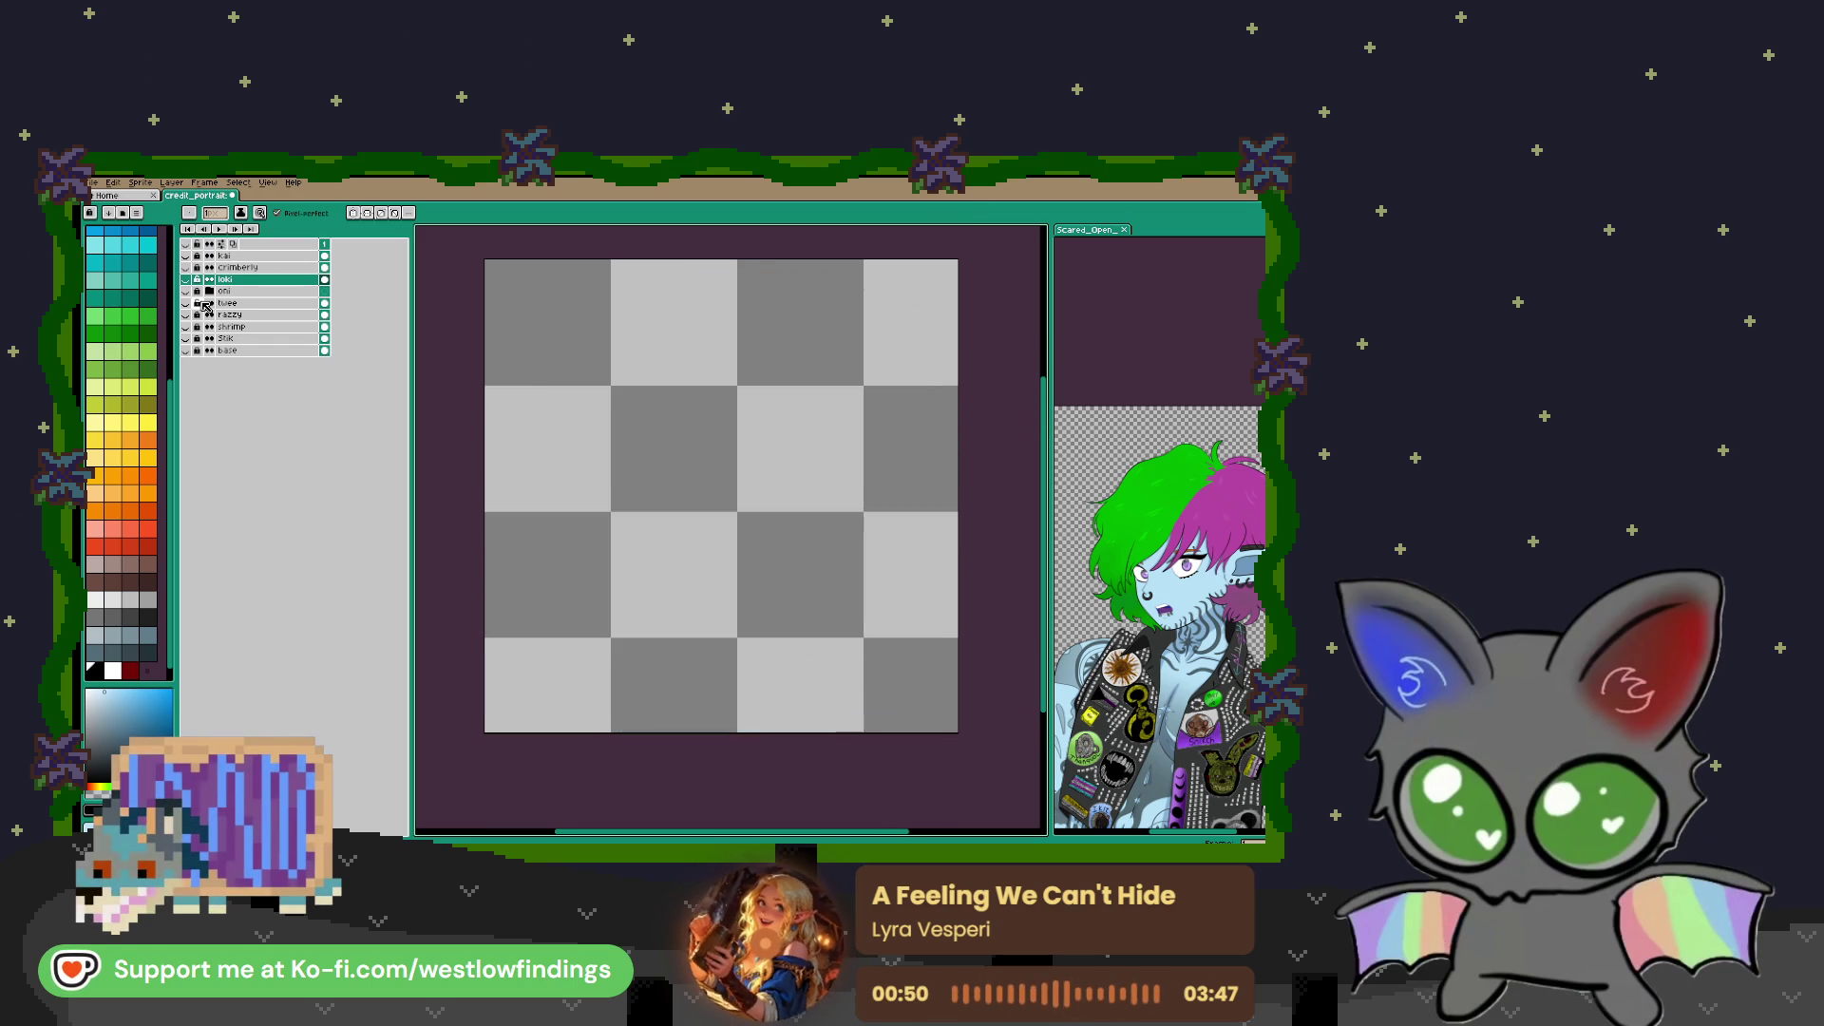
Preview the base line art, loki and oni layers one at a time
left_click(194, 353)
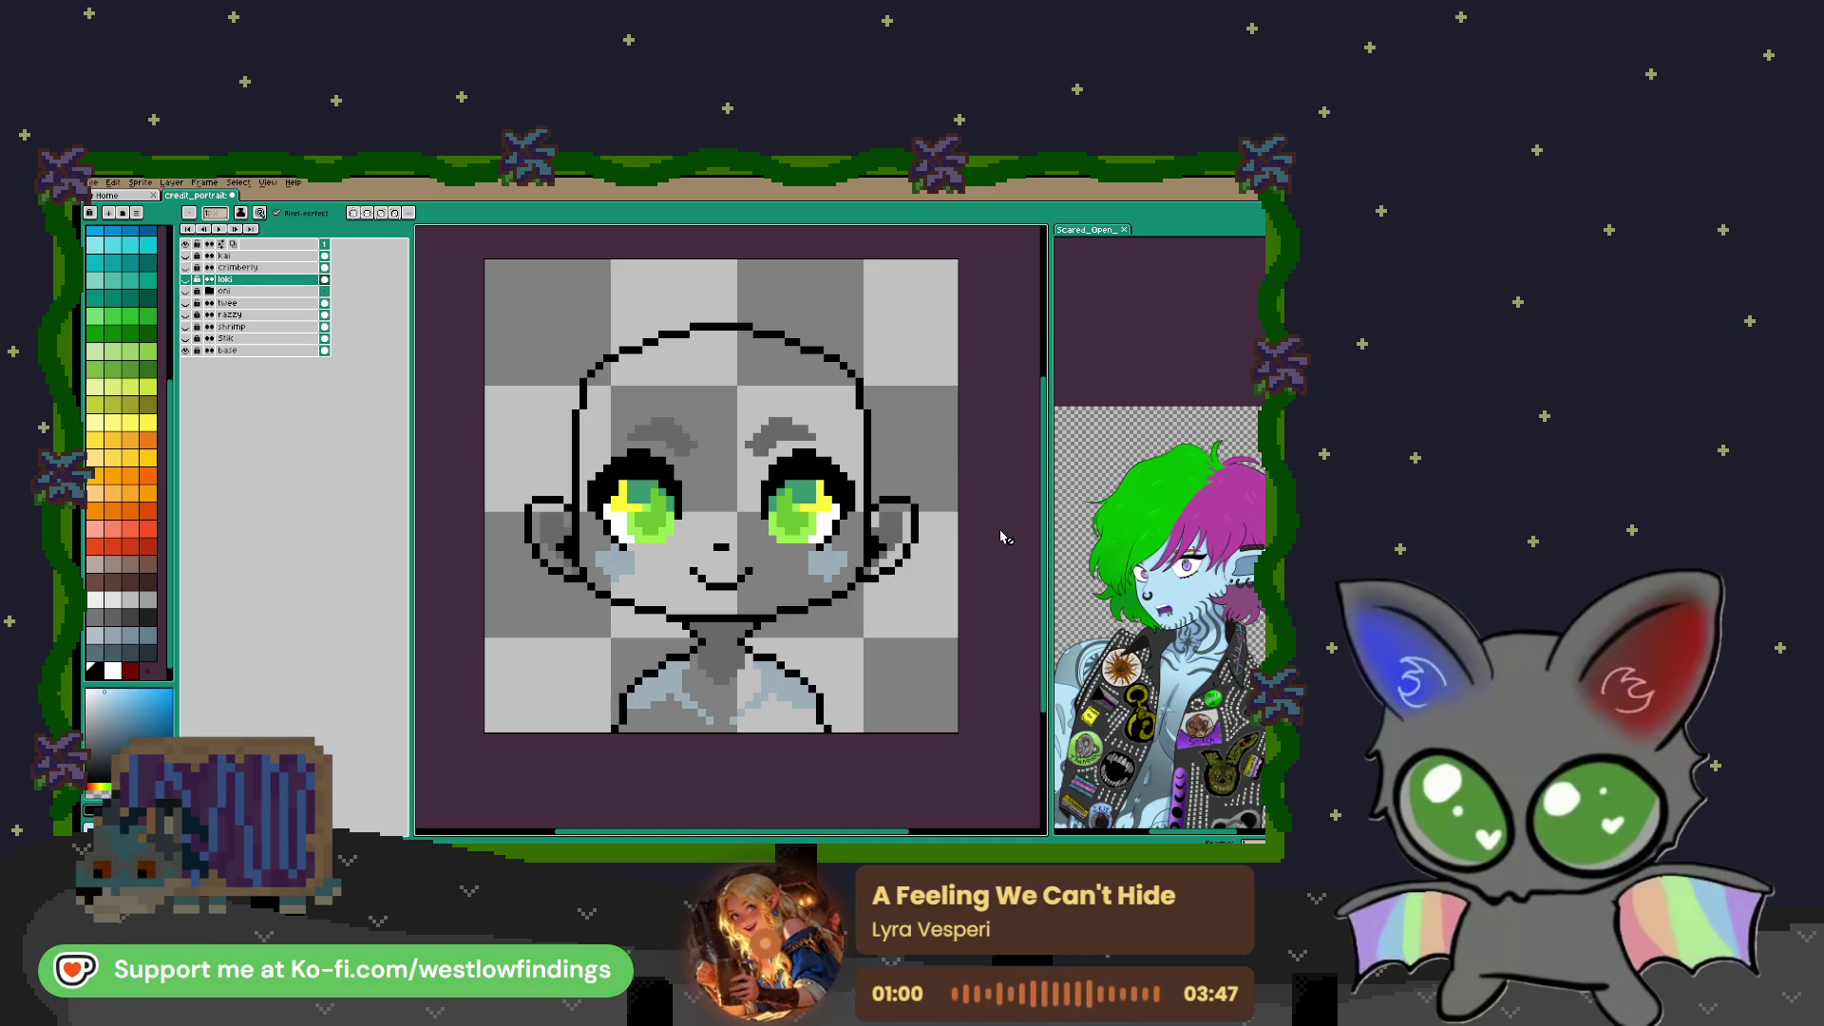
left_click(187, 351)
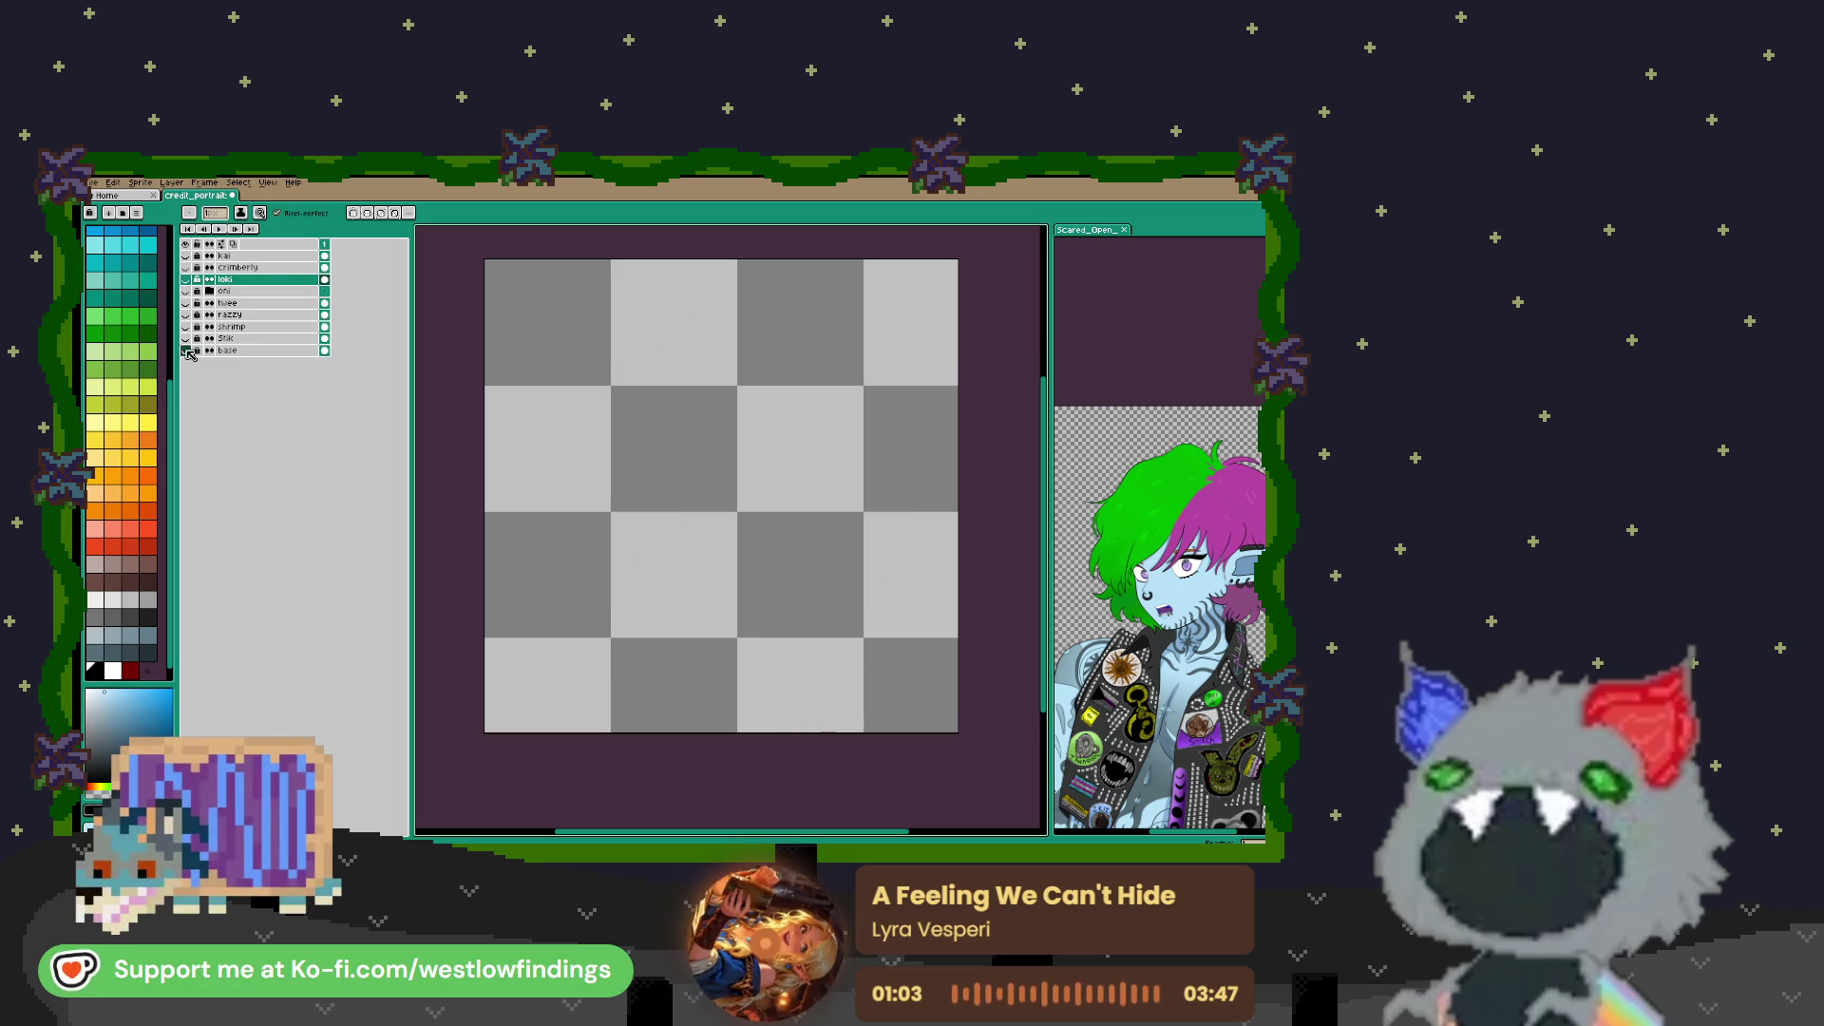
left_click(186, 279)
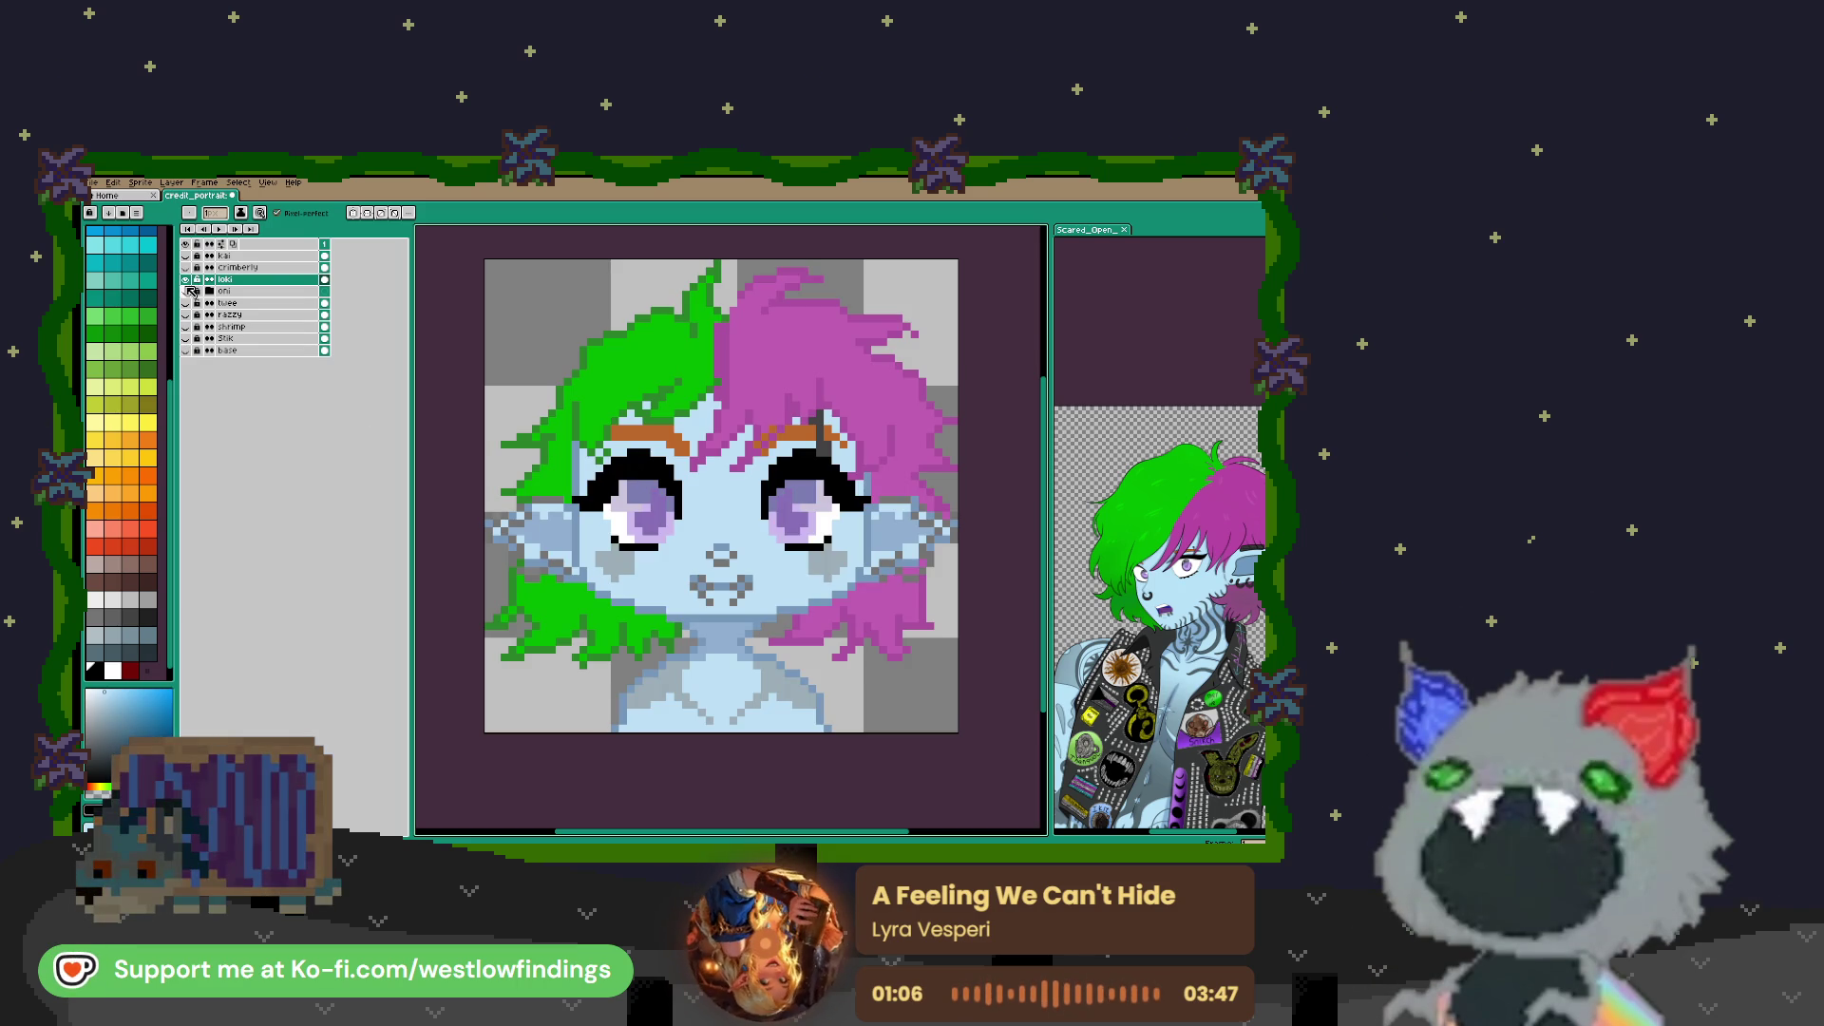
left_click(185, 279)
left_click(186, 290)
left_click(186, 290)
Preview the twee and shrimp portraits, then leave the loki layer visible
left_click(186, 302)
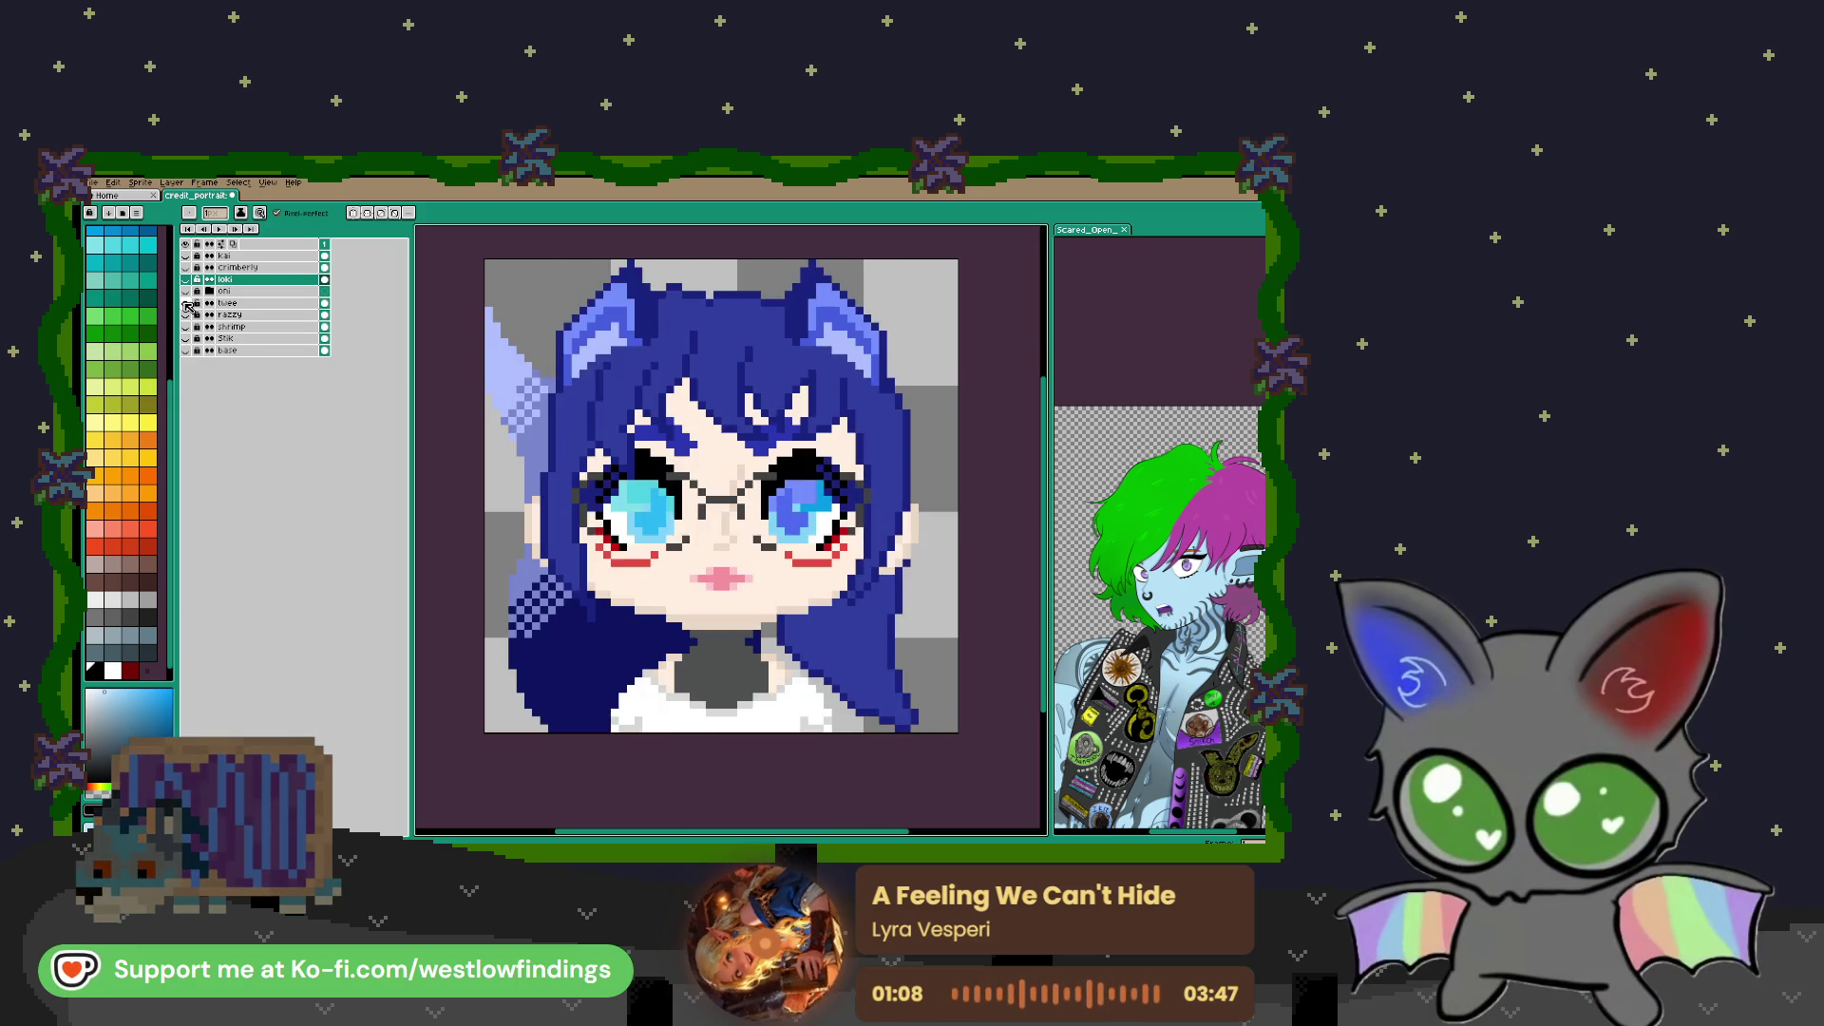
left_click(186, 302)
left_click(186, 326)
left_click(186, 326)
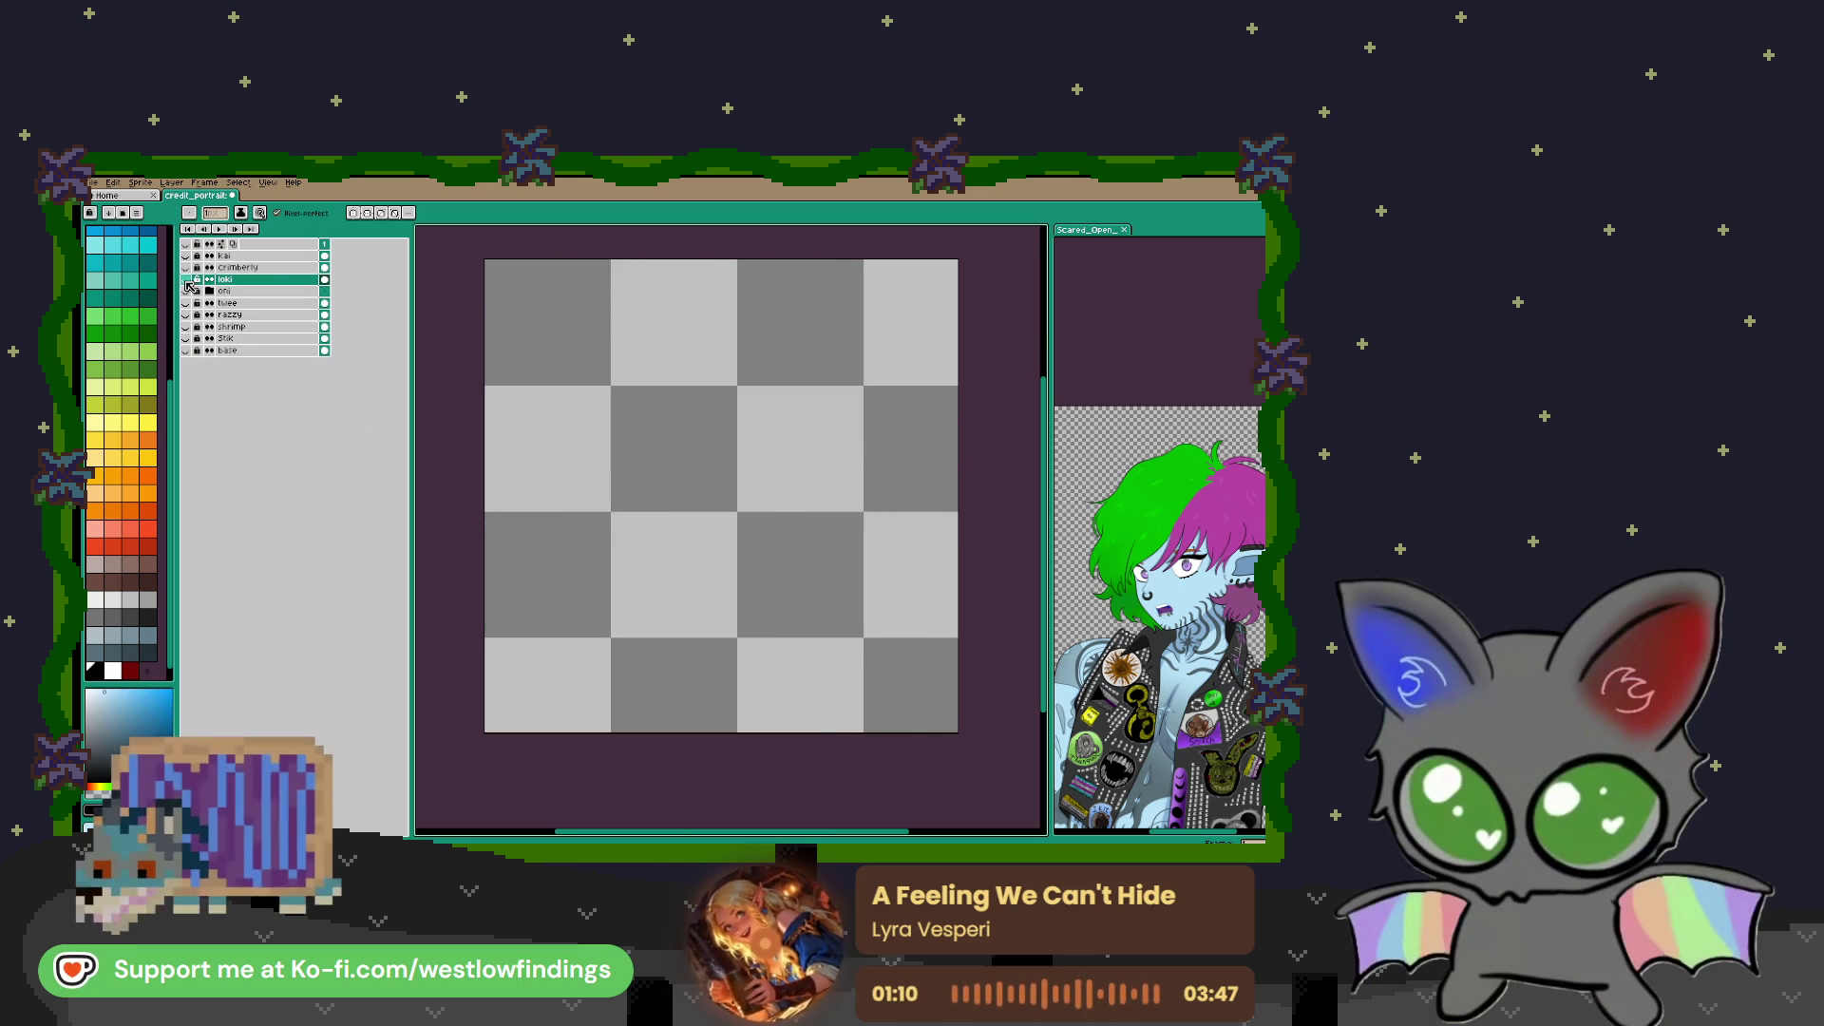
left_click(185, 280)
scroll(760, 549, "up", 1)
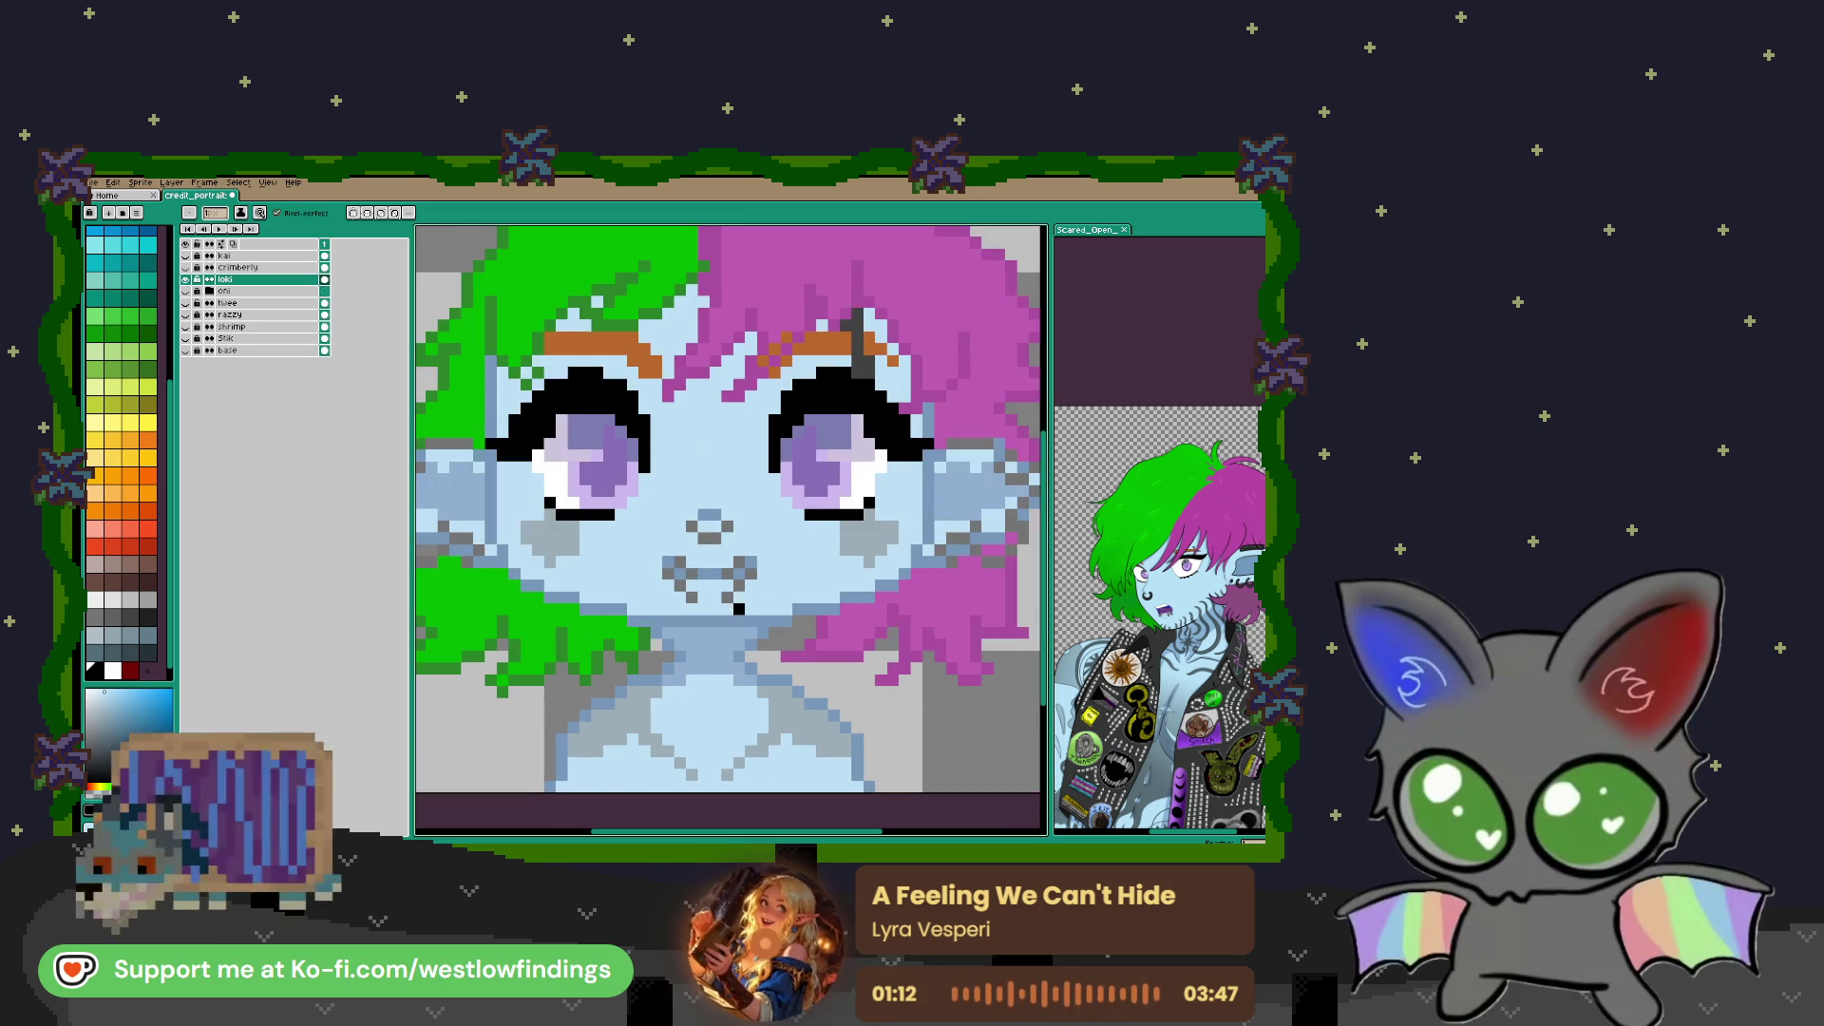
scroll(727, 550, "down", 1)
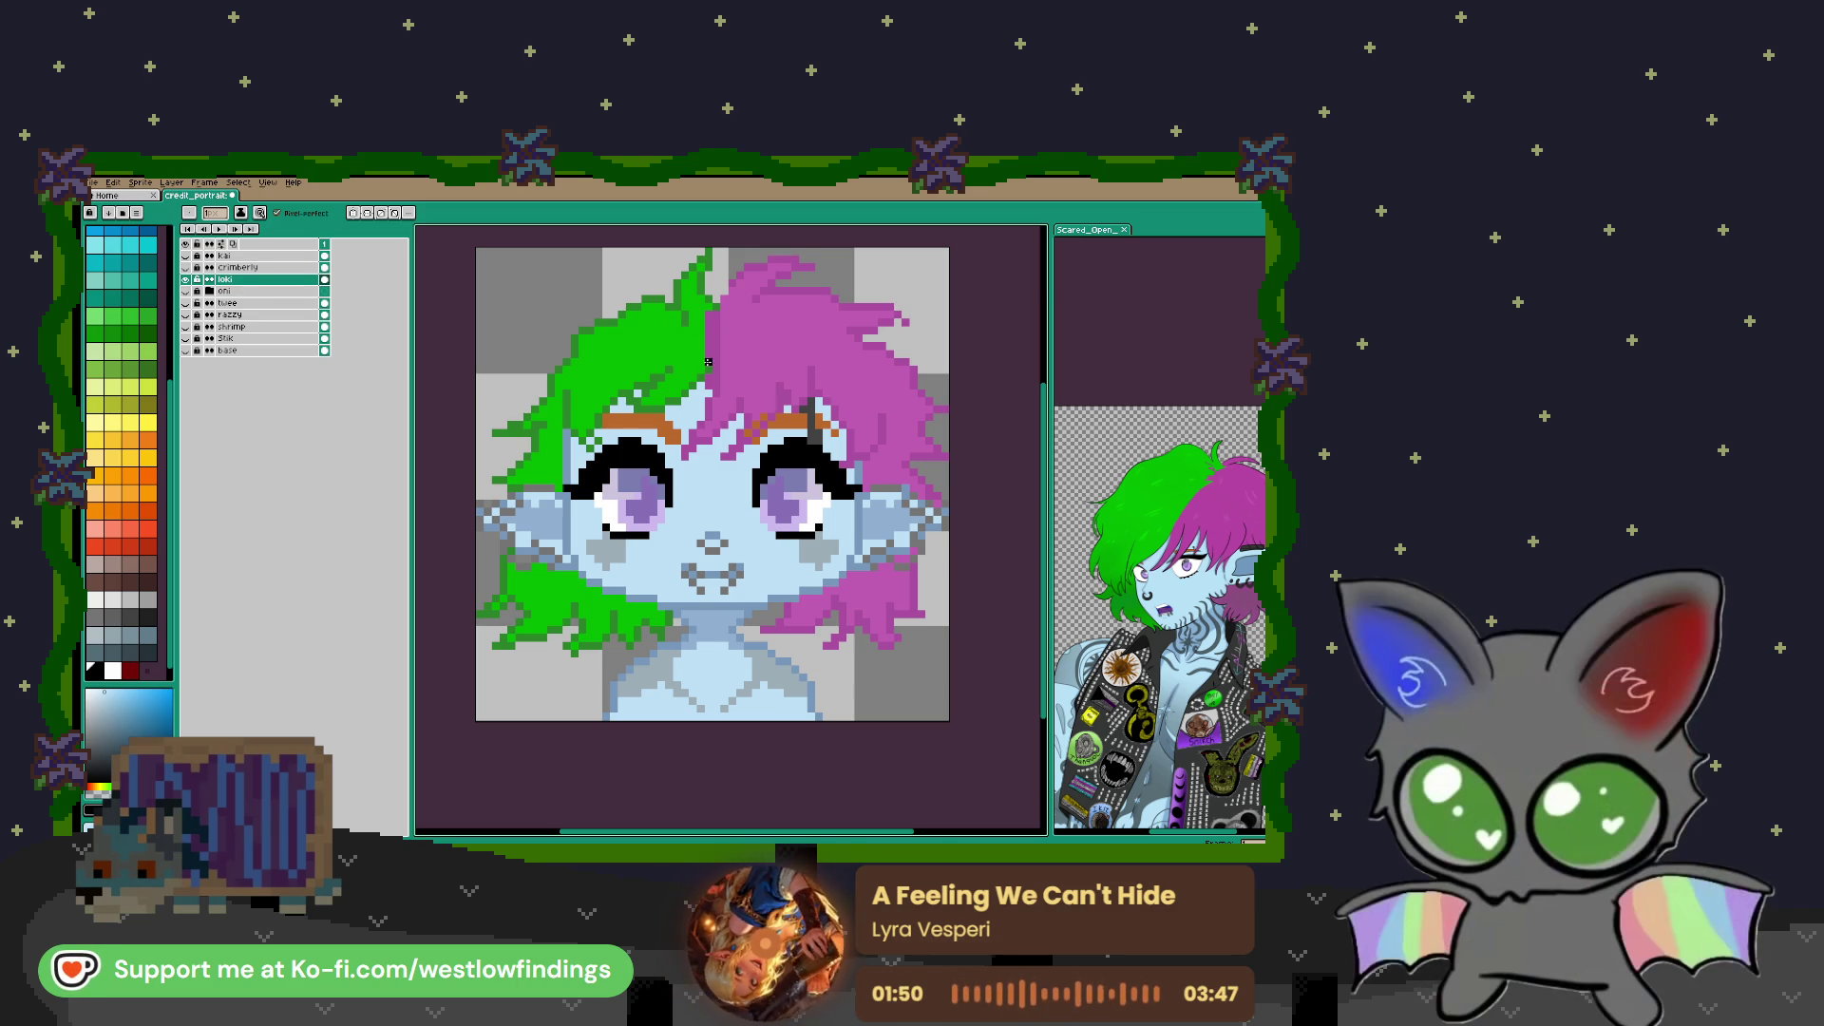
Sample the green hair colour and test a dark-green pixel, undoing it
scroll(730, 342, "up", 3)
key("i")
left_click(728, 323)
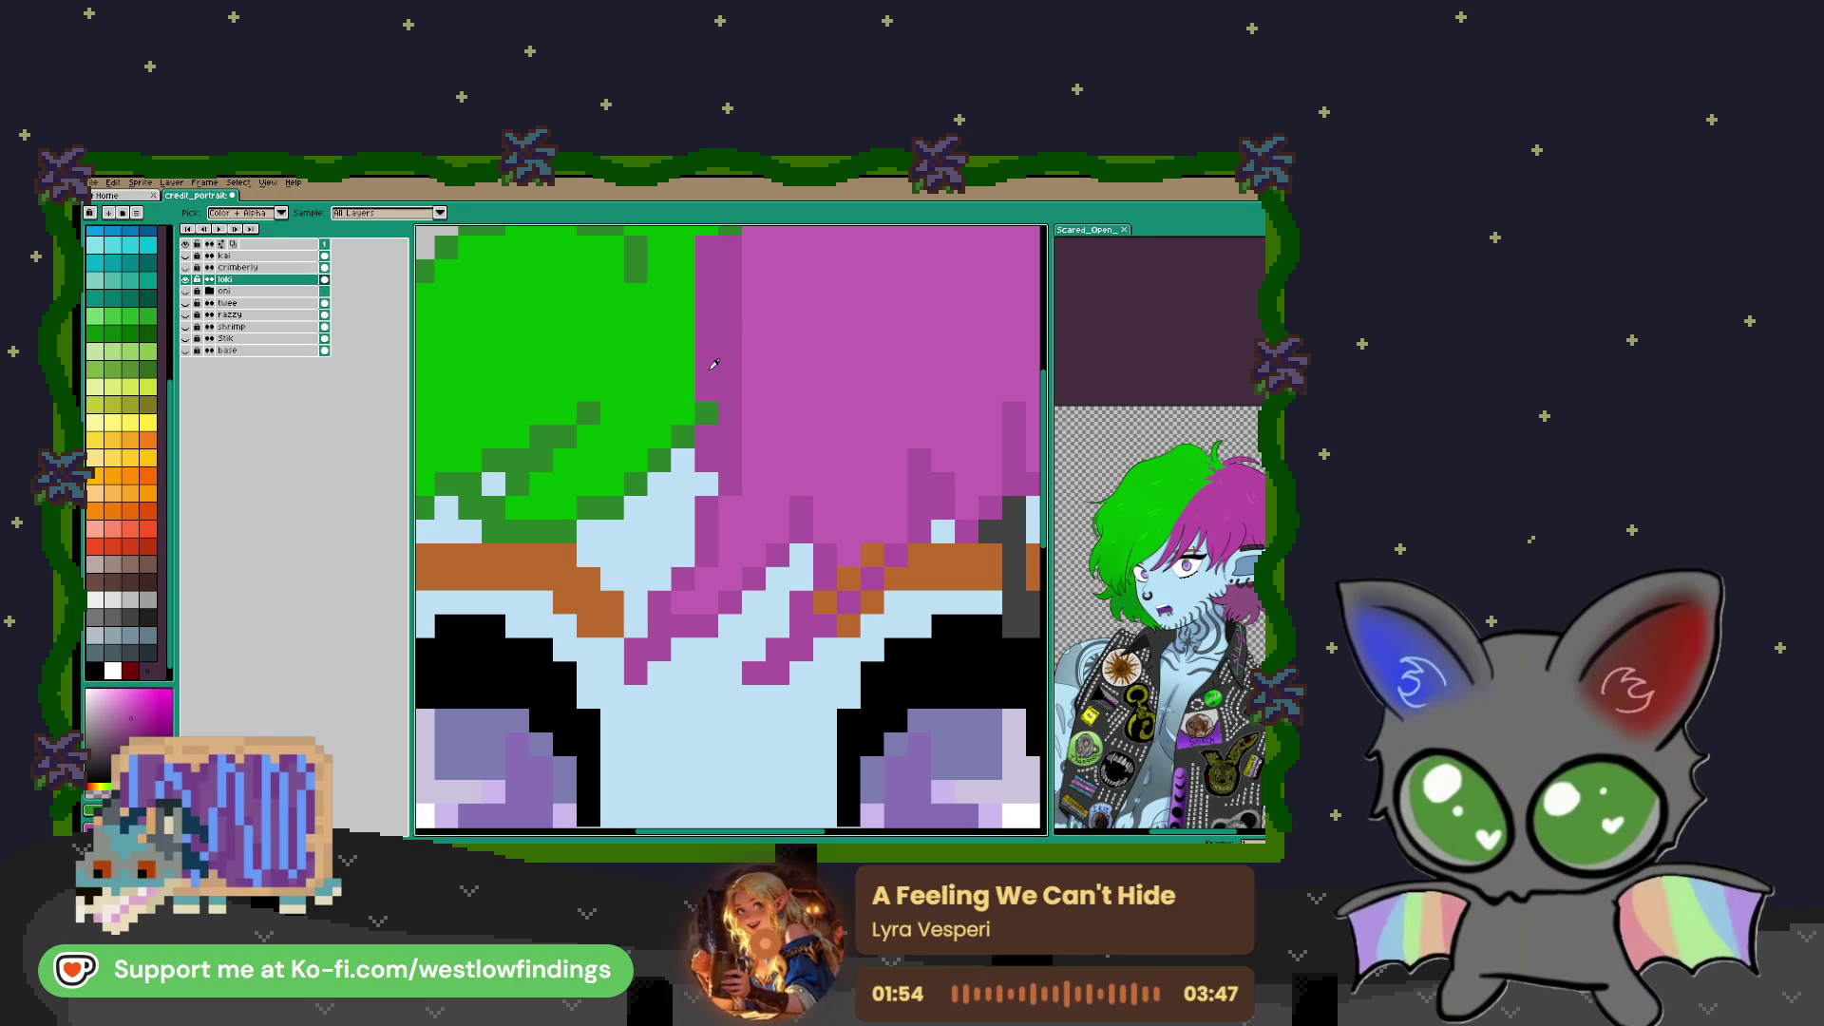
key("b")
scroll(714, 363, "down", 2)
scroll(680, 445, "up", 3)
left_click(680, 446)
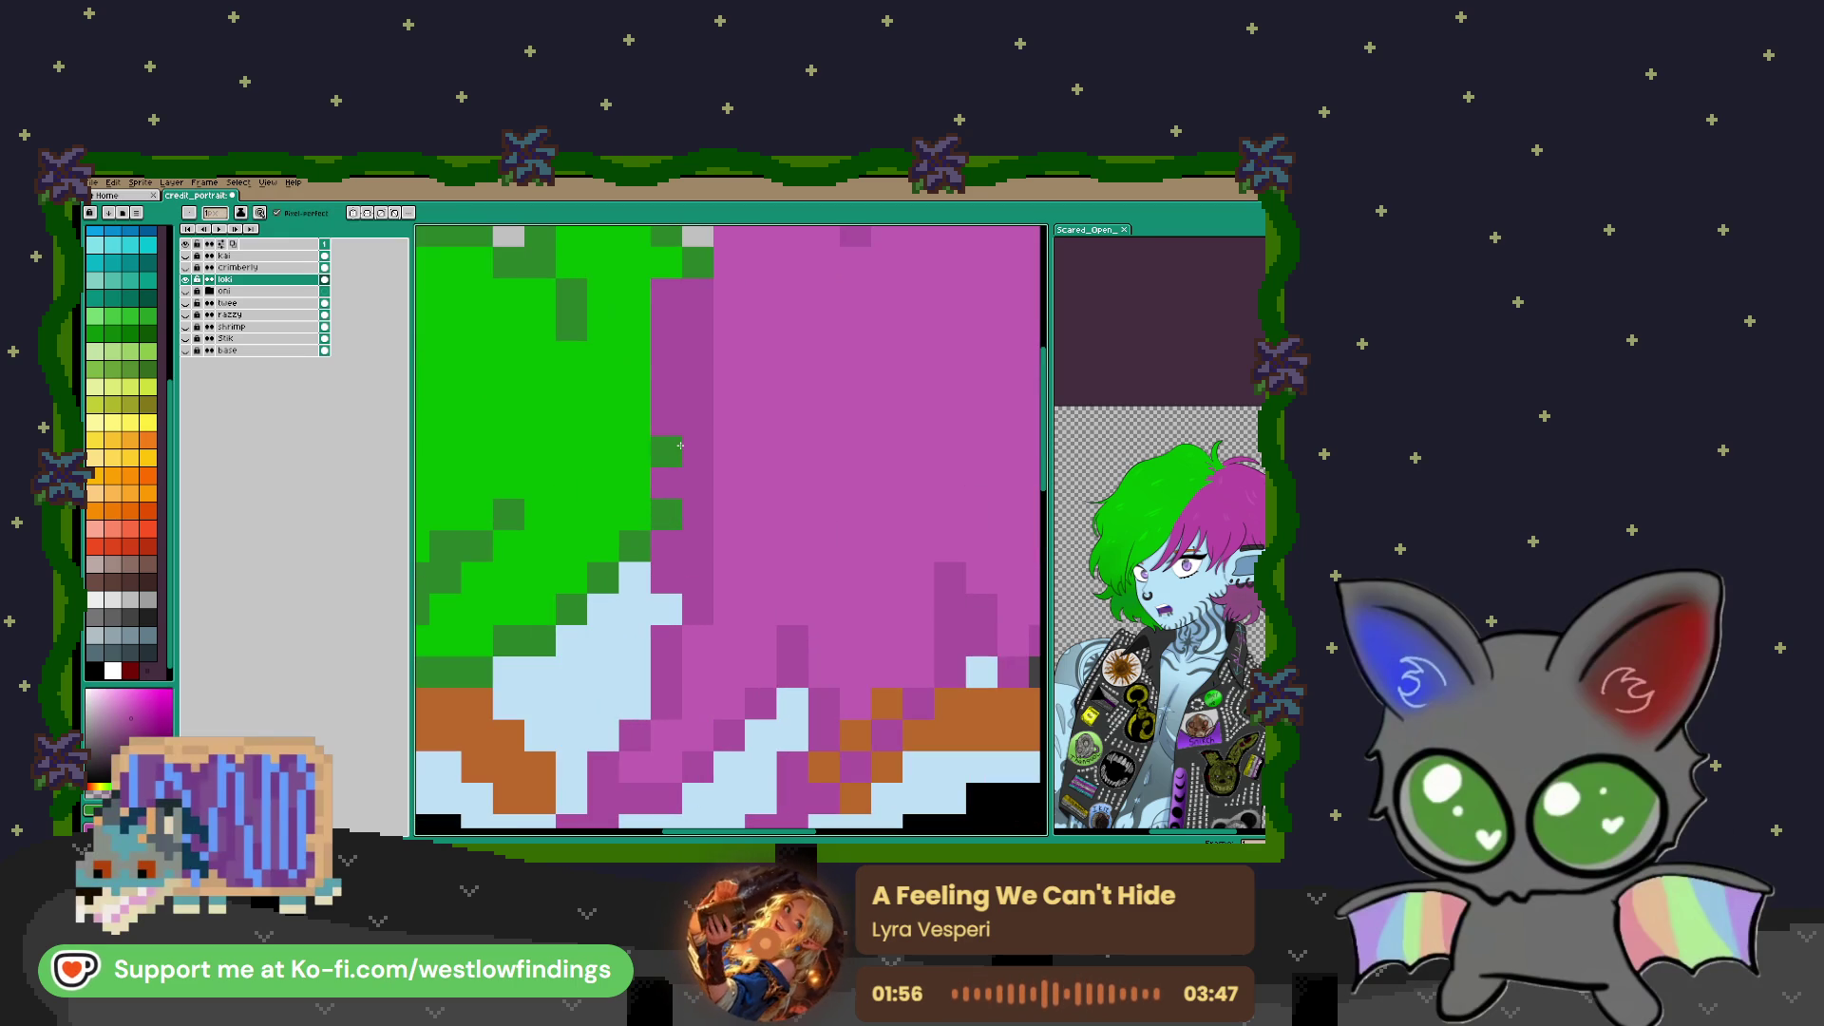
key("ctrl+z")
Paint bright green into the pink hair edge, undoing a trial pink stroke
key("i")
left_click(610, 429)
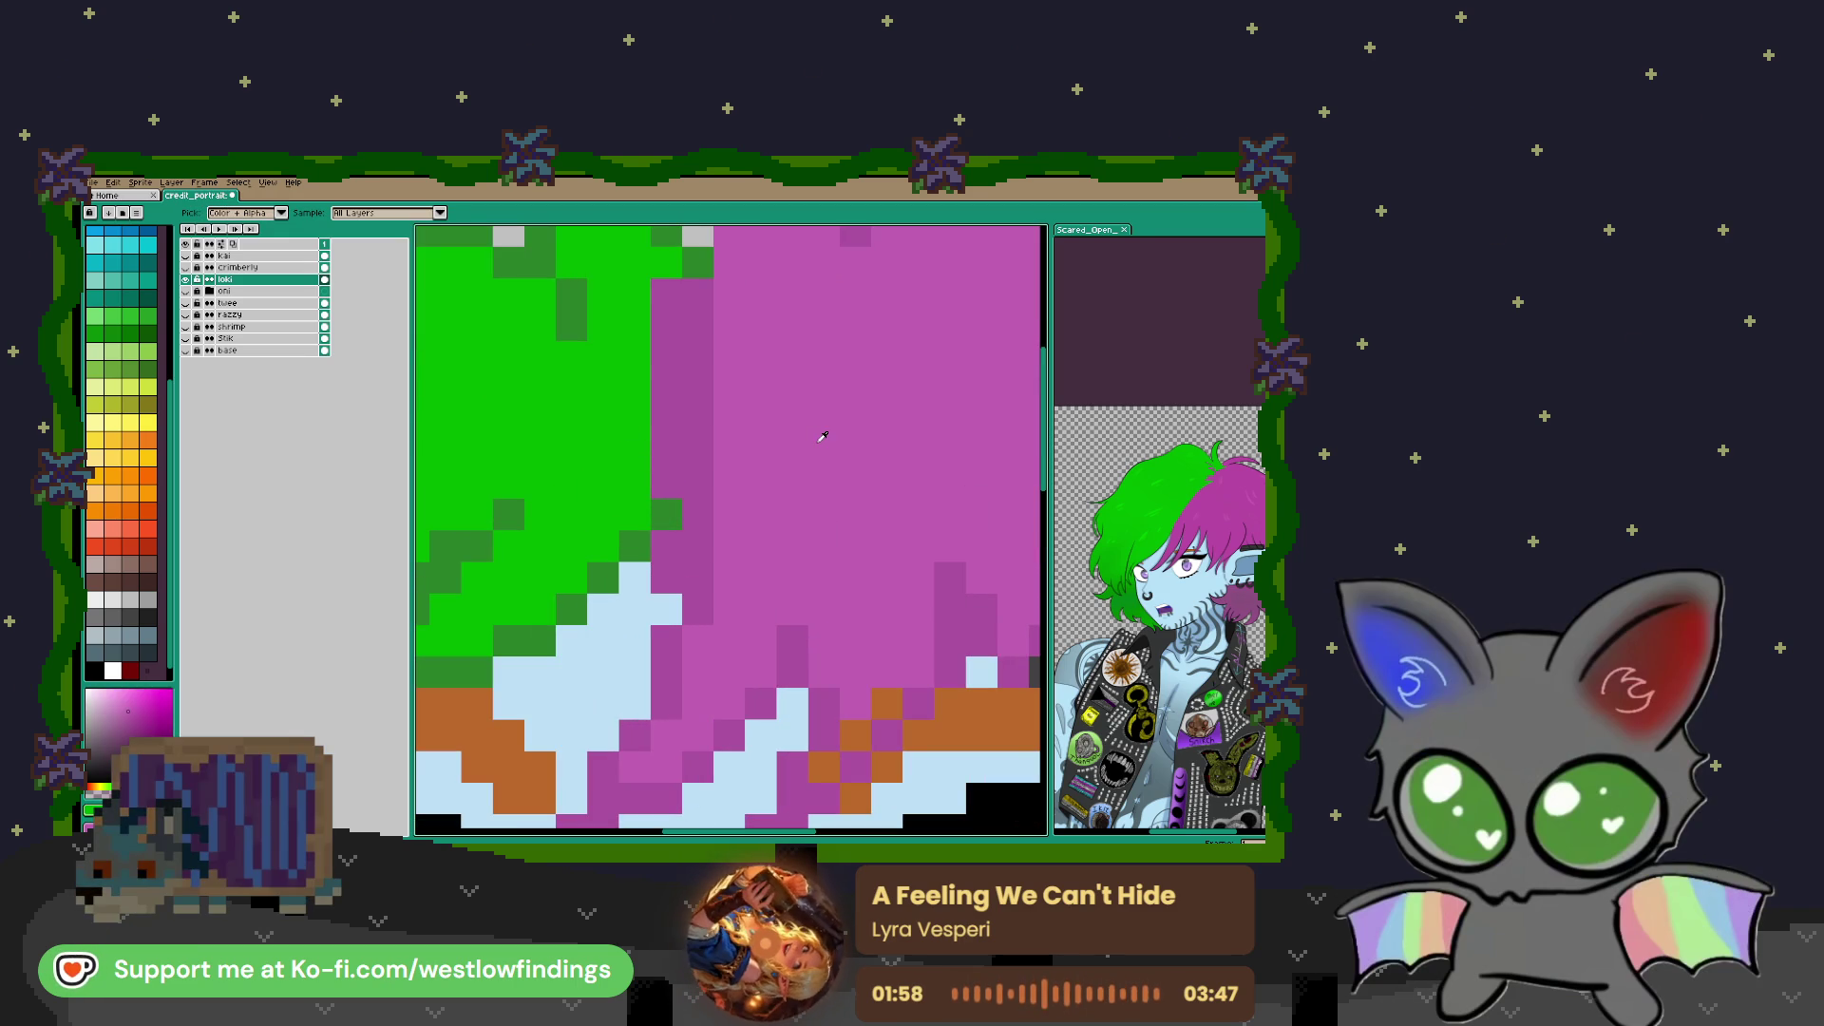
left_click(665, 482)
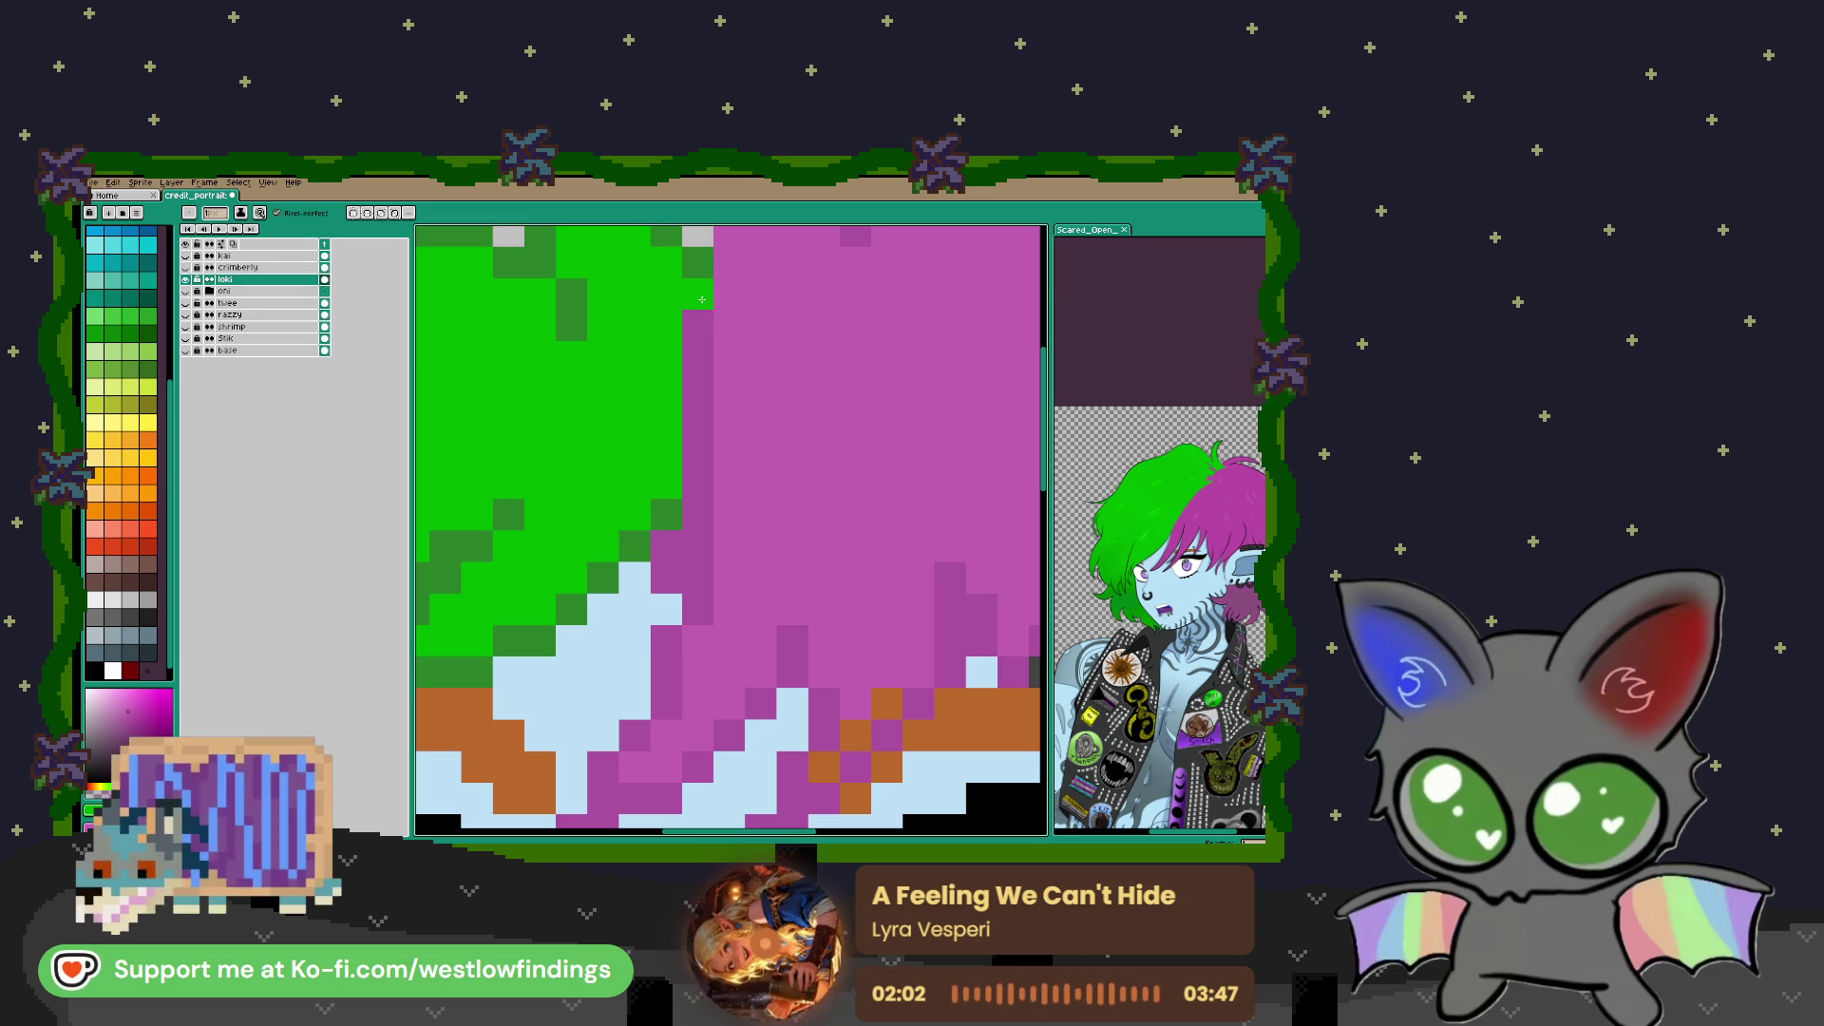
left_click_drag(701, 368, 695, 482)
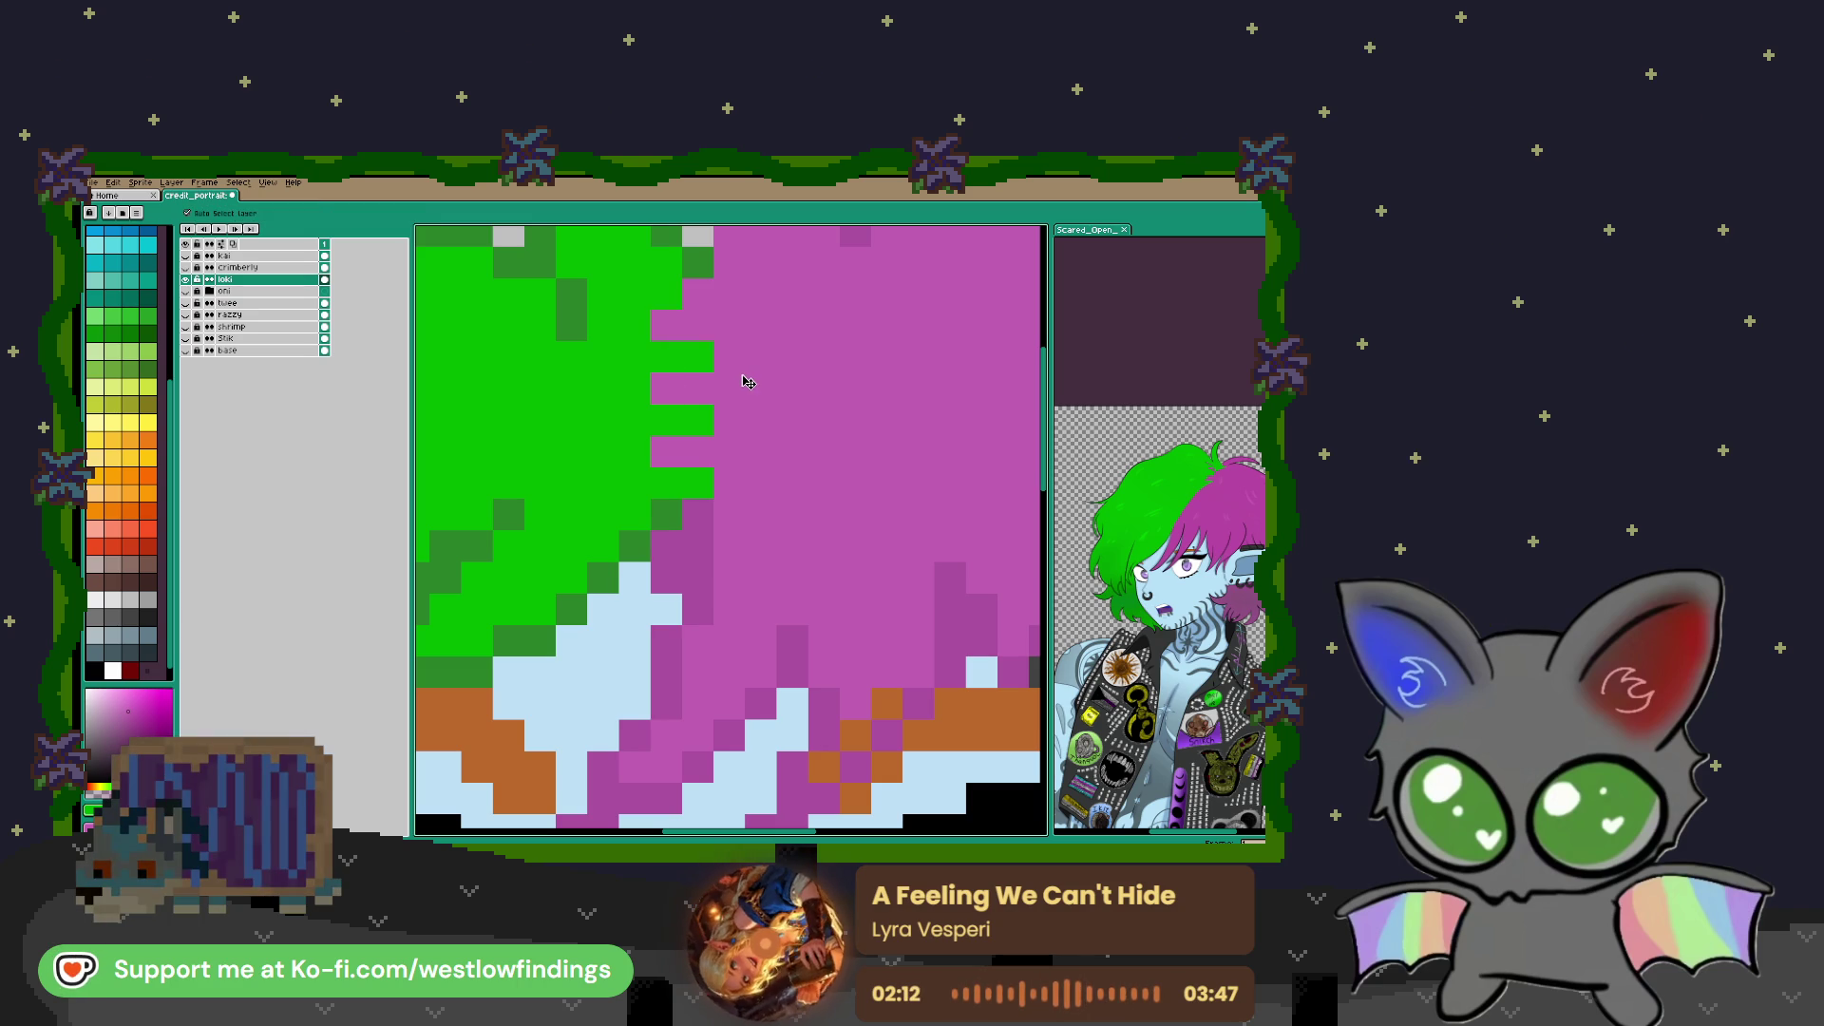
key("ctrl+z")
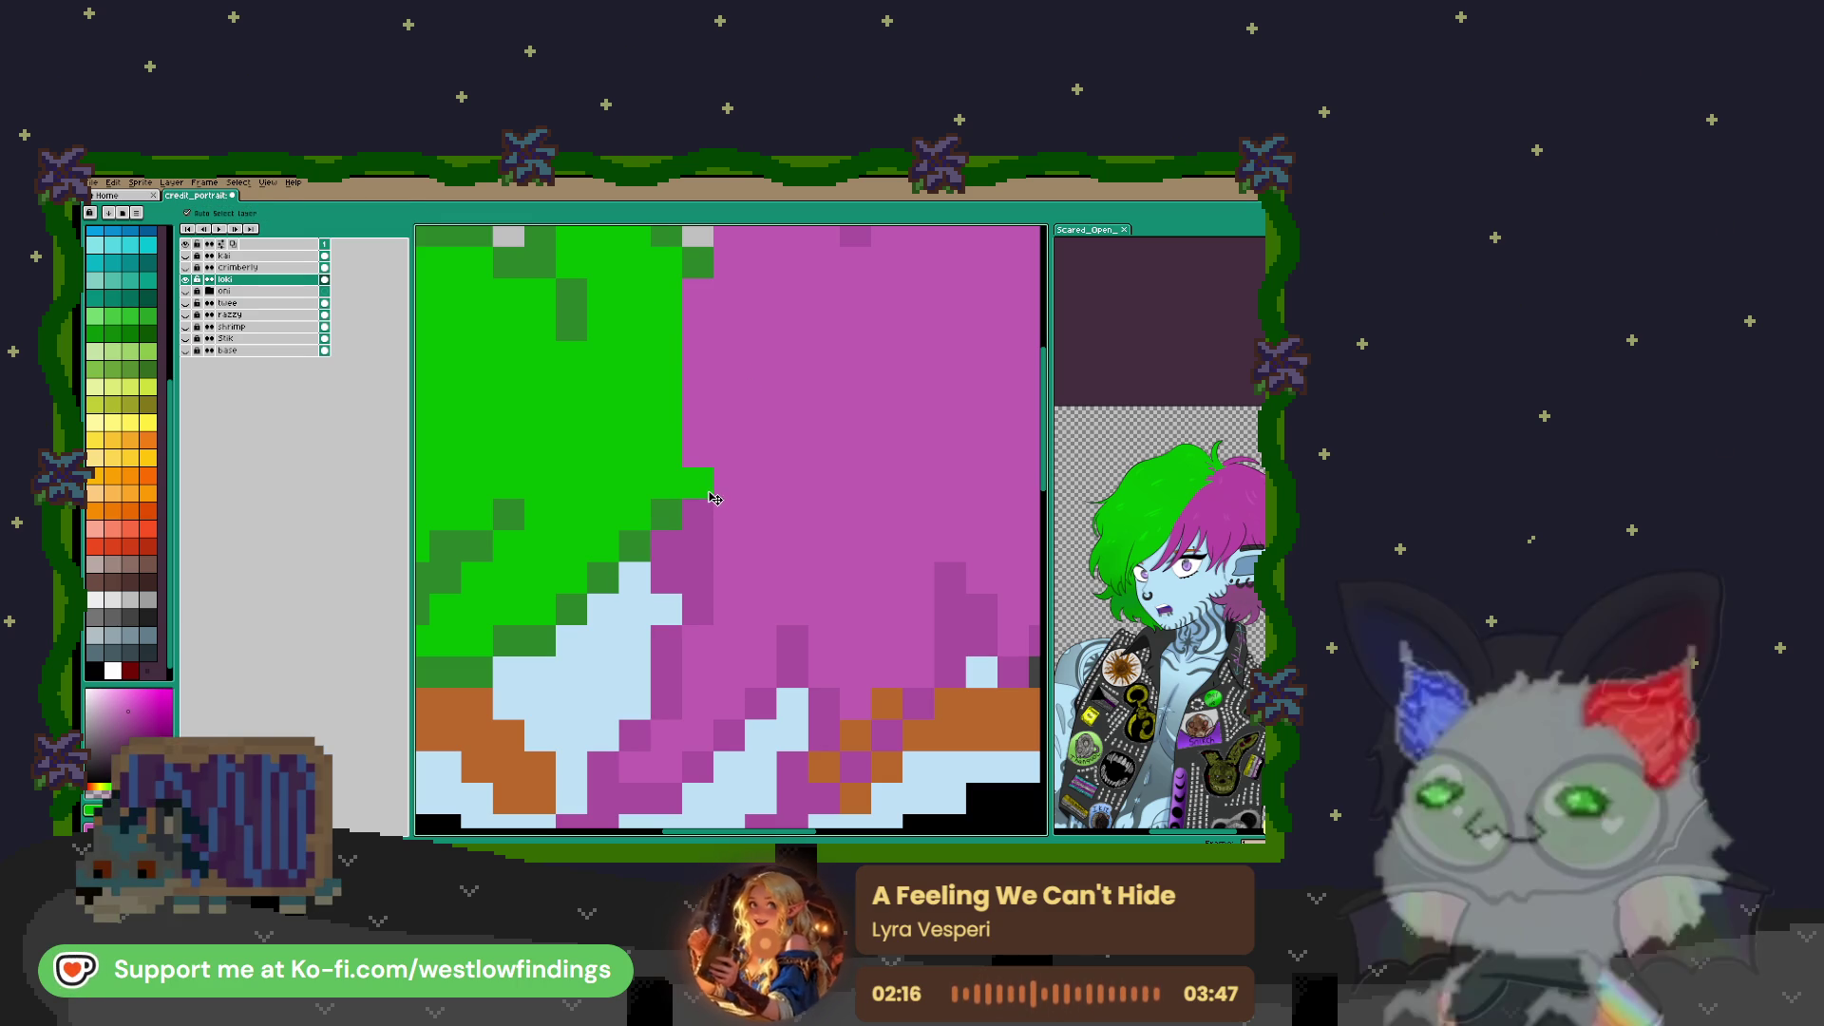
key("ctrl+z")
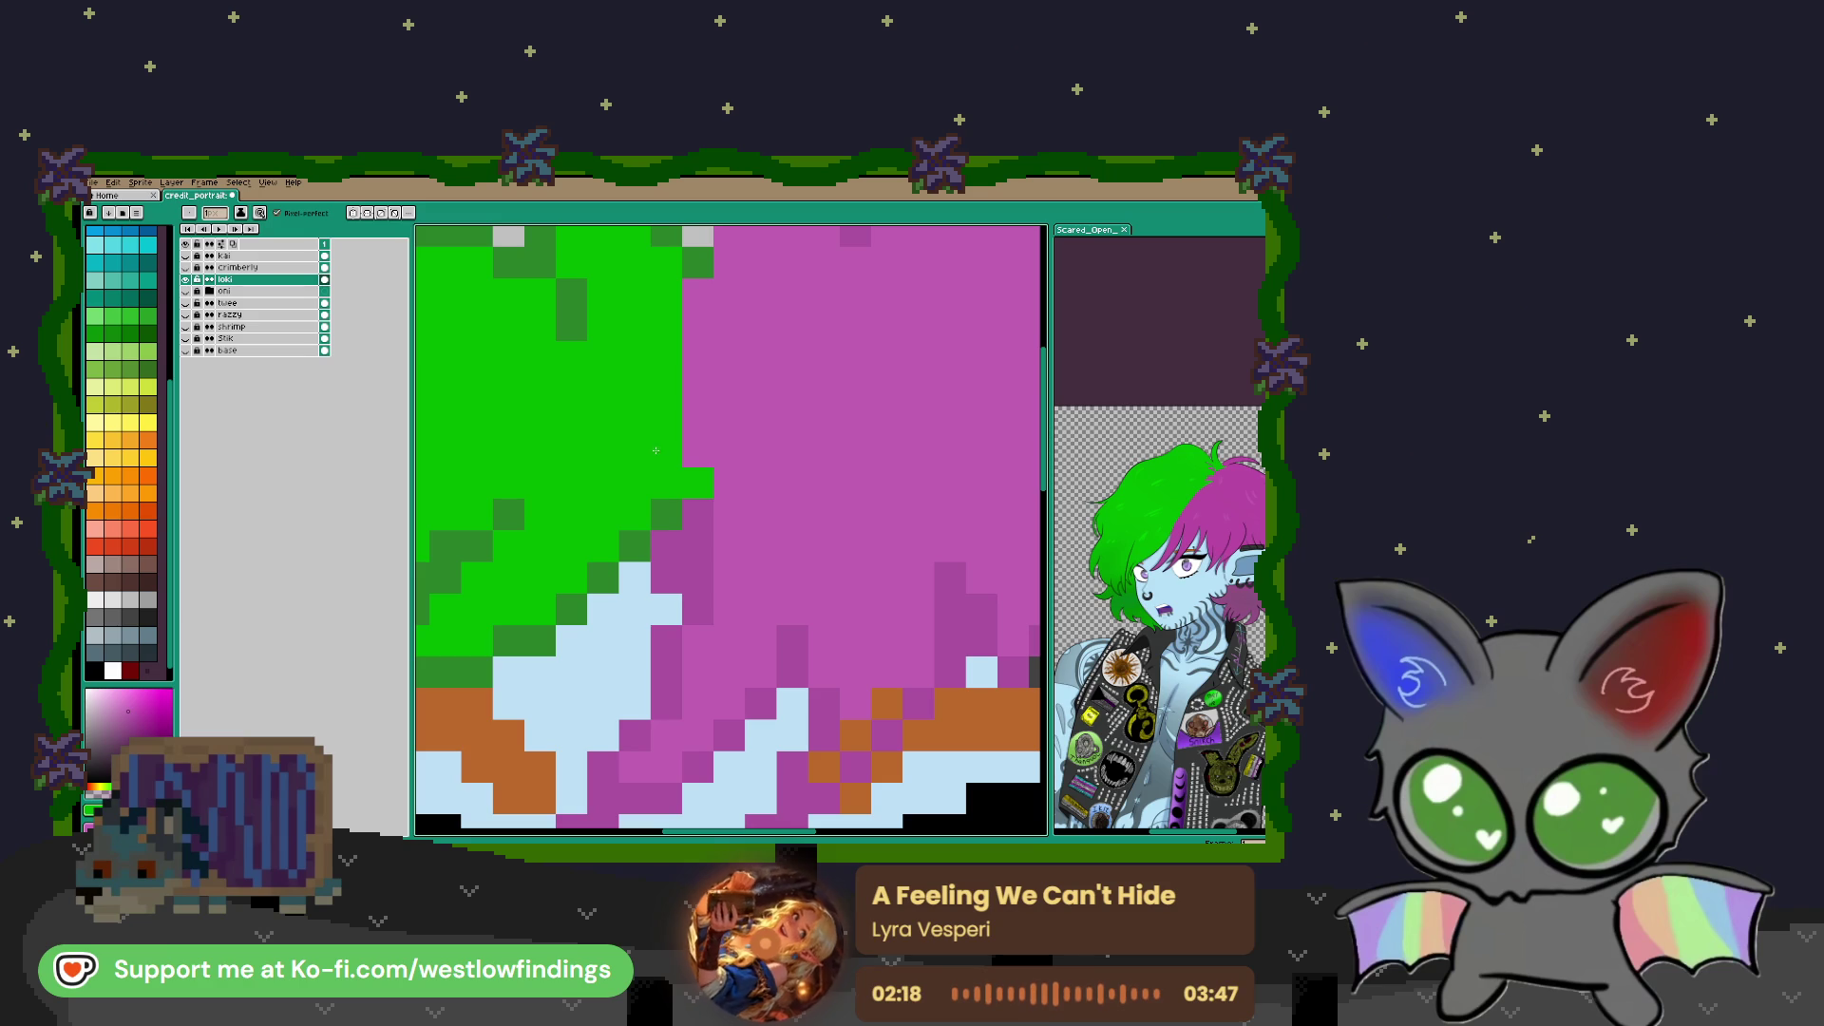
Place checkered green and pink pixels along the hair colour seam
left_click(697, 356)
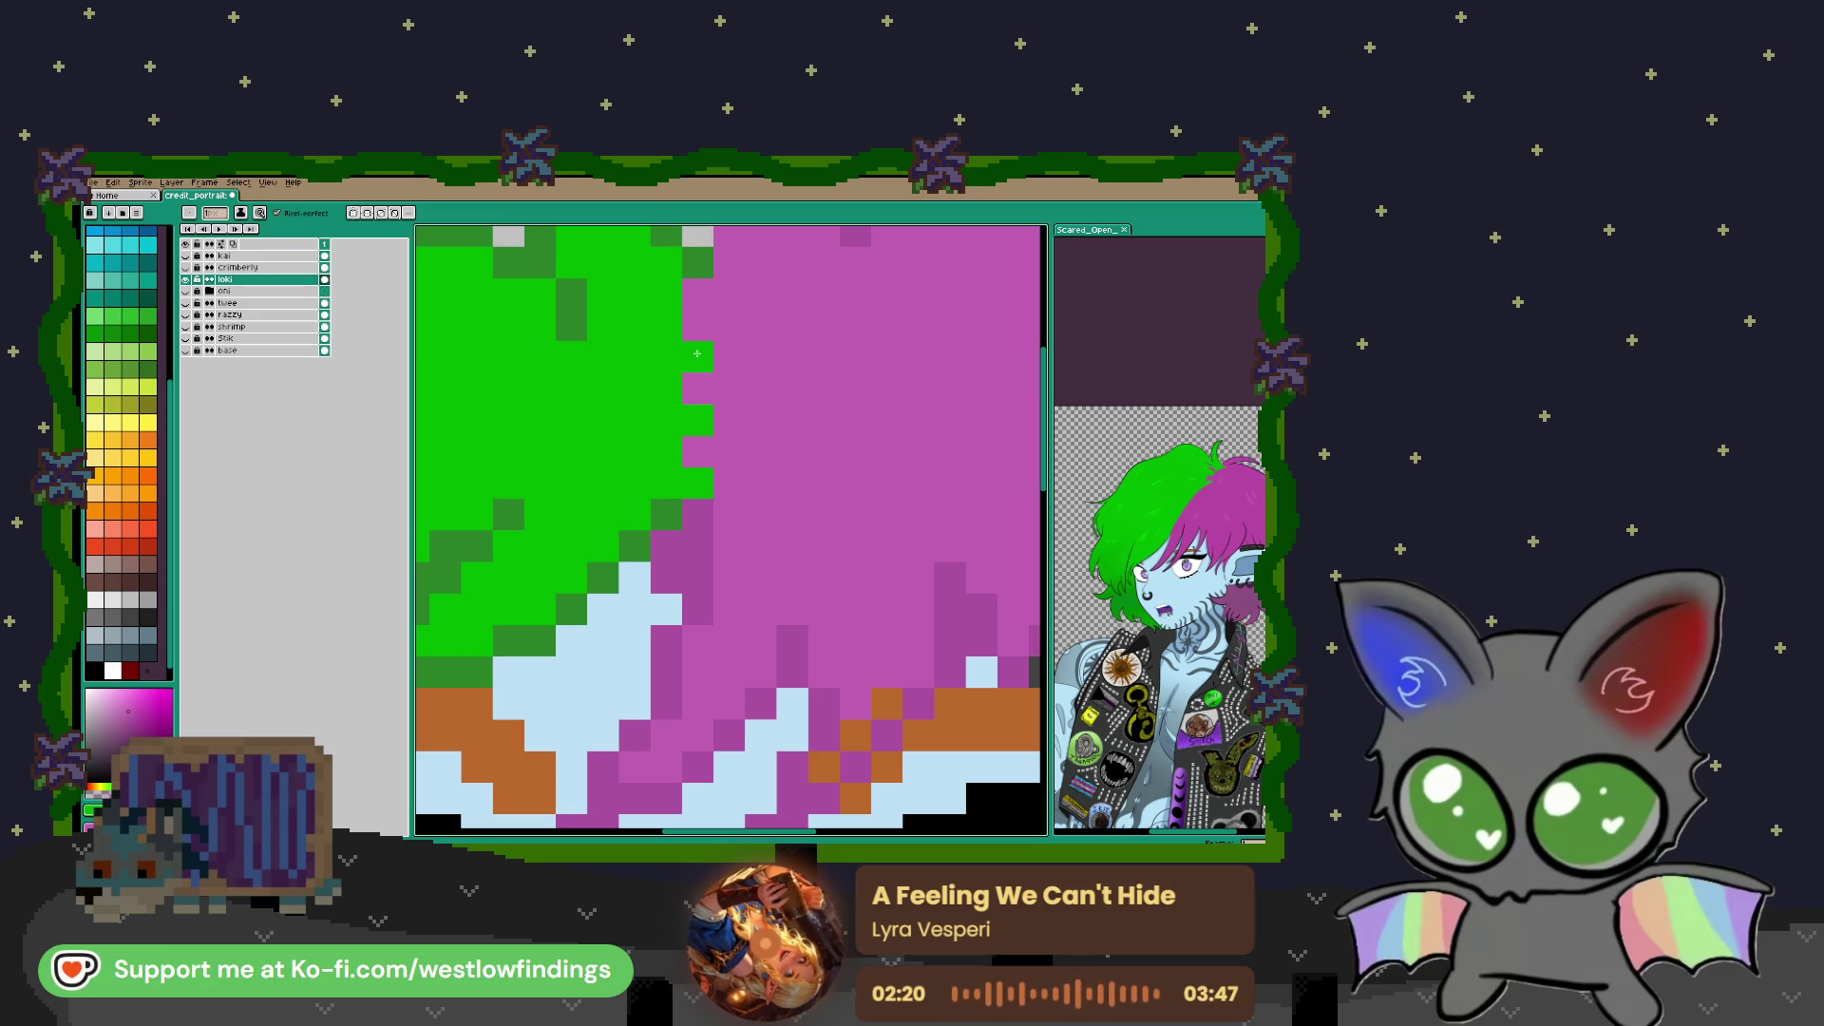
left_click(669, 291)
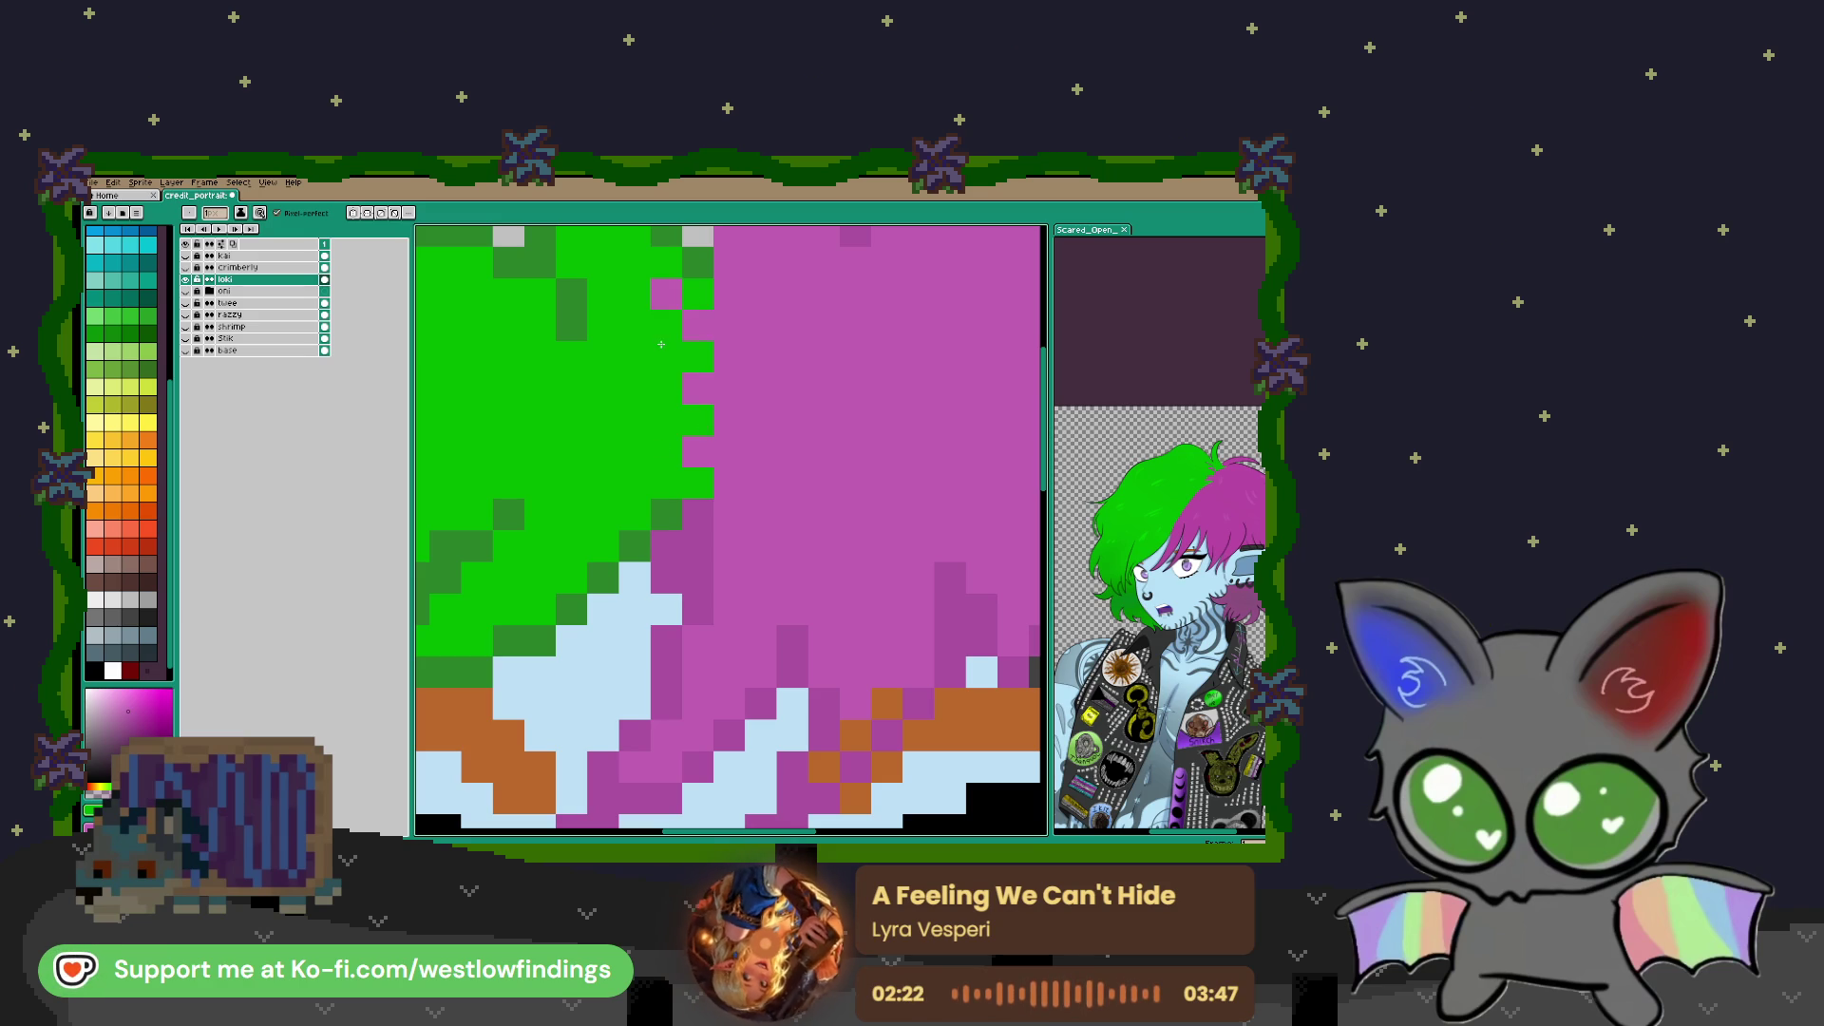
scroll(672, 476, "down", 2)
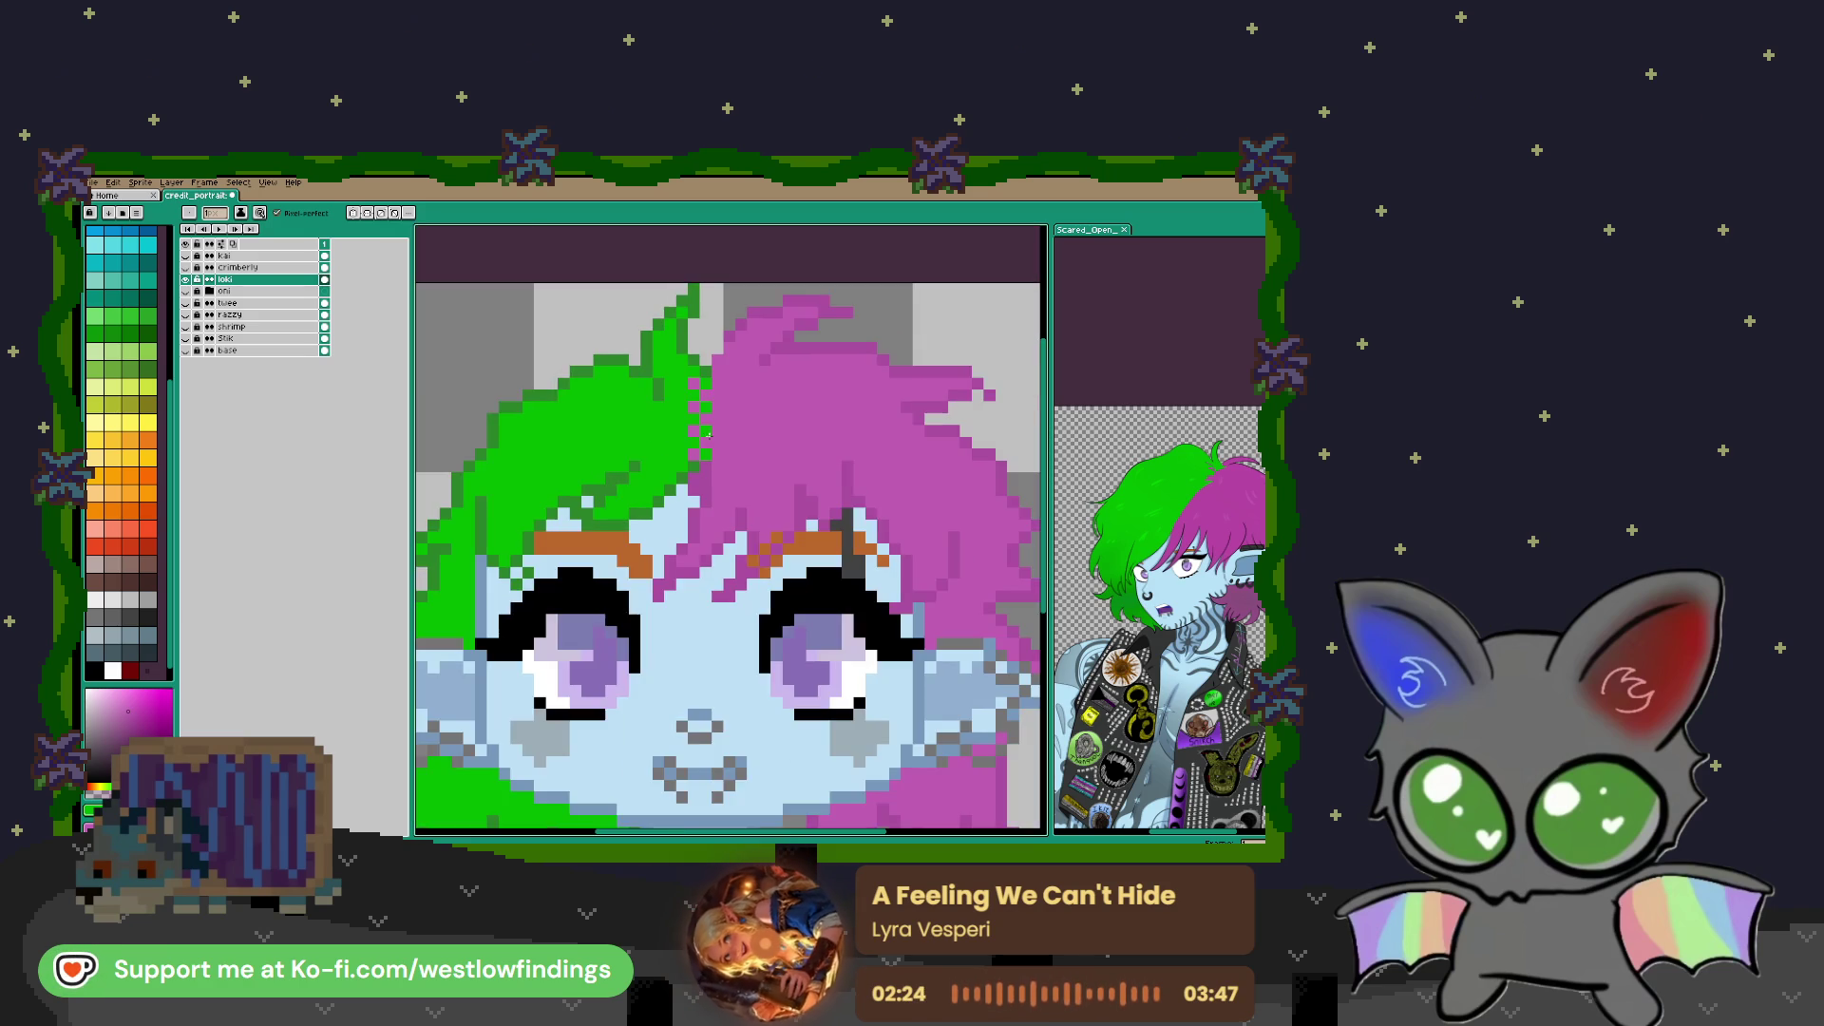
scroll(681, 368, "up", 2)
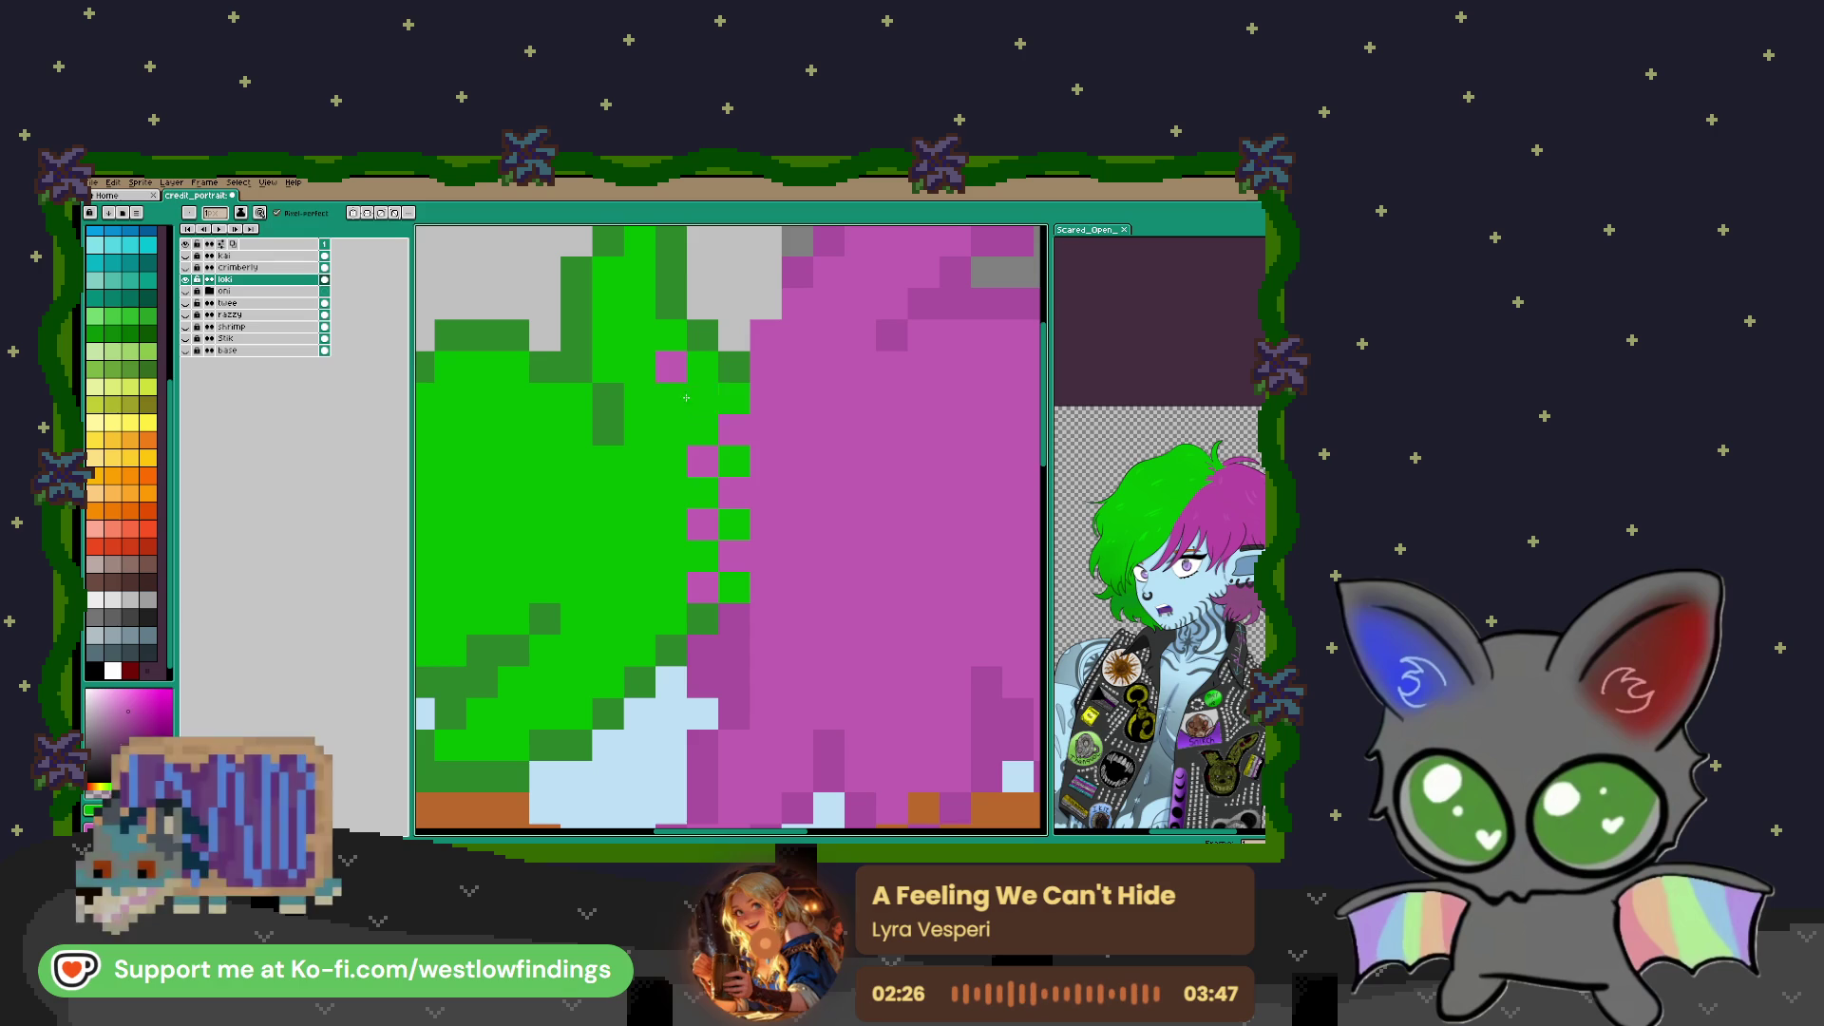
scroll(747, 453, "down", 2)
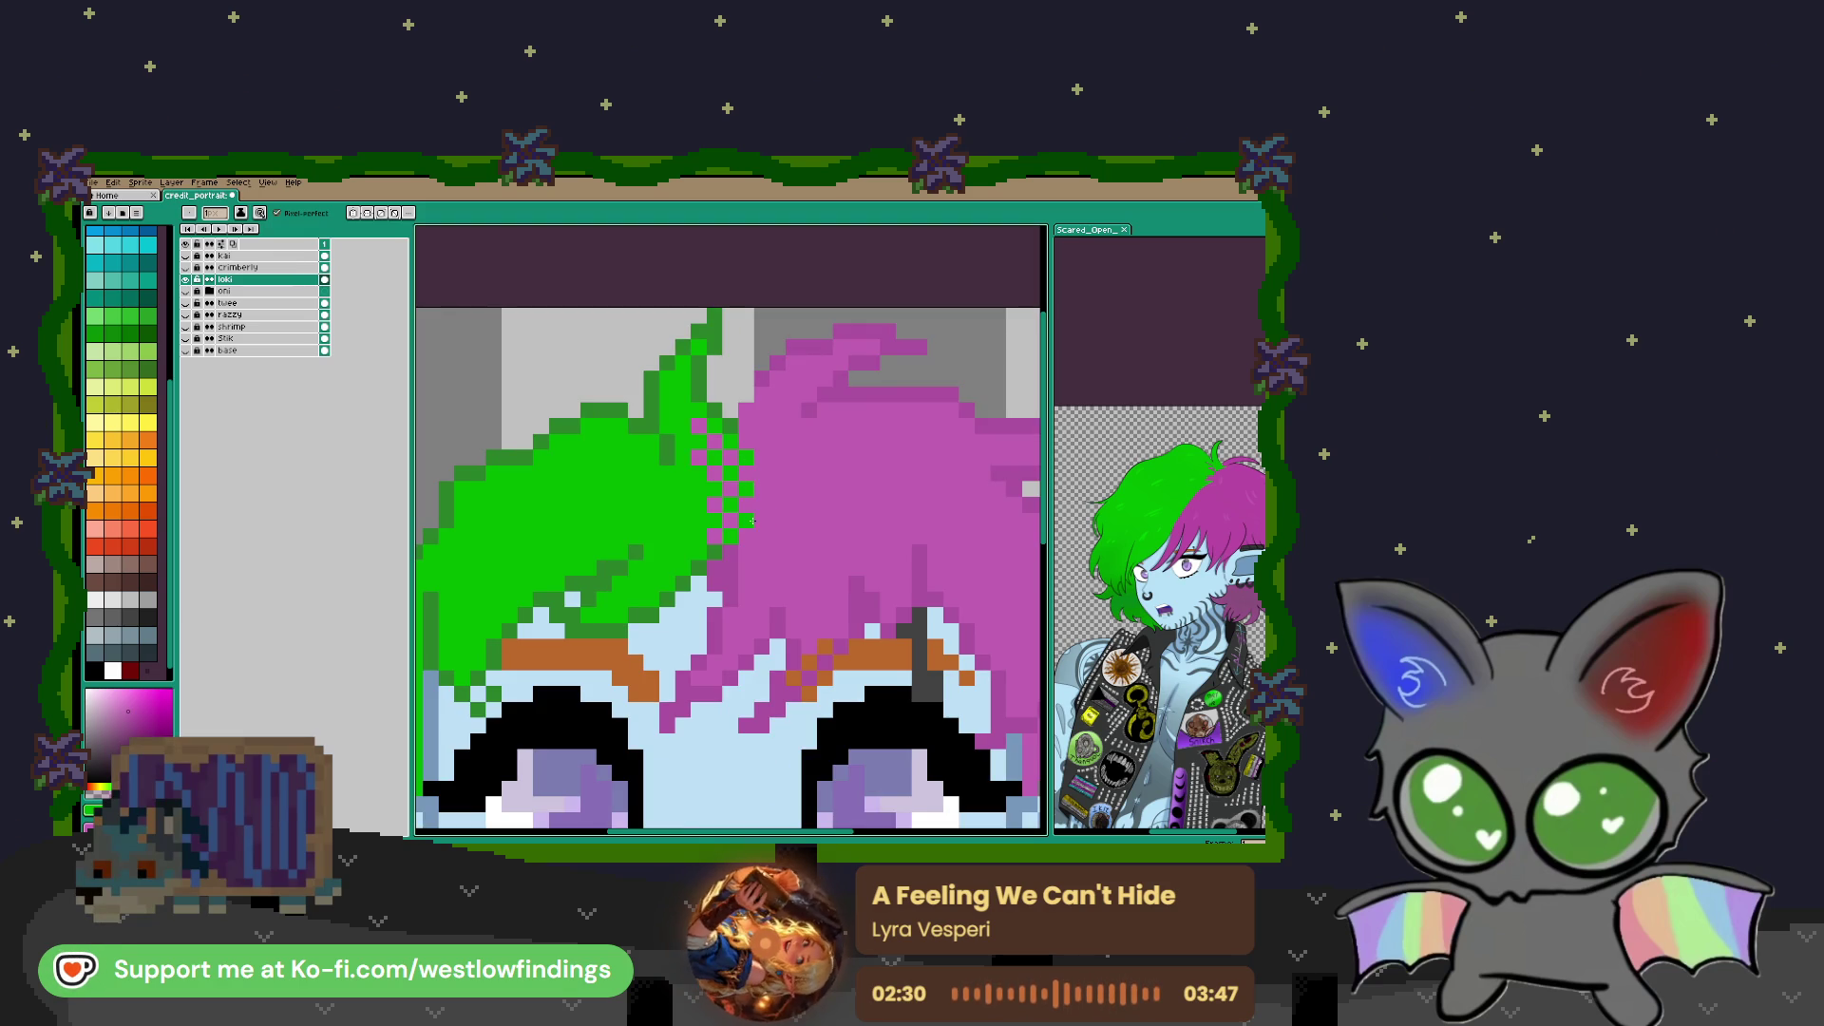
left_click(741, 414)
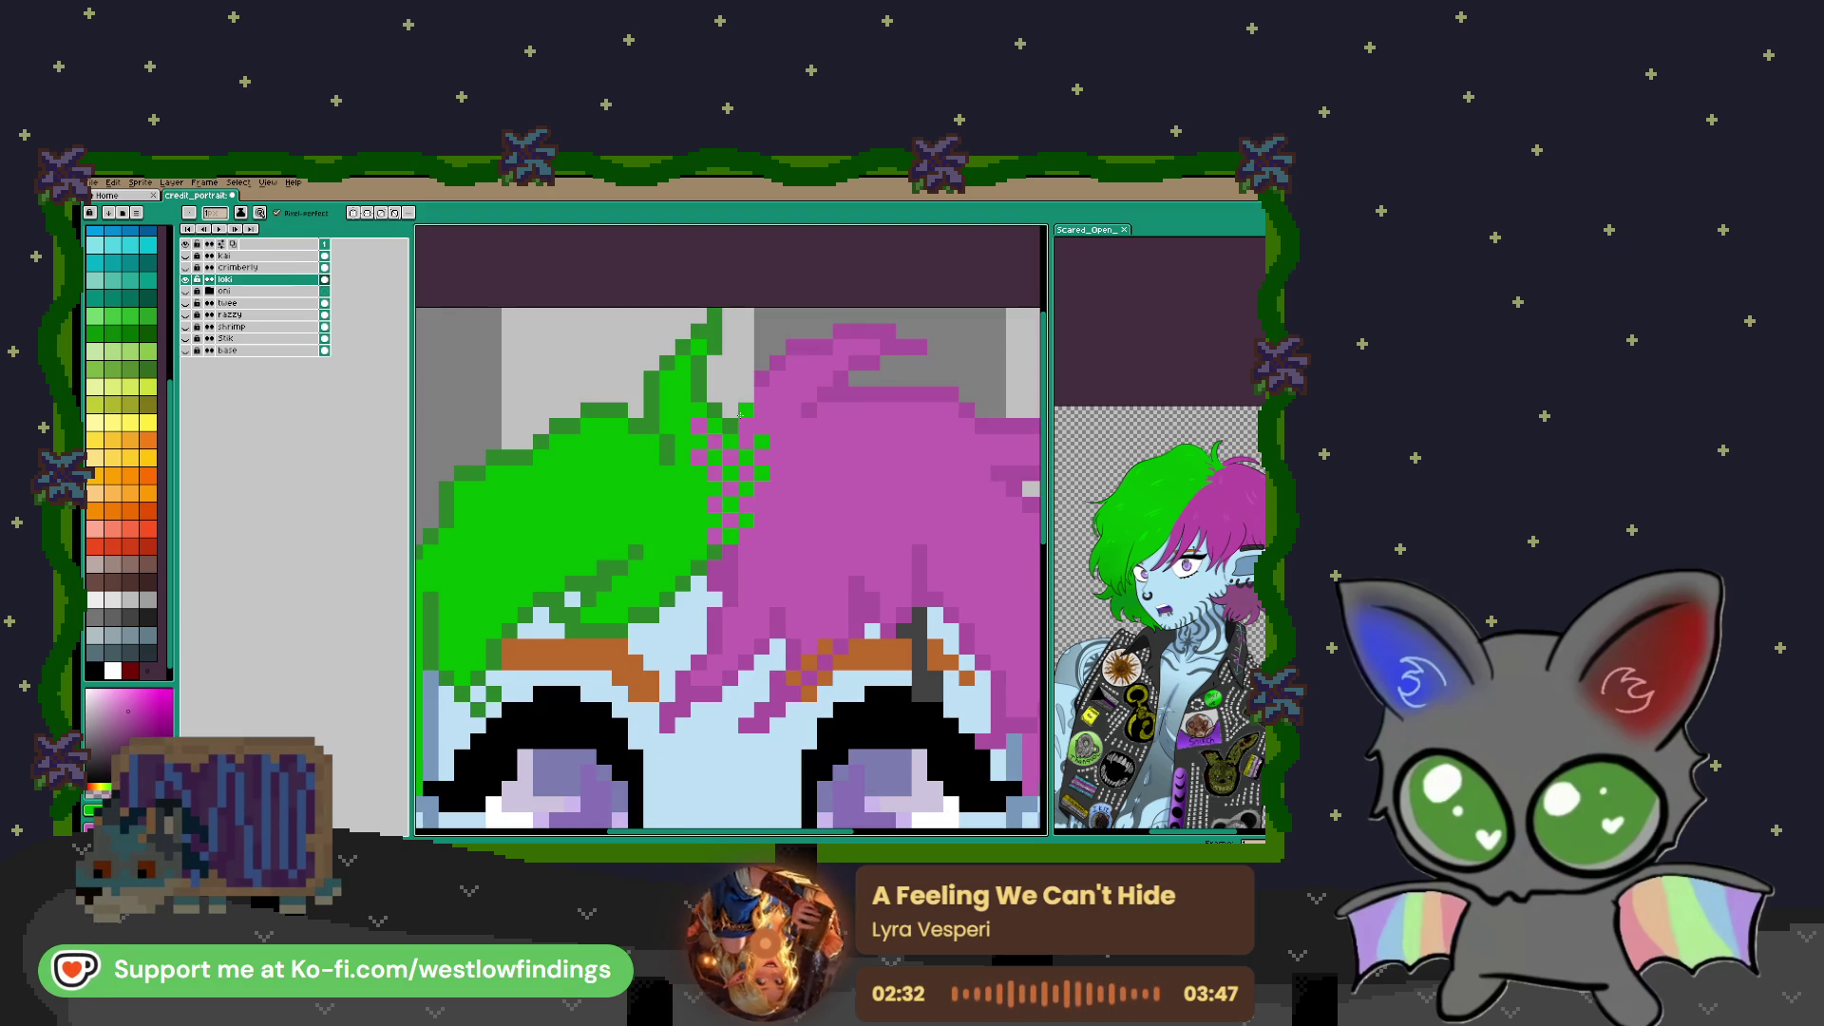
scroll(786, 456, "down", 3)
scroll(798, 541, "up", 1)
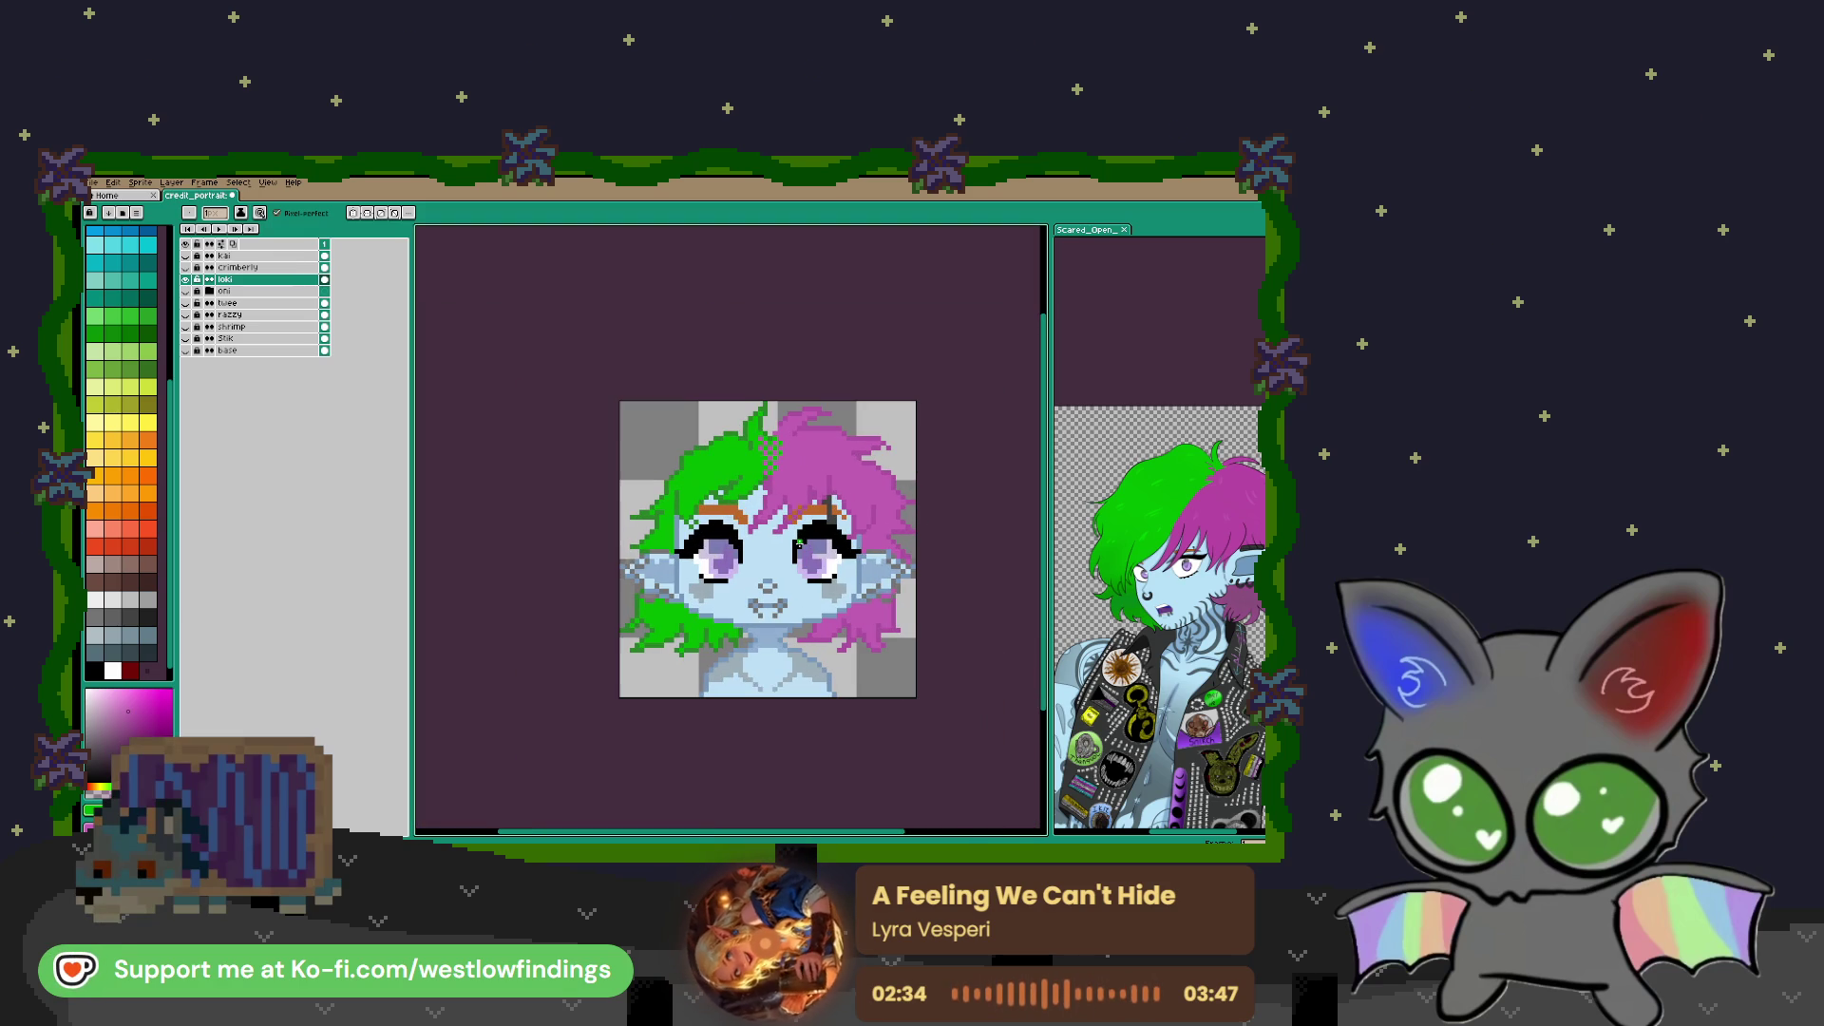
left_click_drag(809, 517, 809, 501)
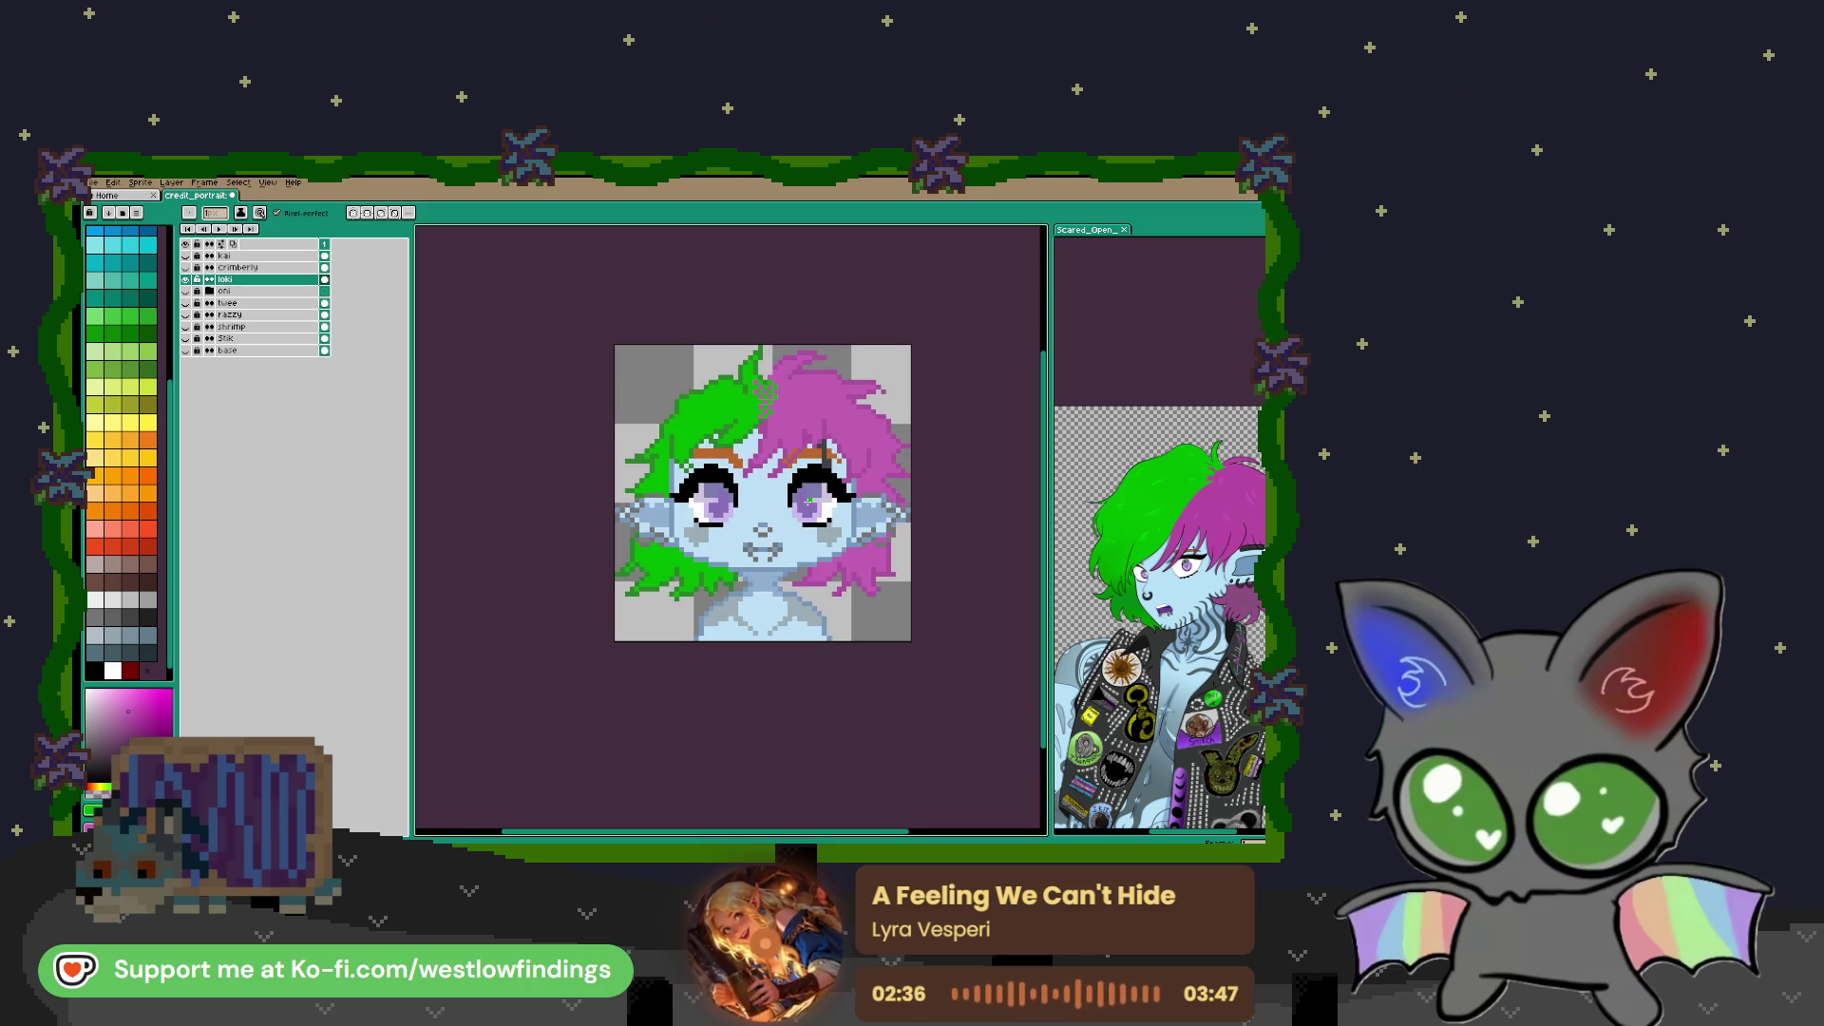
scroll(659, 508, "up", 3)
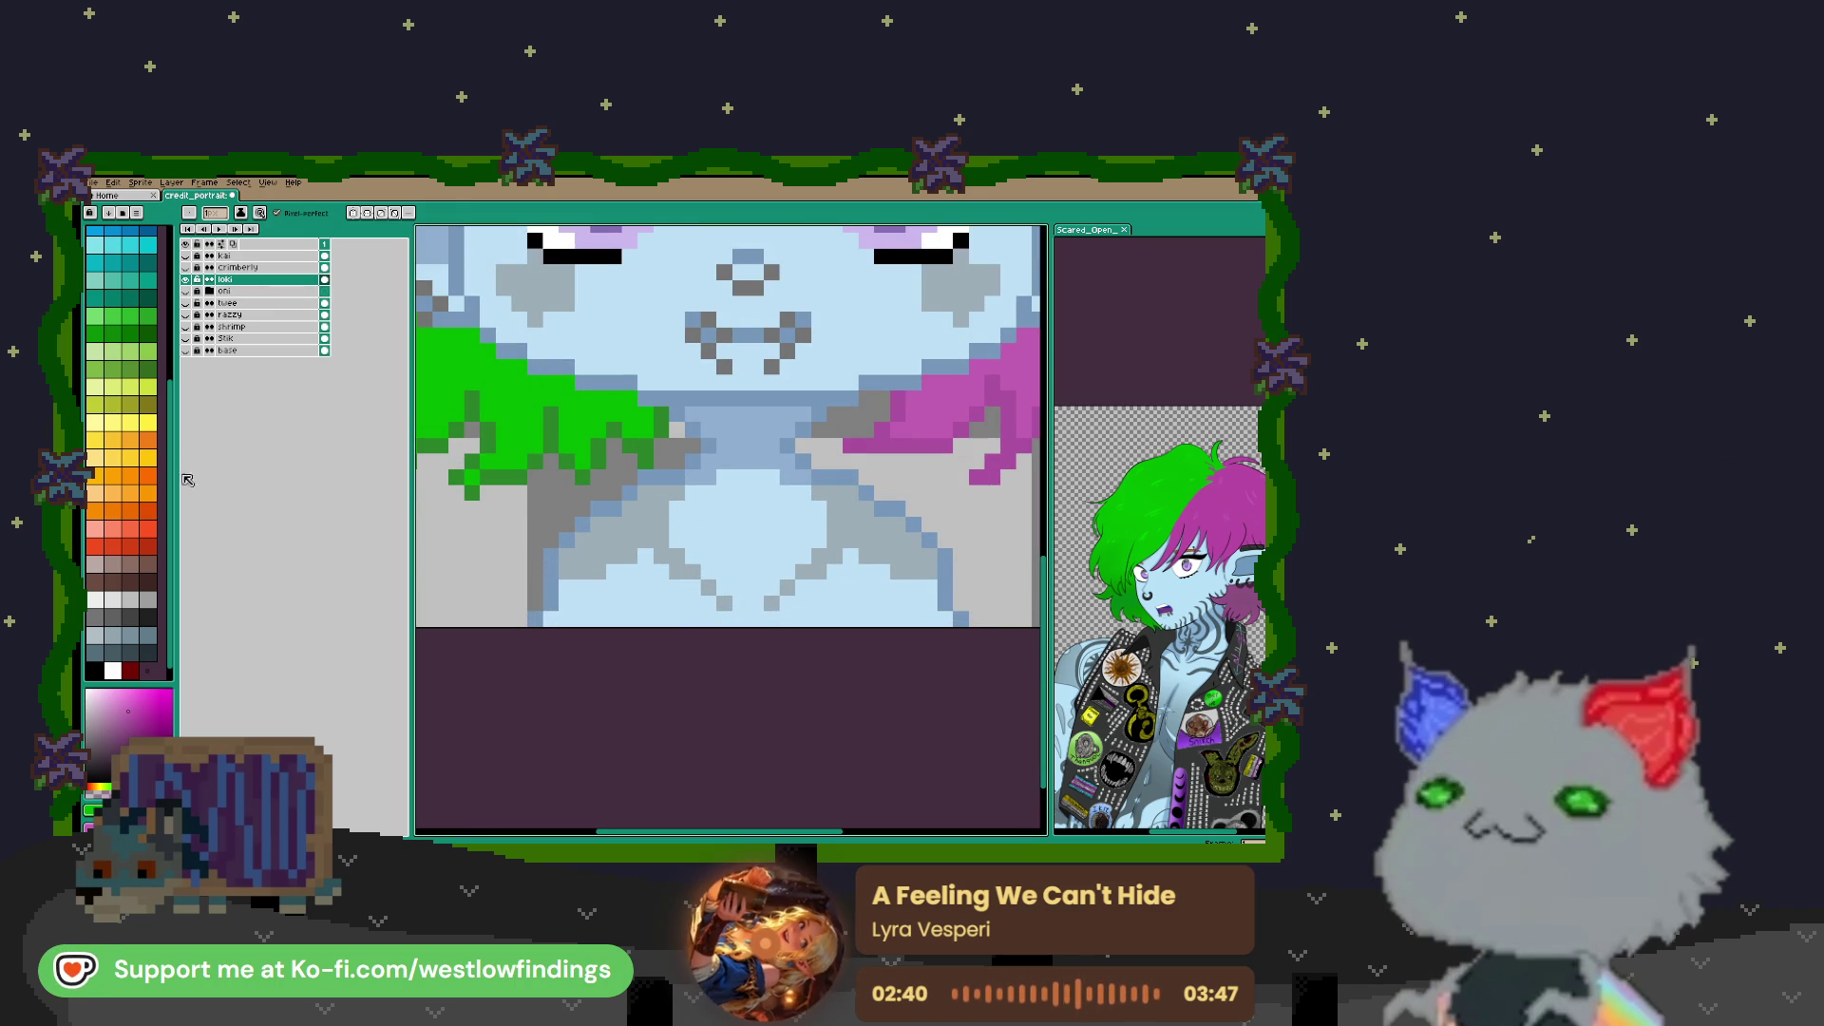
Sample a dark tone from the reference sprite and draw dark diagonal lines at the neck and left chest
key("i")
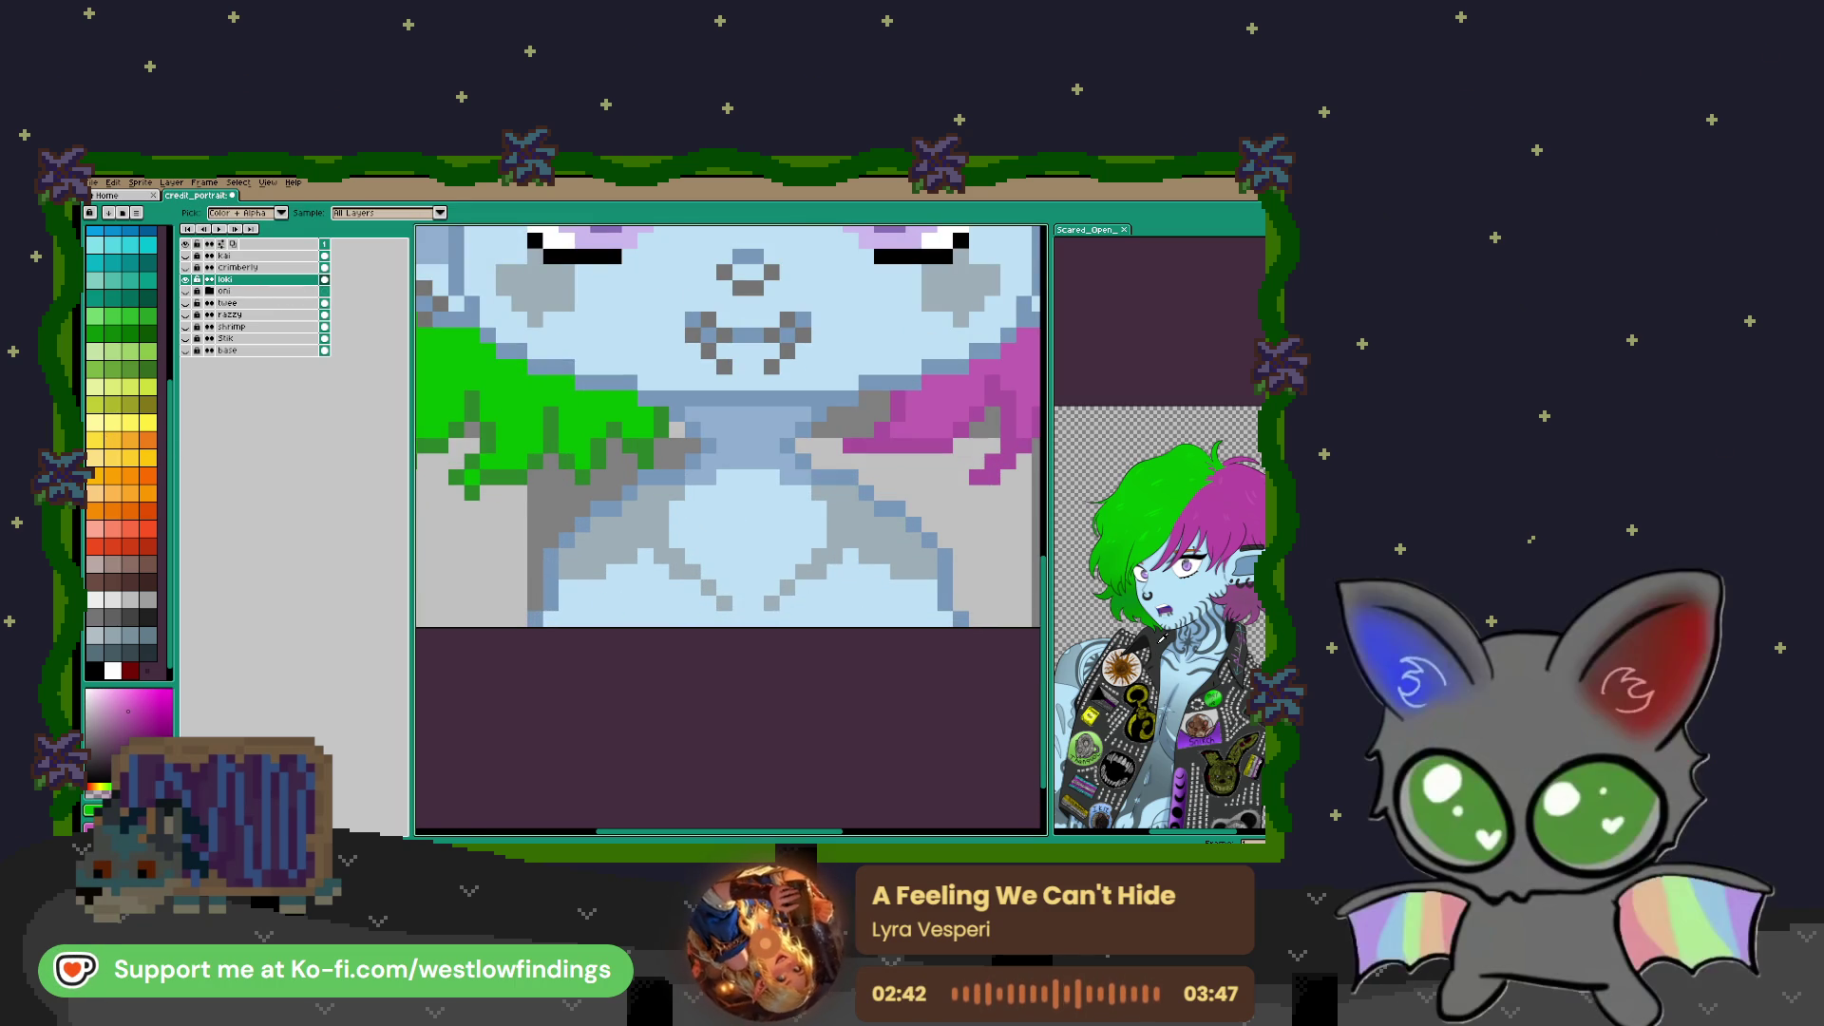
left_click(1161, 608)
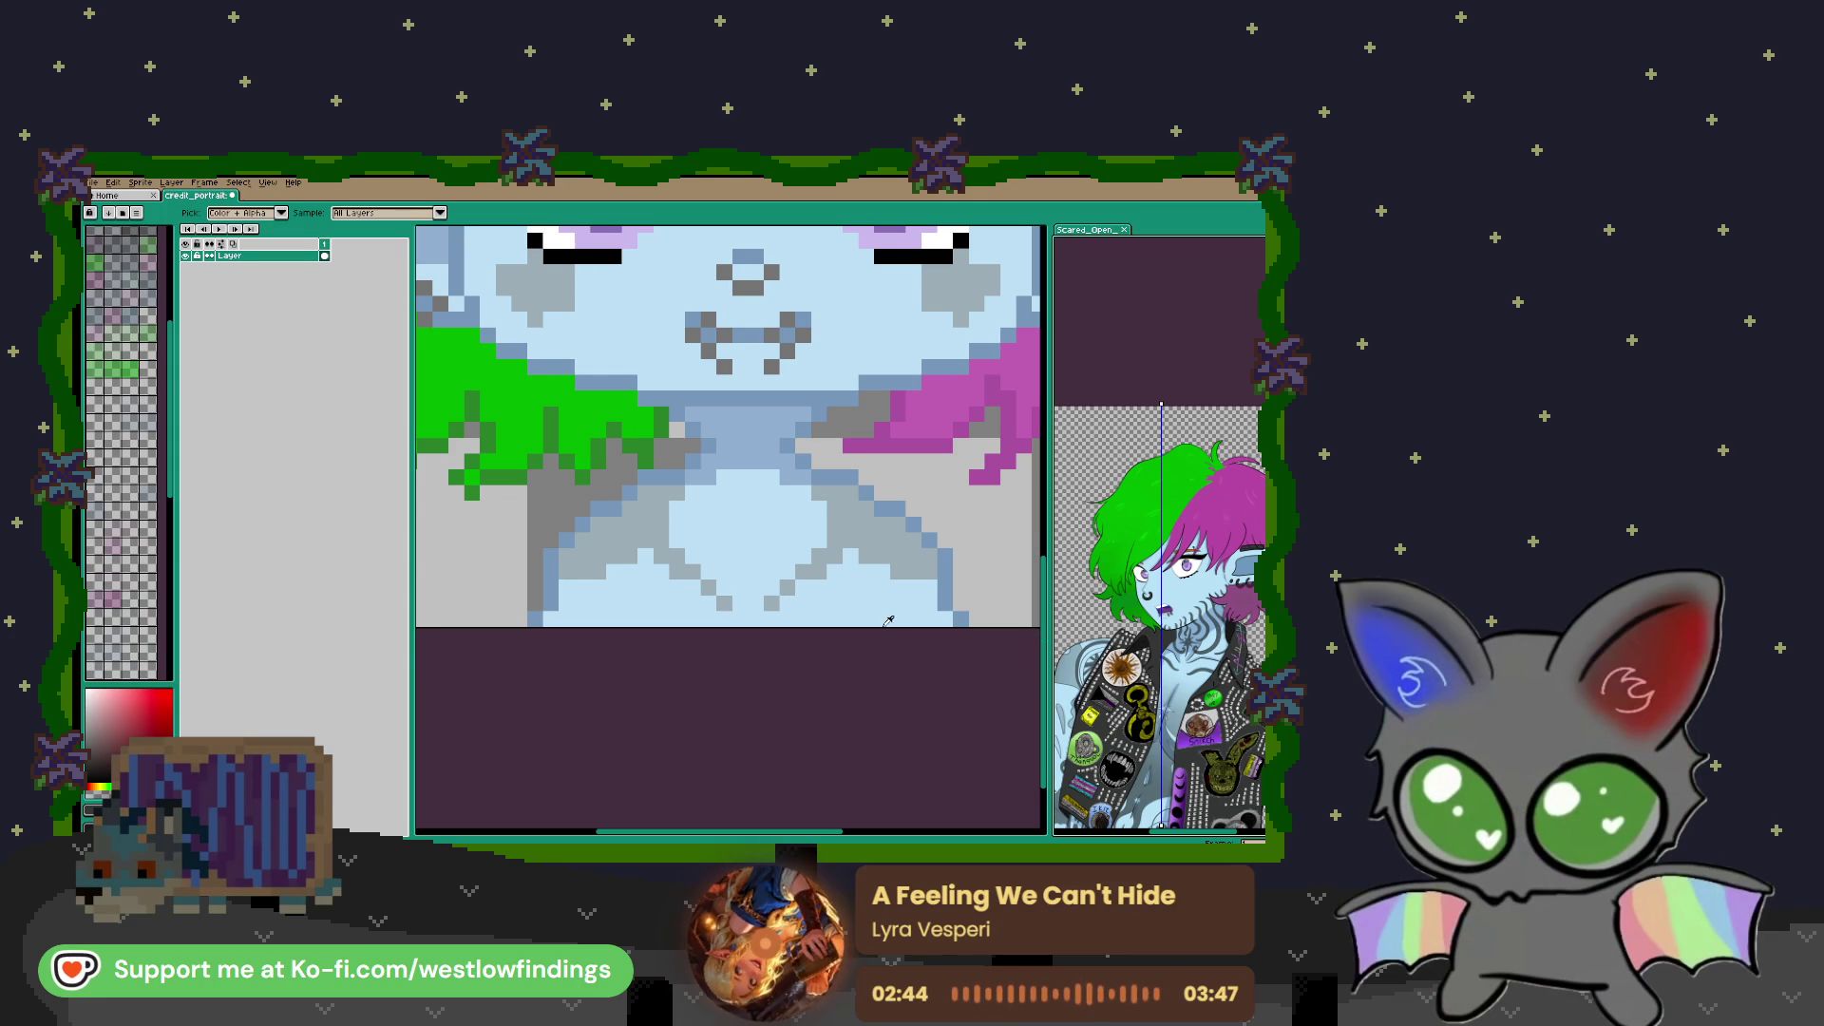
key("v")
left_click(845, 642)
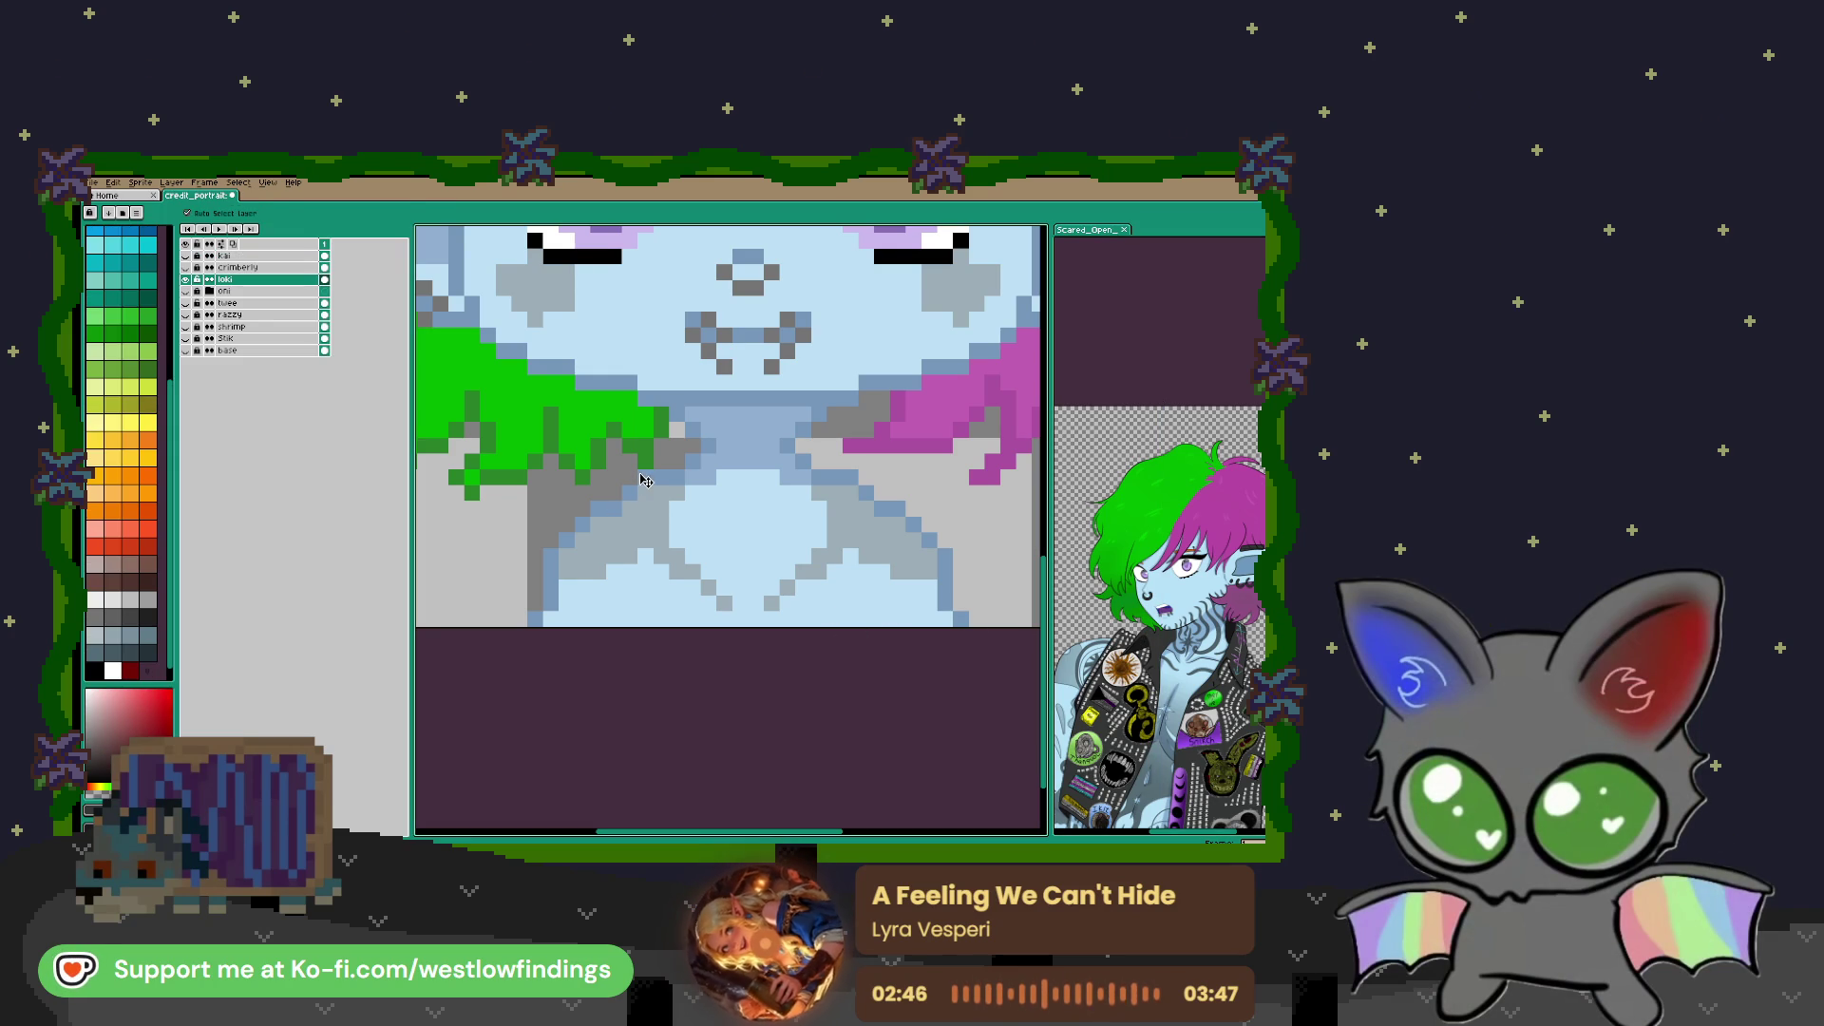
key("b")
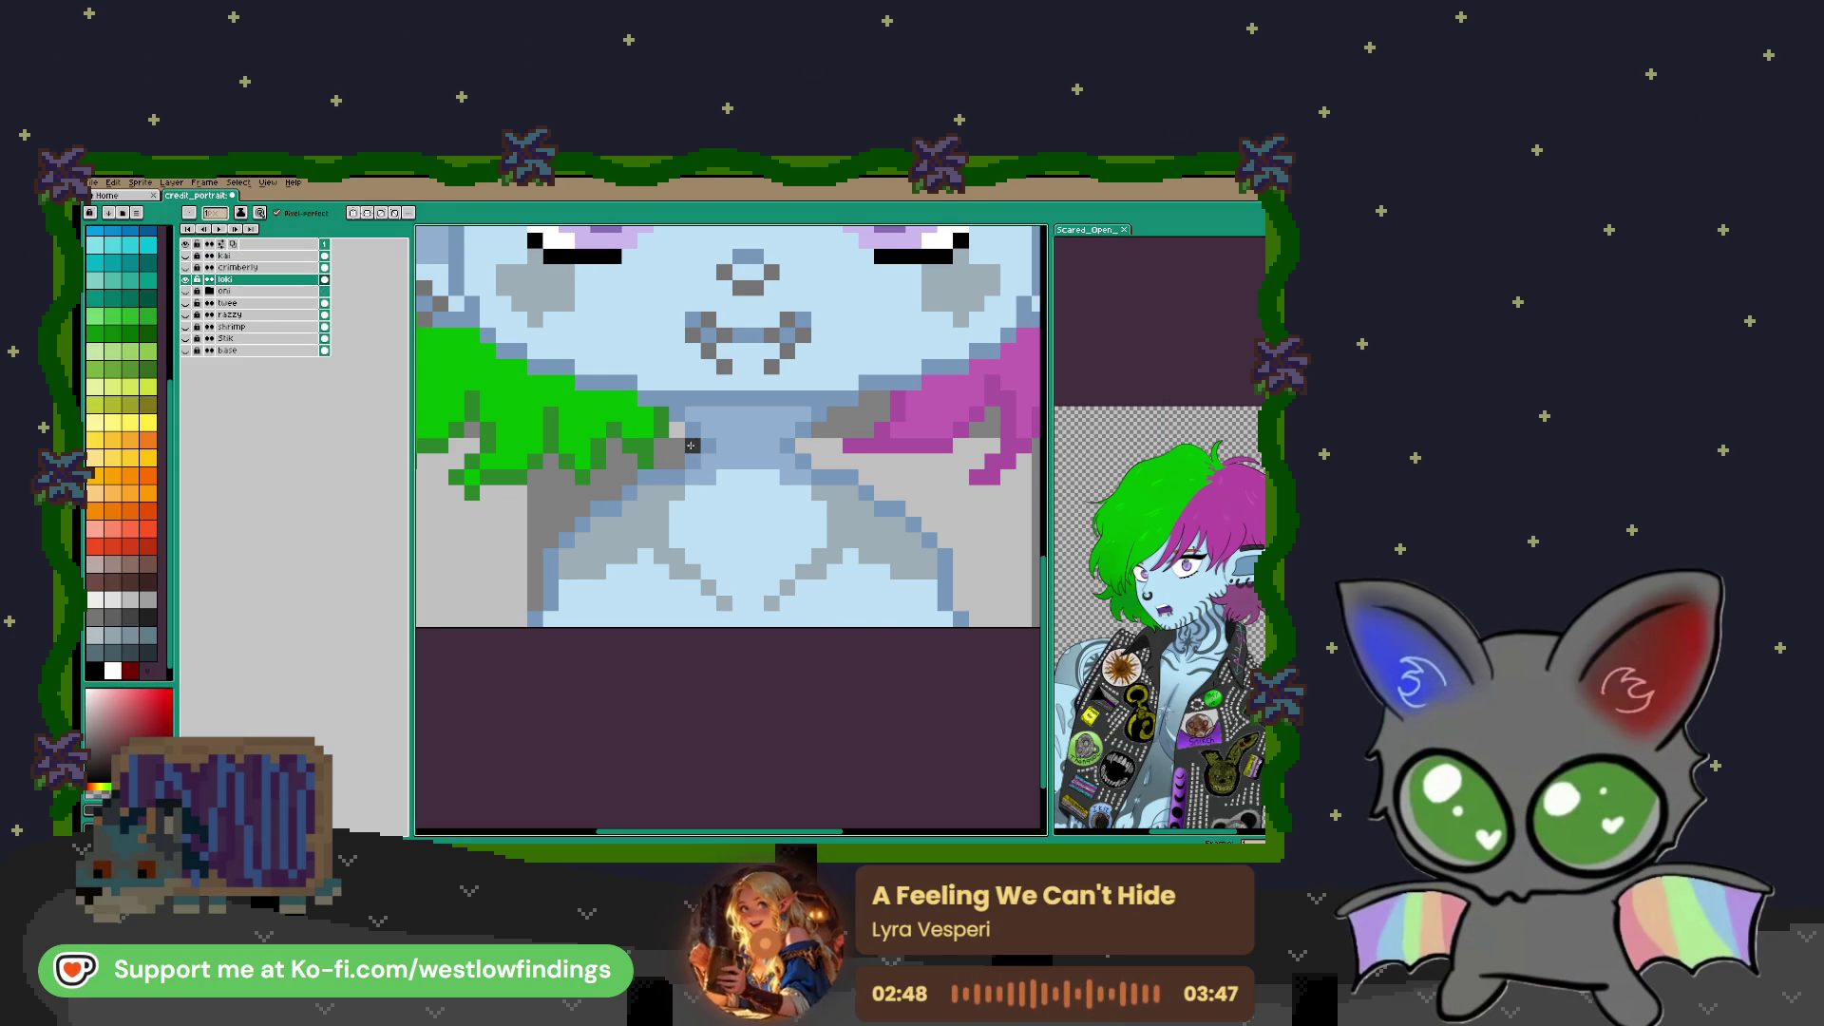
left_click_drag(678, 433, 601, 488)
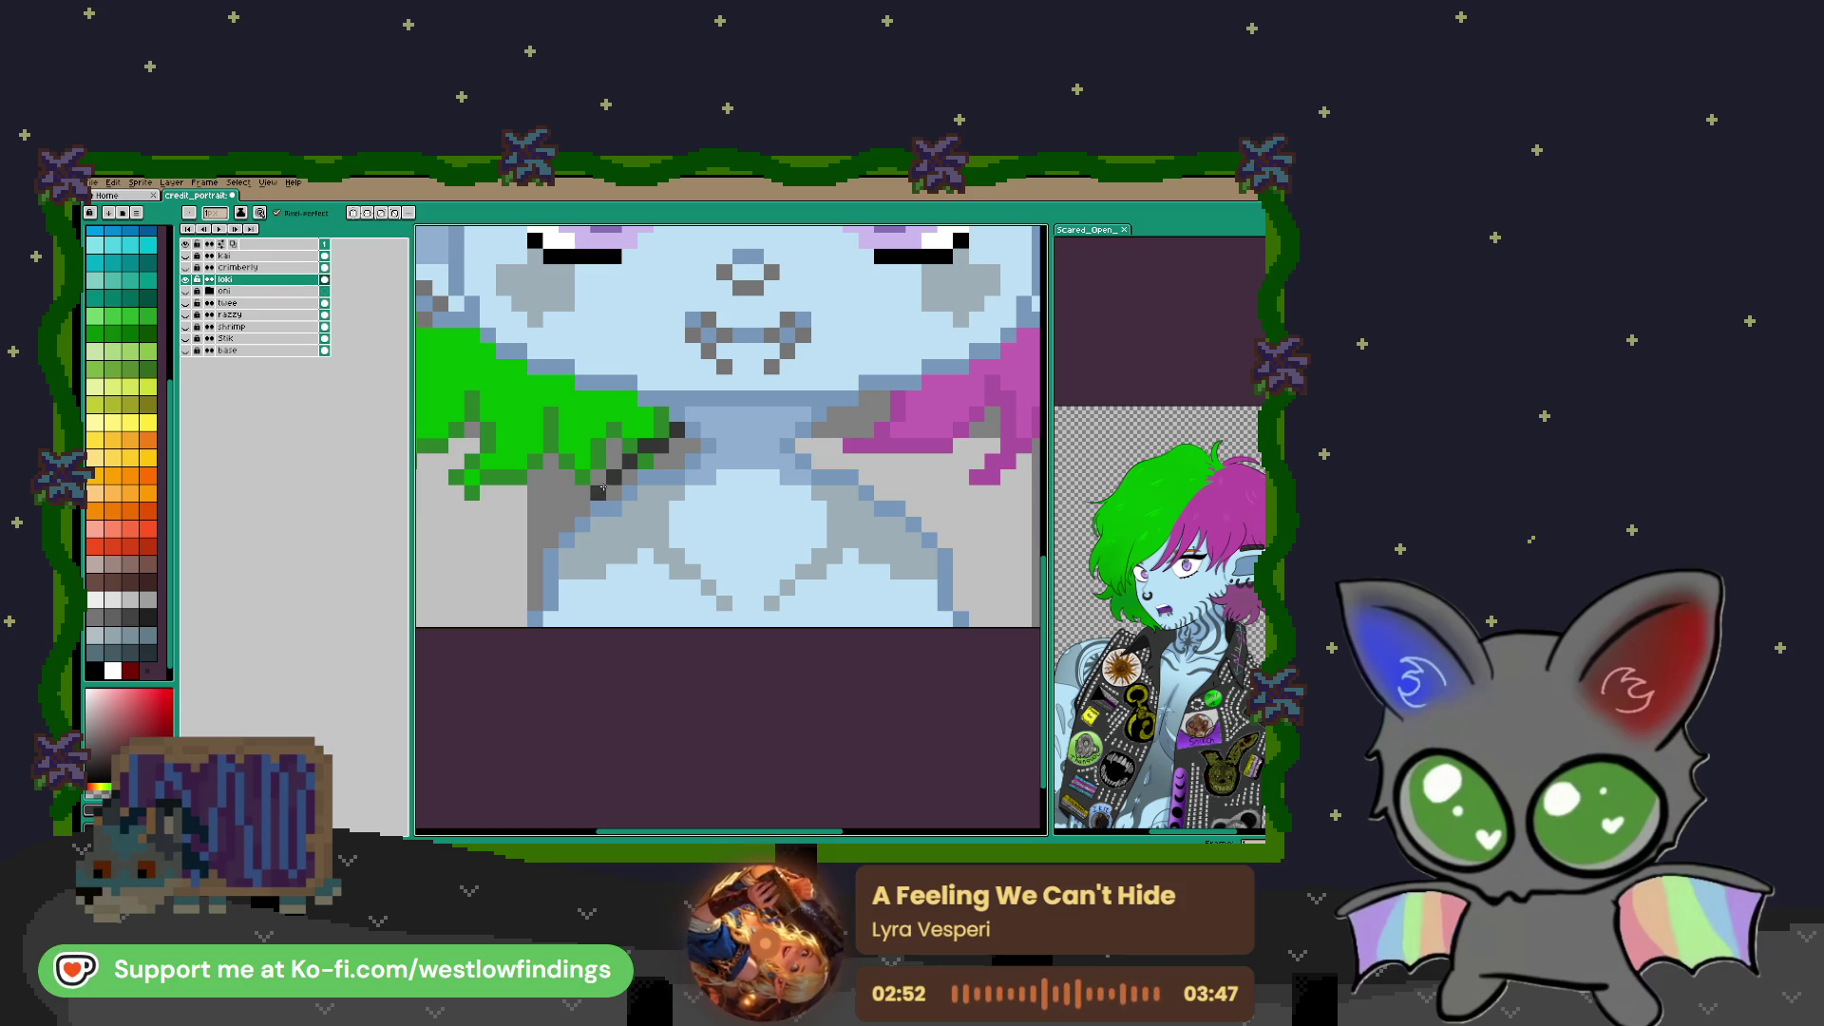
key("v")
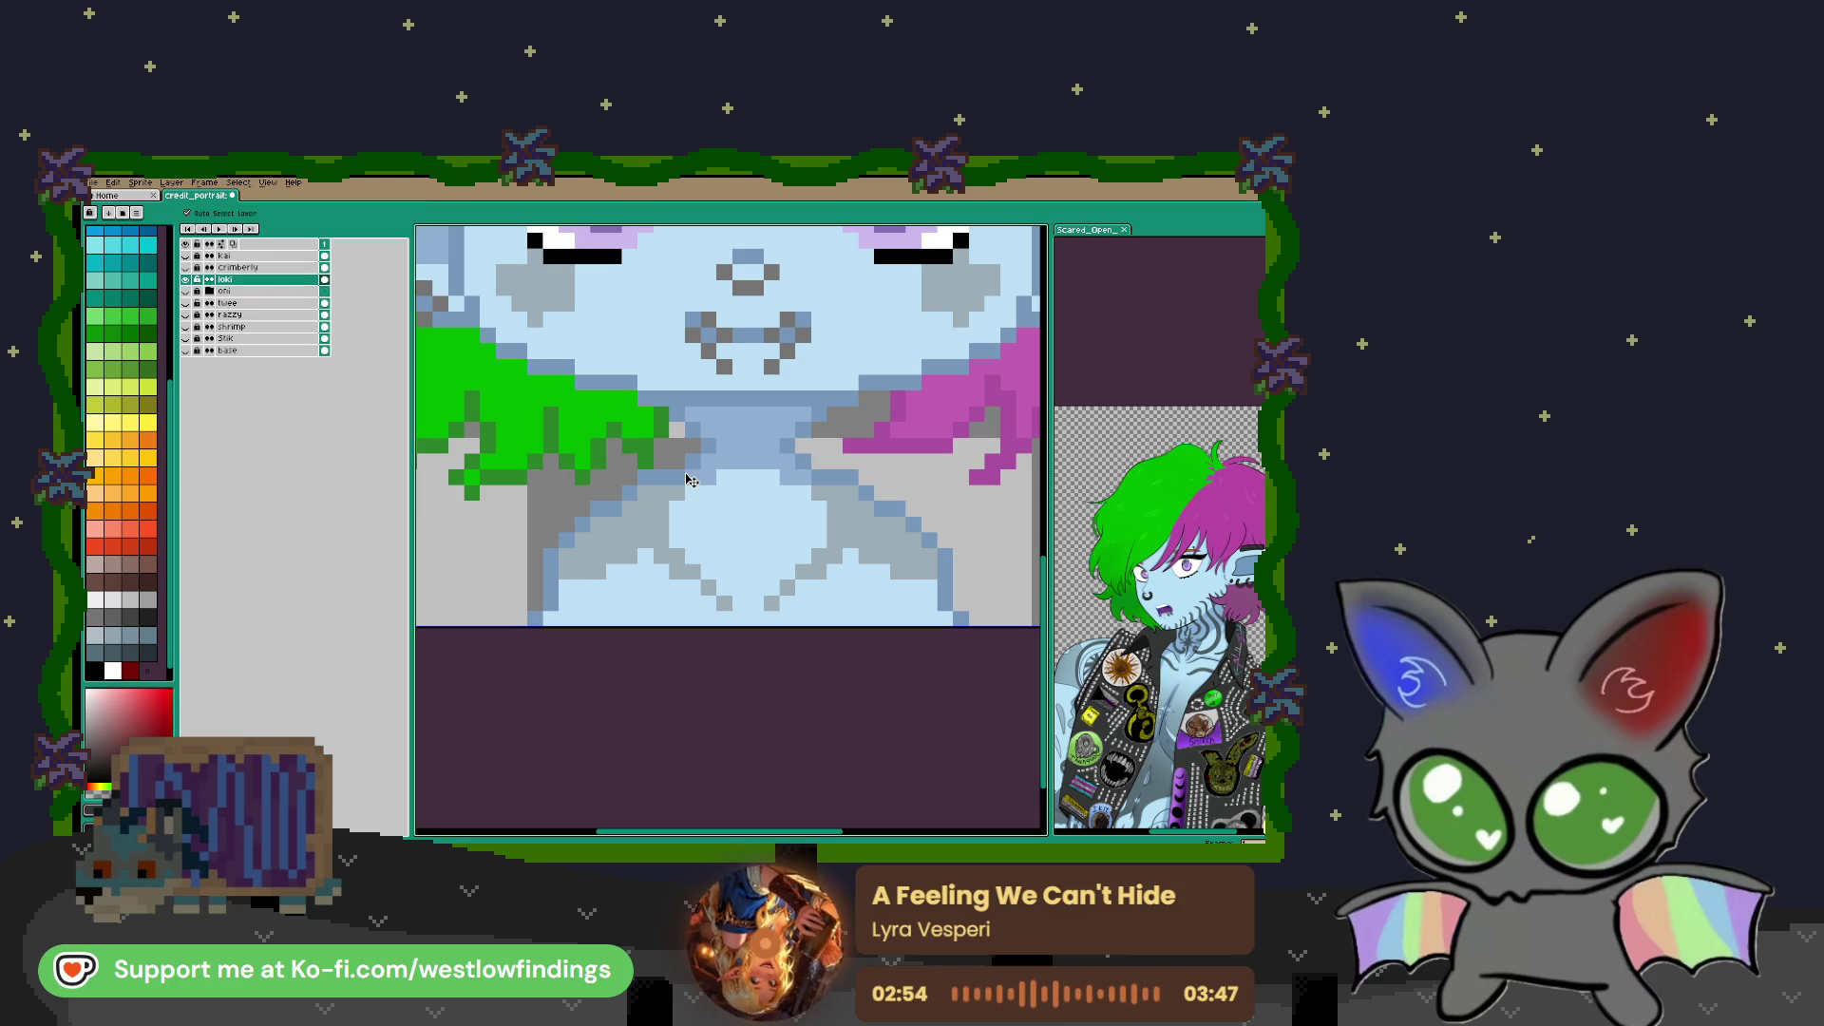
key("b")
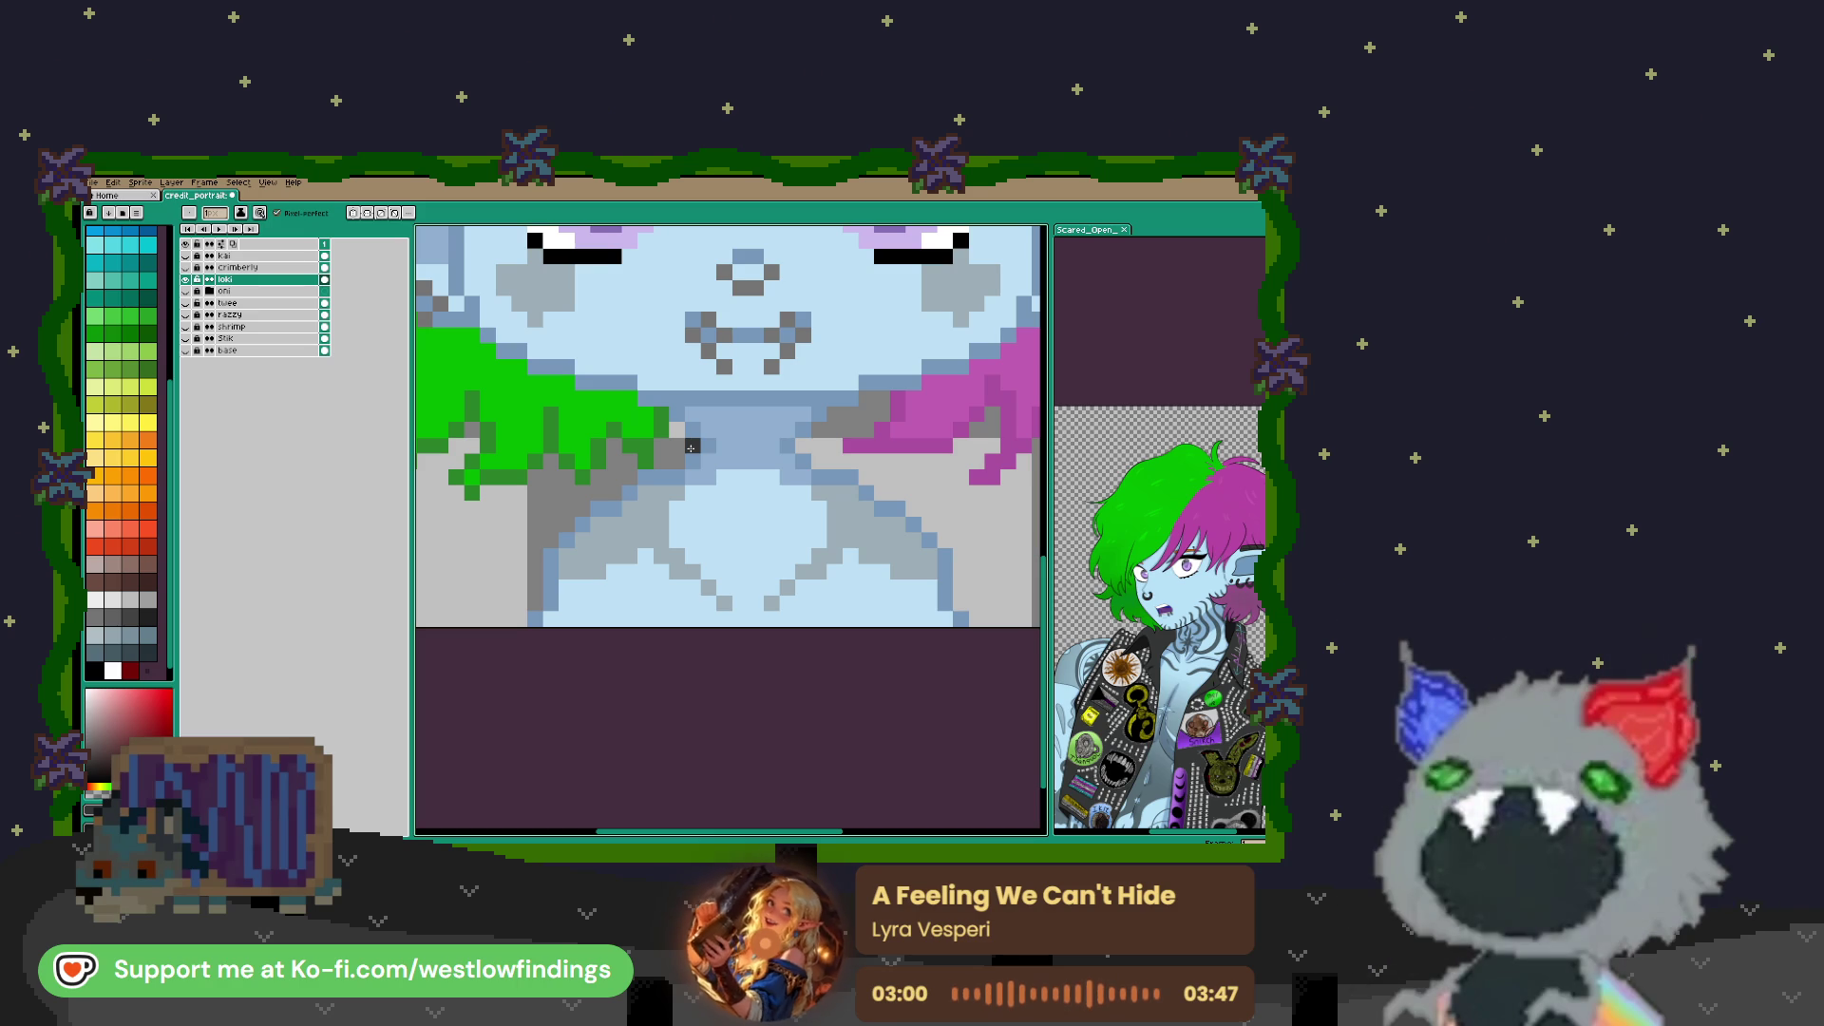
left_click_drag(664, 477, 695, 554)
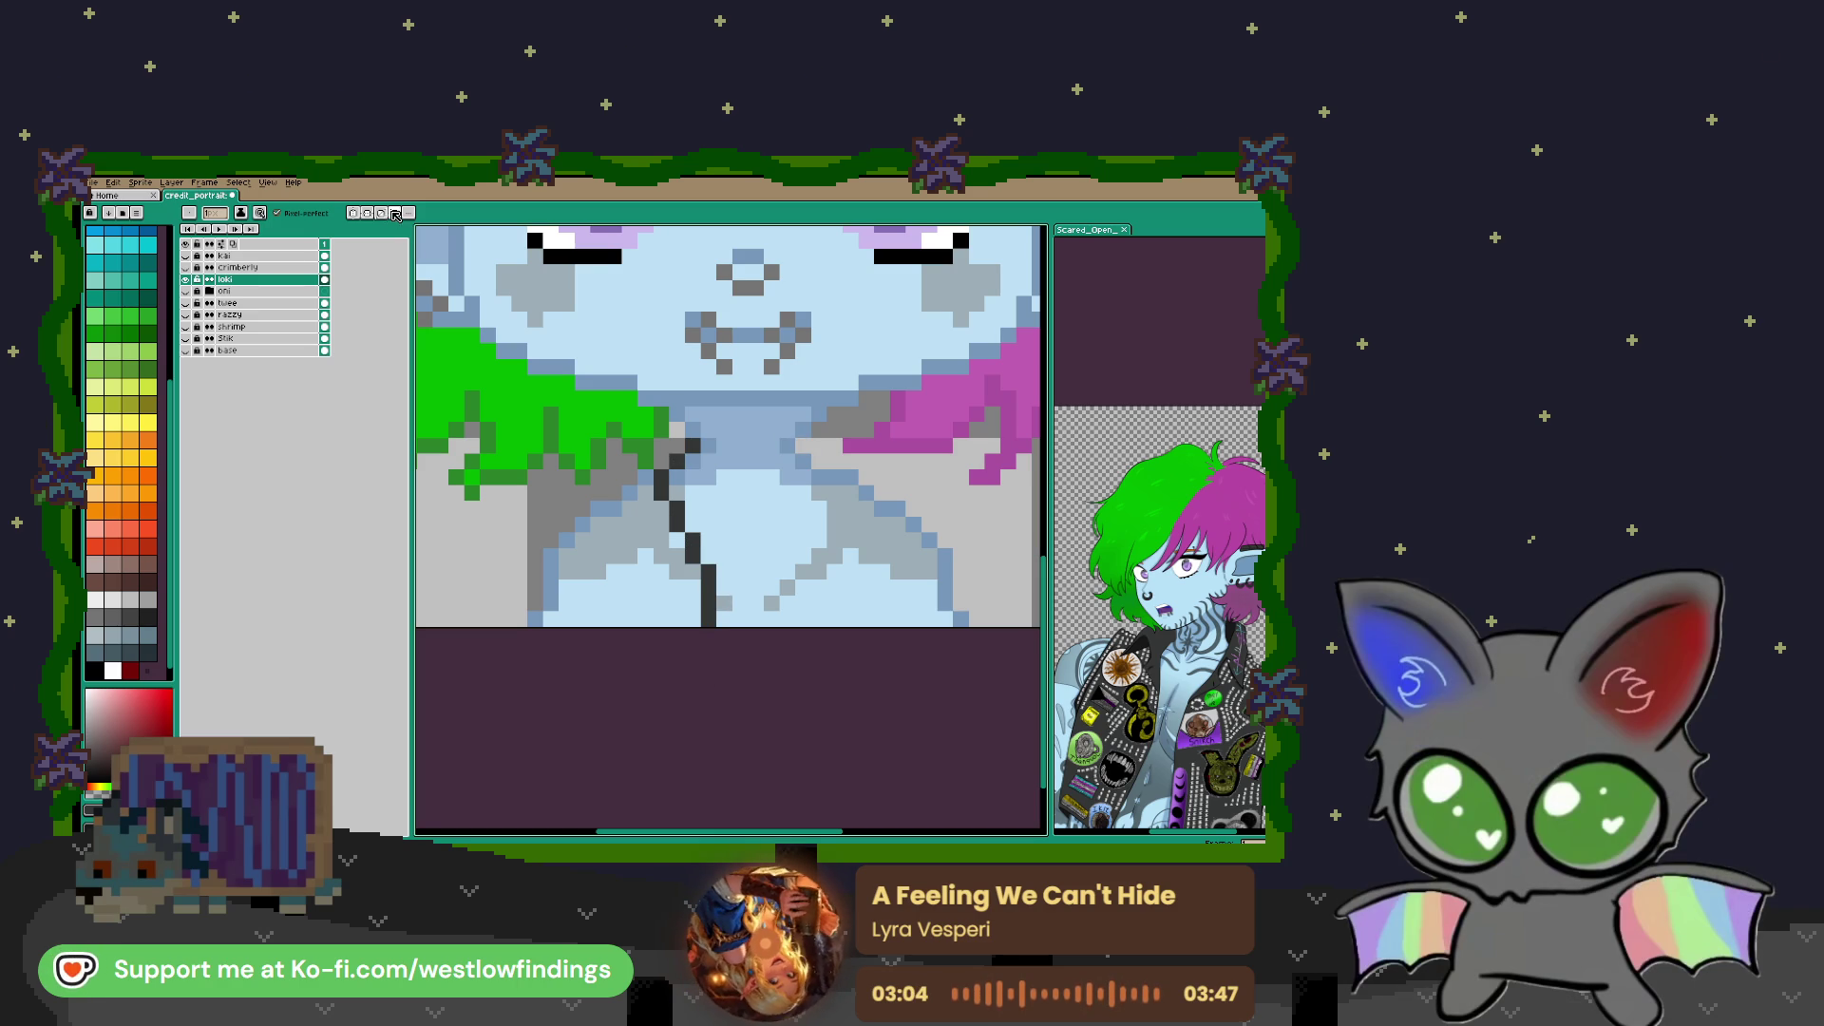
Turn on vertical symmetry and draw mirrored dark collar lines down the chest
left_click(353, 215)
left_click(668, 444)
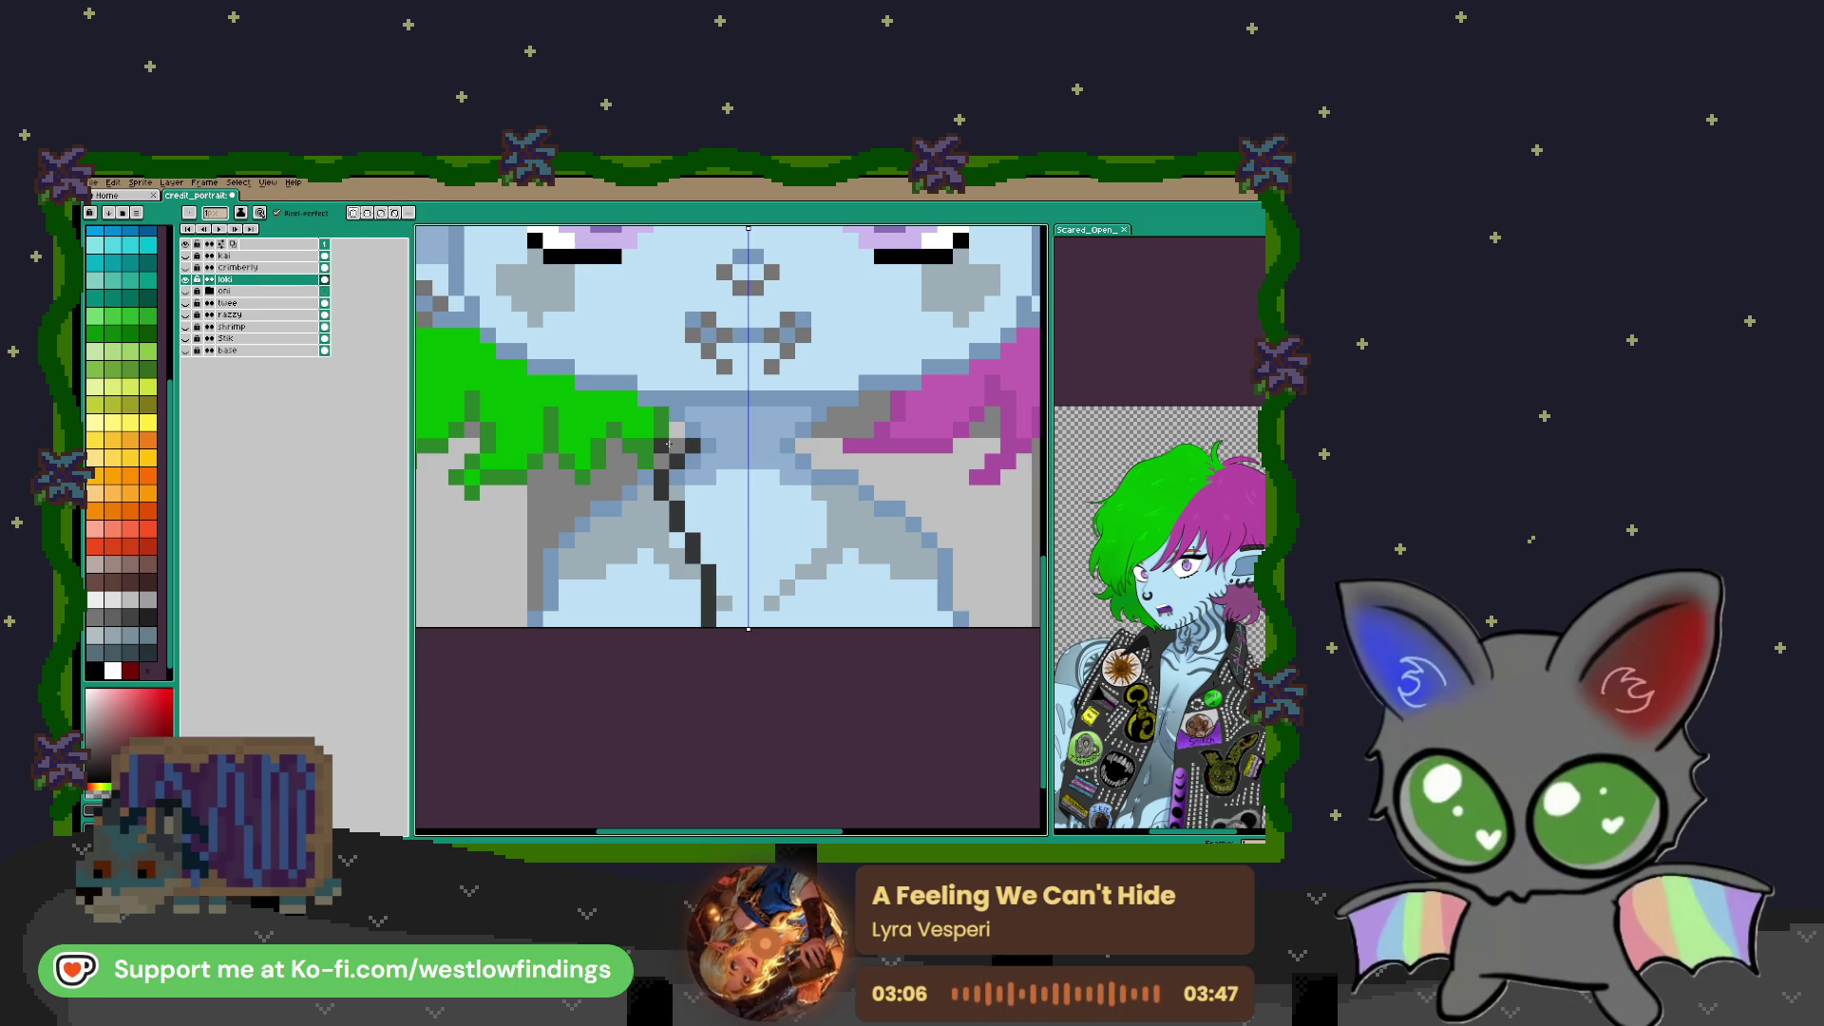
left_click(677, 460)
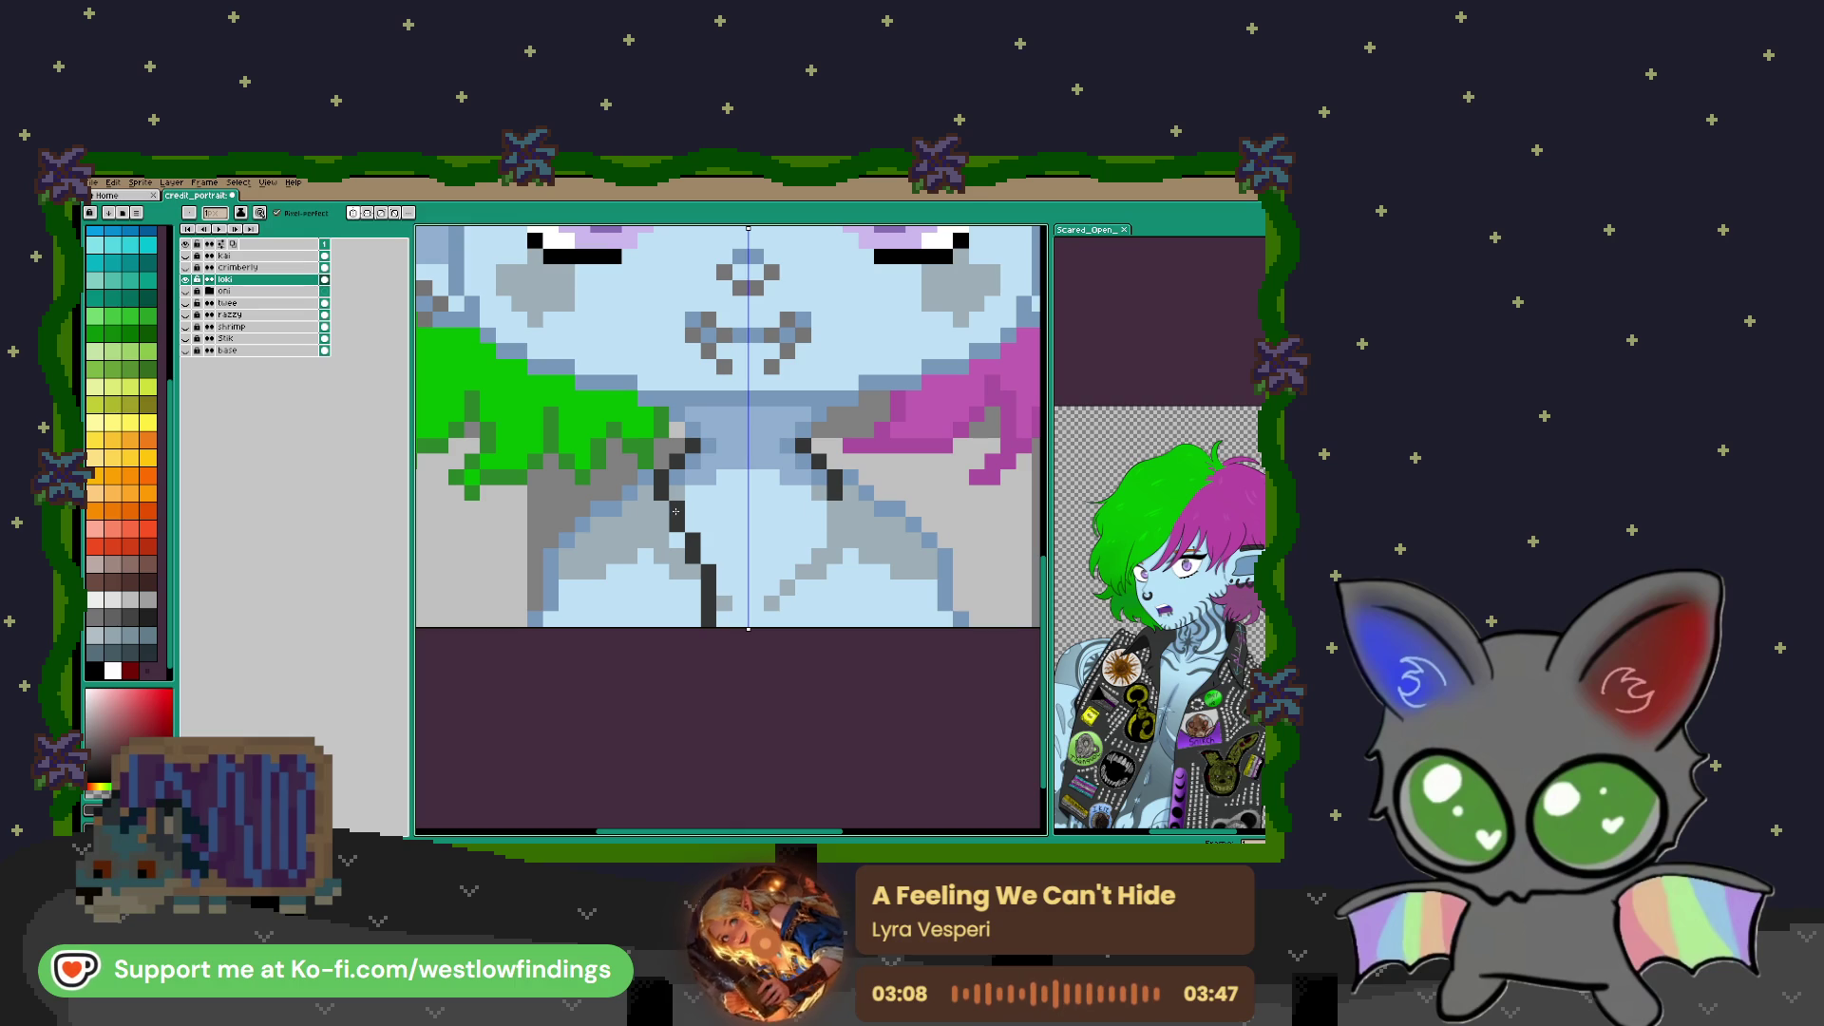
left_click(693, 546)
left_click(708, 589)
left_click(719, 604)
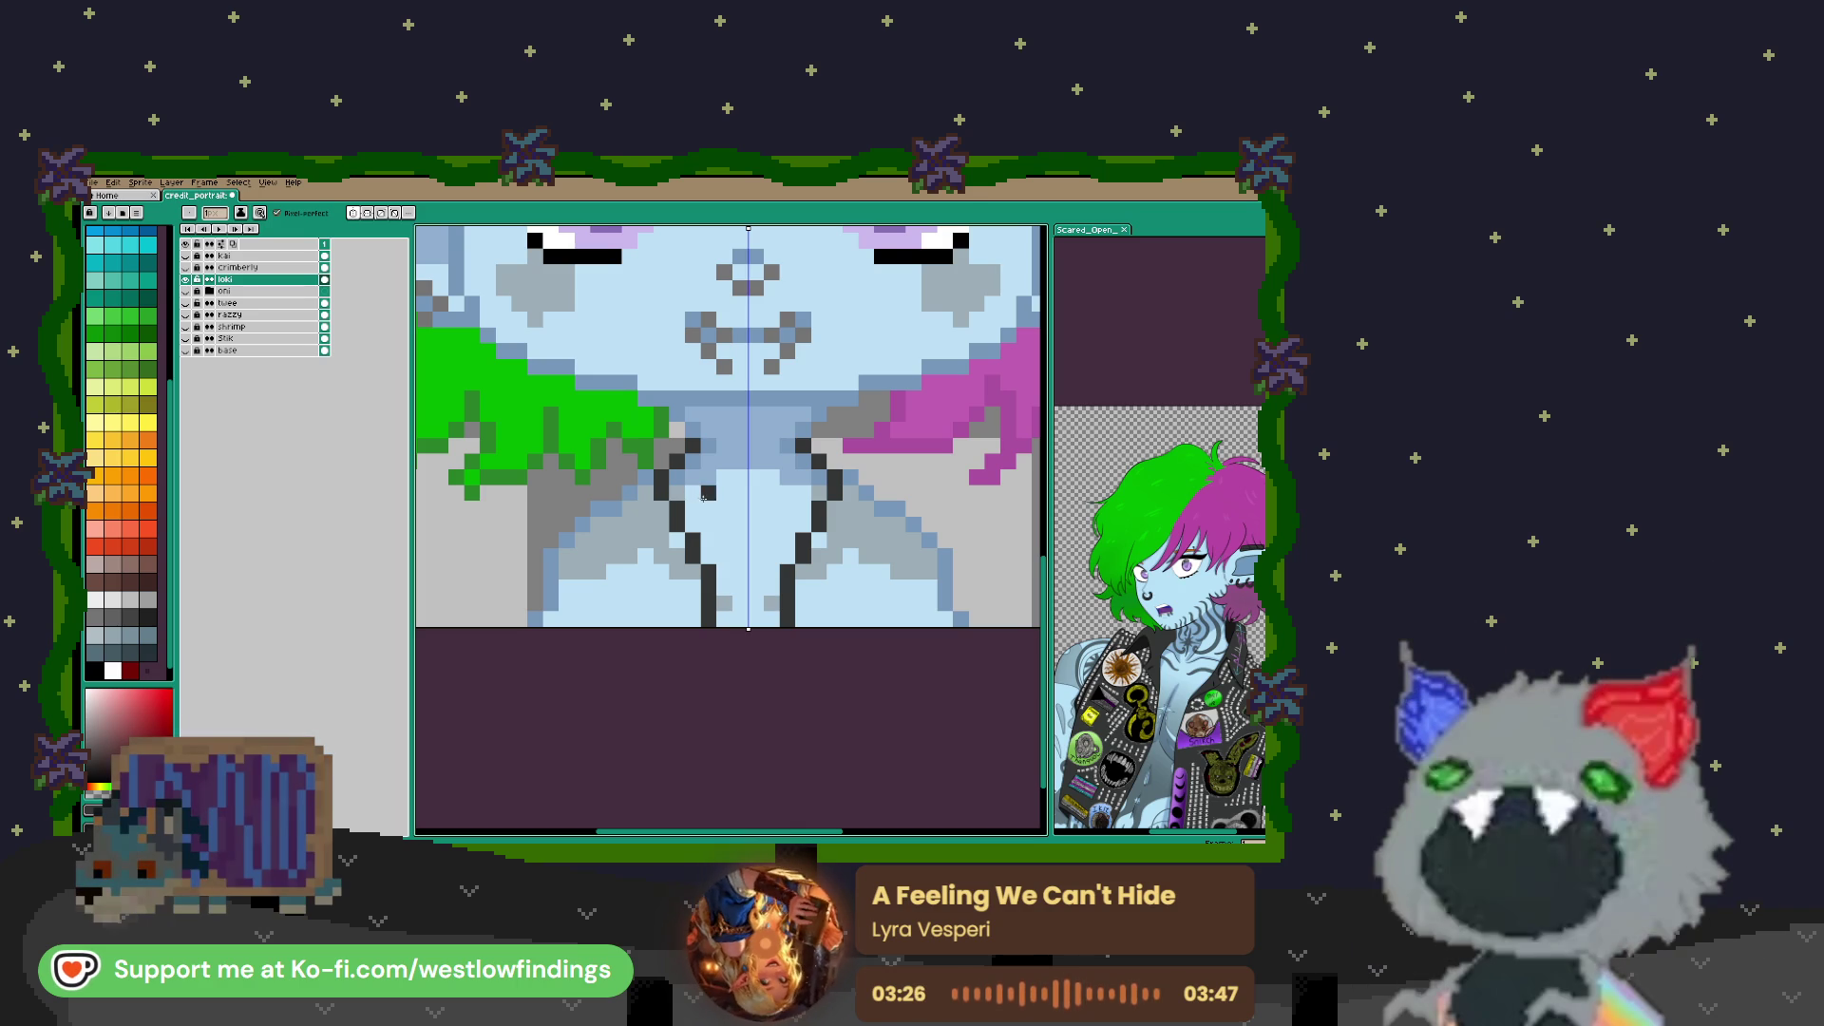
Fill mirrored dark wedge shapes beside the collar lines
left_click(648, 480)
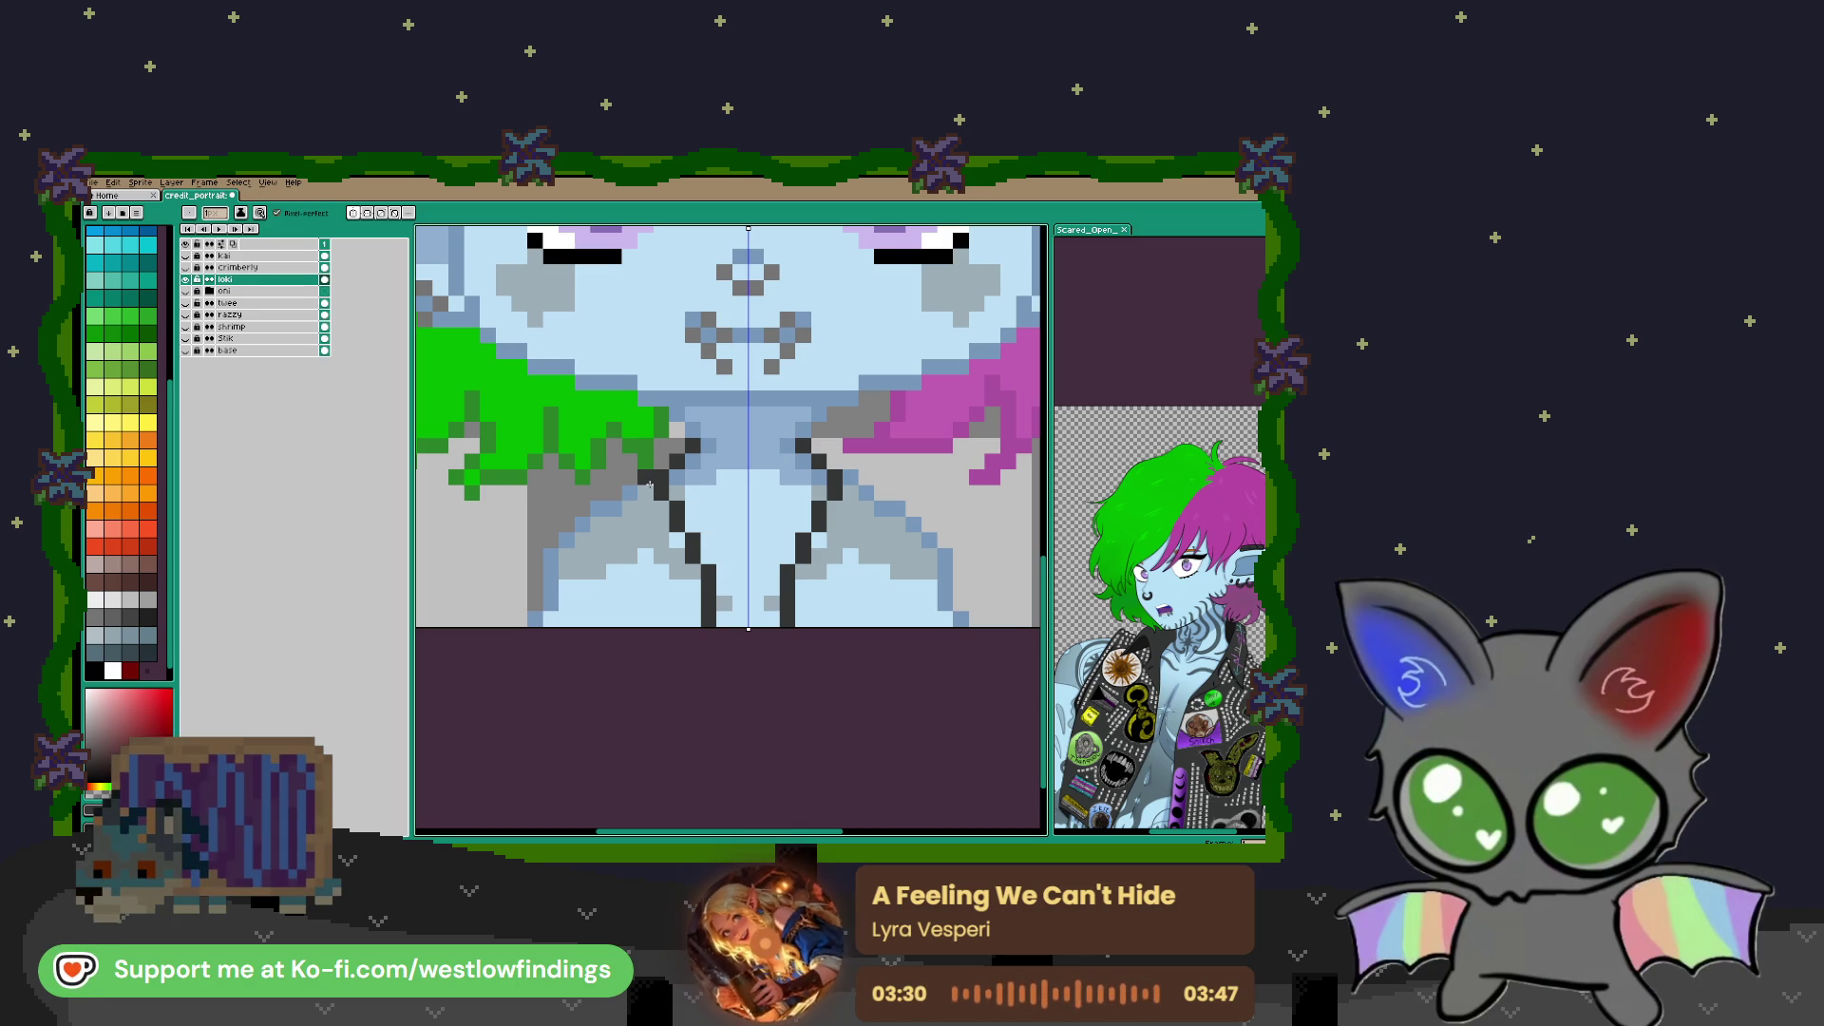
left_click(650, 489)
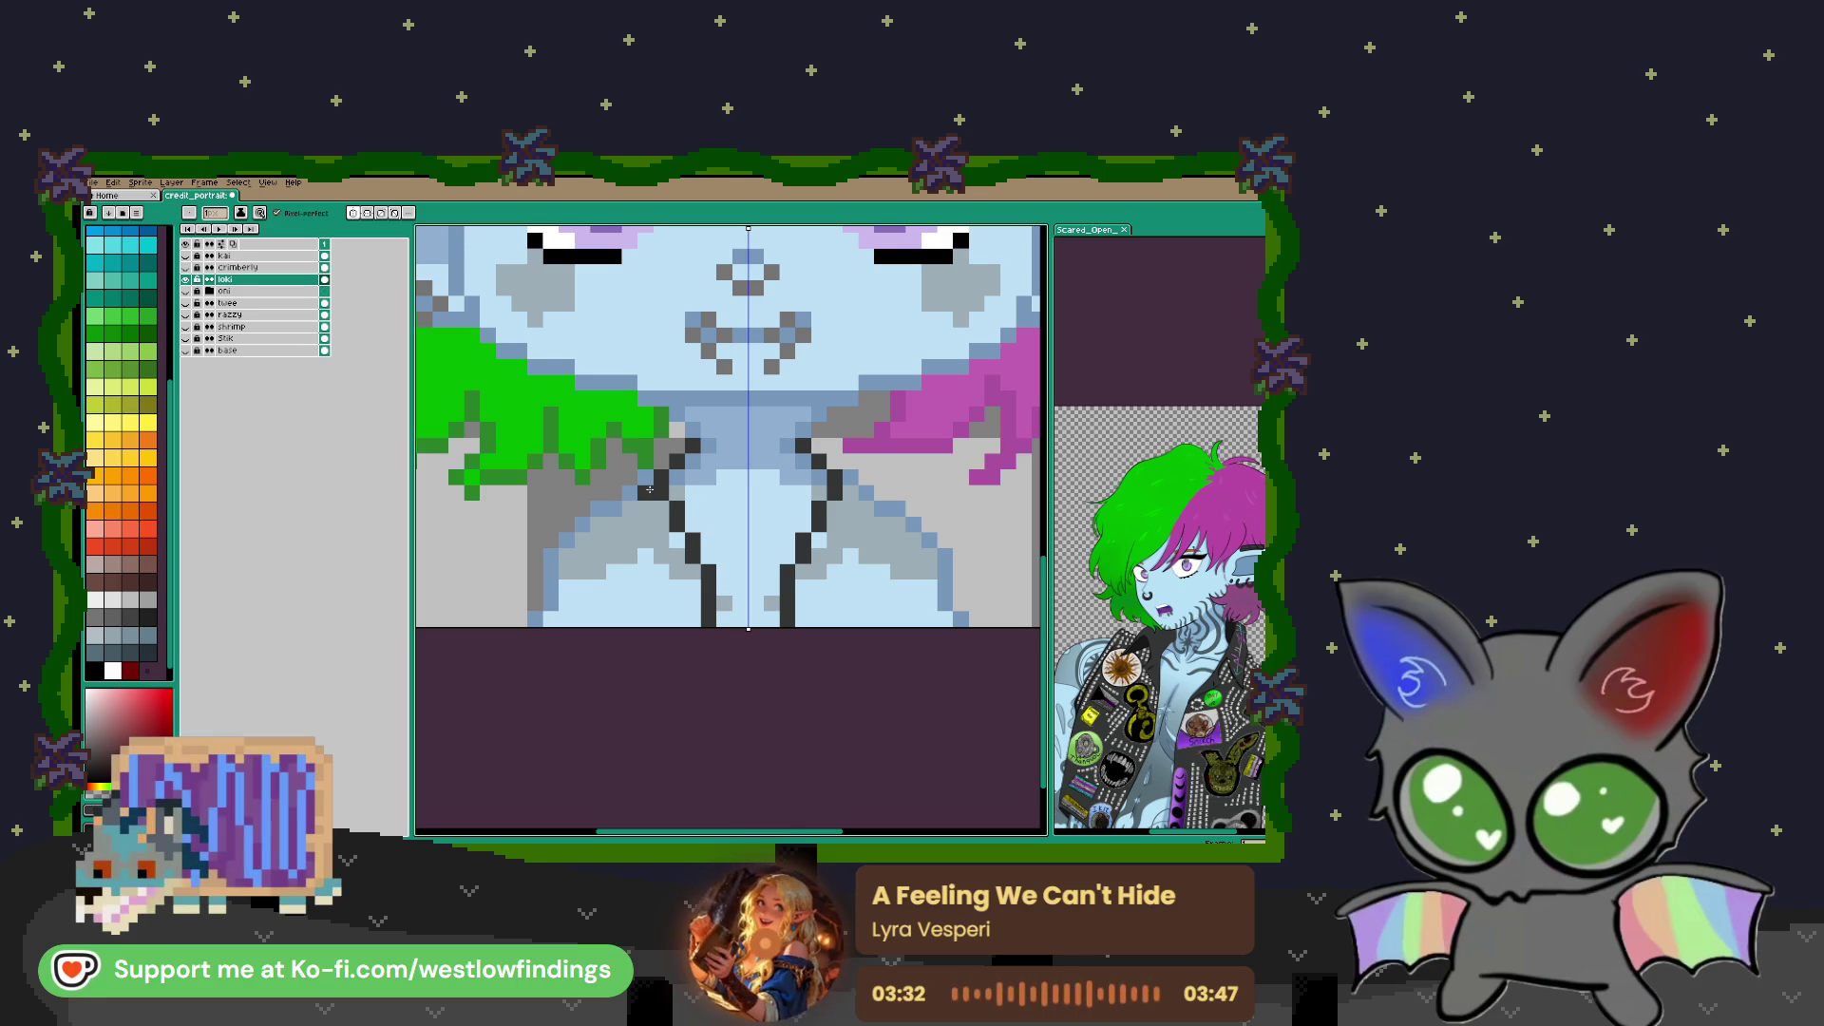
left_click(644, 492)
left_click(645, 508)
left_click(660, 524)
left_click(631, 524)
left_click(631, 508)
left_click(627, 539)
left_click(614, 540)
left_click(645, 477)
left_click(619, 513)
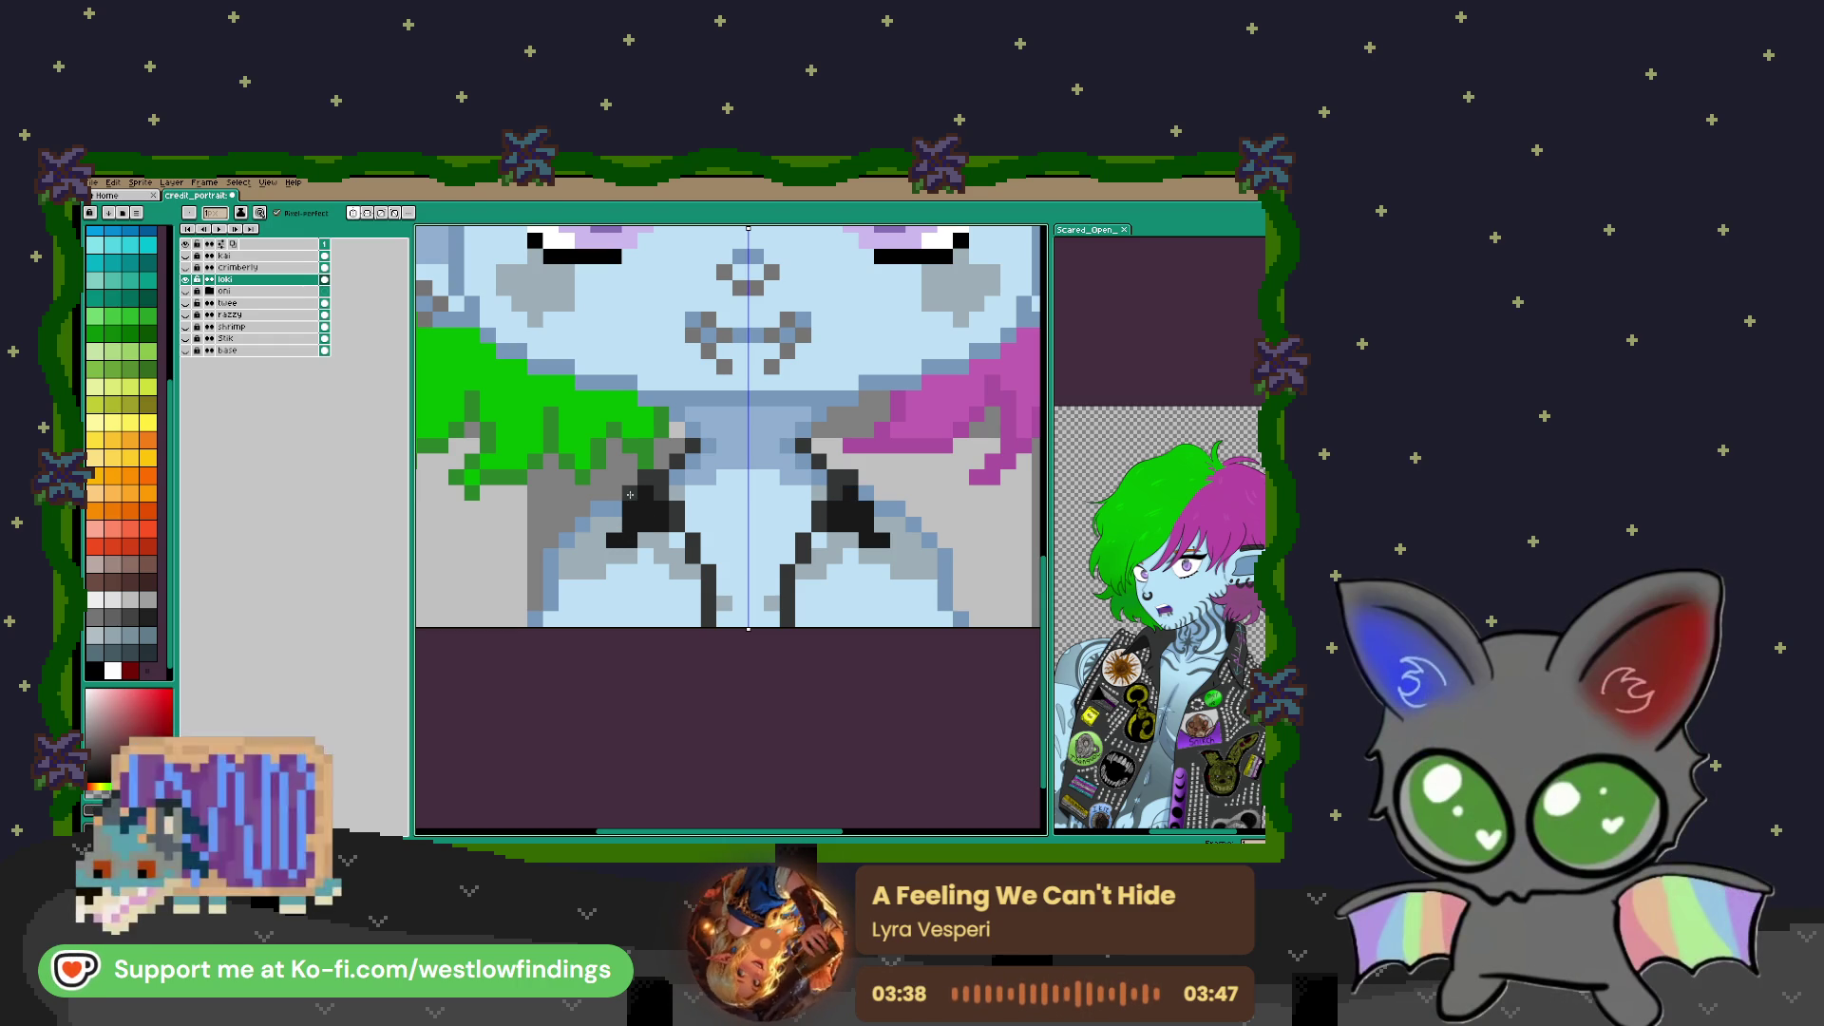
Darken the wedges' left edge and lower outline
left_click(617, 513)
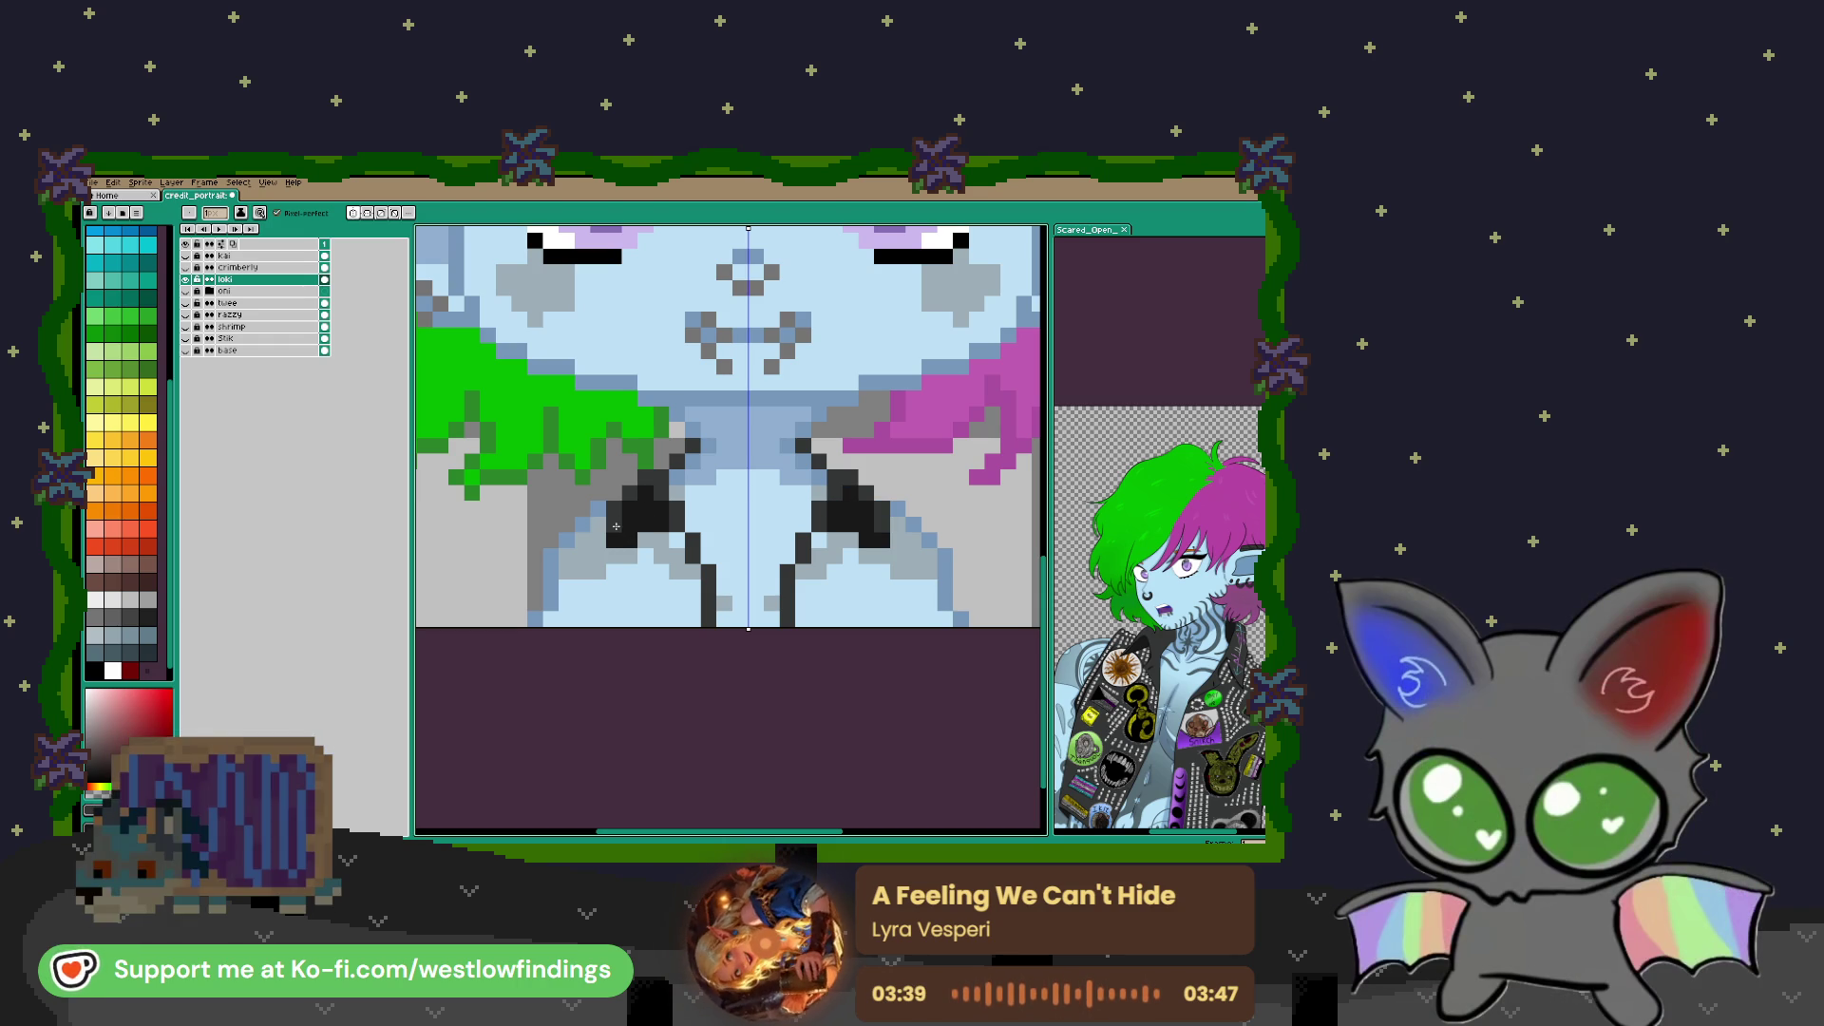
left_click(678, 539)
left_click(679, 552)
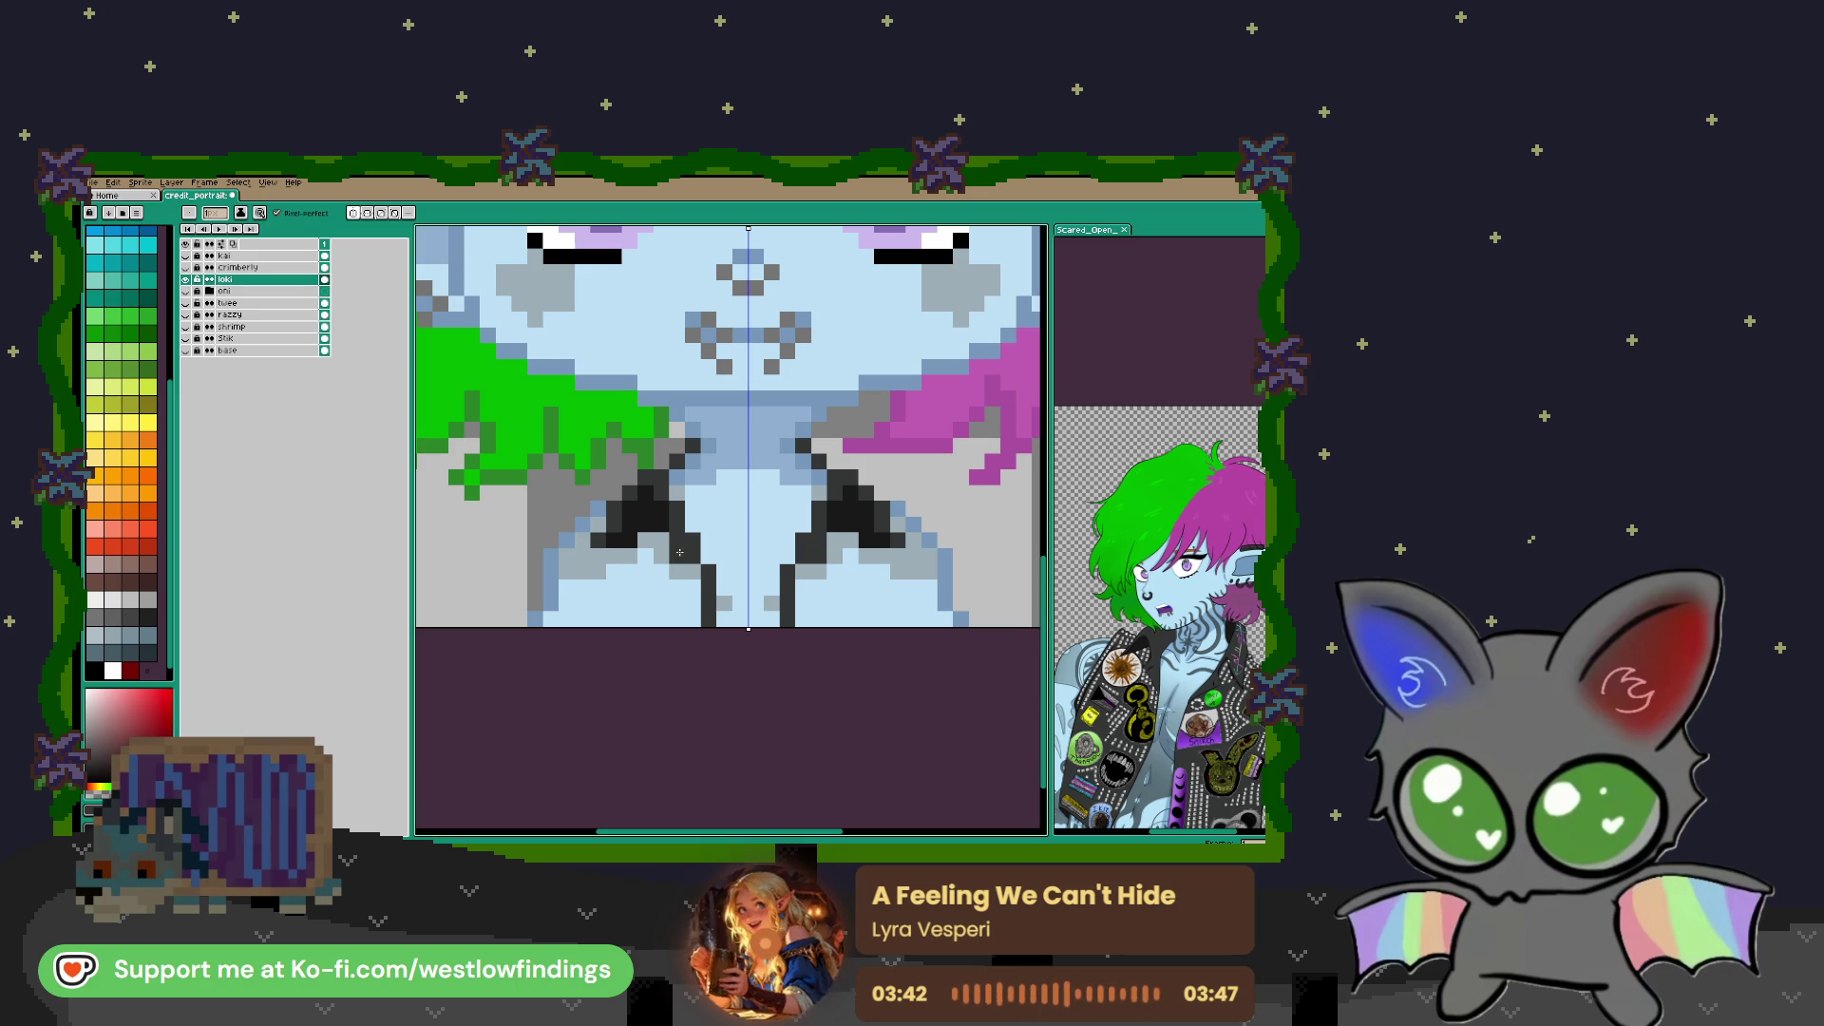
left_click_drag(681, 563, 695, 584)
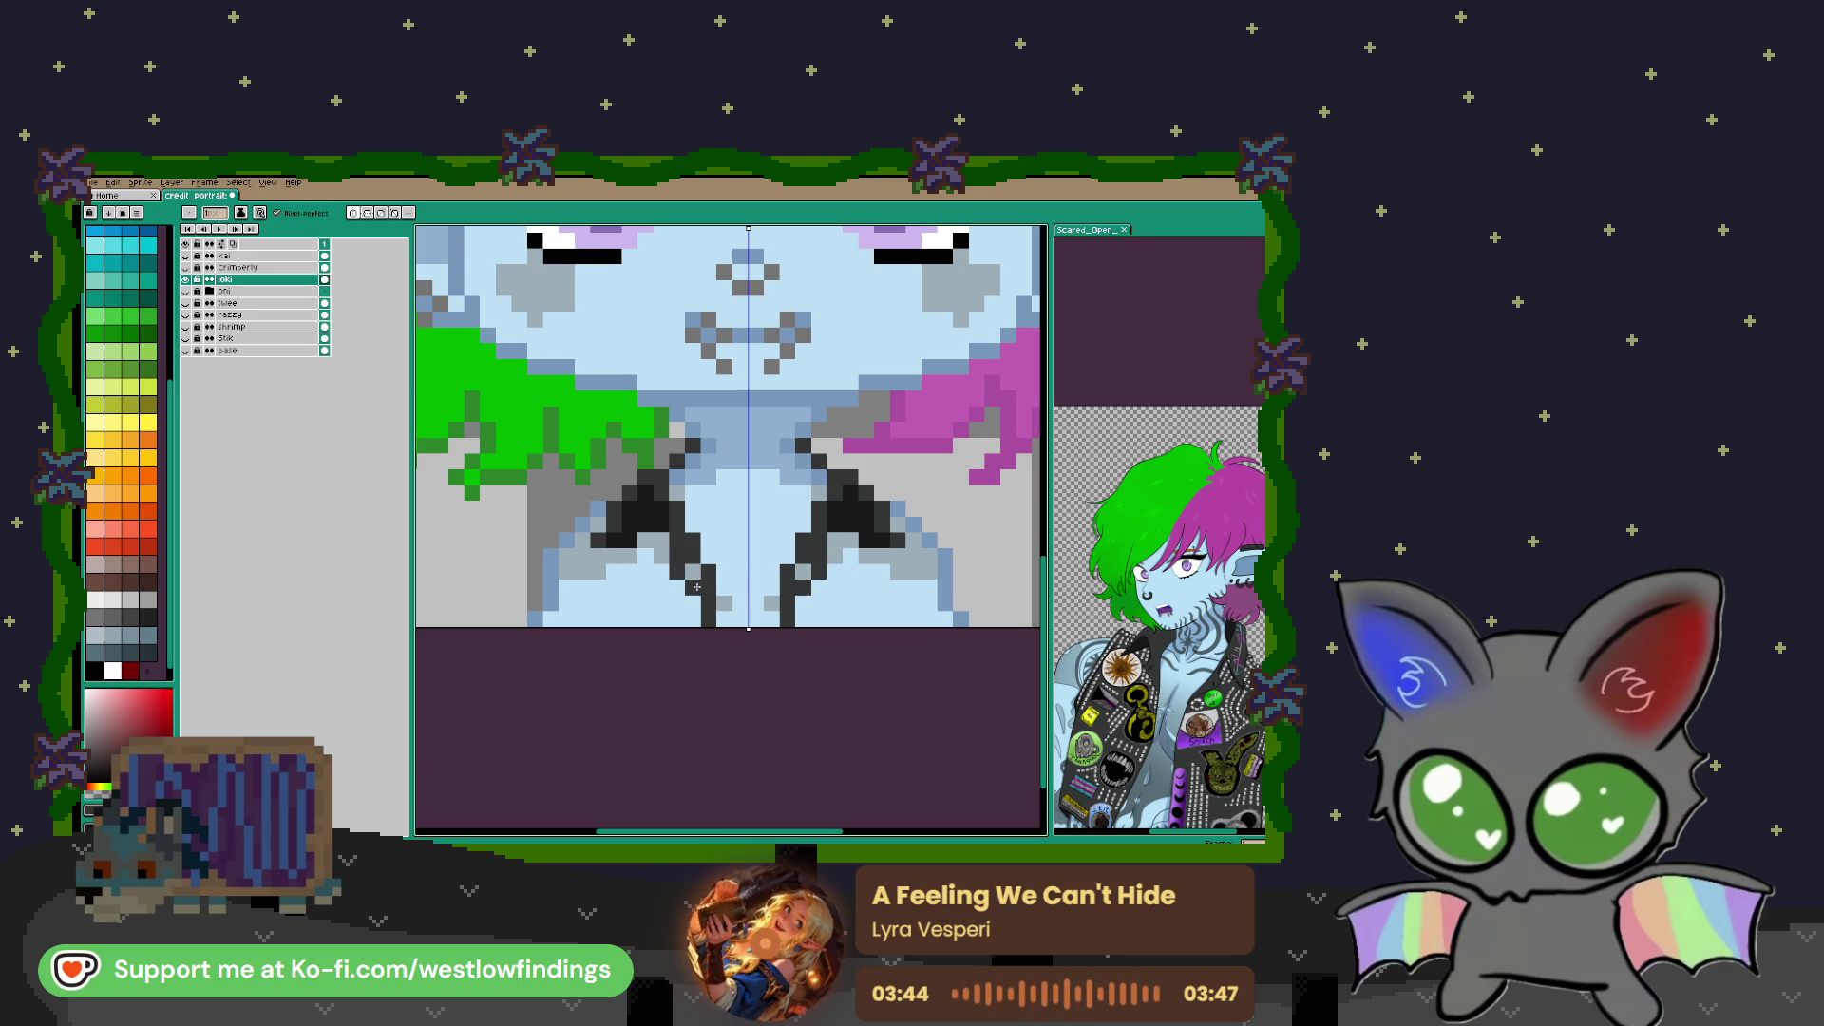
left_click(691, 577)
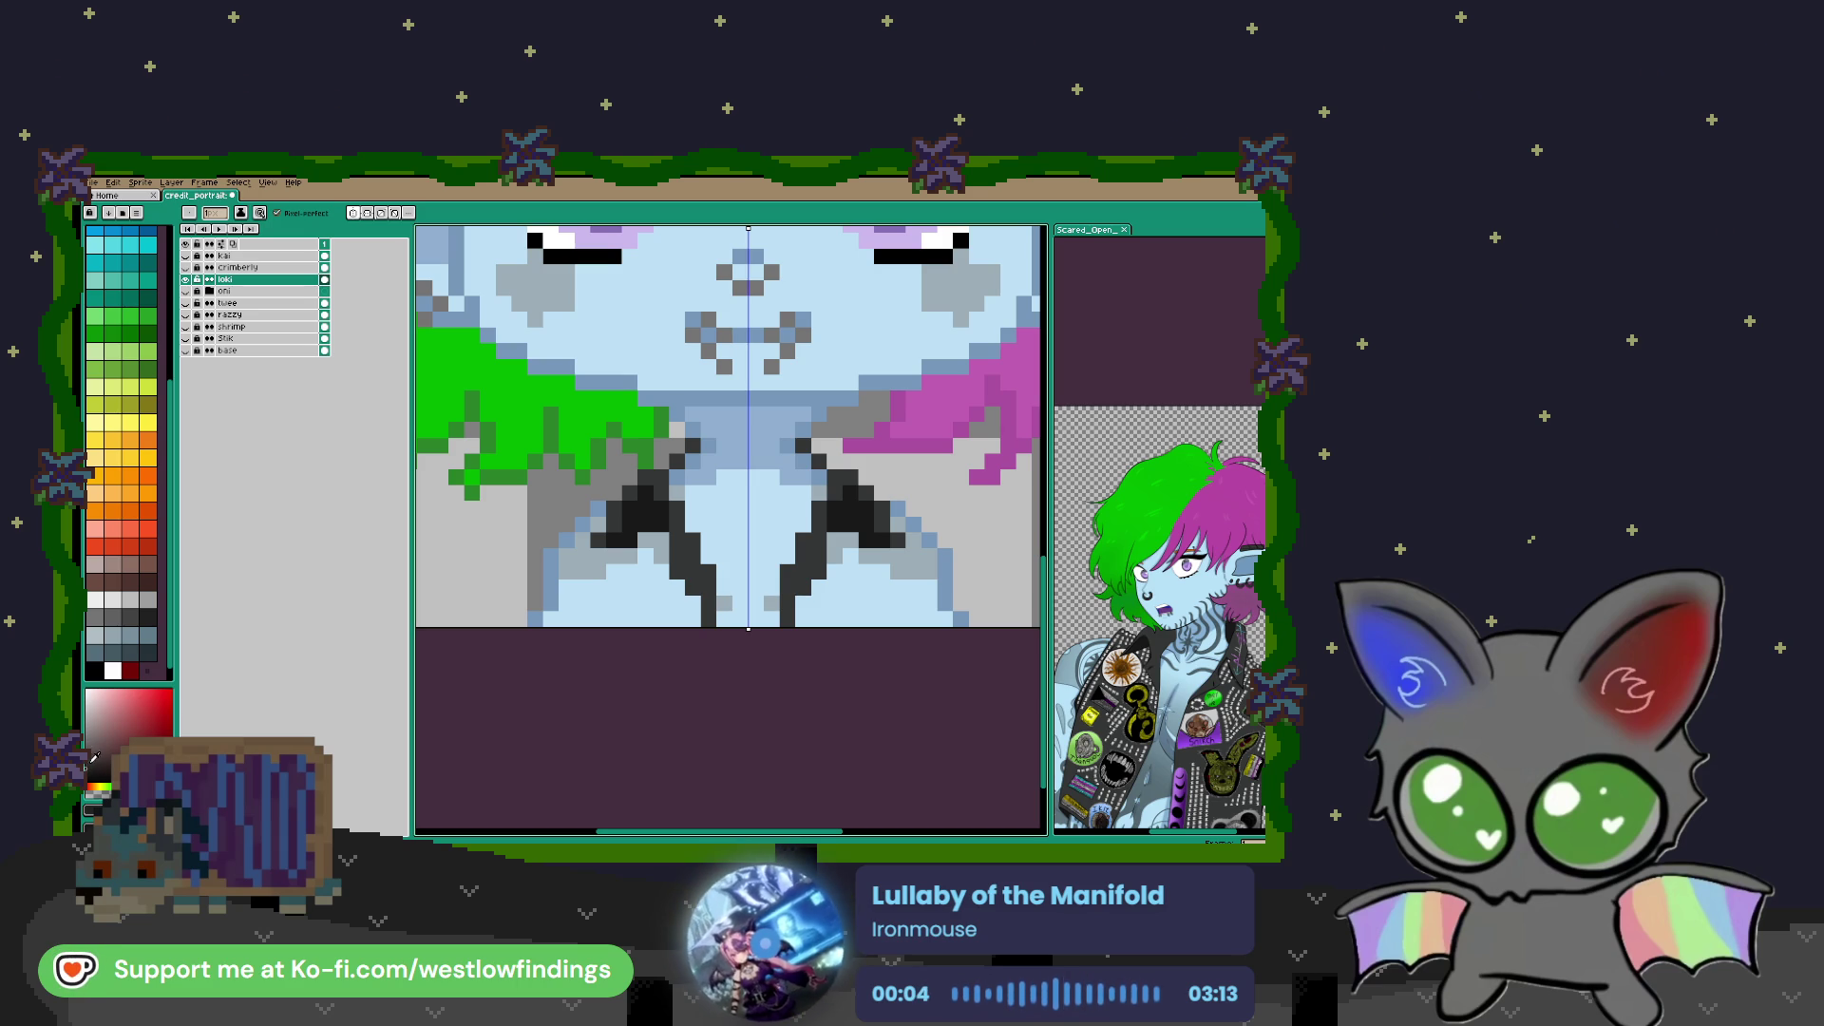
Extend the dark jacket shapes downward on both sides, undoing a dark bottom row
left_click(646, 573)
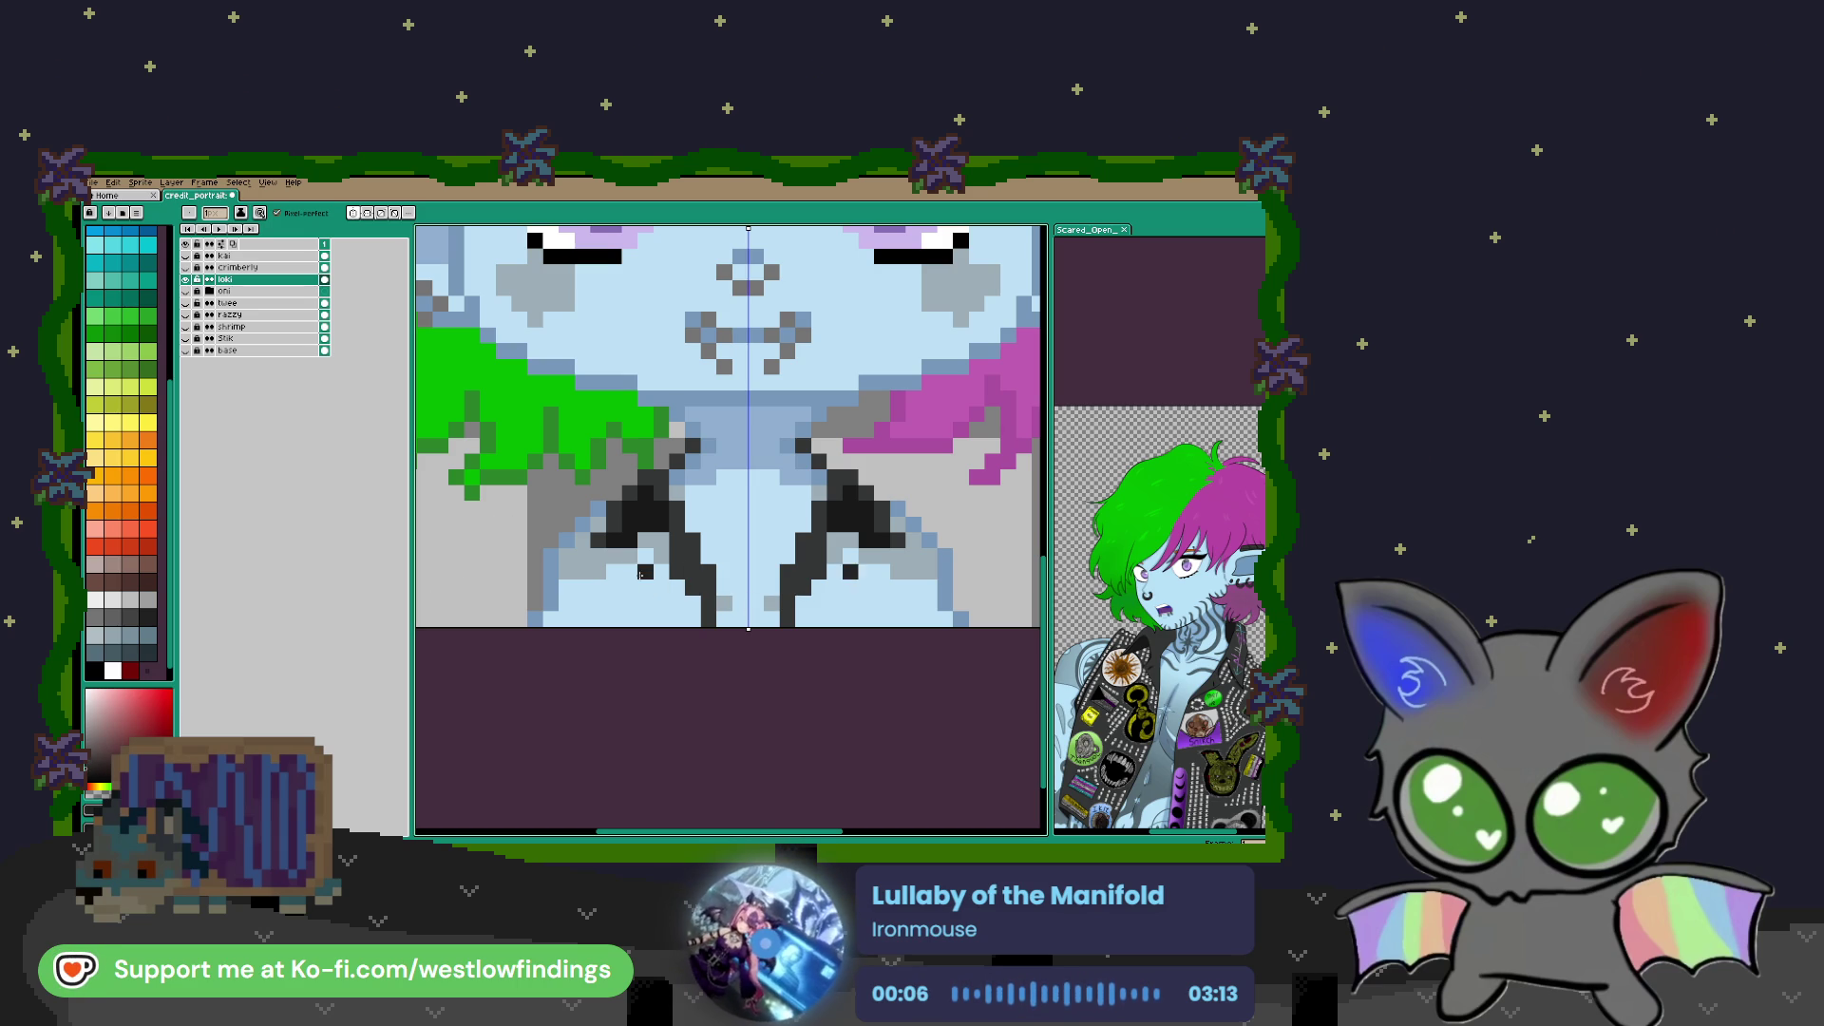
left_click(662, 540)
left_click(646, 553)
left_click(661, 539)
mouse_move(662, 570)
left_mouse_down()
mouse_move(677, 609)
mouse_move(532, 619)
left_mouse_up()
left_click(690, 602)
left_click(550, 604)
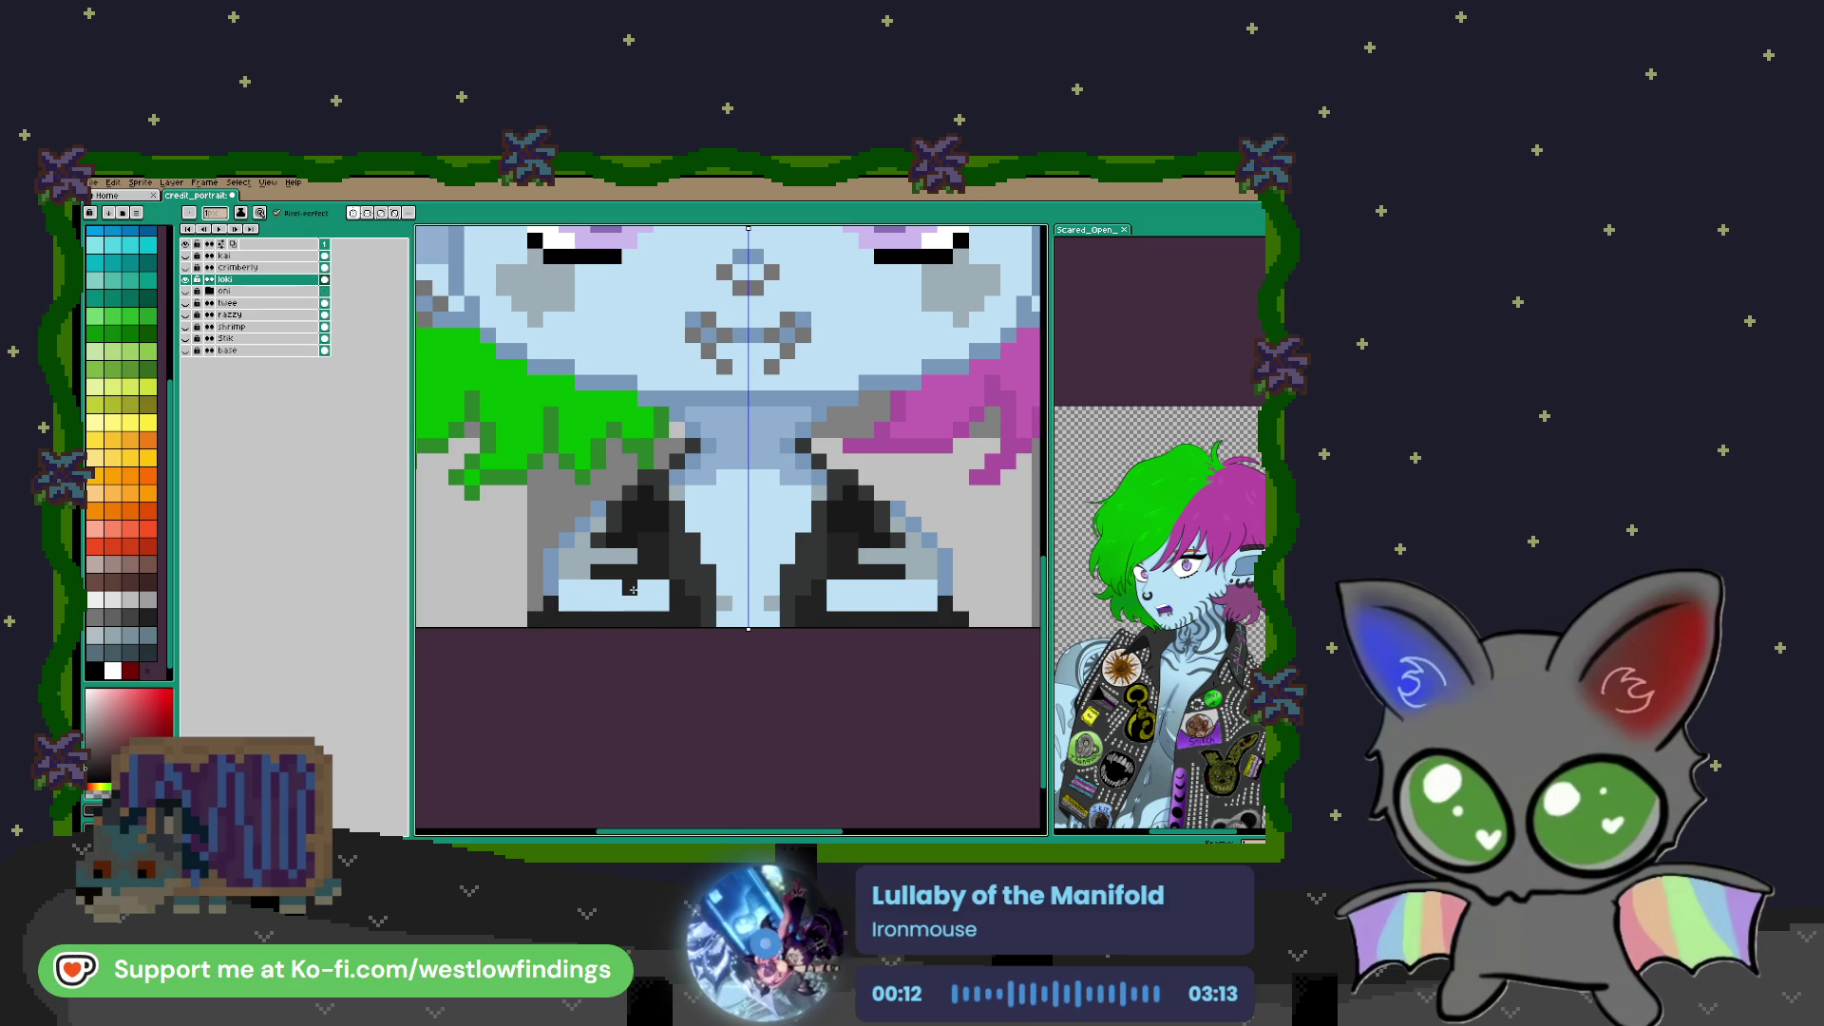
key("ctrl+z")
key("ctrl+z")
key("ctrl+z")
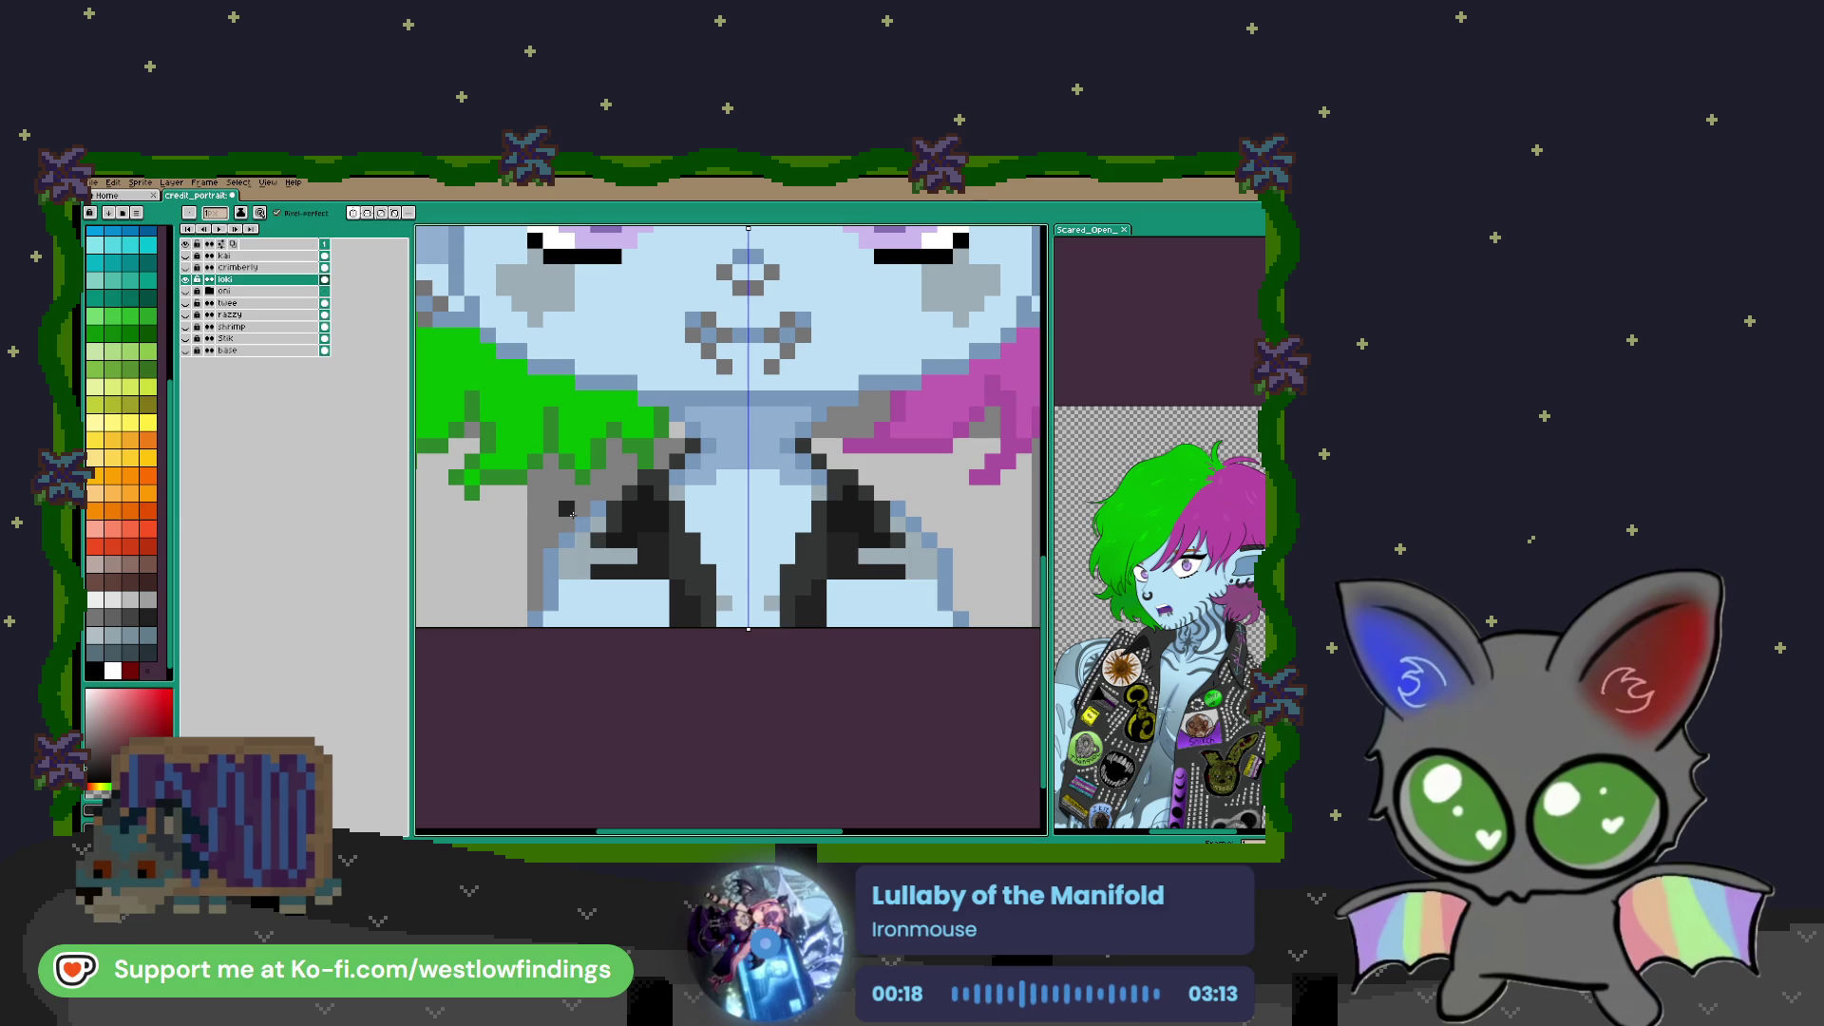
Outline the lapel edges and fill both lapels solid dark grey
left_click_drag(574, 563, 570, 625)
left_click(582, 517)
left_click(596, 511)
mouse_move(635, 557)
left_mouse_down()
mouse_move(599, 556)
mouse_move(585, 615)
left_mouse_up()
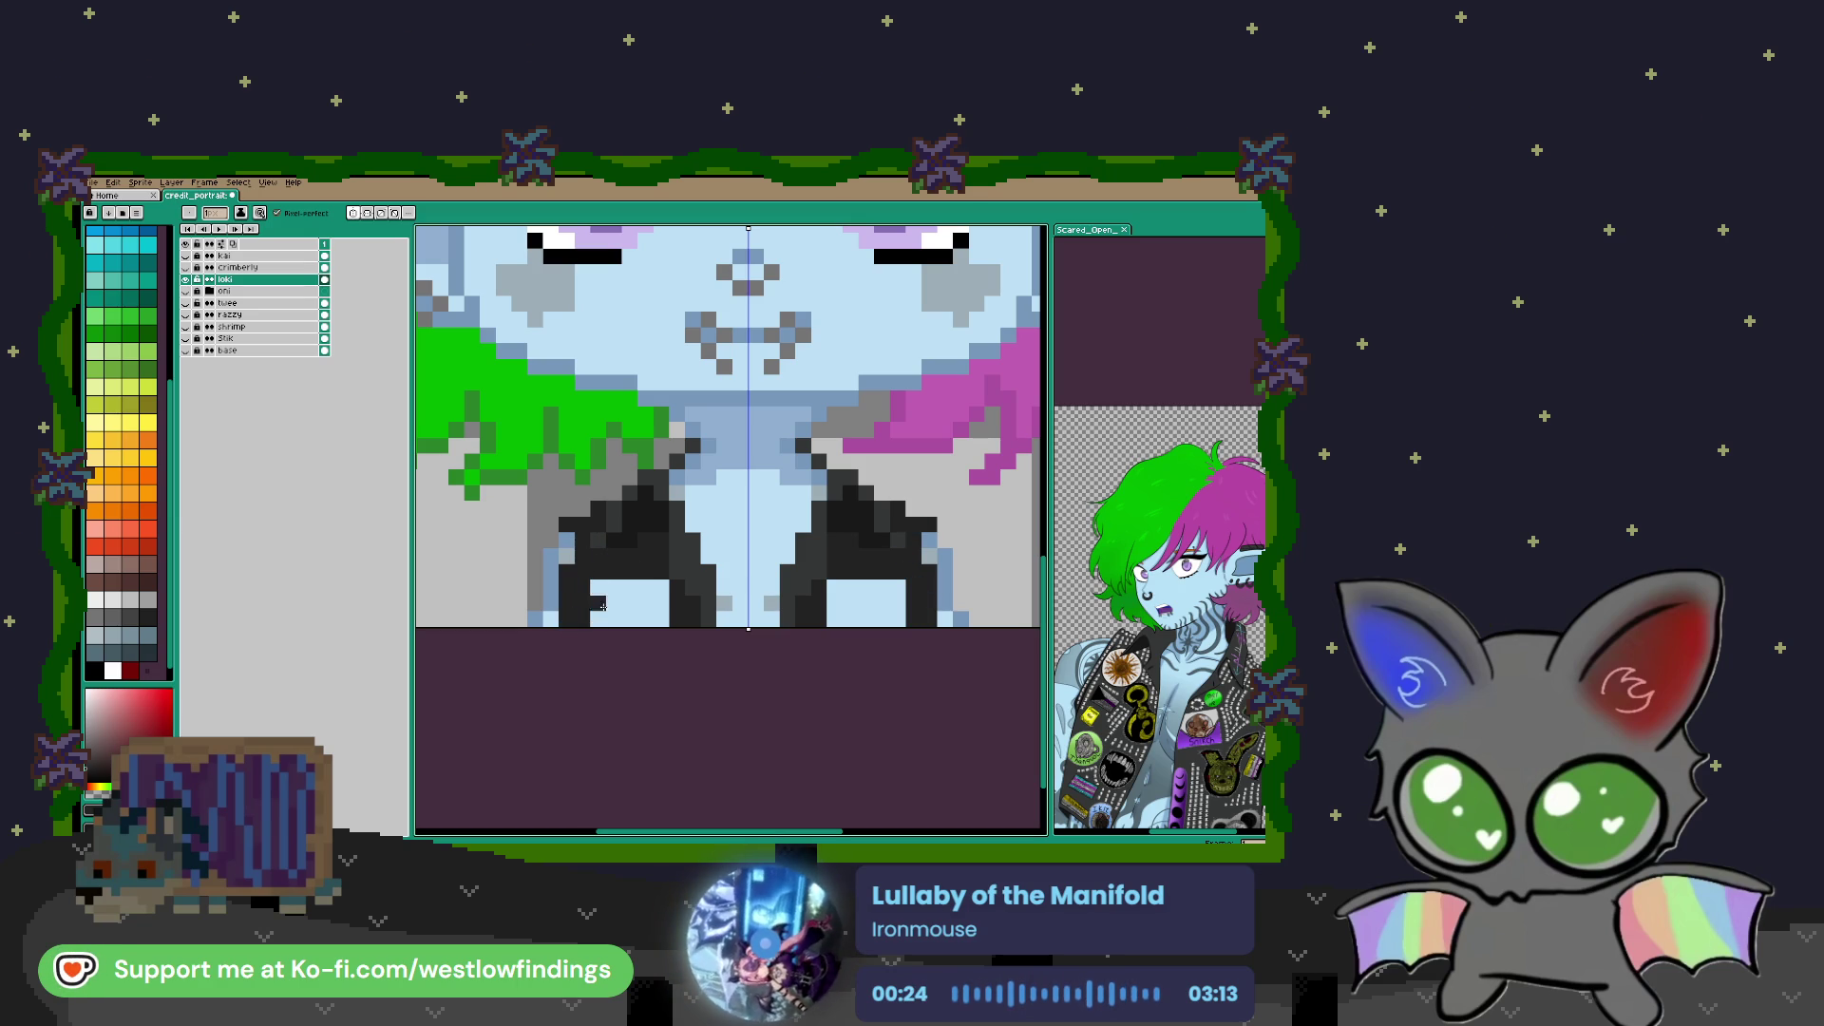
left_click(644, 602)
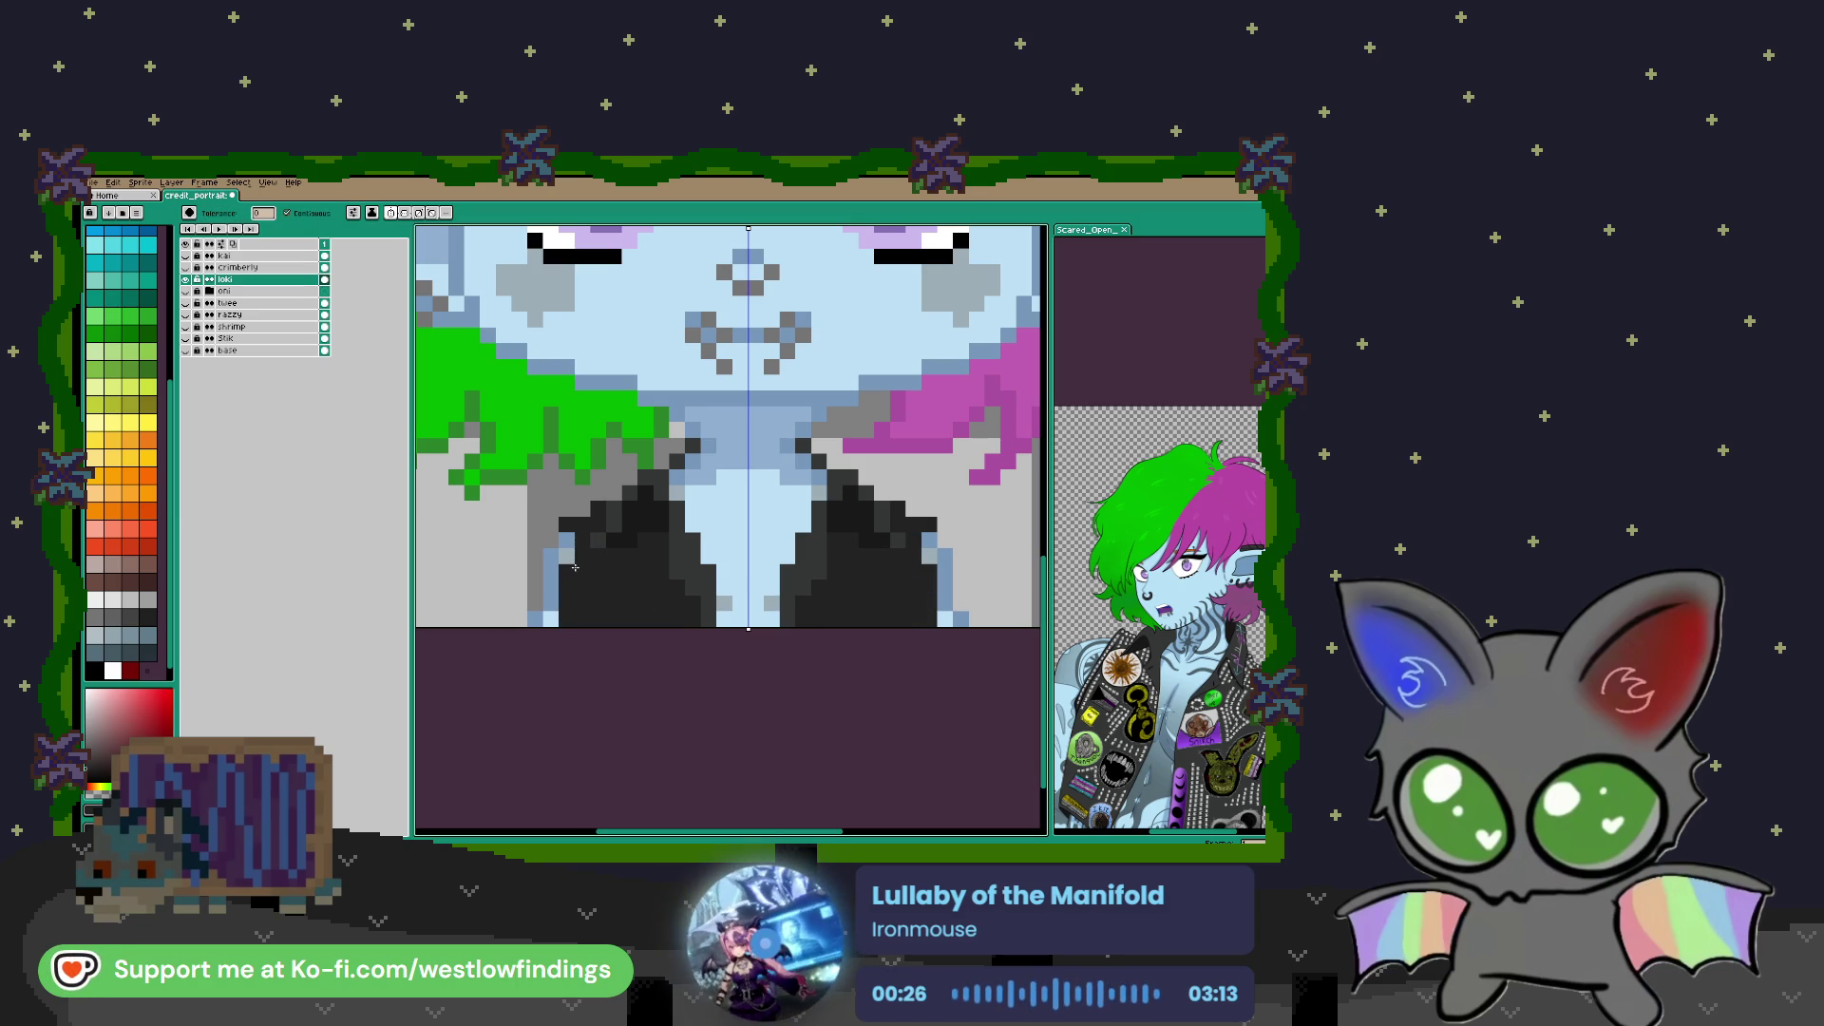
key("b")
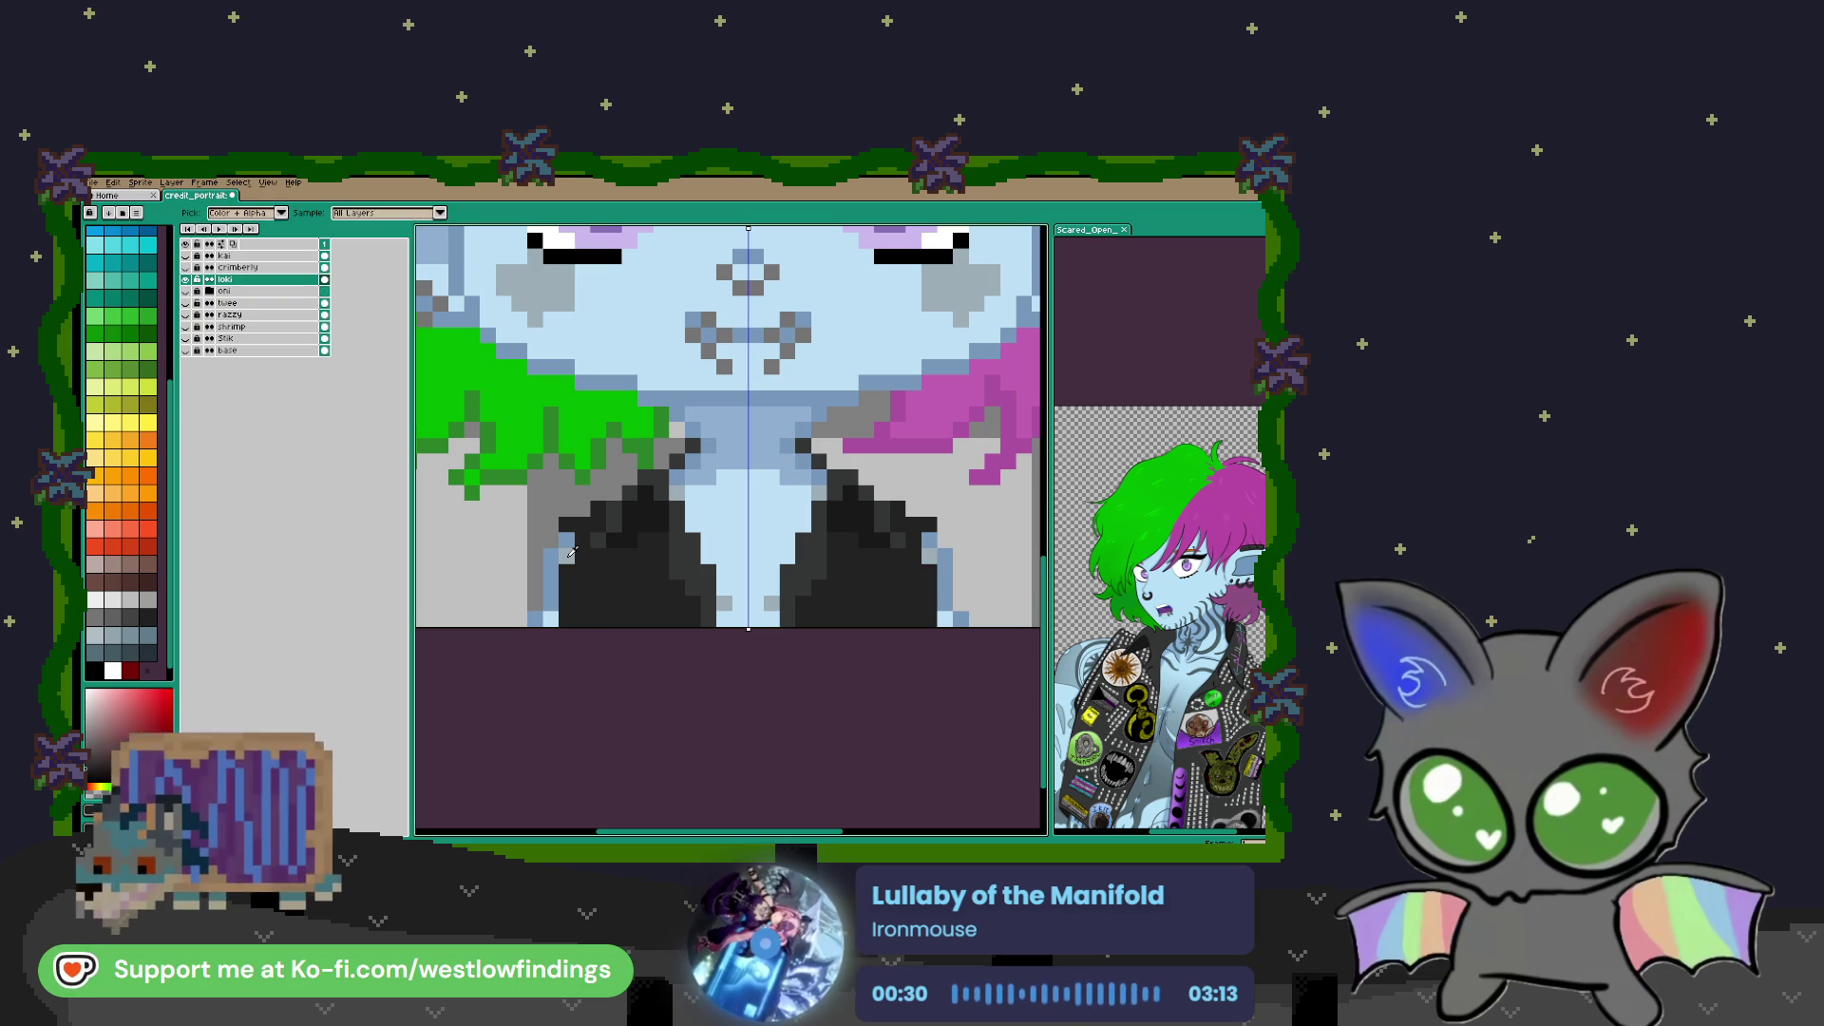
left_click(732, 618, "alt")
scroll(733, 618, "down", 3)
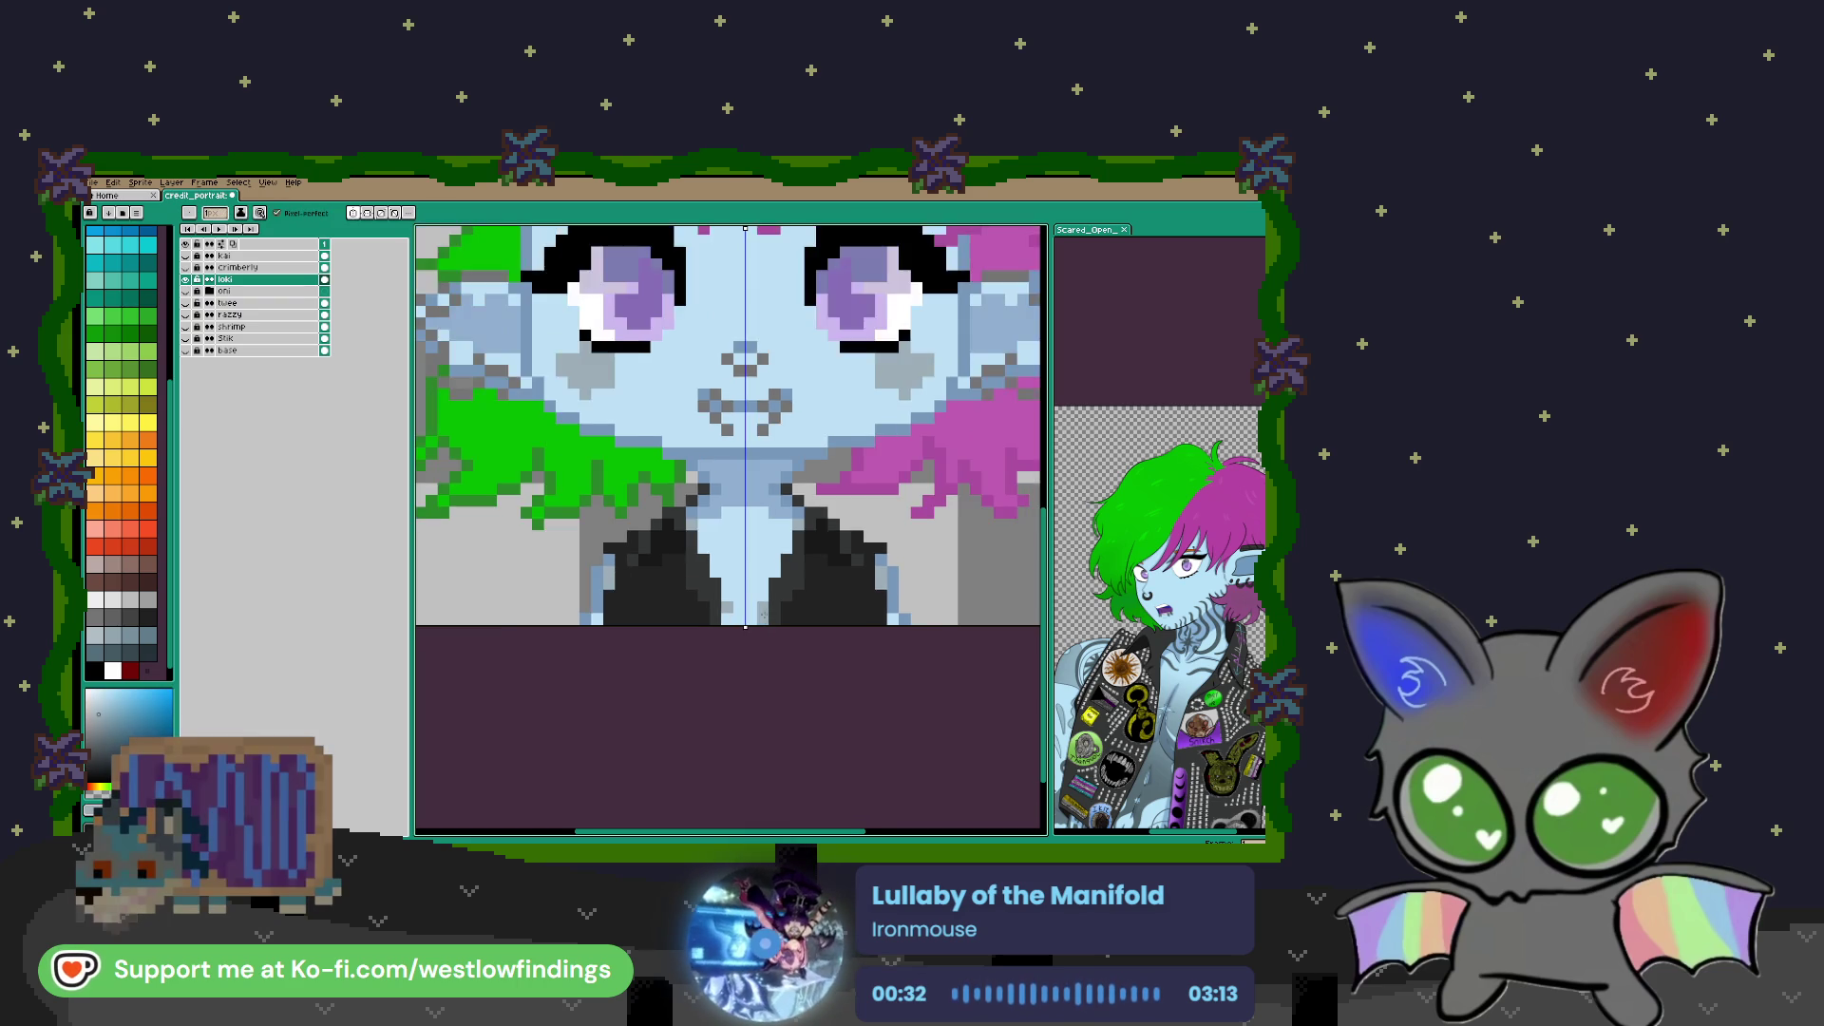
scroll(757, 610, "up", 2)
scroll(757, 610, "up", 1)
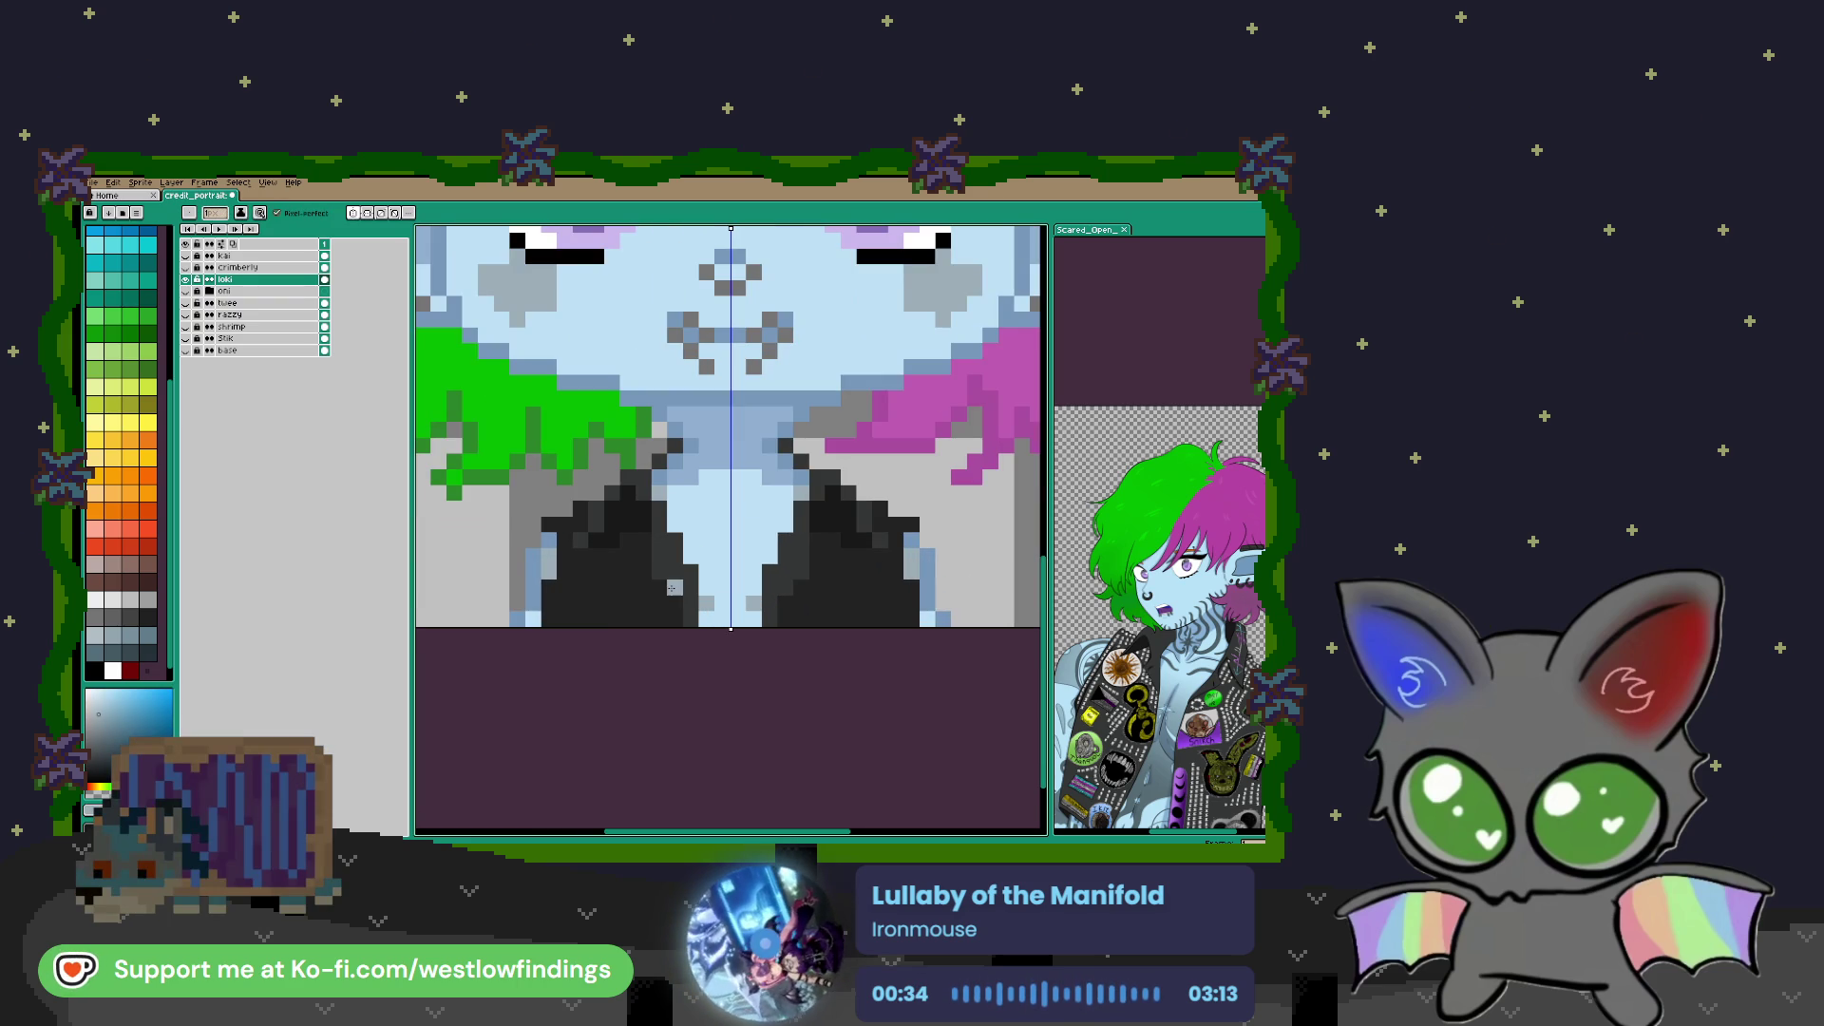
Paint mirrored white blocks on both dark lapels, then turn symmetry off
key("i")
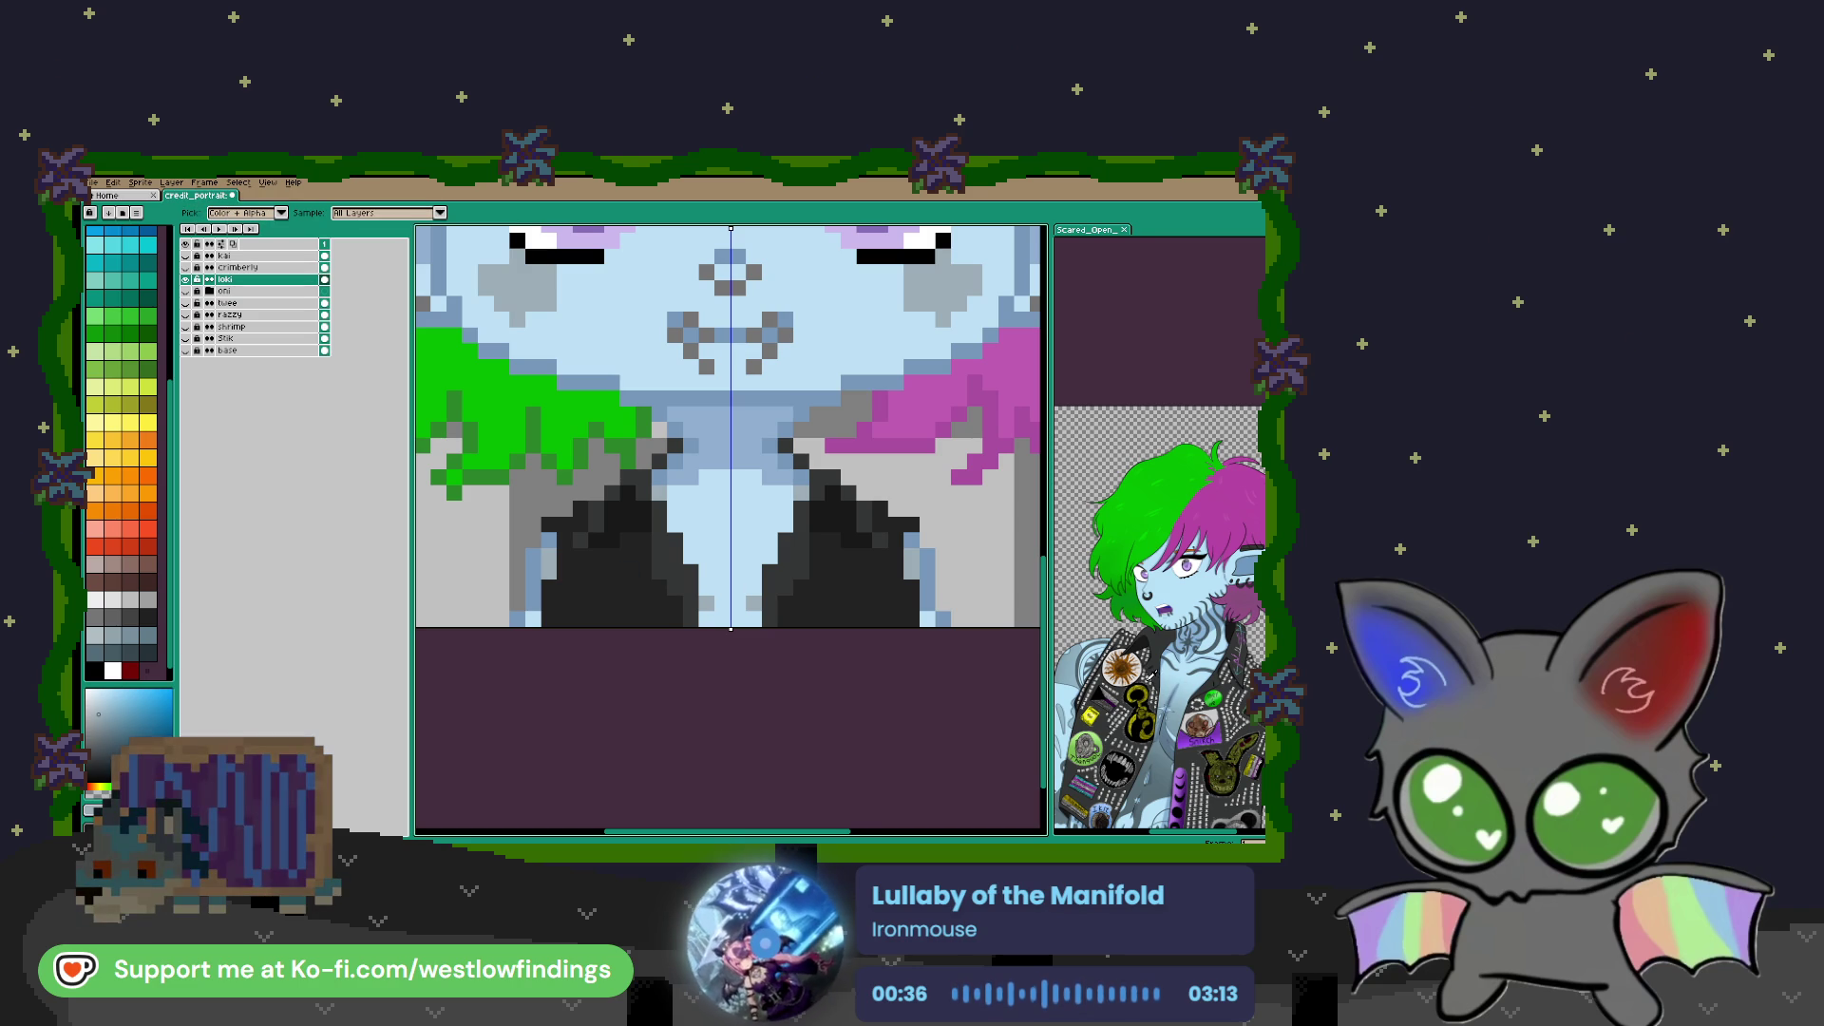
left_click(1148, 675)
scroll(1146, 627, "up", 5)
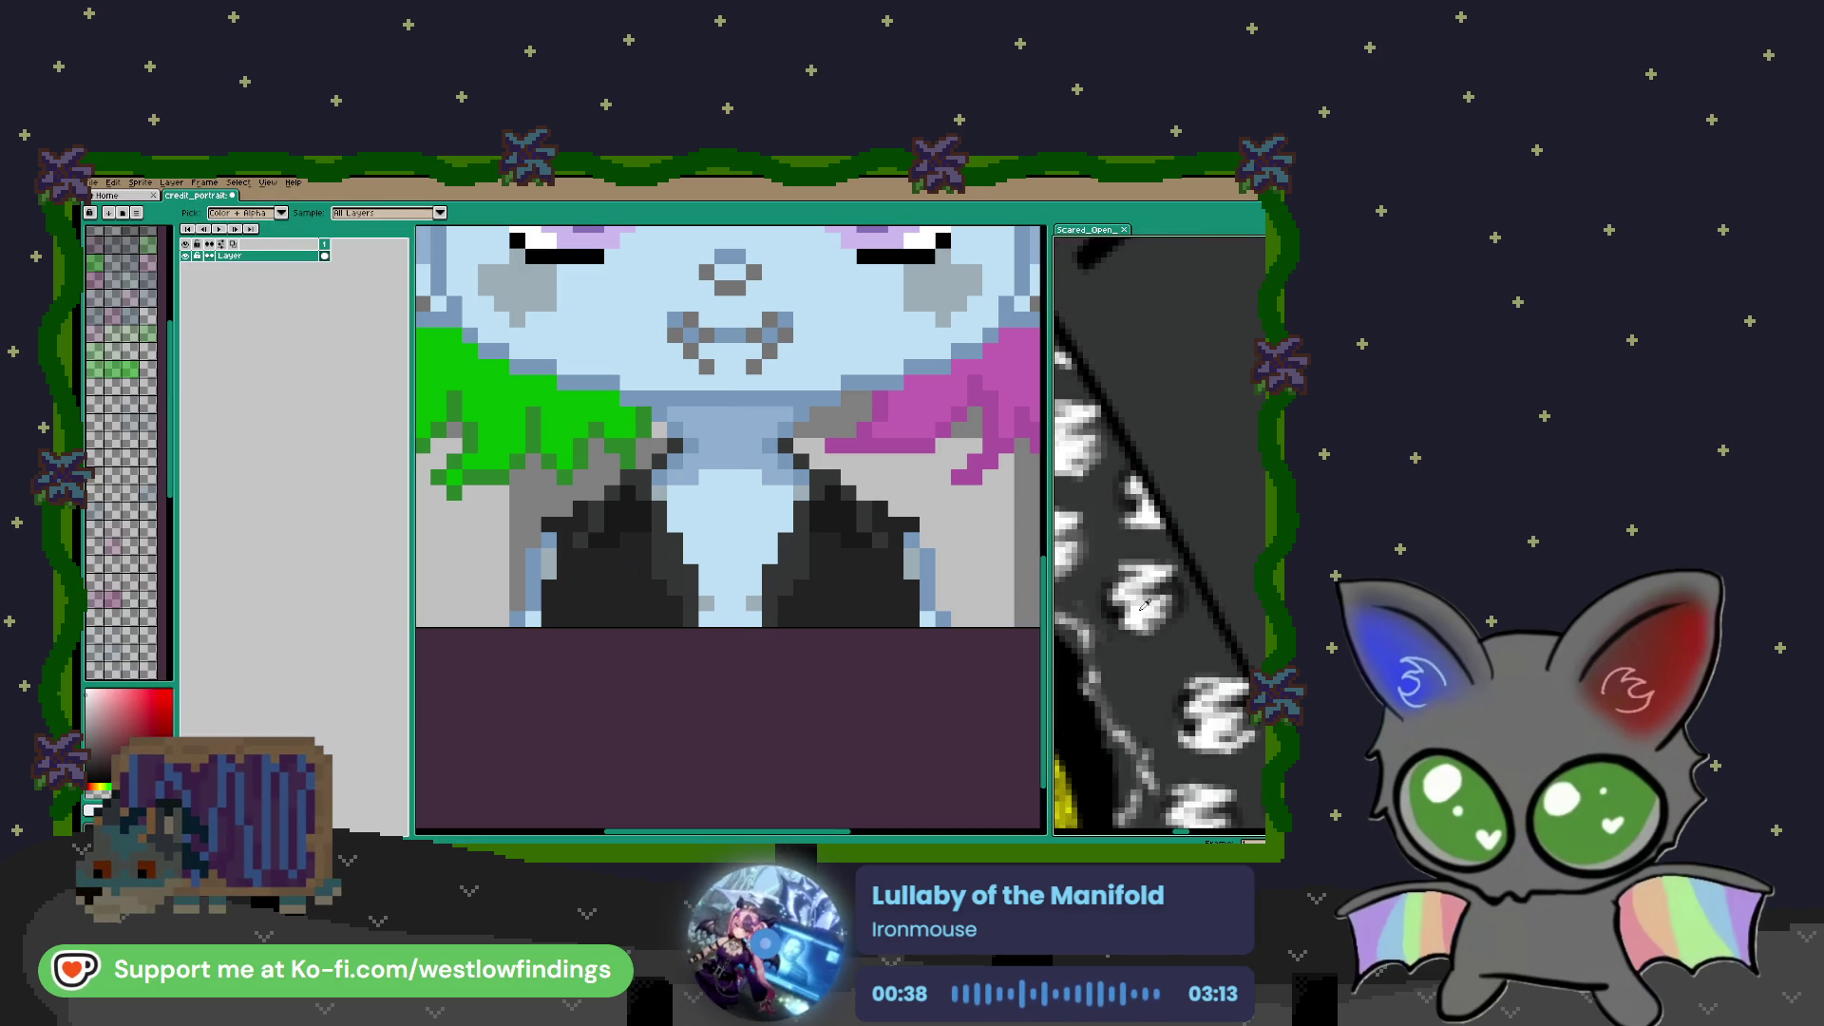
scroll(1145, 597, "down", 5)
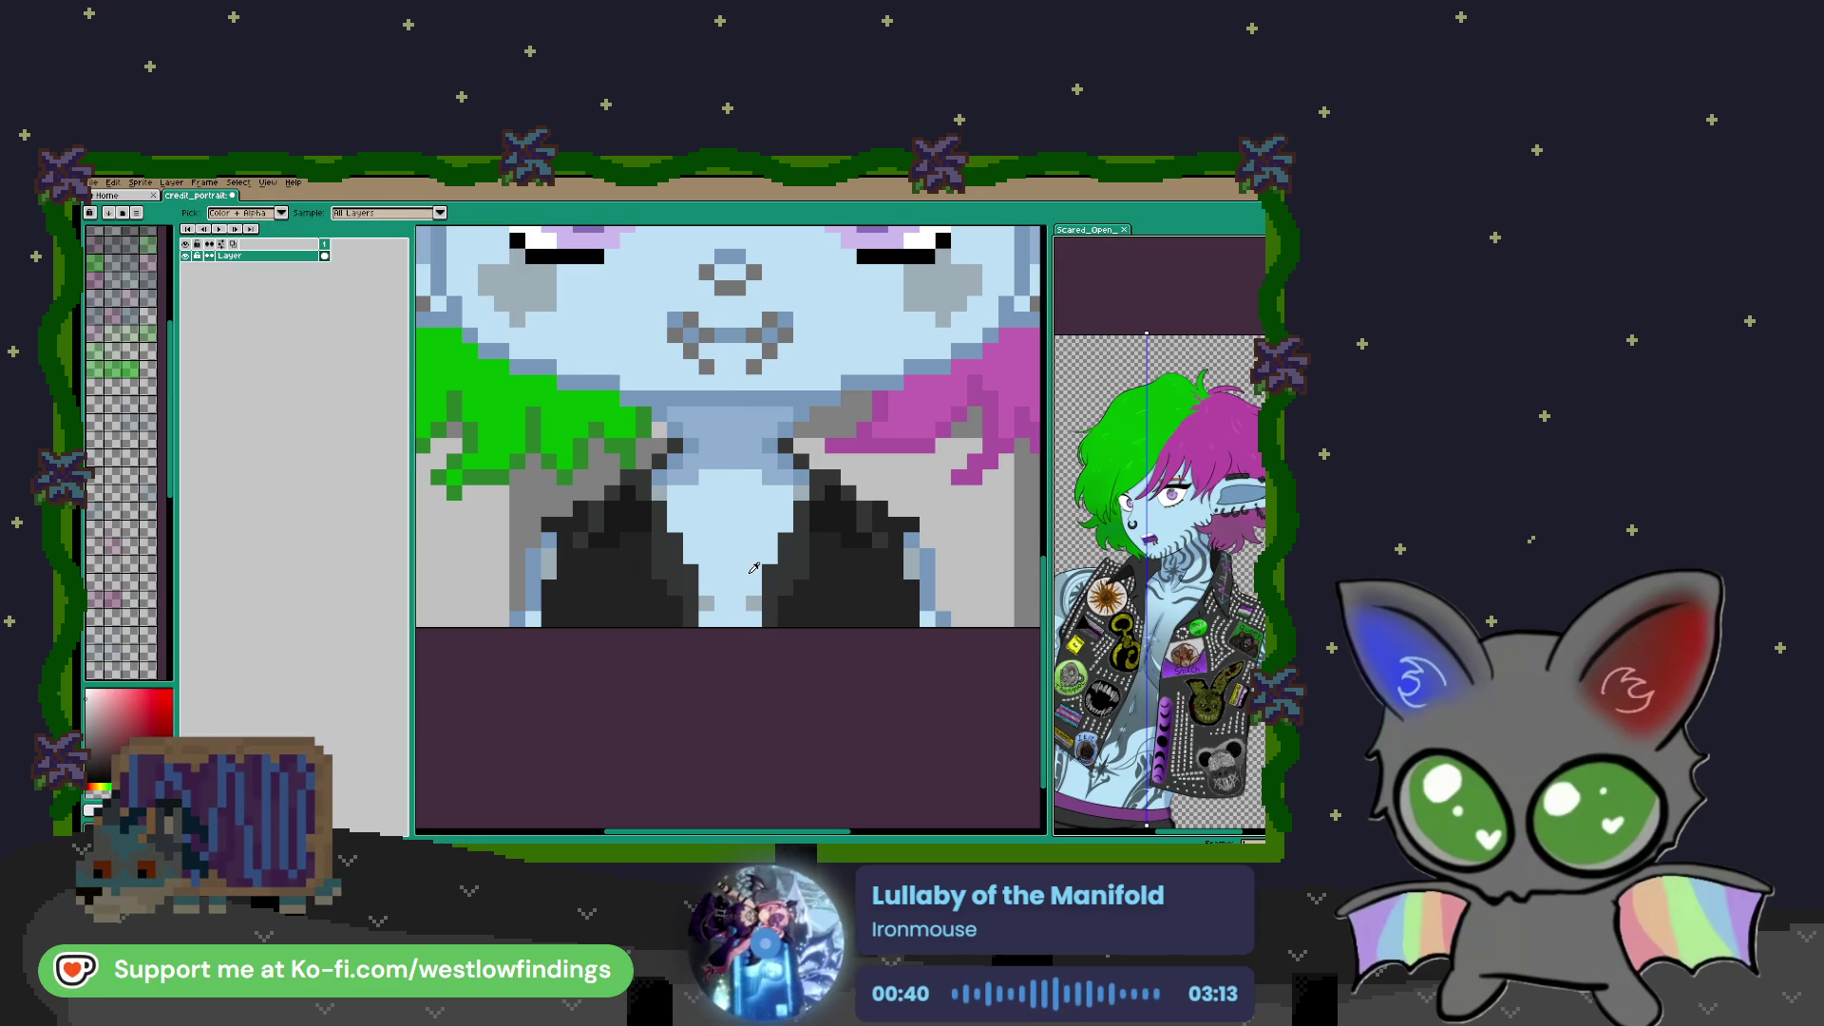
key("b")
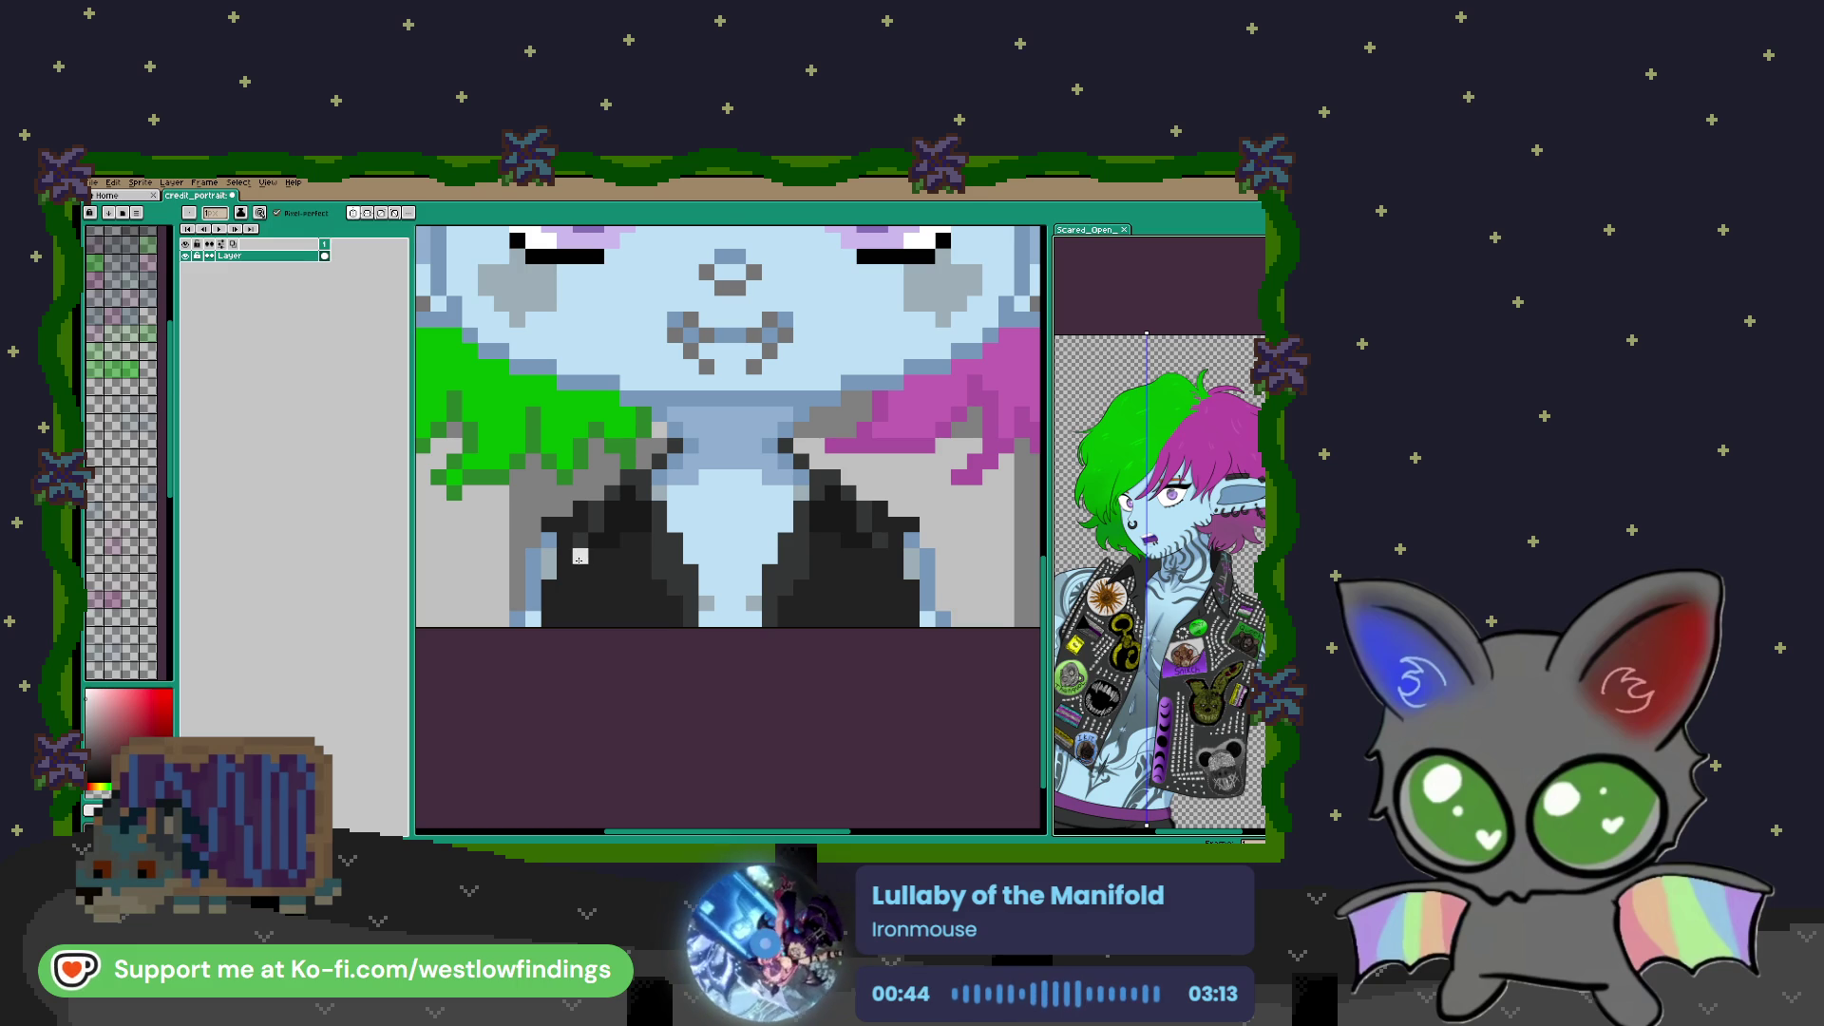
left_click(581, 568)
left_click(589, 565)
left_click(606, 567)
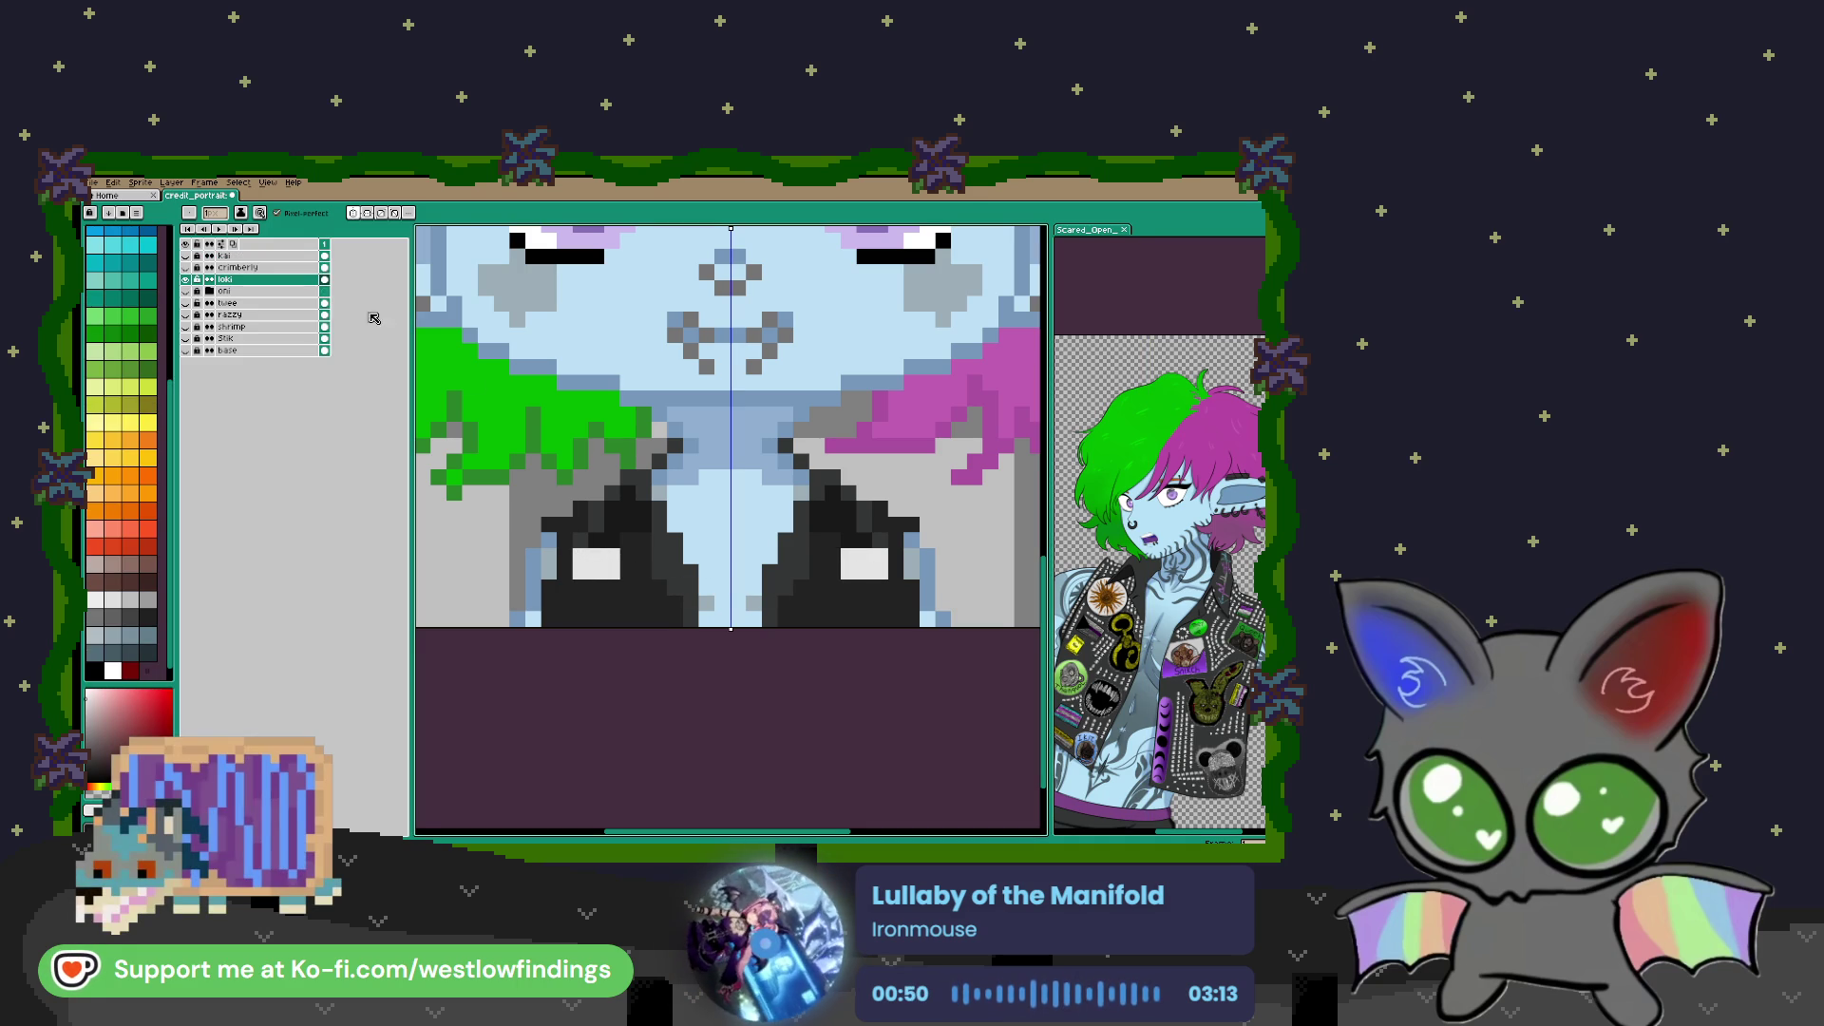
left_click(352, 216)
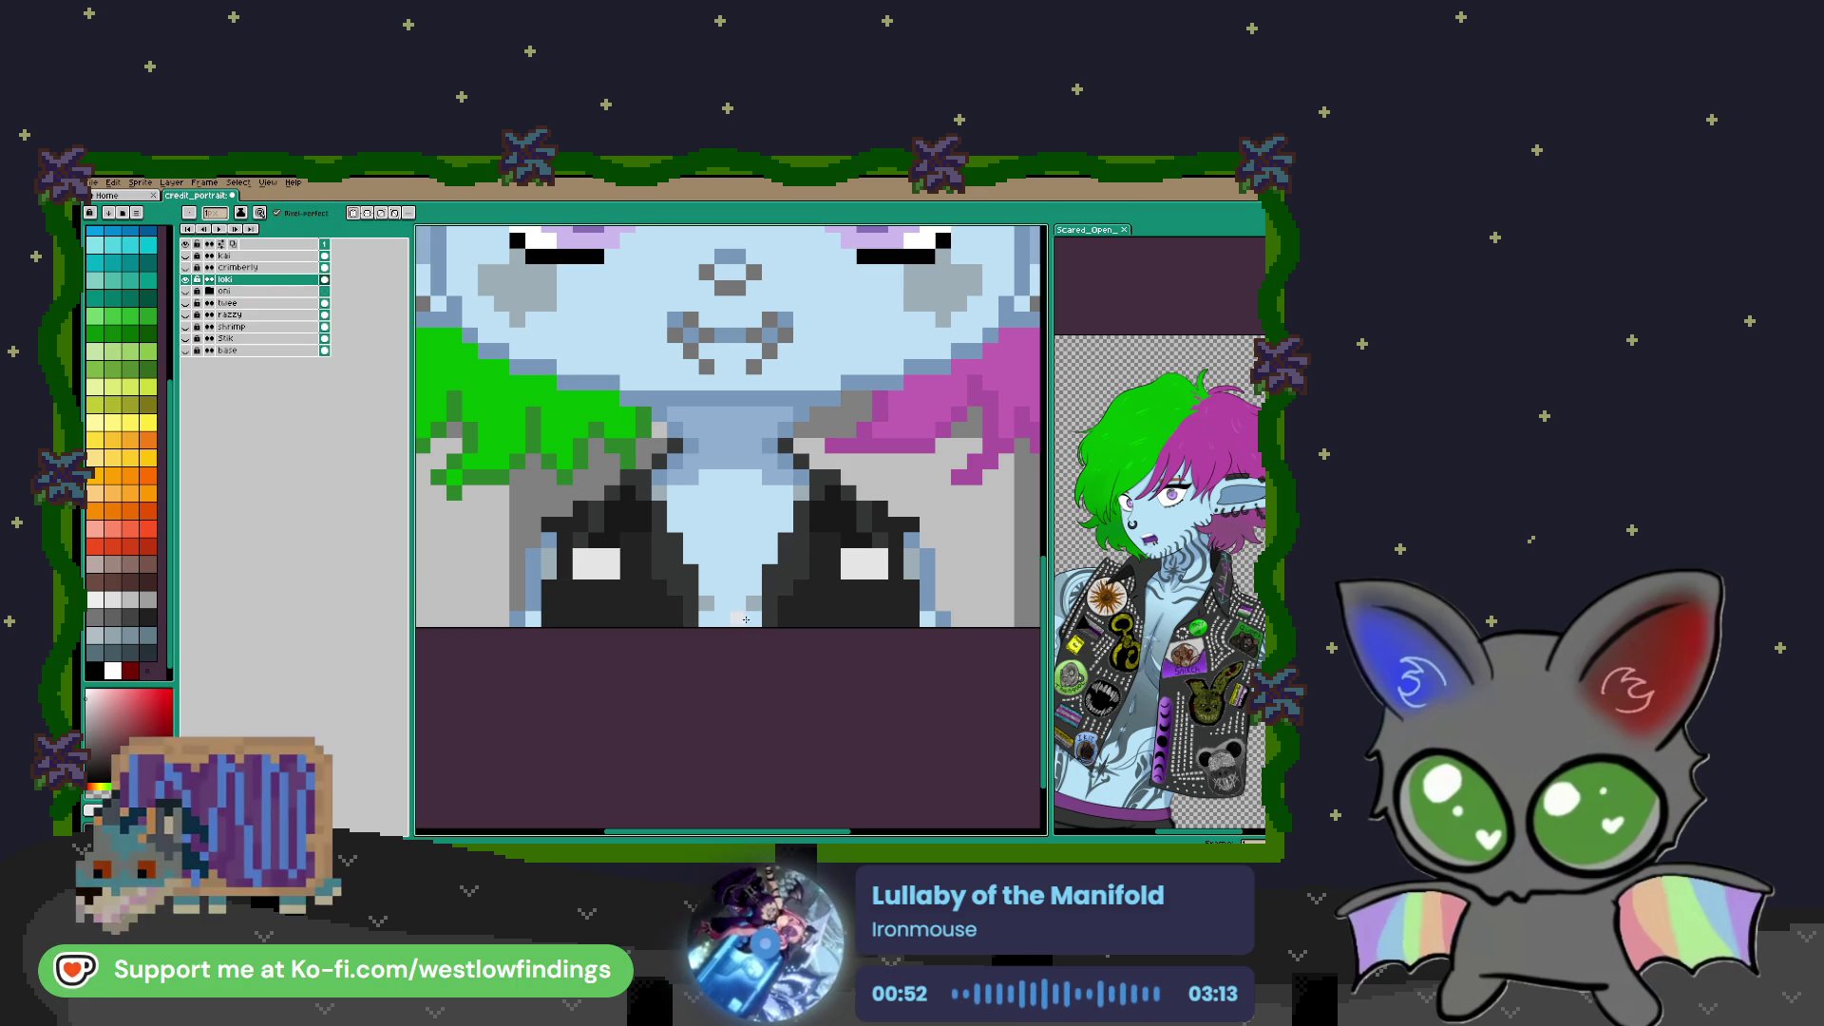
Add black pixels below the white block on the left lapel
left_click_drag(717, 608, 793, 613)
scroll(693, 595, "up", 1)
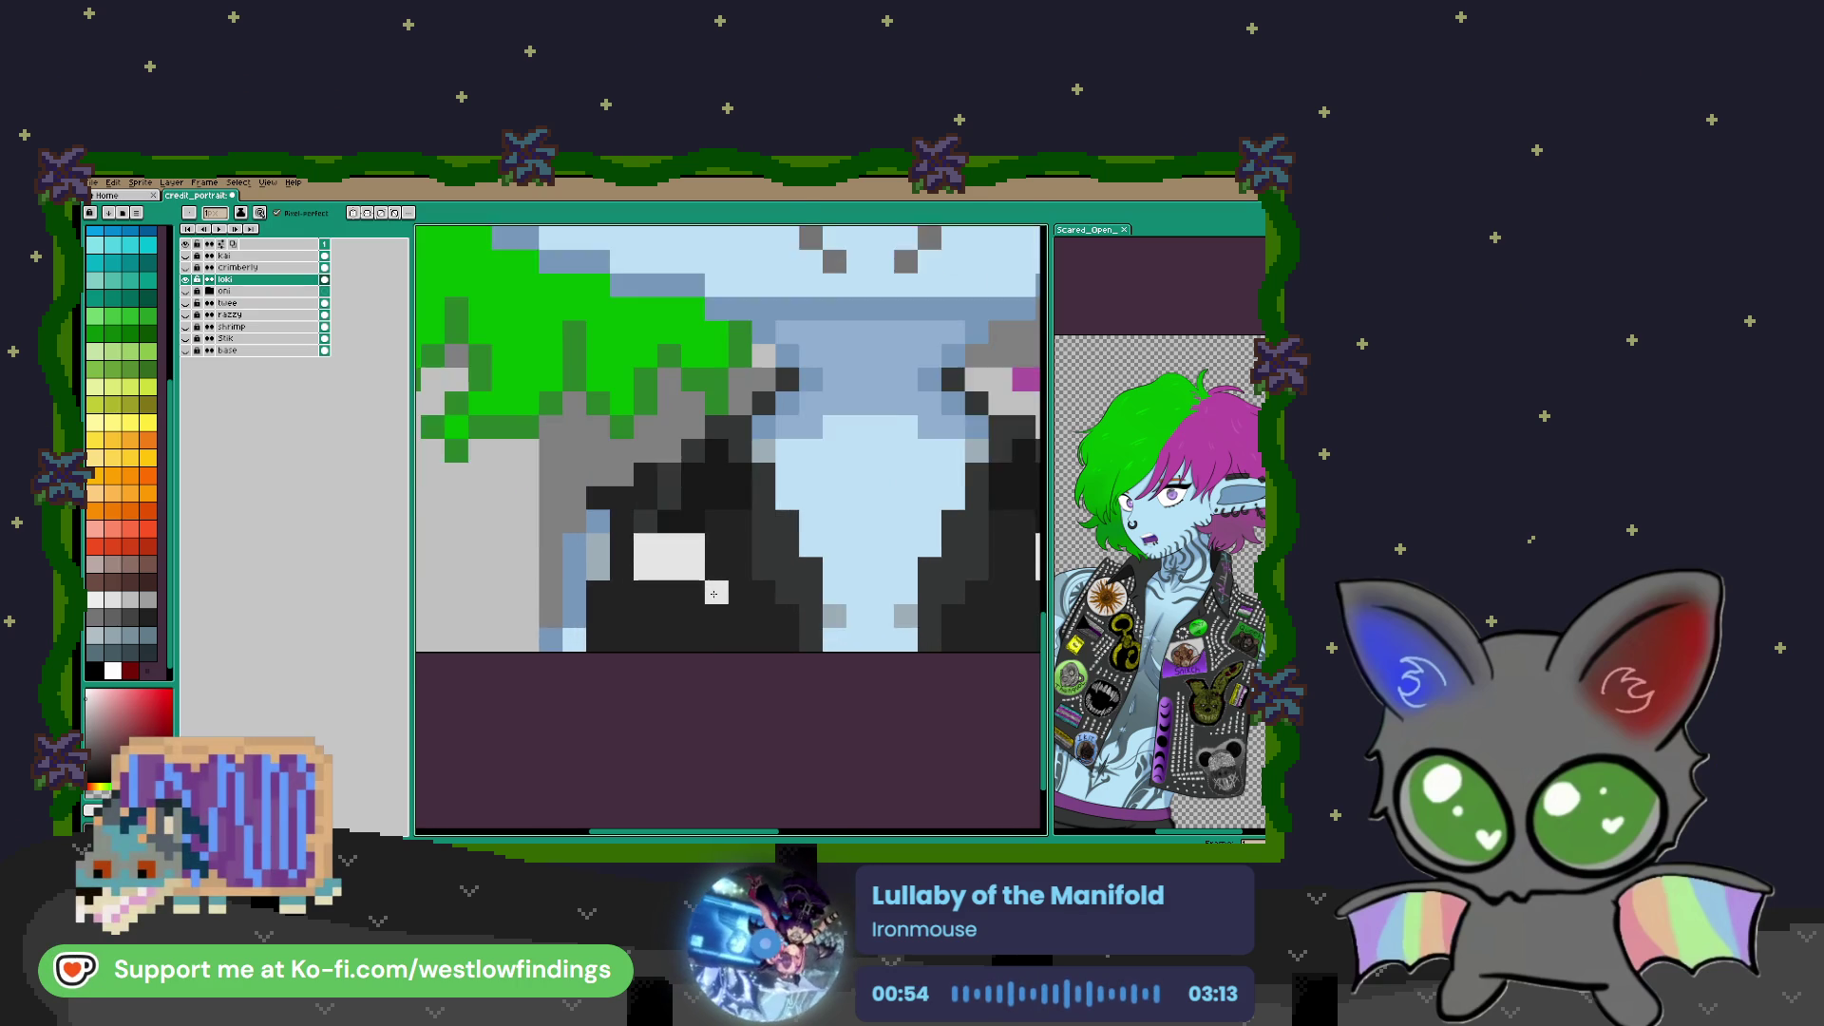
left_click(663, 595)
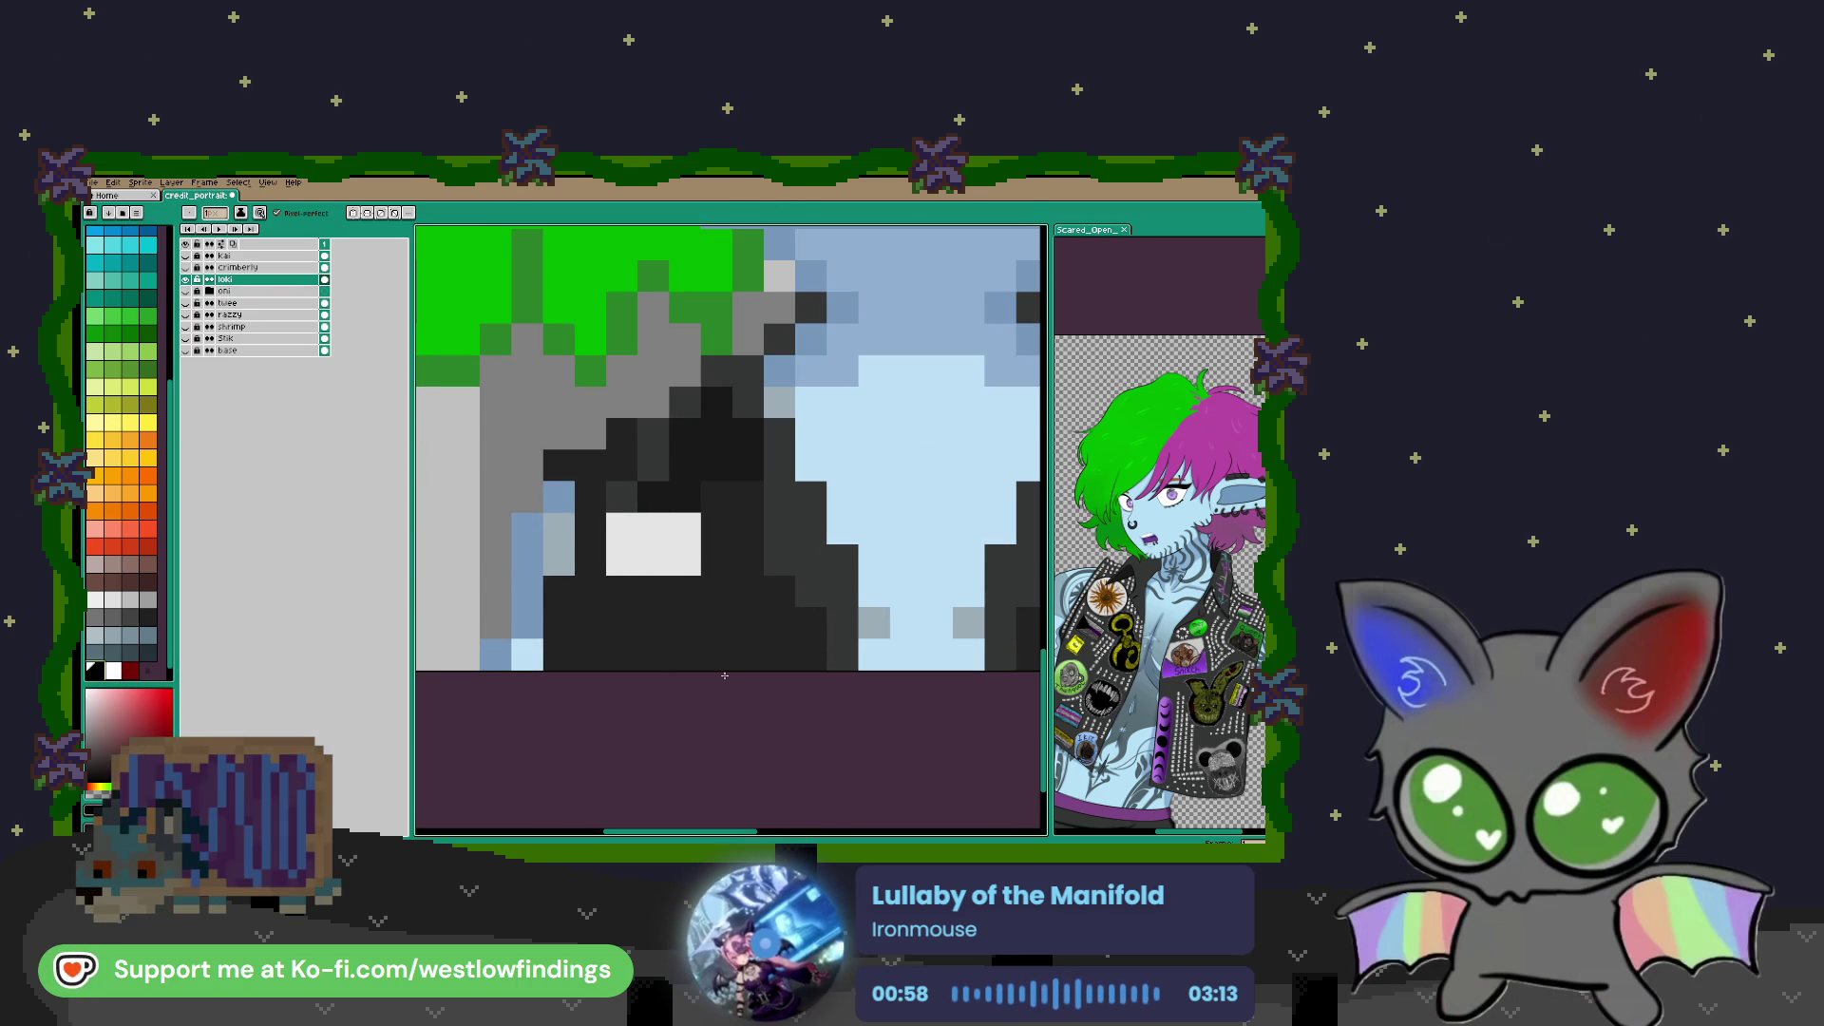
mouse_move(717, 655)
left_mouse_down()
mouse_move(699, 622)
mouse_move(748, 634)
mouse_move(702, 604)
left_mouse_up()
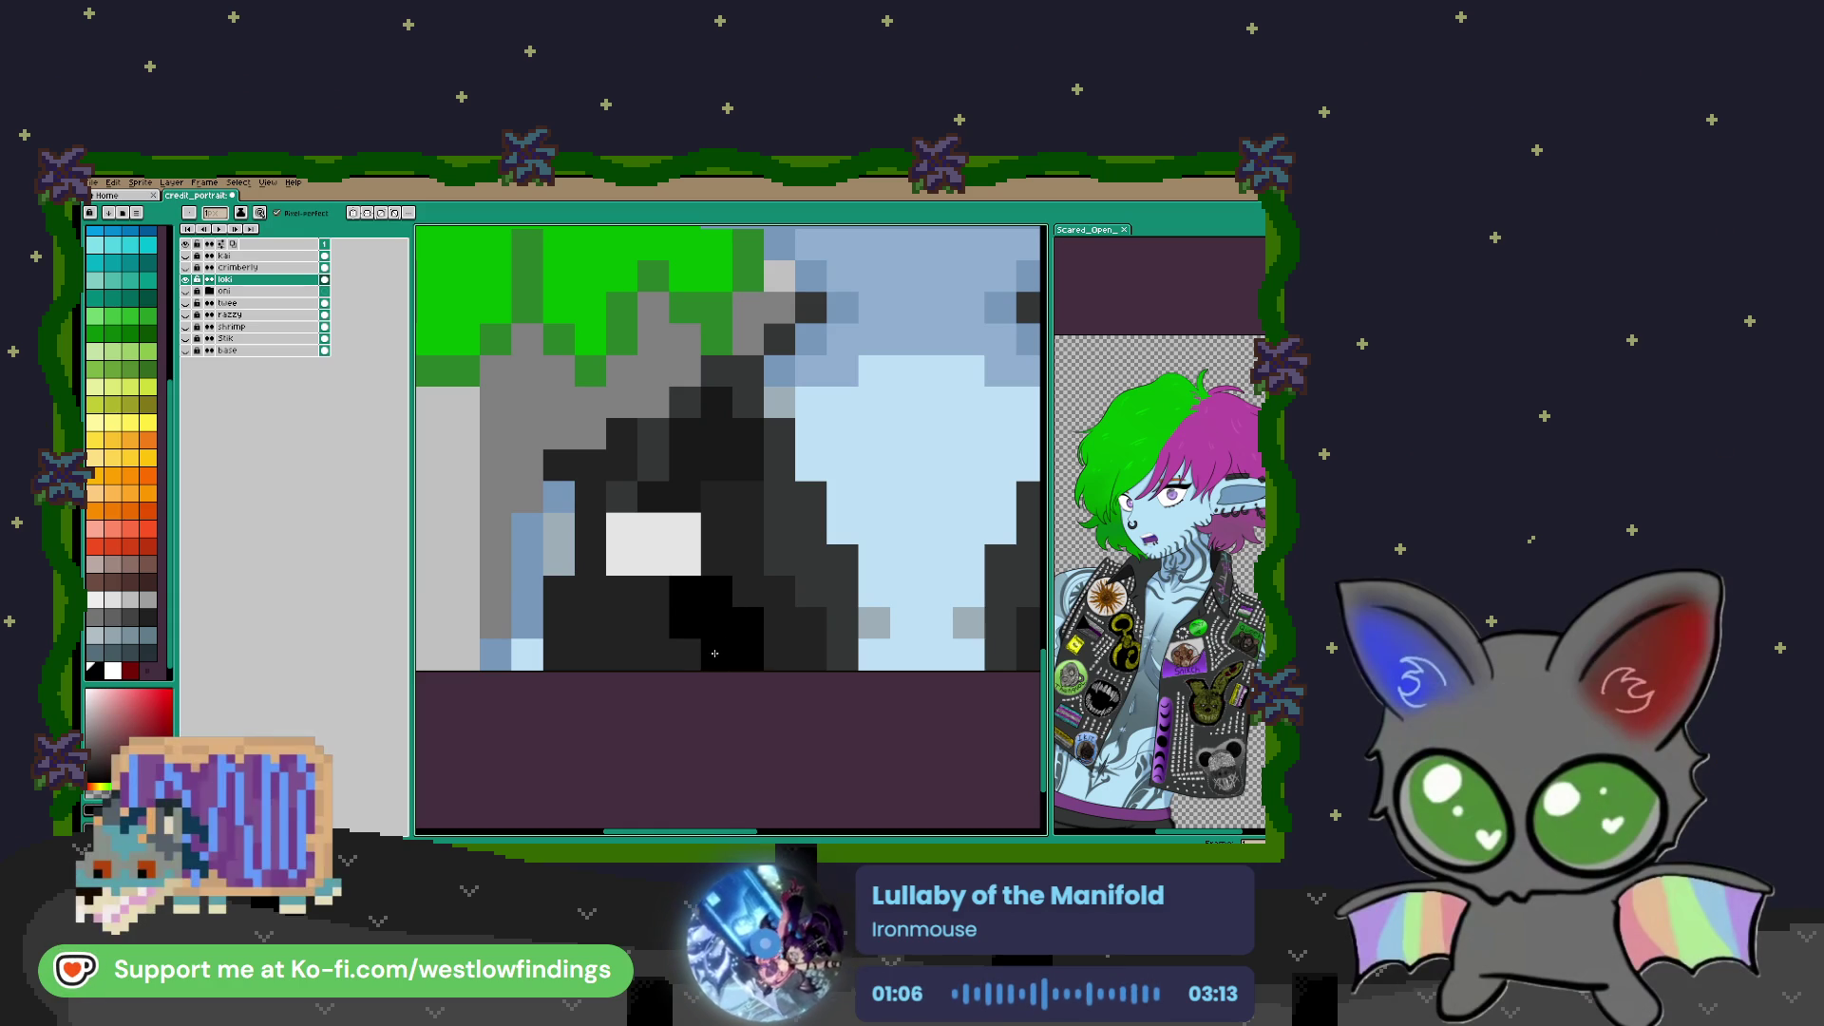
left_click(777, 651)
scroll(742, 636, "down", 3)
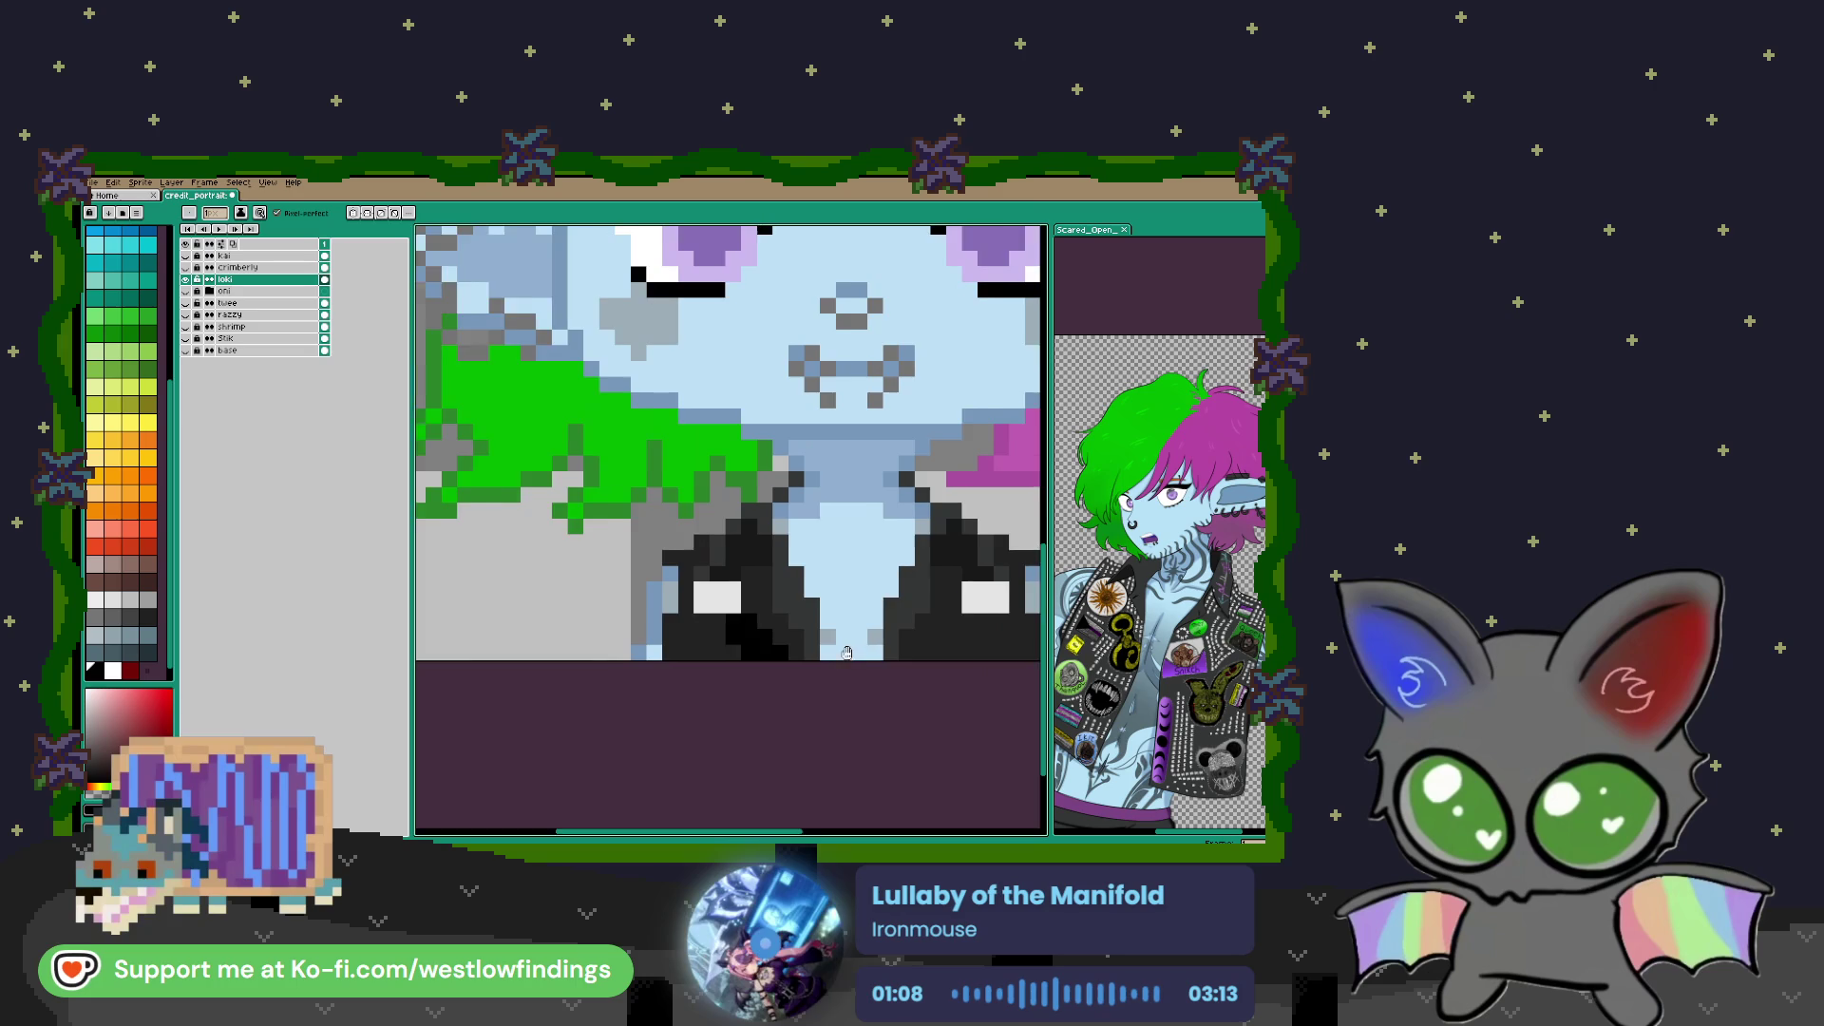
scroll(822, 623, "up", 4)
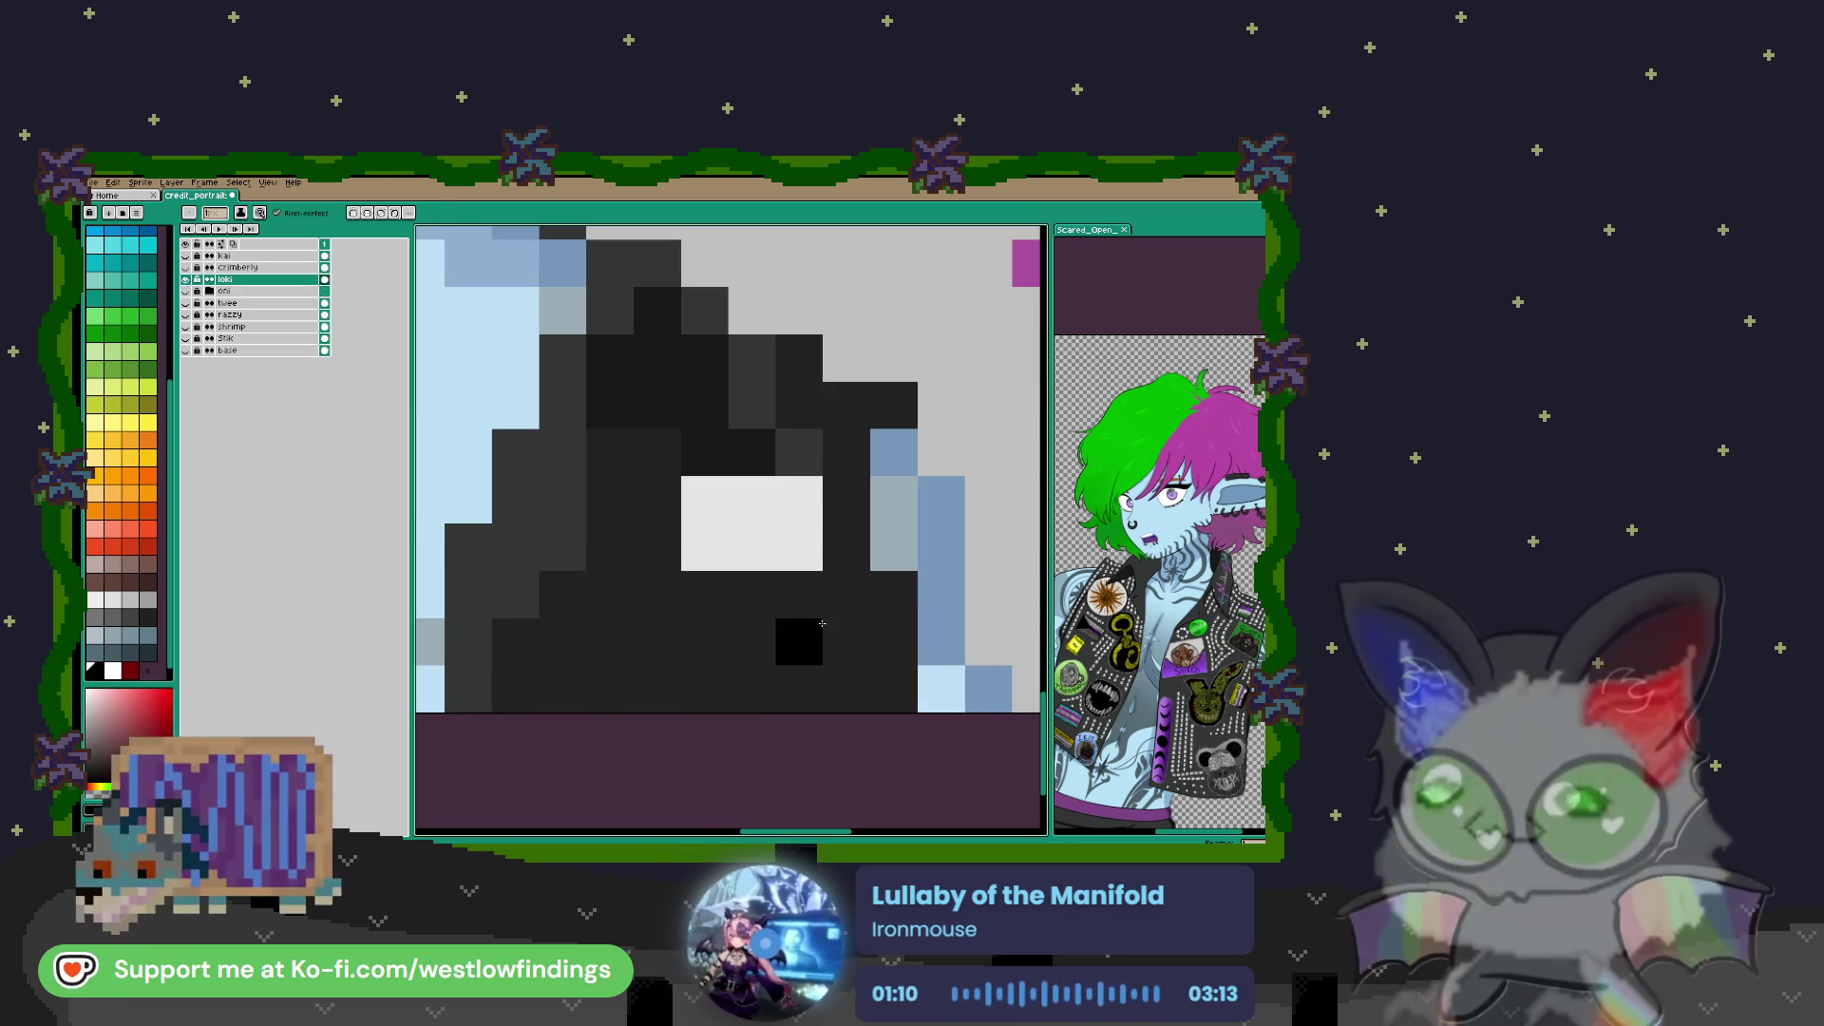
Sample the black jacket colour and reshape the white patch with black pixels
key("i")
left_click(752, 583)
key("b")
mouse_move(704, 547)
left_mouse_down()
mouse_move(799, 499)
mouse_move(752, 549)
left_mouse_up()
scroll(779, 605, "down", 2)
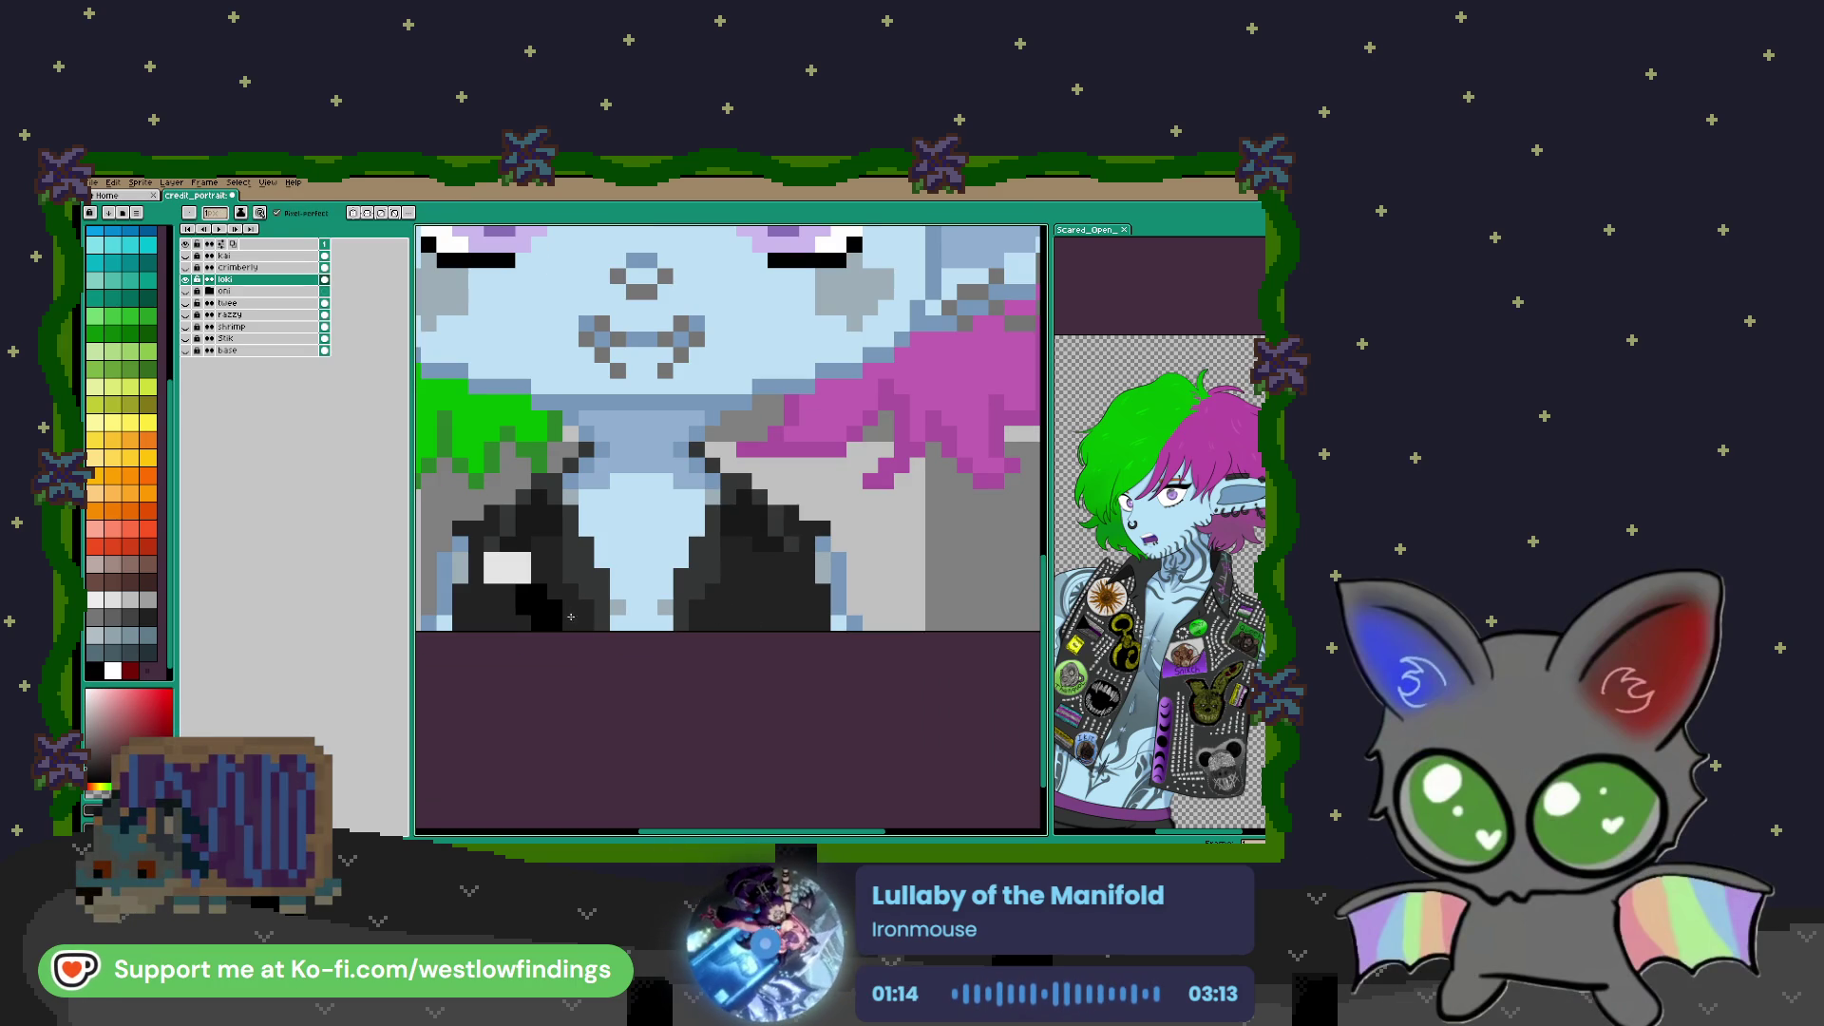
scroll(513, 569, "up", 2)
left_click(514, 569)
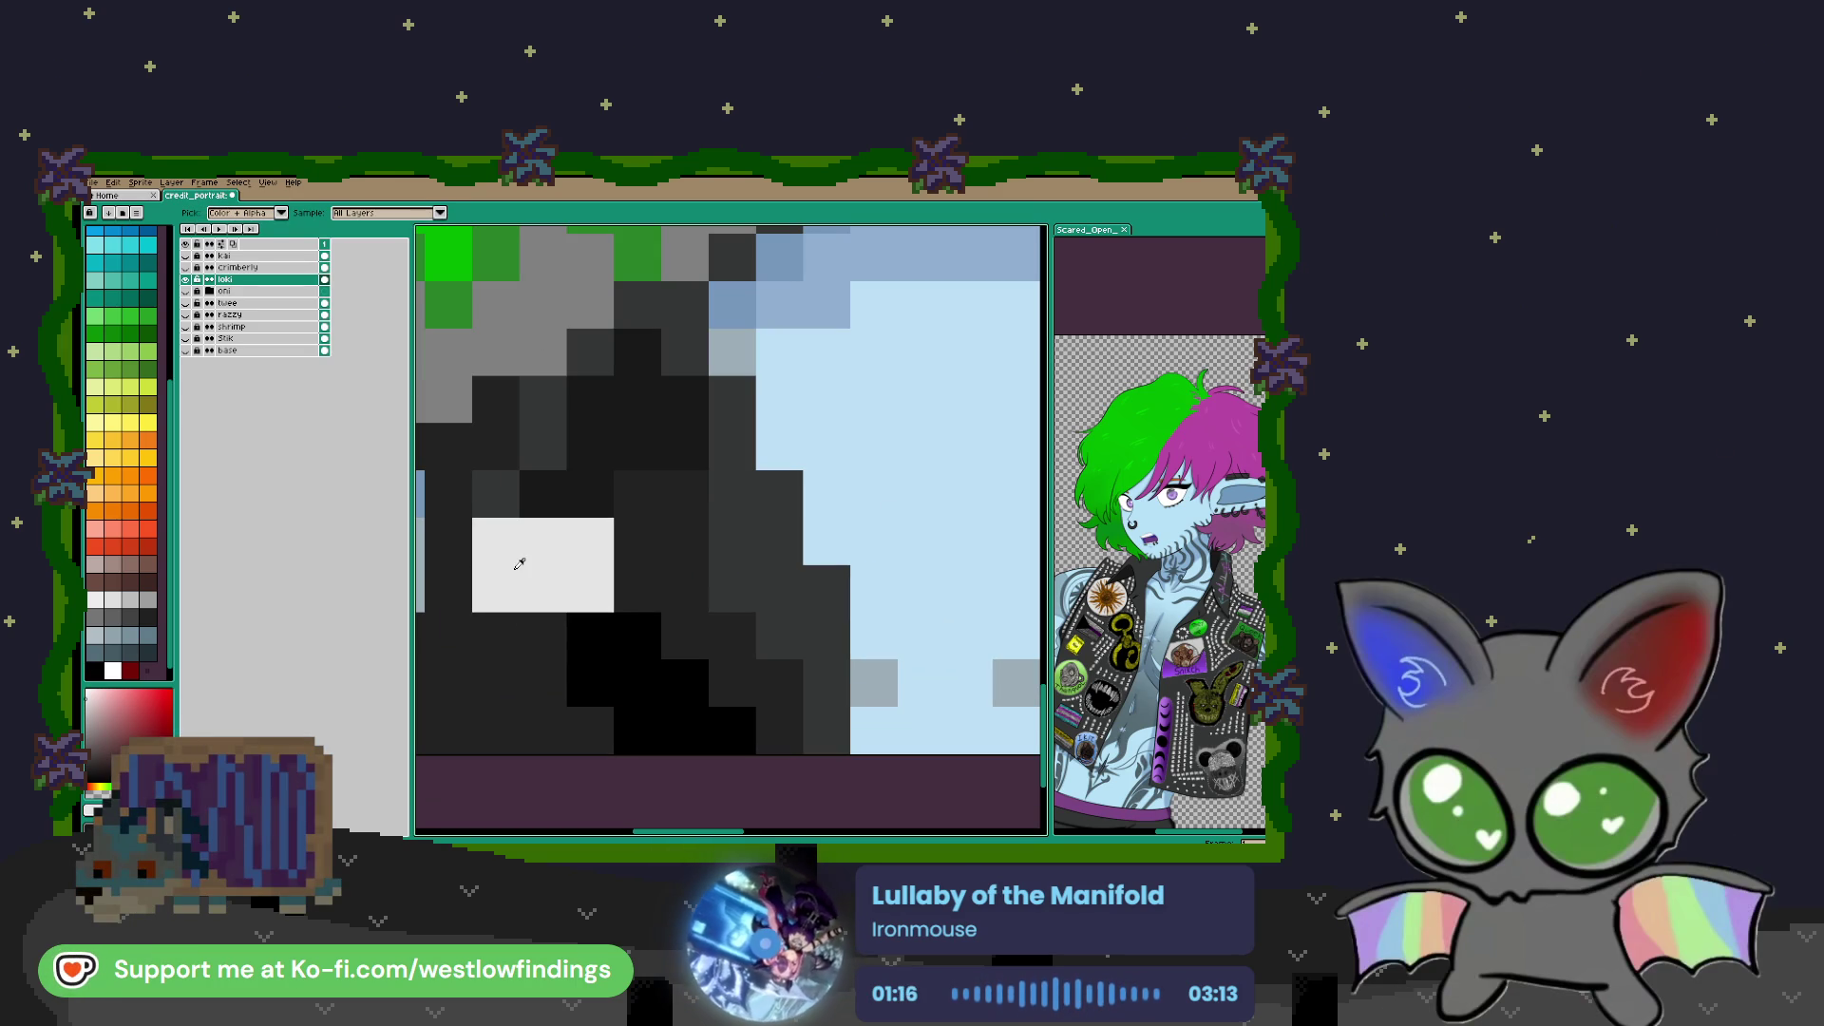
left_click(496, 494)
scroll(598, 581, "down", 2)
scroll(845, 598, "up", 3)
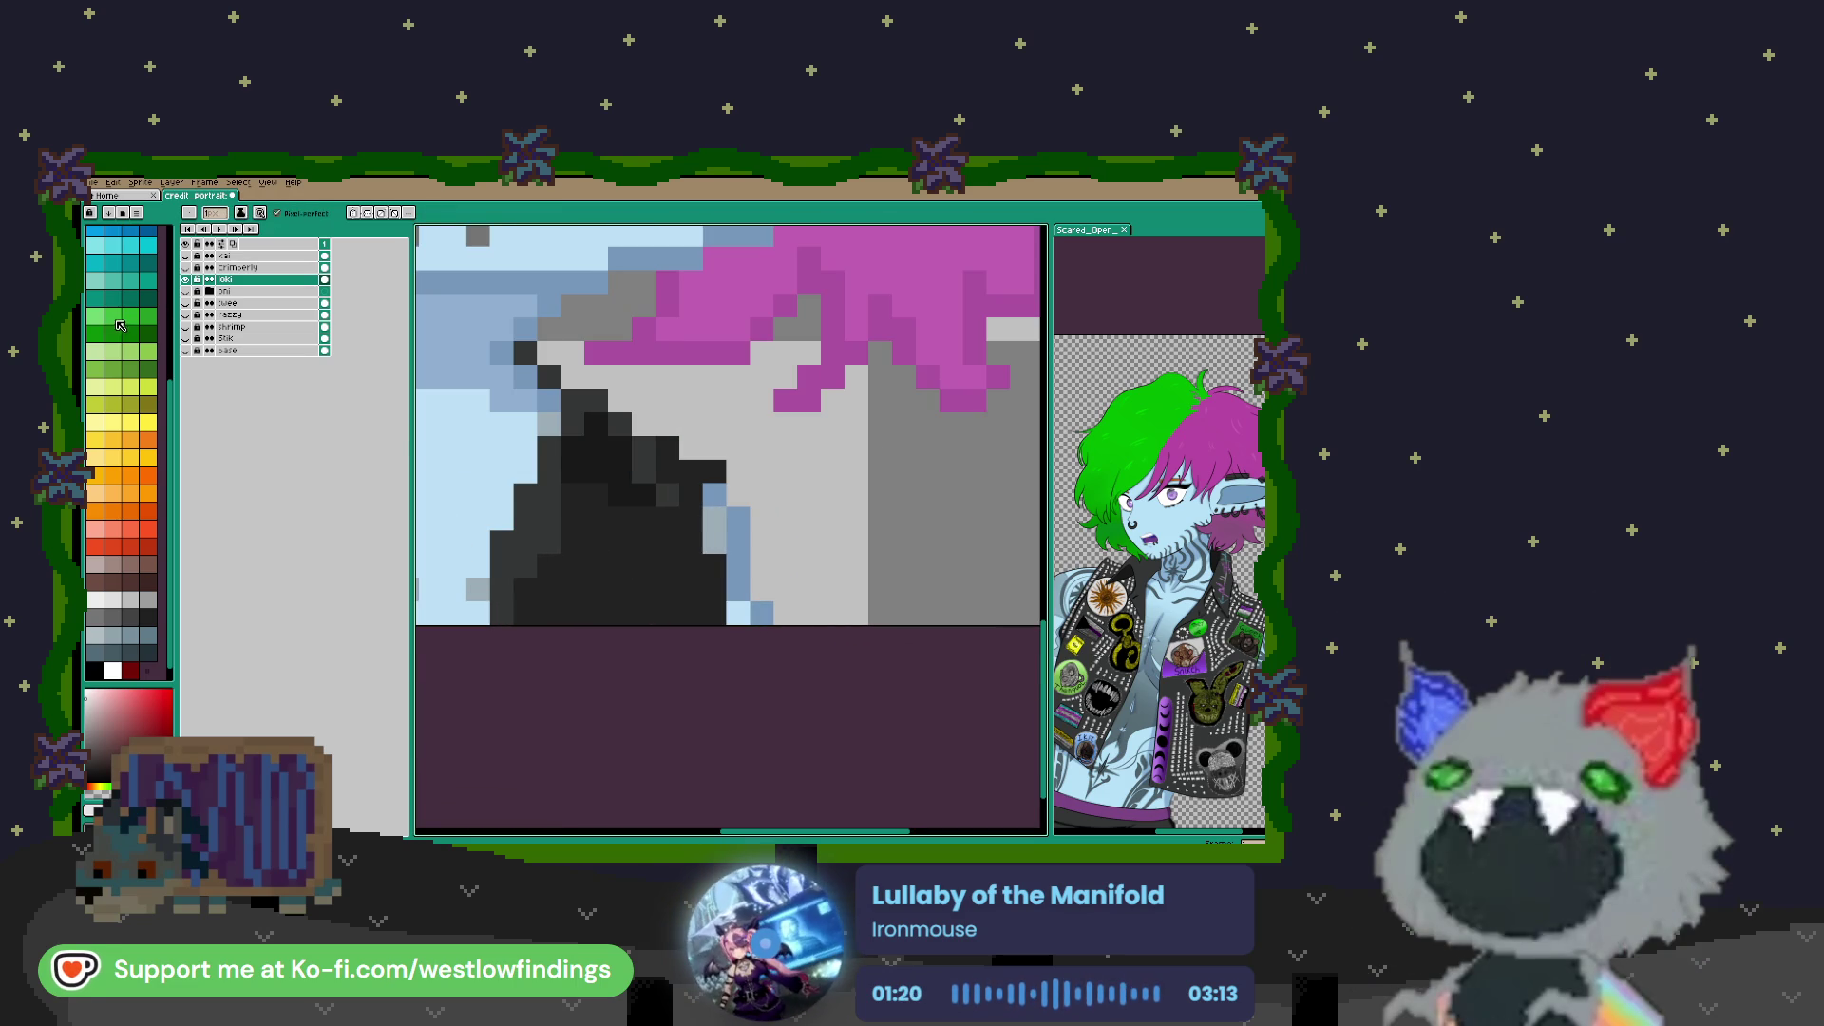
Paint a bright green 2x2 block plus a two-pixel run on the right lapel
left_click(113, 316)
left_click(739, 615)
left_click(573, 541)
left_click(597, 541)
left_click(573, 519)
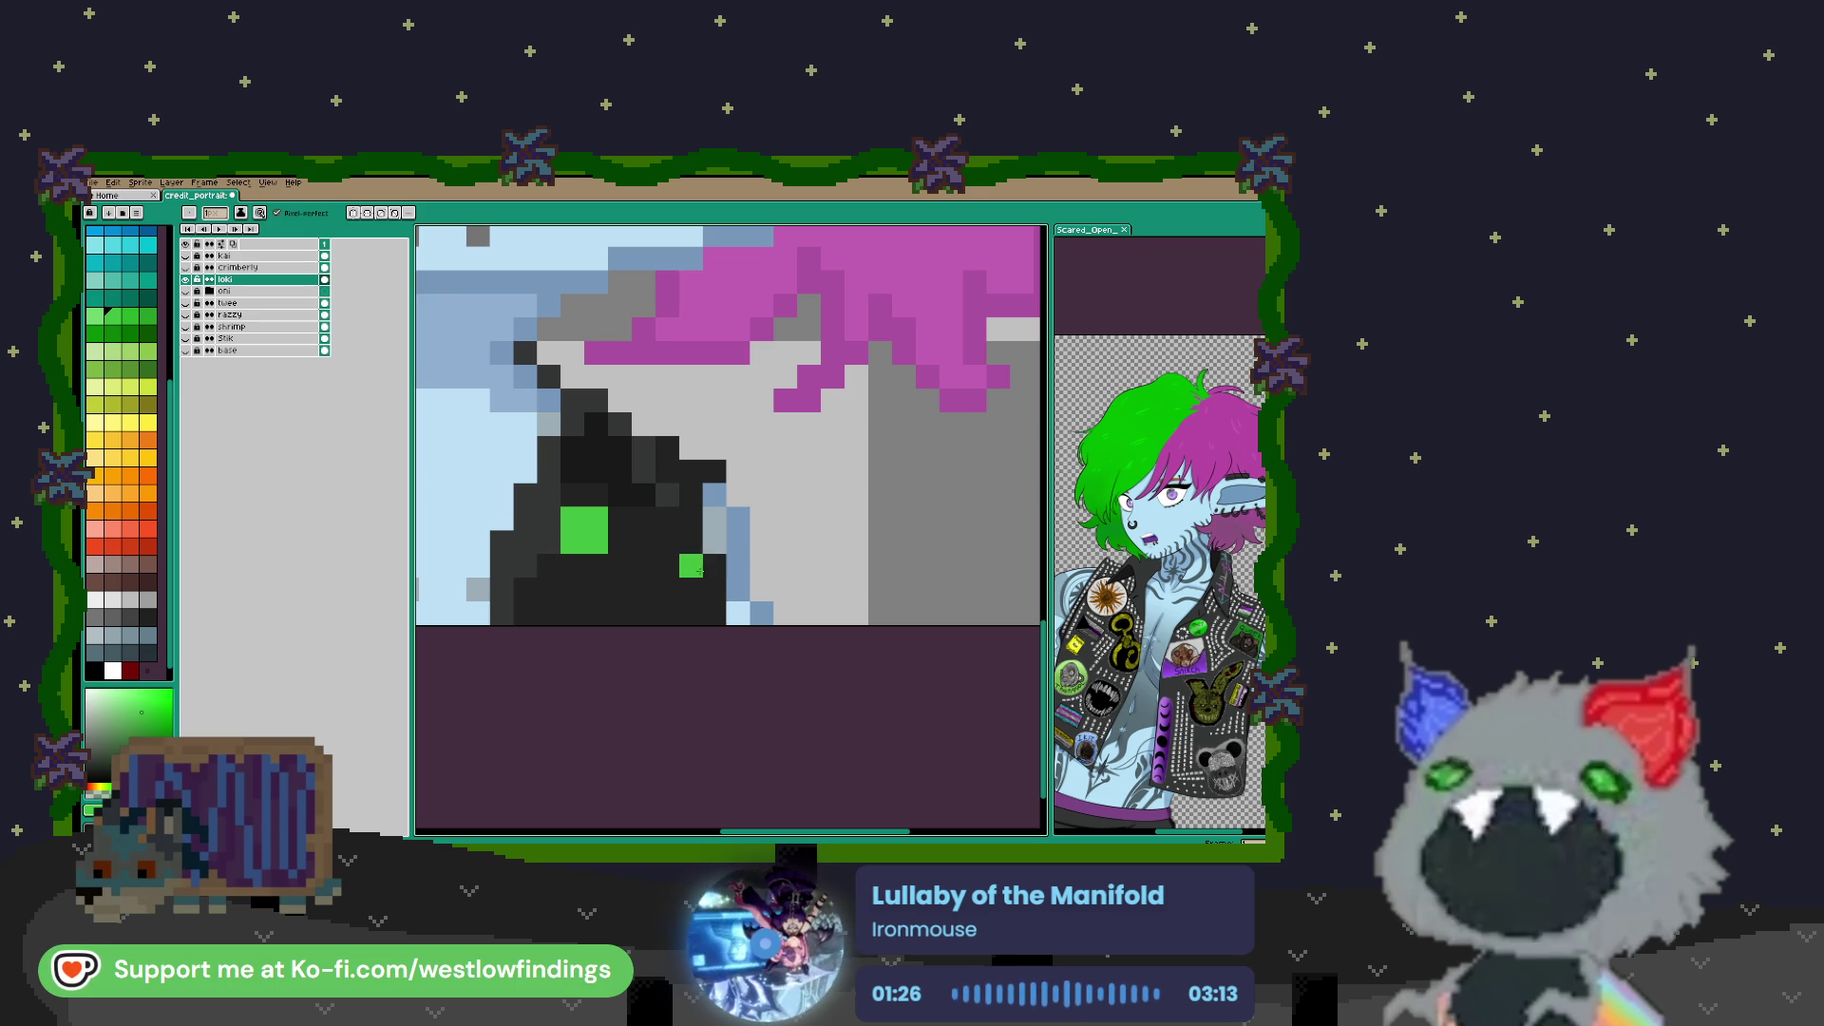
left_click(686, 542)
mouse_move(695, 546)
left_mouse_down()
mouse_move(670, 544)
mouse_move(715, 565)
left_mouse_up()
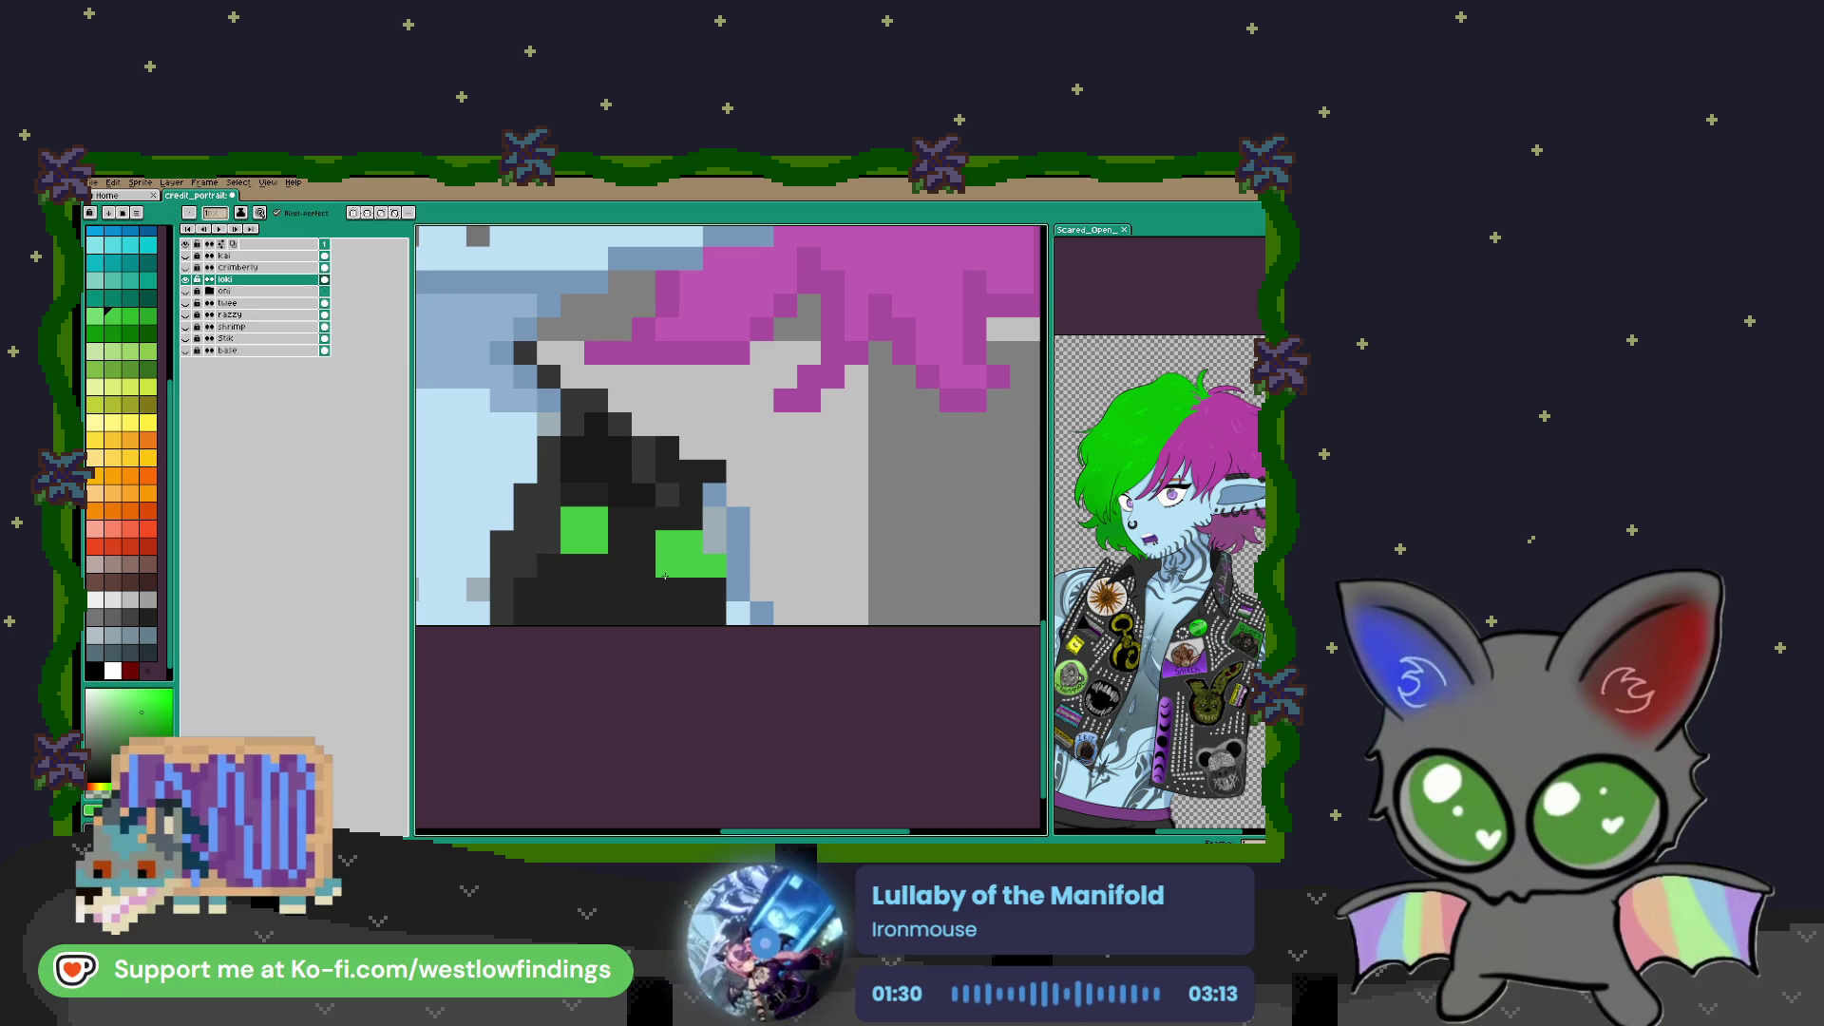
scroll(665, 577, "down", 2)
scroll(736, 551, "up", 1)
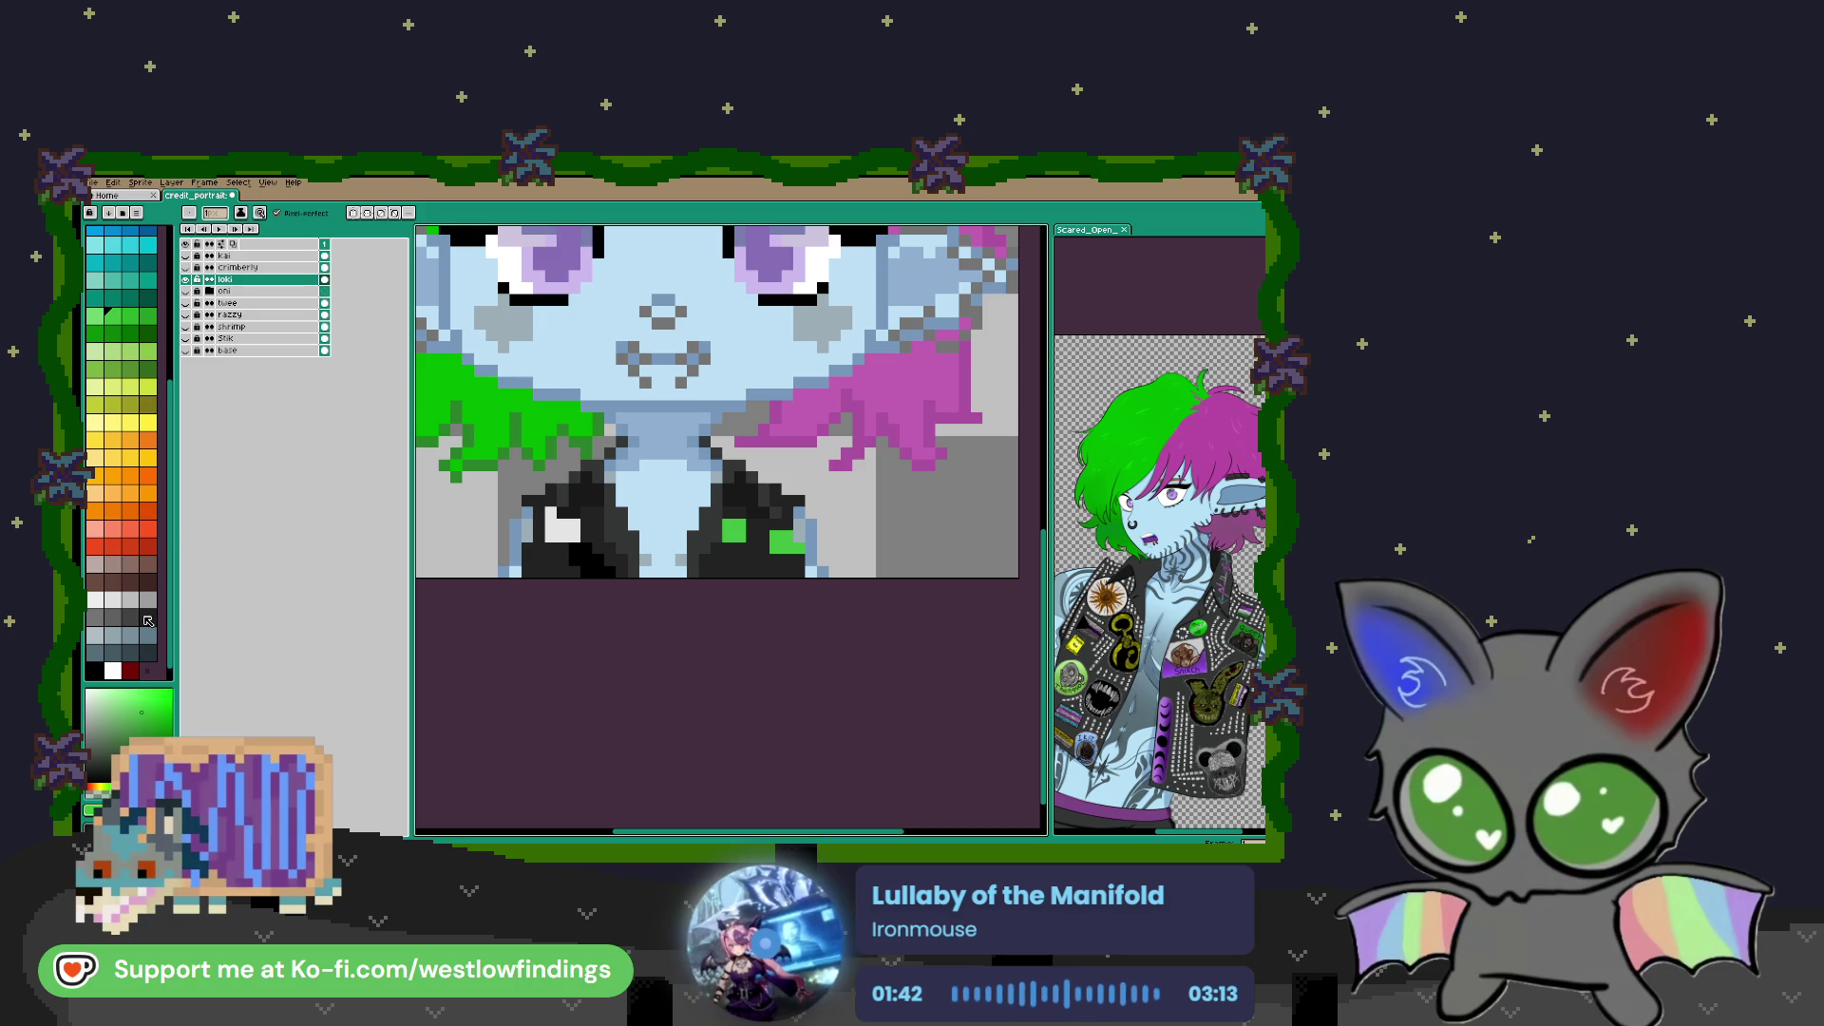
Sample a dark colour from the reference image and paint a dark pixel on the jacket
key("i")
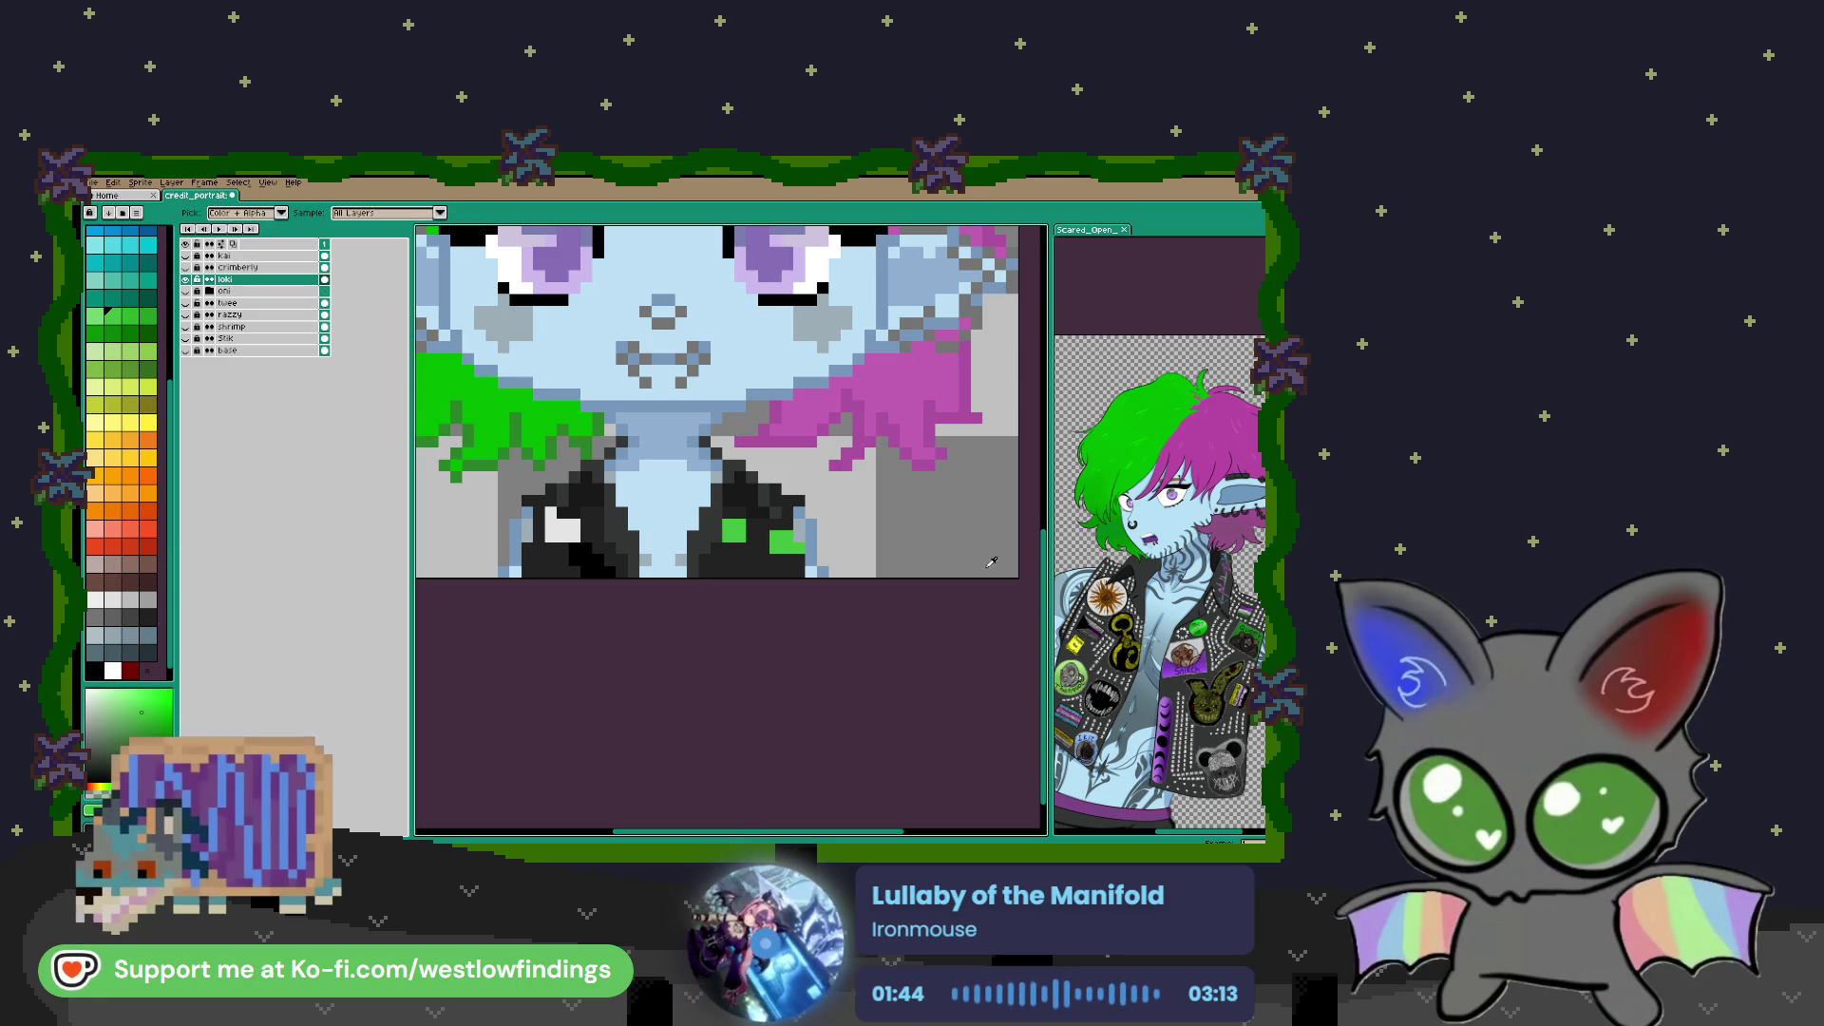
left_click(1208, 554)
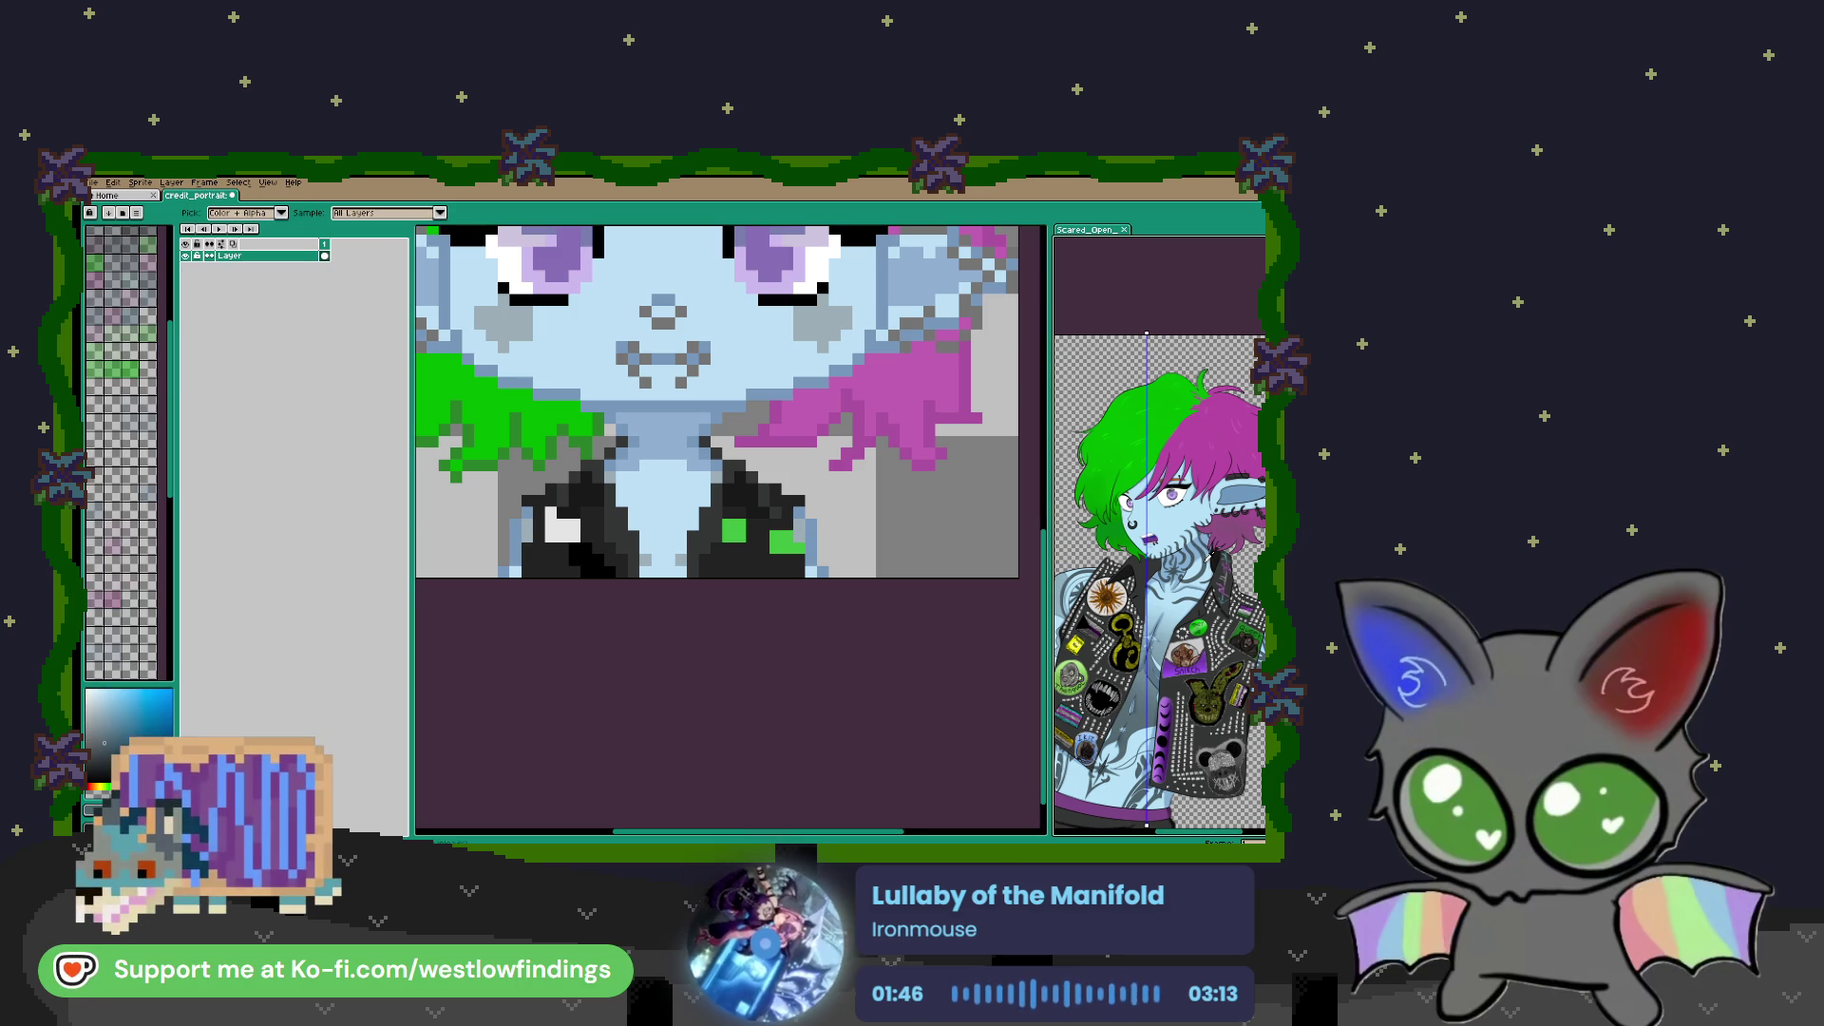
key("b")
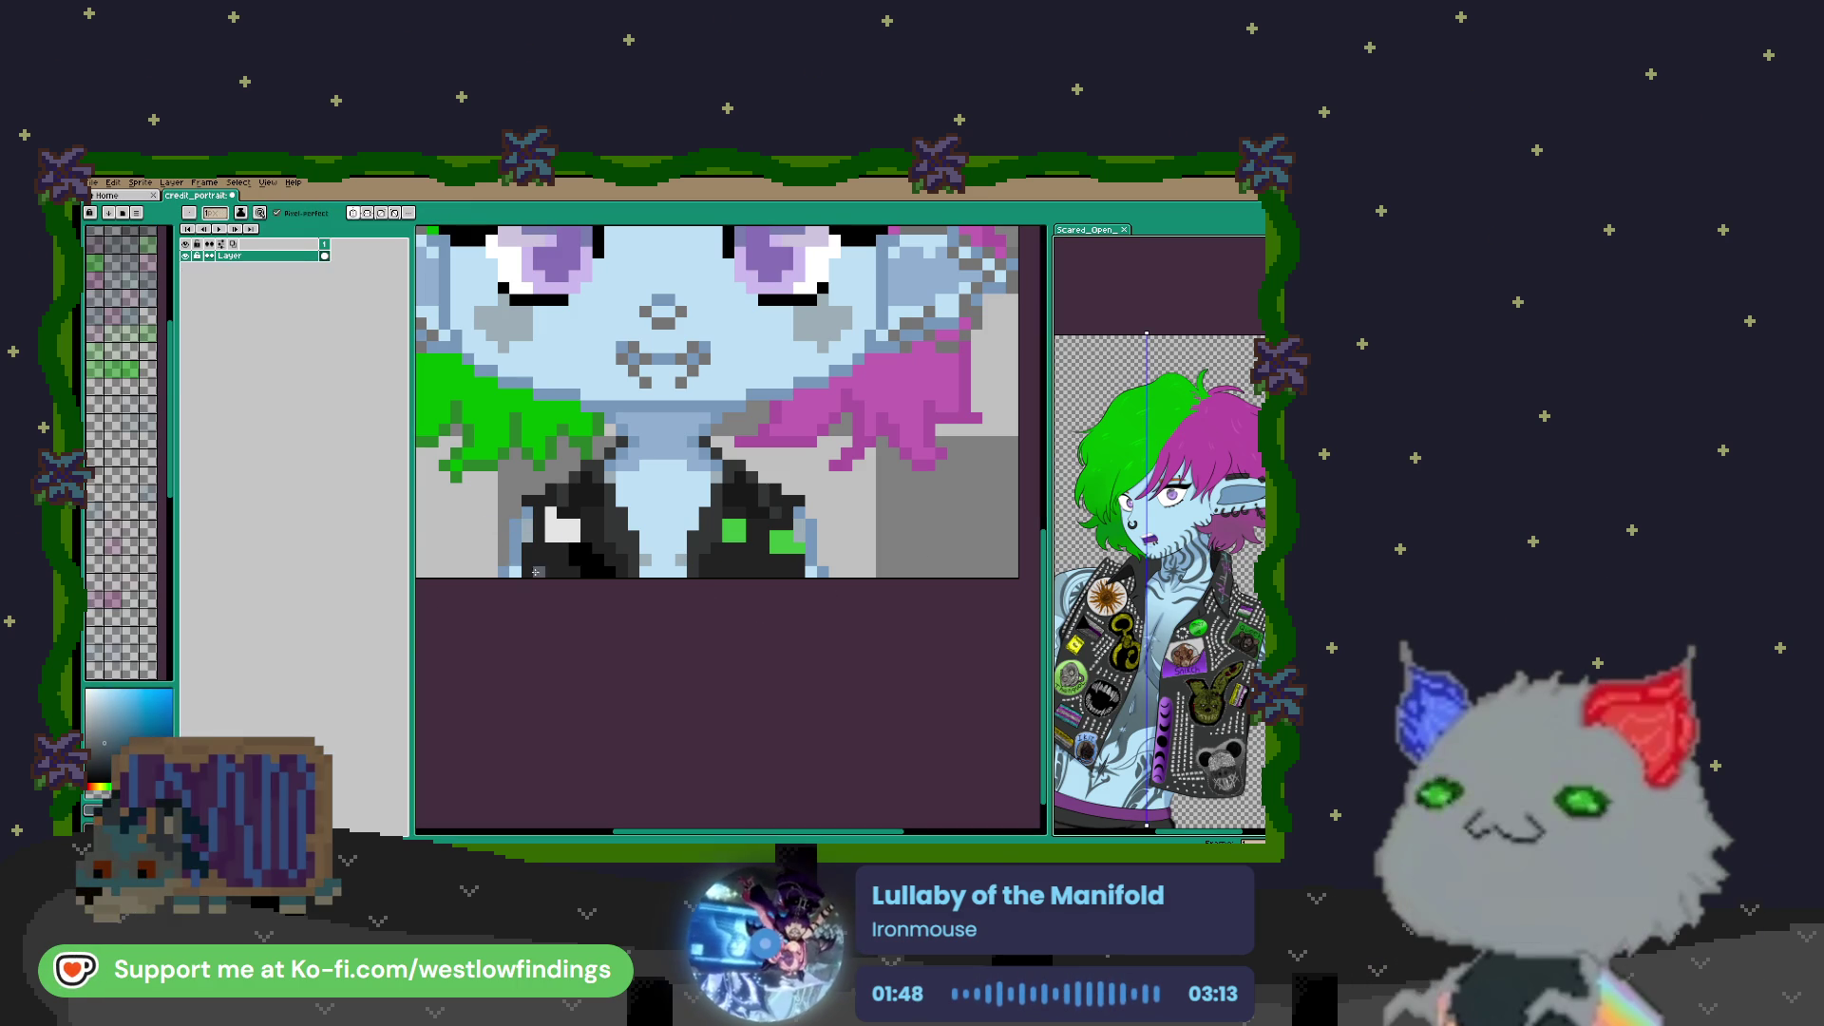
scroll(570, 513, "up", 3)
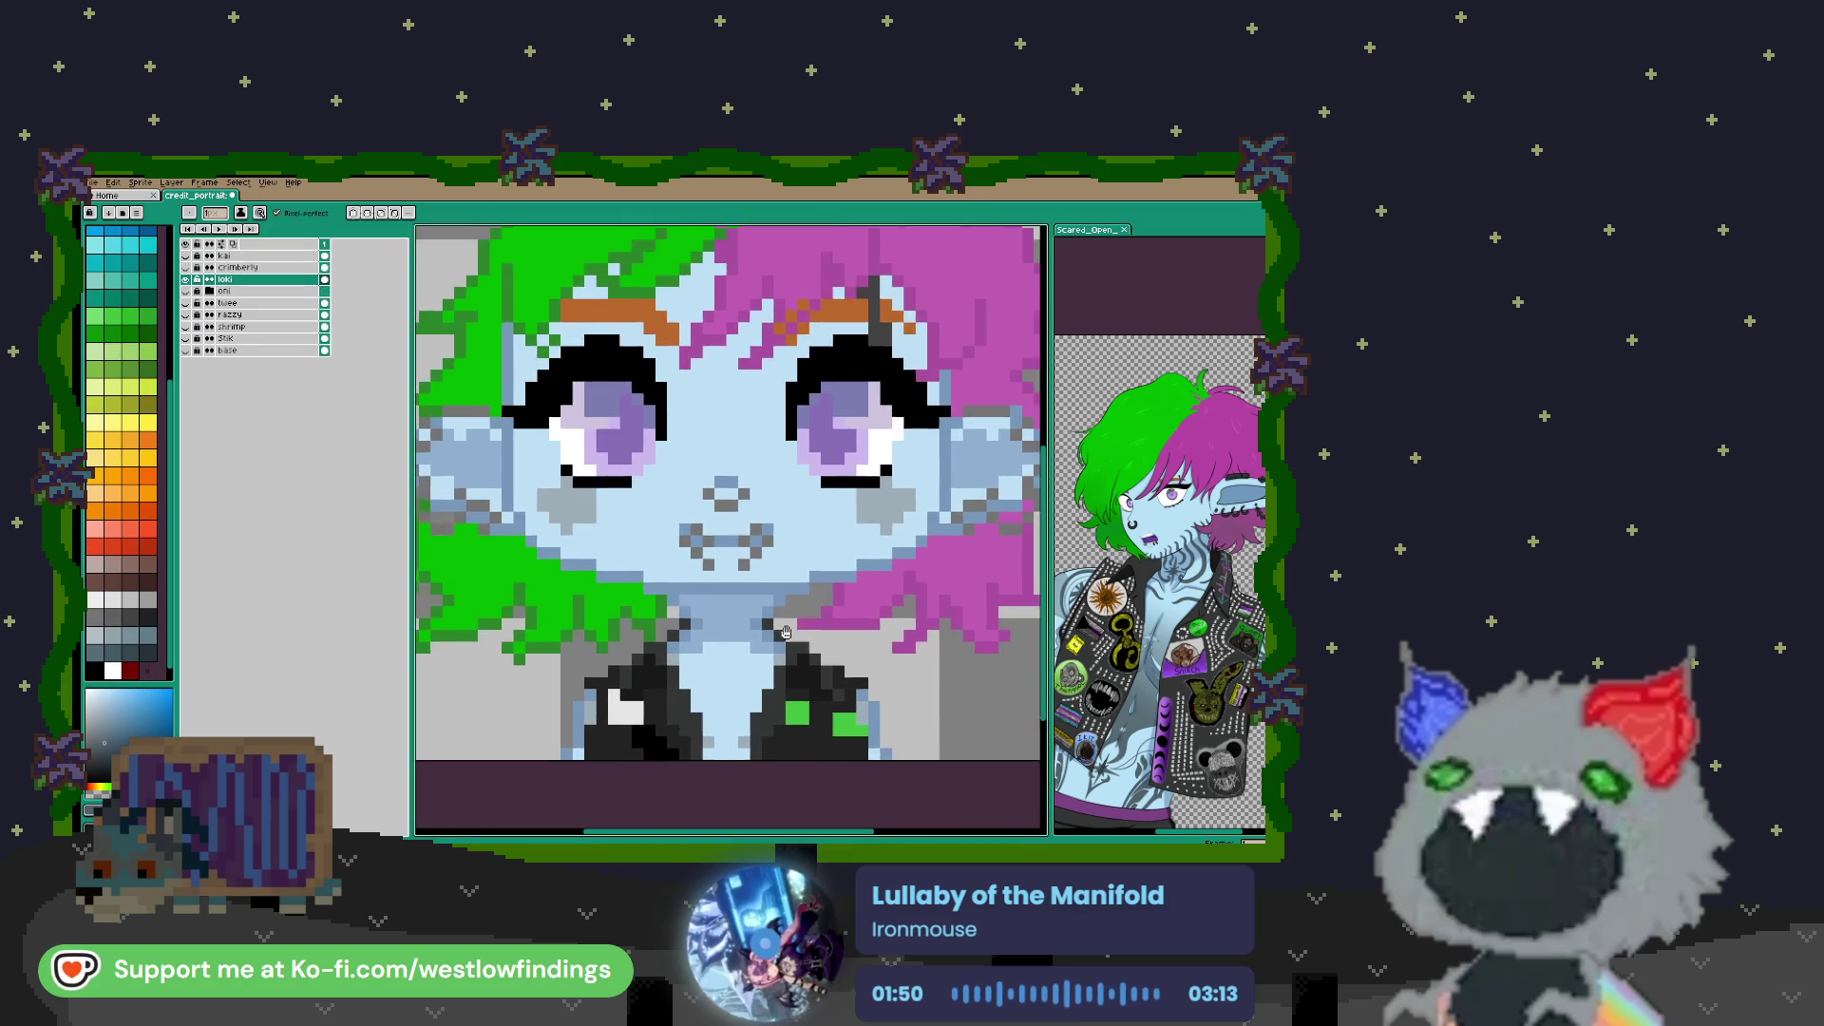
scroll(685, 504, "down", 2)
left_click(665, 541)
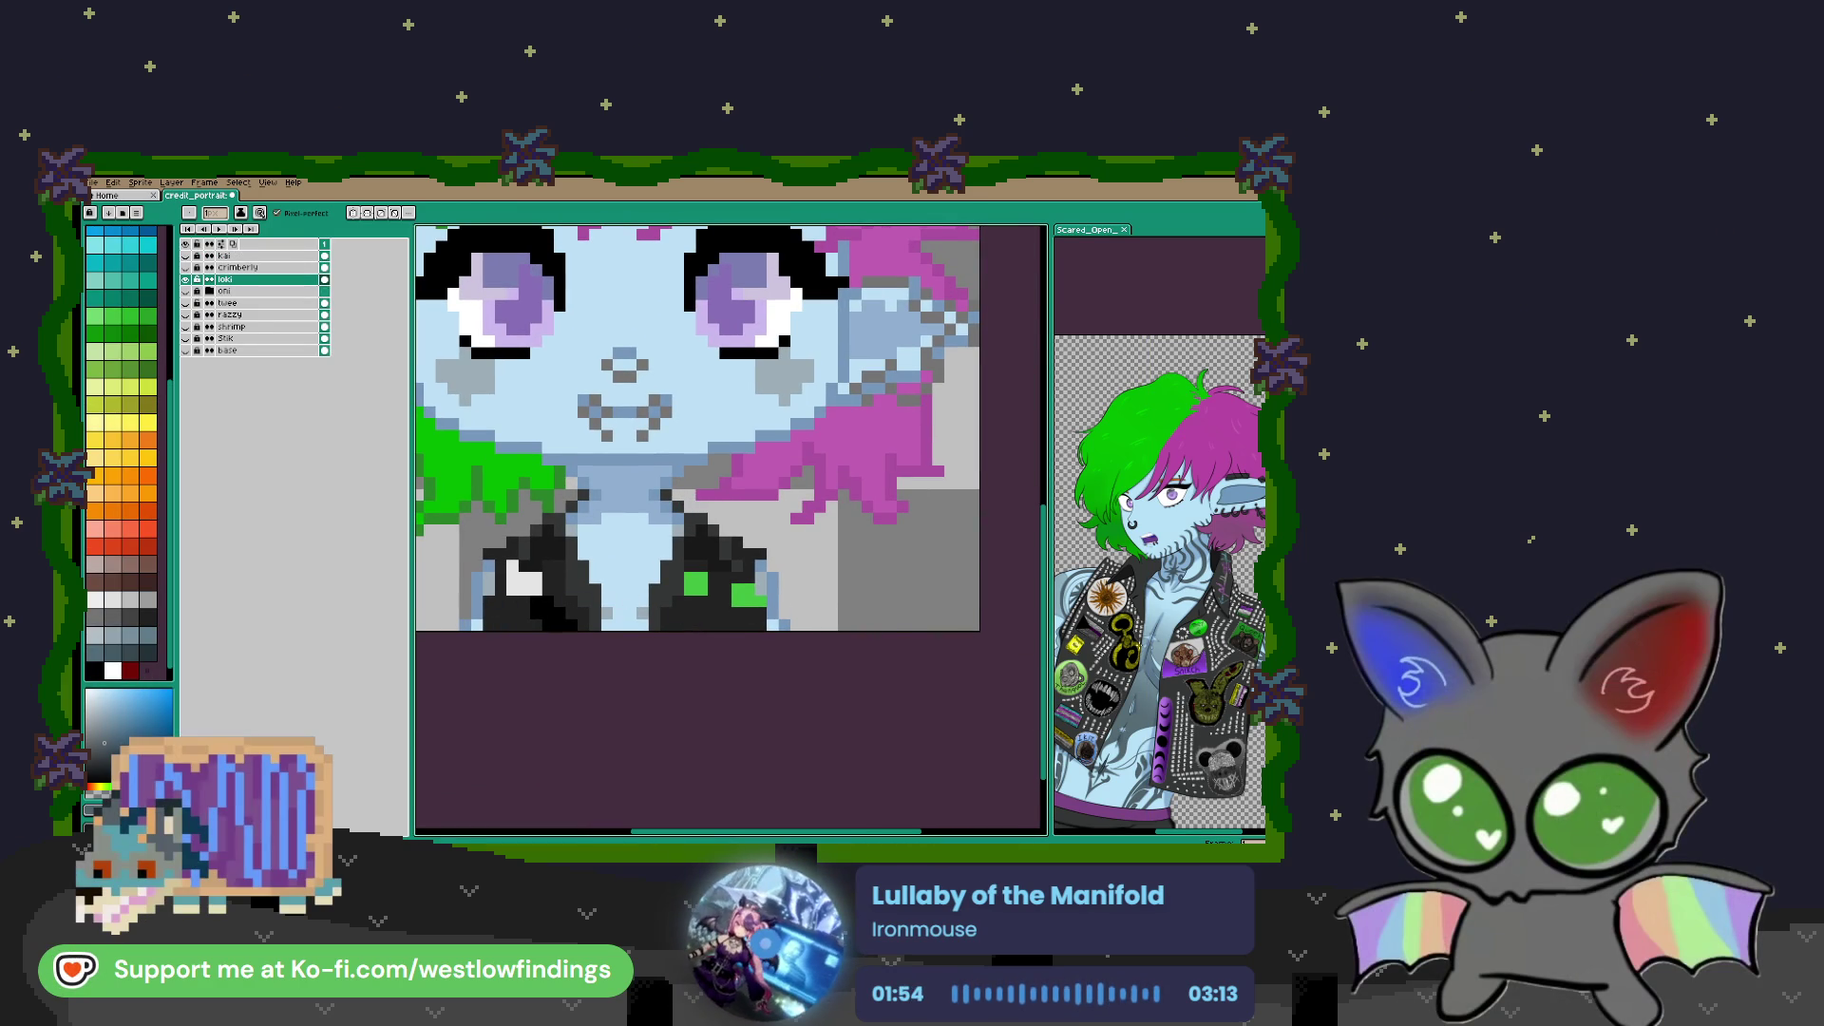
Switch to the Pencil with vertical symmetry and zoom in on the mouth and neck
left_click(1159, 570)
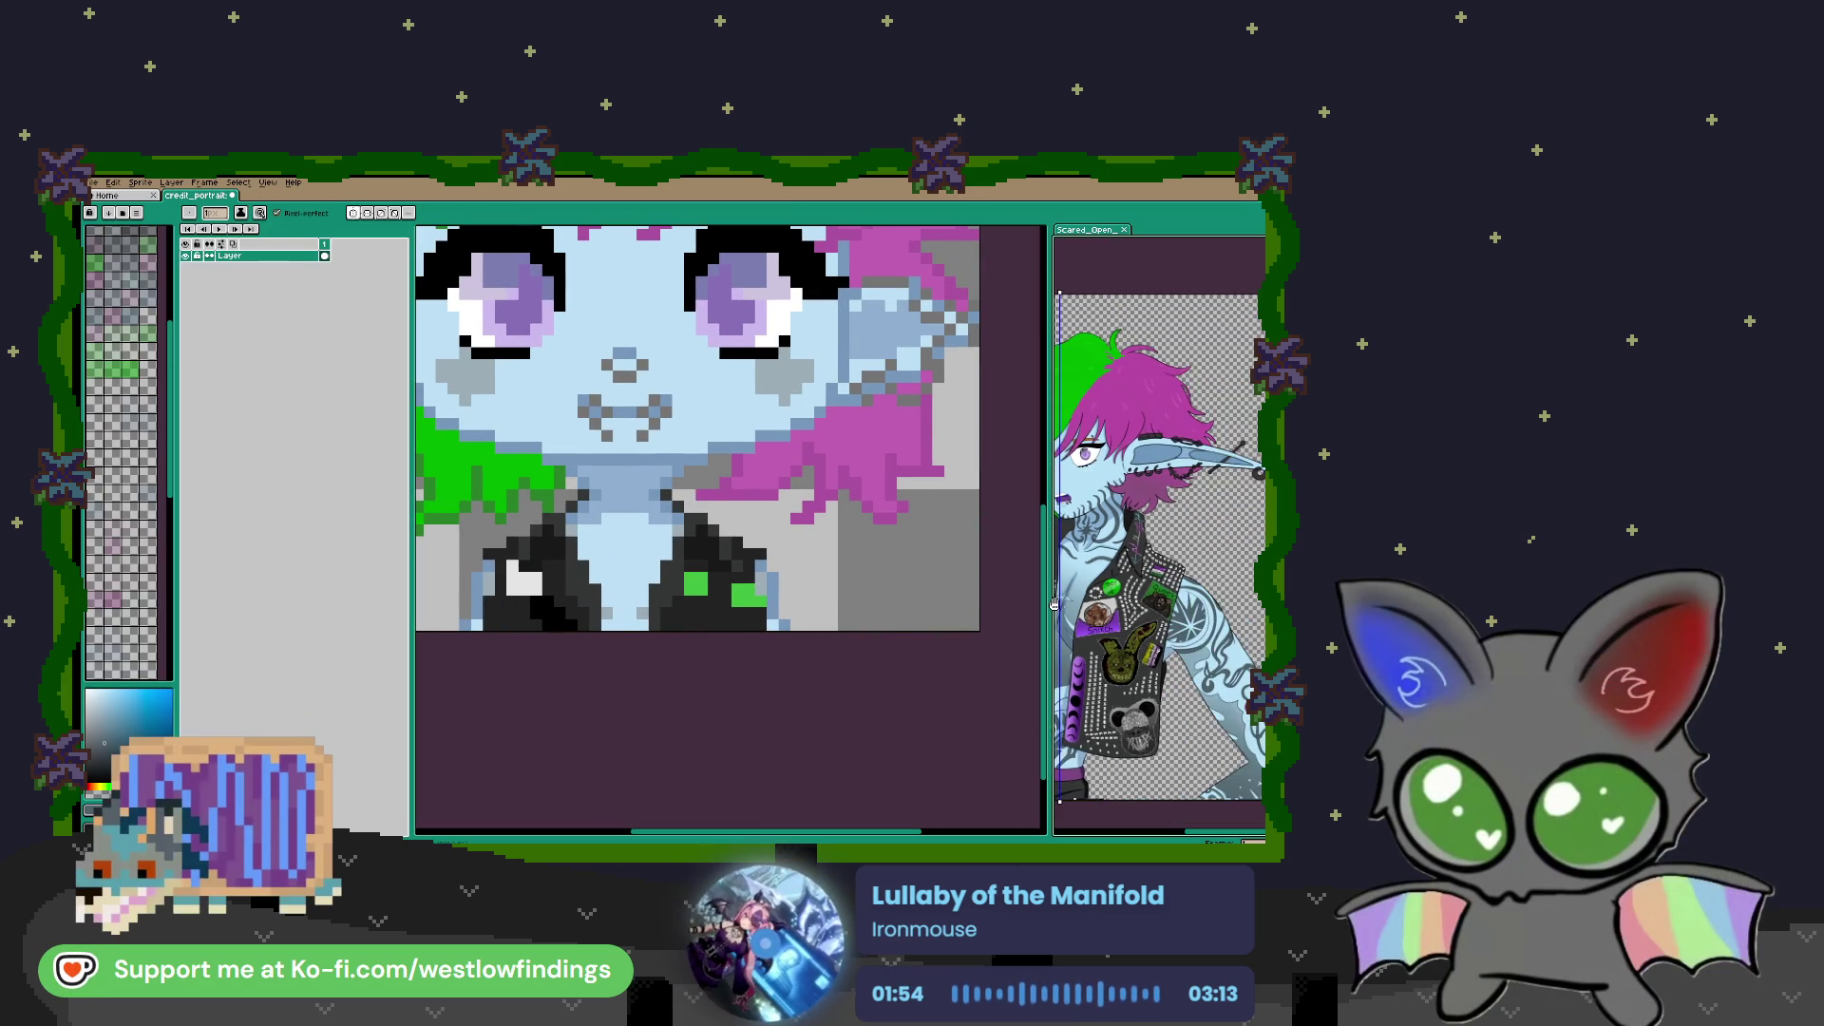
left_click(477, 581)
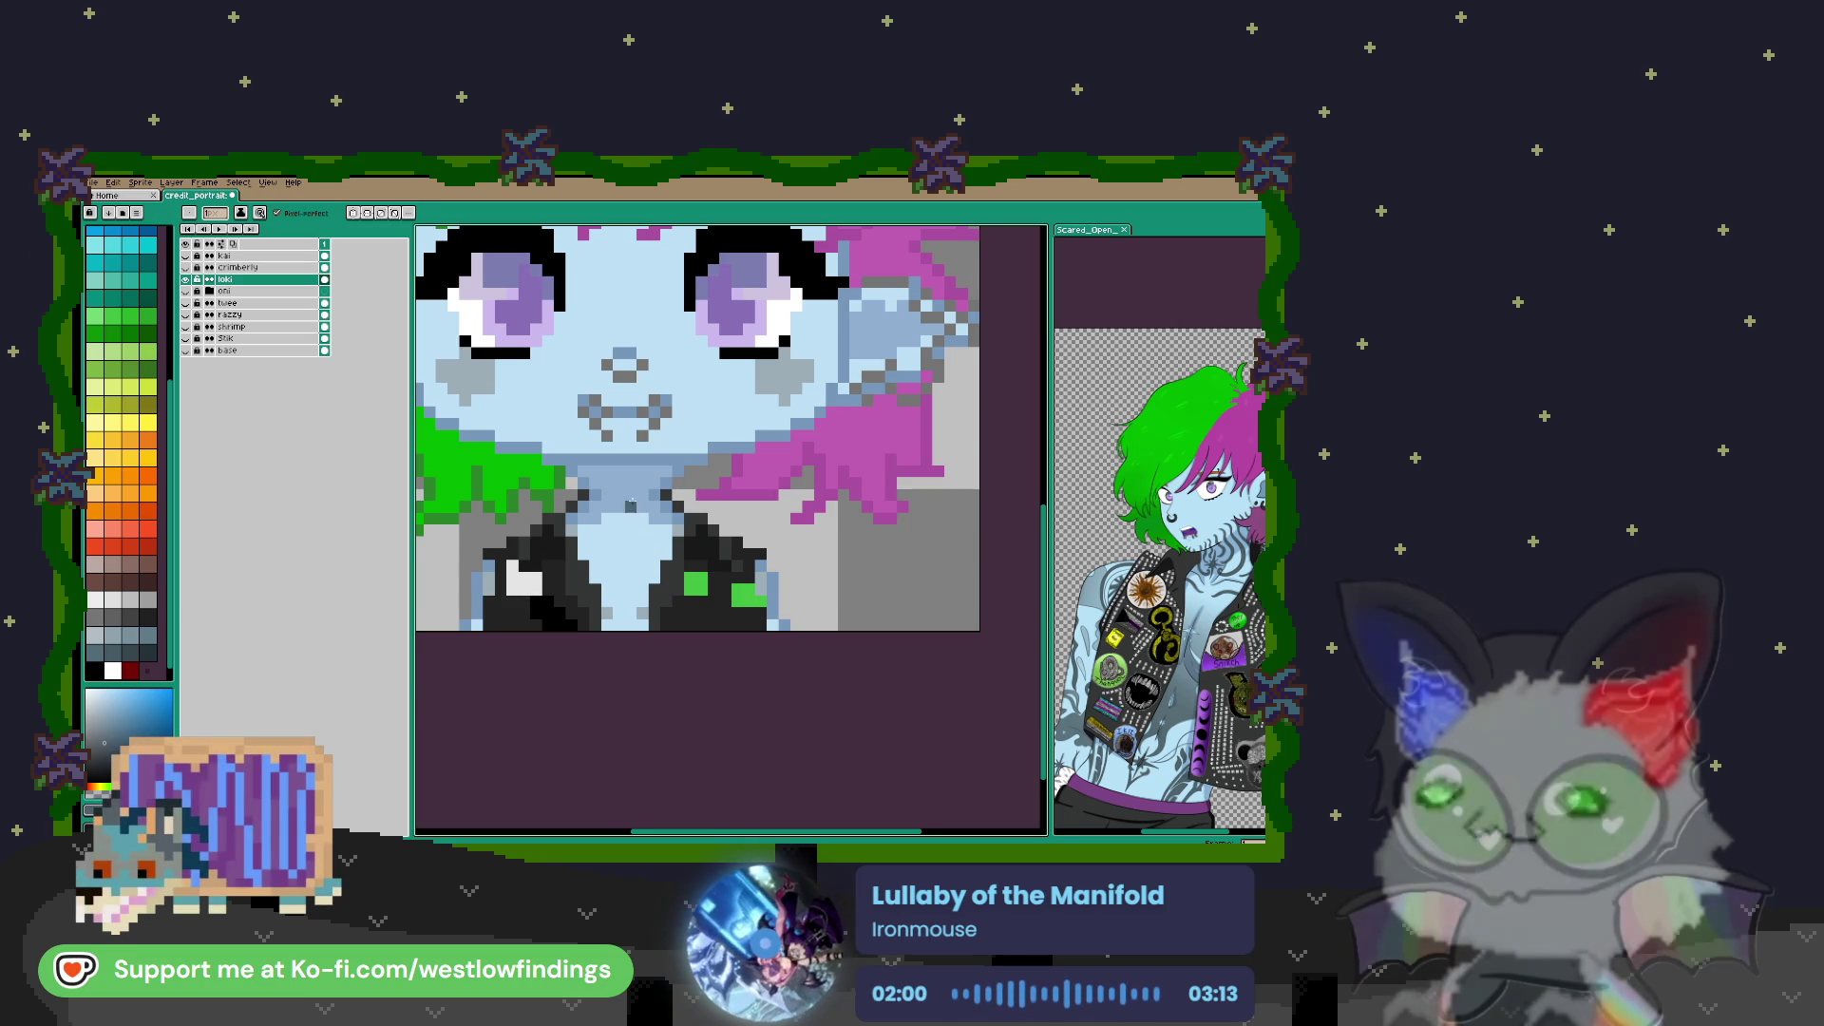
scroll(639, 516, "up", 1)
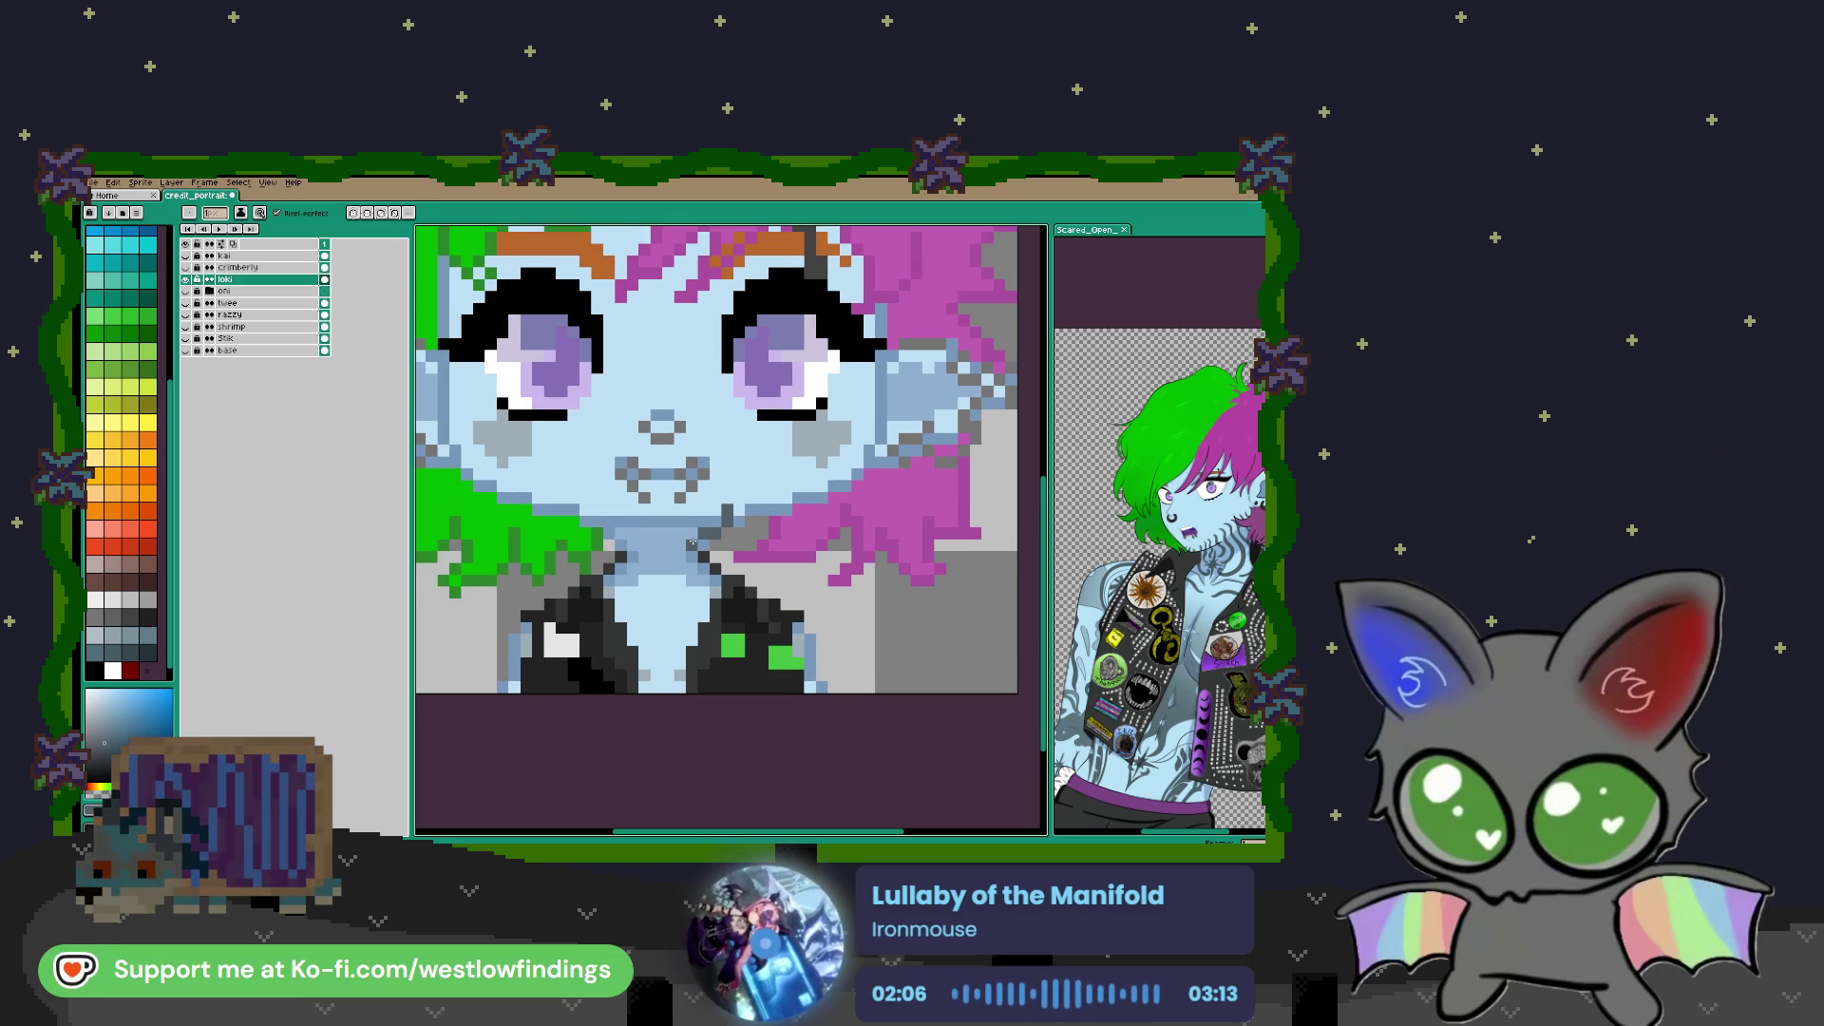
key("v")
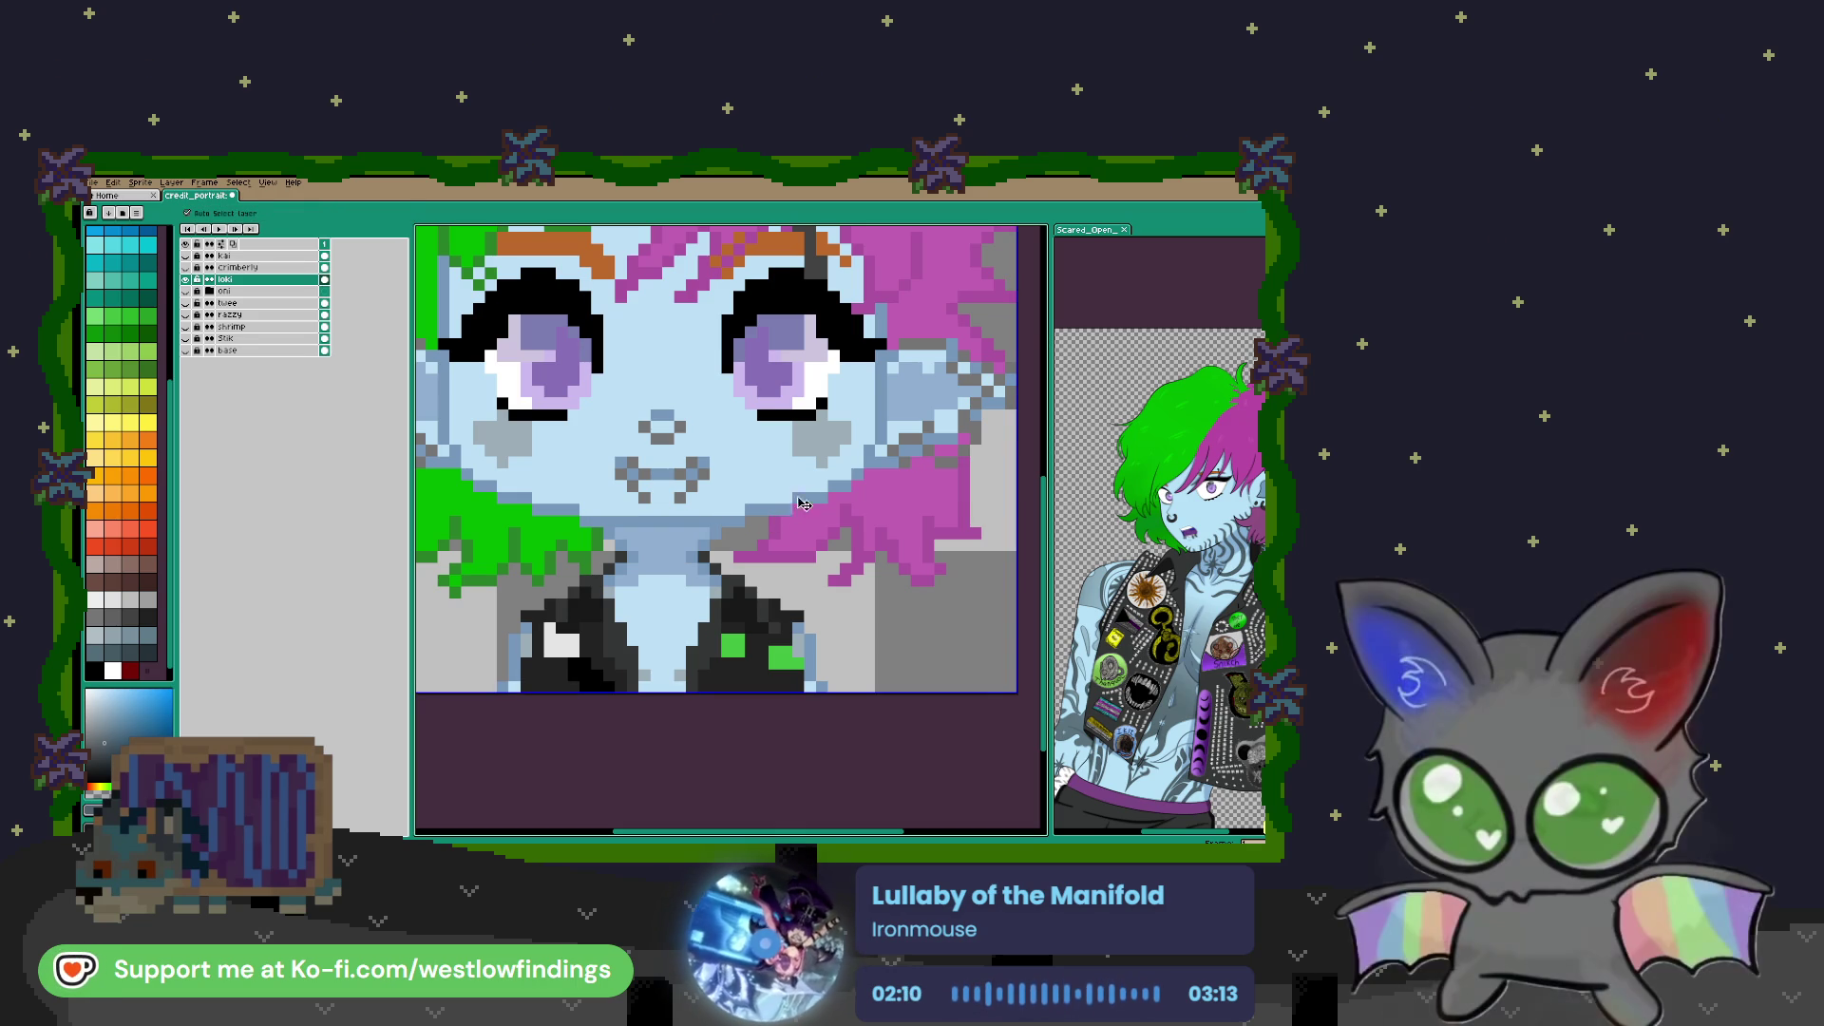
key("b")
scroll(670, 525, "up", 2)
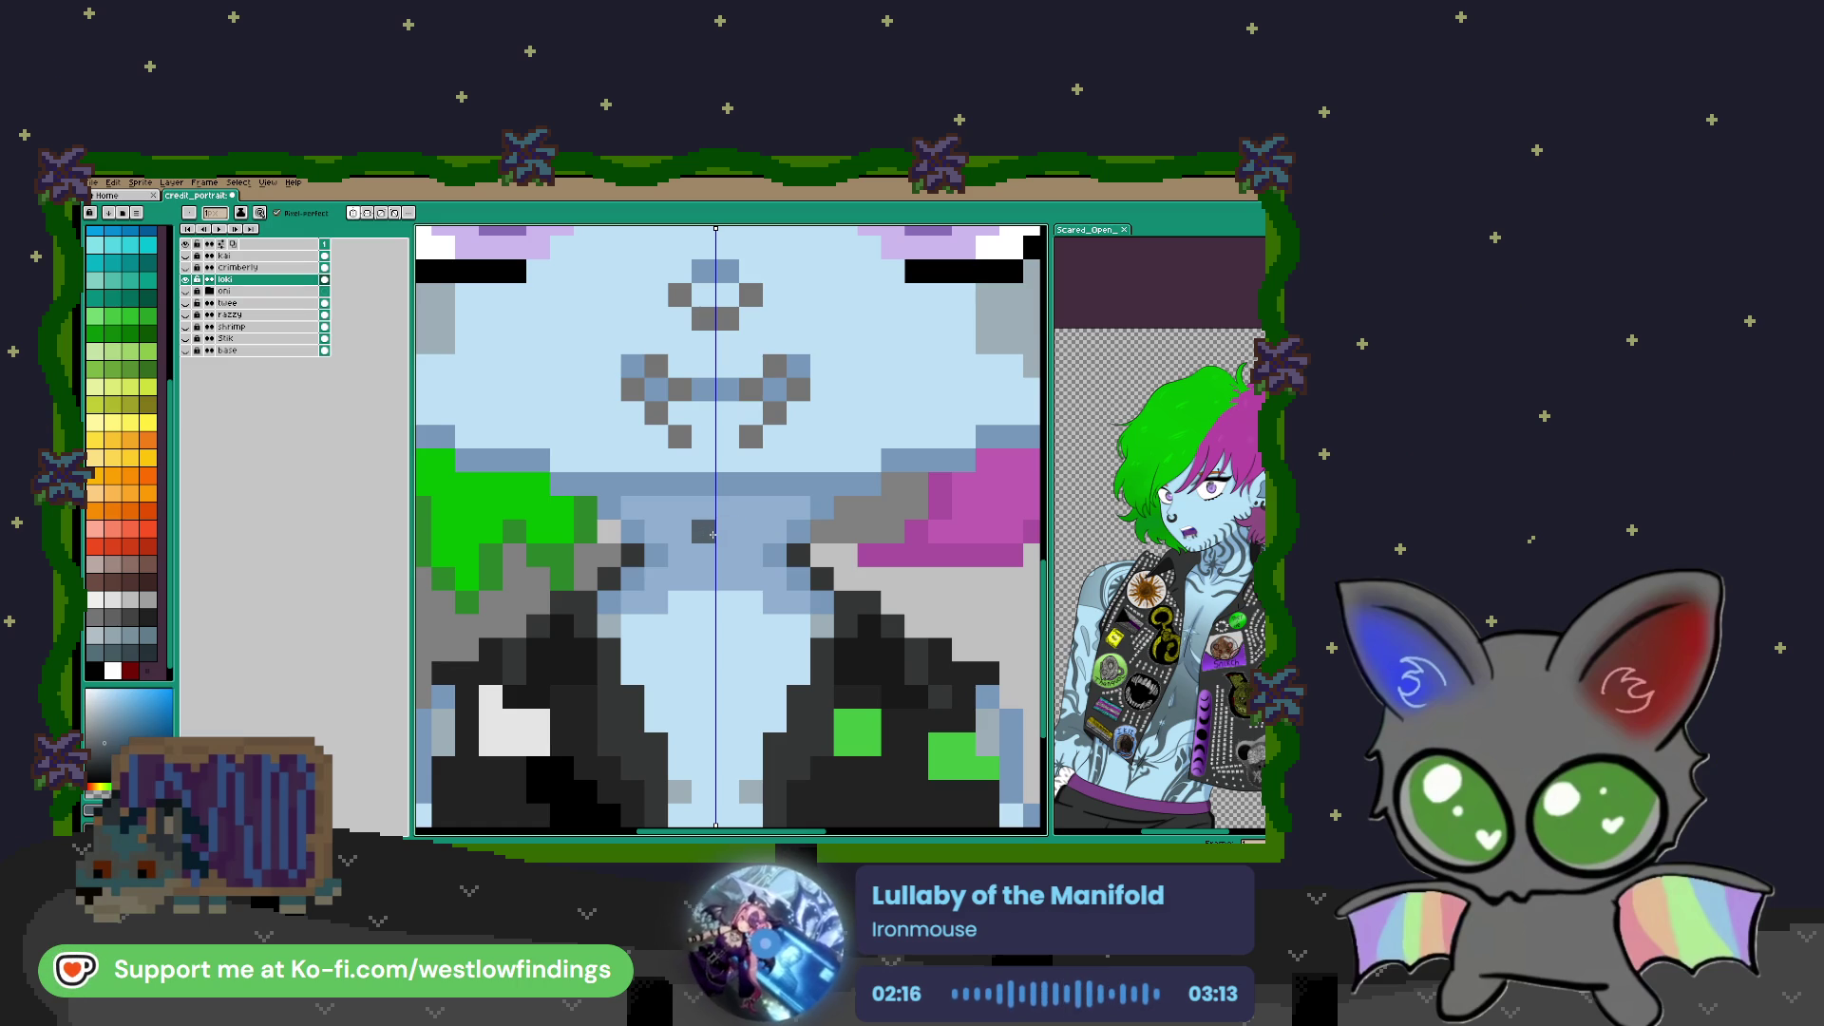
Draw a dark grey line down the neck centre and mirrored checkered tattoo pixels across both collar sides
left_click_drag(709, 534, 725, 570)
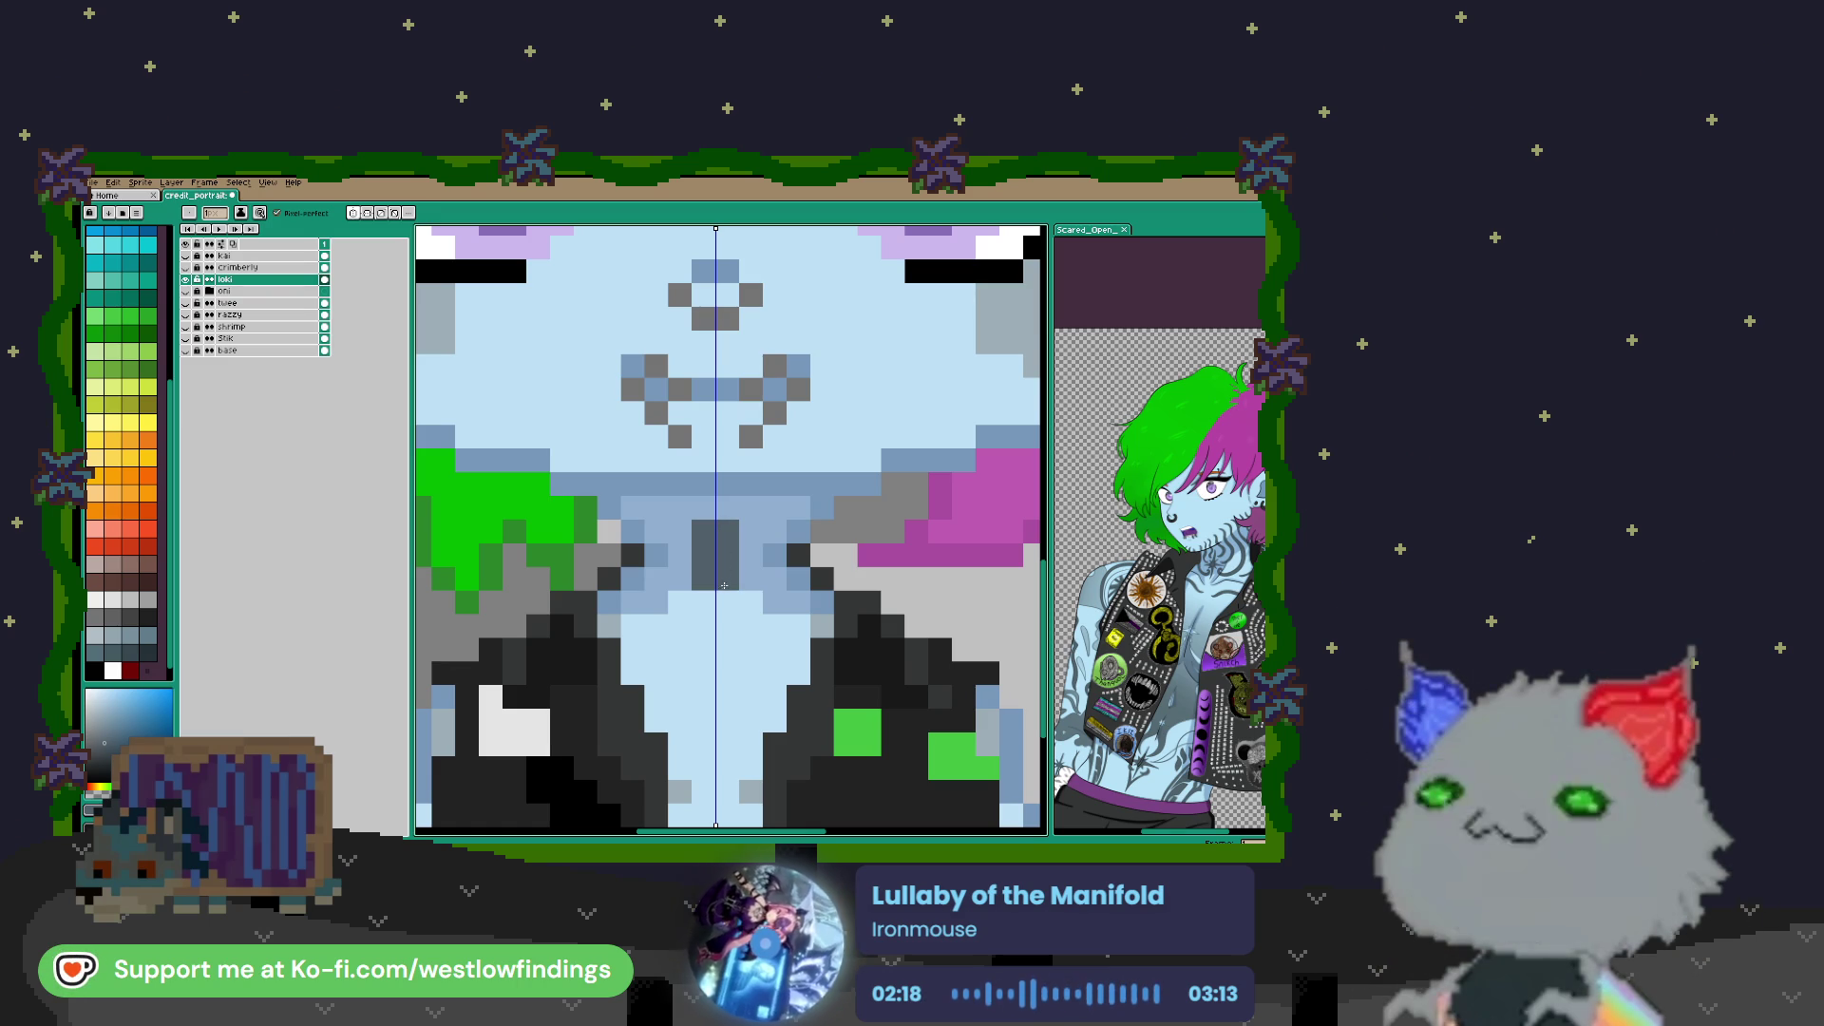
left_click(720, 595)
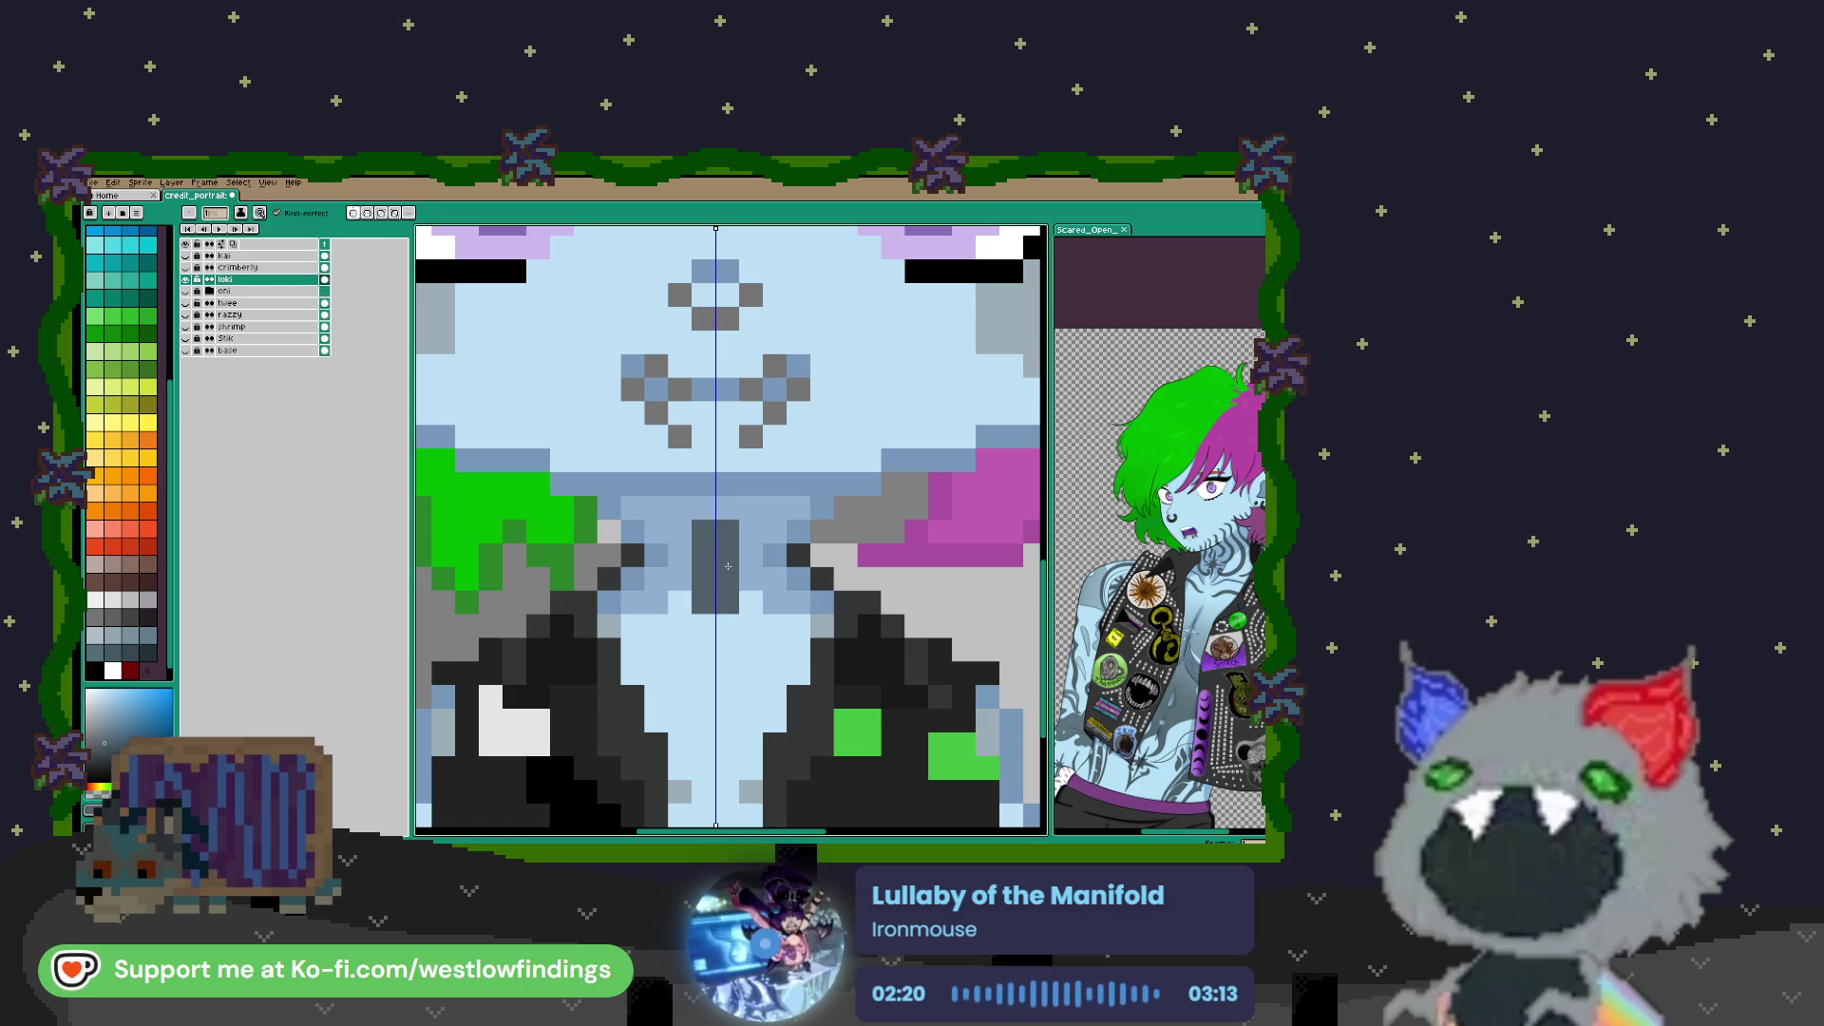
left_click(775, 532)
left_click(798, 508)
left_click_drag(823, 508, 869, 461)
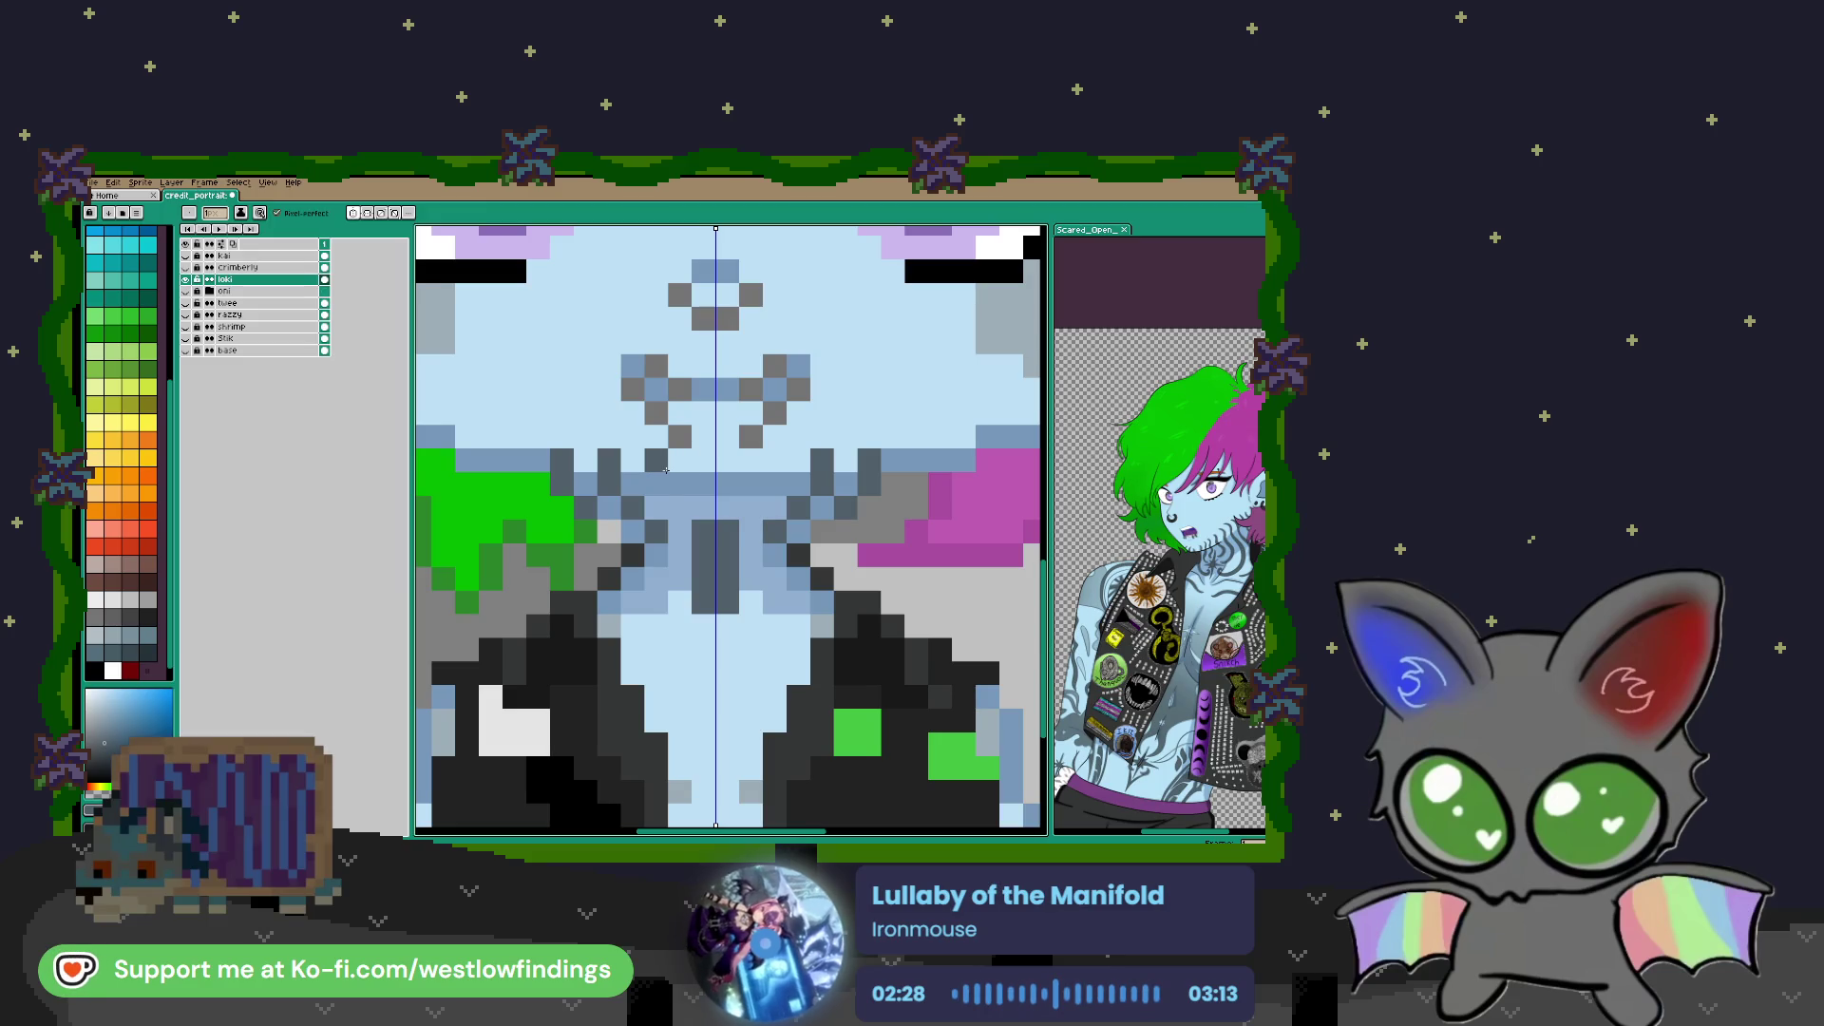
left_click_drag(685, 500, 705, 485)
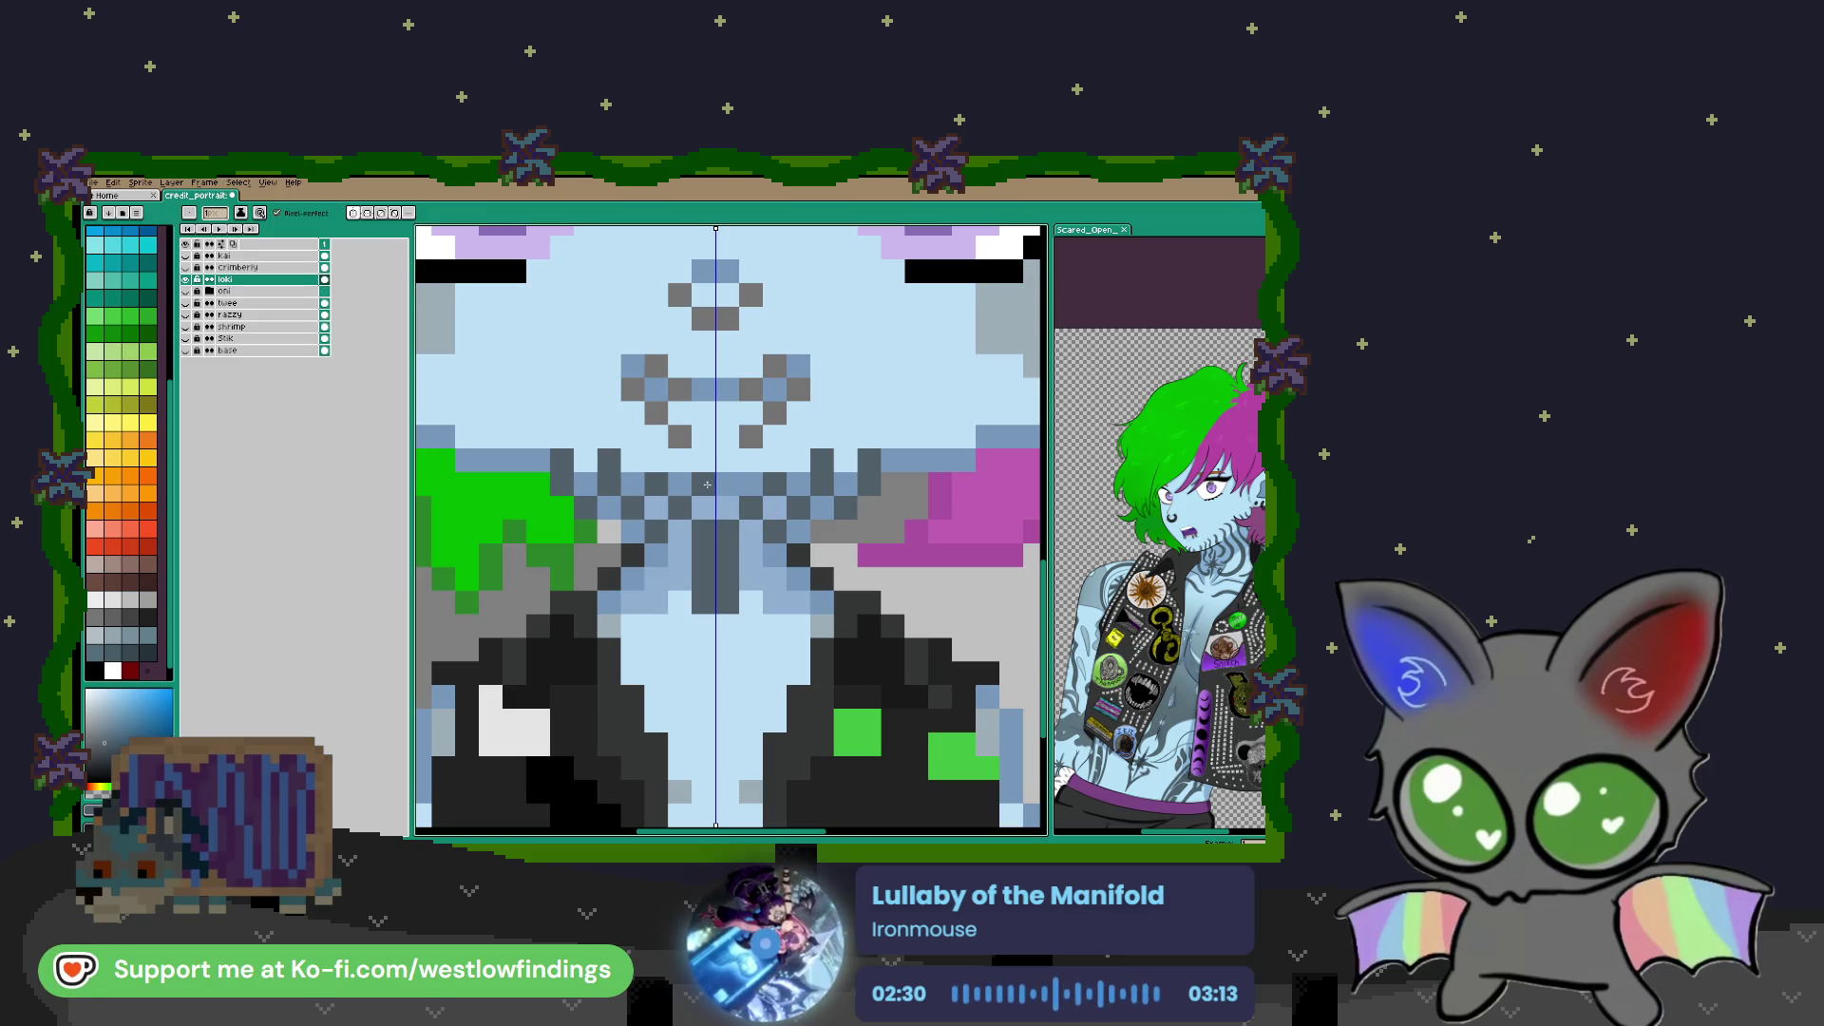
scroll(710, 482, "down", 4)
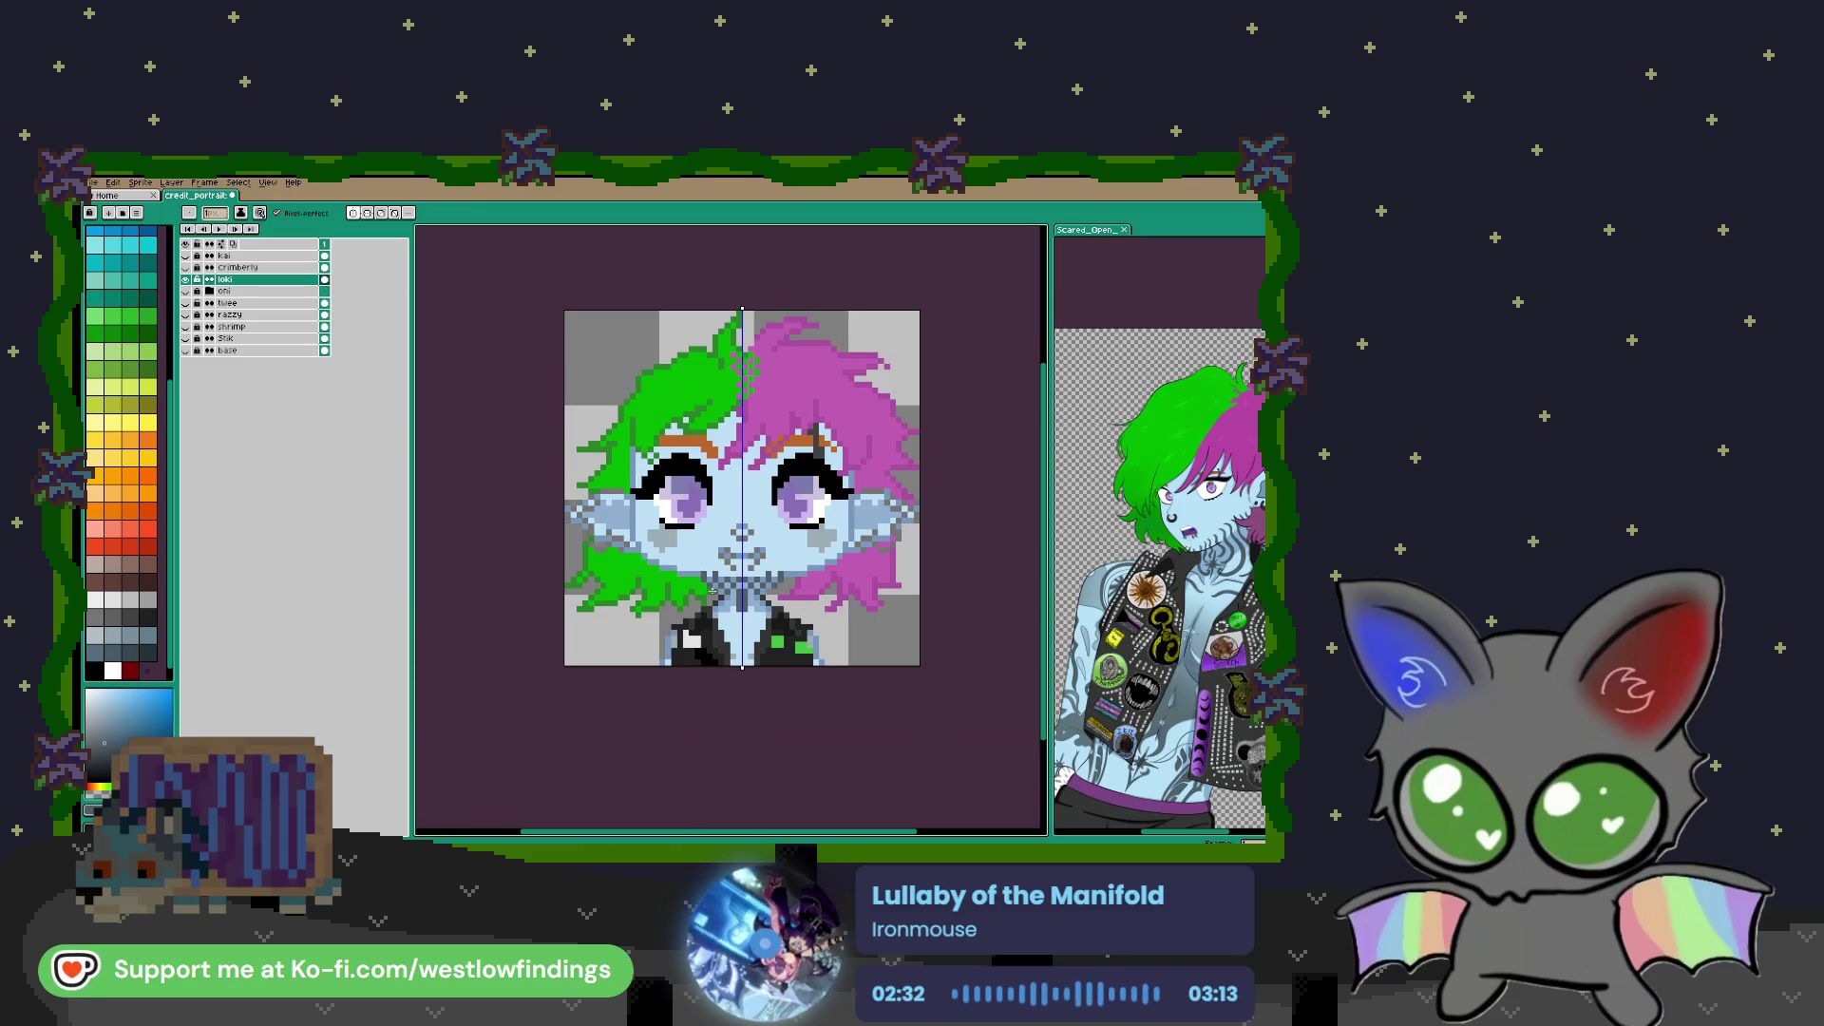
Add more mirrored dark grey tattoo pixels along the collar, redoing one stroke after undoing it
scroll(684, 574, "up", 3)
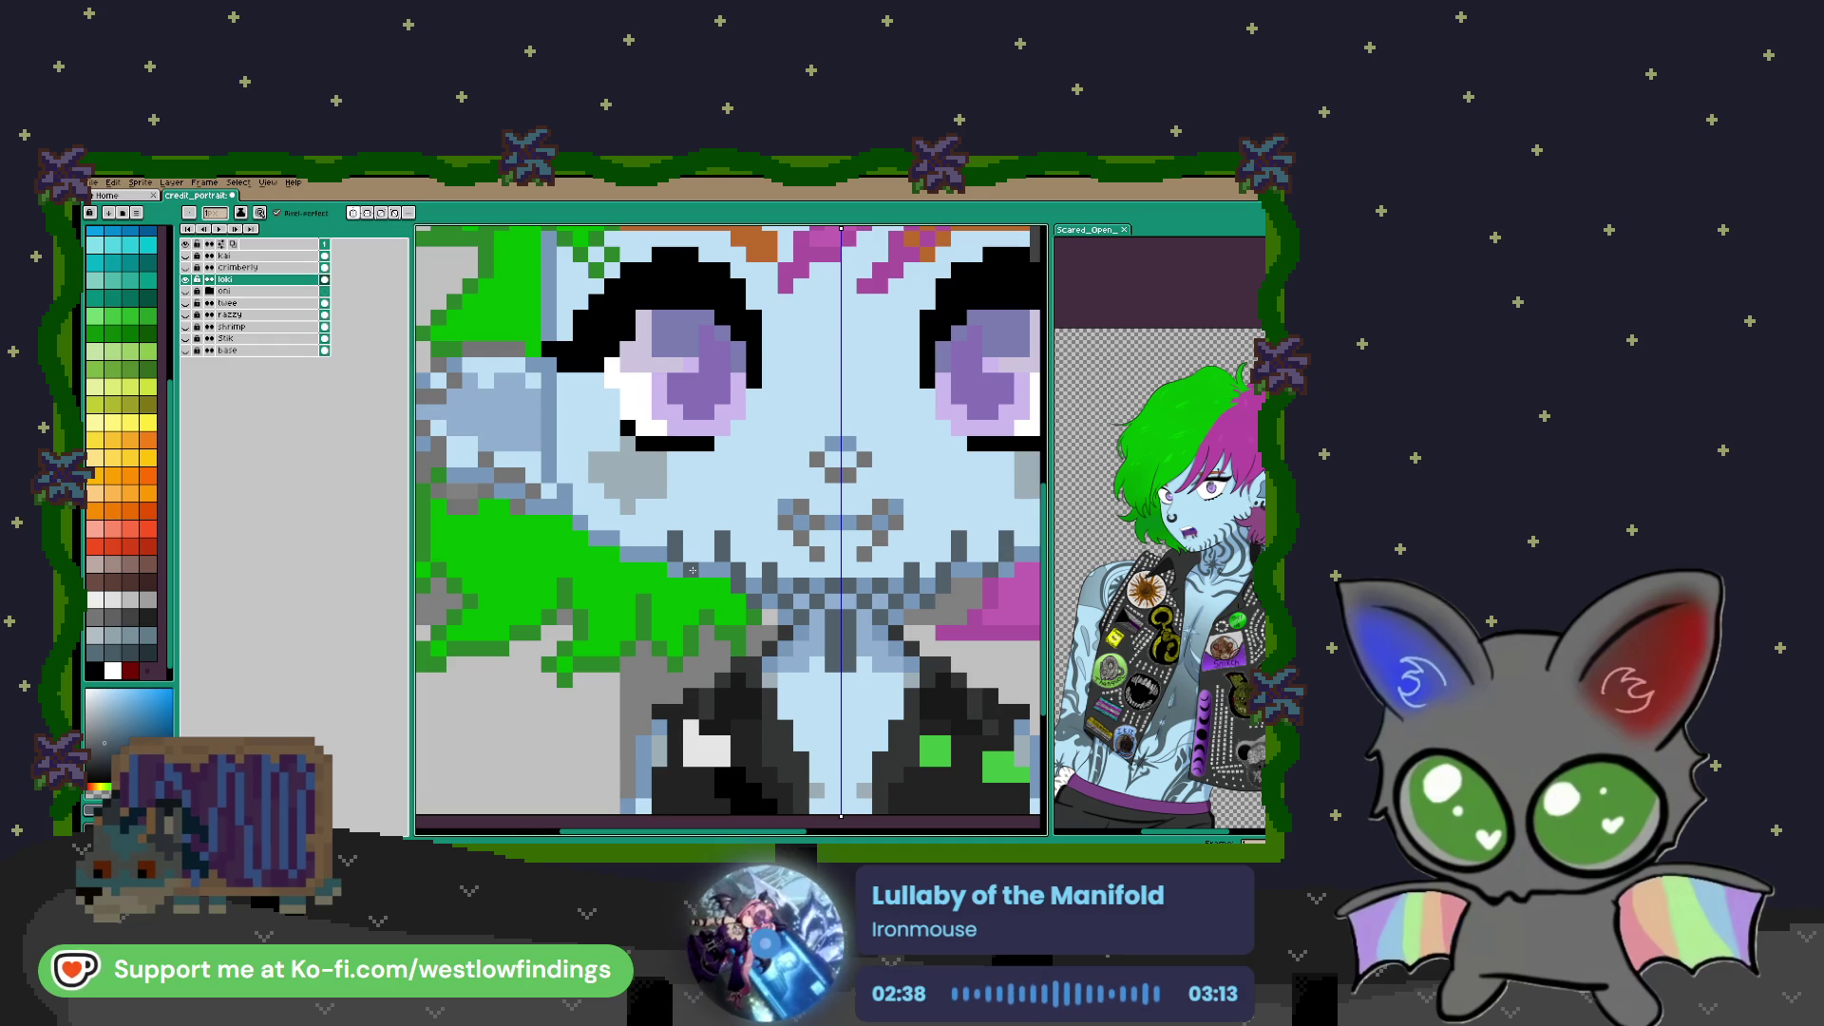
scroll(722, 618, "down", 3)
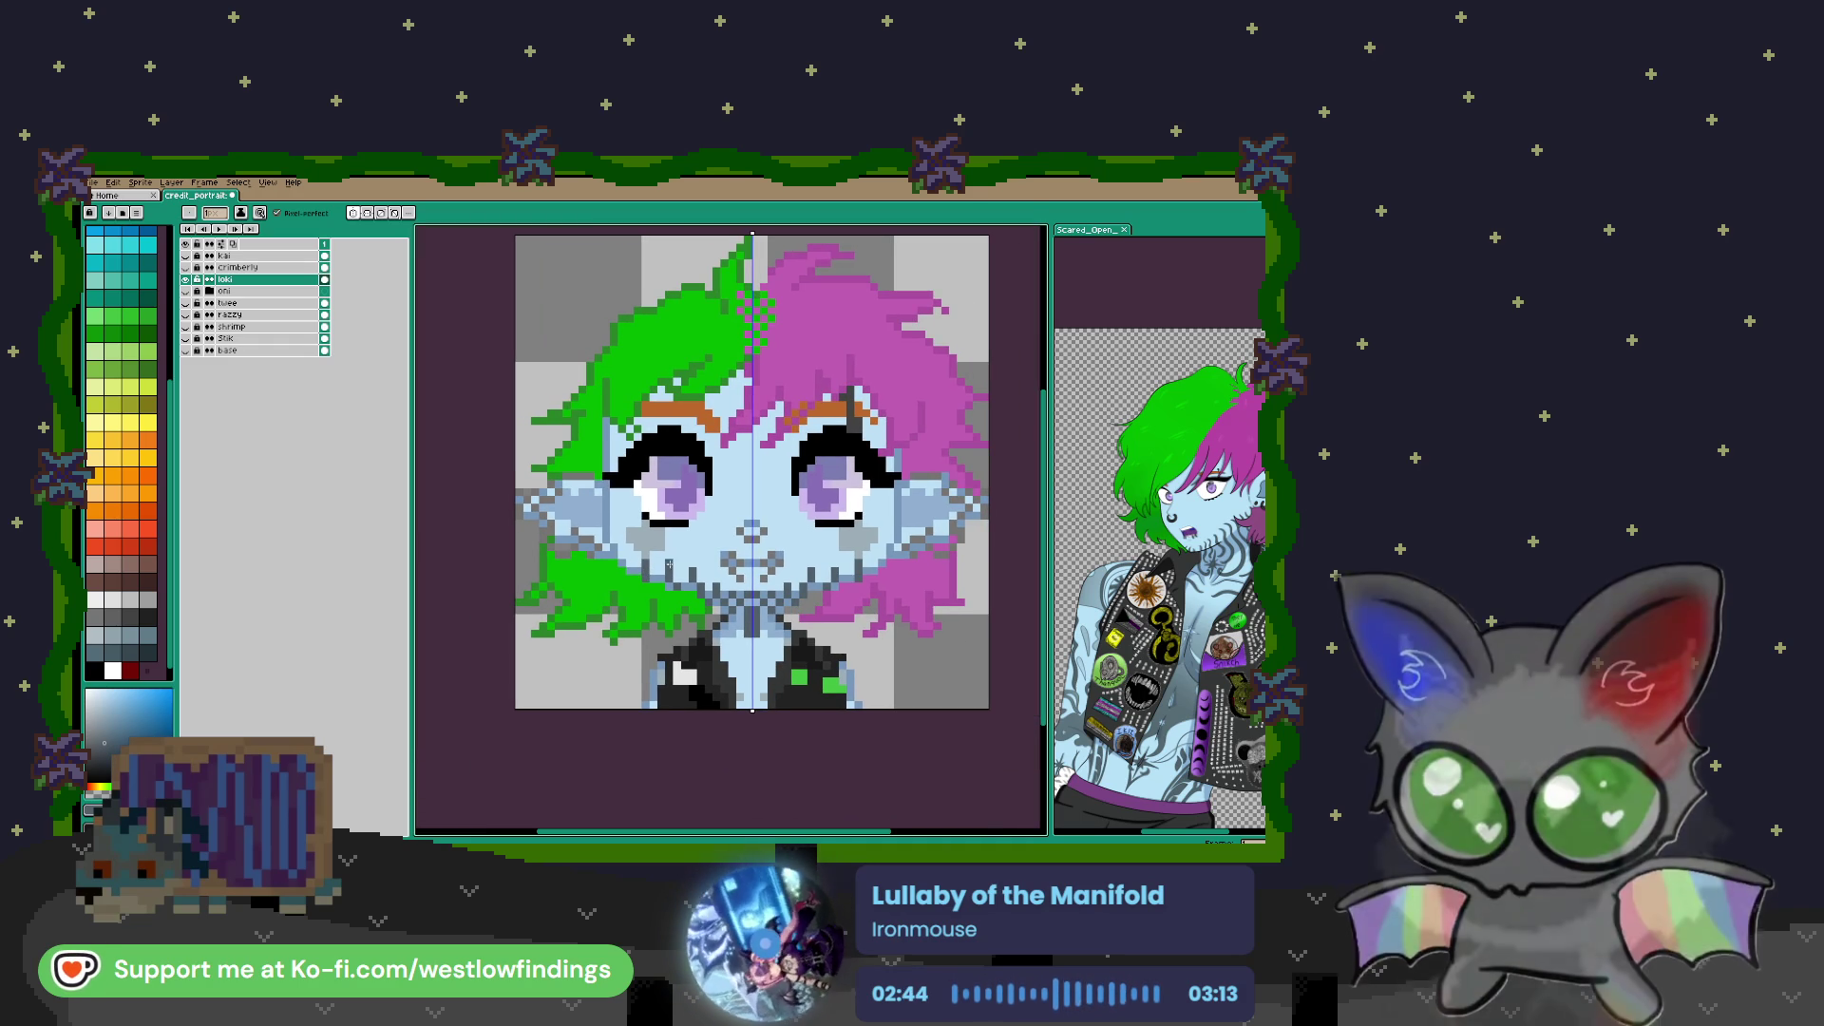
key("v")
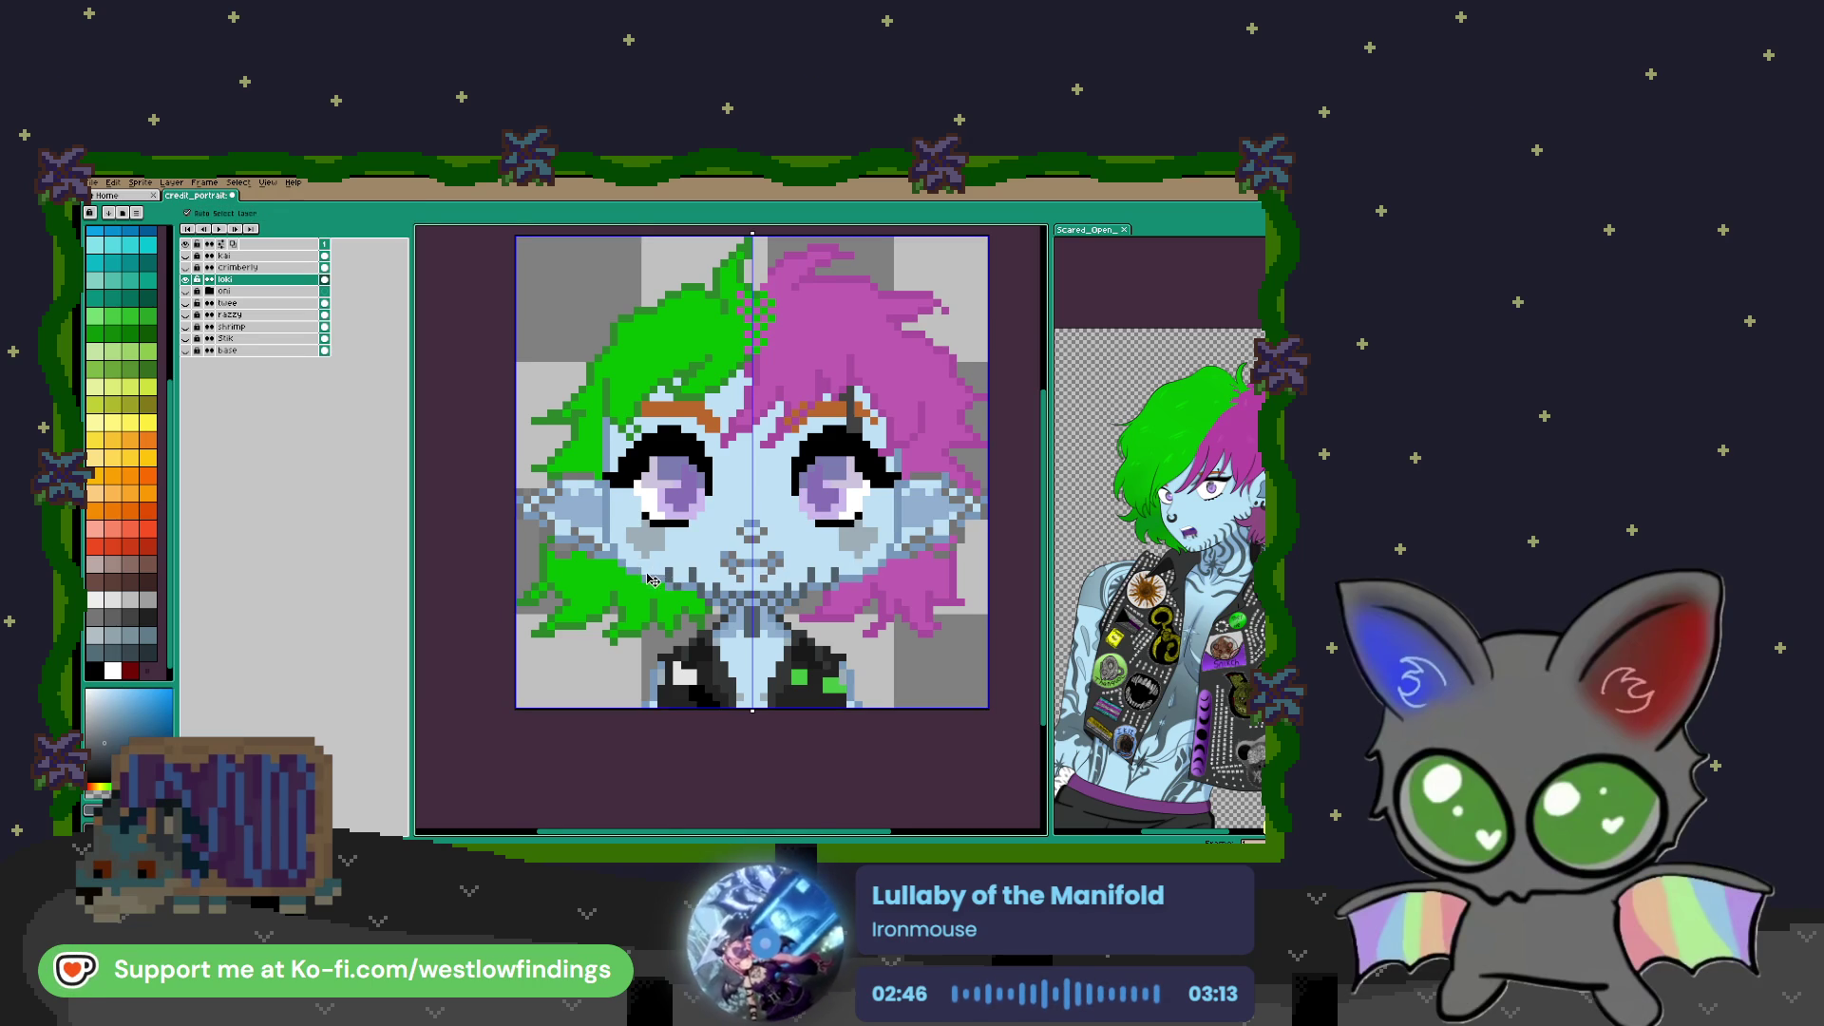
key("b")
scroll(655, 575, "up", 2)
scroll(811, 618, "down", 3)
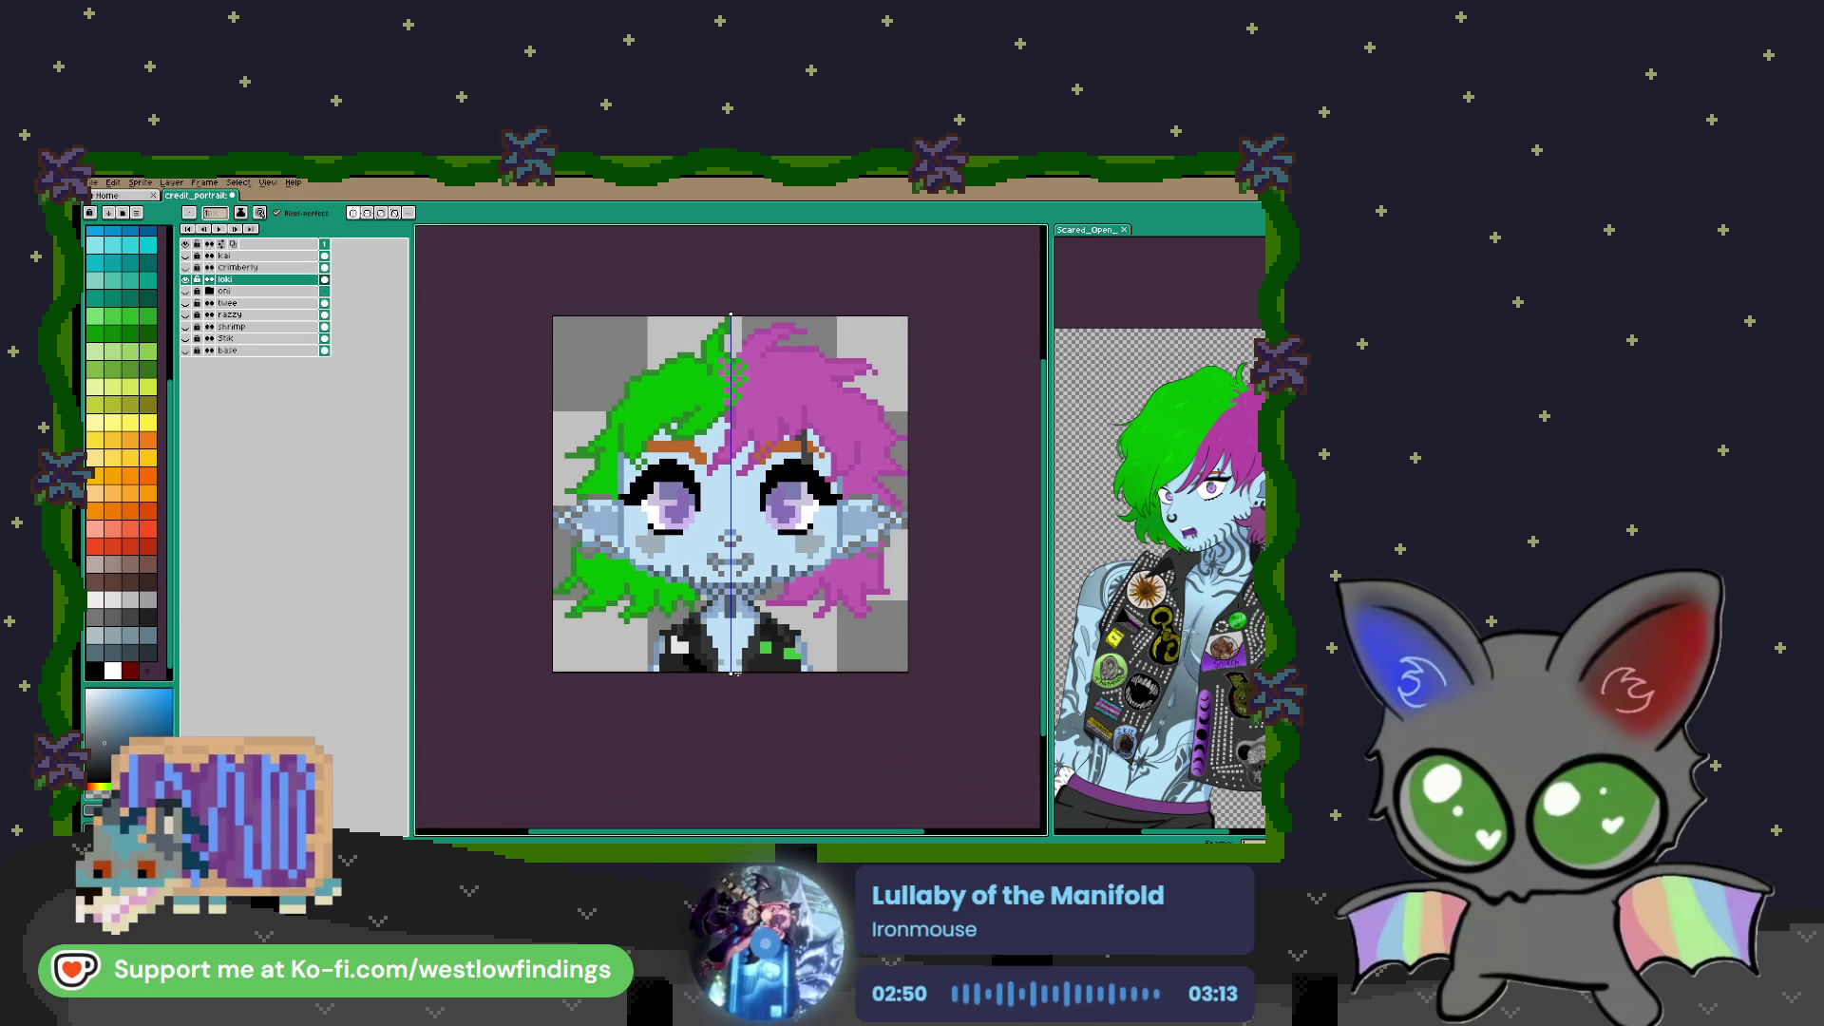
scroll(667, 570, "up", 3)
mouse_move(673, 570)
left_mouse_down()
mouse_move(707, 570)
mouse_move(708, 586)
left_mouse_up()
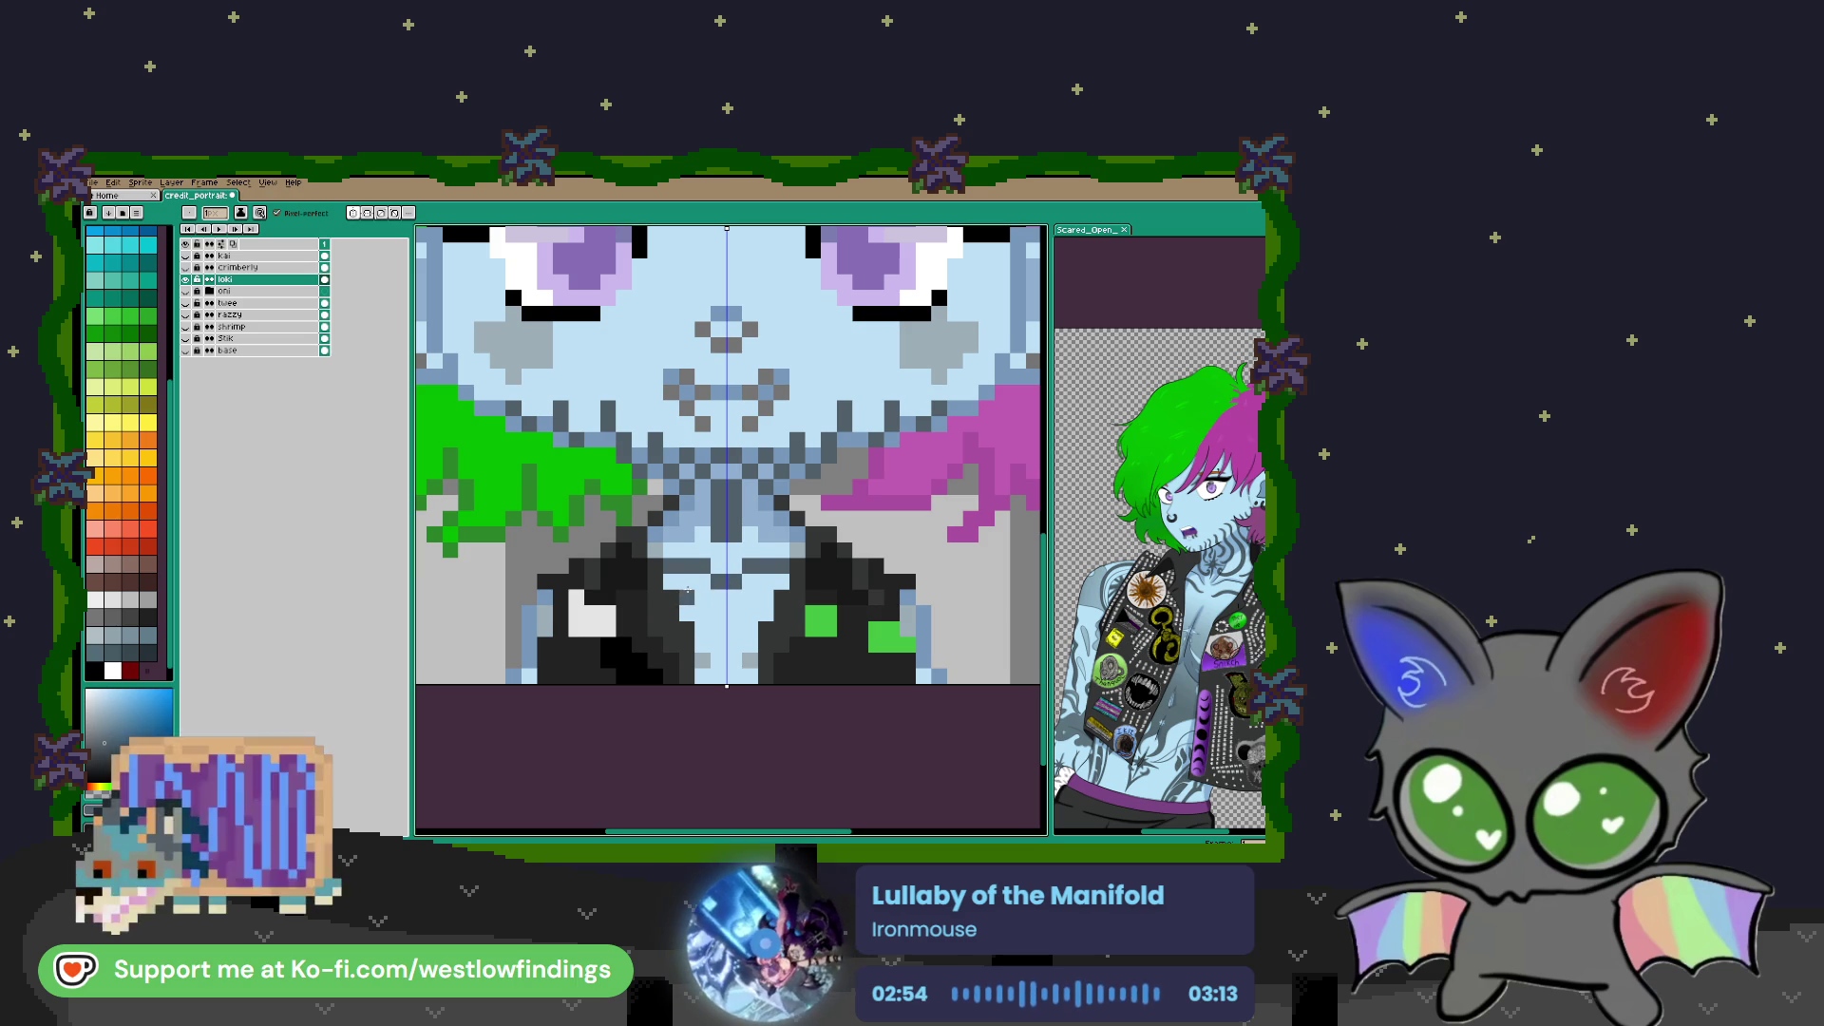
key("ctrl+z")
left_click_drag(673, 567, 707, 602)
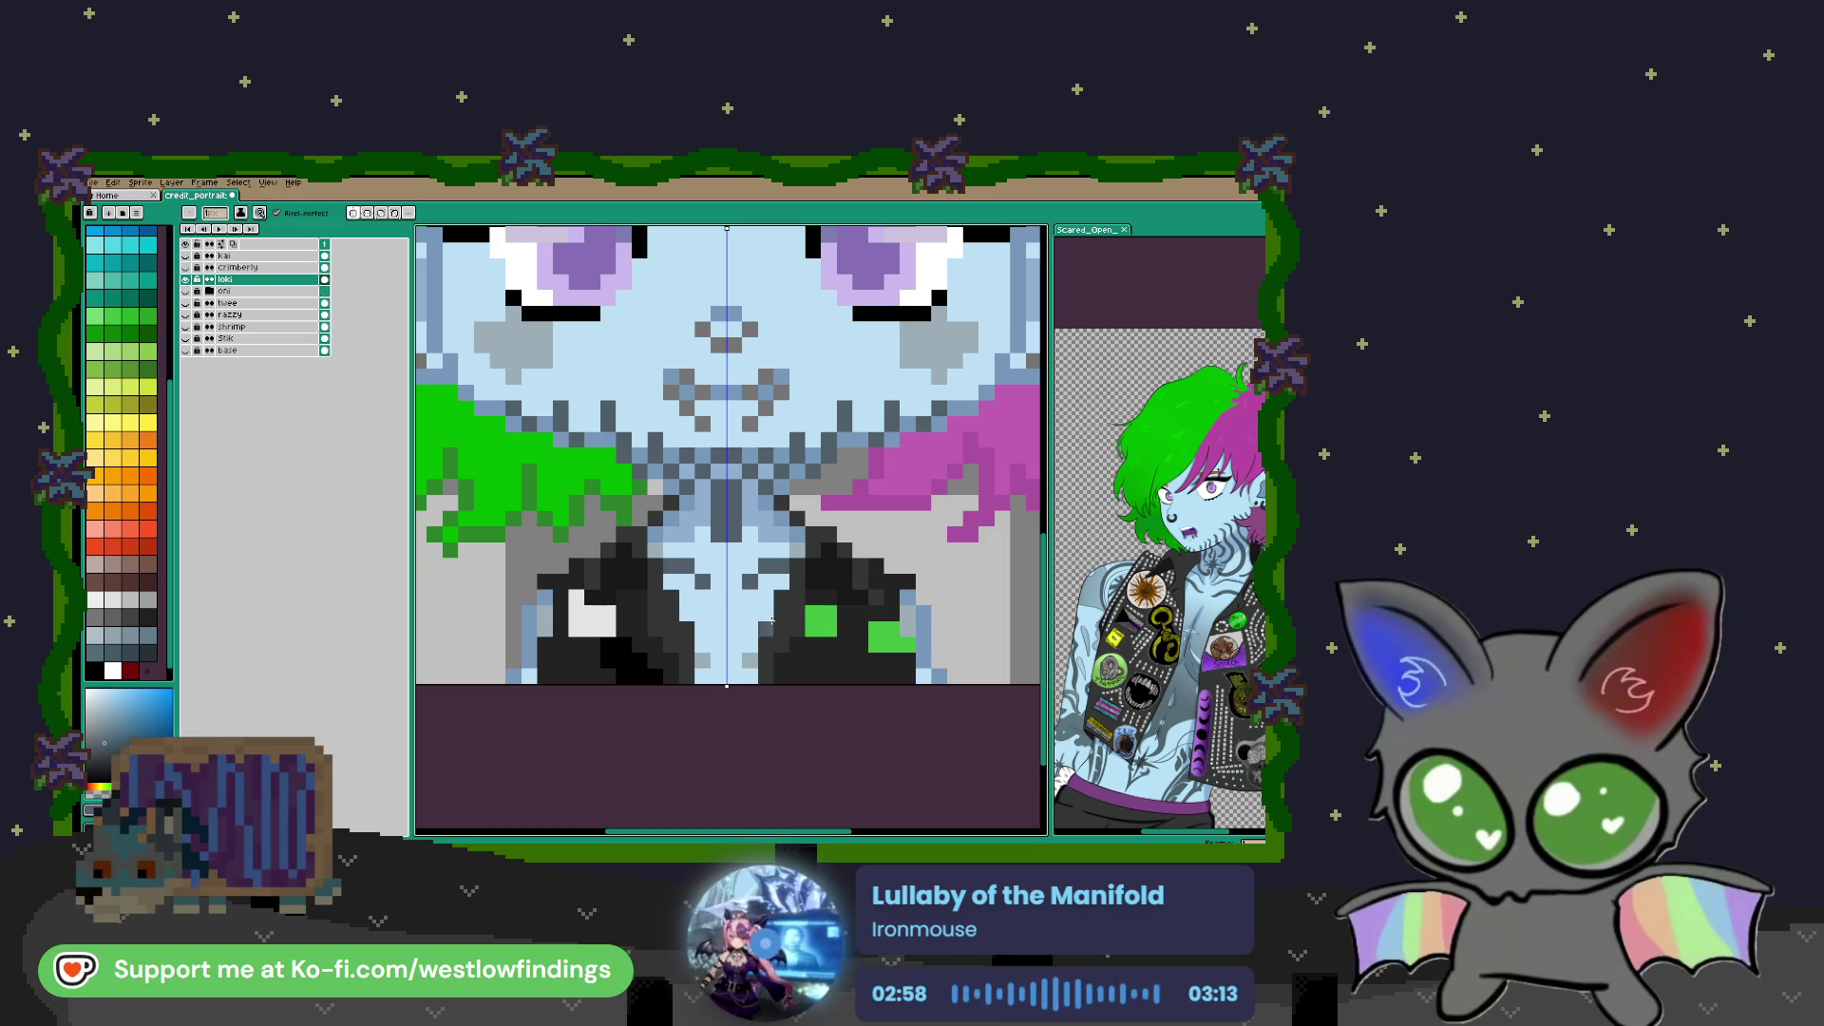
Eyedrop a grey from the reference image and darken mirrored pixels at the base of the neck
scroll(722, 589, "down", 2)
scroll(722, 589, "right", 2)
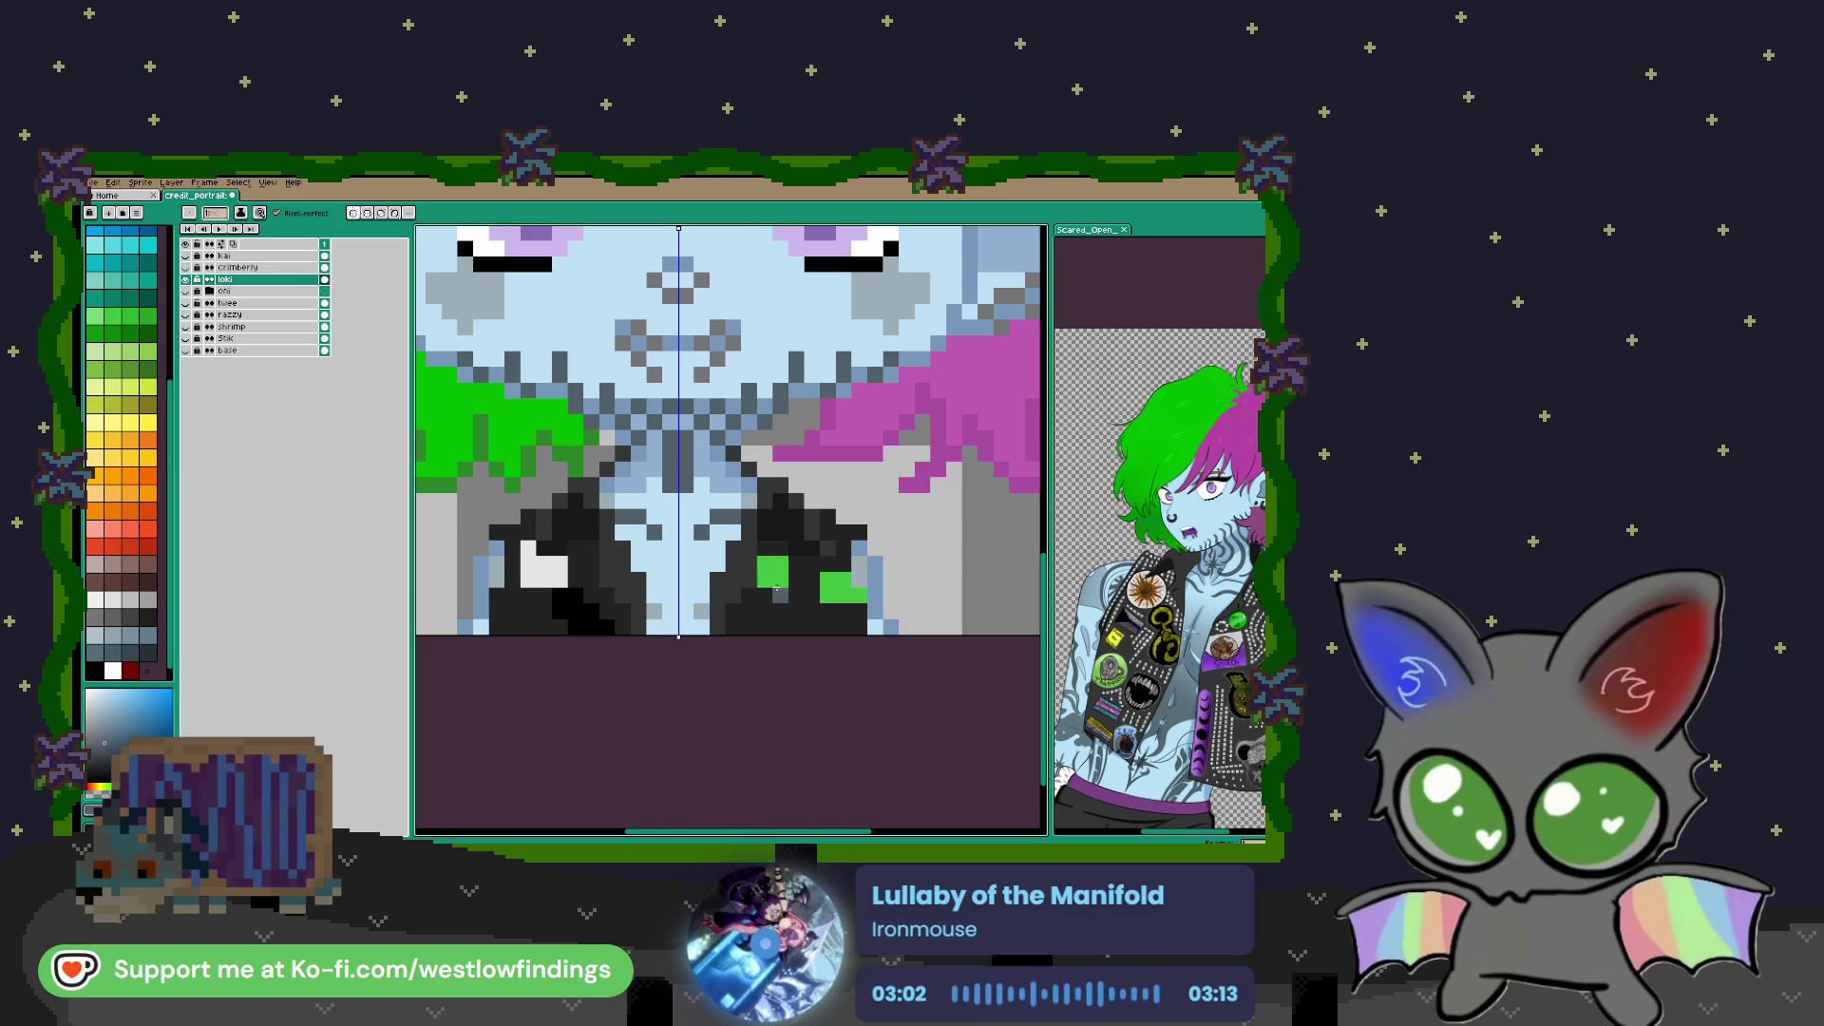
key("i")
left_click(1197, 532)
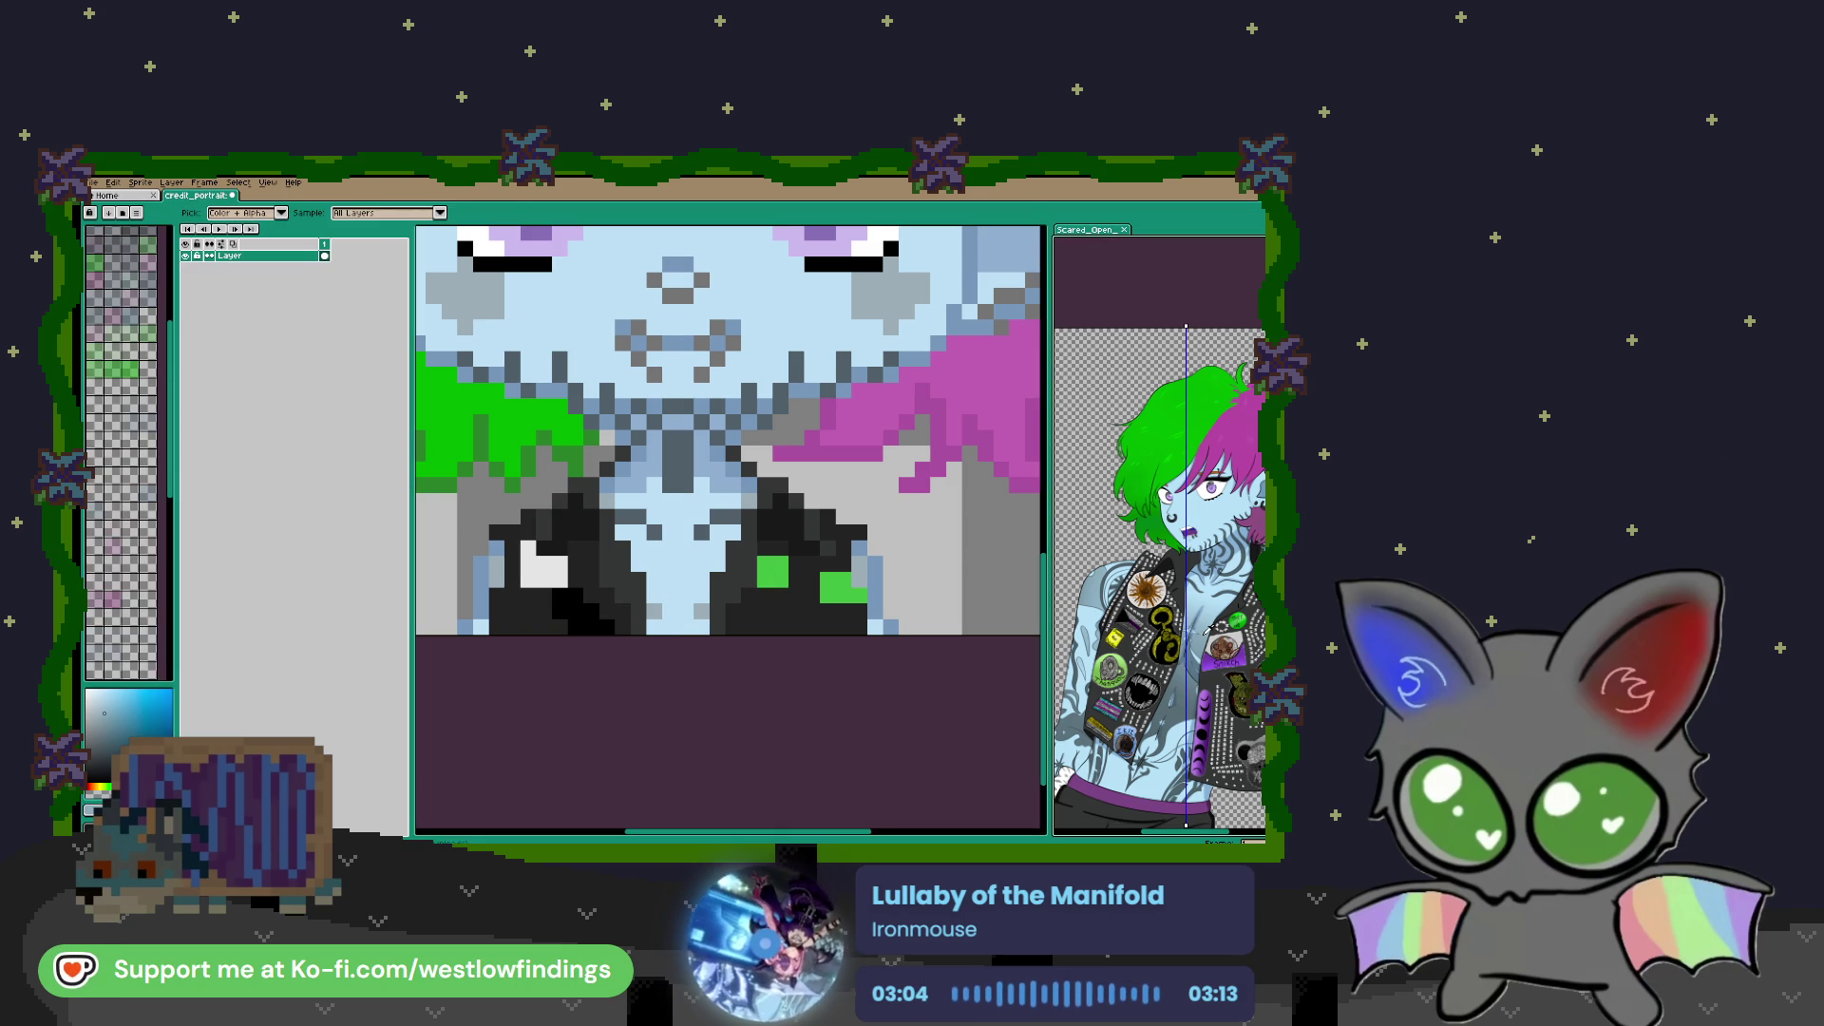
left_click(679, 609)
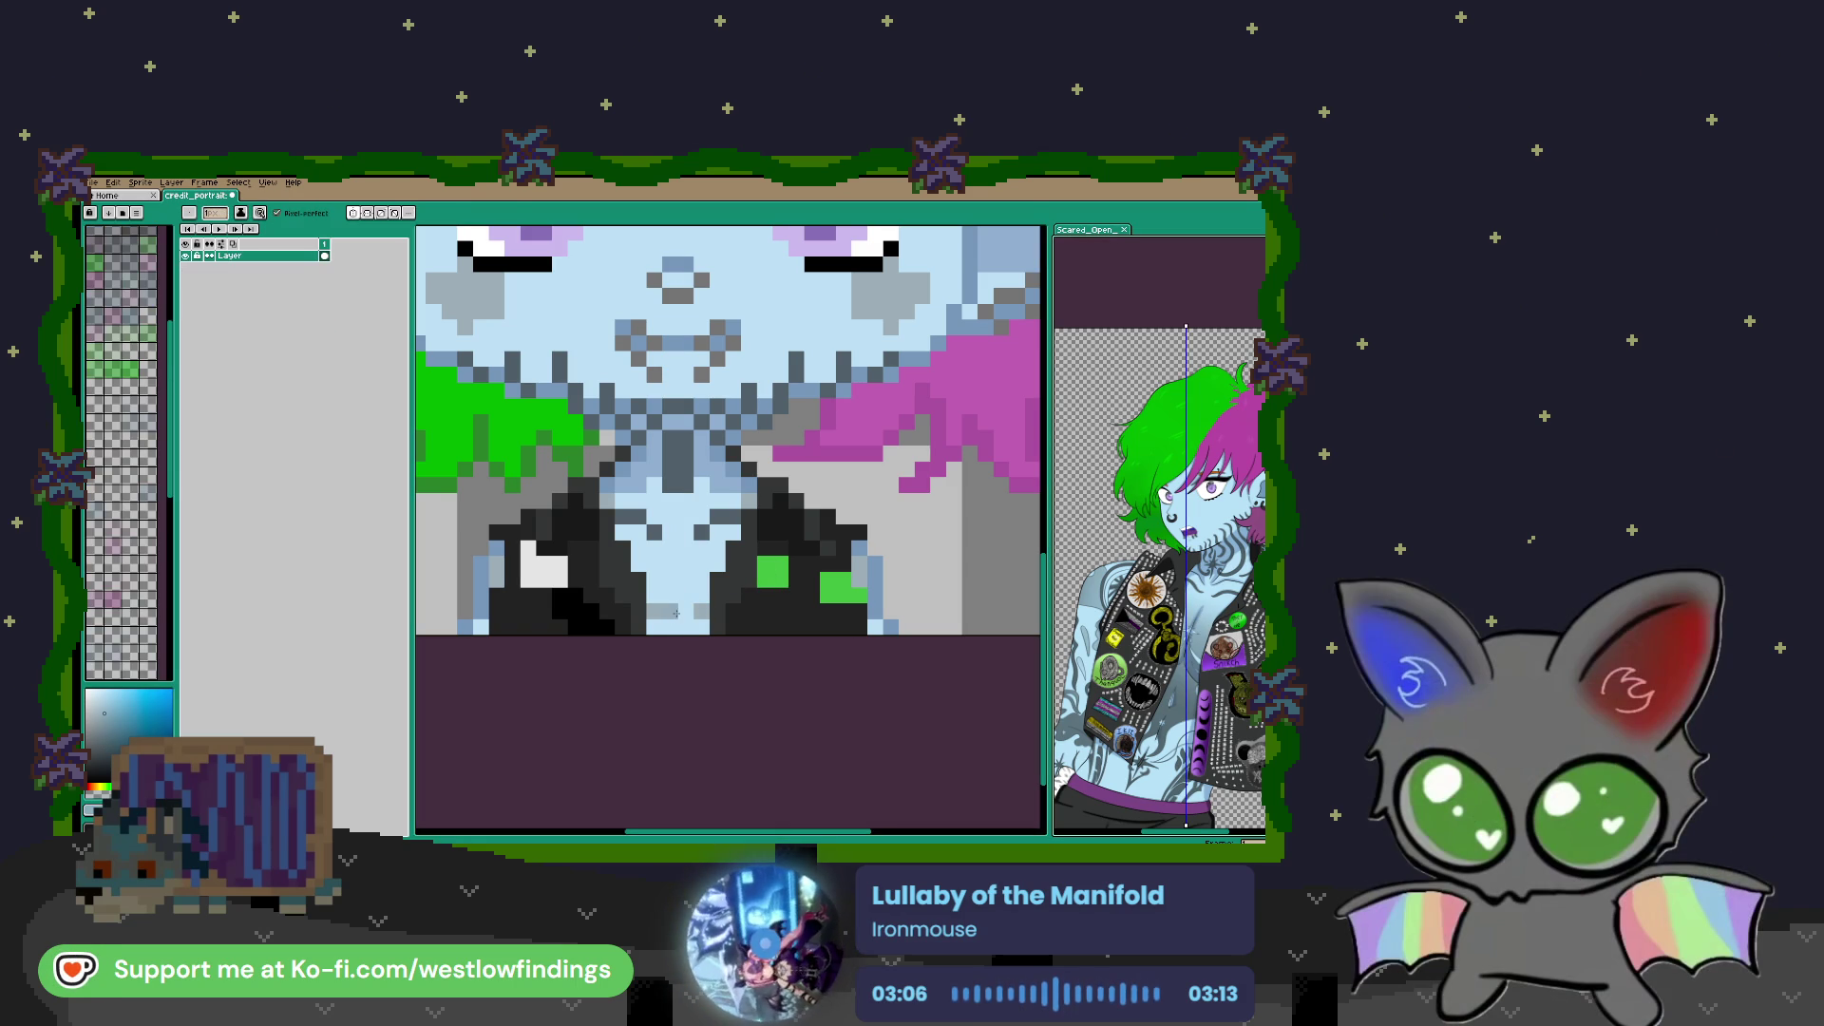
left_click(673, 596)
left_click(662, 627)
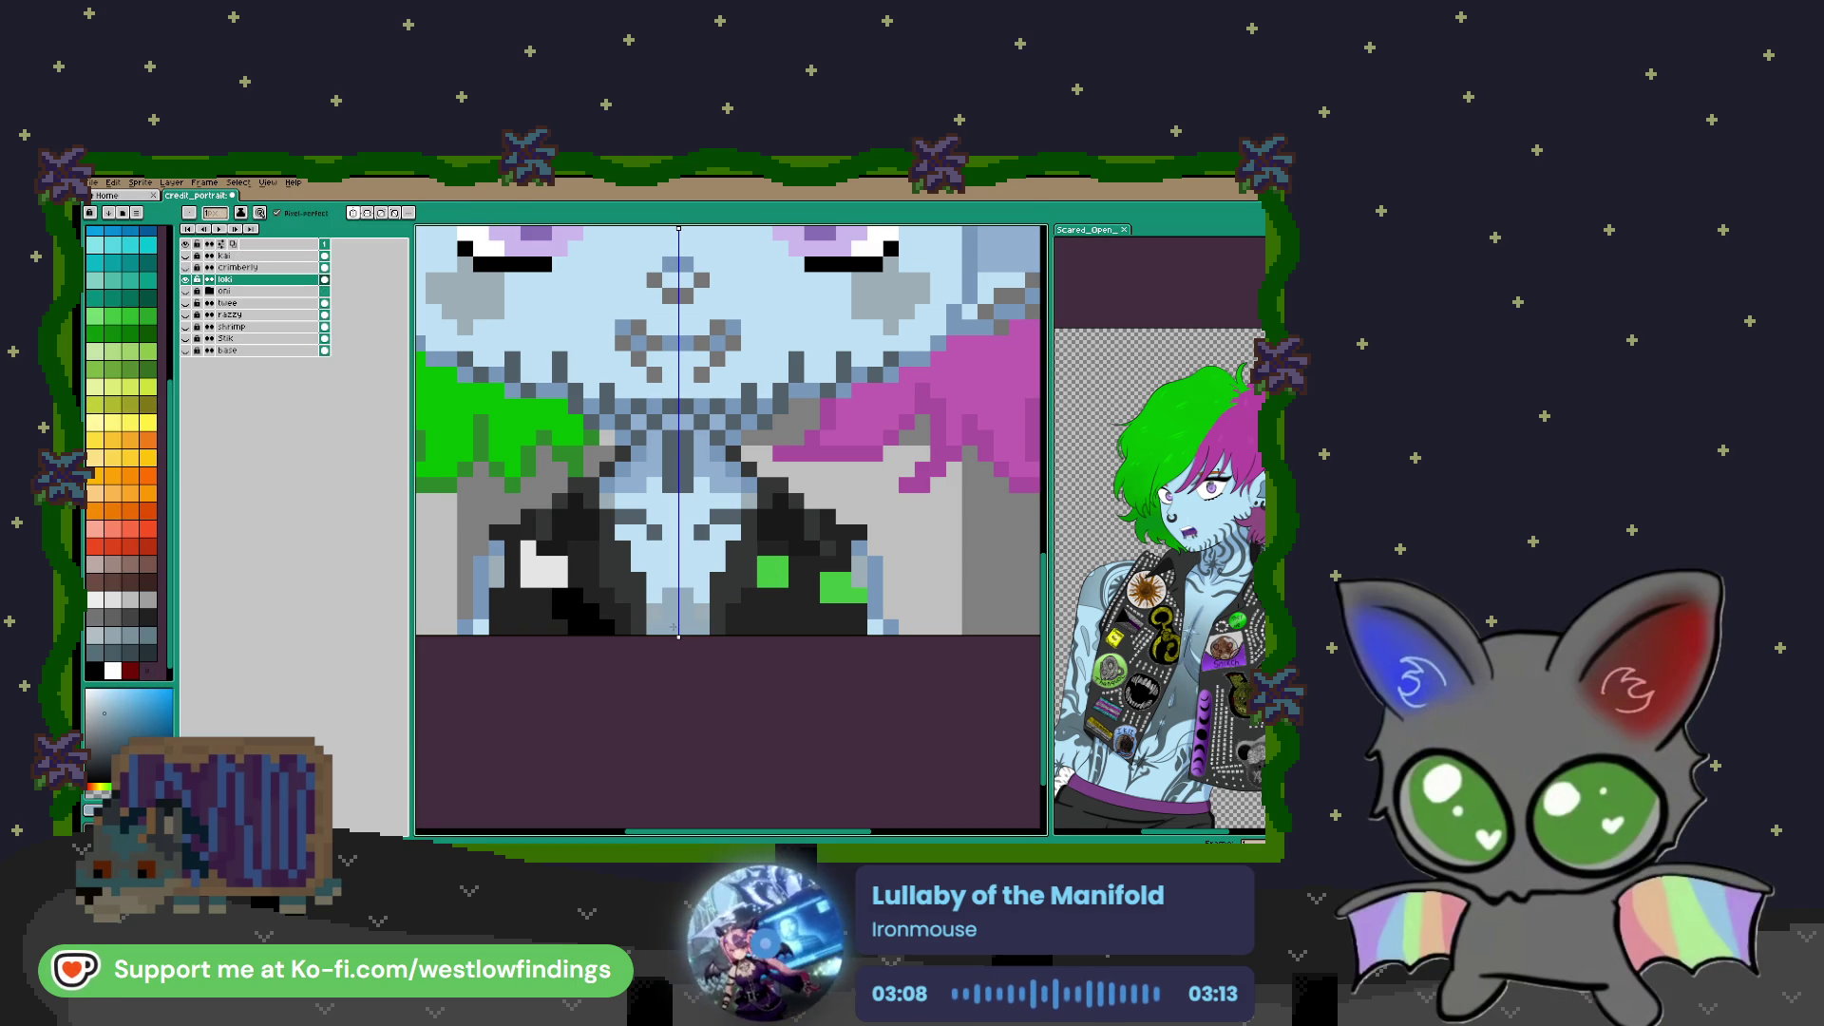
left_click(654, 581)
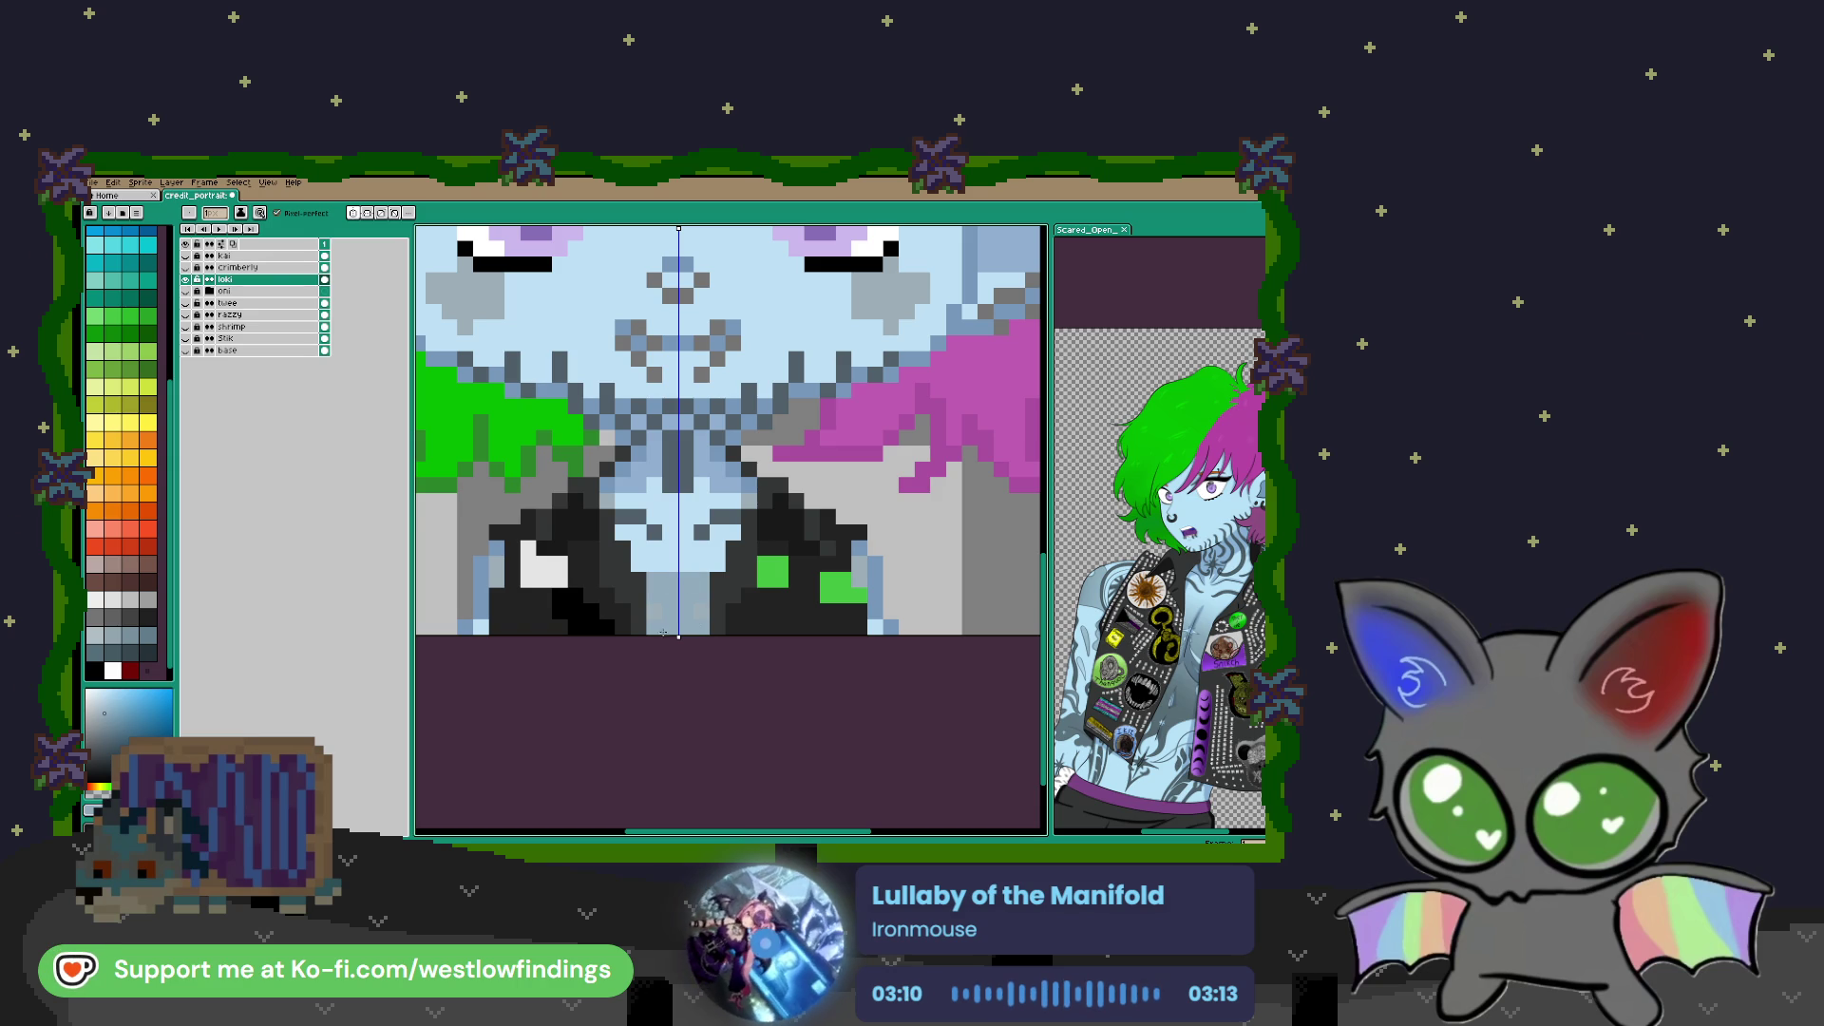
scroll(802, 653, "down", 2)
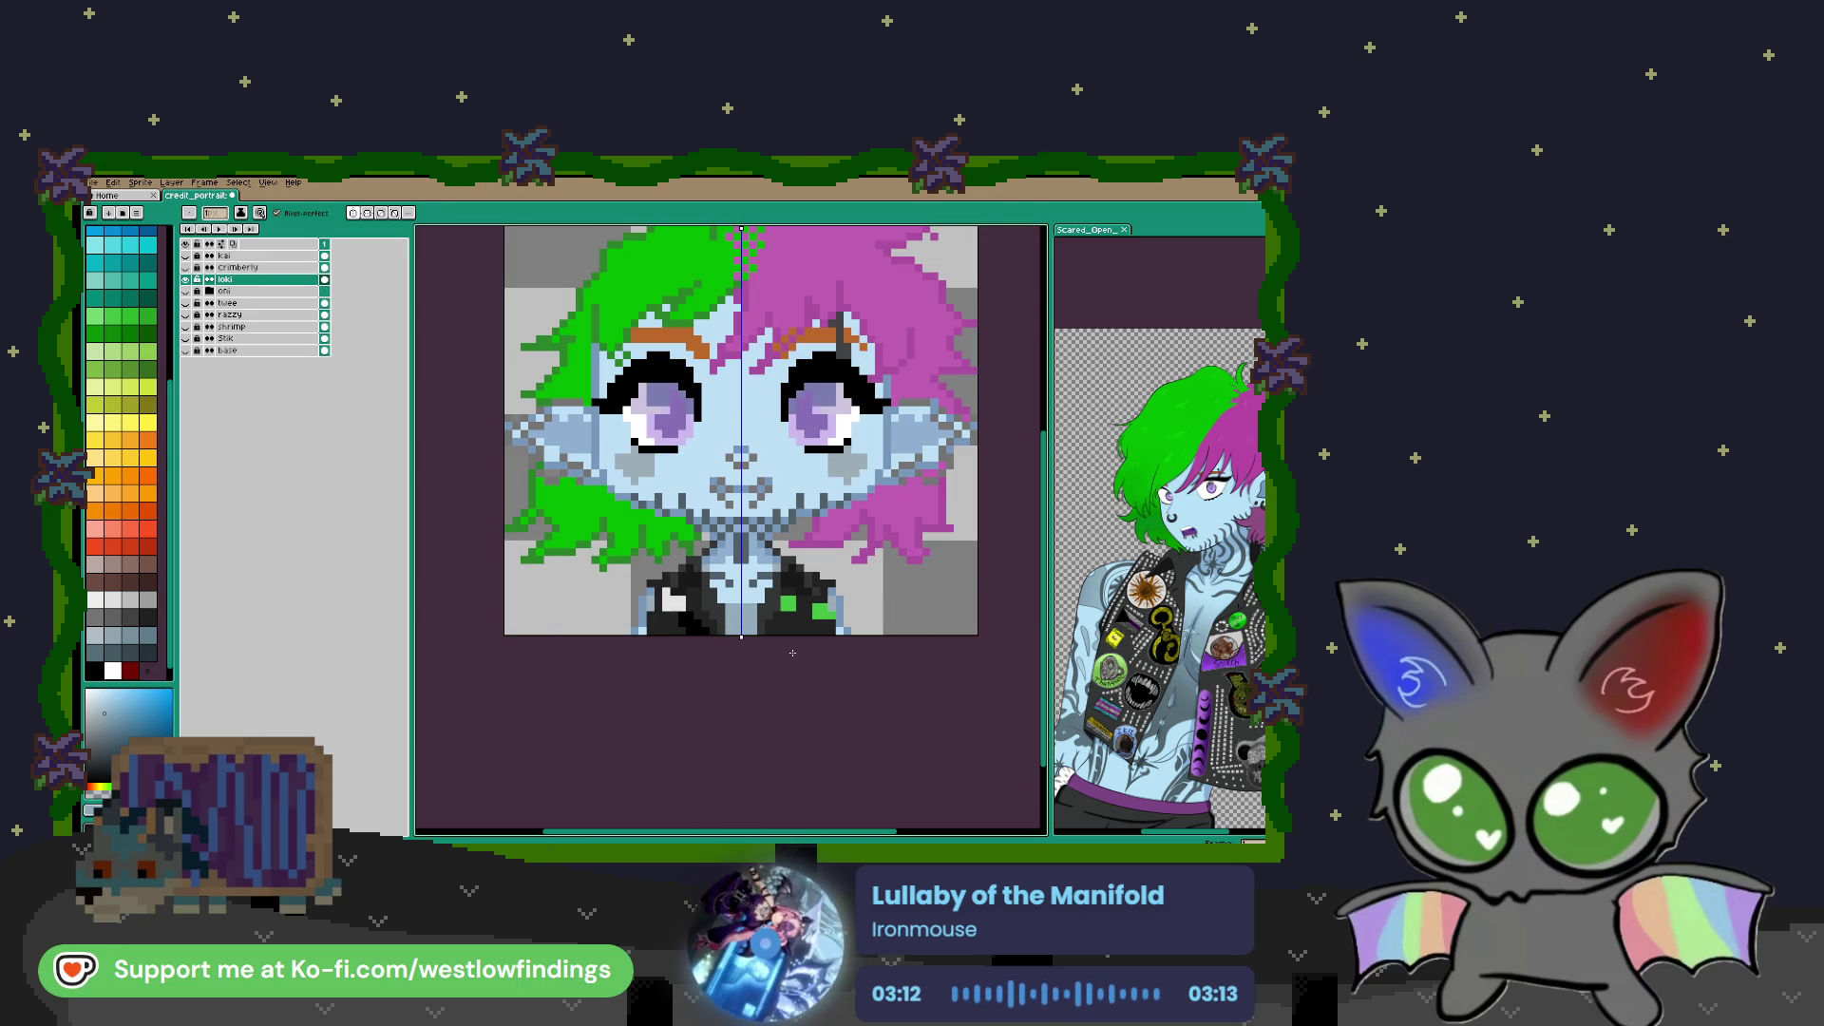
scroll(792, 653, "down", 2)
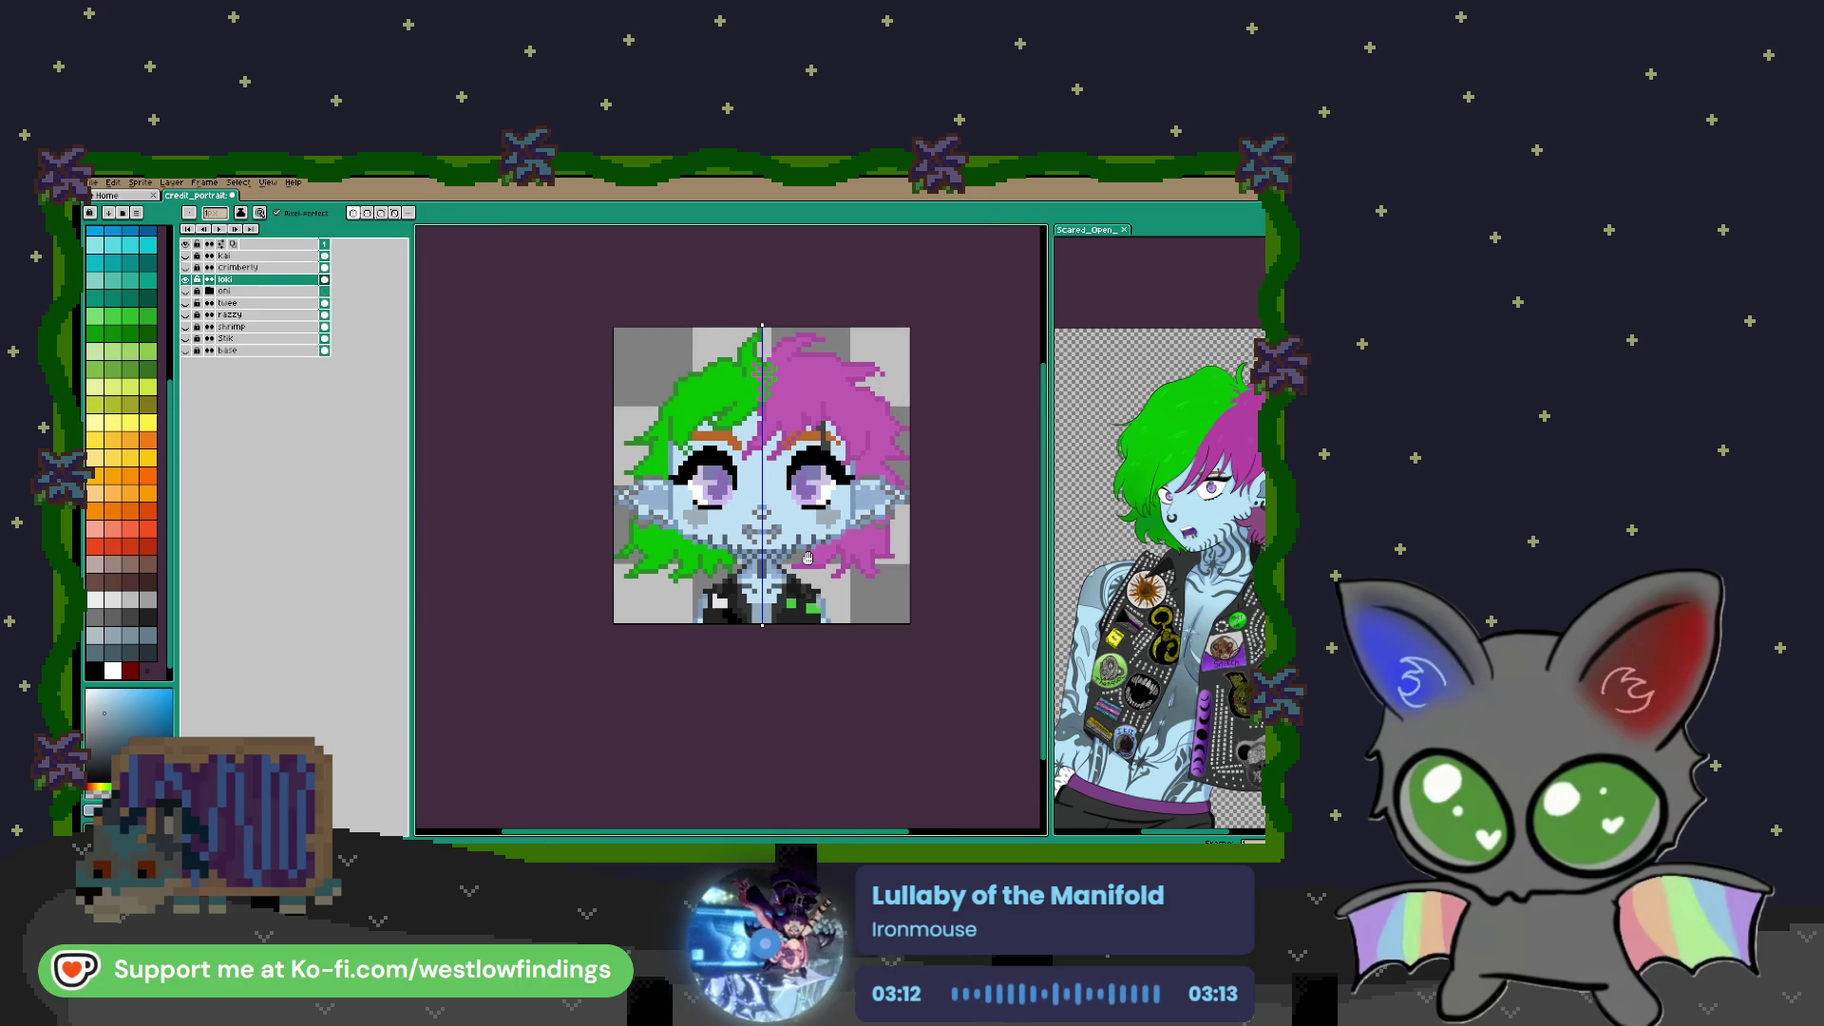
scroll(790, 558, "up", 5)
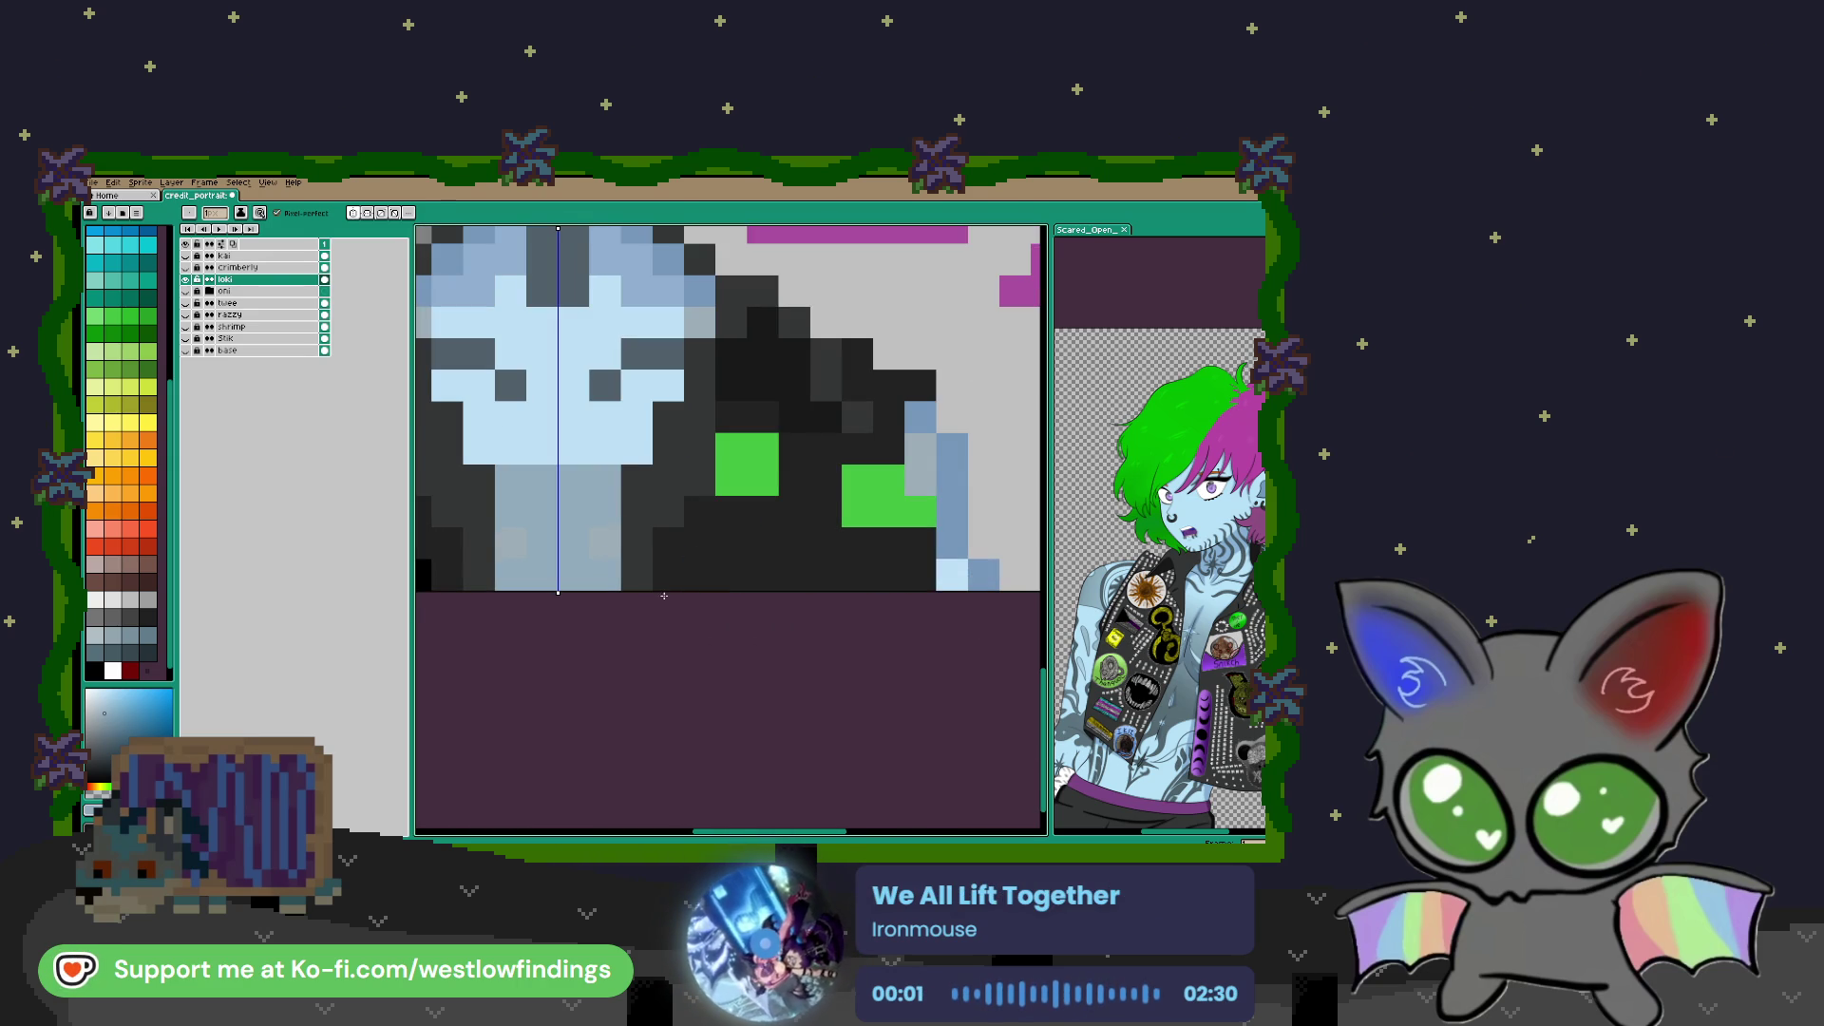
Pick purple from the reference and paint a purple shirt strip at the bottom of the jacket opening
key("i")
left_click(1185, 570)
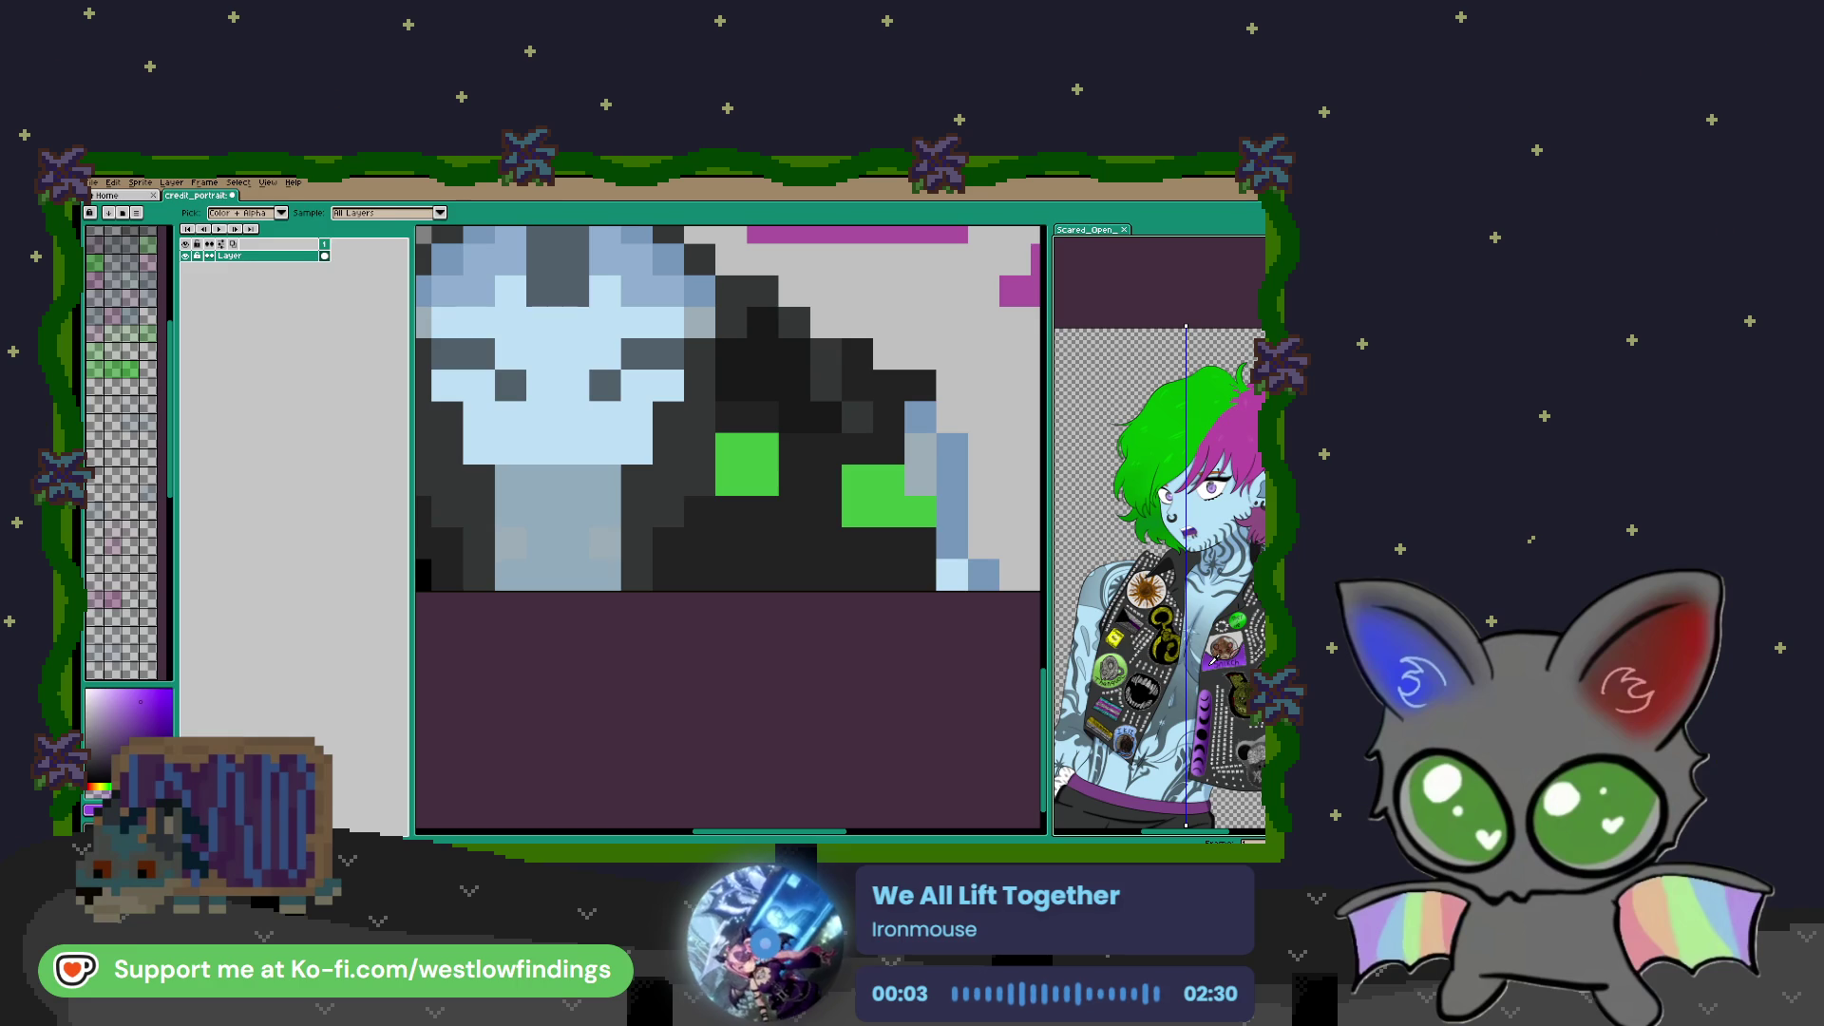
left_click(667, 566)
left_click_drag(667, 566, 747, 569)
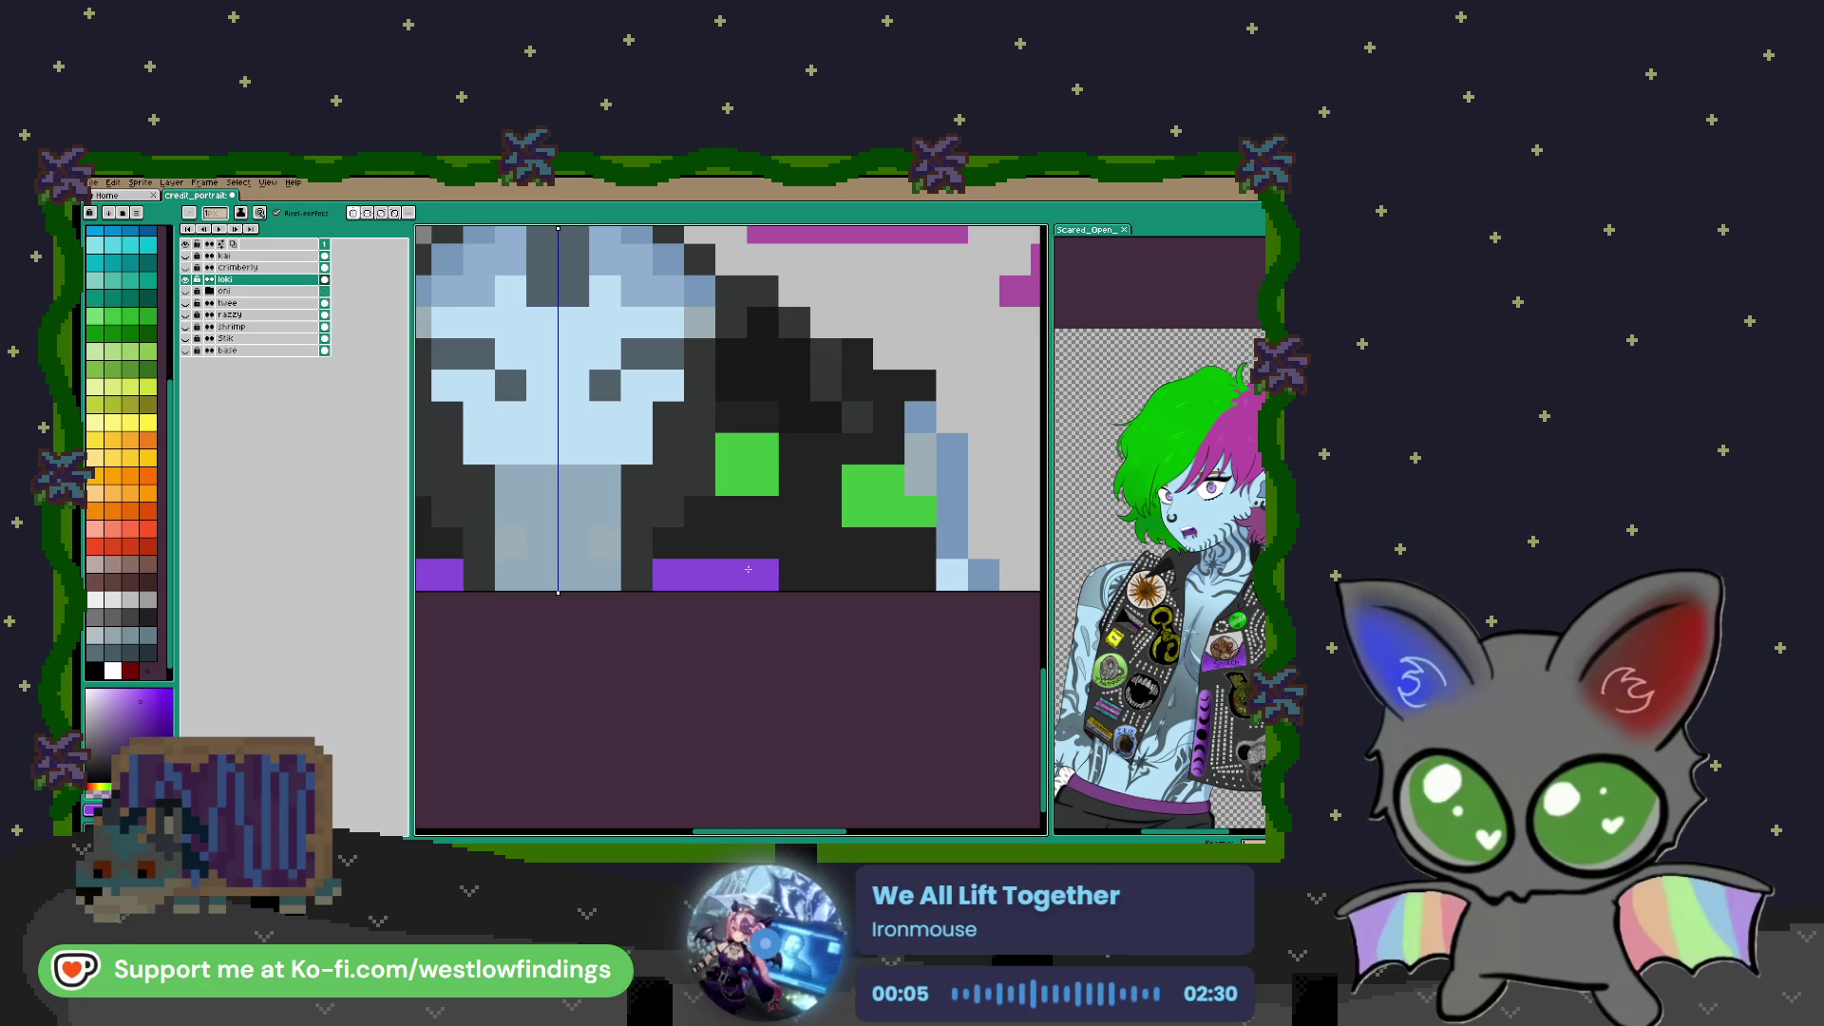
key("ctrl+z")
left_click(465, 469)
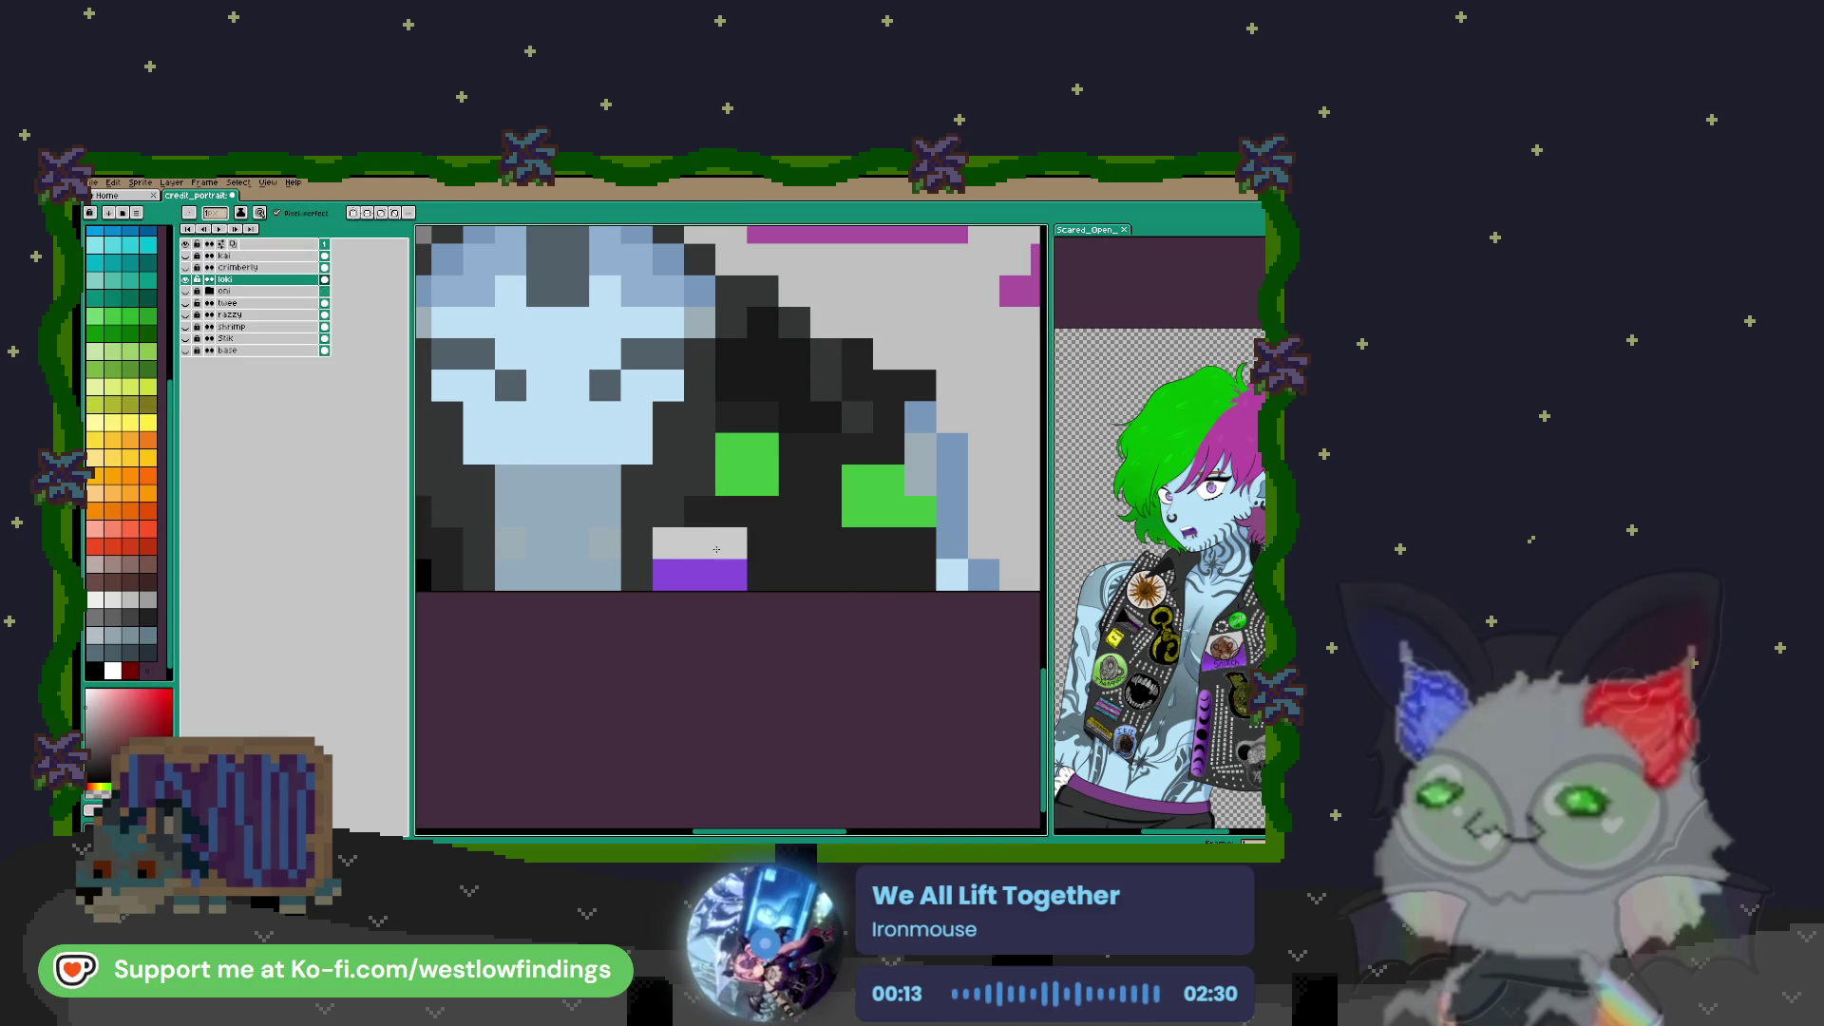
scroll(747, 527, "down", 5)
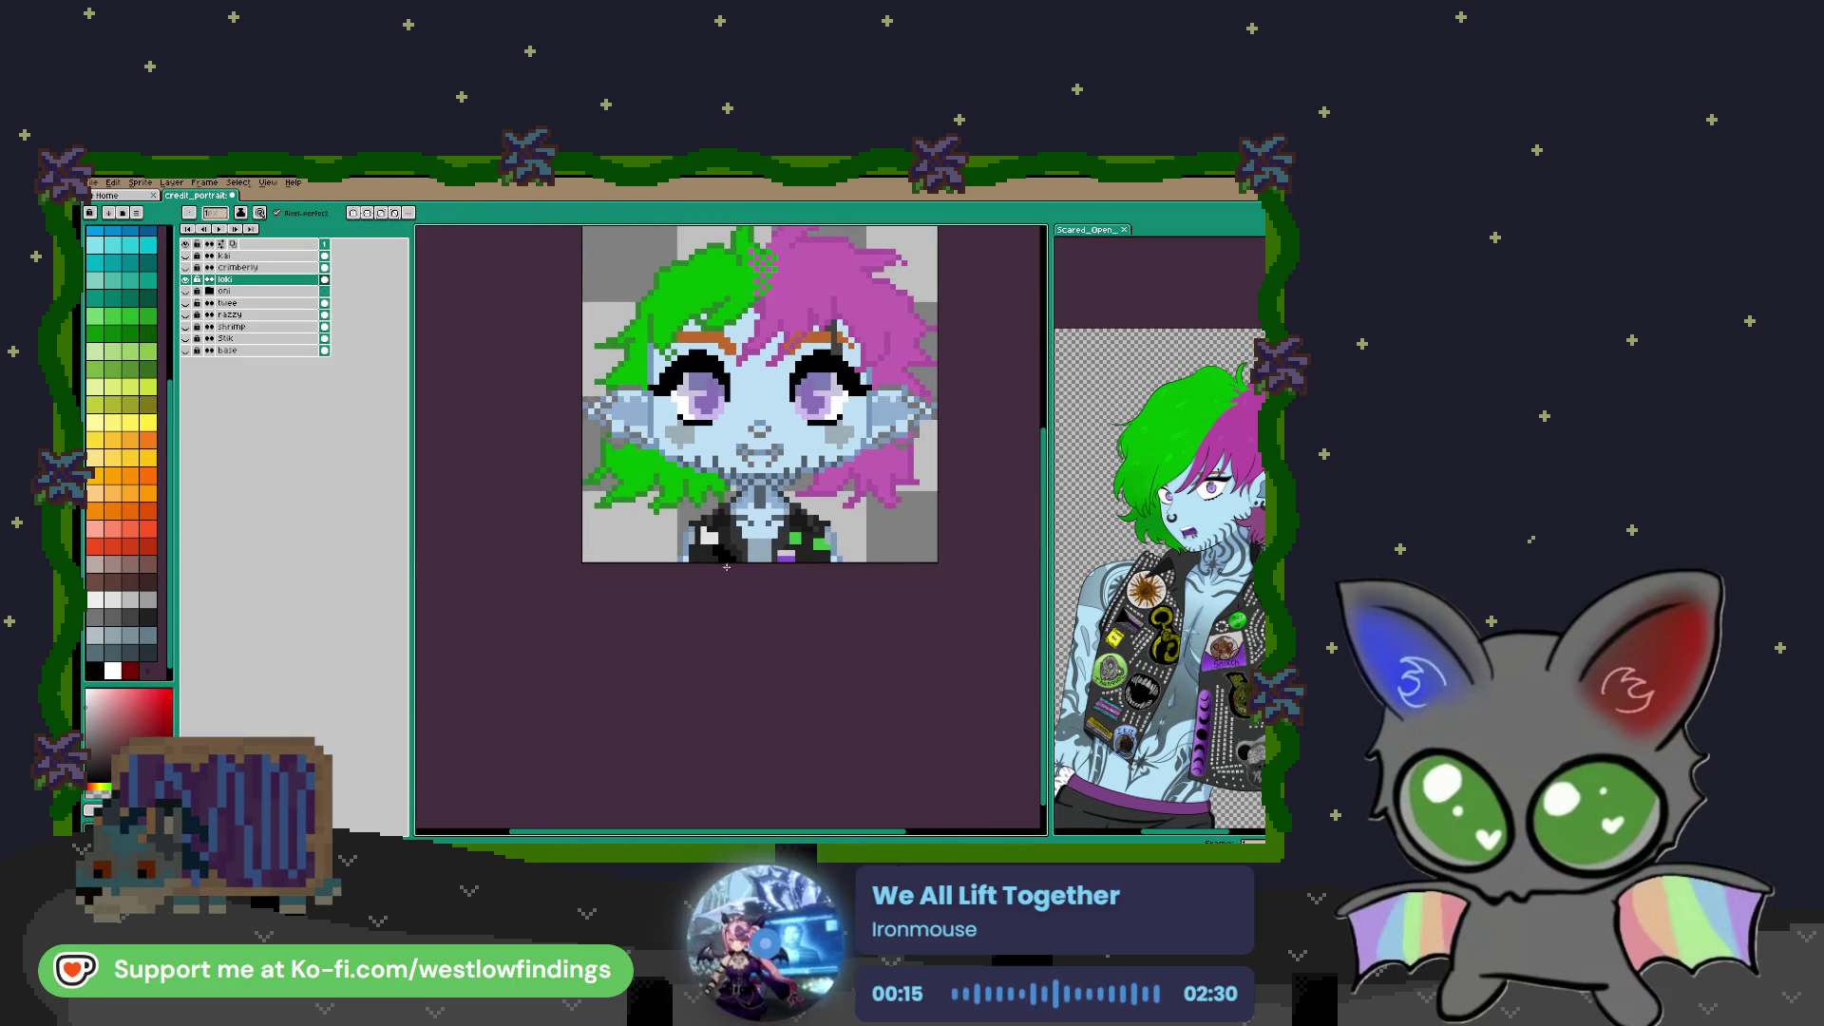
Paint small yellow accent pixels on the collar using a yellow palette swatch
scroll(697, 566, "up", 3)
left_click(147, 421)
left_click_drag(672, 549, 682, 533)
scroll(688, 536, "down", 5)
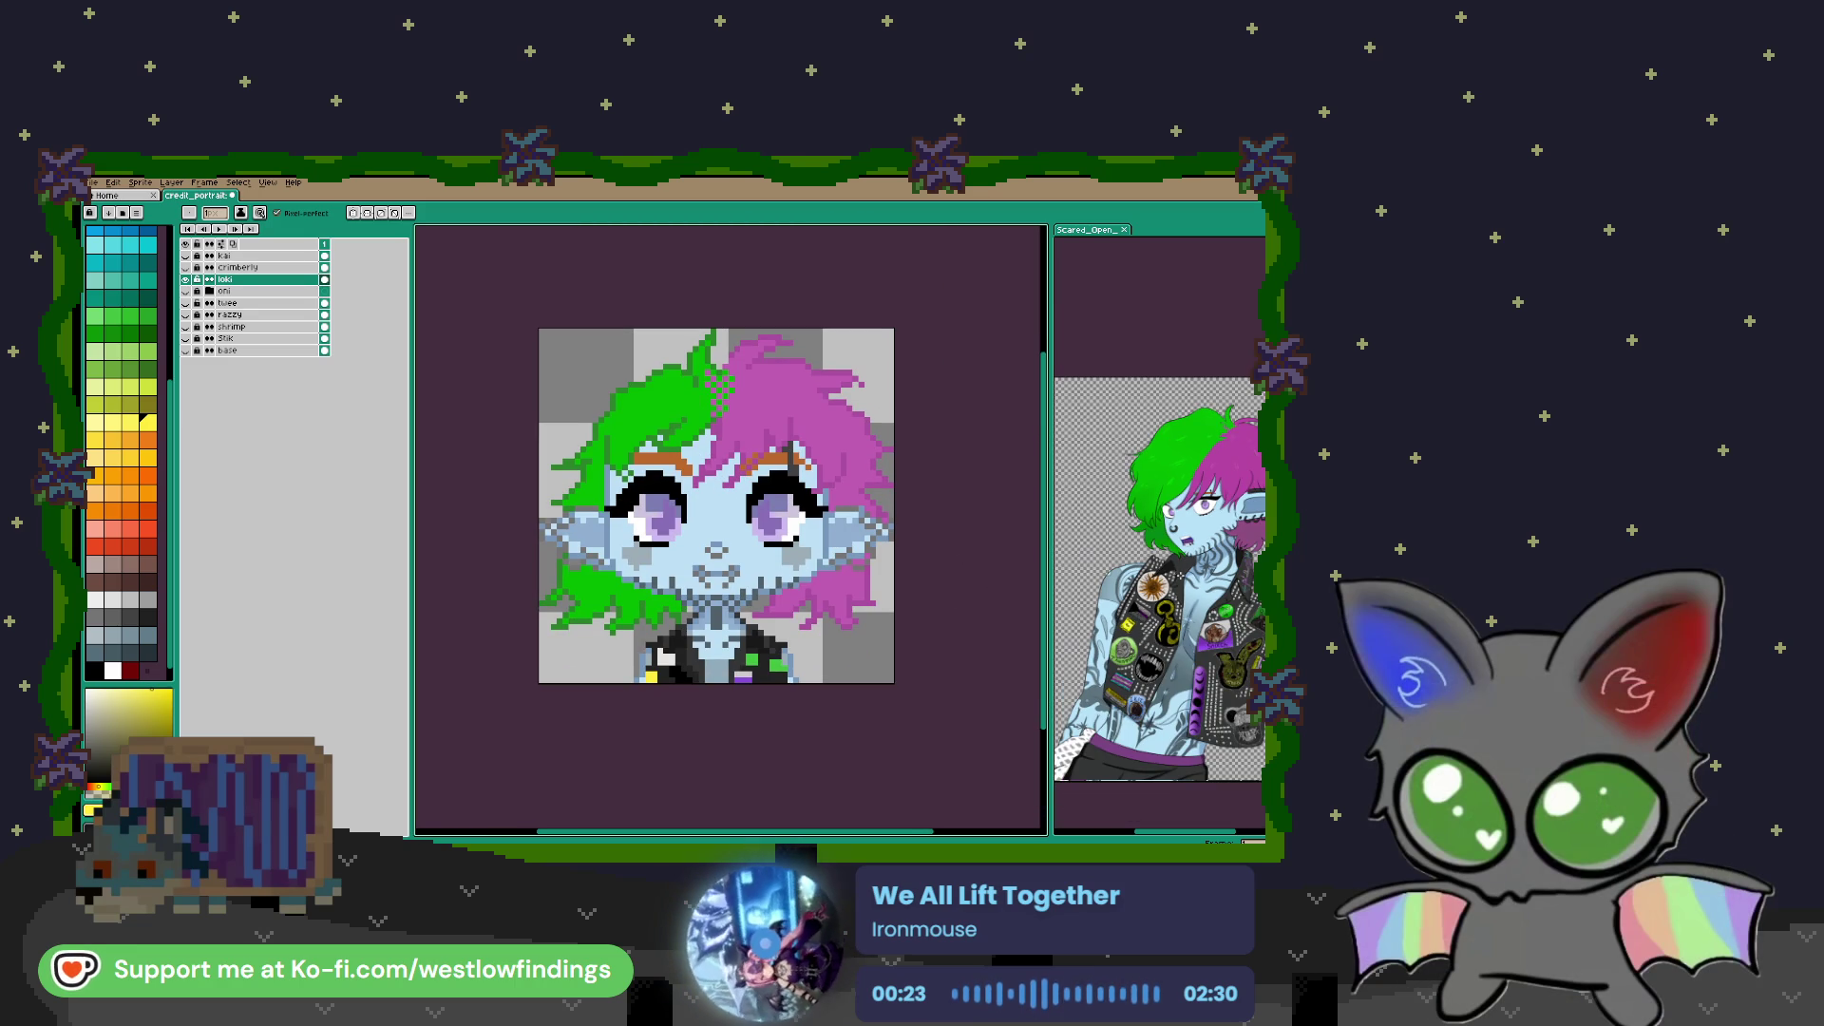
scroll(836, 521, "down", 1)
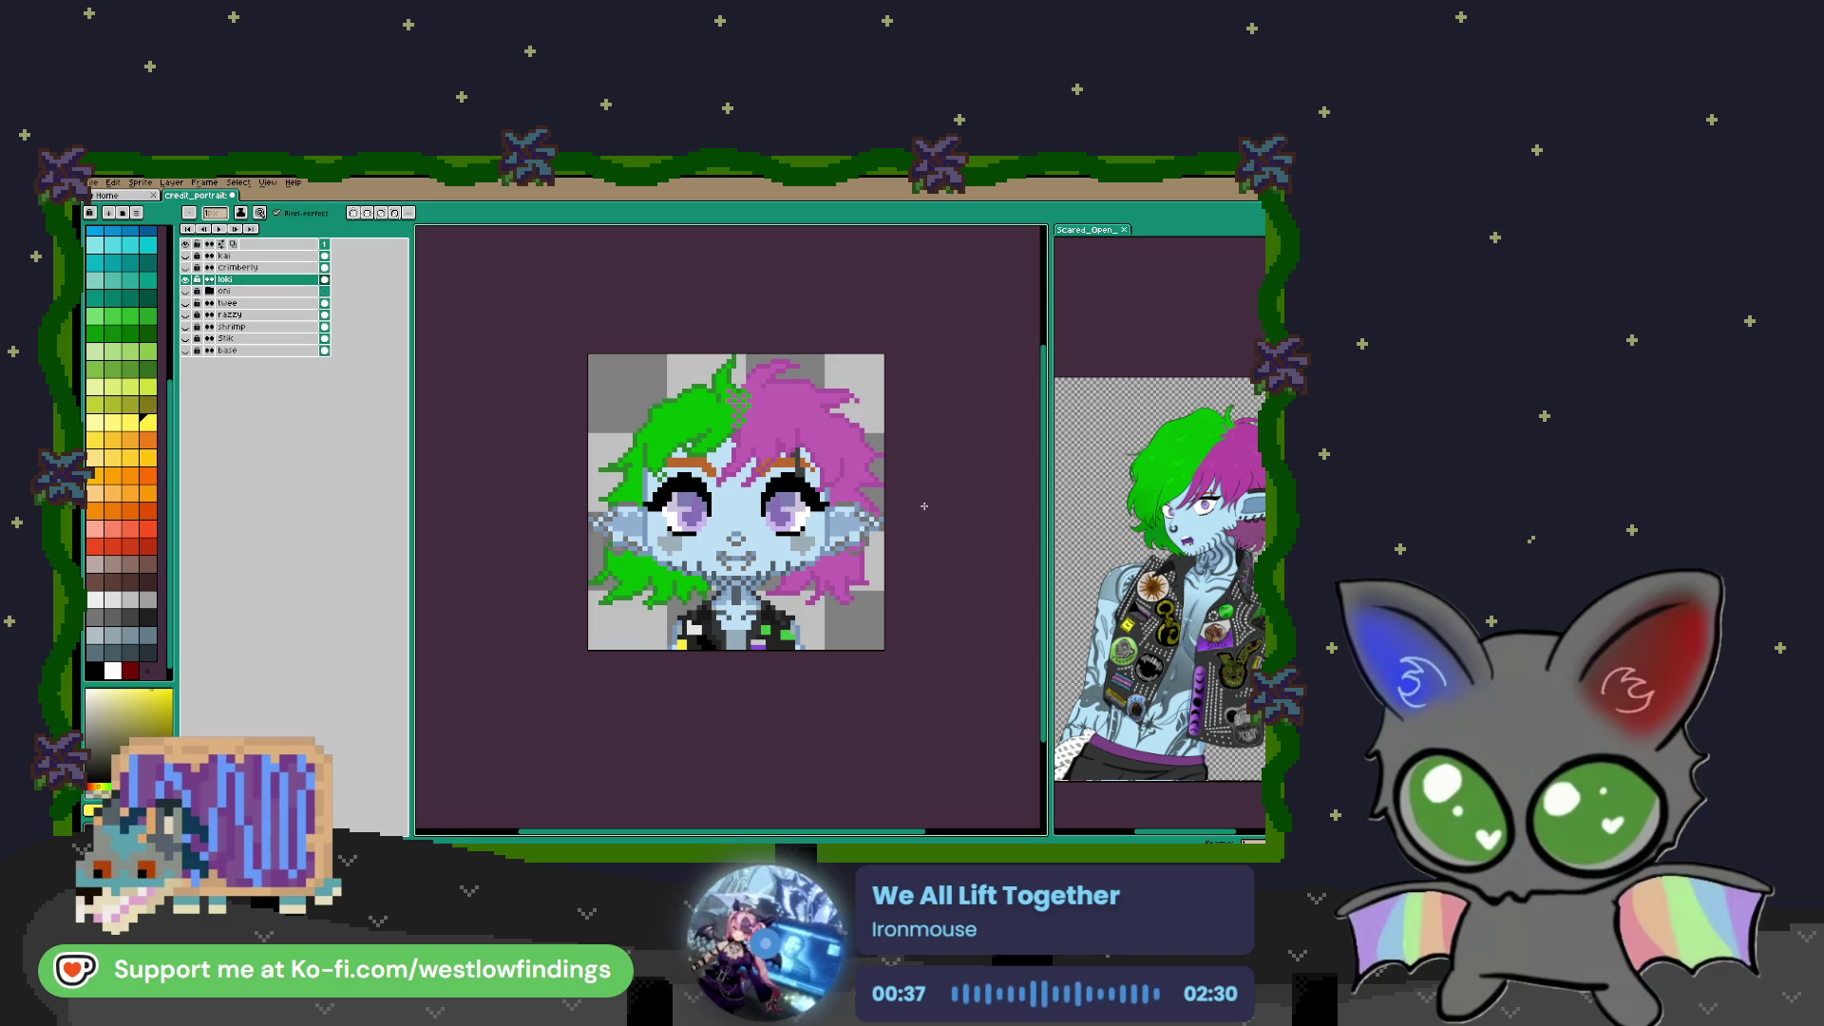
Hide the loki layer, show the grey base face layer, and close the Scared_Open_ reference tab
left_click(186, 281)
left_click(188, 269)
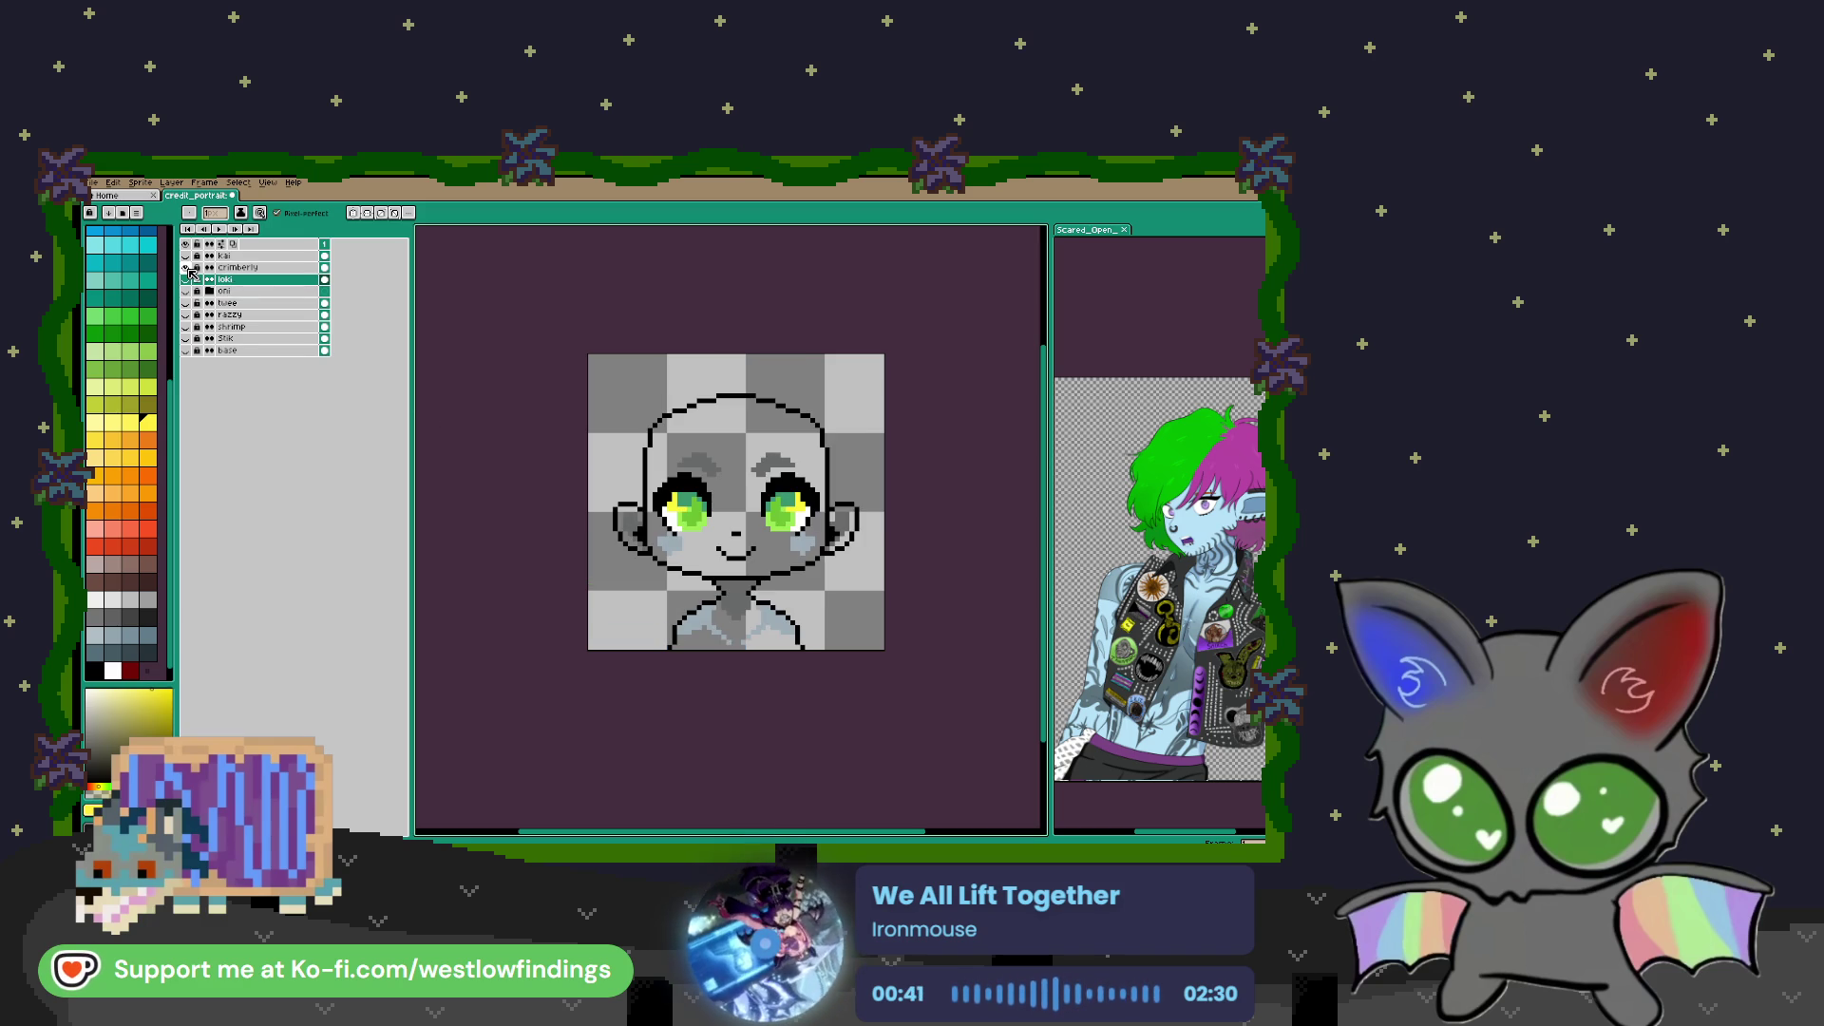
left_click(1123, 229)
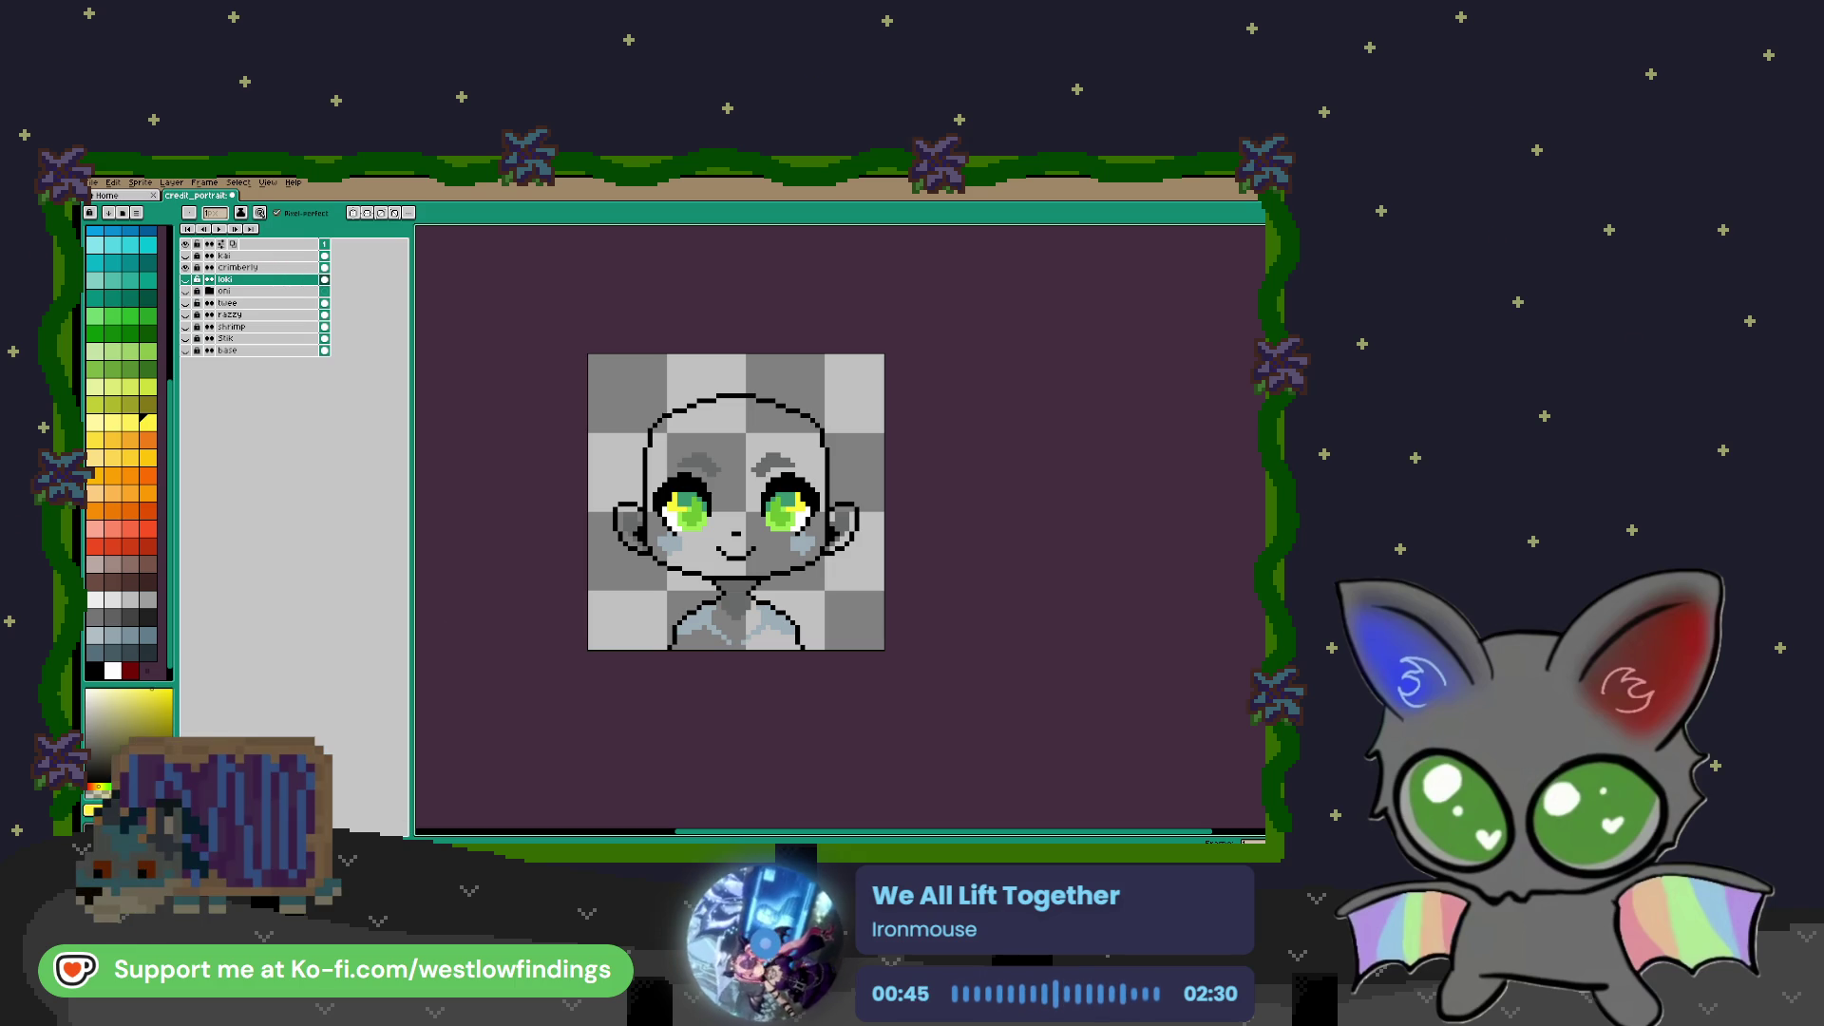
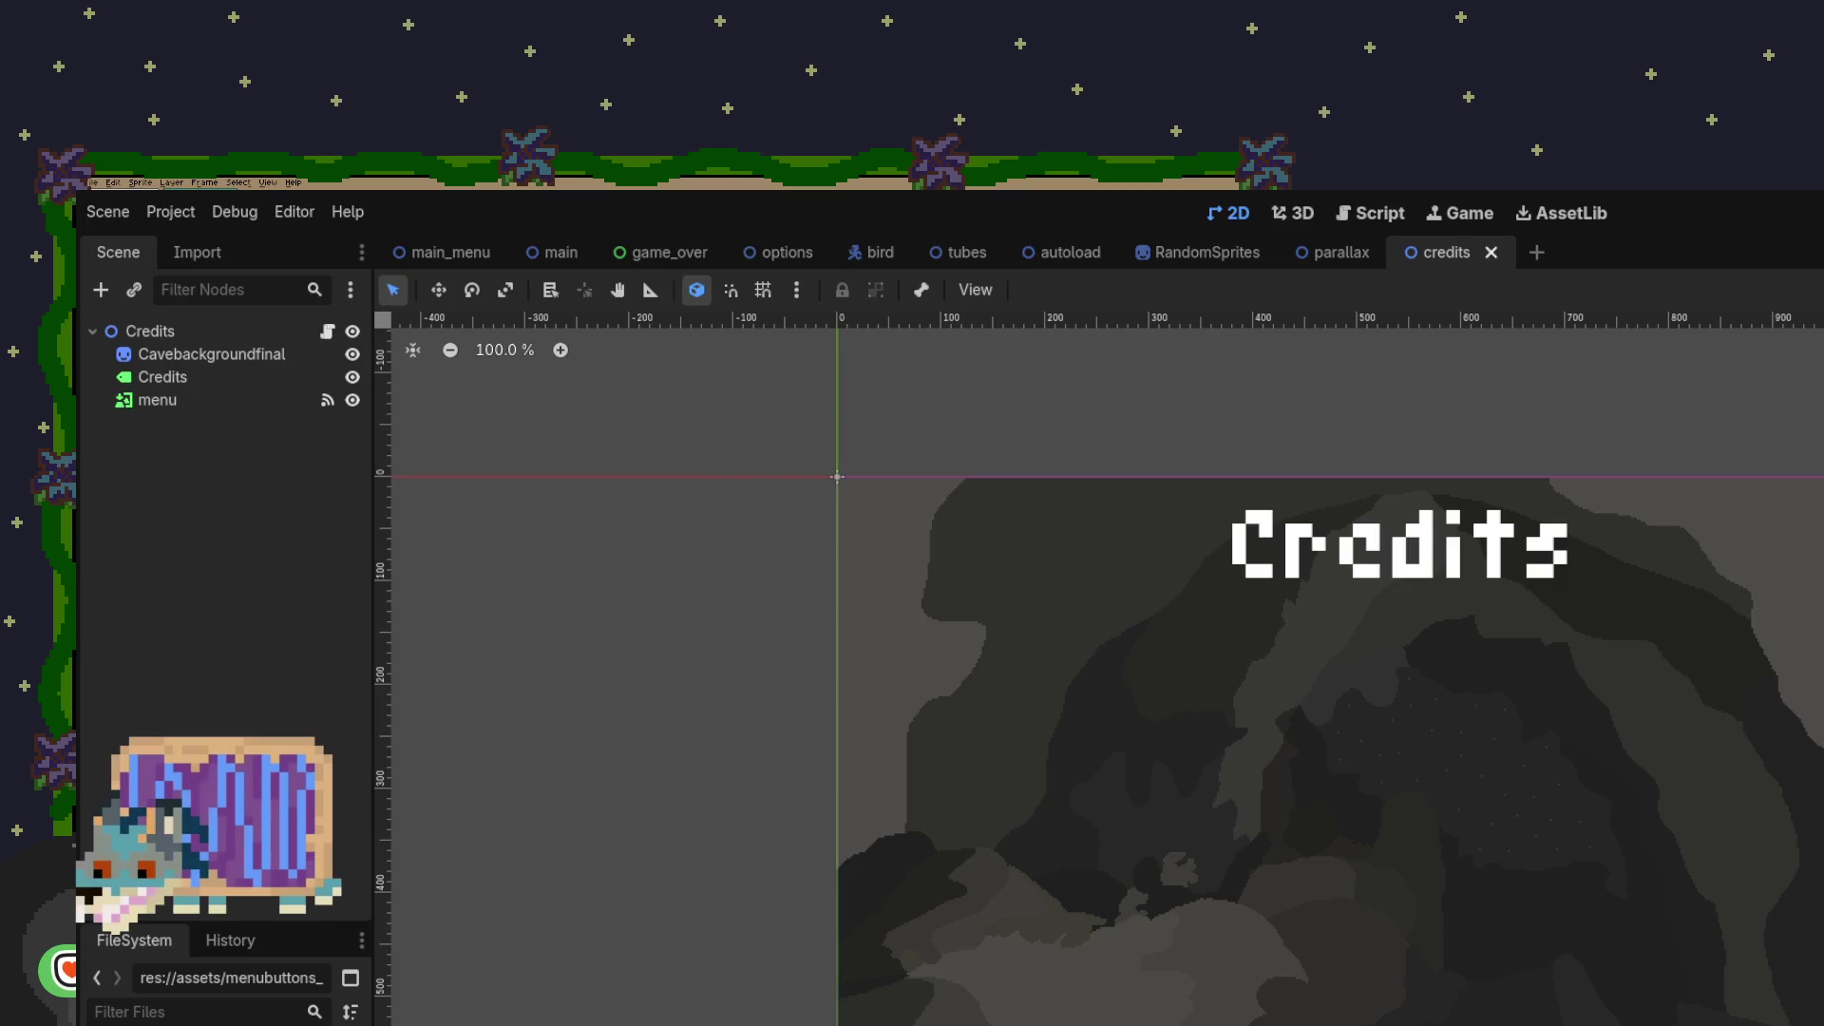
Launch the Flappy Bat project with F5 to test the game
key("F5")
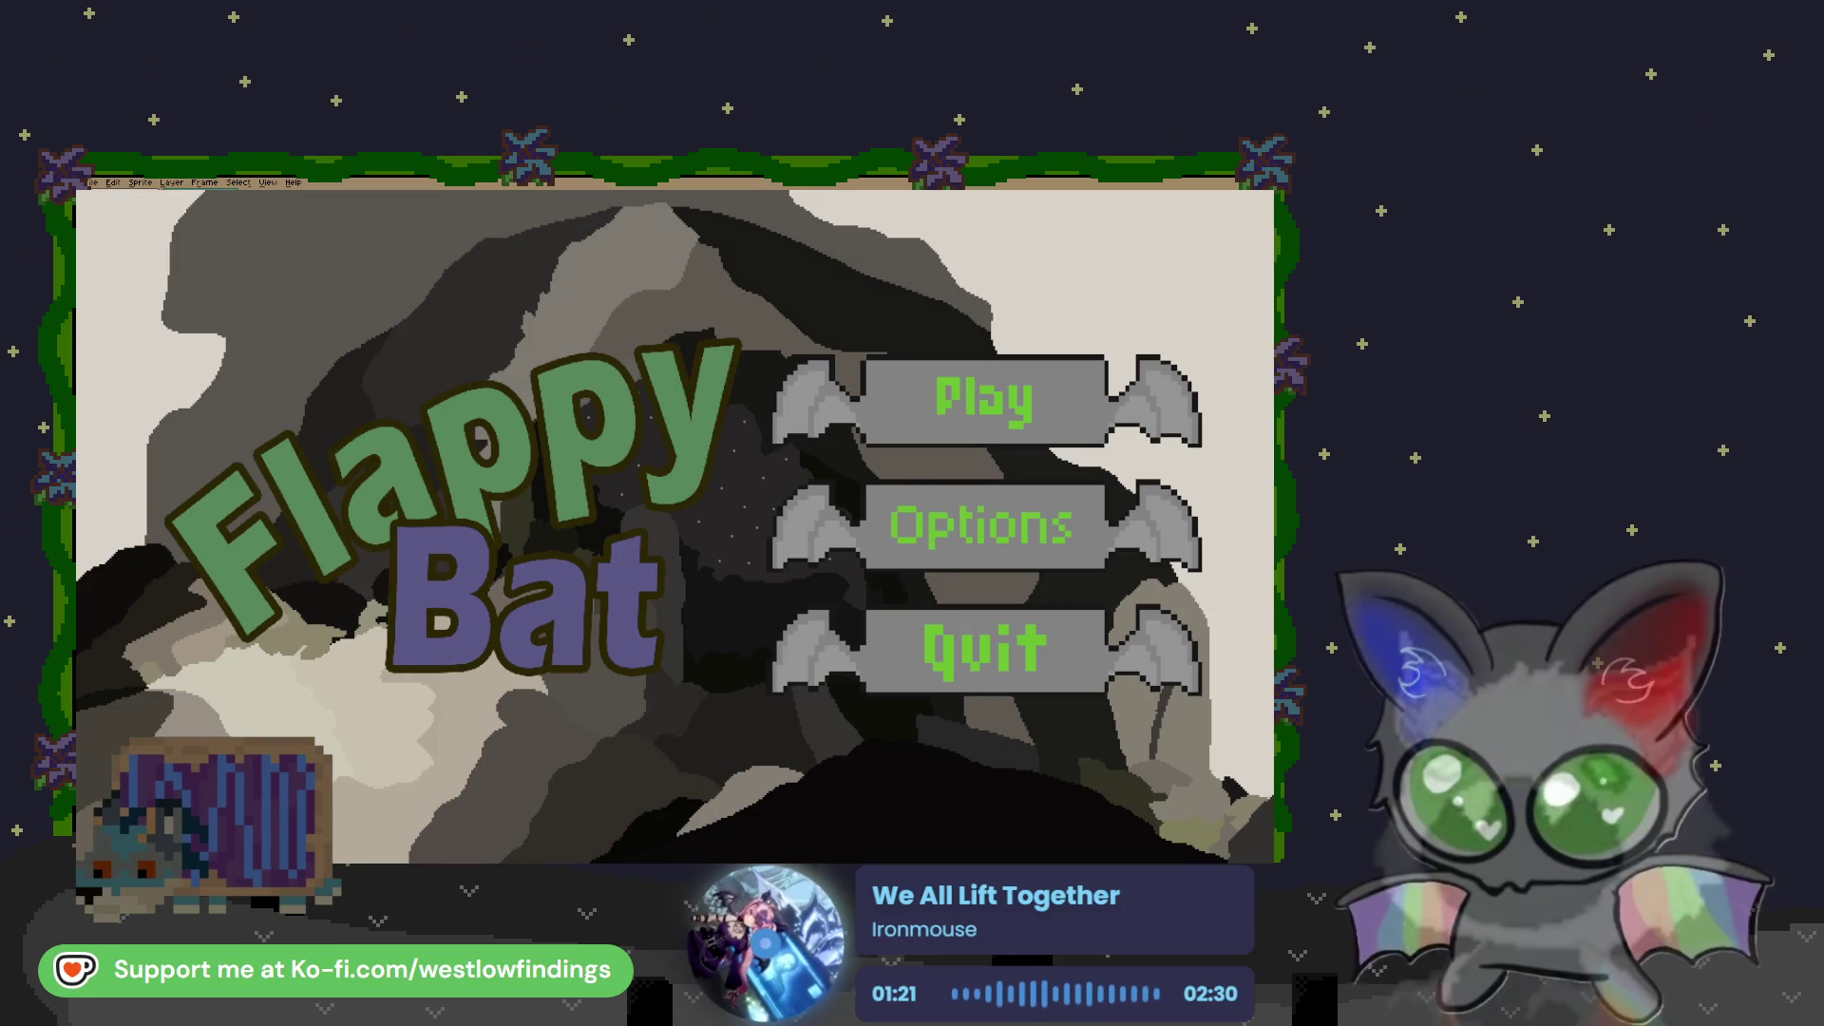
left_click(977, 527)
left_click(722, 489)
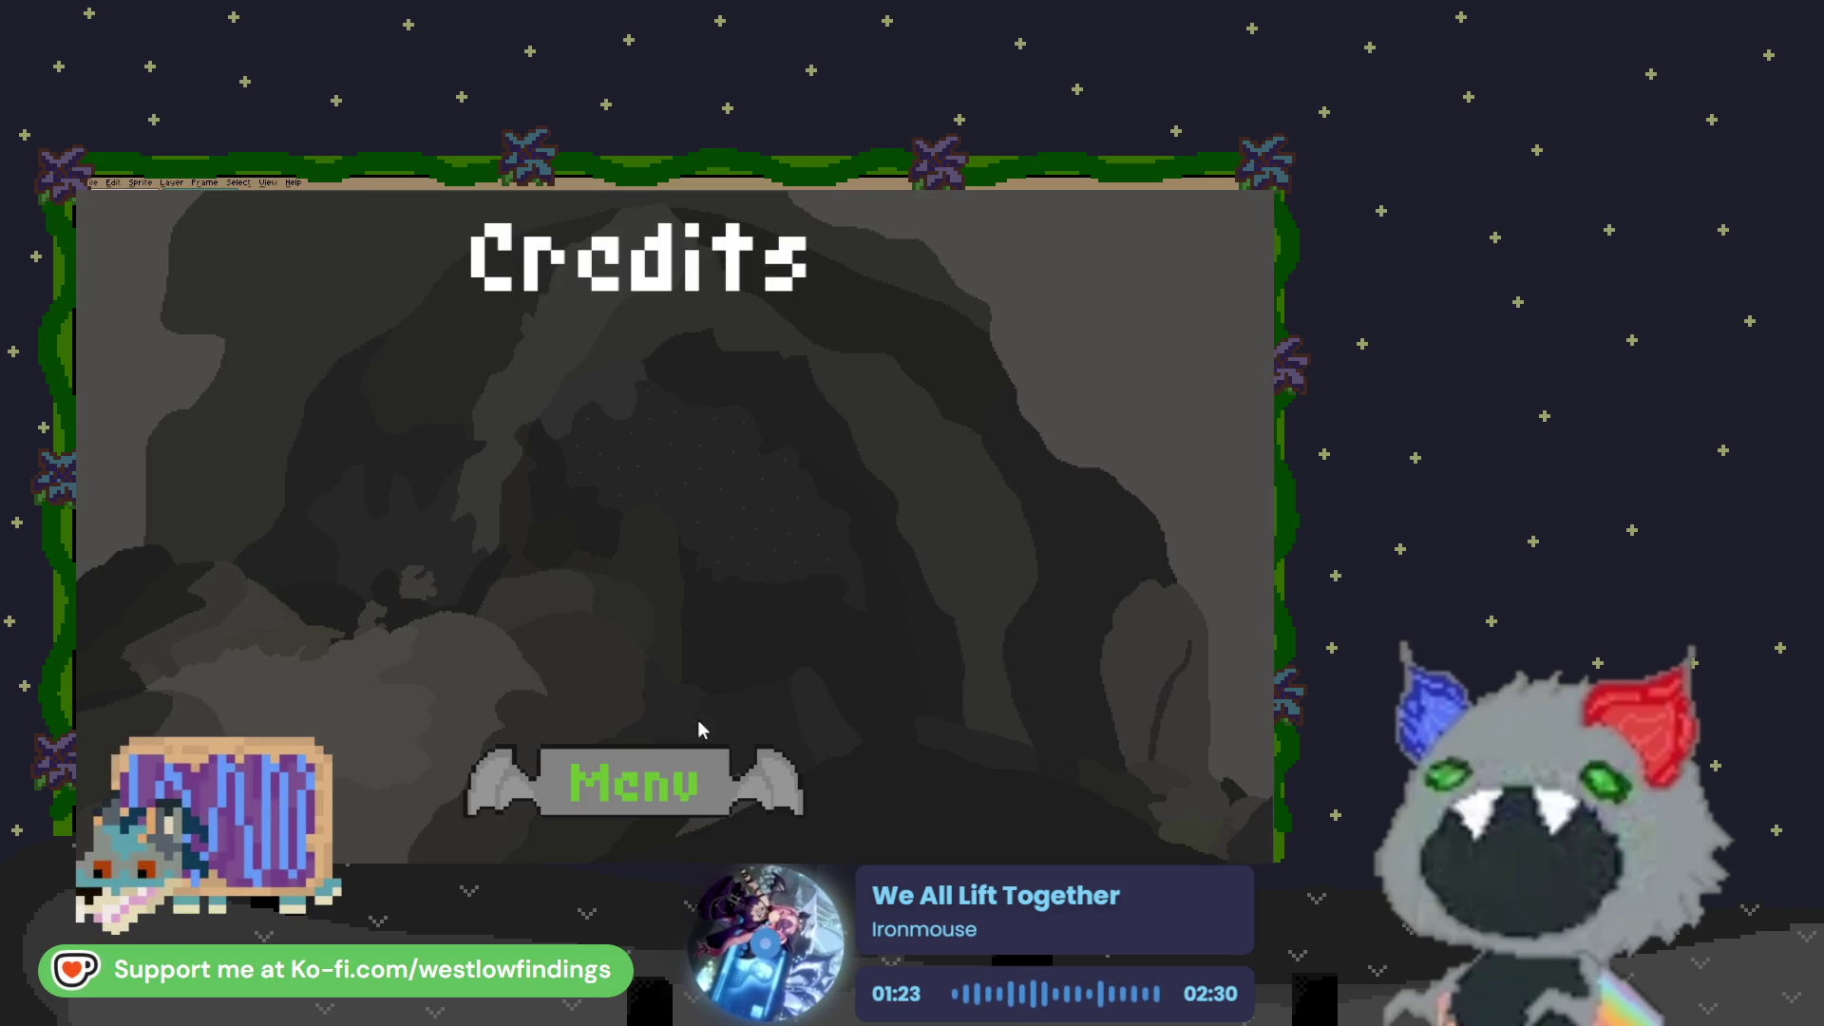
left_click(688, 773)
left_click(994, 546)
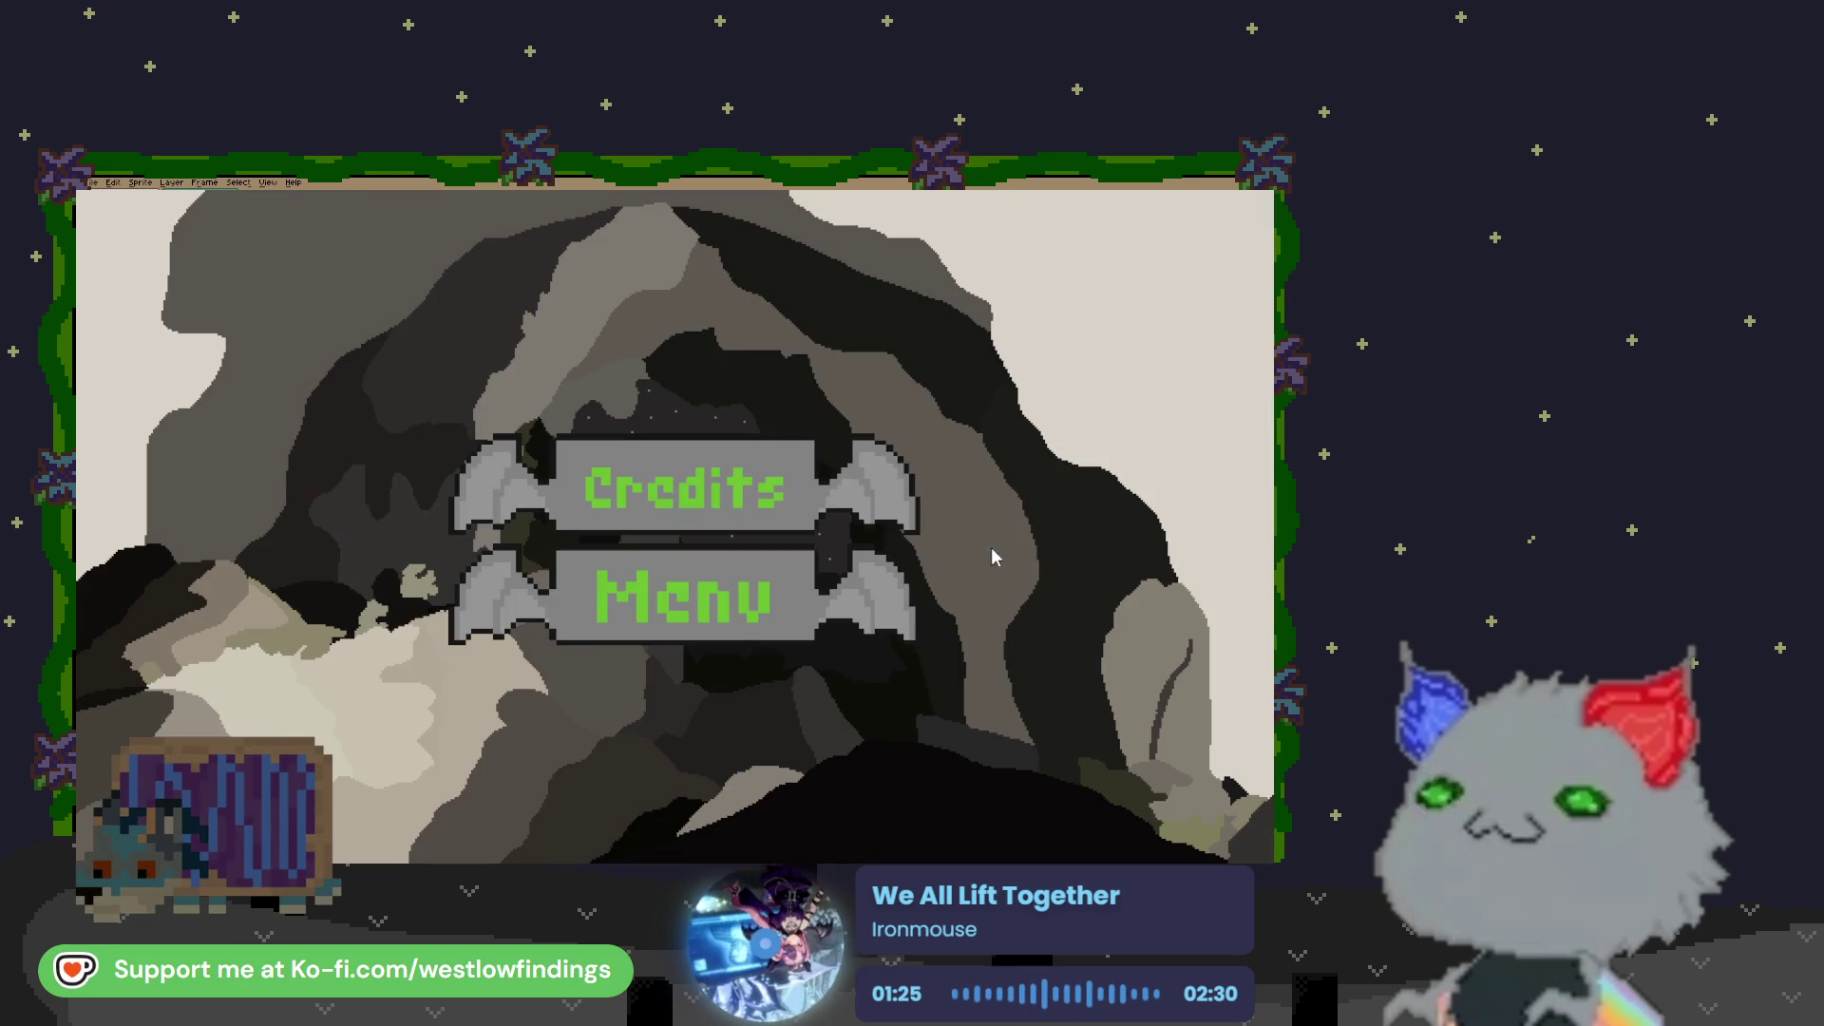
left_click(965, 563)
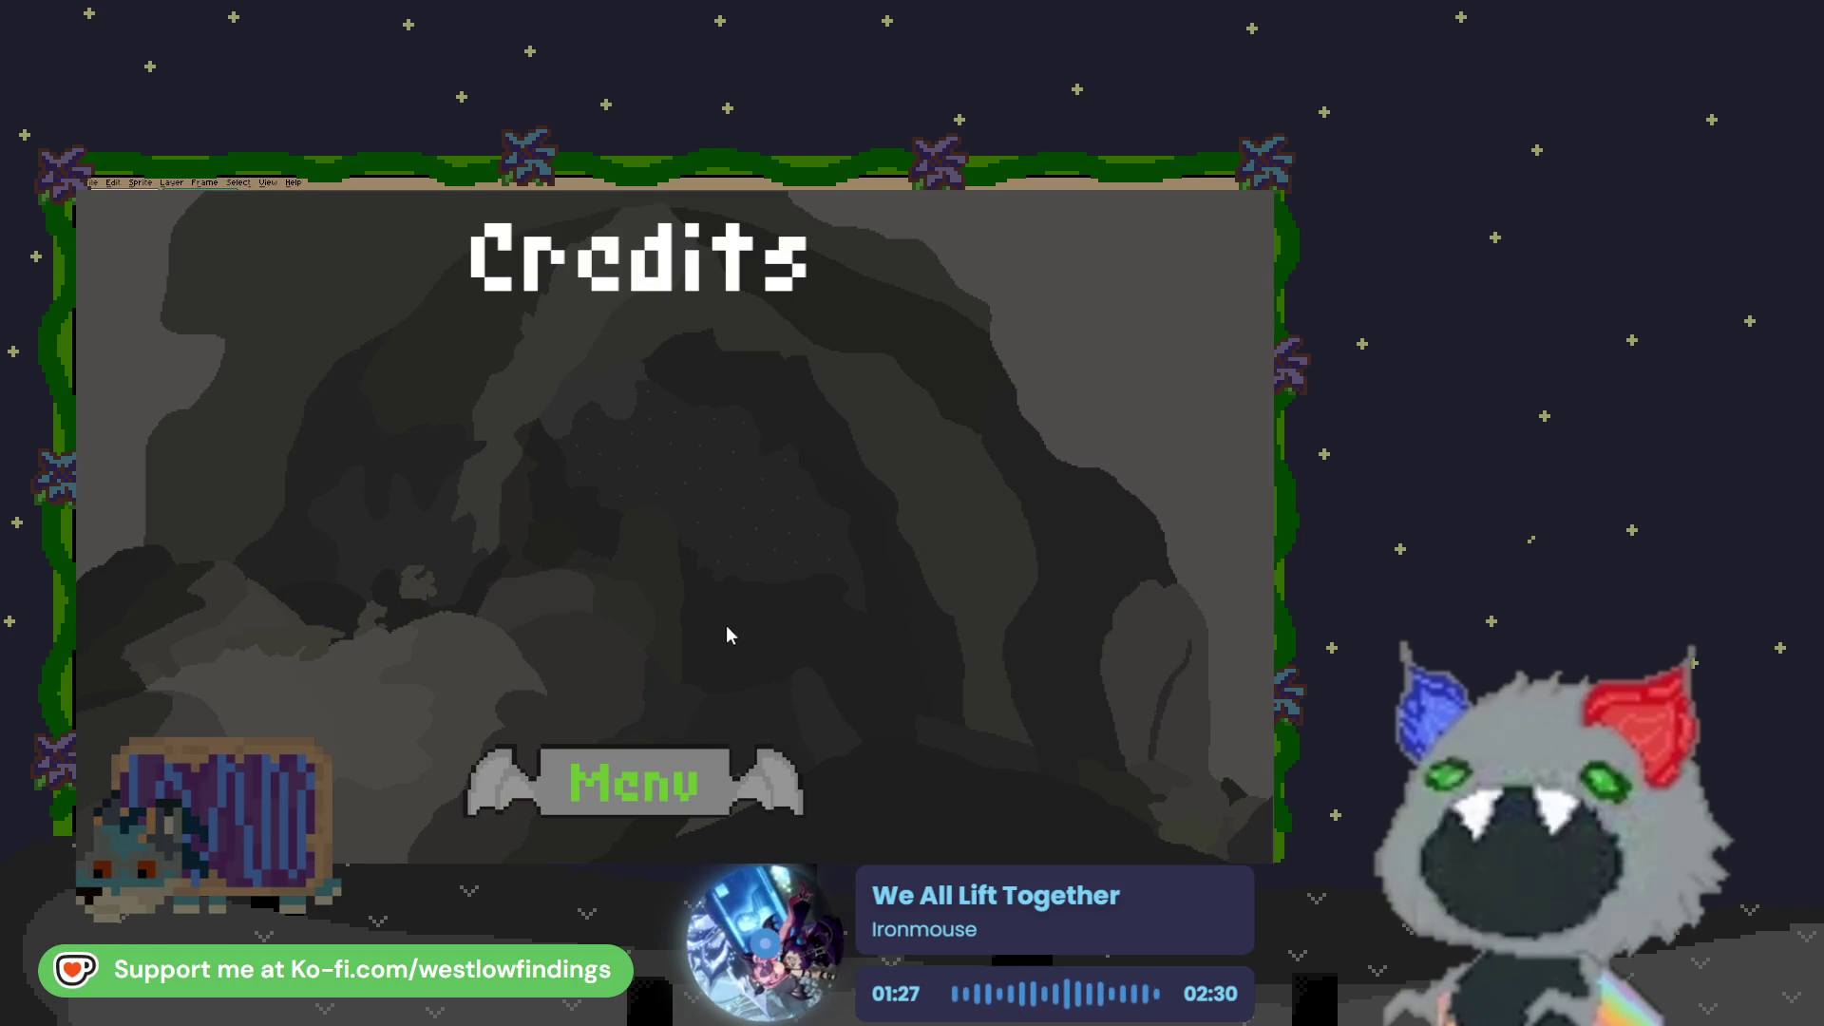
left_click(617, 793)
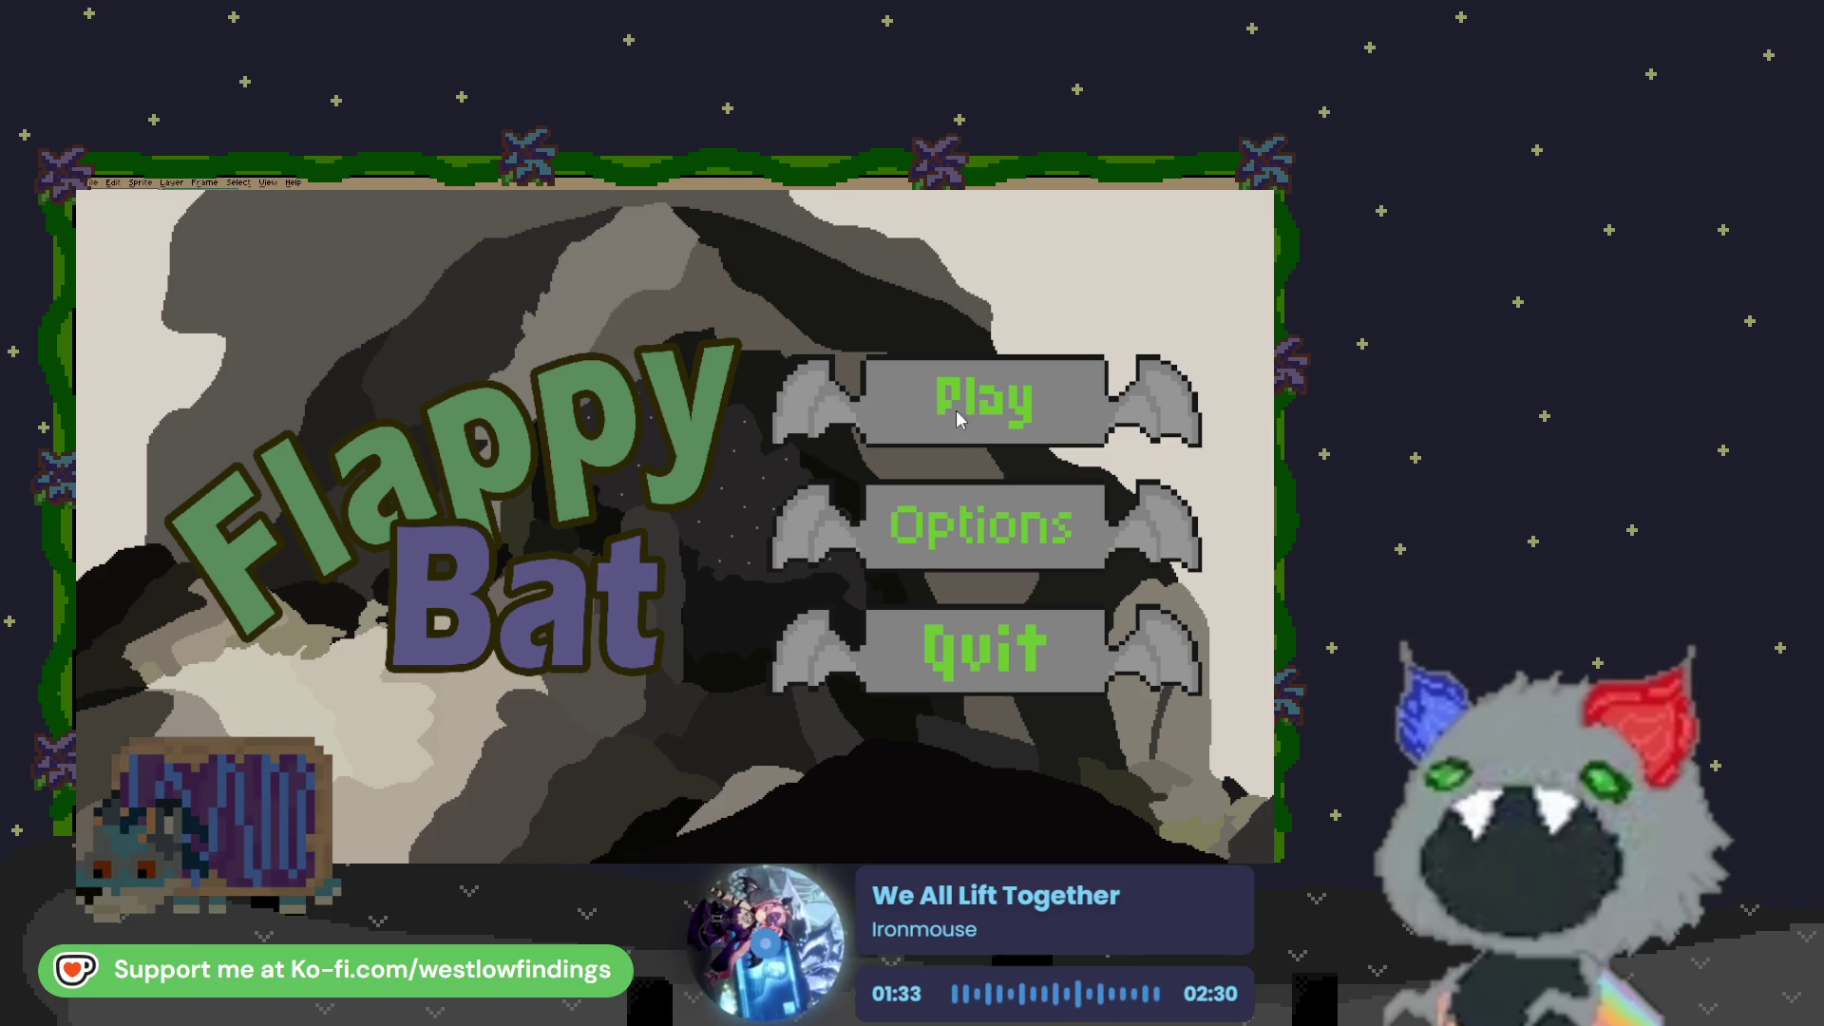
left_click(929, 426)
Click repeatedly to flap the bat through the first run of can gaps
left_click(650, 649)
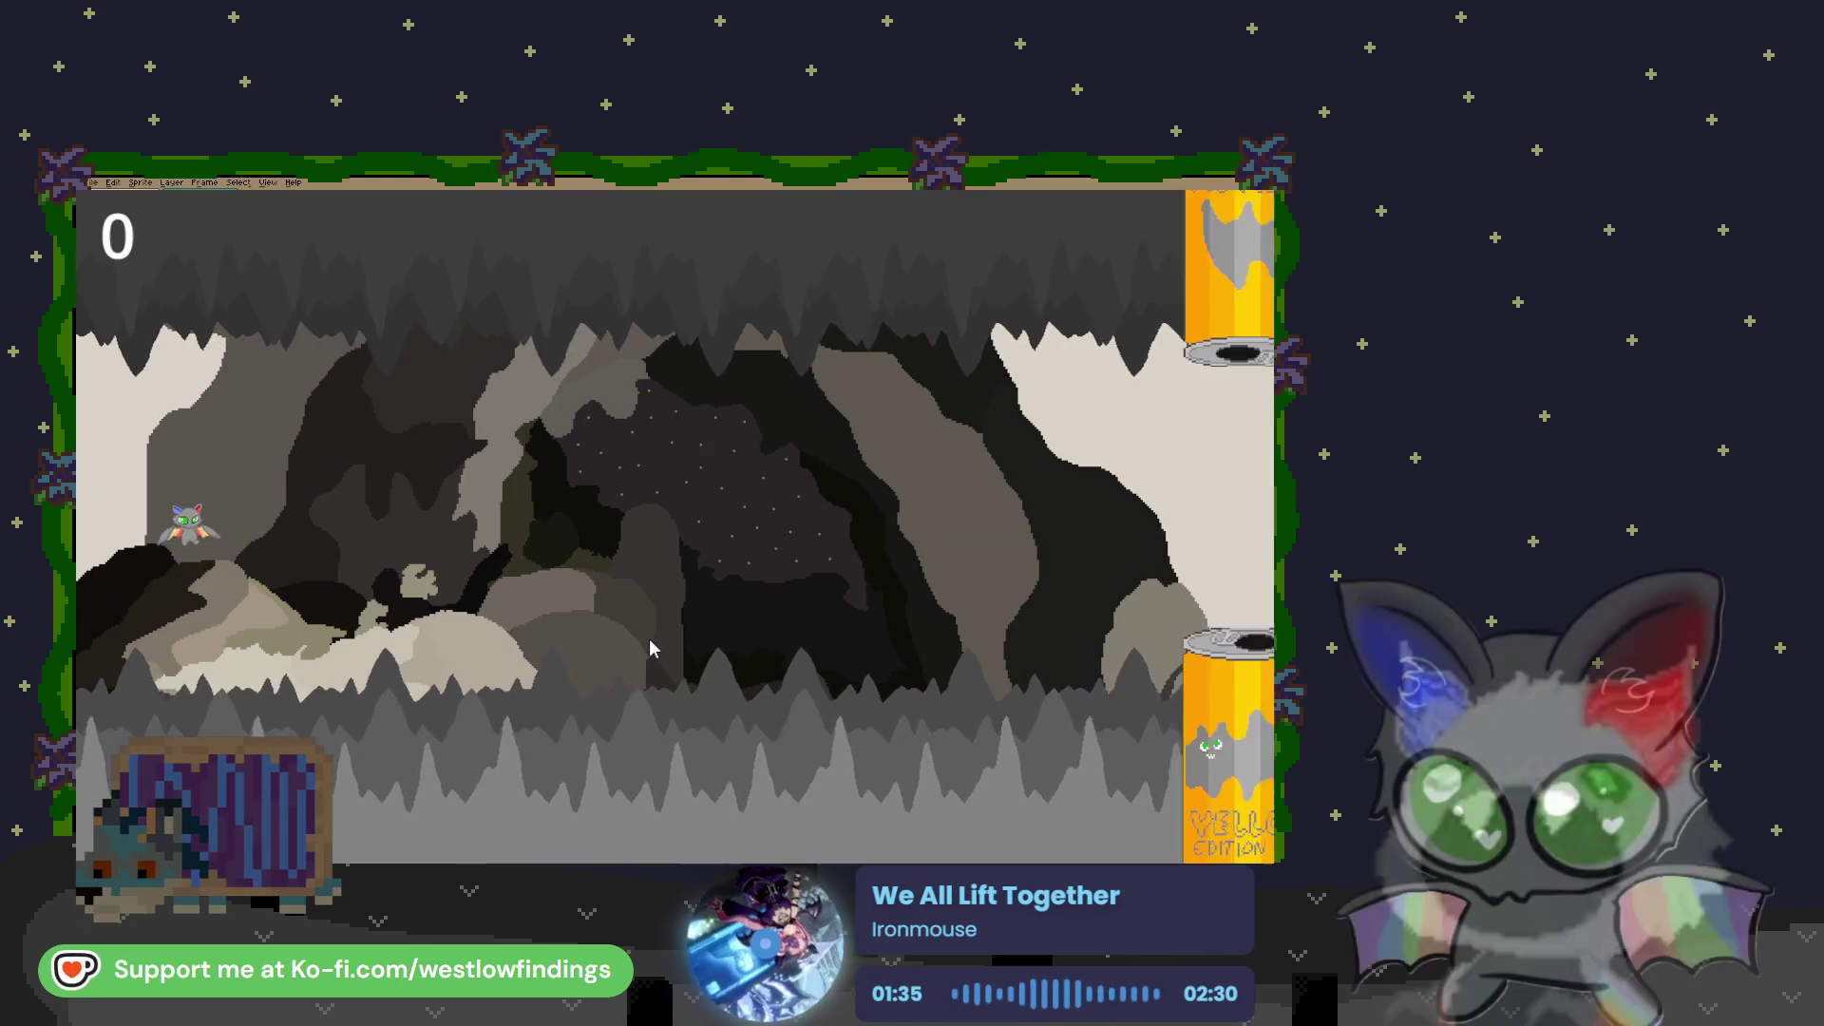
left_click(650, 649)
left_click(649, 649)
left_click(650, 649)
left_click(650, 649)
left_click(650, 649)
left_click(649, 641)
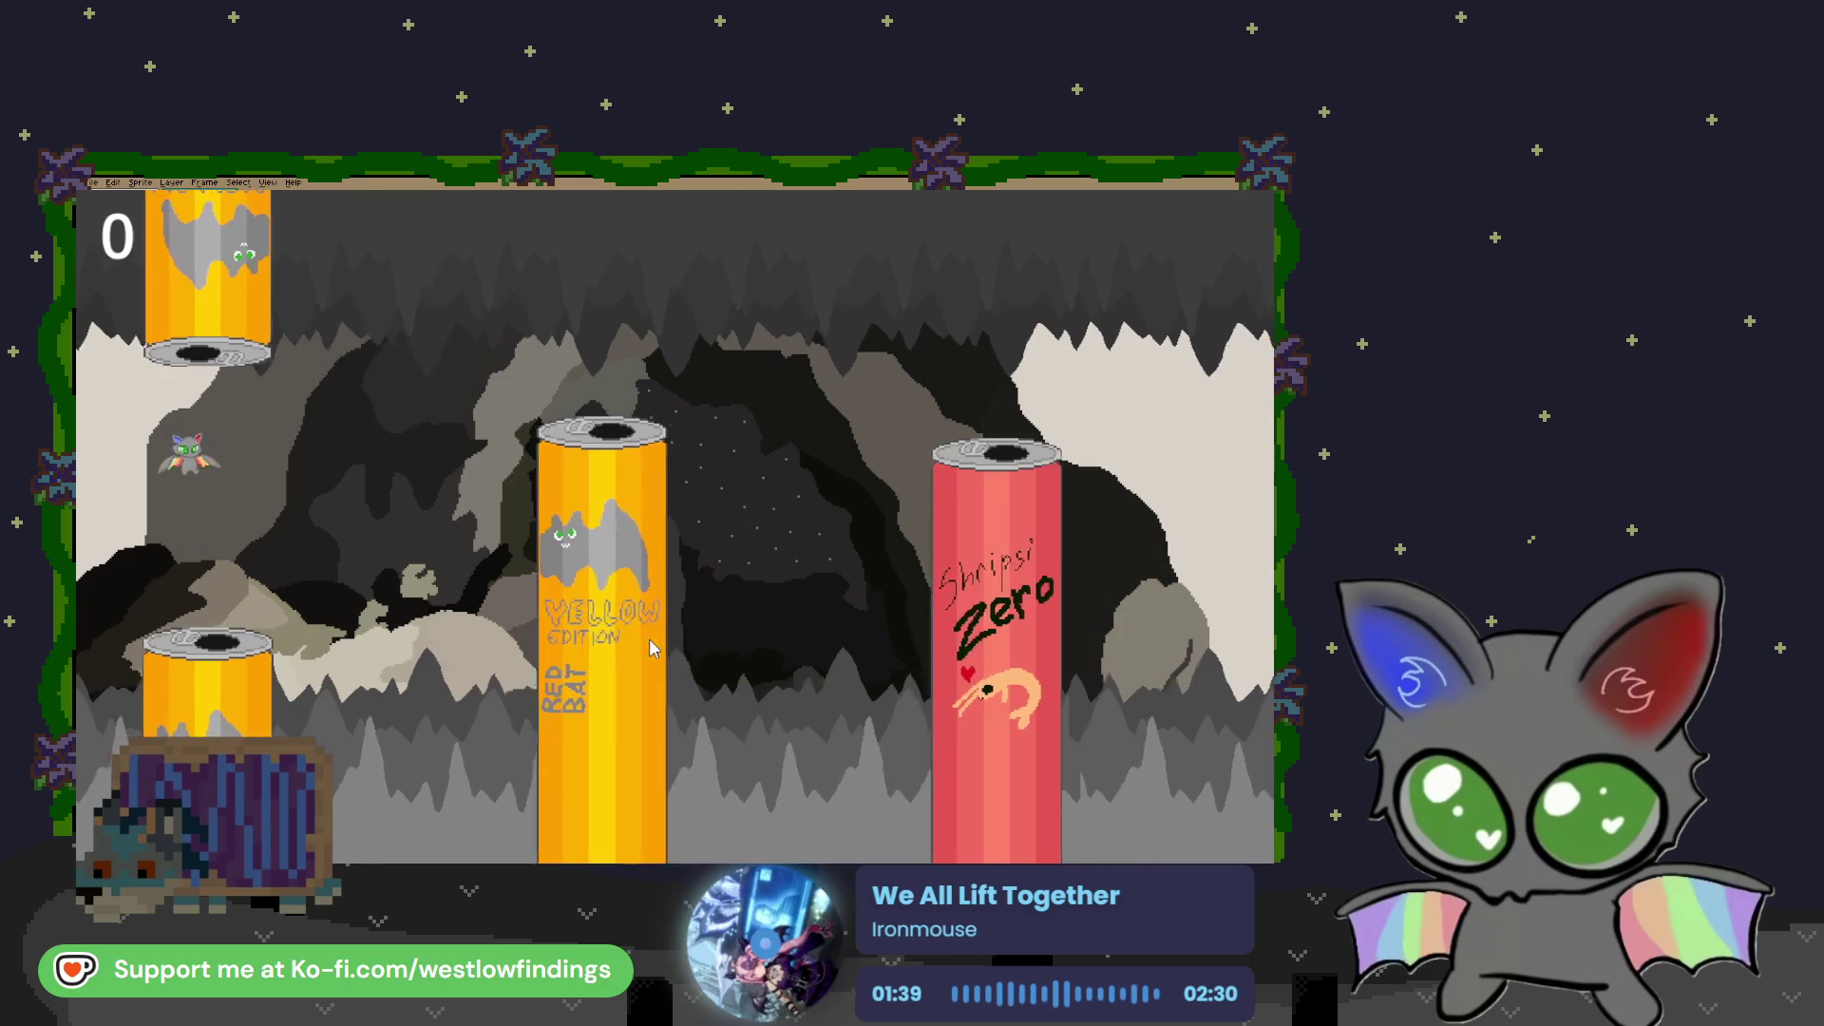
left_click(649, 641)
left_click(648, 641)
left_click(649, 641)
left_click(650, 642)
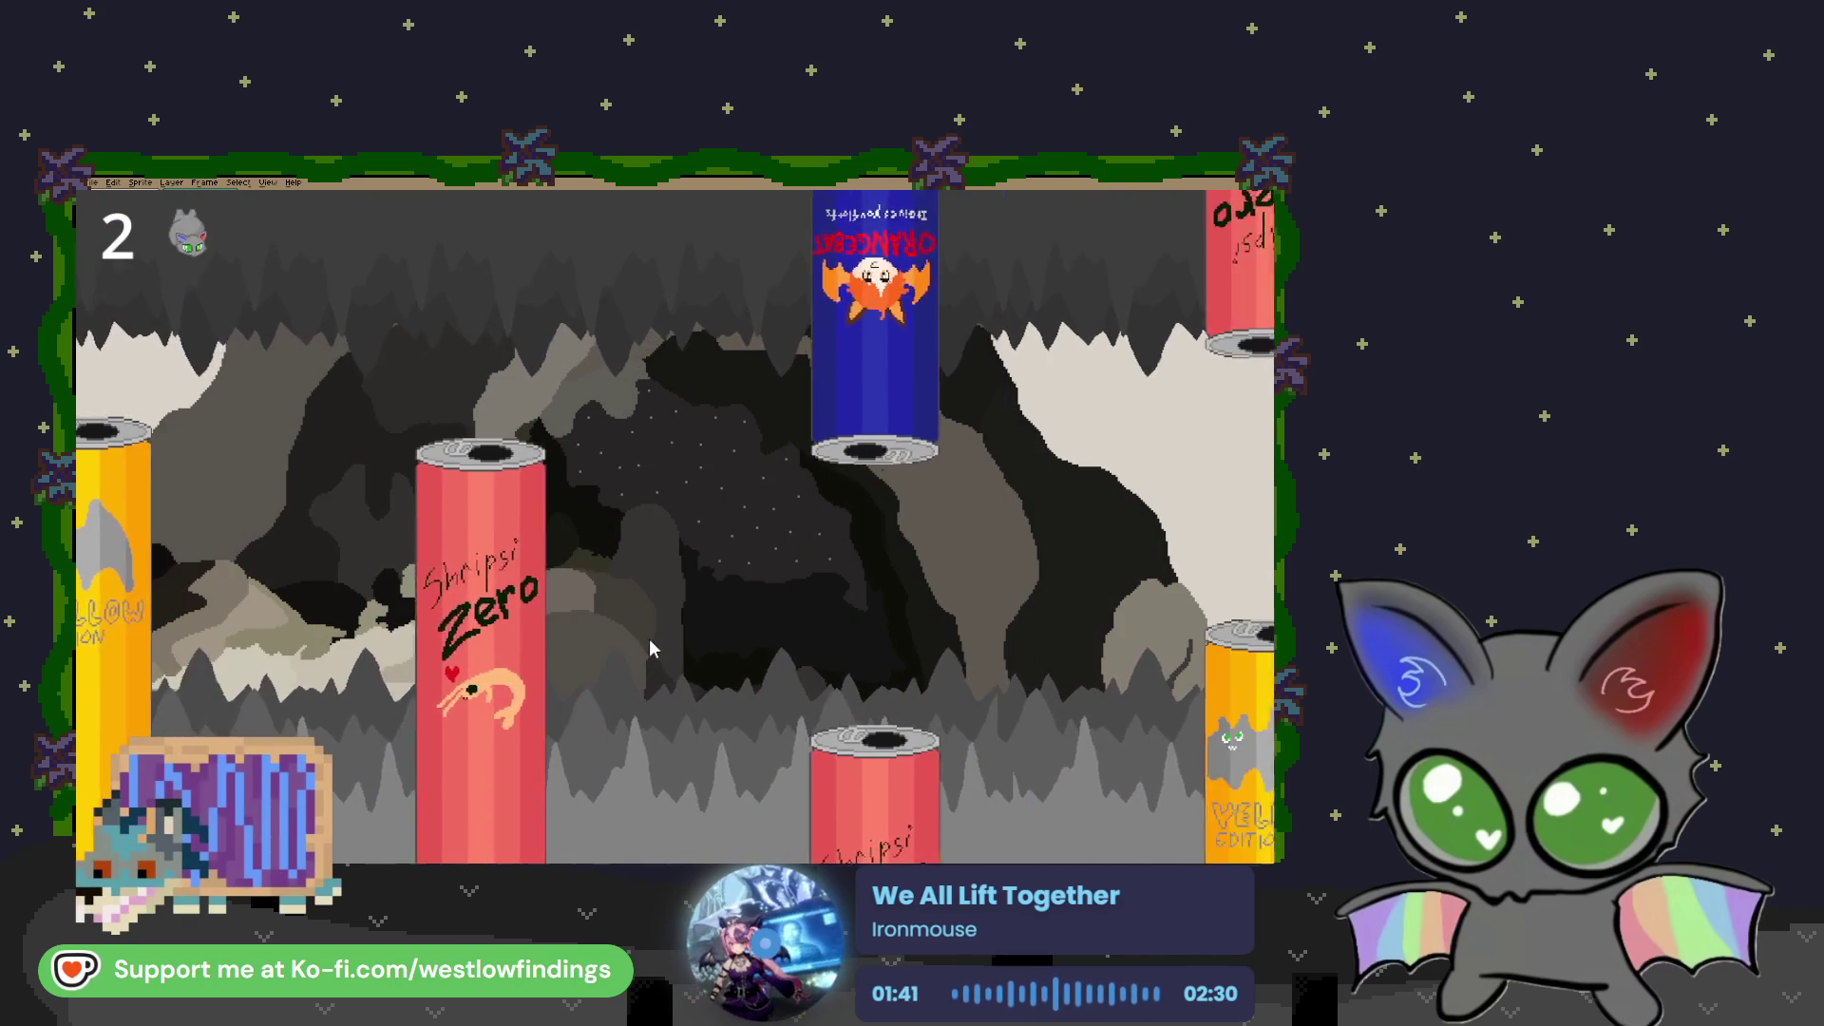
left_click(650, 642)
left_click(650, 642)
left_click(650, 649)
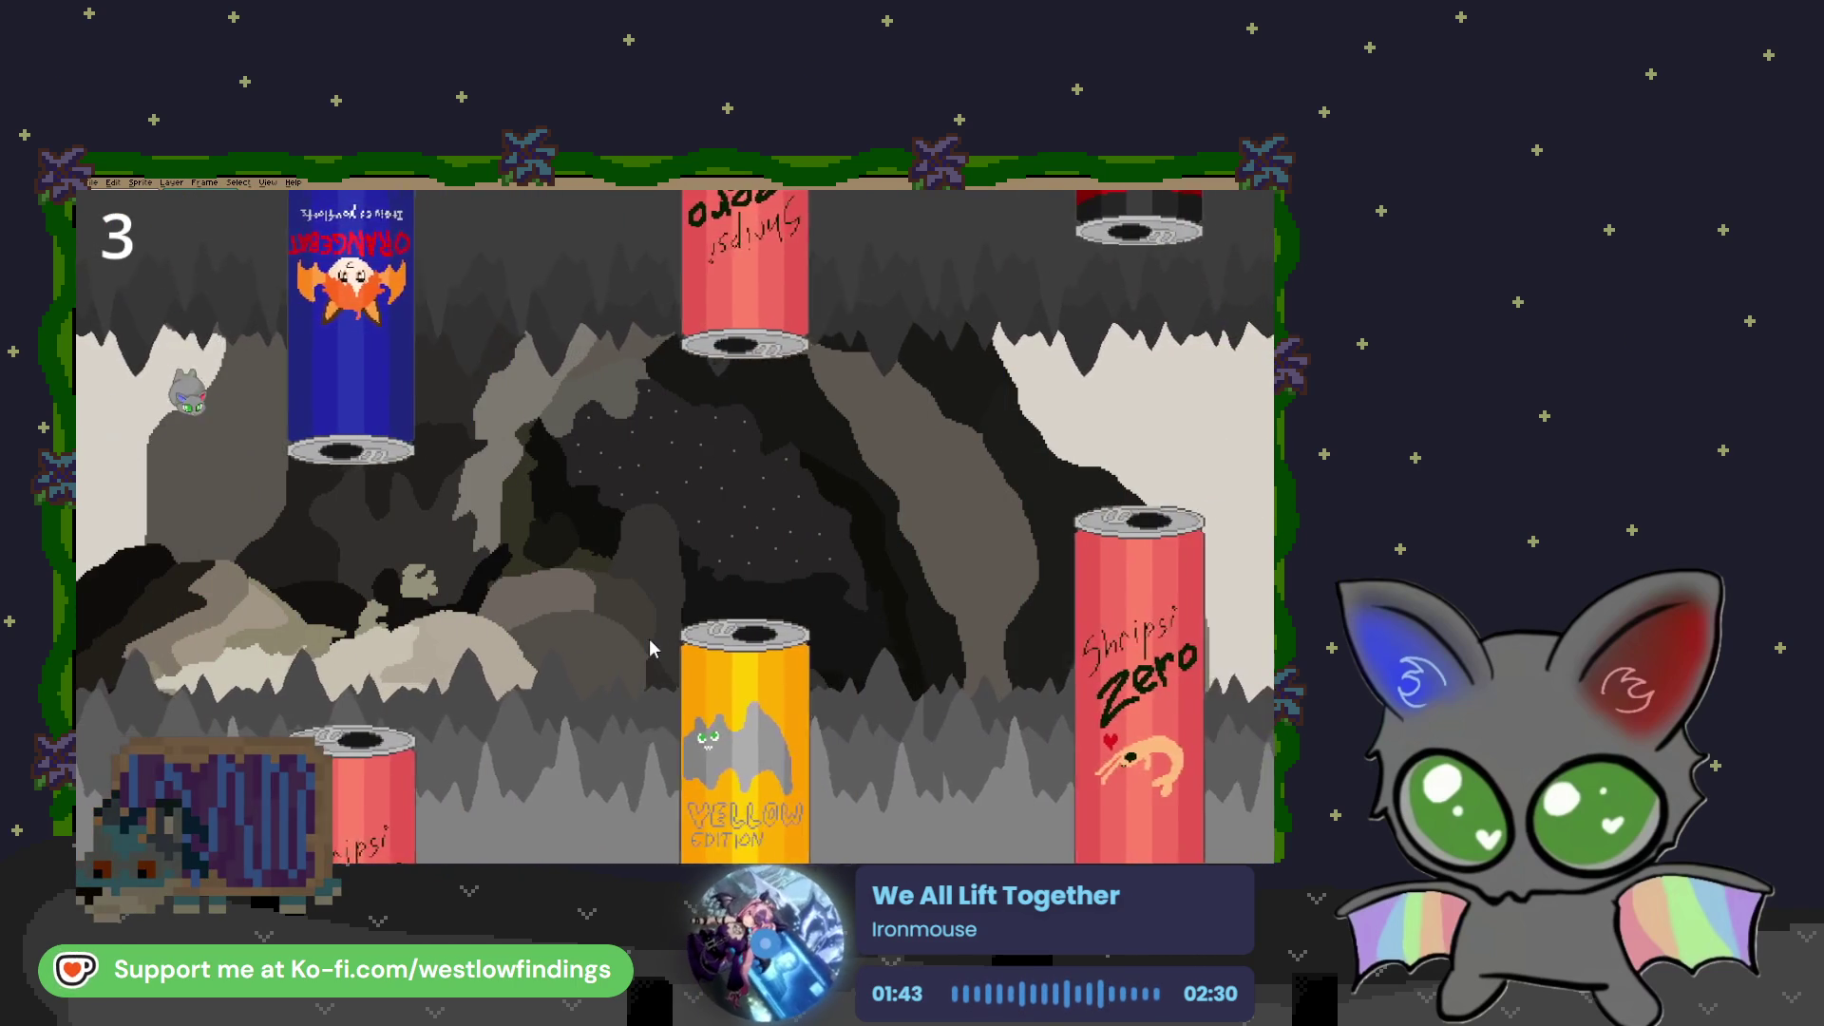
left_click(650, 649)
left_click(650, 649)
left_click(650, 649)
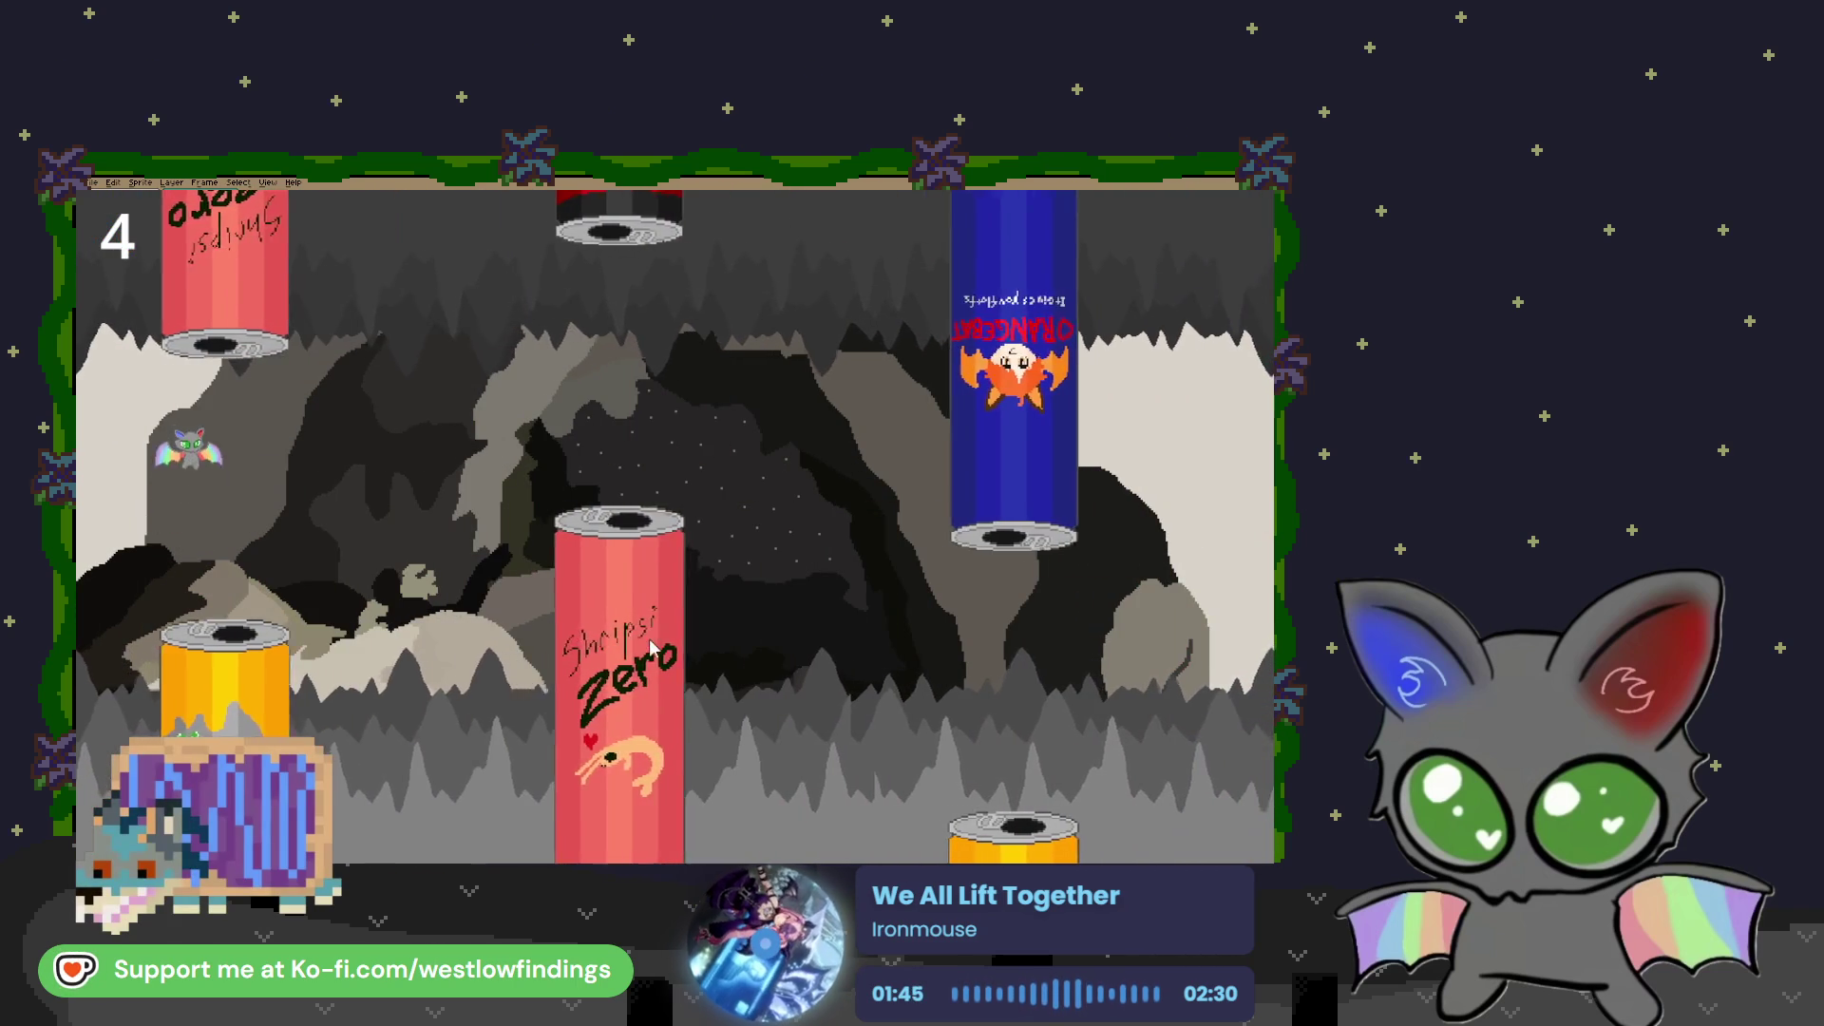
left_click(650, 649)
left_click(649, 649)
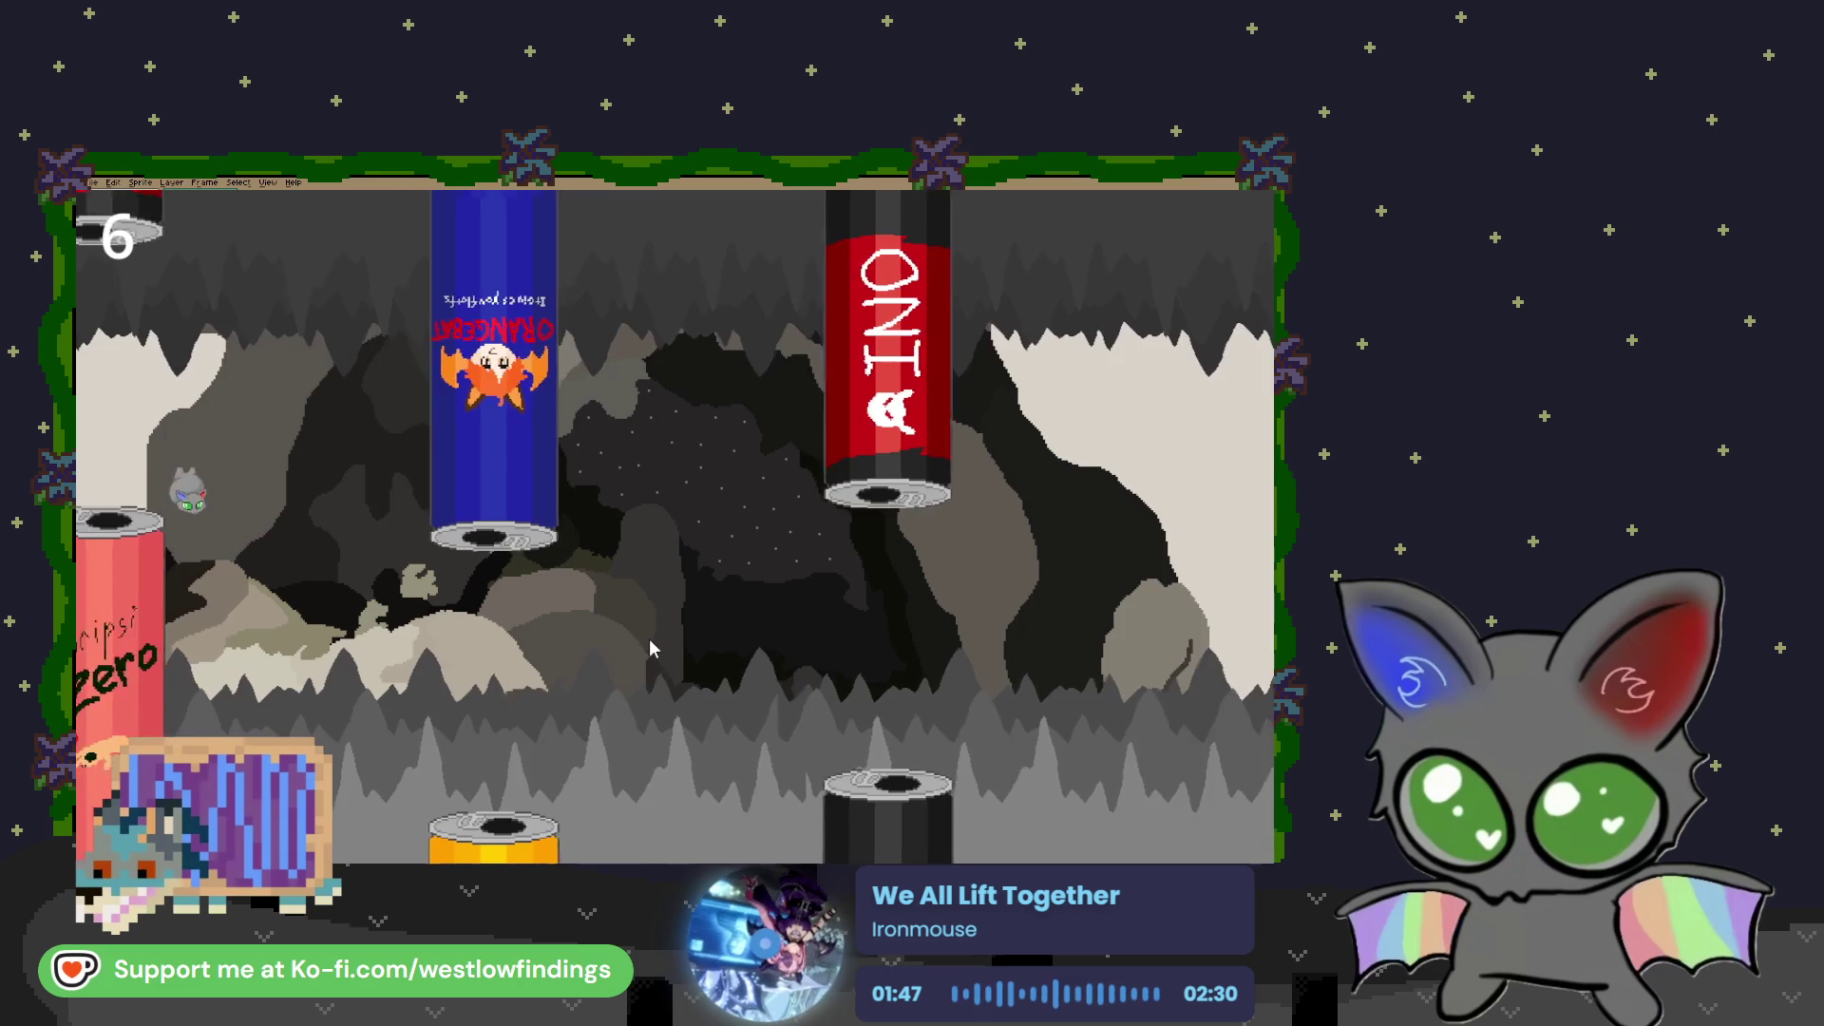
left_click(650, 649)
left_click(650, 649)
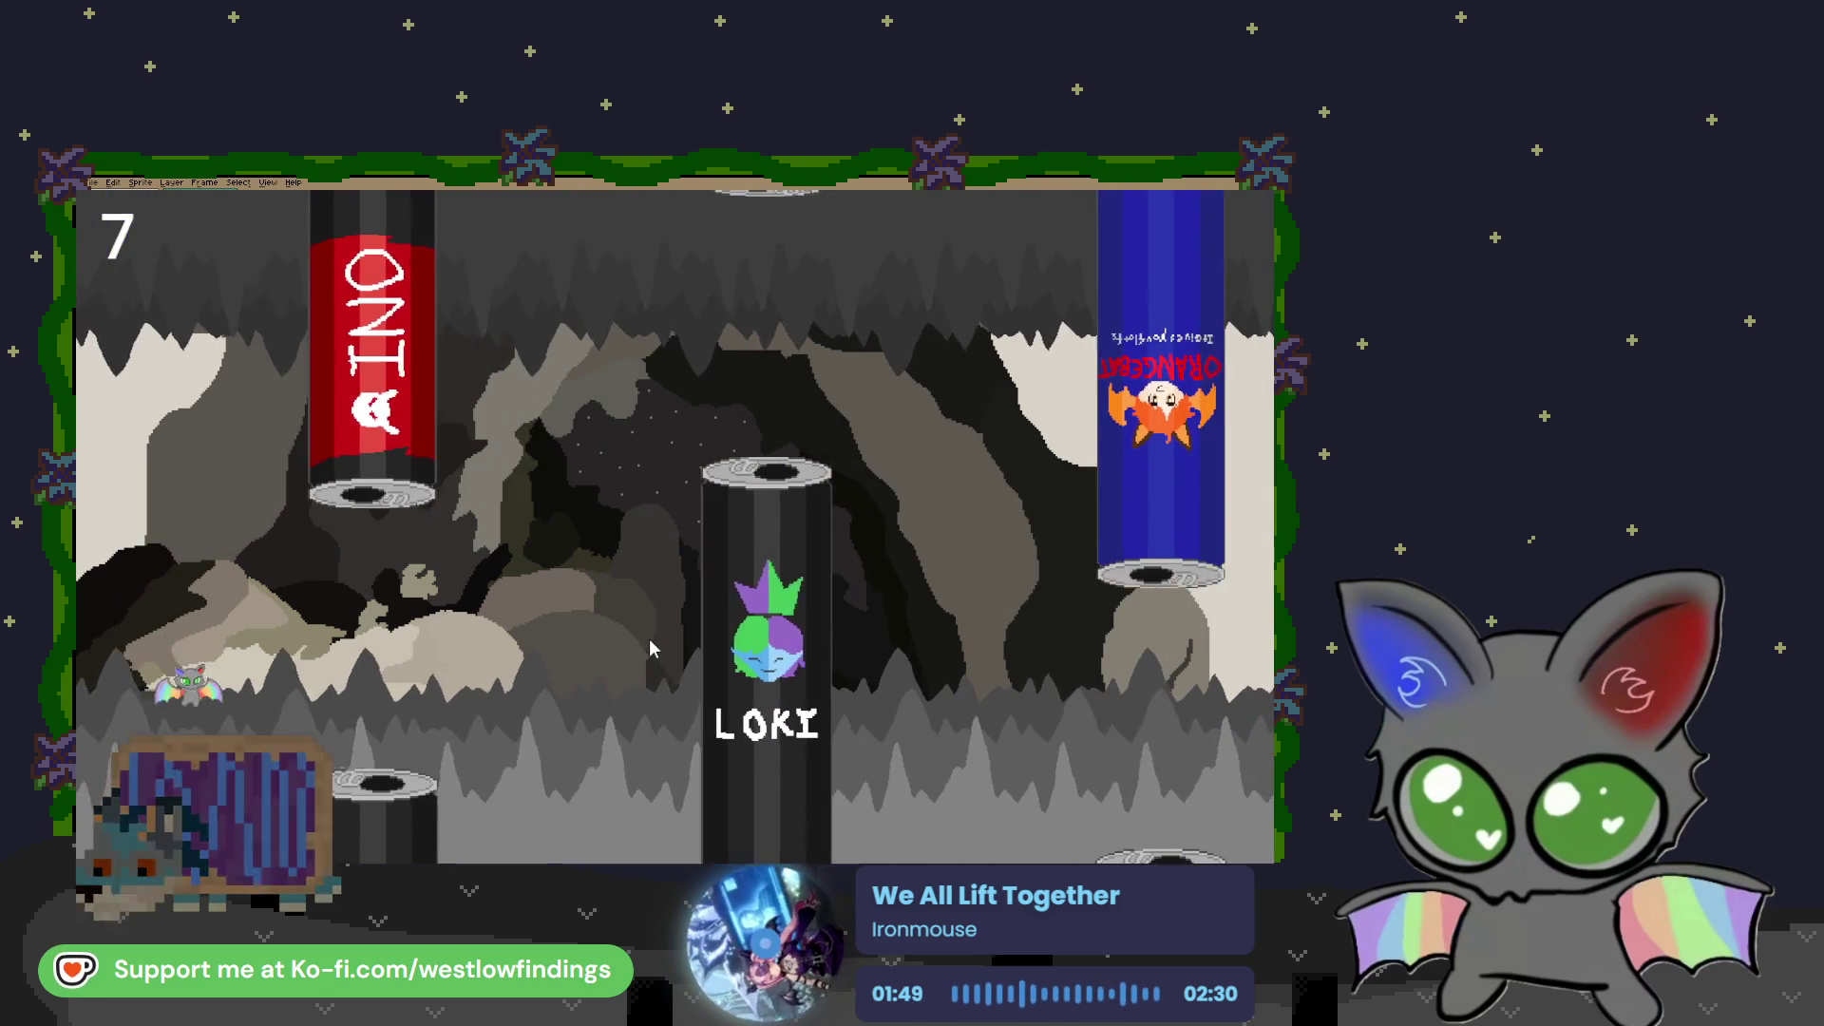
left_click(650, 649)
left_click(650, 649)
left_click(650, 649)
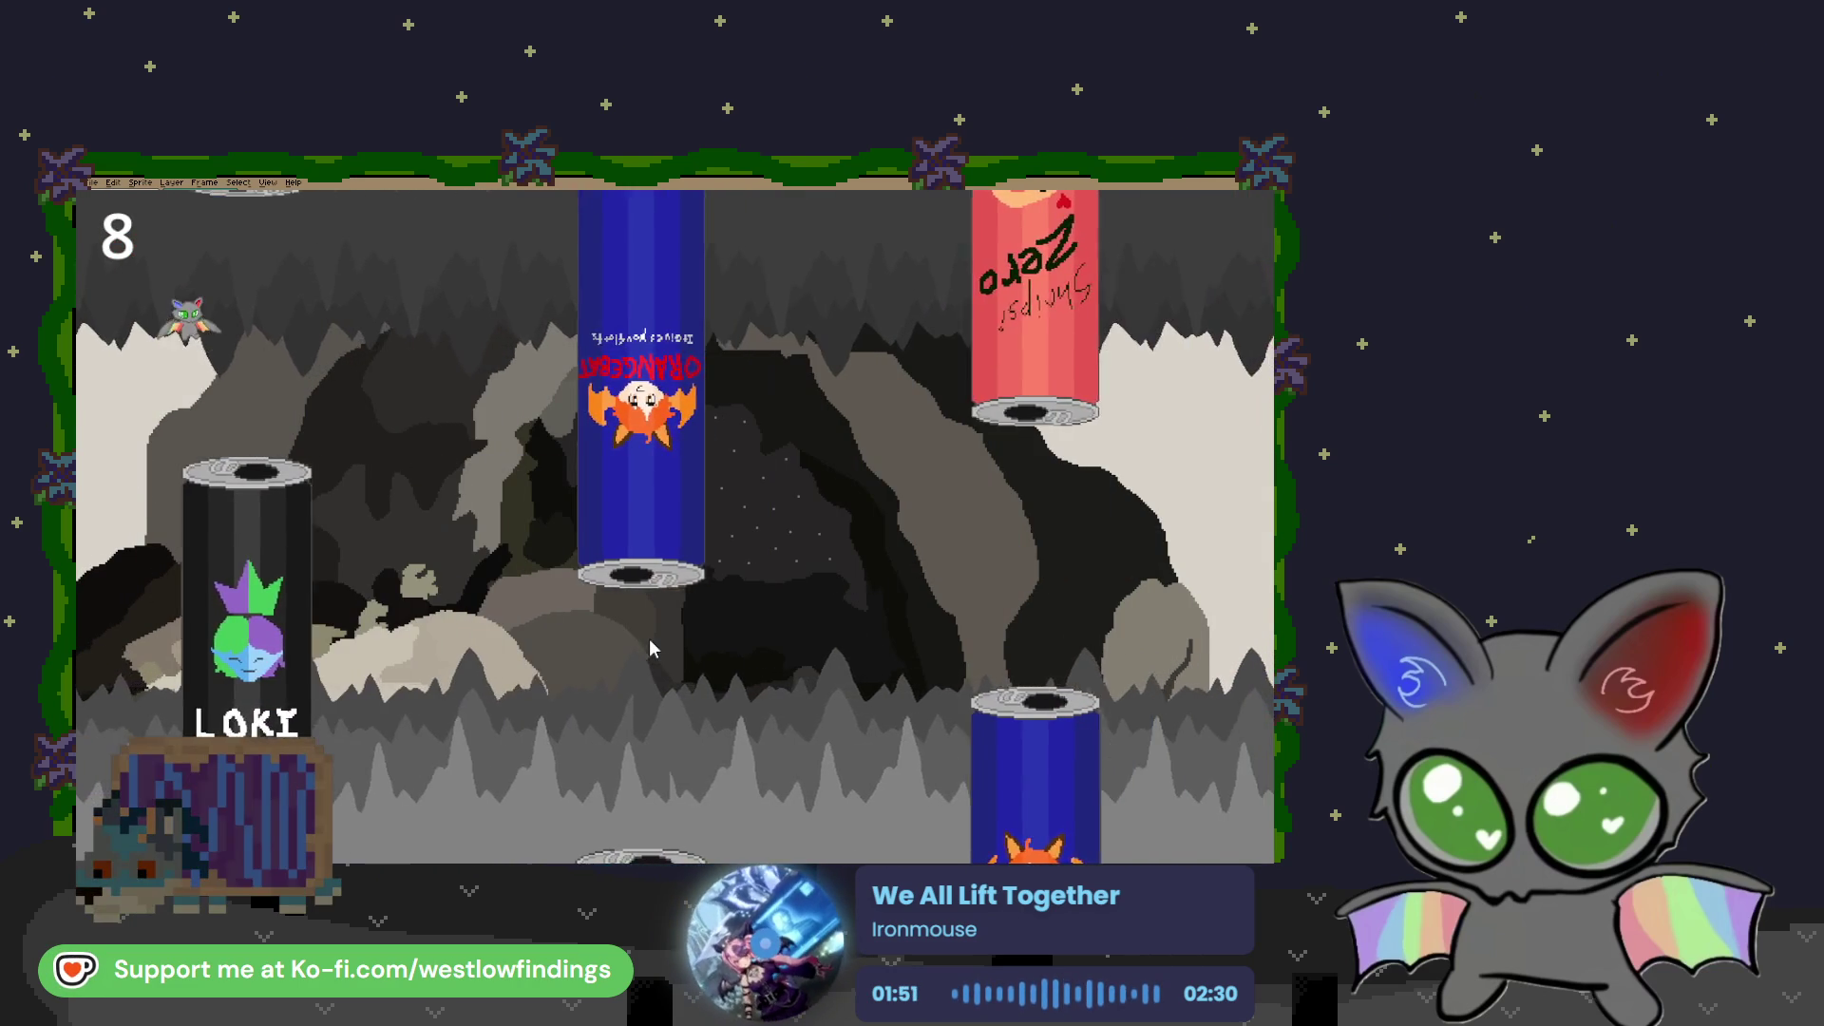
left_click(650, 643)
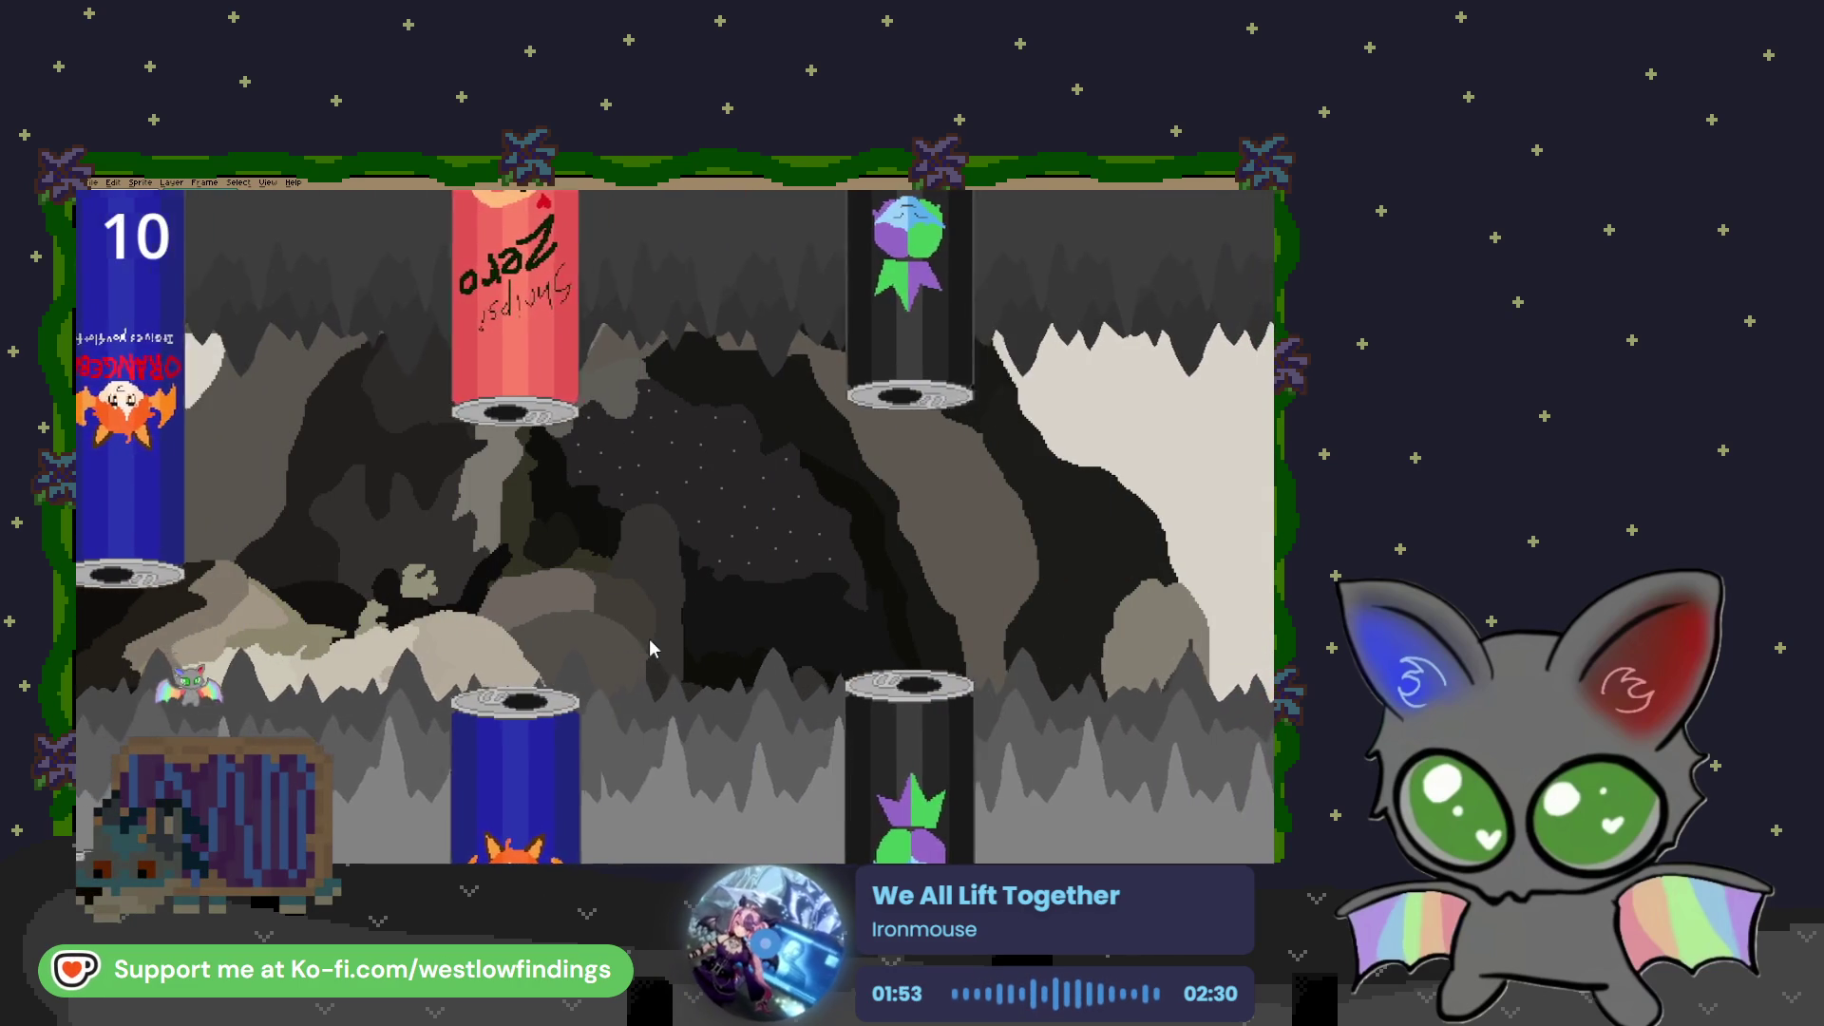
left_click(650, 642)
left_click(649, 640)
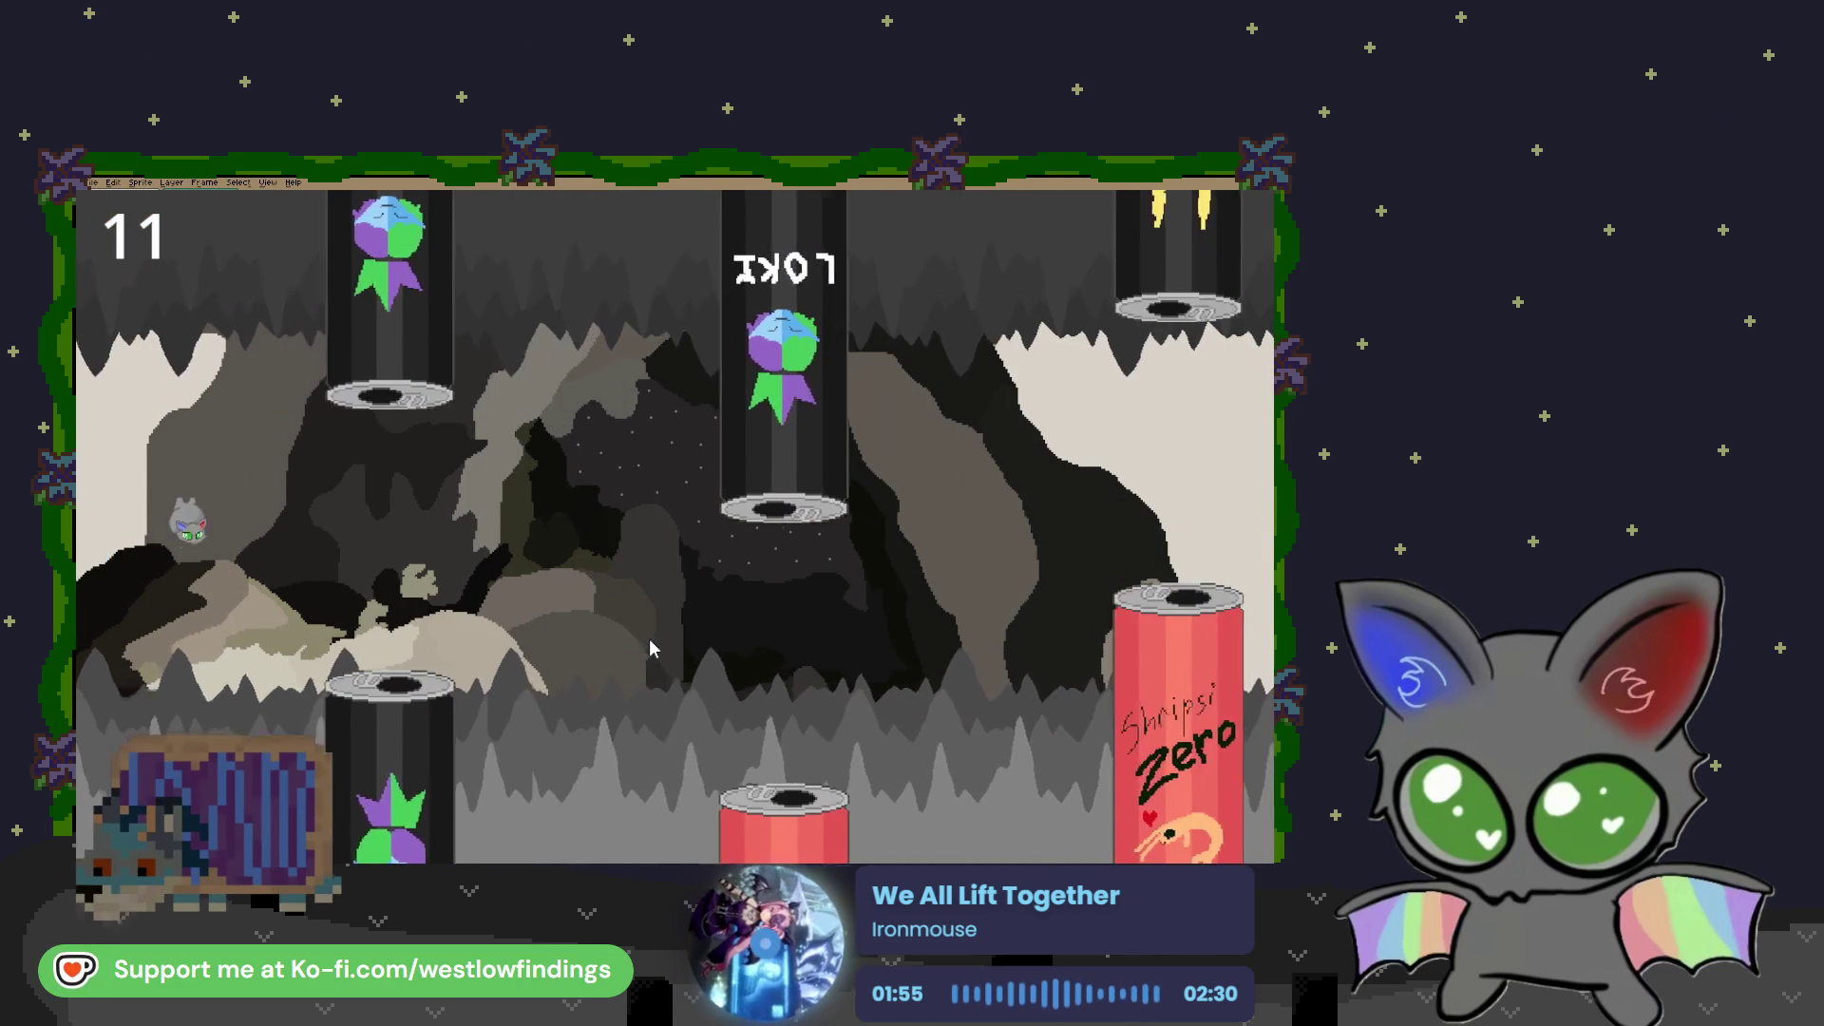
left_click(650, 648)
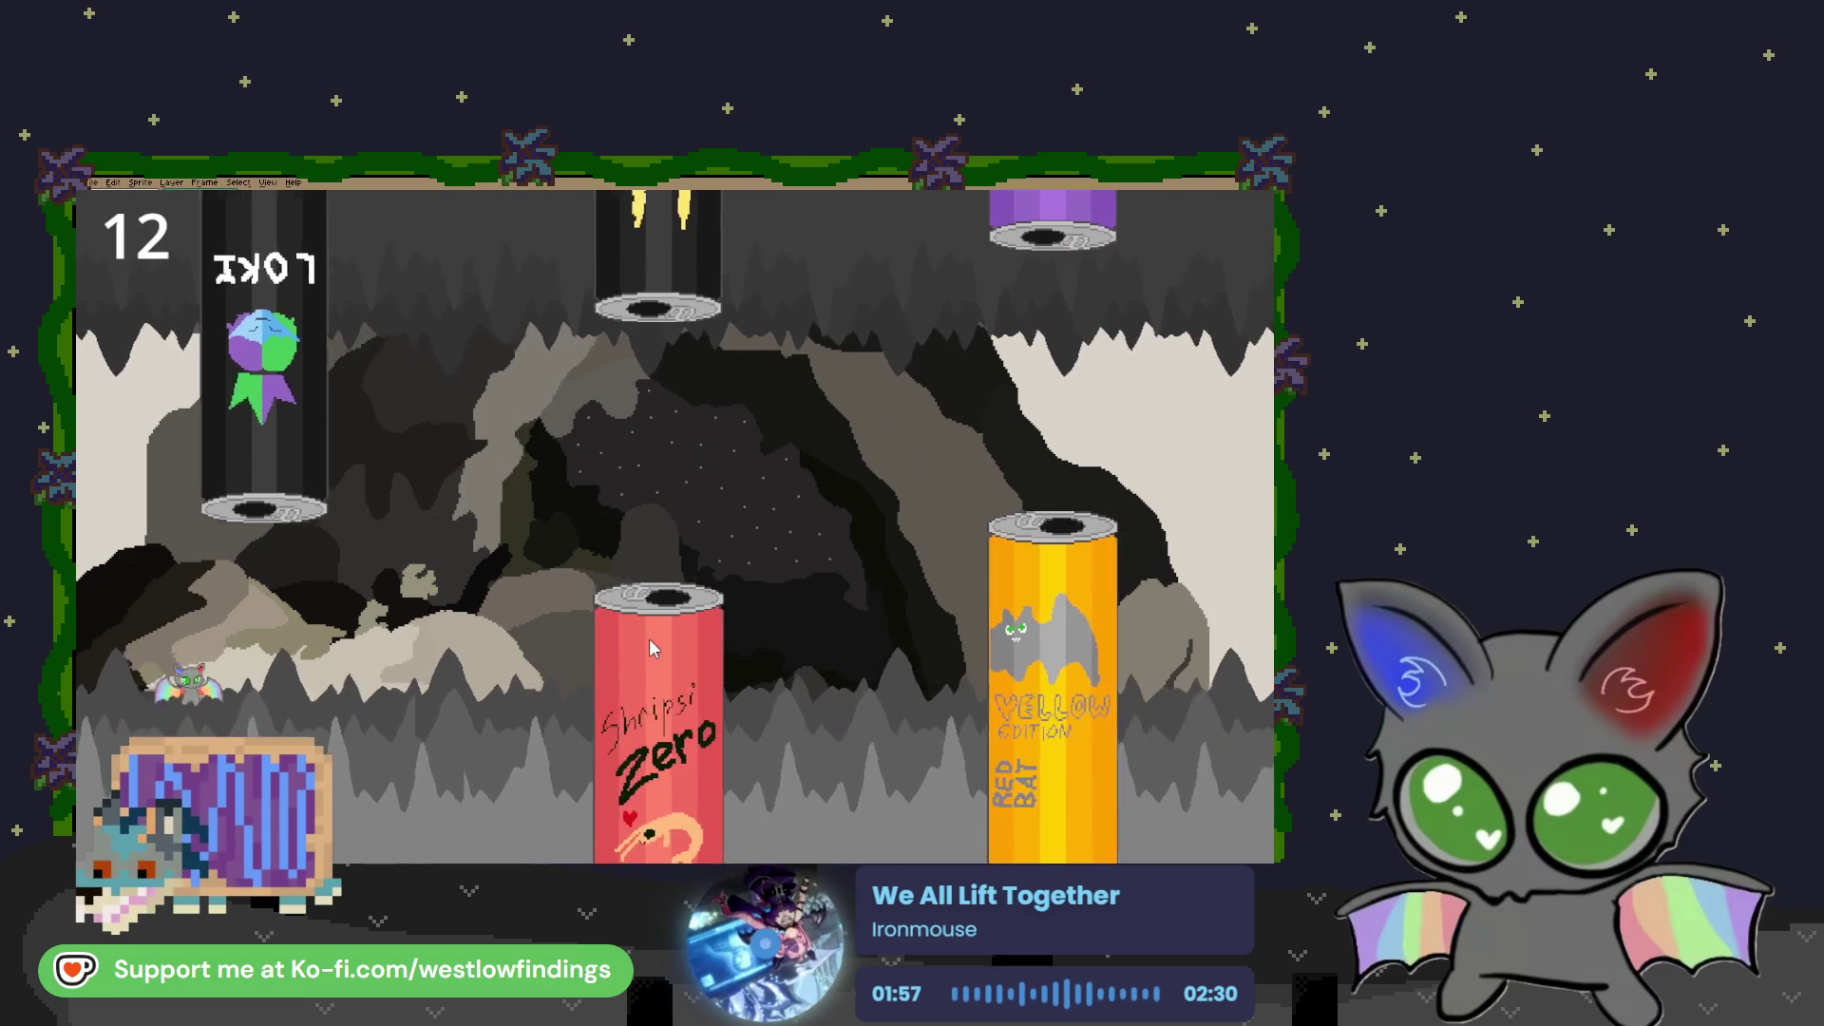
left_click(649, 649)
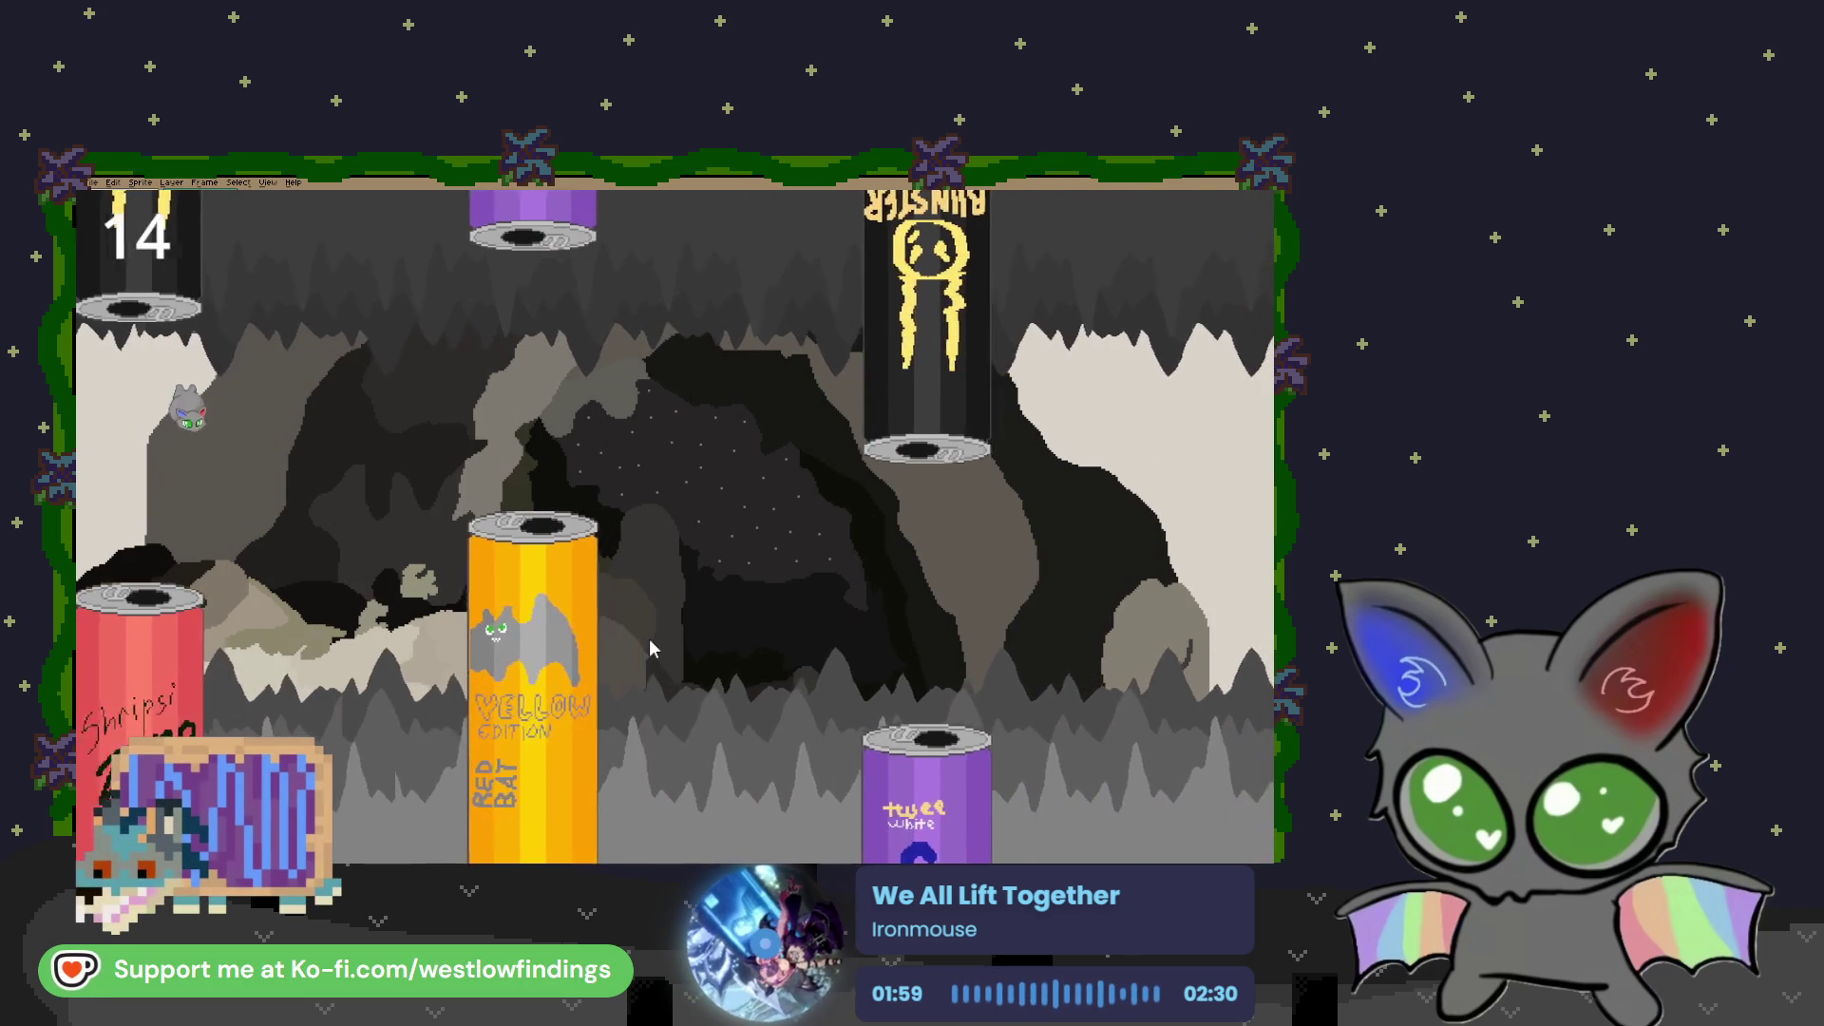
left_click(651, 648)
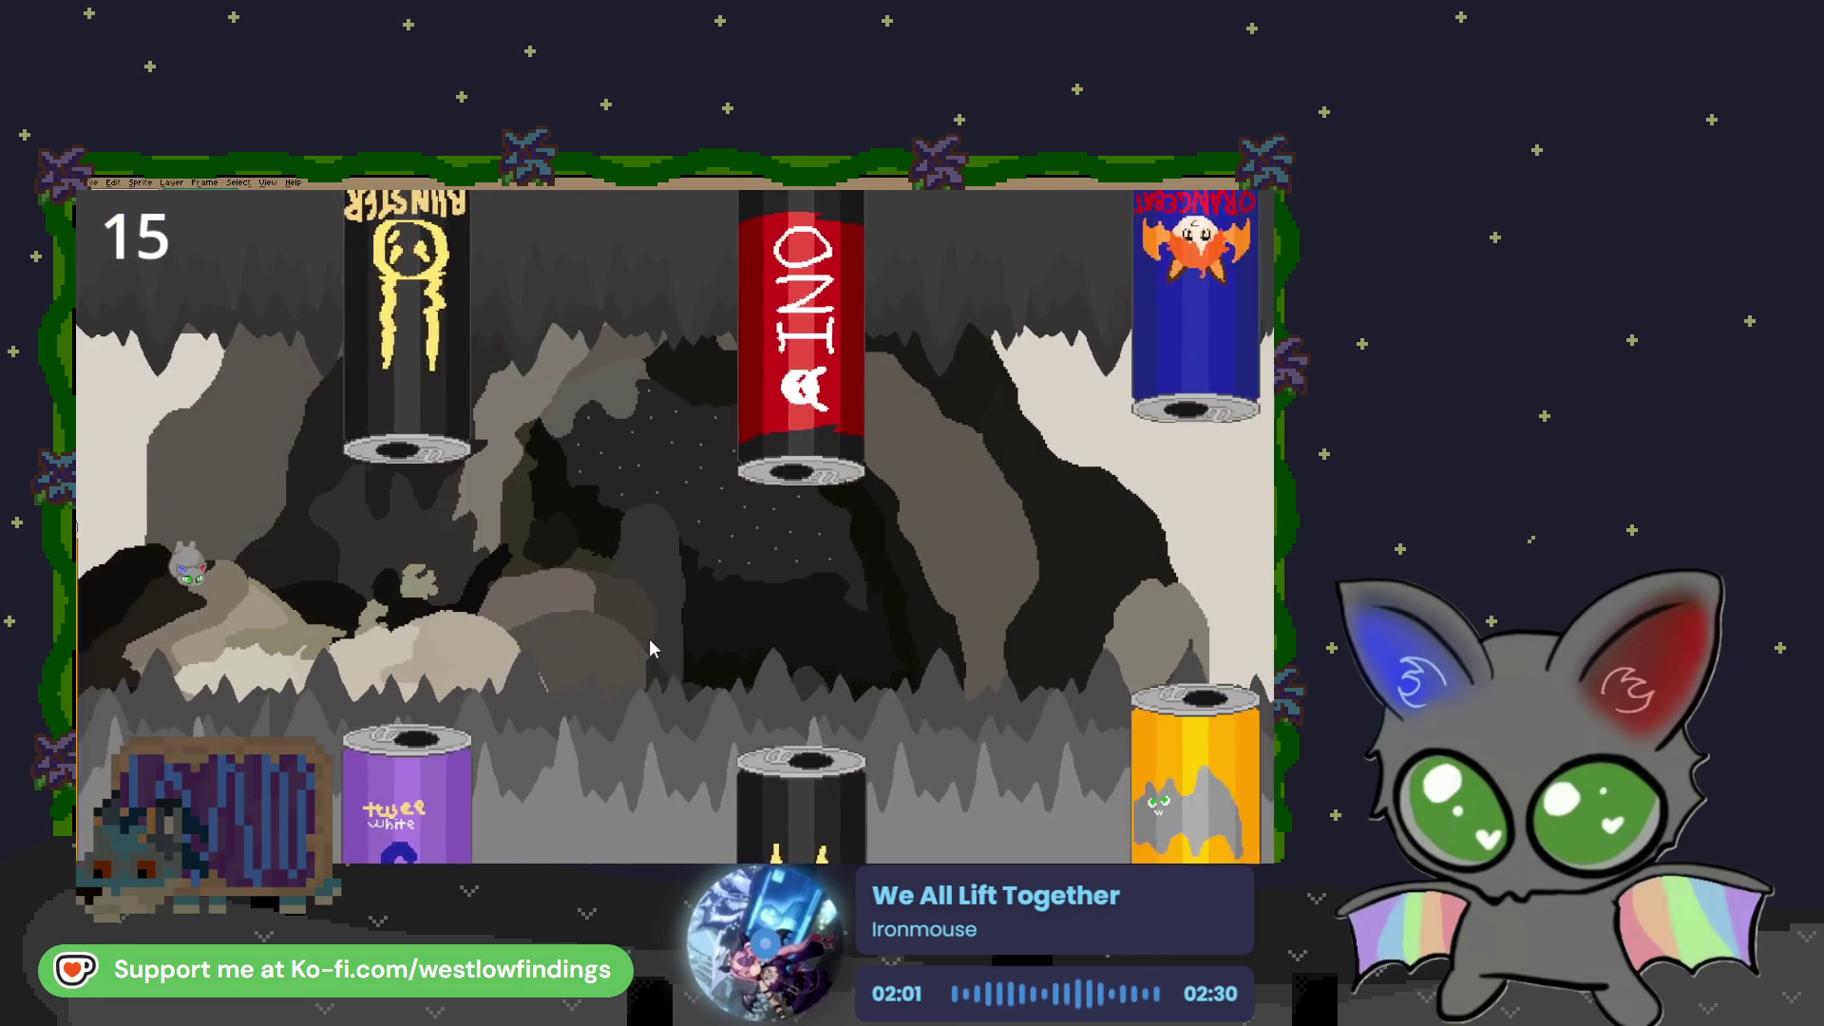
Keep flapping with Space through later gaps until the bat crashes, scoring past 20
key("space")
key("space")
key("space")
key("space")
key("space")
key("space")
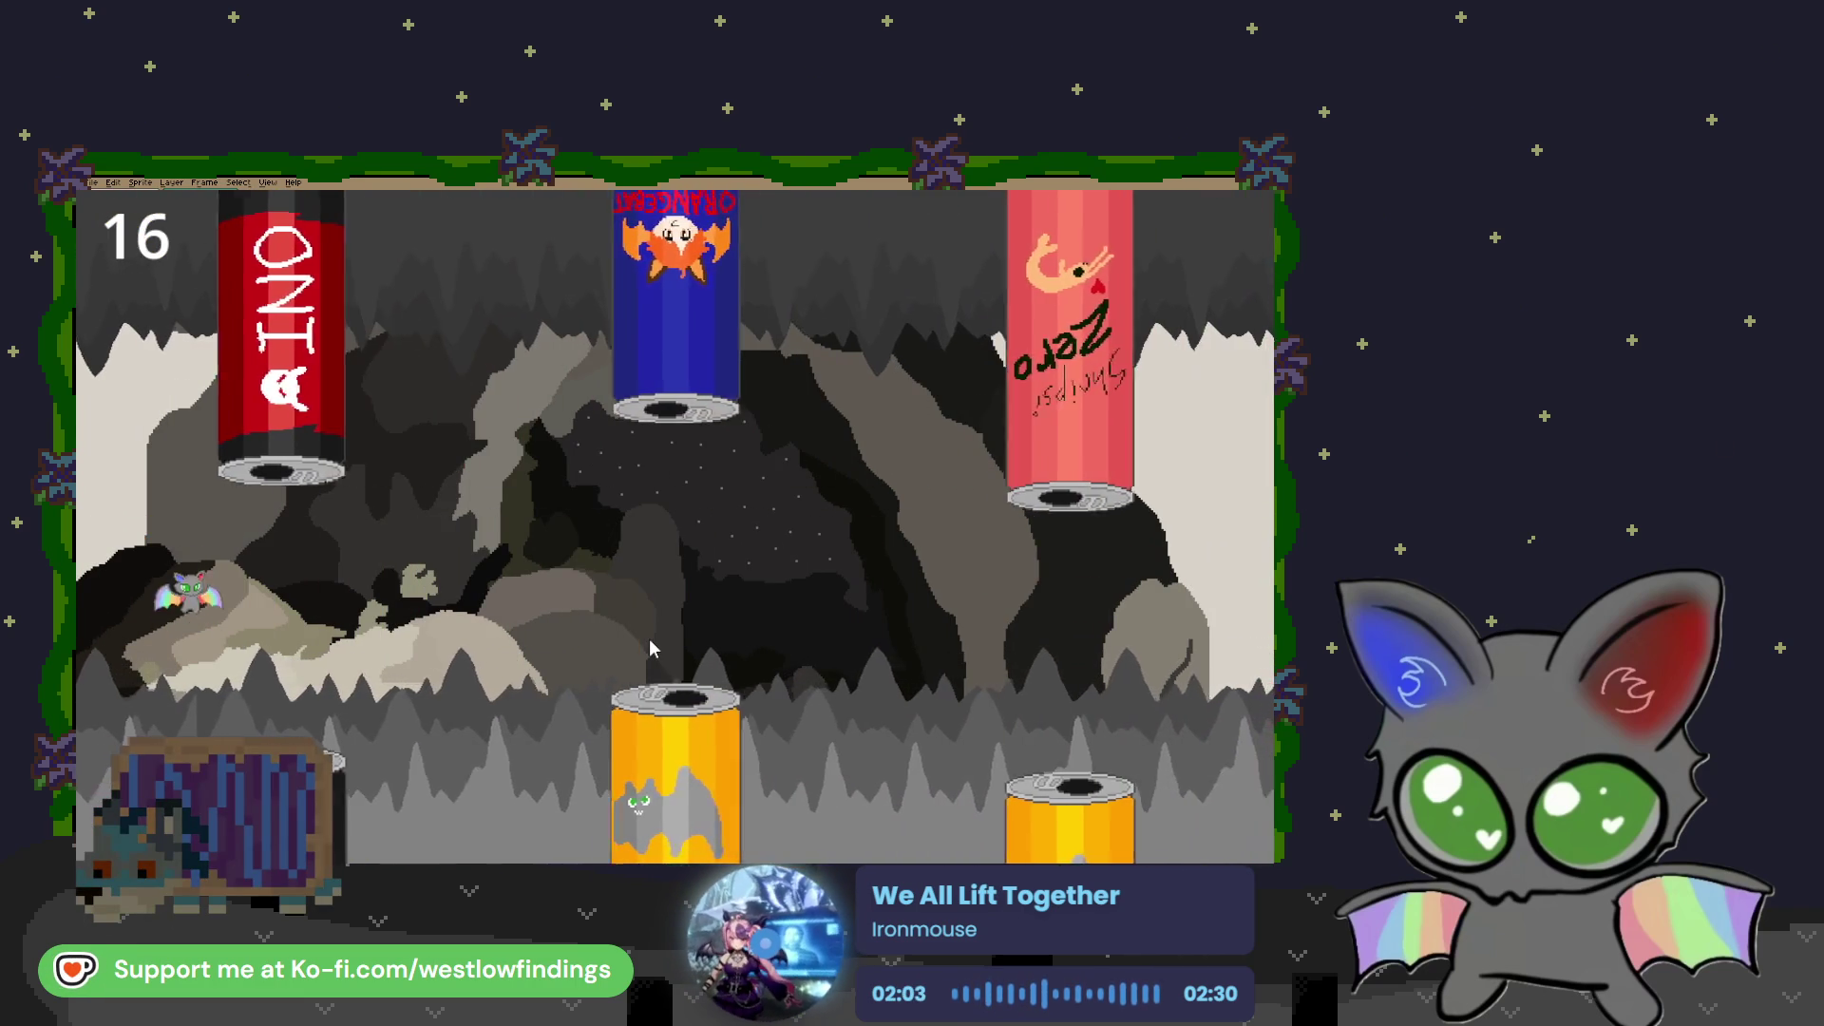
key("space")
key("space")
key("space")
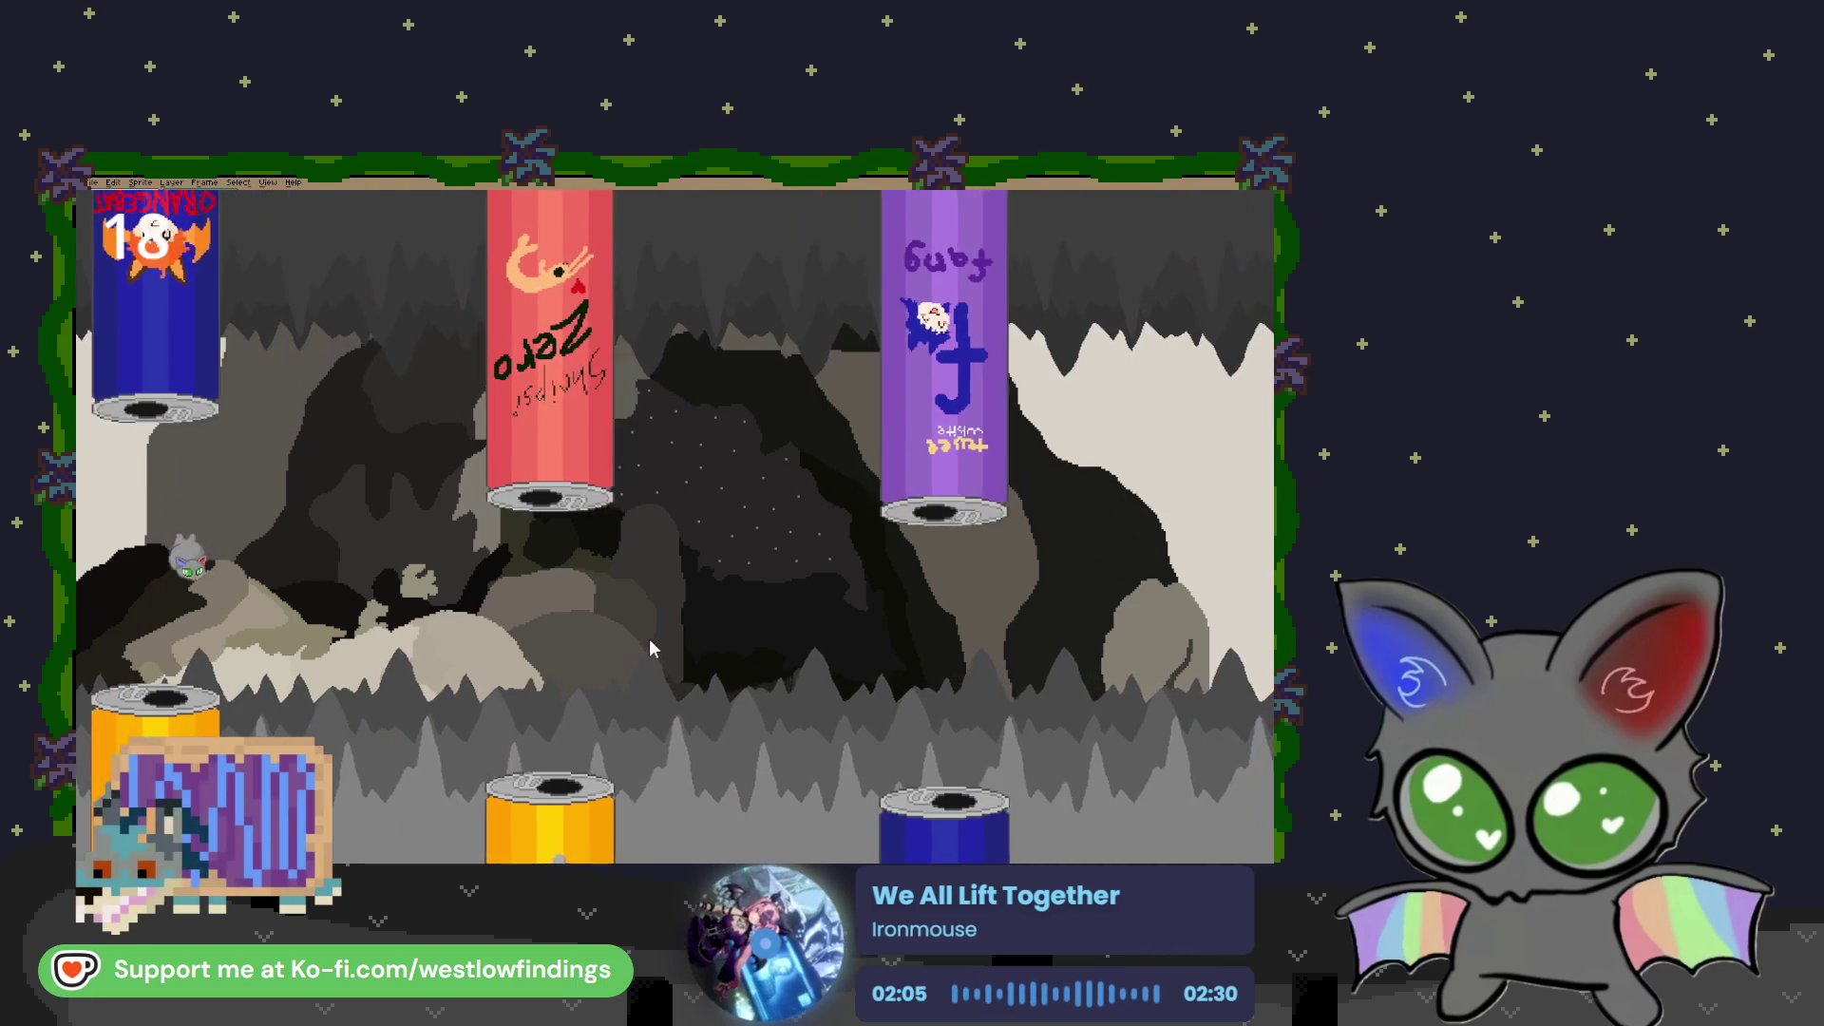
key("space")
key("space")
key("space")
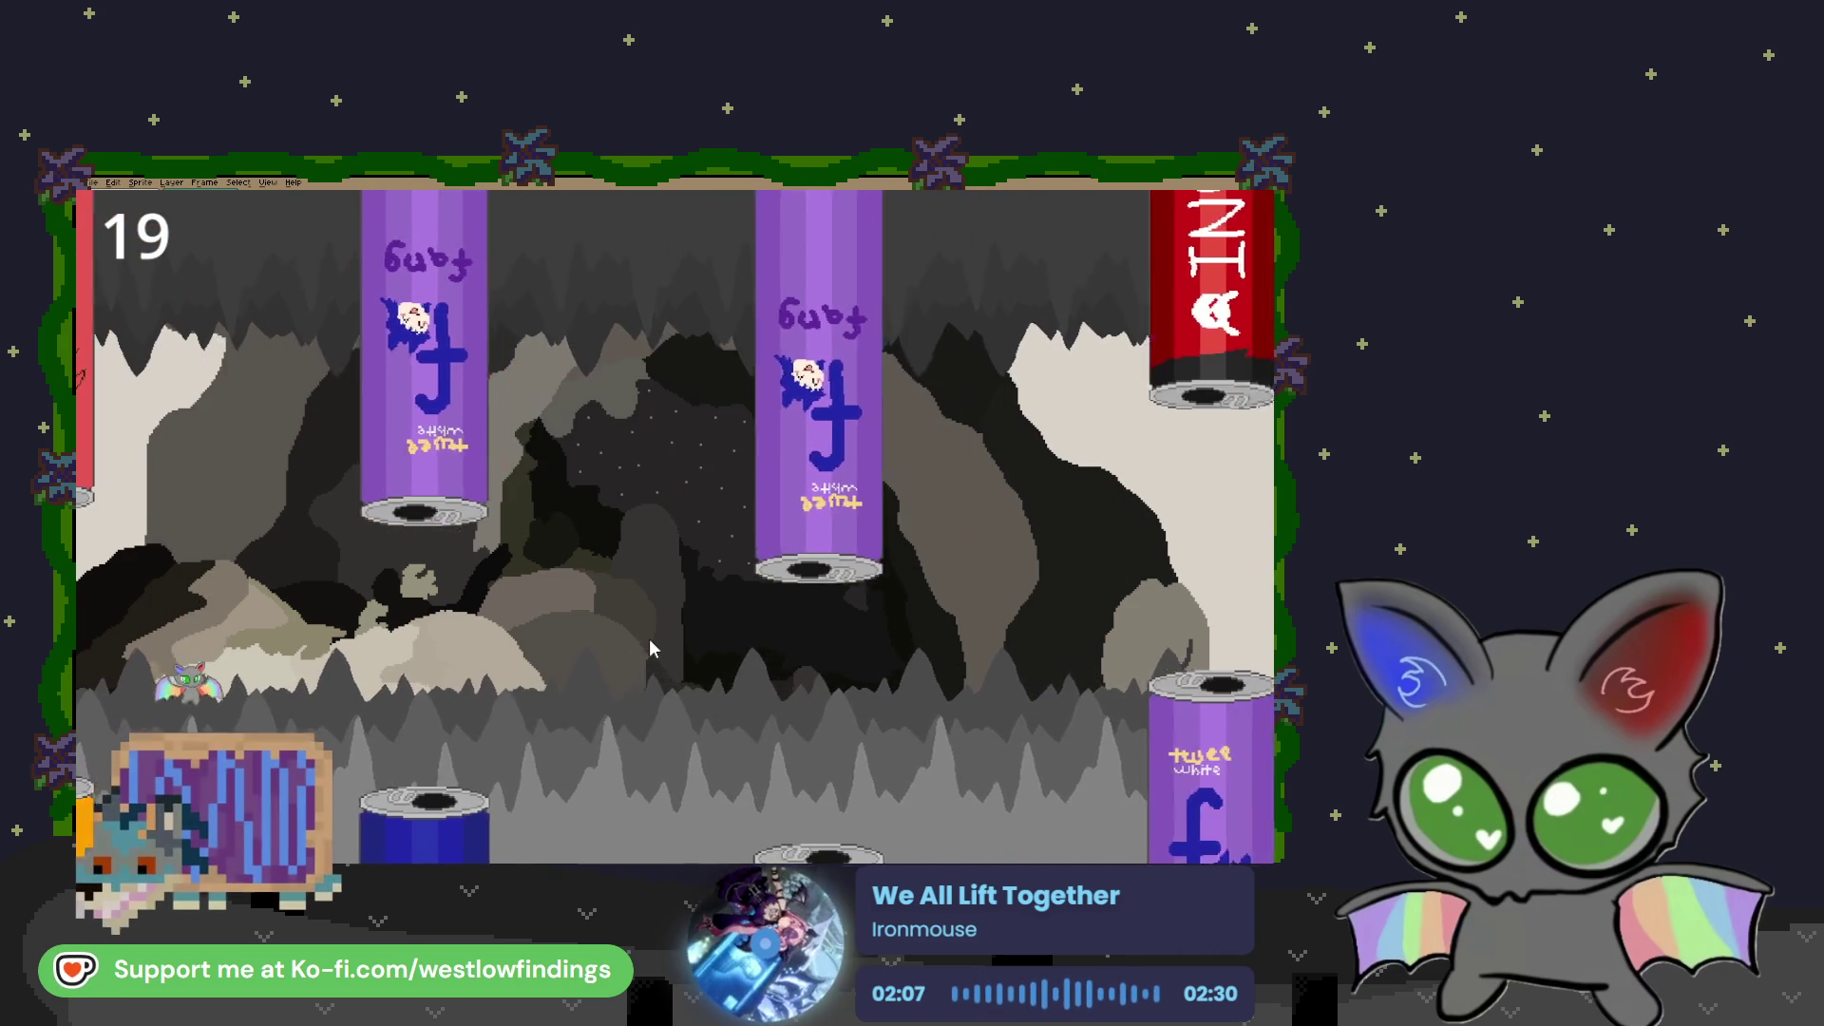
key("space")
key("space")
key("space")
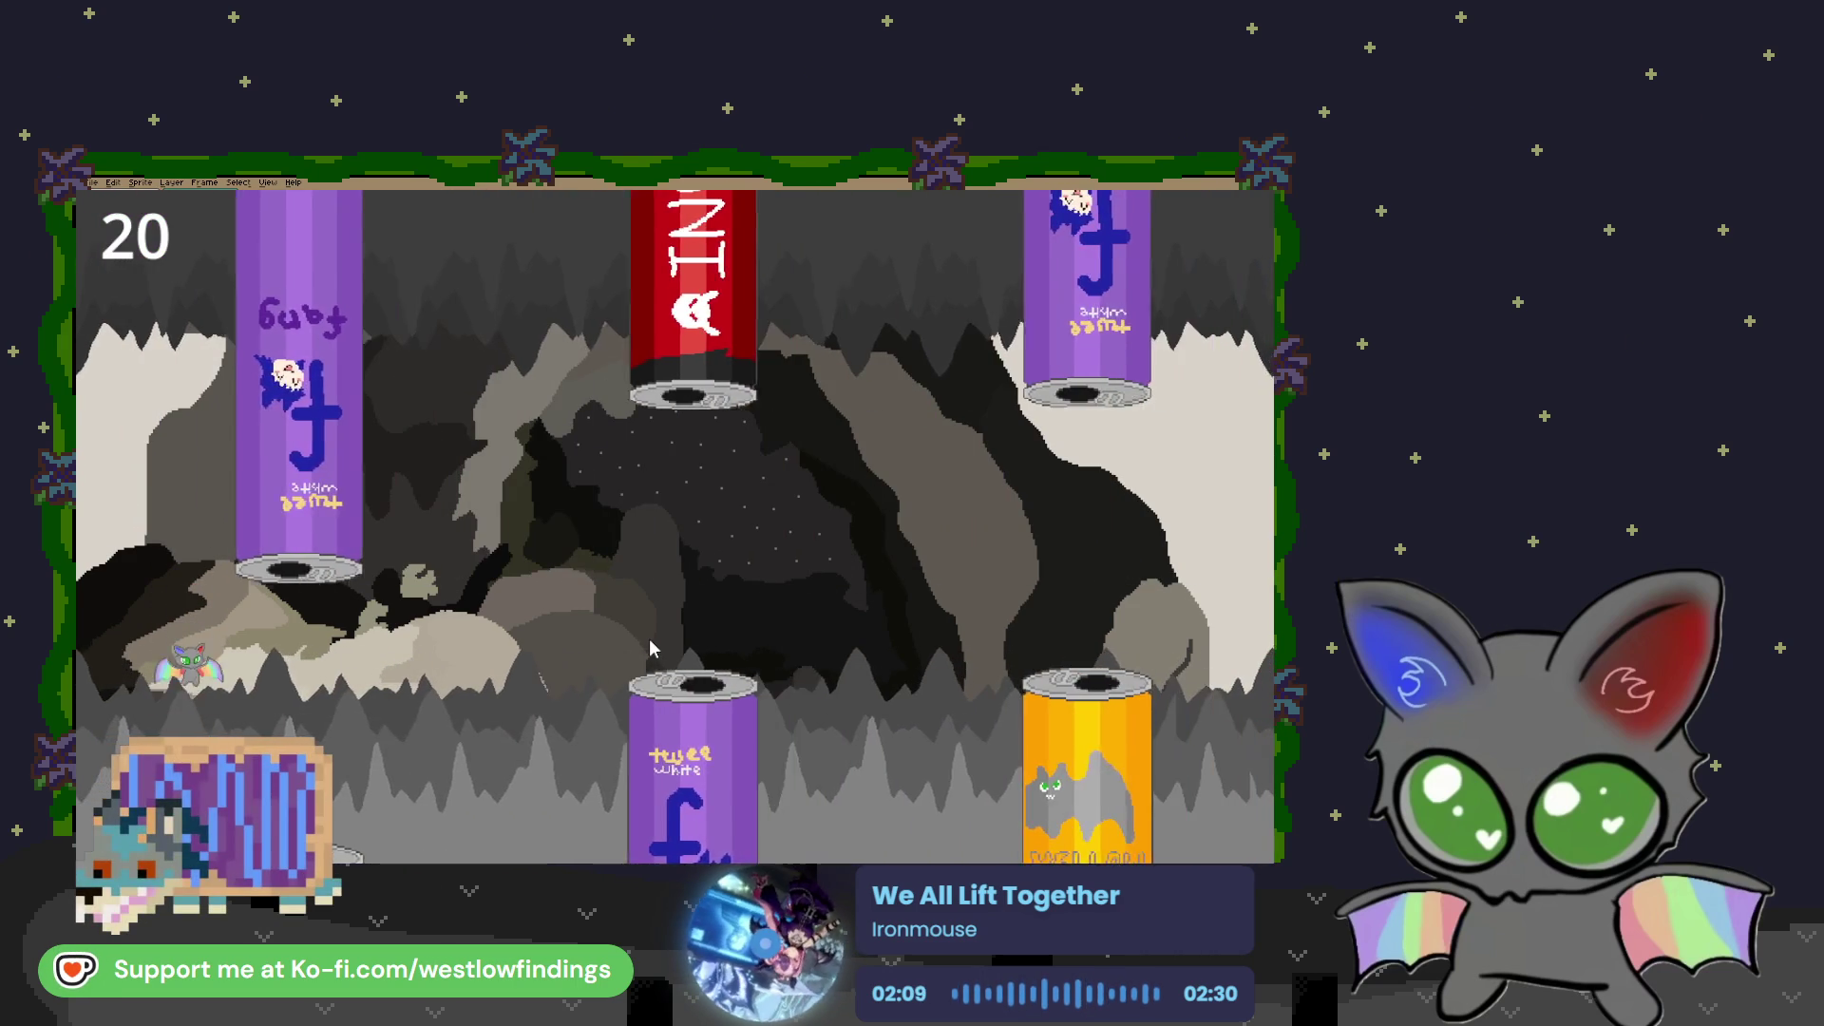
key("space")
key("space")
key("space")
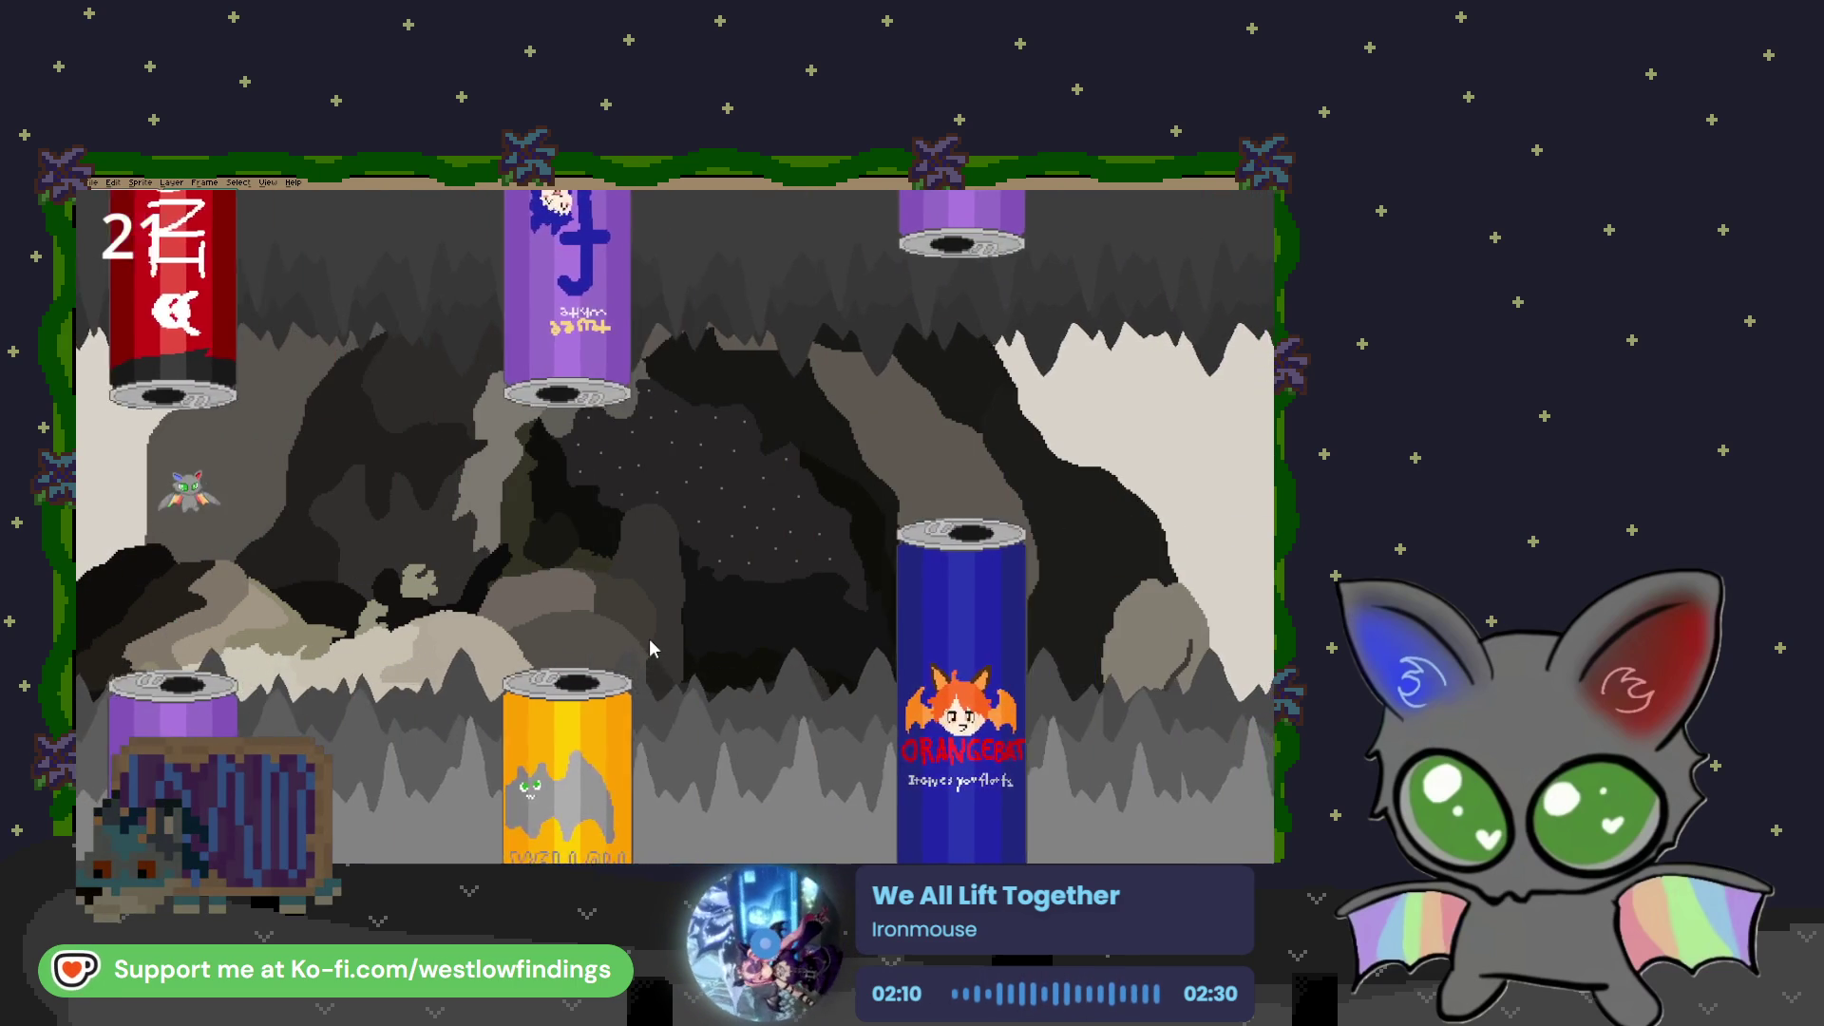
key("space")
key("space")
key("space")
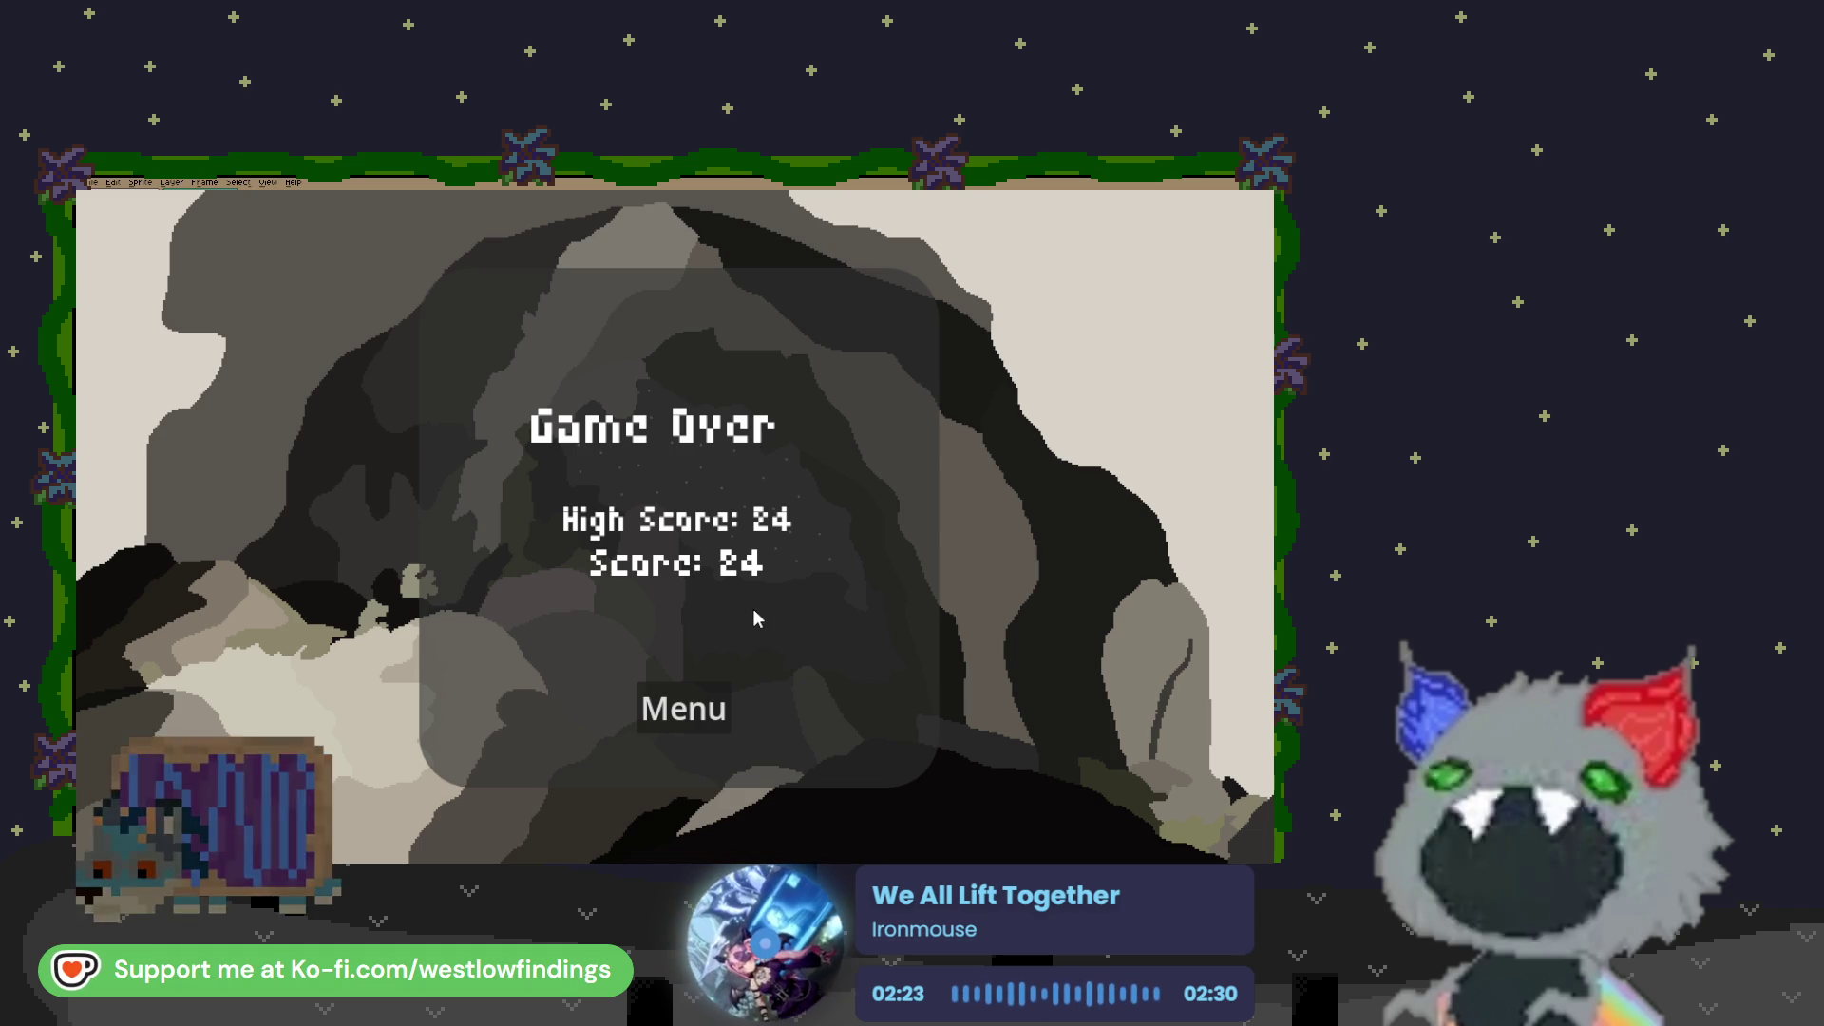
Return to the menu and start new rounds that crash immediately, scoring 0 with High Score 24
left_click(668, 724)
key("space")
key("space")
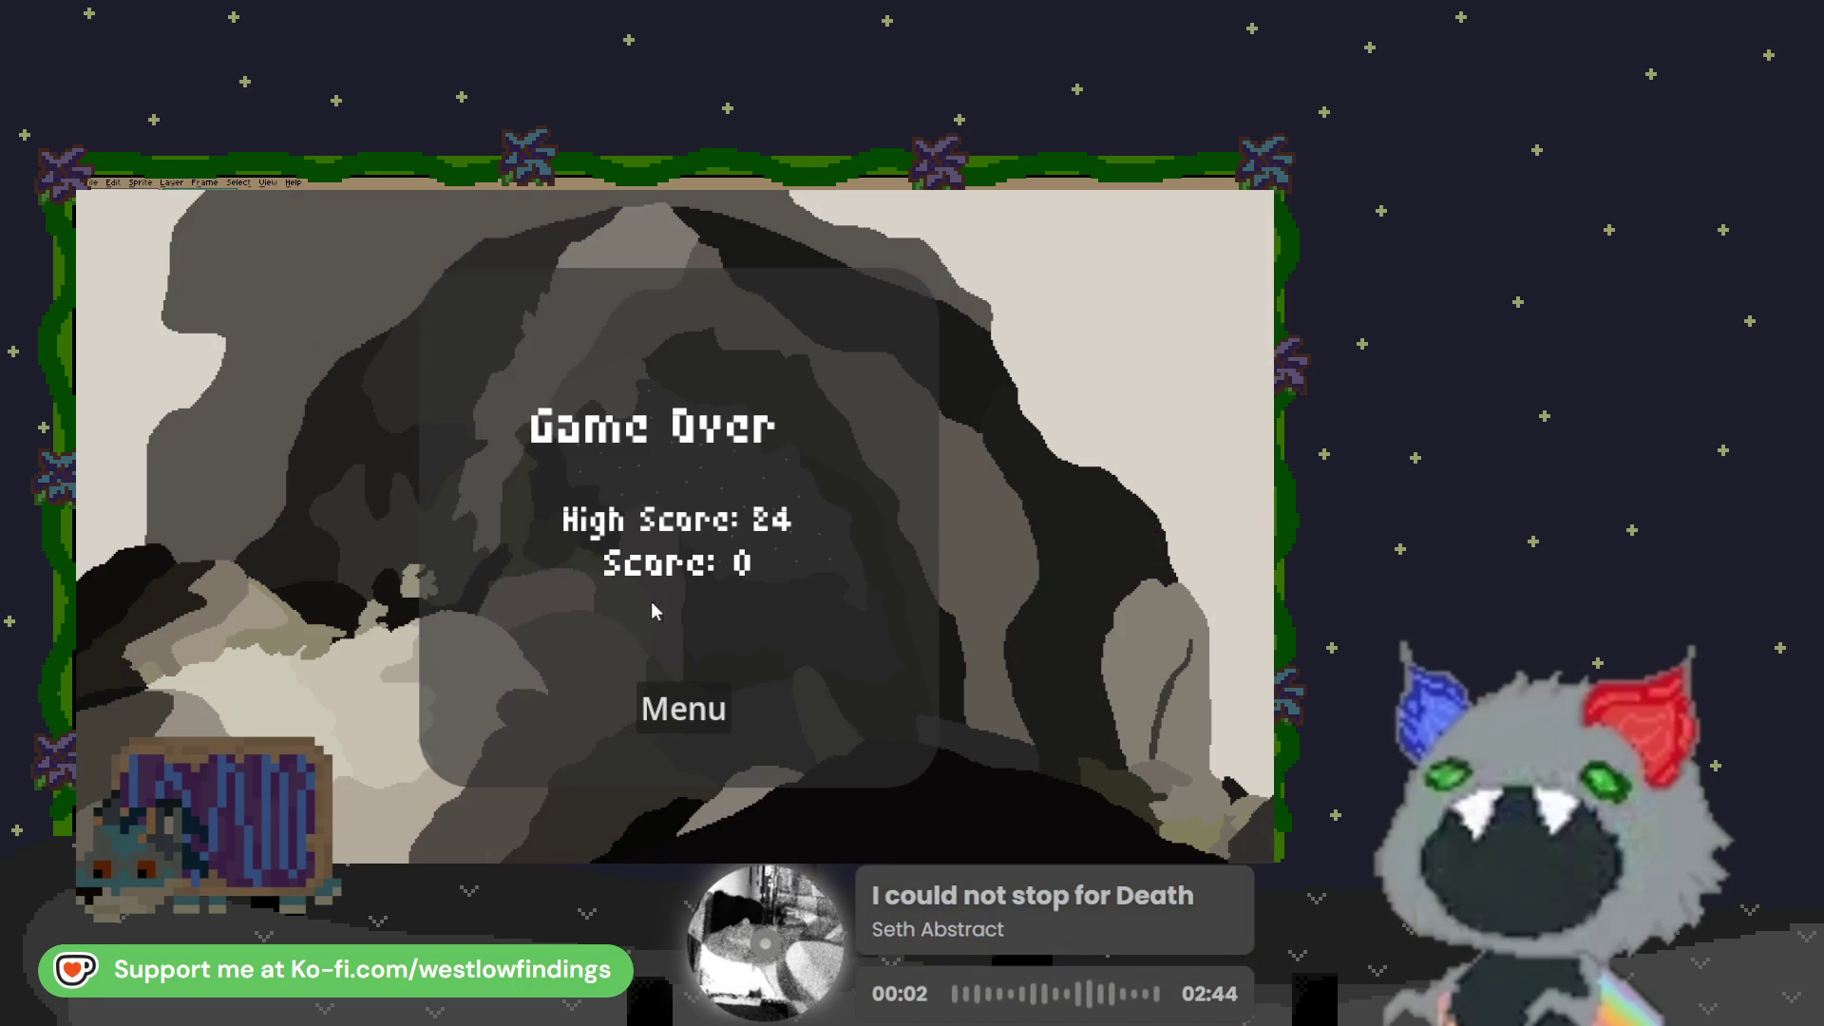
left_click(665, 714)
left_click(905, 394)
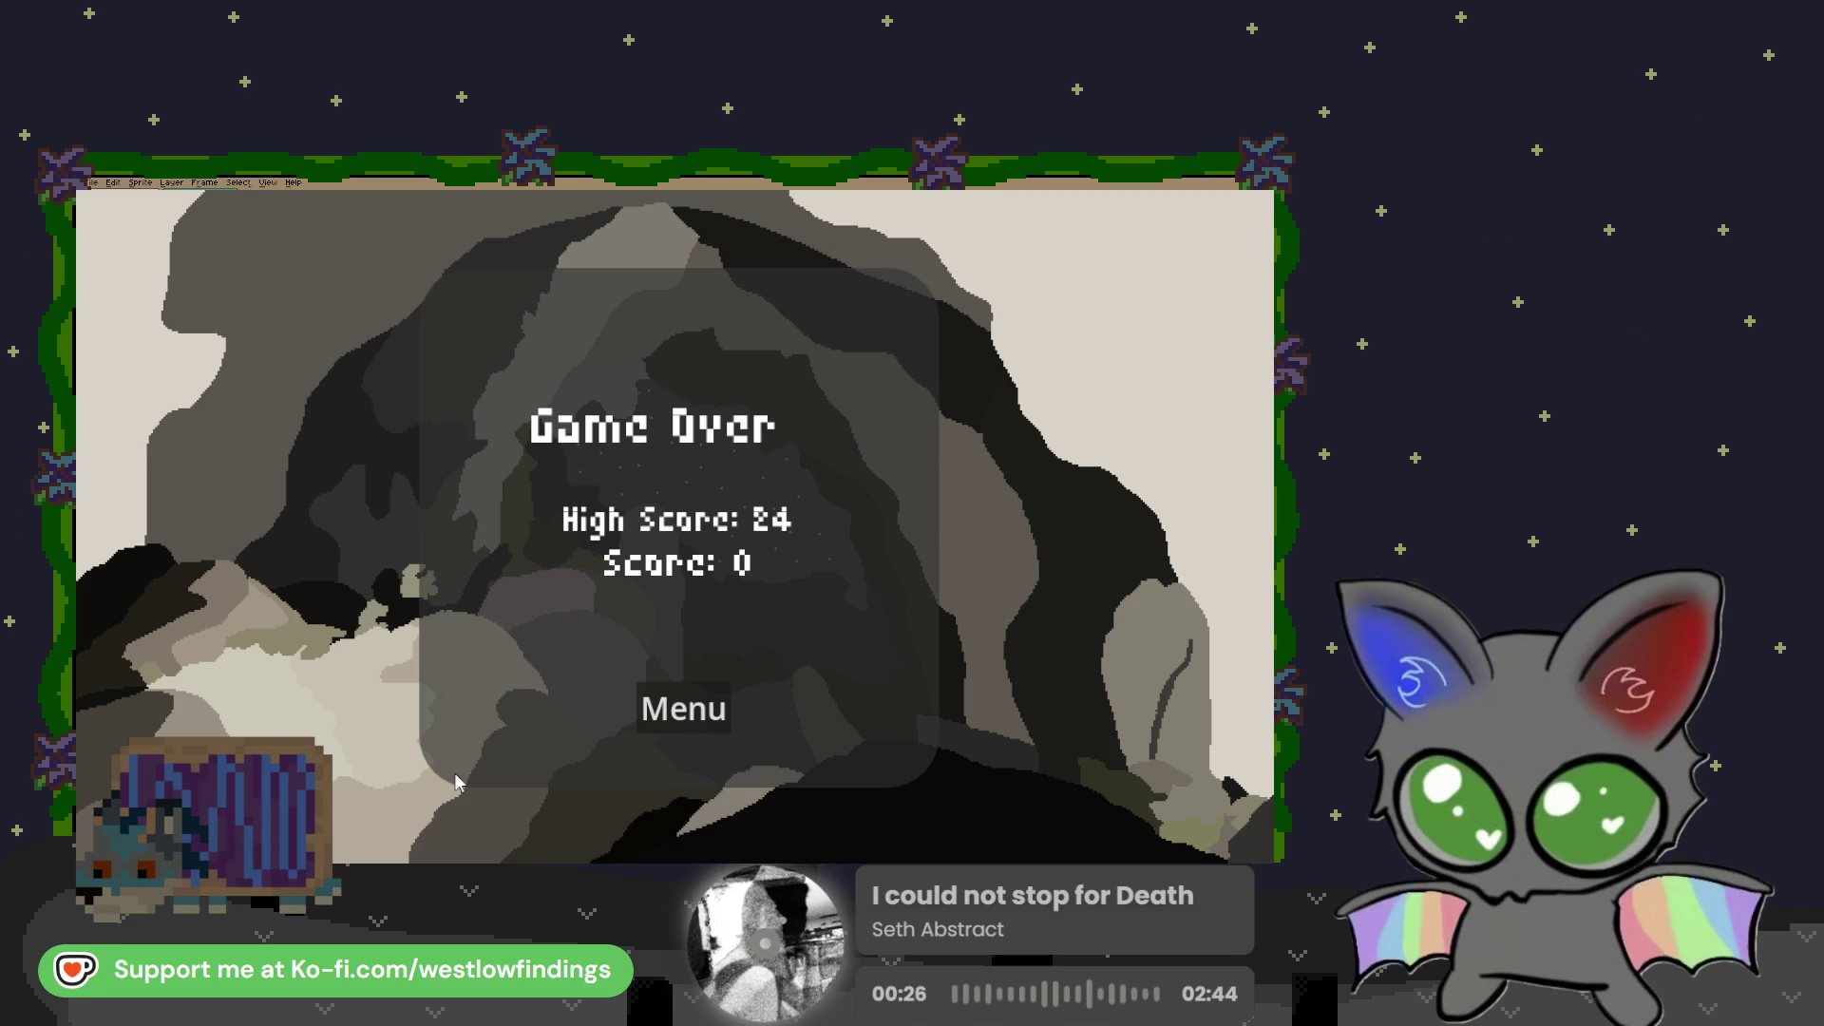
left_click(667, 704)
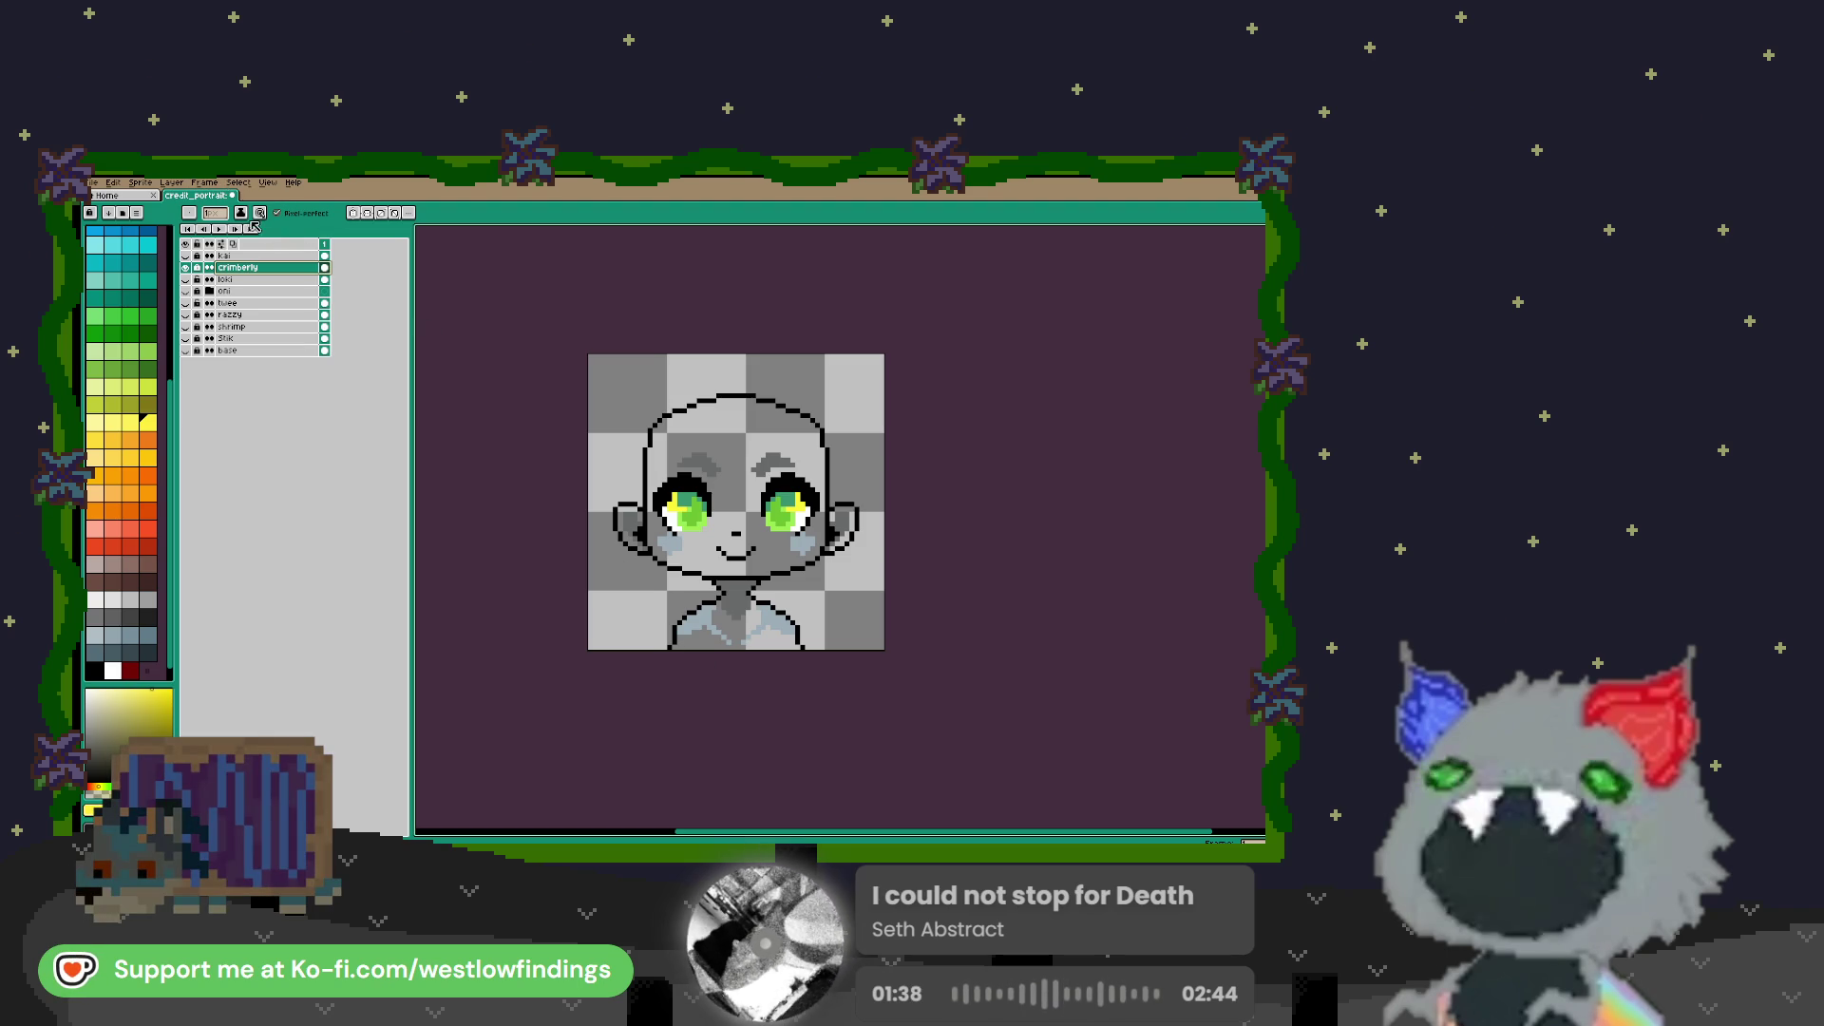
Use File > Open in Aseprite to load another file alongside credit_portrait
left_click(93, 182)
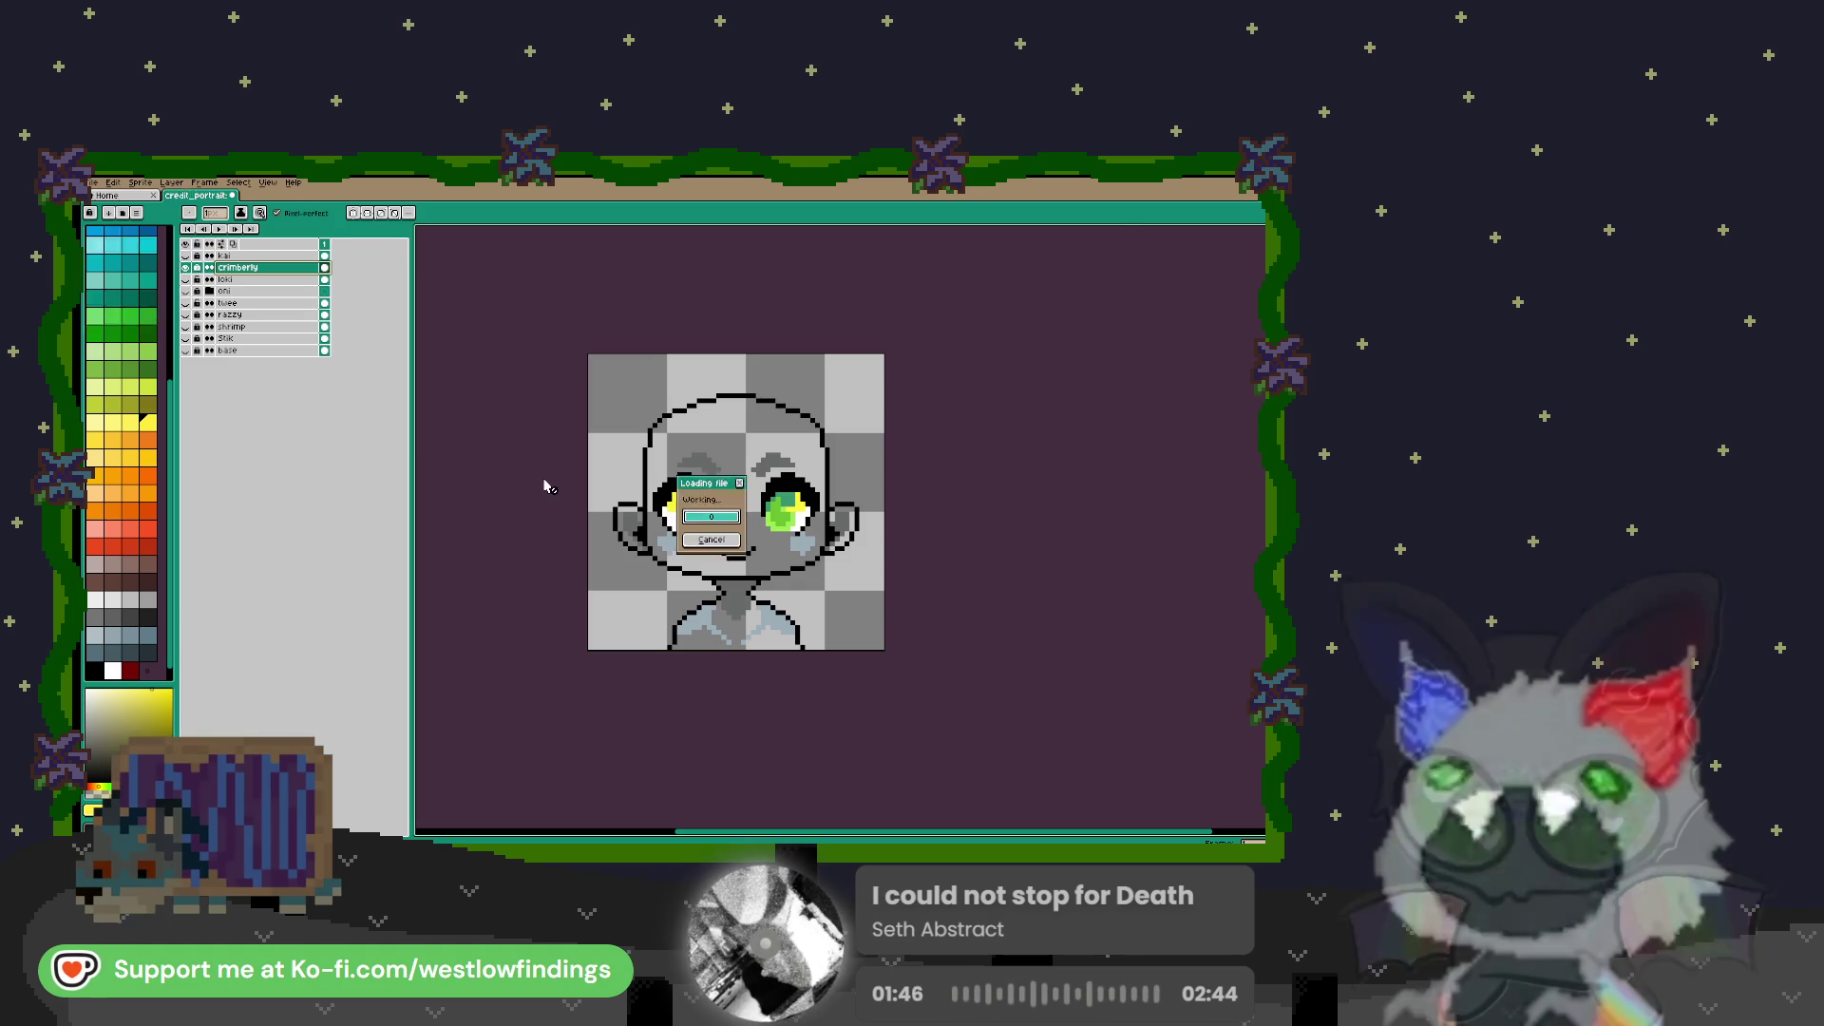
Zoom and pan around the character reference to frame its upper body
scroll(904, 522, "down", 1)
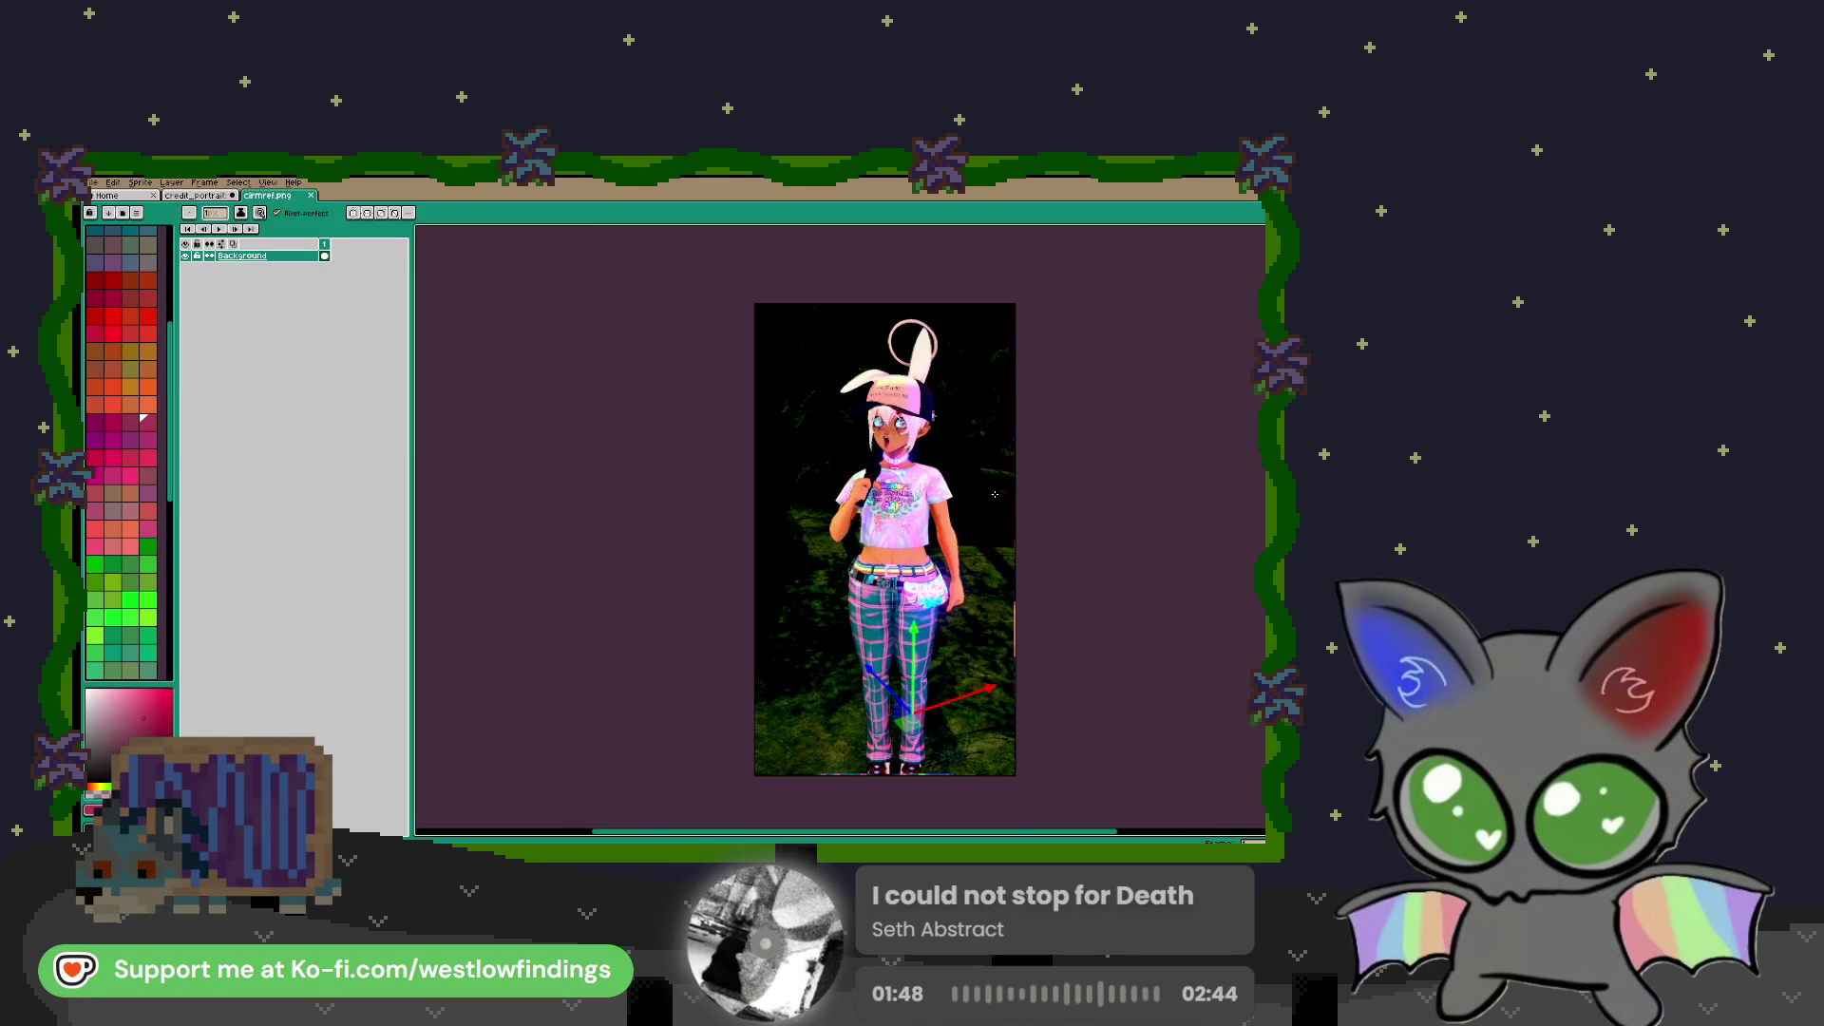
scroll(834, 457, "up", 2)
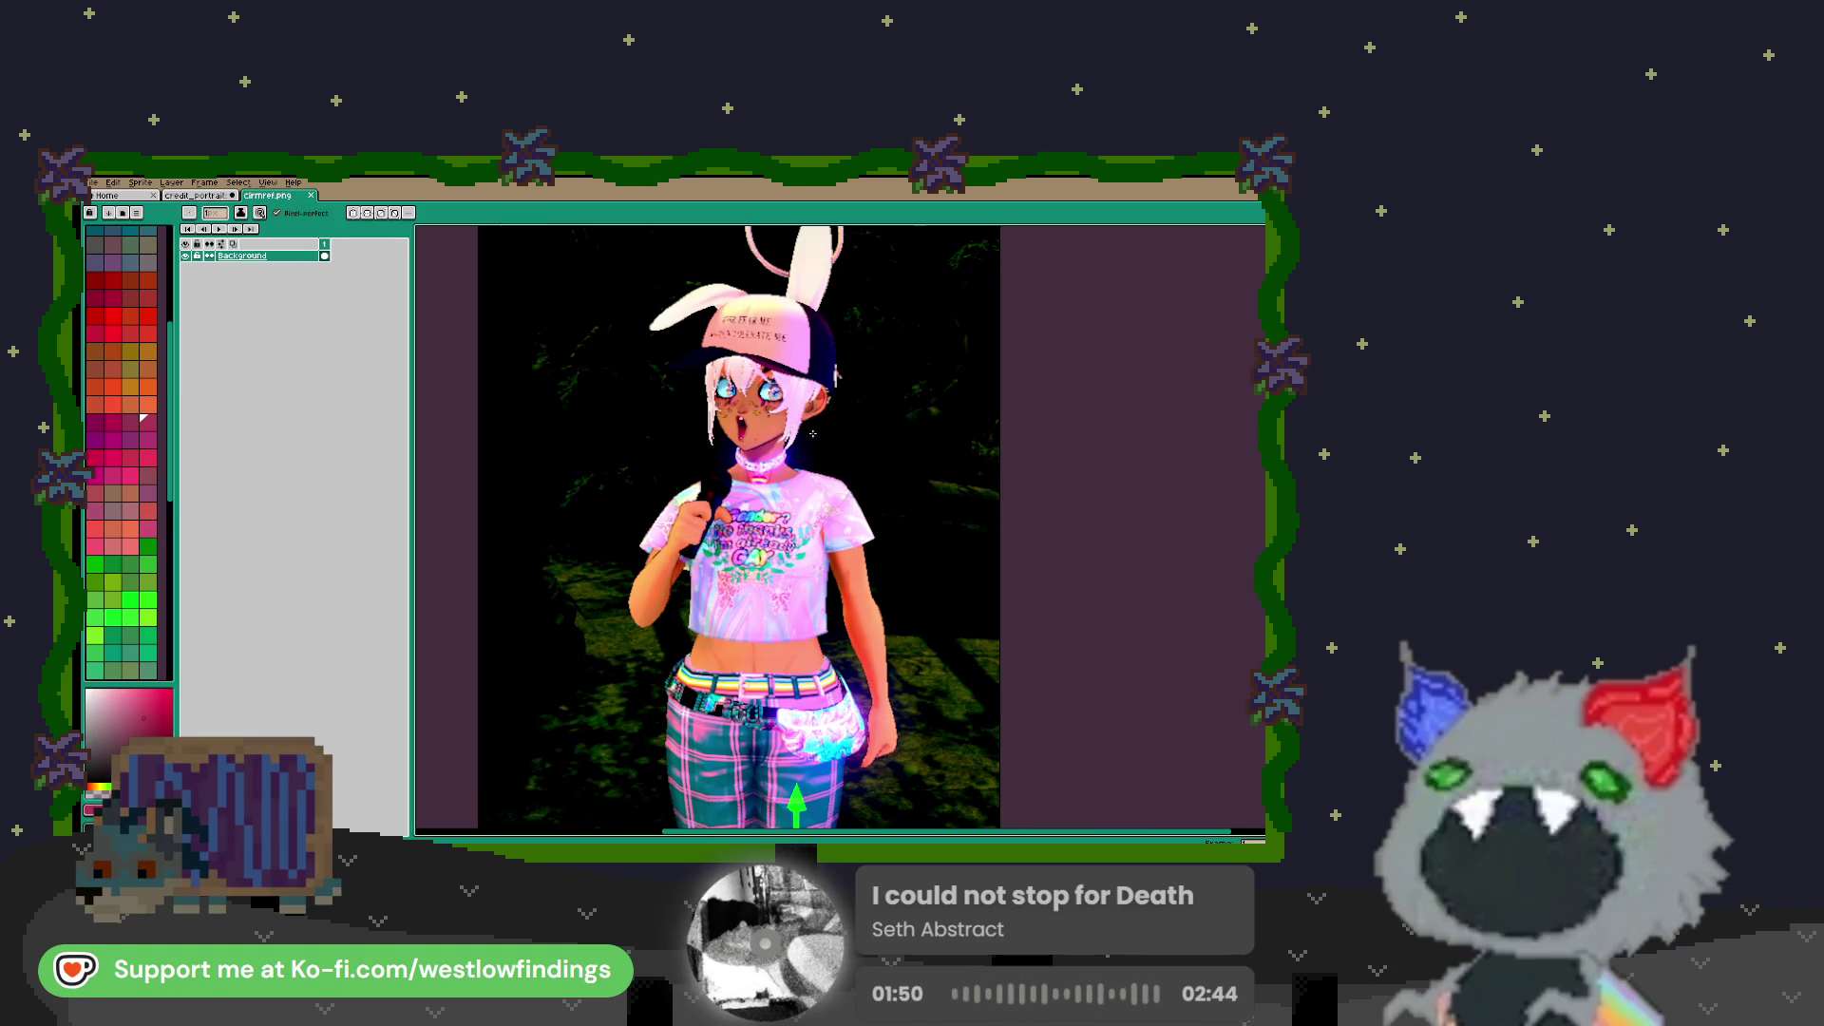
scroll(834, 457, "up", 4)
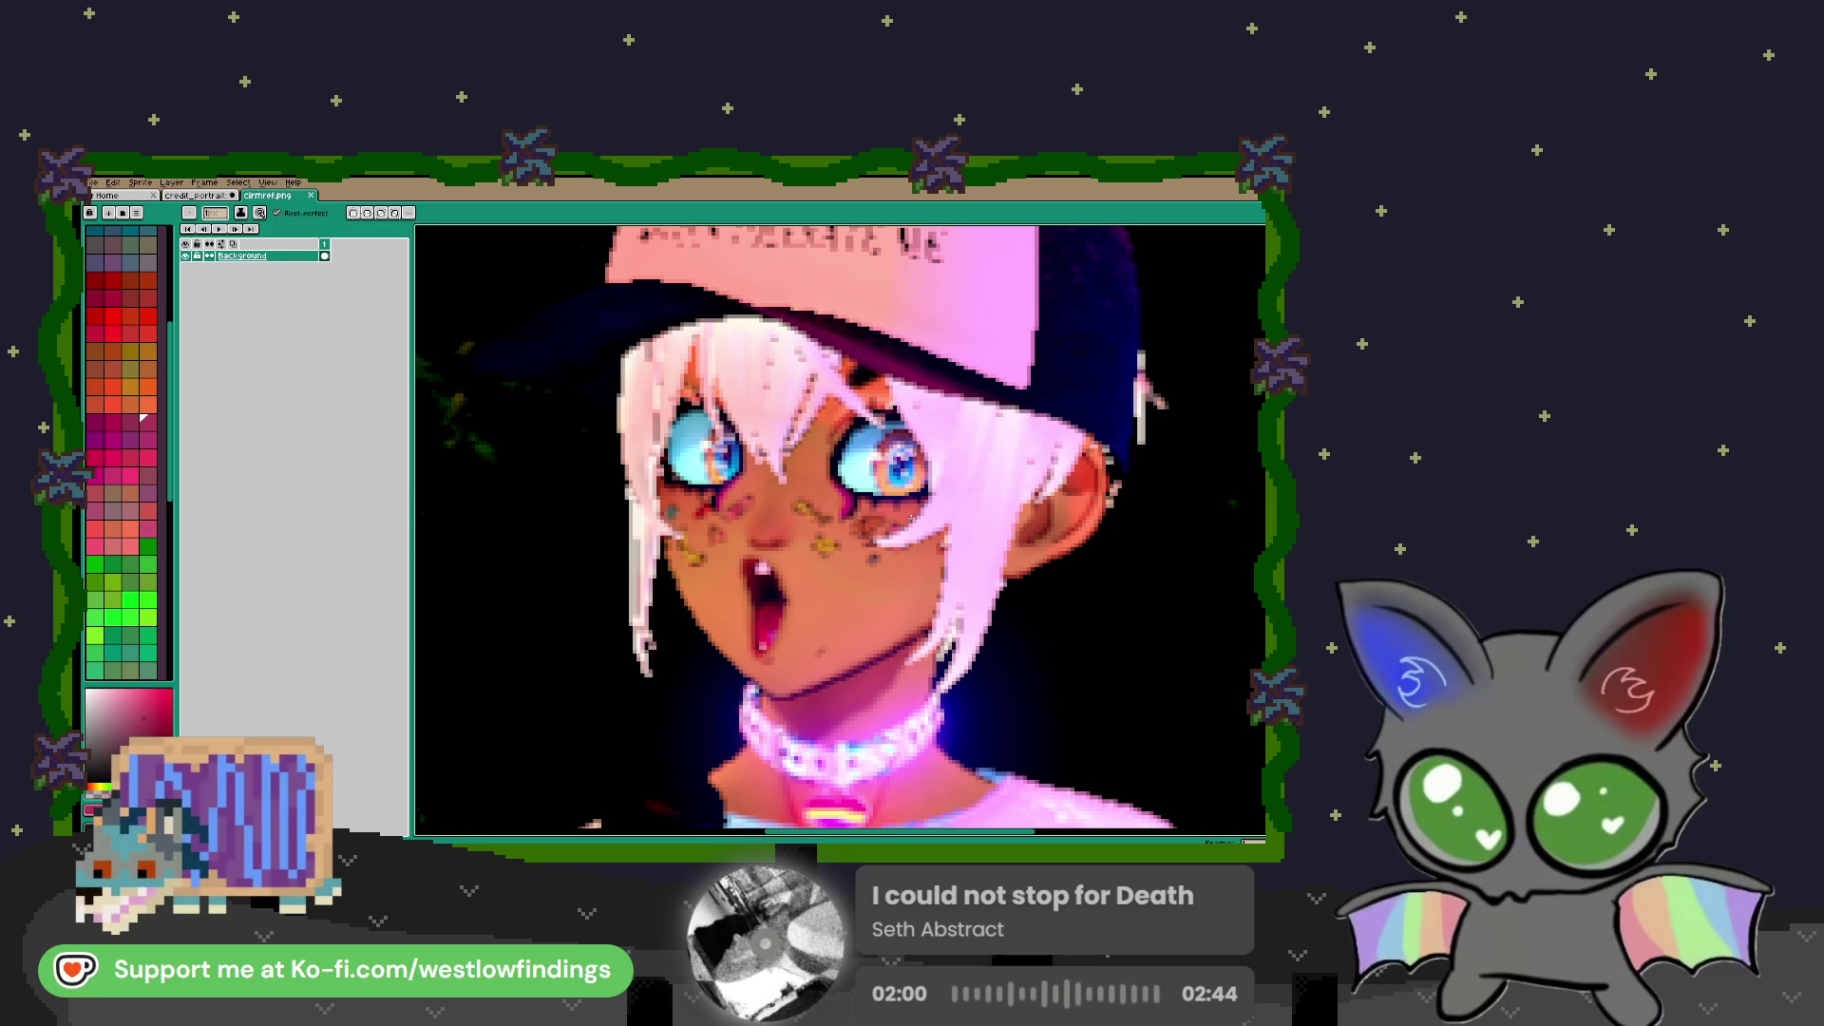
scroll(841, 530, "down", 5)
scroll(1078, 625, "down", 2)
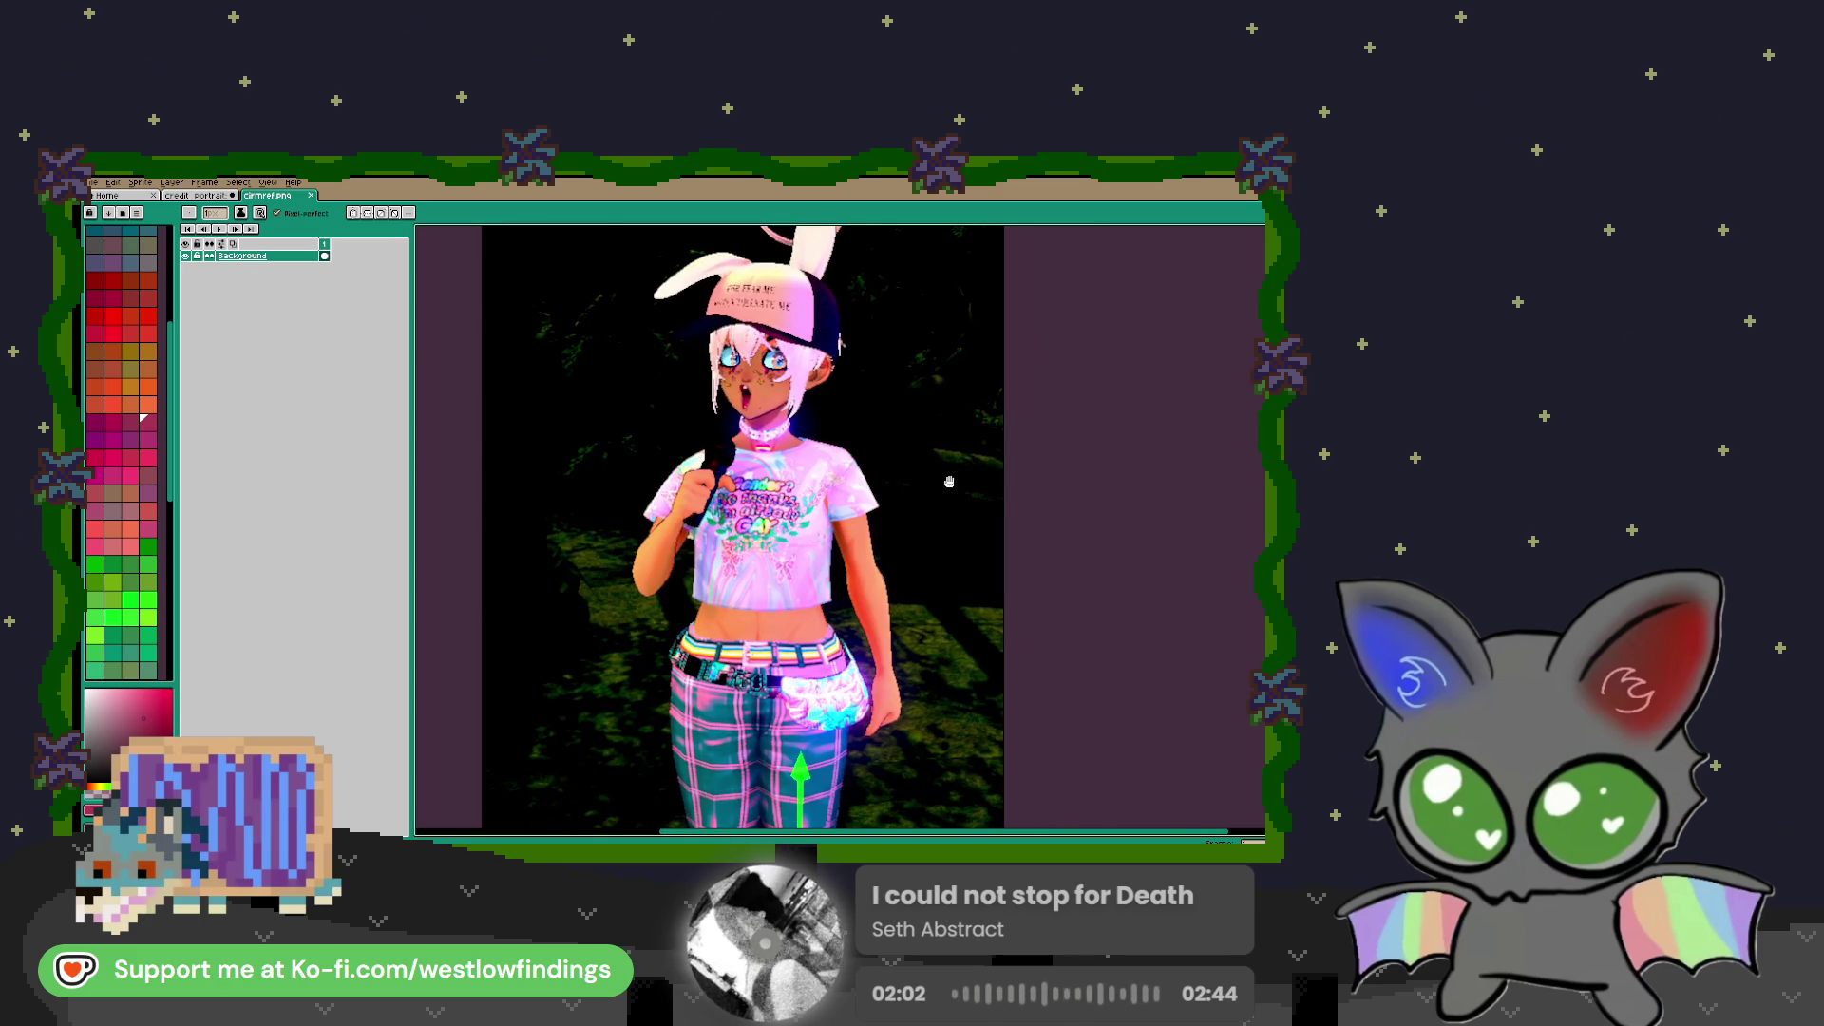
scroll(993, 464, "up", 2)
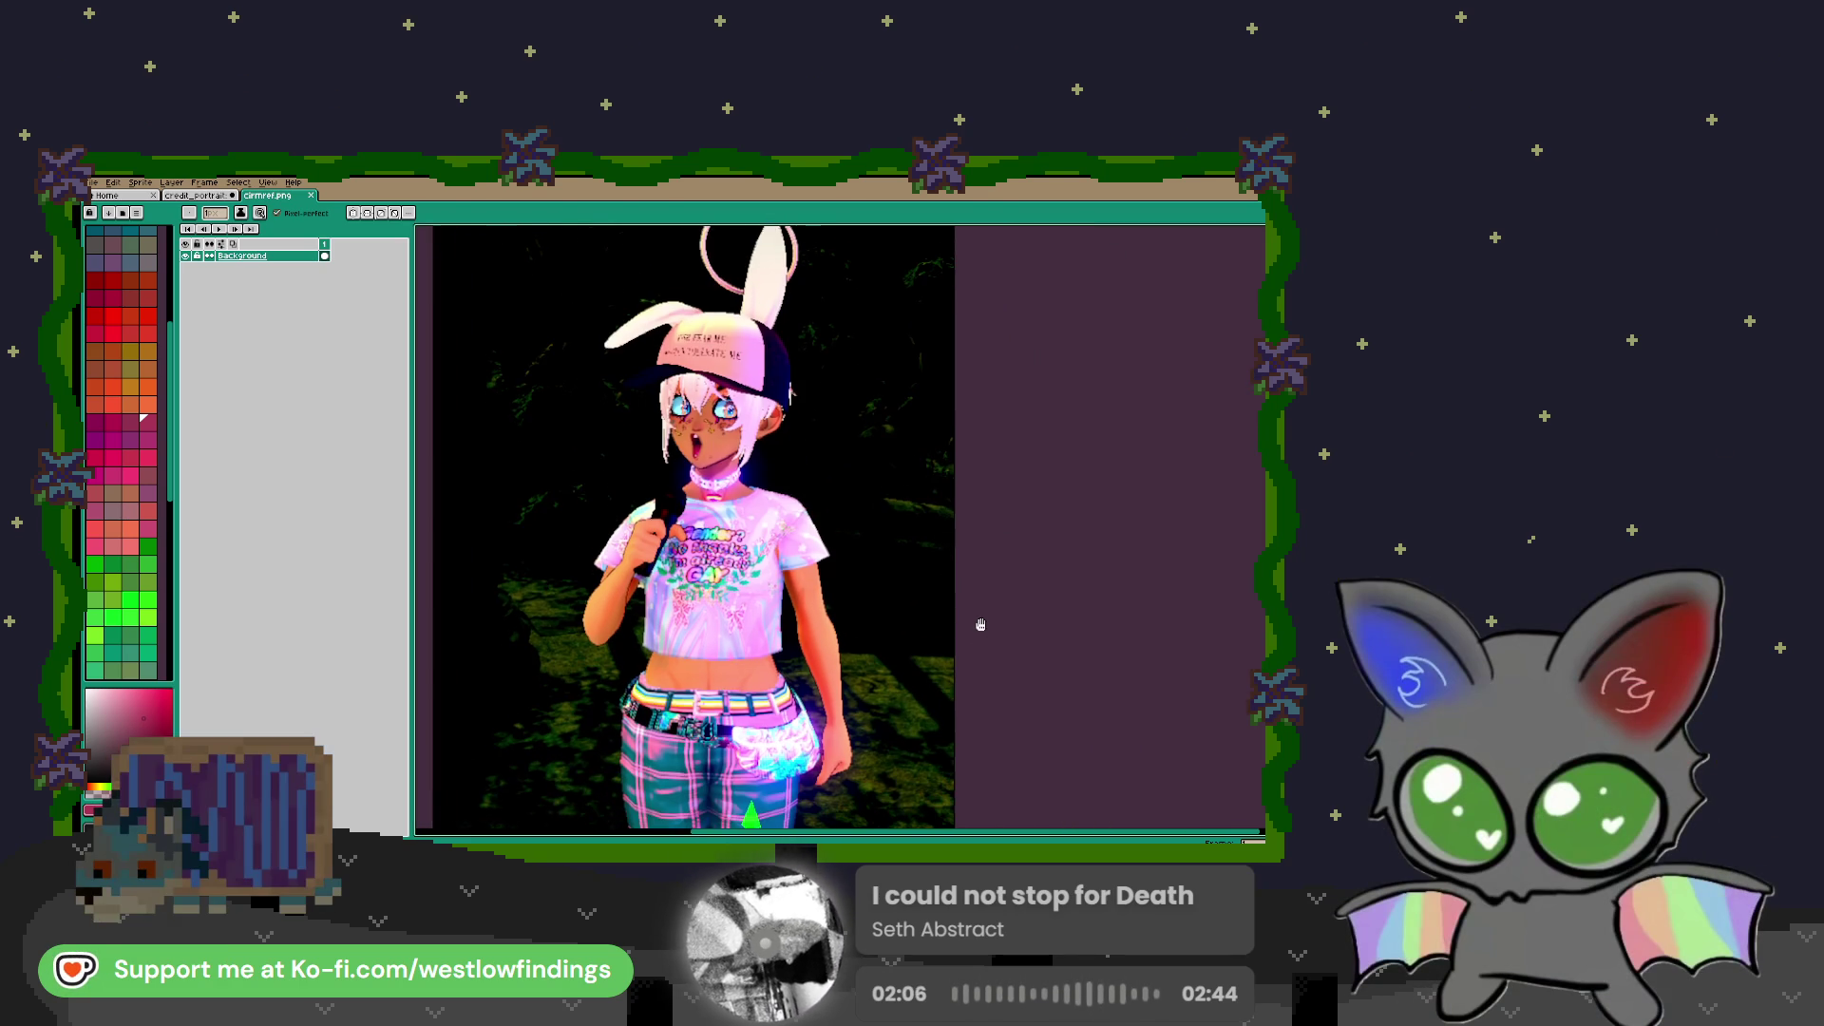
scroll(927, 567, "down", 2)
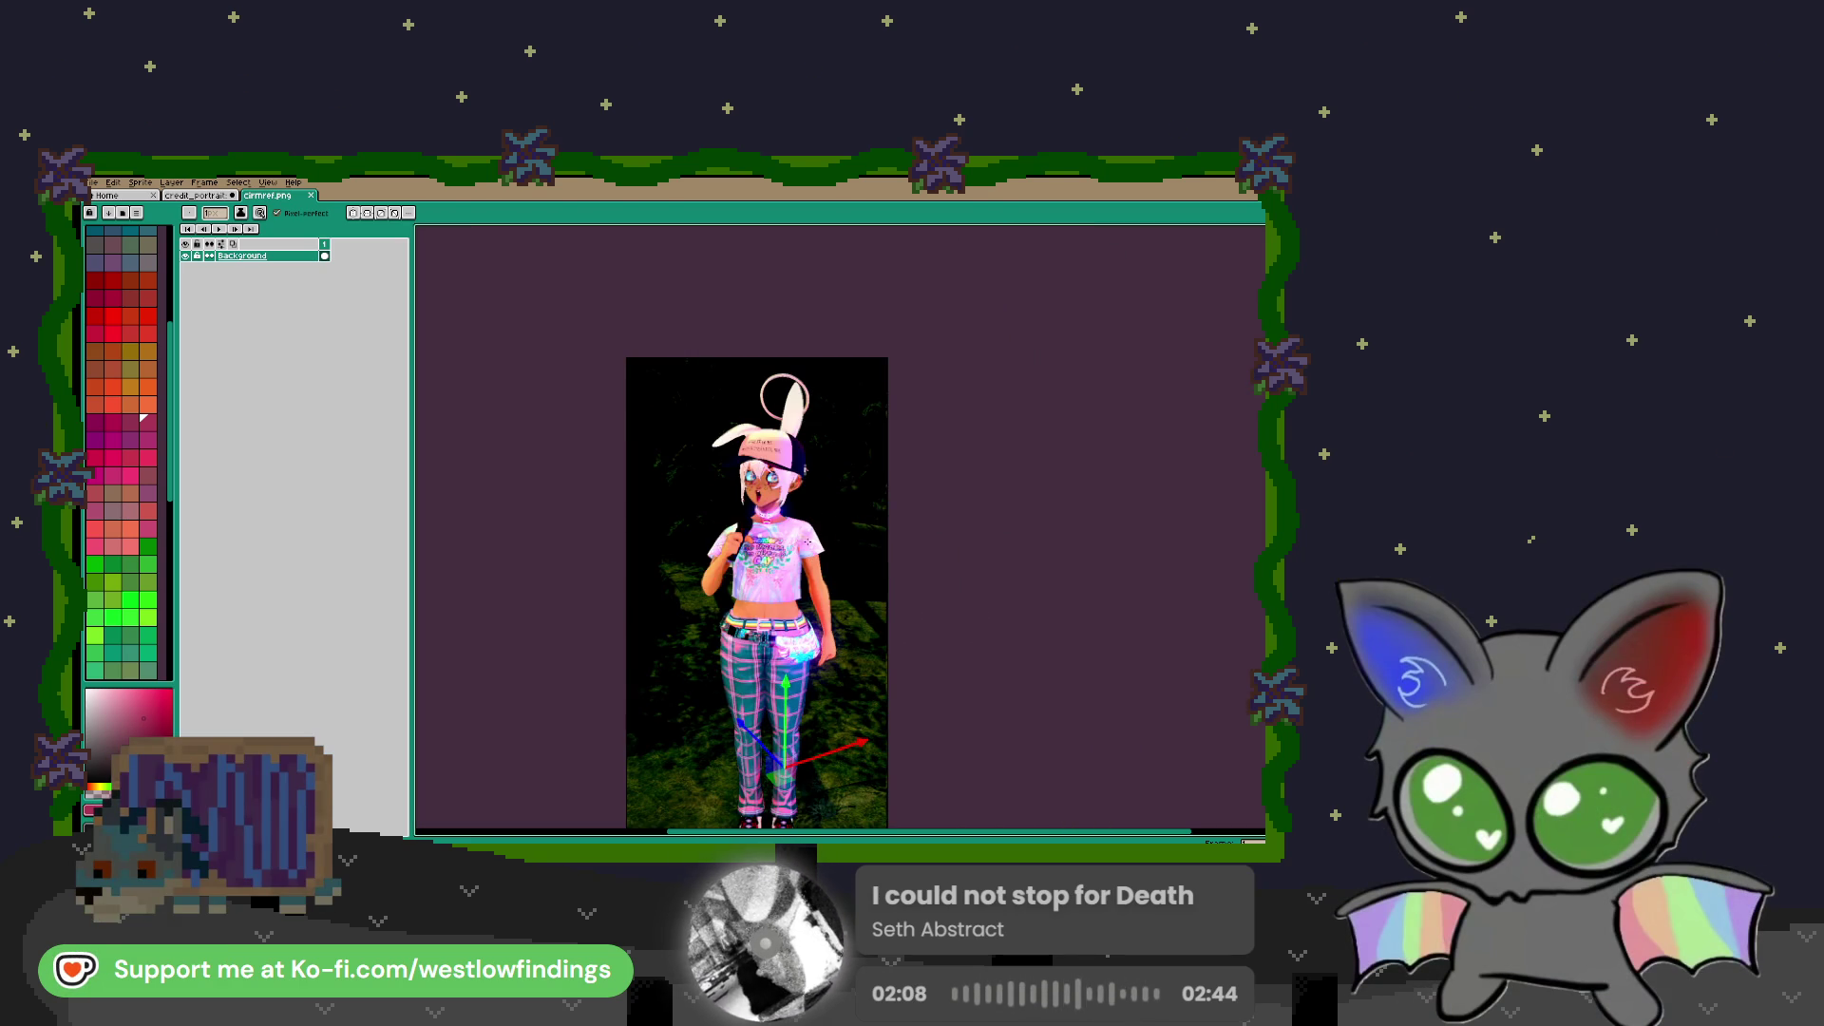
scroll(1092, 691, "up", 4)
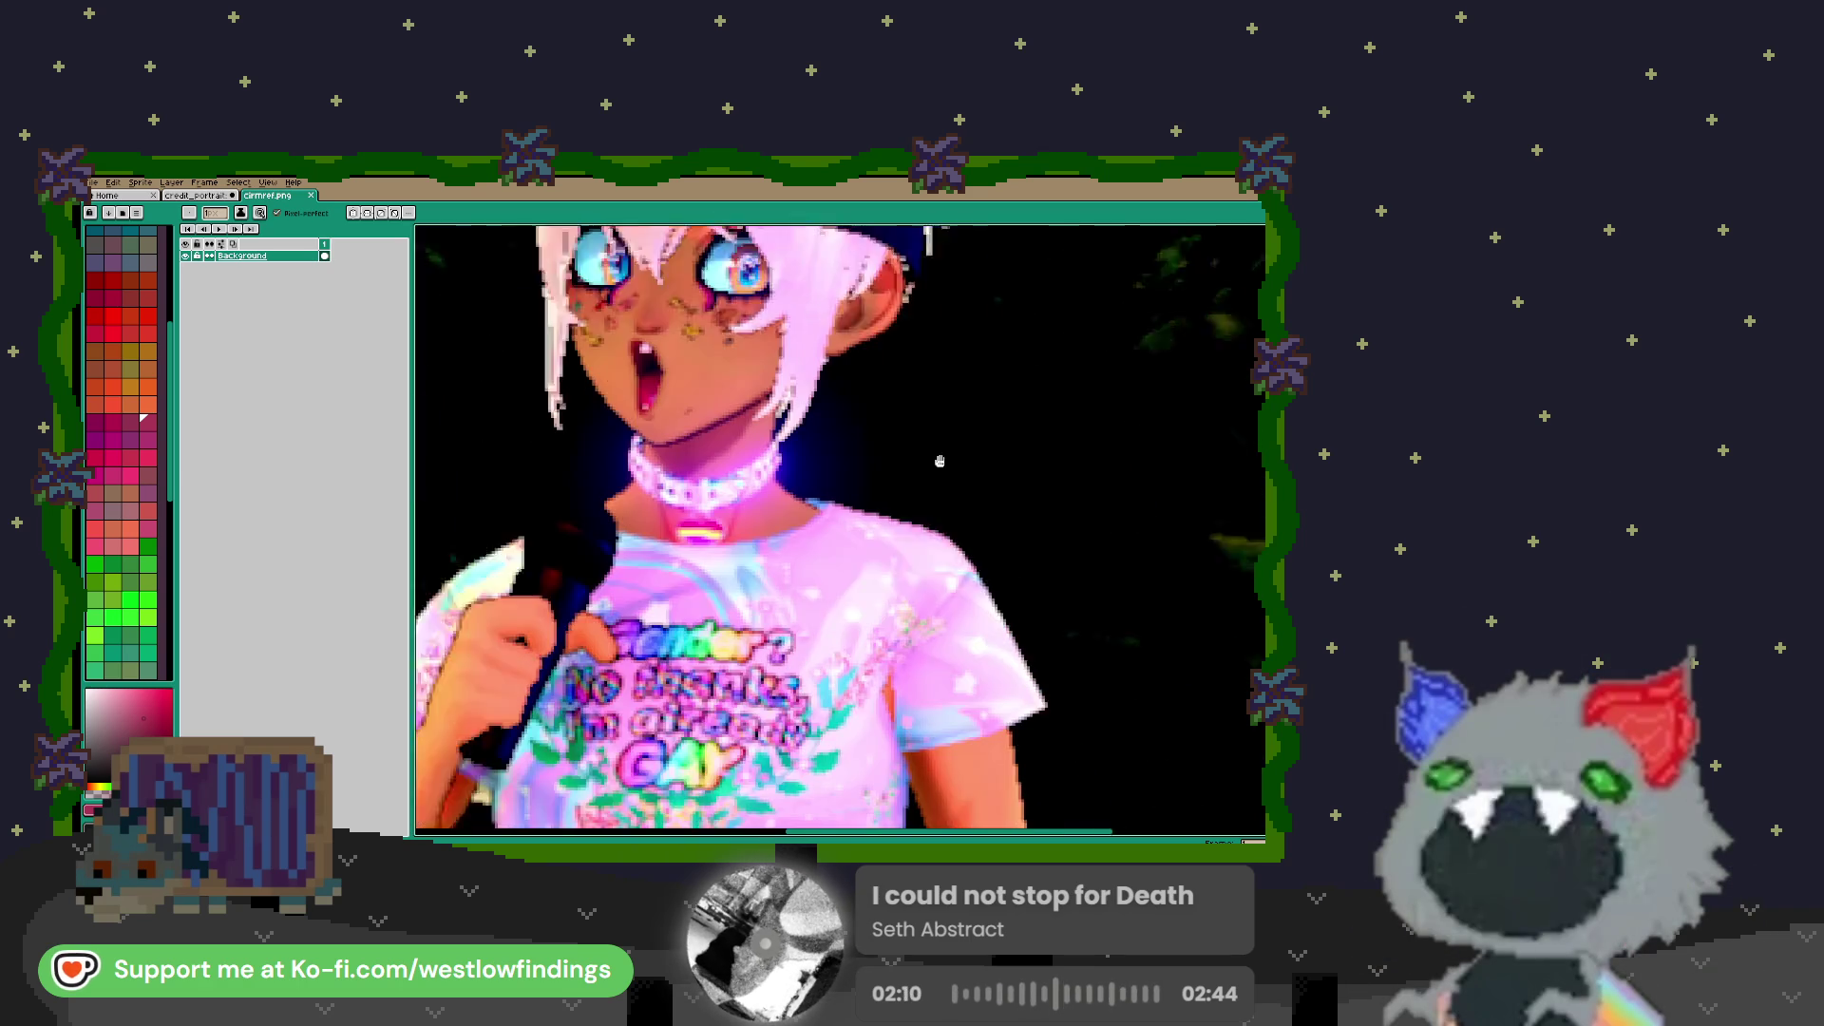
scroll(1092, 691, "down", 5)
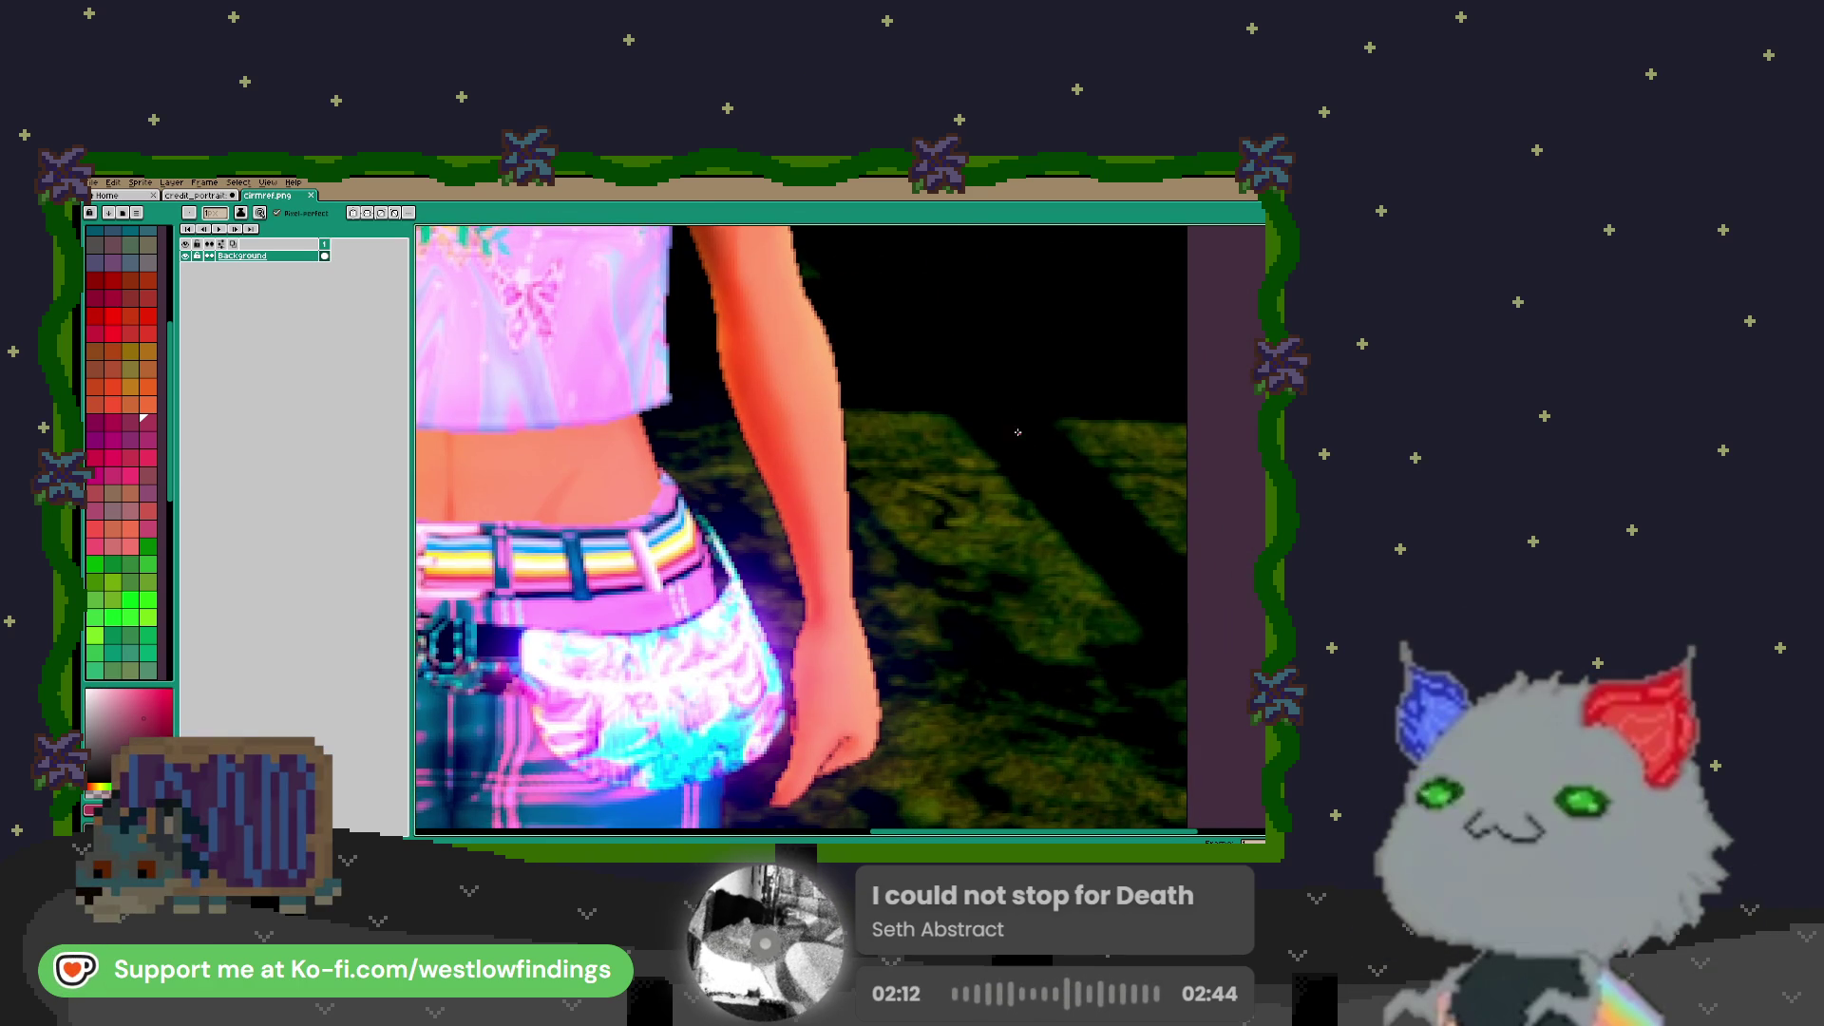
scroll(1047, 605, "down", 3)
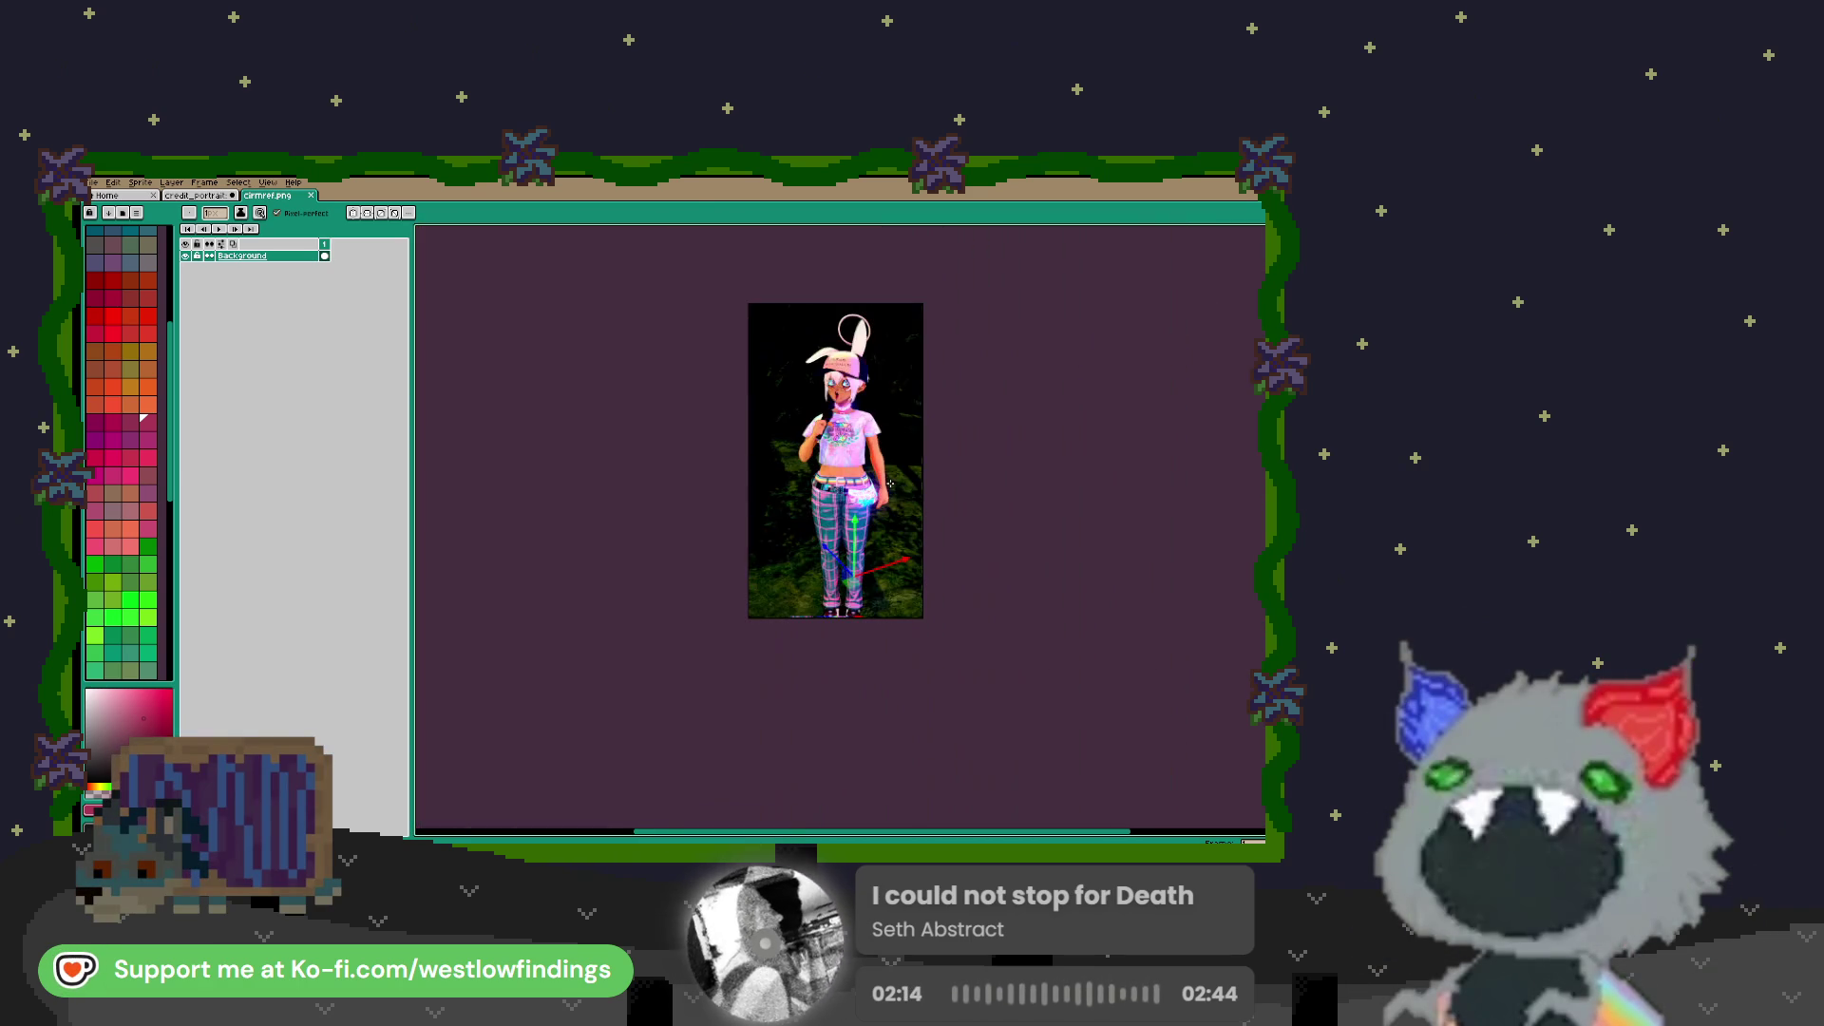
scroll(870, 451, "up", 1)
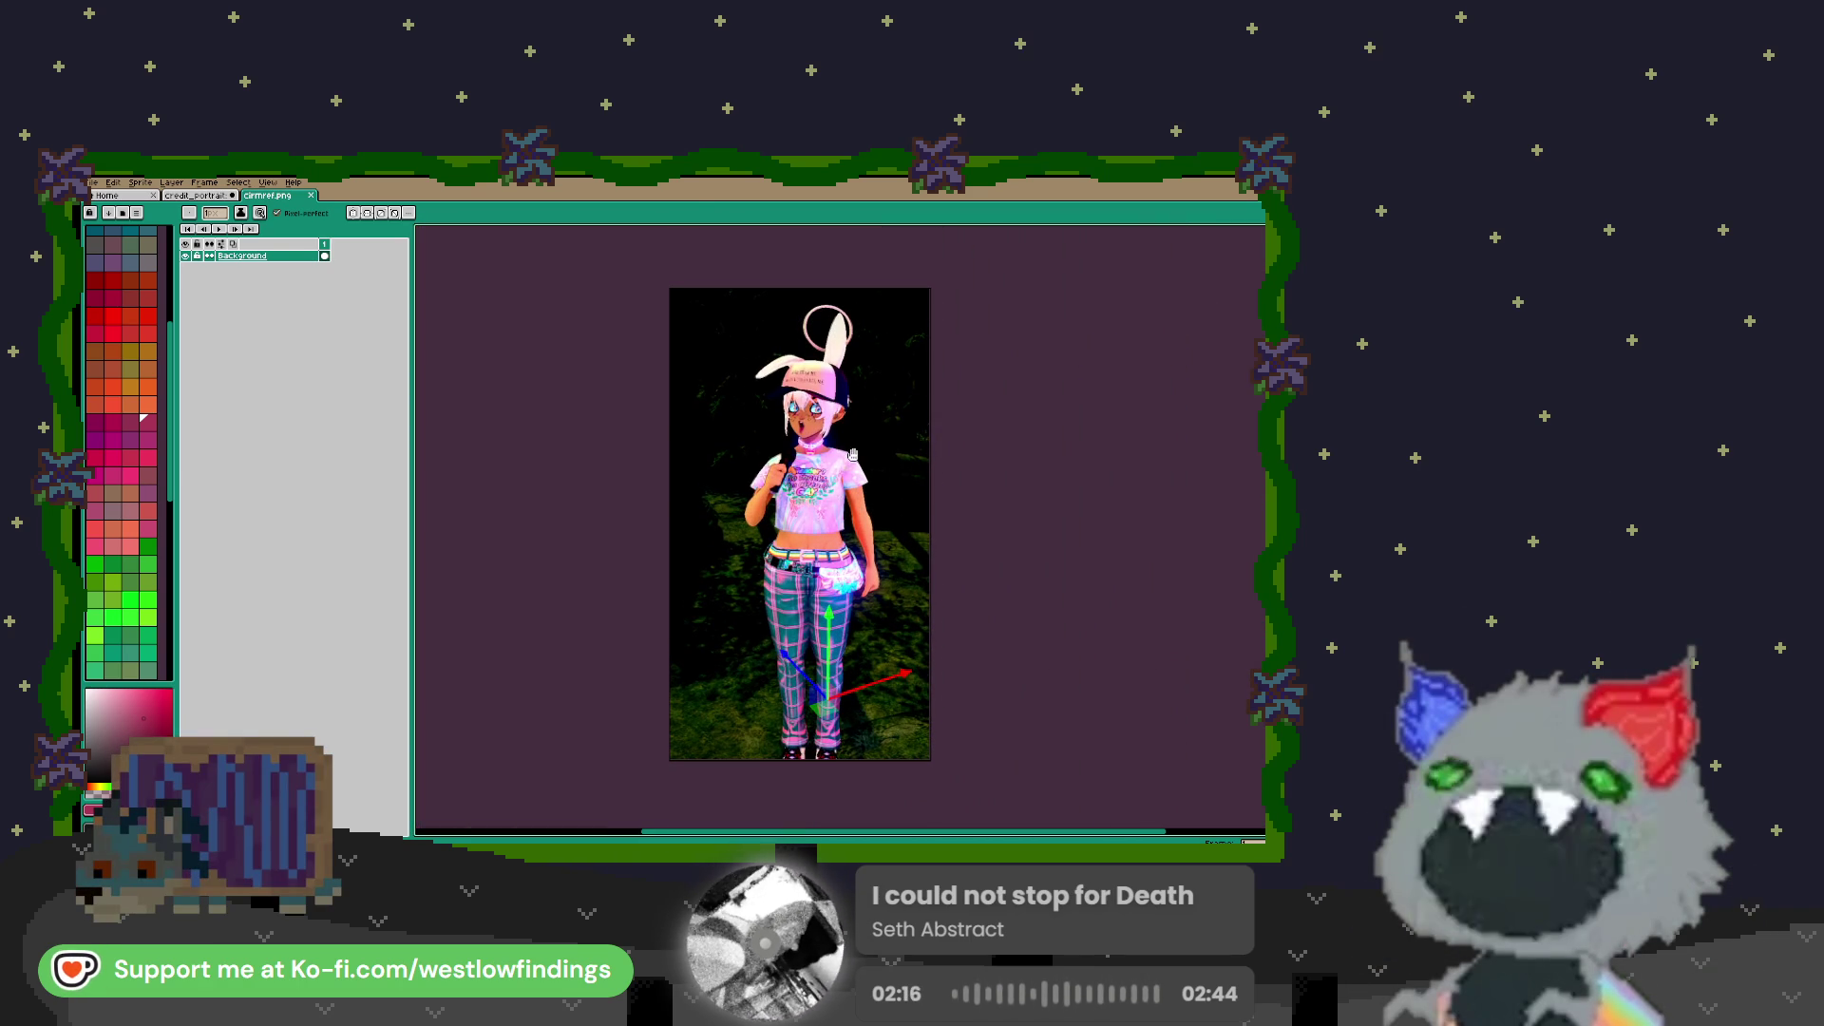
scroll(854, 453, "up", 2)
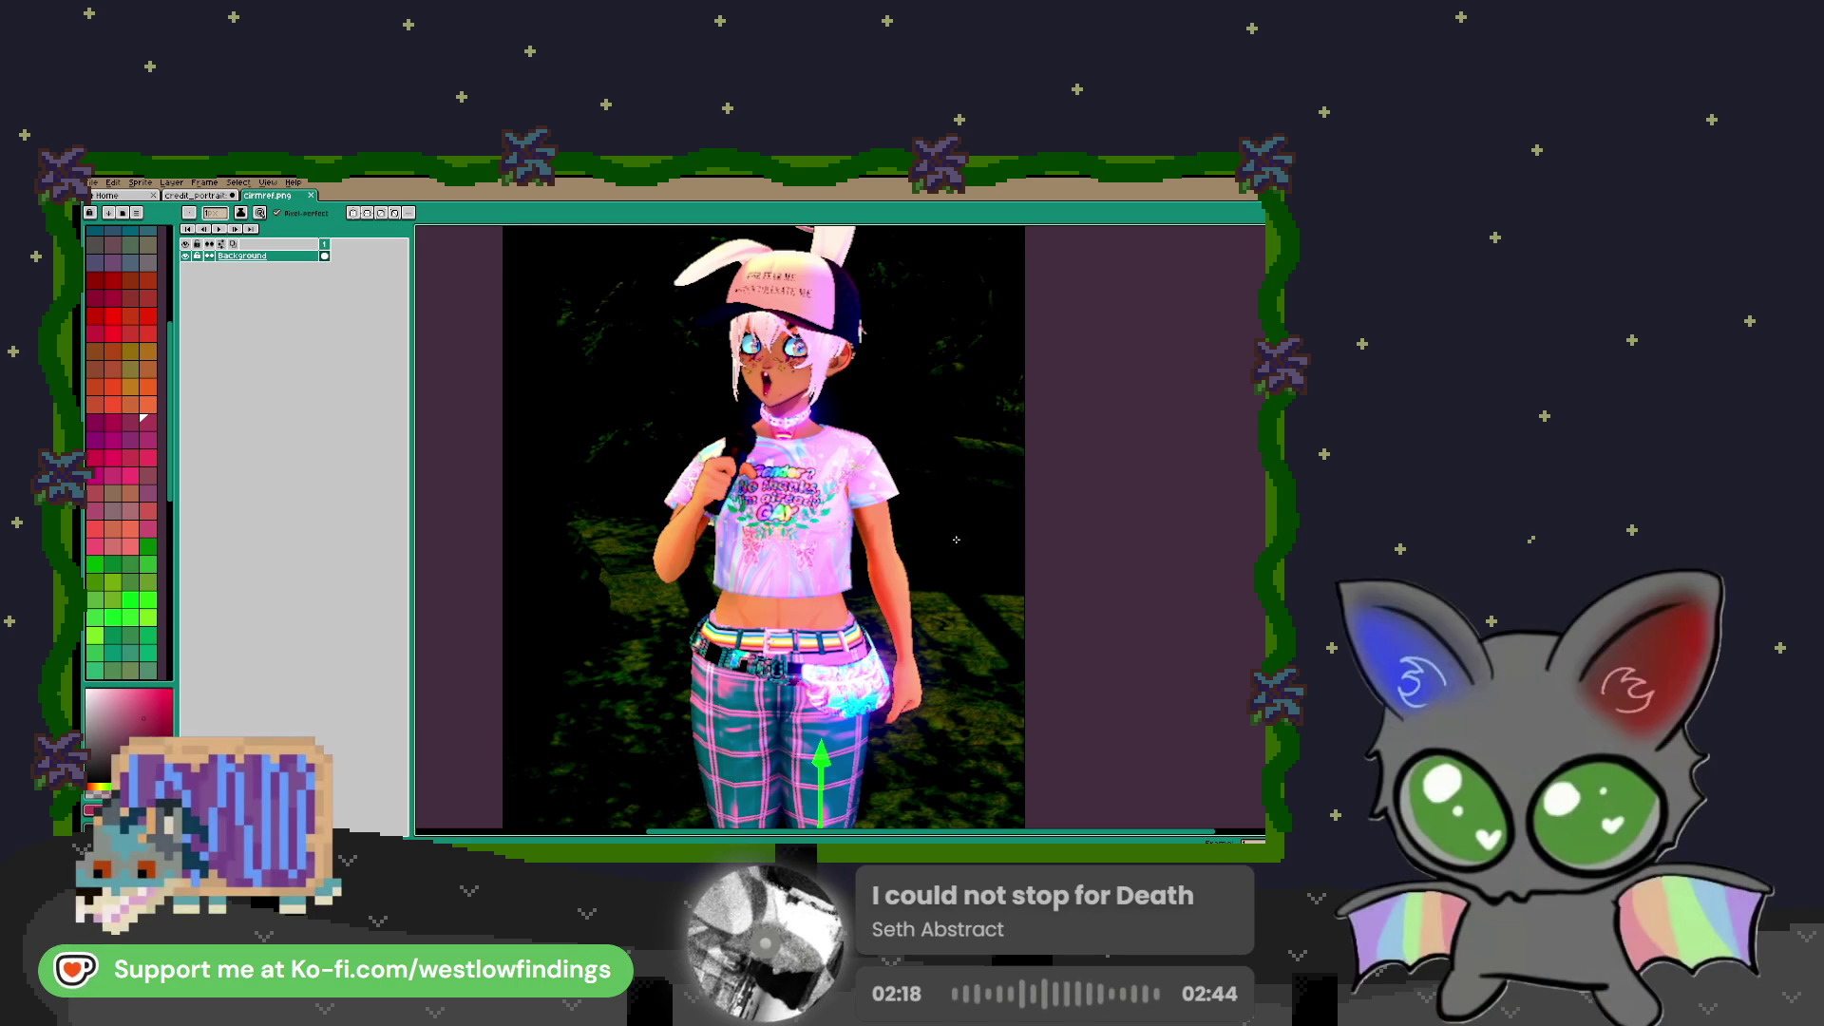
scroll(947, 545, "up", 3)
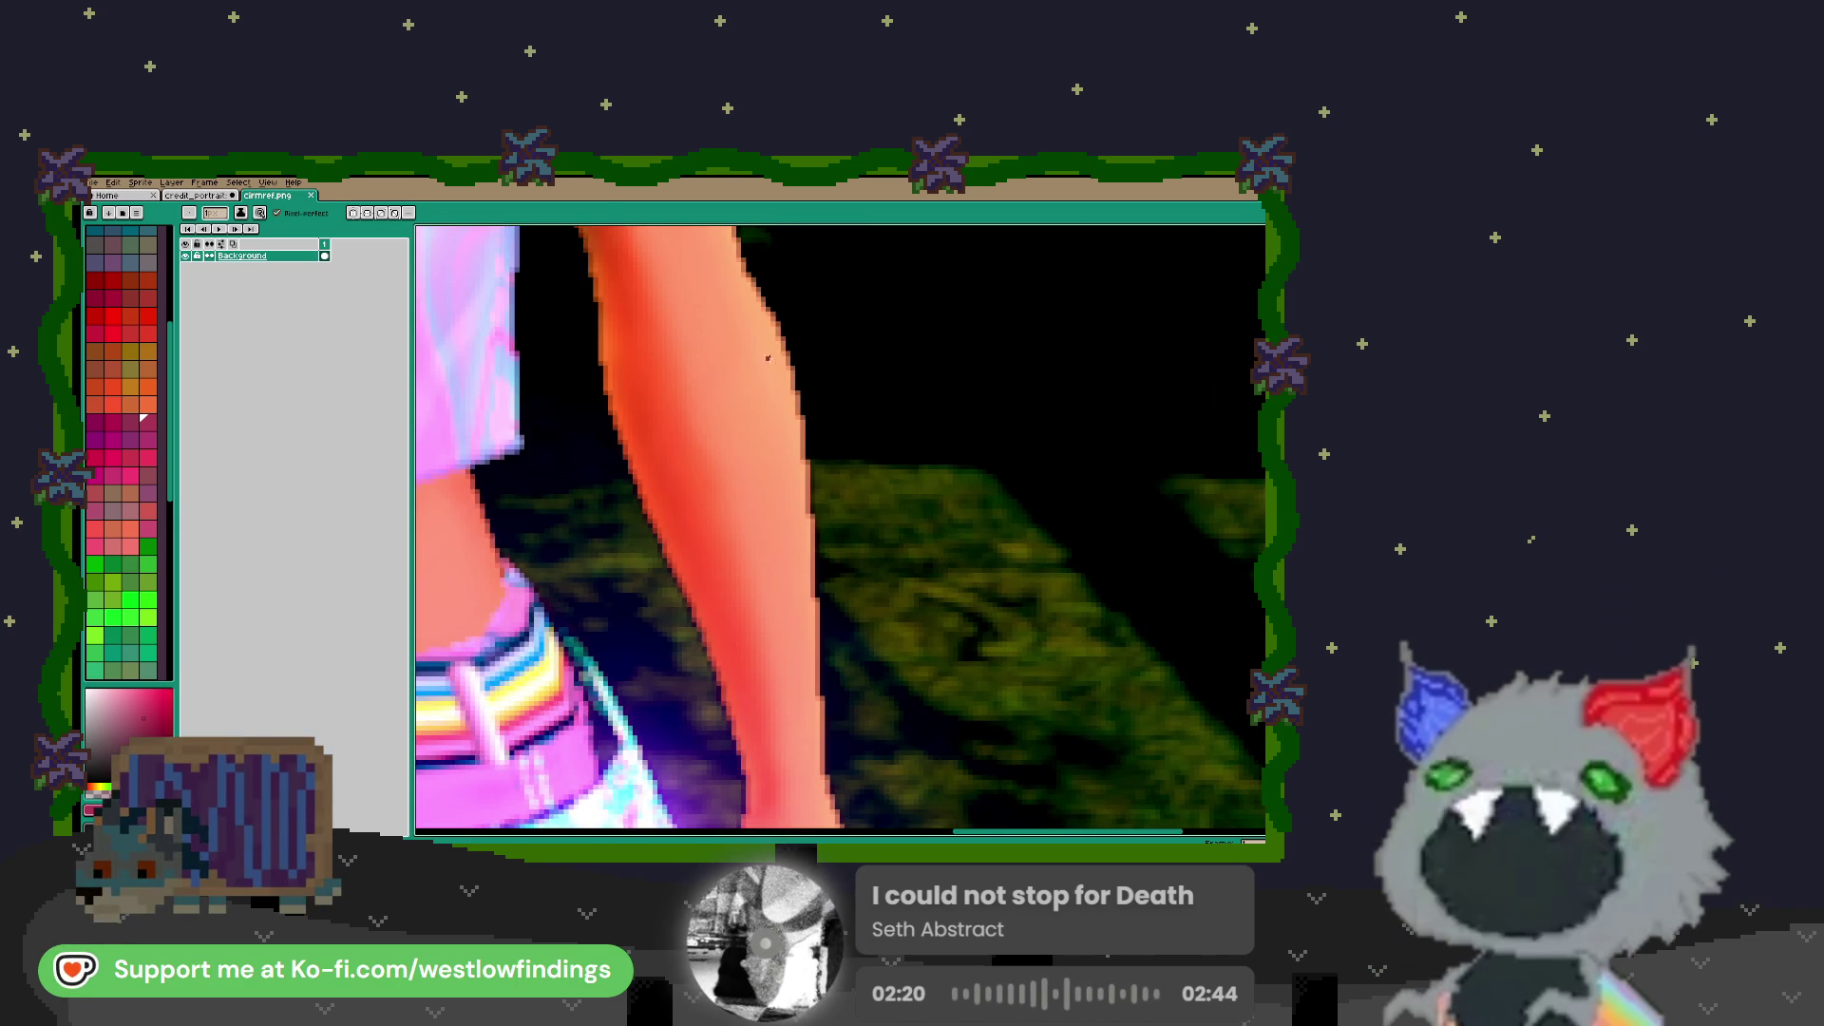
scroll(855, 532, "down", 5)
scroll(845, 532, "up", 2)
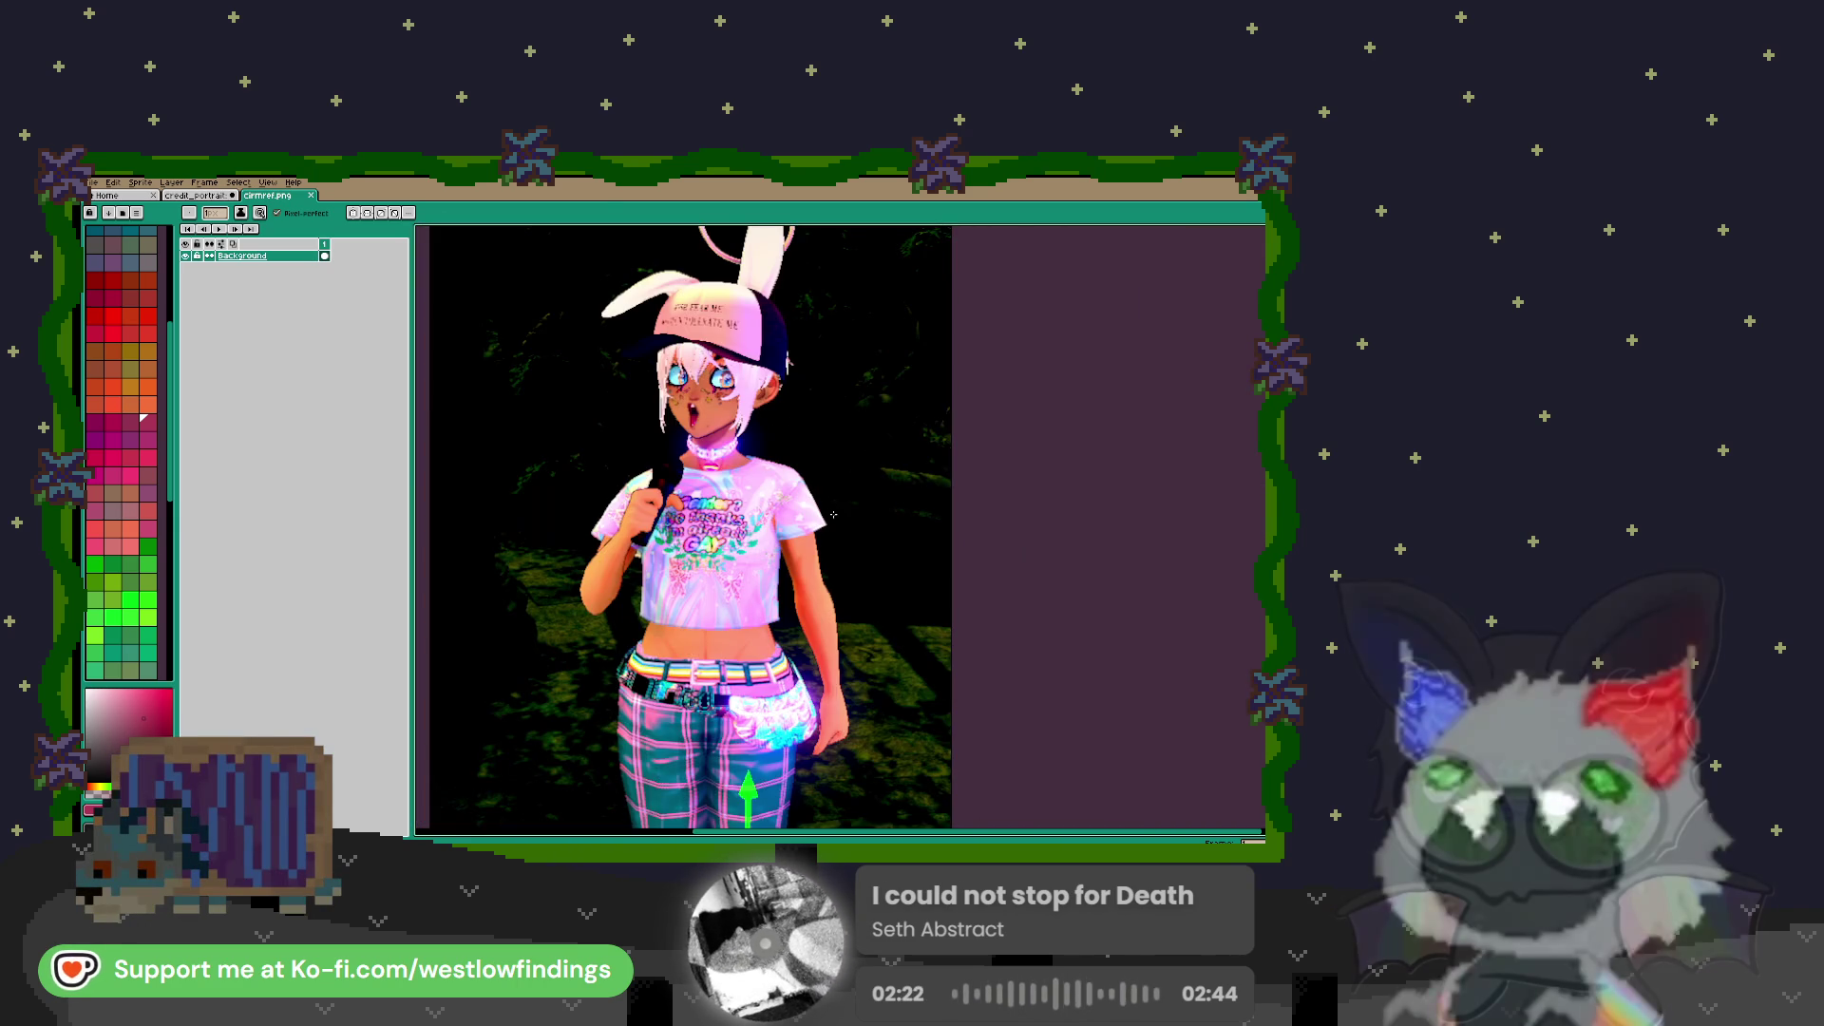
left_click_drag(841, 529, 892, 579)
scroll(893, 570, "down", 3)
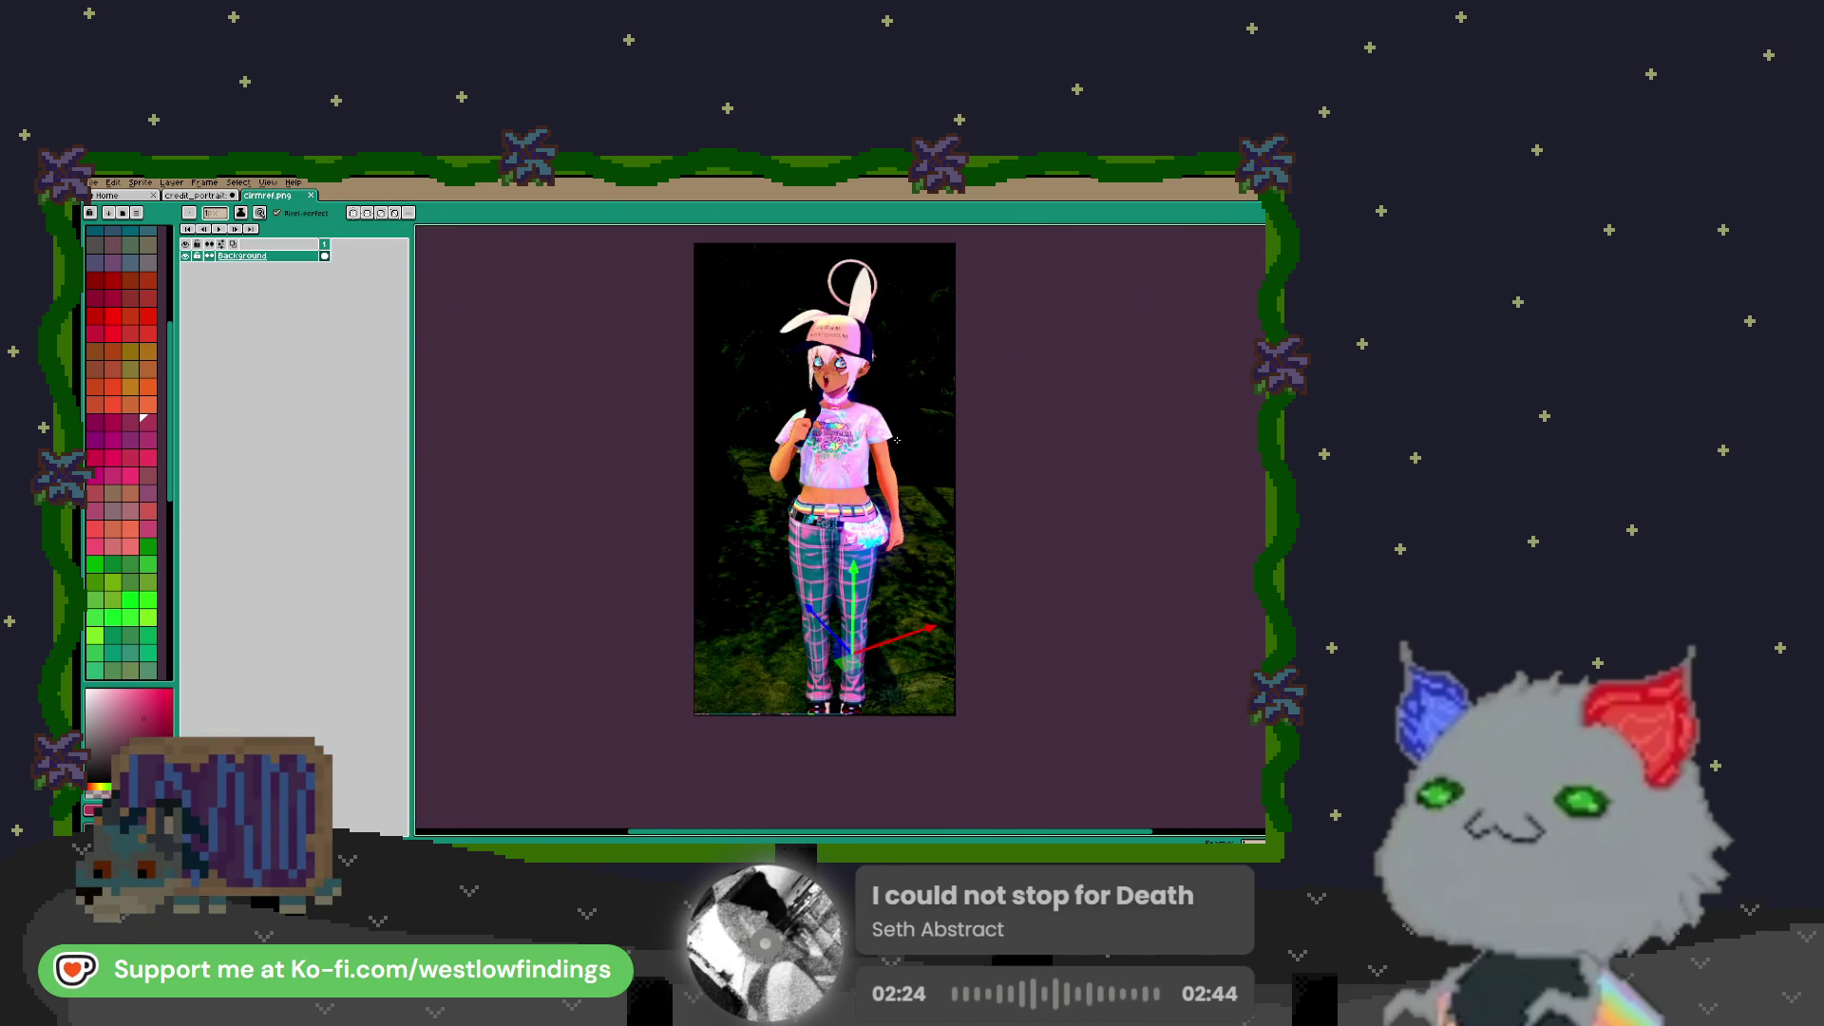
scroll(896, 435, "up", 3)
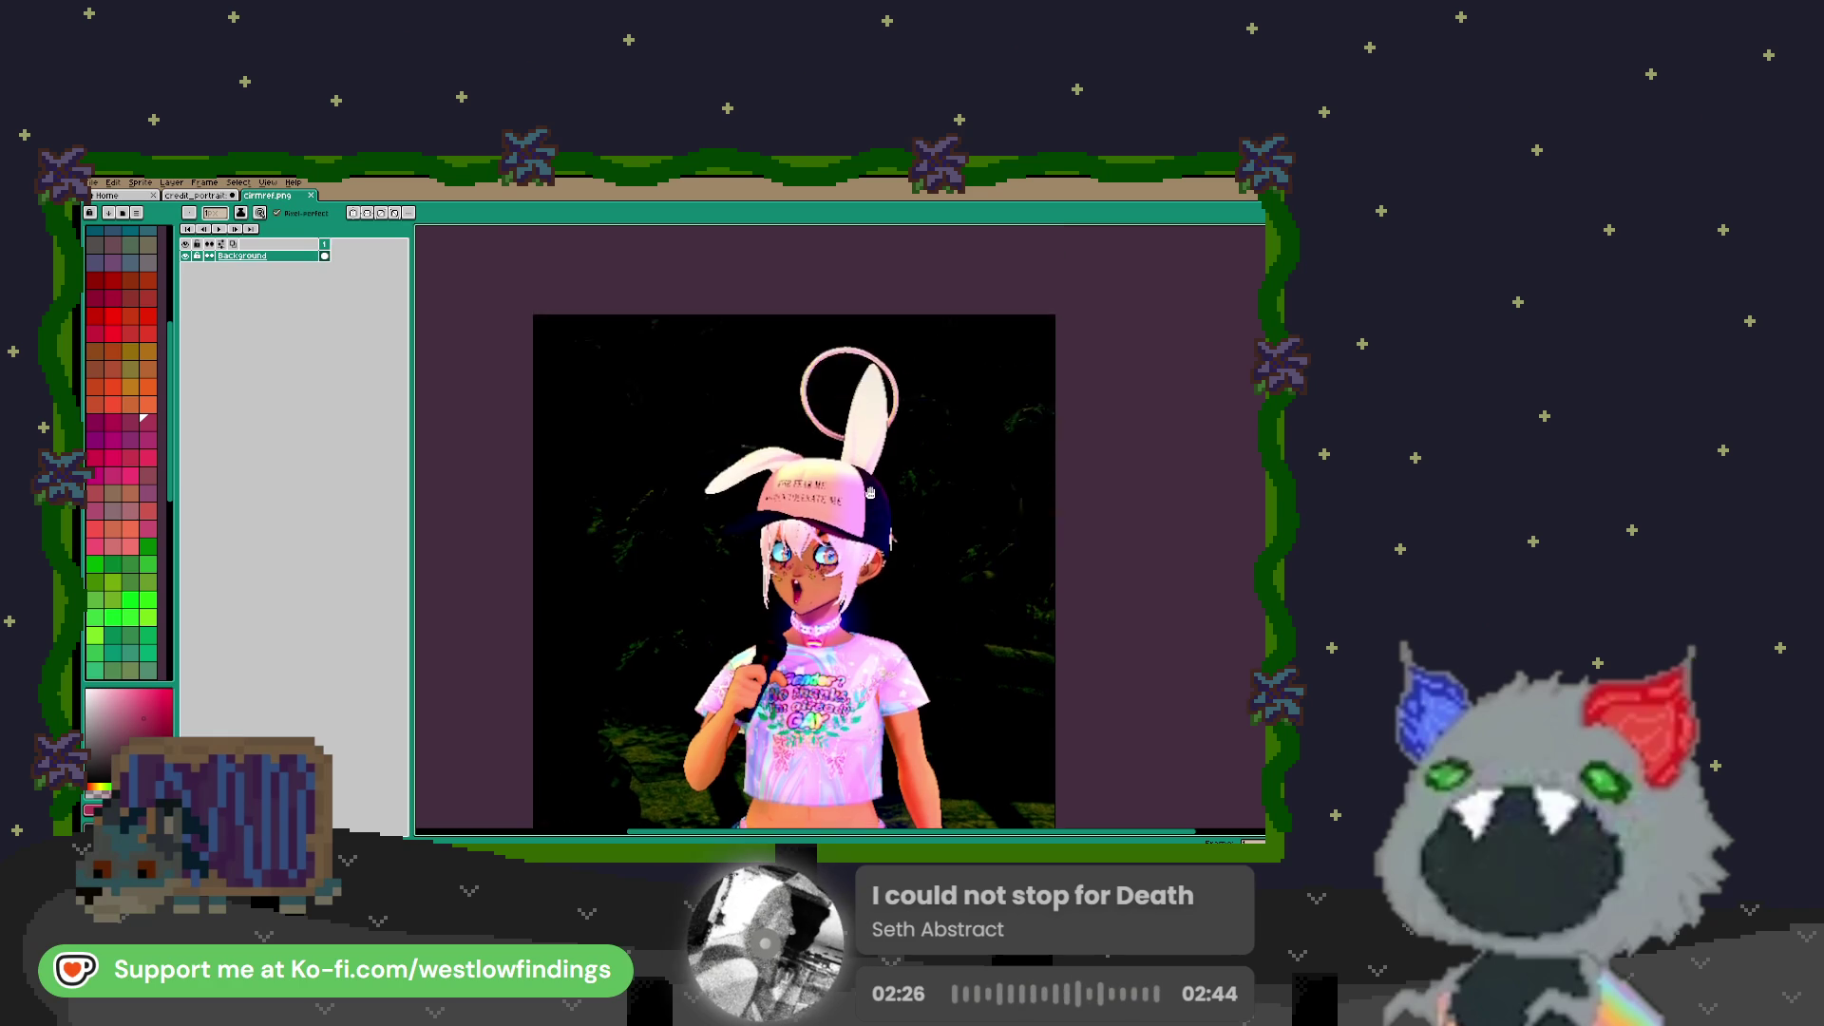
scroll(874, 532, "up", 3)
scroll(948, 513, "up", 1)
scroll(912, 513, "down", 4)
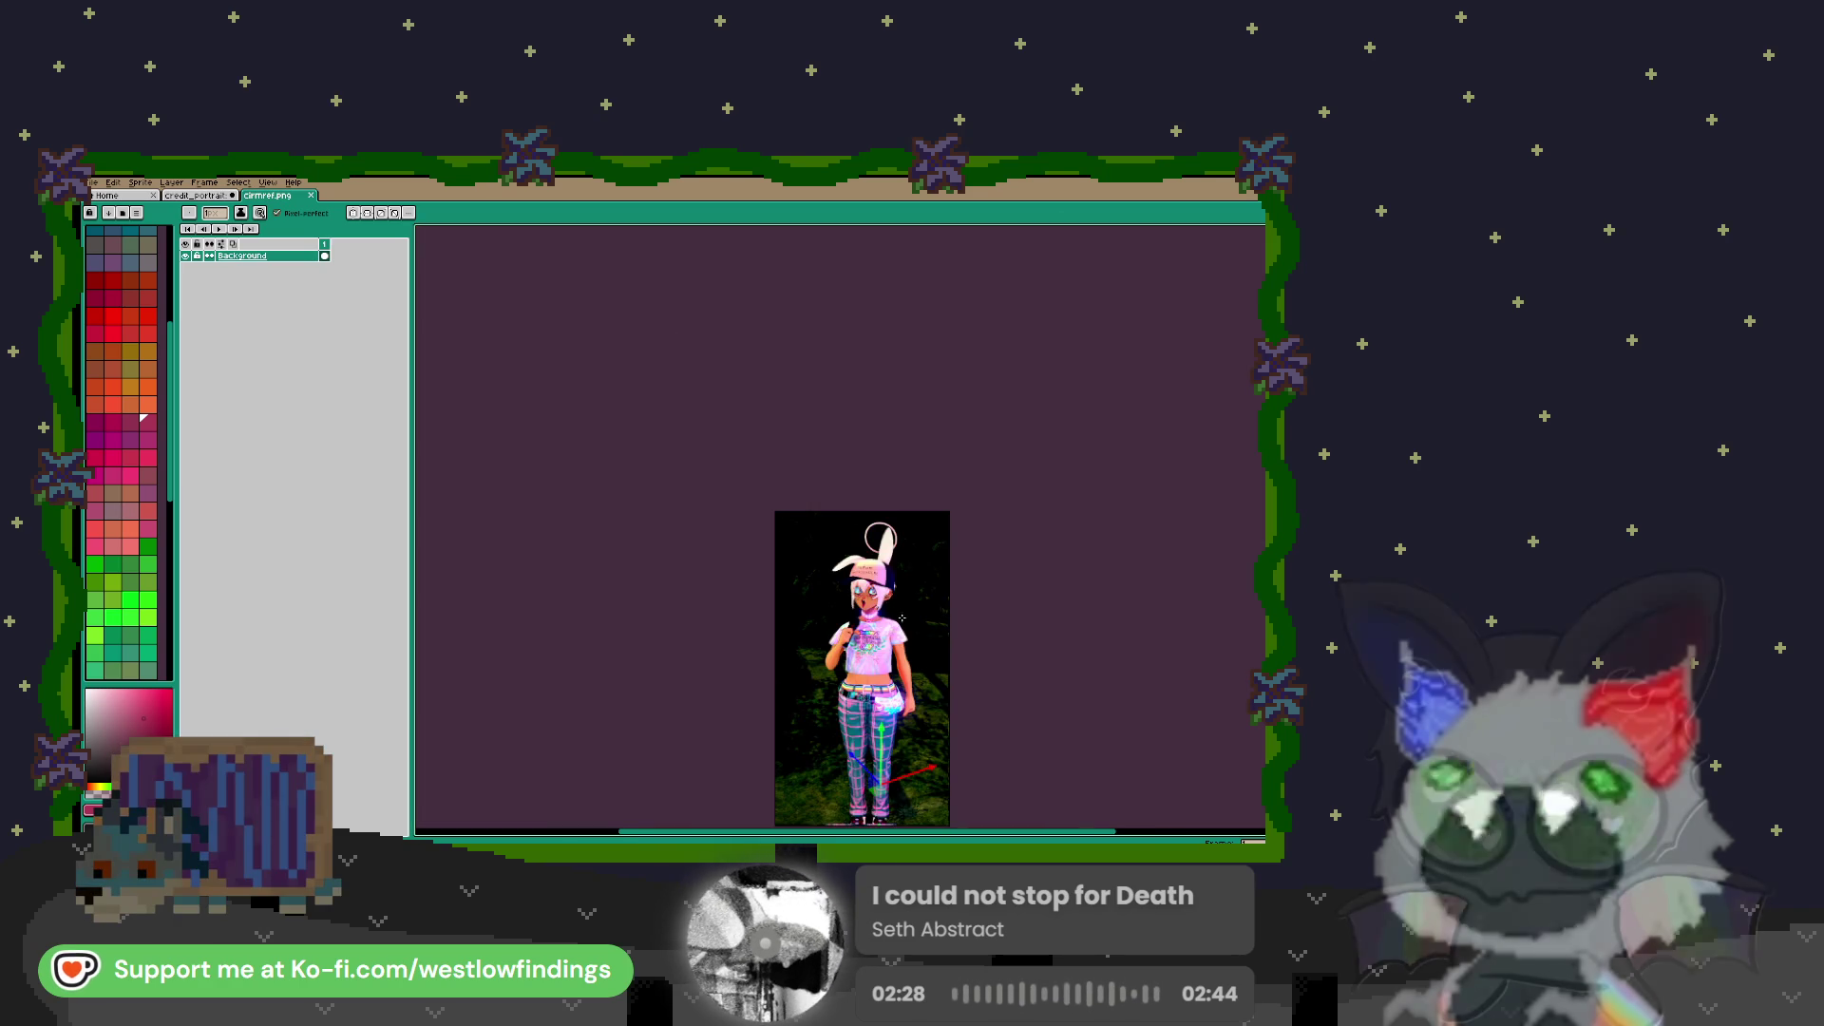
left_click_drag(887, 639, 888, 488)
scroll(888, 487, "up", 1)
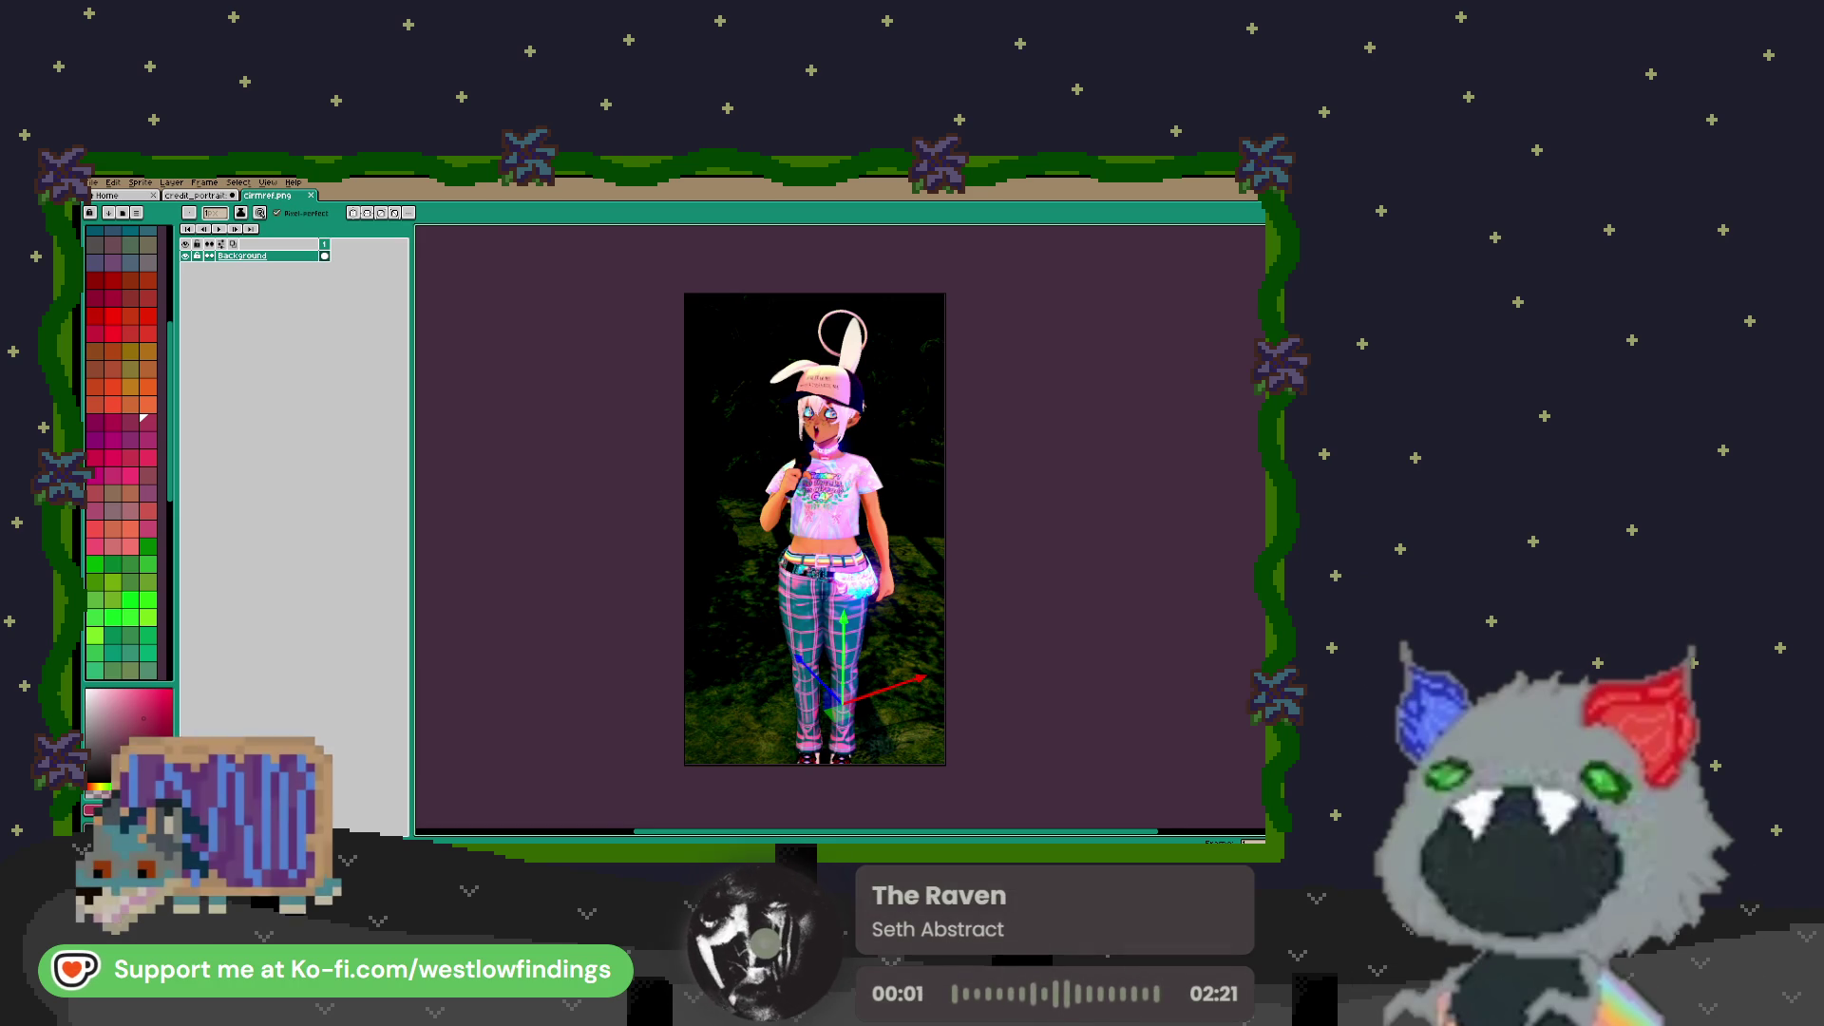
Inspect the reference close up, then dock it as a right split panel beside the portrait
scroll(868, 596, "up", 5)
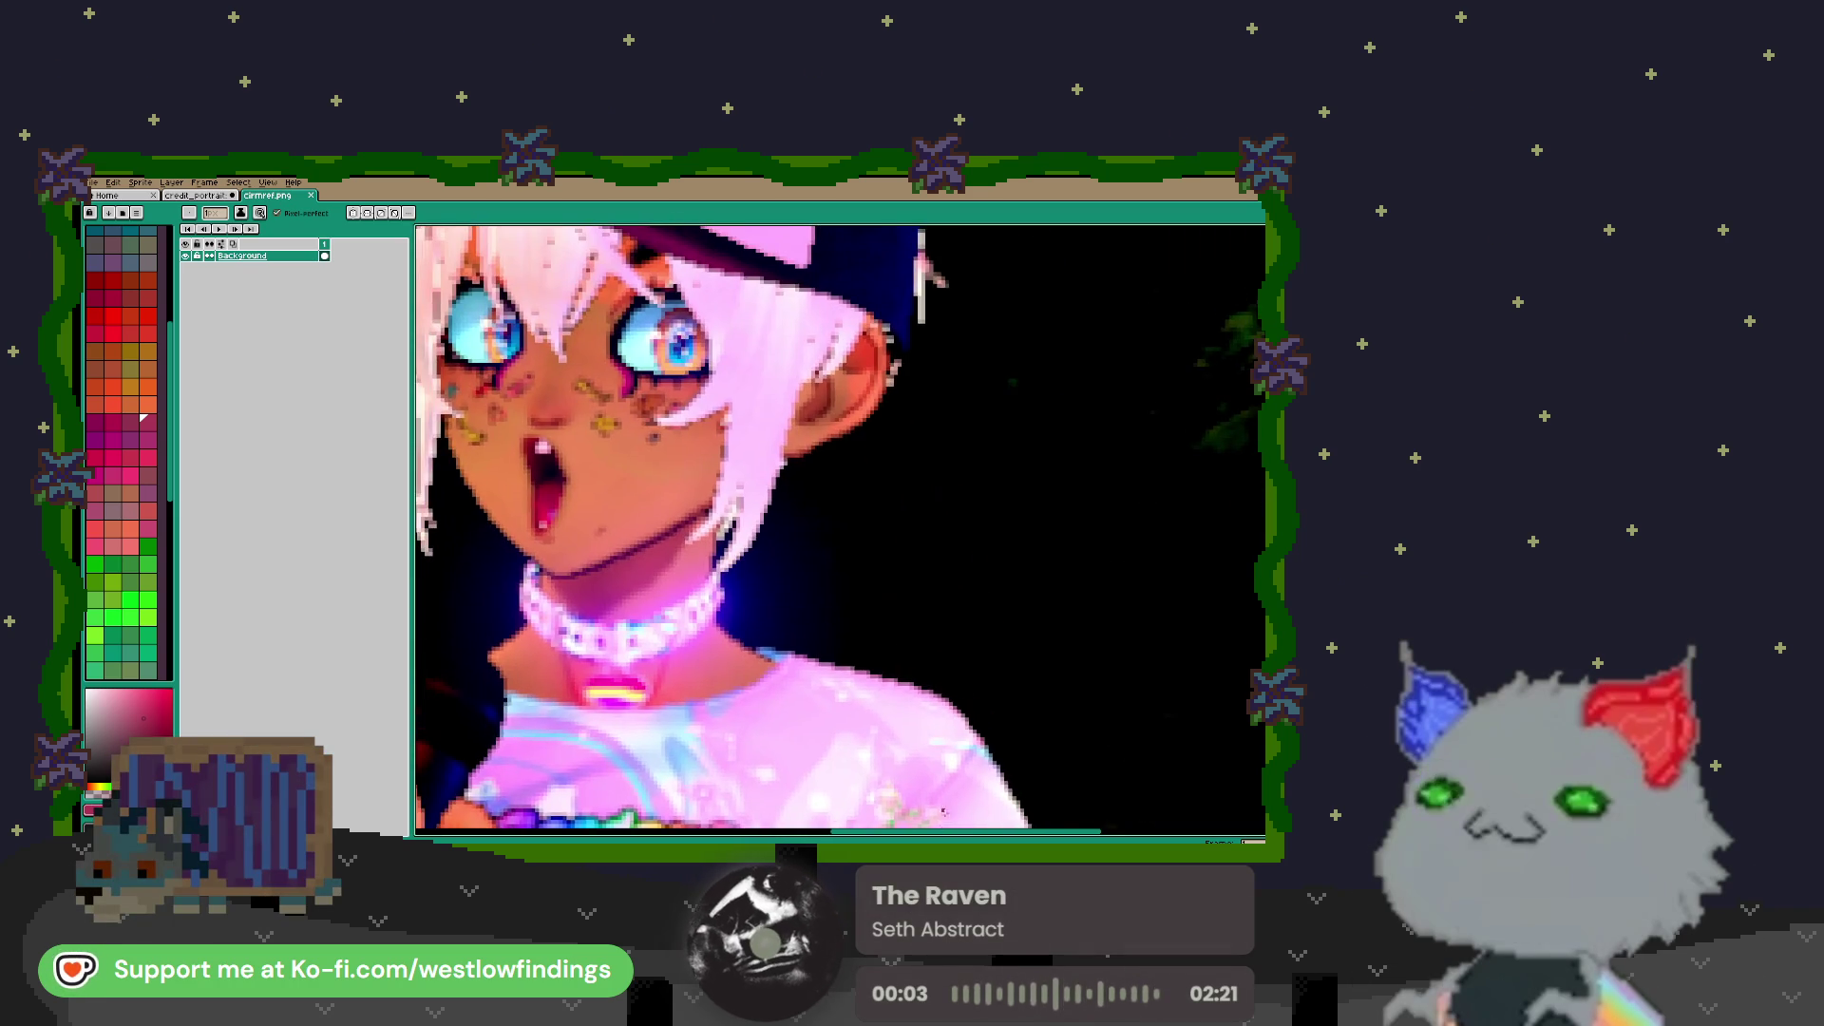
scroll(826, 598, "up", 1)
scroll(804, 622, "up", 5)
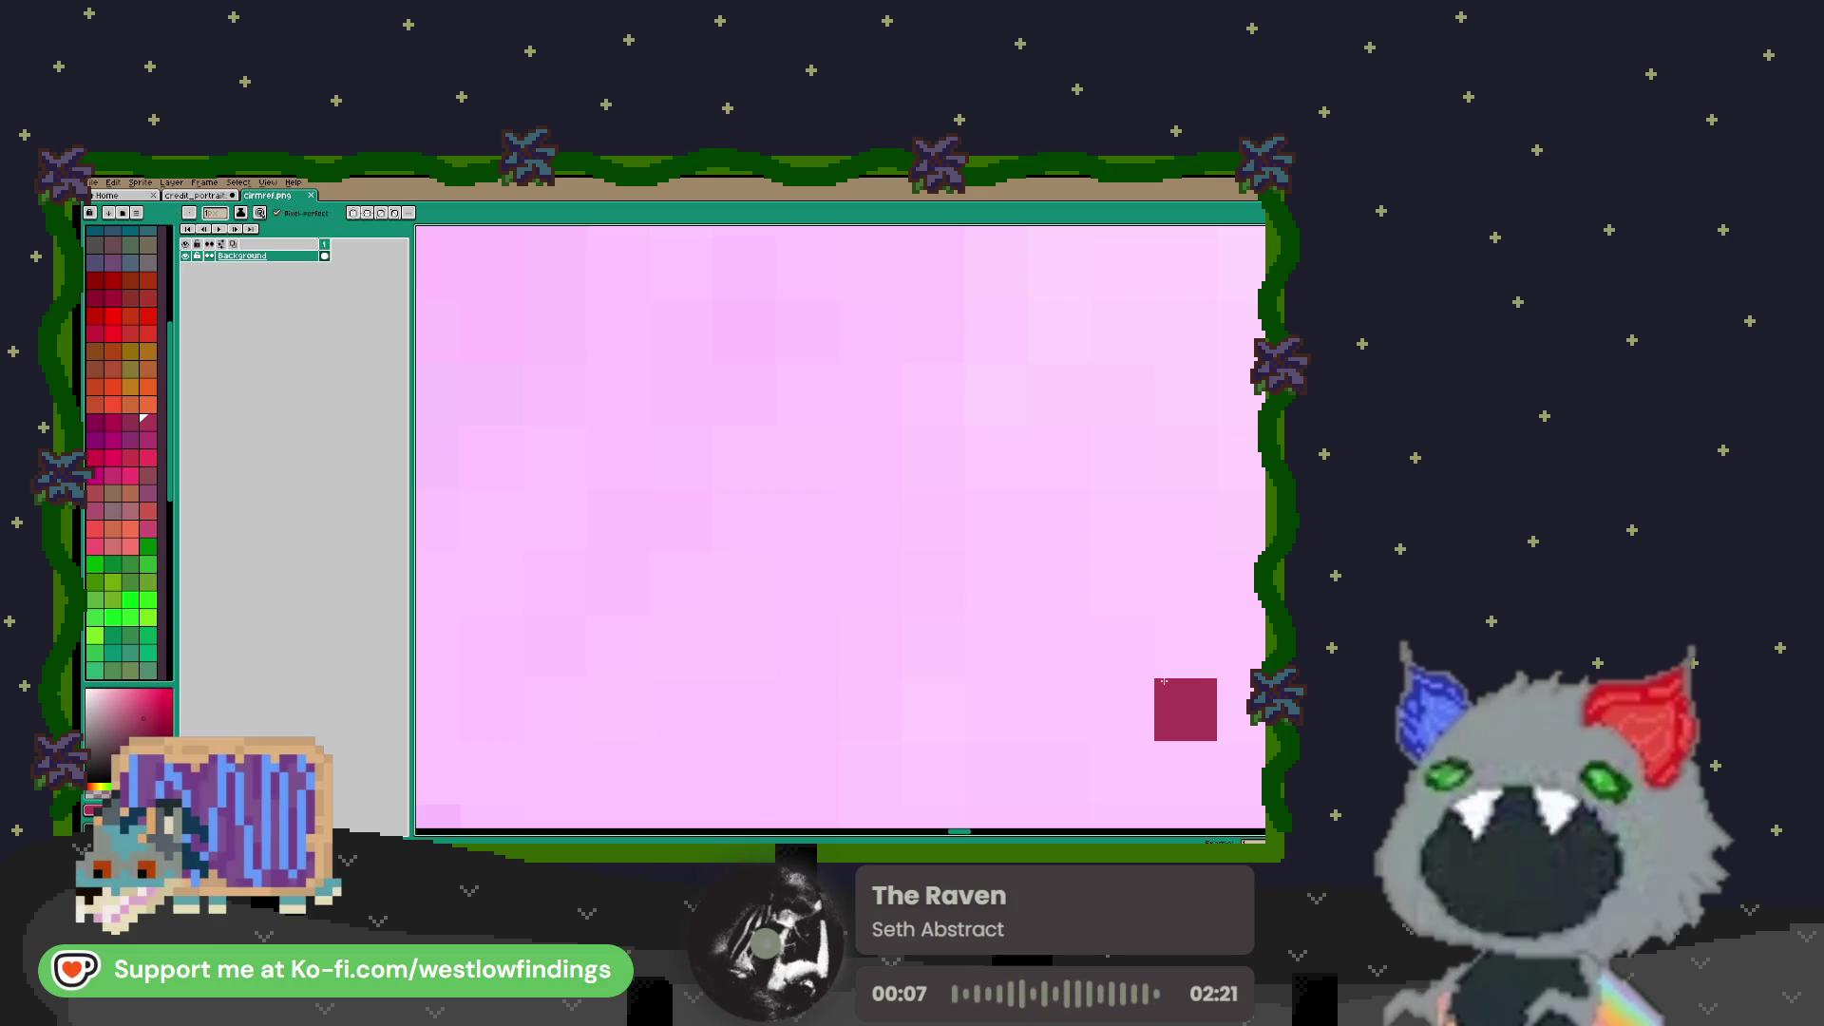
scroll(894, 579, "down", 5)
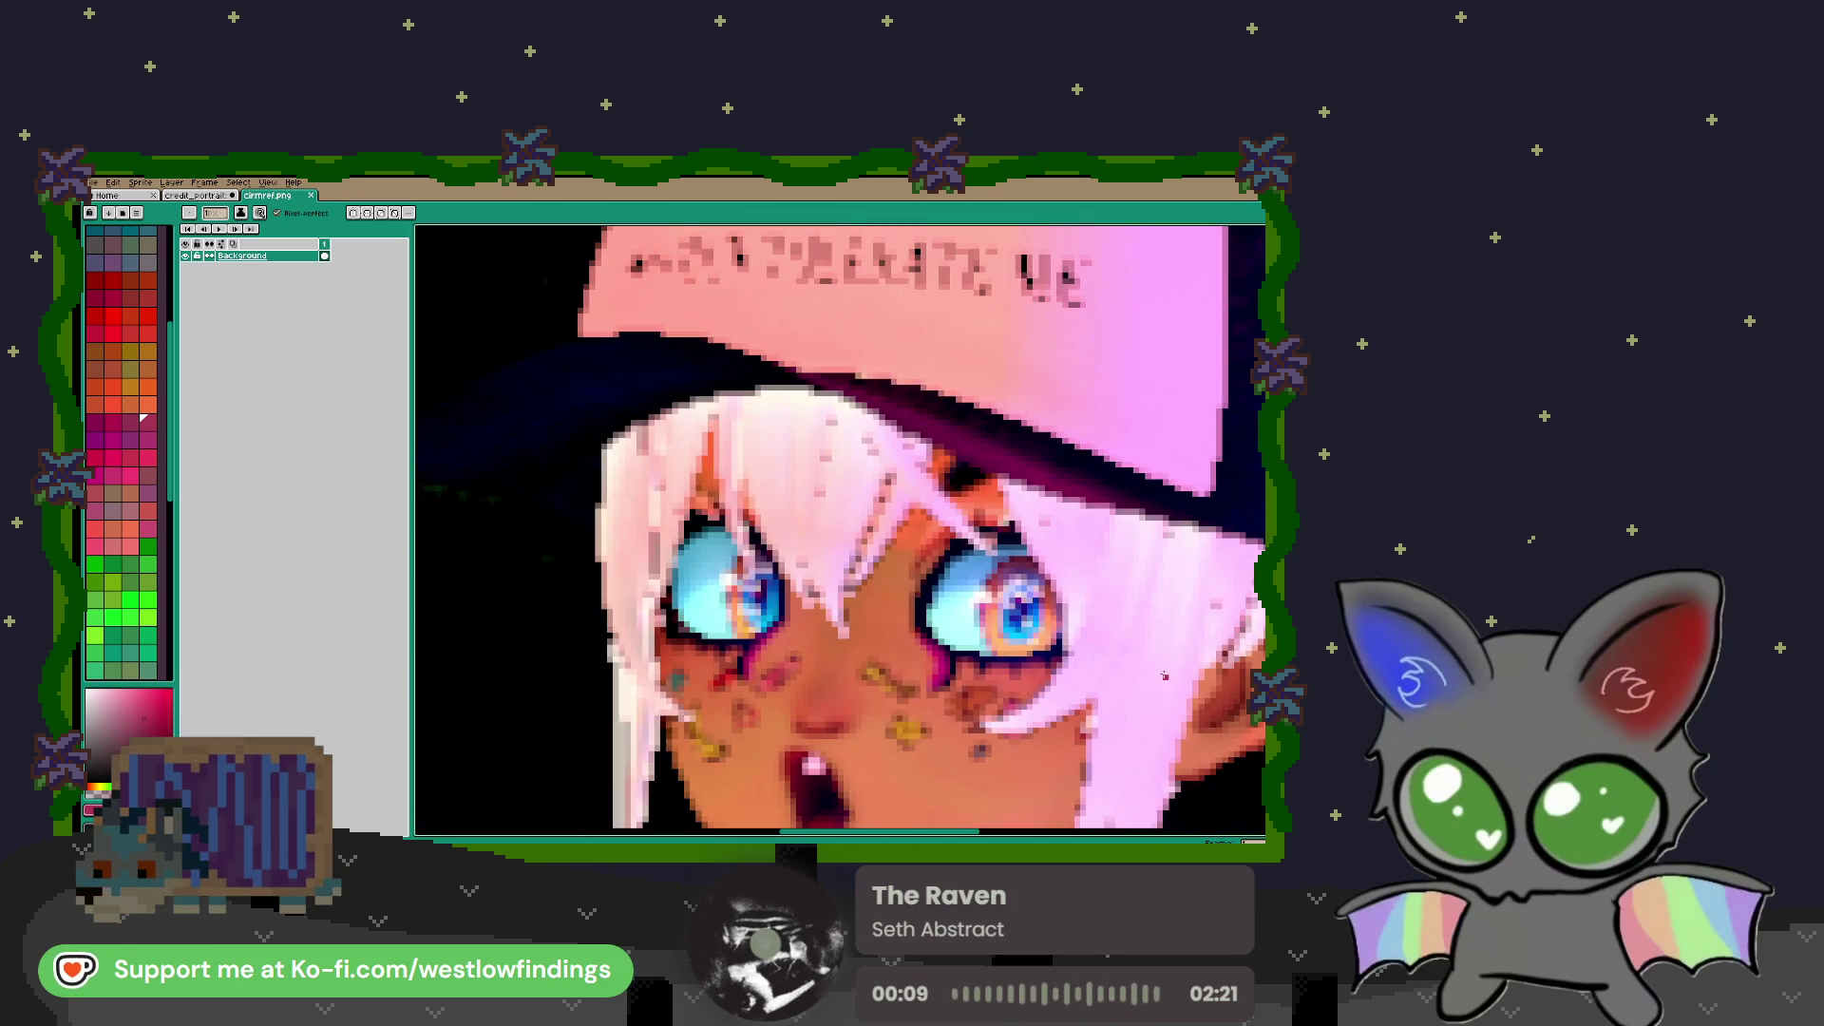
scroll(893, 578, "down", 4)
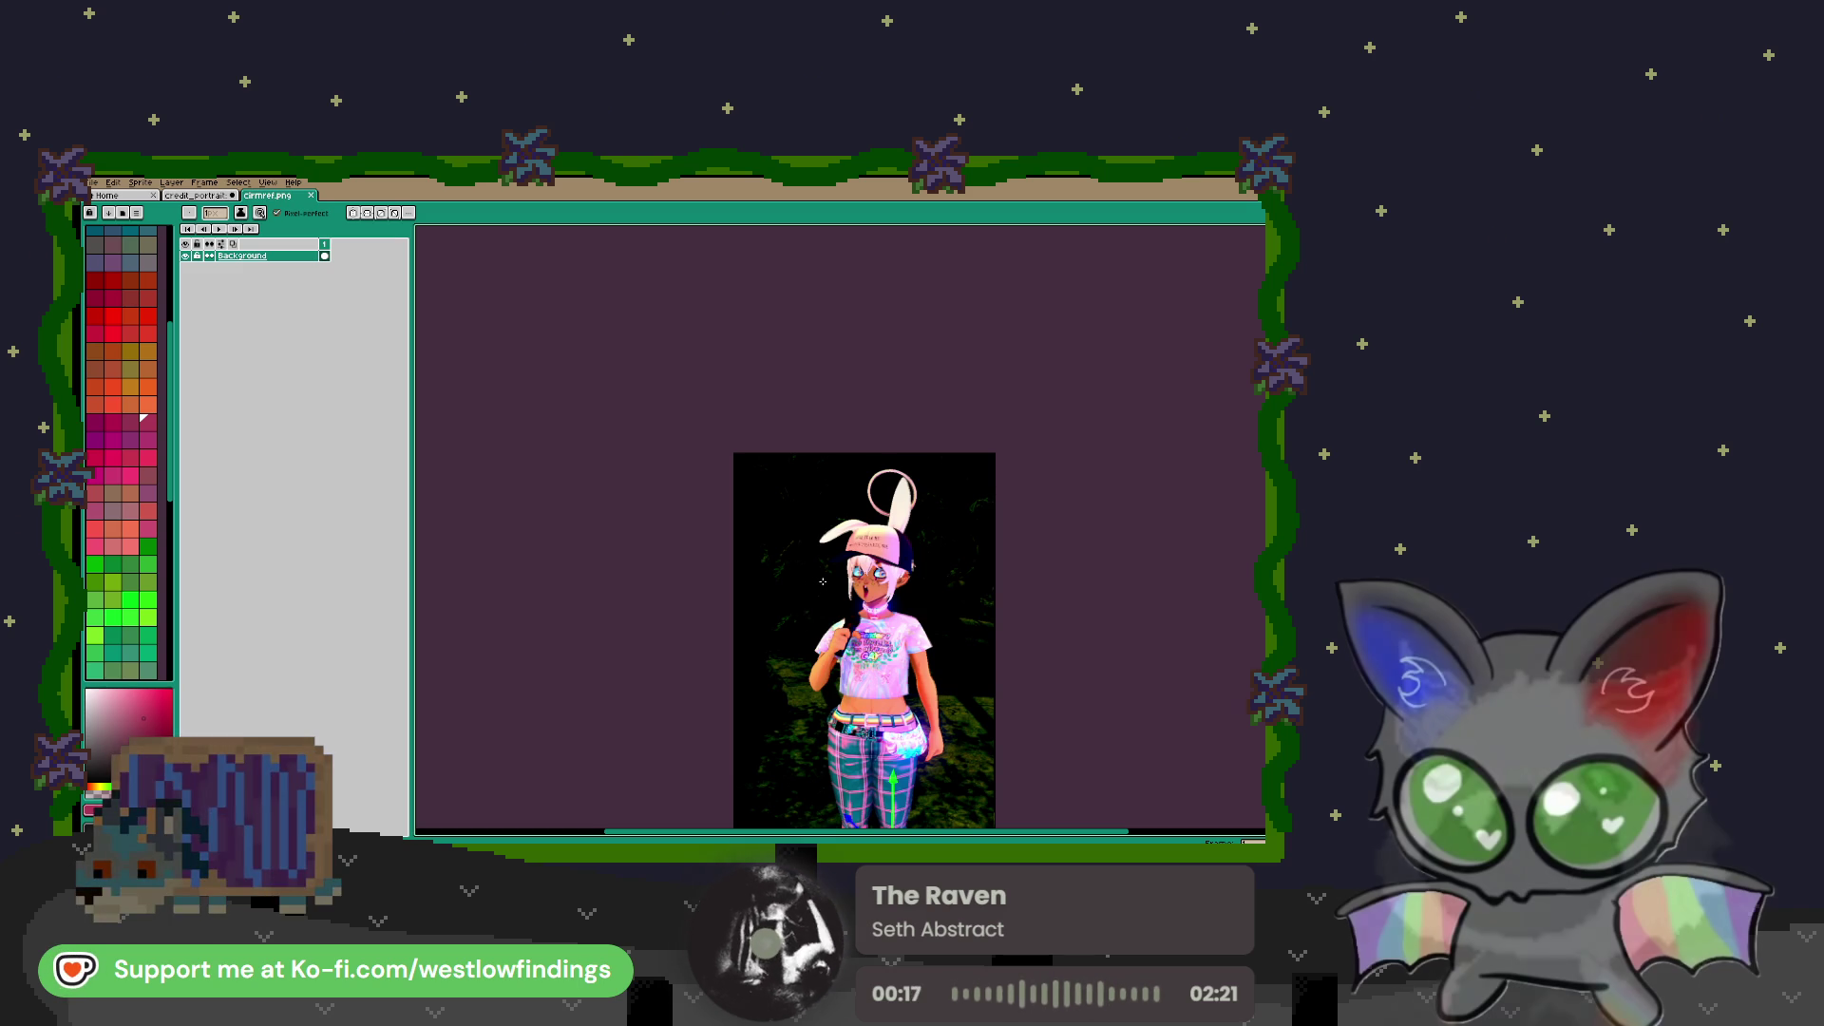
scroll(884, 607, "down", 2)
scroll(885, 607, "right", 1)
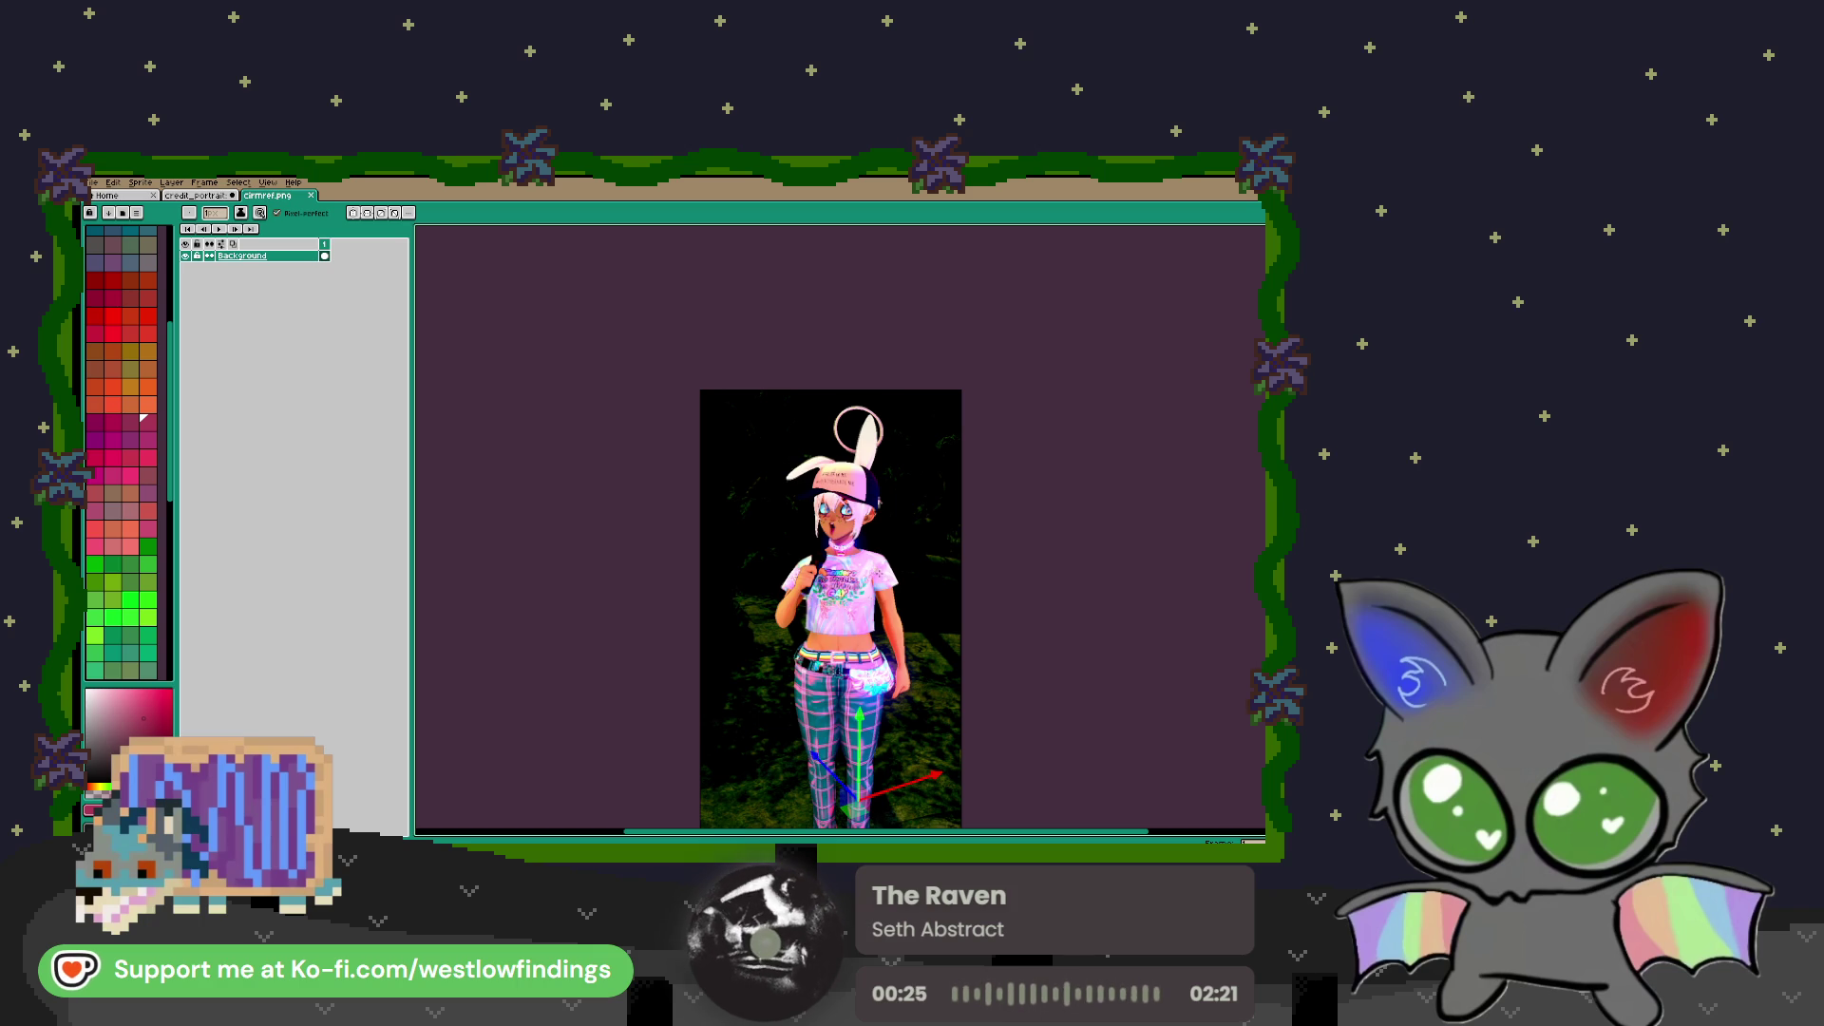
scroll(878, 576, "down", 1)
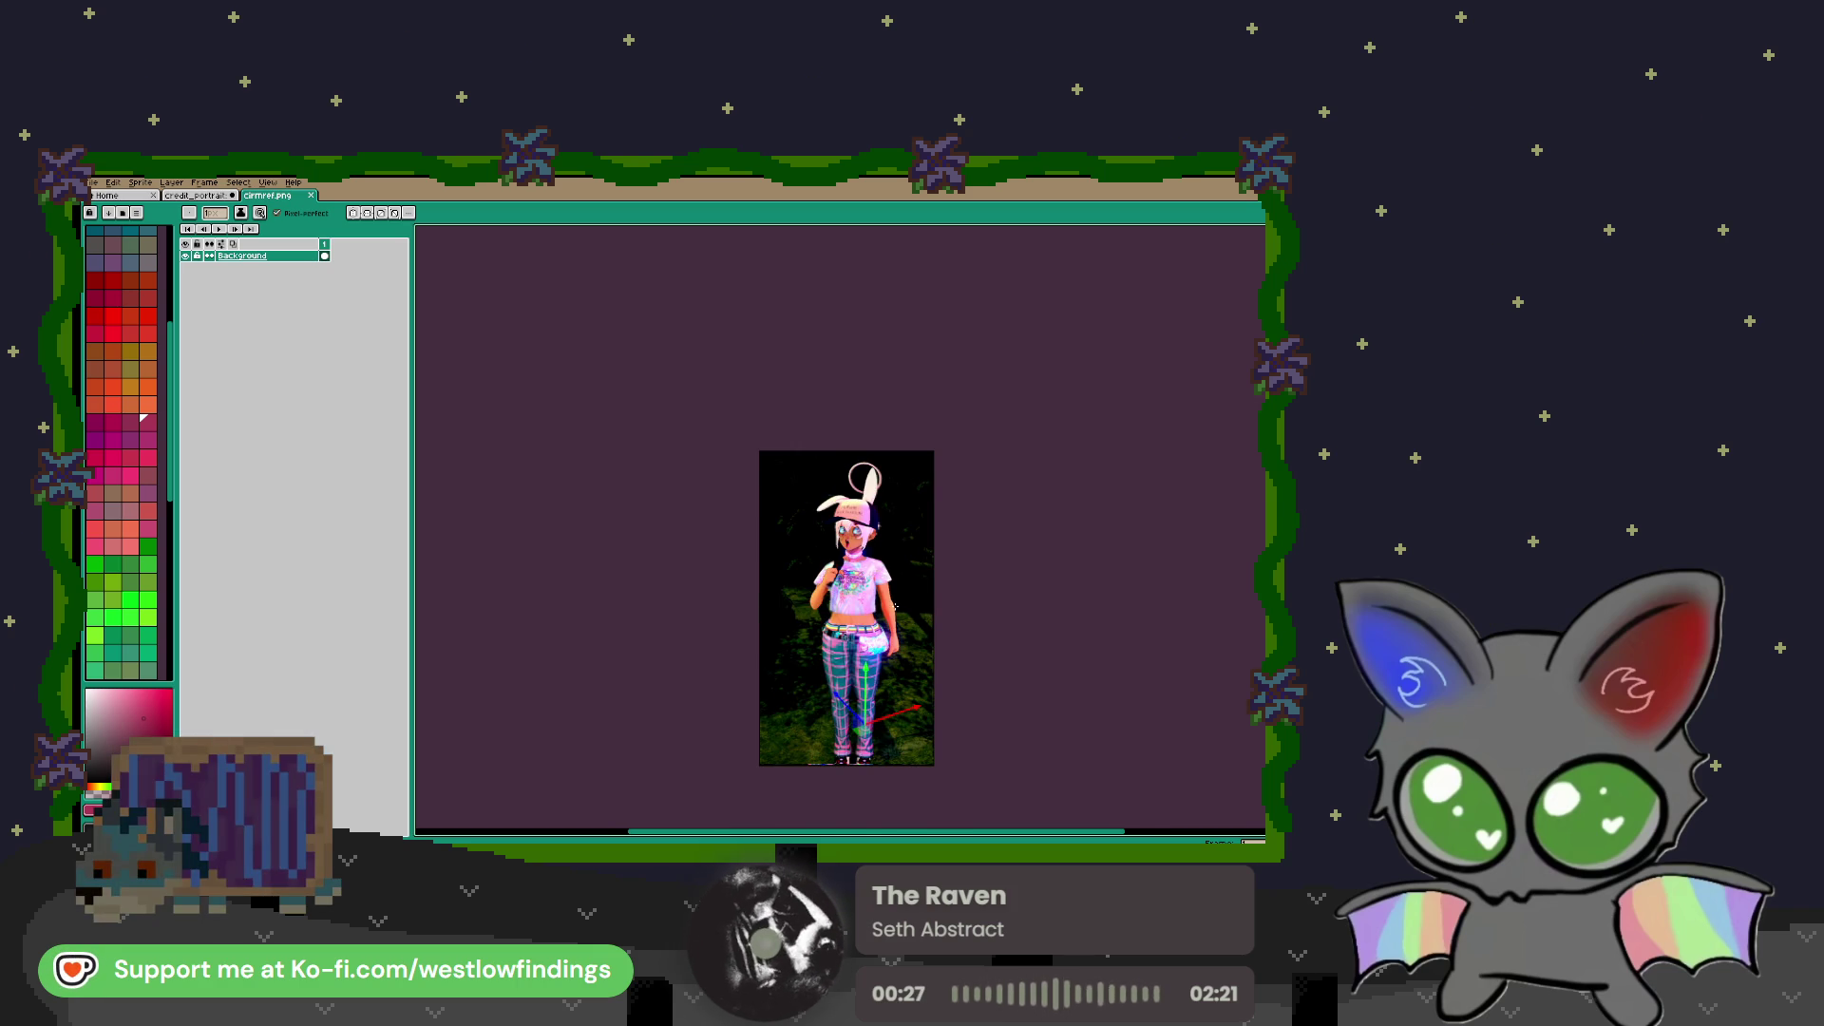
scroll(905, 611, "up", 3)
left_click_drag(900, 655, 917, 748)
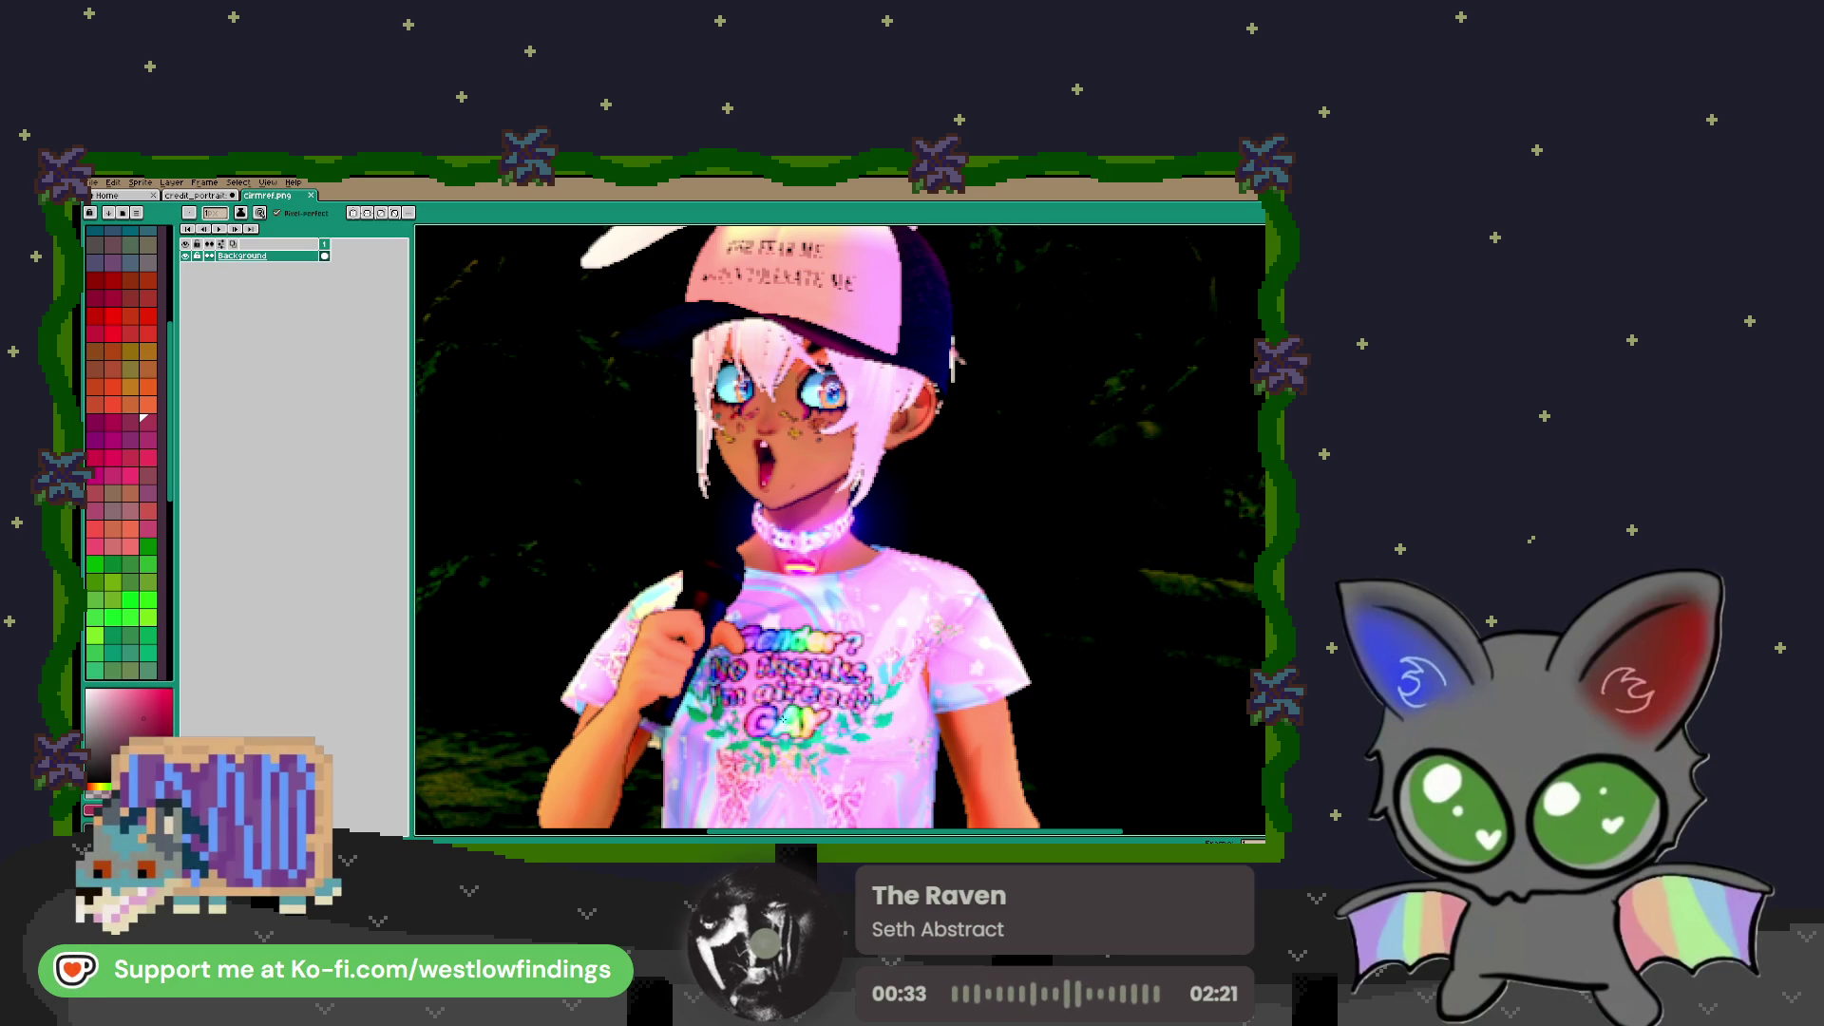
left_click_drag(272, 195, 1092, 412)
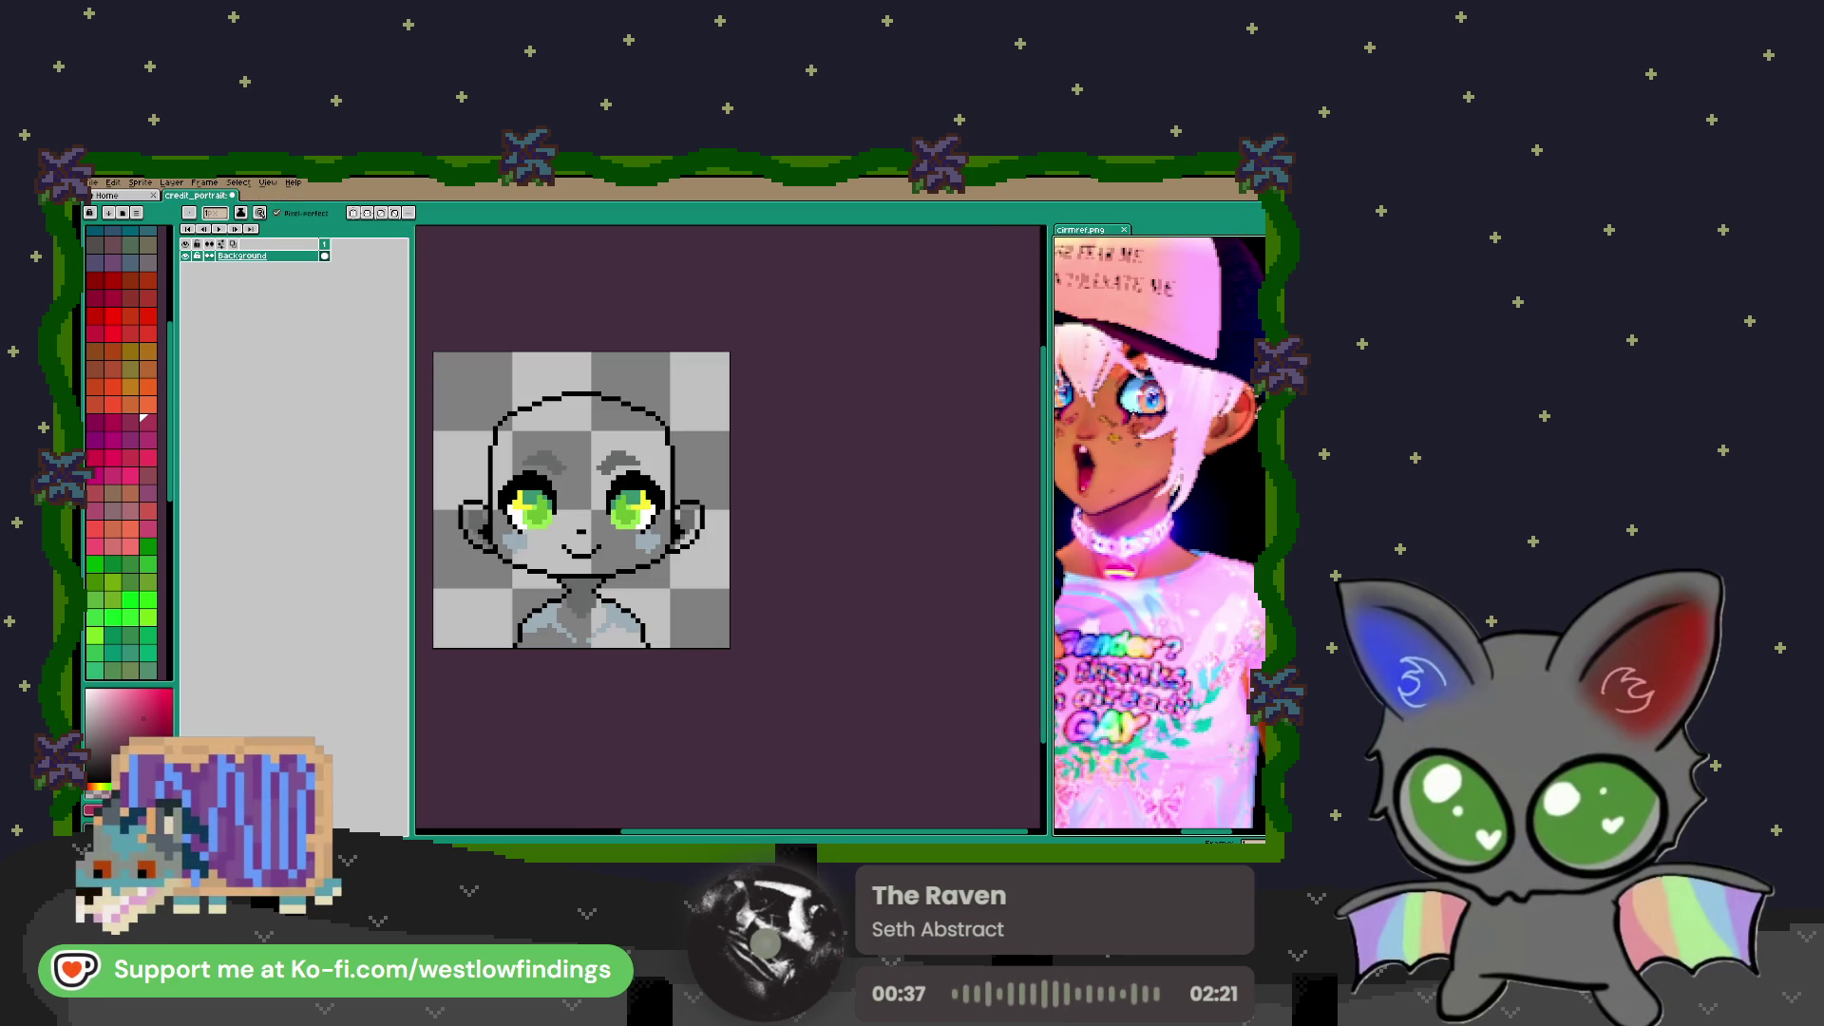
Focus credit_portrait so its layers and palette load, and zoom the reference out to the full figure
scroll(1131, 415, "down", 4)
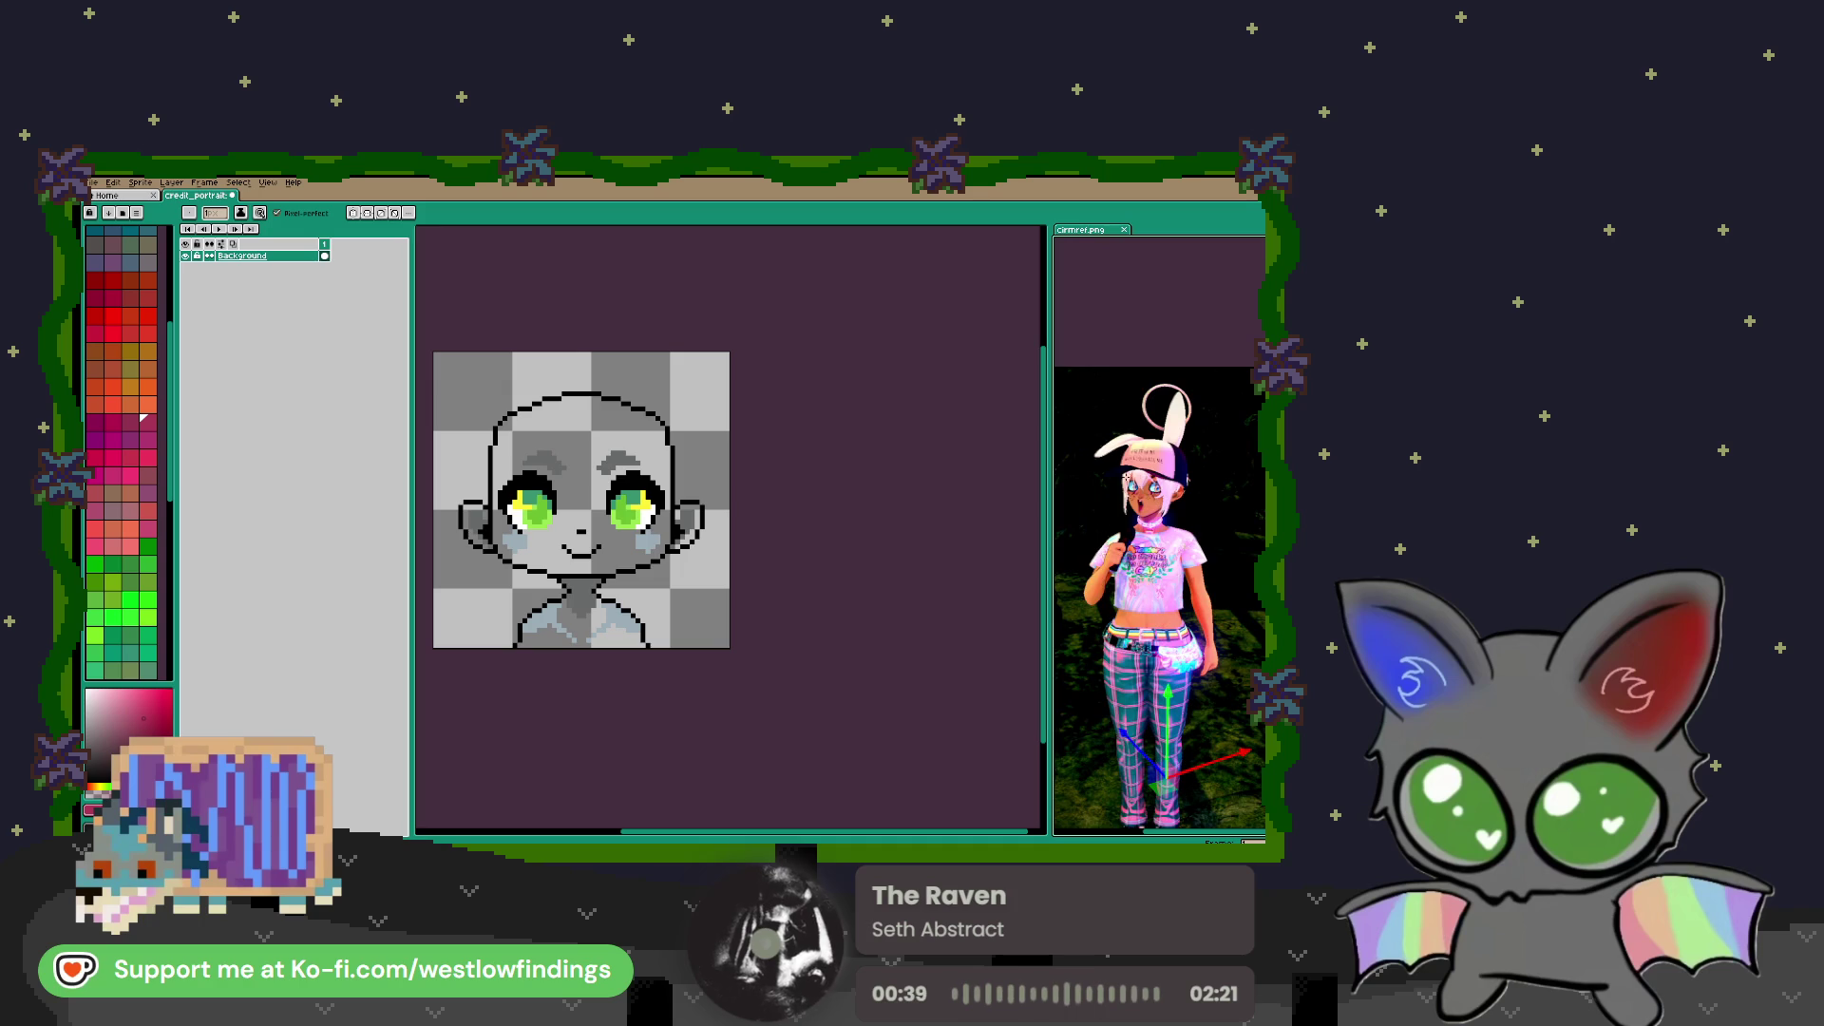
scroll(1116, 483, "up", 3)
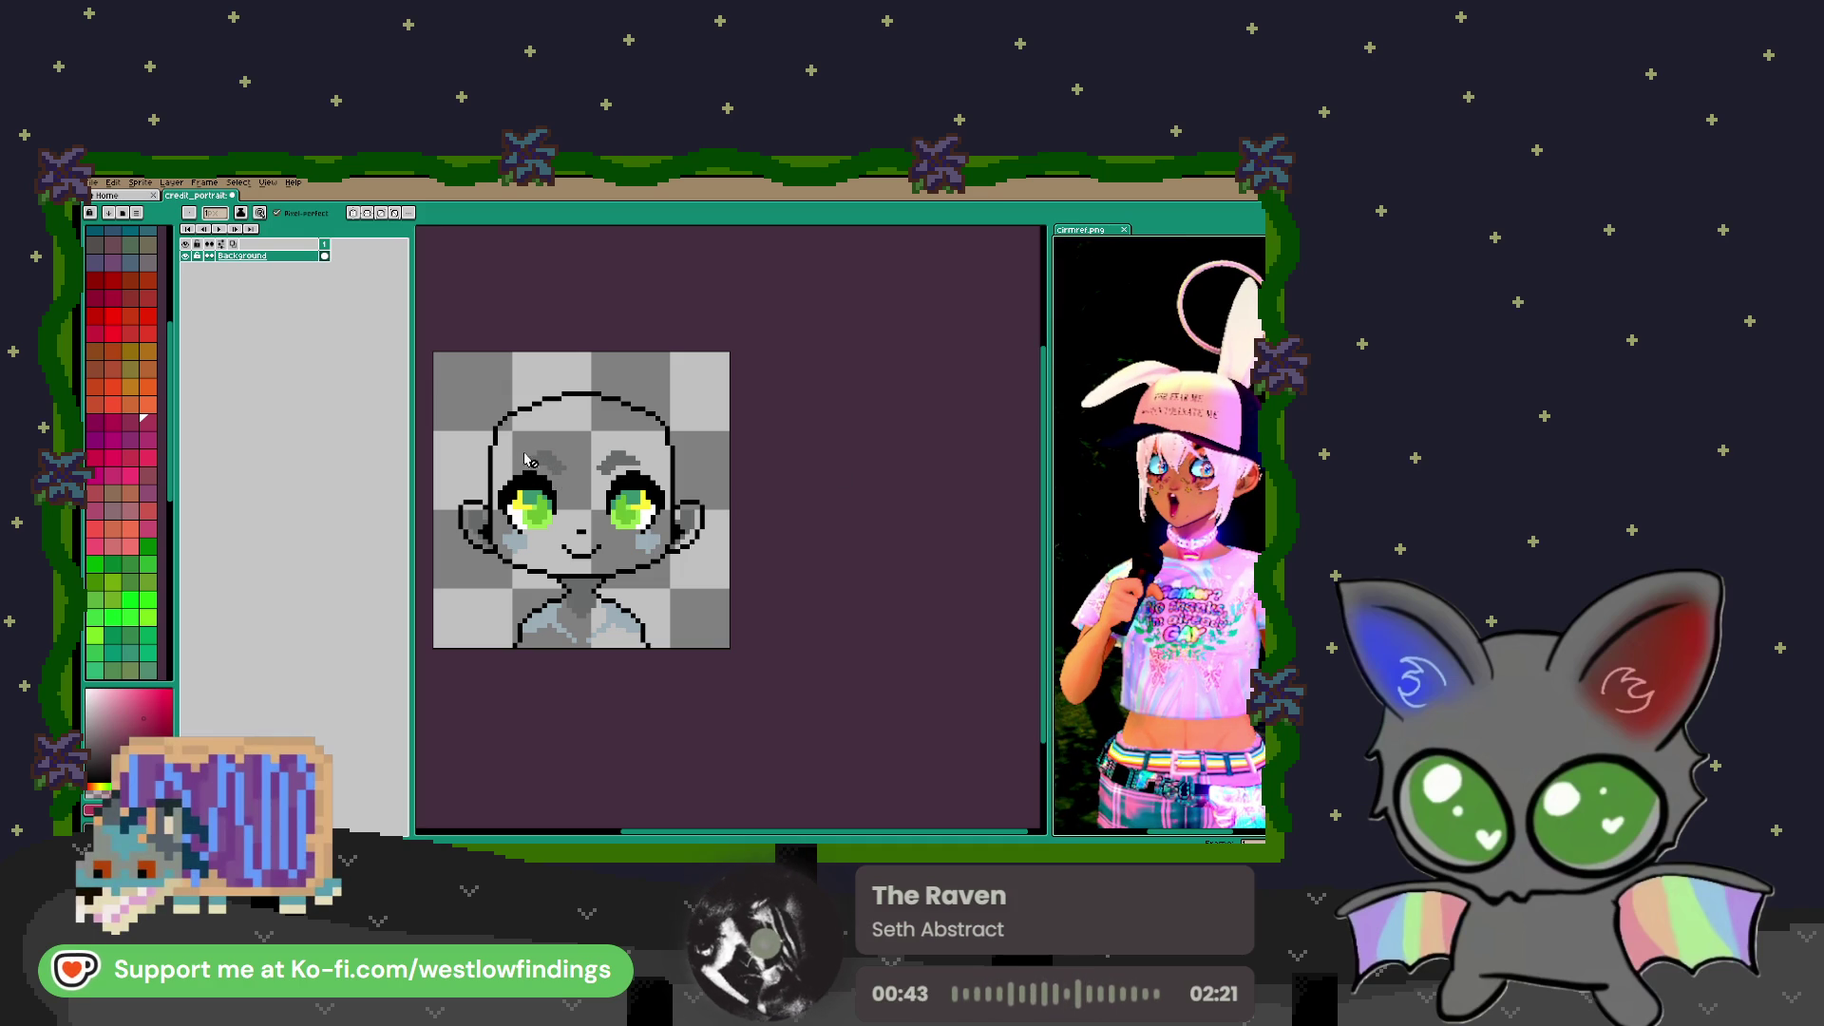
key("ctrl+z")
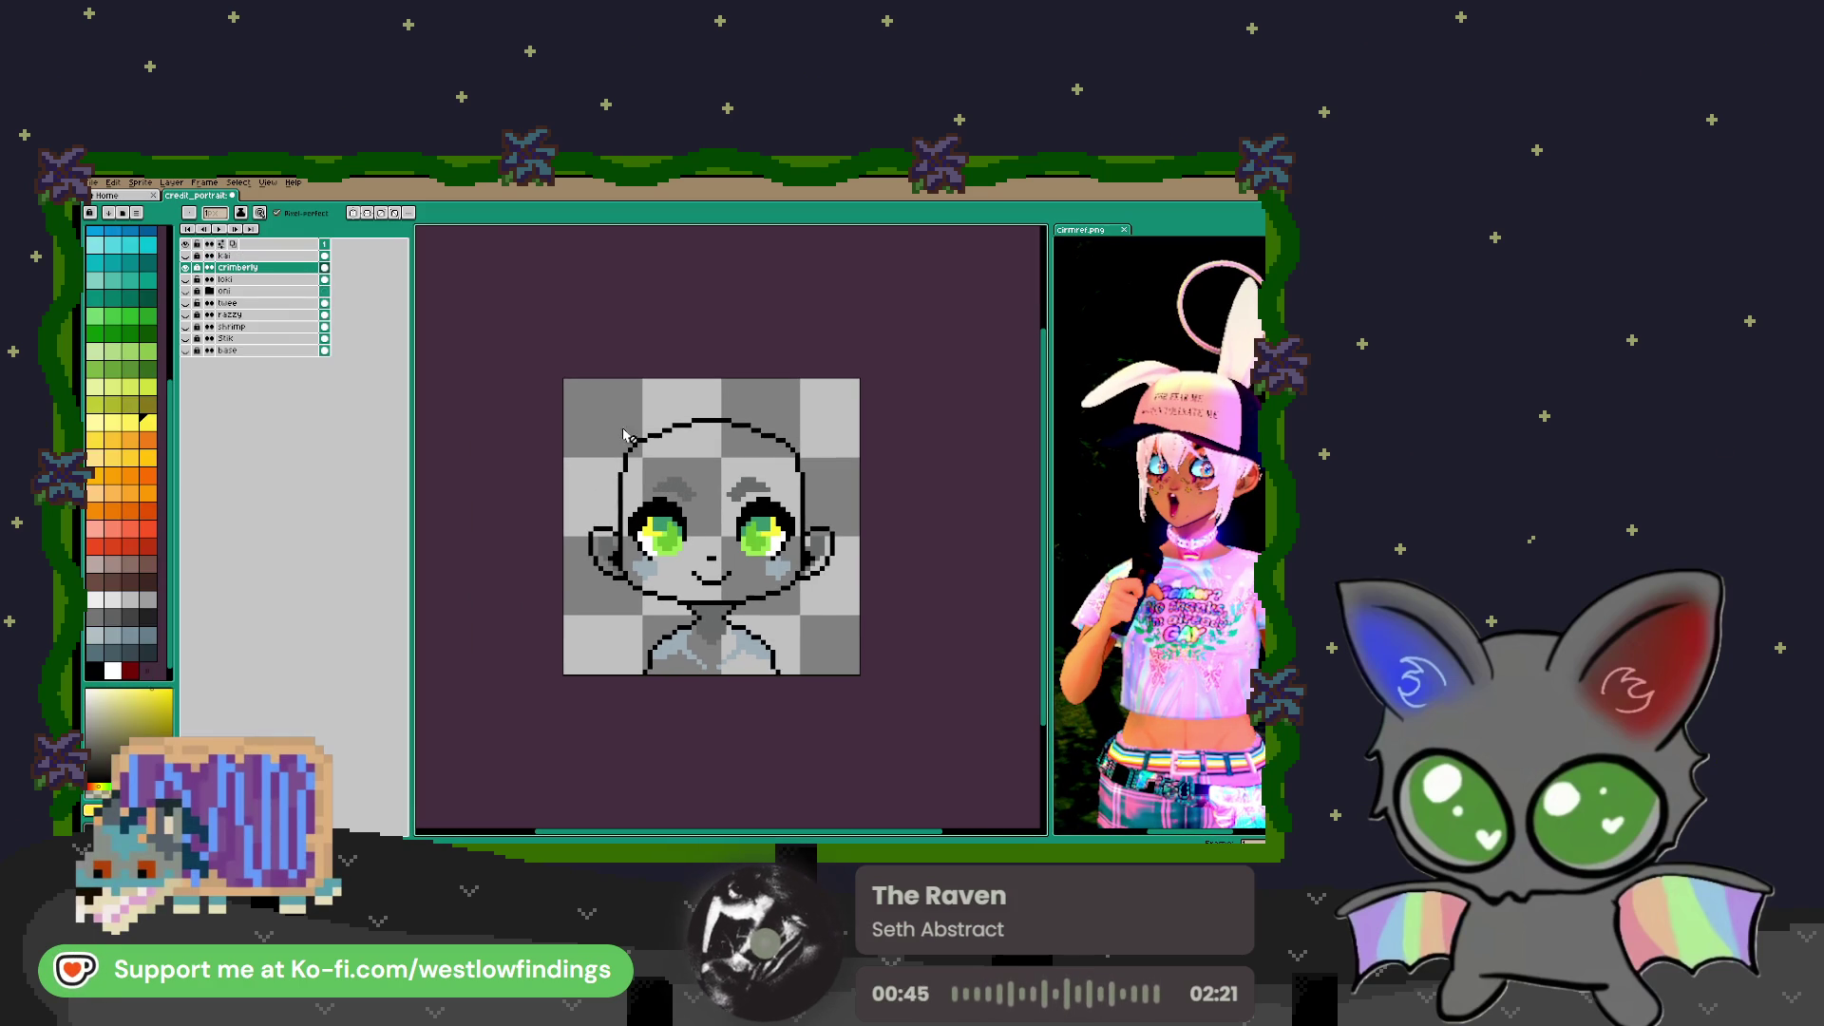
scroll(741, 479, "up", 1)
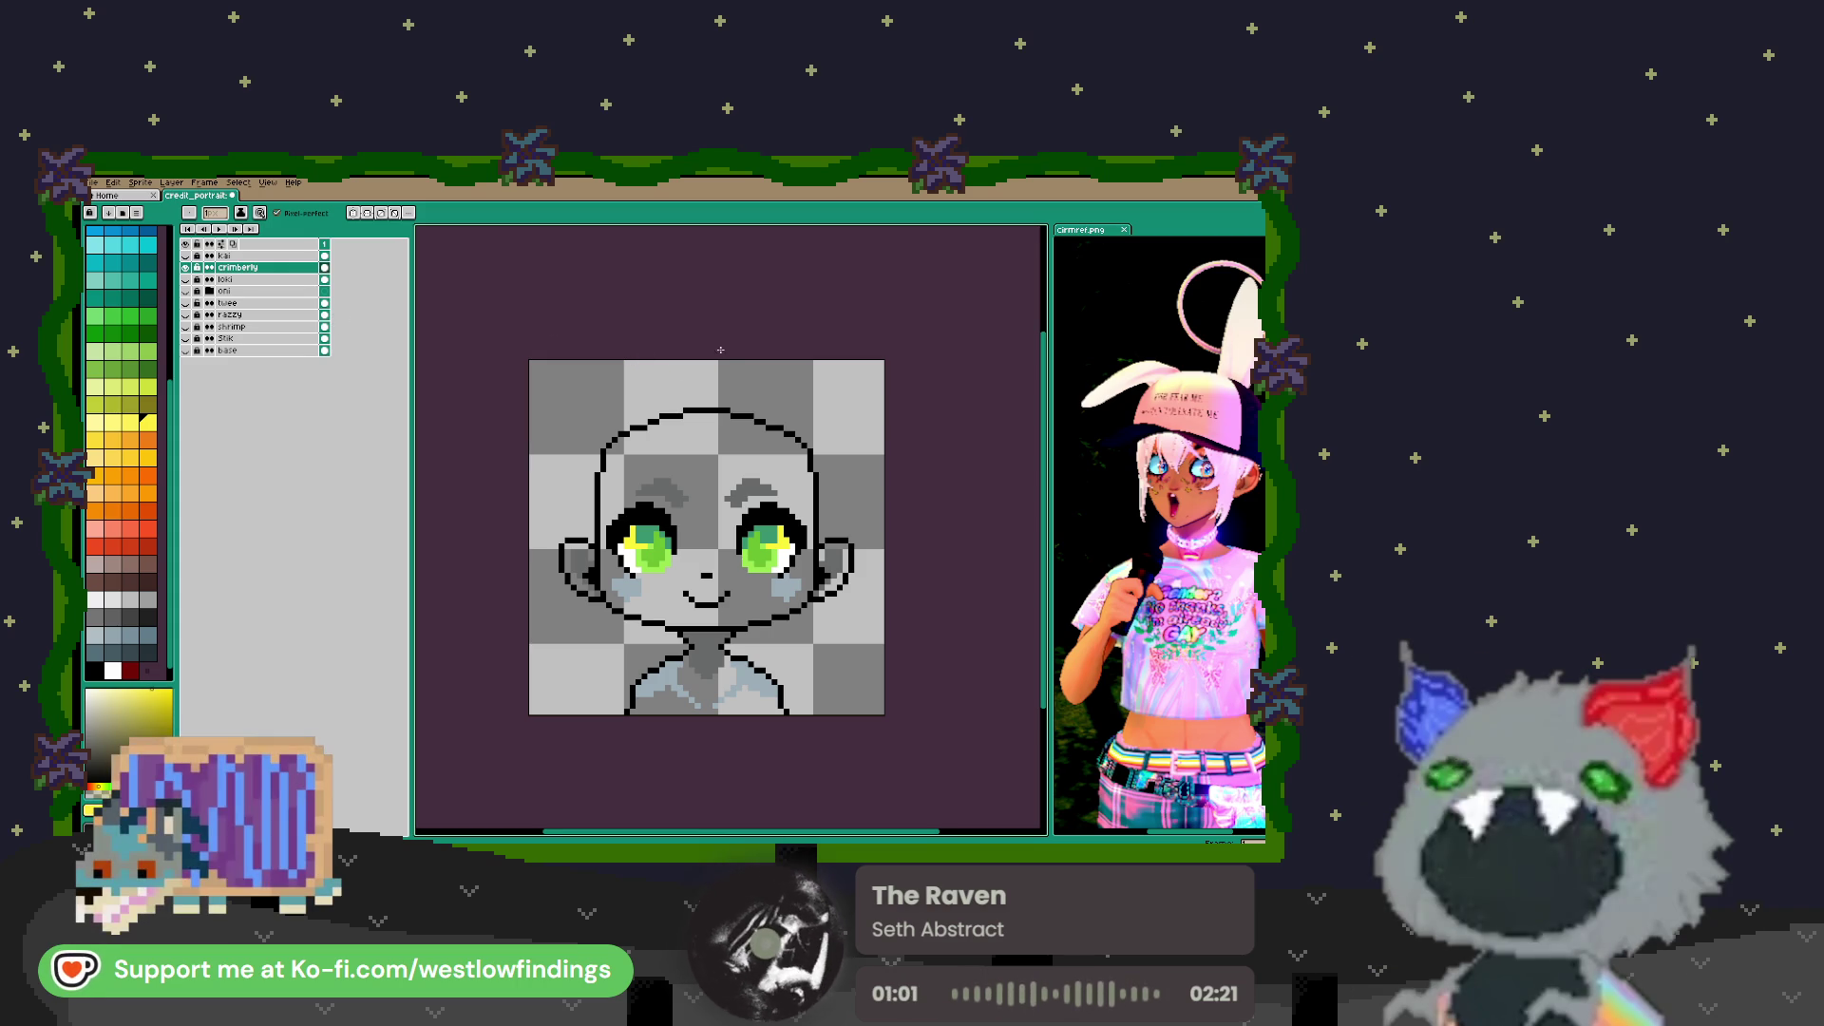
scroll(1168, 570, "down", 2)
scroll(1199, 489, "up", 4)
scroll(1160, 536, "down", 5)
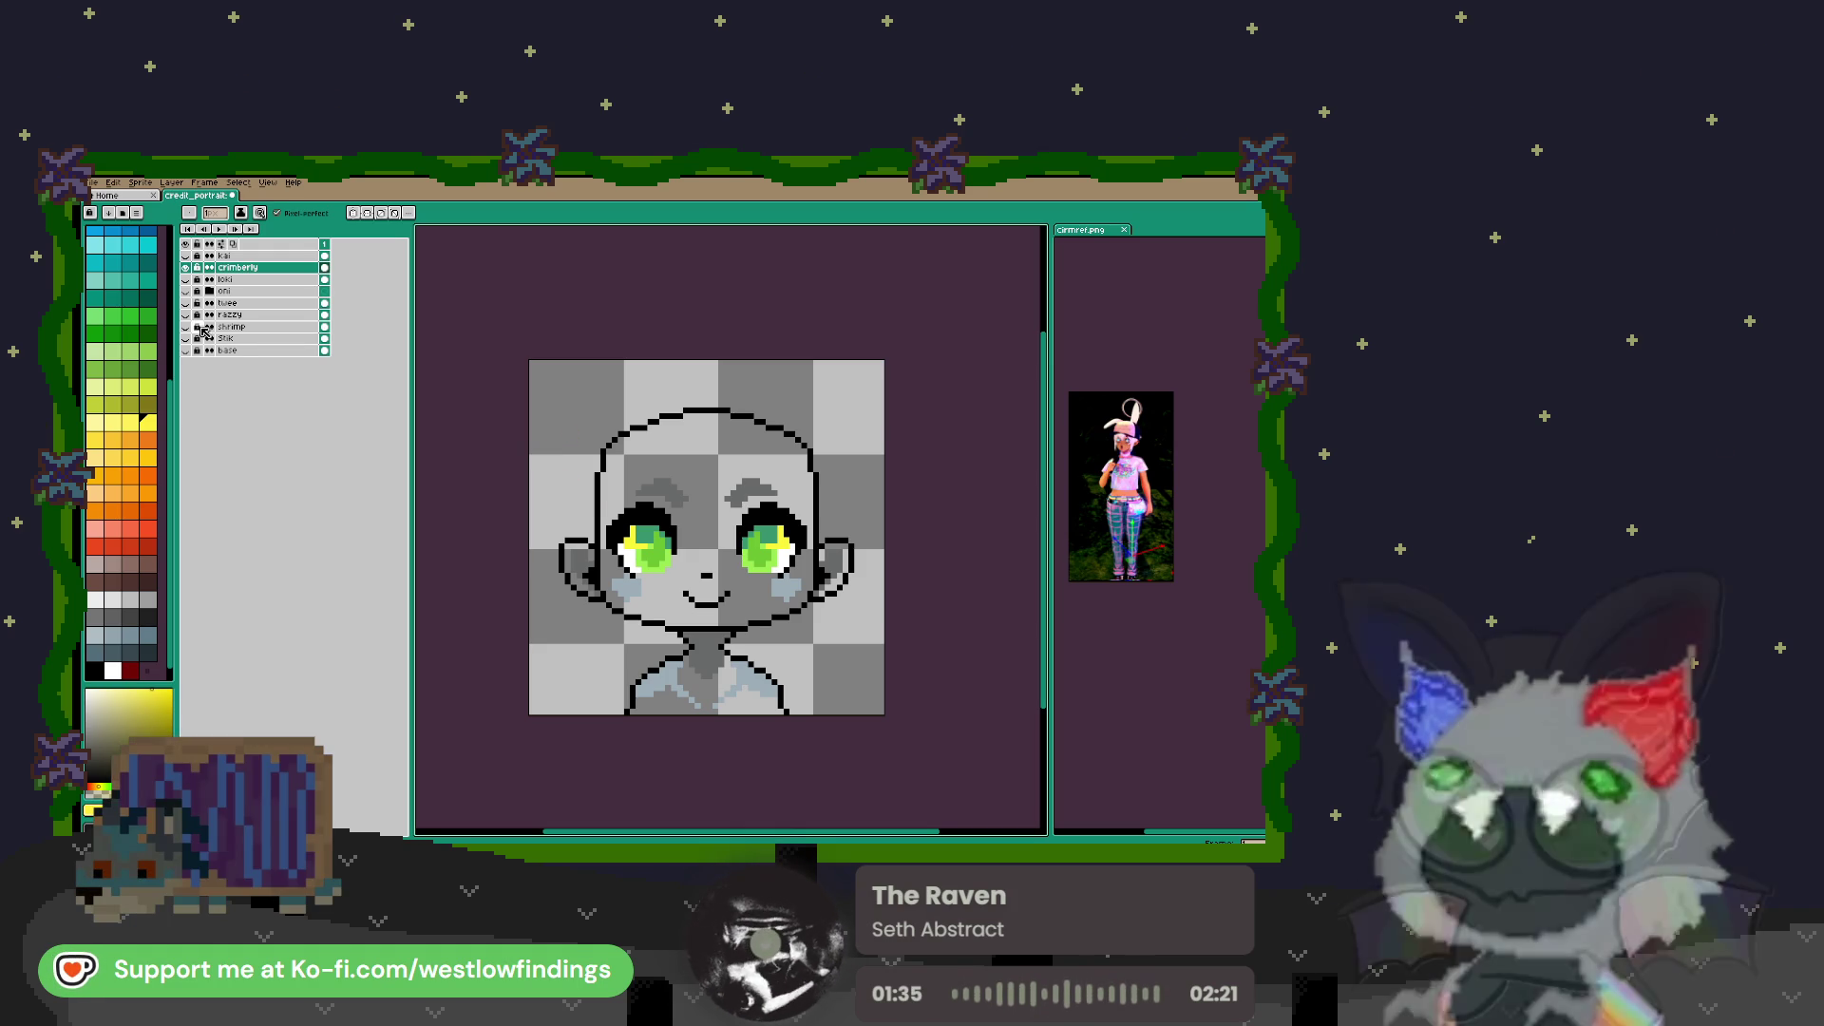
Hide the crimberly layer, show and select the kai layer, and close the cirmref.png view
left_click(188, 268)
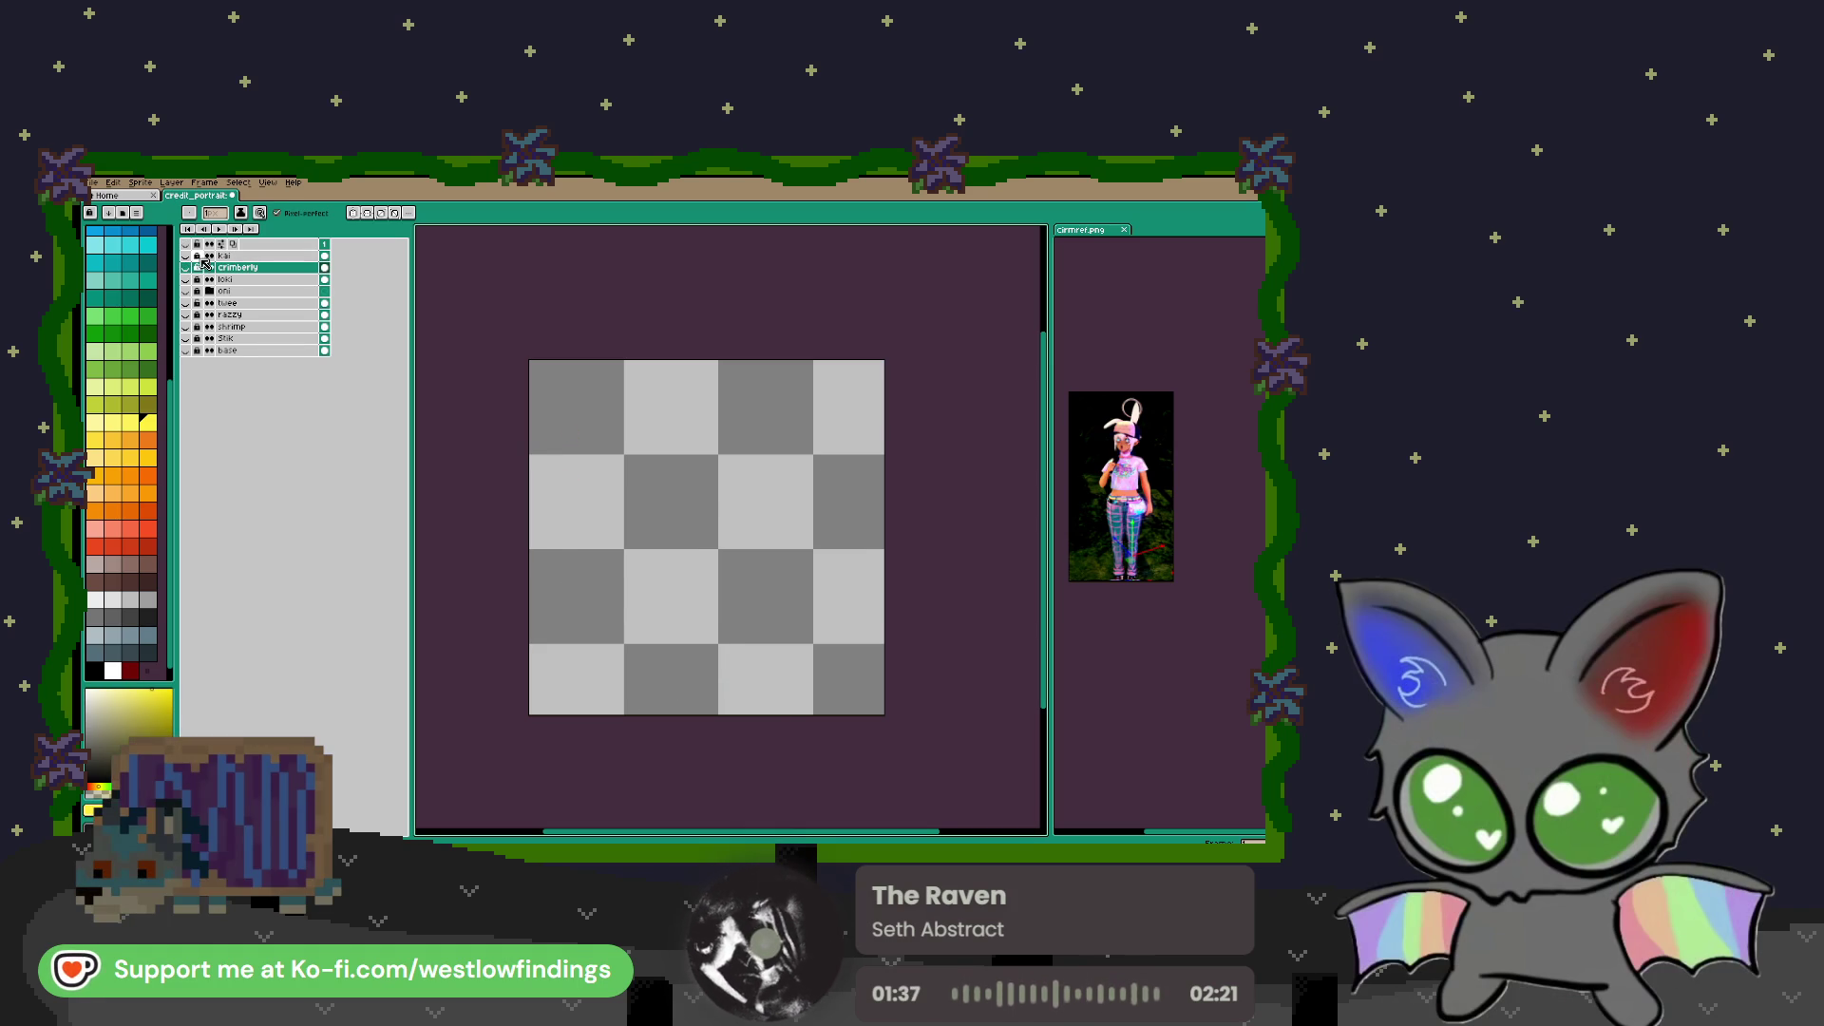
left_click(185, 256)
left_click(252, 256)
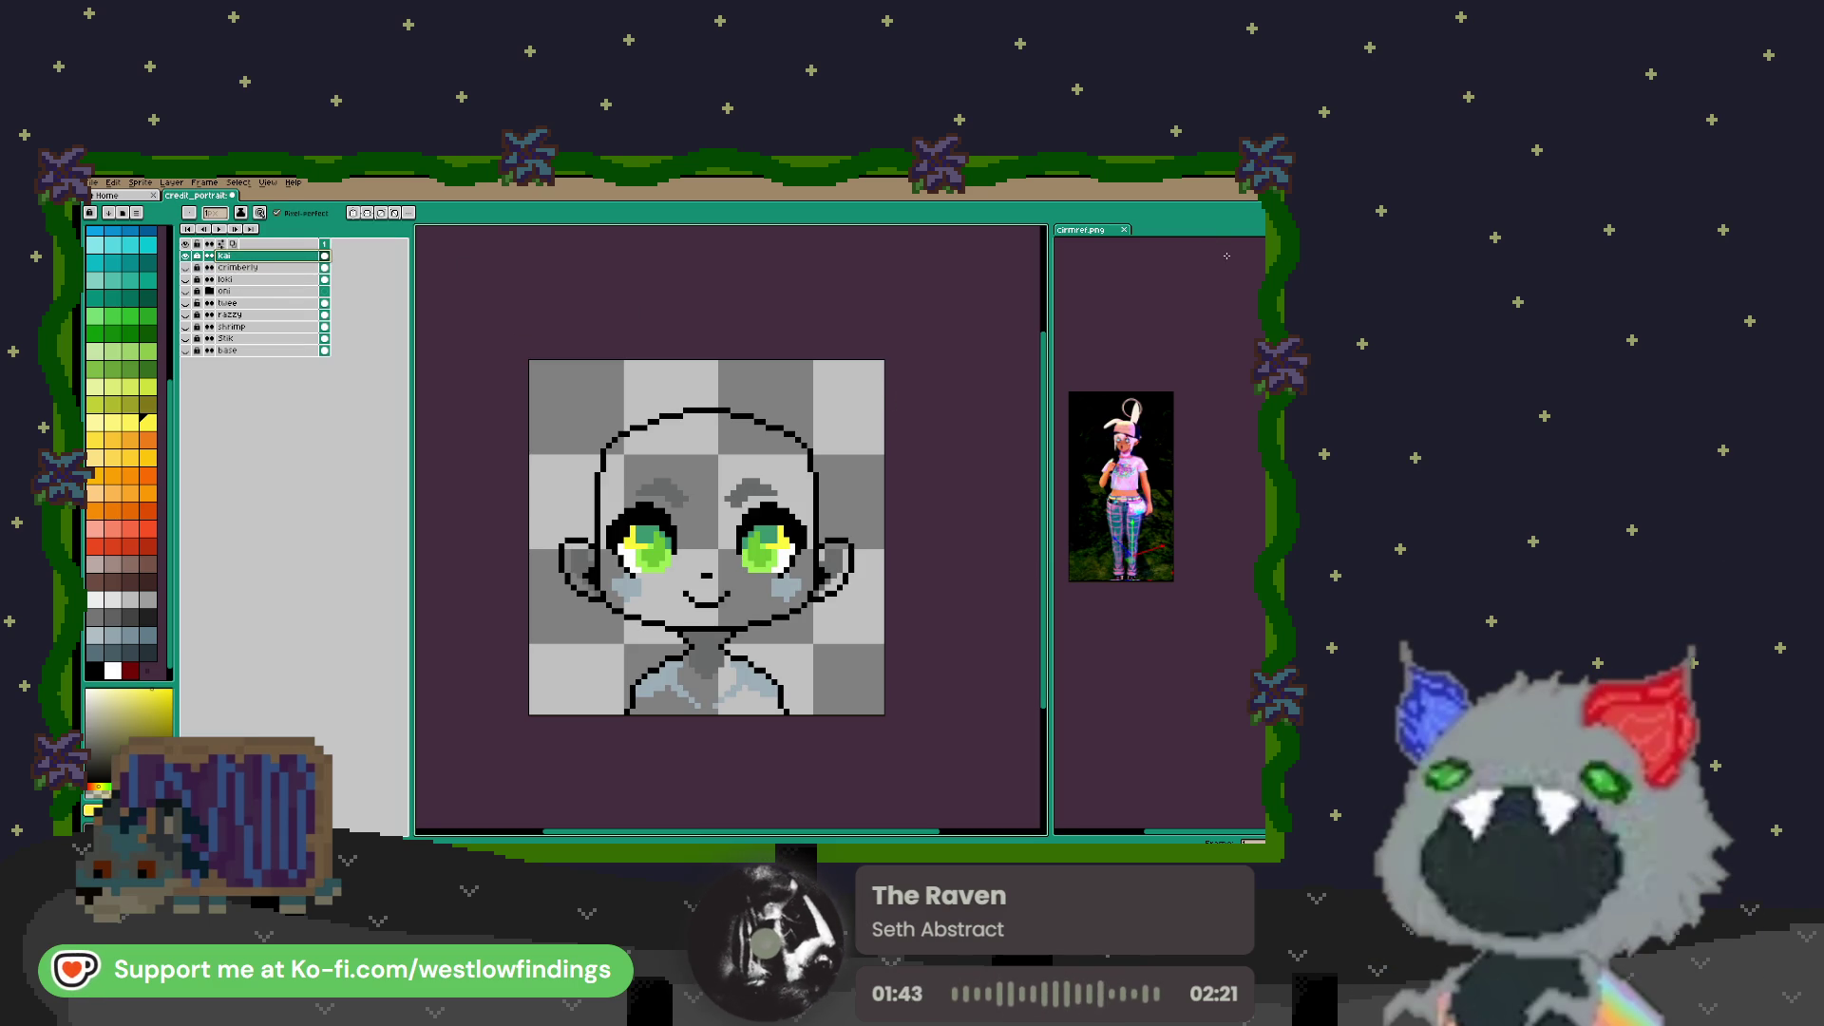
left_click(1124, 230)
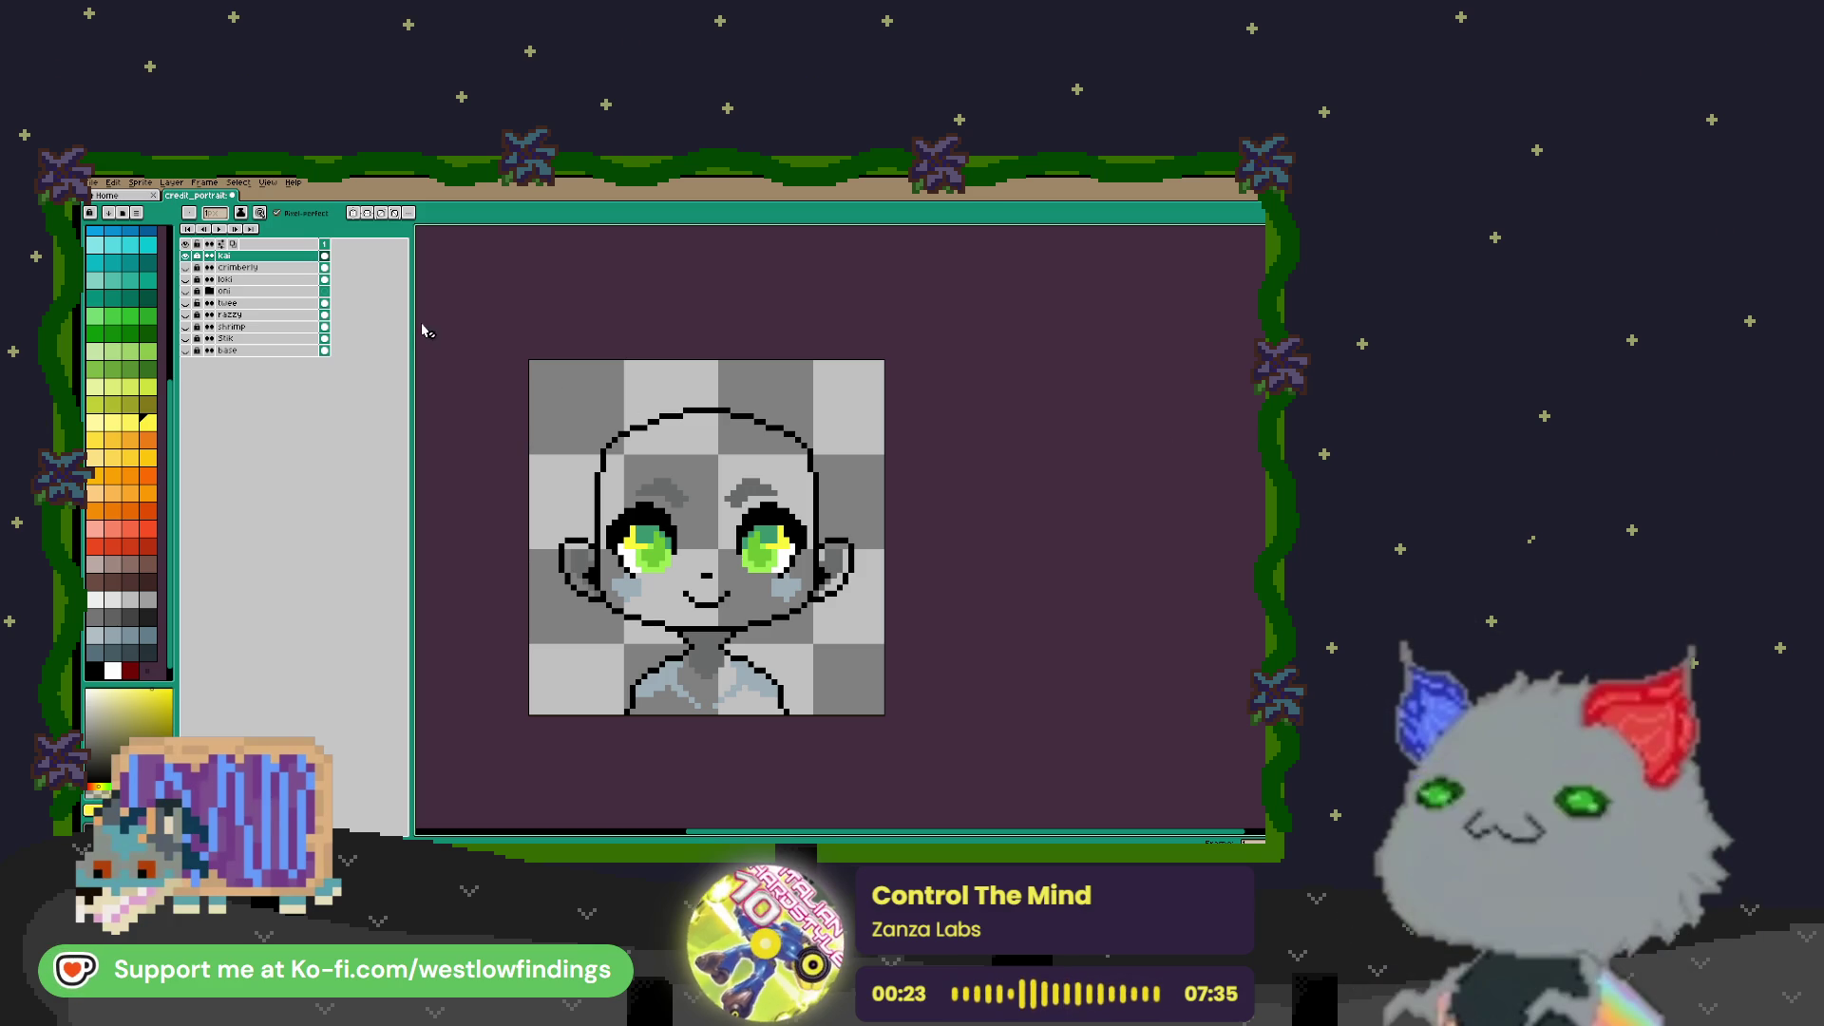
Open Headshot_kai from File > Open Recent and dock it beside credit_portrait in a split view
left_click(94, 182)
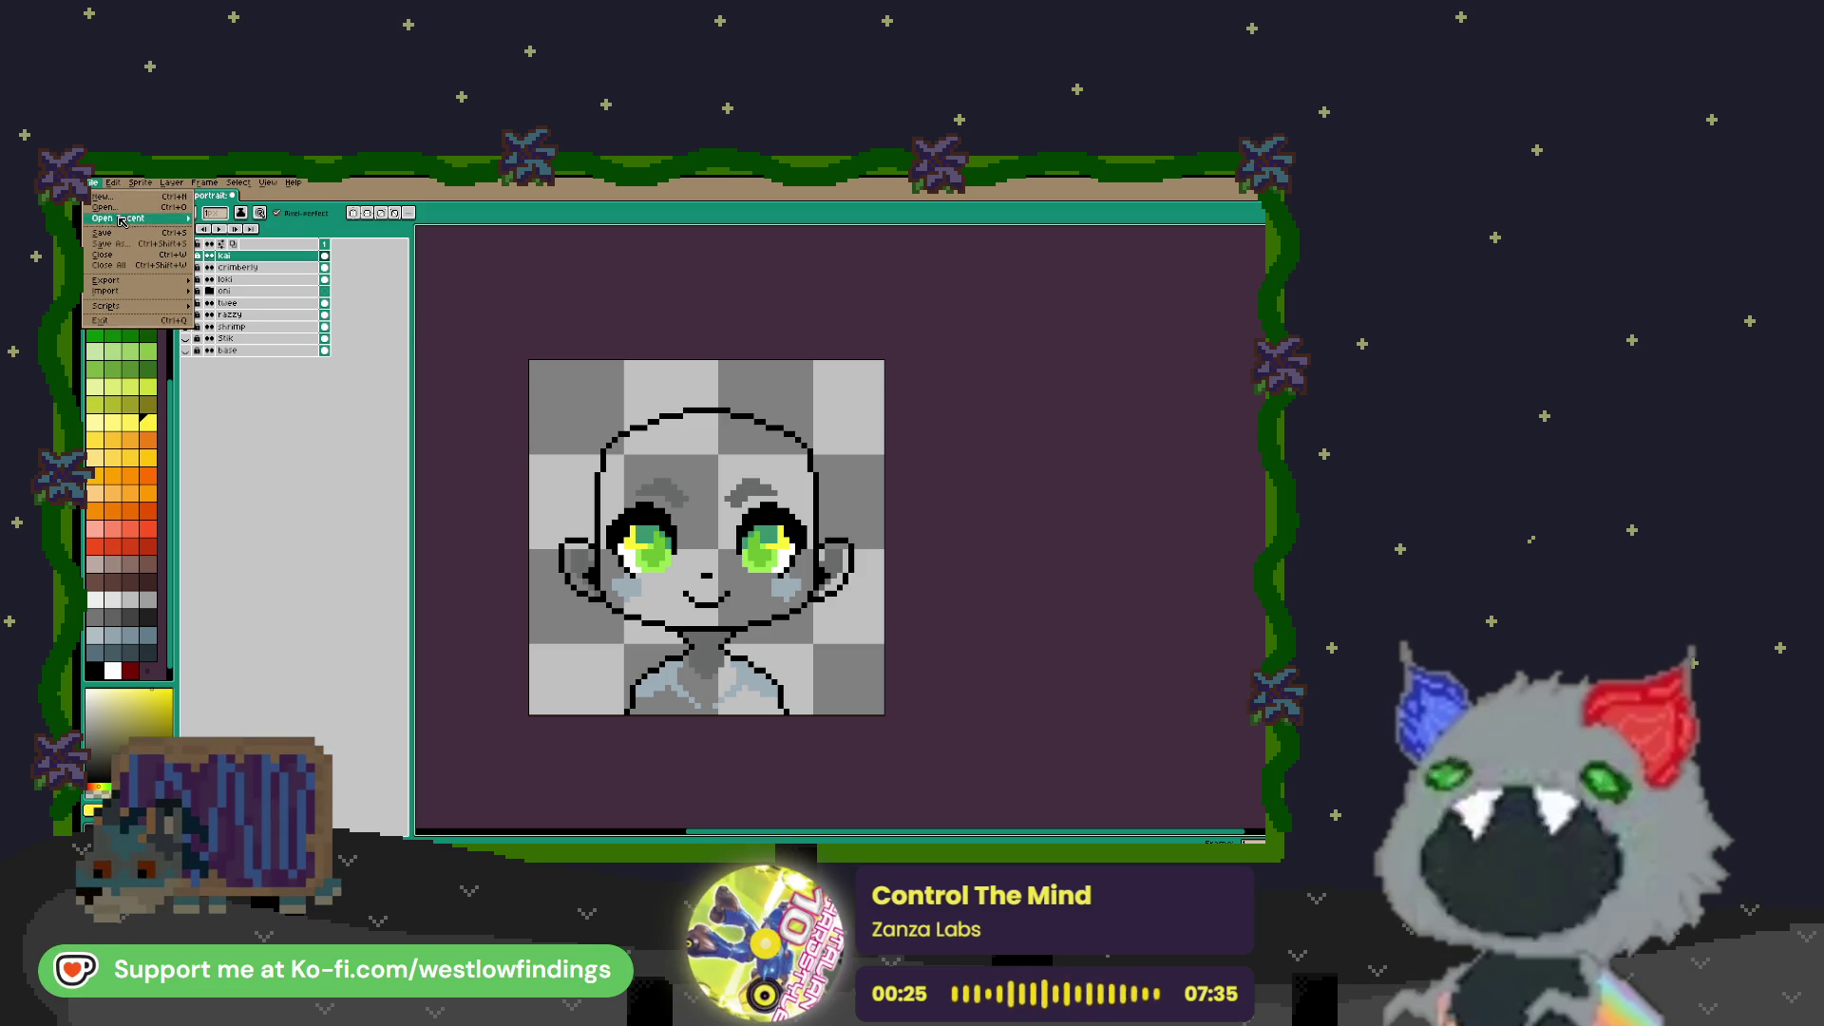
mouse_move(112, 185)
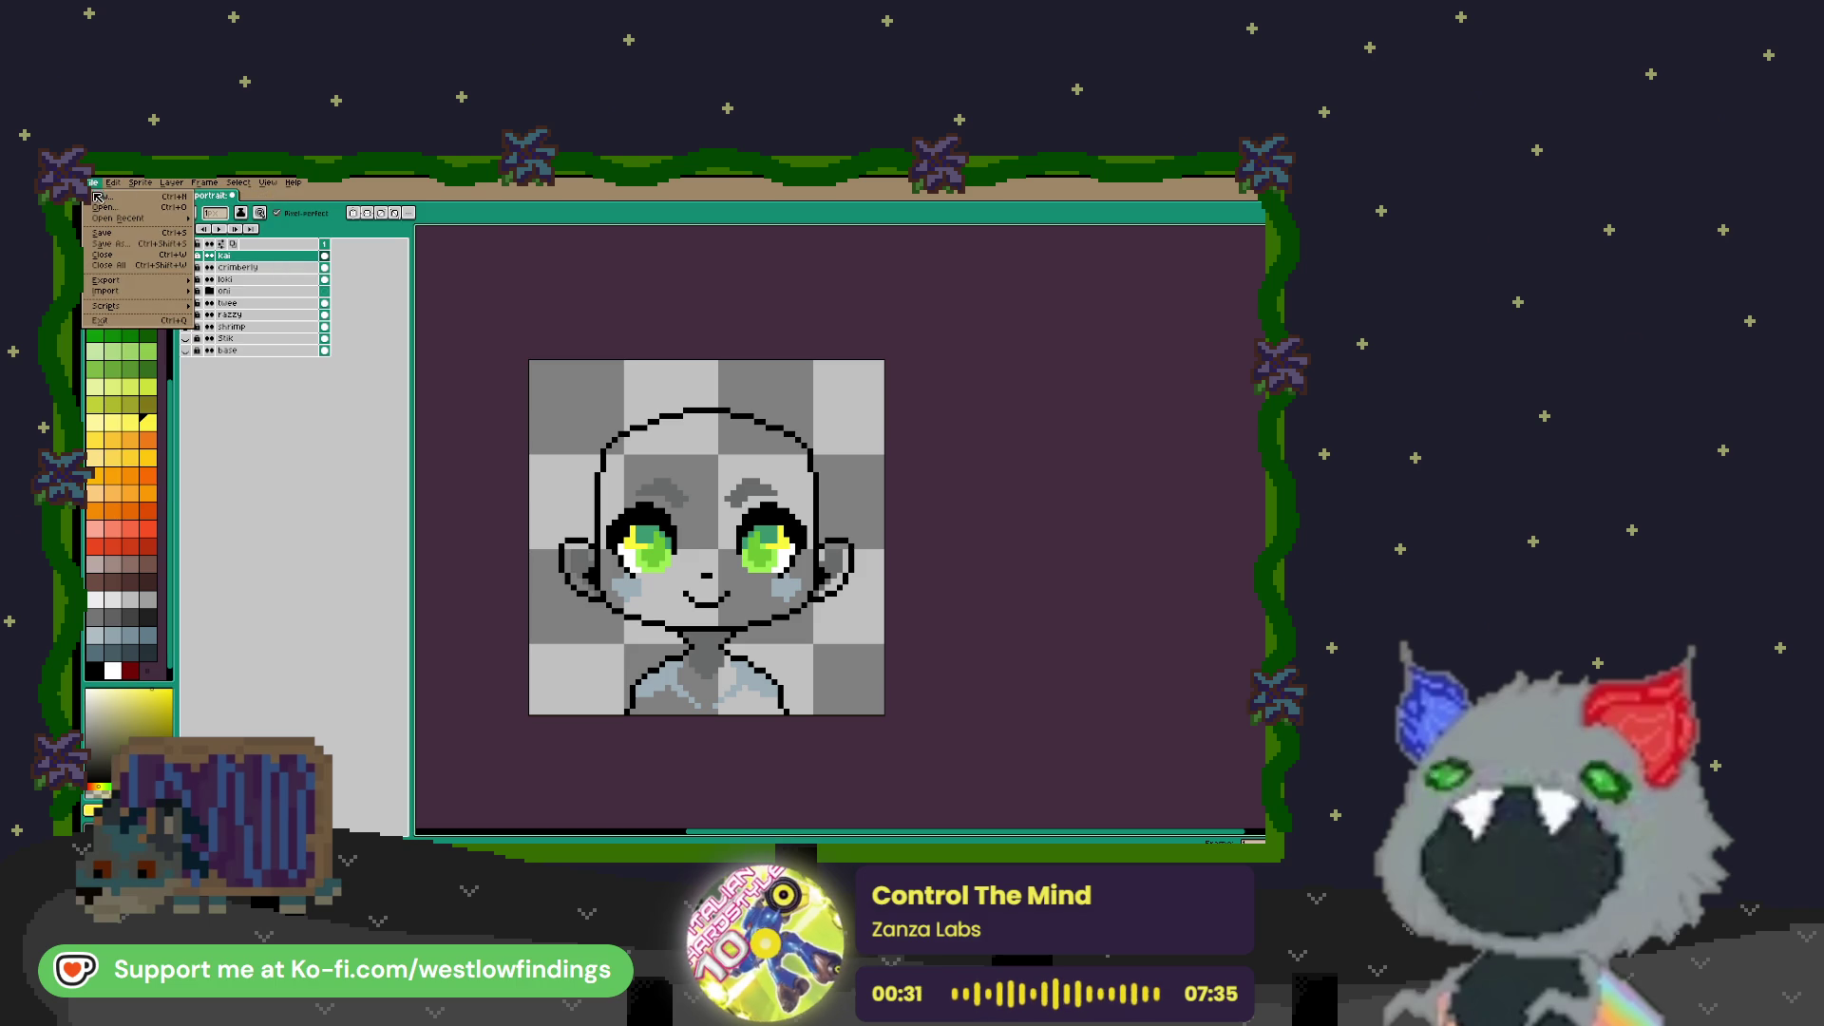
left_click(554, 478)
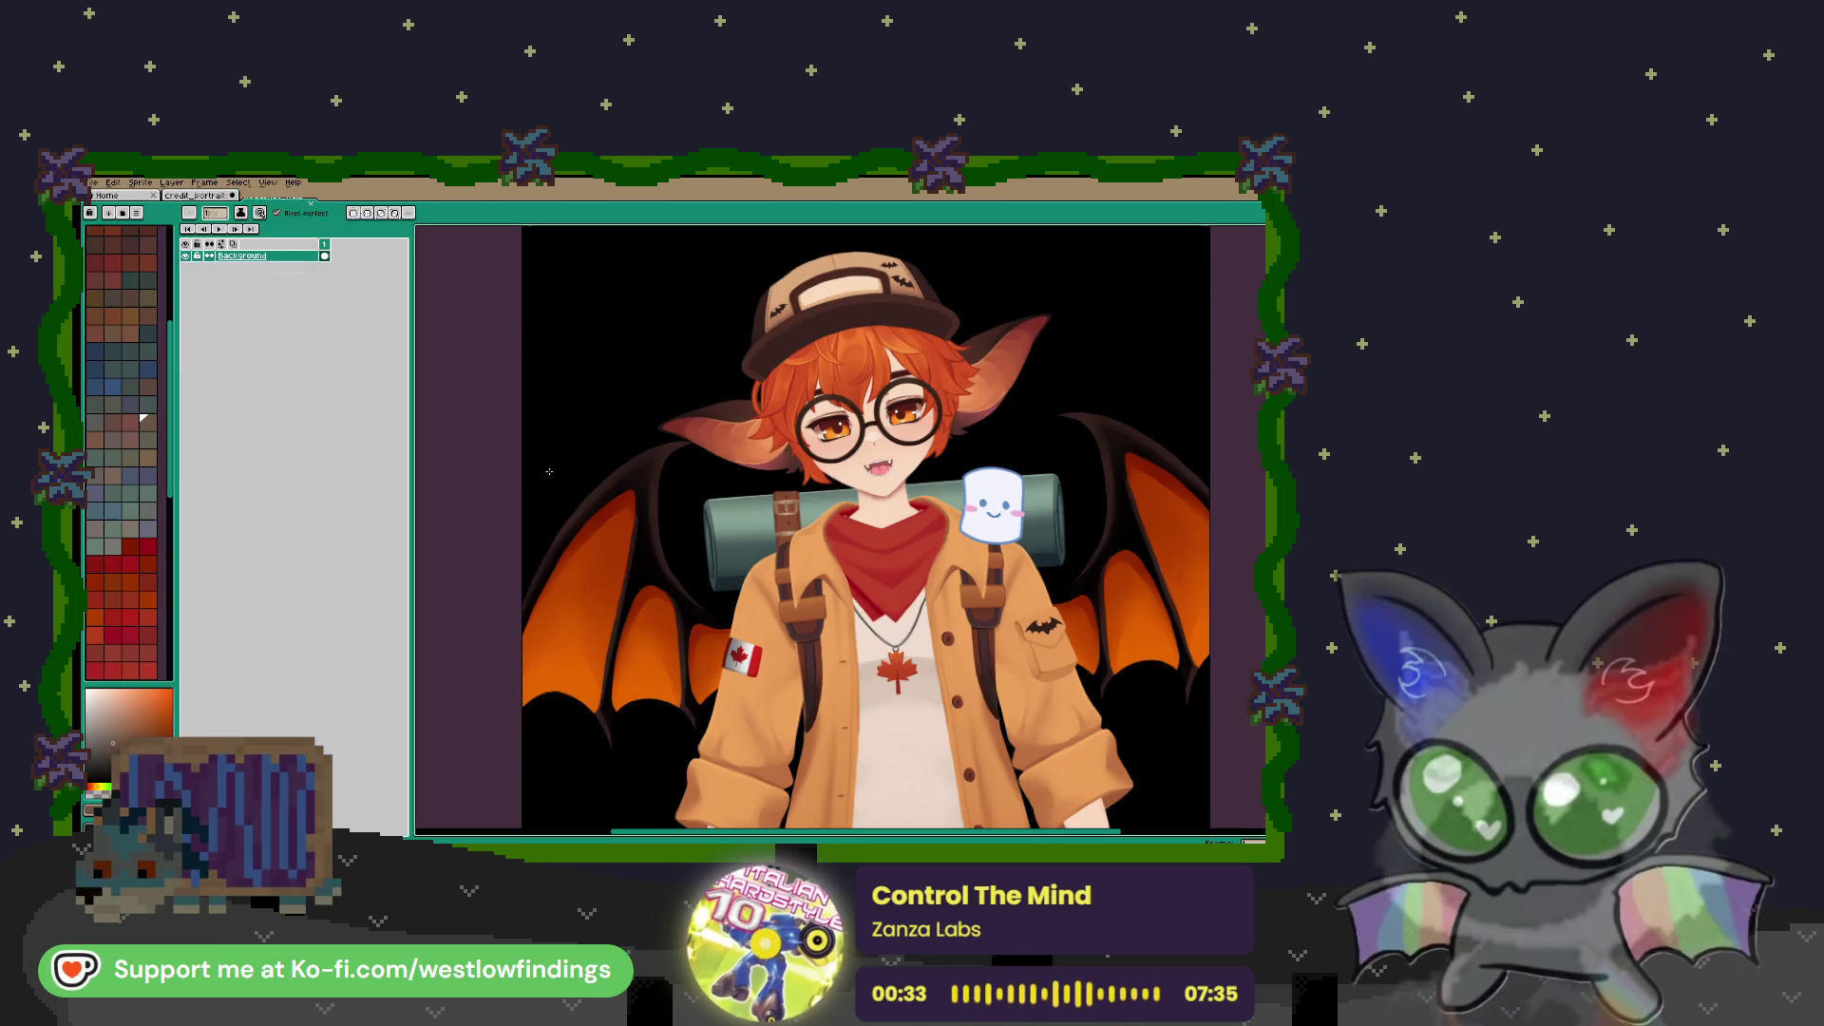
scroll(976, 607, "down", 2)
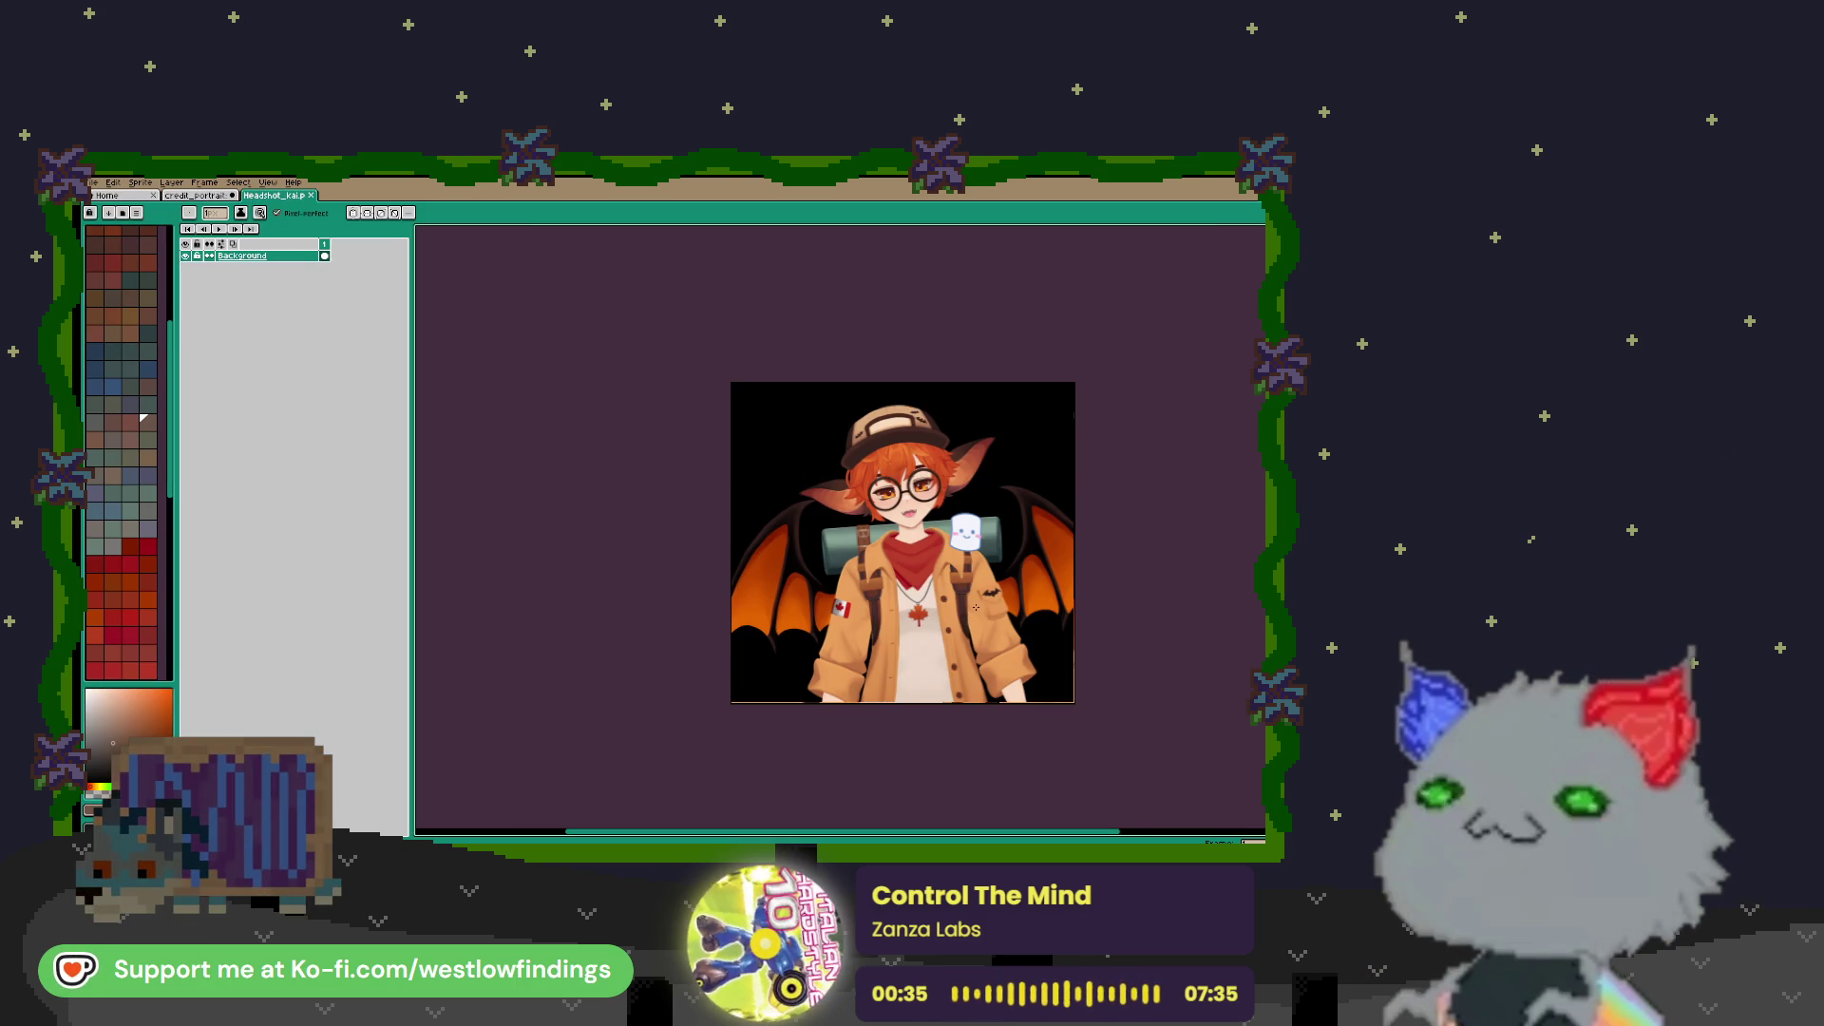
scroll(976, 607, "up", 2)
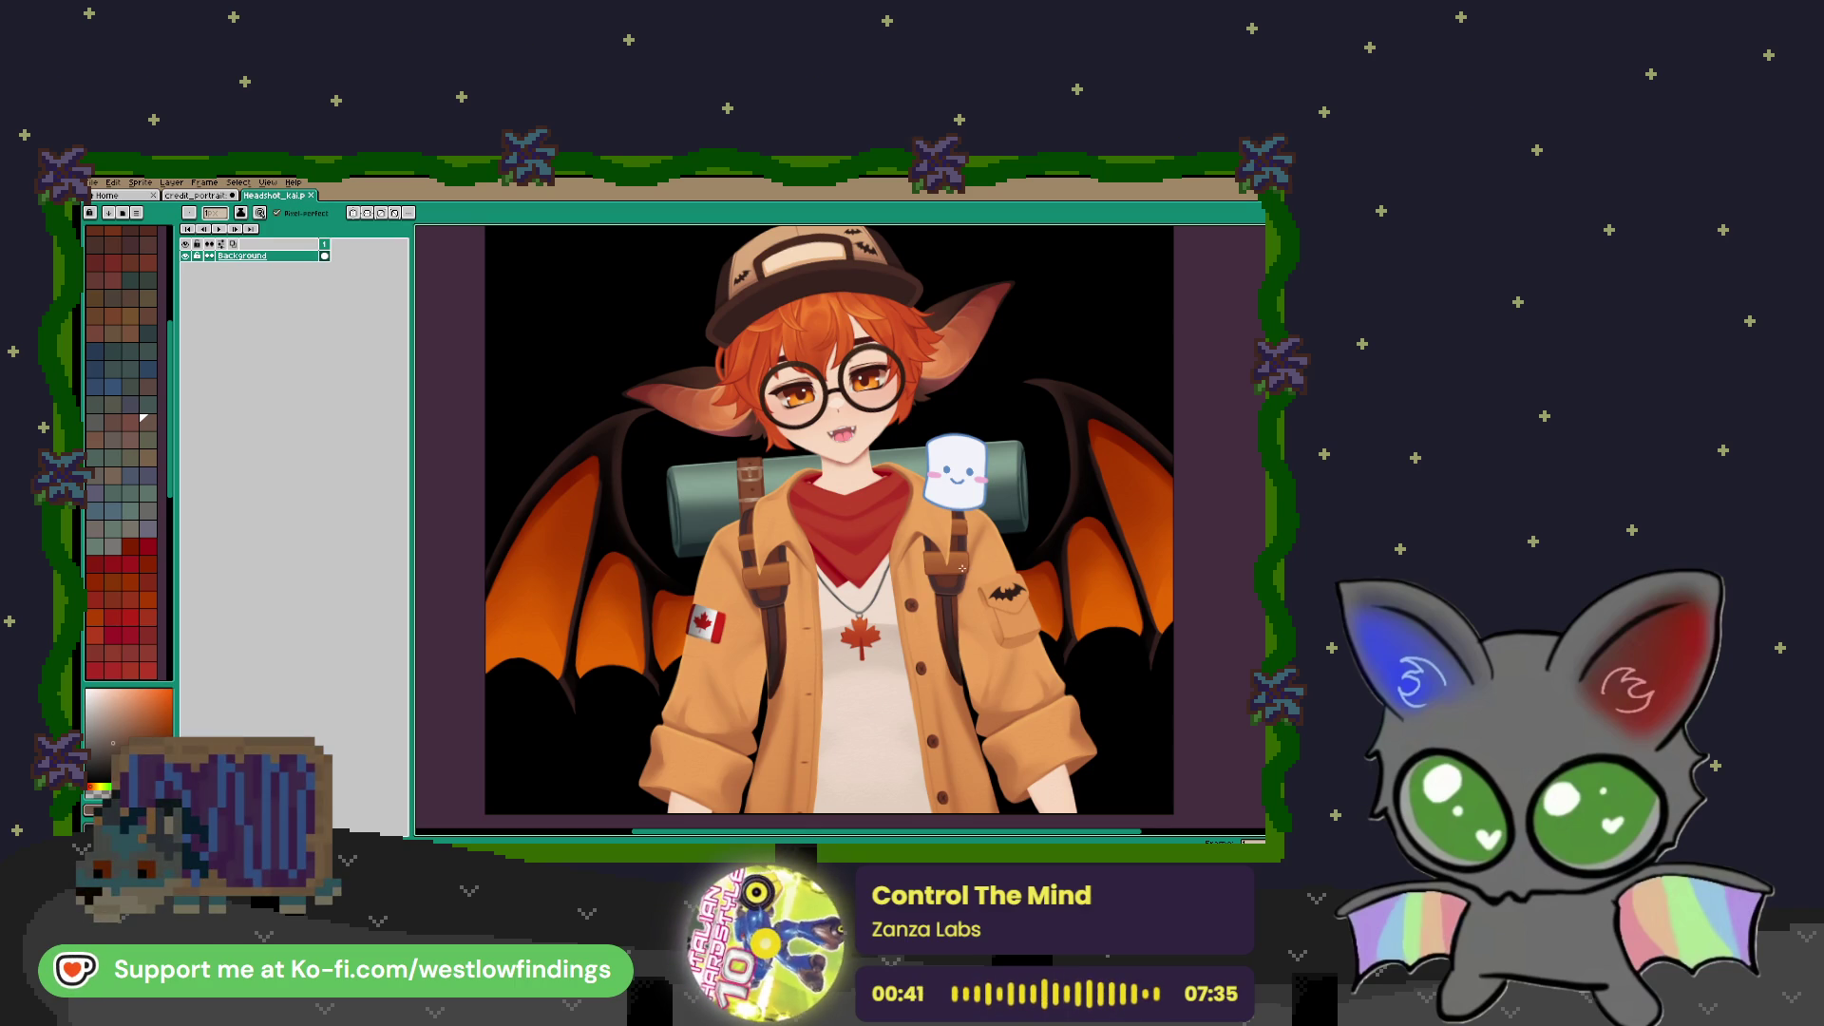
scroll(962, 567, "down", 2)
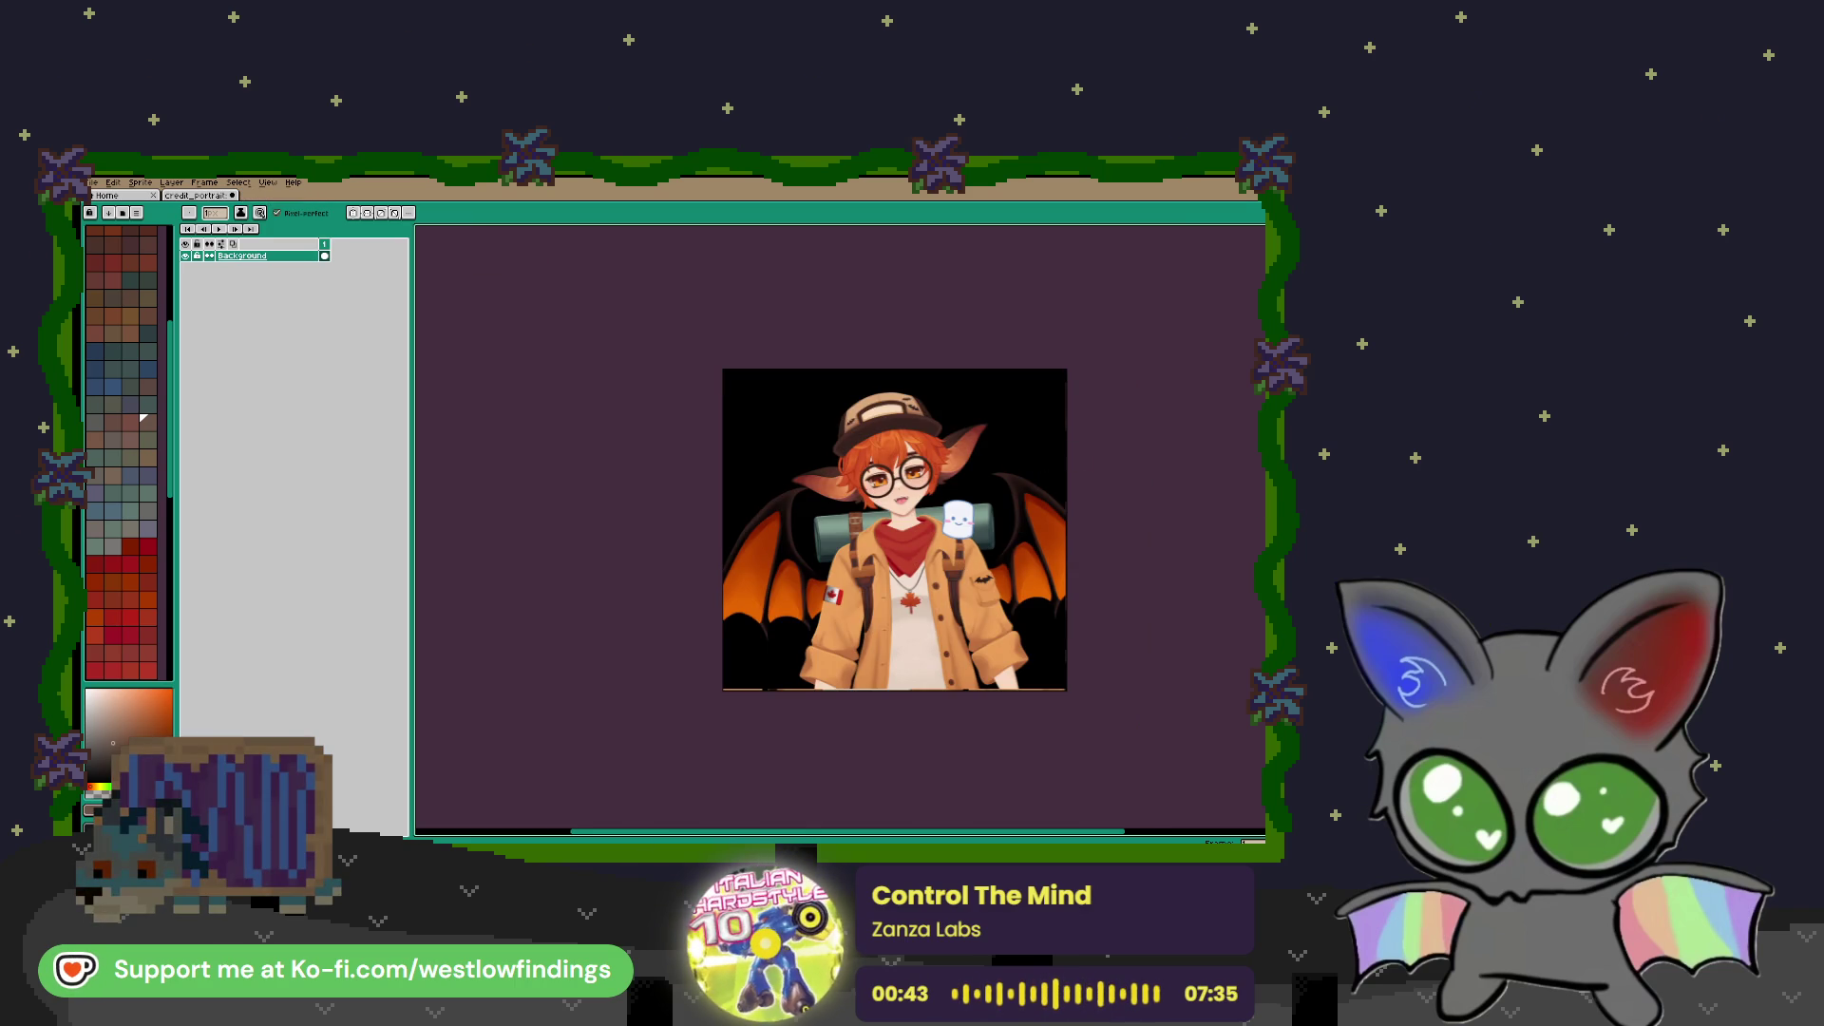
mouse_move(274, 195)
left_mouse_down()
mouse_move(602, 302)
mouse_move(1235, 451)
left_mouse_up()
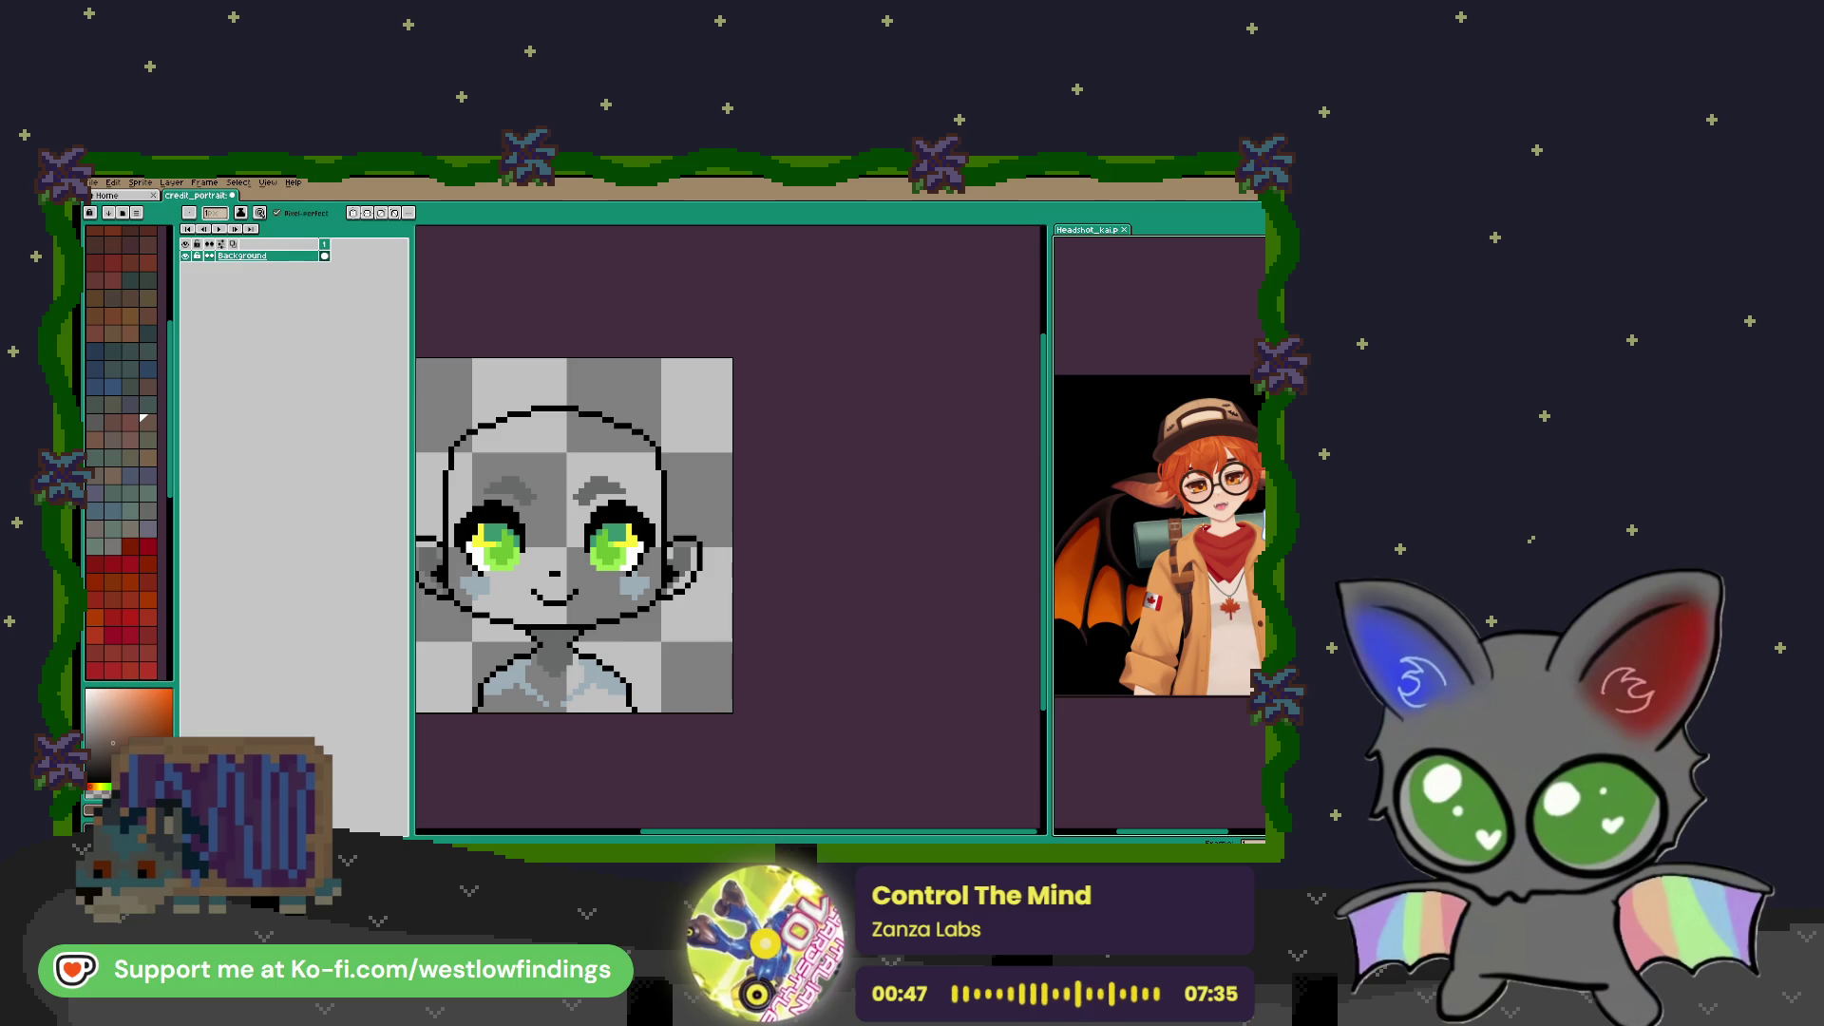
scroll(1159, 532, "up", 3)
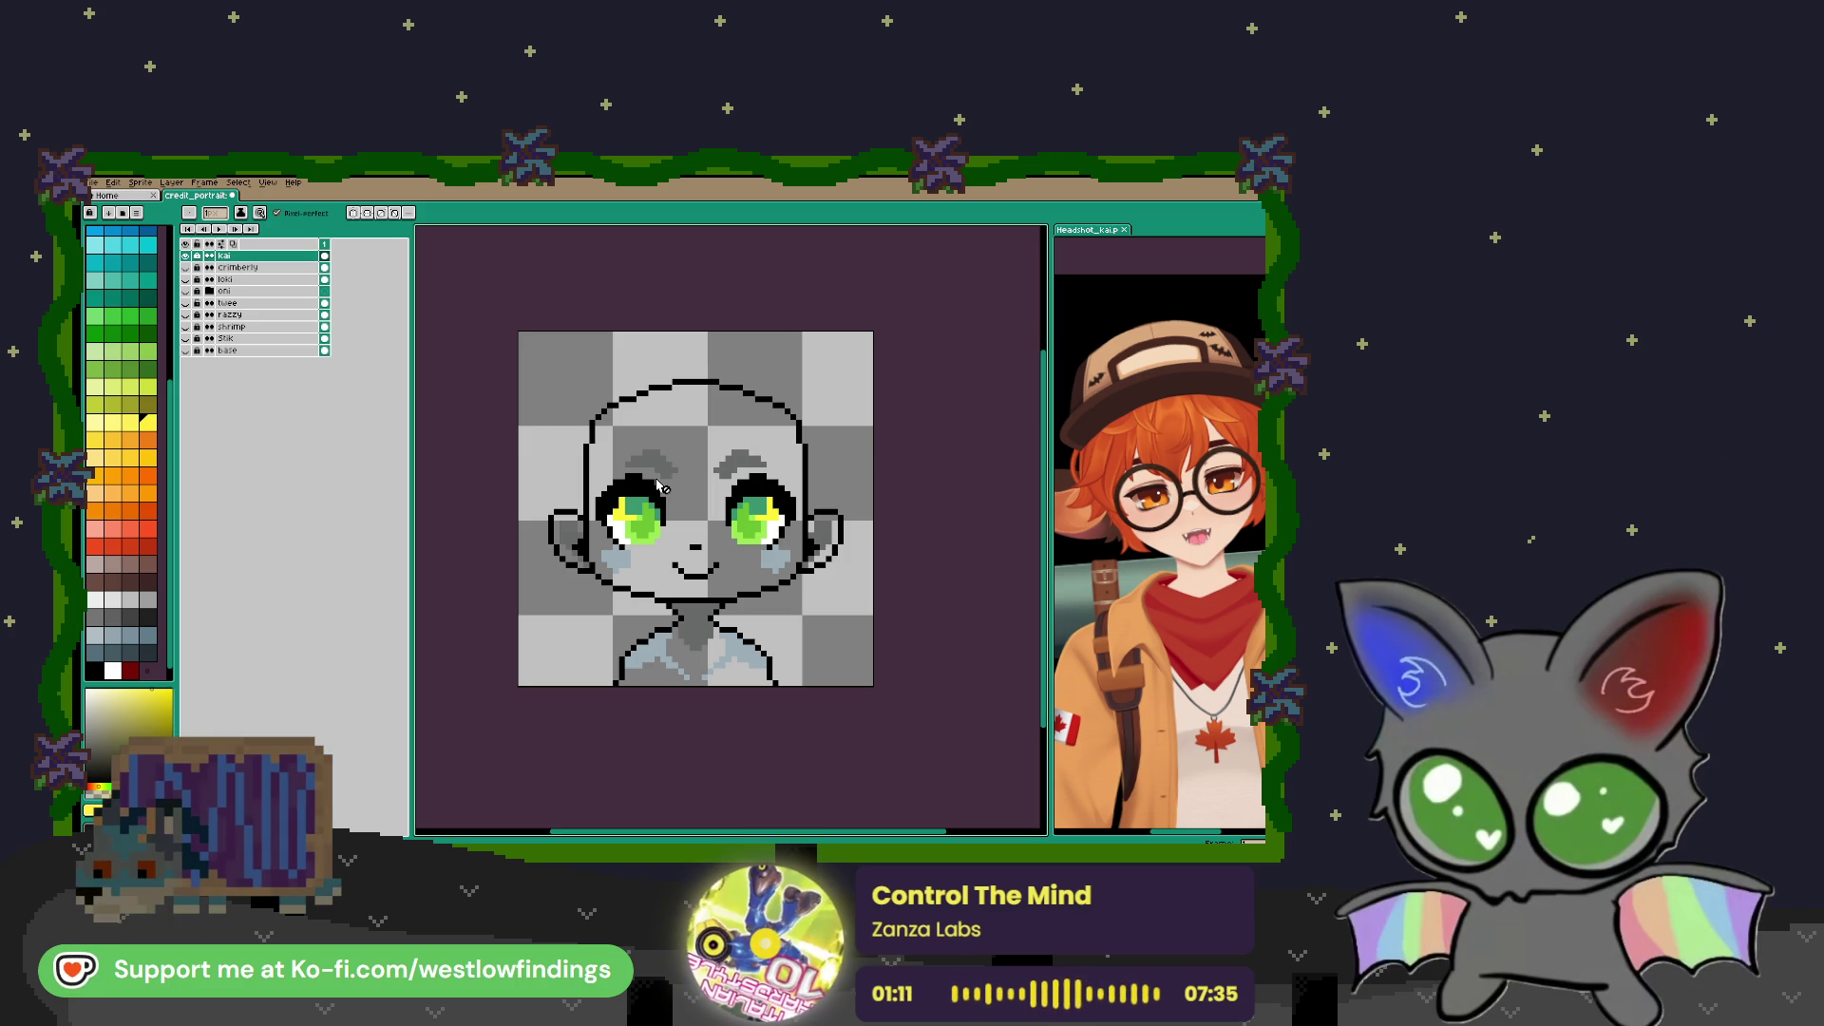
scroll(673, 469, "up", 1)
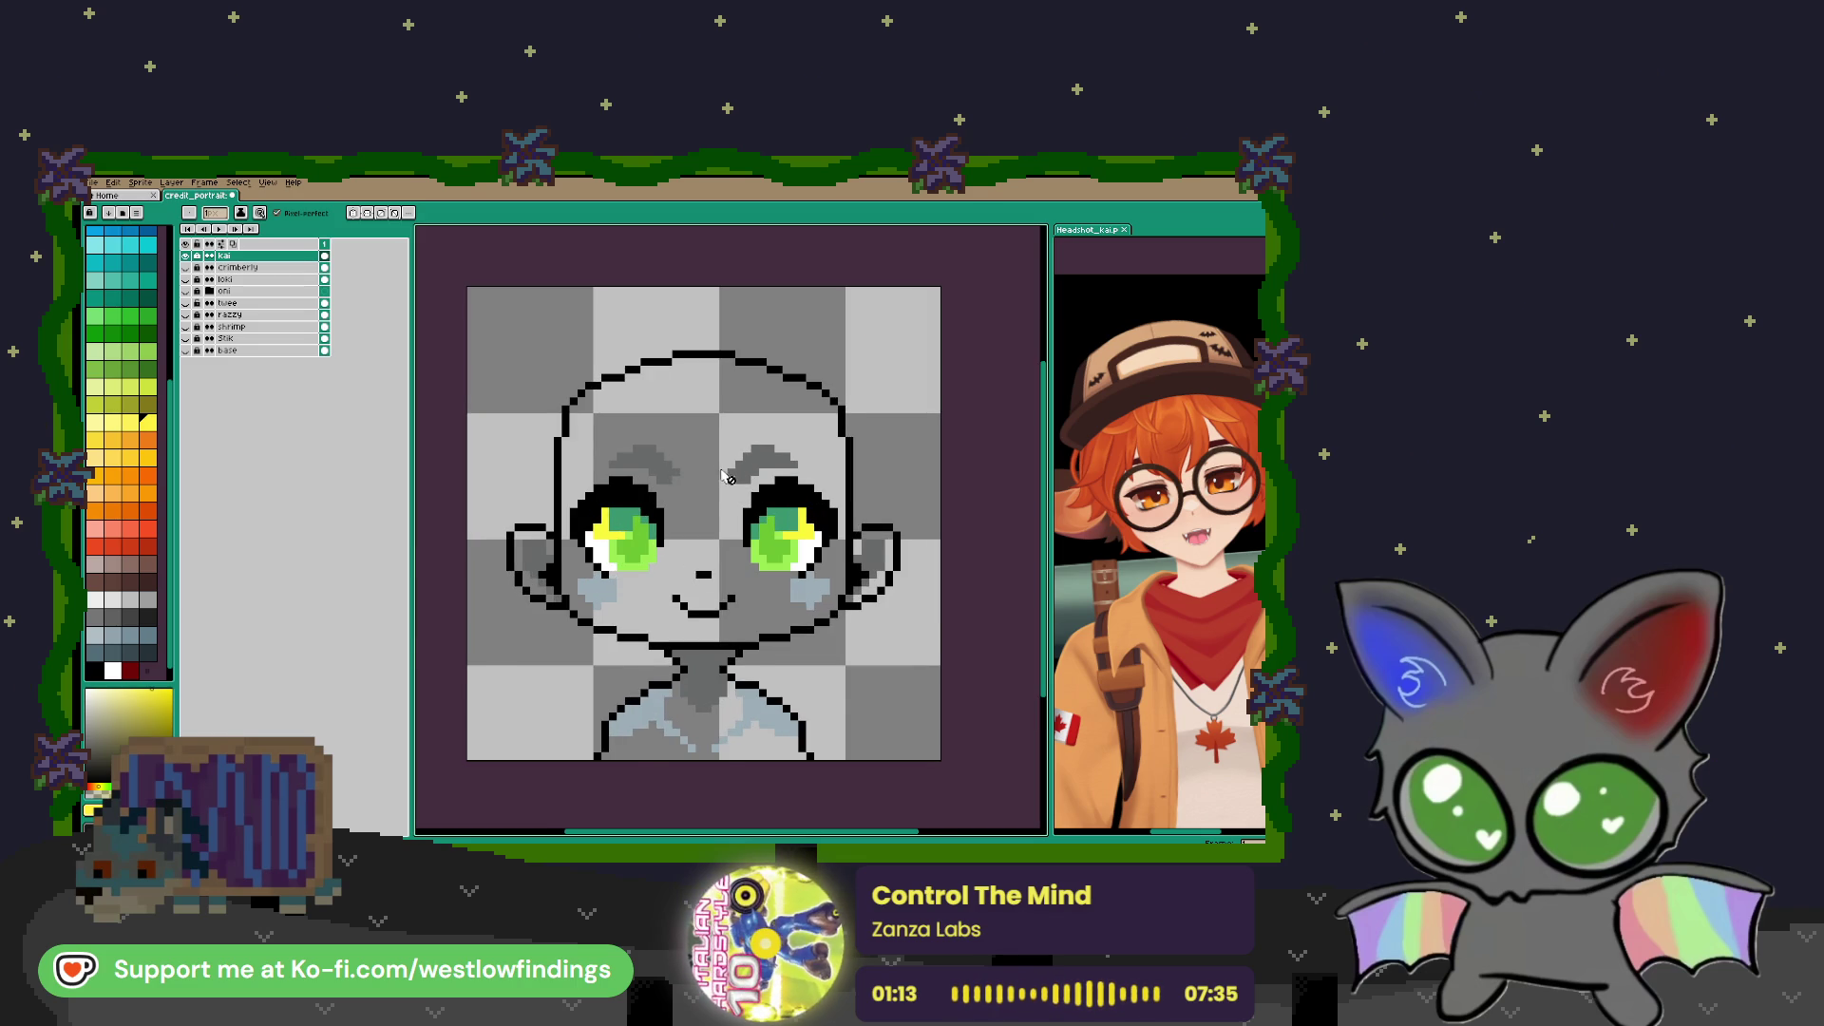
scroll(724, 476, "up", 1)
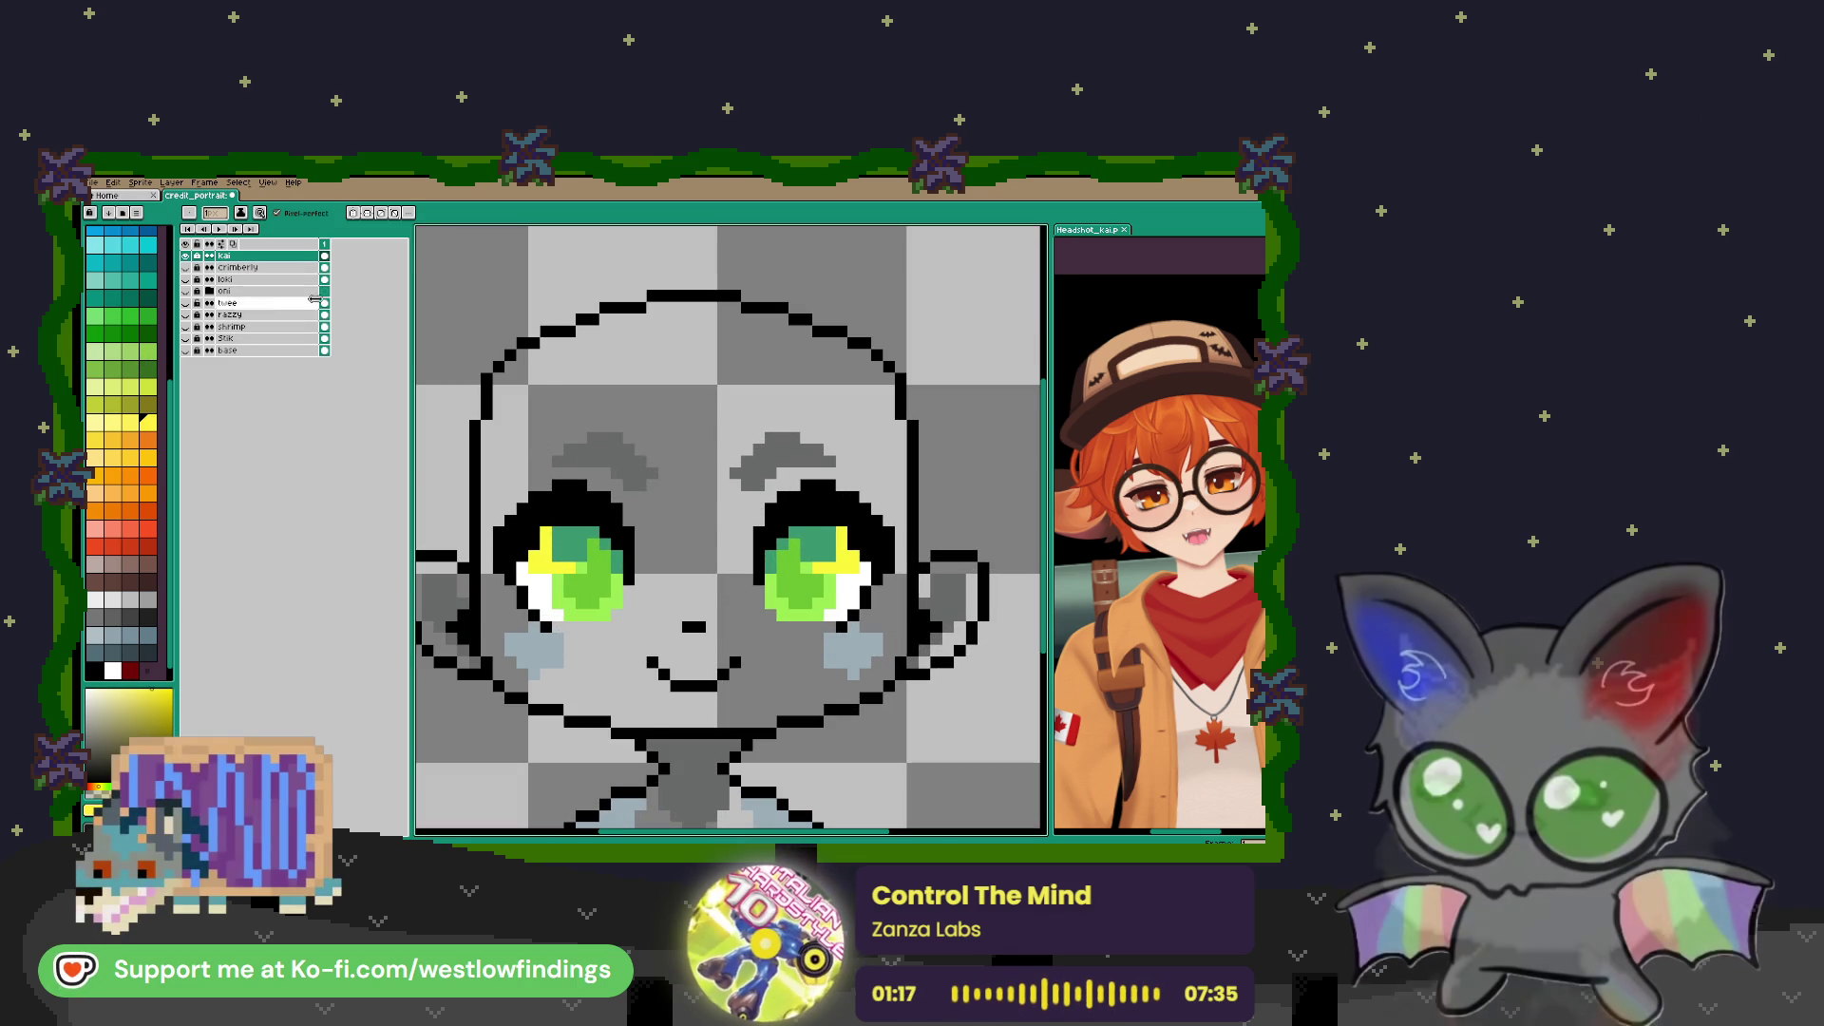
scroll(608, 442, "down", 1)
left_click_drag(566, 423, 597, 436)
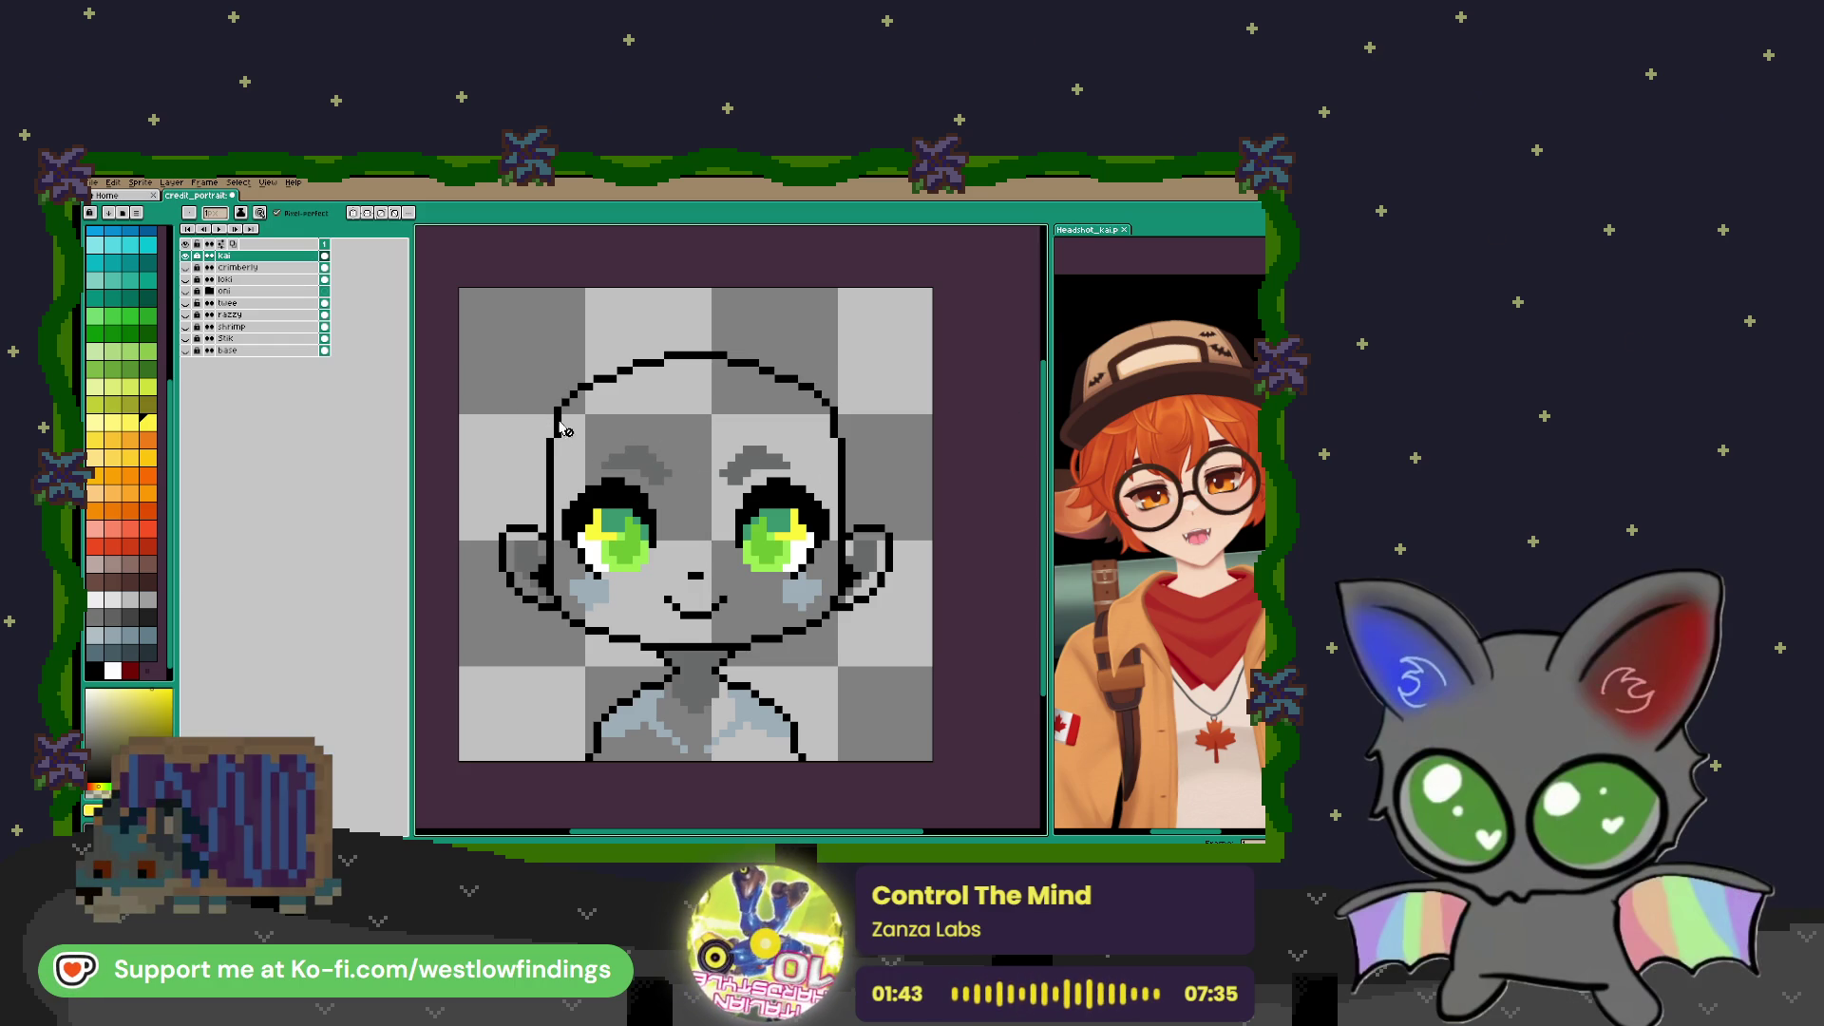
Duplicate the oni group's glasses layer, move the copy to the top, and hide the oni group
left_click(224, 290)
left_click(186, 291)
left_click(210, 292)
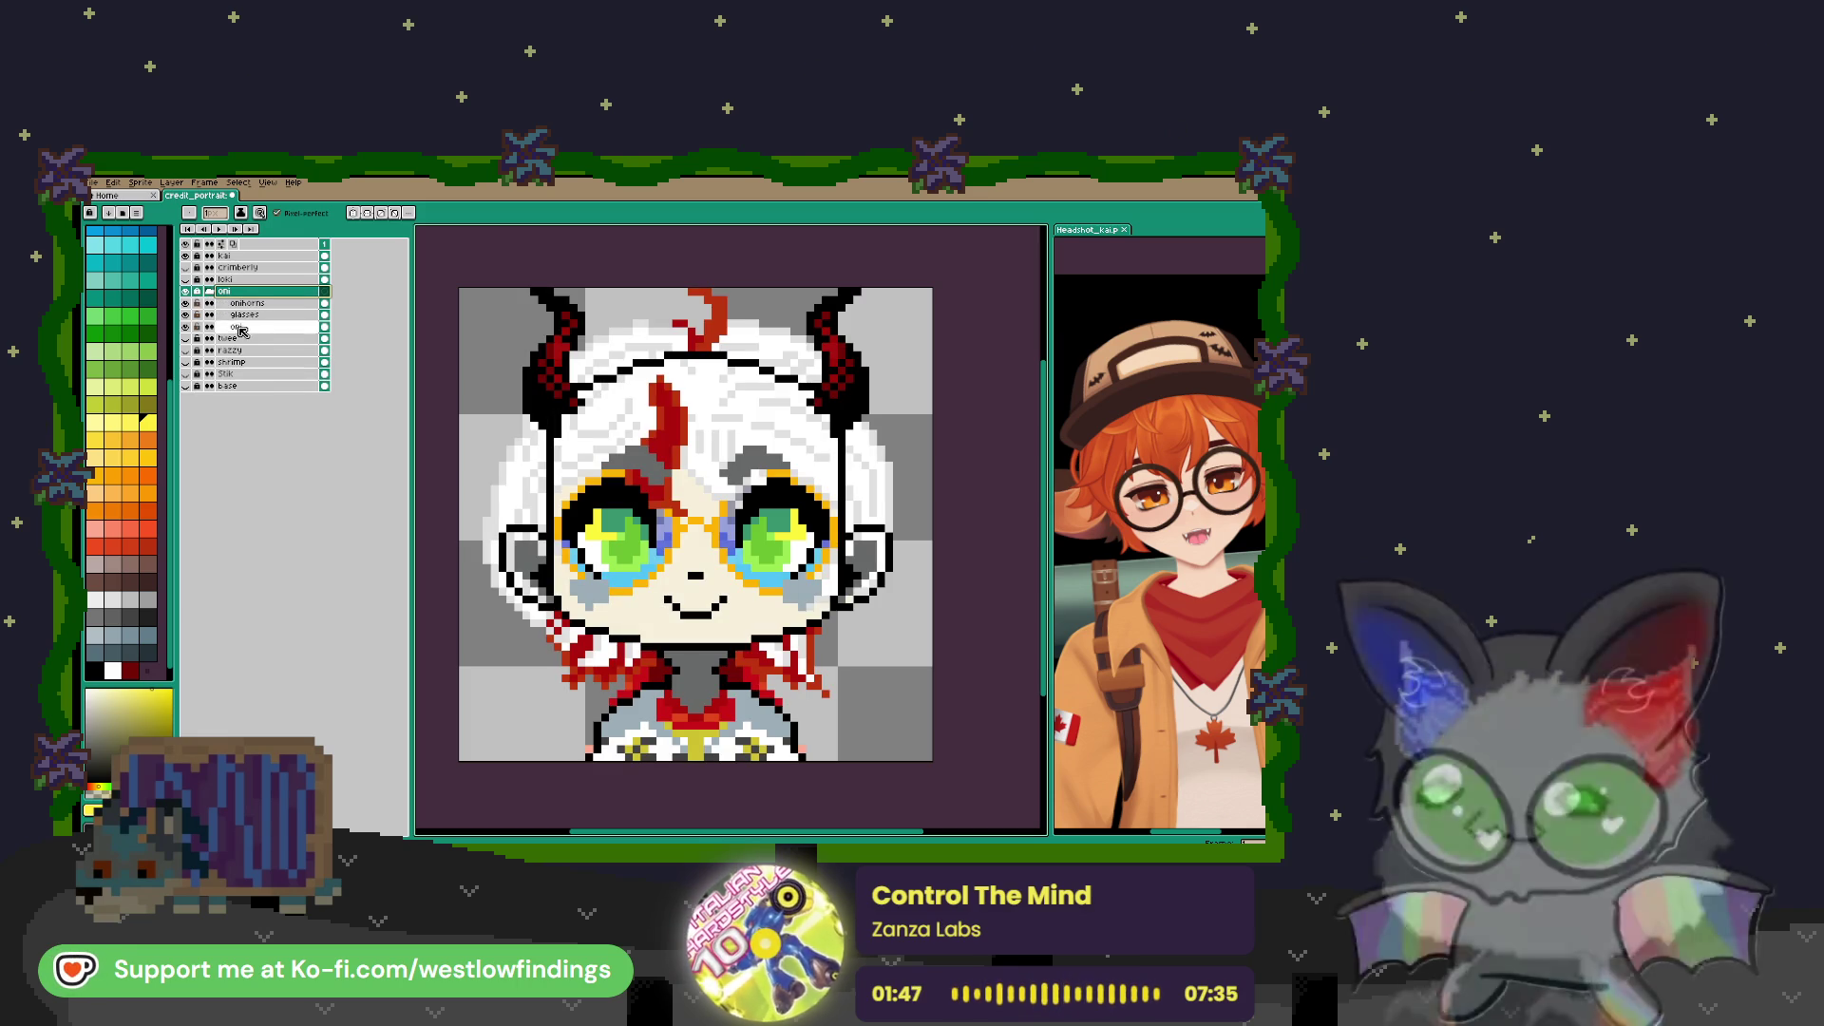
left_click(245, 314)
right_click(245, 315)
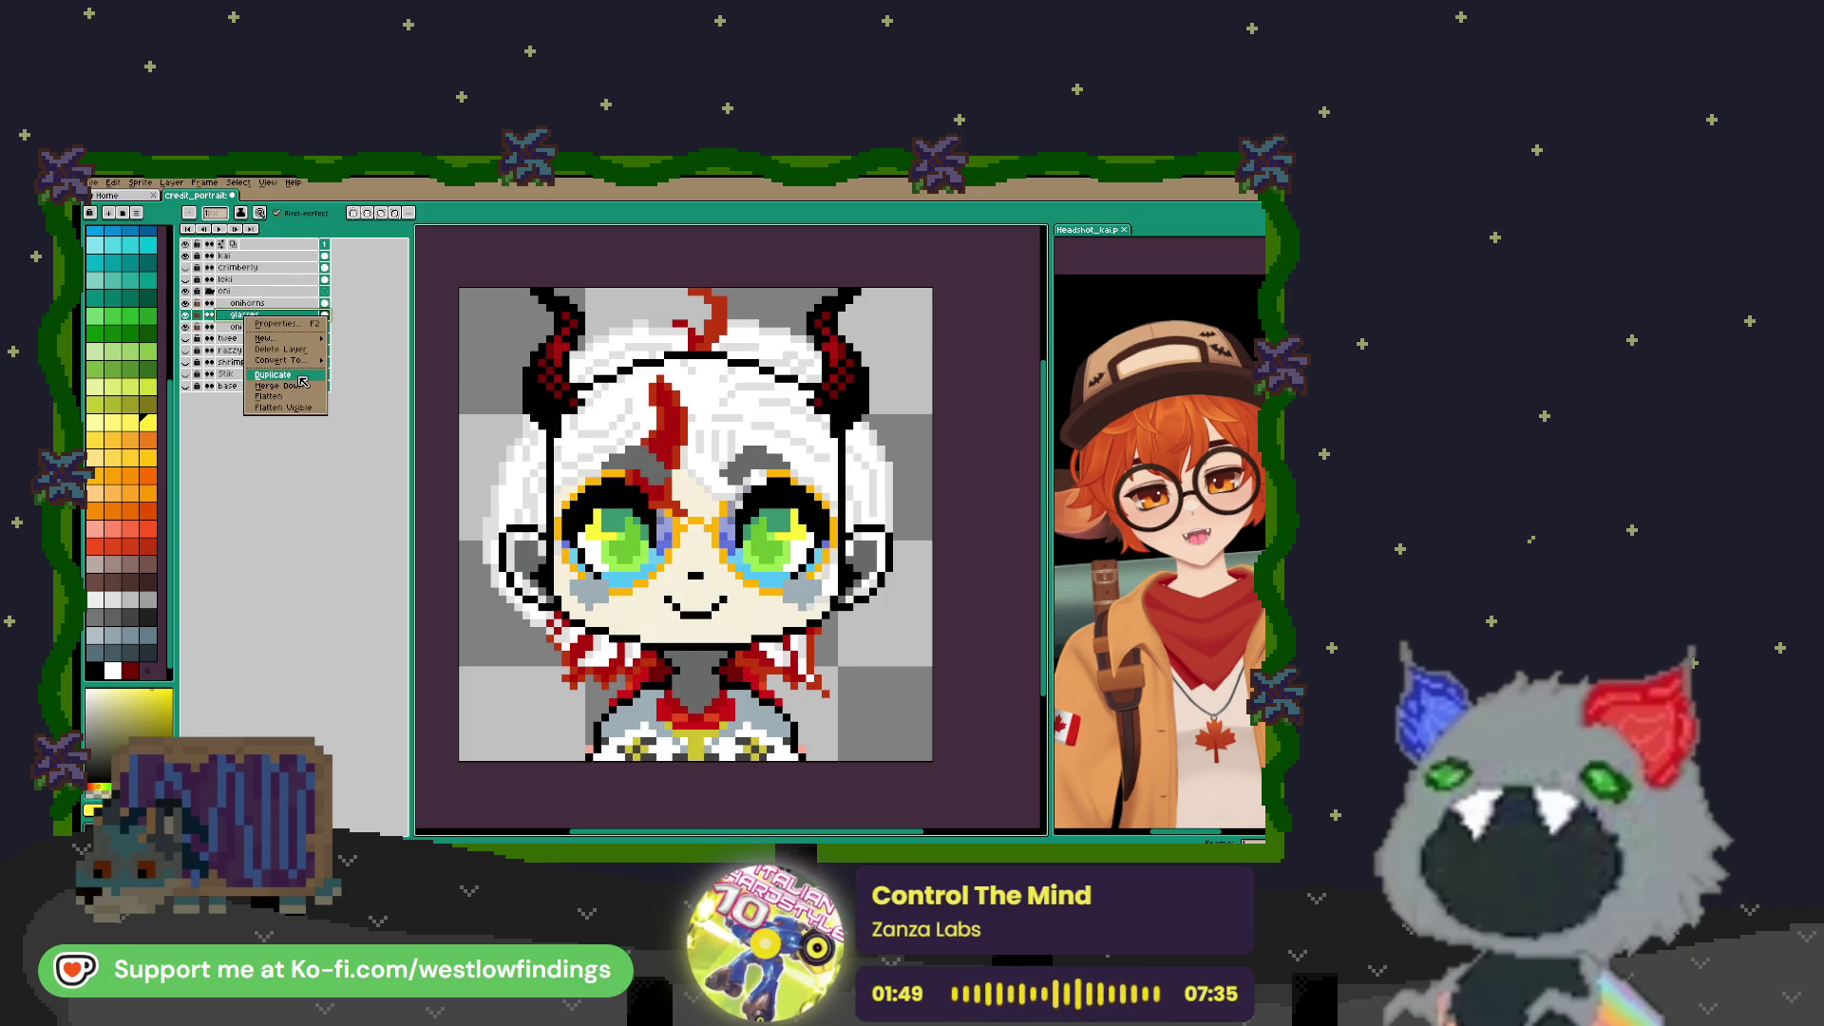
left_click(302, 375)
left_click_drag(254, 320, 245, 257)
left_click(210, 303)
left_click(185, 303)
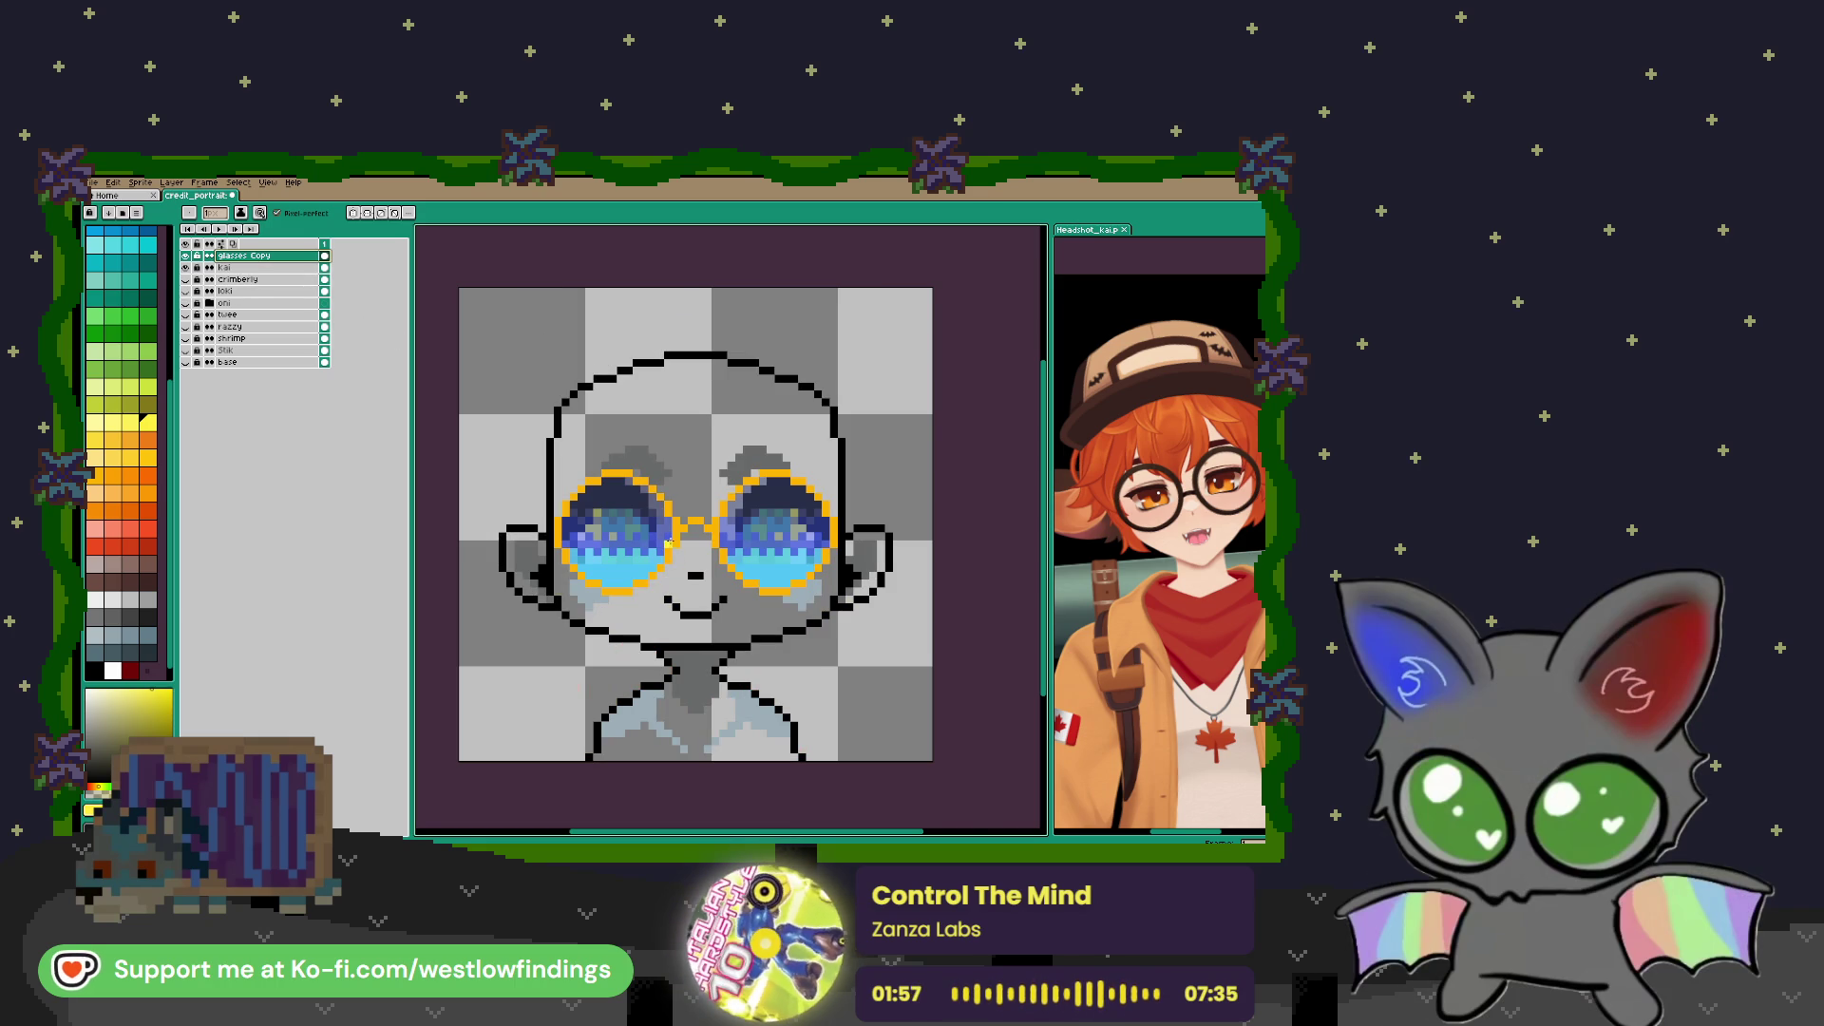
Sample a colour from the Kai headshot and Magic Wand-select the glasses on the portrait
key("i")
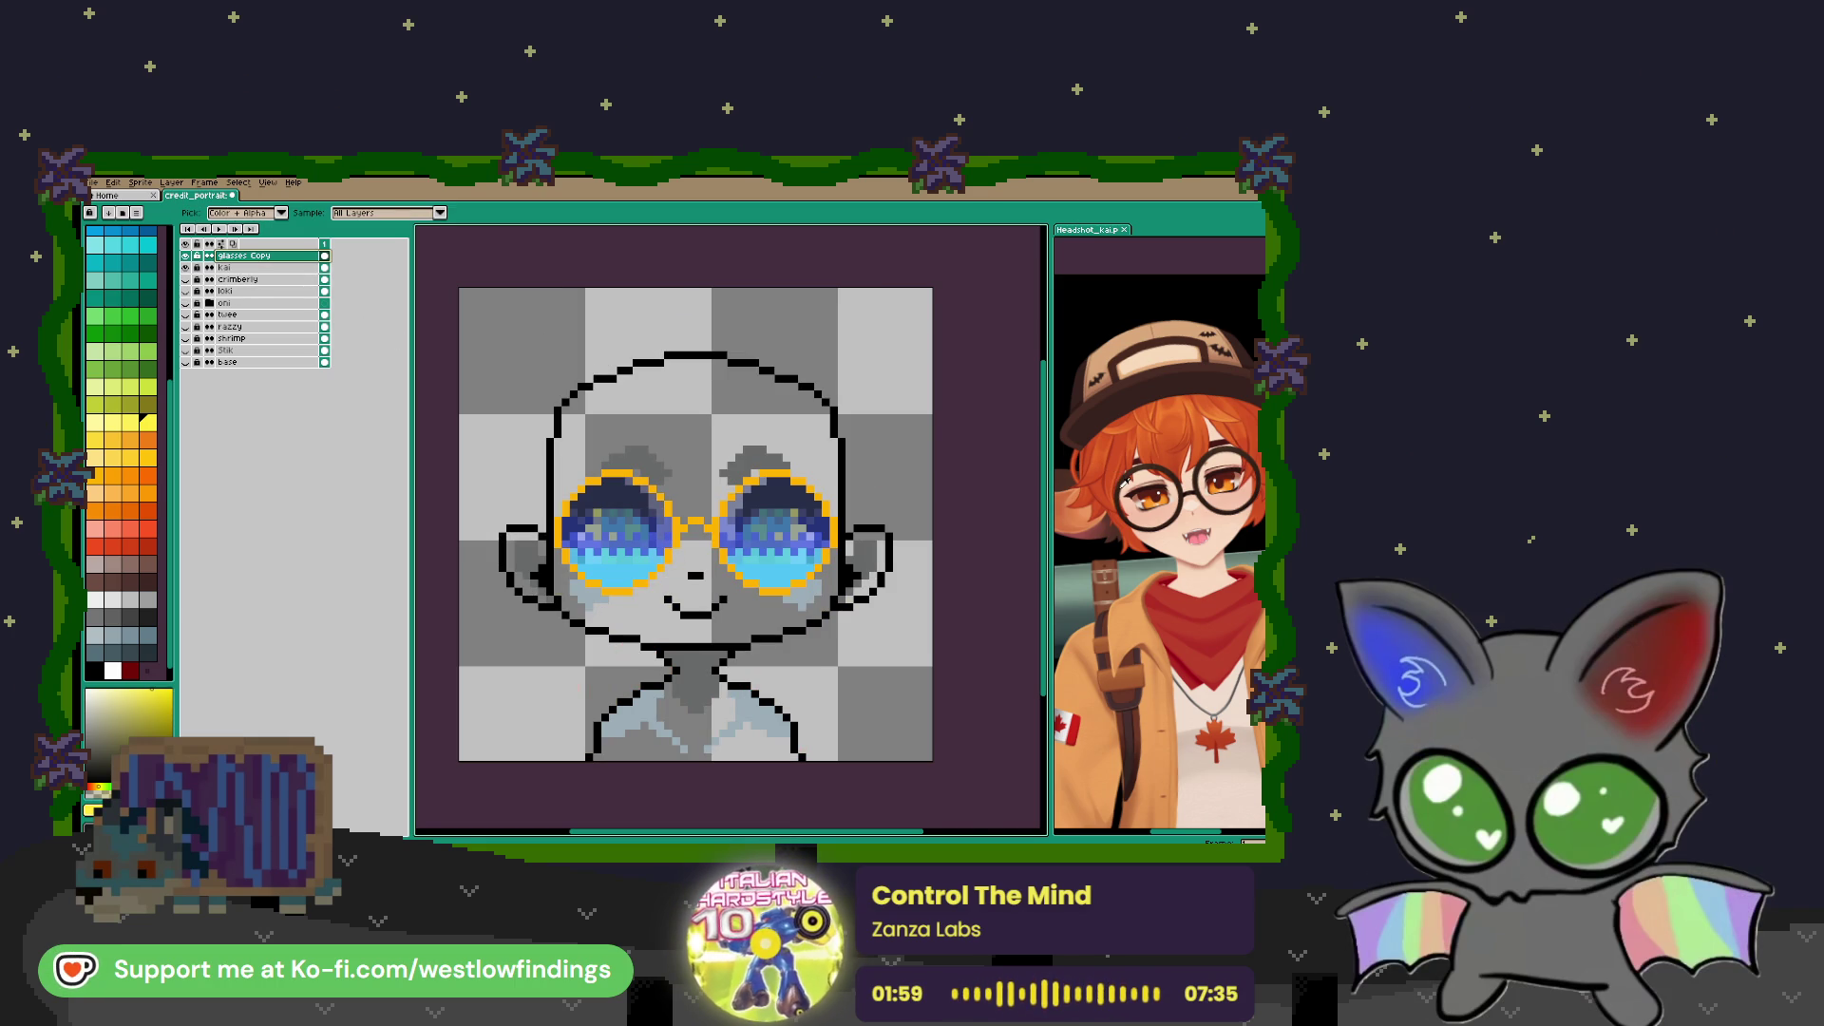
left_click(1124, 479)
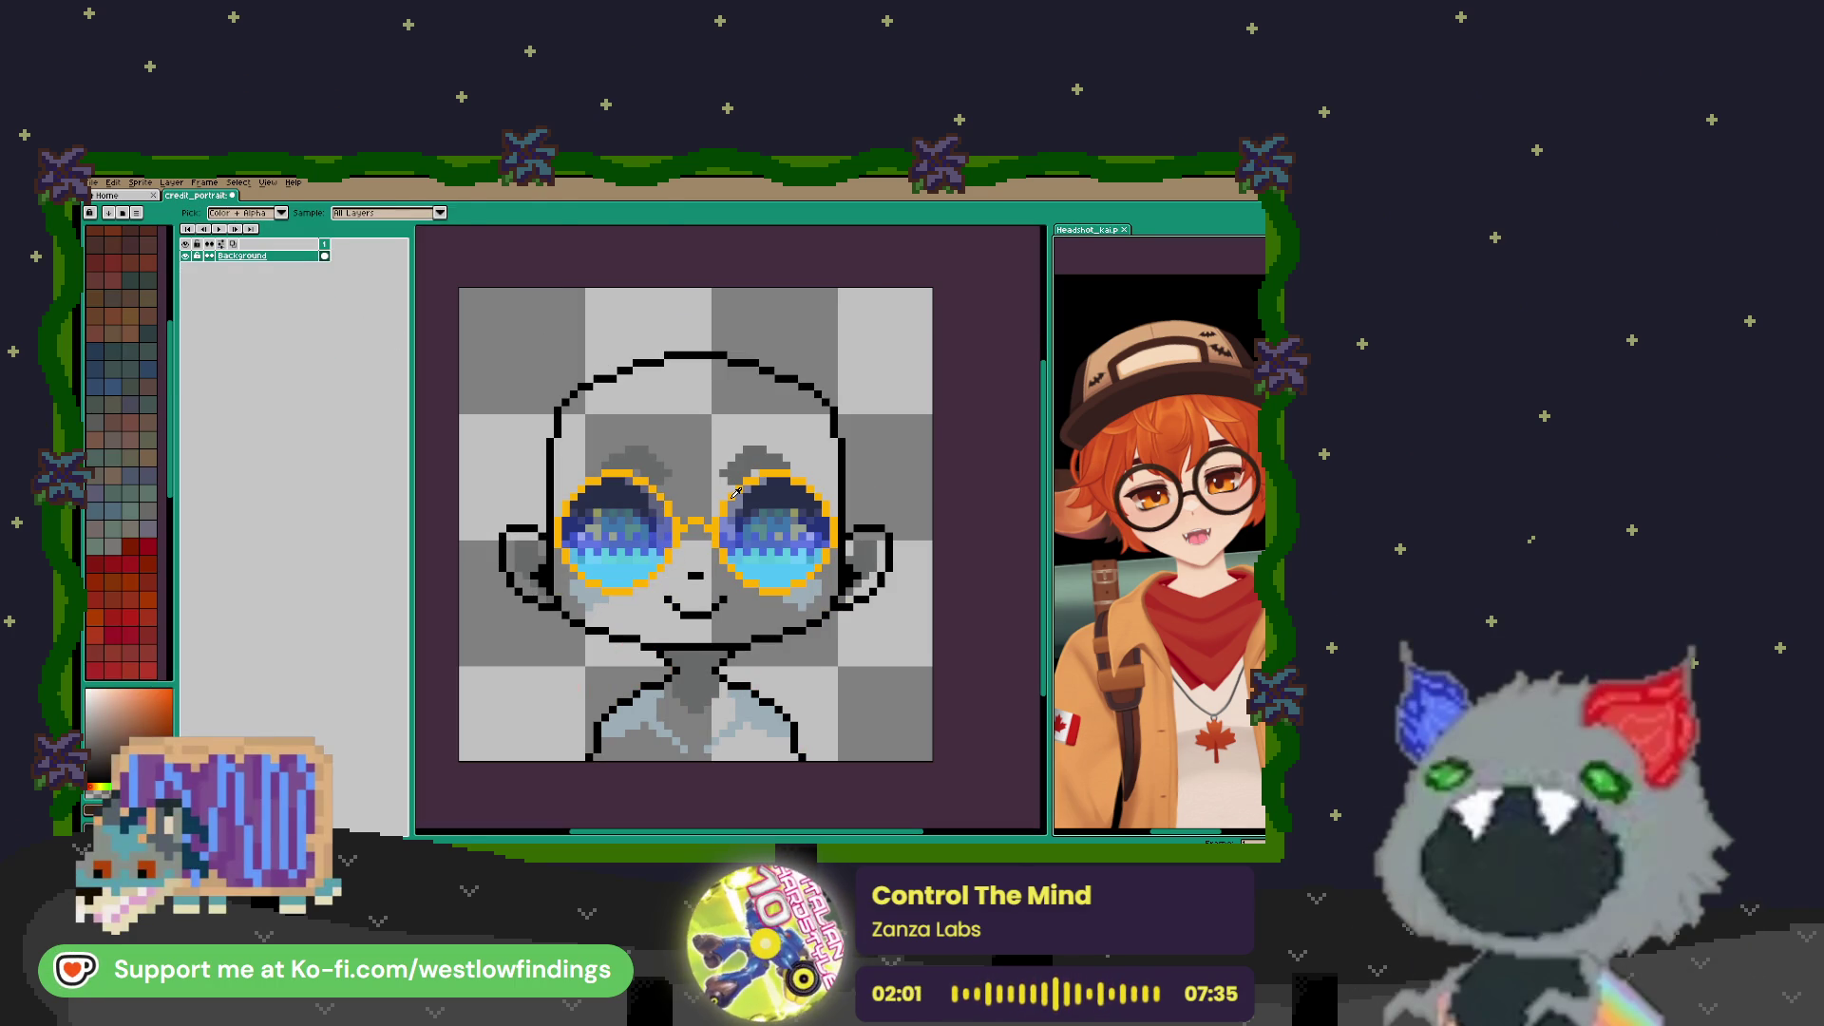
key("w")
left_click(738, 491)
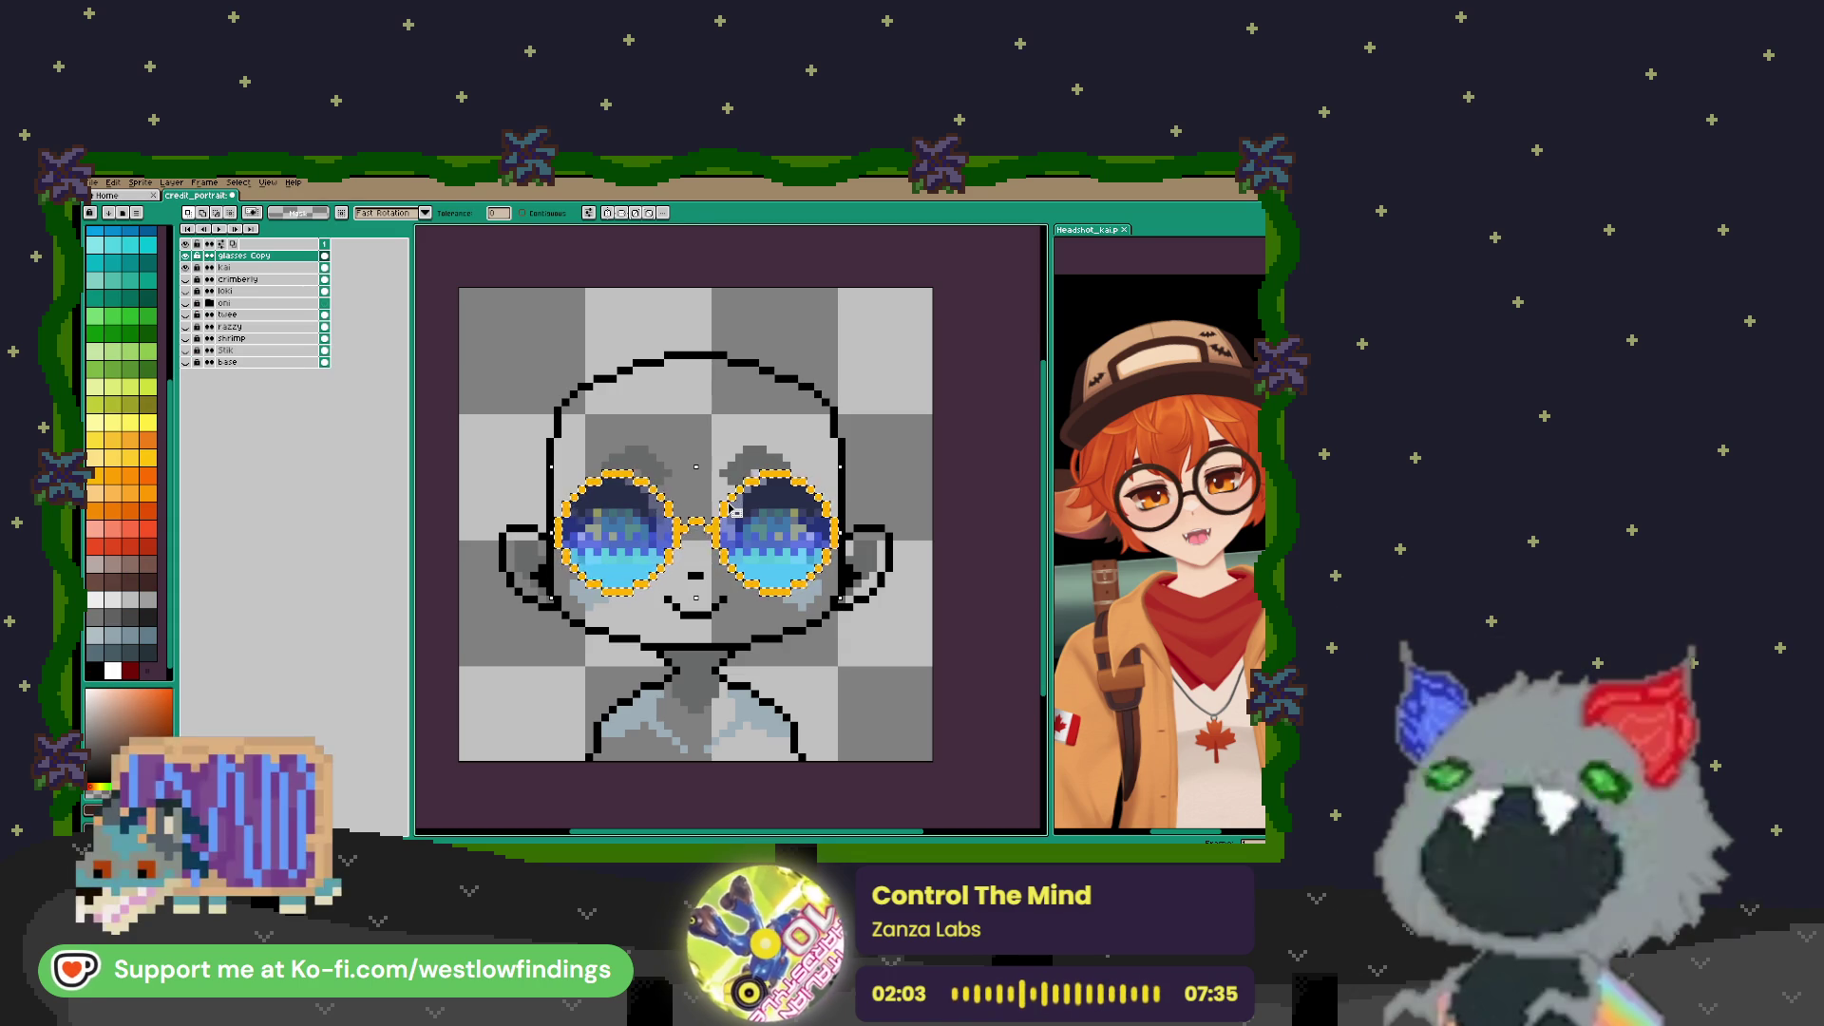
With the Pencil, paint mirrored green irises with yellow highlights inside both lenses
scroll(739, 535, "up", 5)
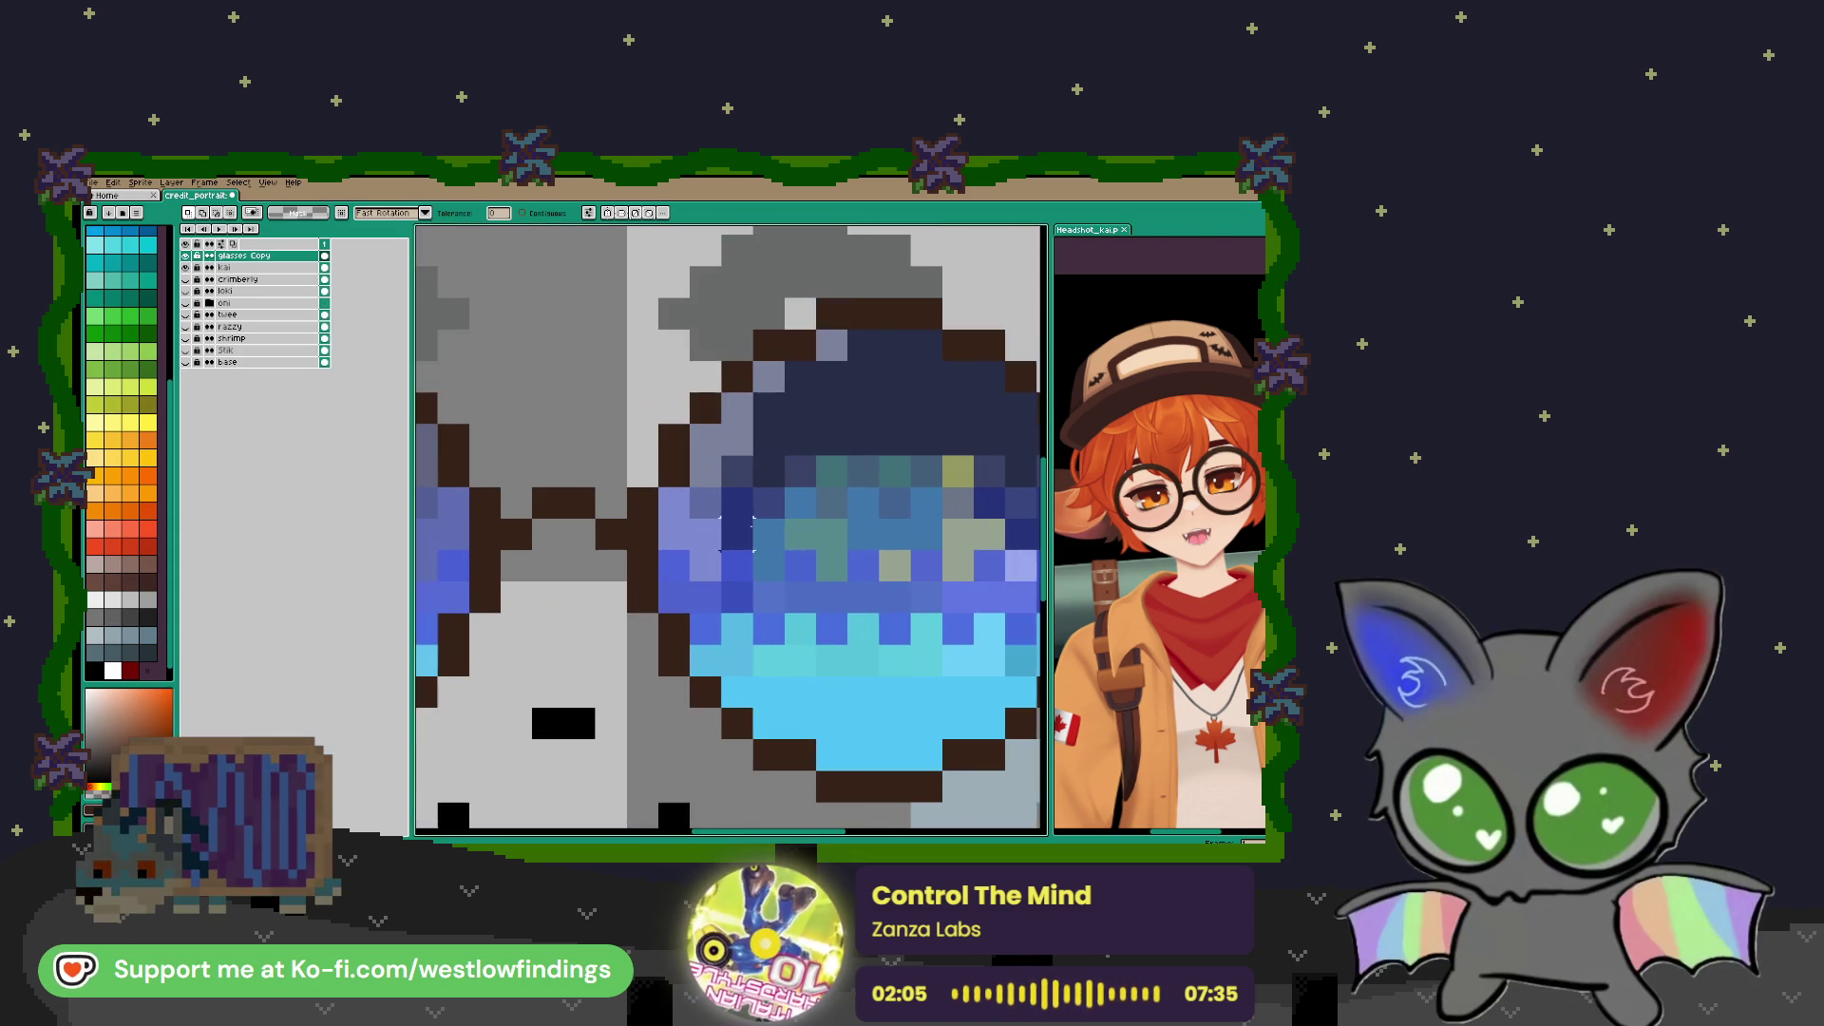
key("b")
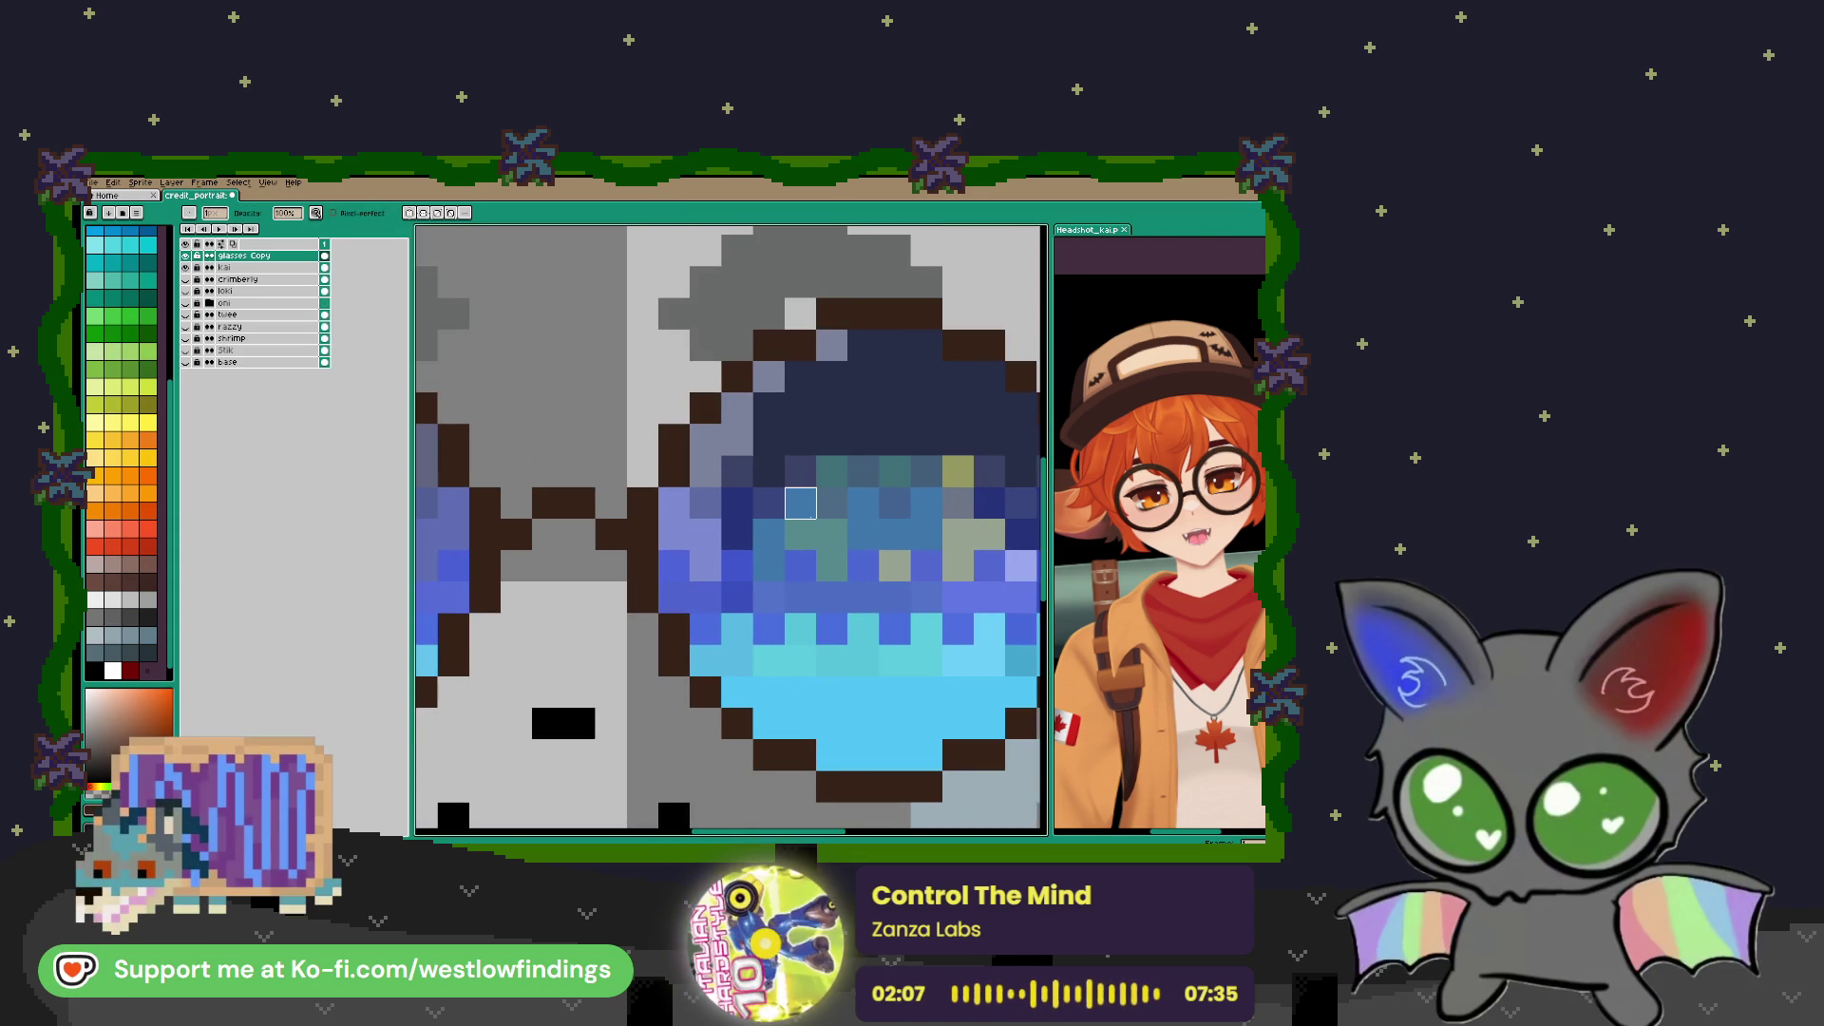
scroll(799, 534, "down", 3)
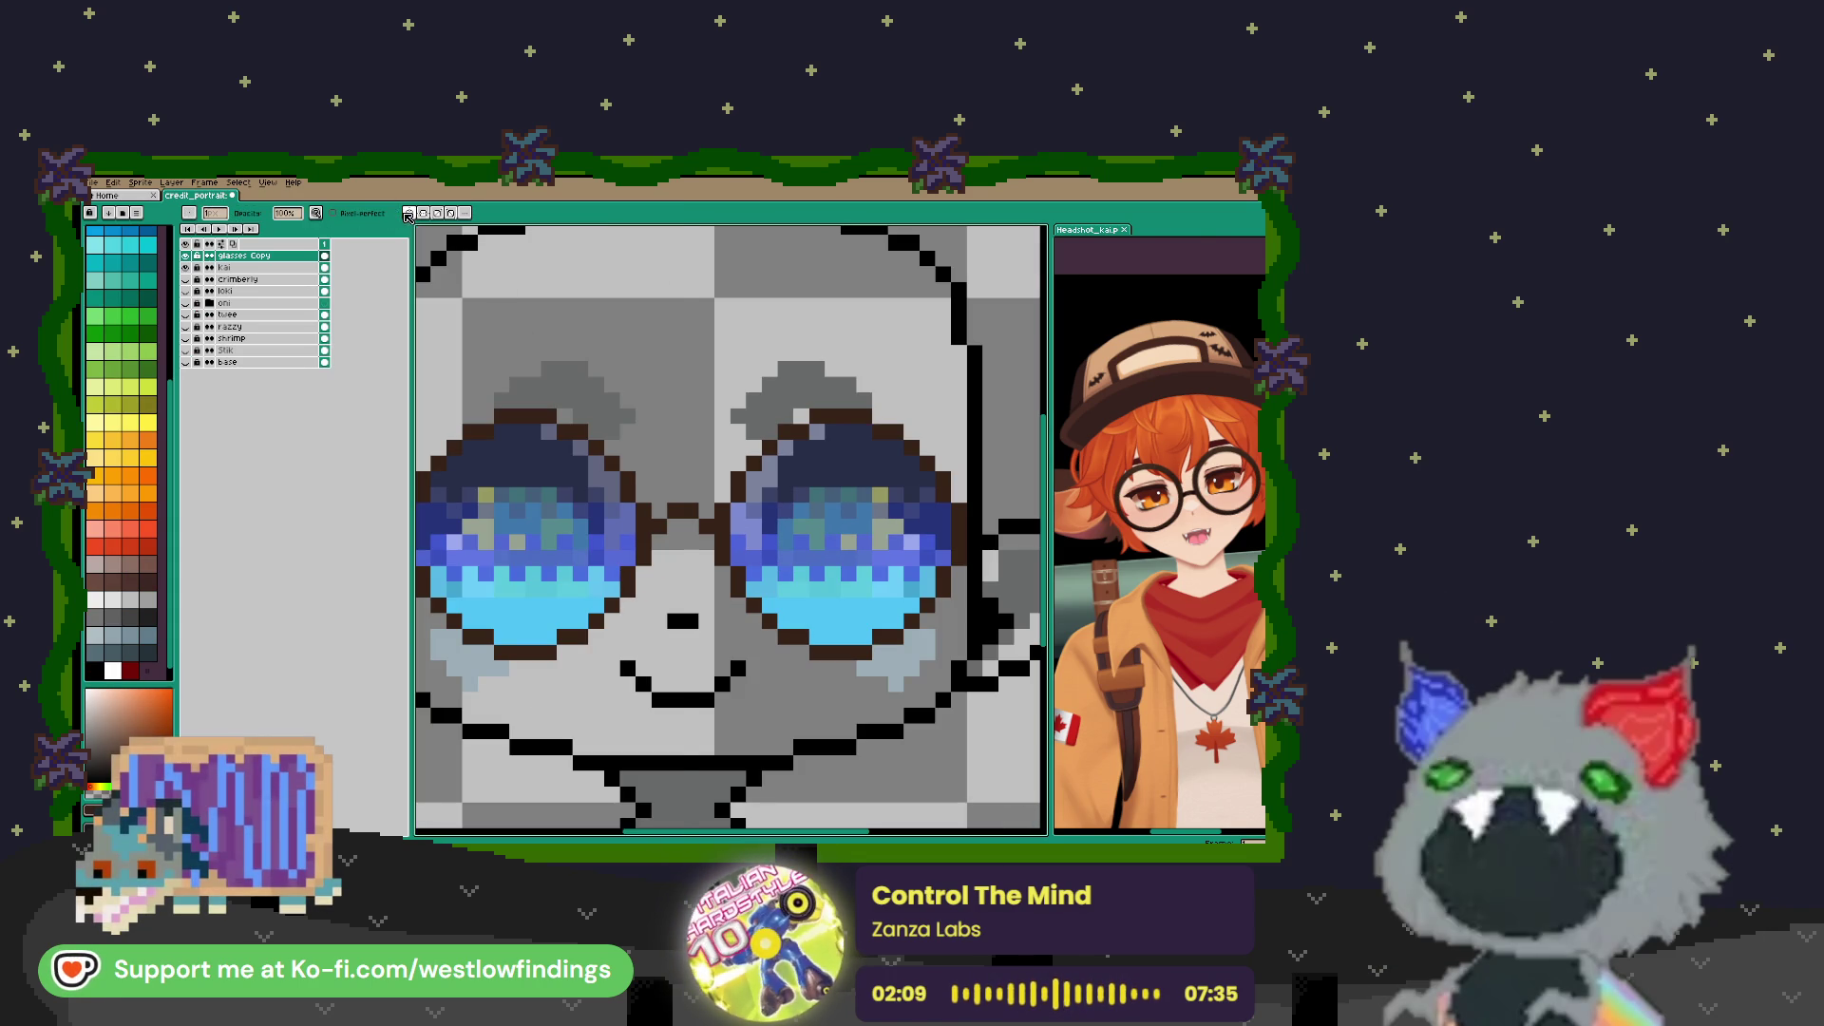
mouse_move(784, 489)
left_mouse_down()
mouse_move(855, 518)
mouse_move(865, 559)
mouse_move(826, 599)
mouse_move(893, 570)
mouse_move(848, 513)
mouse_move(795, 513)
mouse_move(817, 568)
mouse_move(834, 558)
left_mouse_up()
Shrink the brush to 1 px and erase the blue and navy lens fill, leaving thin frames
scroll(832, 558, "down", 2)
scroll(817, 541, "up", 5)
key("minus")
key("minus")
key("minus")
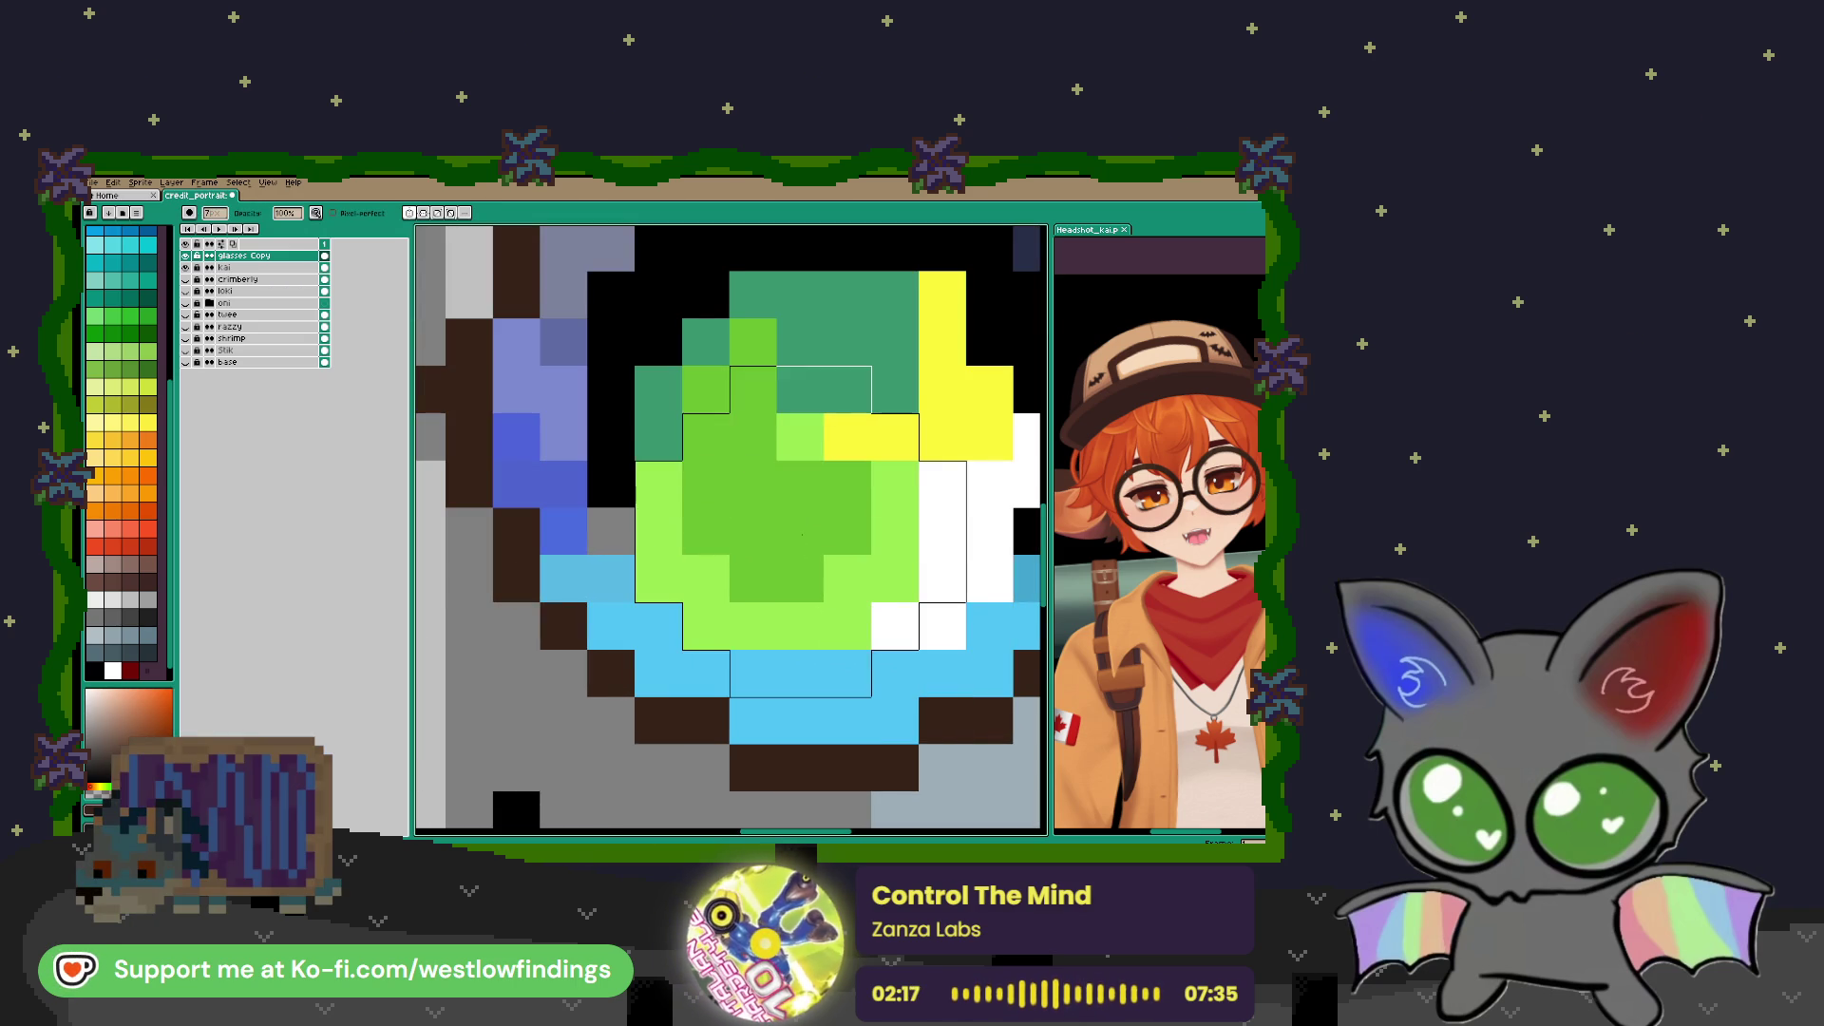
mouse_move(563, 437)
left_mouse_down()
mouse_move(564, 532)
mouse_move(659, 673)
mouse_move(989, 673)
mouse_move(894, 673)
mouse_move(847, 720)
mouse_move(753, 720)
left_mouse_up()
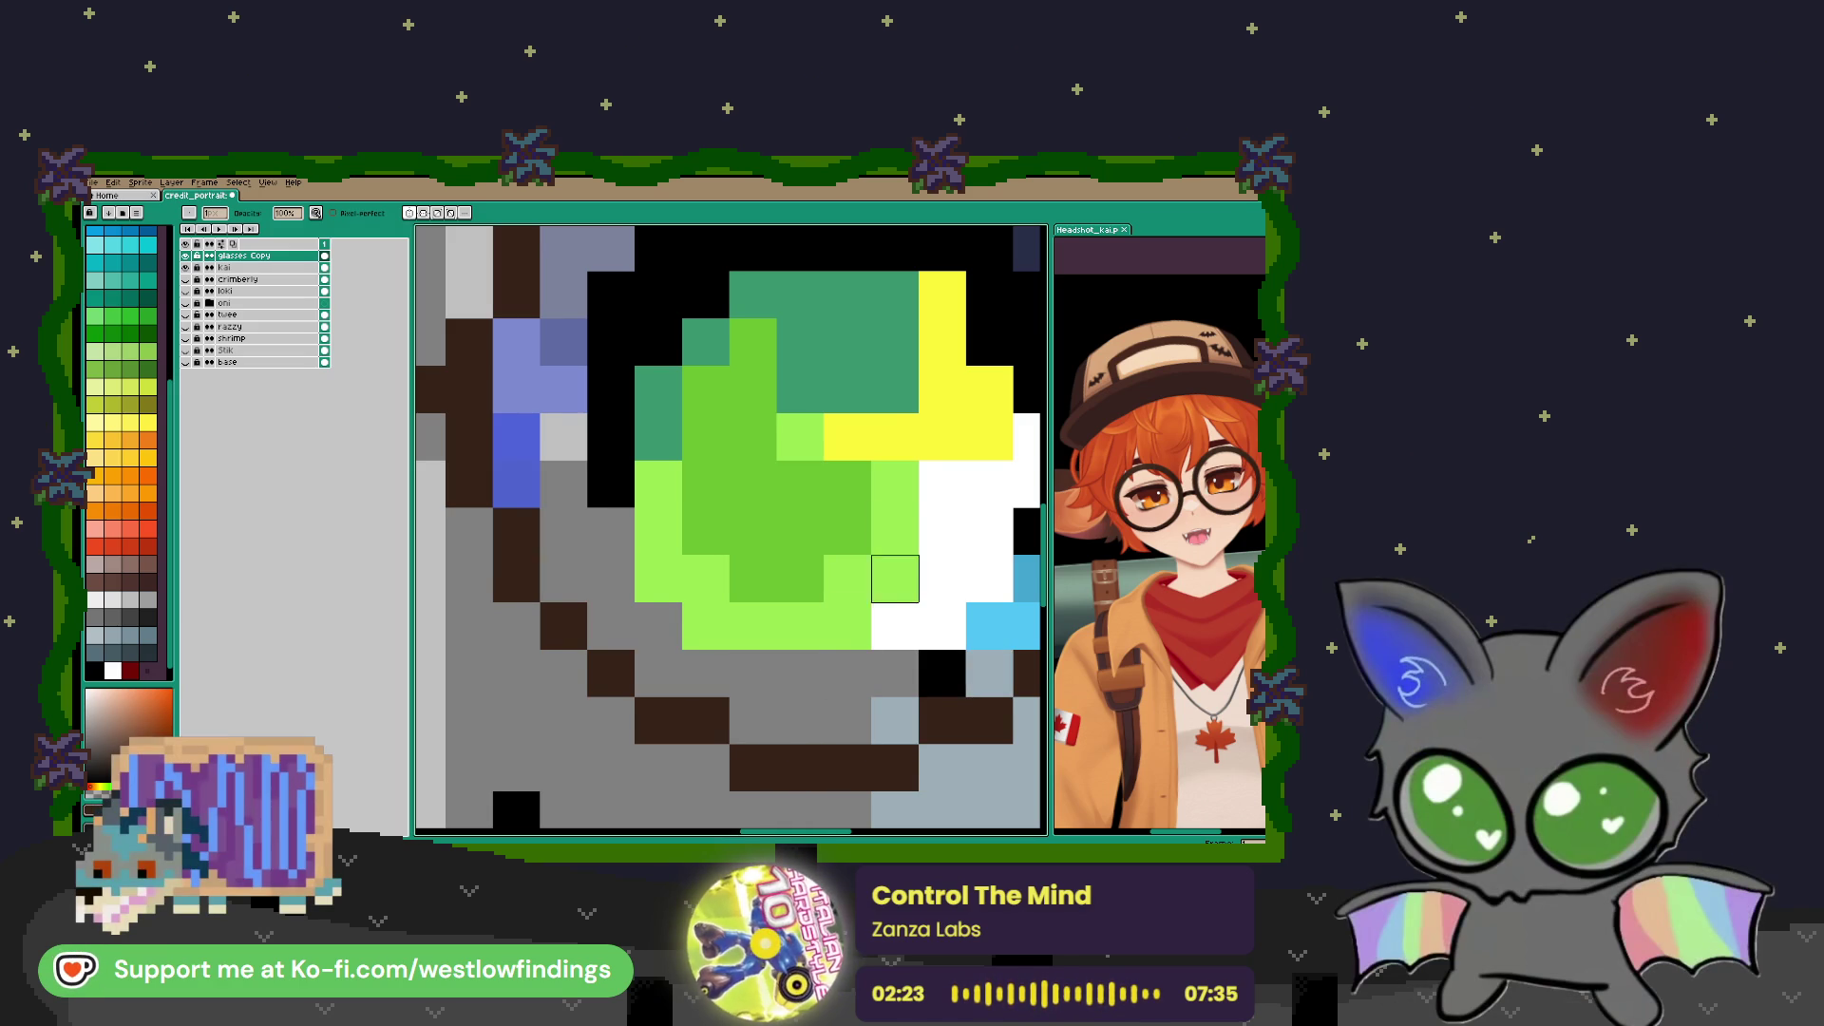
left_click_drag(895, 578, 580, 618)
mouse_move(770, 523)
left_mouse_down()
mouse_move(770, 618)
mouse_move(676, 665)
left_mouse_up()
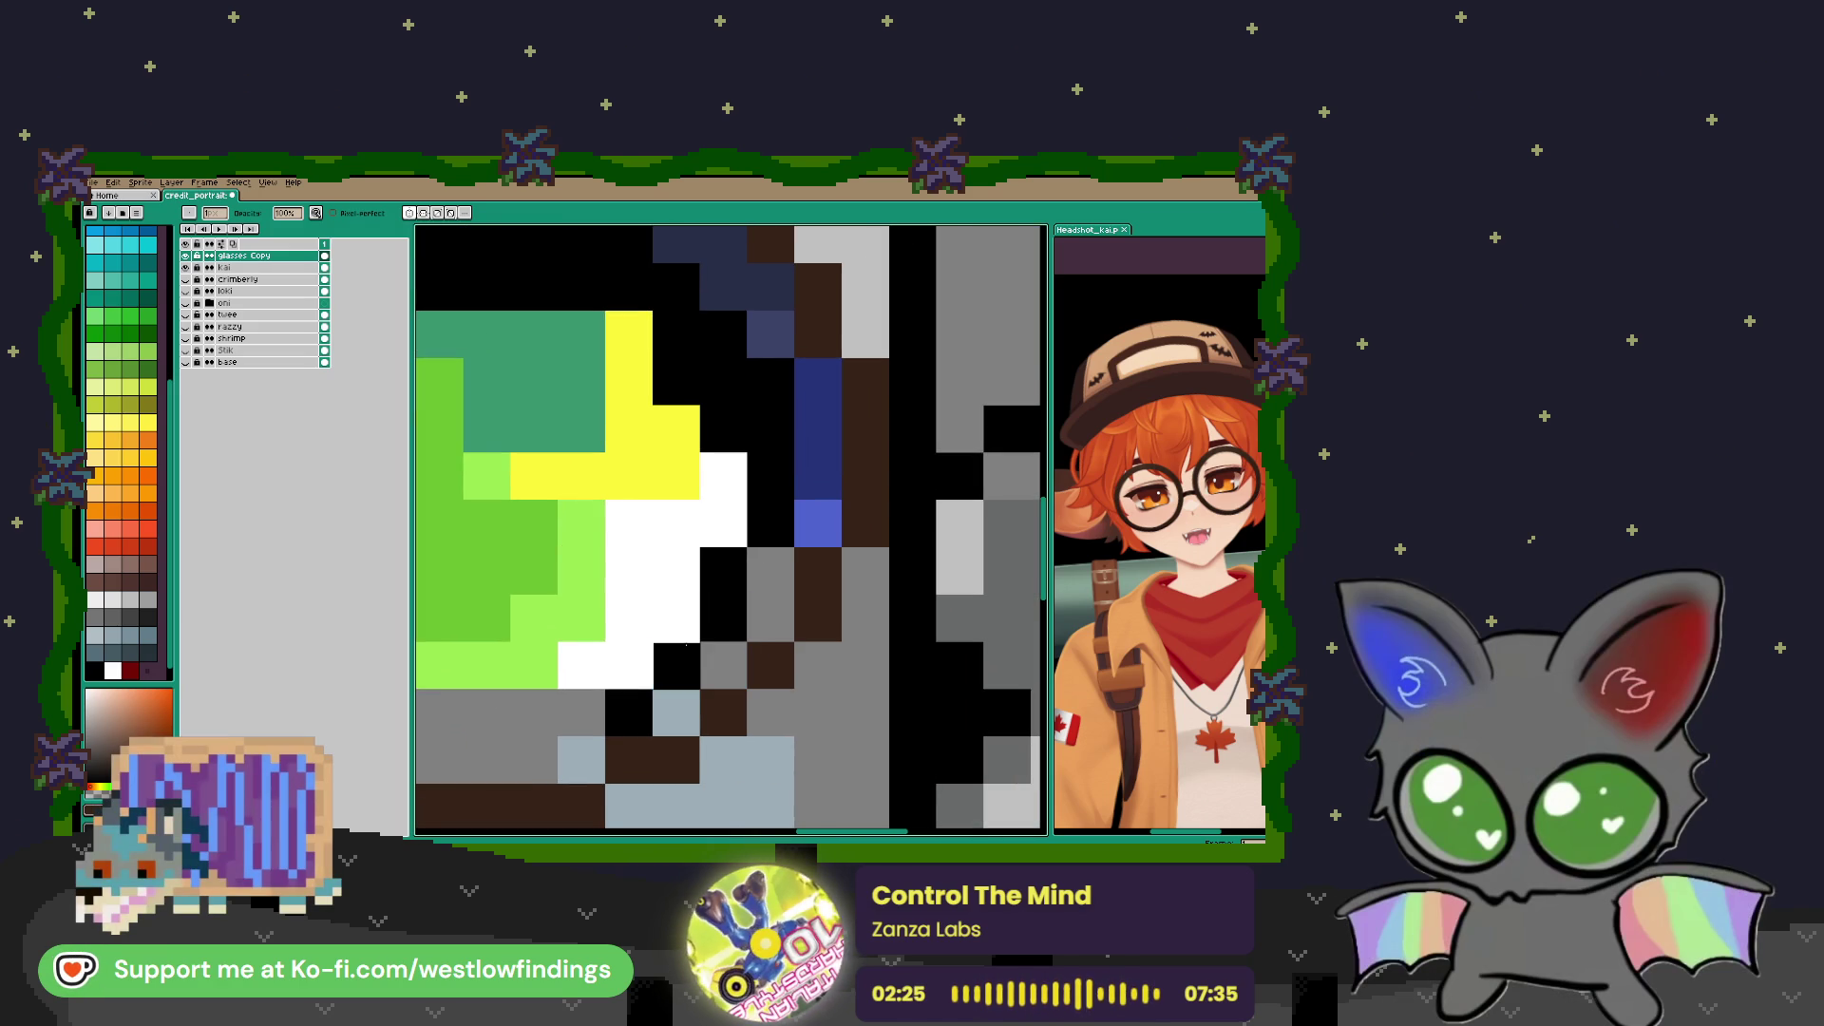
mouse_move(771, 429)
left_mouse_down()
mouse_move(818, 475)
mouse_move(818, 523)
mouse_move(747, 294)
mouse_move(724, 287)
mouse_move(801, 550)
mouse_move(704, 513)
mouse_move(709, 470)
mouse_move(567, 471)
mouse_move(614, 423)
mouse_move(709, 470)
mouse_move(660, 516)
left_mouse_up()
left_click(724, 287)
left_click_drag(521, 565, 834, 448)
mouse_move(832, 355)
left_mouse_down()
mouse_move(785, 356)
mouse_move(690, 403)
mouse_move(688, 451)
mouse_move(644, 475)
mouse_move(655, 591)
mouse_move(703, 496)
mouse_move(656, 495)
mouse_move(656, 590)
left_mouse_up()
scroll(655, 591, "down", 5)
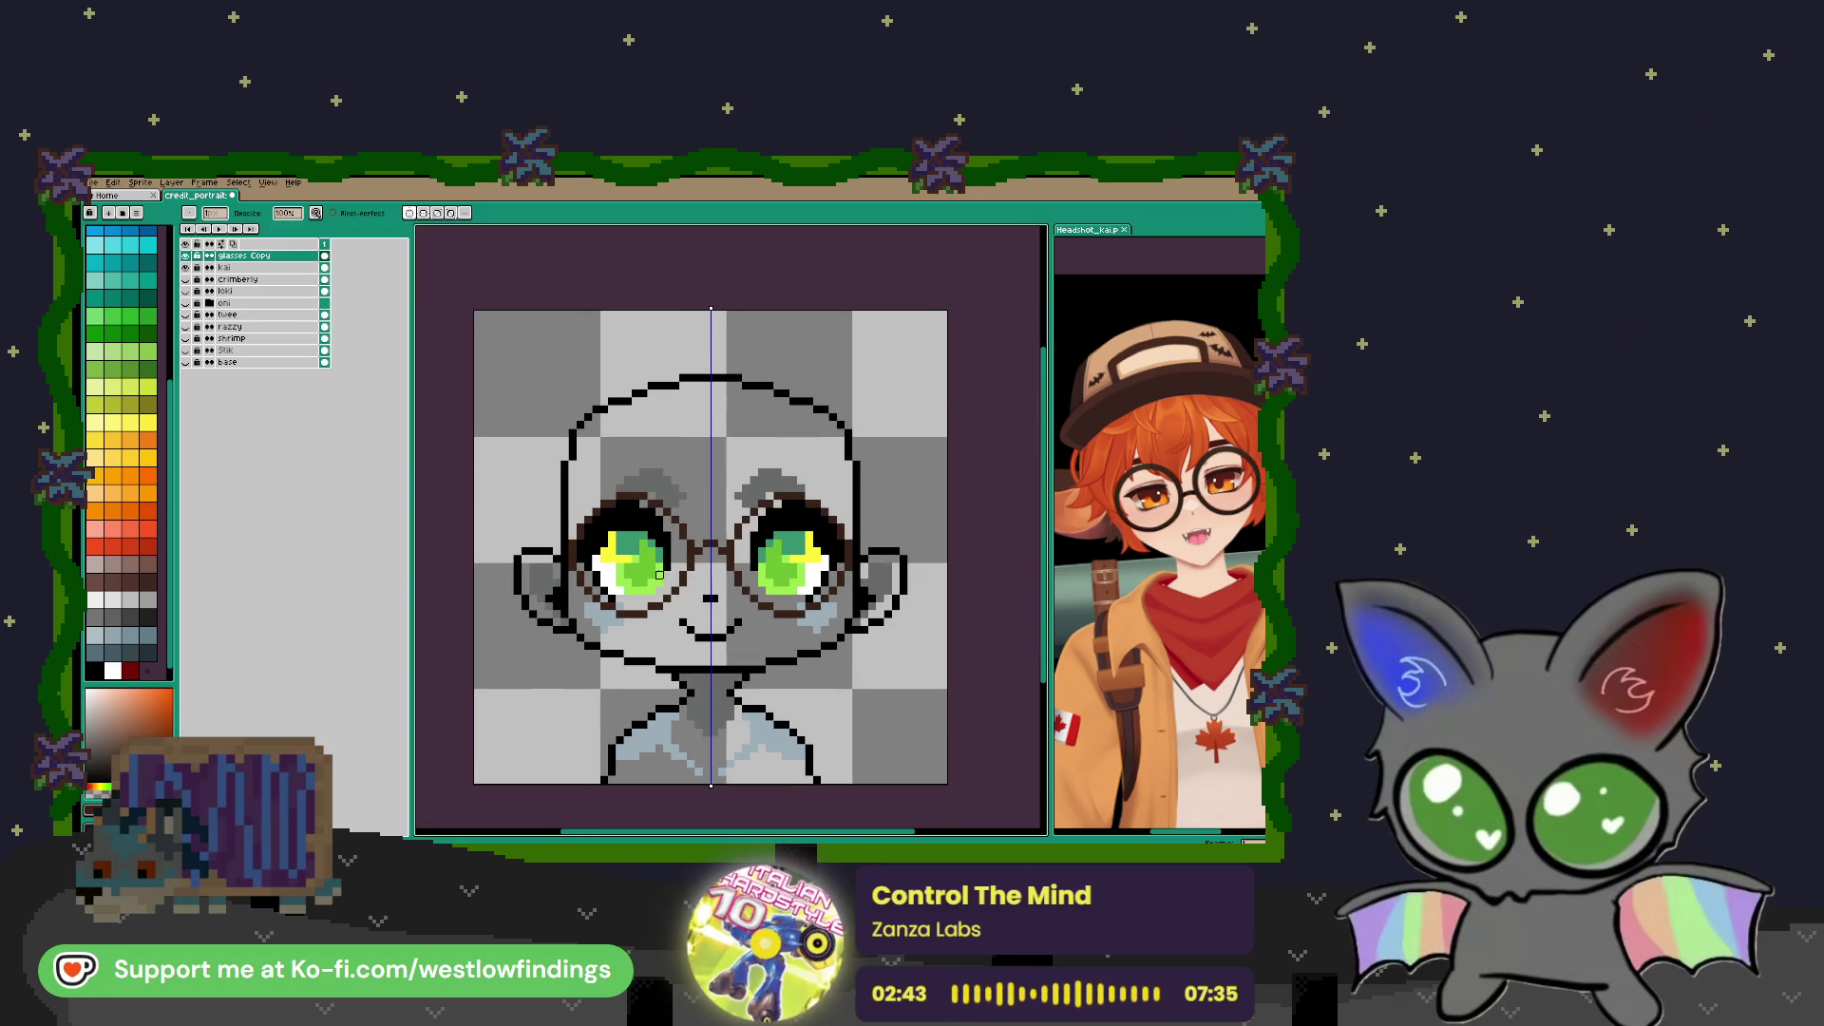
Select the kai layer and hide the glasses copy layer so the eyes show
scroll(619, 567, "up", 2)
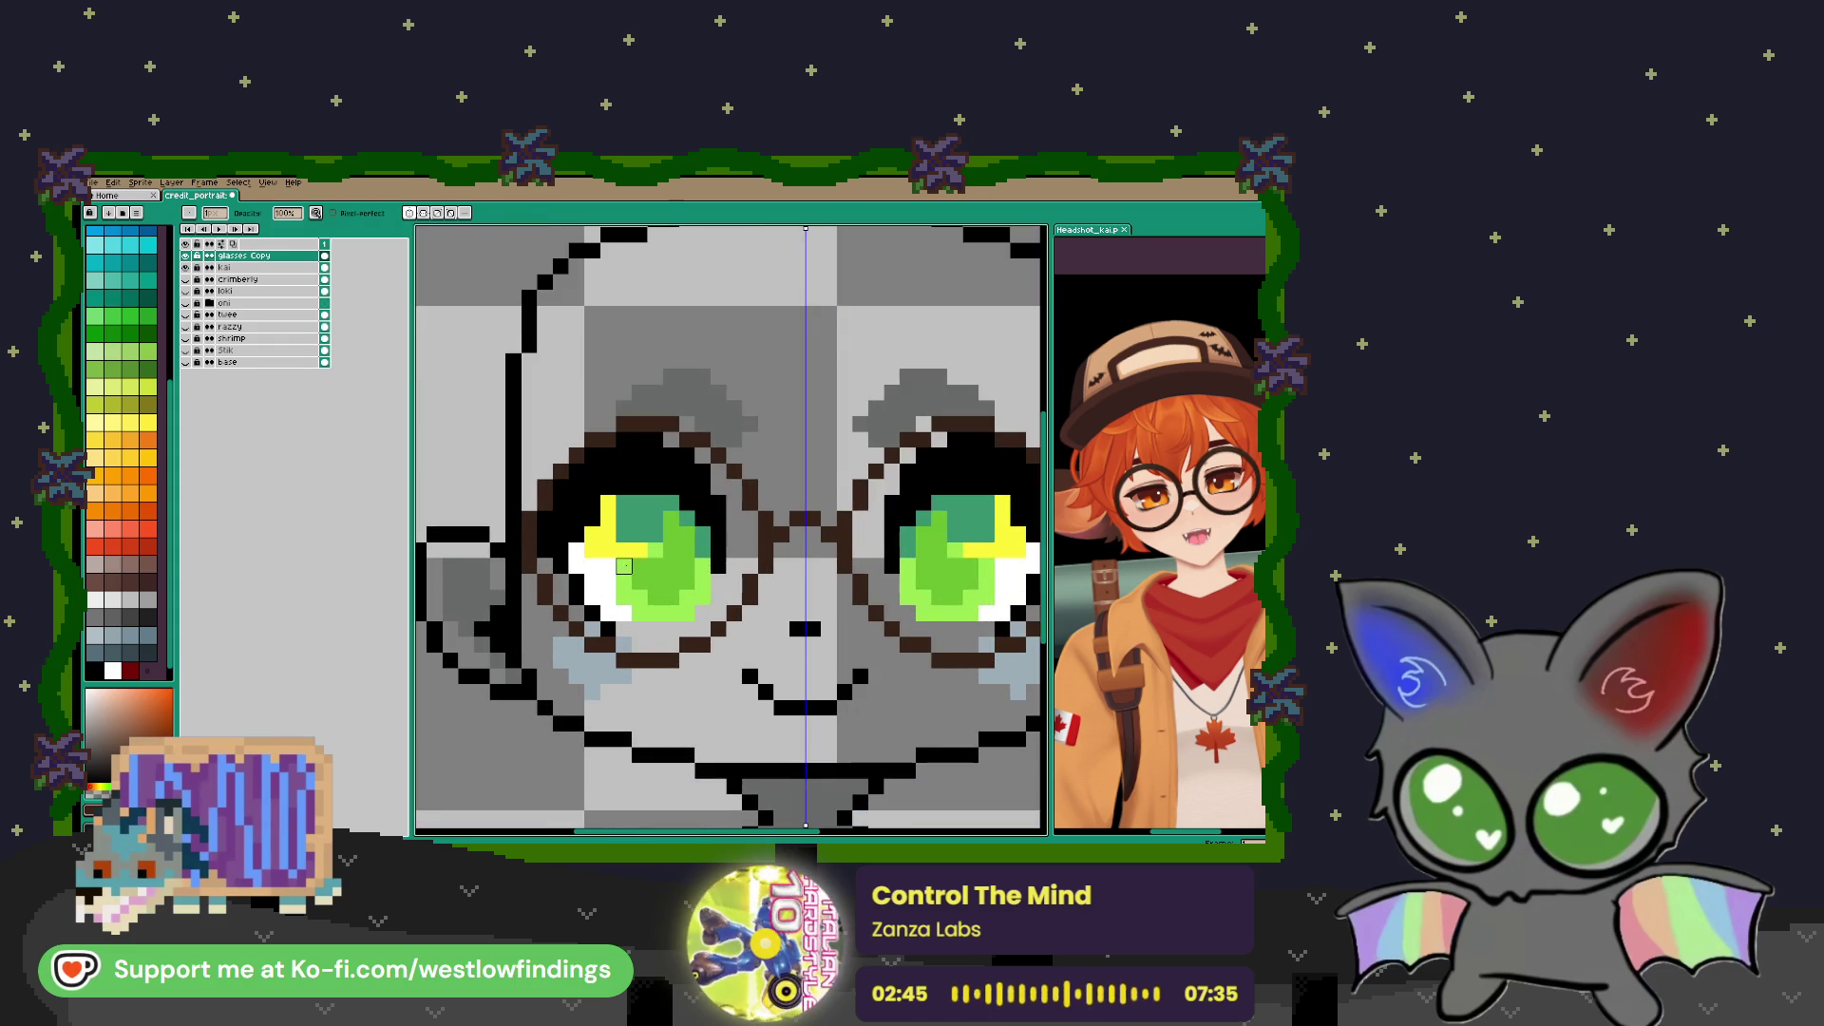
key("w")
left_click(672, 578)
scroll(672, 579, "down", 3)
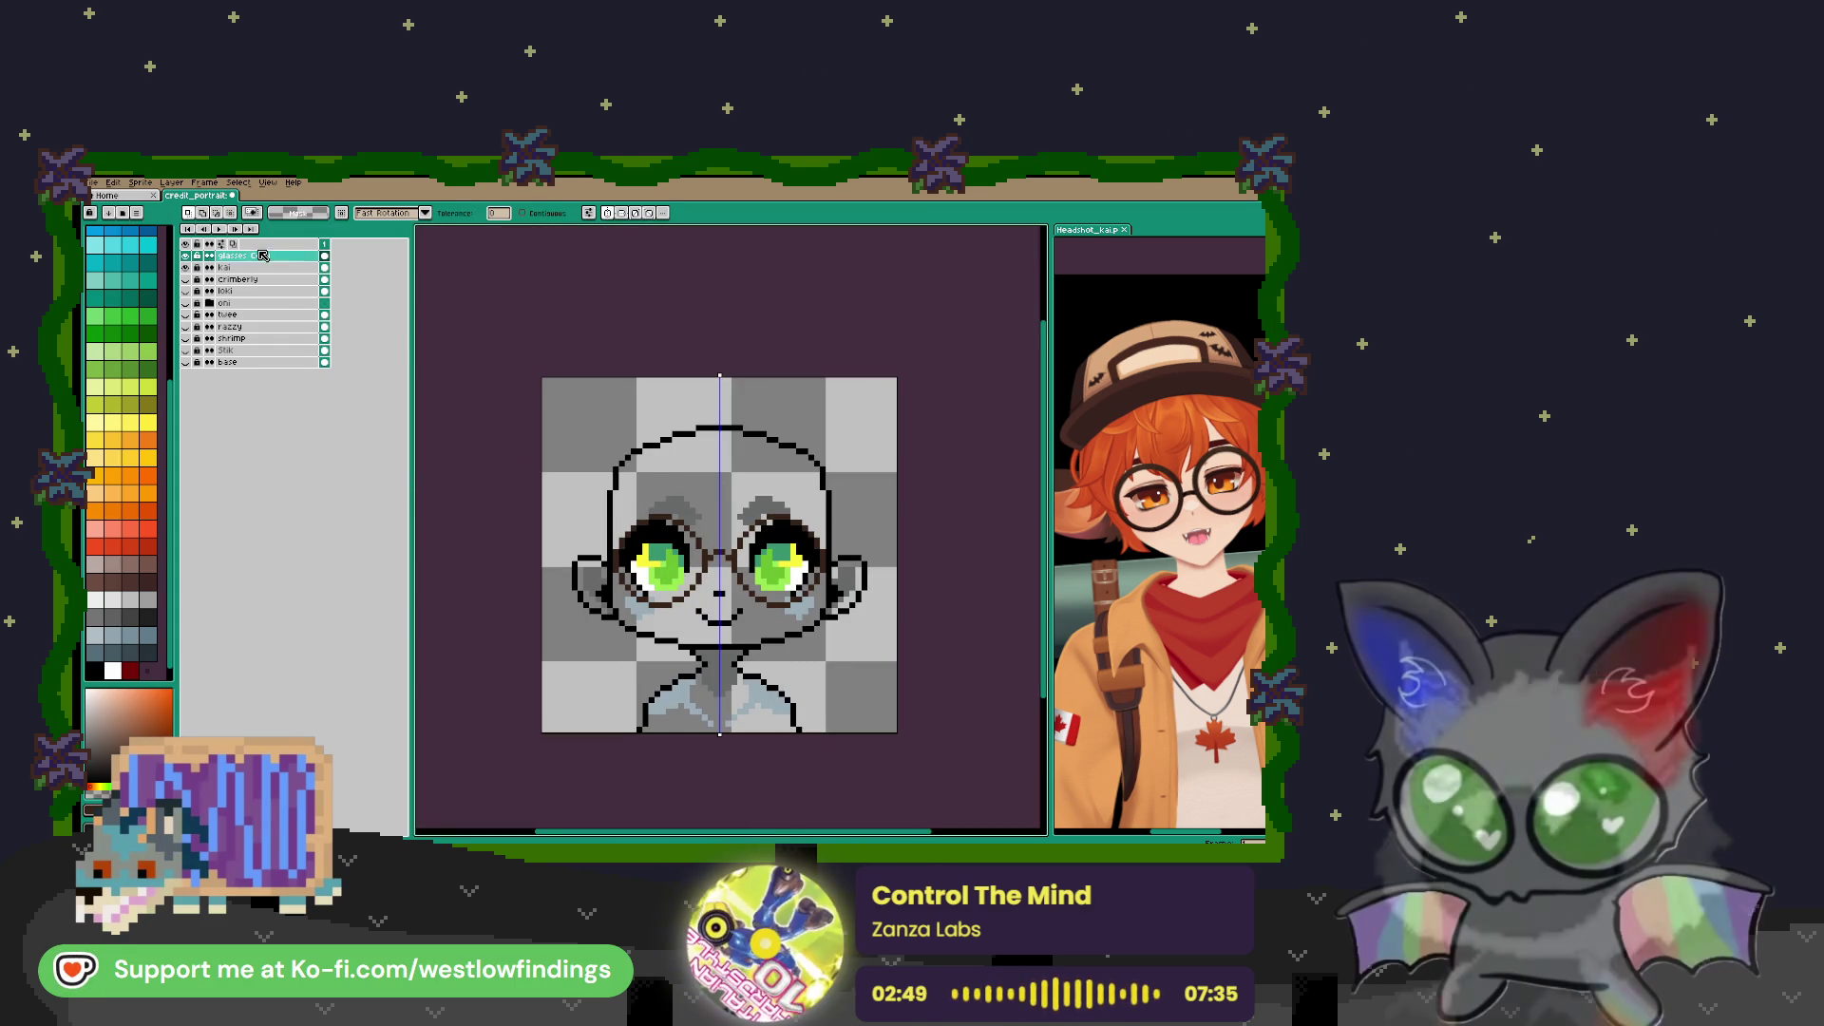
left_click(233, 266)
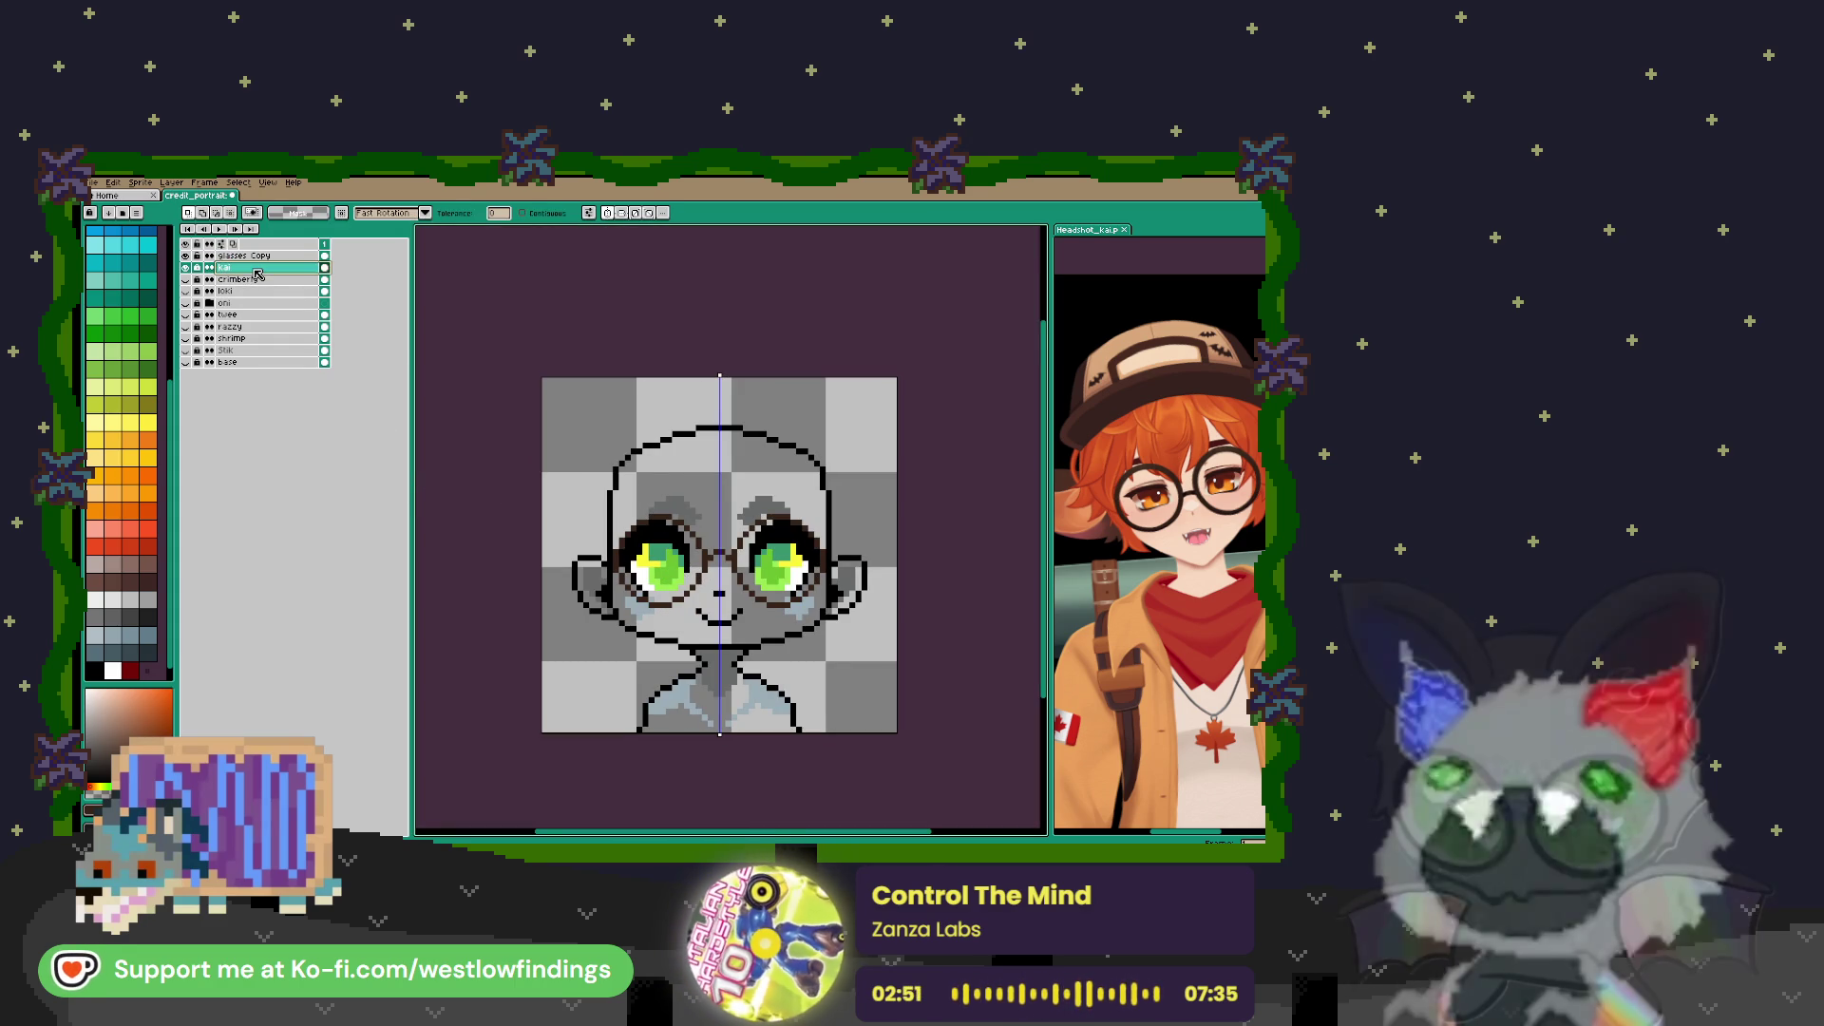
scroll(662, 577, "up", 2)
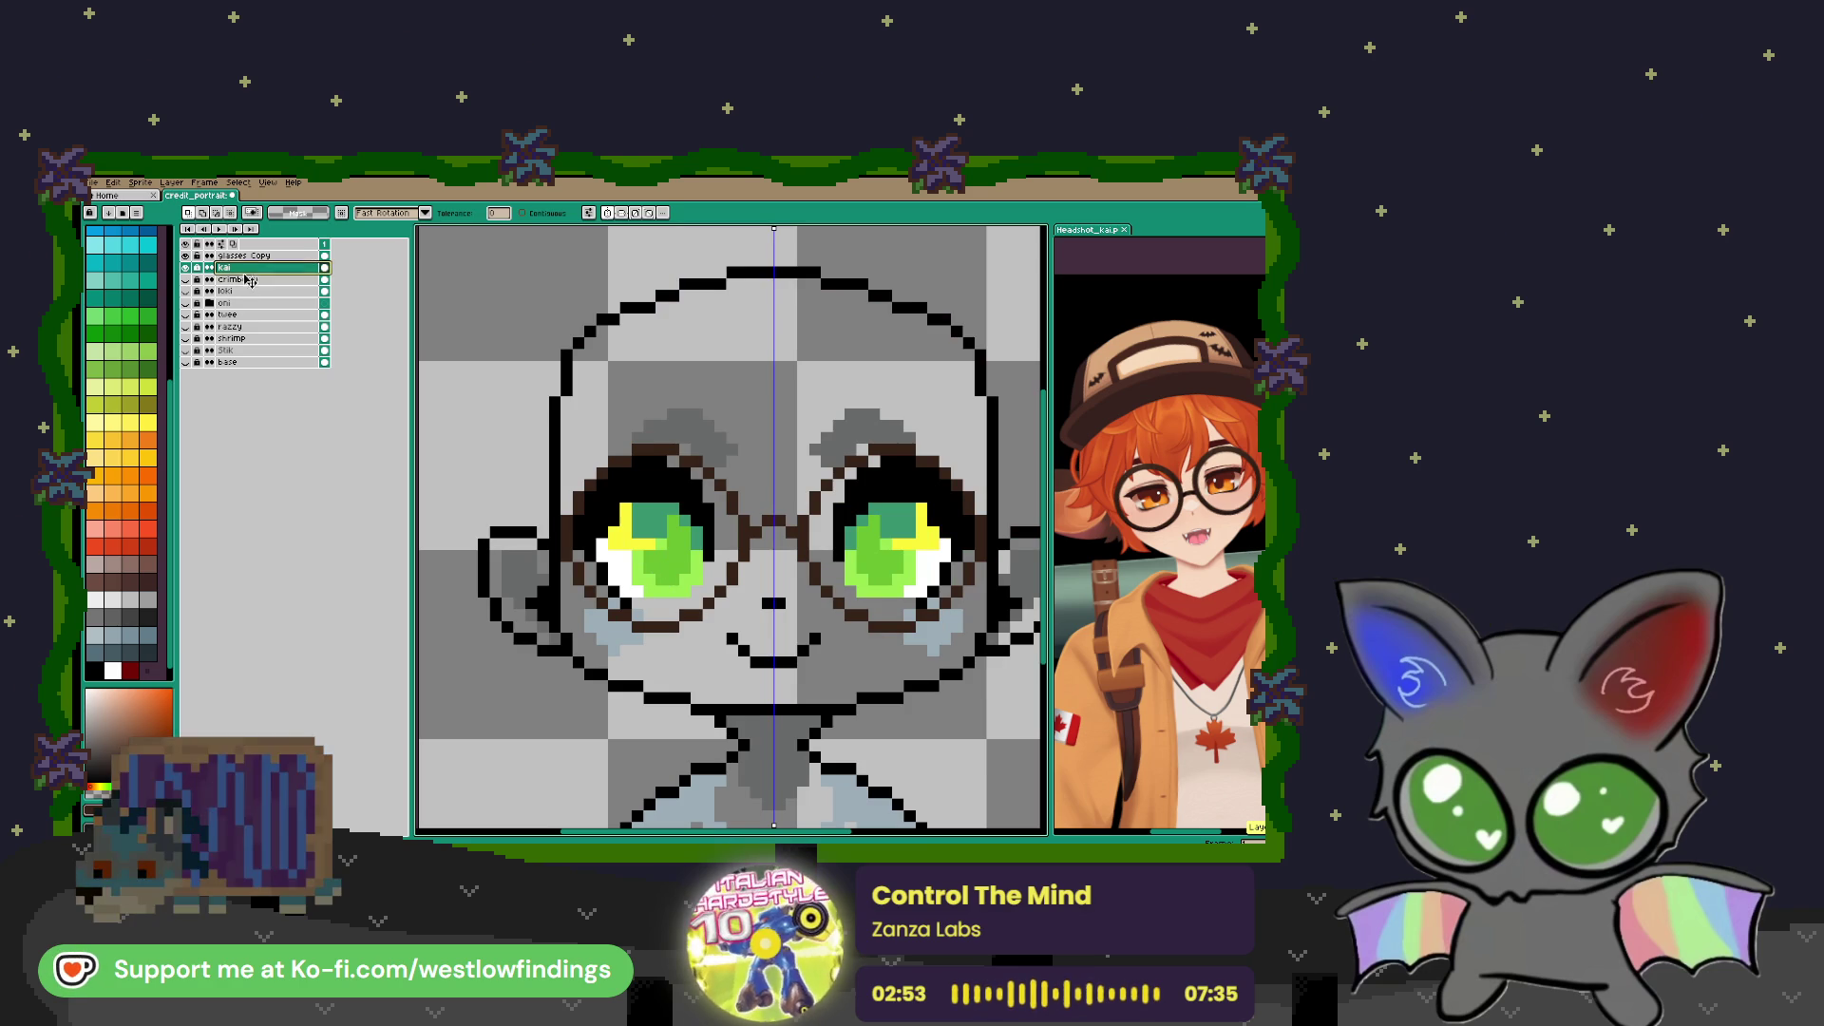
left_click(185, 255)
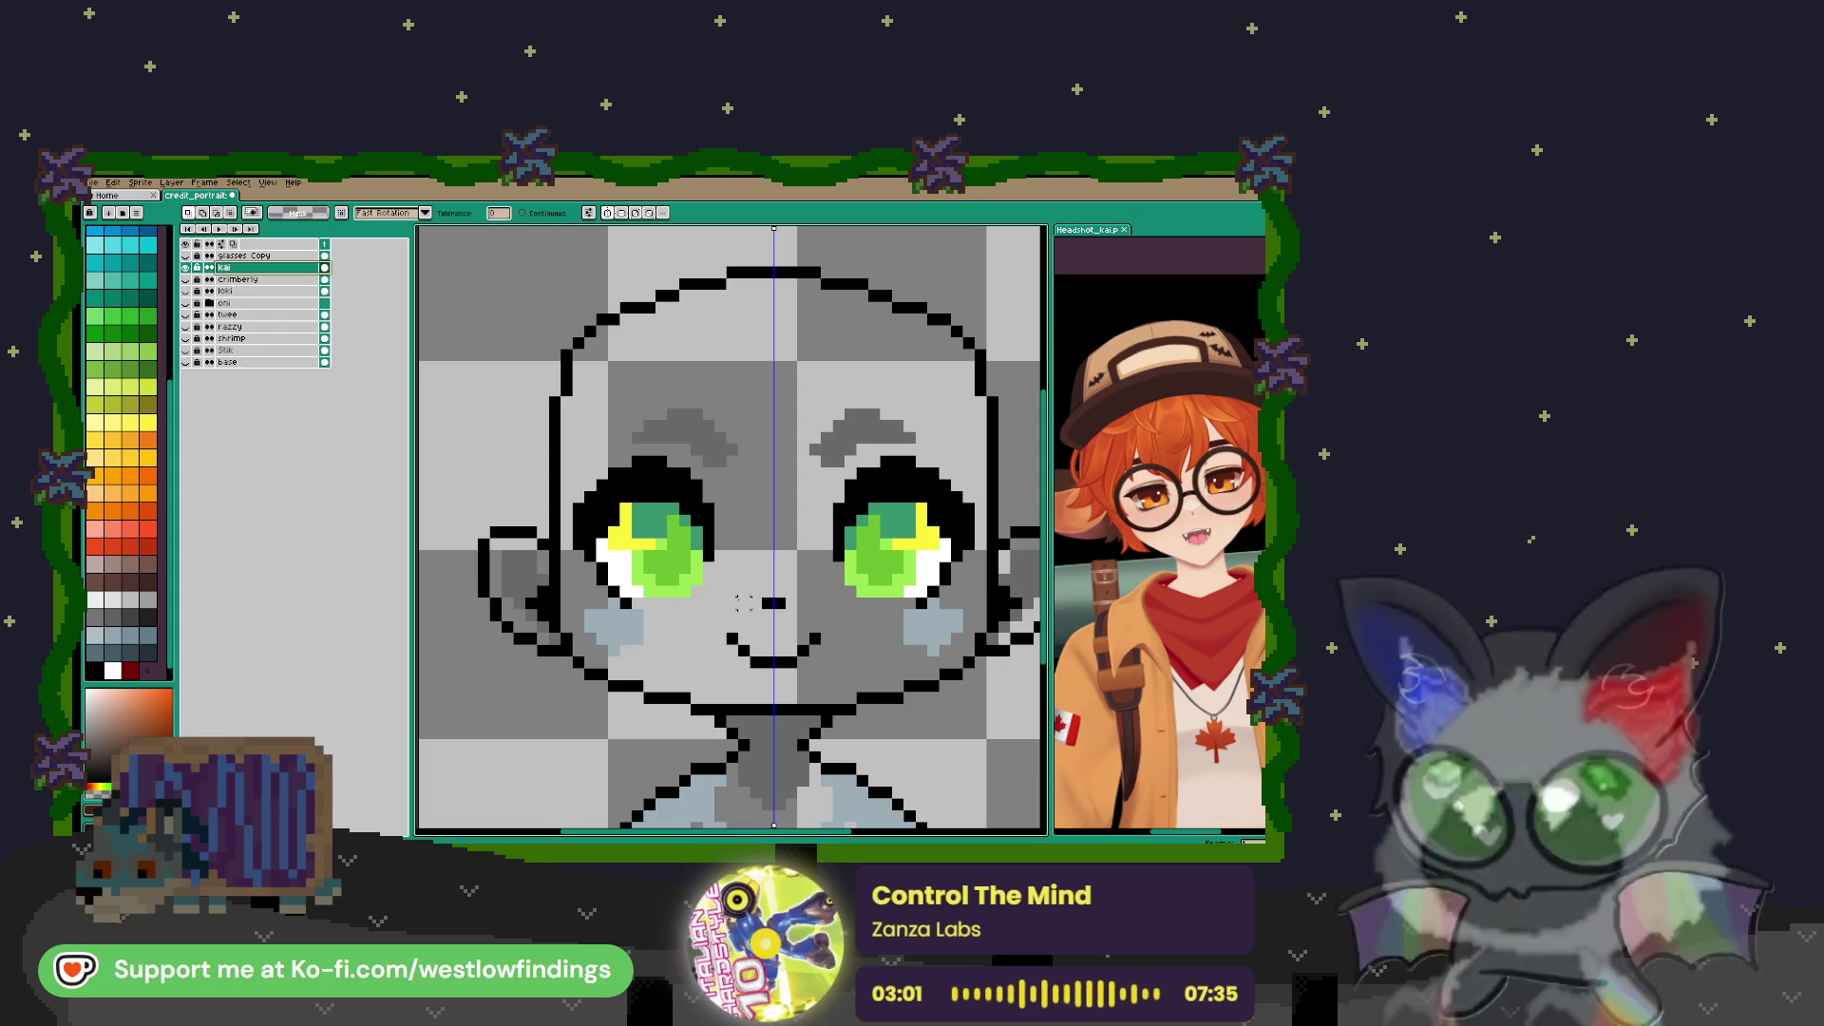
Magic-wand the green irises and sample a colour from the reference headshot
left_click(672, 556)
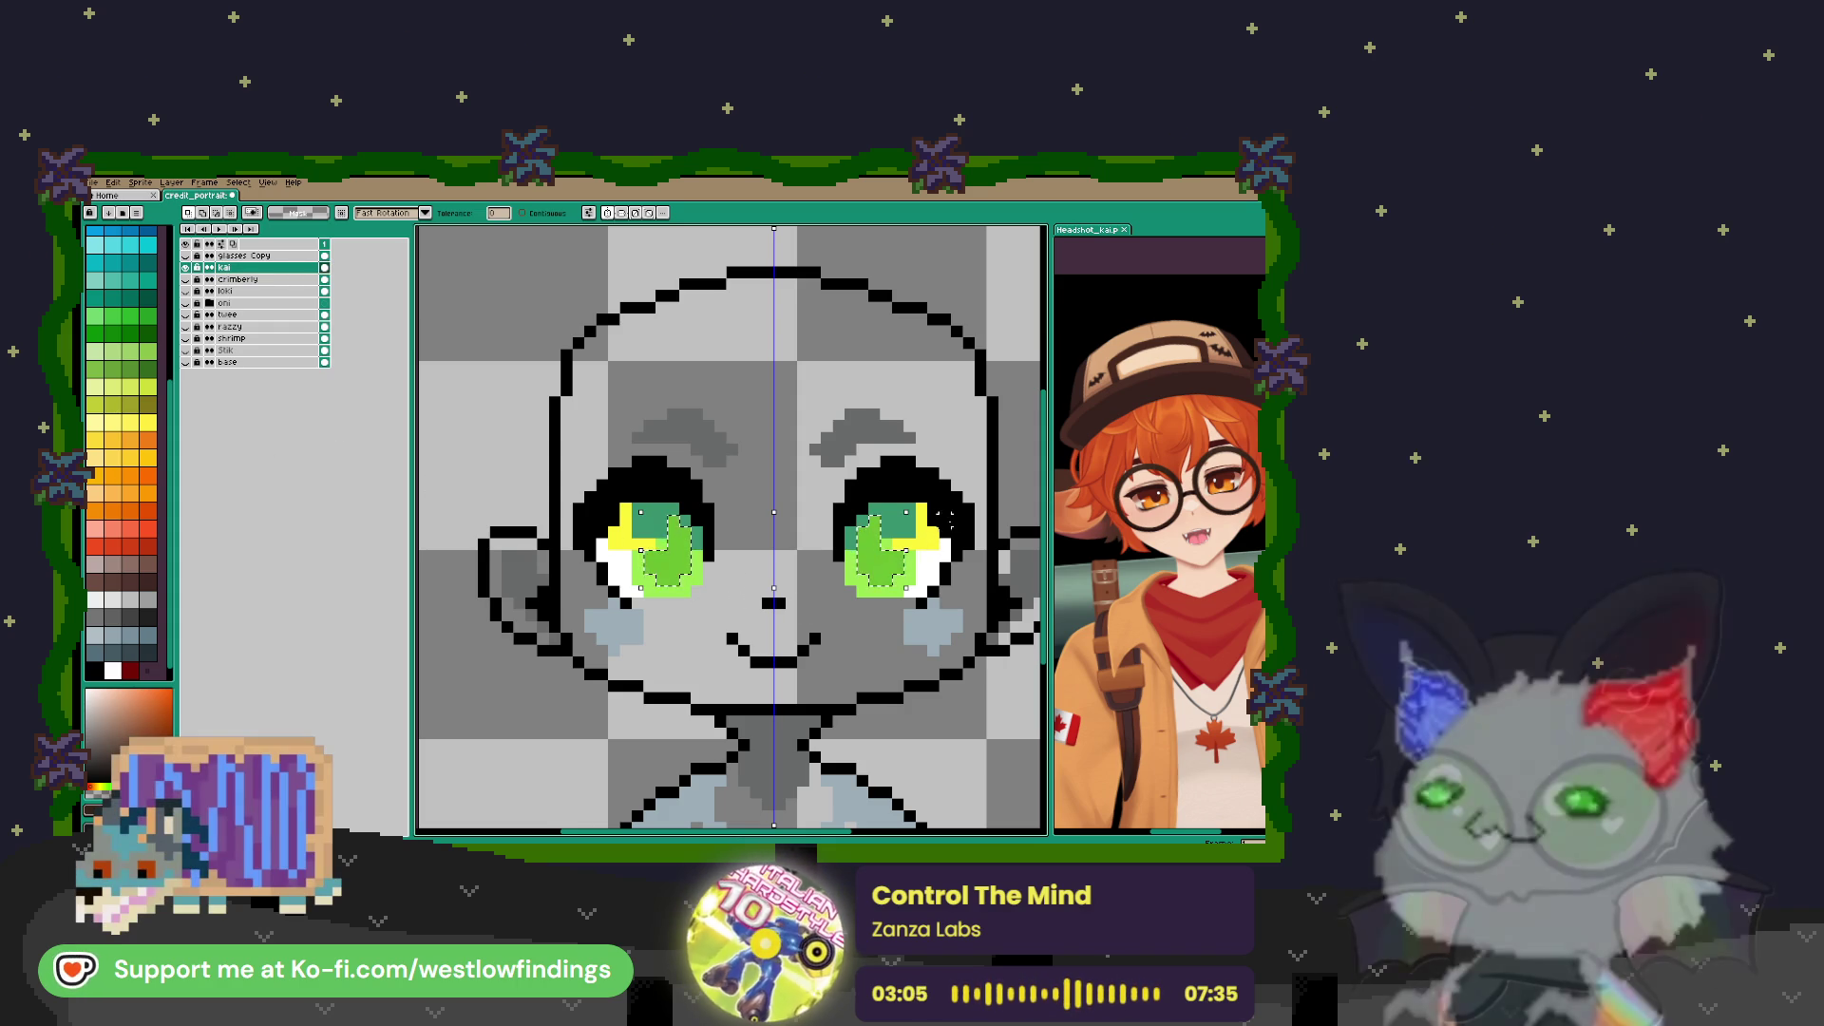
key("i")
left_click(1161, 491)
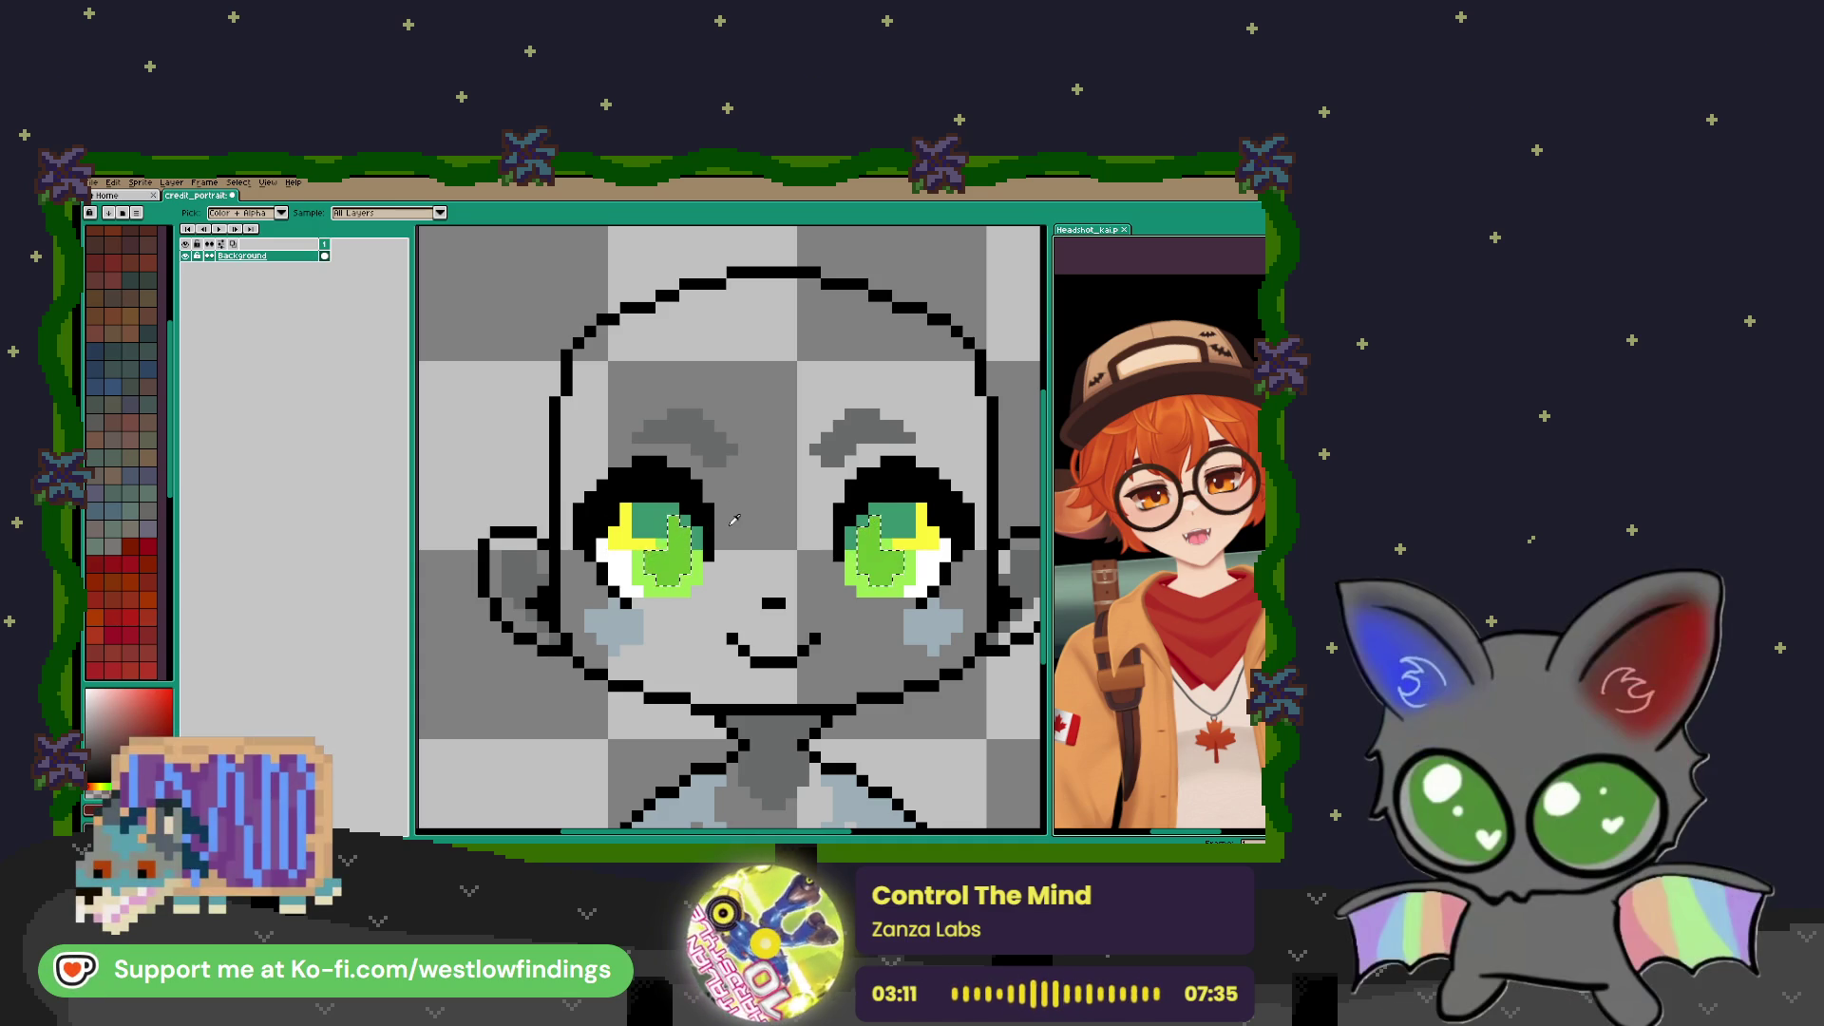
Select the green iris pixels in both eyes and sample the reference eye colour
key("v")
left_click(734, 532)
left_click(682, 563)
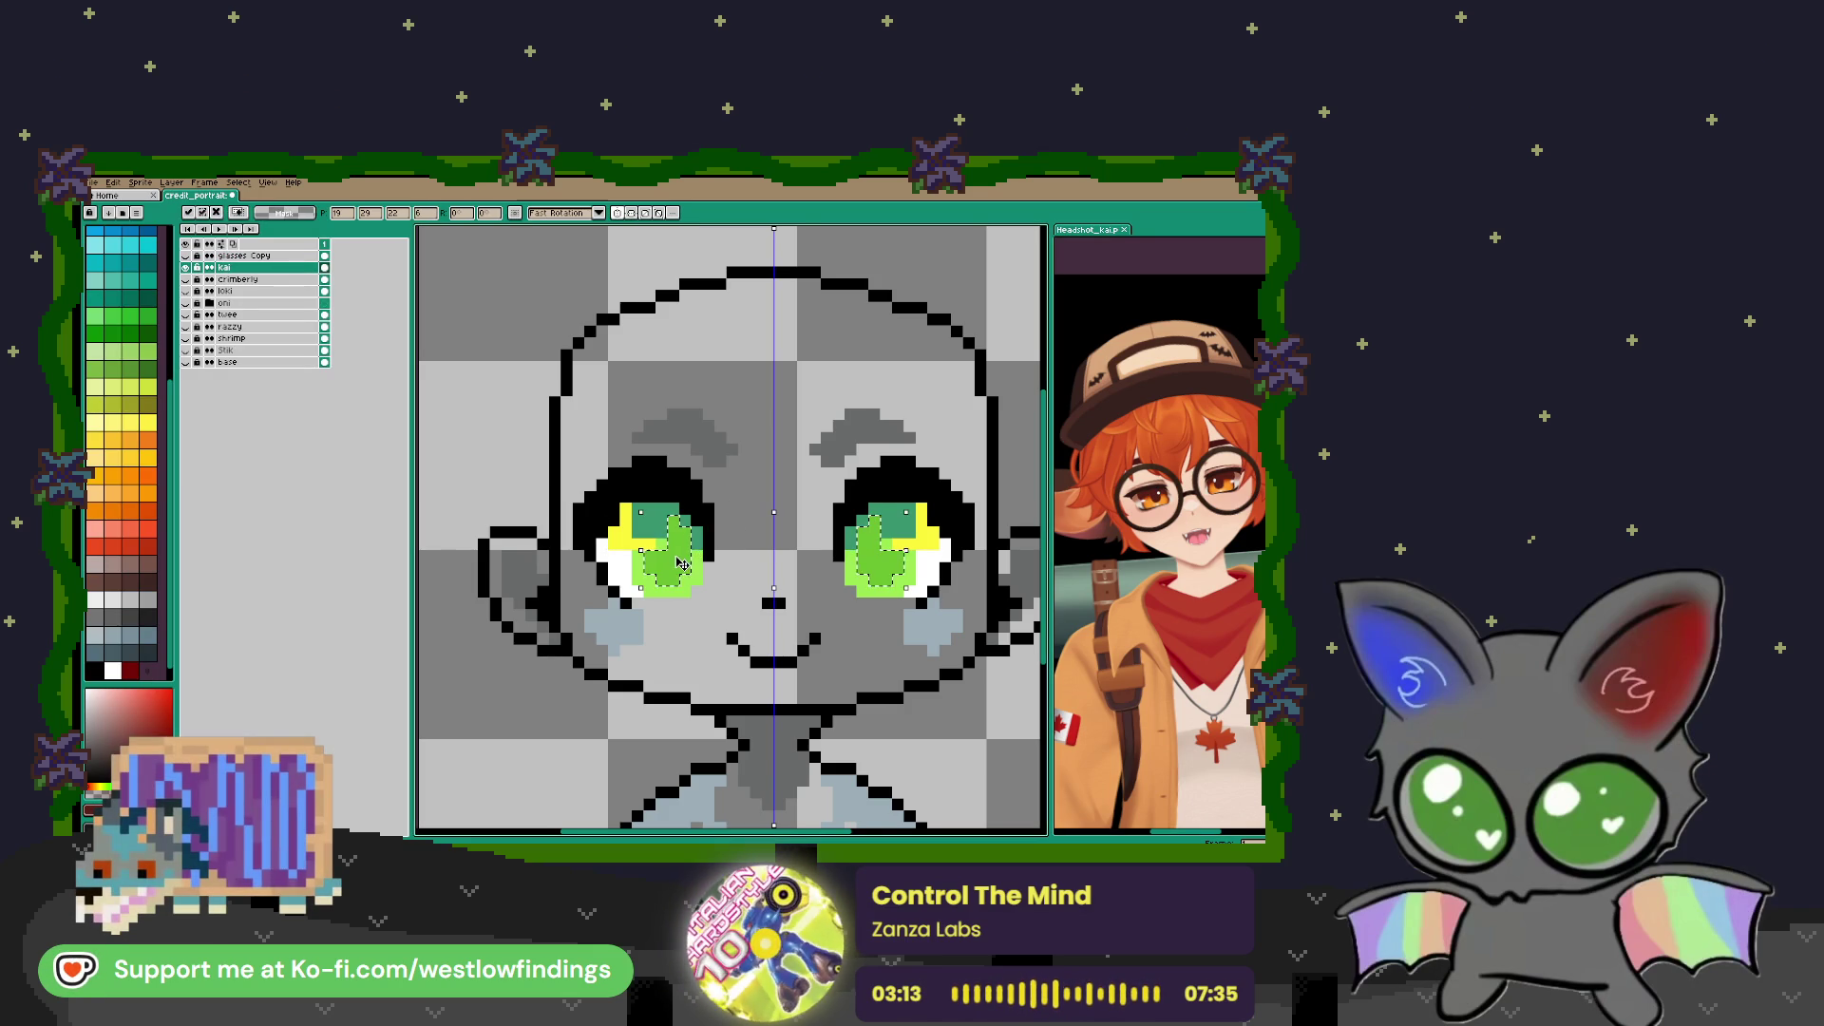
key("Return")
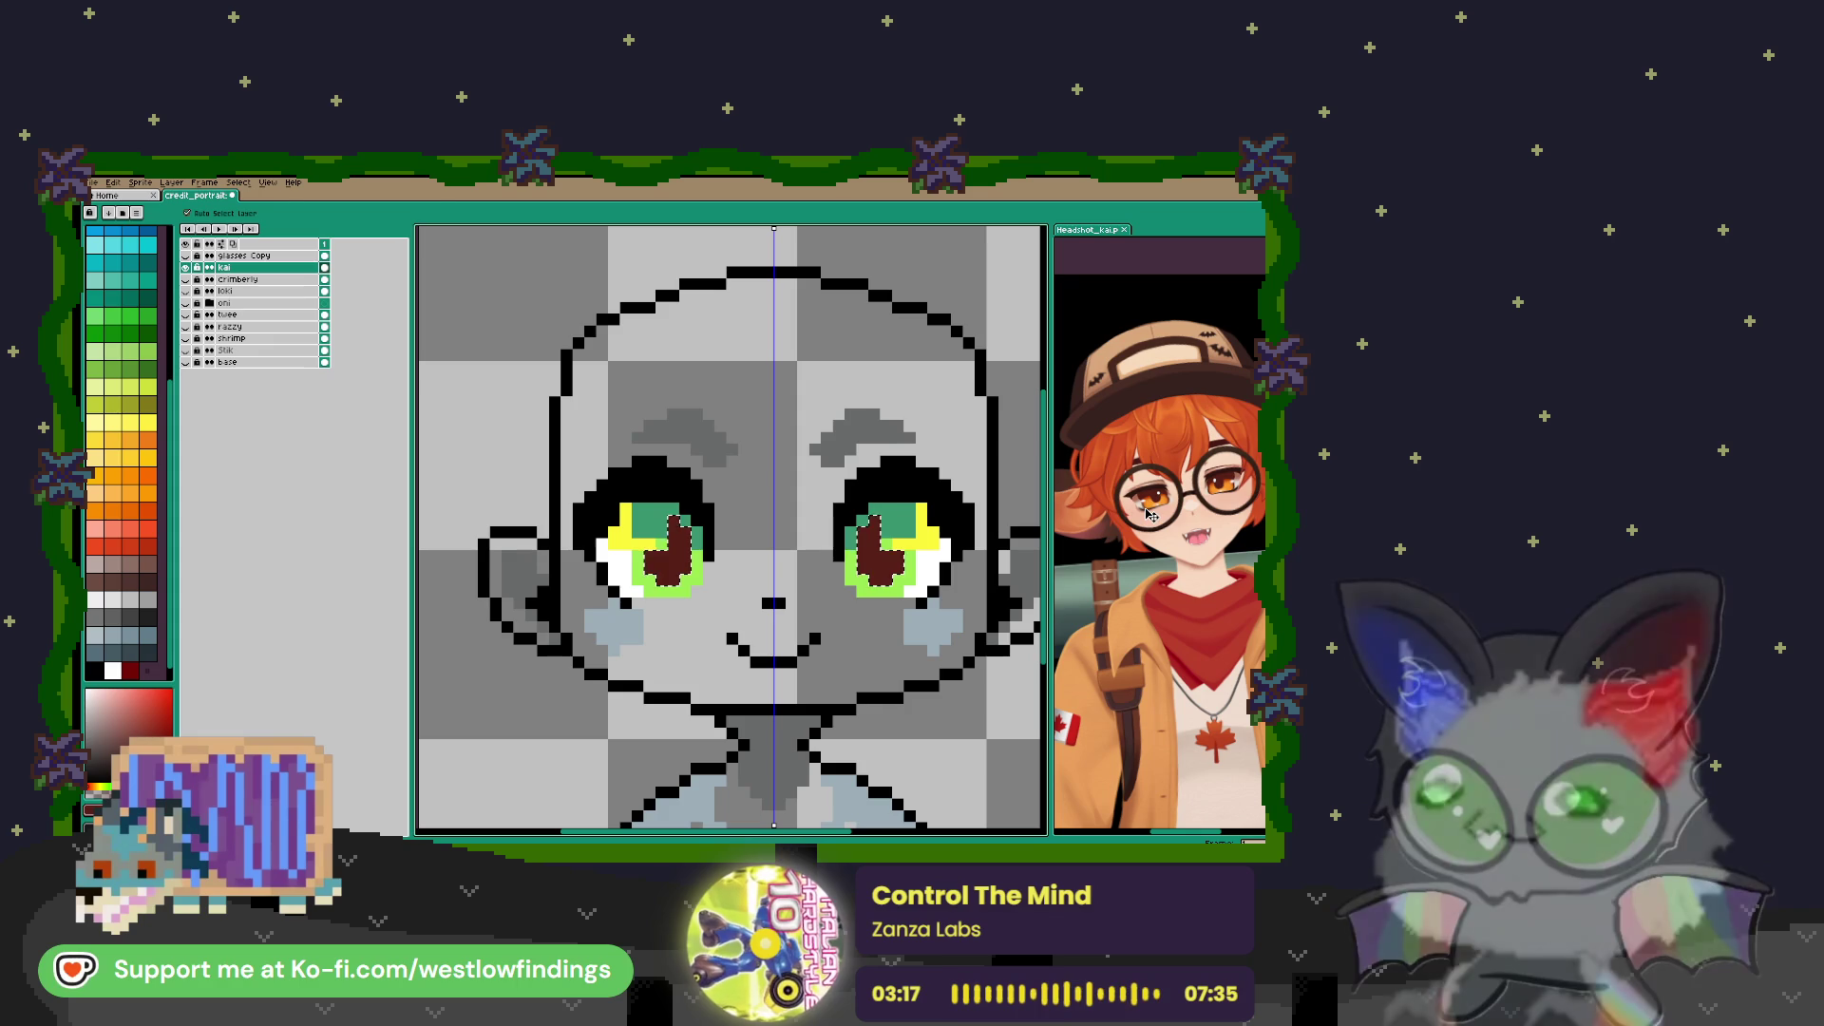
key("i")
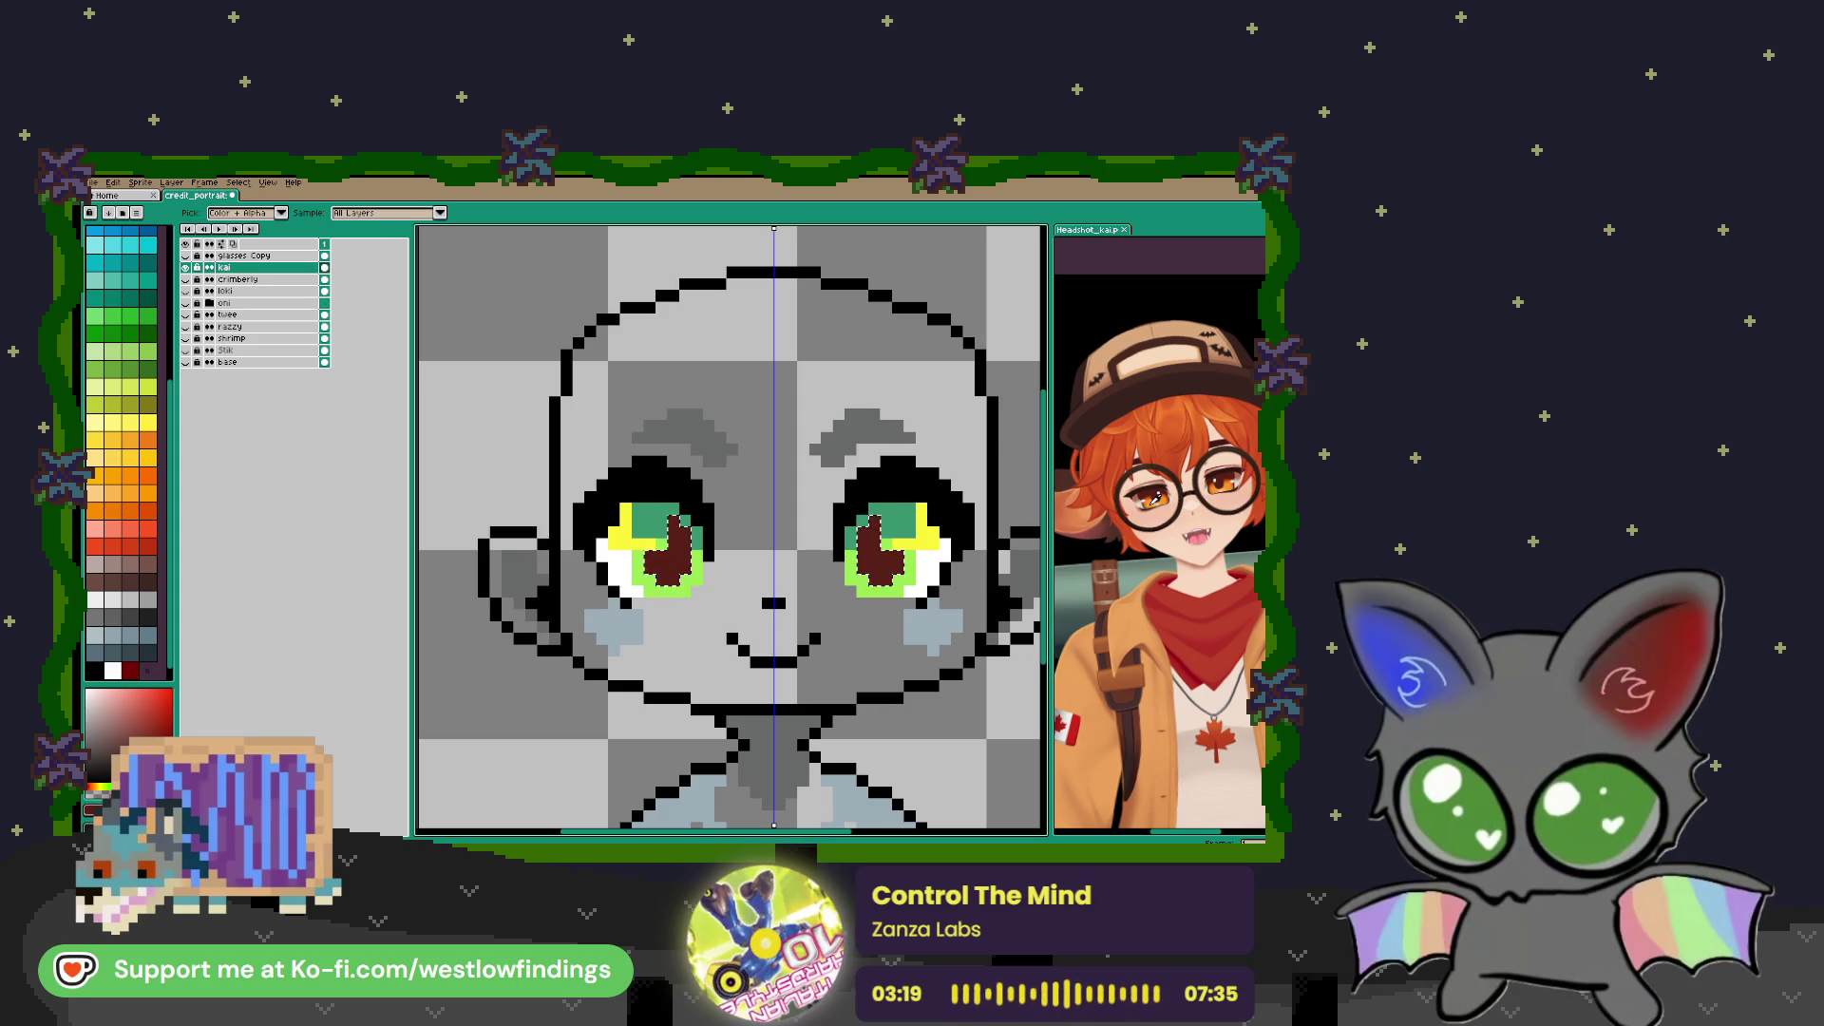
left_click(1154, 498)
Reselect the green irises, including the remaining iris pixels in both eyes
key("w")
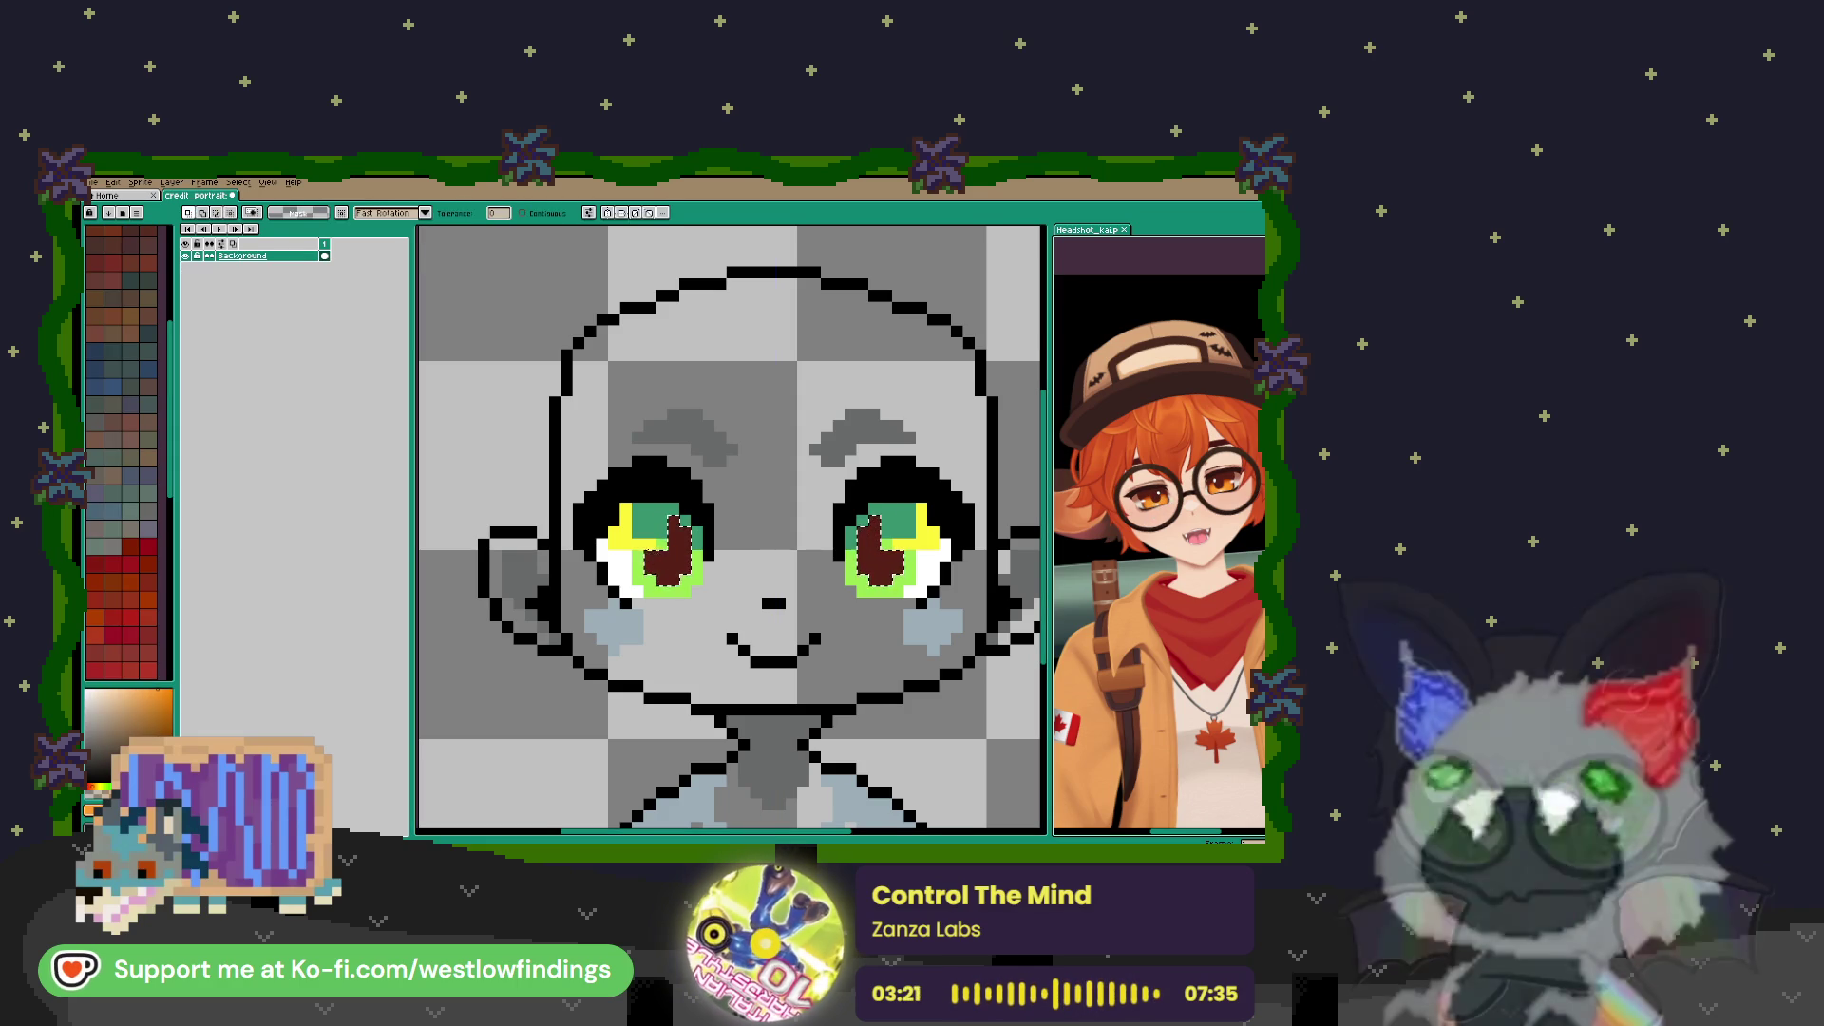
left_click(878, 584)
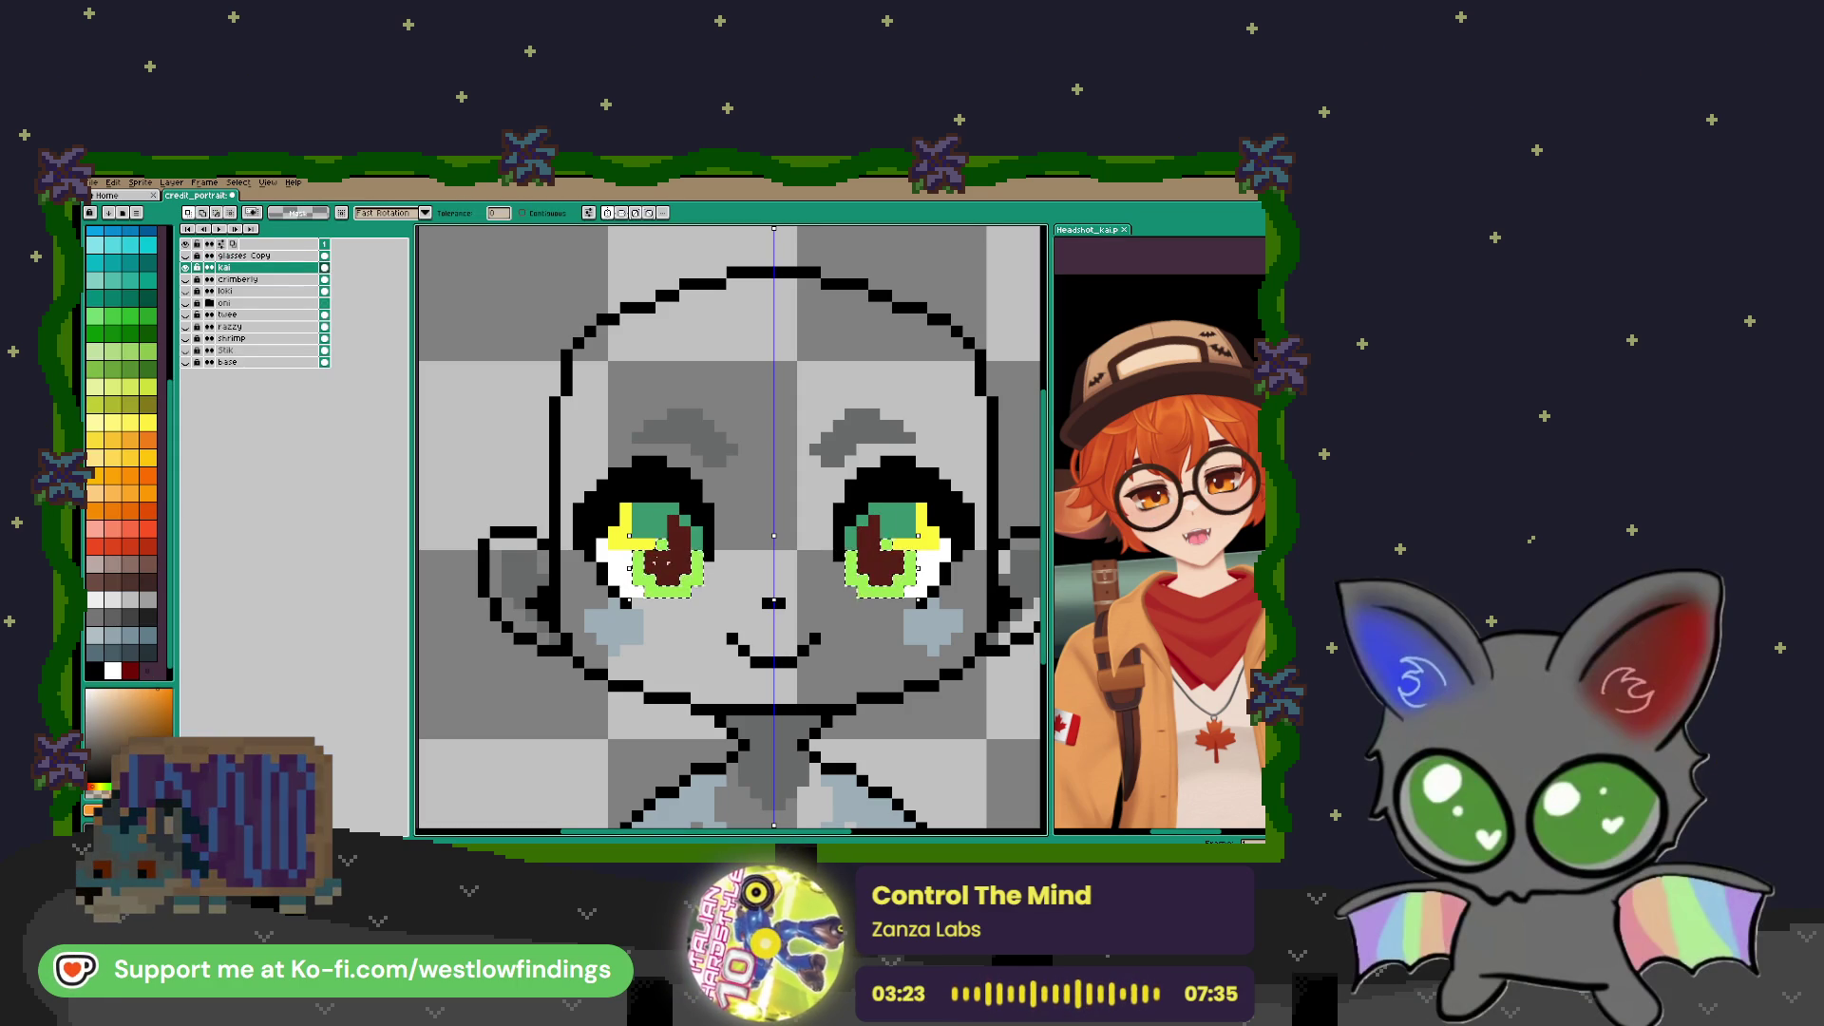
key("i")
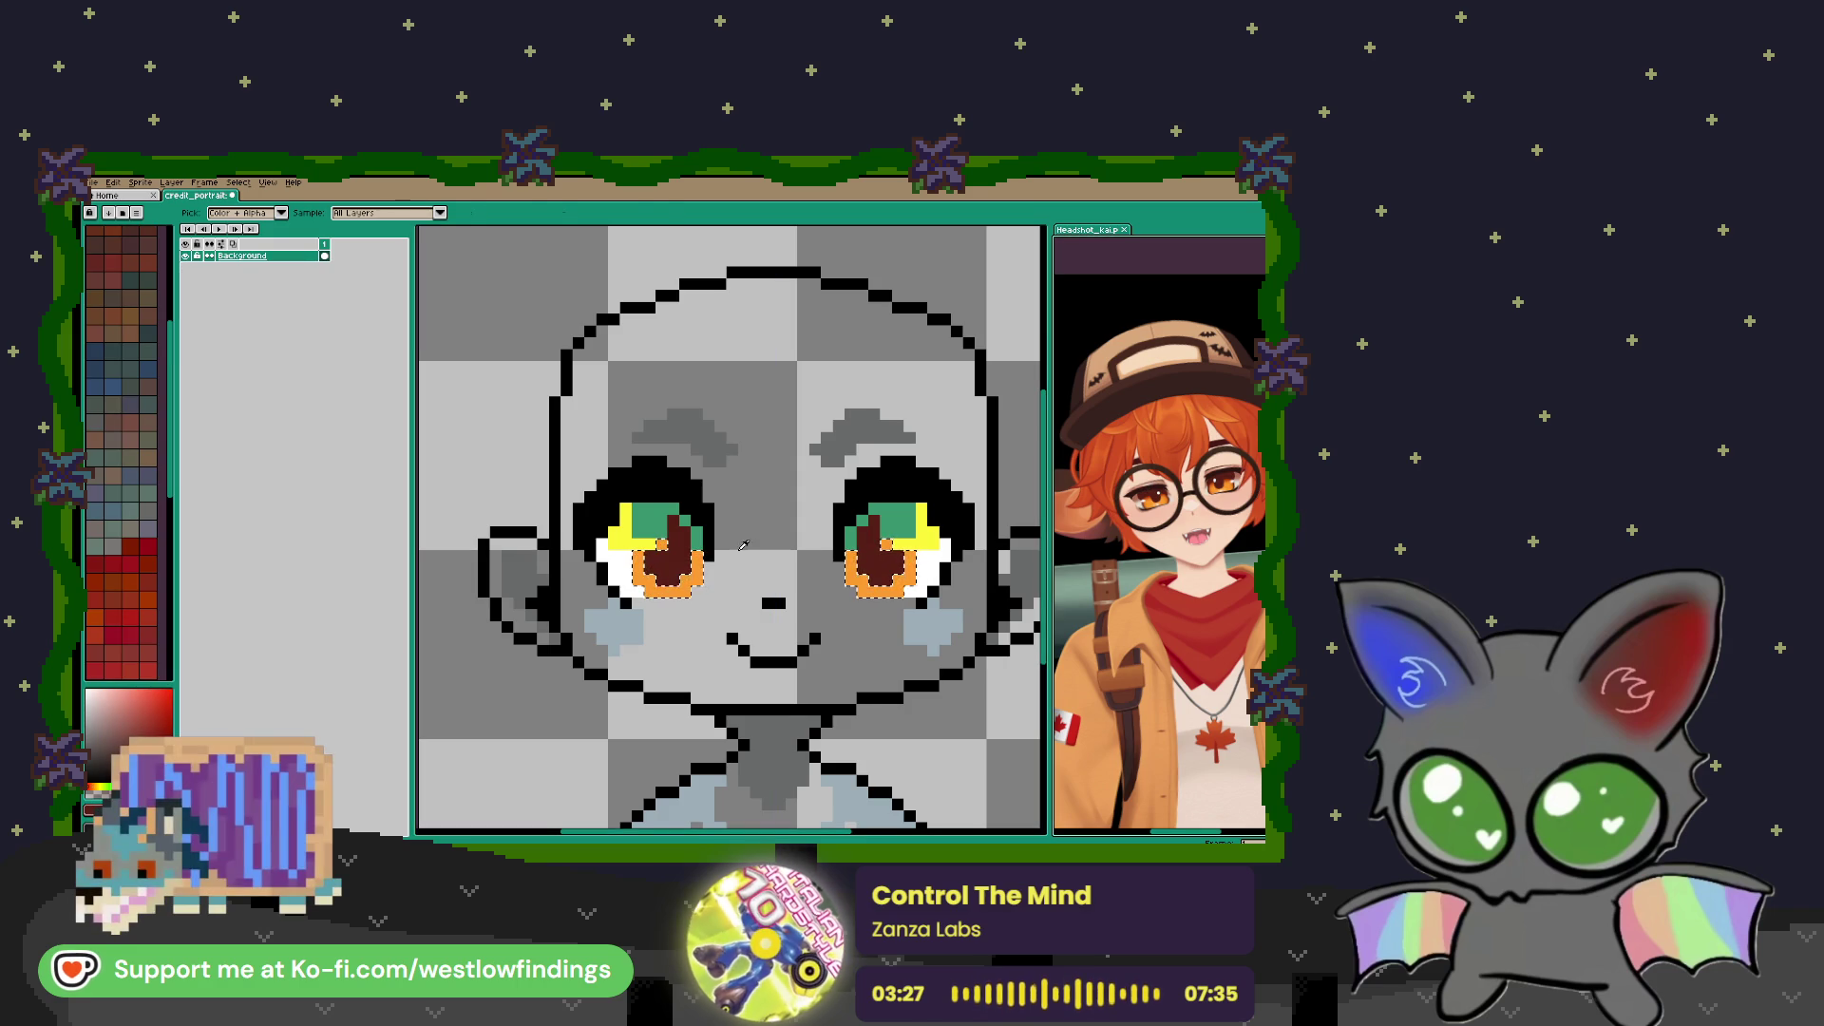
key("w")
left_click(665, 528)
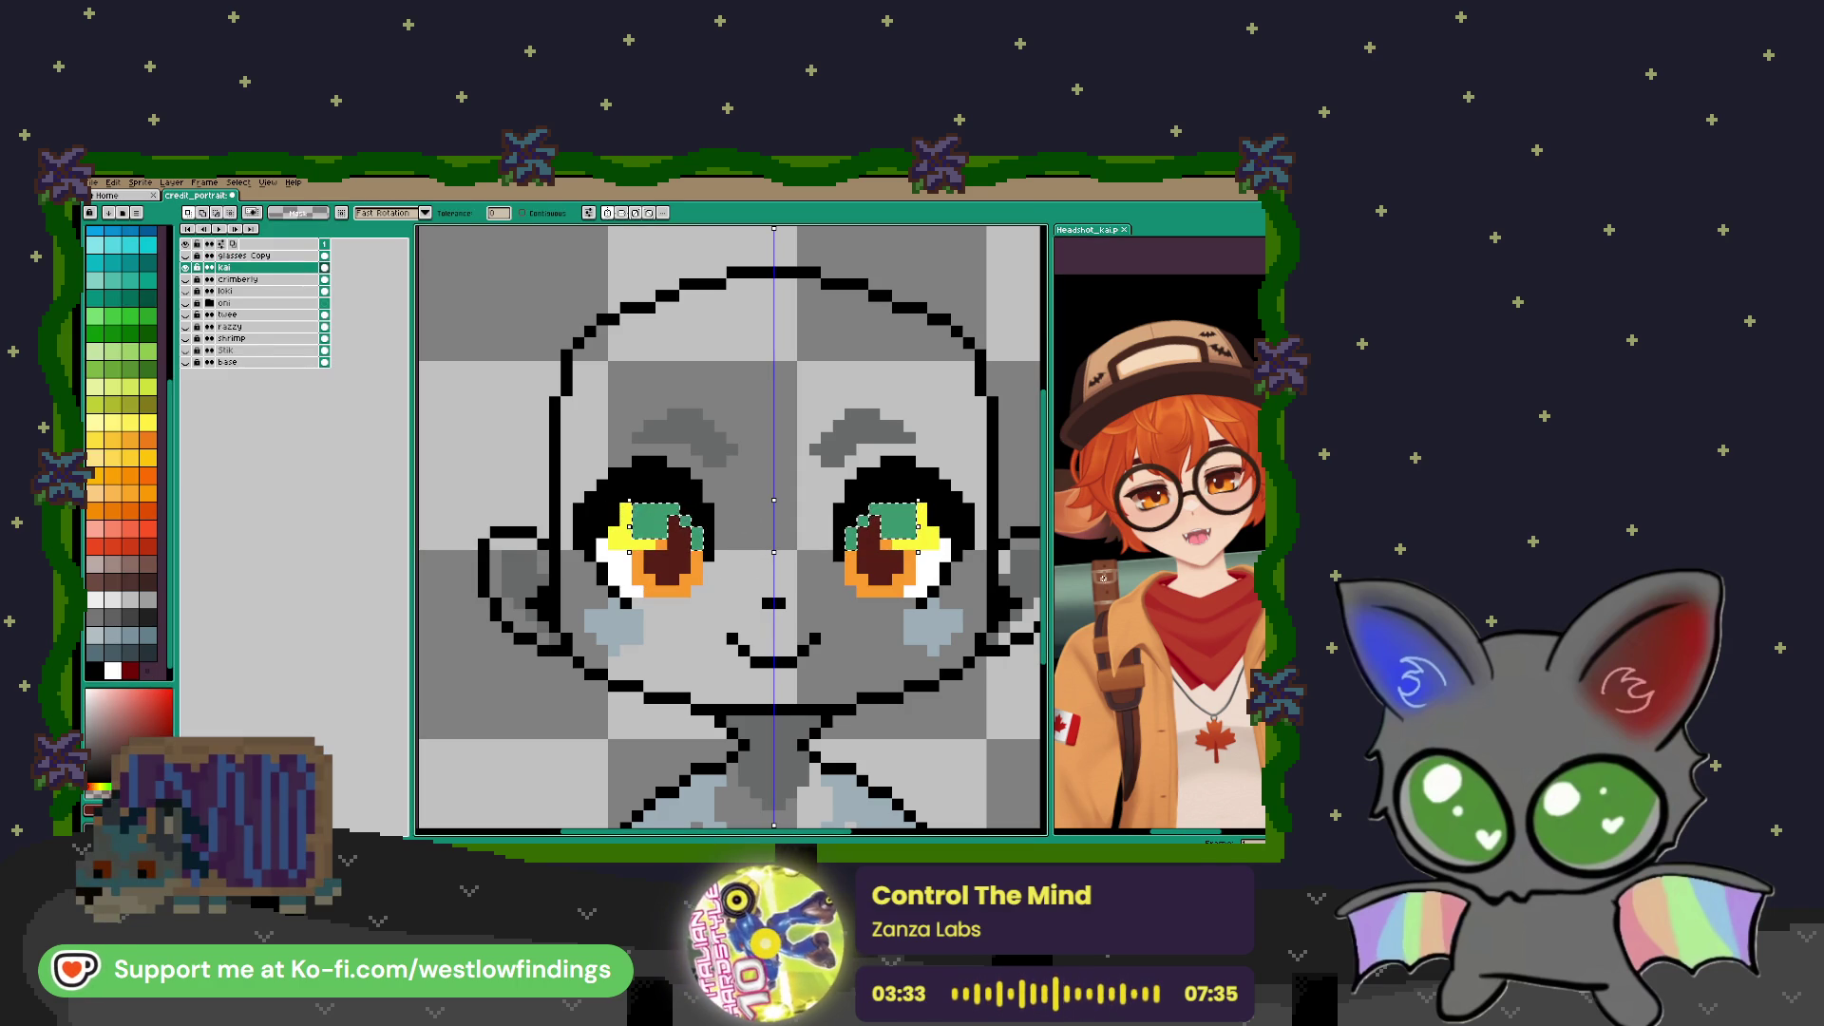
Bucket-fill the selected eye pixels dark red-brown
scroll(1183, 513, "up", 5)
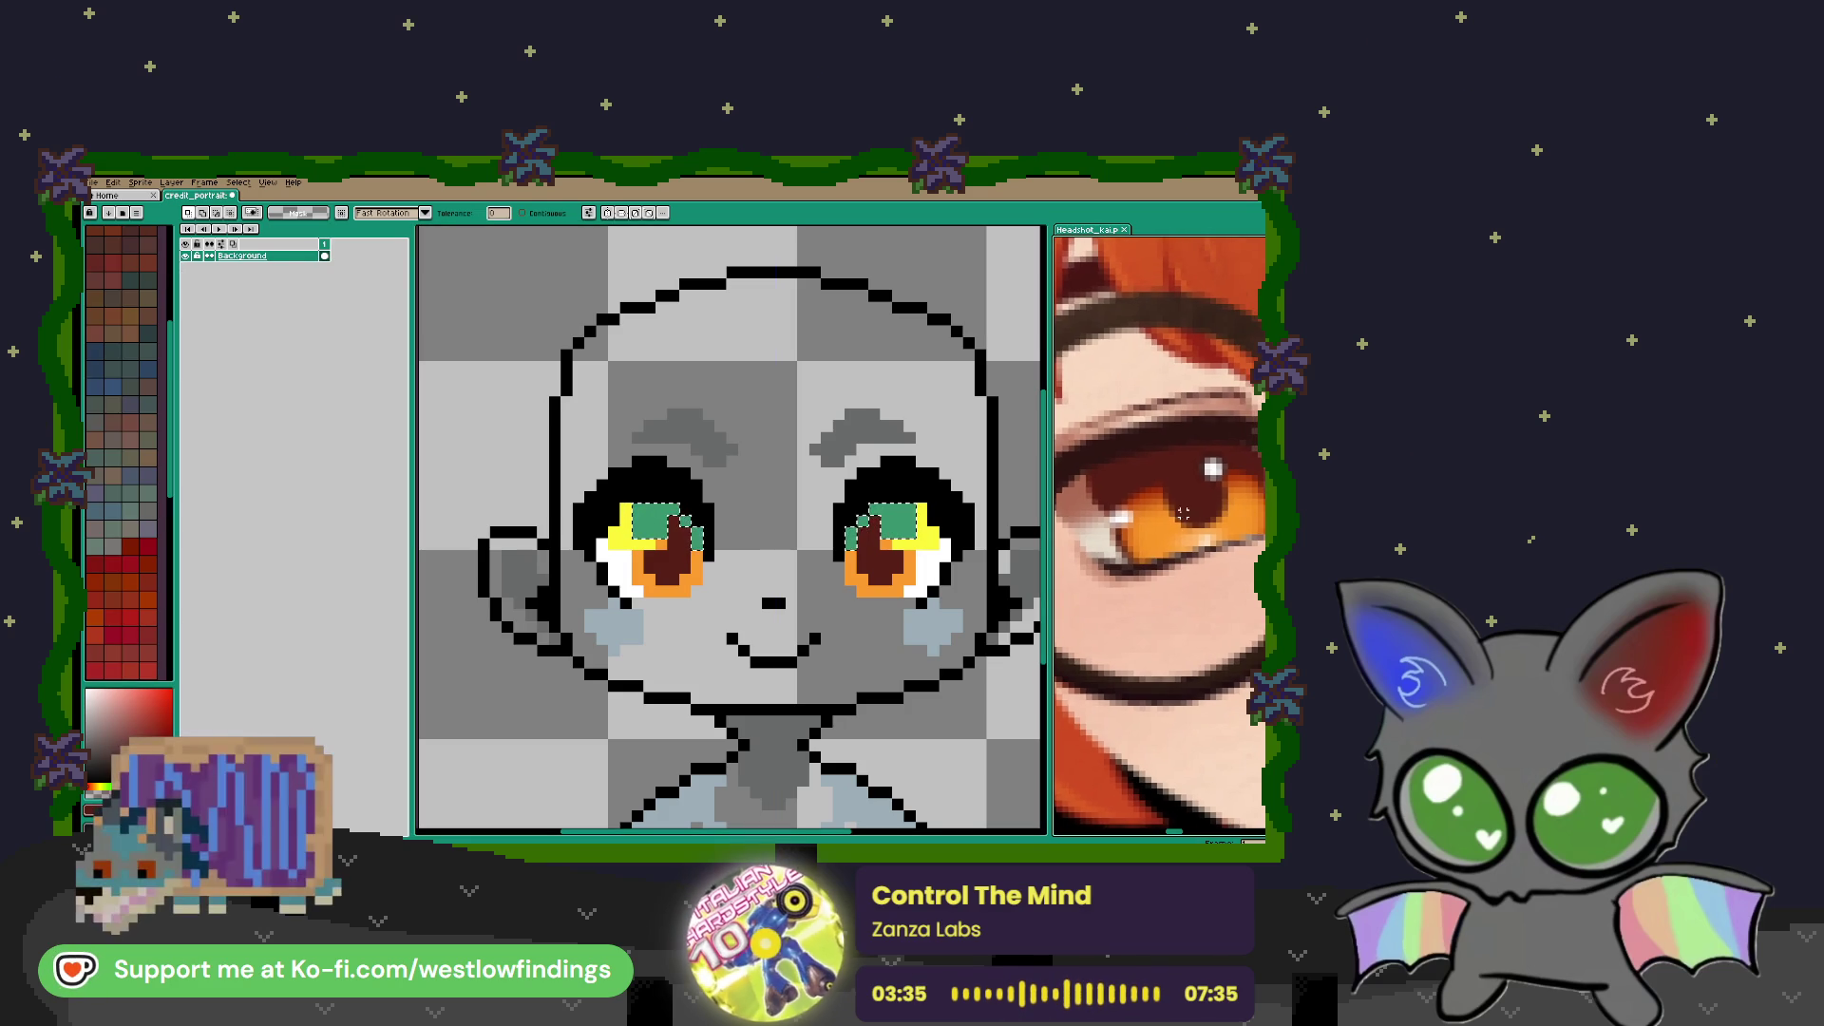
key("i")
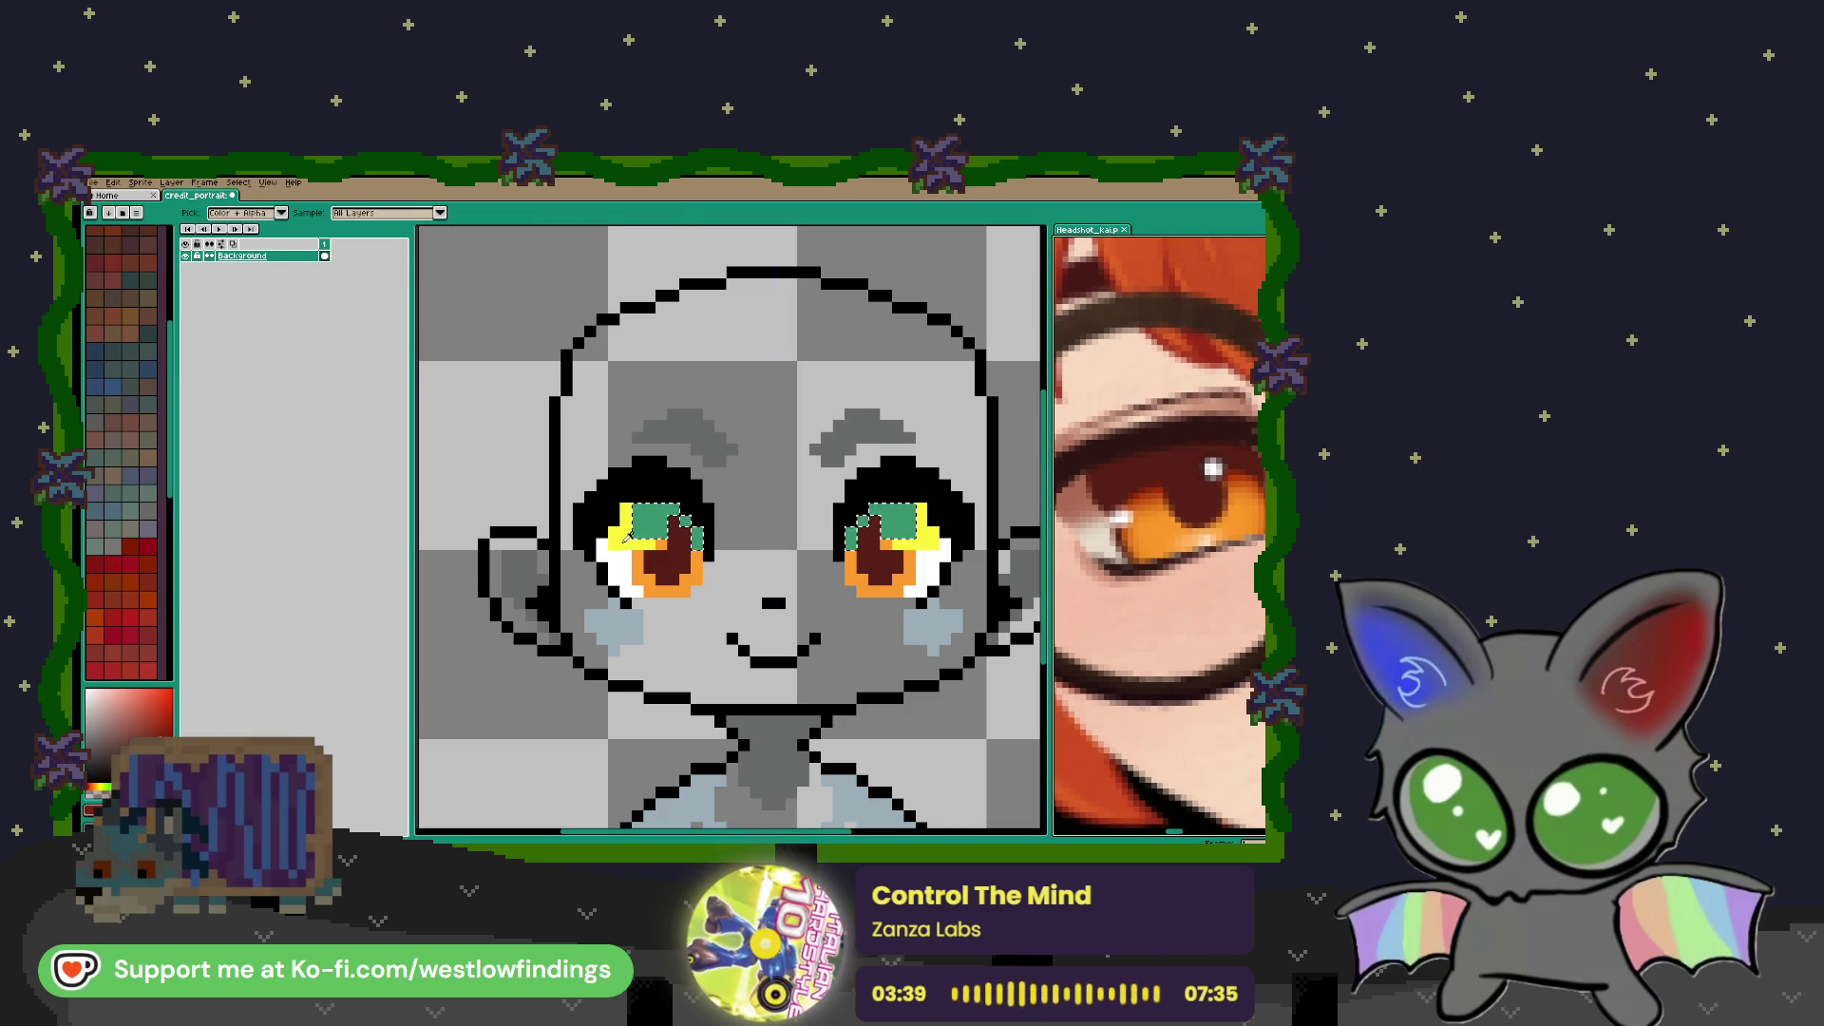
key("v")
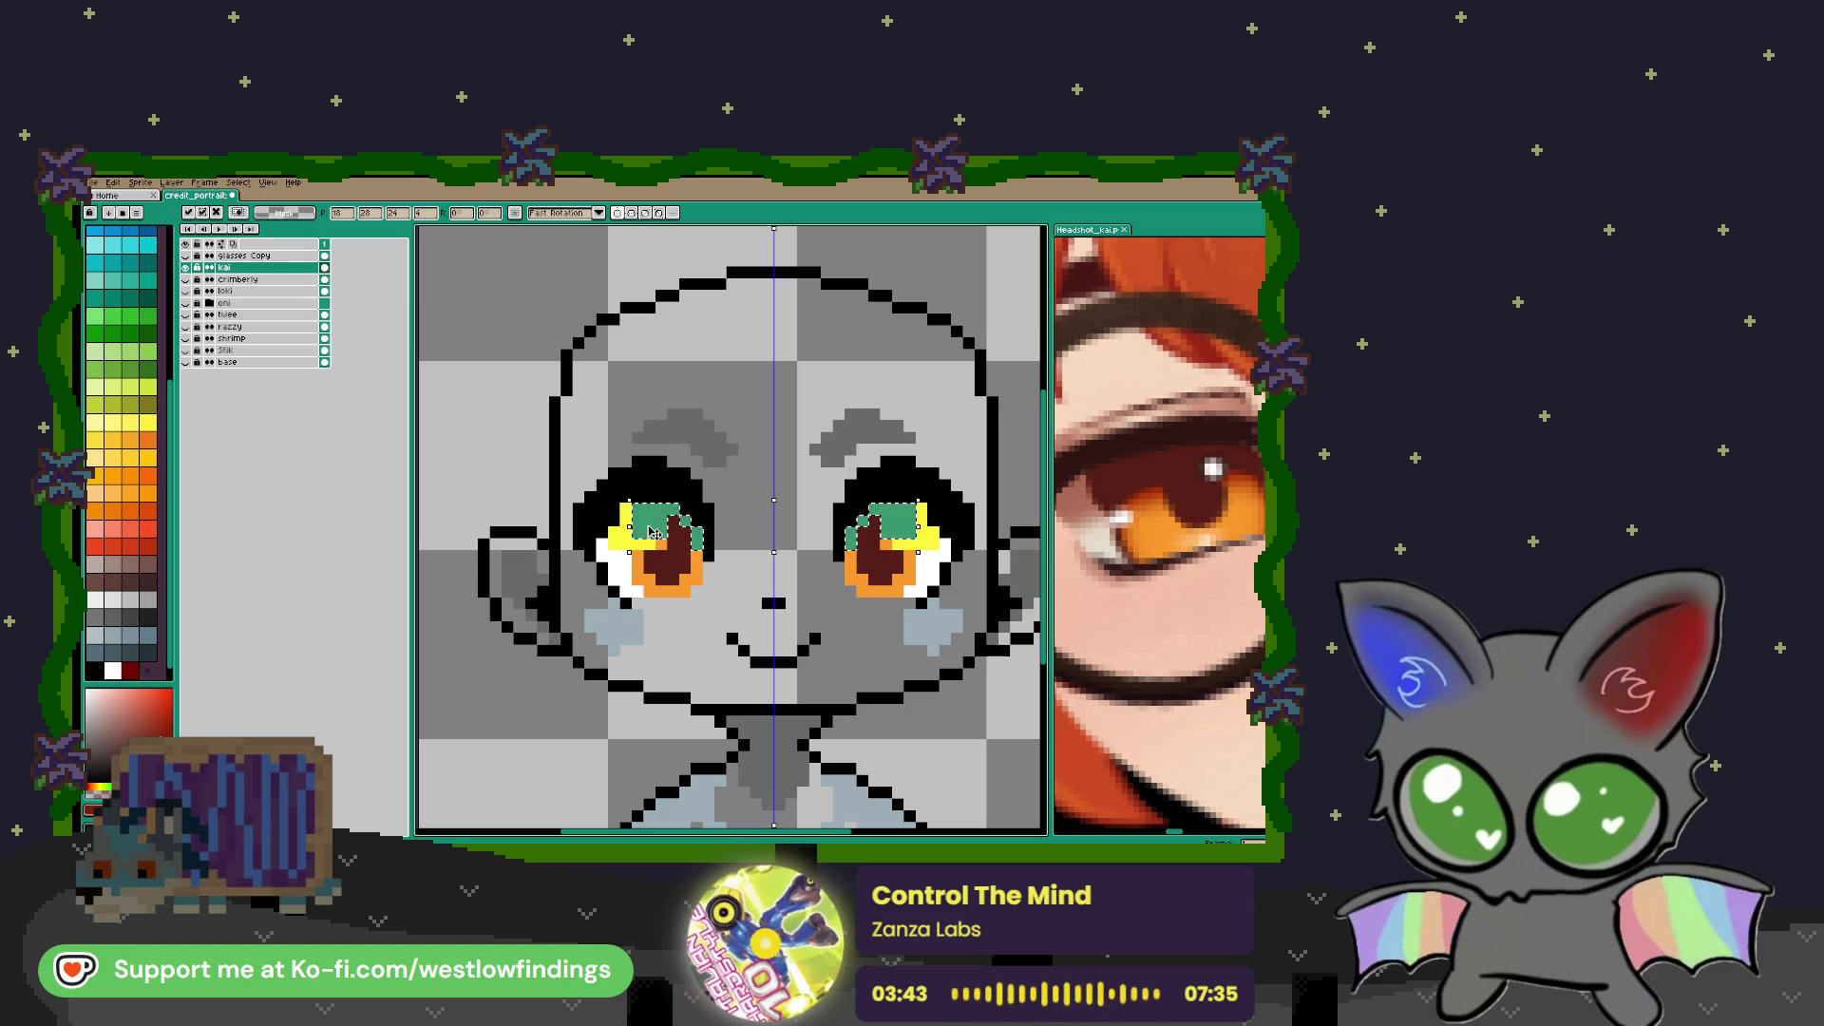
key("g")
left_click(653, 532)
Widen the eye selection and sample an orange from the reference eye
left_click_drag(920, 552, 935, 549)
key("i")
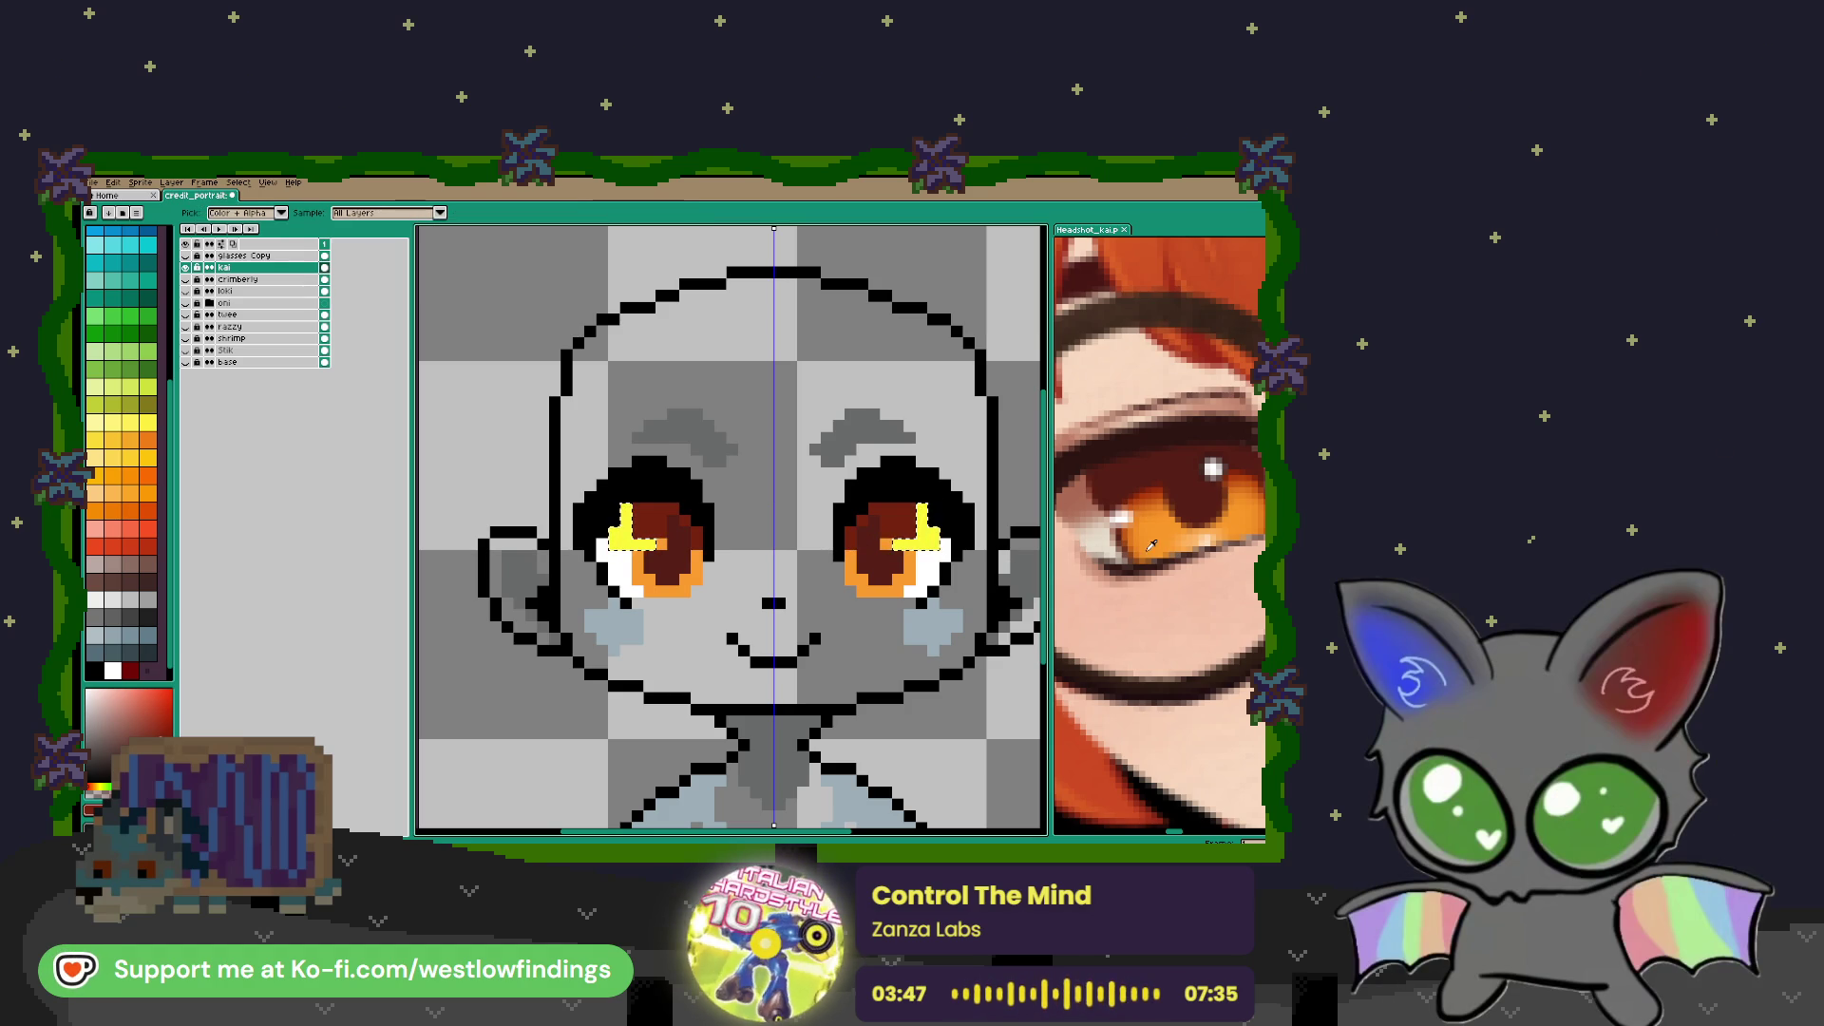
left_click(1189, 538)
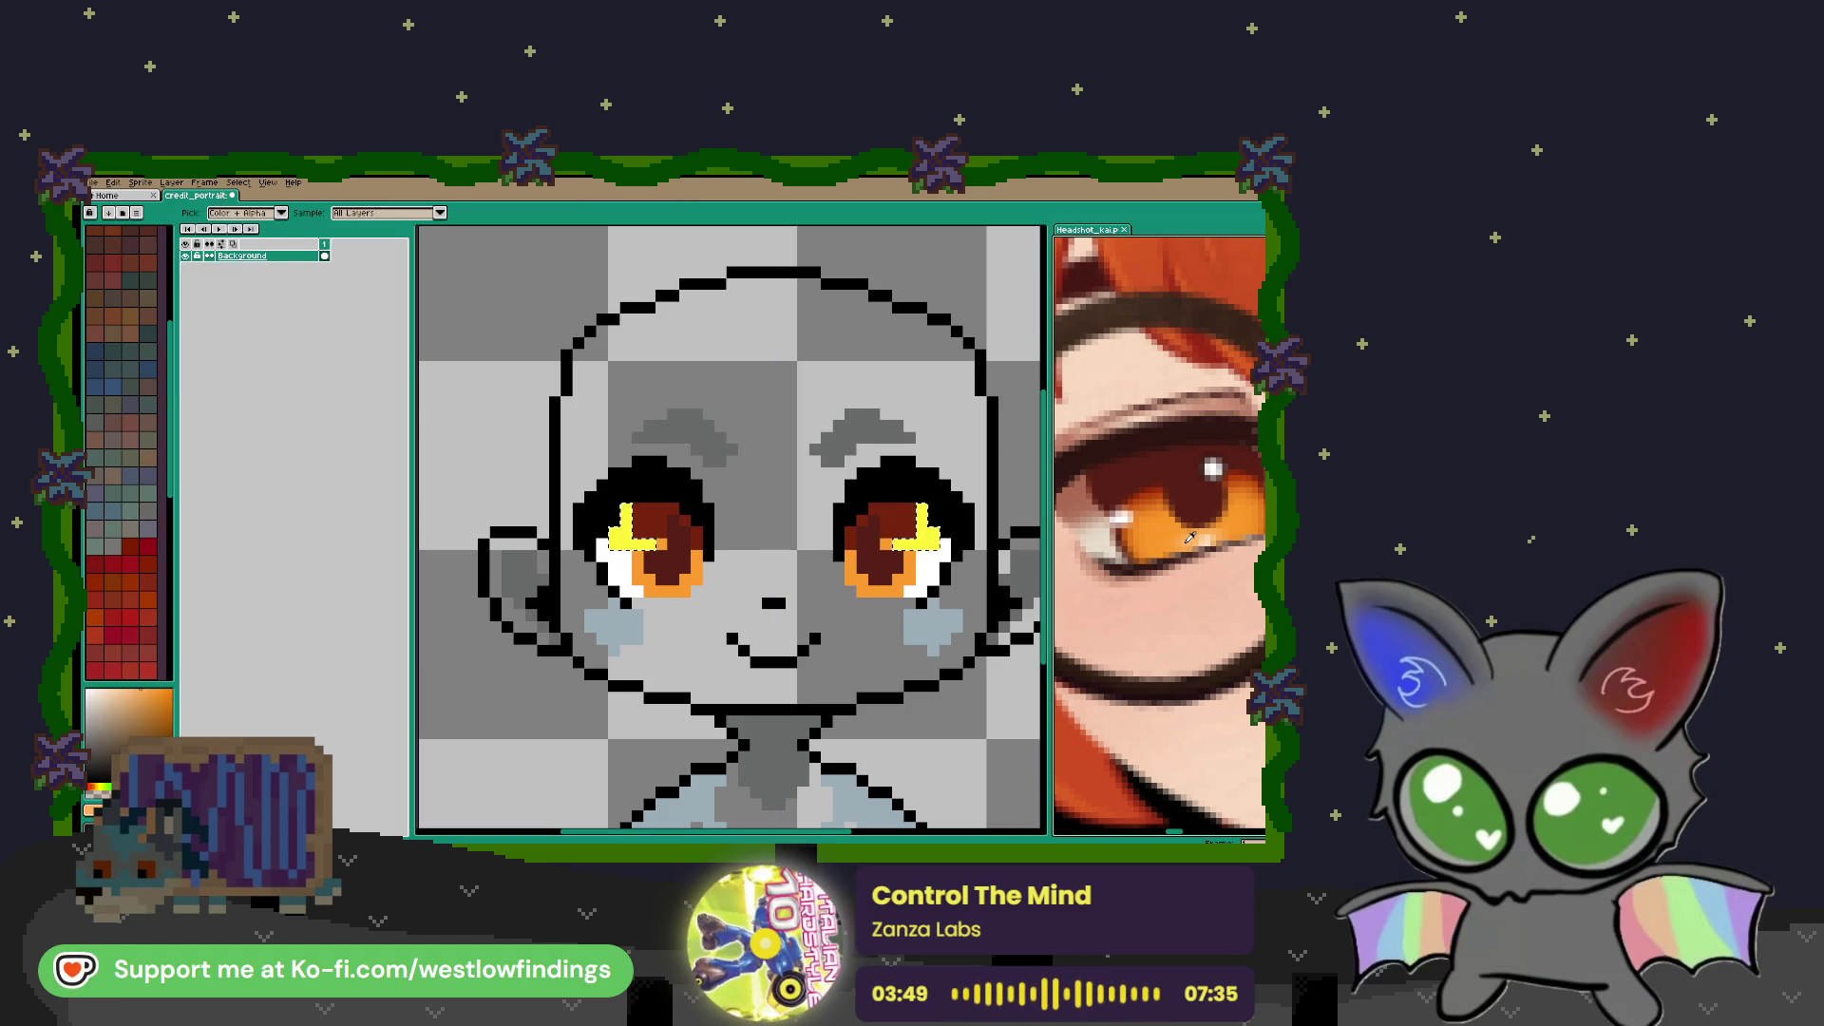
left_click(629, 549)
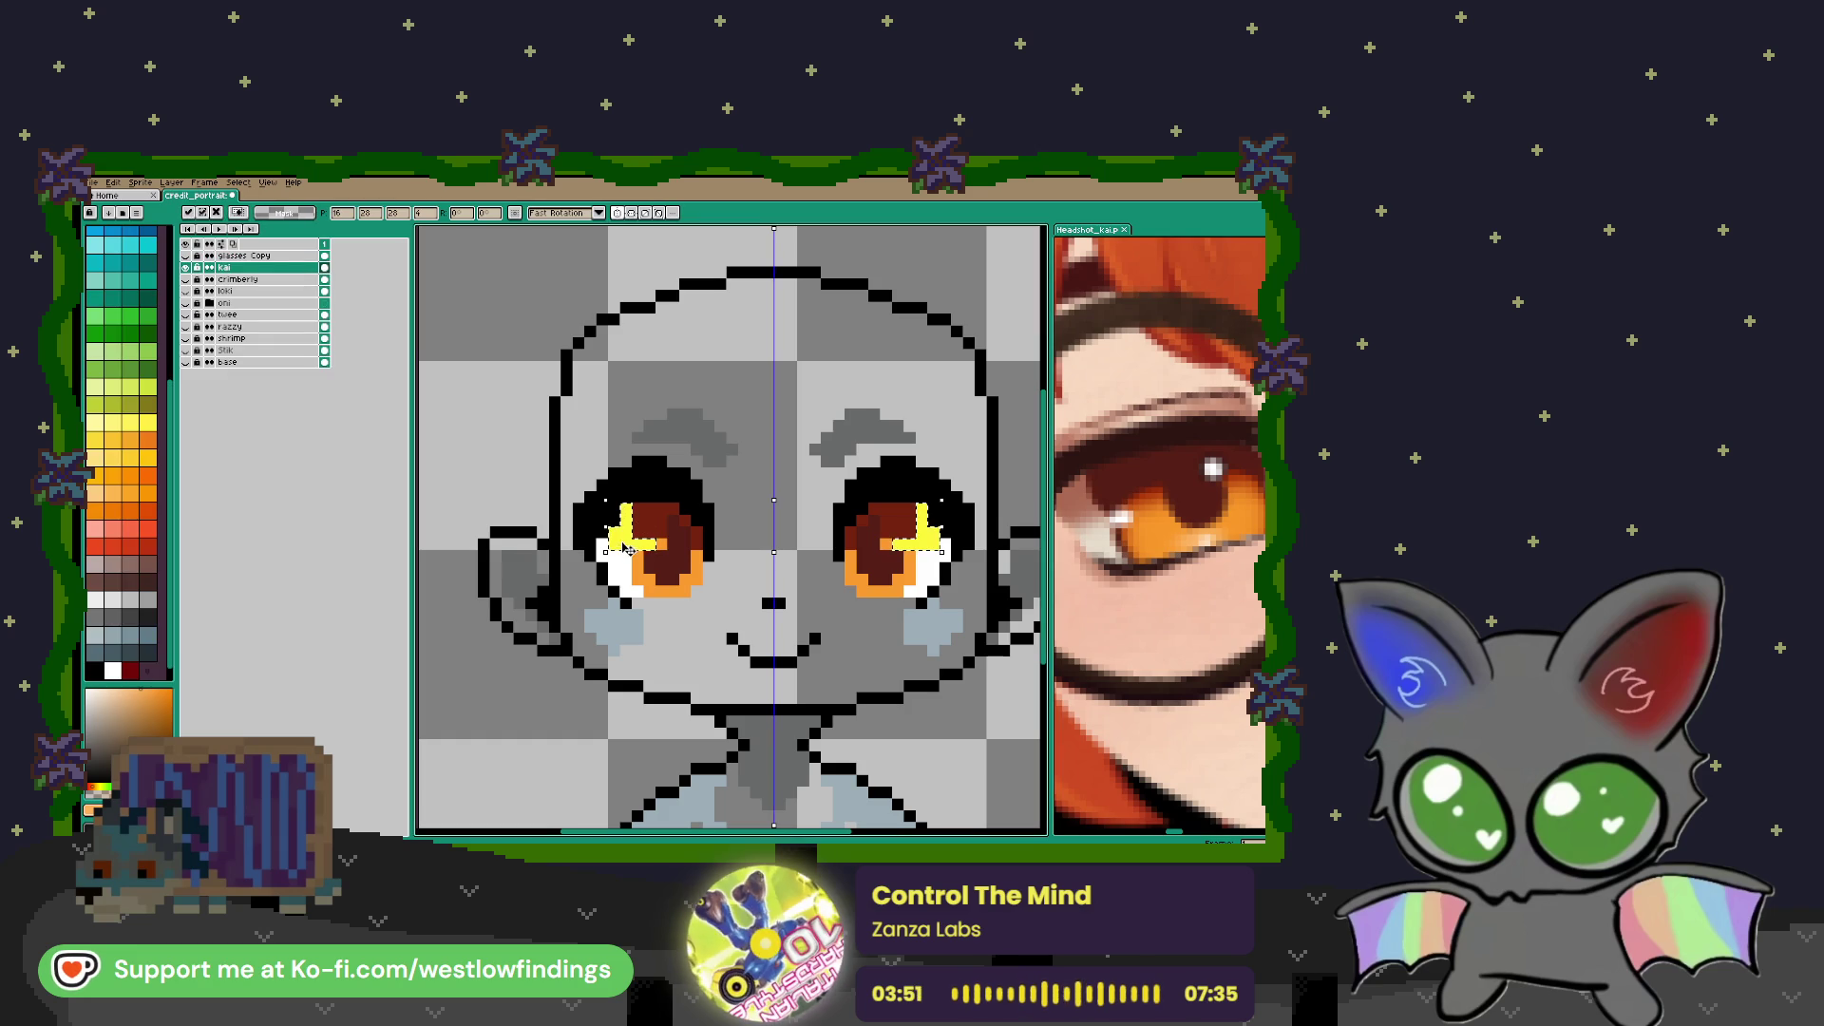
key("w")
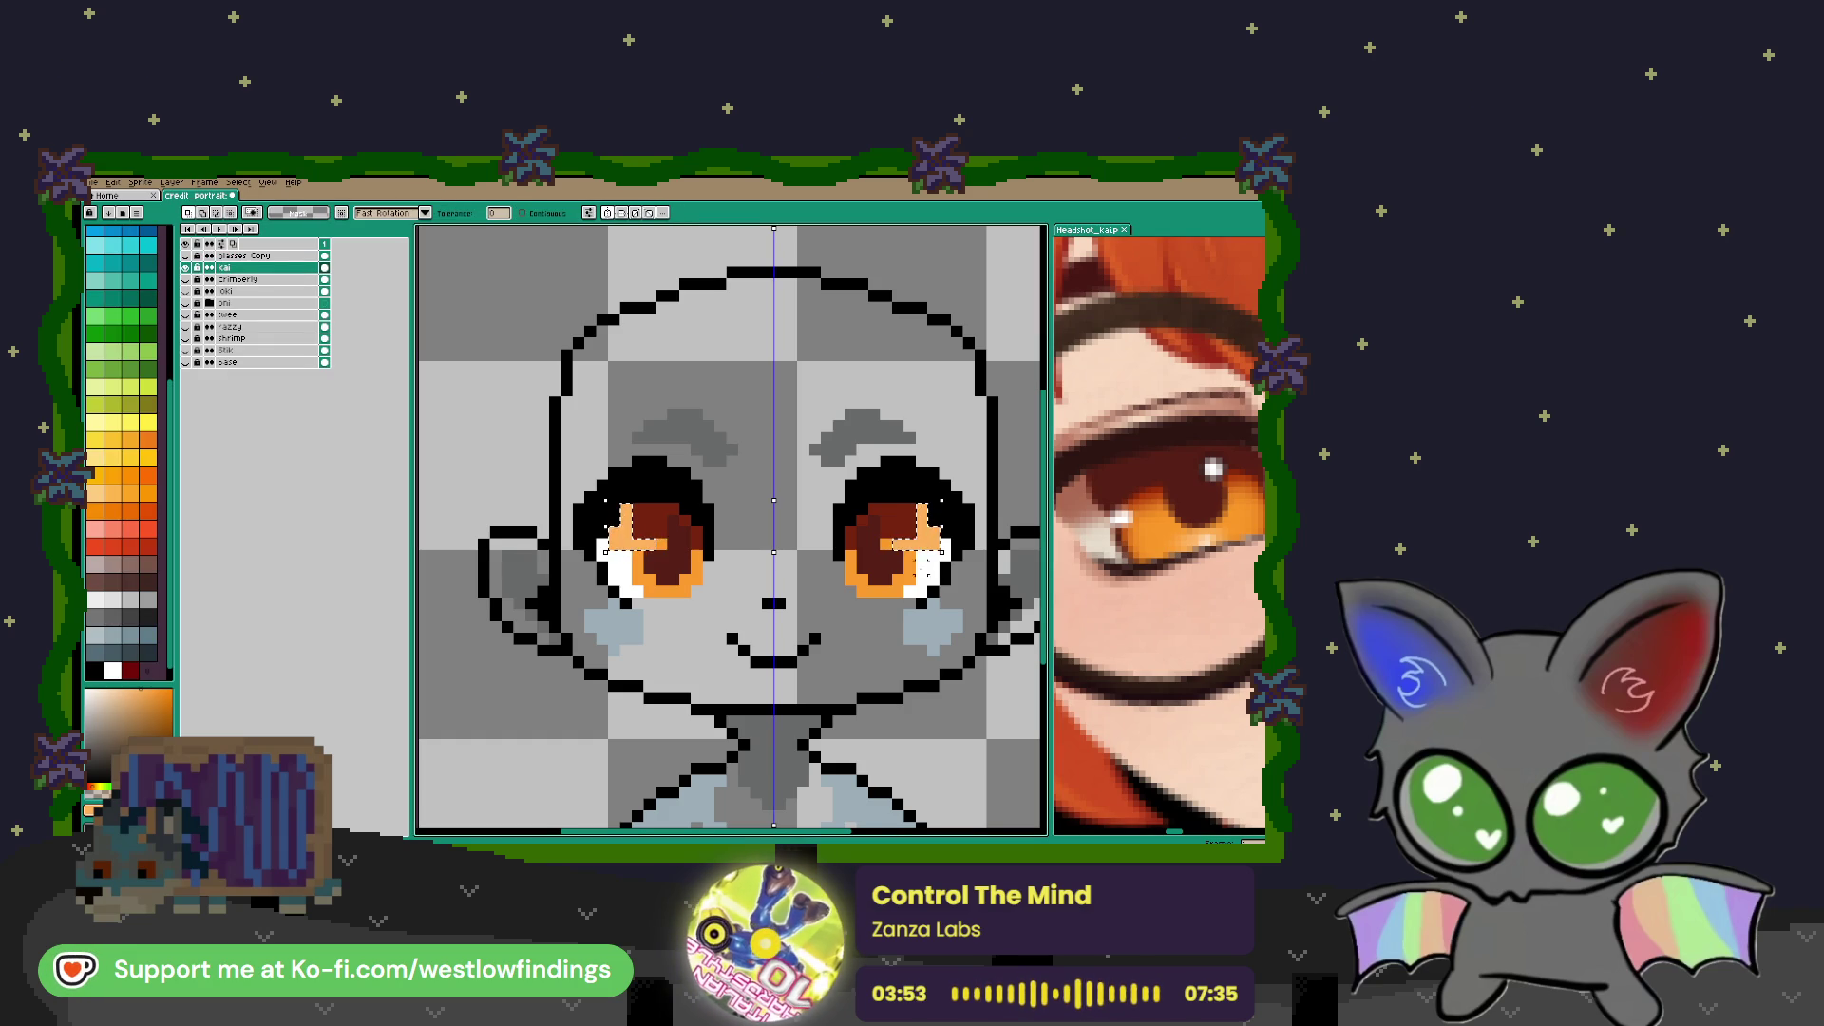
scroll(933, 567, "down", 3)
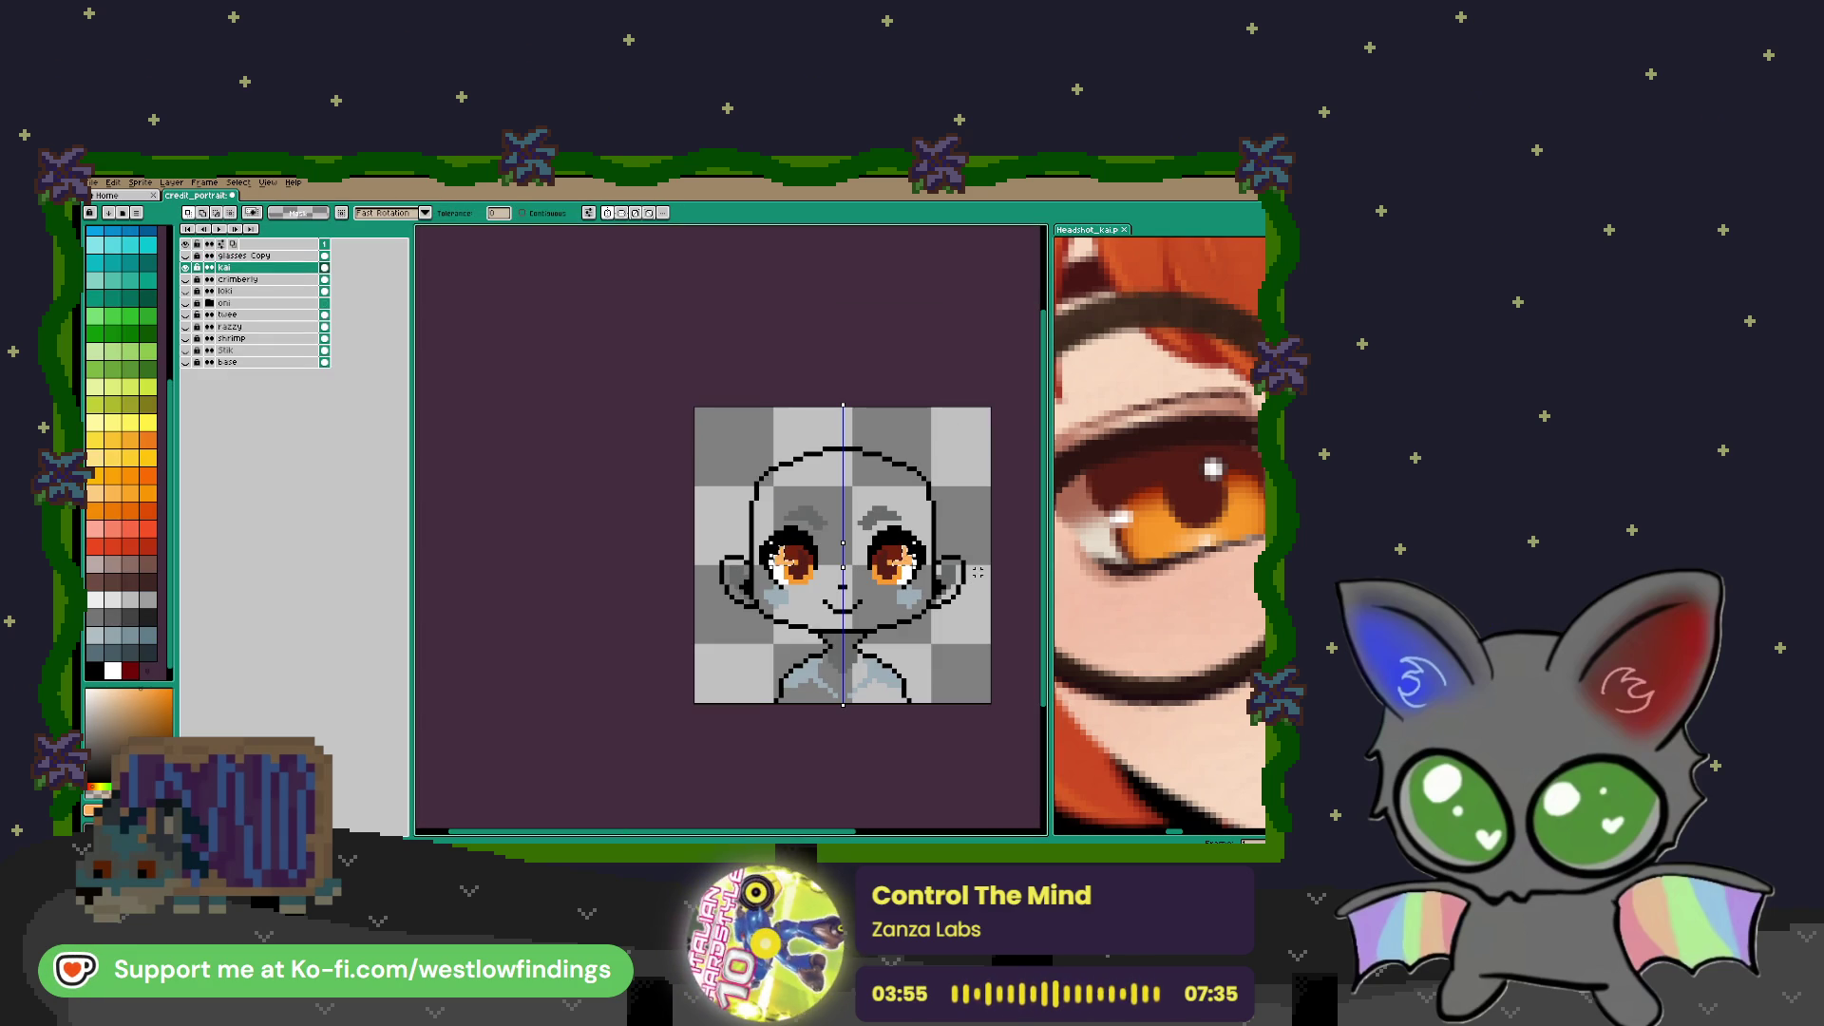
Zoom and pan the Headshot_kai reference to show the character's face
scroll(933, 567, "up", 3)
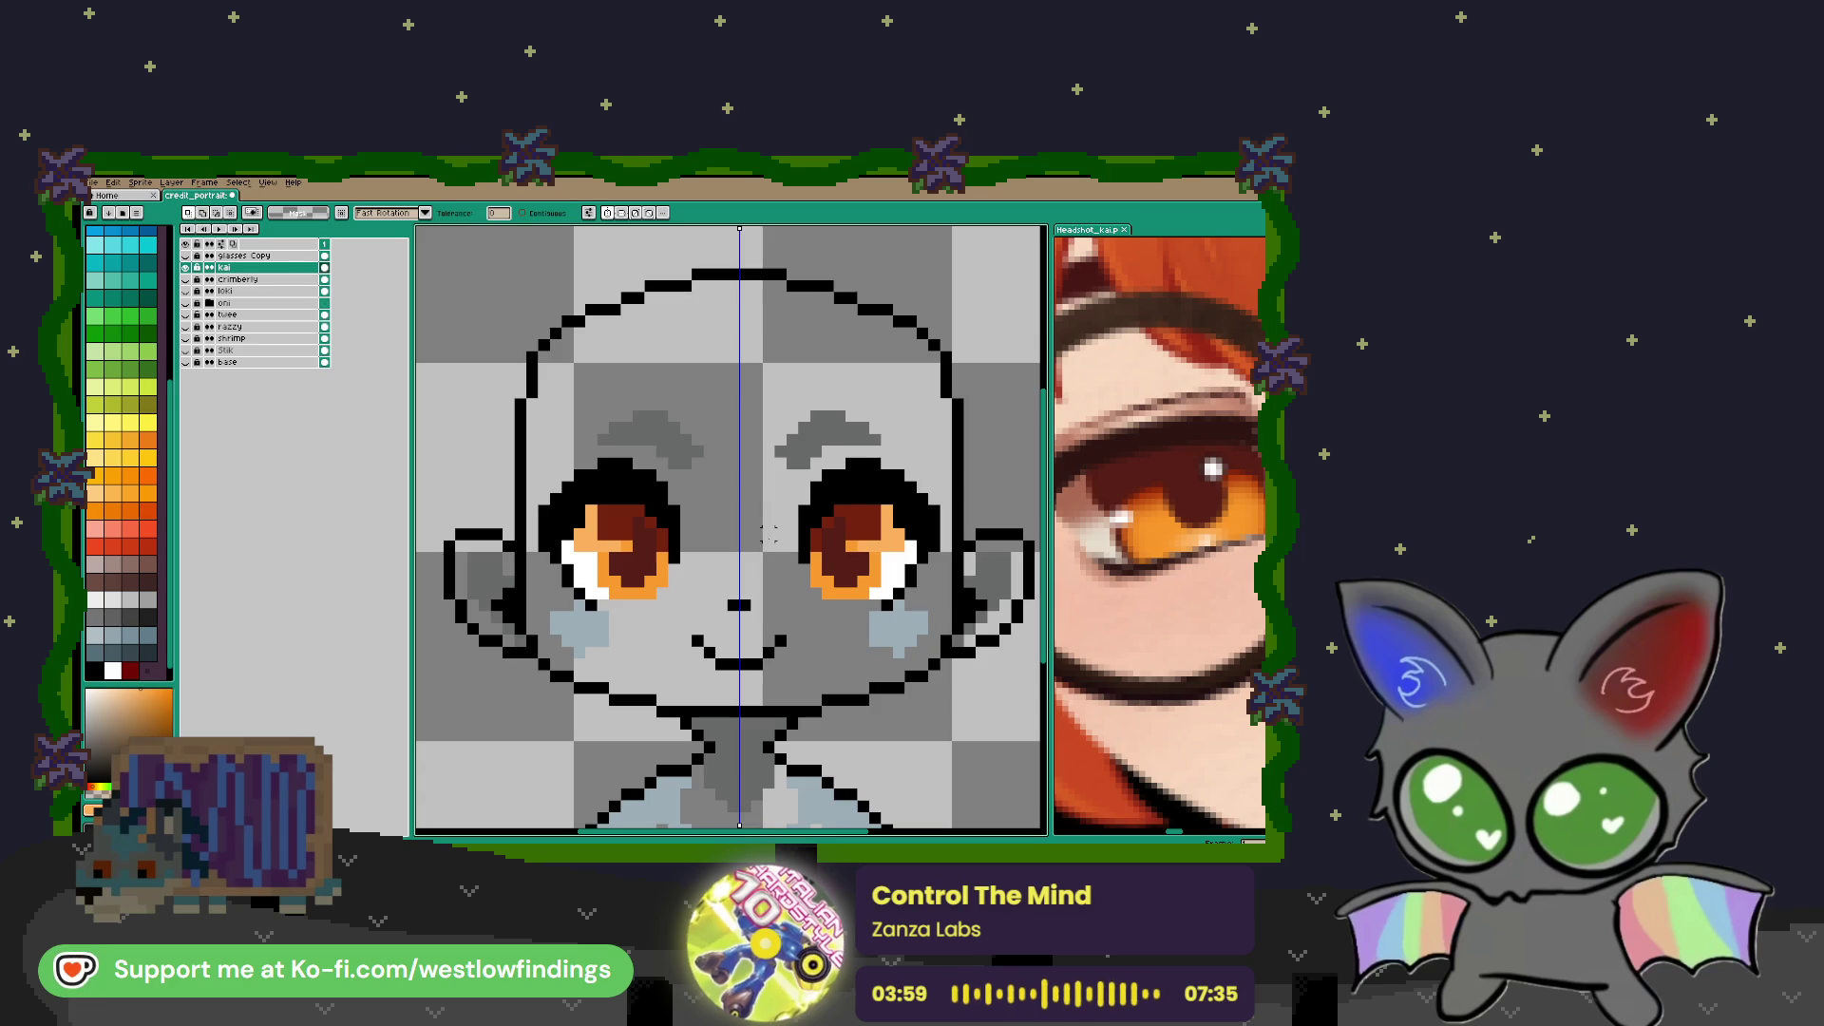
scroll(757, 534, "down", 2)
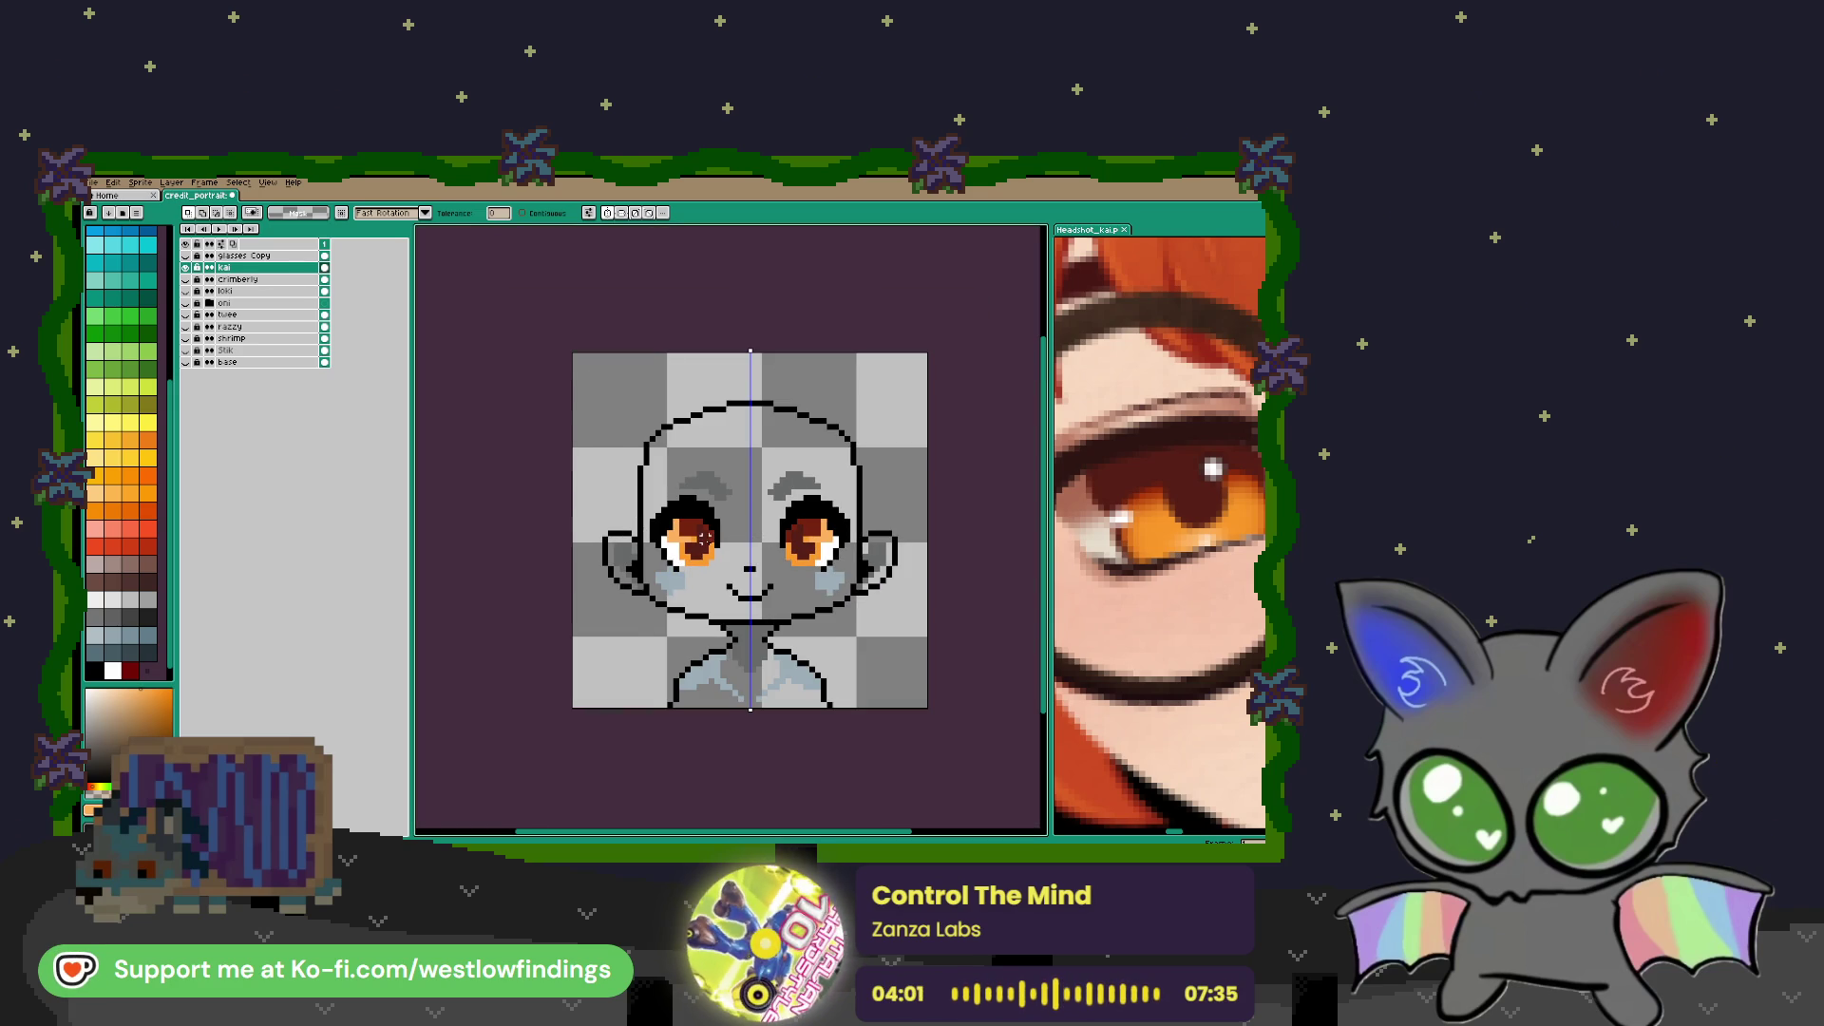
scroll(703, 536, "up", 2)
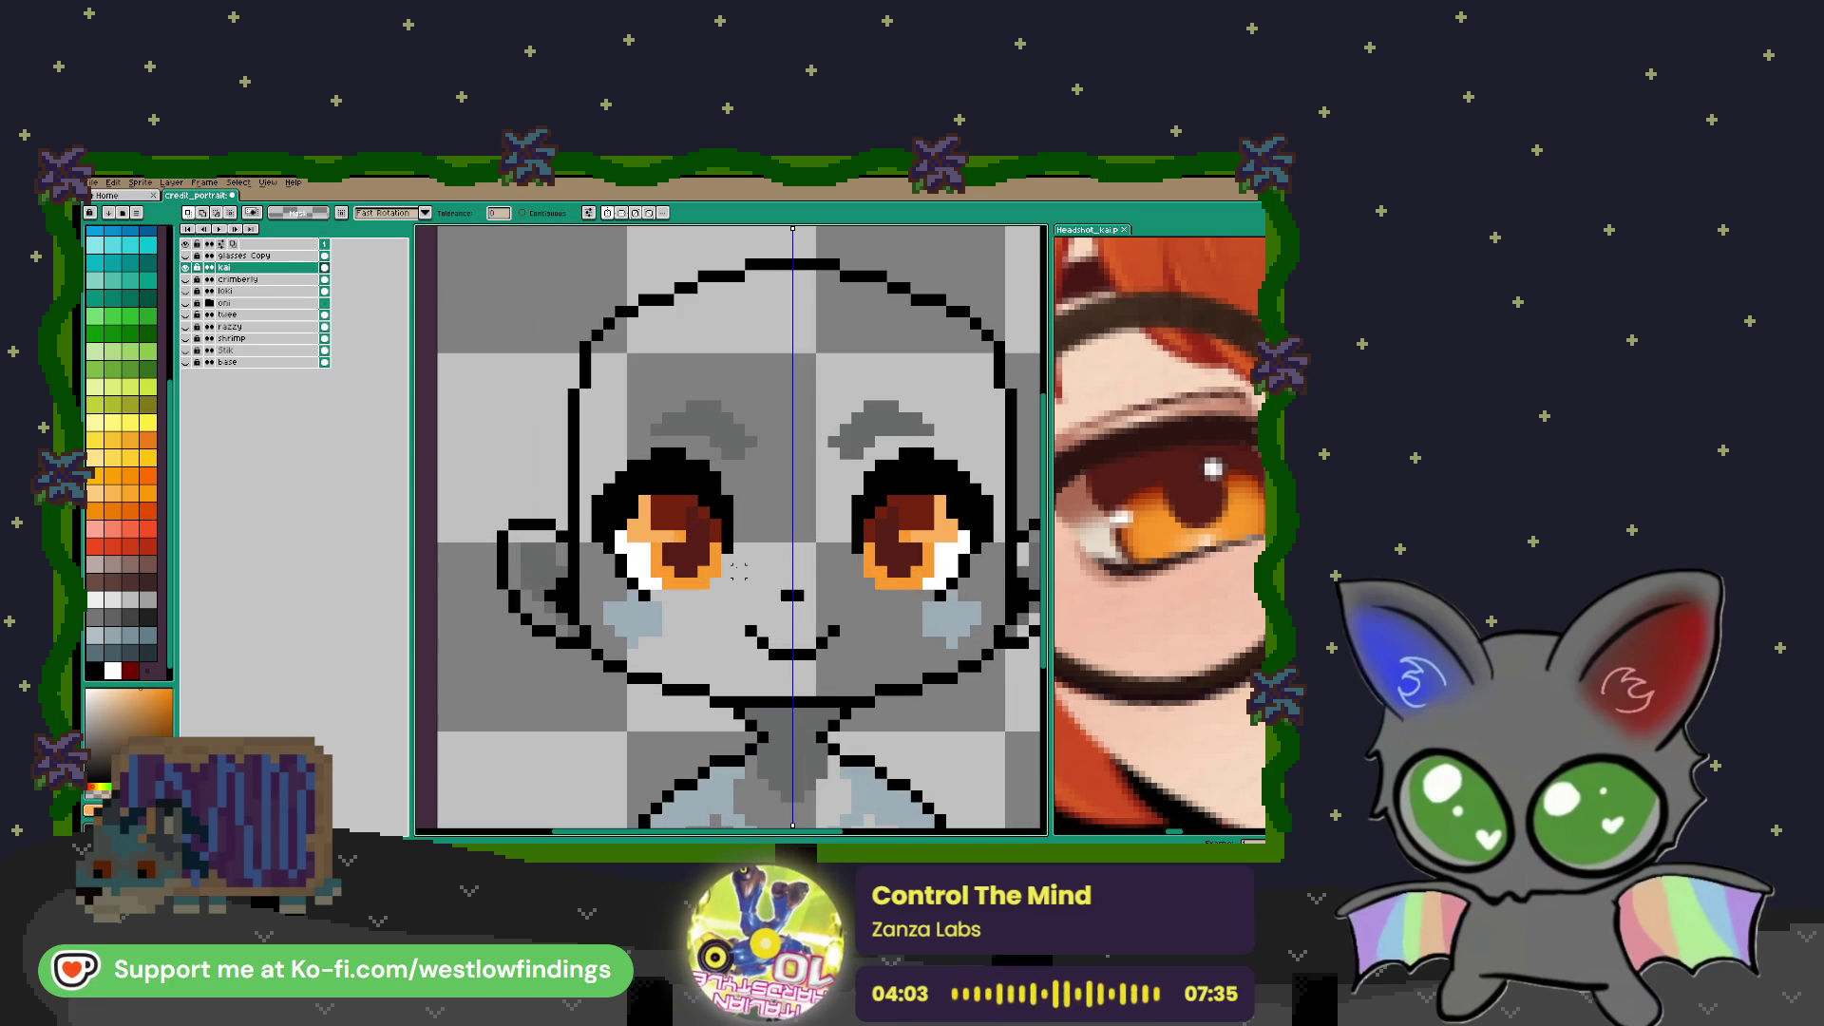
scroll(700, 546, "down", 2)
scroll(722, 551, "up", 2)
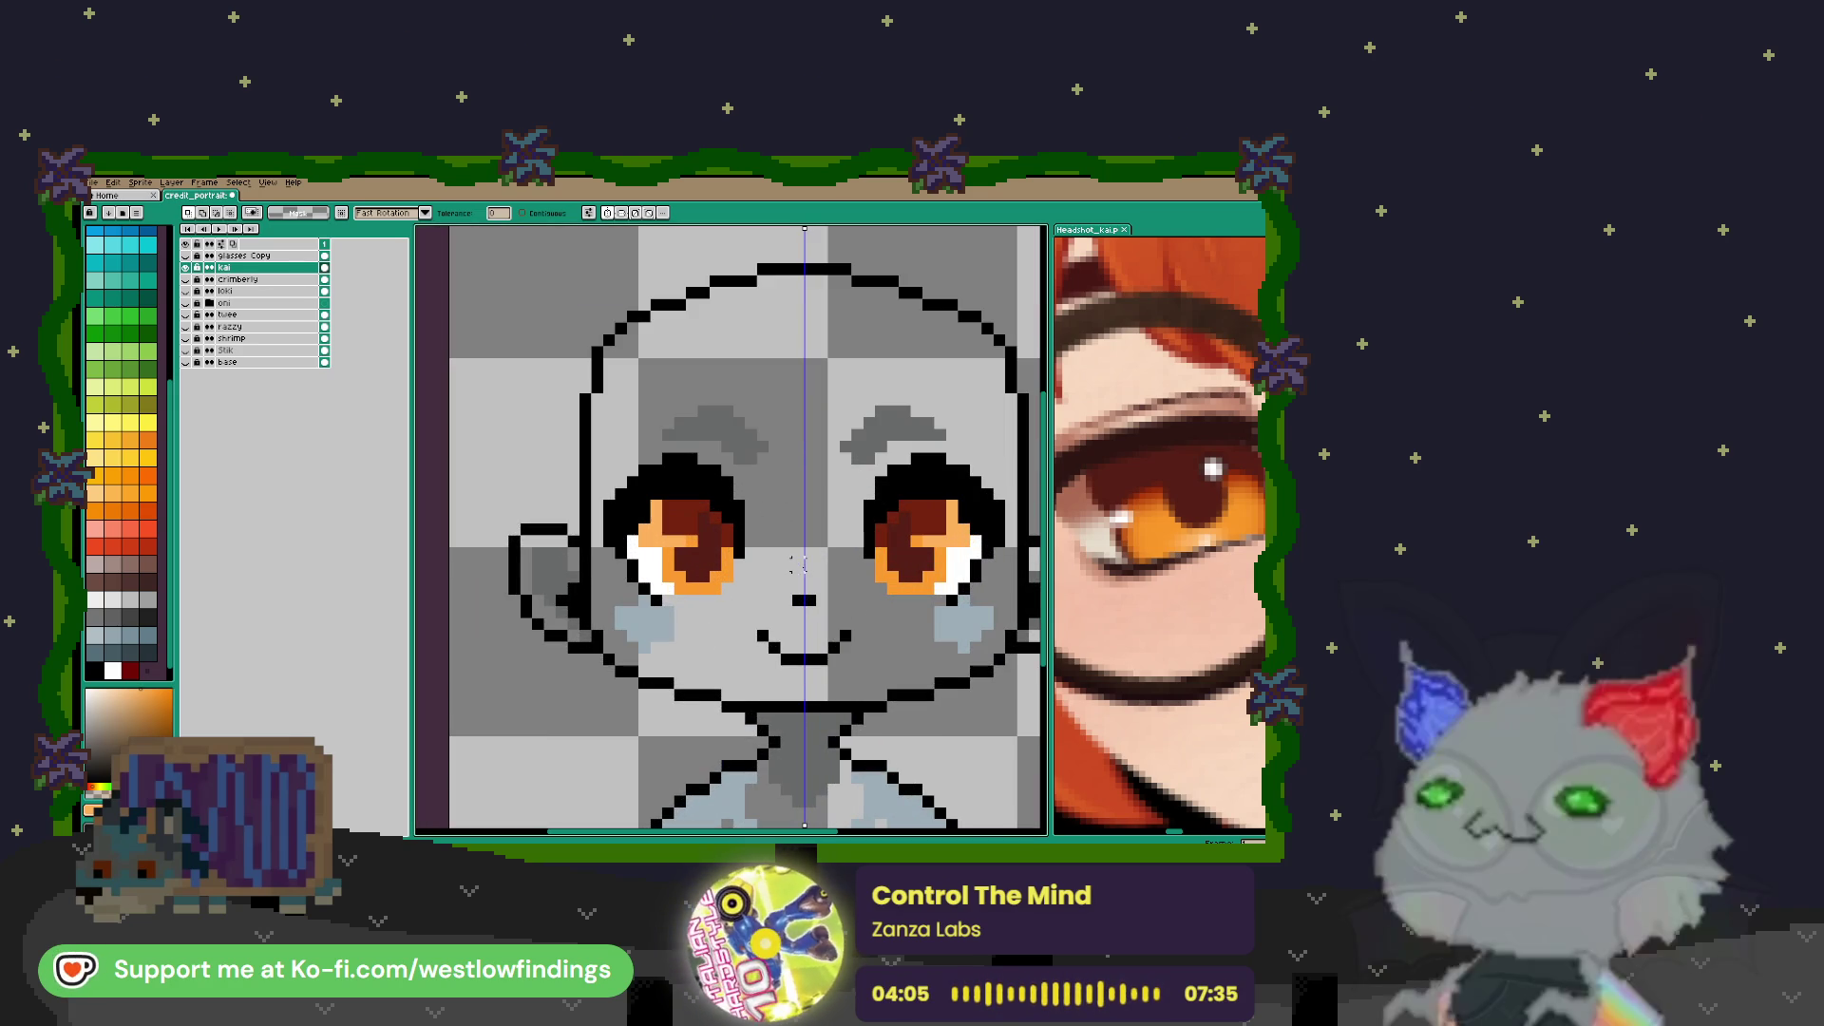
scroll(1185, 552, "down", 3)
left_click_drag(1256, 492, 1205, 481)
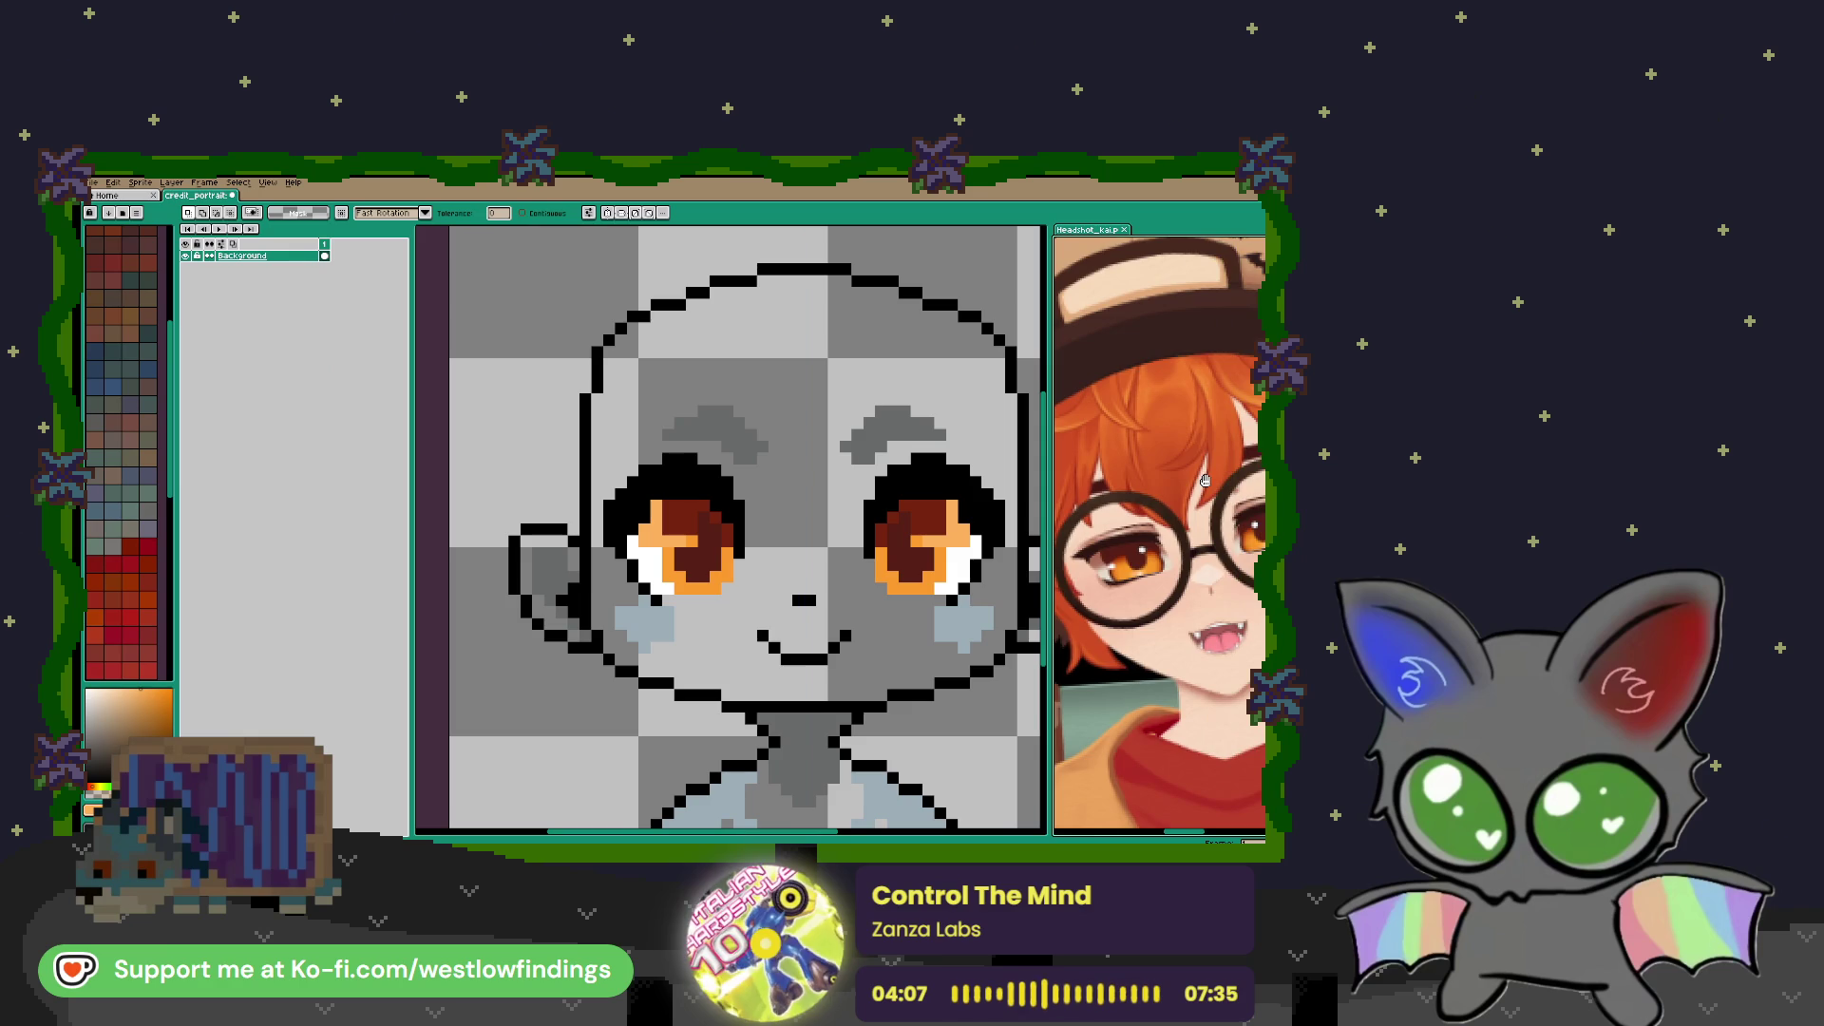
scroll(1160, 536, "up", 2)
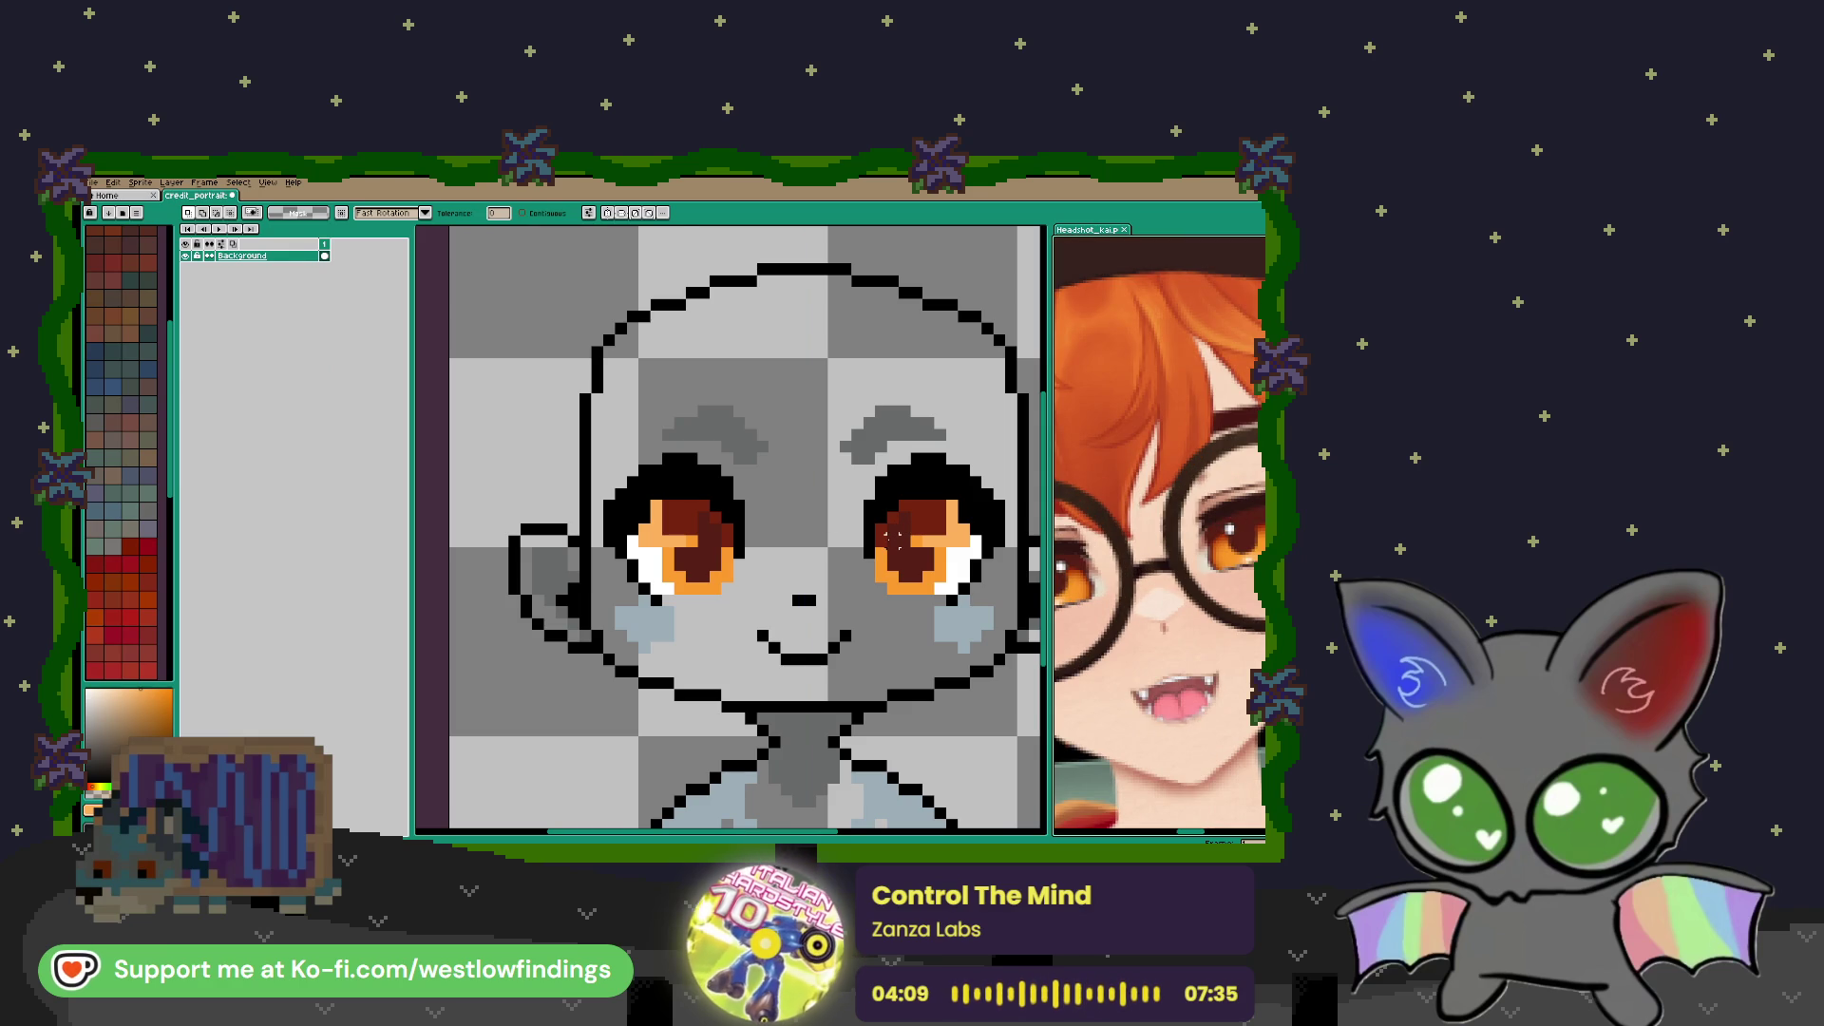
Select the grey eyebrows on the portrait and paint them dark brown
left_click(902, 513)
left_click(883, 445)
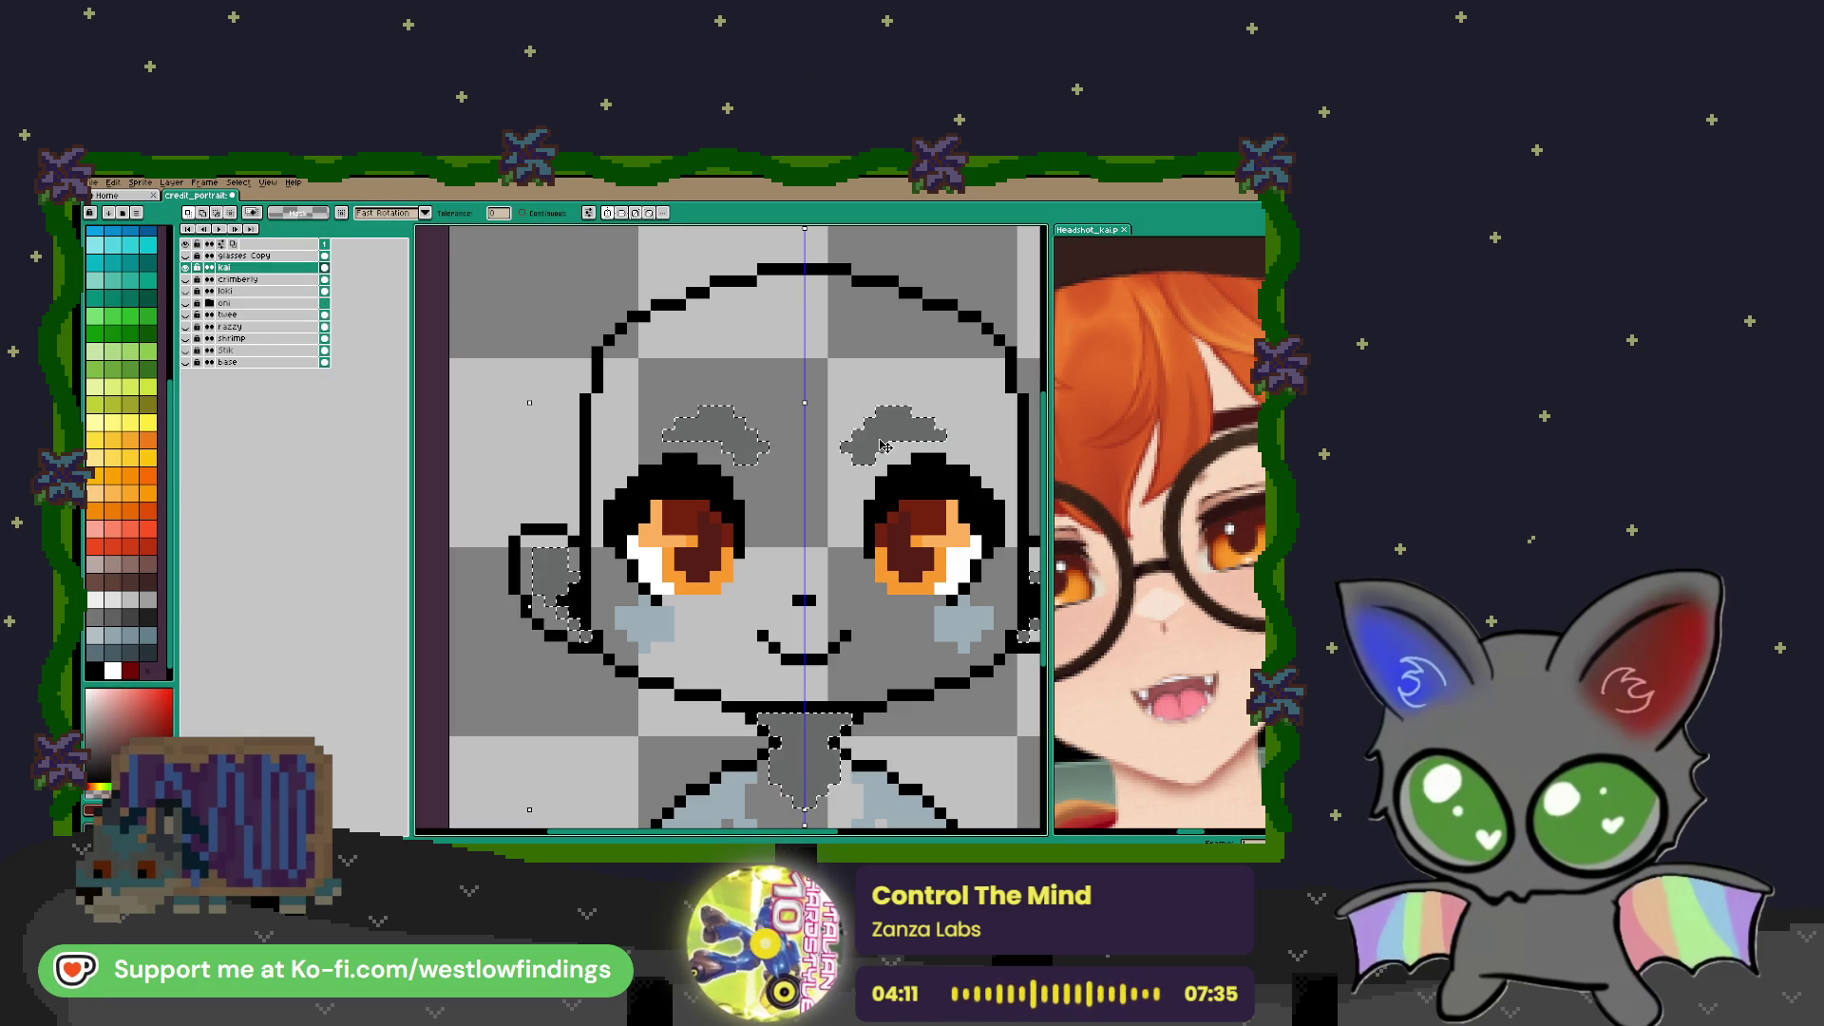
key("b")
left_click(893, 433)
left_click(717, 432)
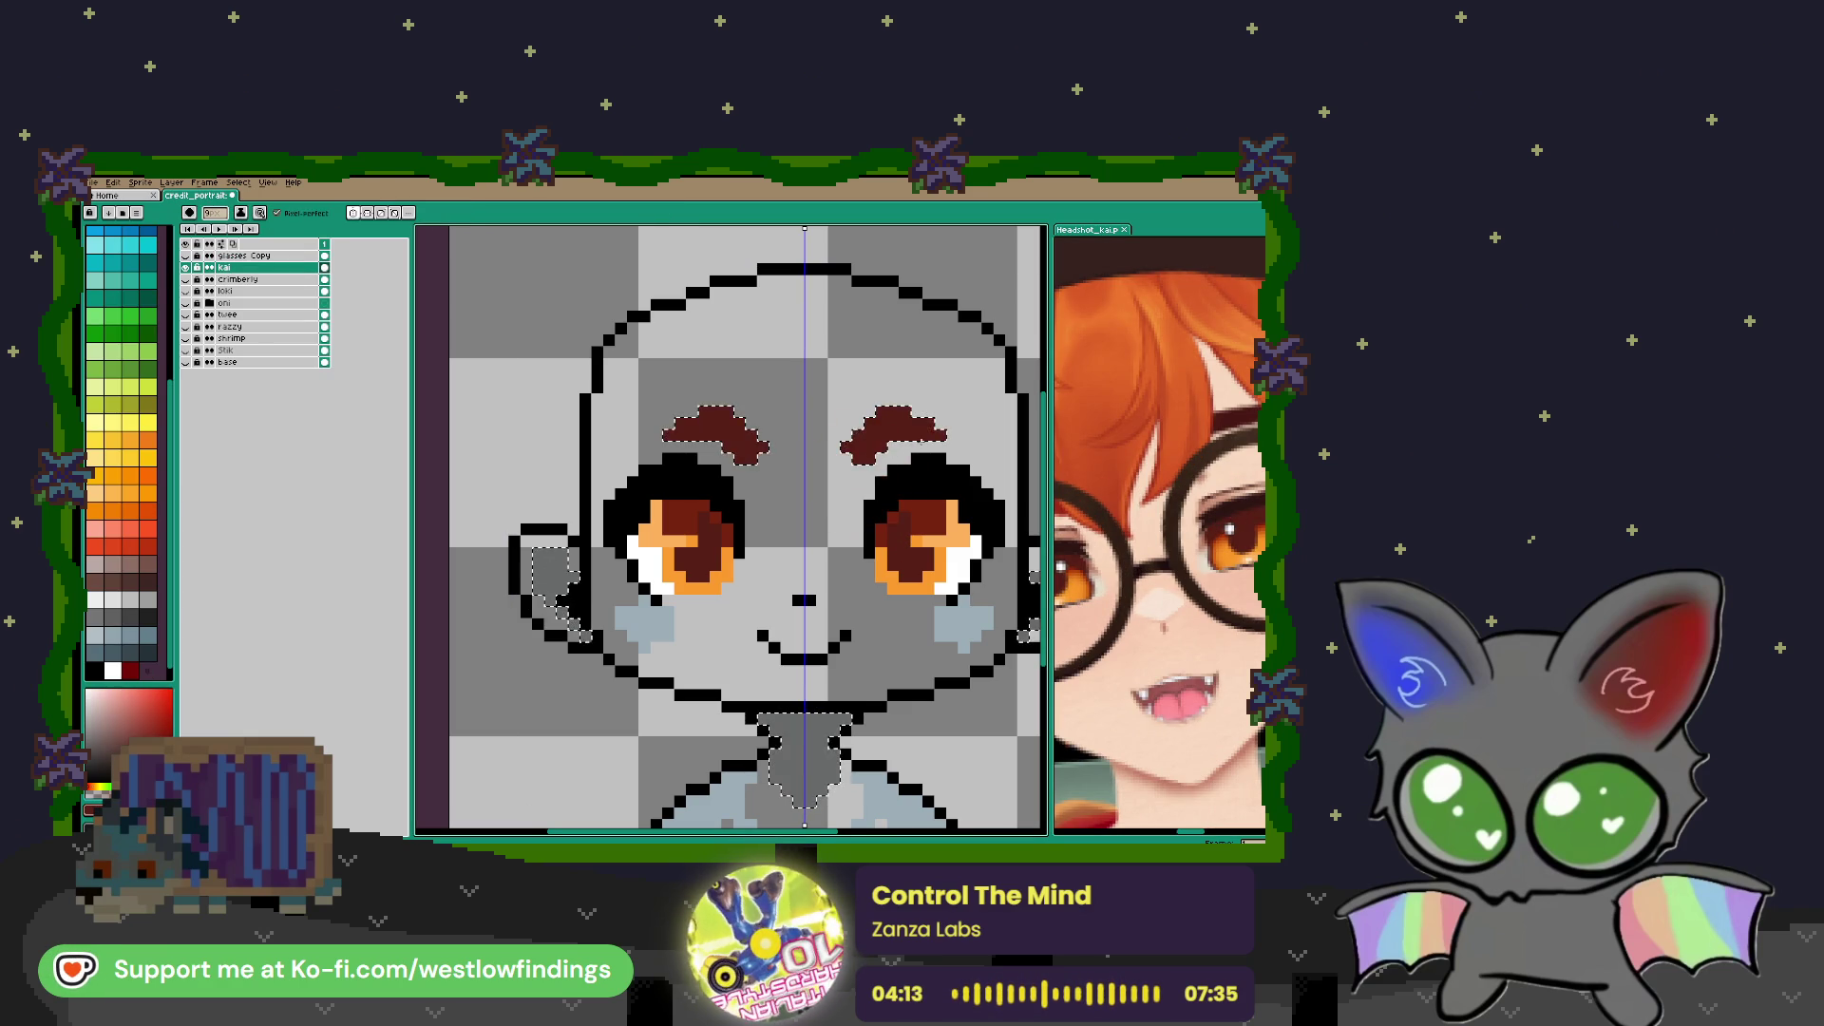
scroll(900, 489, "down", 4)
key("w")
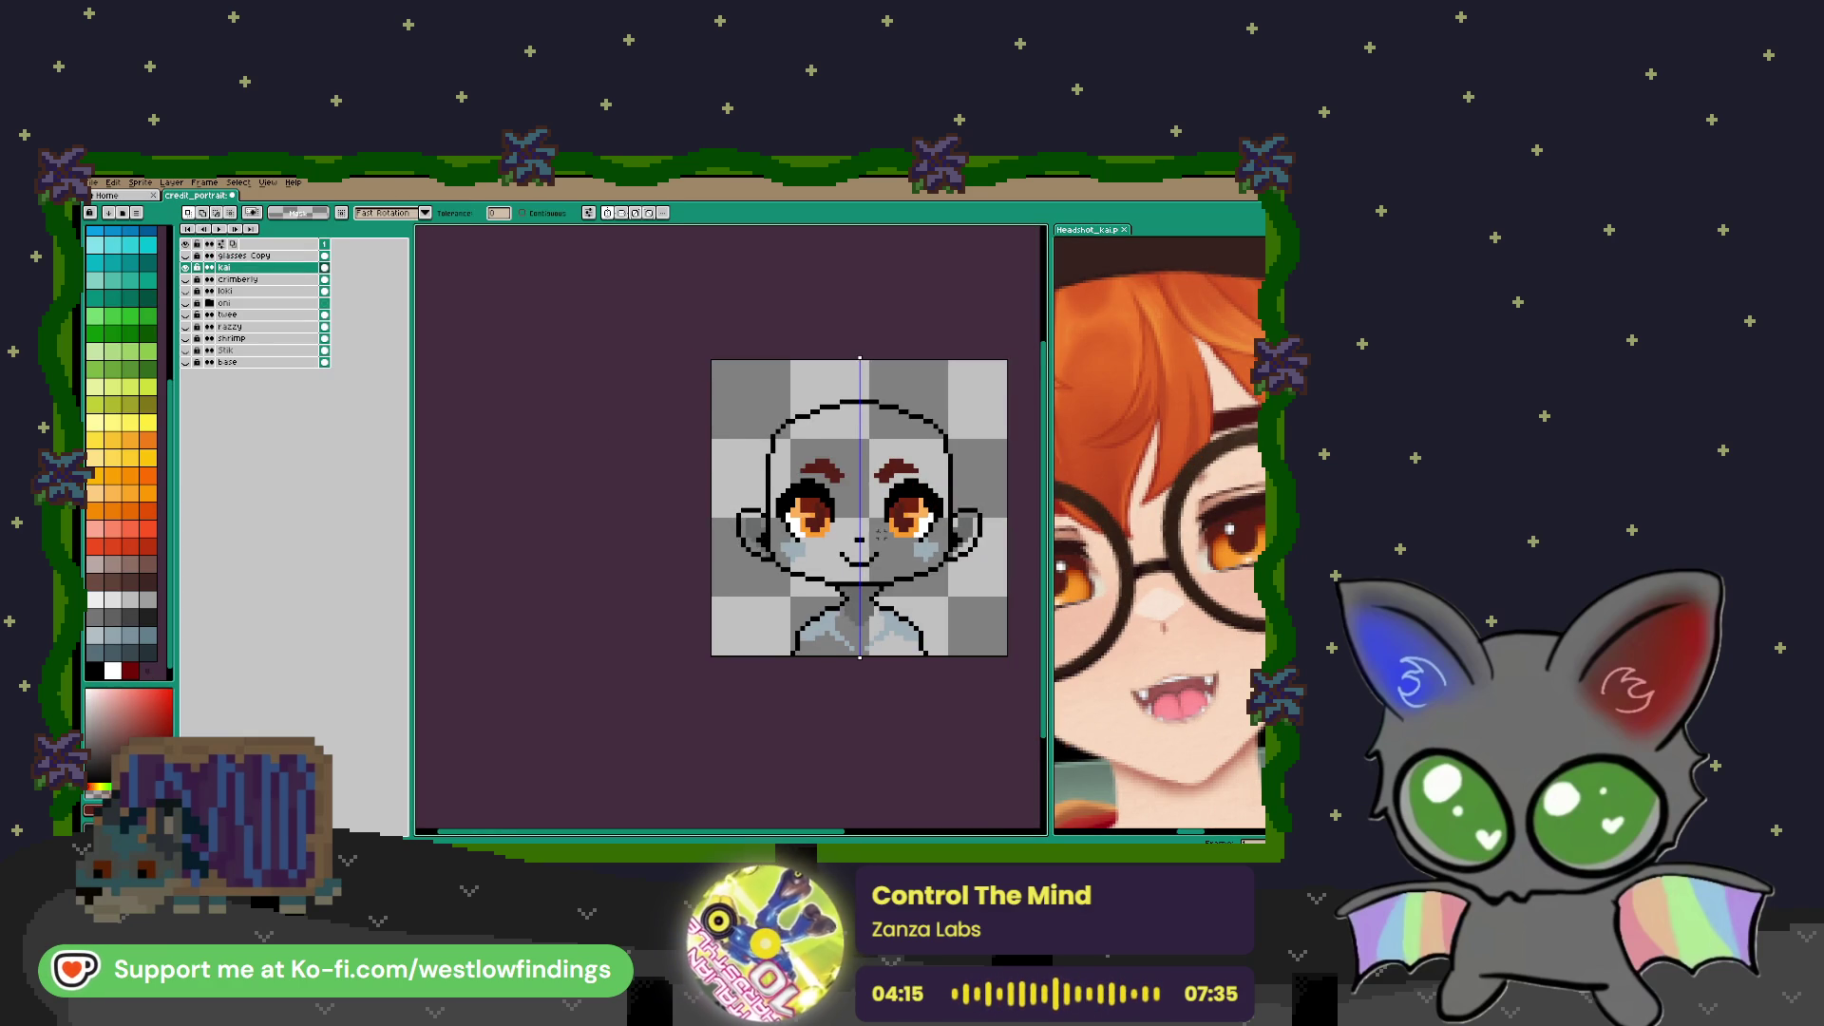
scroll(1159, 532, "down", 4)
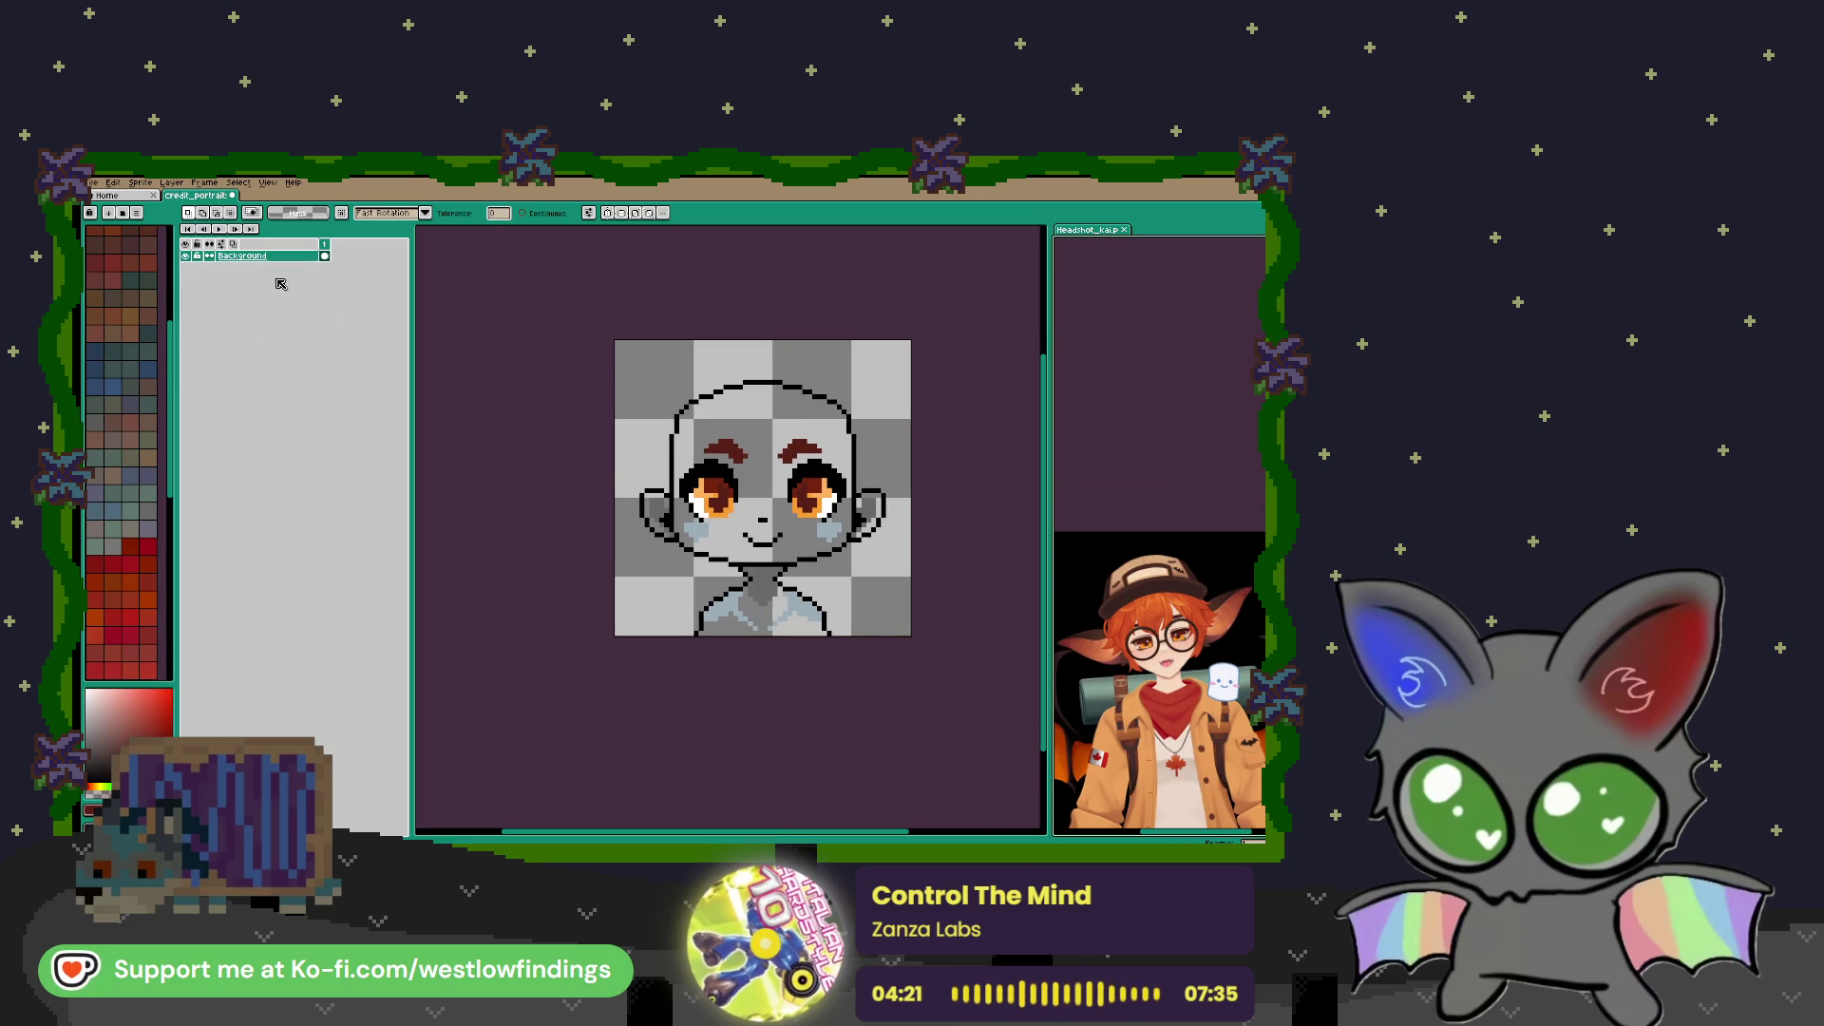
Zoom the reference view and shift the portrait view left and down
left_click(611, 451)
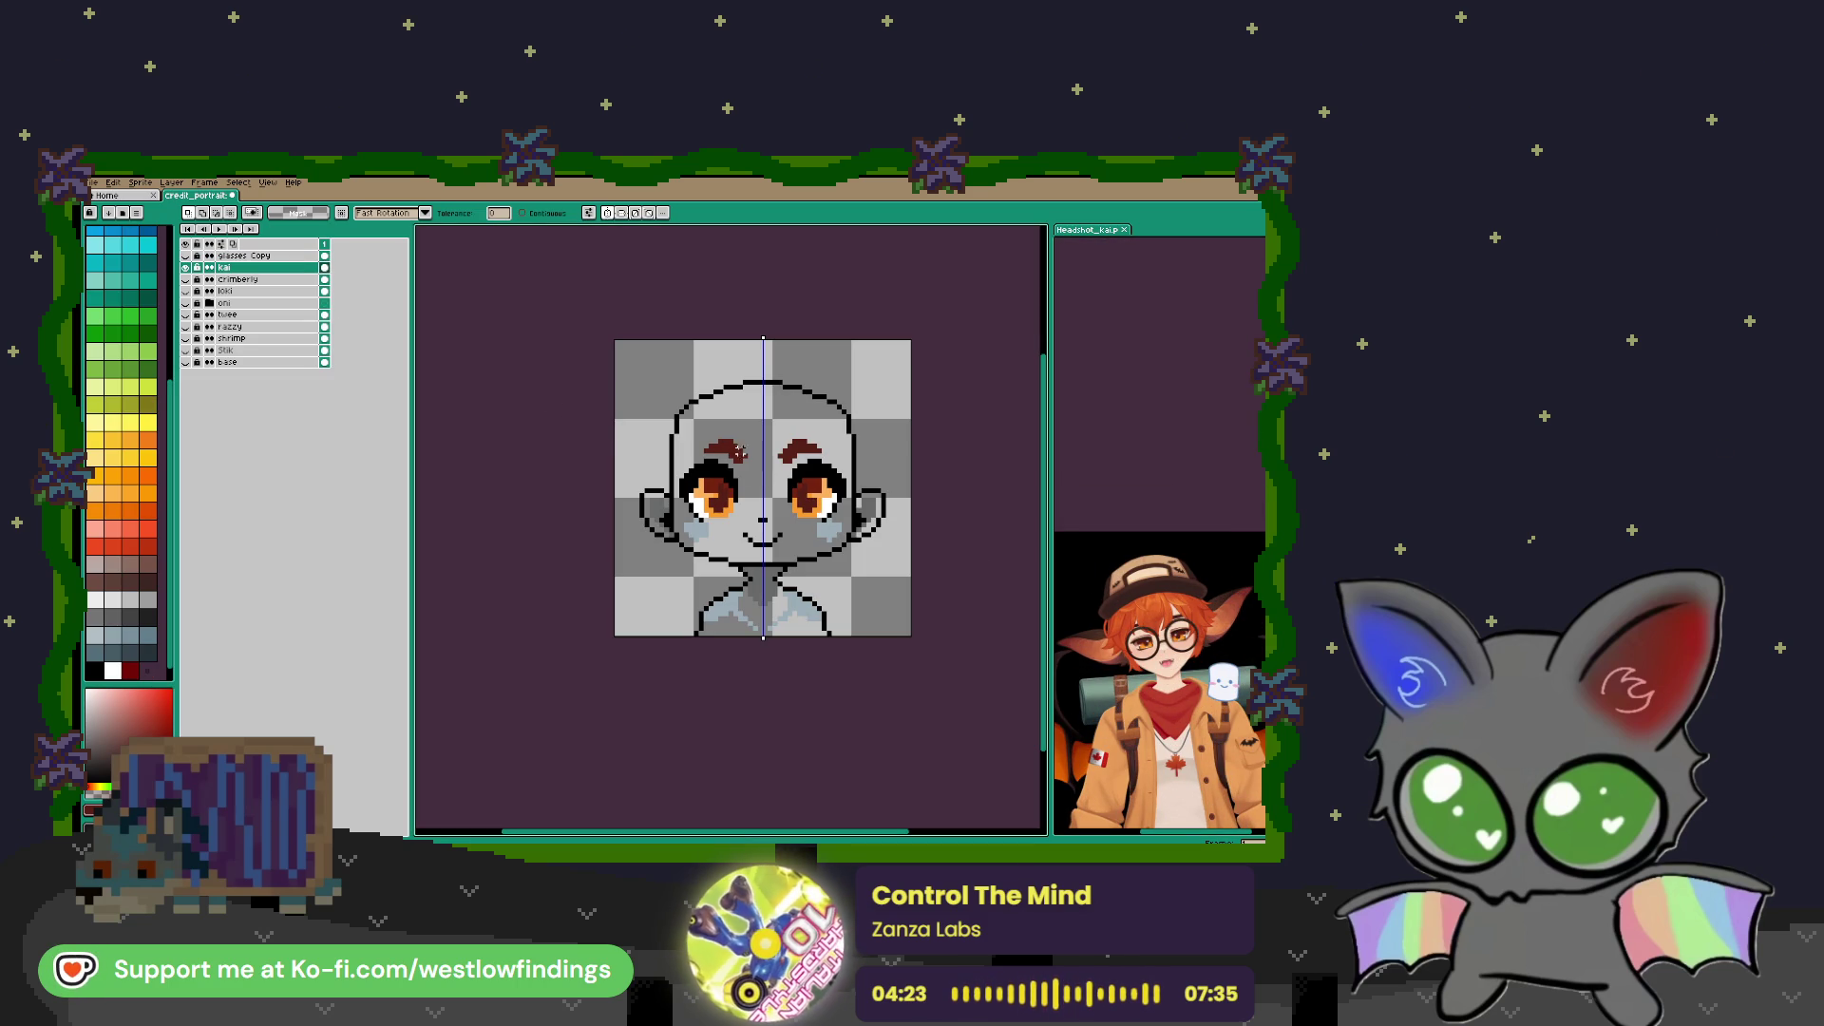
left_click(1101, 664)
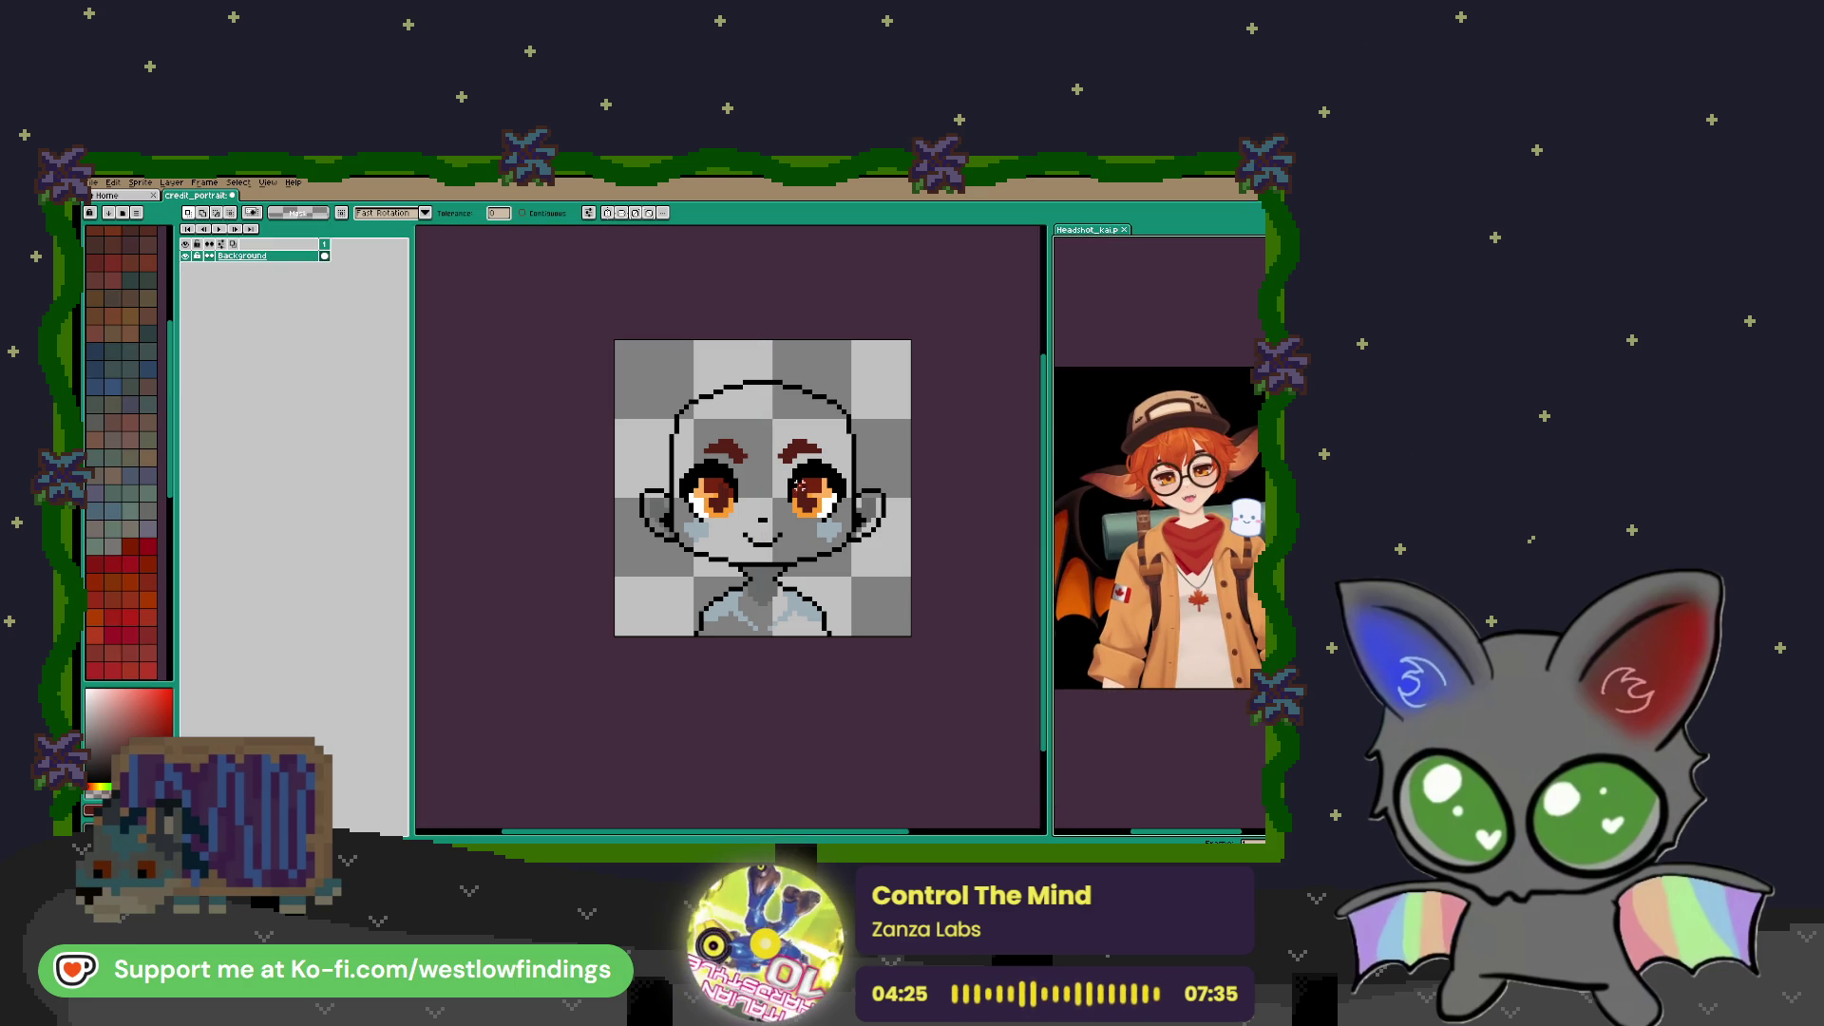
scroll(1205, 513, "up", 2)
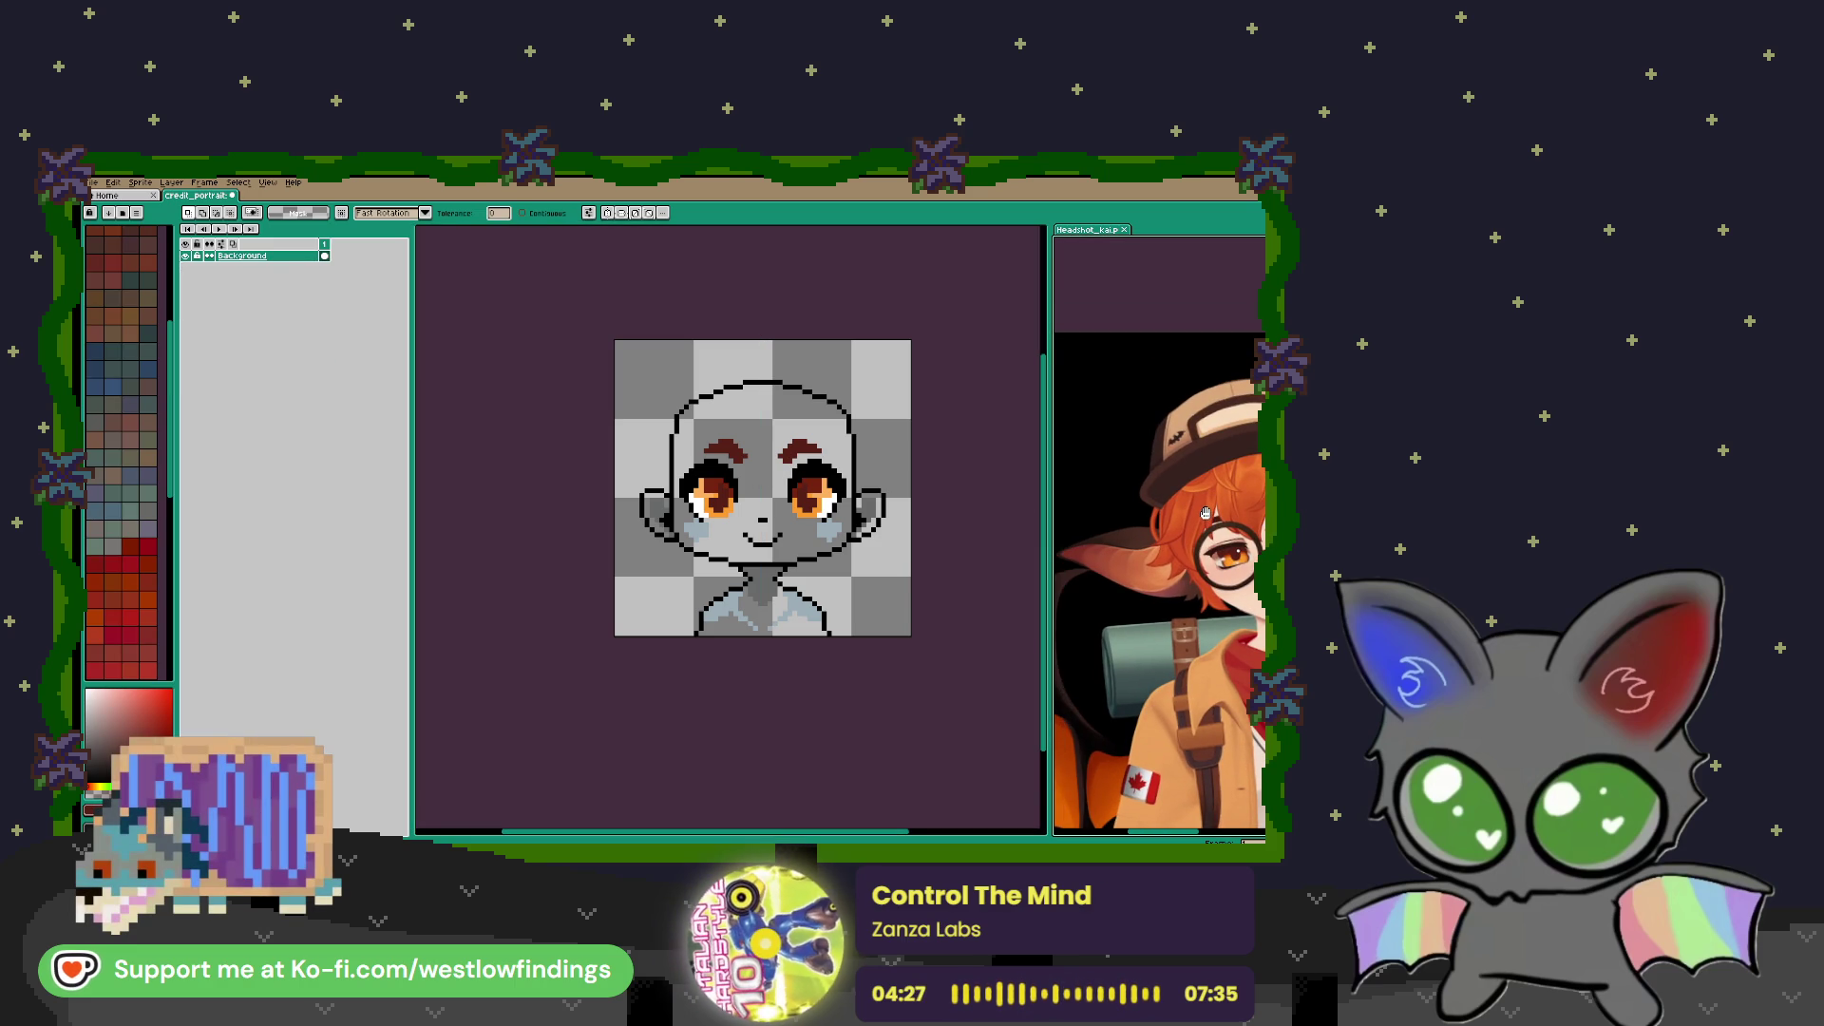
left_click(986, 419)
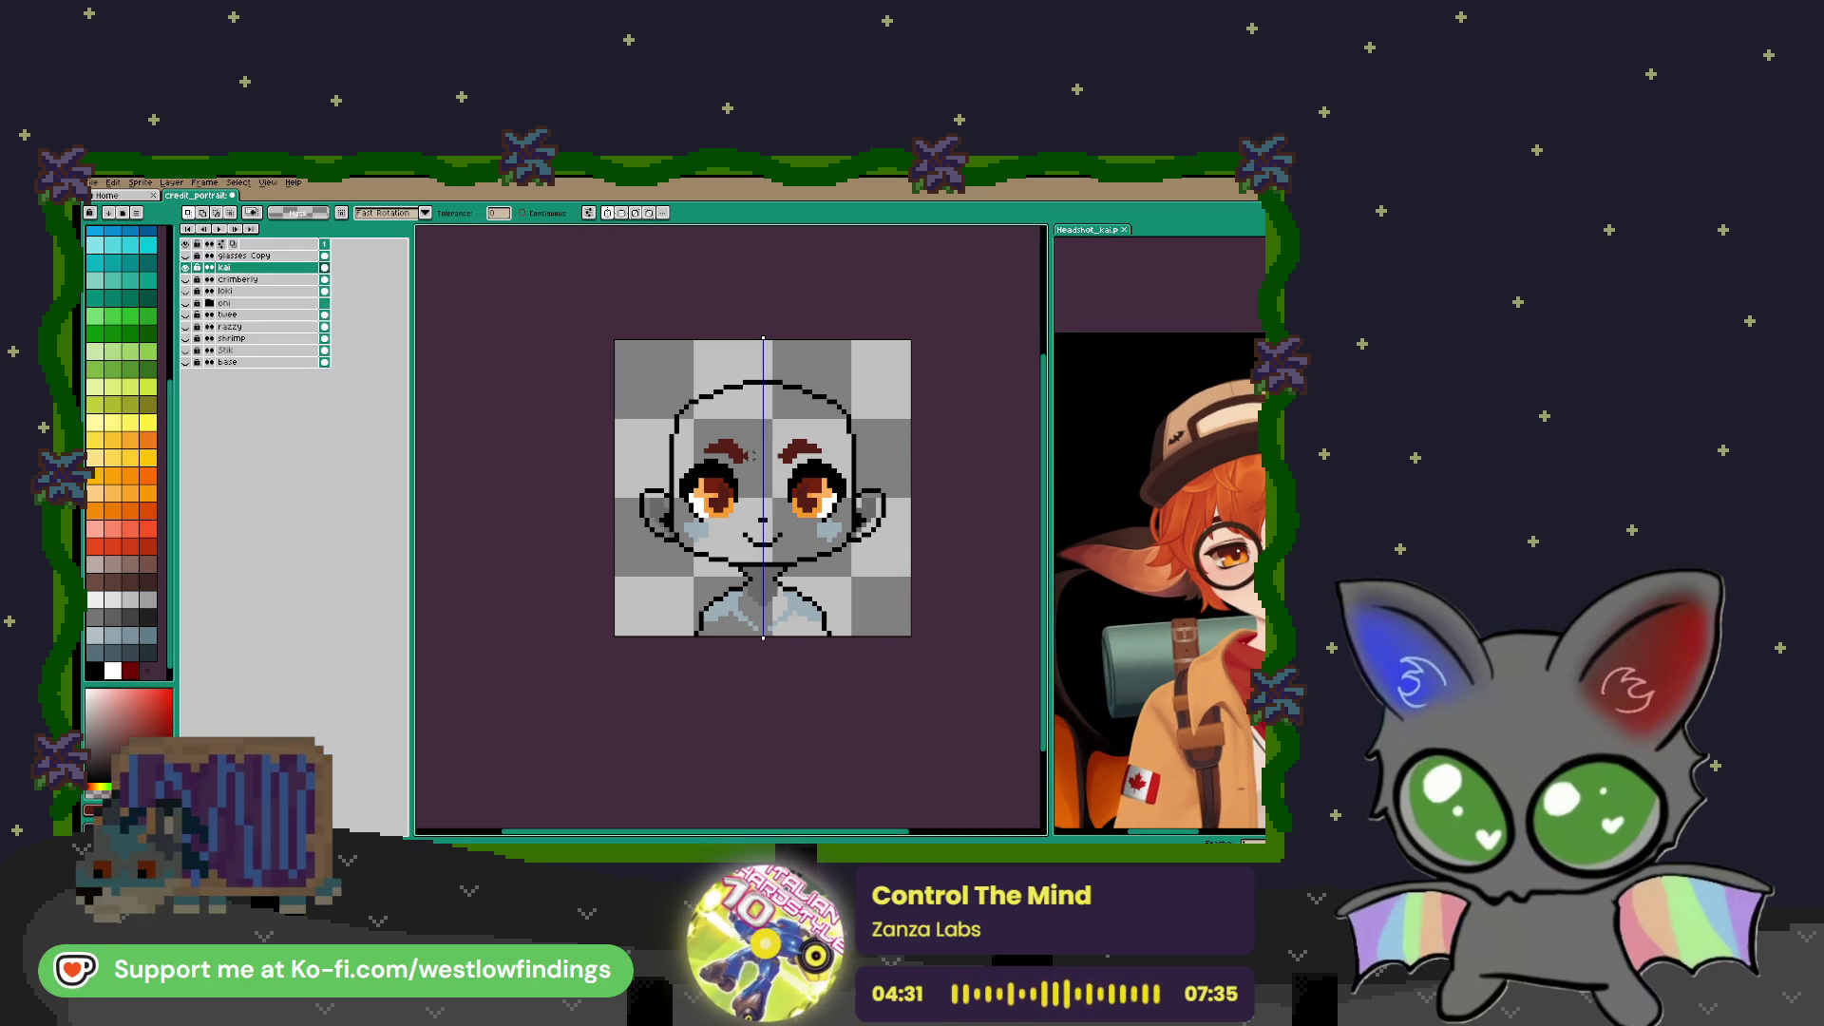
key("v")
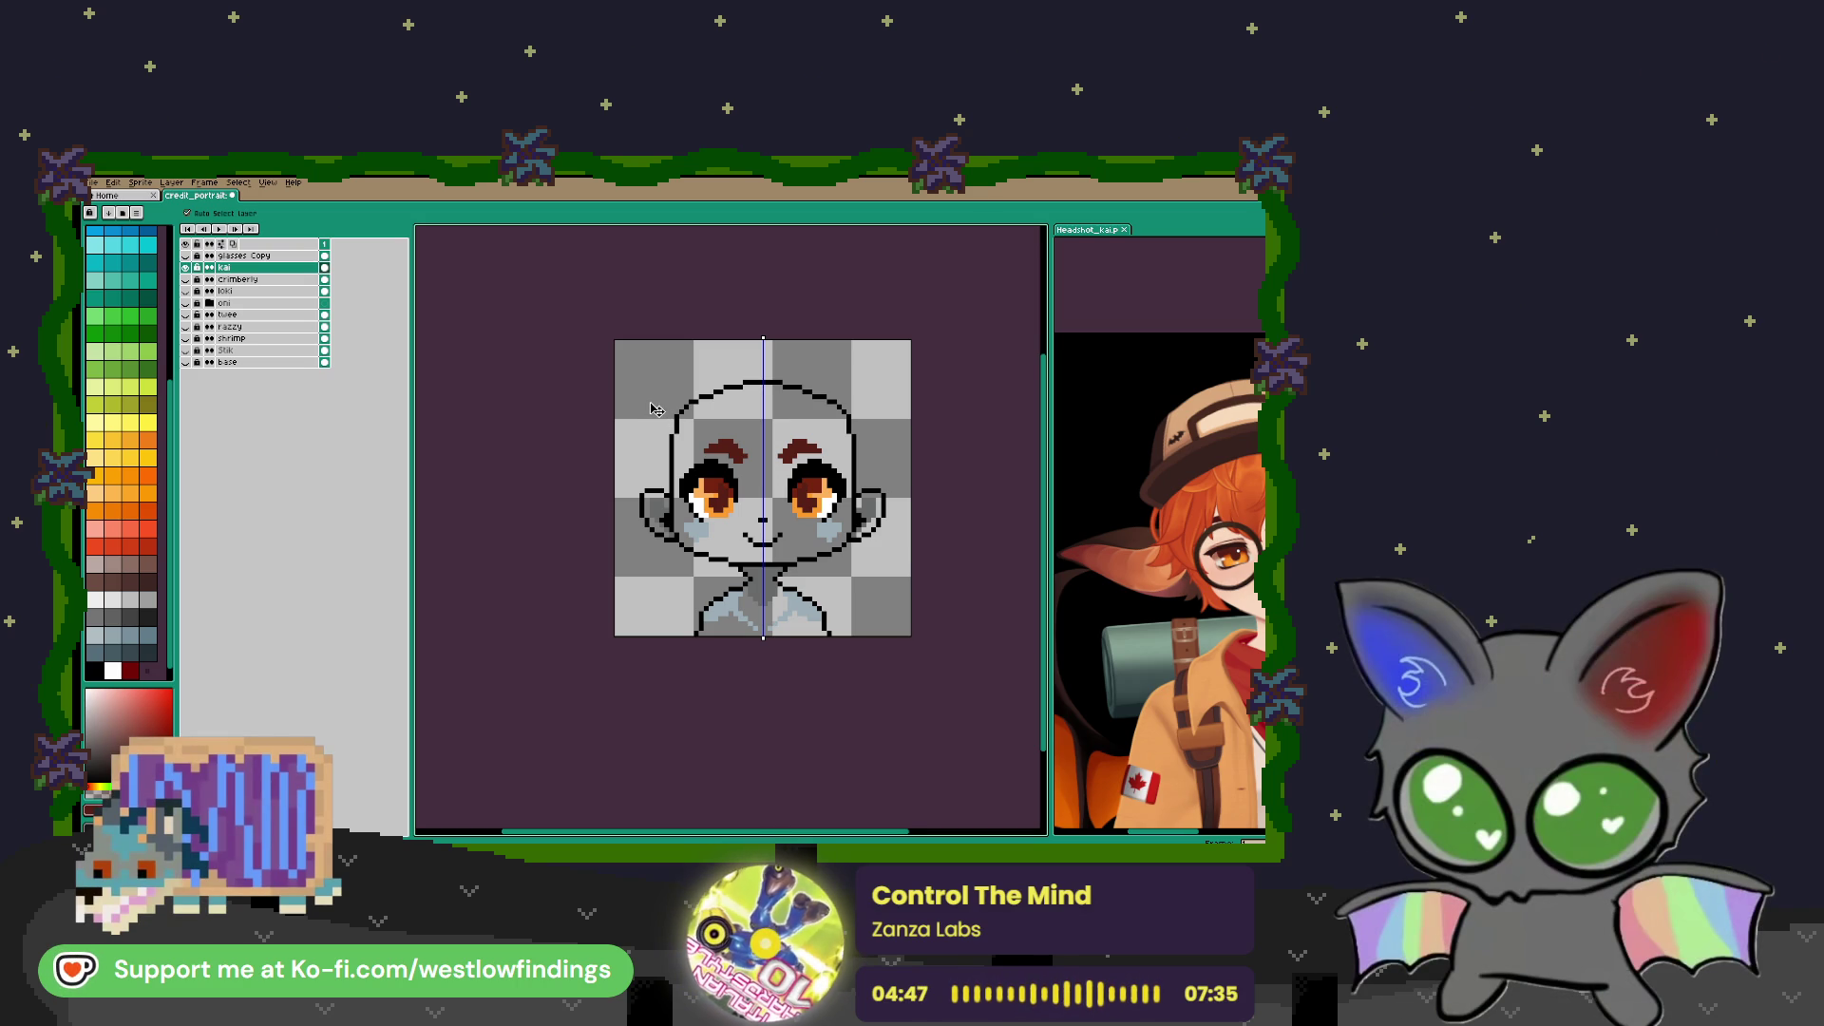
left_click_drag(729, 426, 643, 483)
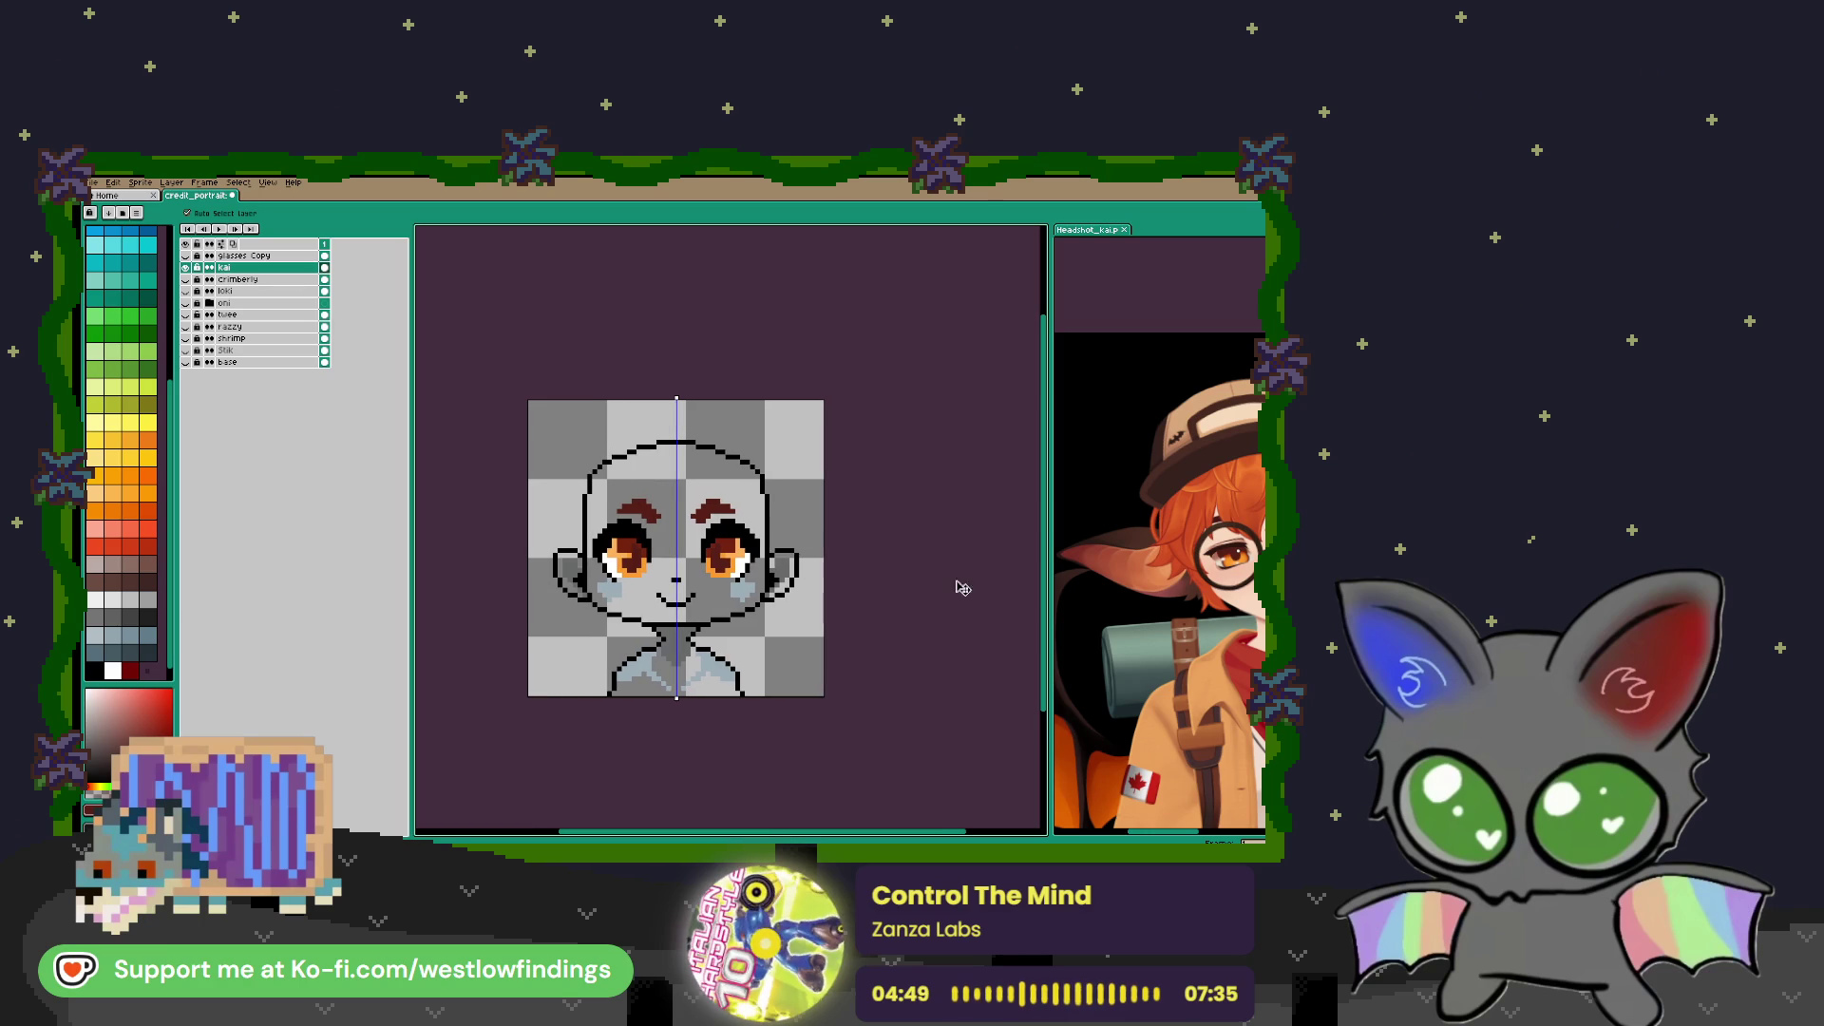
Fill the face with peach skin sampled from the reference, undoing the stray shirt fill
key("i")
left_click(1121, 604)
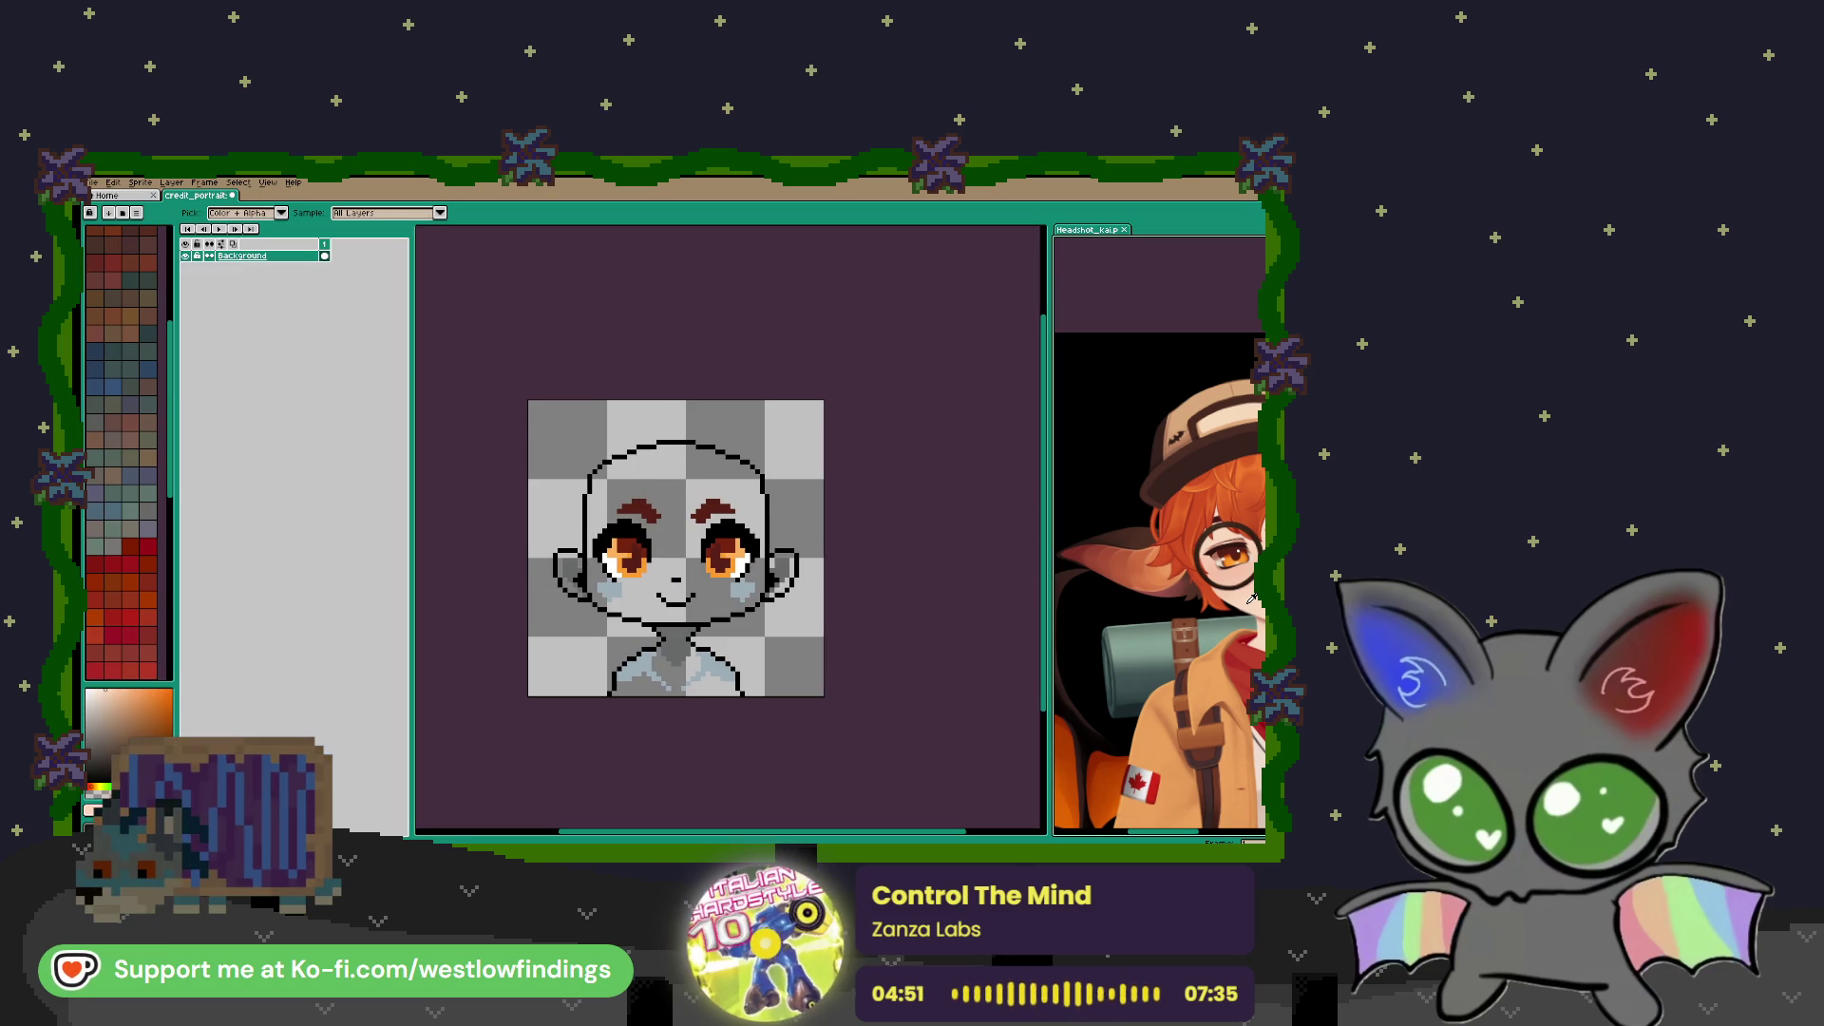
key("g")
left_click(867, 574)
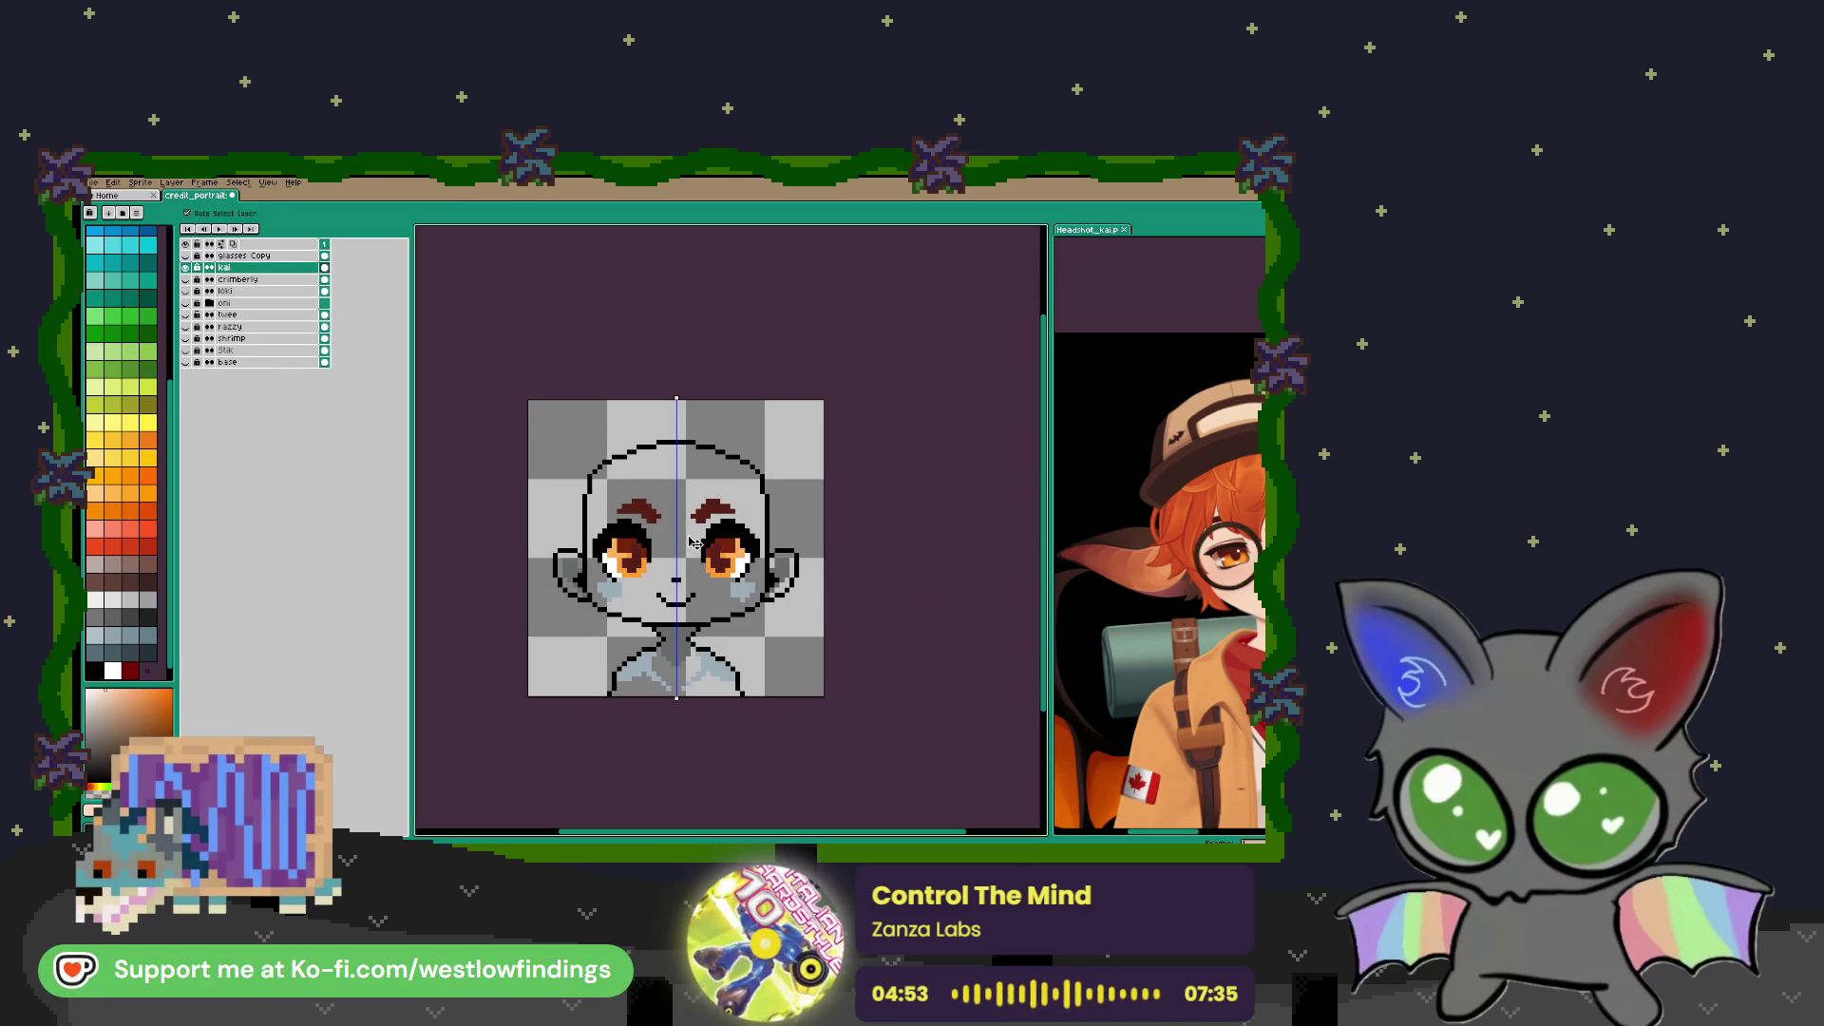
left_click(682, 549)
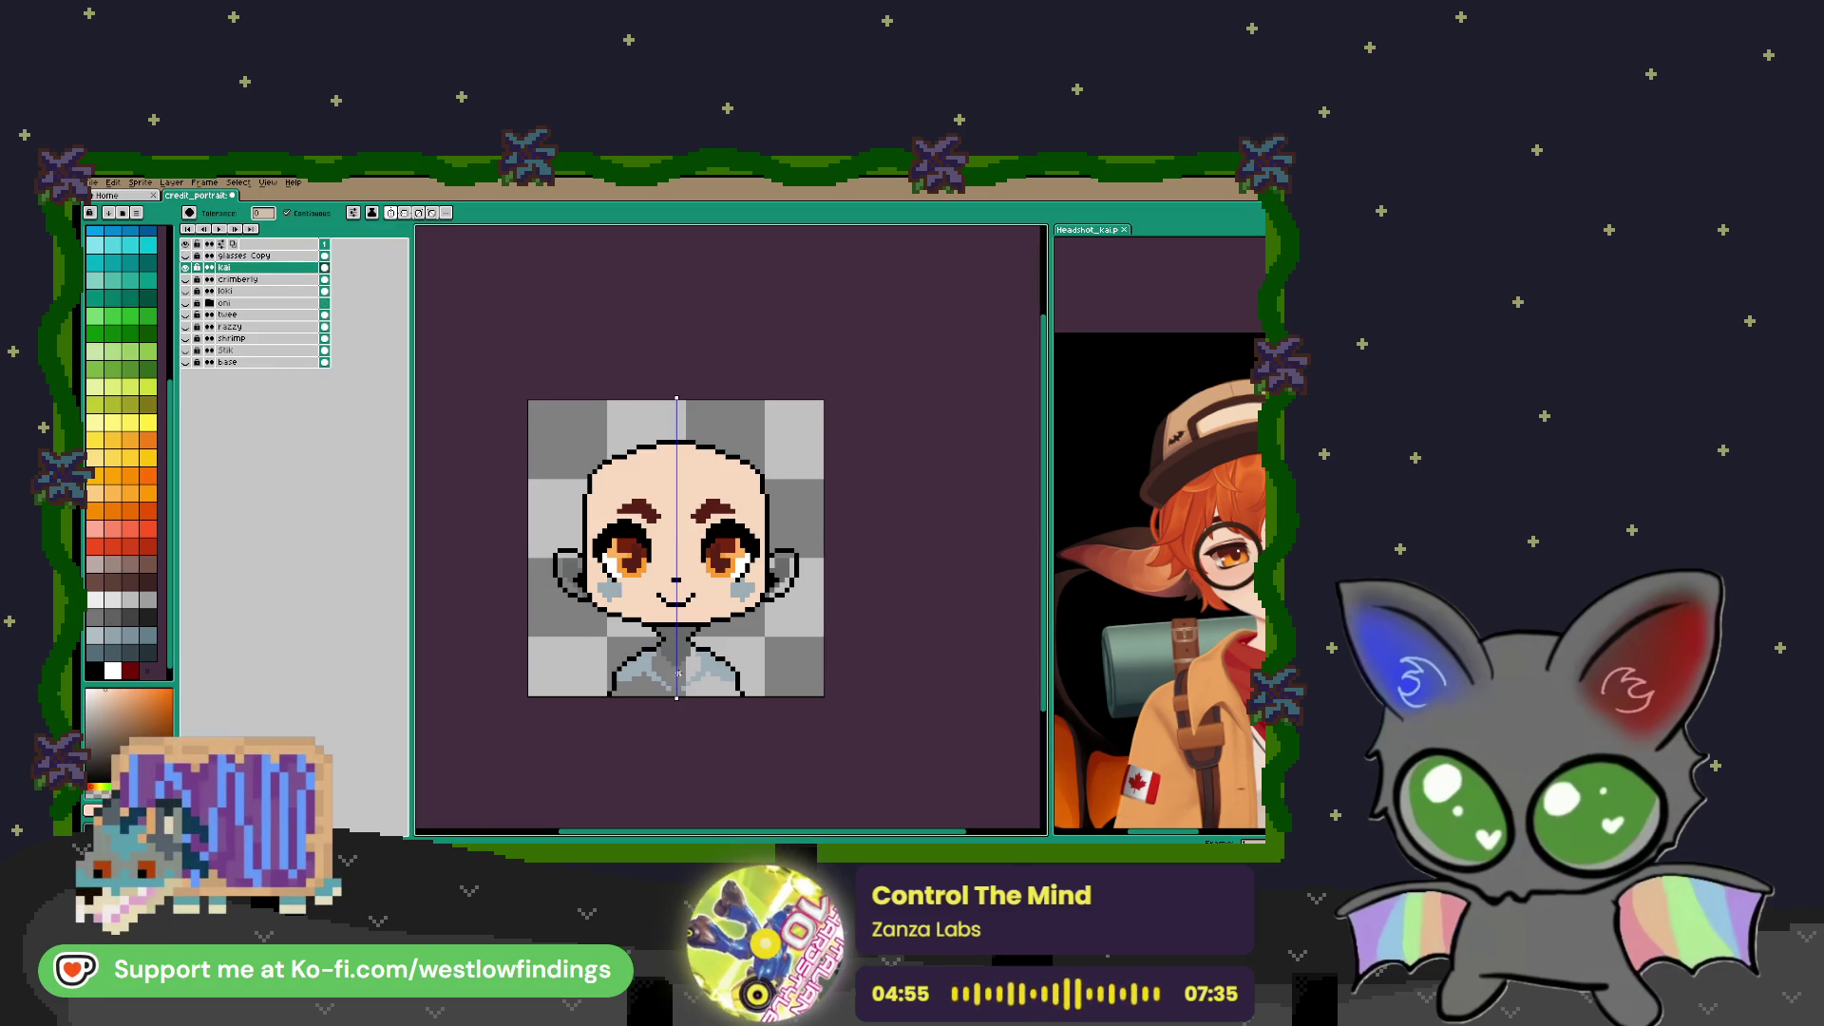
left_click(682, 668)
left_click(678, 650)
key("ctrl+z")
Sample another reference skin colour and fill the left ear with it
key("i")
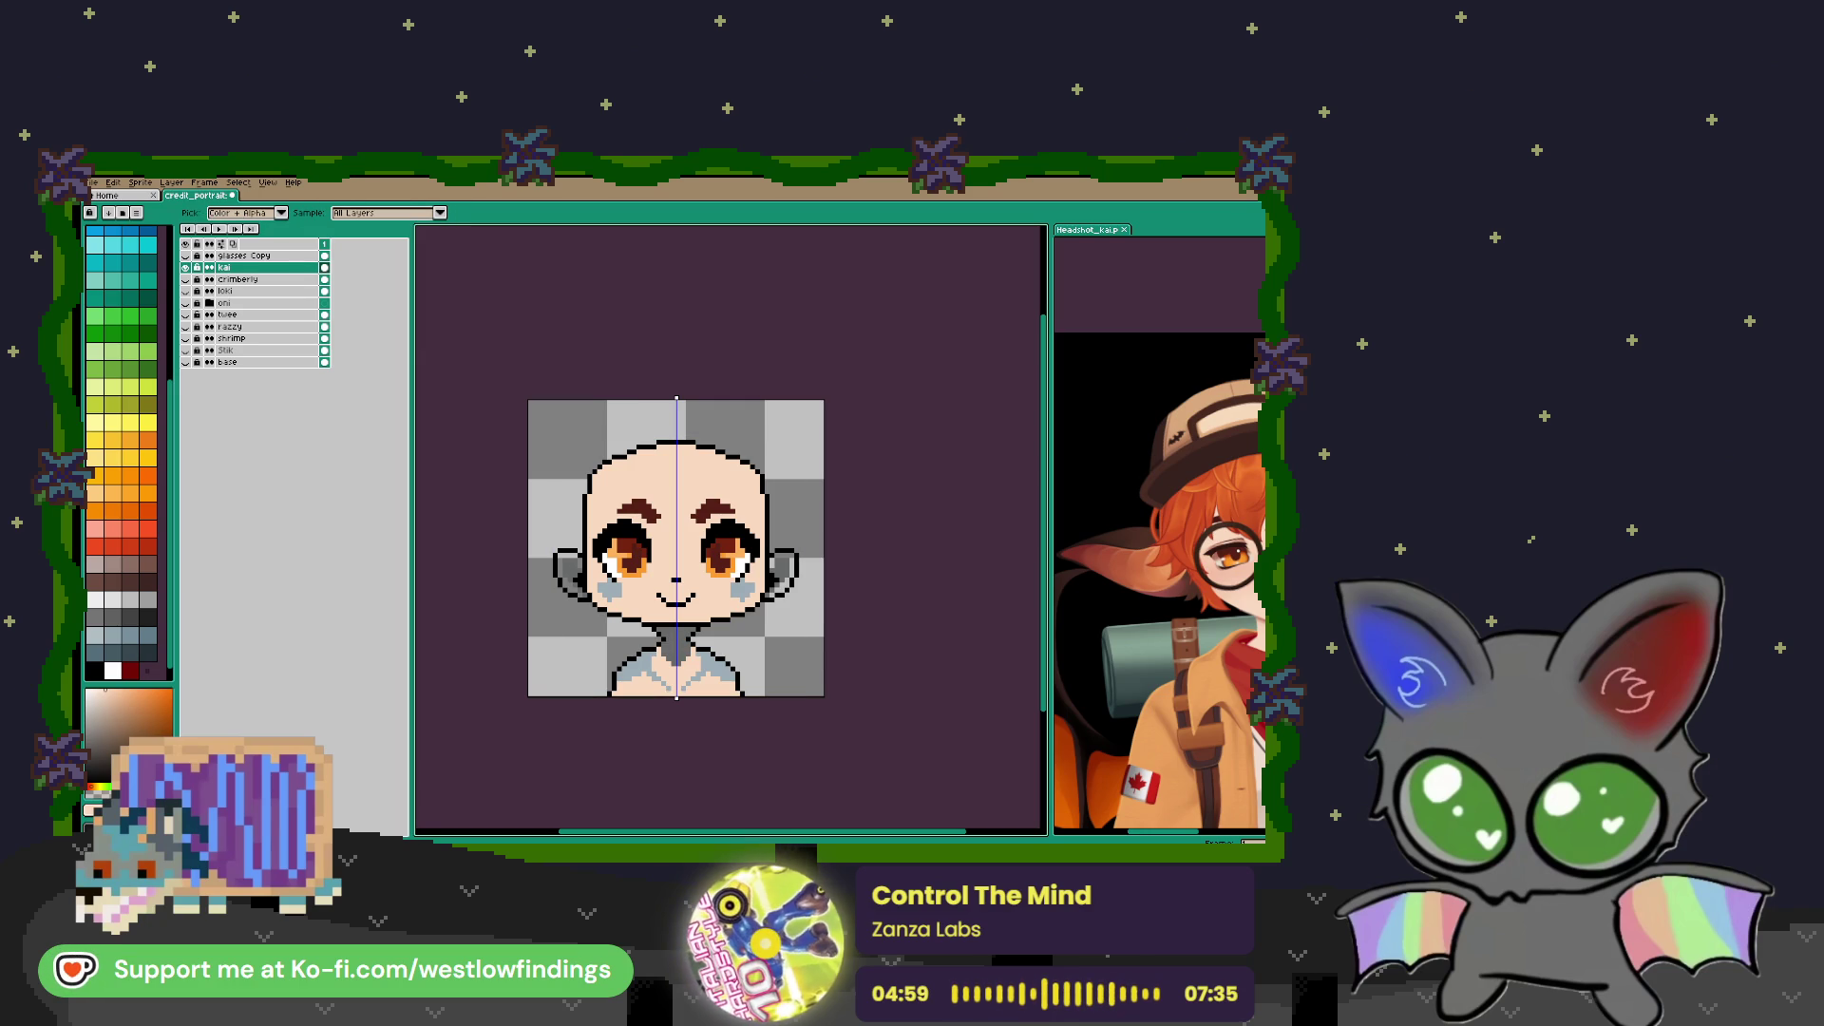
left_click(1040, 618)
key("v")
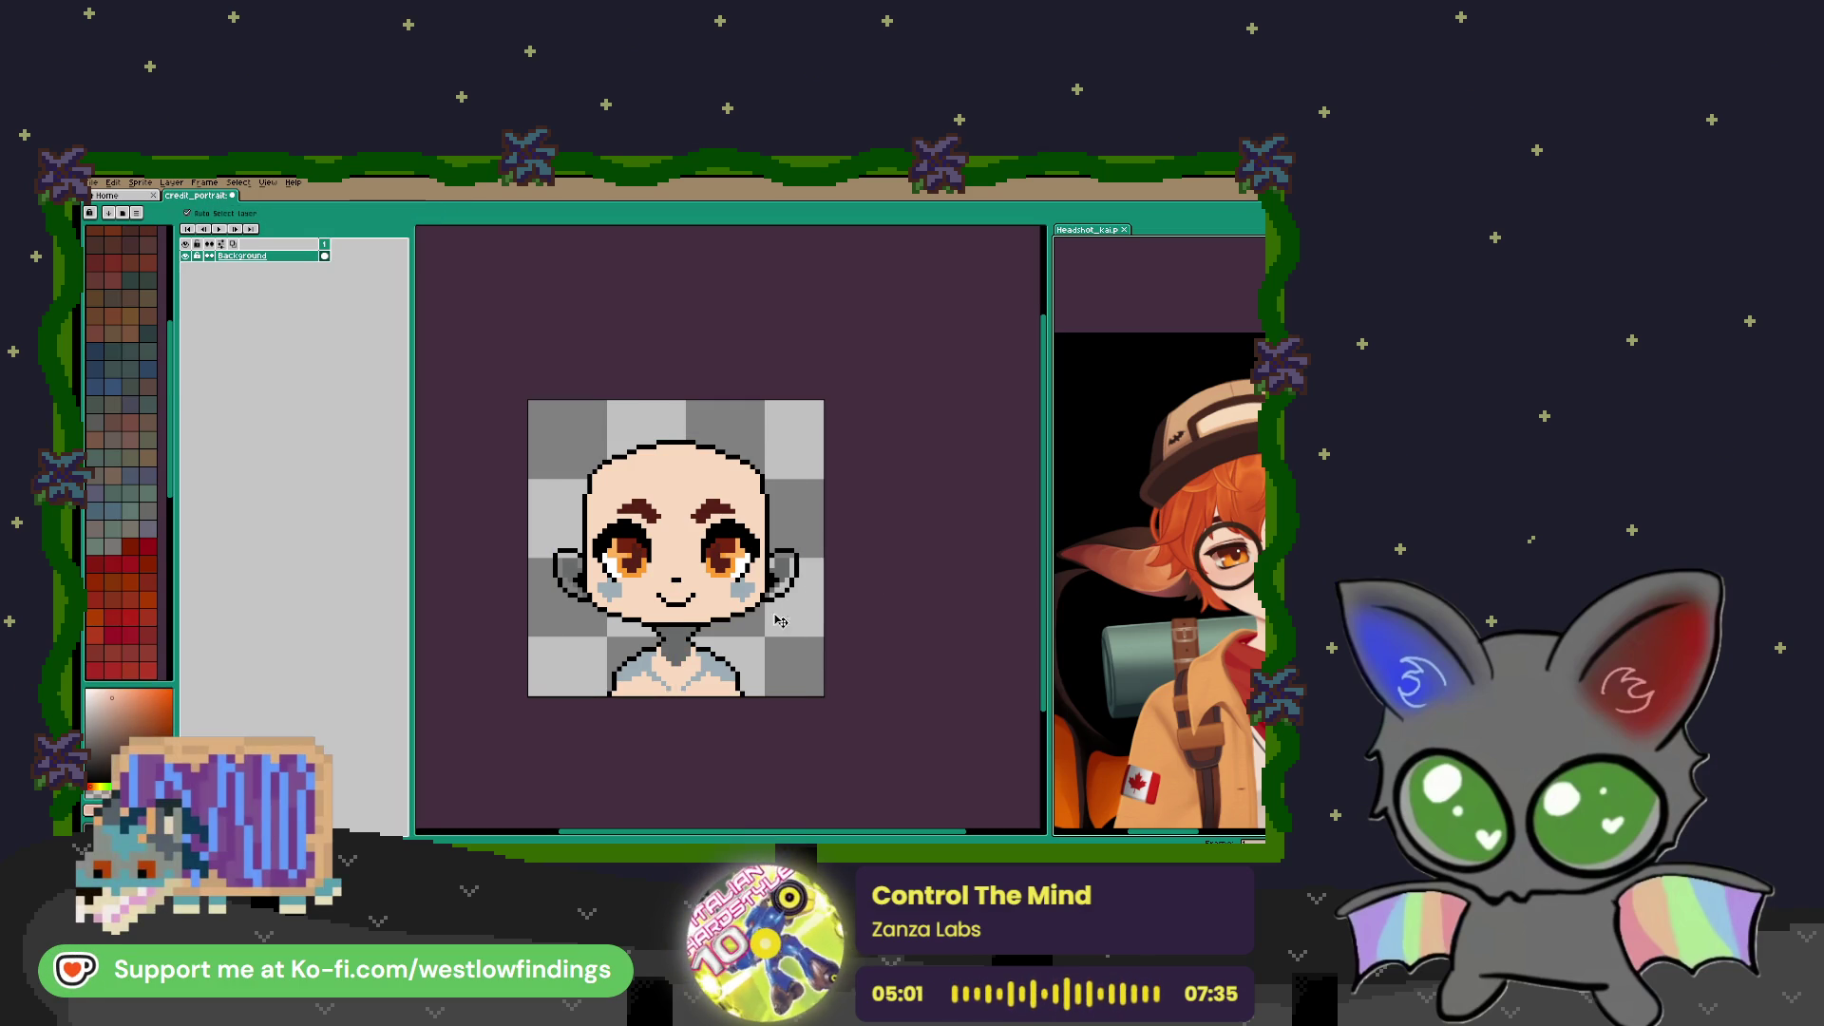
left_click(673, 653)
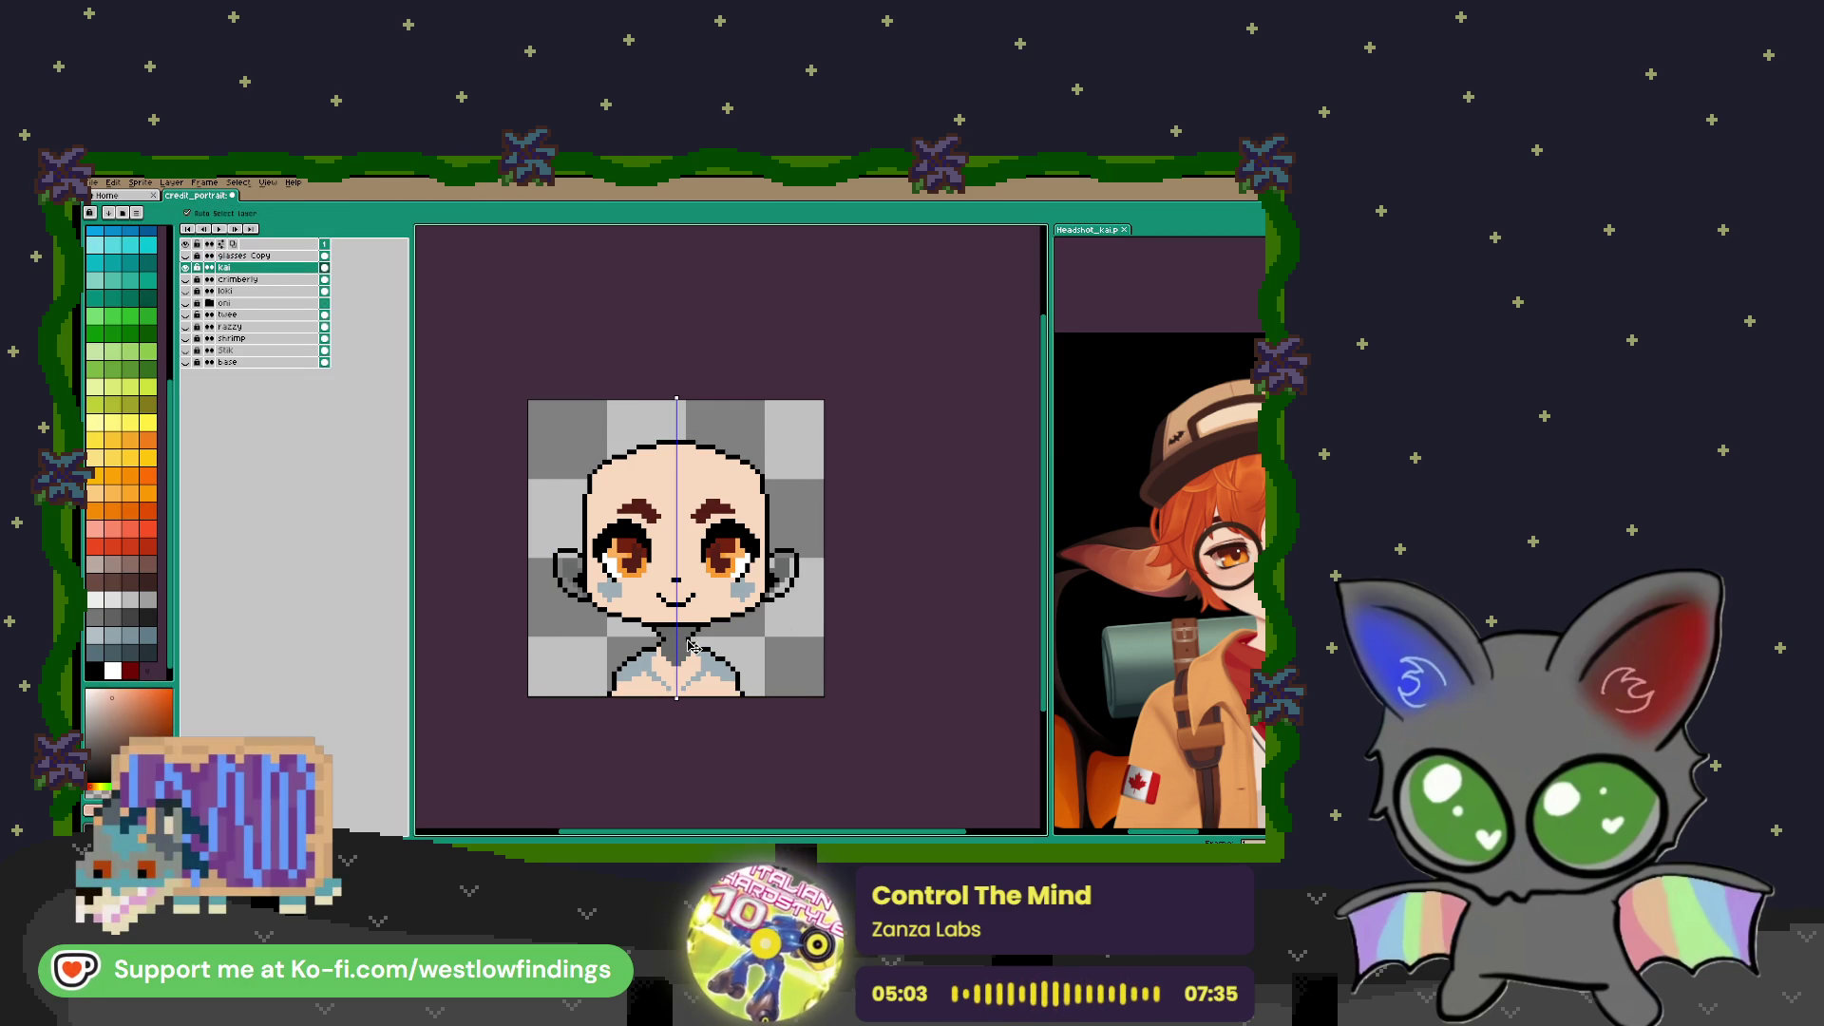
key("g")
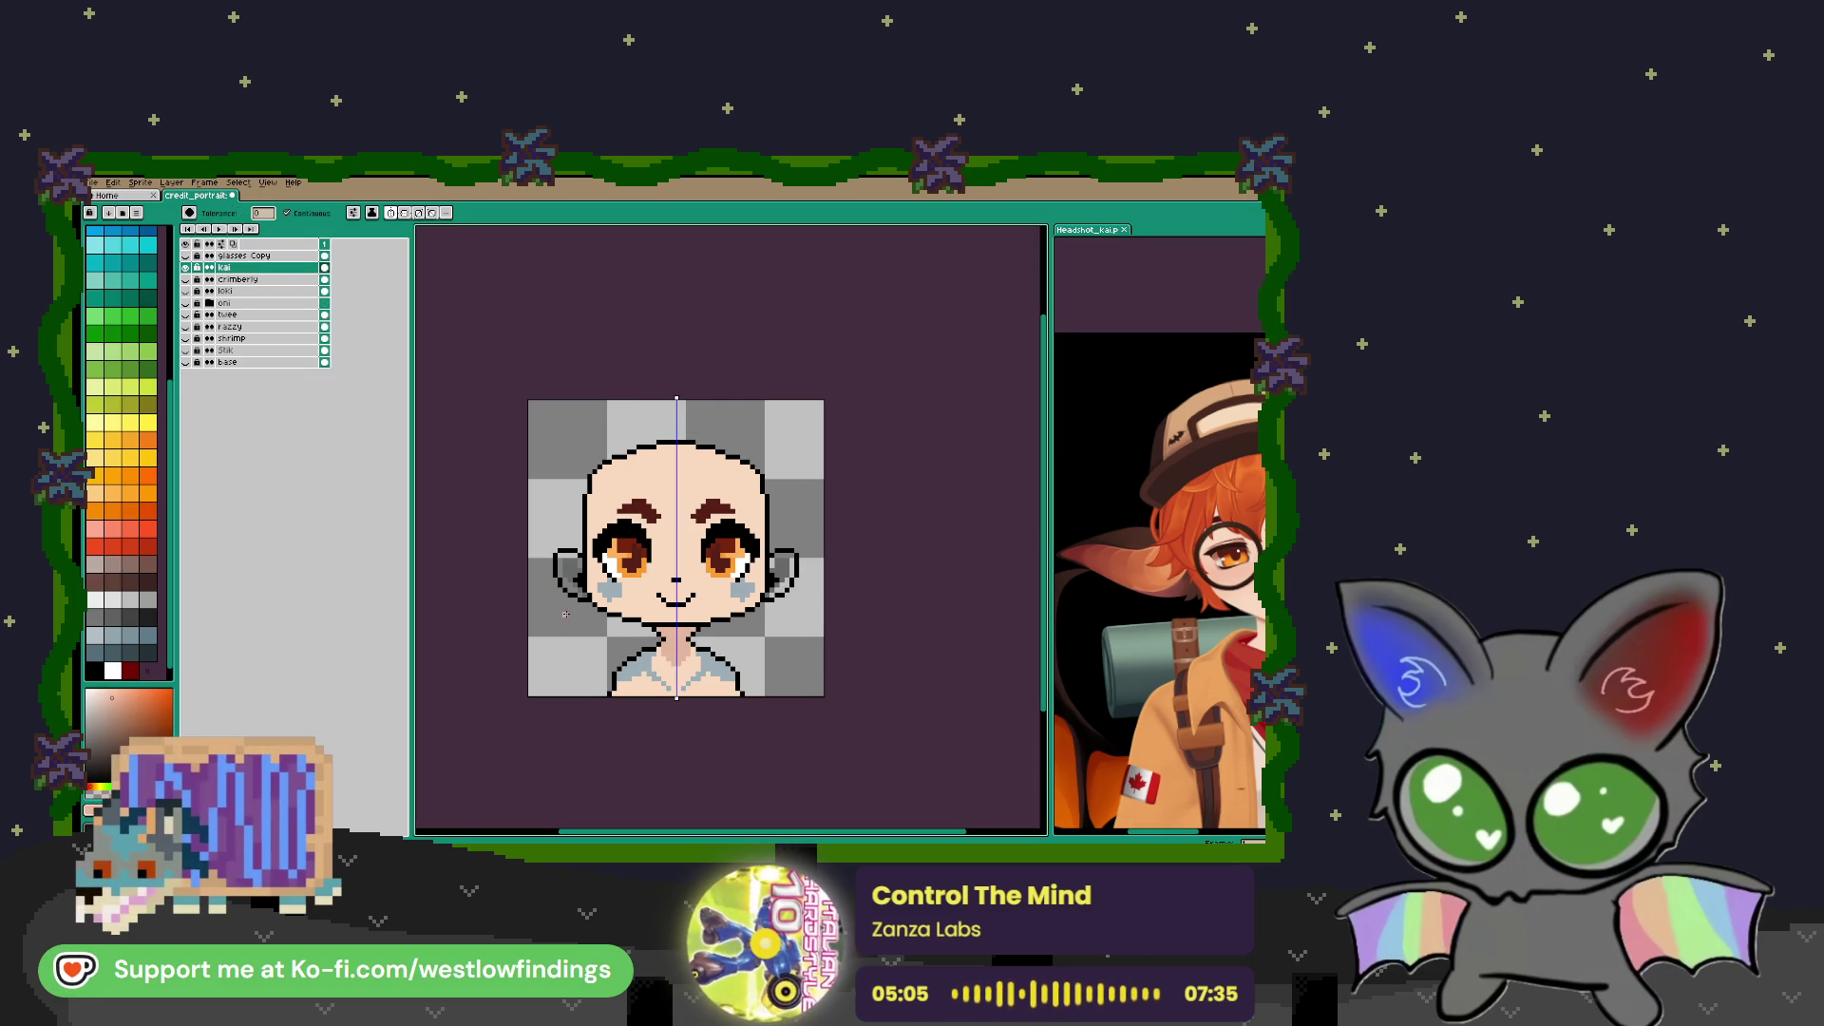
scroll(559, 565, "up", 3)
left_click(570, 569)
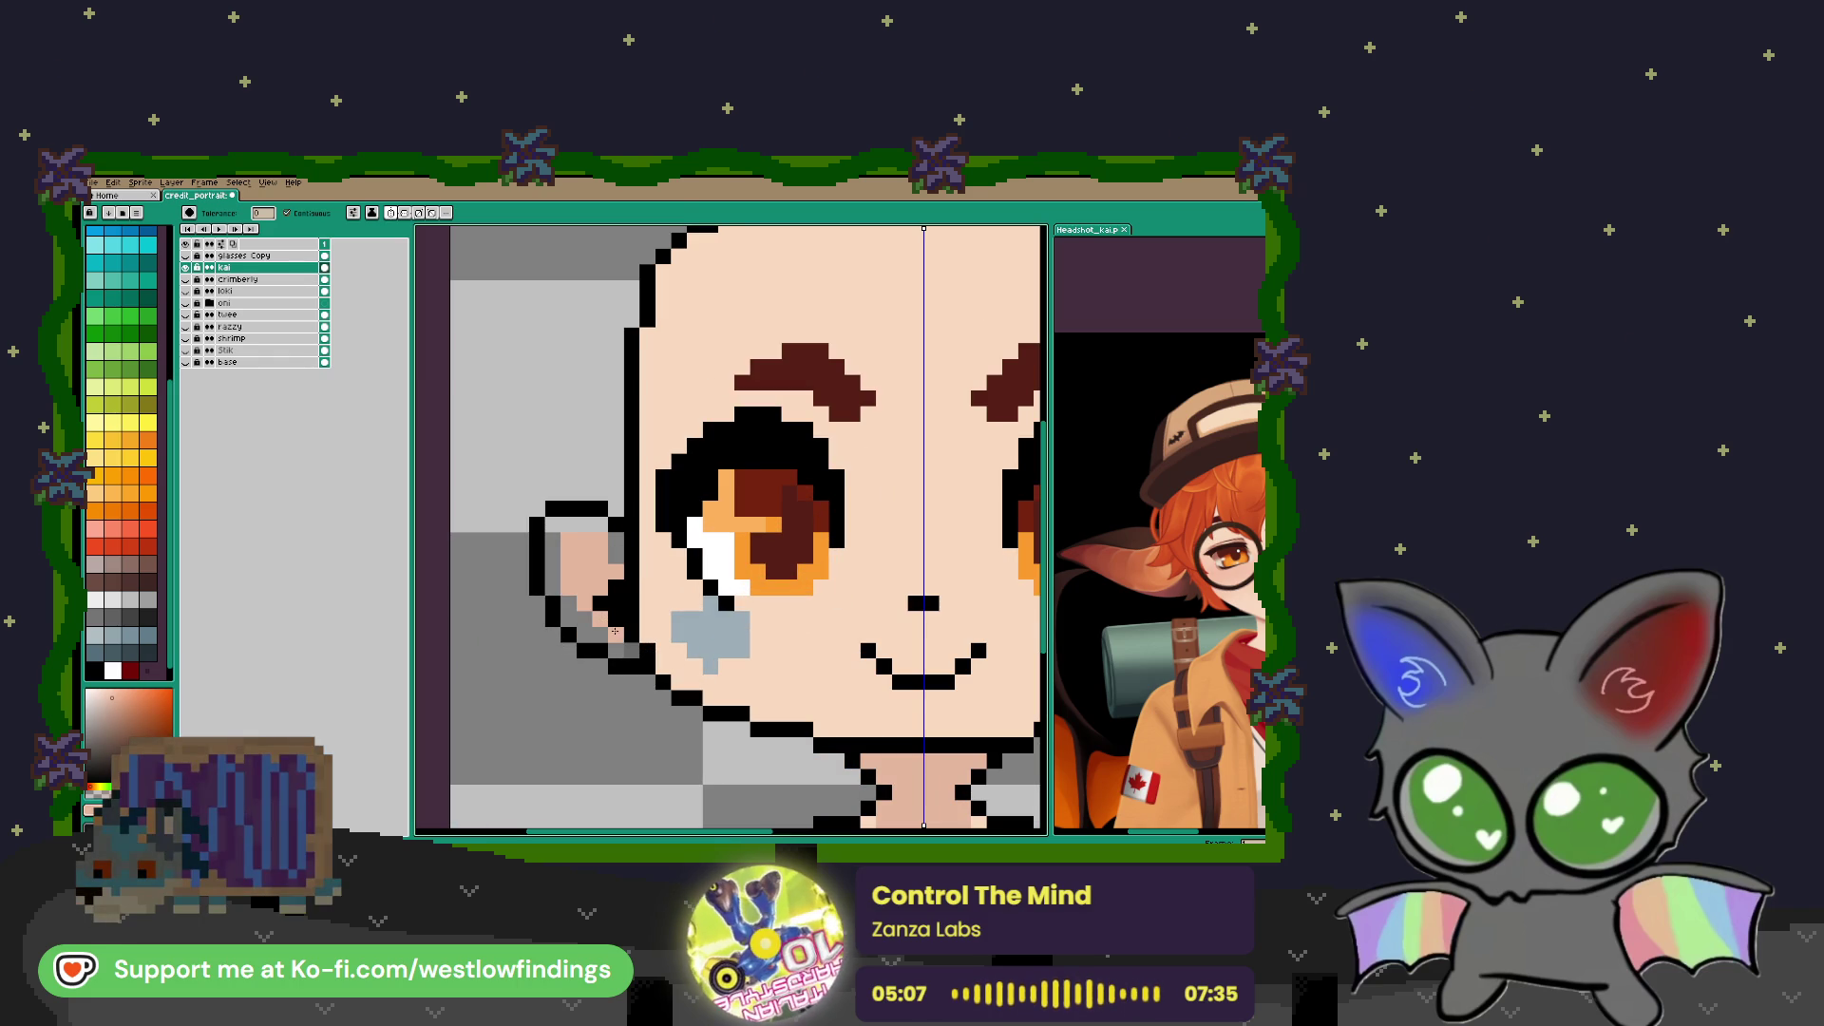
Refill the ear interior with the lighter face skin tone
key("i")
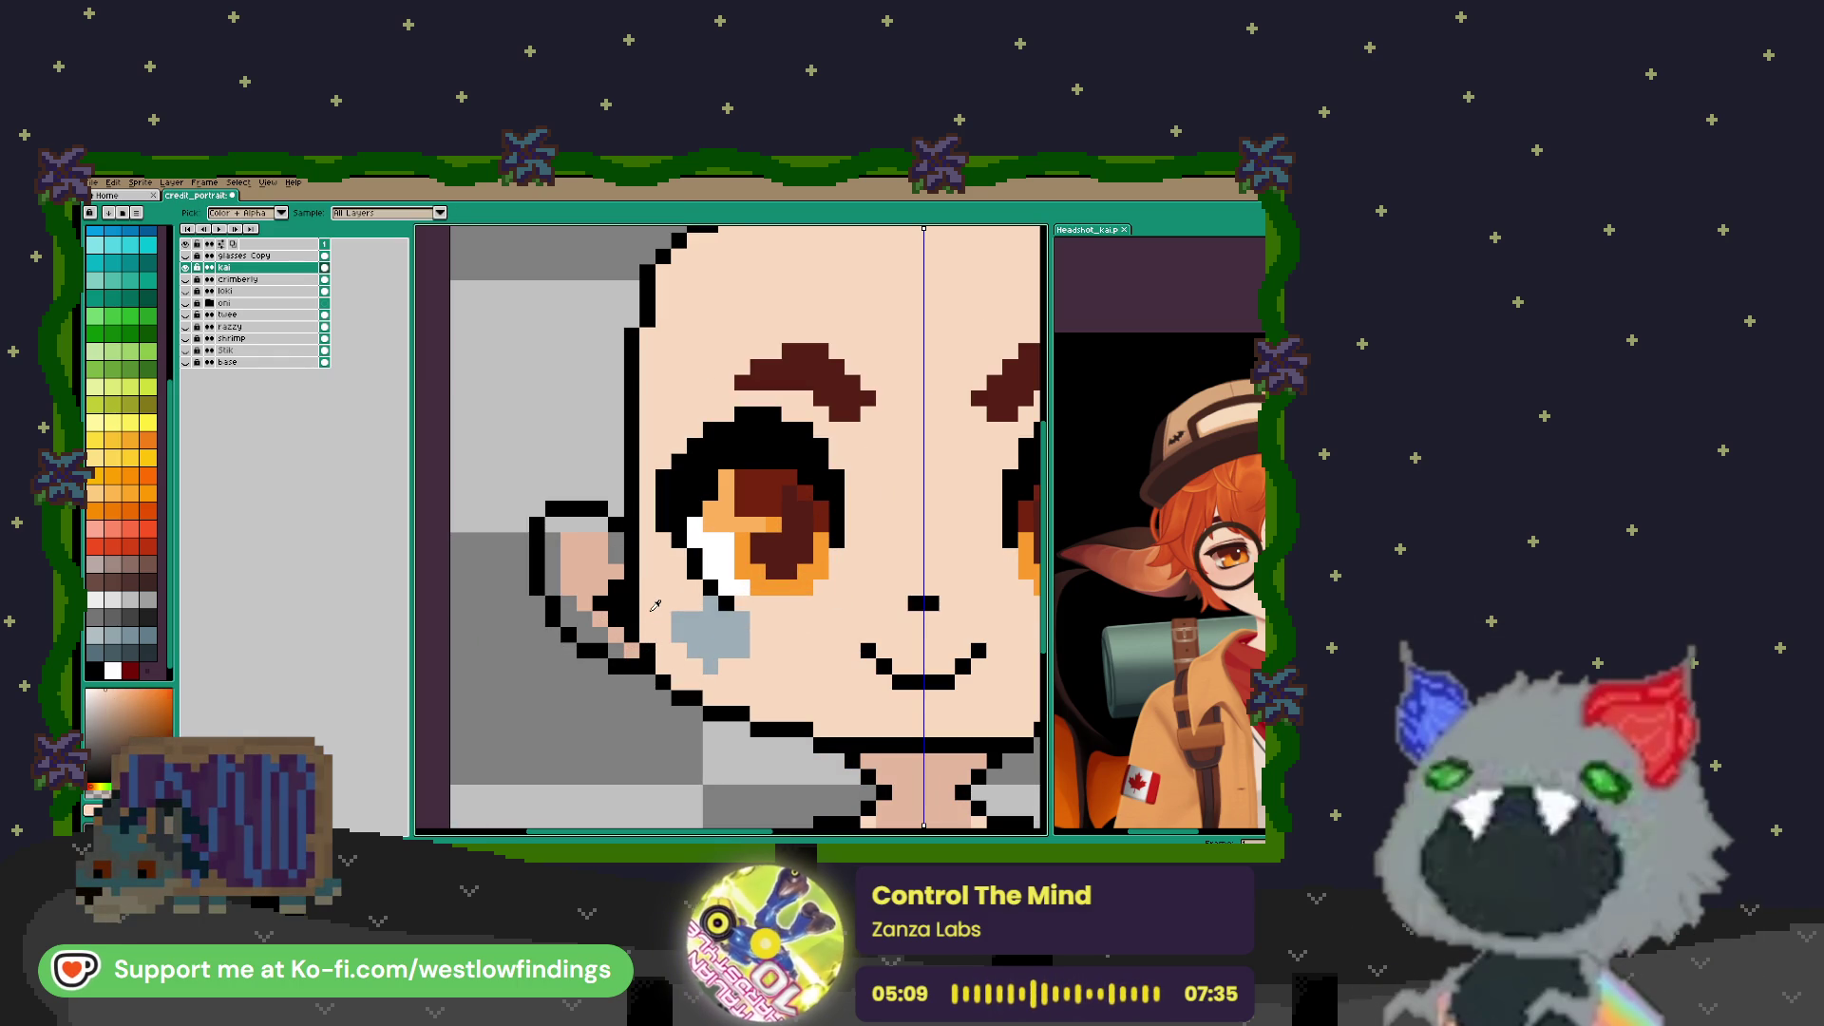
left_click(656, 604)
key("g")
left_click(589, 565)
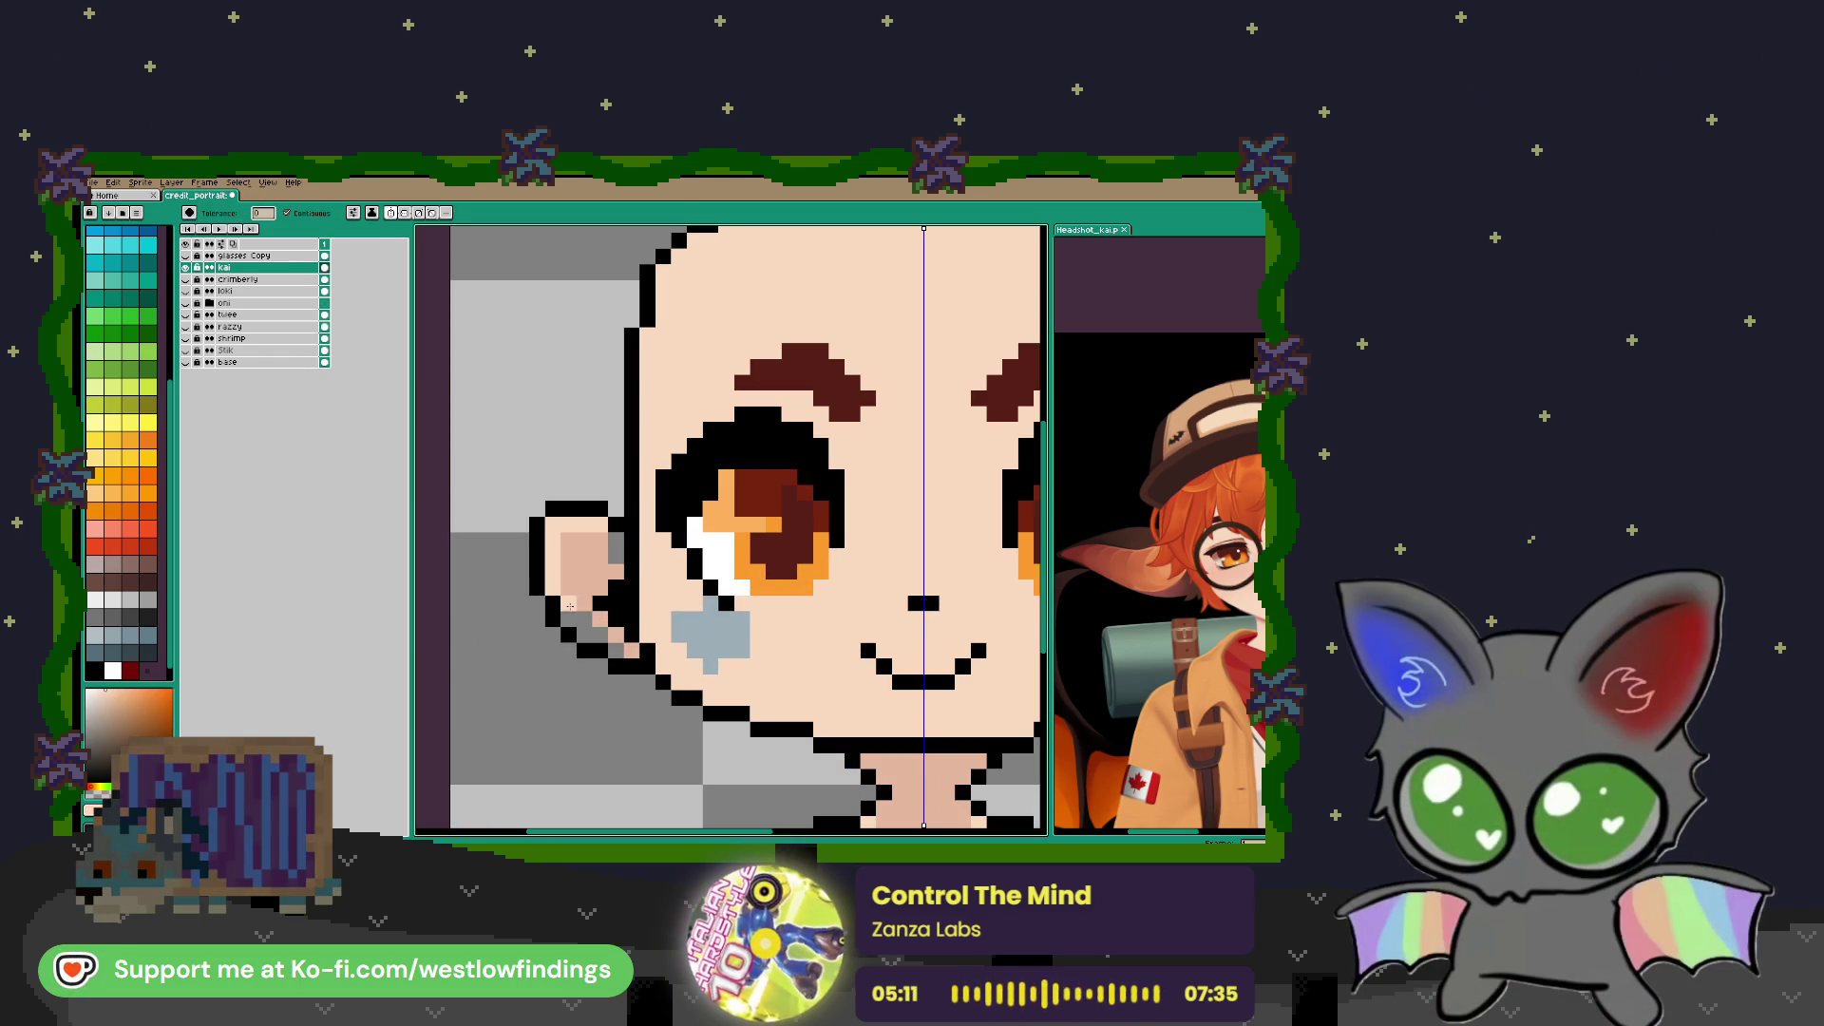
scroll(616, 648, "down", 5)
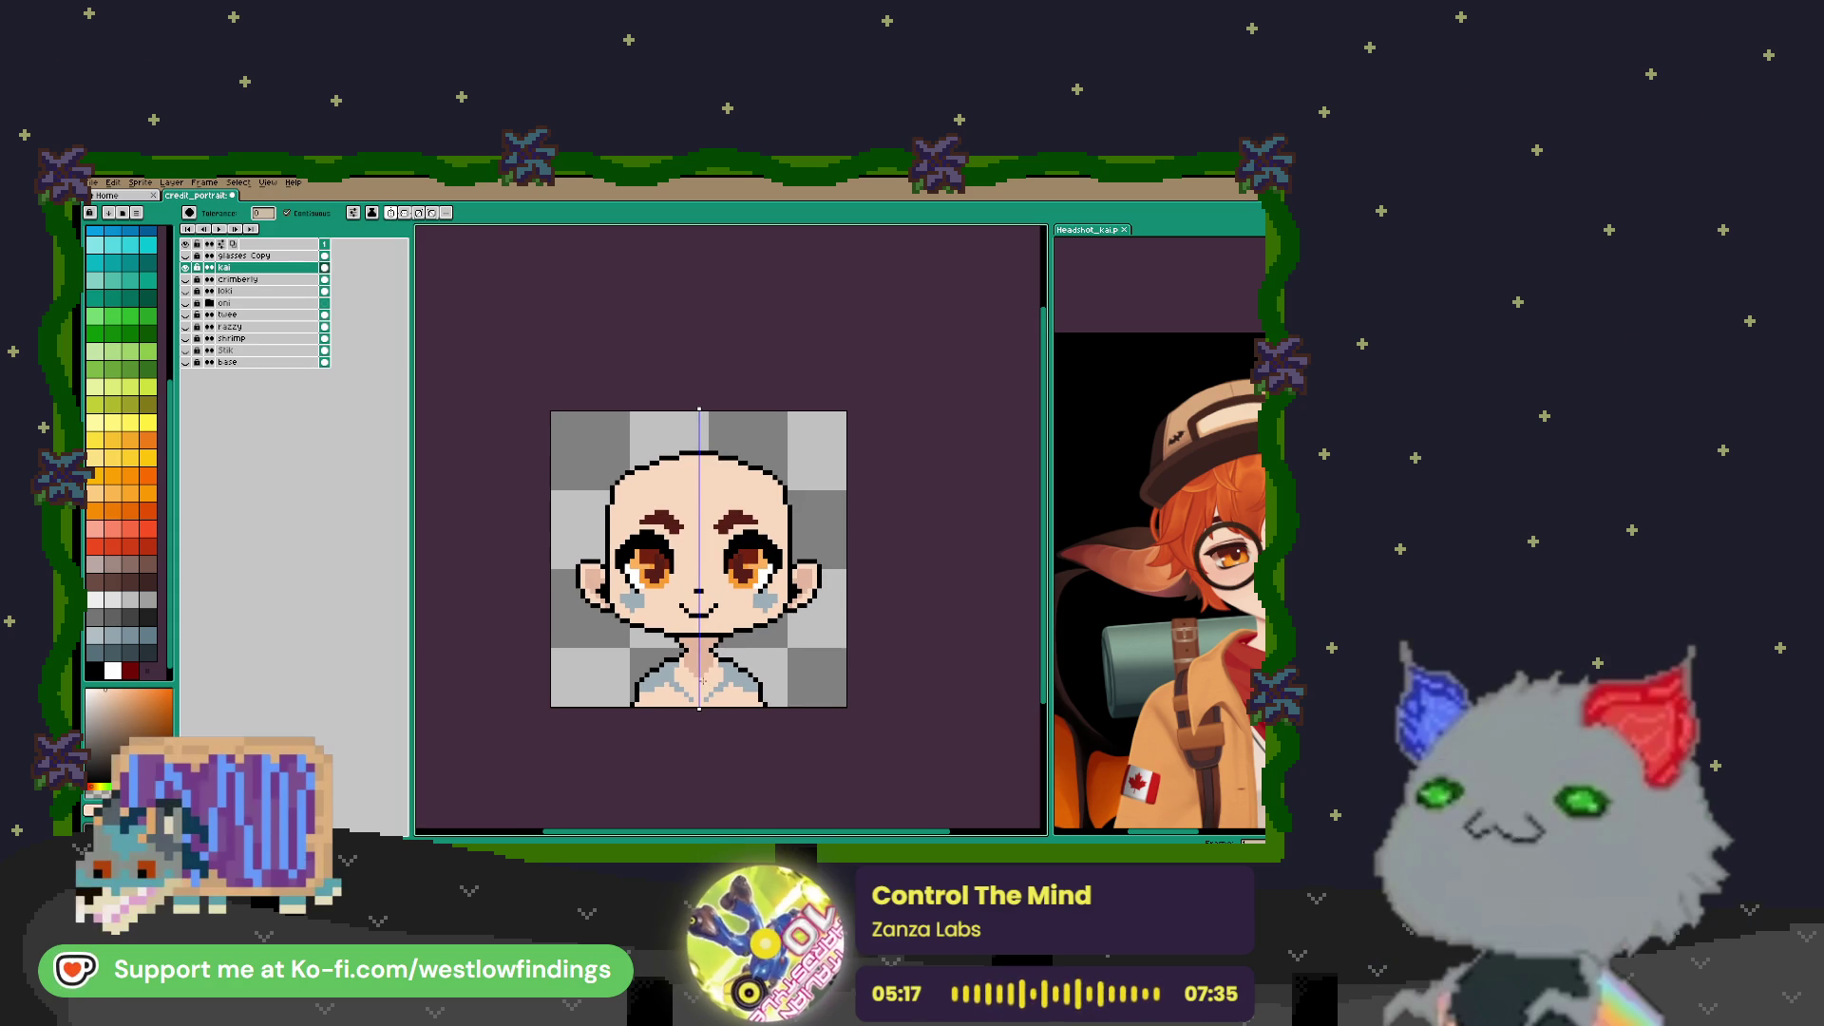
left_click_drag(713, 705, 638, 630)
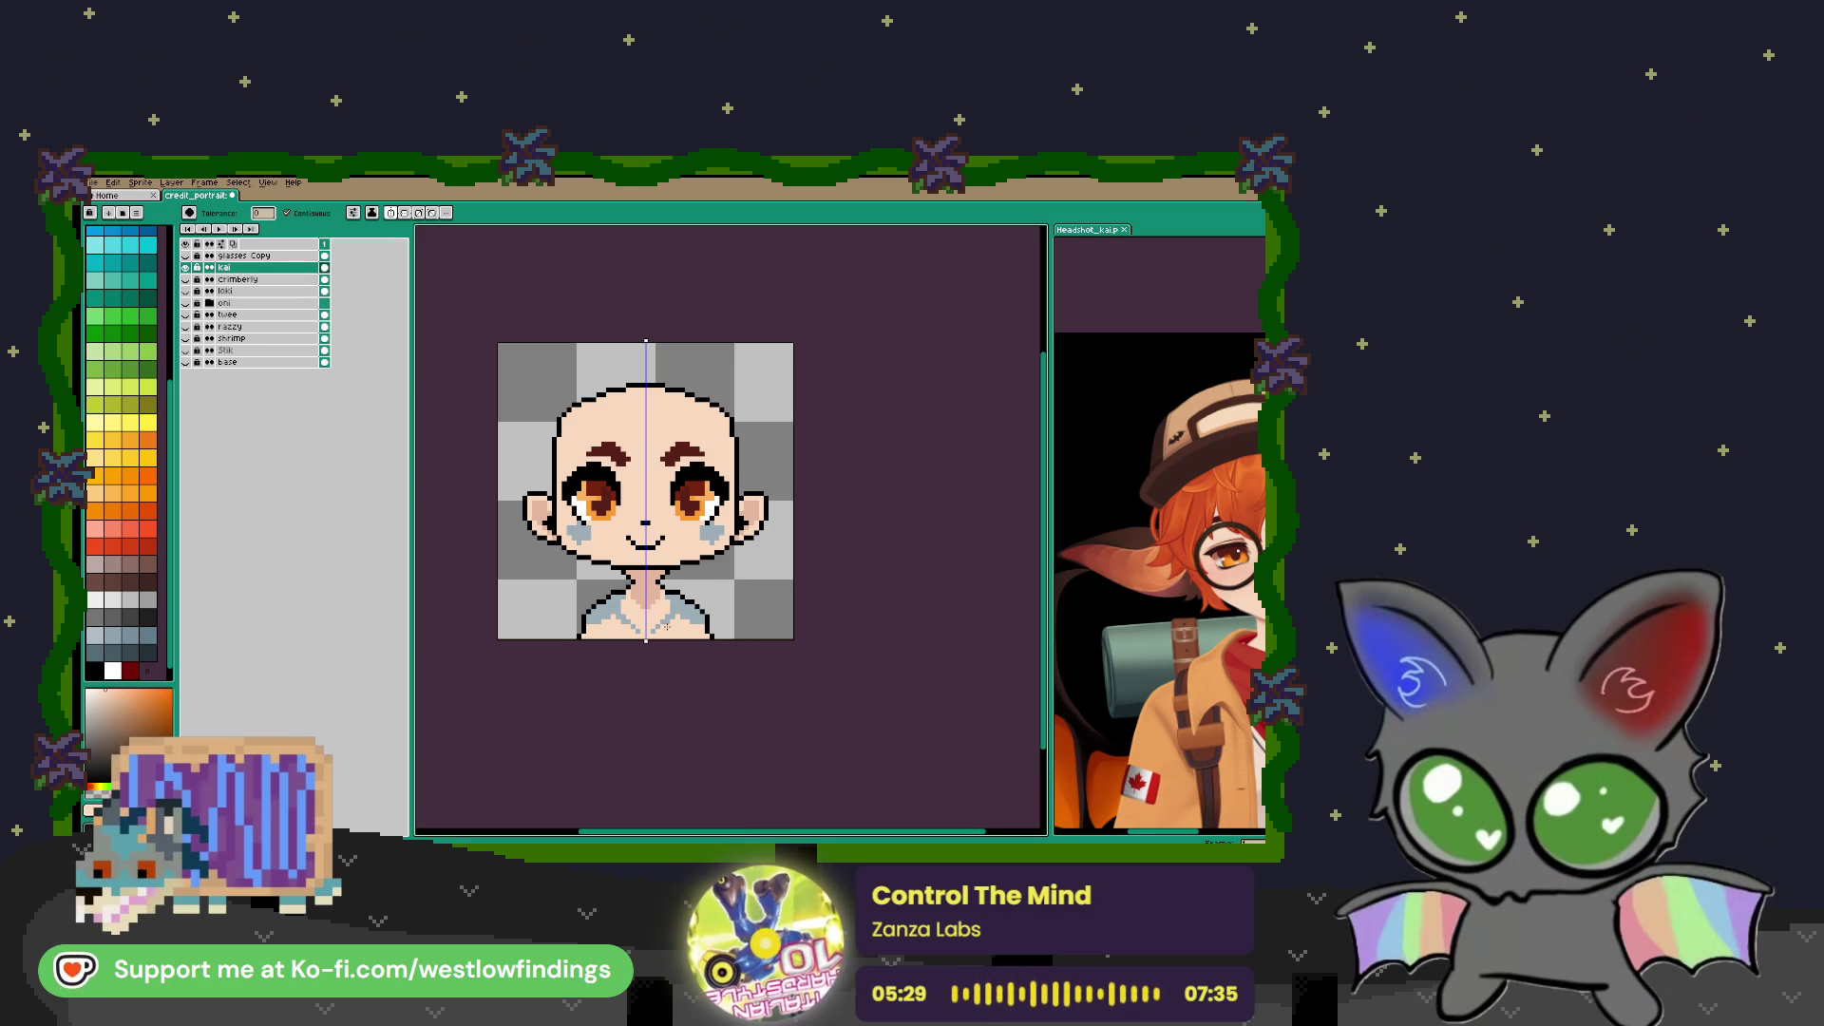
Sample the grey-blue blush colour and select the blush and collar pixels
scroll(756, 631, "up", 2)
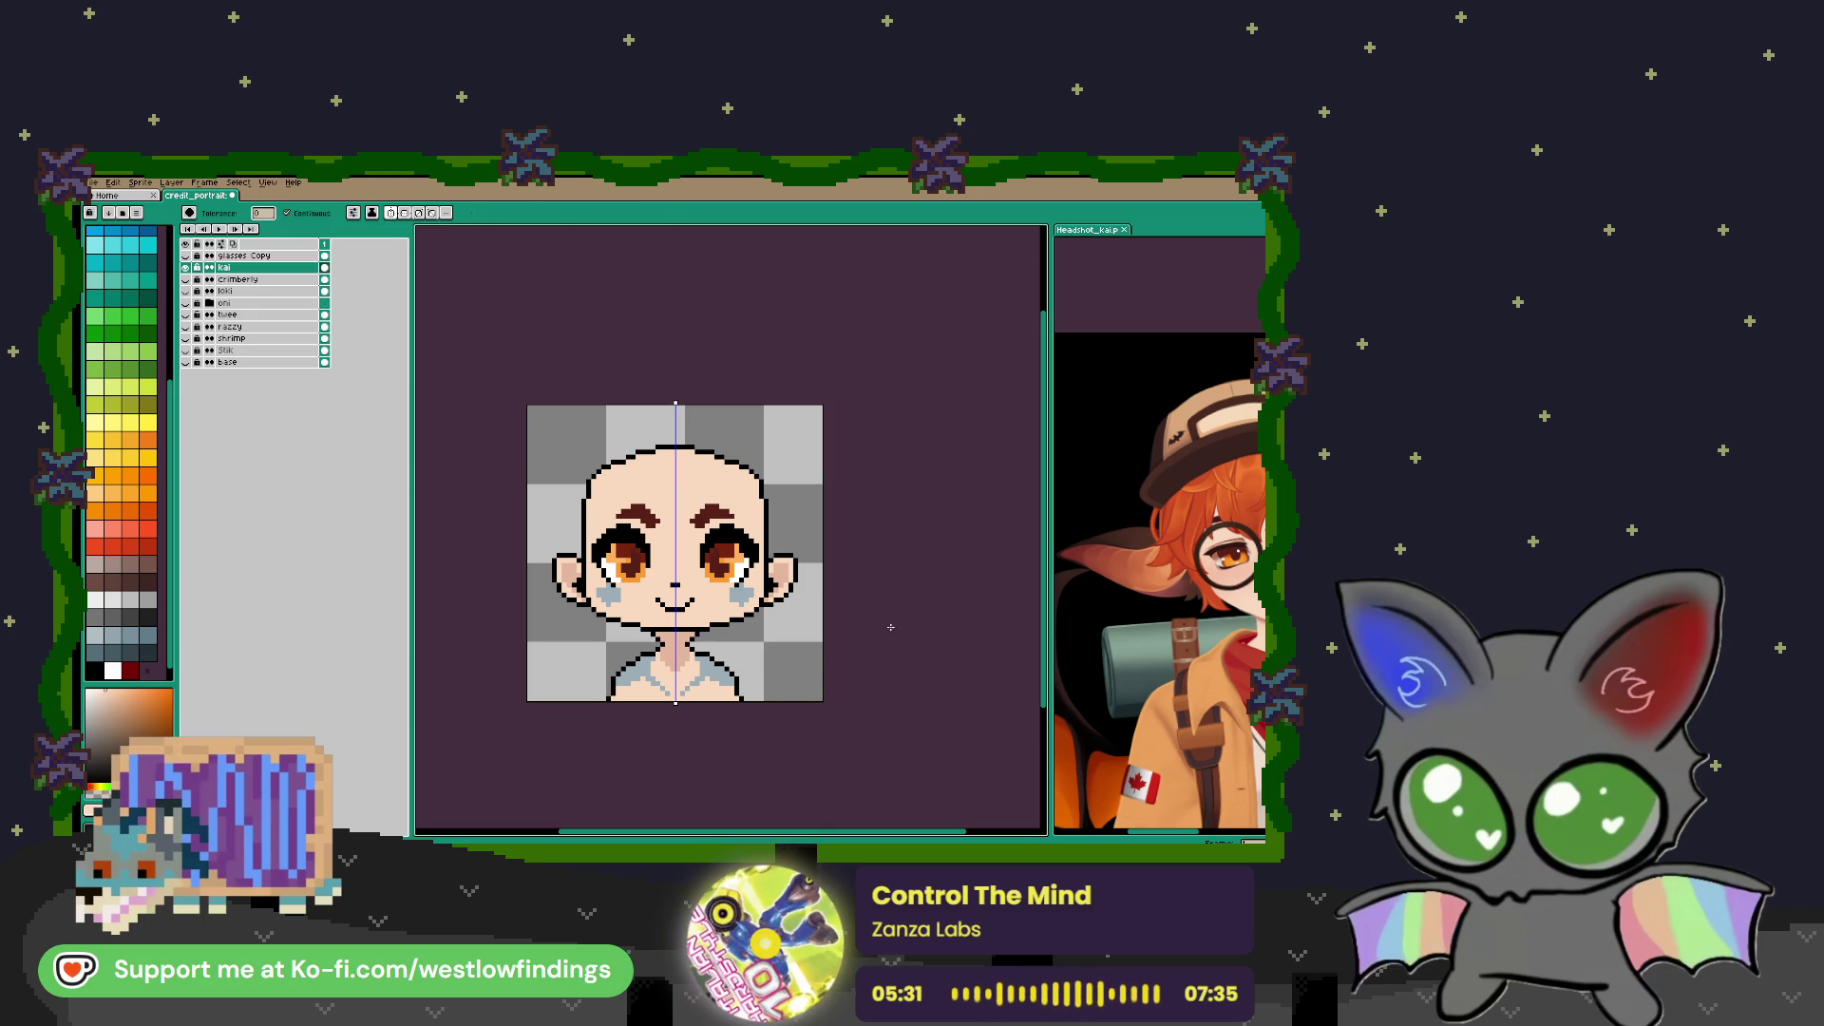
key("w")
key("i")
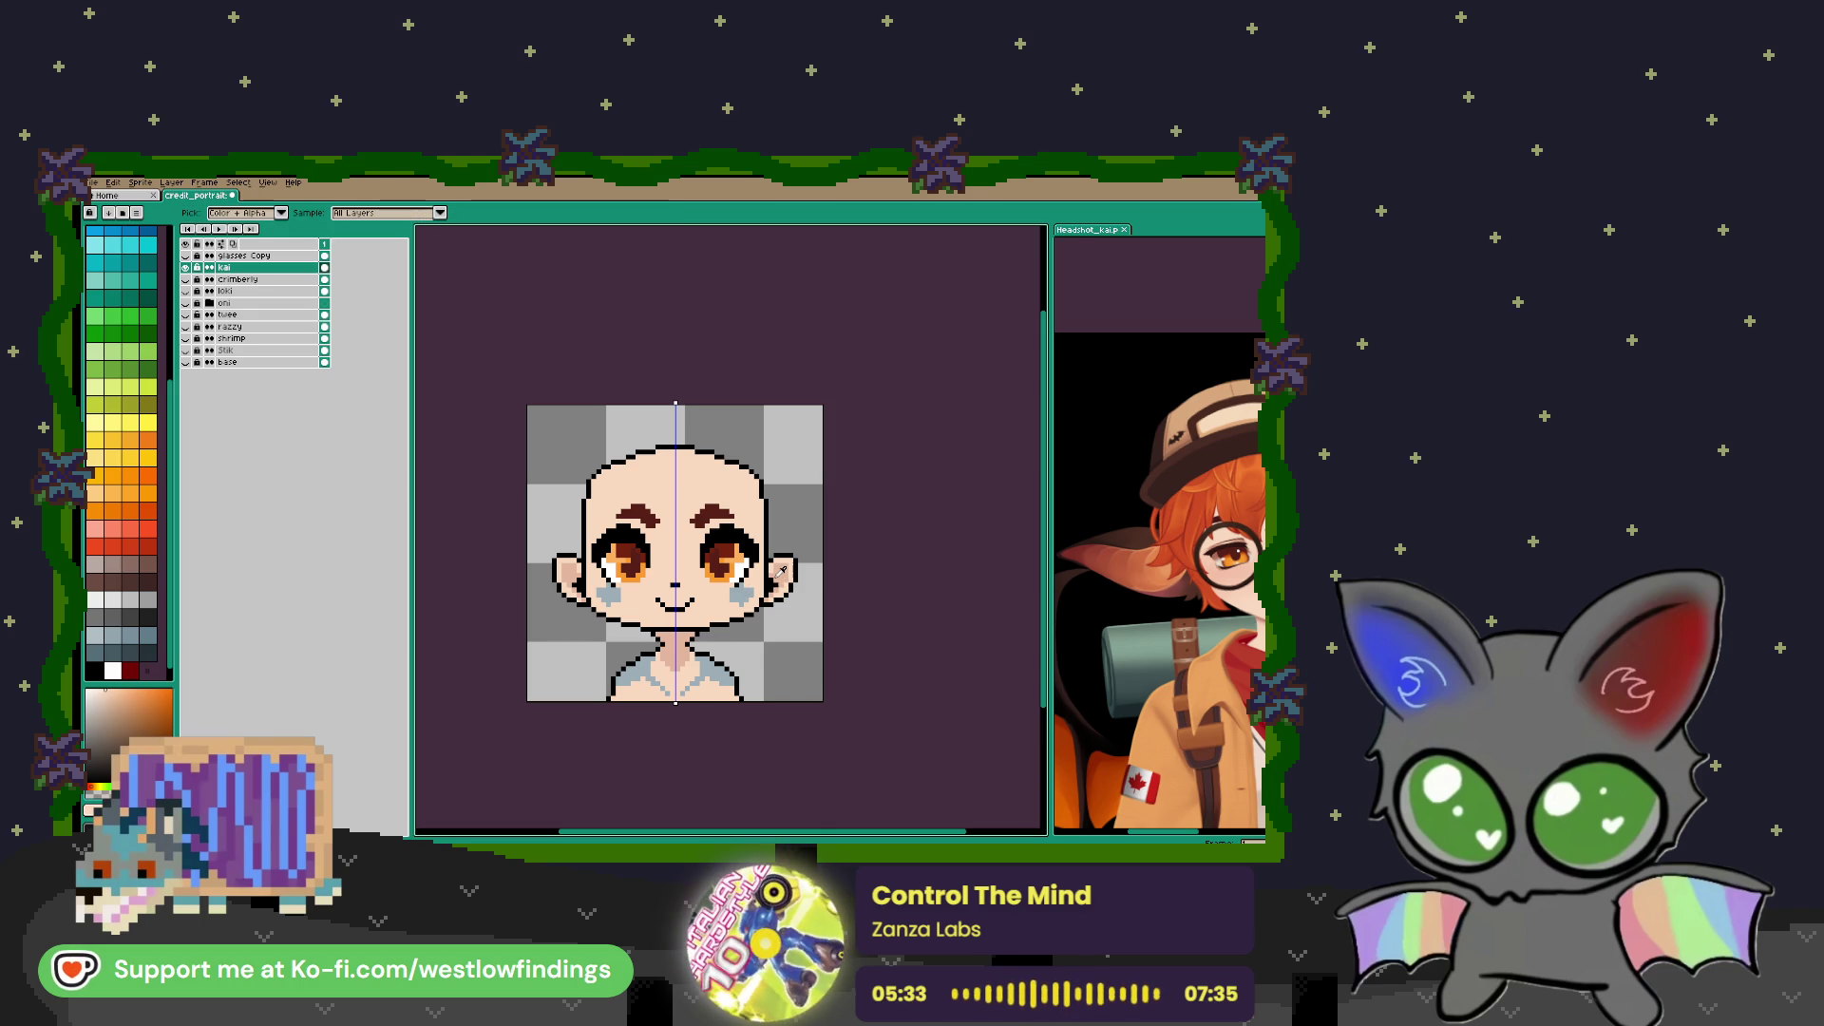
left_click(785, 567)
key("w")
left_click(745, 598)
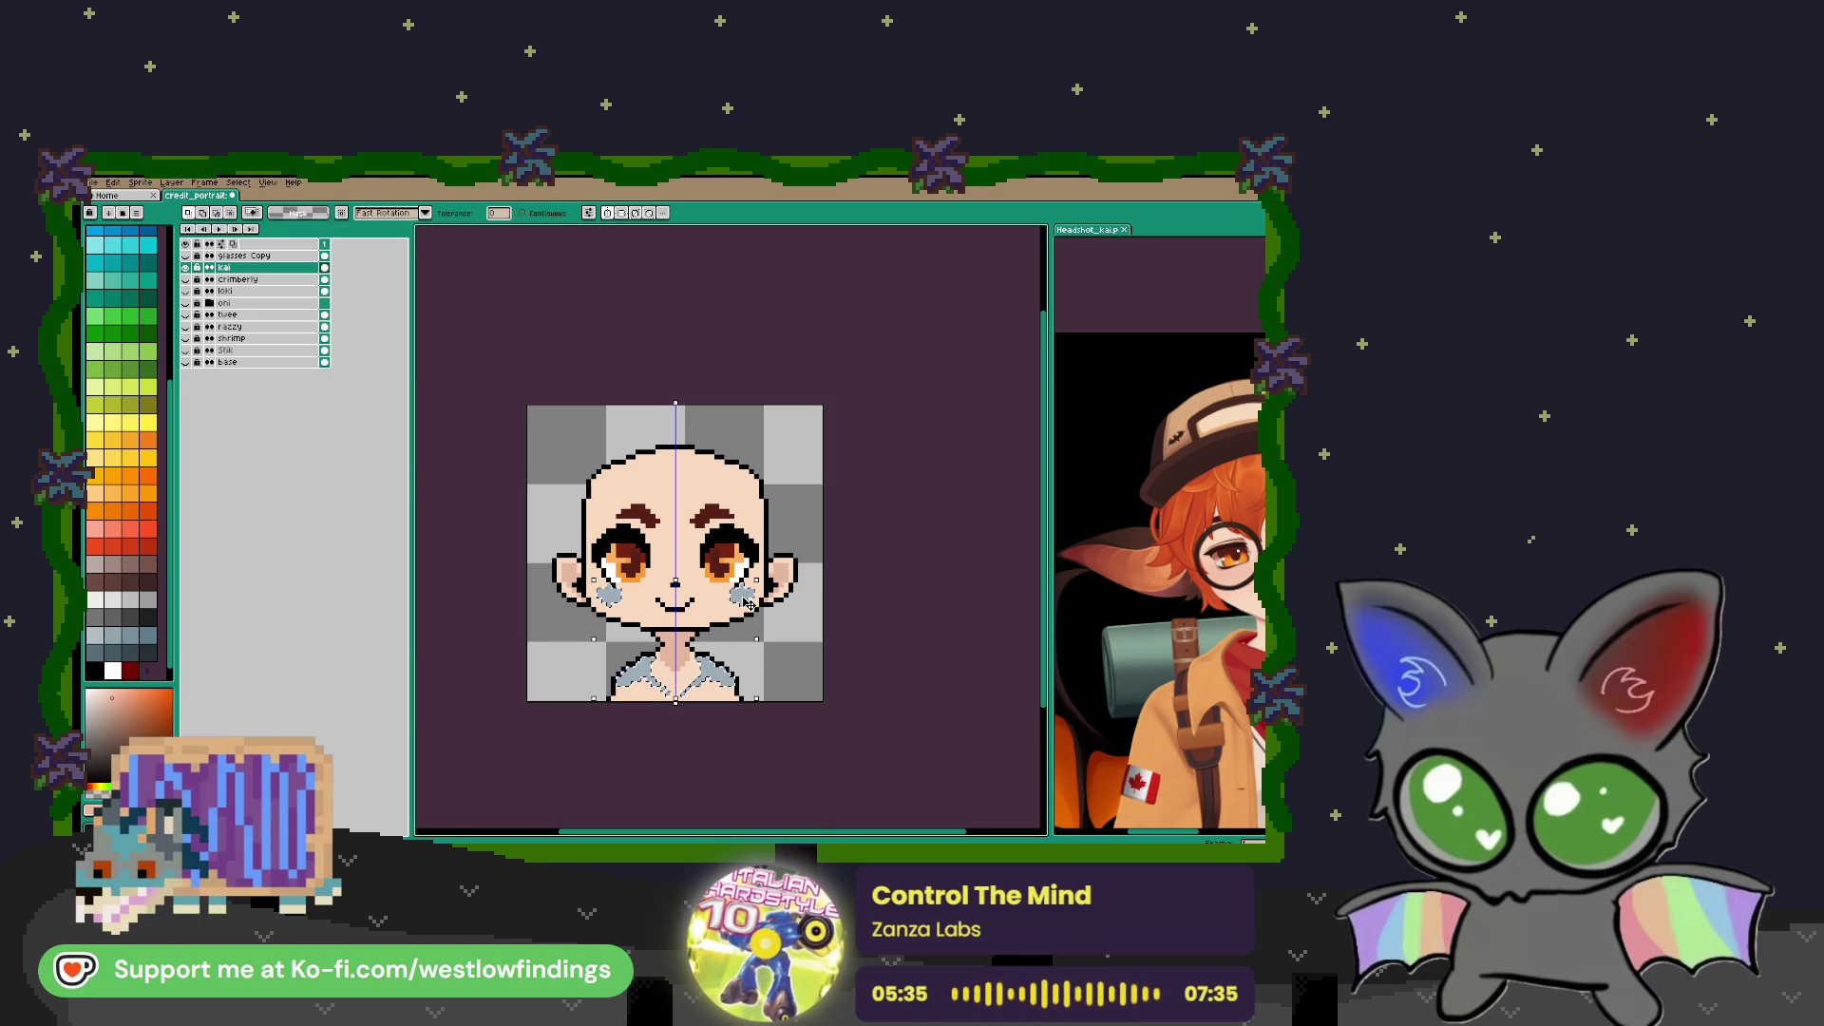
Paint the left and right cheek blushes pink
key("b")
left_click(741, 599)
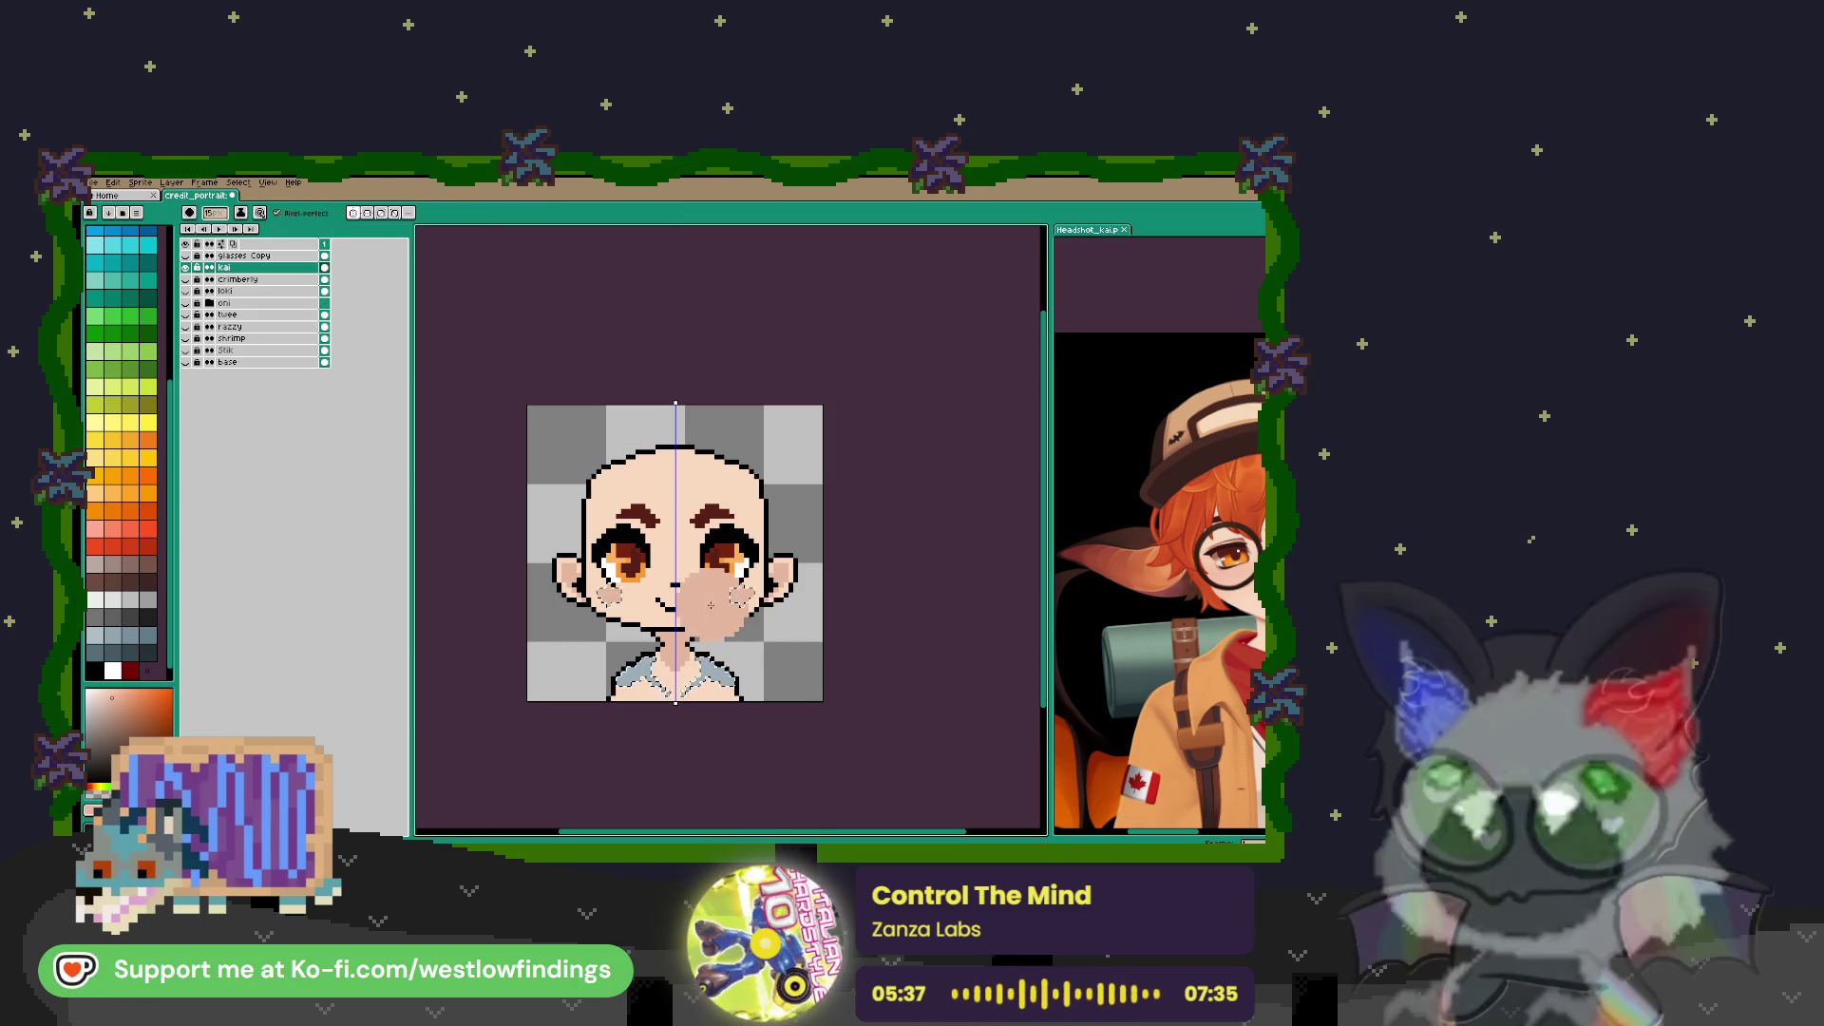
left_click(619, 597)
scroll(822, 652, "down", 1)
Draw a mirrored dark hairline arcing from the upper head to its top
key("w")
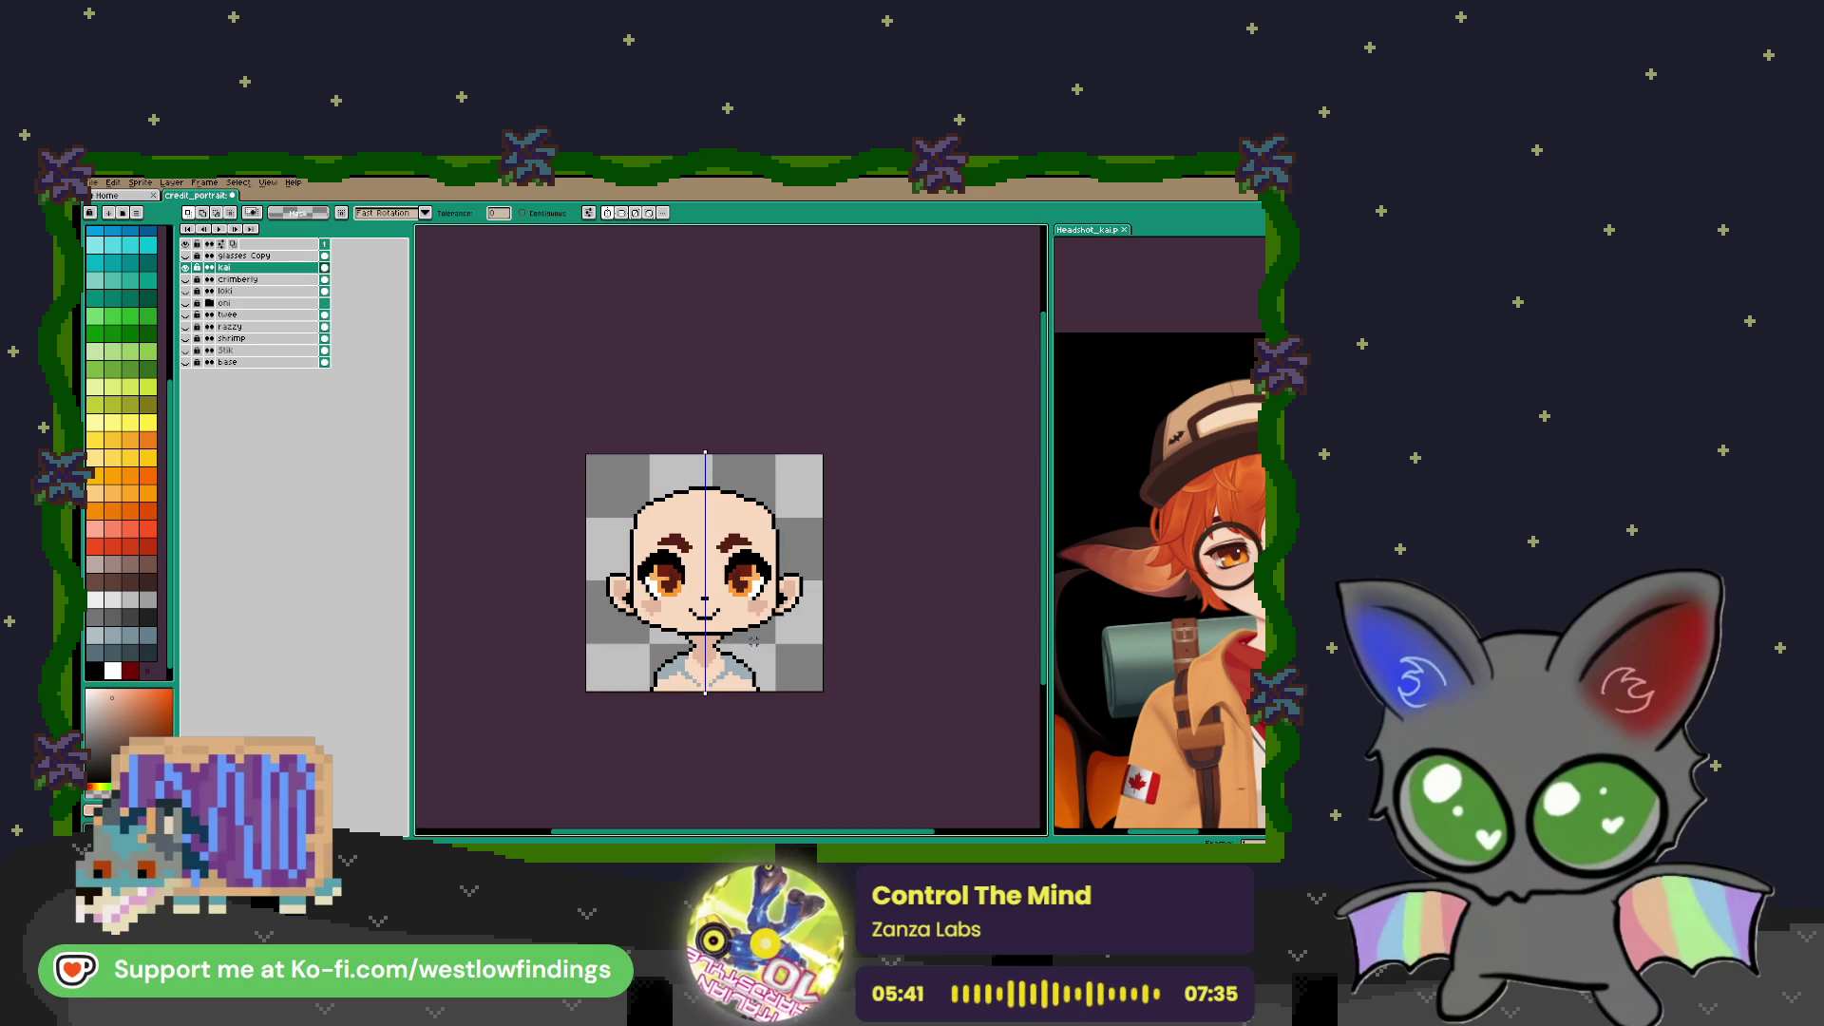
left_click_drag(816, 594, 805, 625)
key("i")
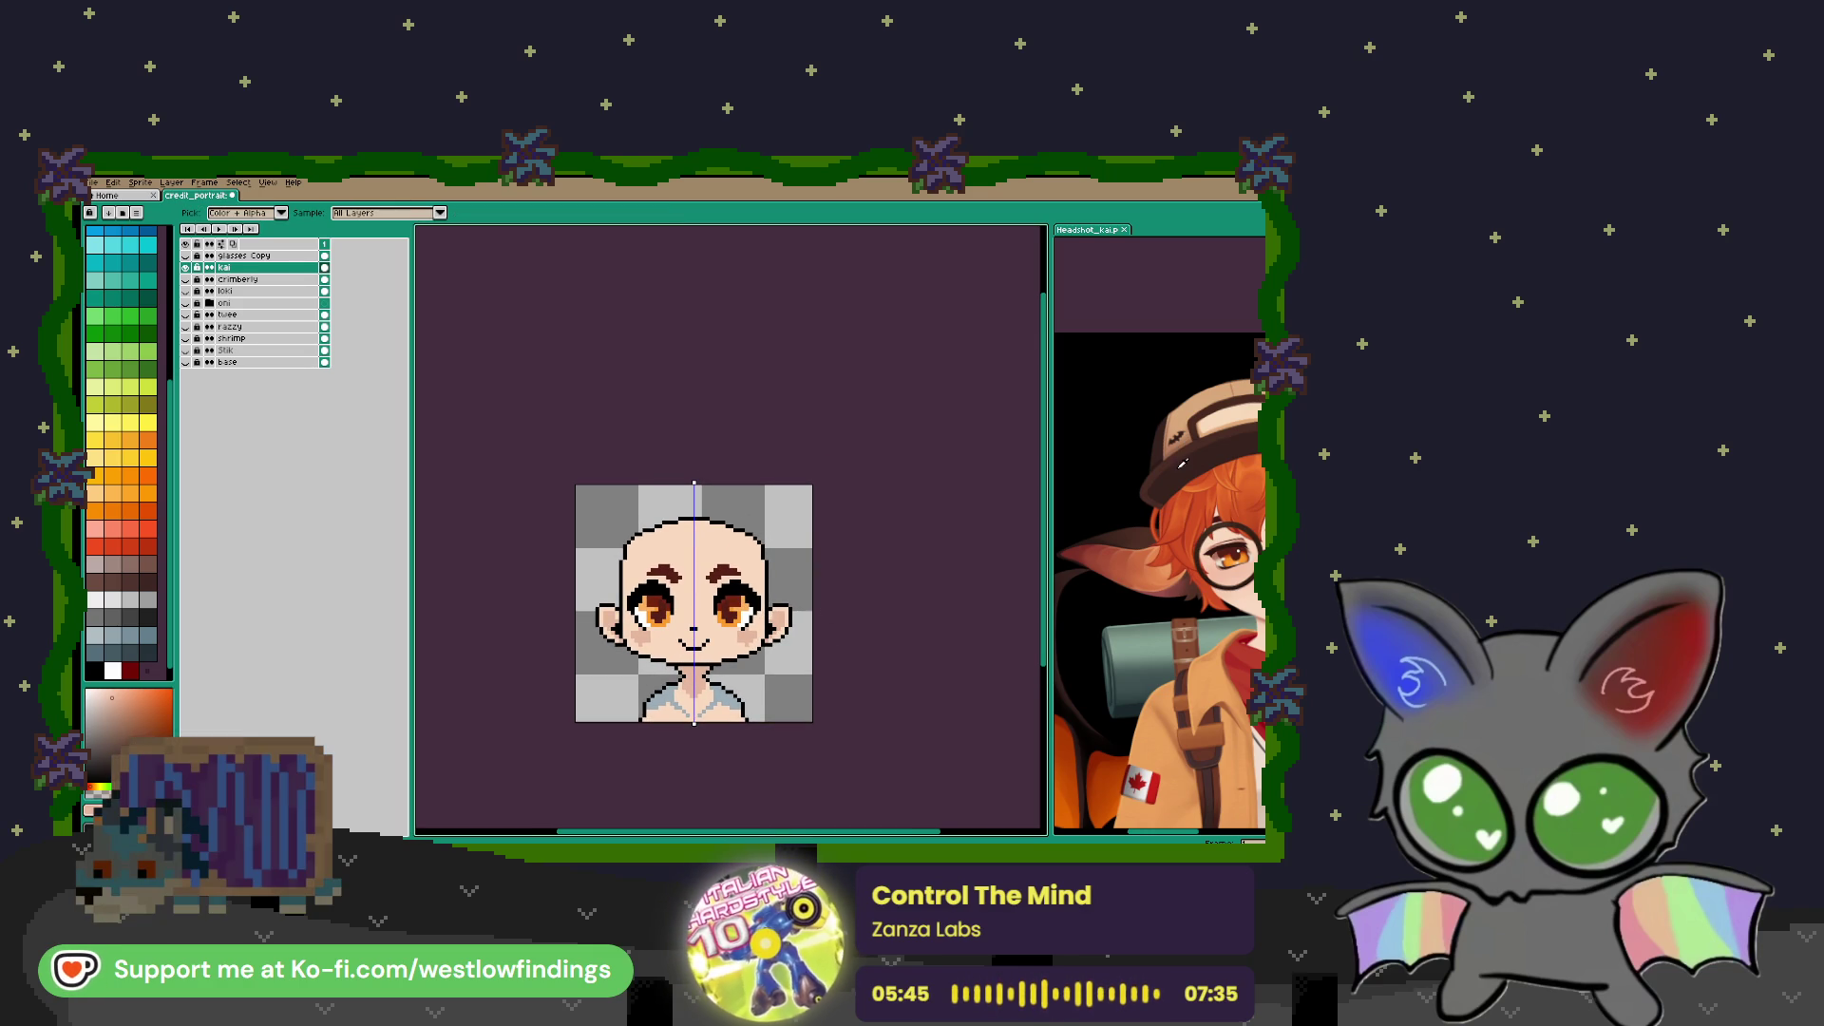
key("b")
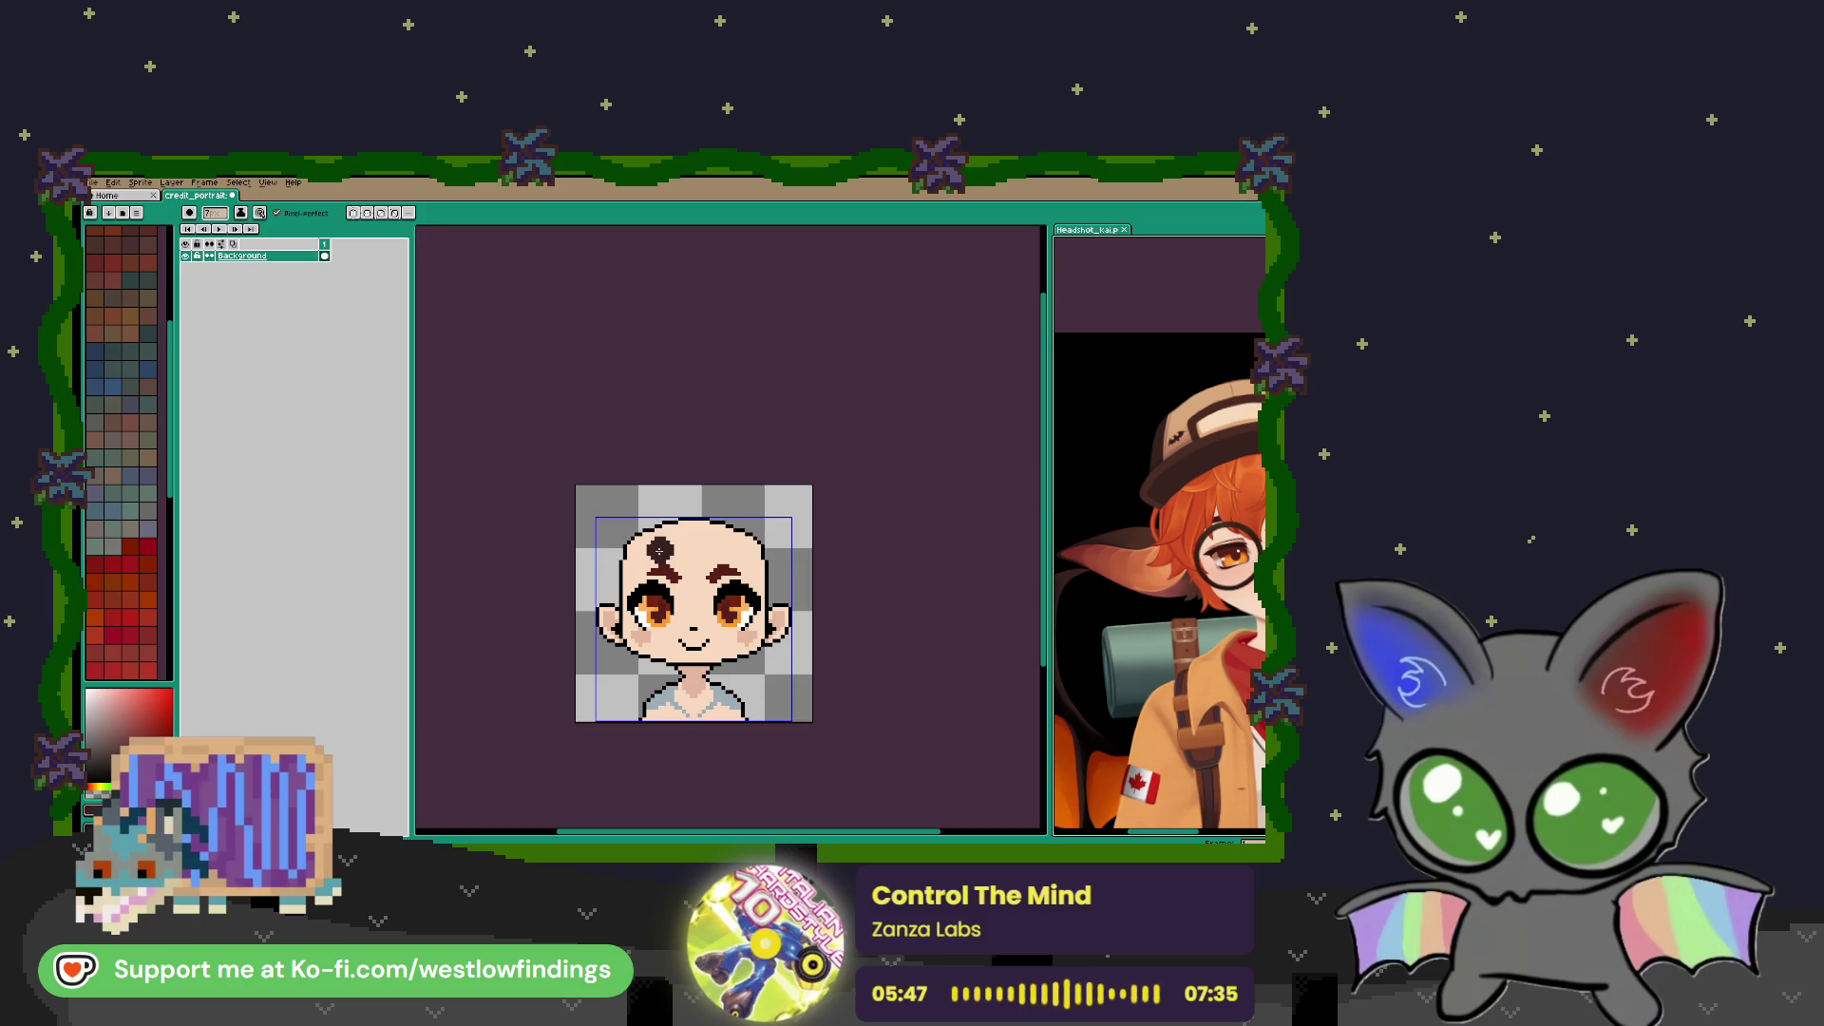
scroll(703, 532, "up", 2)
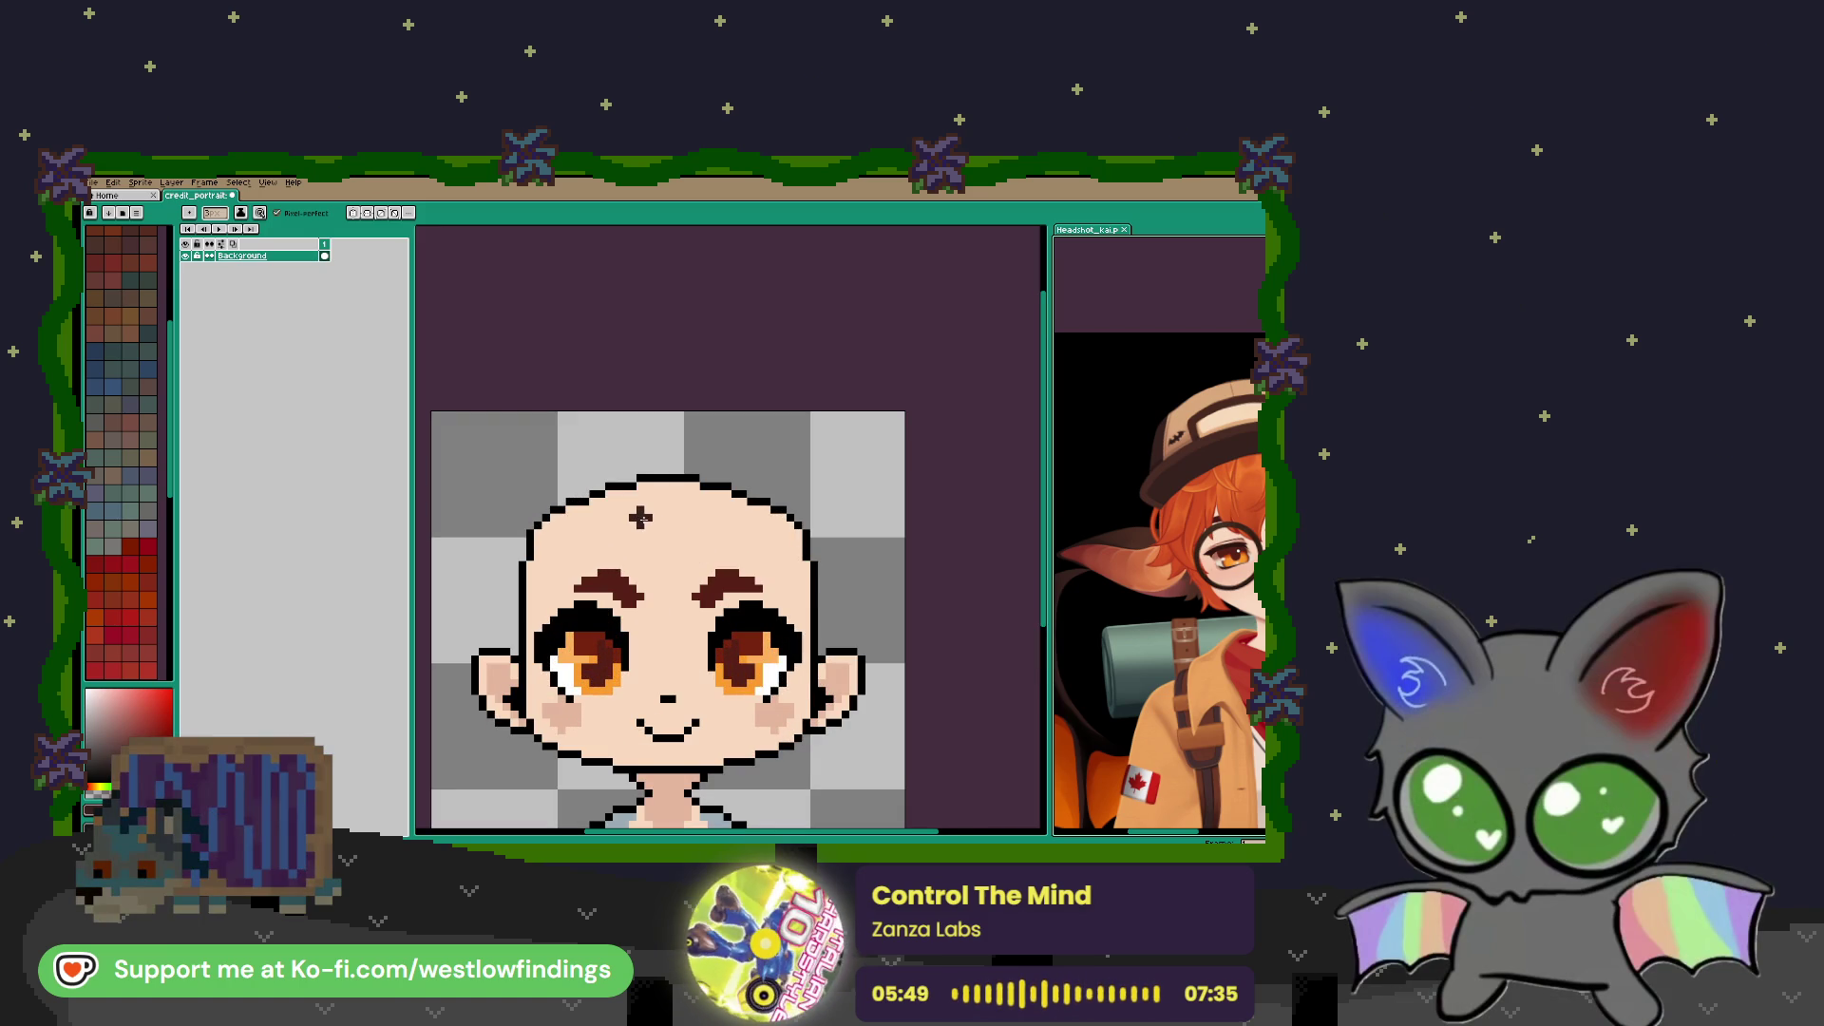
key("v")
key("ctrl+z")
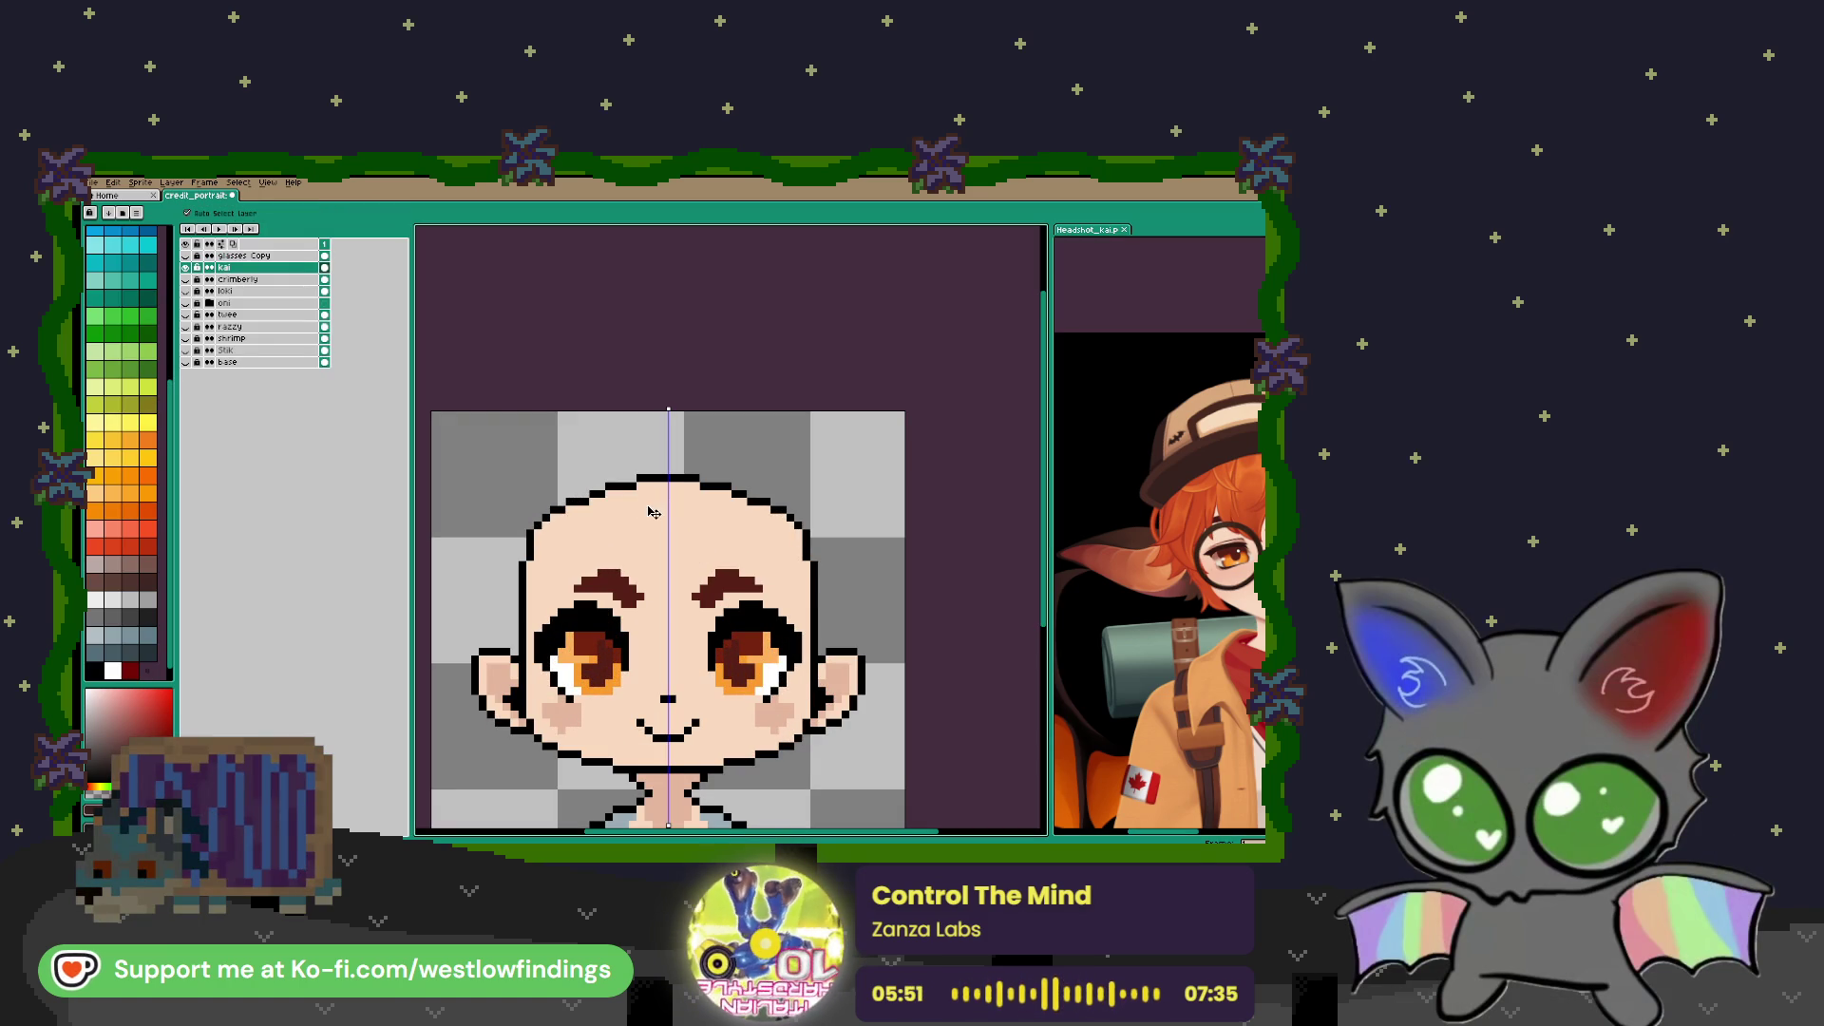
key("b")
scroll(532, 473, "down", 2)
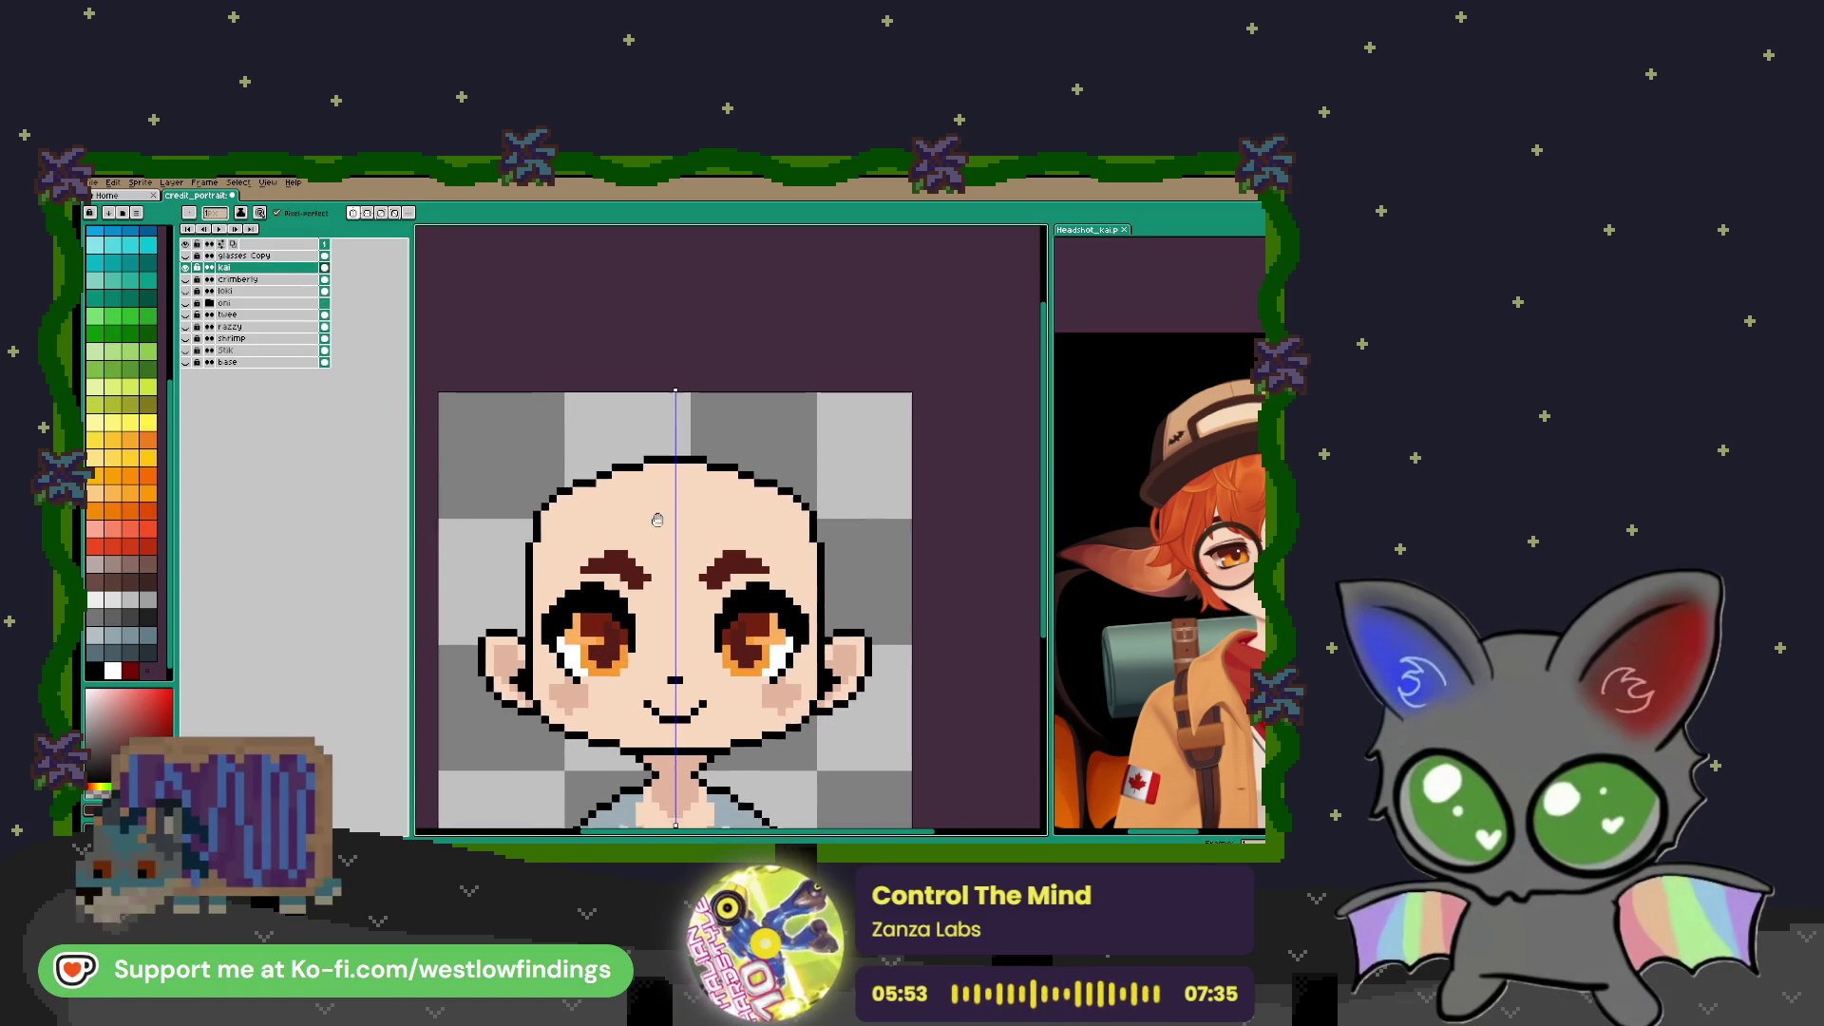
left_click_drag(533, 474, 627, 427)
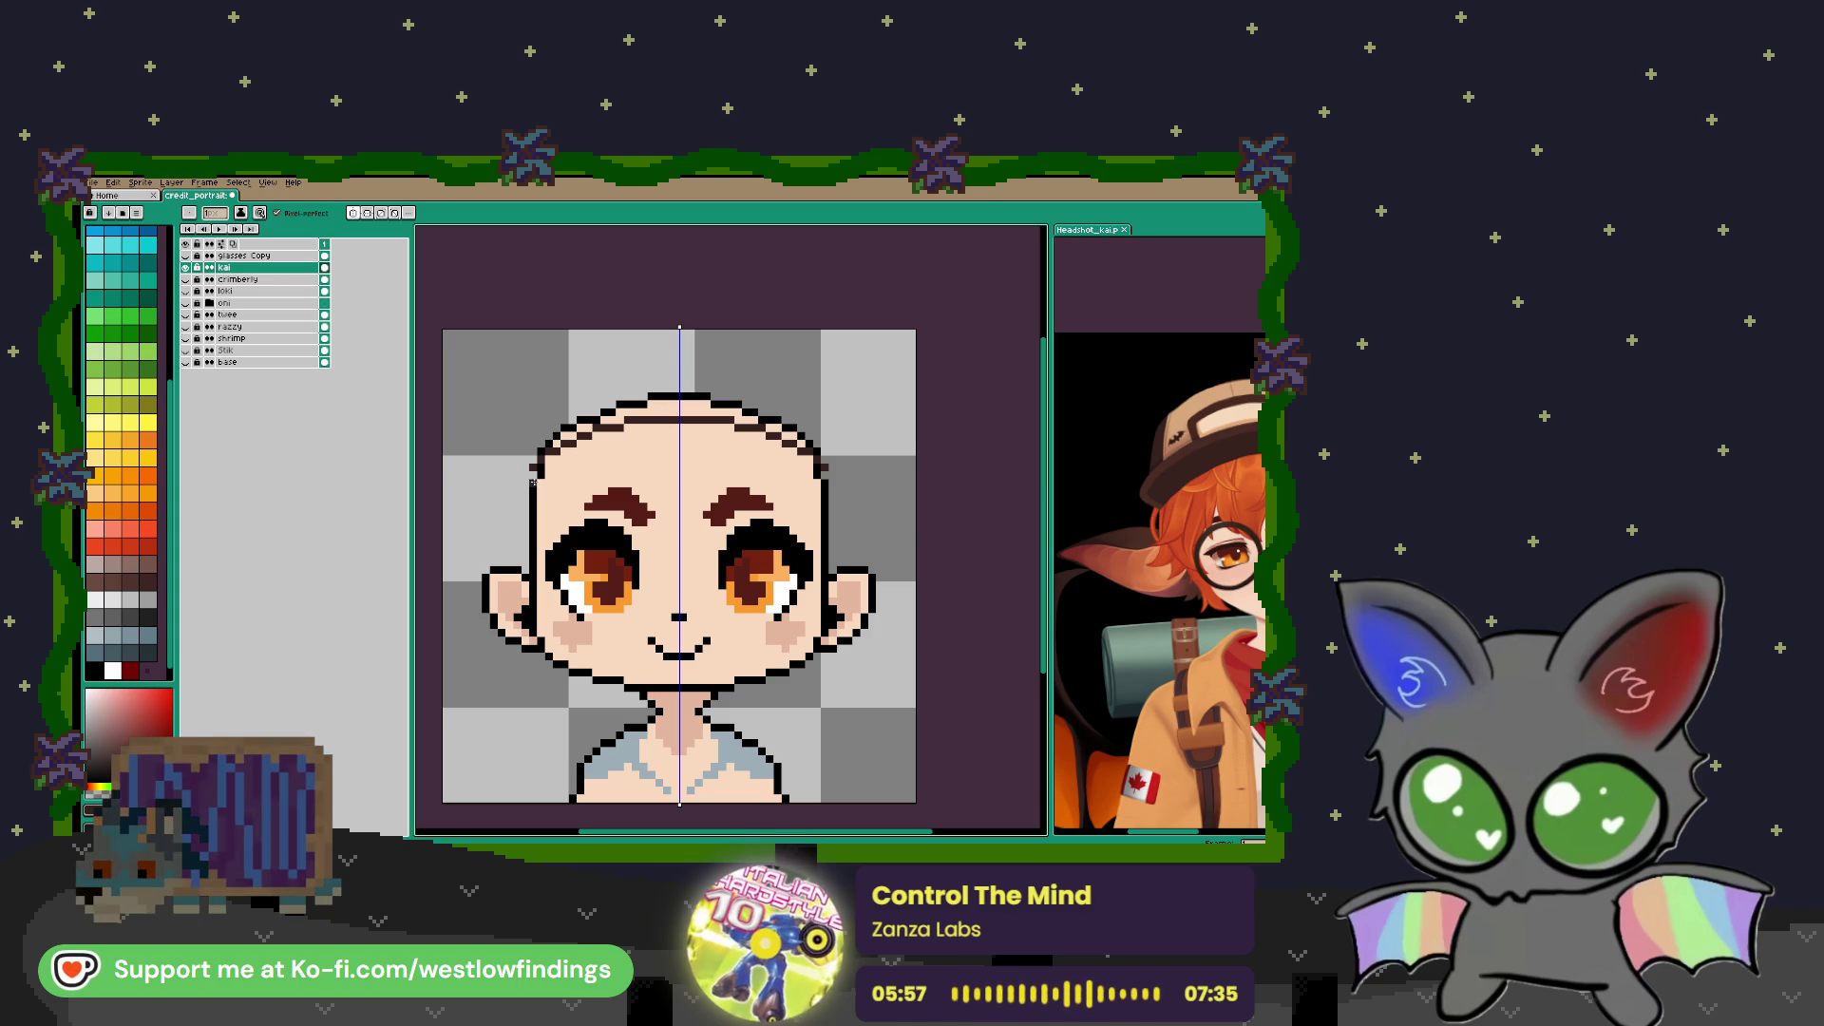
mouse_move(524, 452)
left_mouse_down()
mouse_move(571, 396)
mouse_move(676, 390)
left_mouse_up()
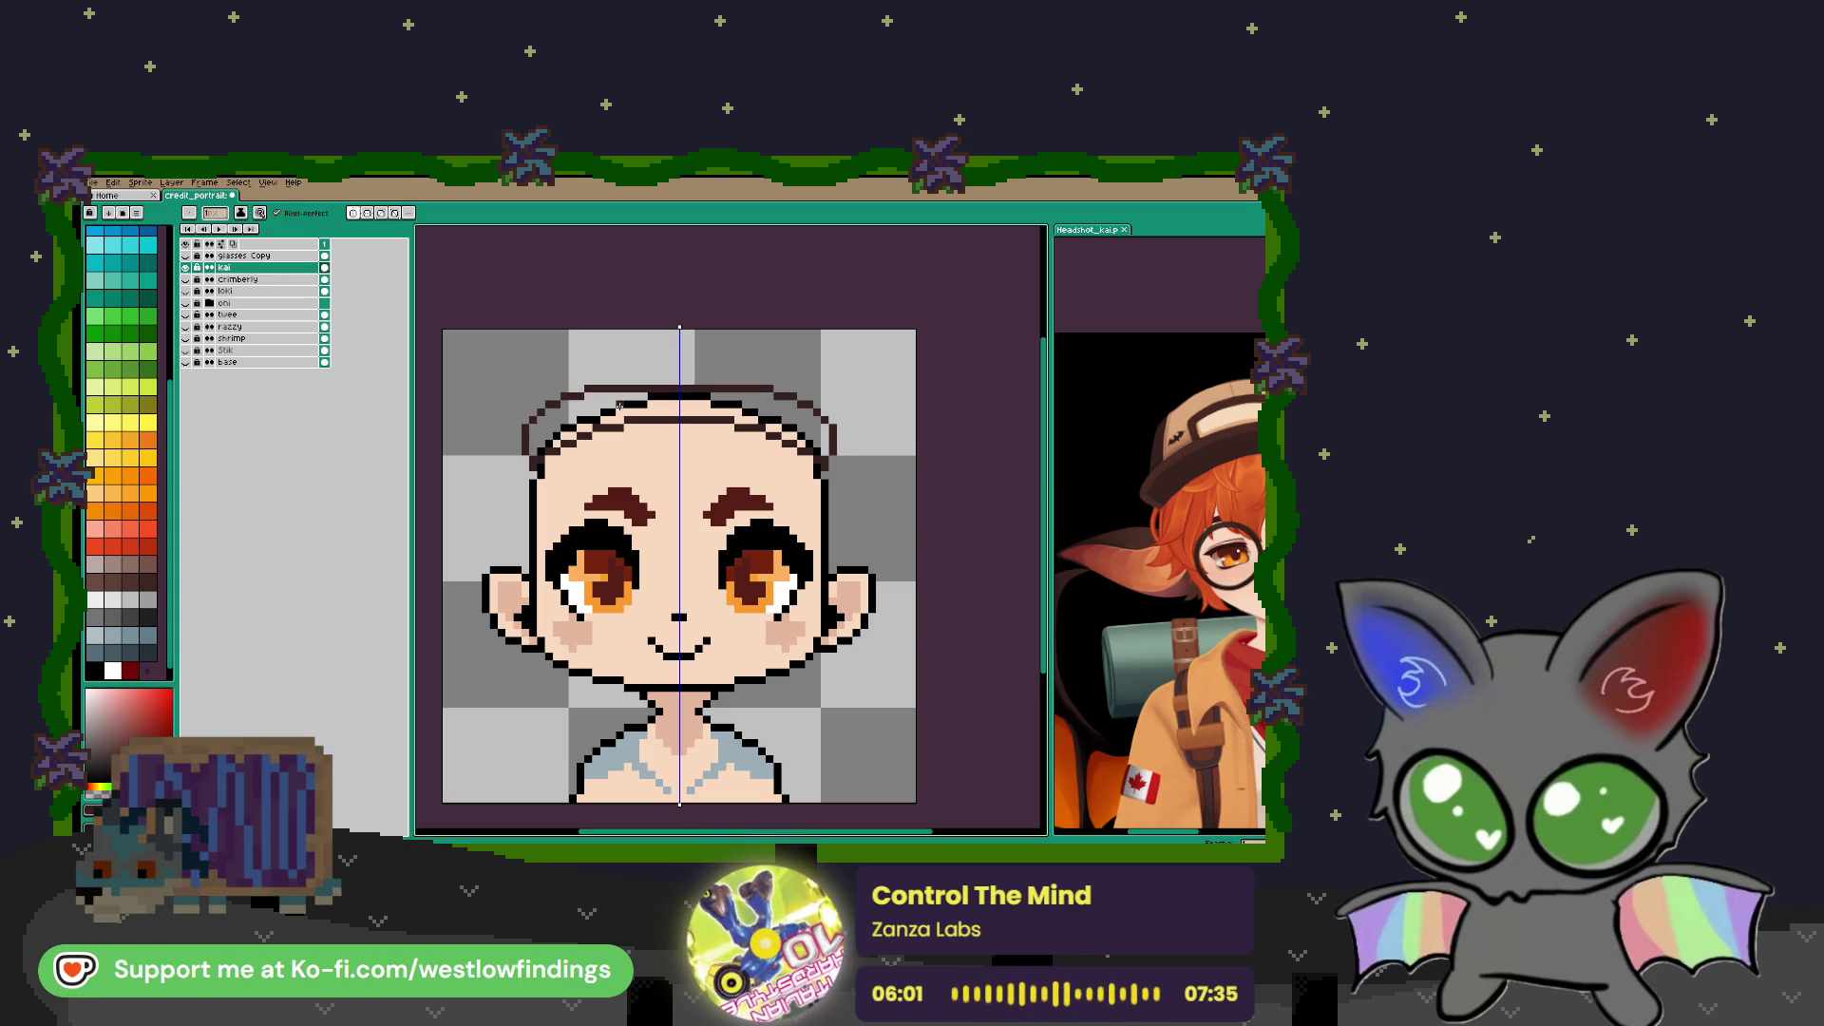
Bucket-fill the outlined hair areas and light hairline patches dark brown
key("g")
left_click(546, 433)
left_click(599, 414)
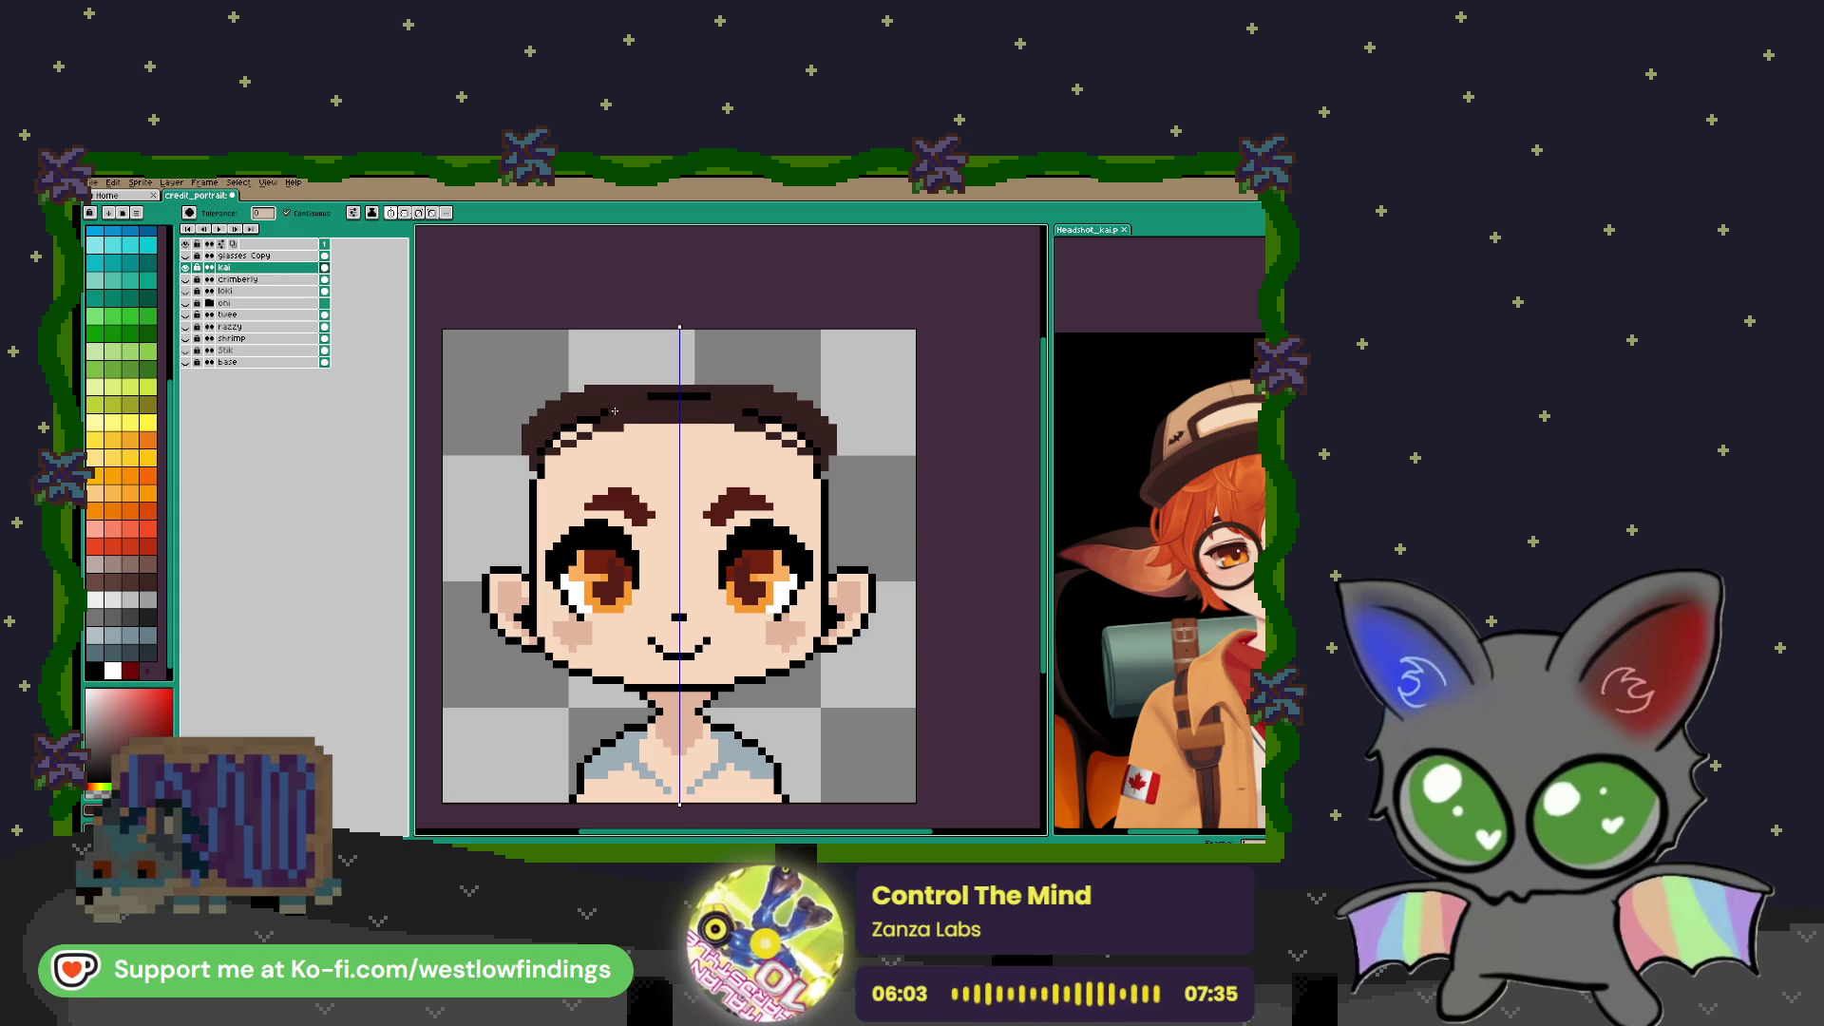
left_click(566, 432)
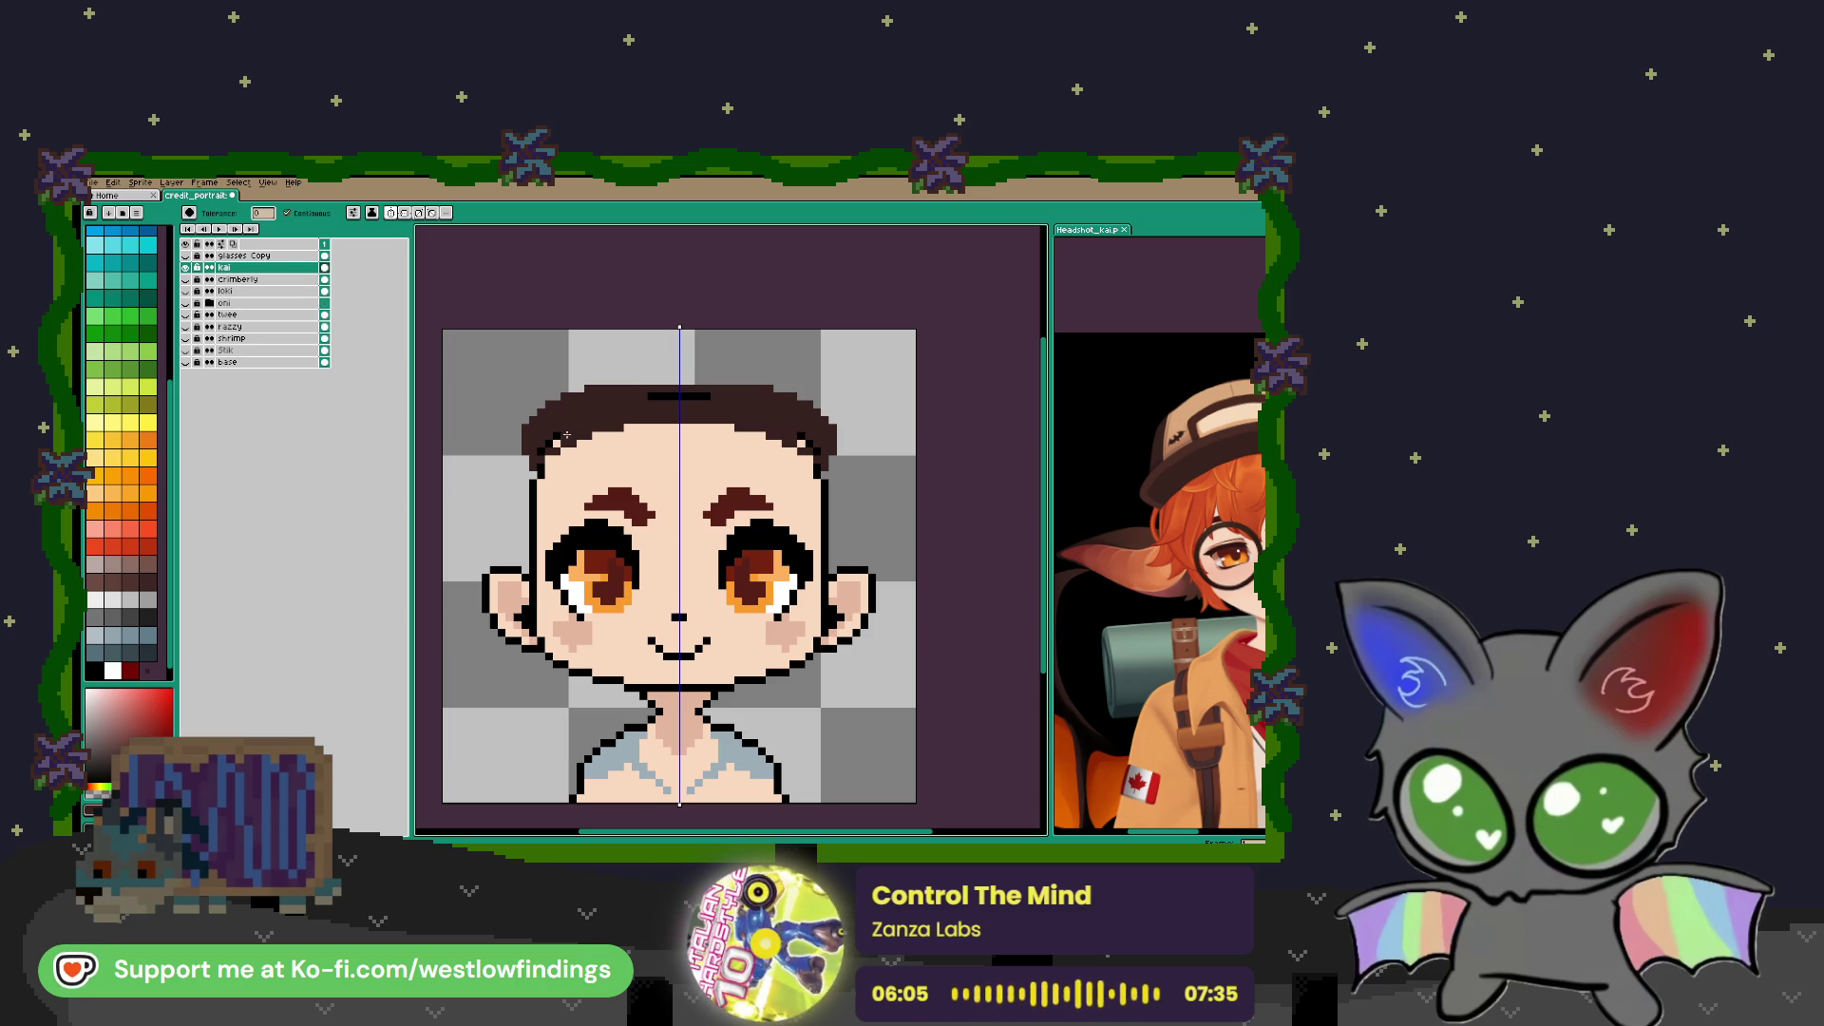
left_click(547, 446)
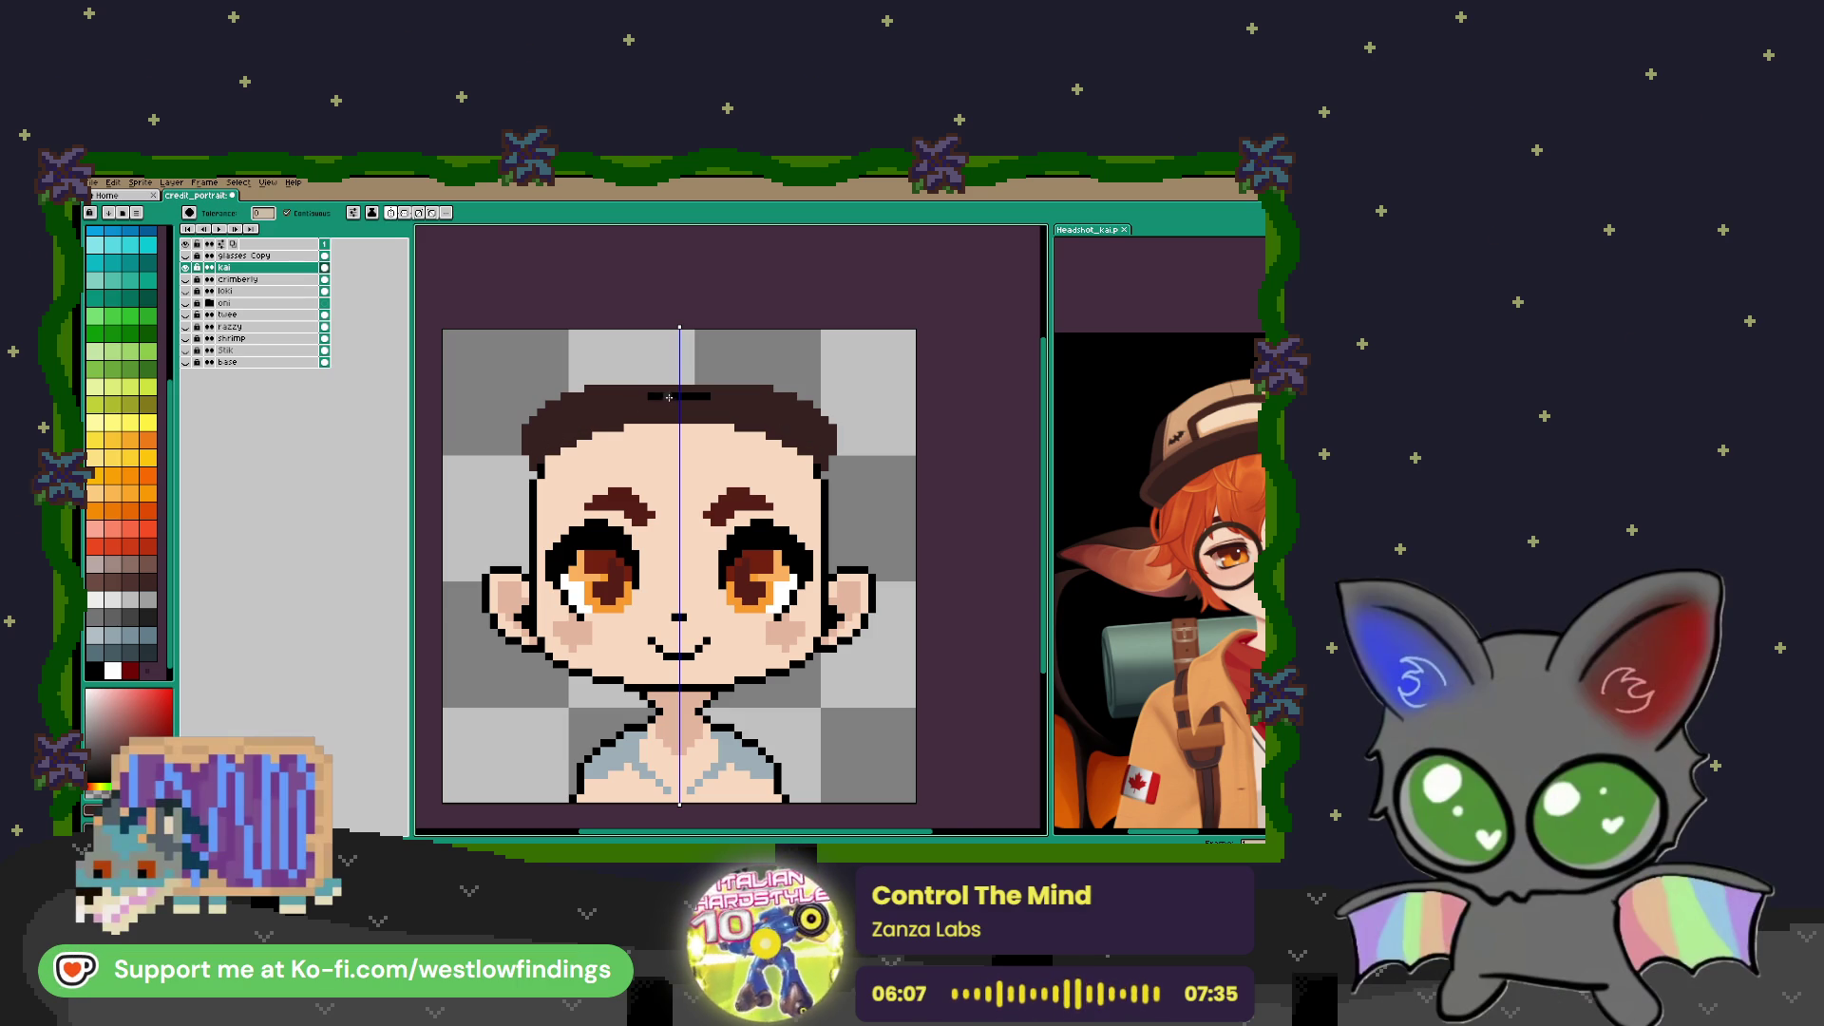
scroll(655, 423, "down", 1)
Sample the reference hair colour and paint darker mirrored hair along the top
key("i")
left_click(1161, 466)
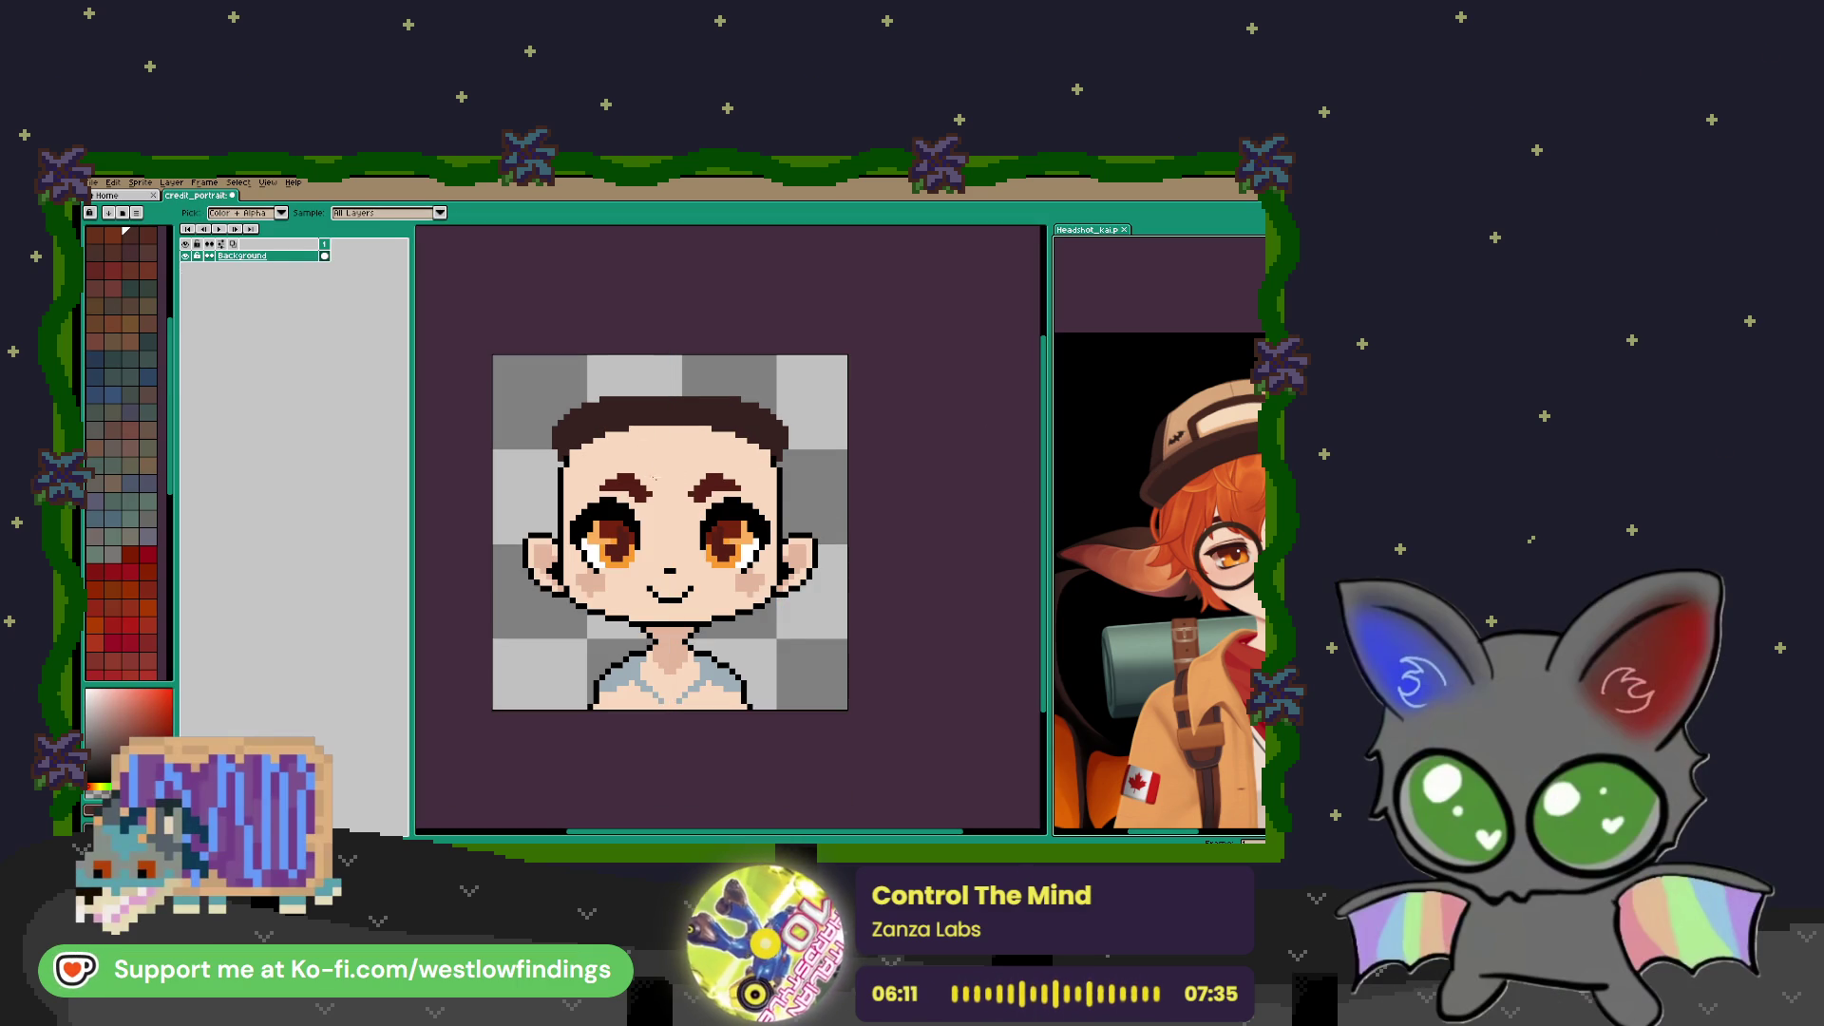
key("v")
scroll(573, 458, "up", 2)
key("b")
left_click(571, 453)
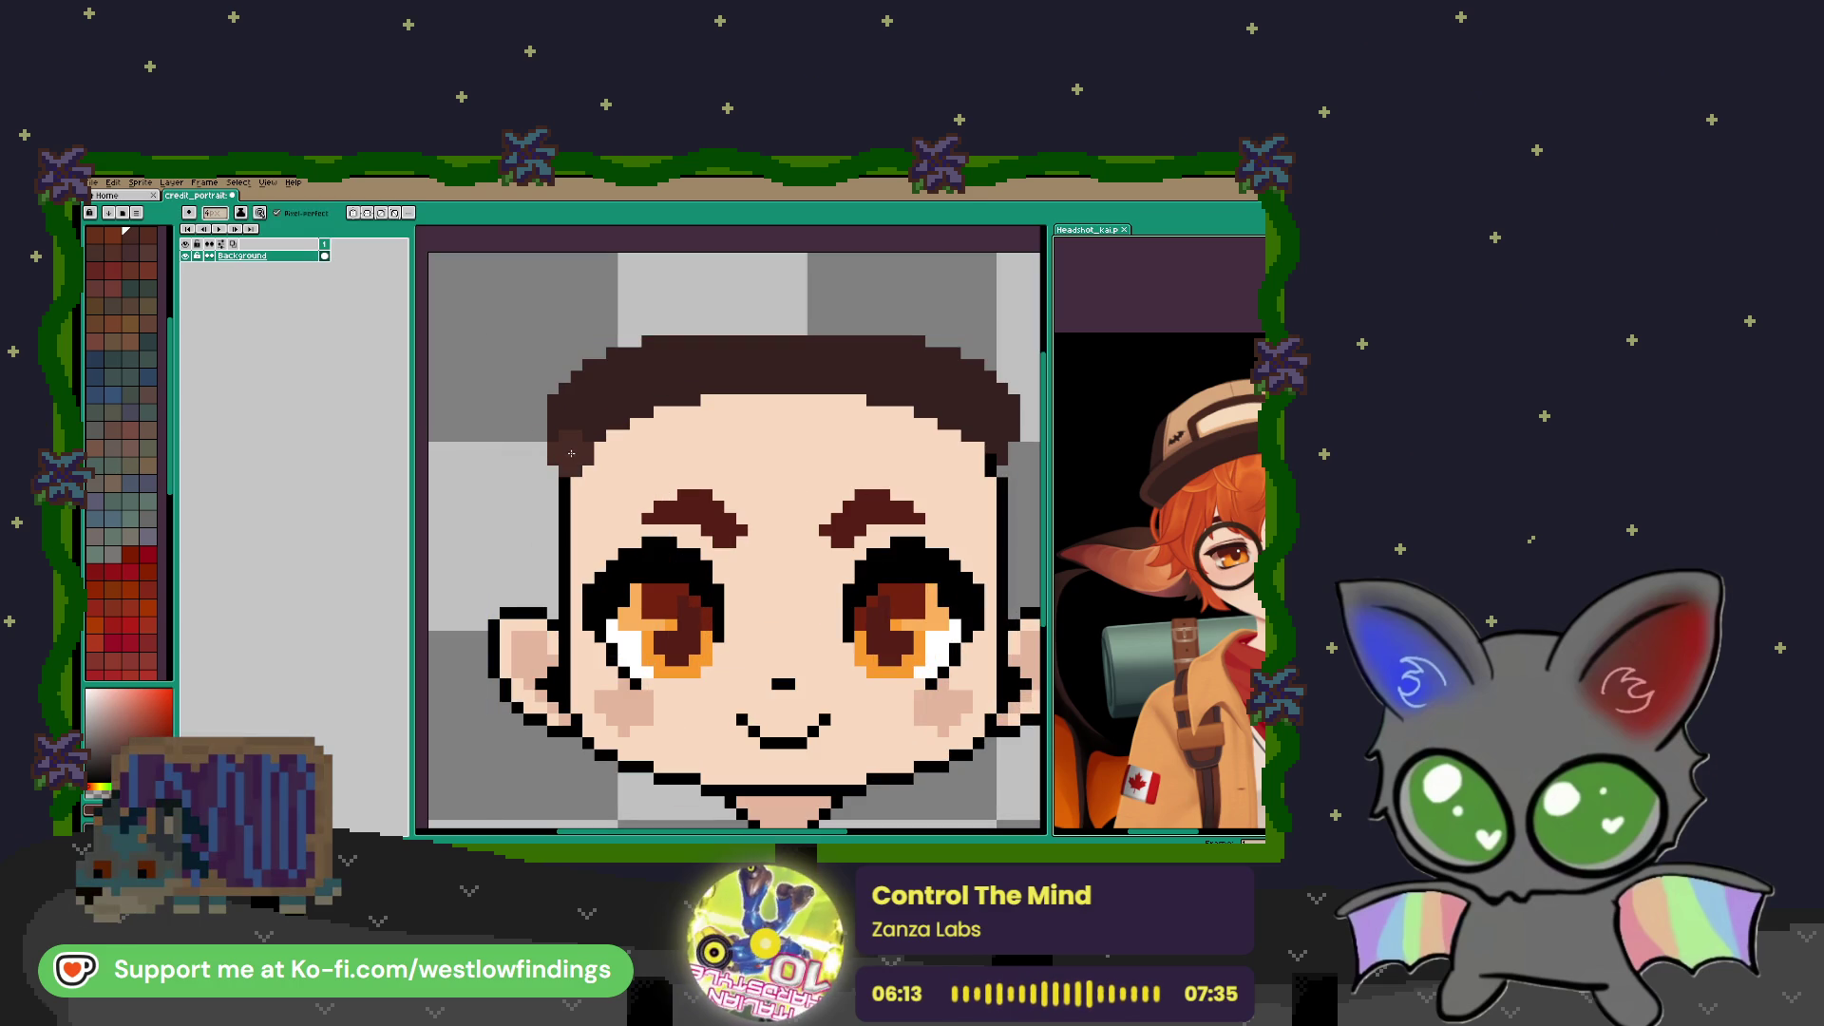
mouse_move(556, 446)
left_mouse_down()
mouse_move(541, 399)
mouse_move(597, 363)
mouse_move(665, 333)
mouse_move(783, 328)
mouse_move(775, 500)
left_mouse_up()
scroll(796, 386, "down", 1)
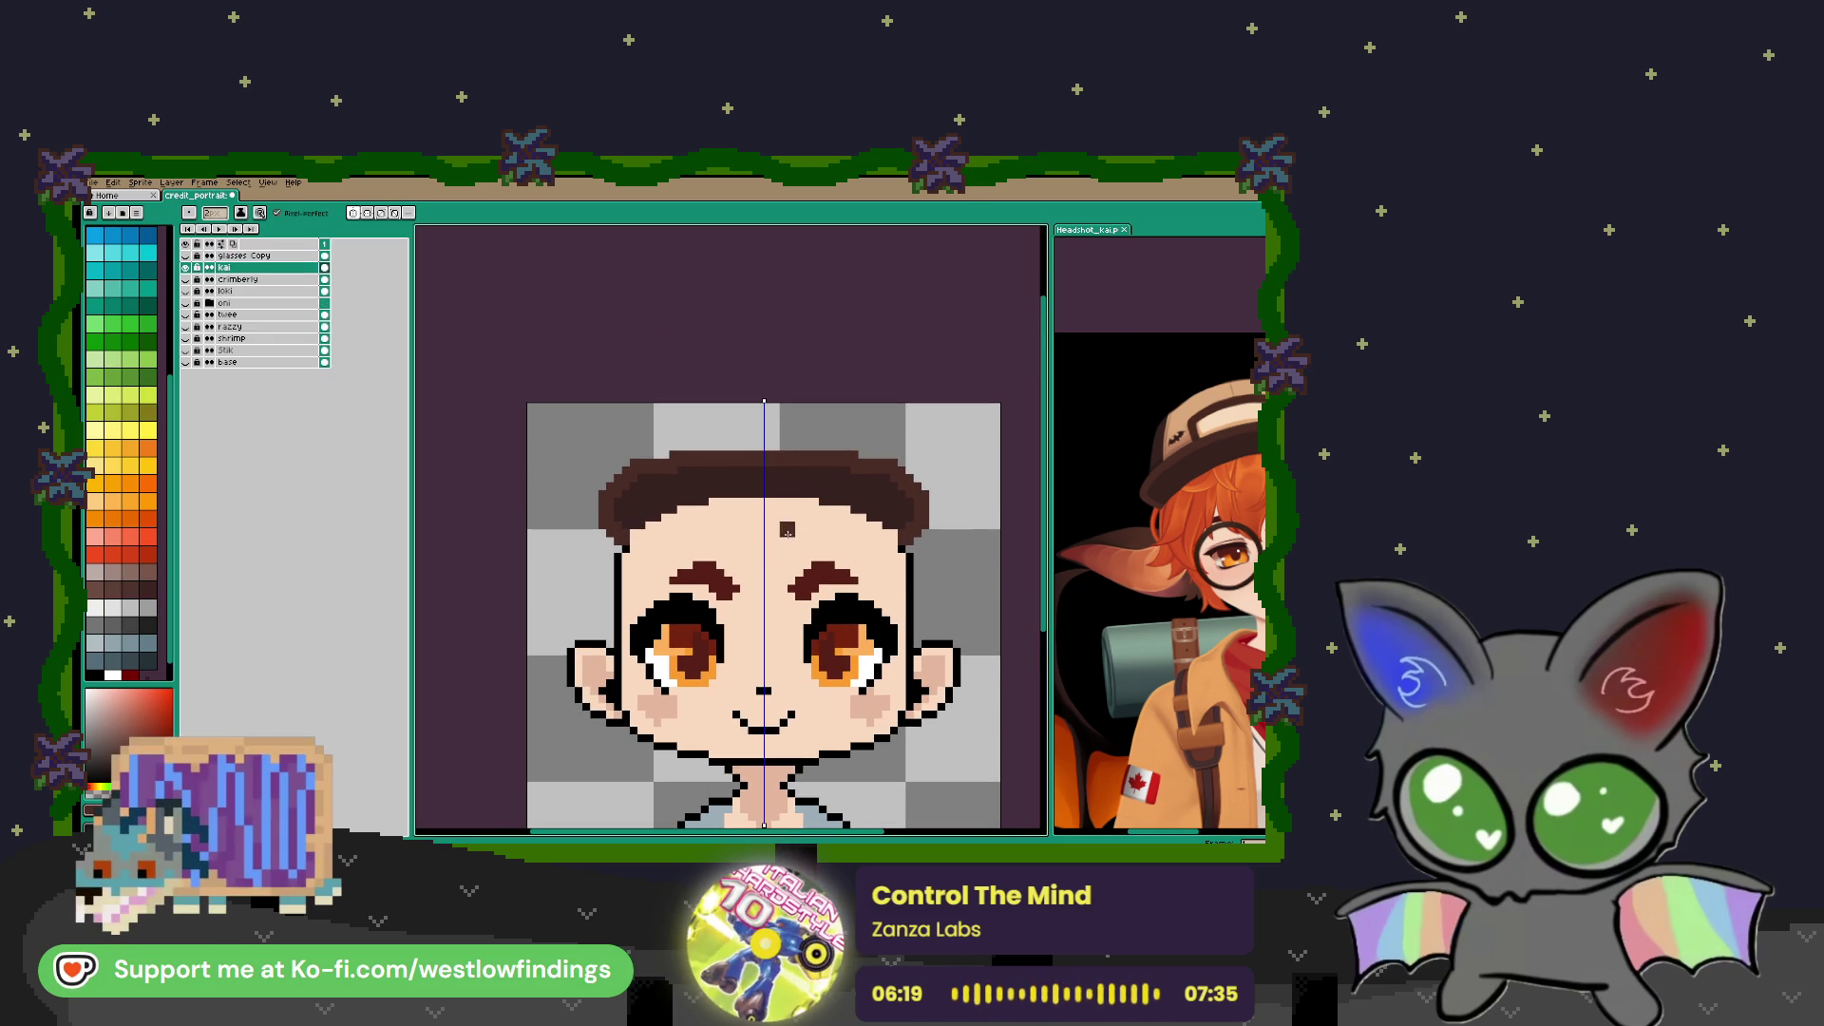
Sample tan from the reference cap and paint a tan cap arc over the hair
key("i")
left_click(1200, 399)
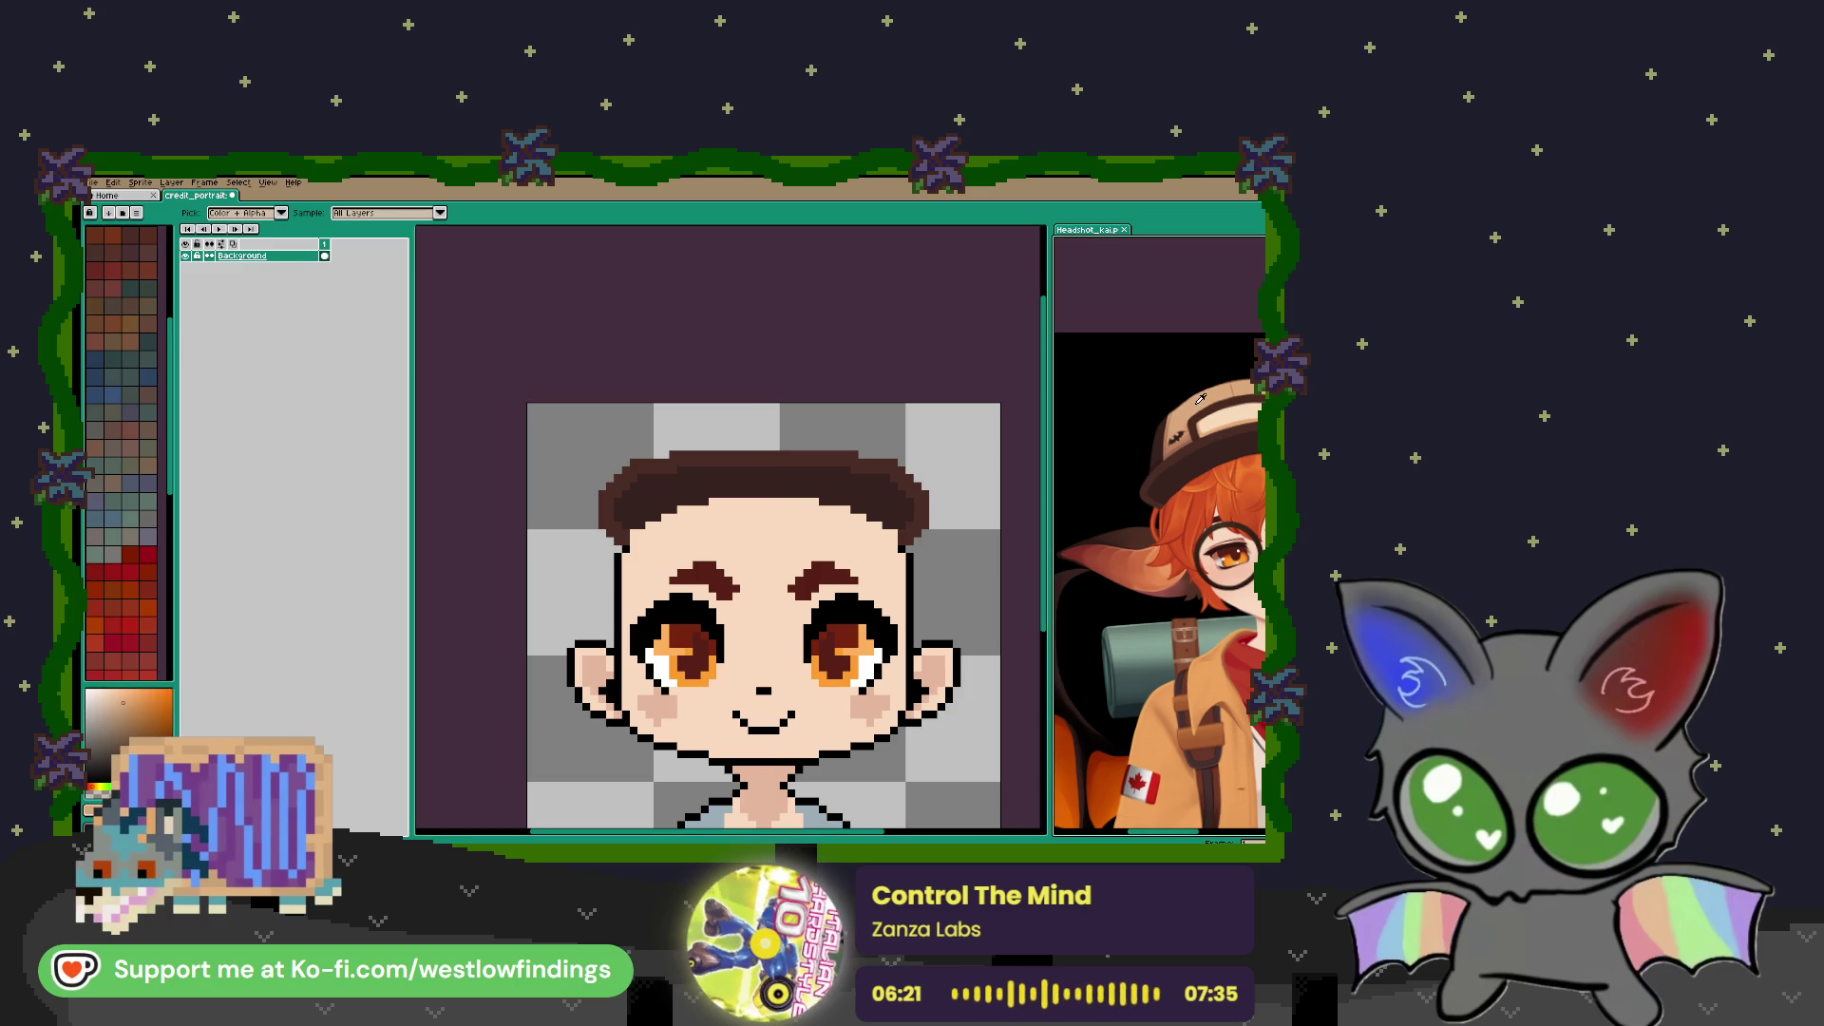
key("b")
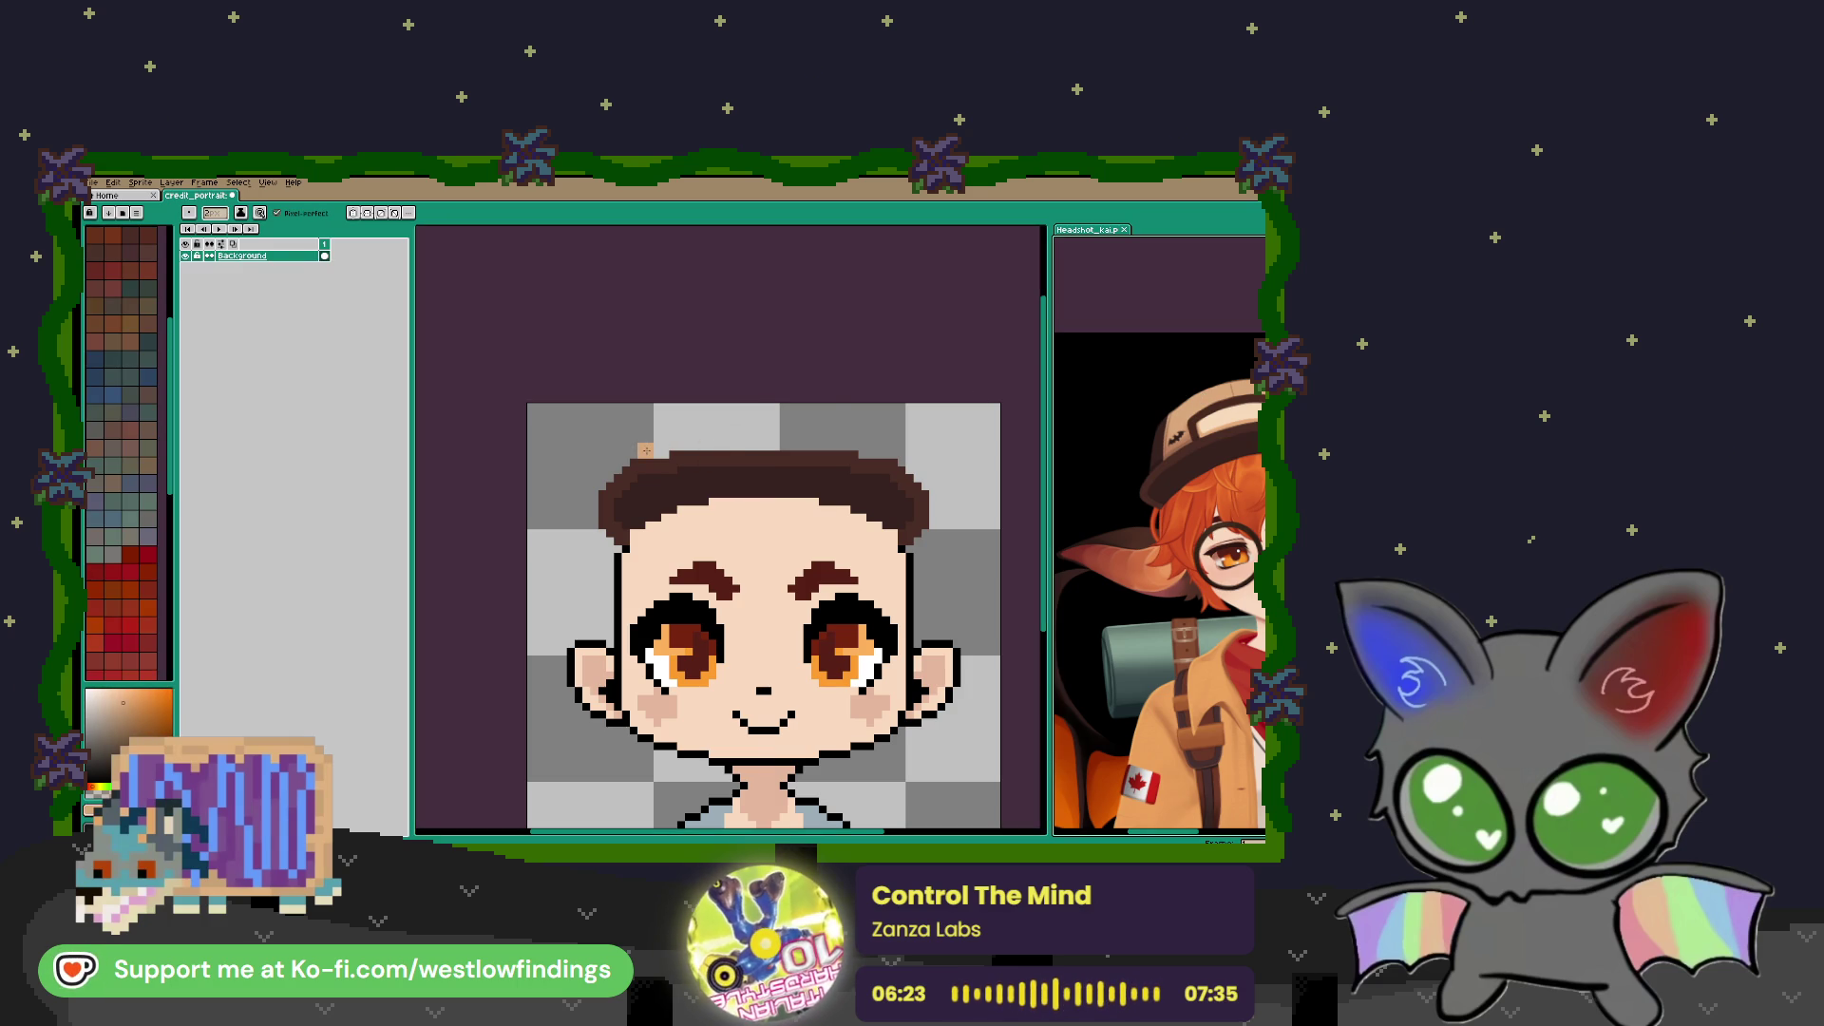
mouse_move(646, 449)
left_mouse_down()
mouse_move(722, 411)
mouse_move(831, 439)
mouse_move(803, 443)
left_mouse_up()
left_click(676, 444)
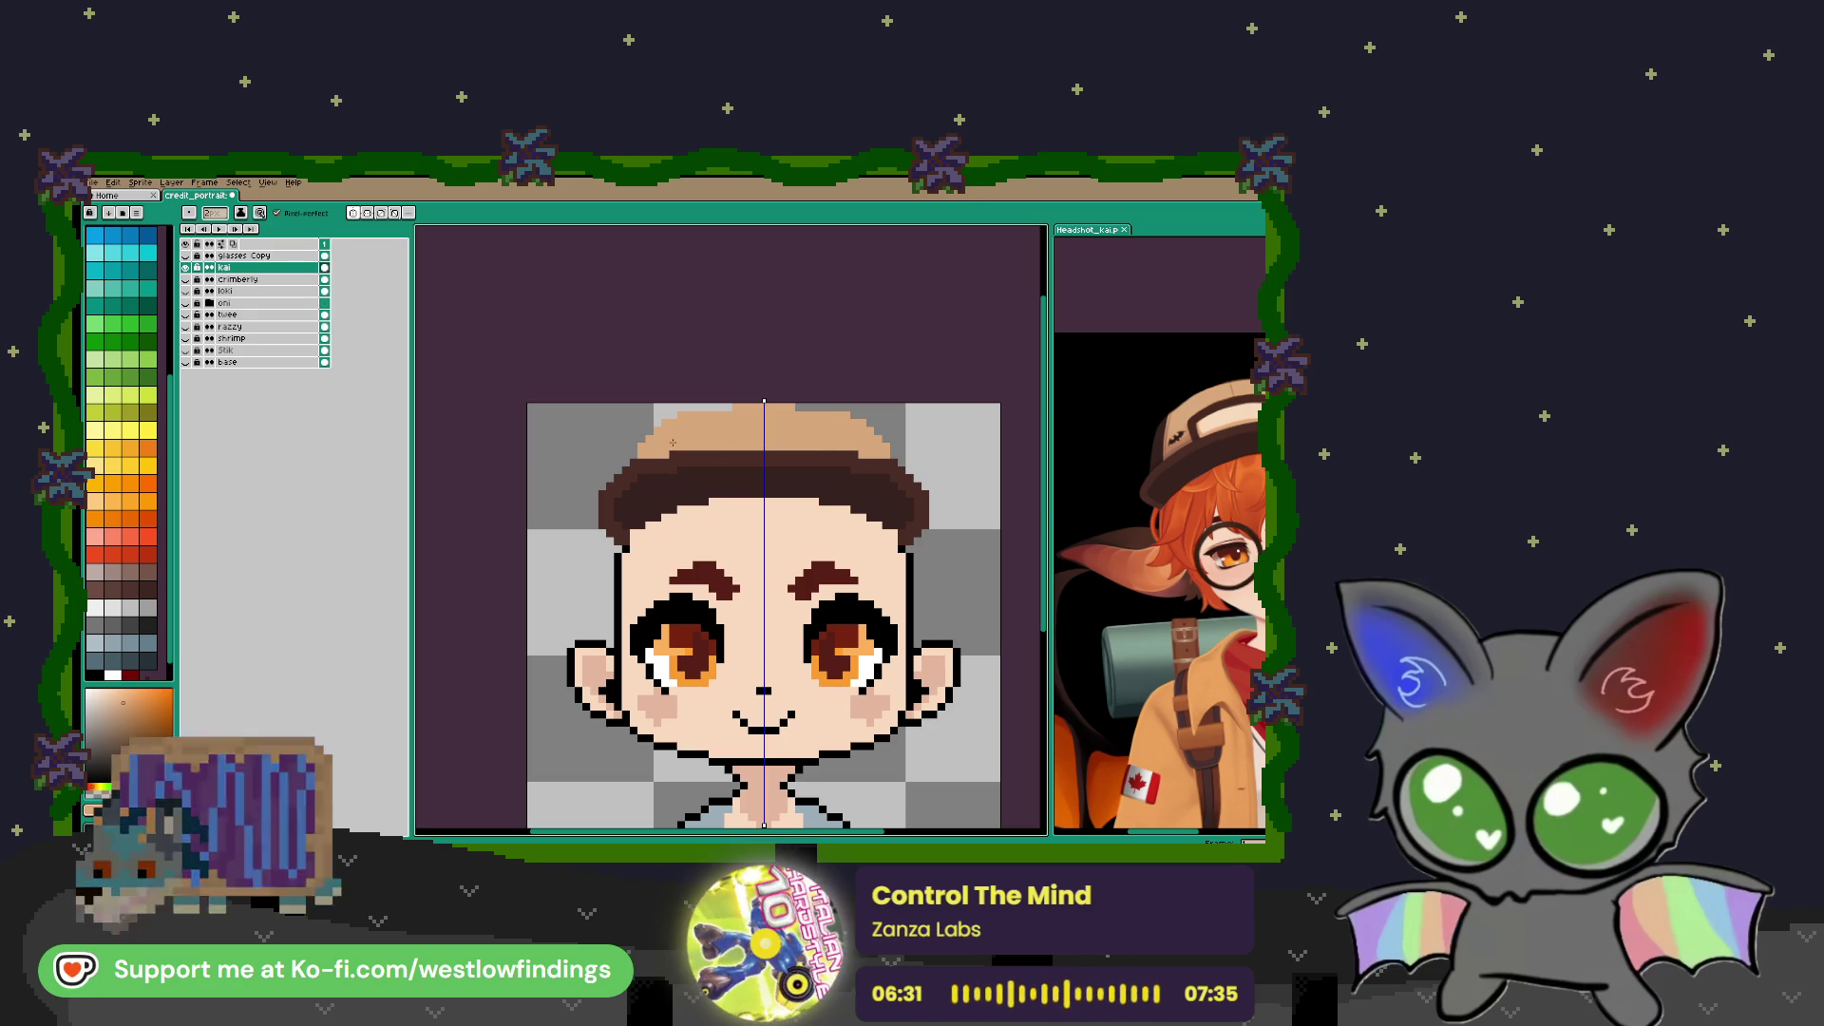
scroll(817, 447, "down", 1)
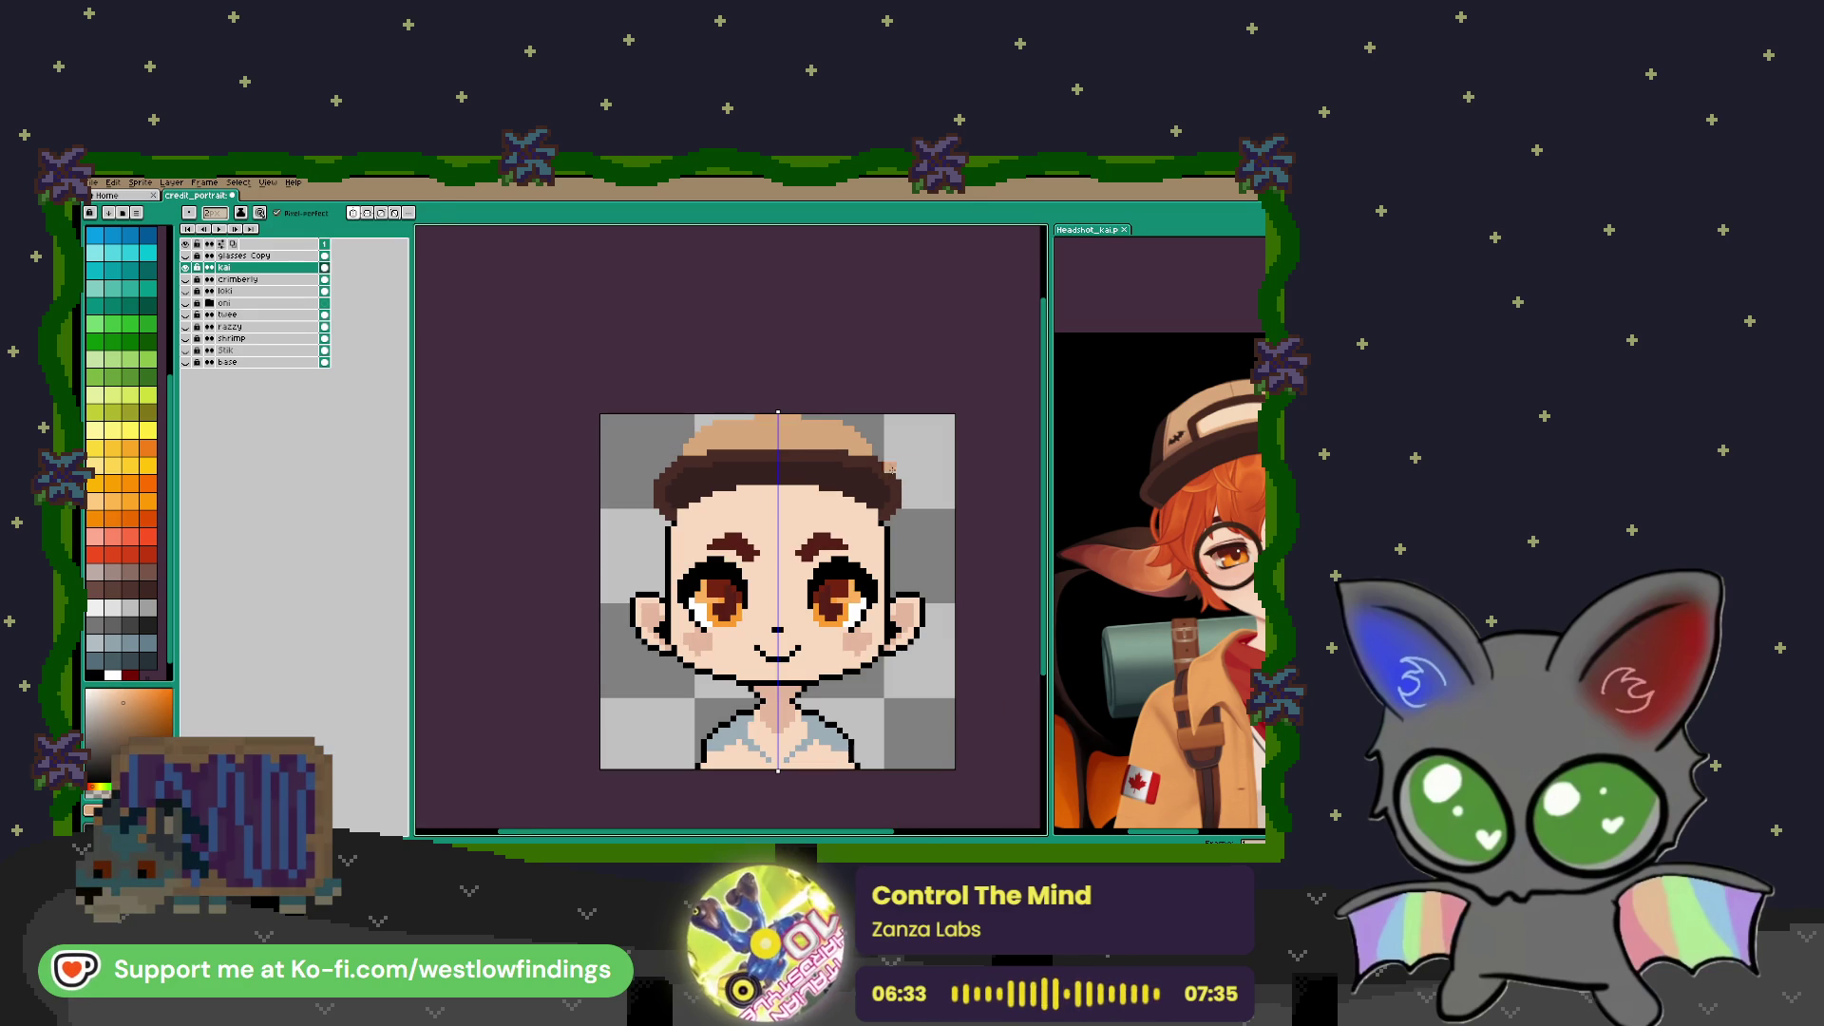
Sample dark brown from the reference and outline the cap's upper-left edge
key("i")
left_click(1162, 437)
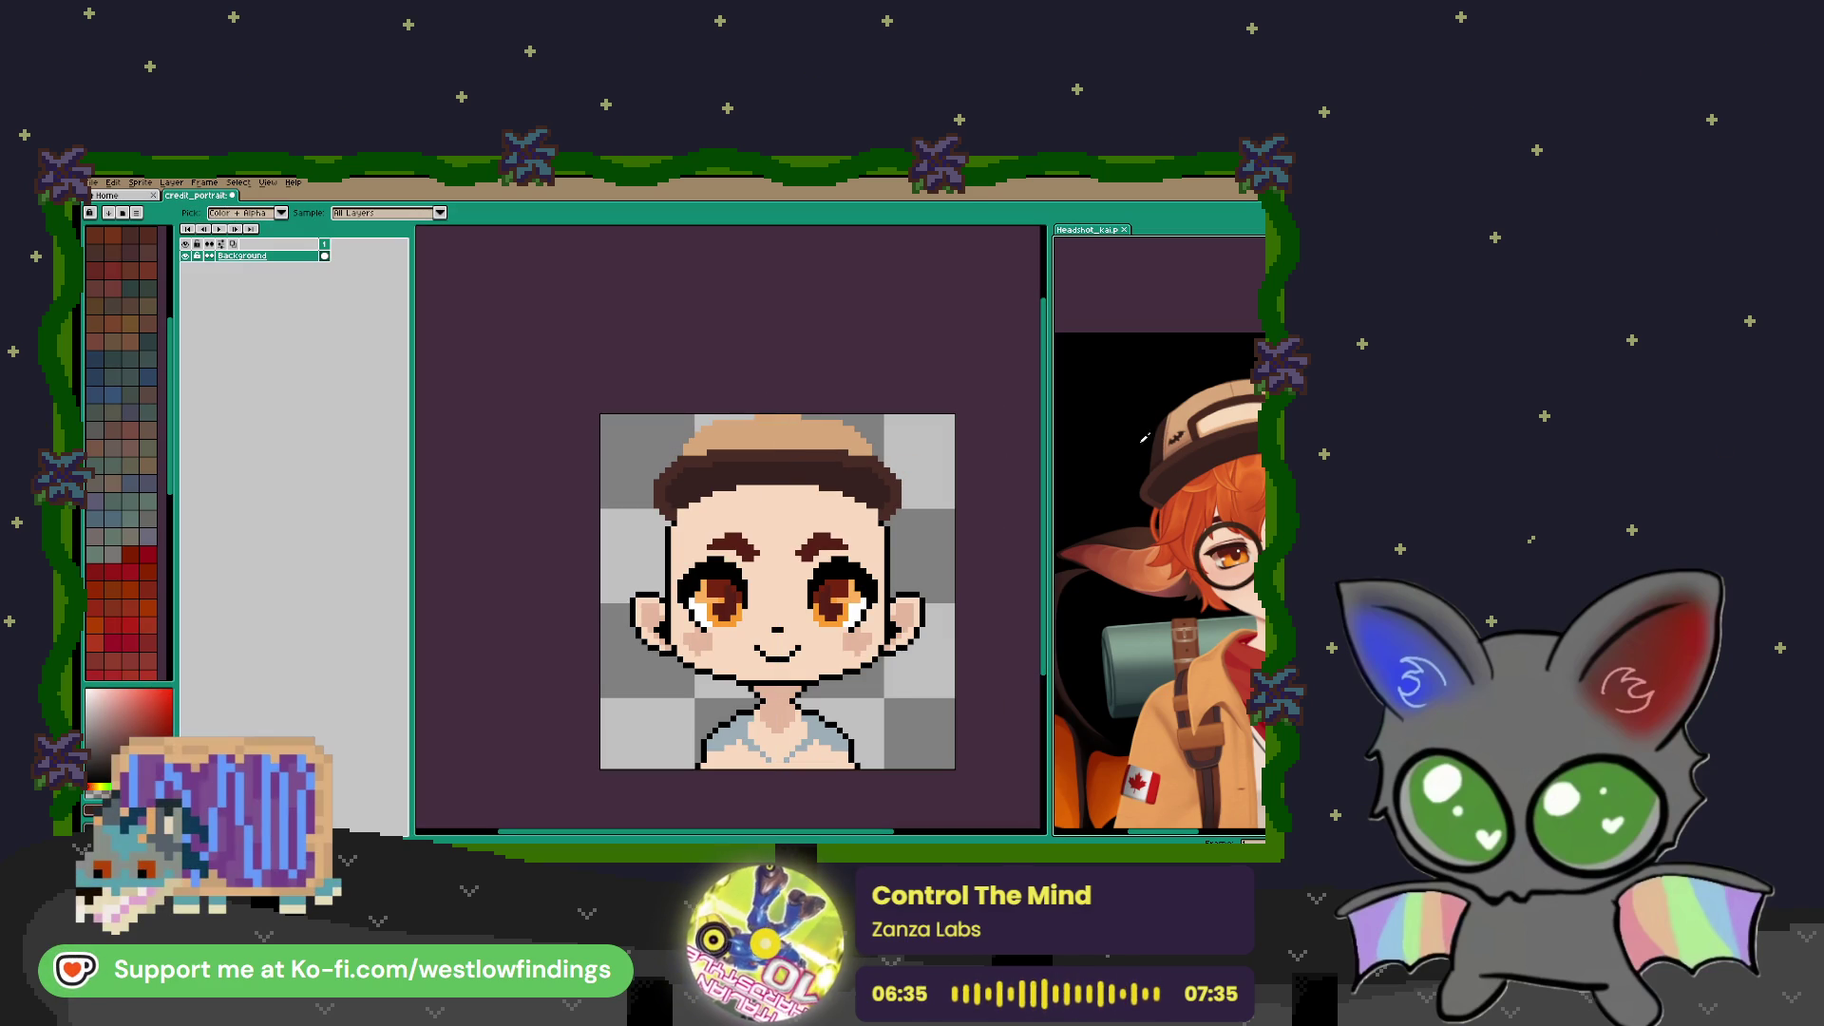
scroll(687, 428, "up", 2)
key("b")
left_click(719, 475)
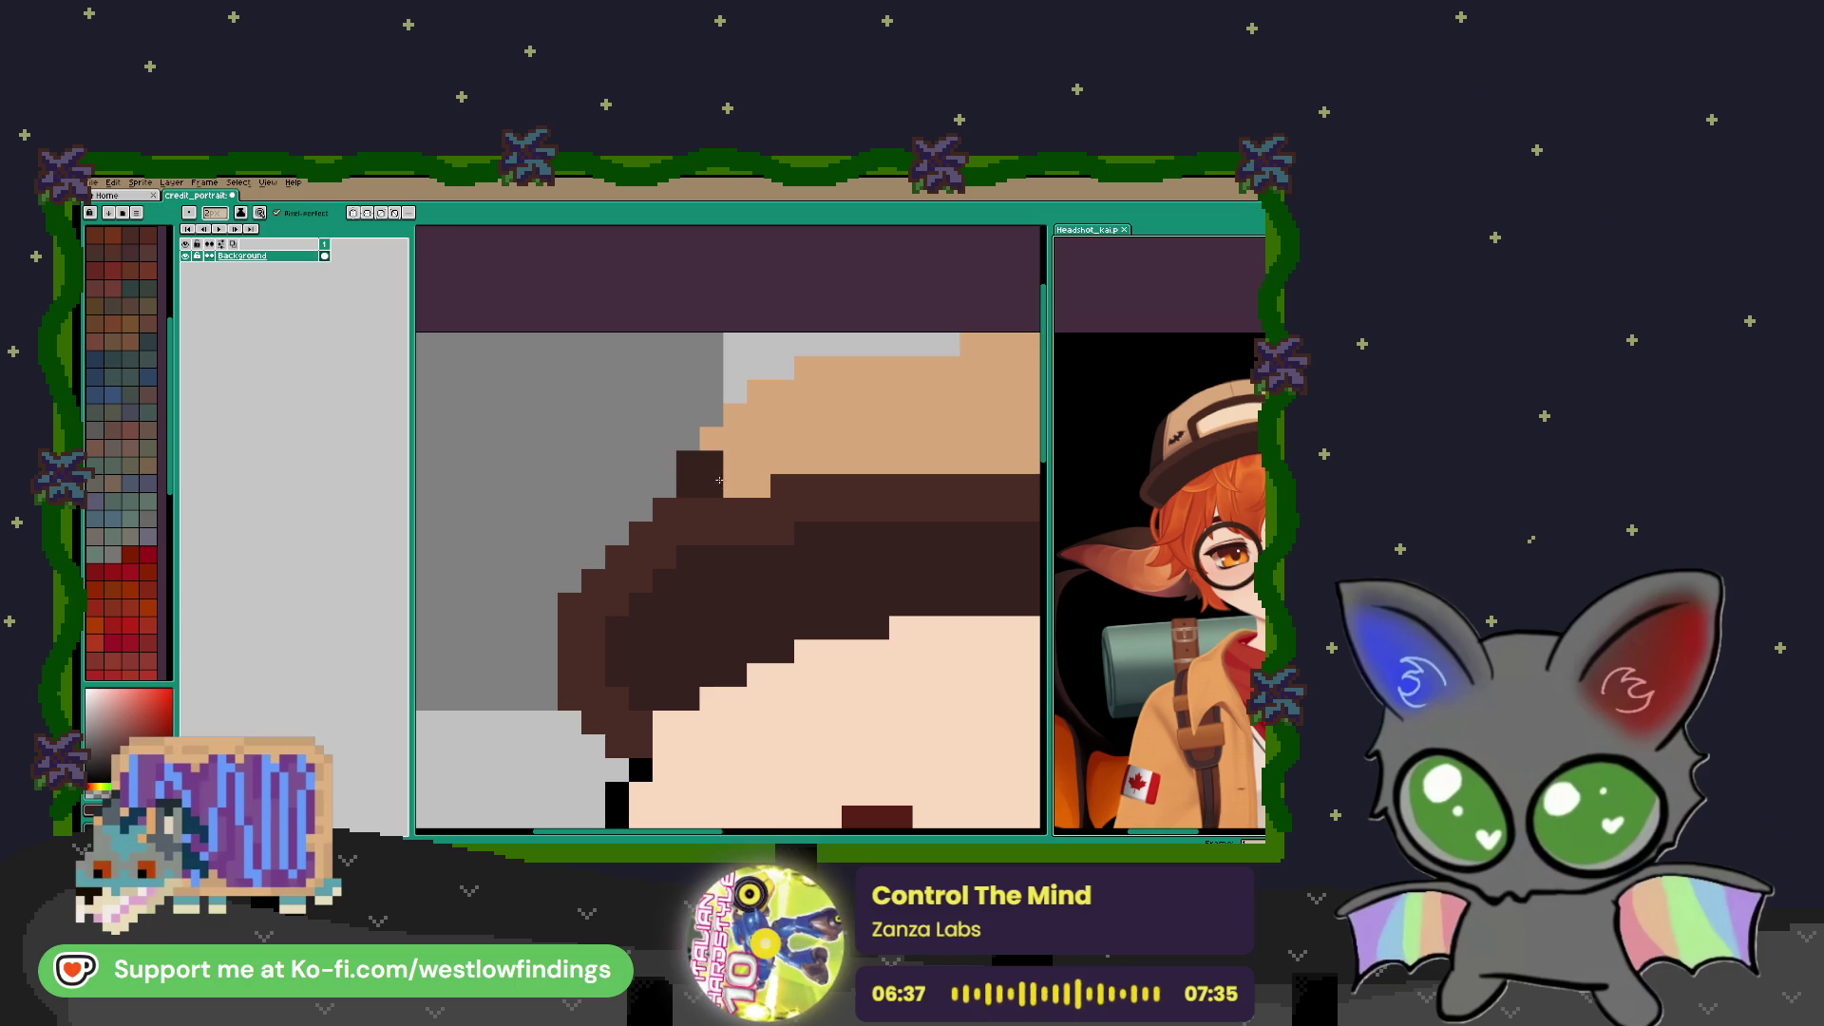
key("ctrl+z")
left_click_drag(711, 438, 713, 472)
left_click(710, 480)
left_click(734, 437)
left_click(757, 392)
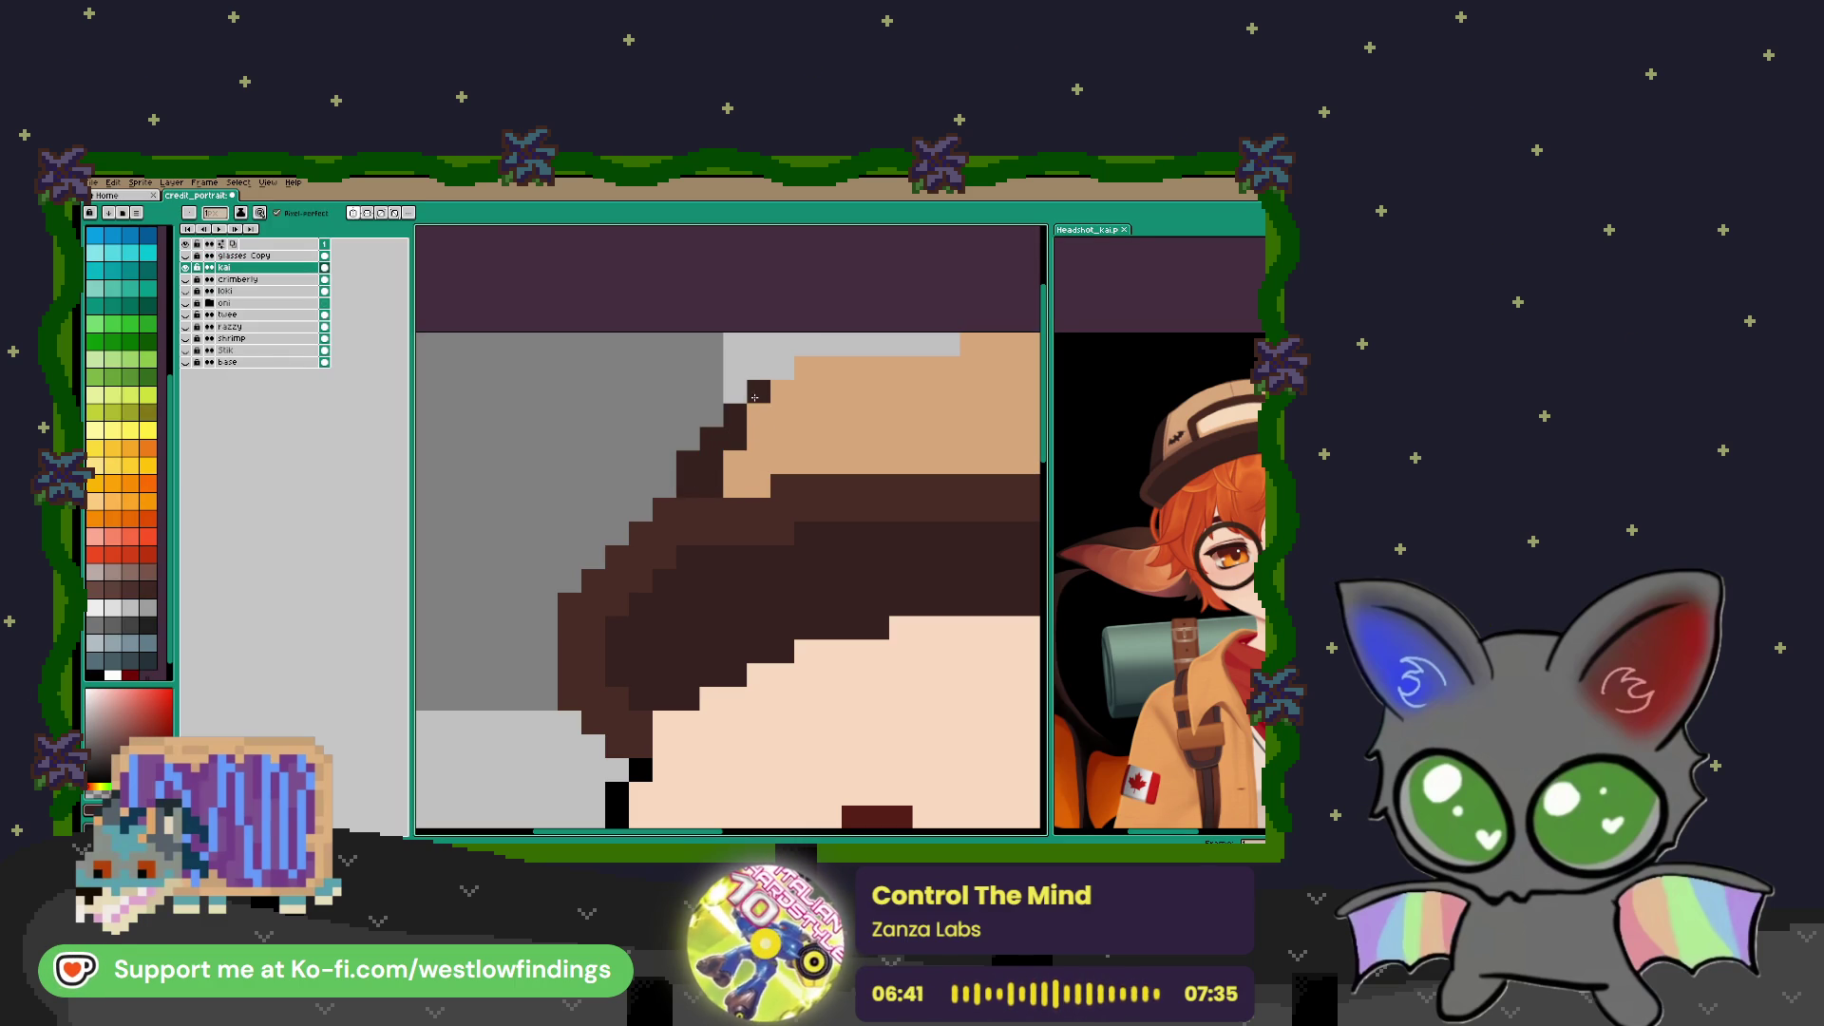
scroll(714, 427, "down", 3)
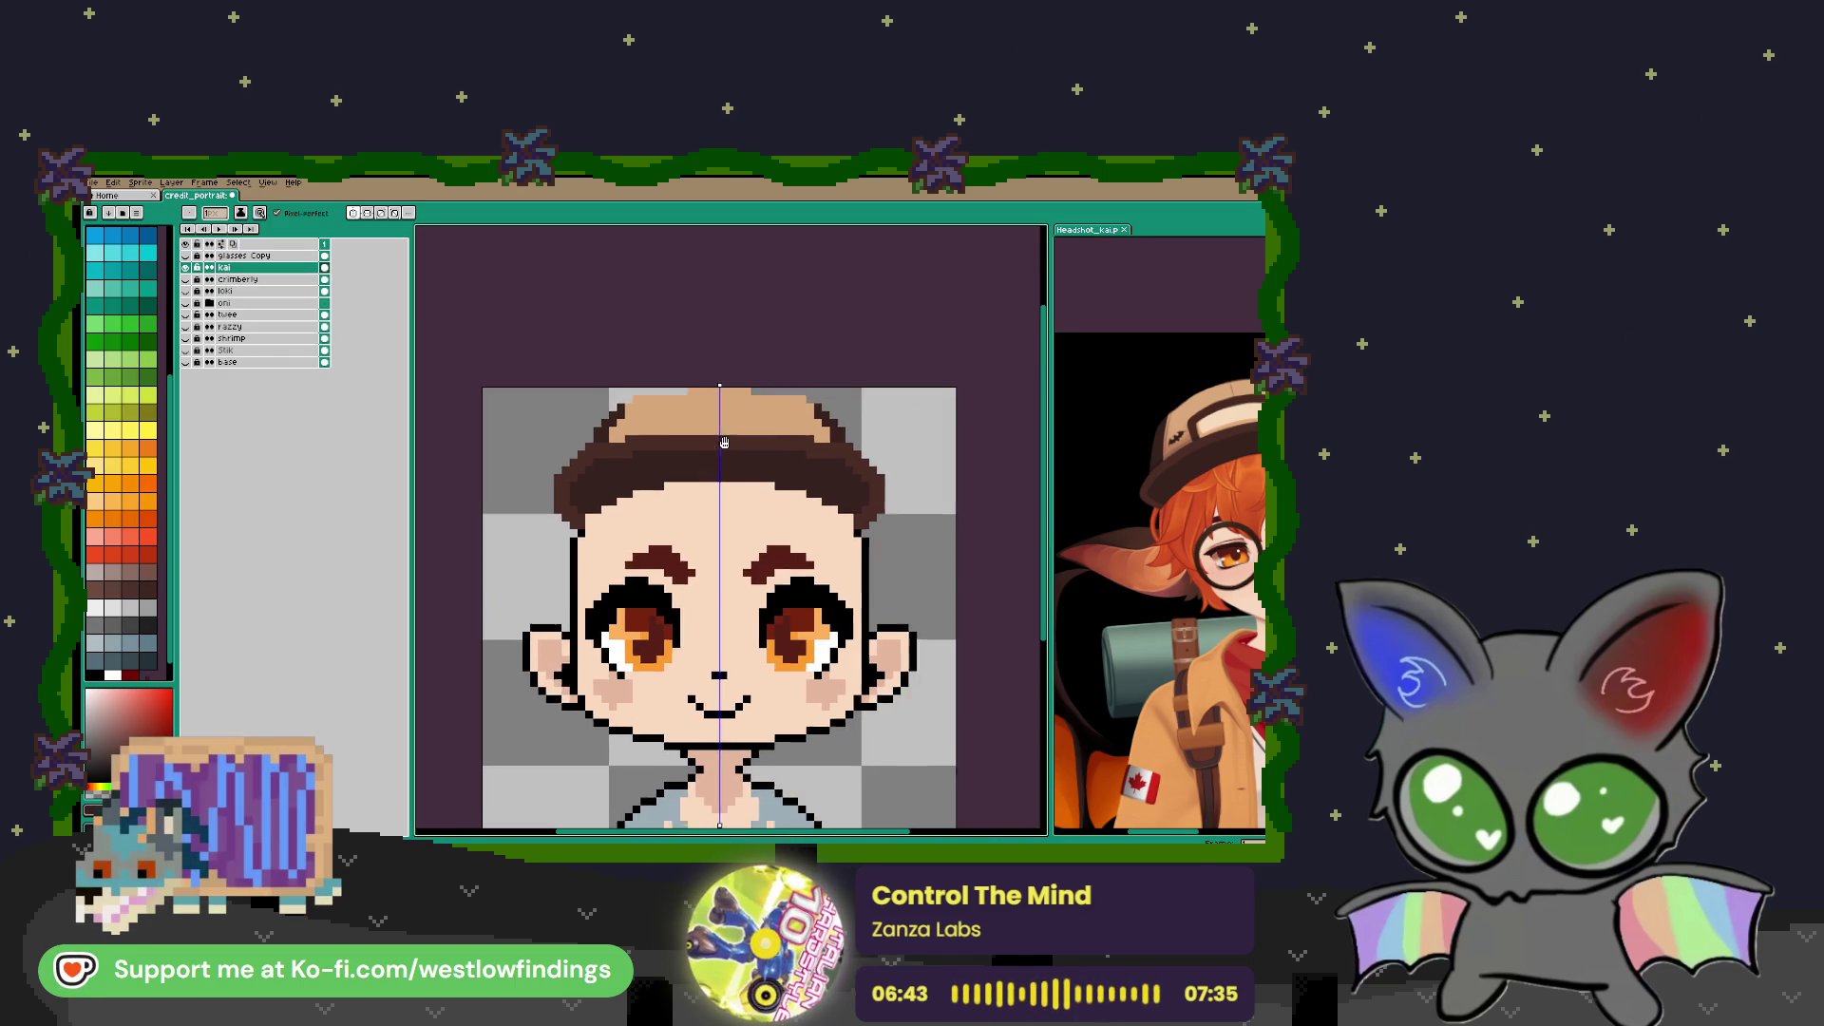
Draw a mirrored dark seam on the cap and fill the gap between its light rectangles
mouse_move(667, 427)
left_mouse_down()
mouse_move(684, 410)
mouse_move(713, 428)
left_mouse_up()
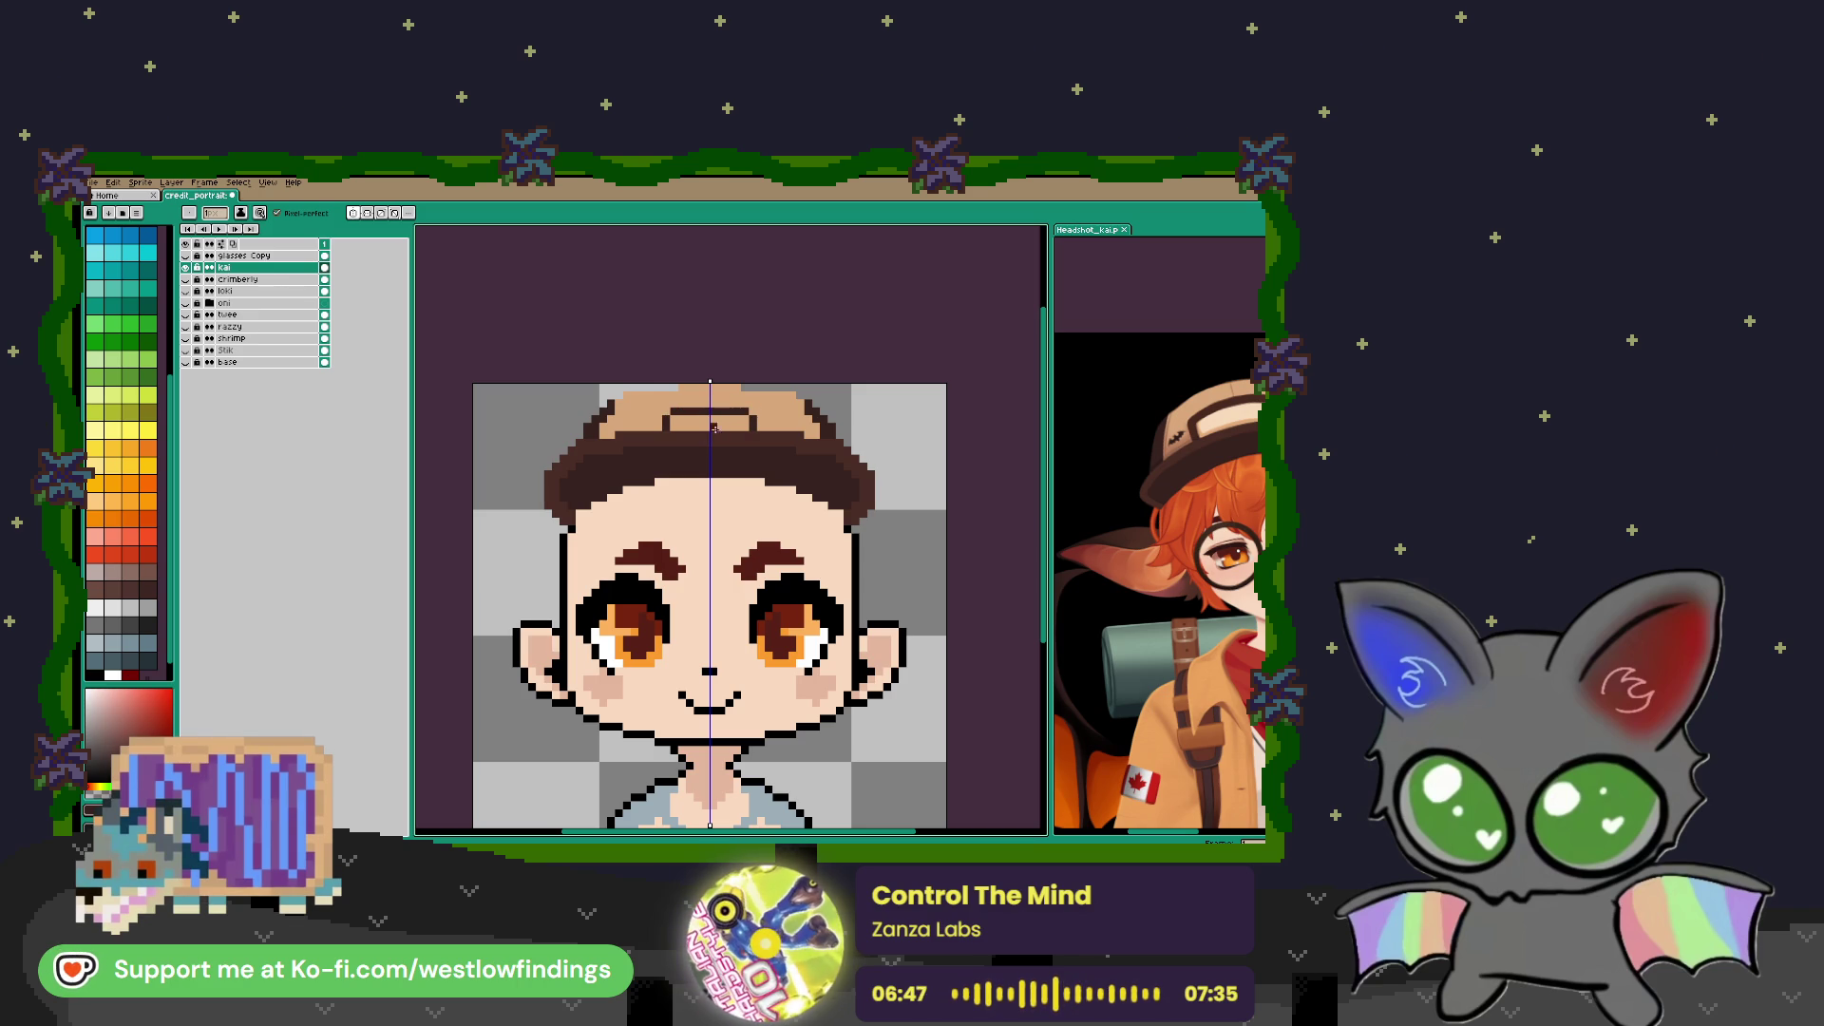
key("i")
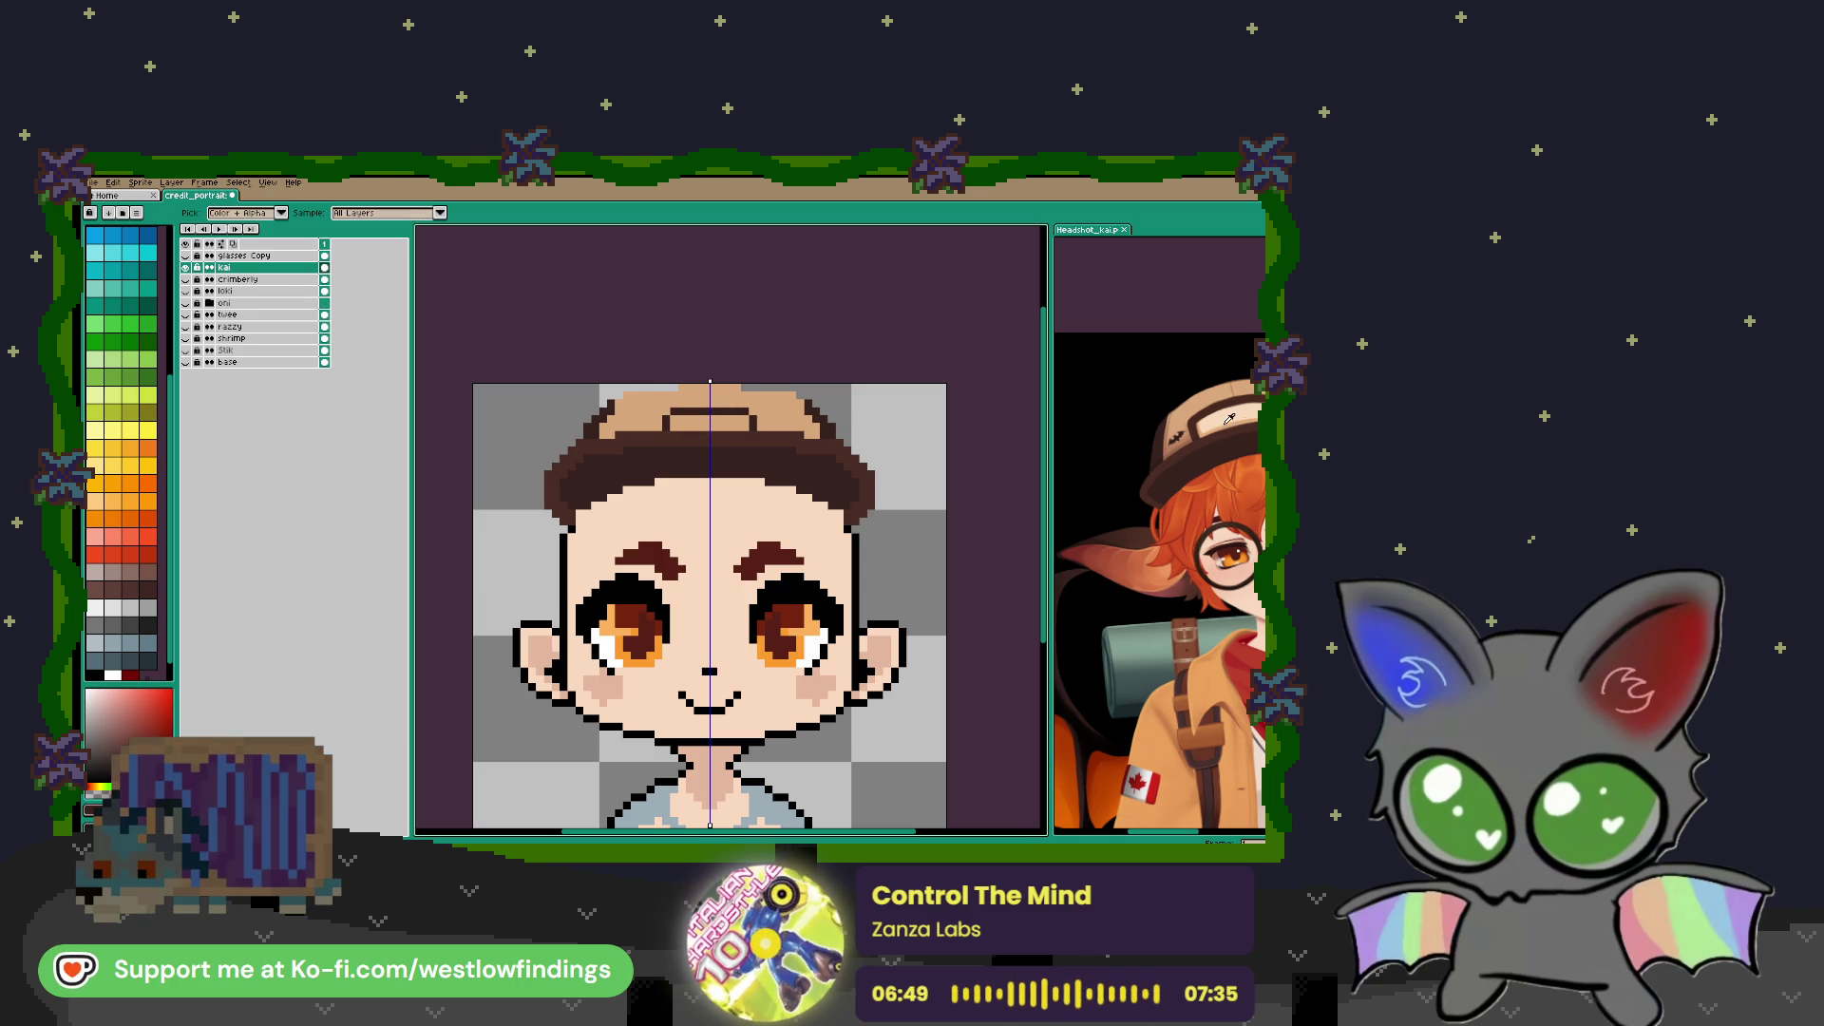
left_click(1193, 427)
key("b")
scroll(706, 415, "up", 3)
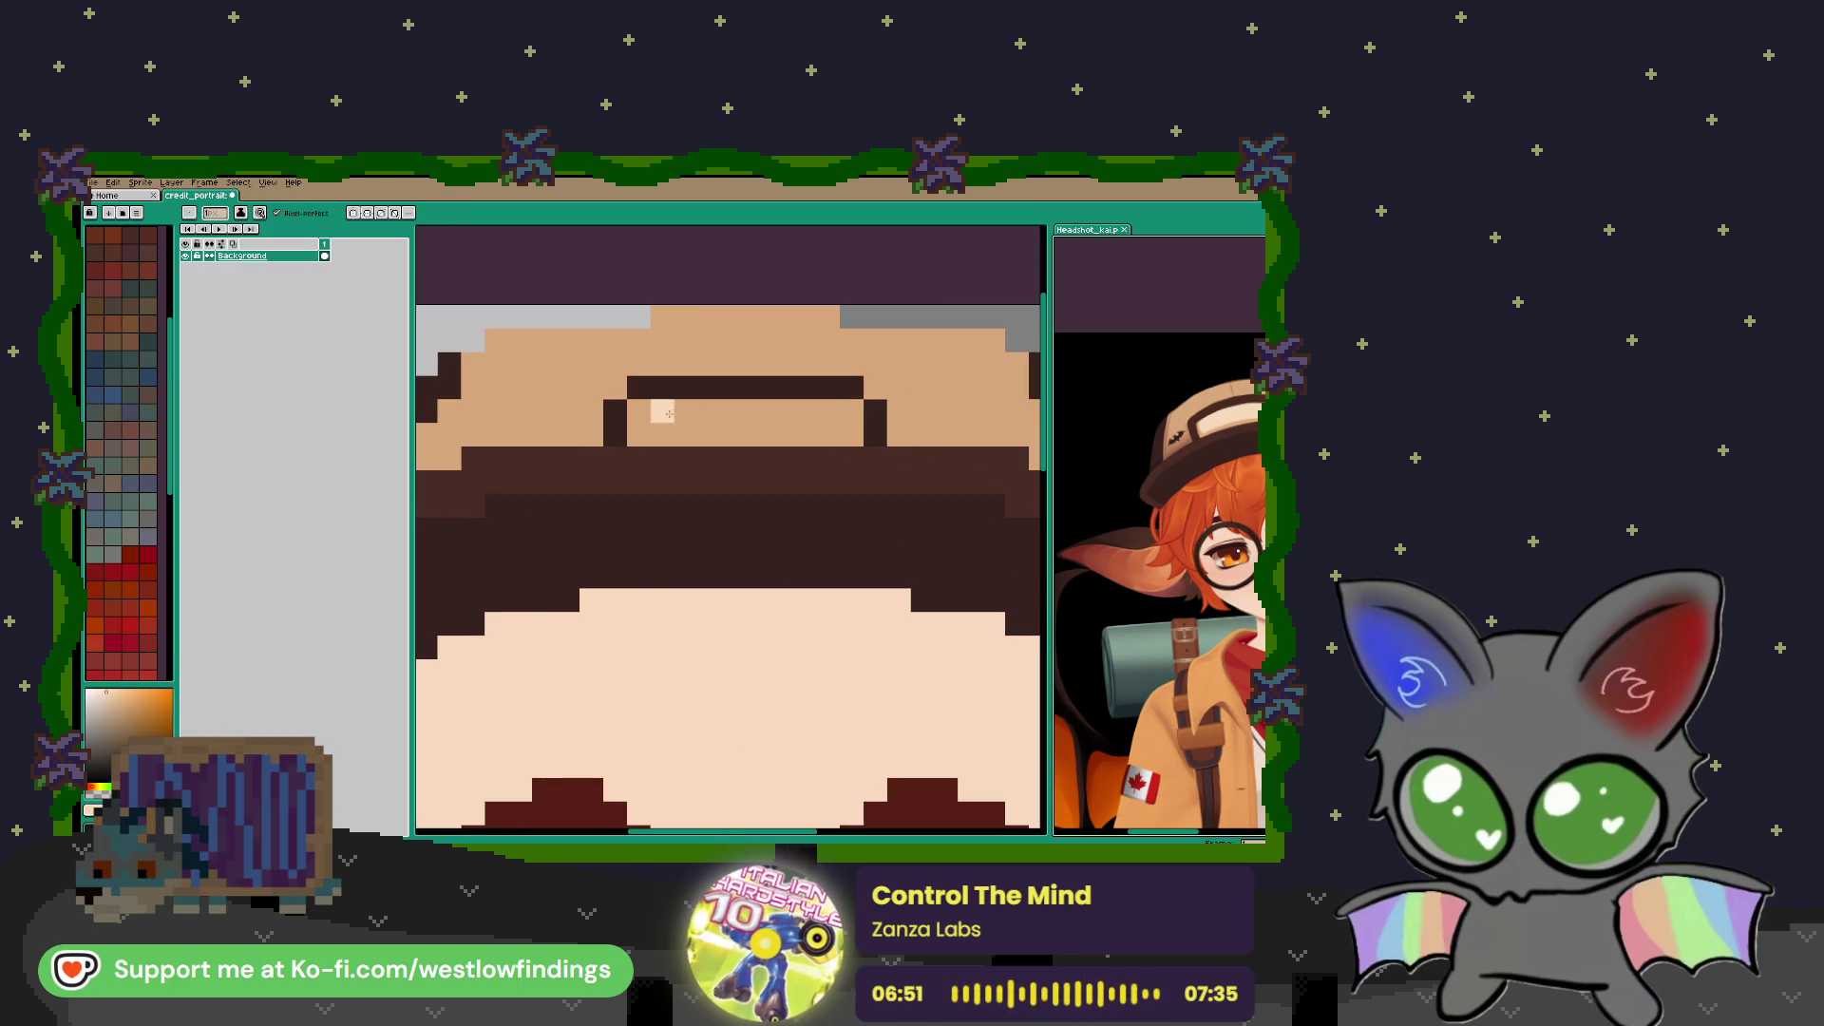
left_click(733, 414)
scroll(746, 447, "down", 3)
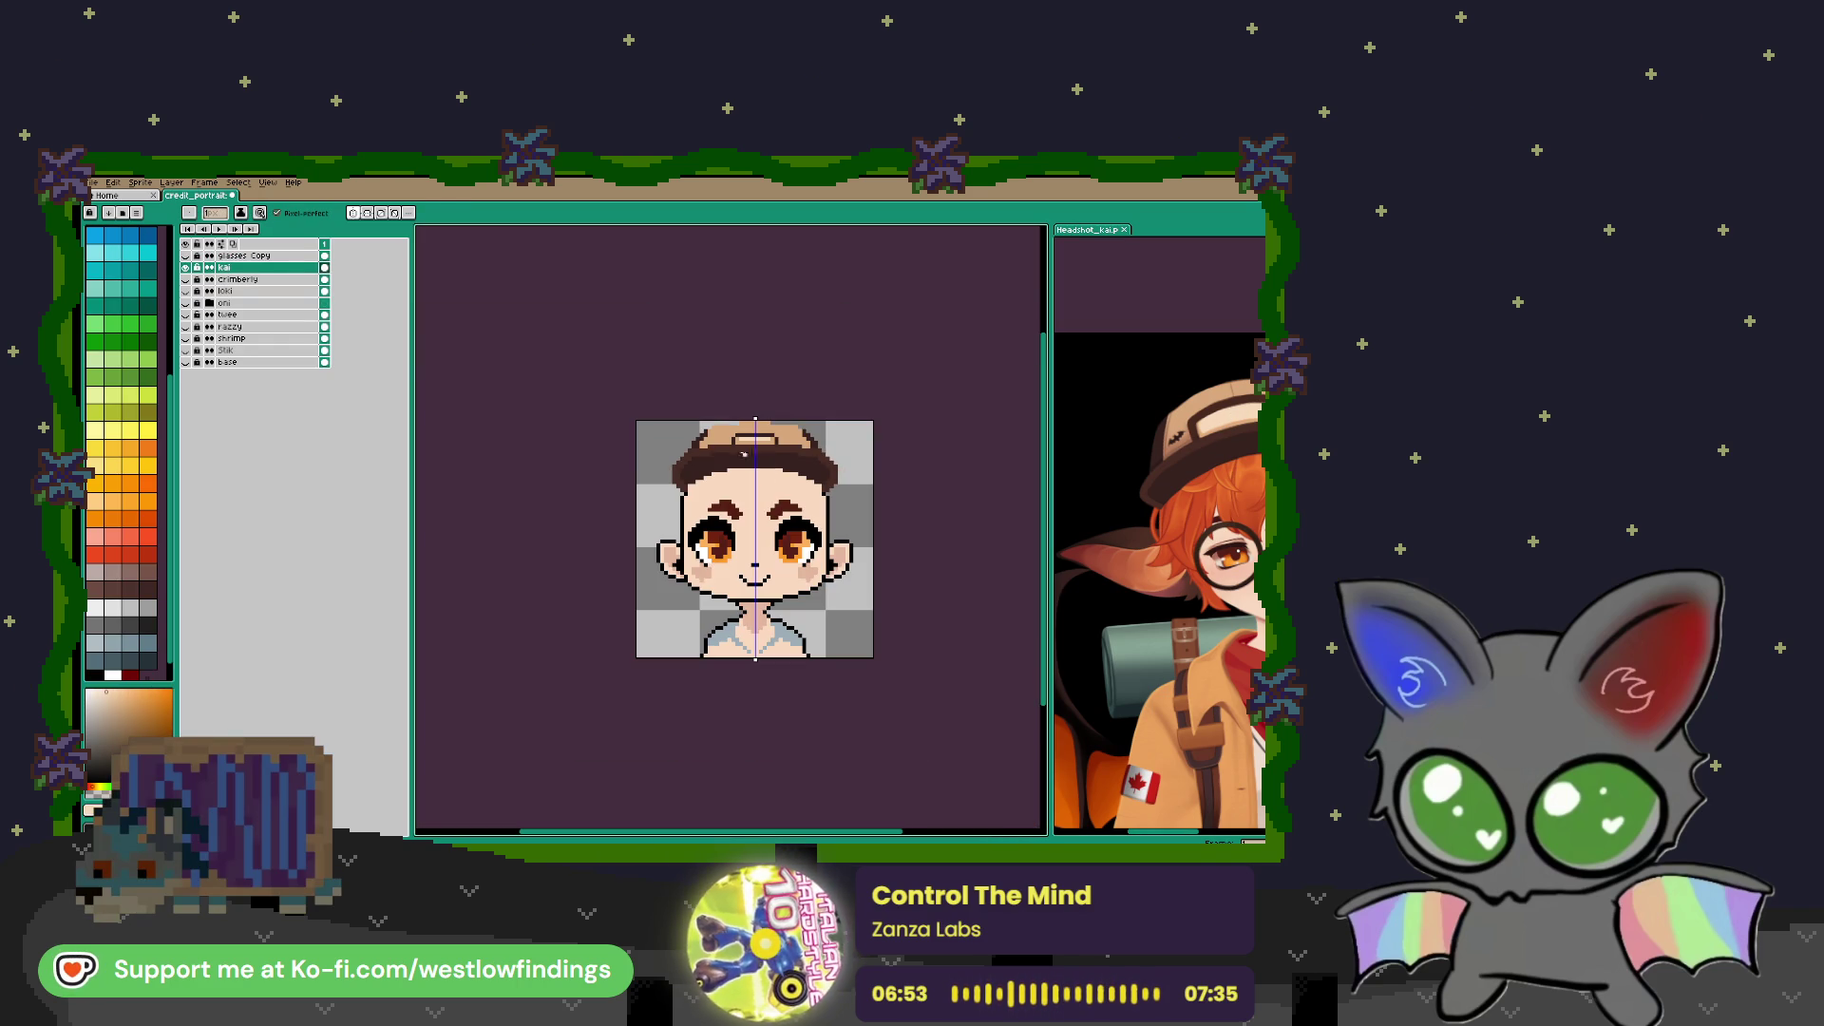
scroll(1235, 388, "up", 4)
Sample a dark cap colour from the reference and darken two mirrored pairs of cap pixels
key("i")
left_click(1208, 380)
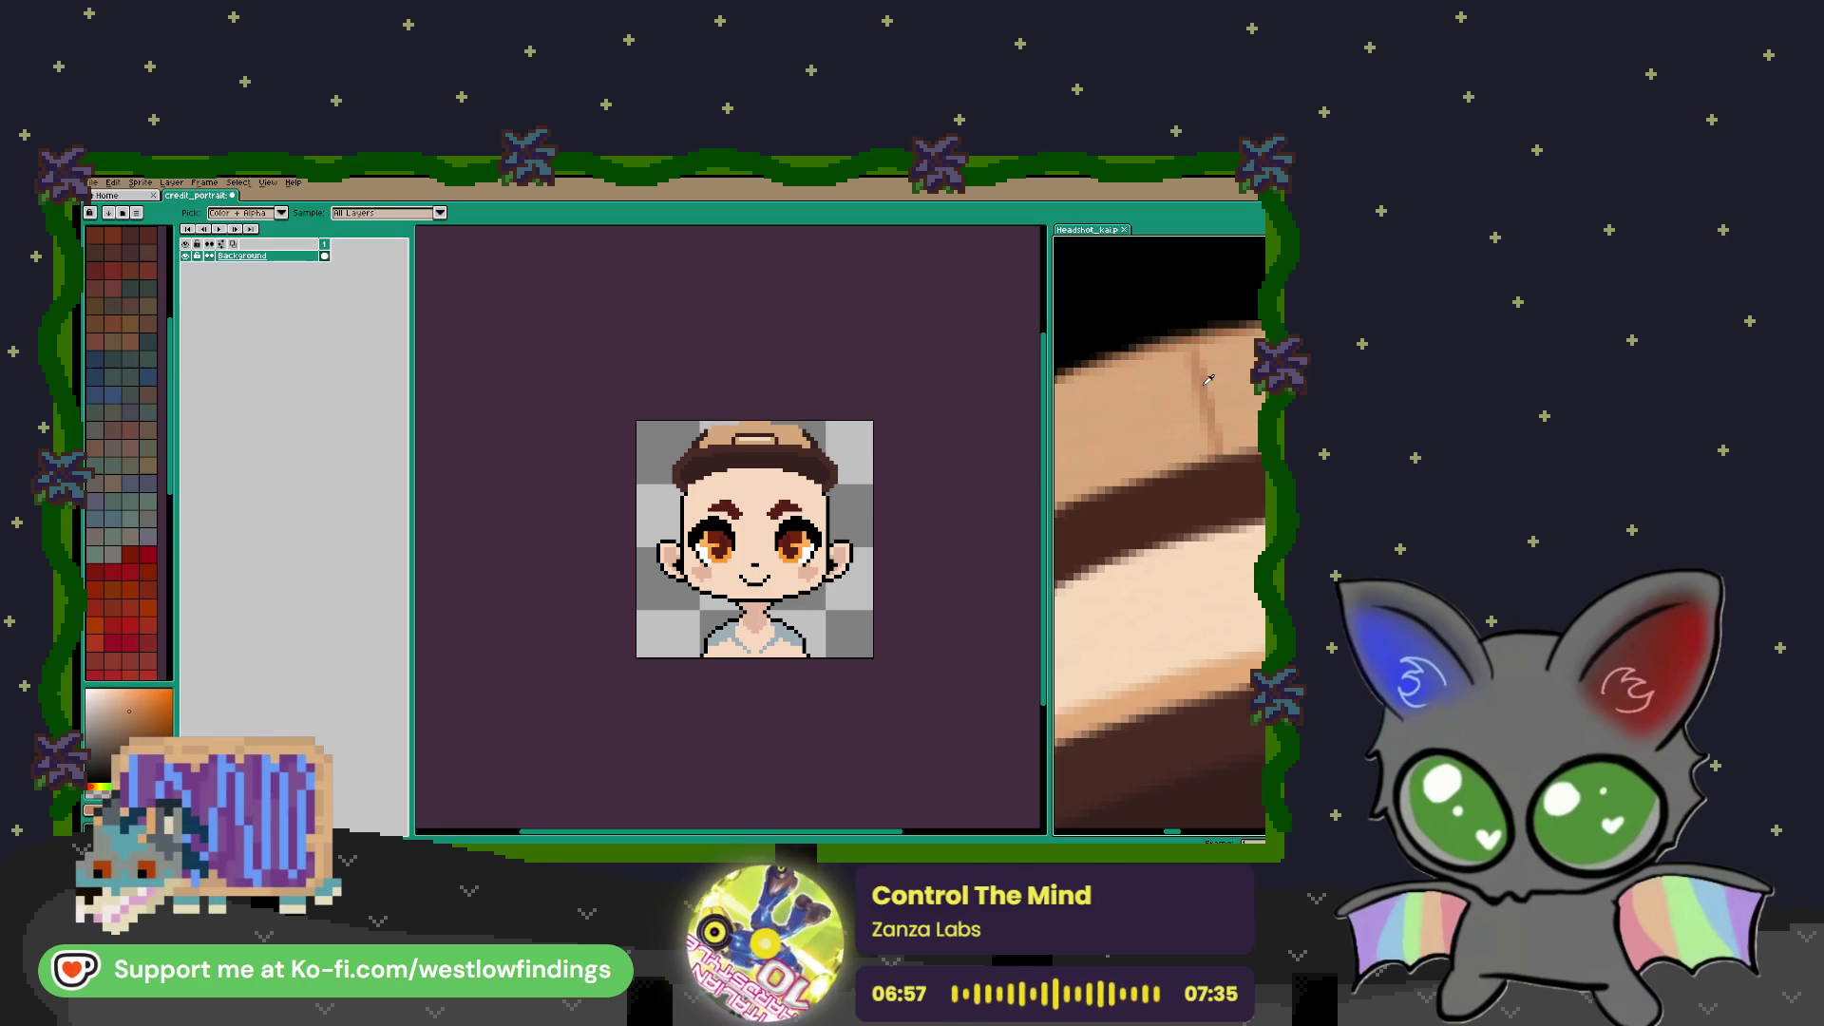
key("b")
scroll(752, 422, "up", 3)
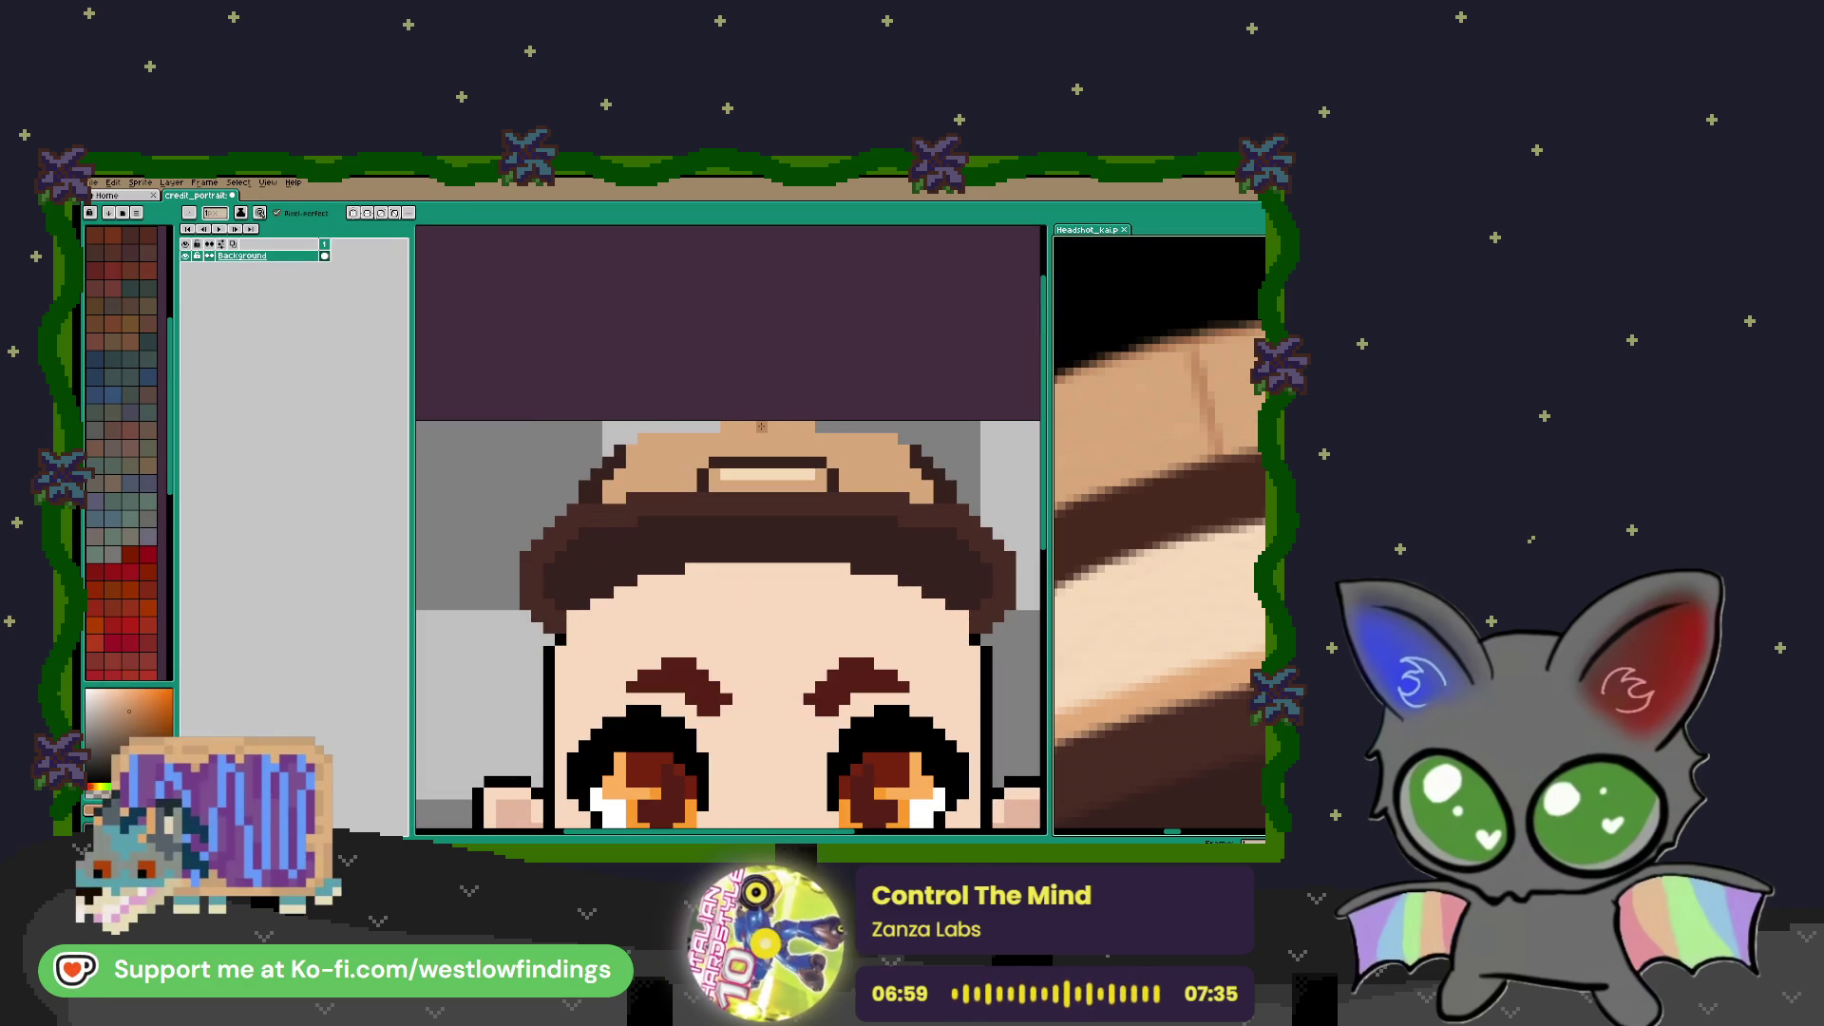
left_click(761, 428)
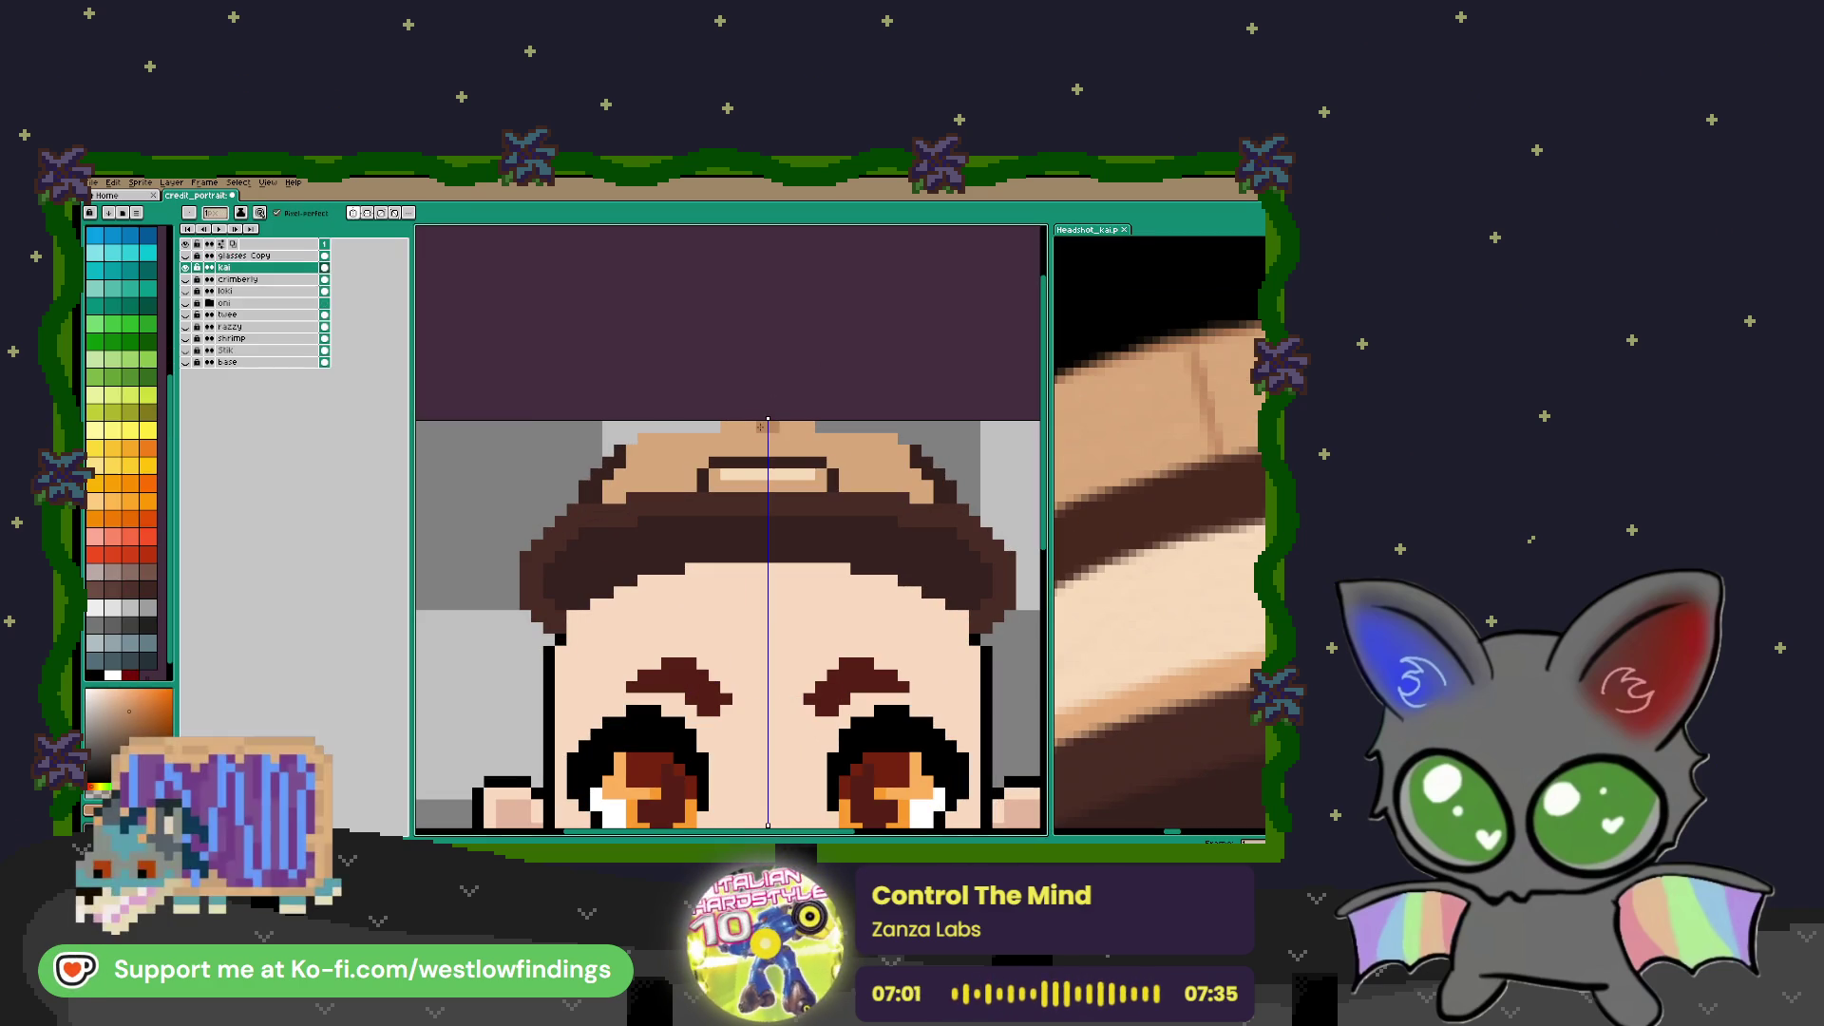
left_click(761, 448)
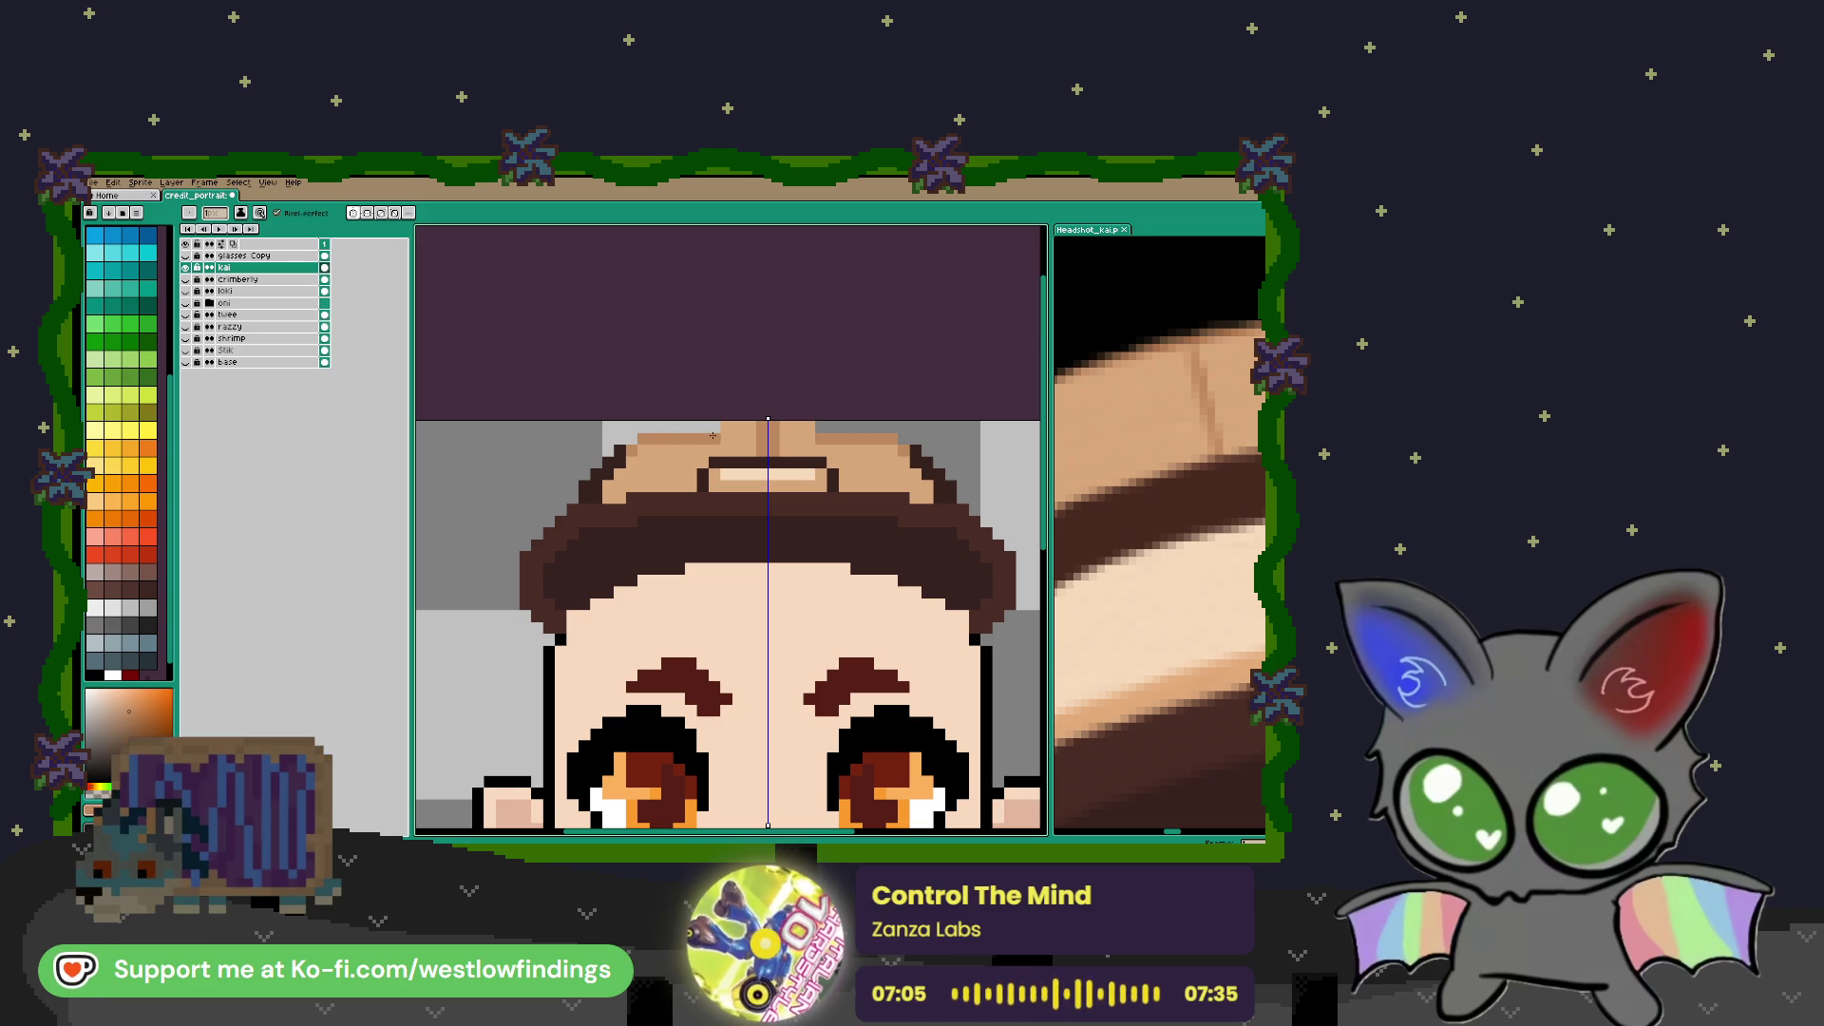
left_click(750, 425)
Frame the whole character in the reference and sample the red of its hair
scroll(751, 456, "down", 4)
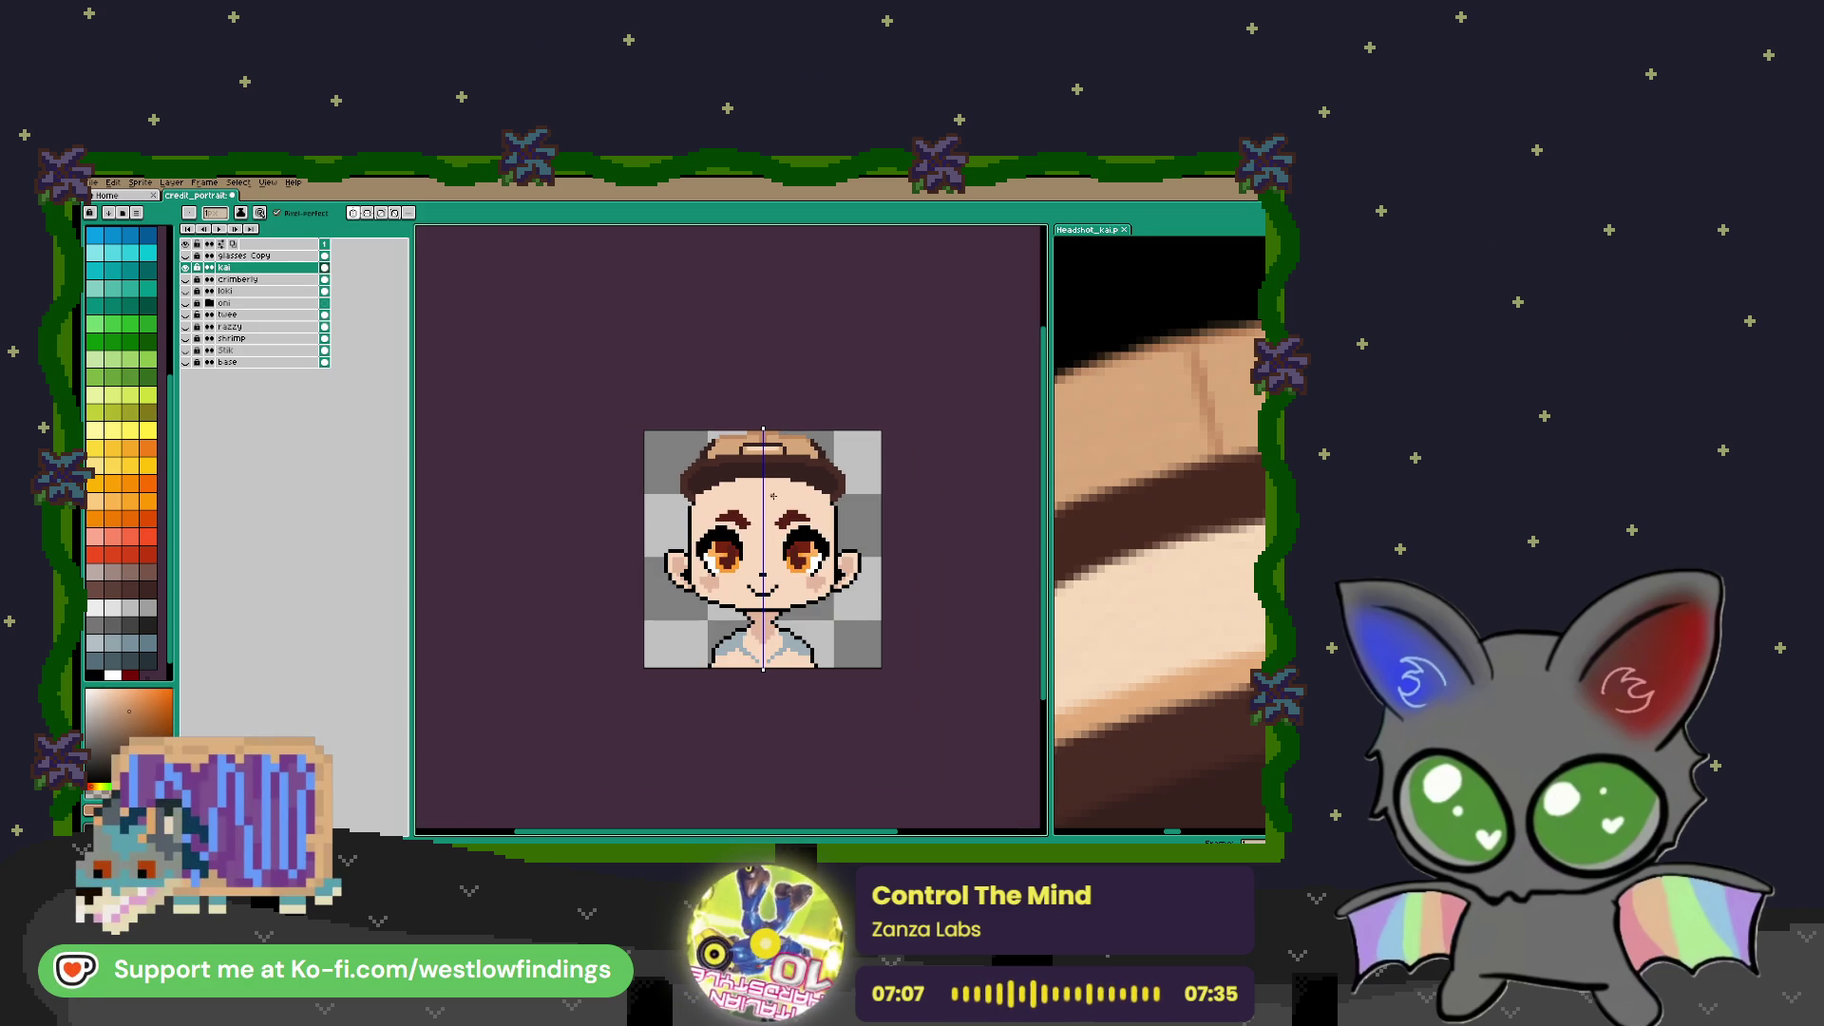
scroll(1214, 579, "down", 6)
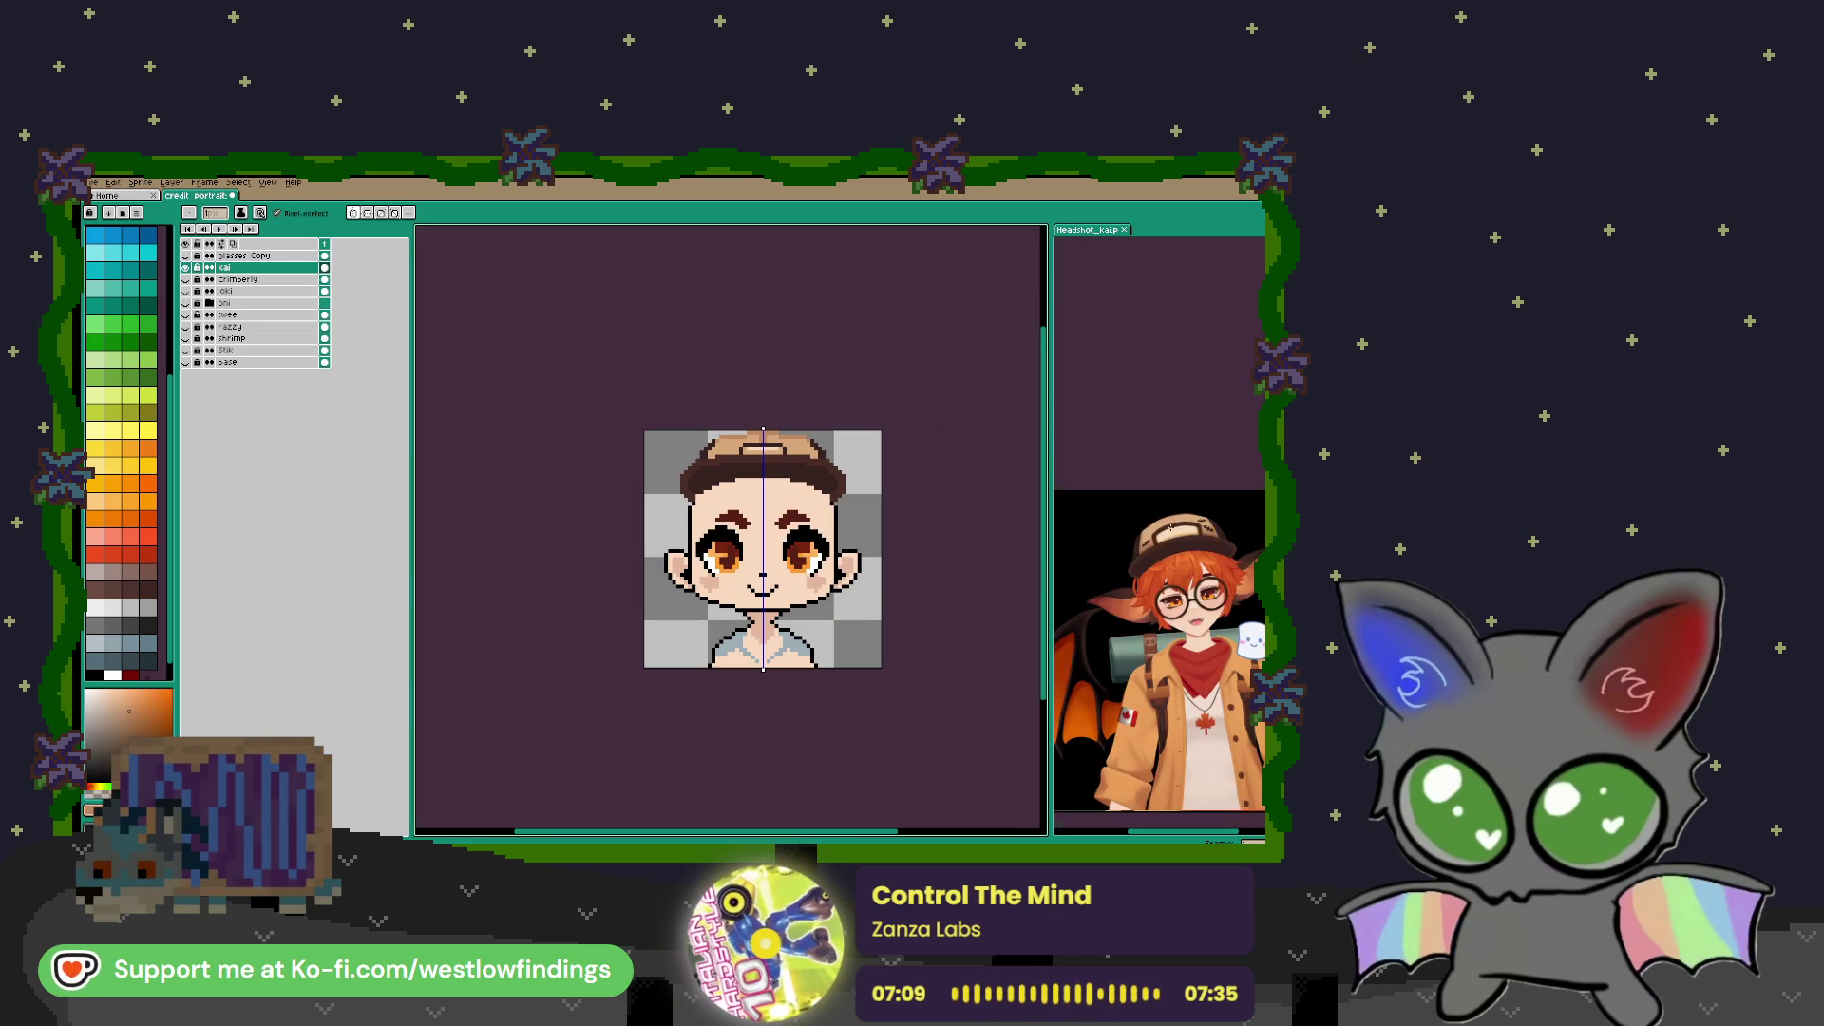
left_click_drag(1214, 581, 1204, 542)
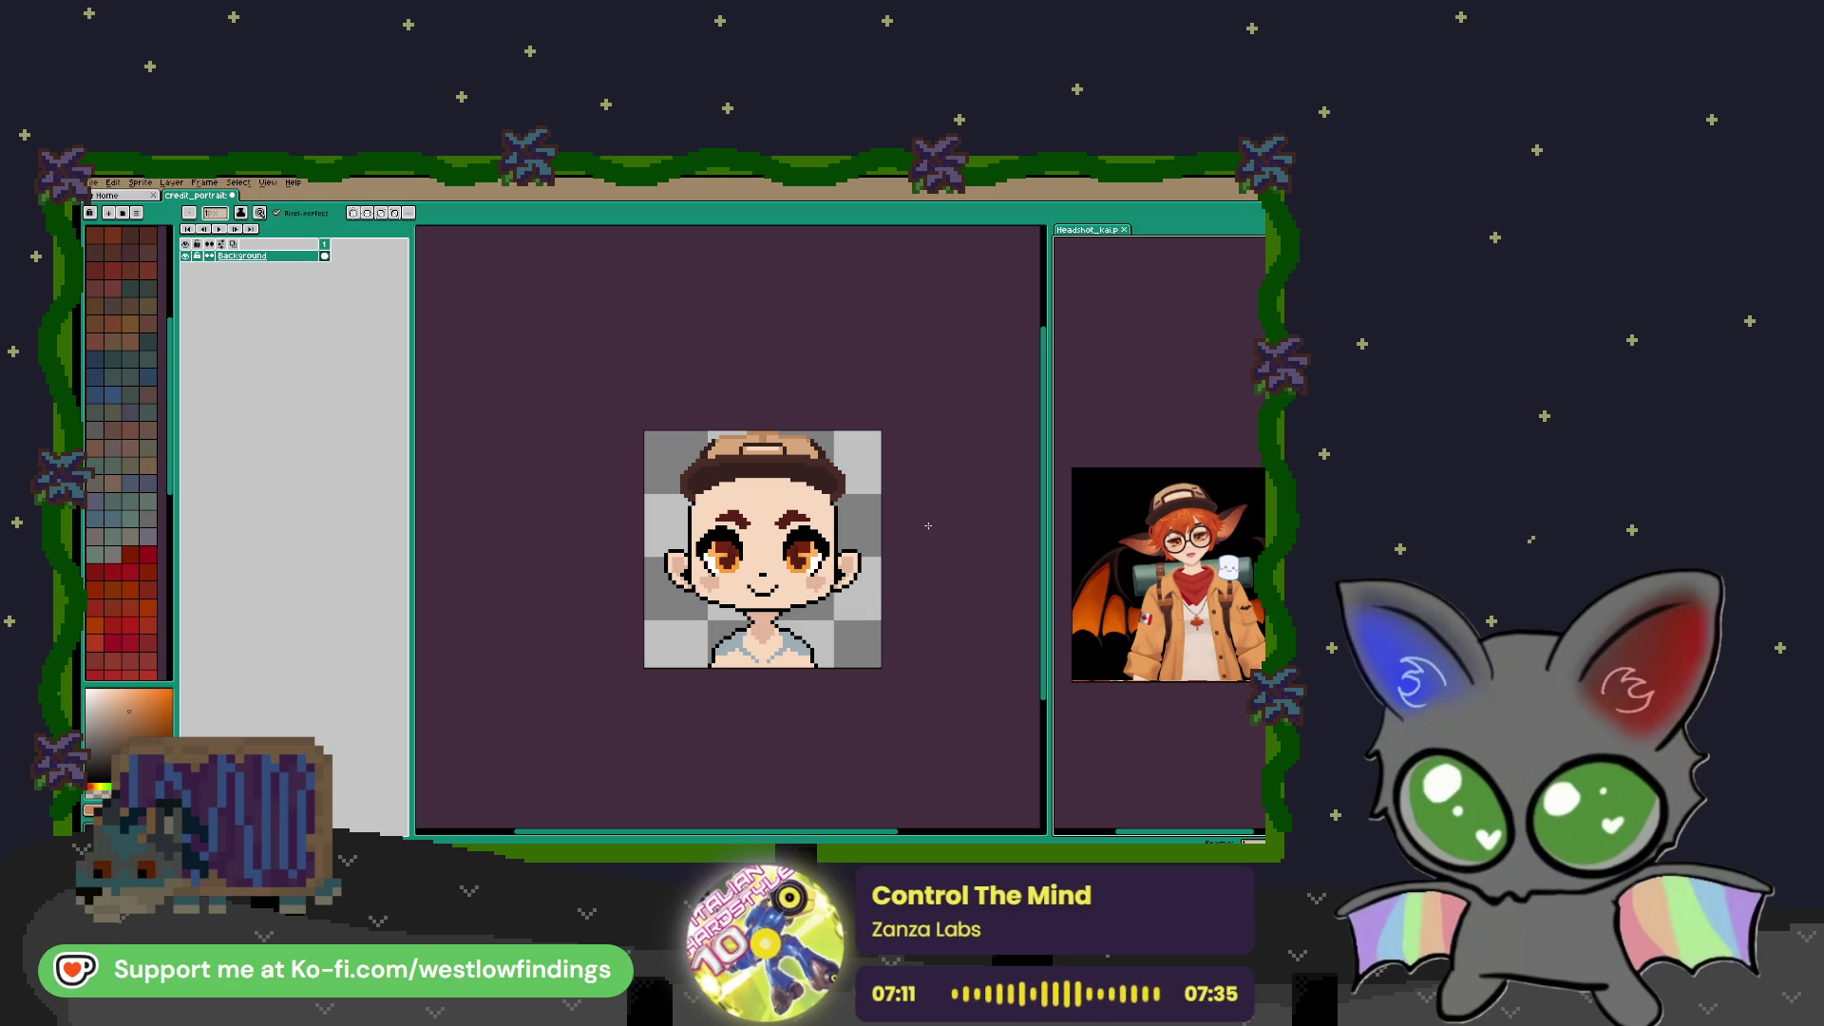
scroll(1109, 550, "up", 6)
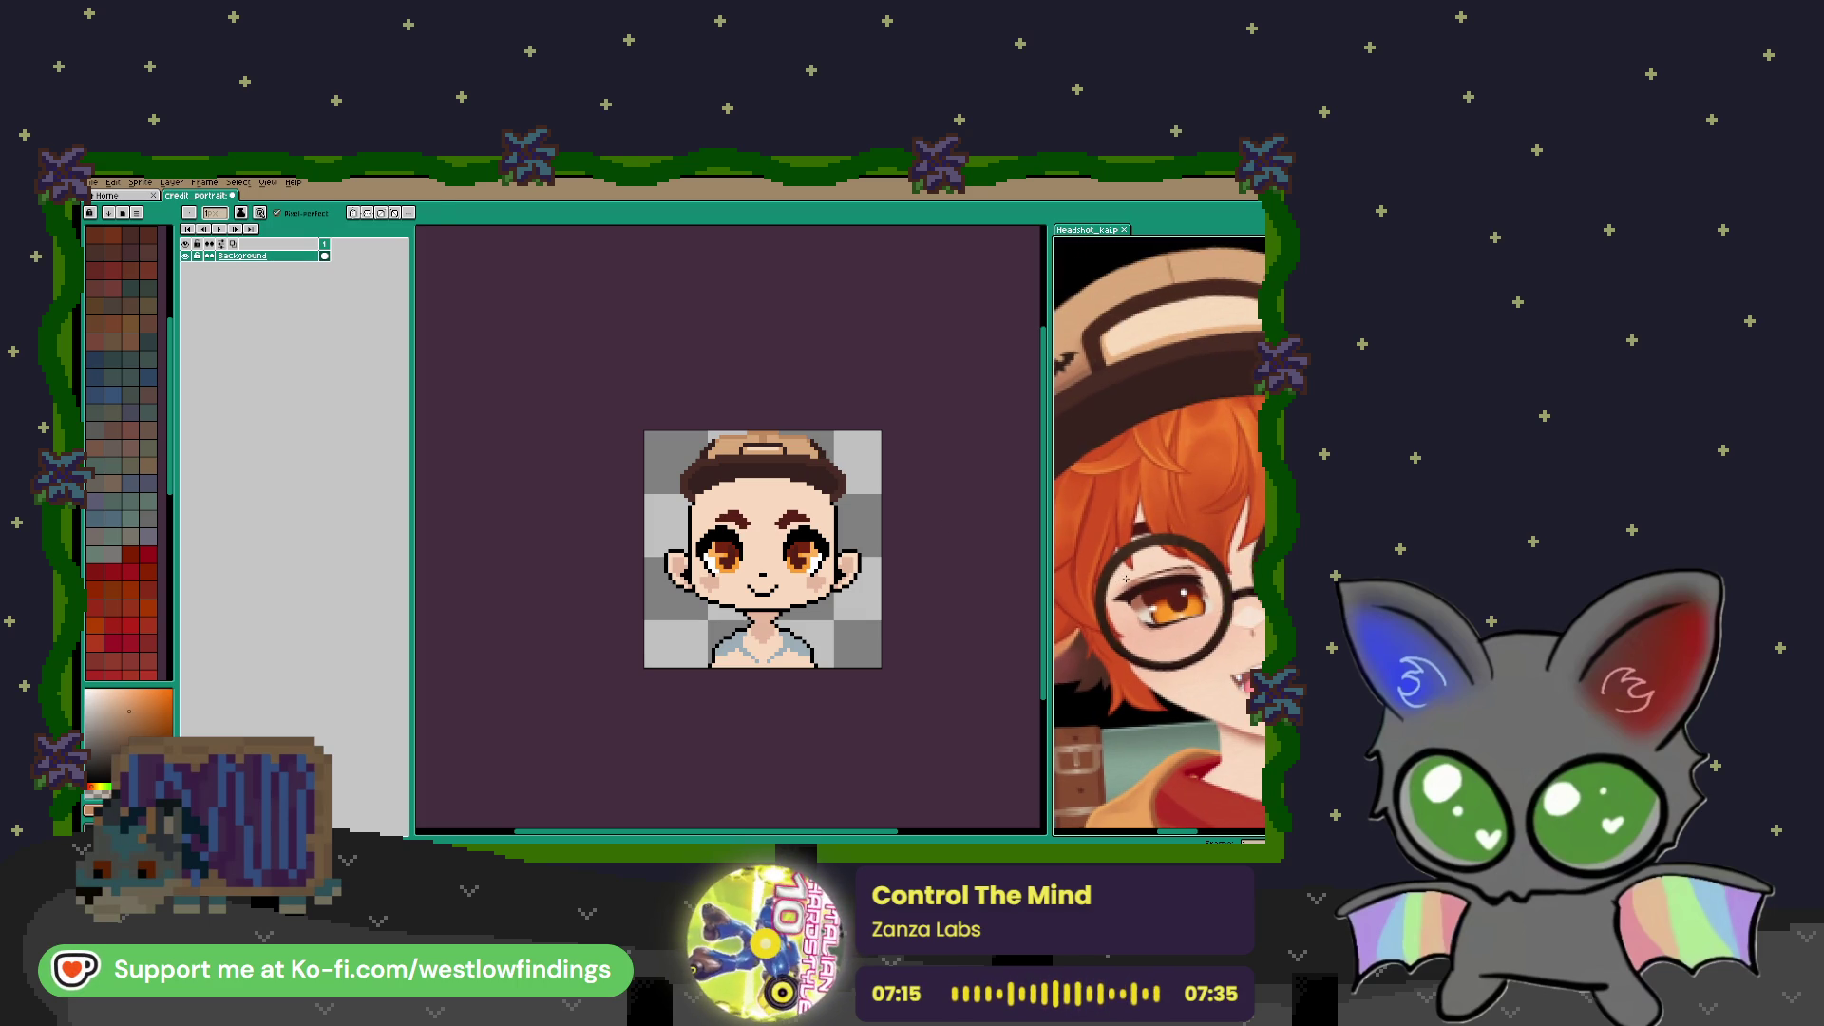
key("i")
left_click(1214, 519)
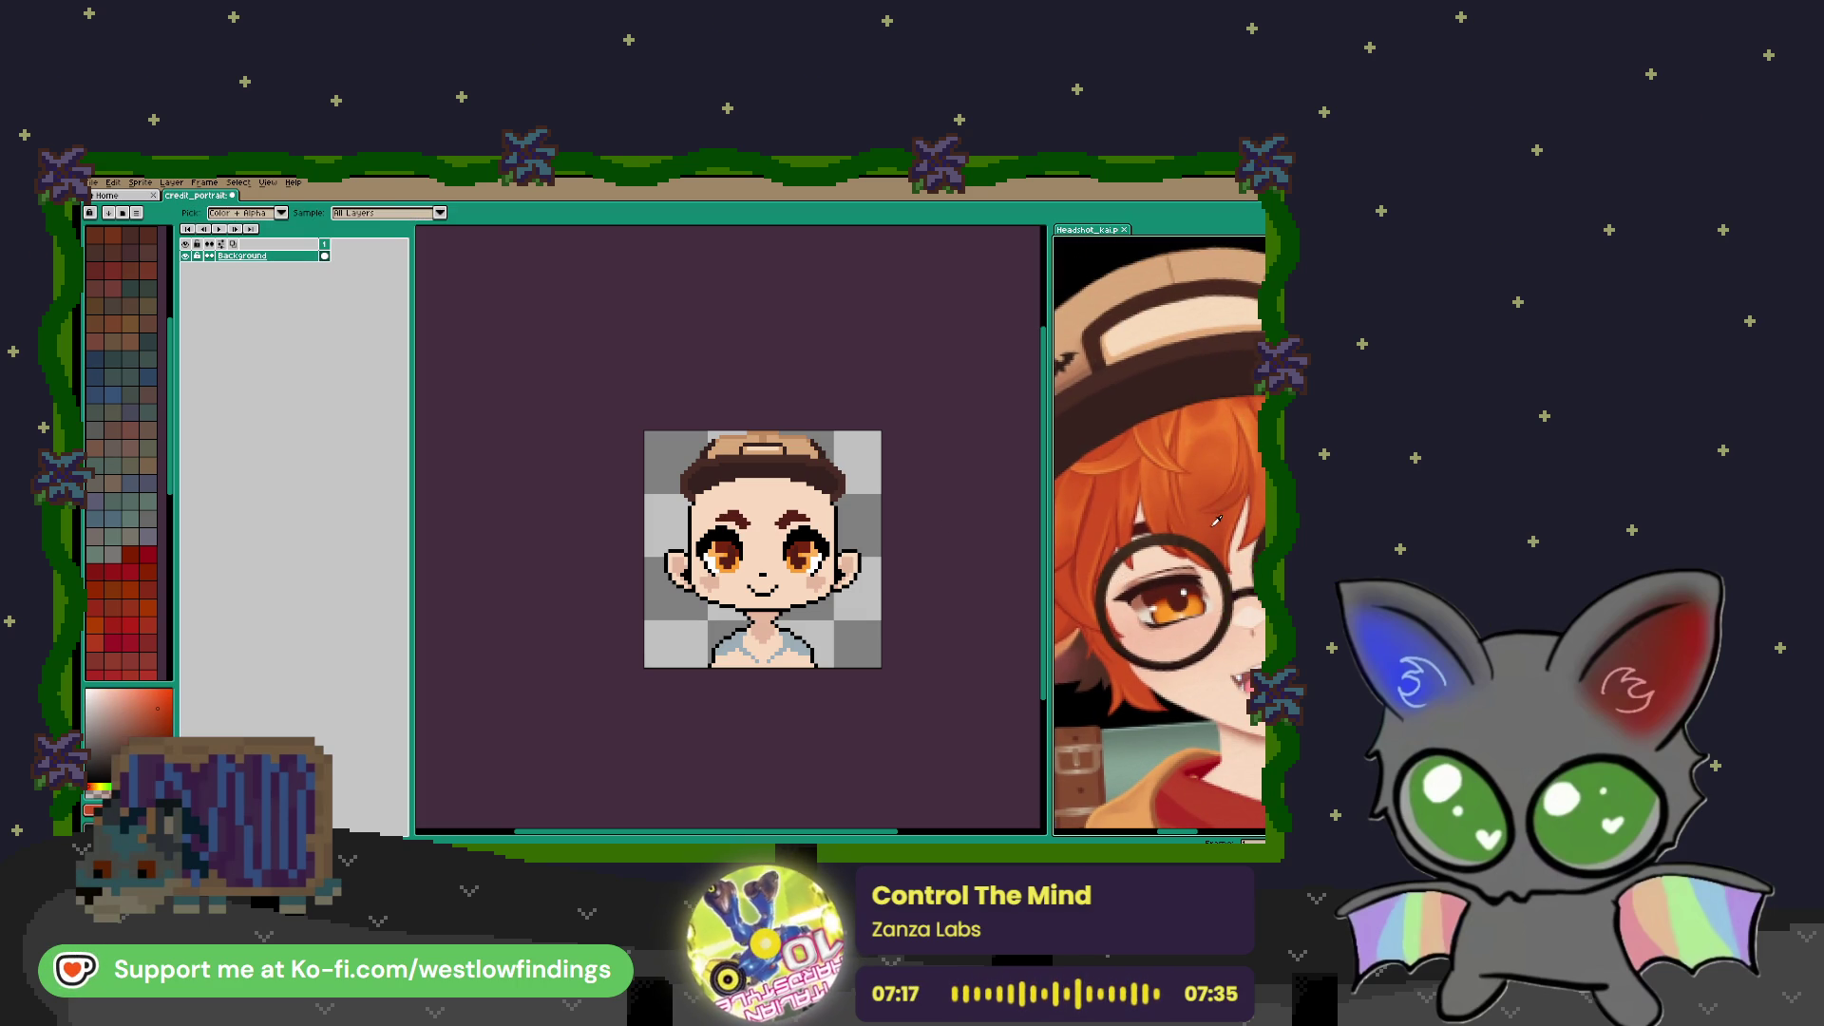
key("b")
With symmetry turned off, draw a red diagonal hair strand across the forehead
scroll(744, 509, "up", 1)
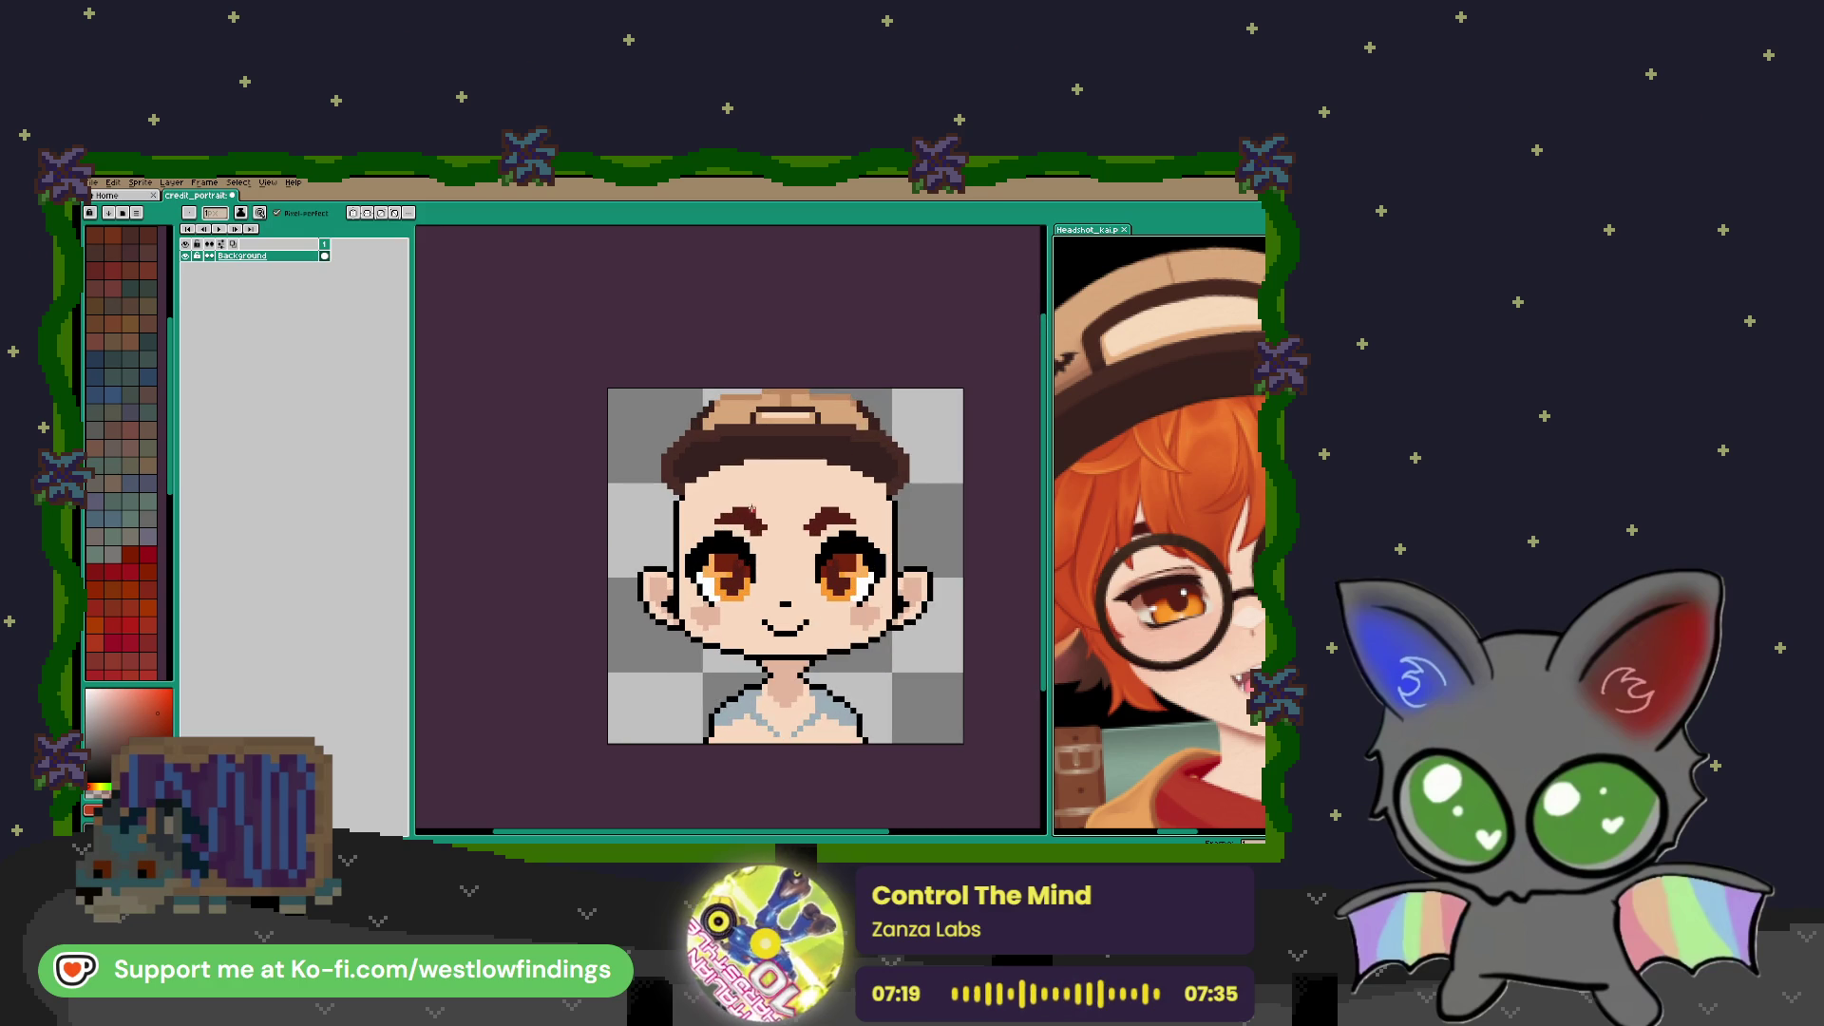
scroll(812, 485, "up", 1)
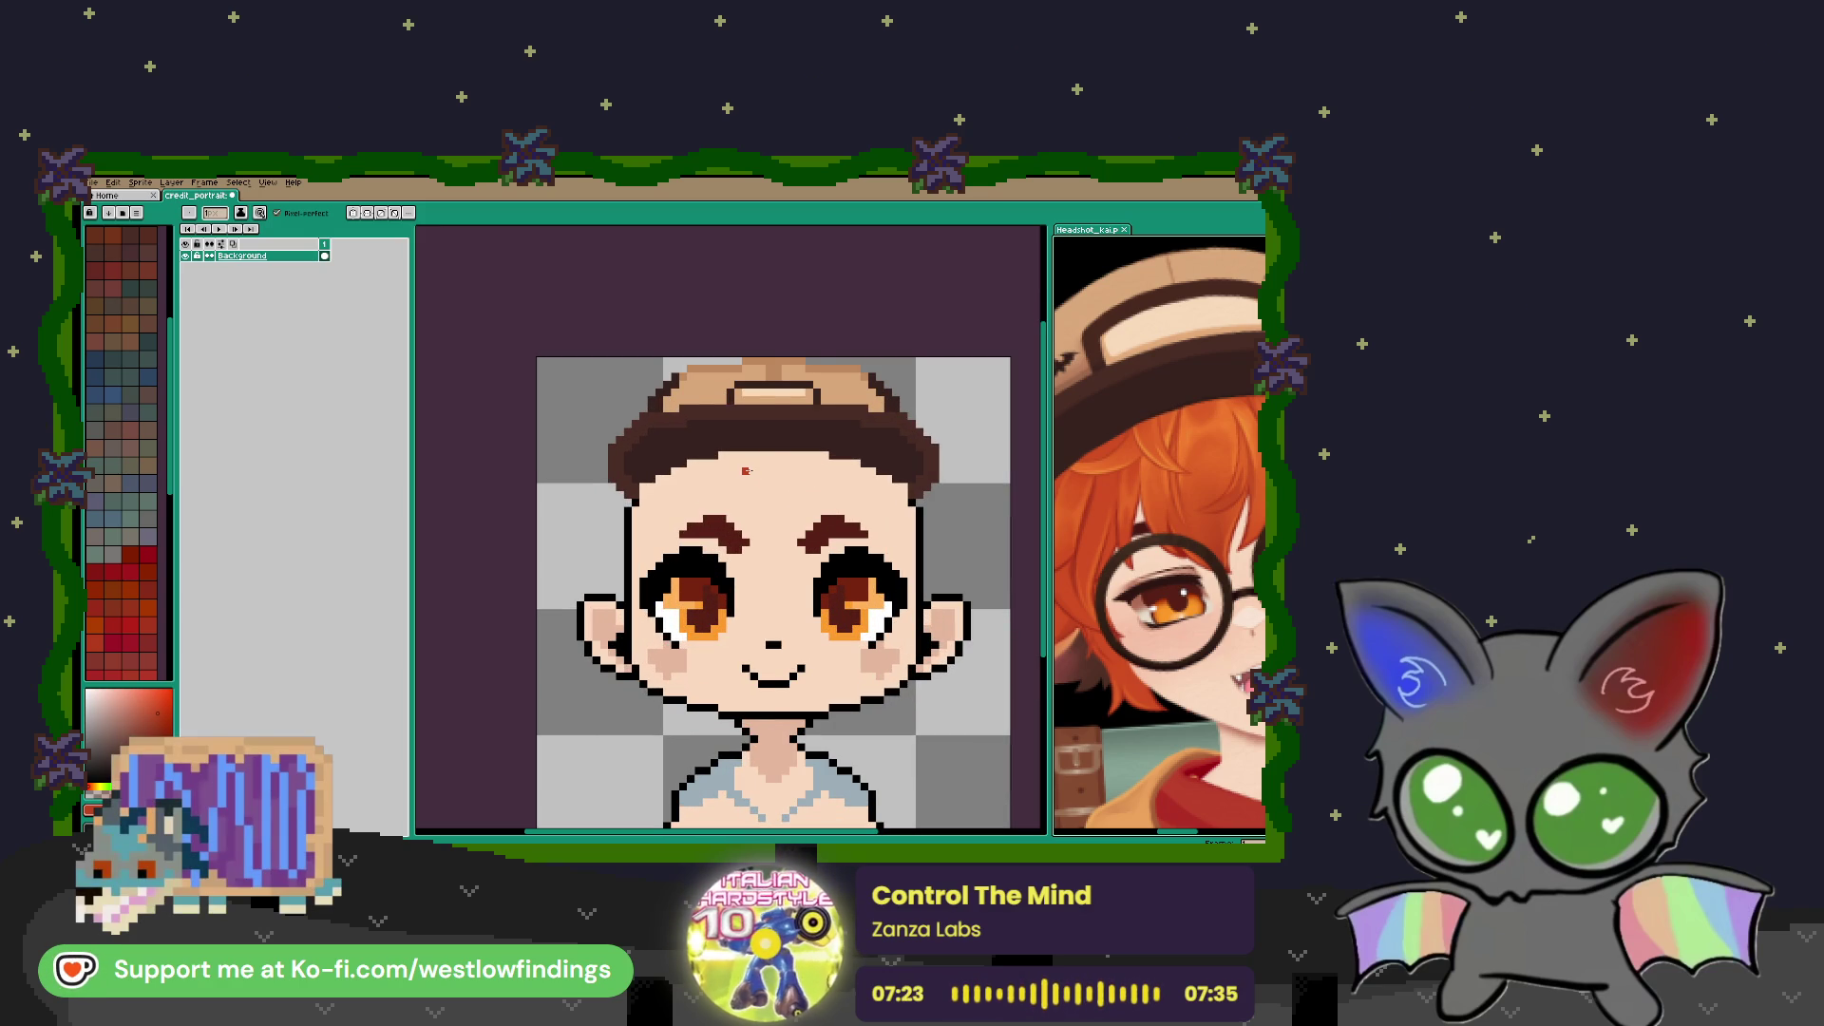
left_click_drag(747, 470, 761, 525)
key("ctrl+z")
key("ctrl+z")
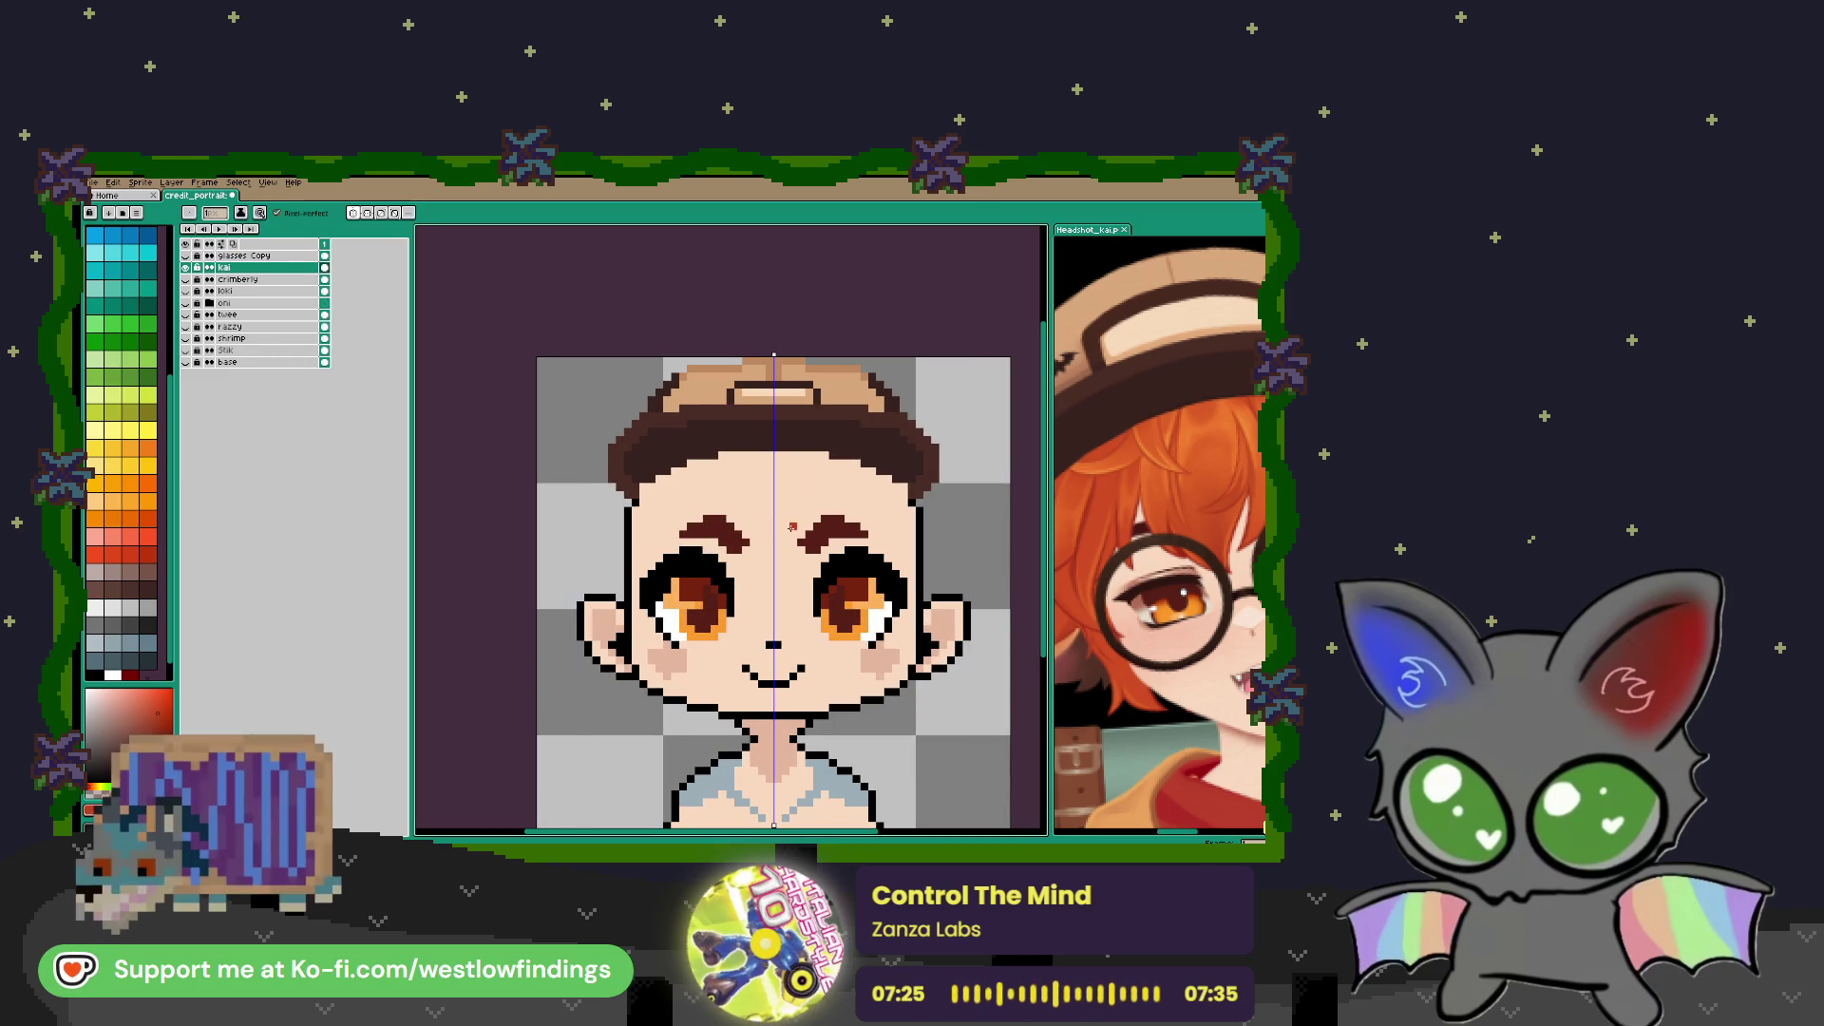
left_click(352, 215)
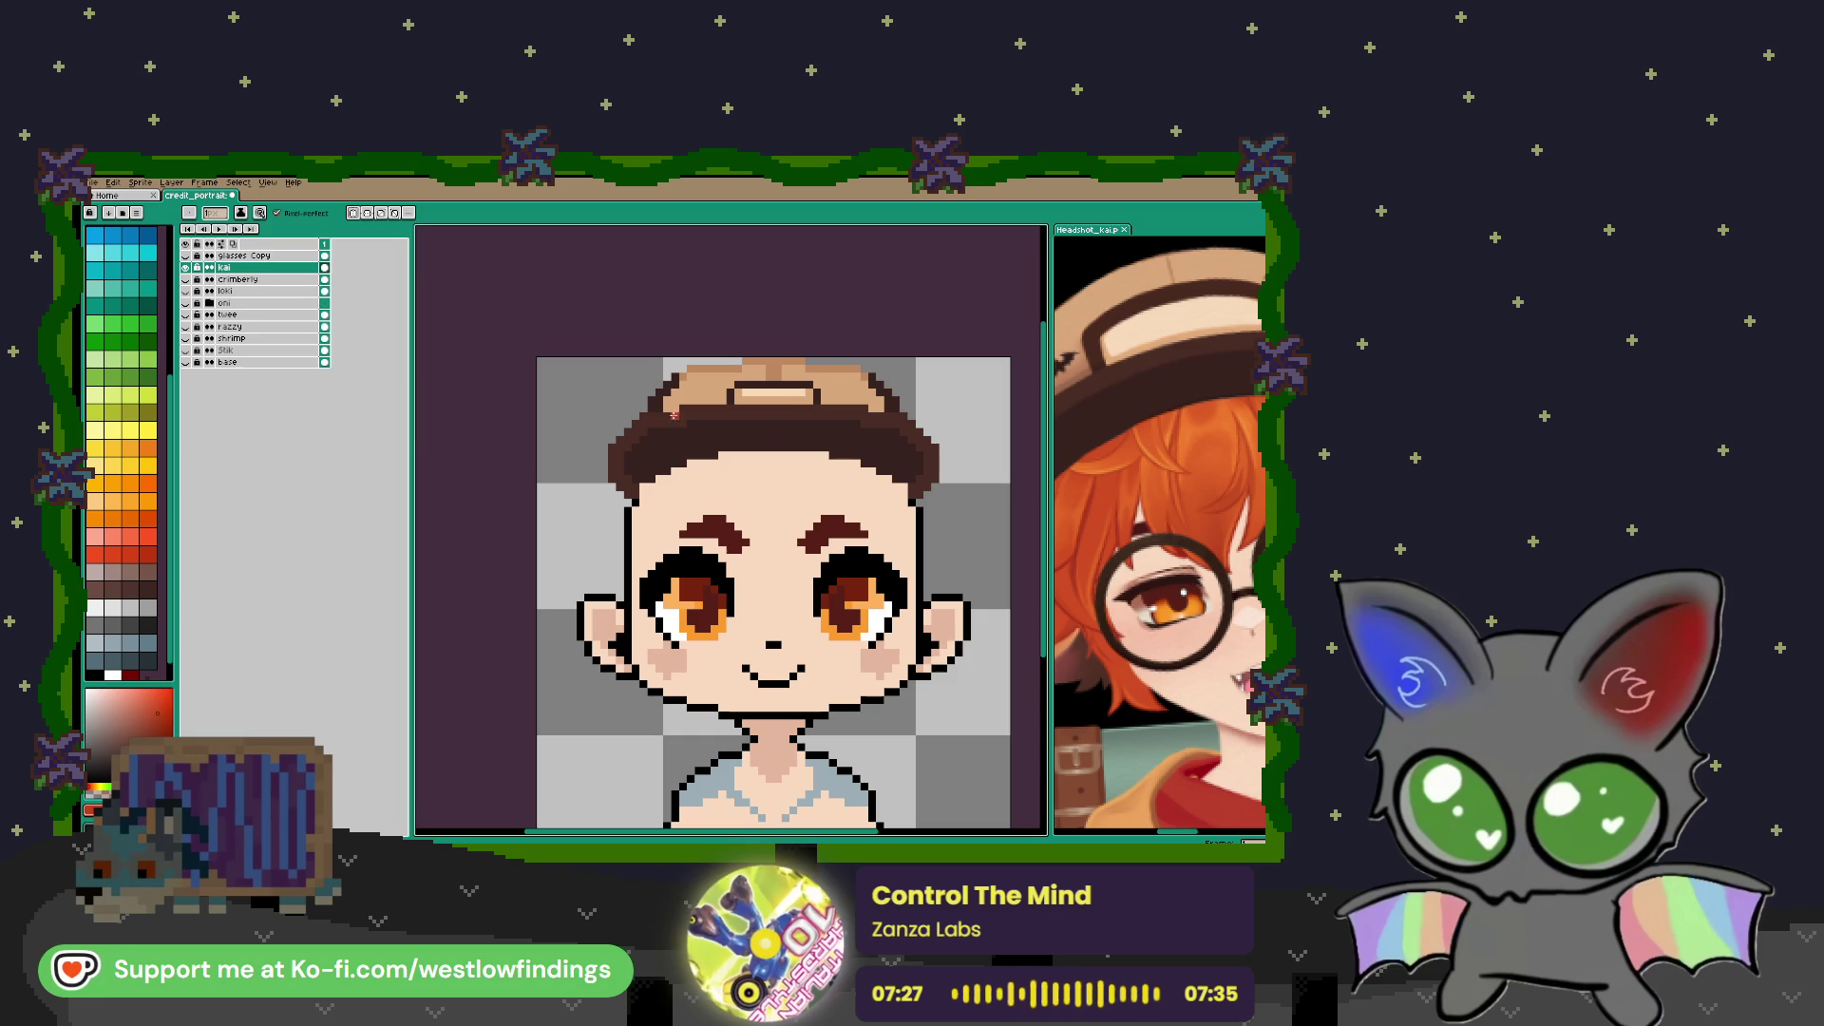
mouse_move(753, 463)
left_mouse_down()
mouse_move(729, 486)
mouse_move(766, 546)
mouse_move(833, 510)
mouse_move(666, 411)
left_mouse_up()
scroll(1236, 556, "down", 2)
Extend red hair strands down the forehead and the right side past the brow
left_click_drag(1244, 552, 1084, 574)
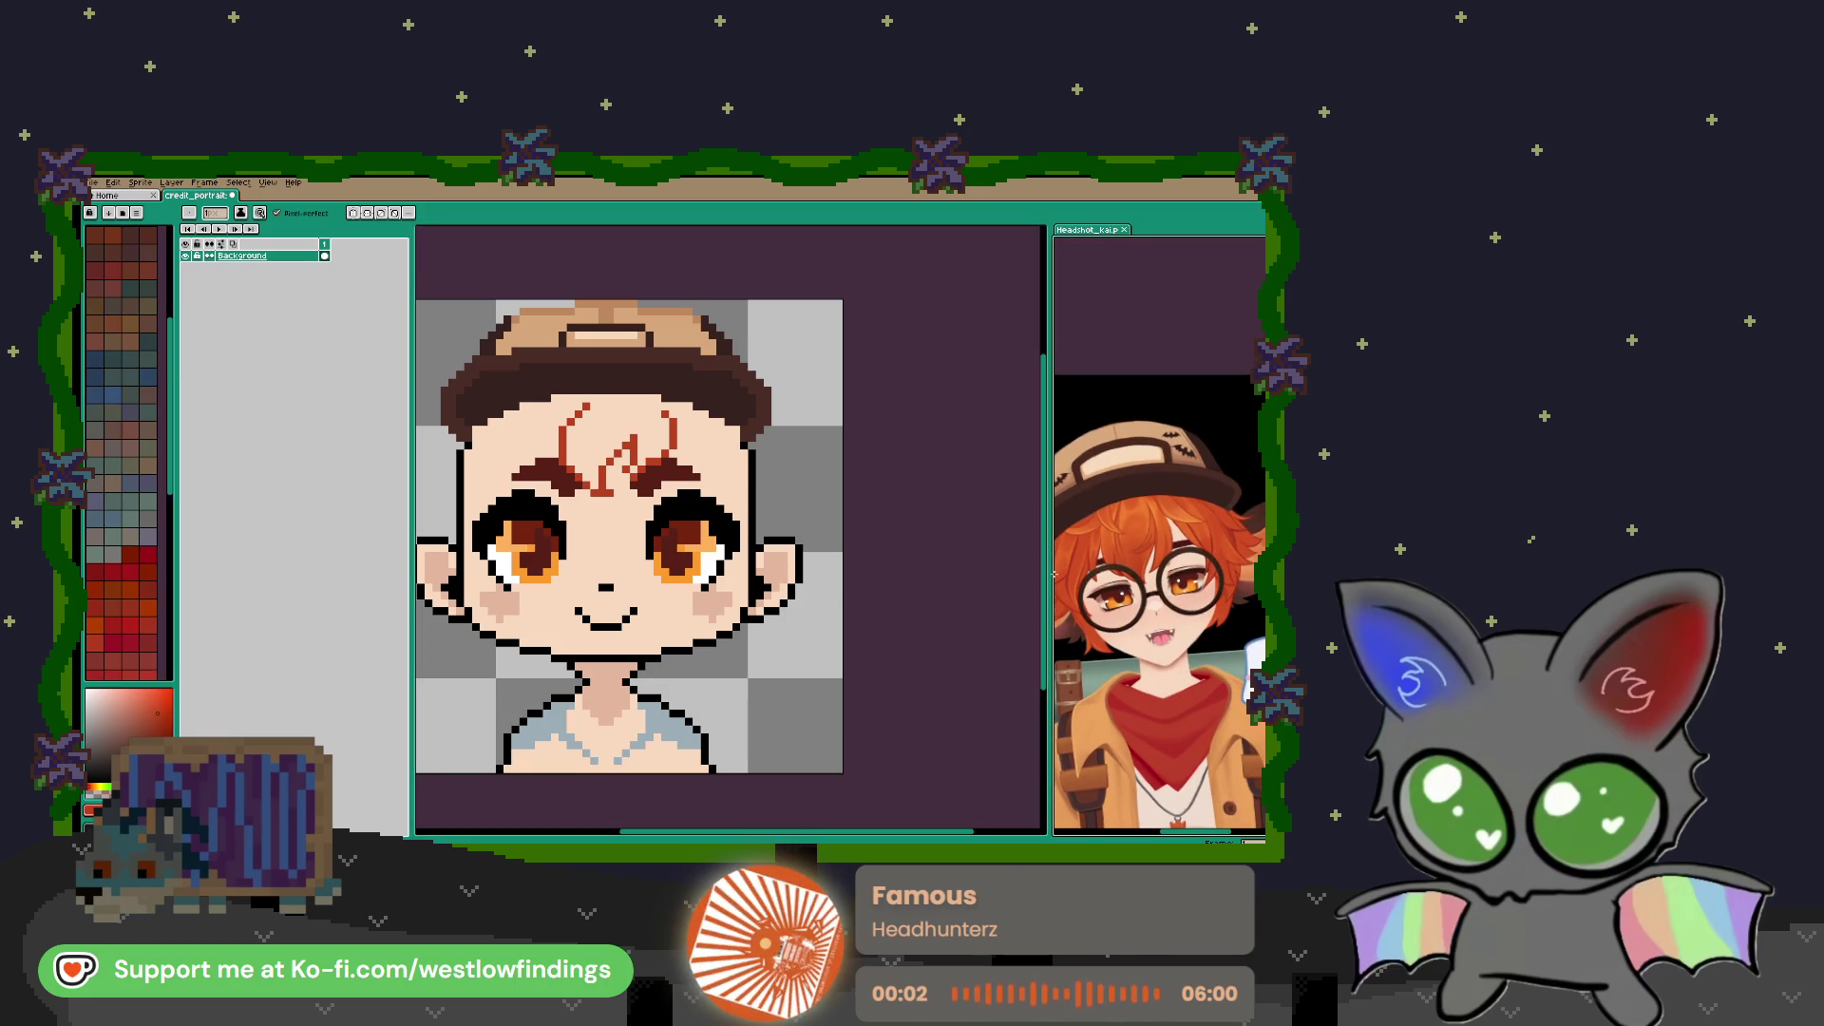
left_click_drag(674, 434, 714, 497)
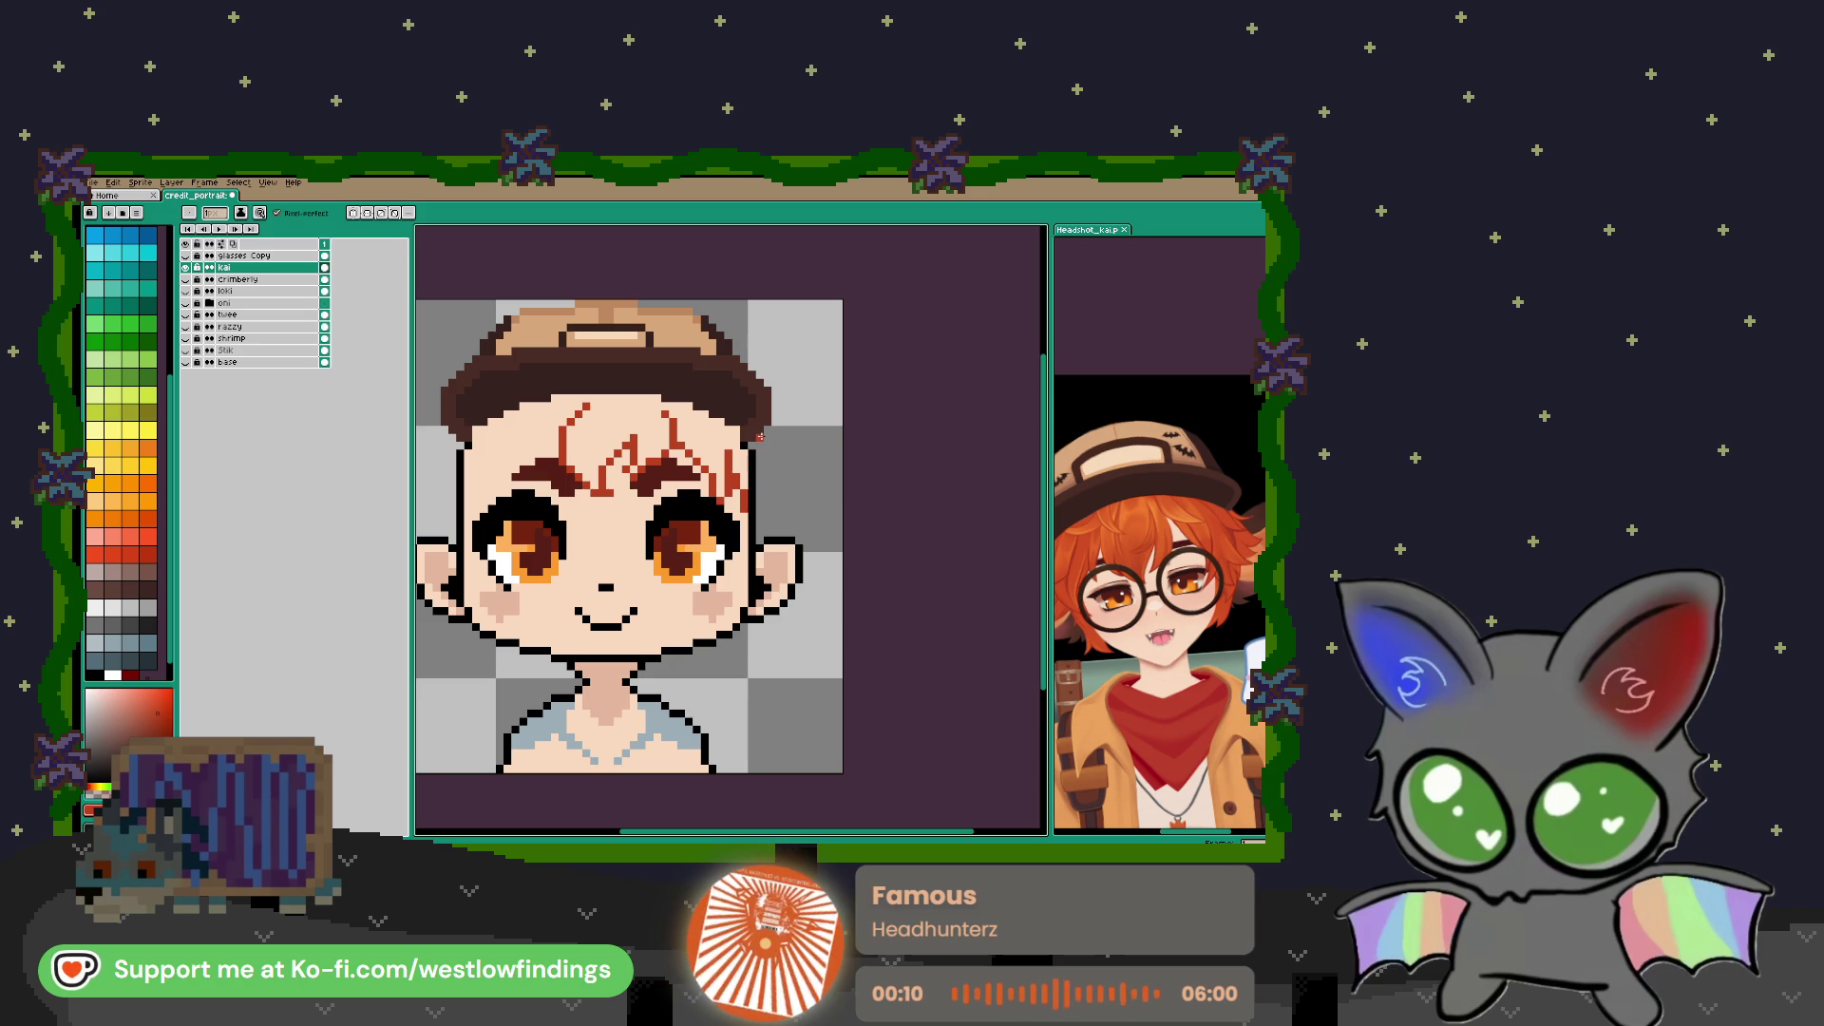
left_click_drag(776, 465, 783, 501)
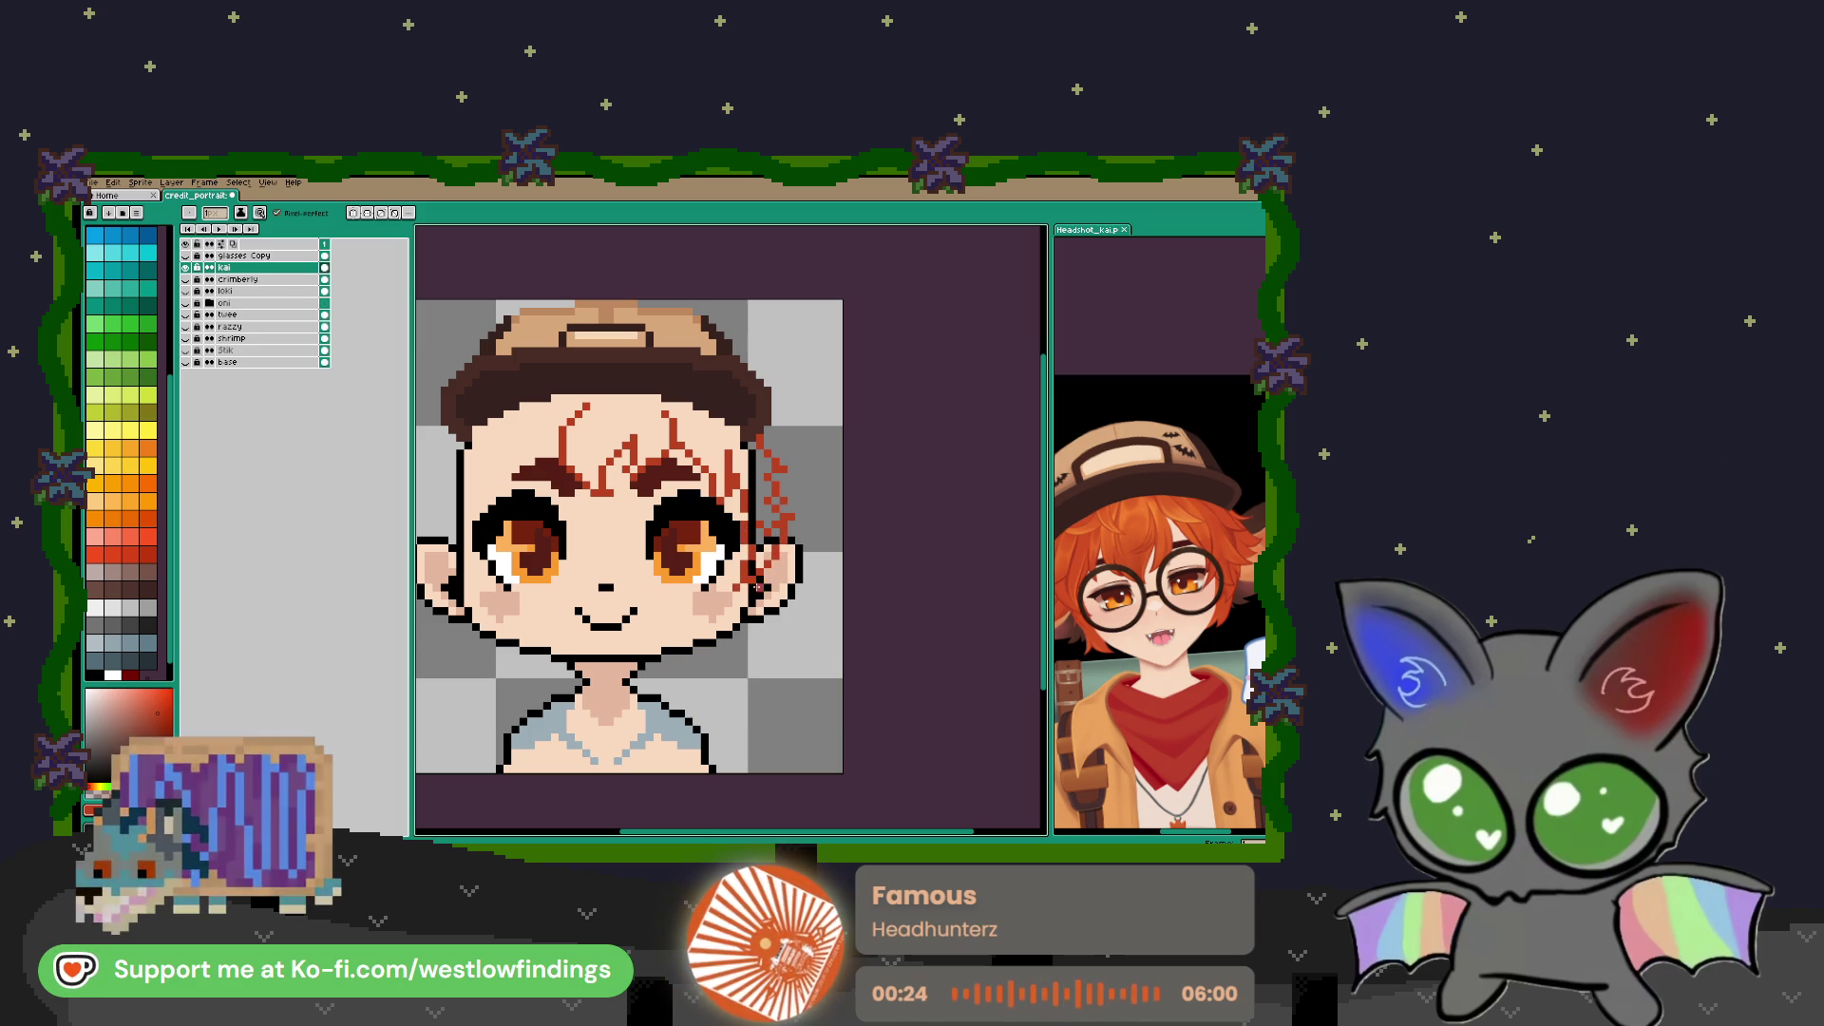
Sample the orange hair colour from the reference
scroll(802, 483, "up", 2)
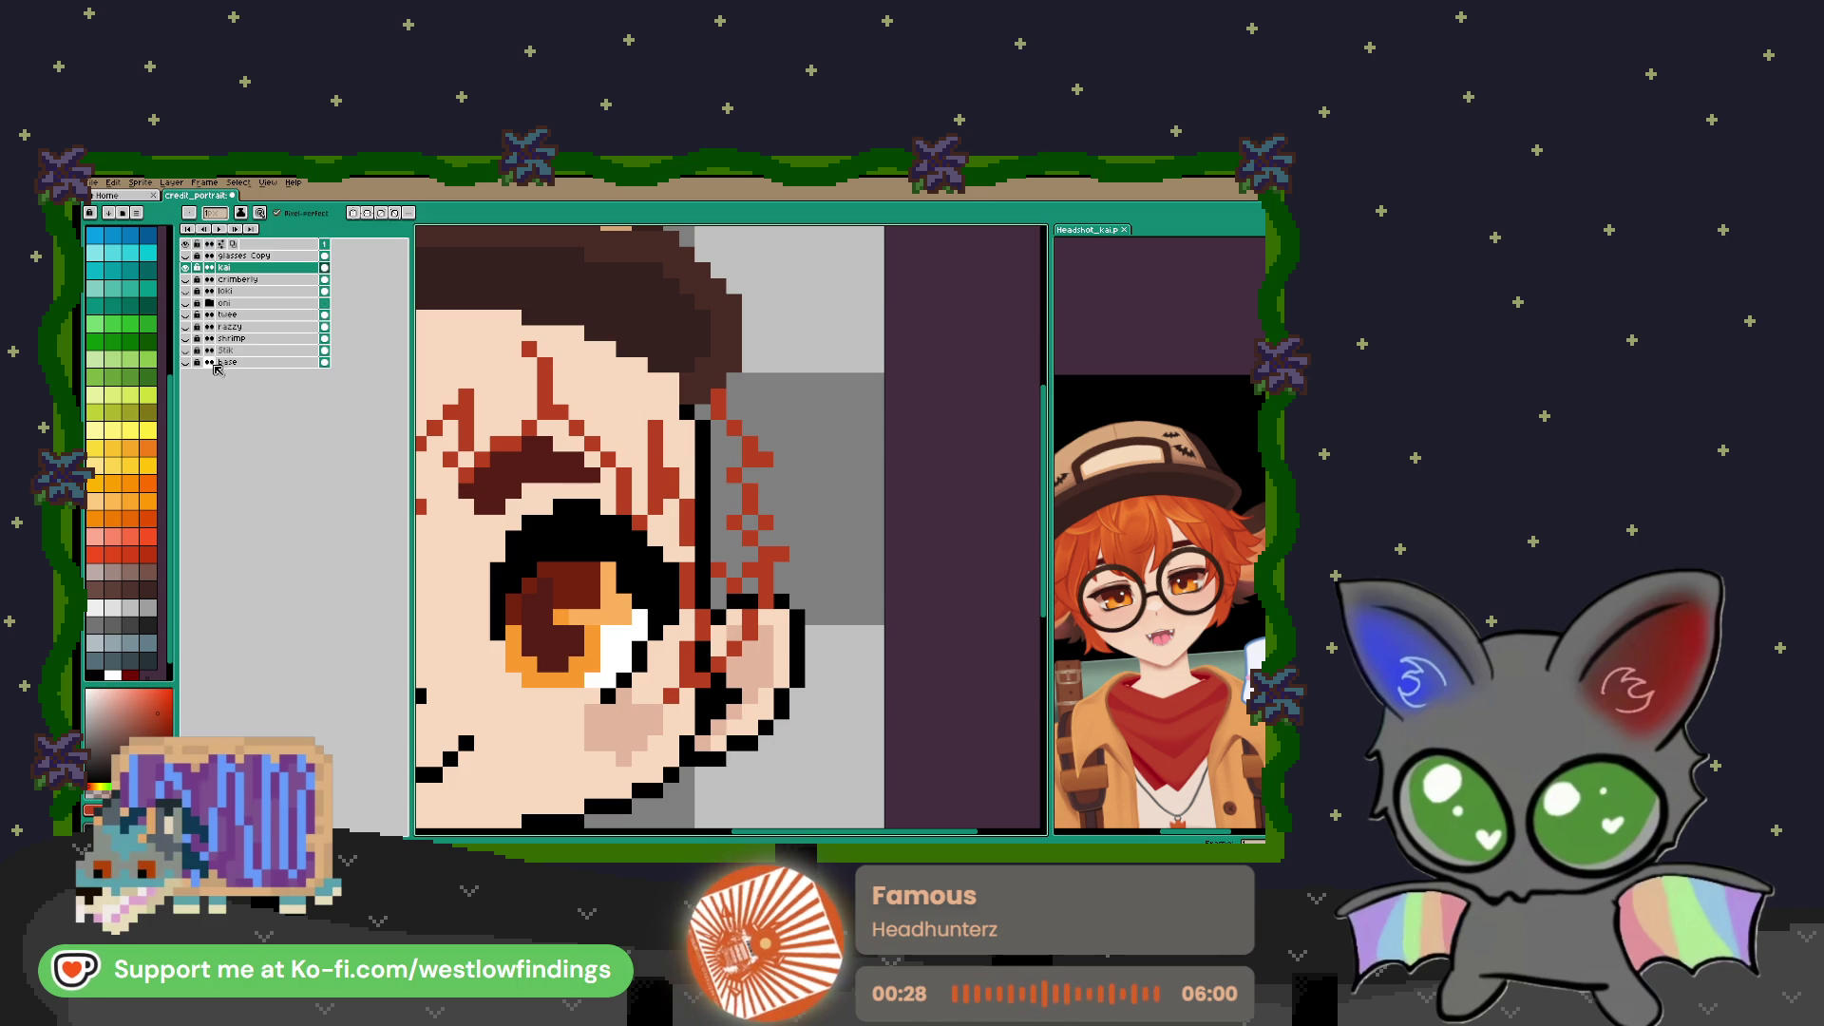
key("i")
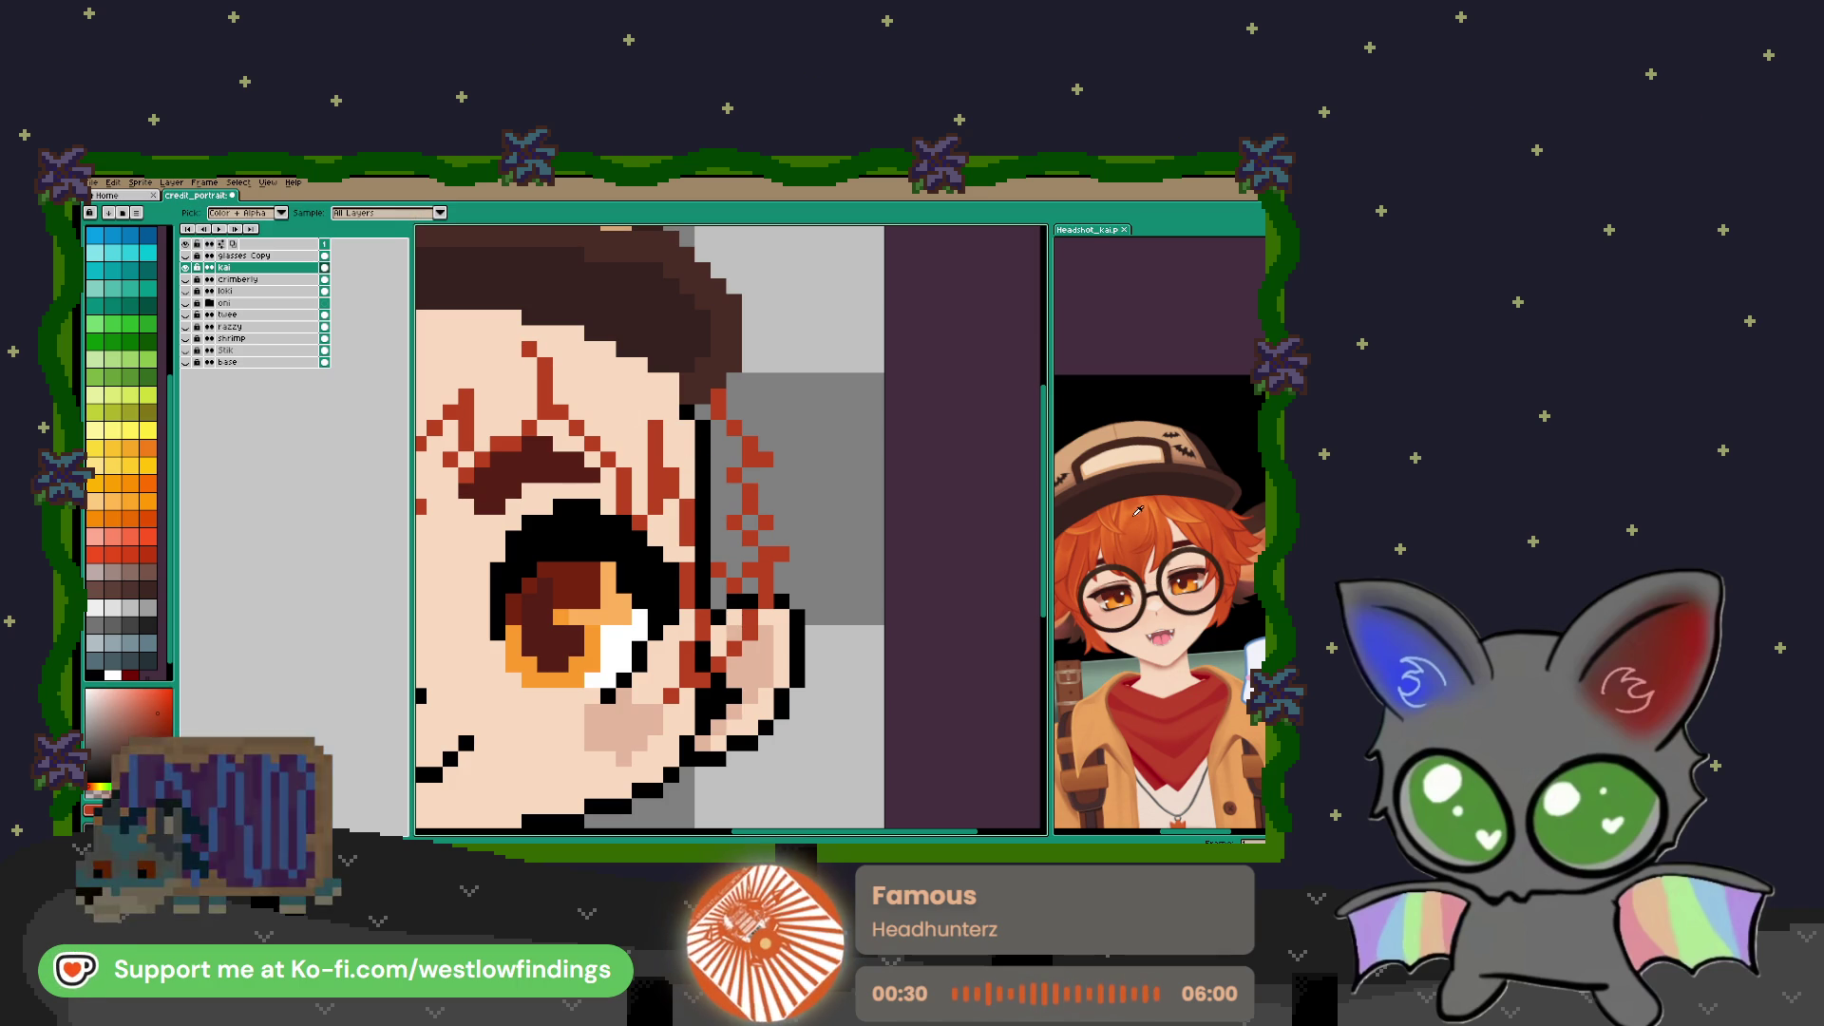
left_click(1149, 504)
Fill the side-lock area and the pixels beside the right ear with orange
key("b")
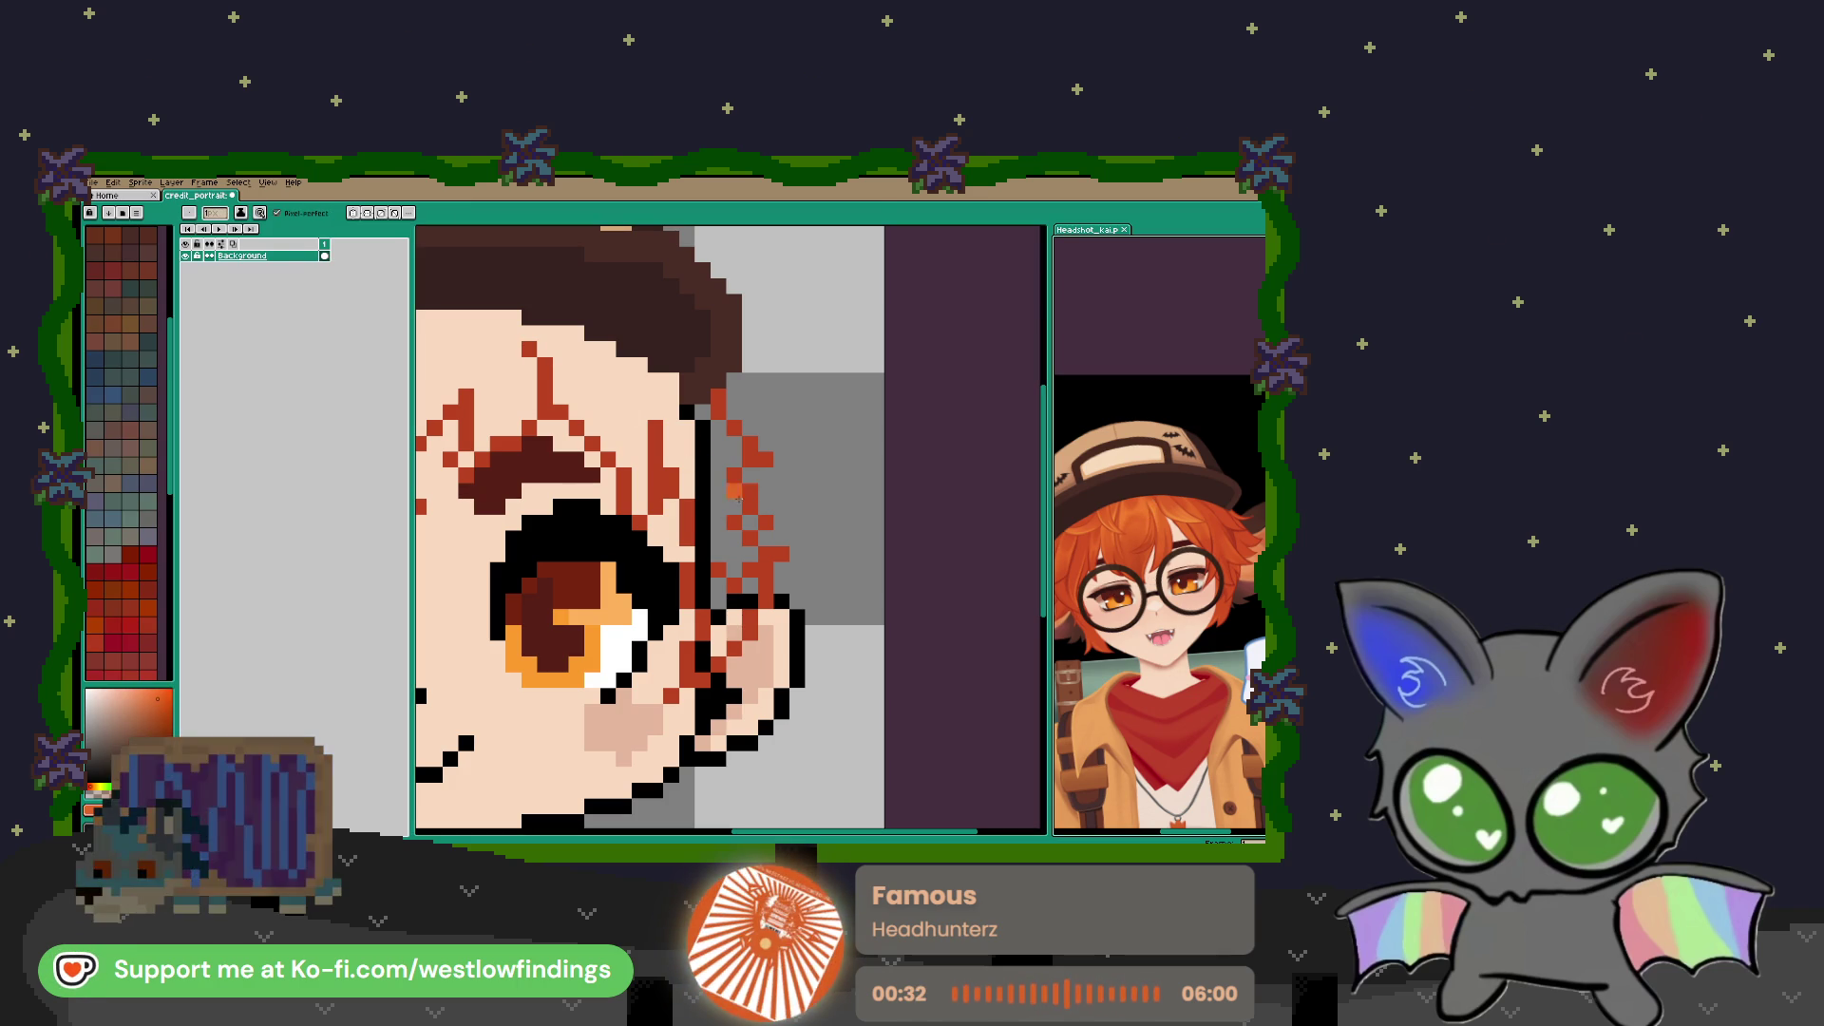
left_click(734, 474)
key("v")
key("g")
left_click(721, 465)
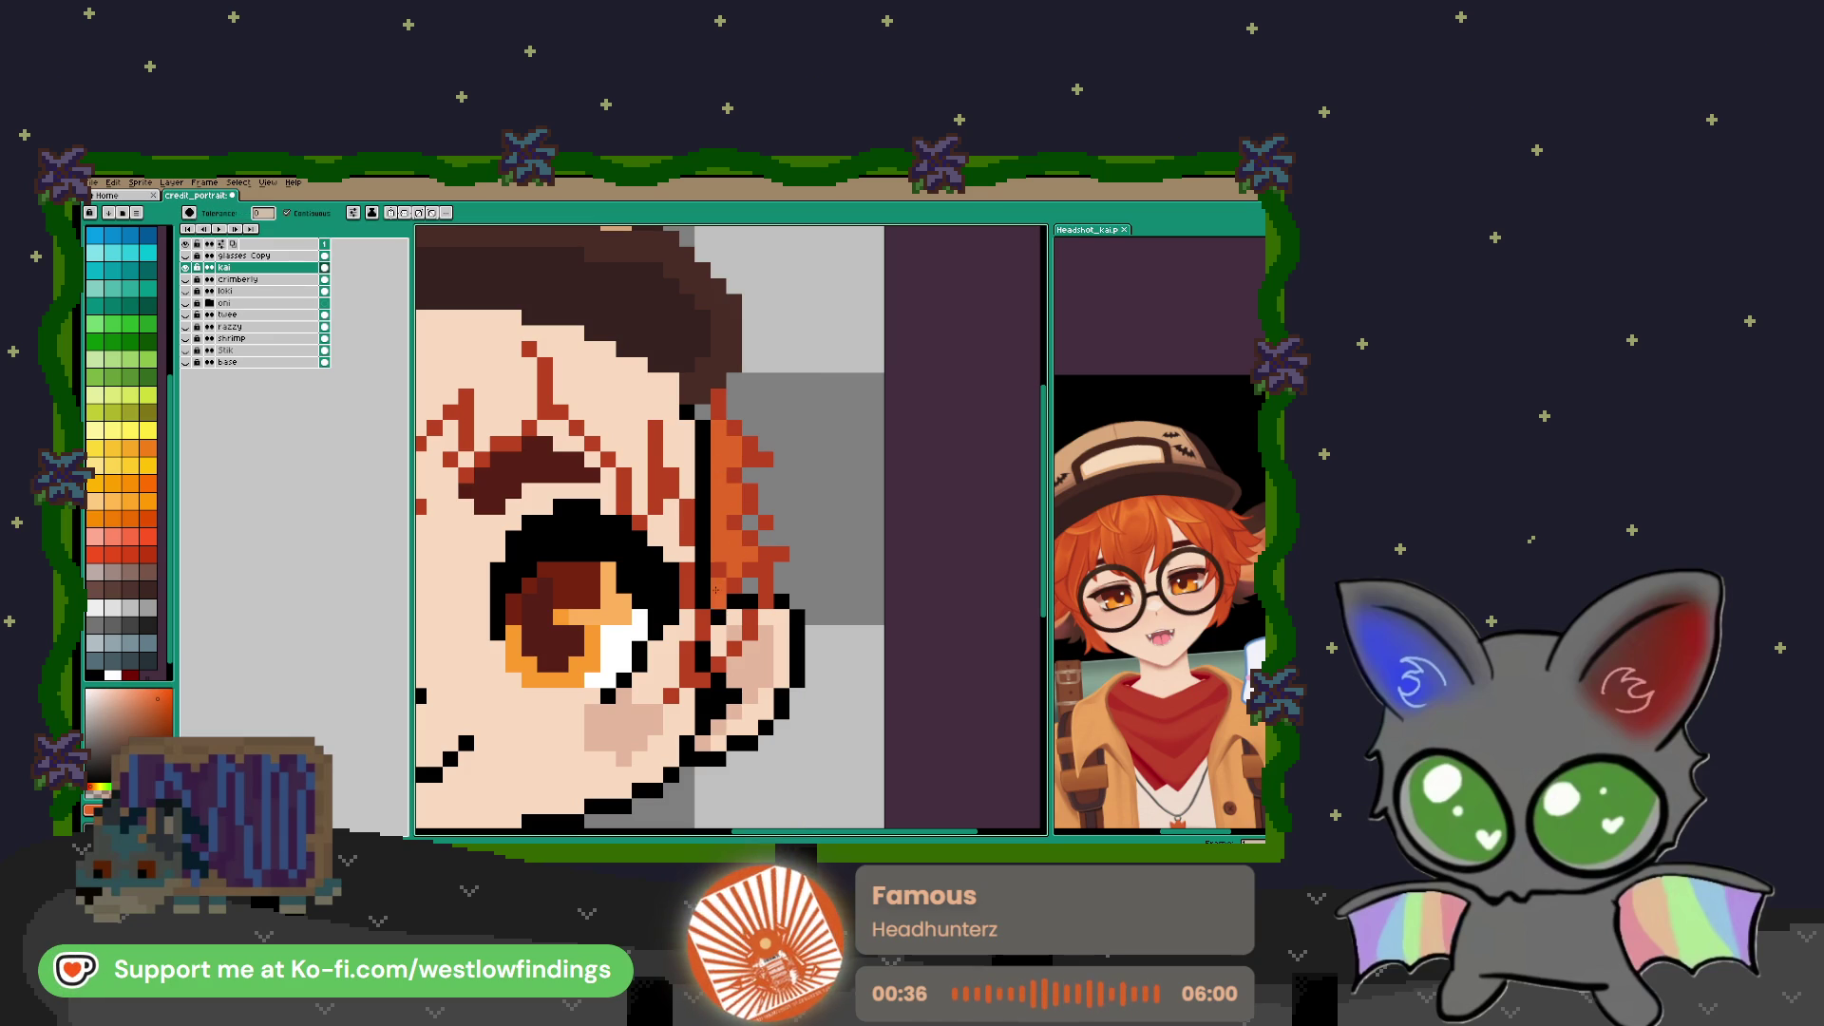
left_click(740, 598)
left_click(731, 624)
left_click(720, 635)
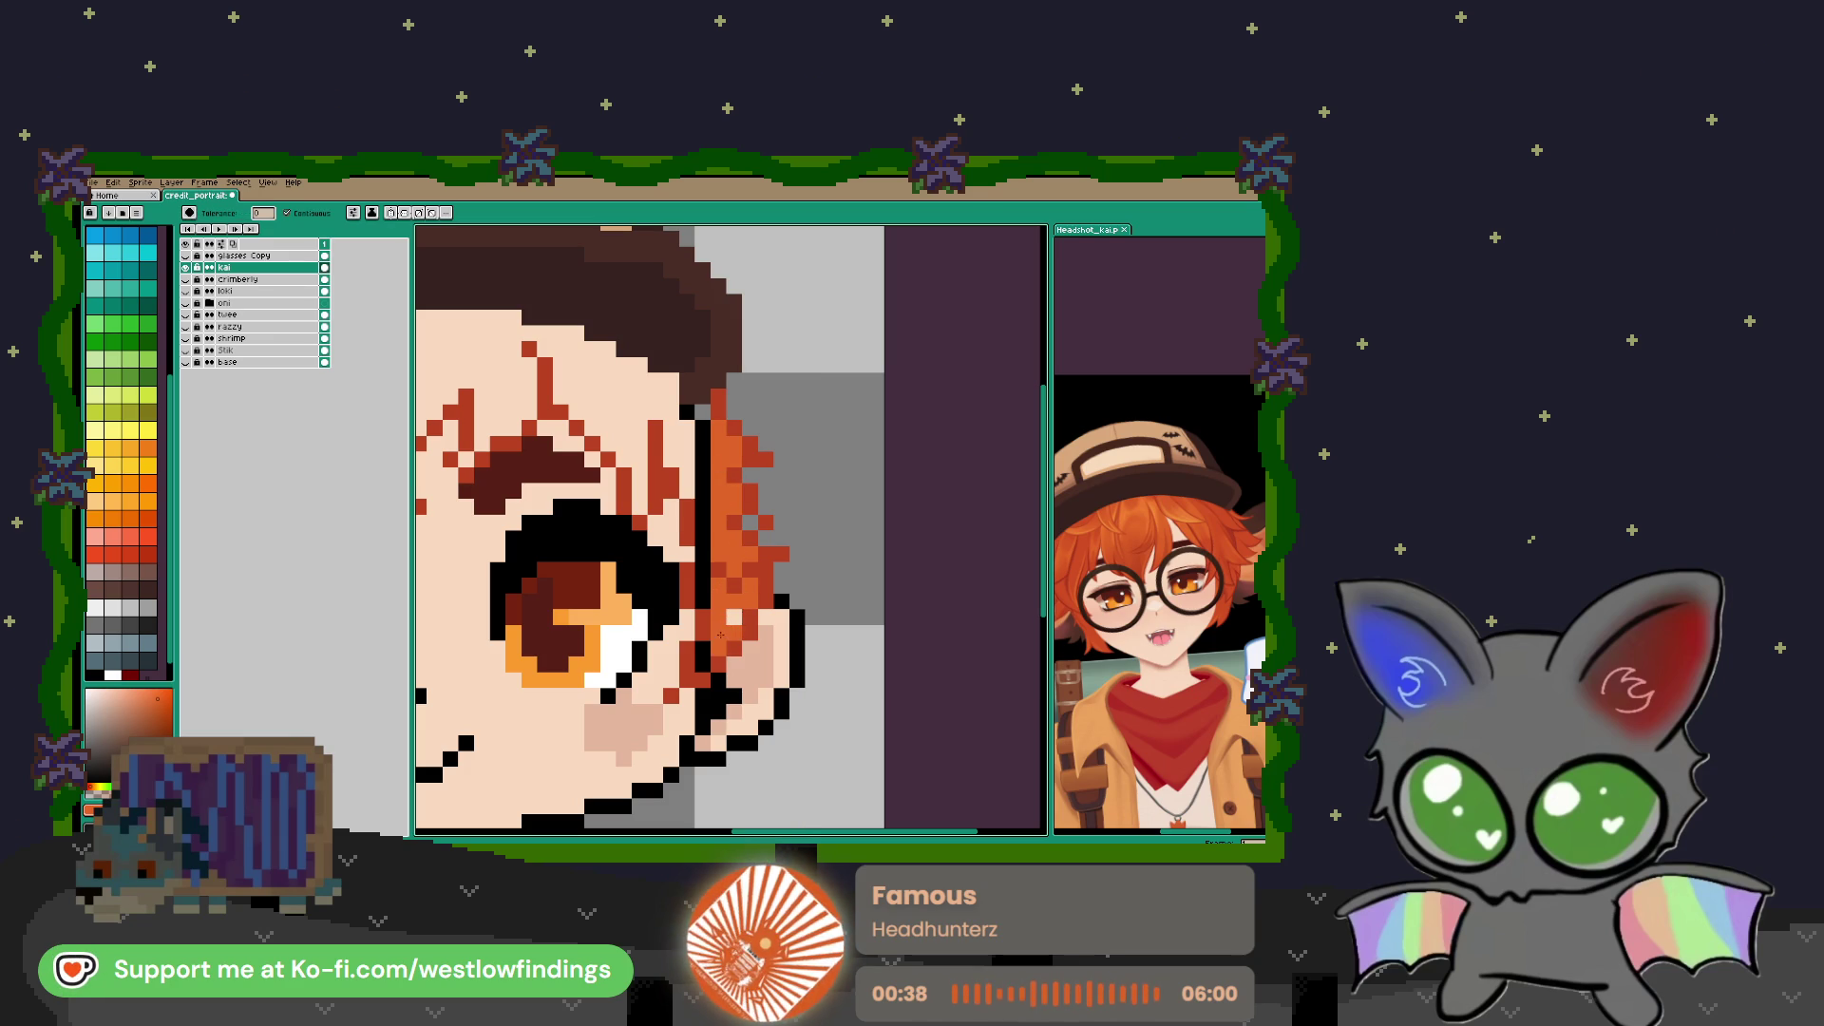
left_click(704, 649)
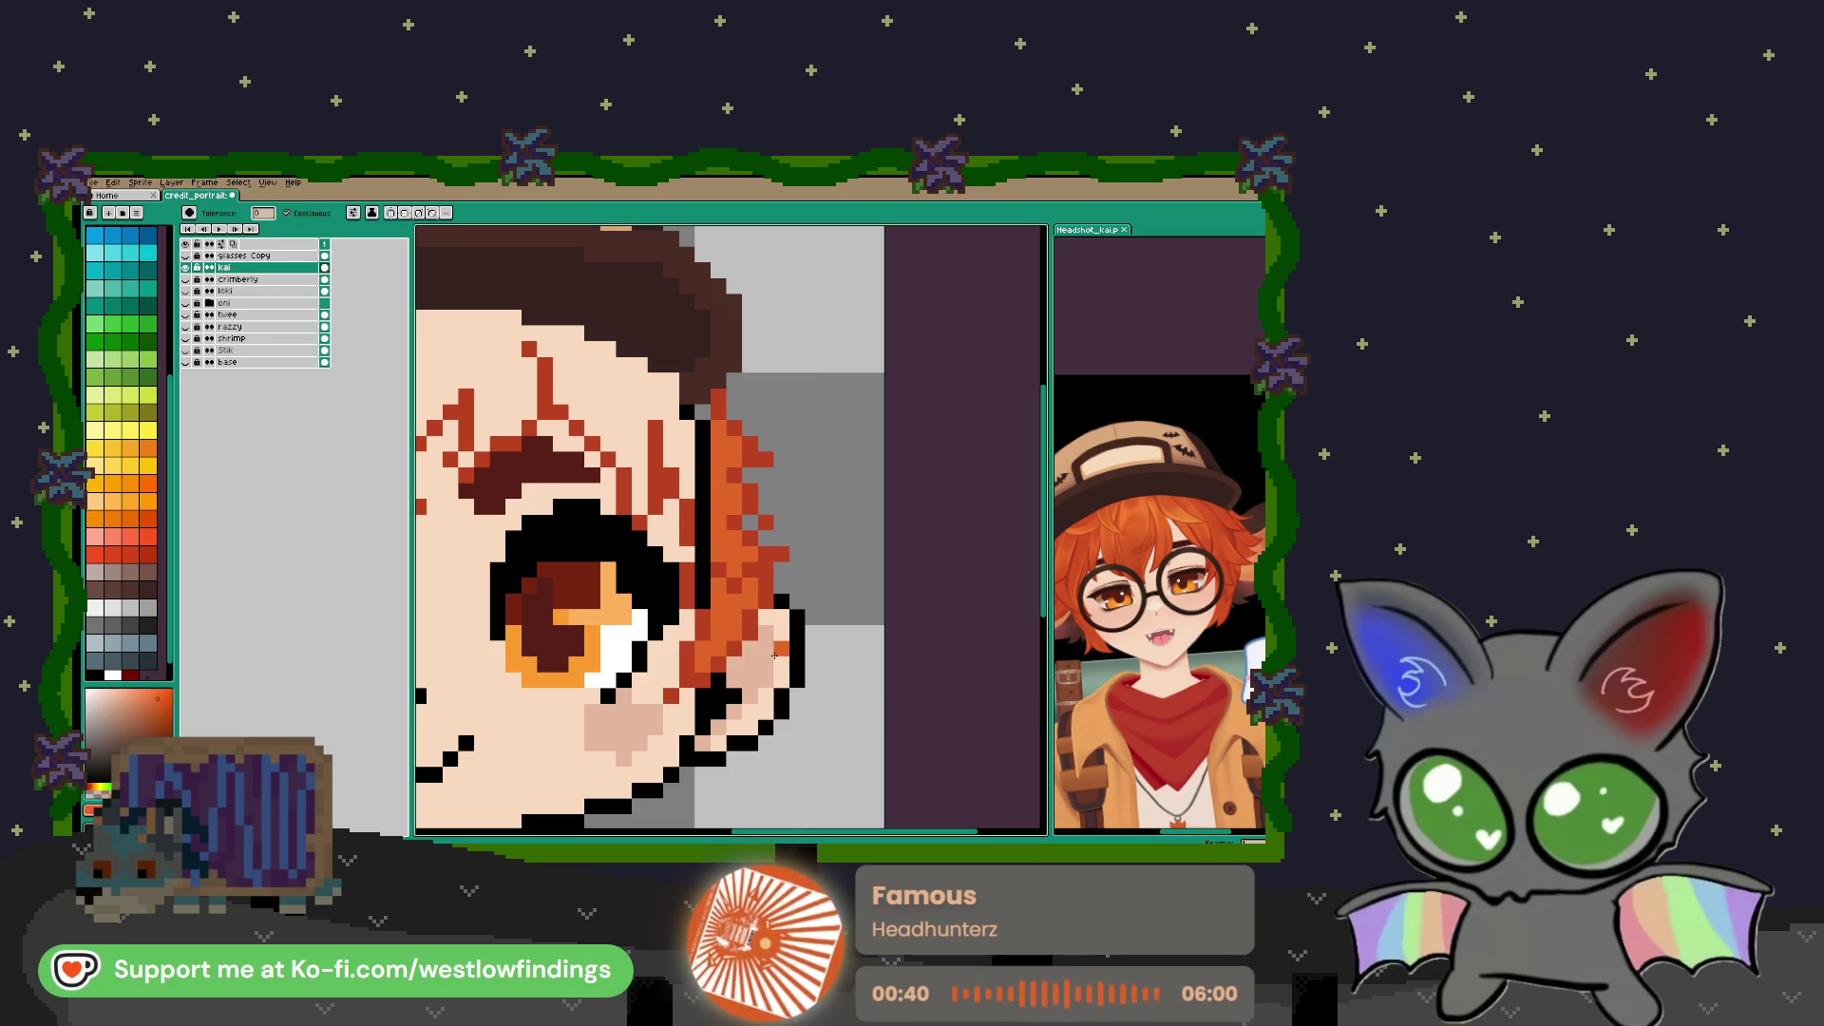
Redraw the outline beside the ear and neck, then undo those edits
mouse_move(812, 633)
left_mouse_down()
mouse_move(835, 376)
mouse_move(821, 442)
mouse_move(803, 352)
left_mouse_up()
key("b")
mouse_move(804, 439)
left_mouse_down()
mouse_move(788, 487)
mouse_move(773, 455)
left_mouse_up()
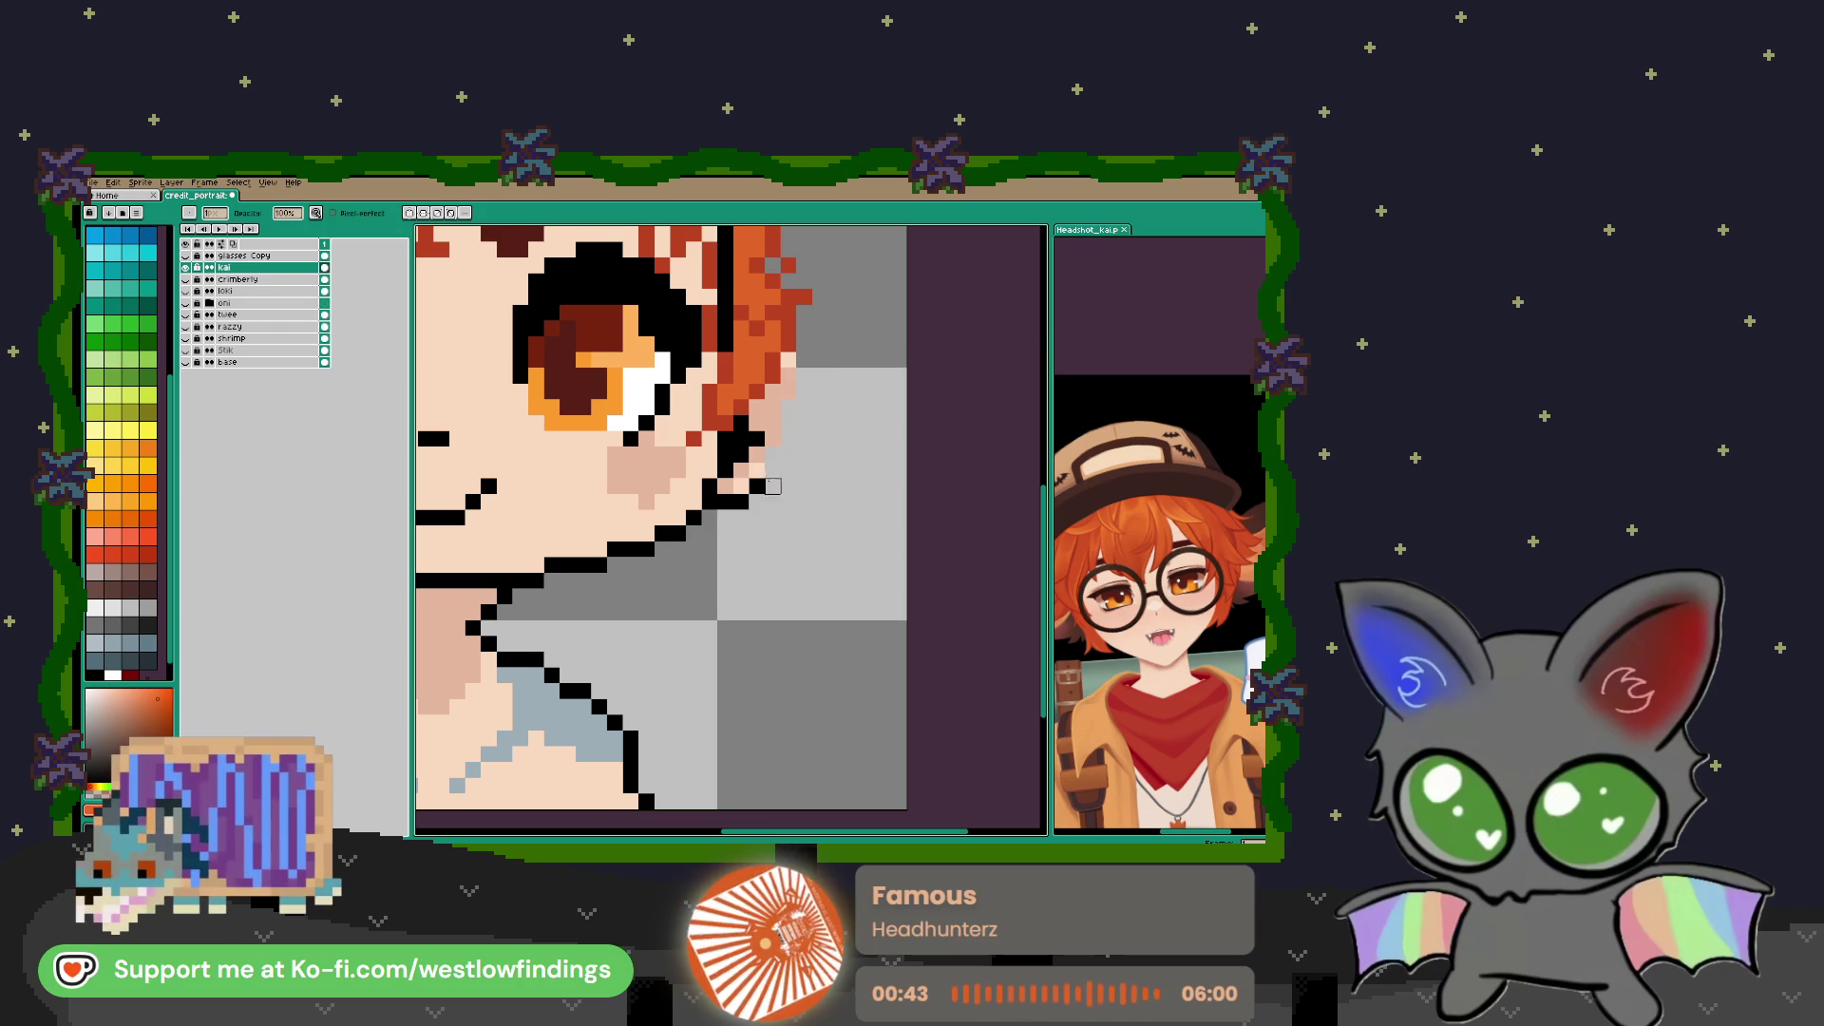
left_click_drag(725, 518, 788, 375)
key("ctrl+z")
key("g")
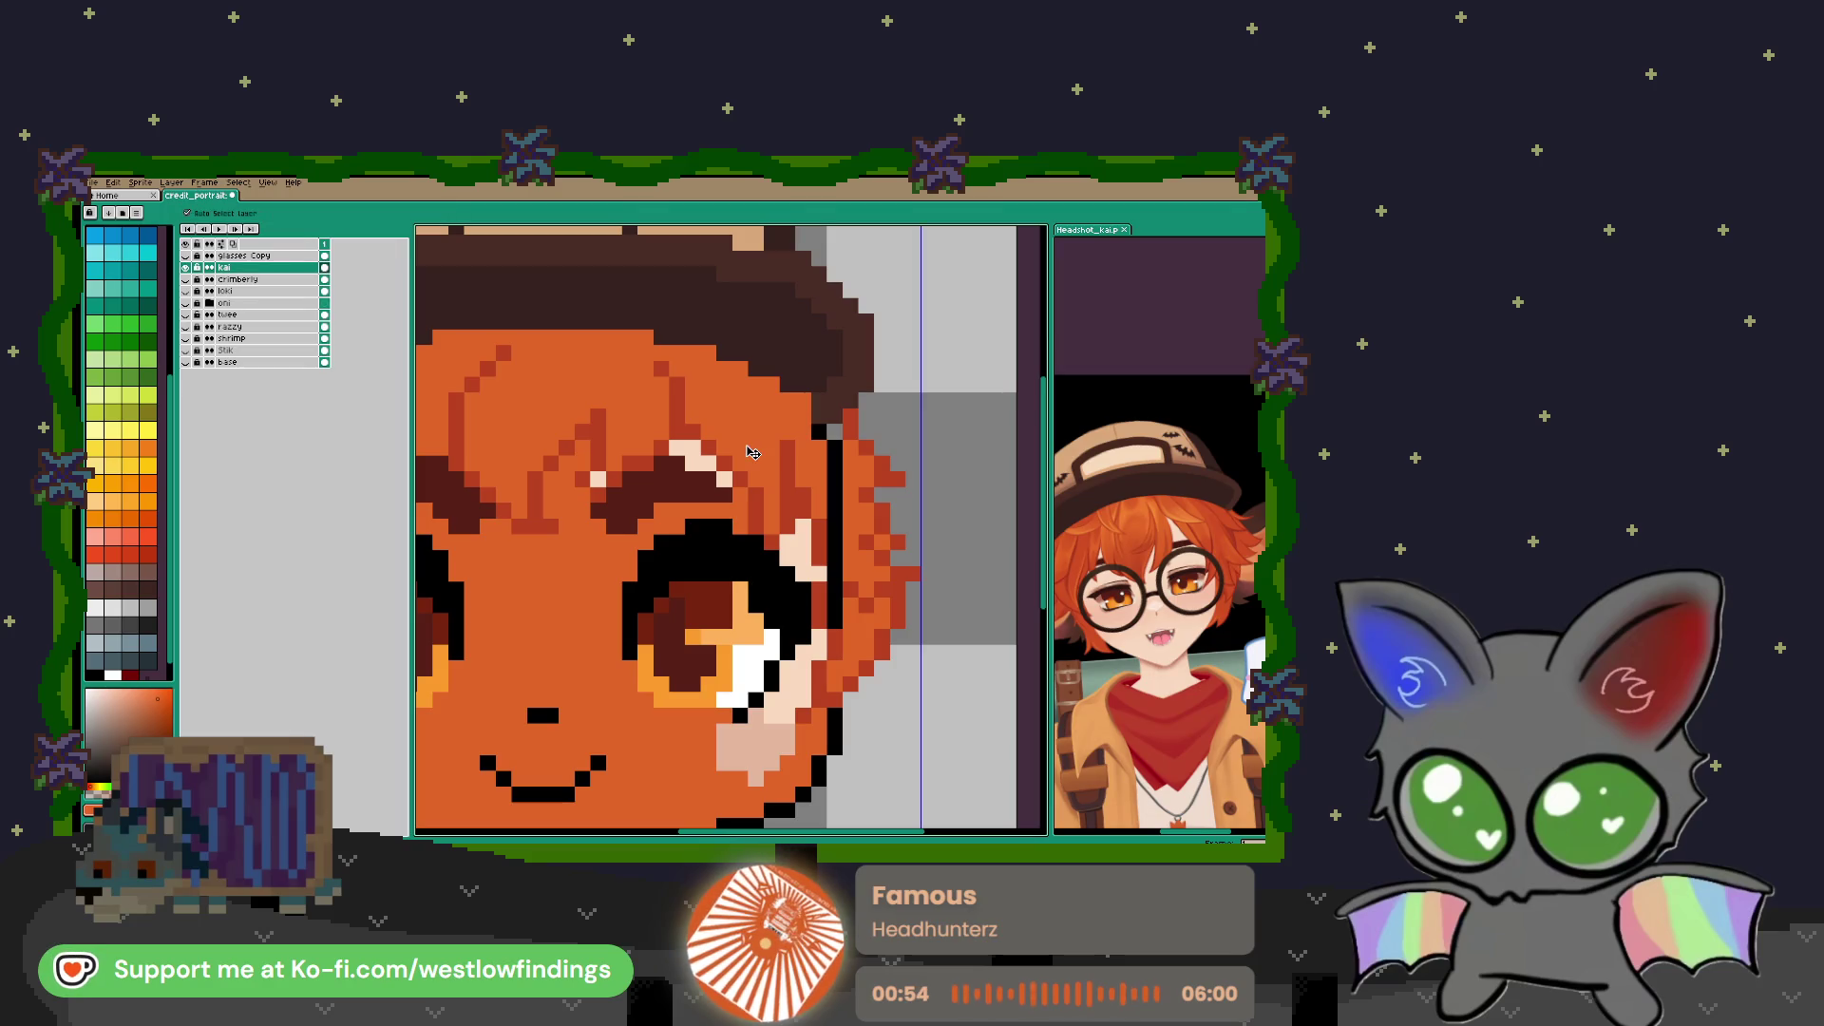
Turn the black hair-edge line and hair pixels between eye and side lock orange
left_click(833, 470)
left_click(823, 451)
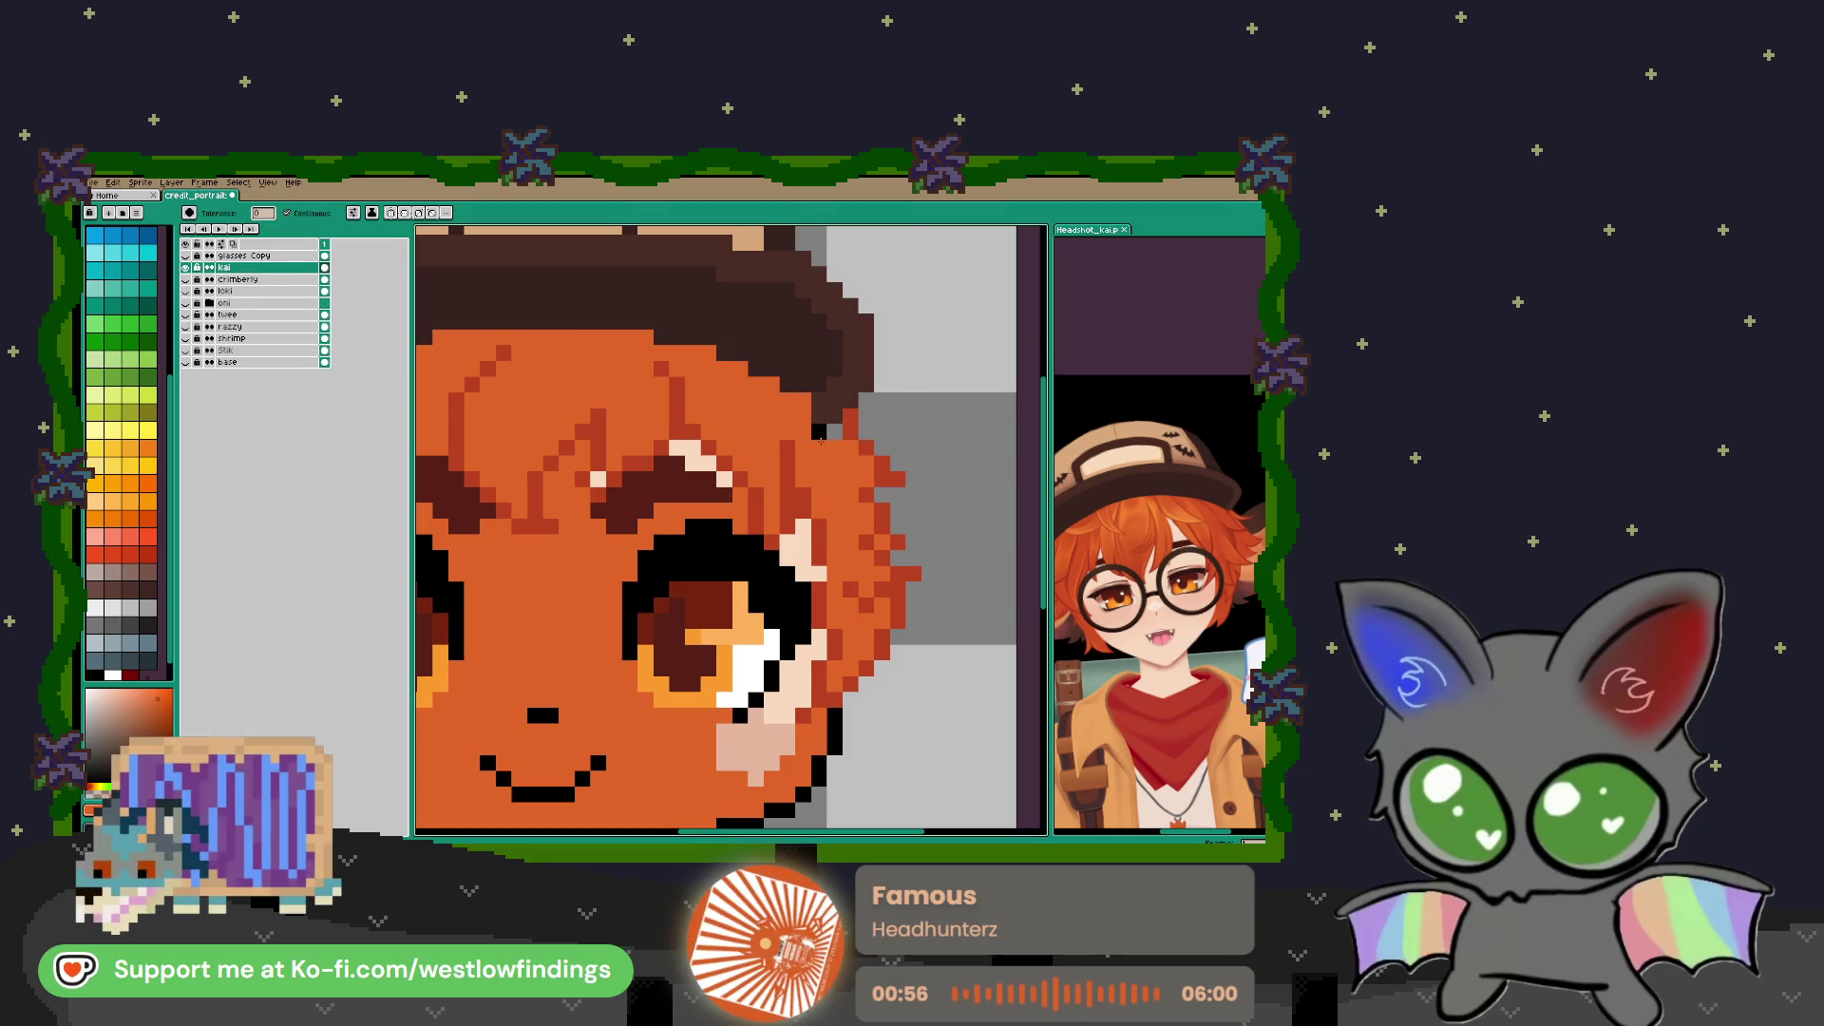
key("ctrl+z")
left_click(819, 432)
left_click(817, 566)
left_click(800, 555)
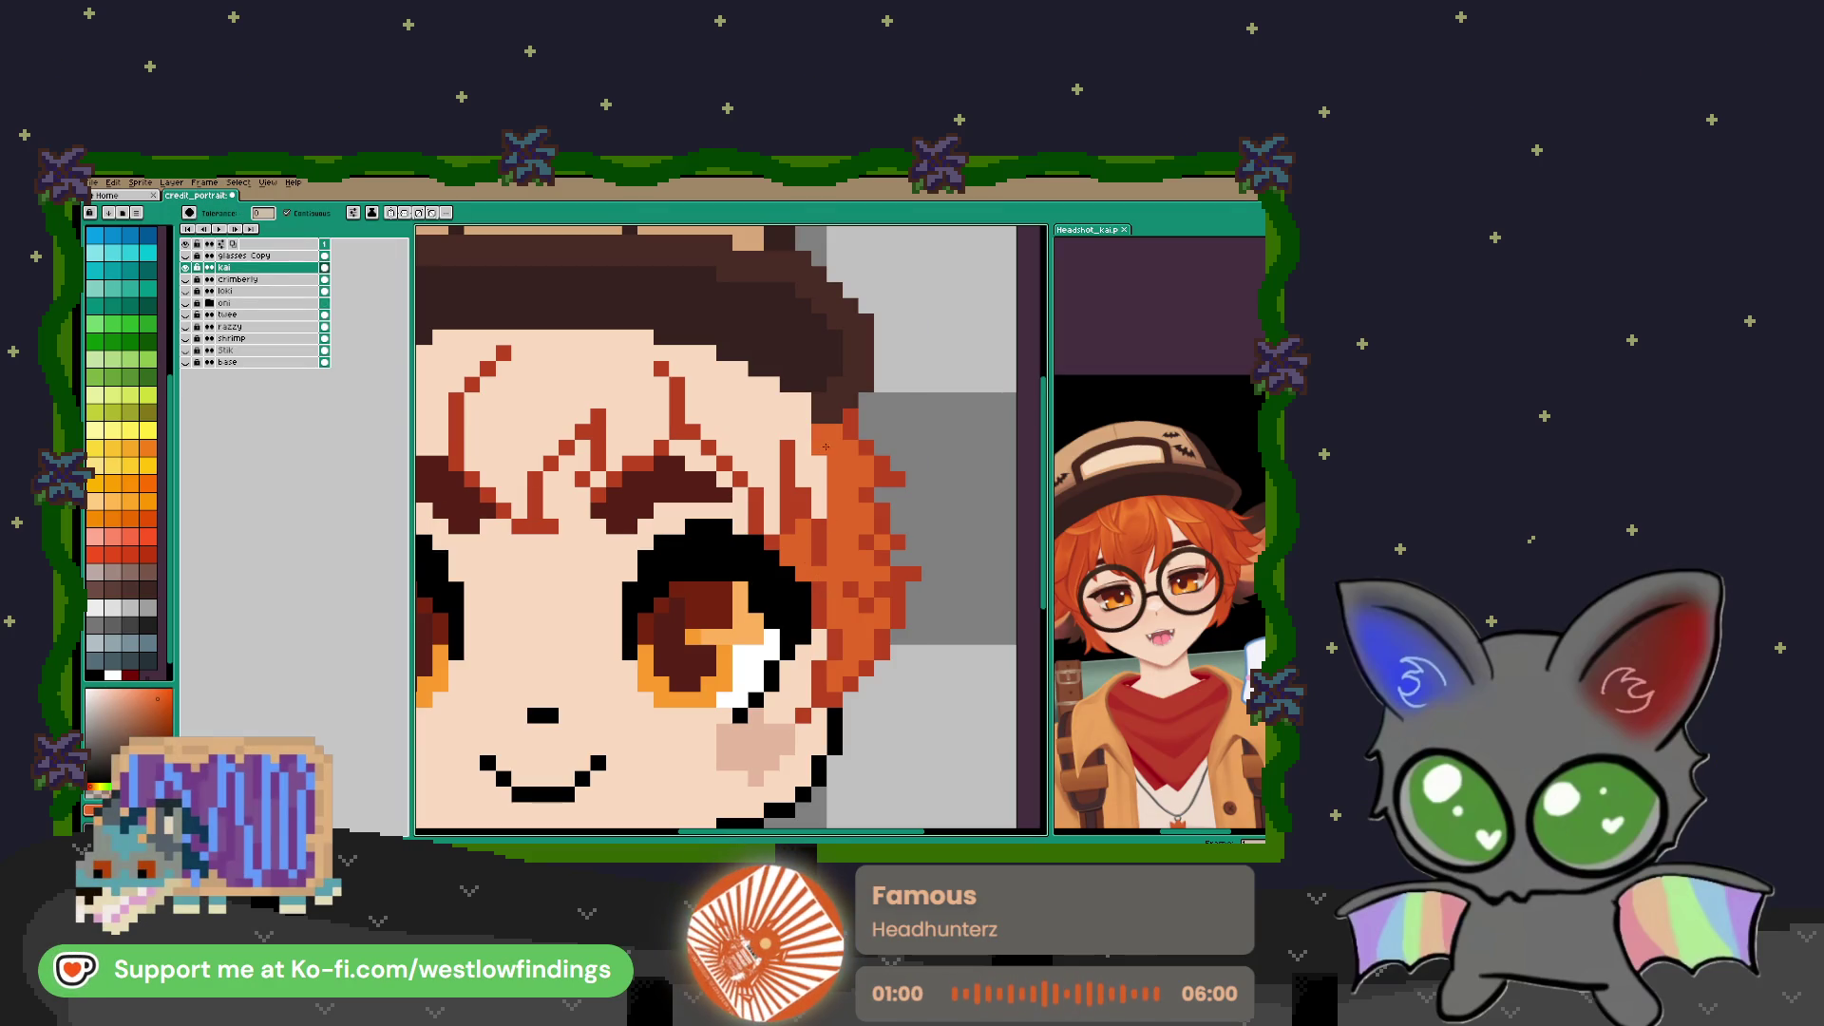
left_click(660, 353)
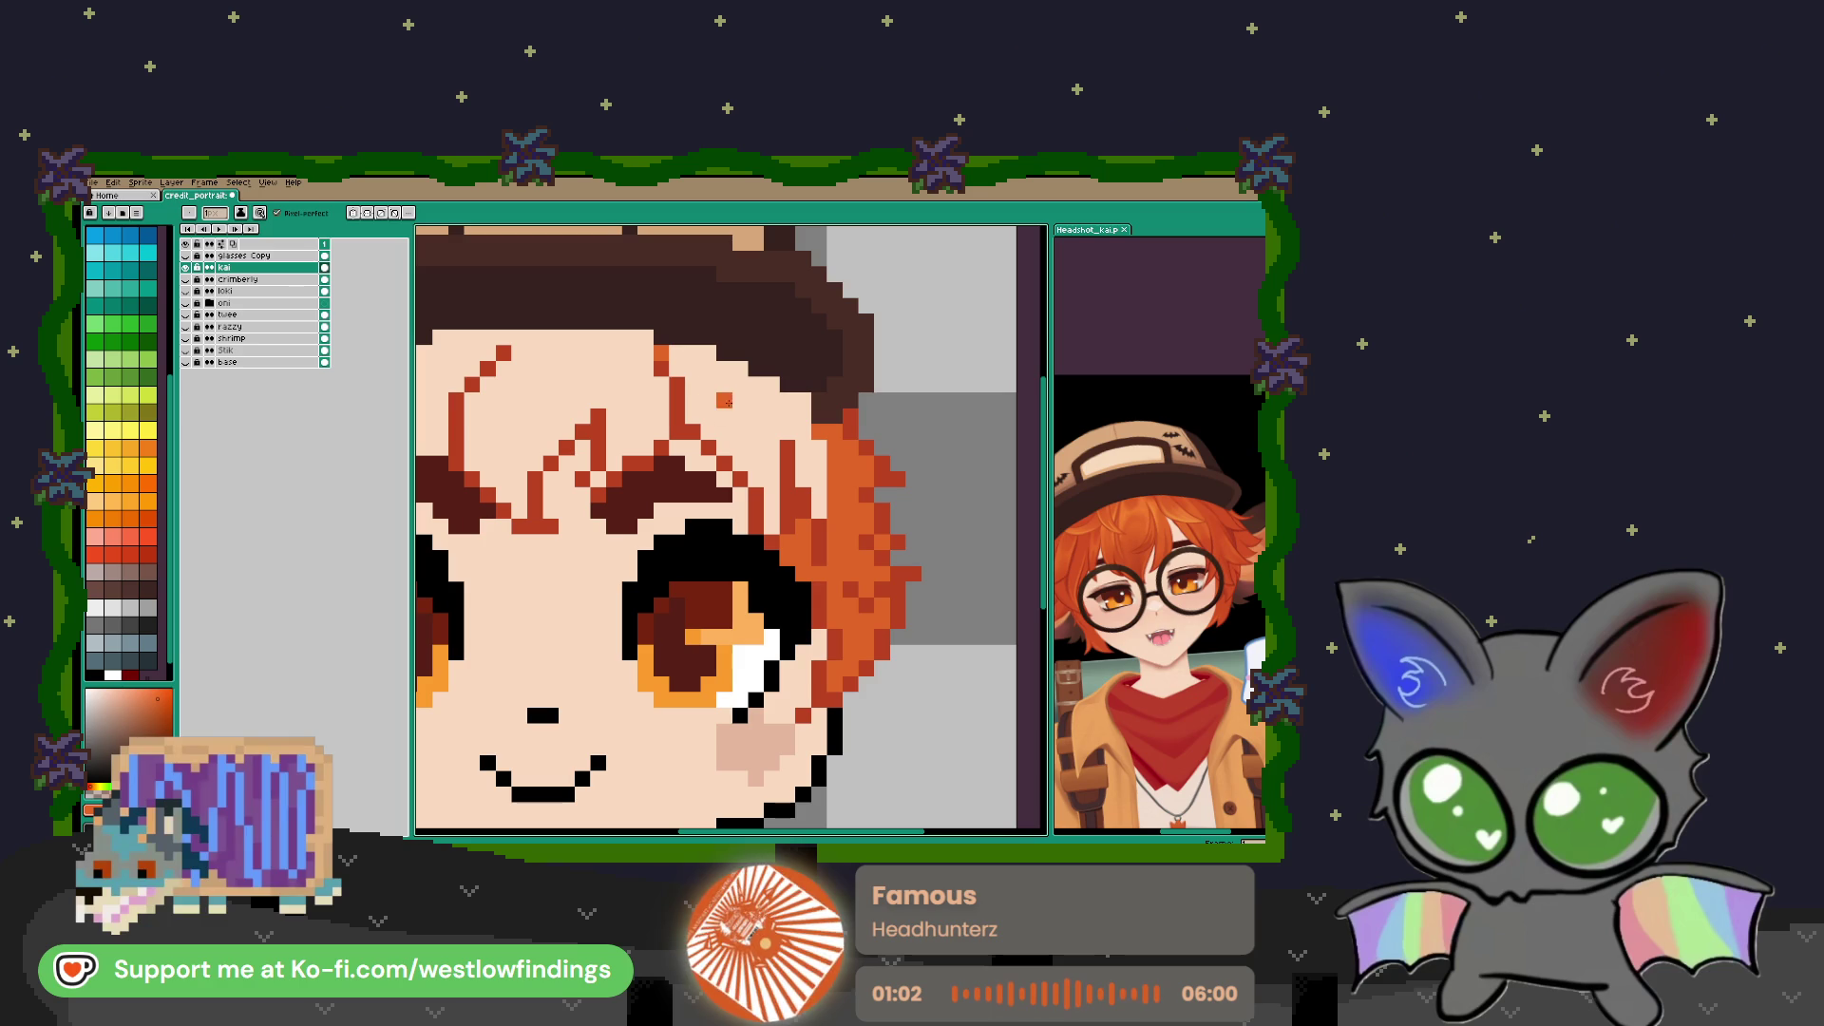
Add an orange pixel atop the forehead strand and fill the bangs area orange
scroll(742, 403, "down", 3)
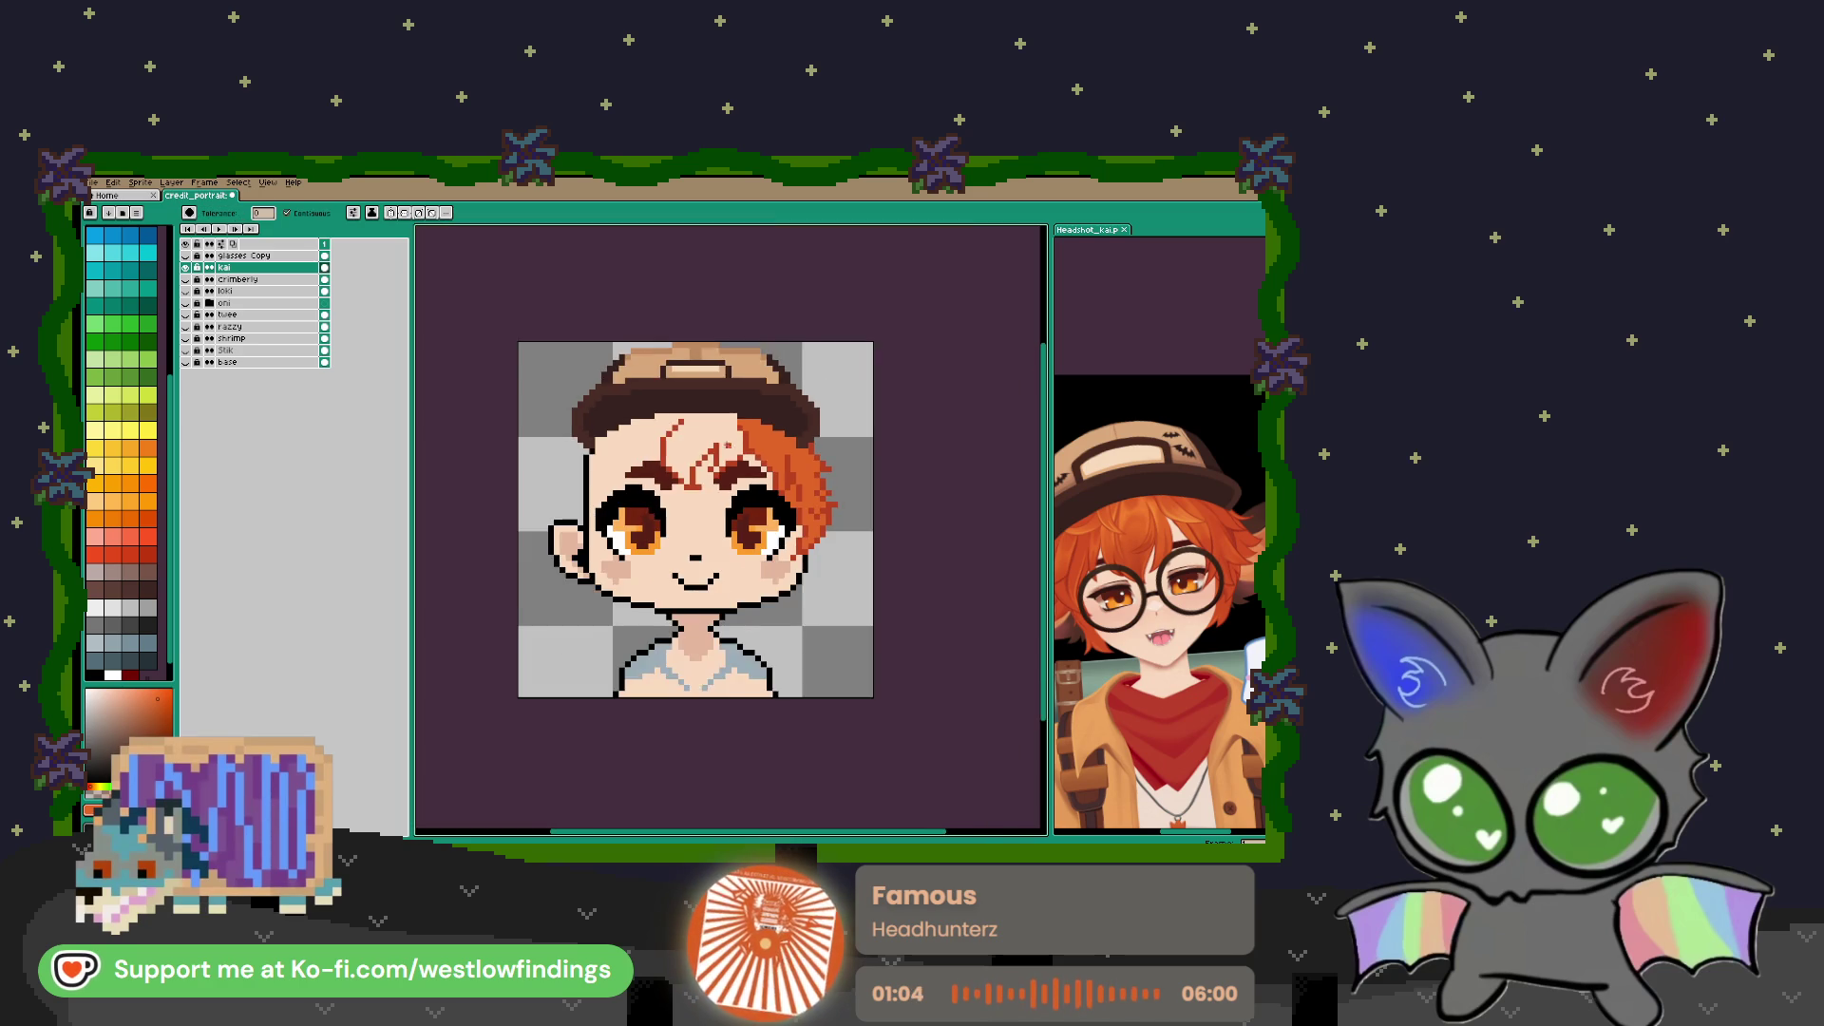
scroll(792, 472, "up", 2)
scroll(793, 473, "up", 3)
key("b")
left_click(794, 495)
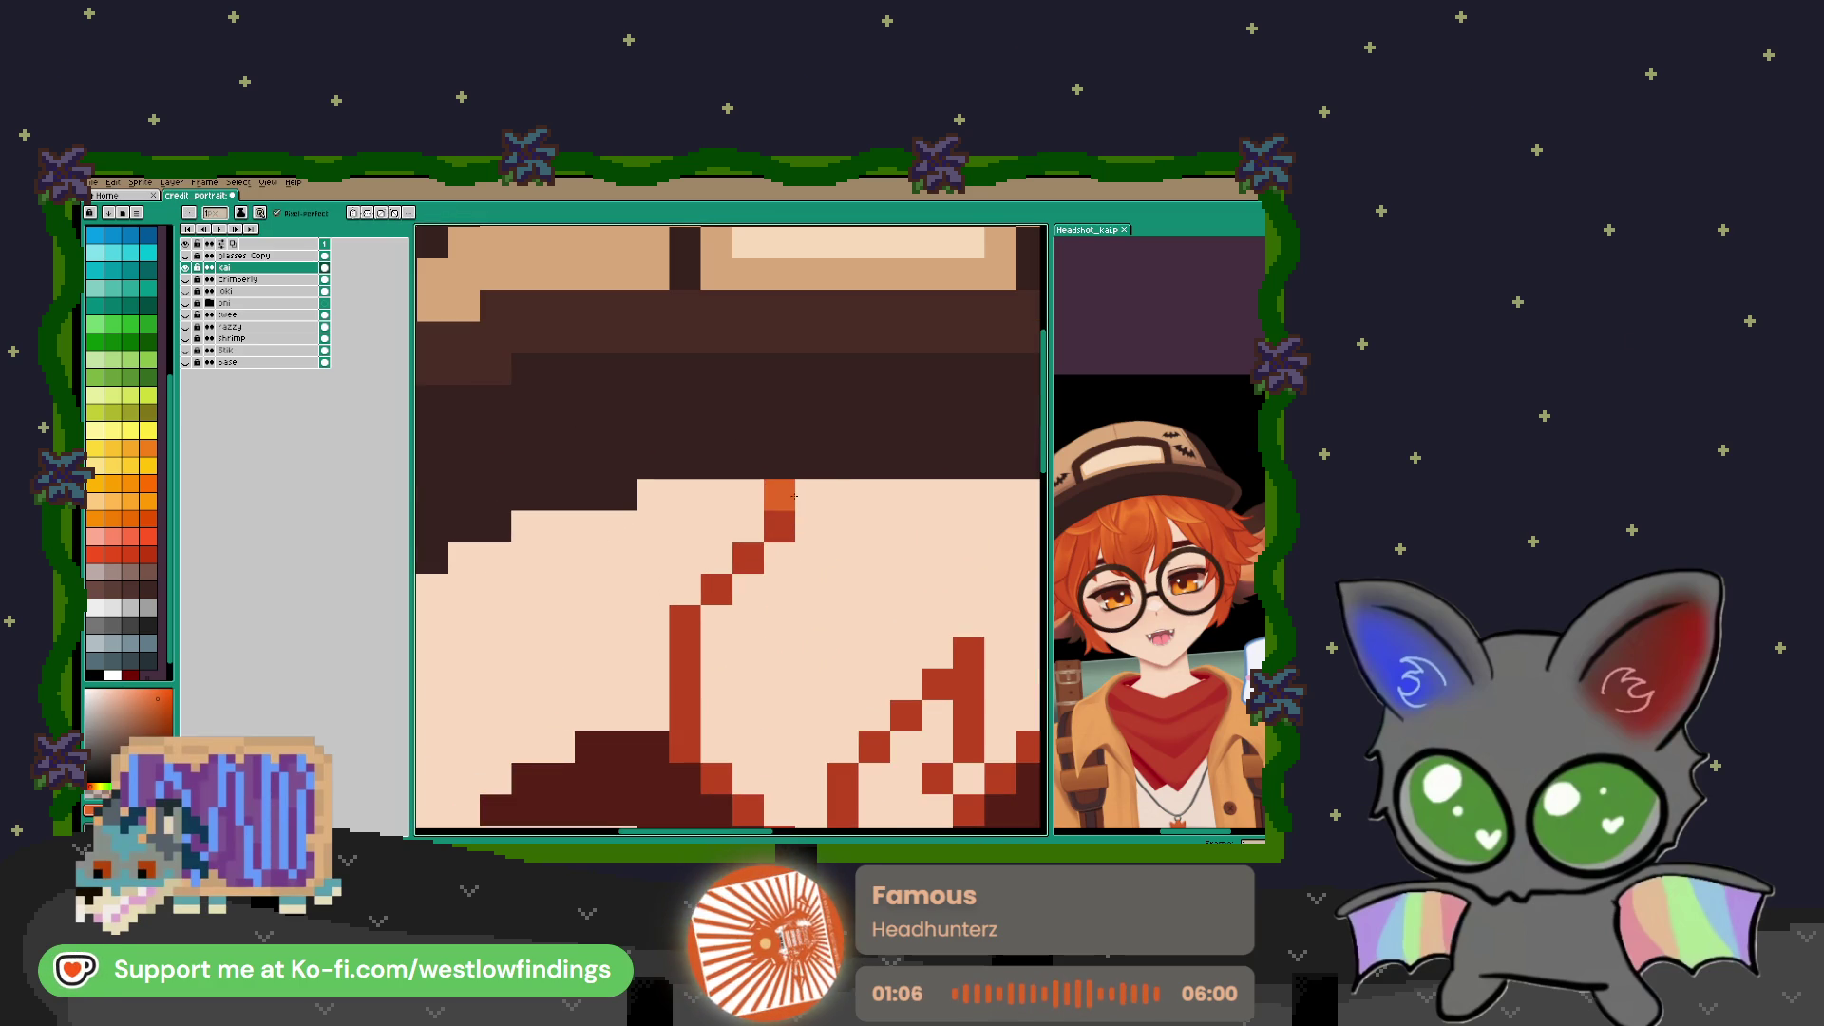
key("g")
left_click(831, 534)
scroll(778, 494, "down", 4)
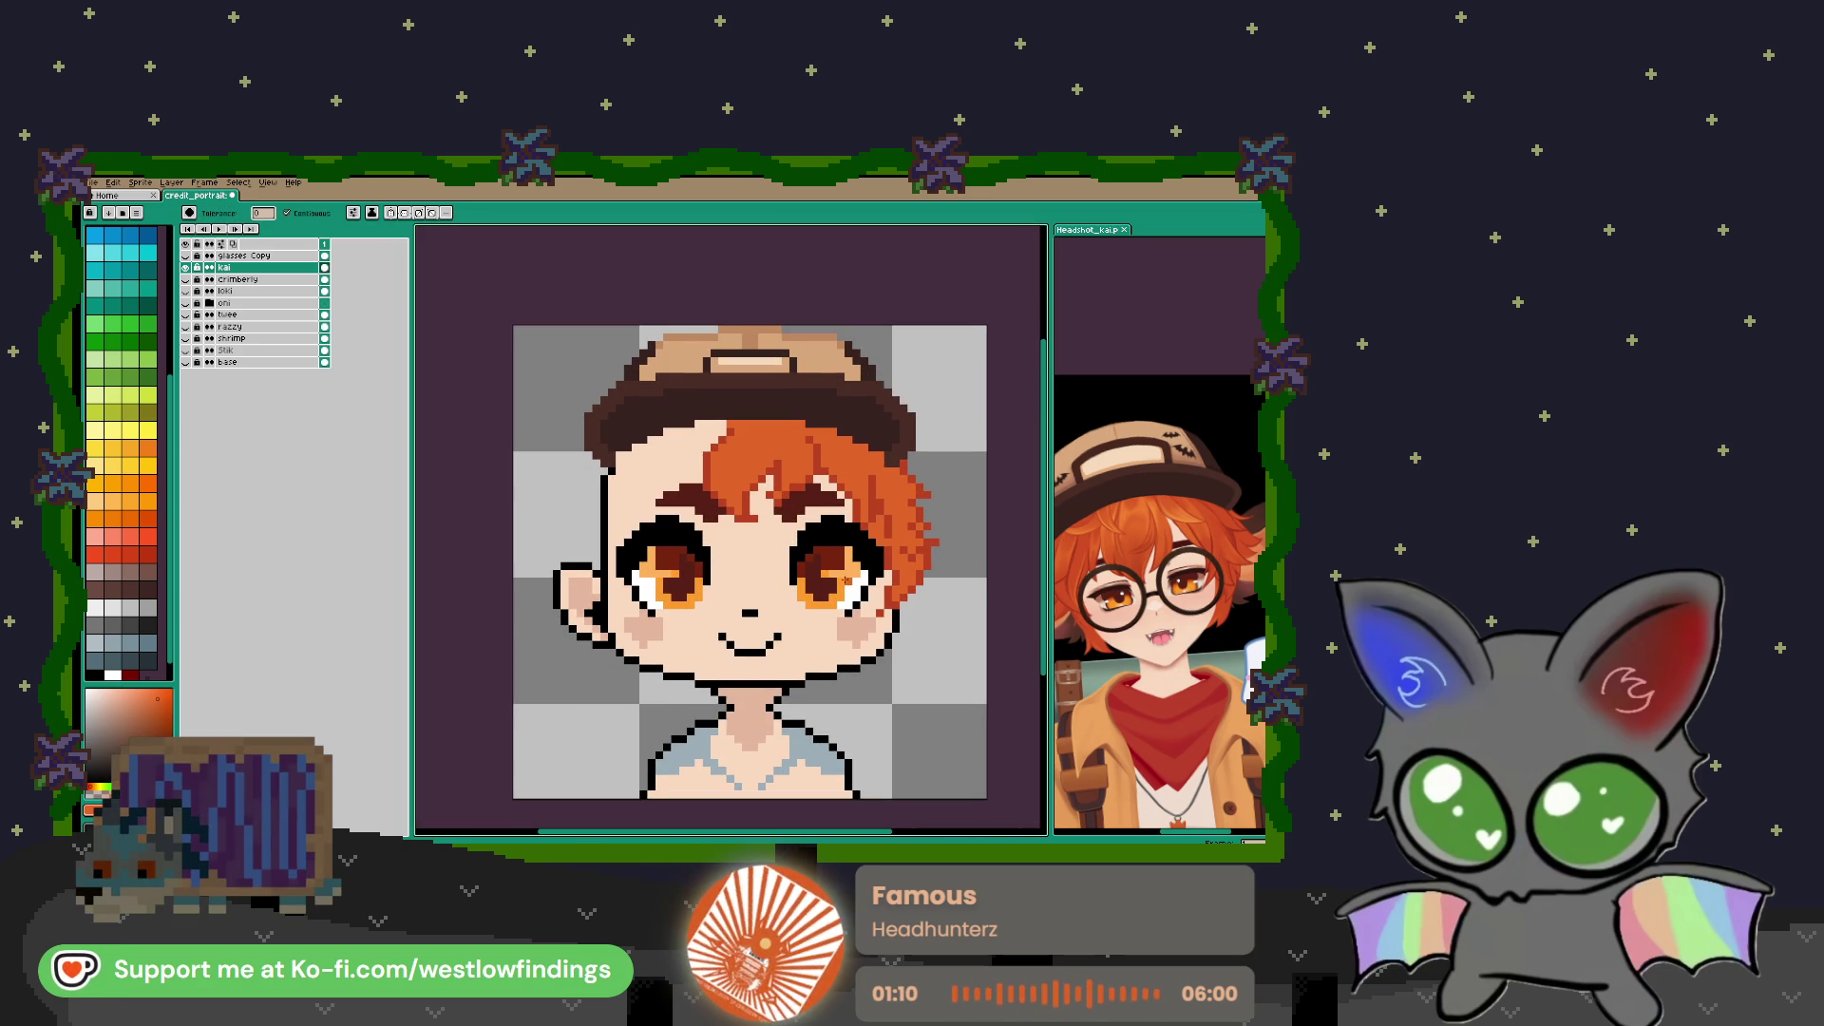
scroll(754, 564, "left", 2)
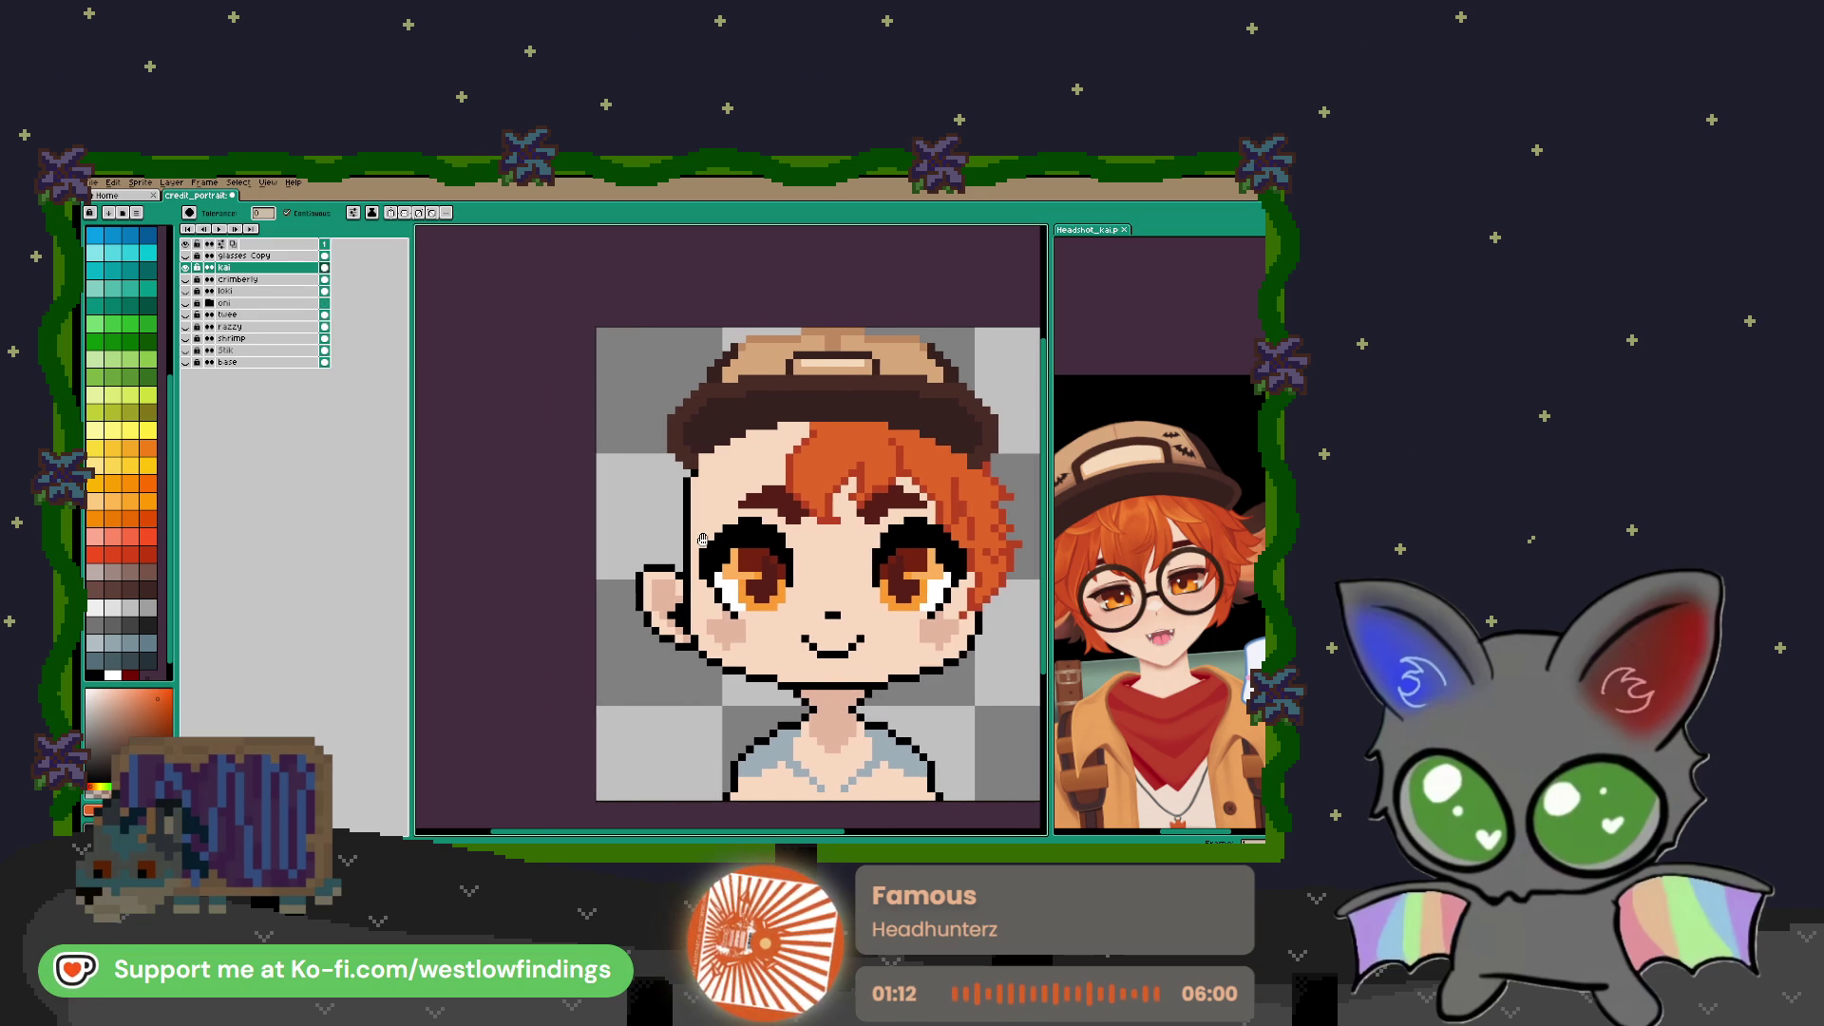
Sketch a red hair strand down the left side of the face
key("i")
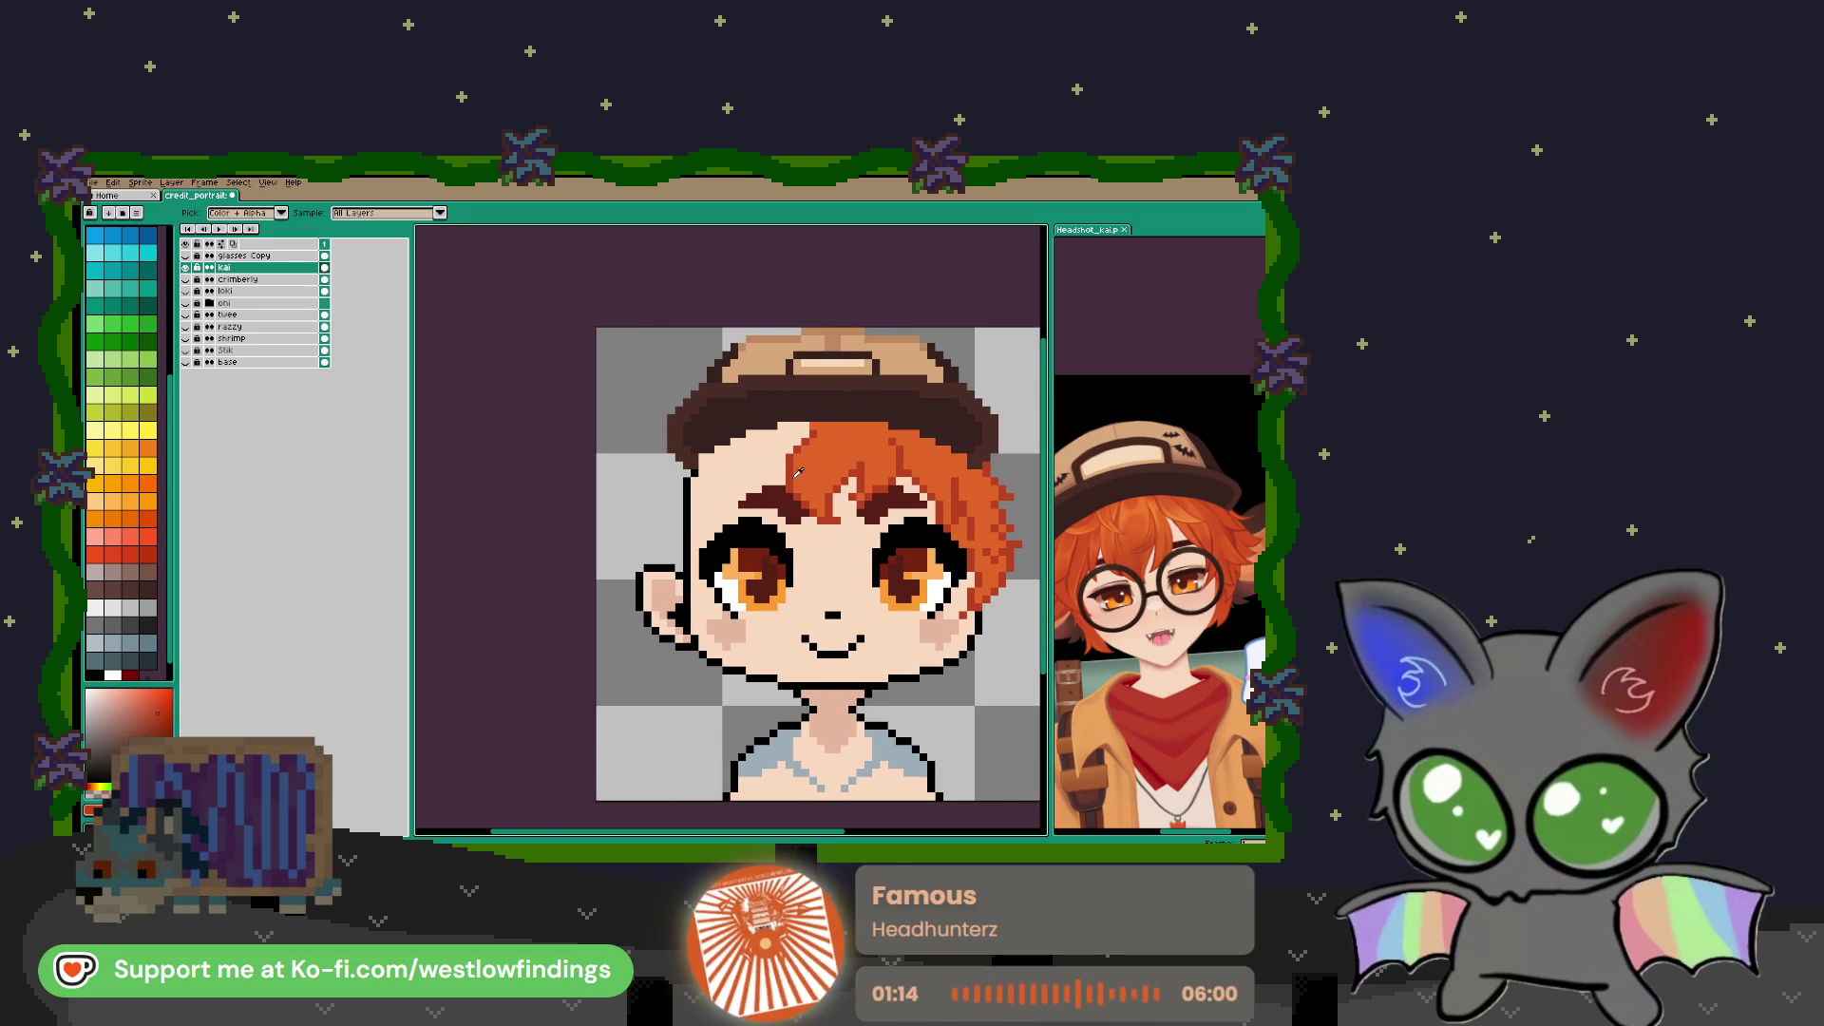
key("b")
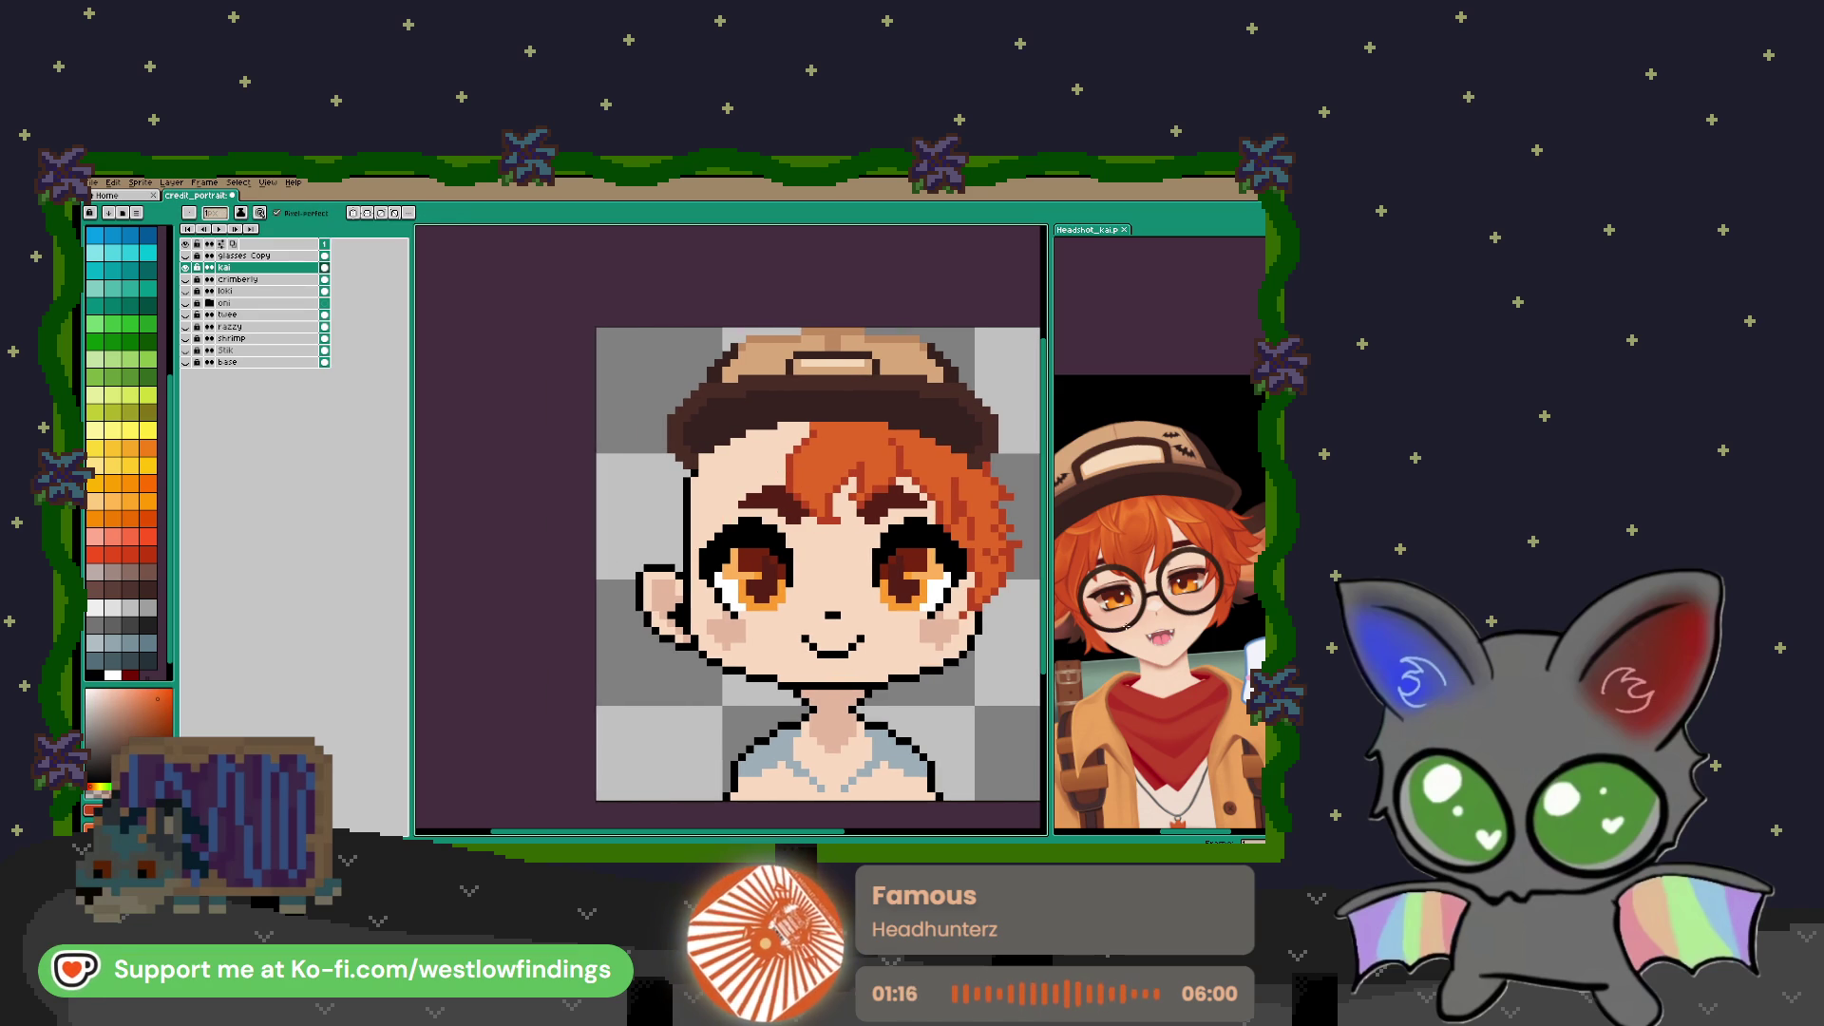
key("ctrl+z")
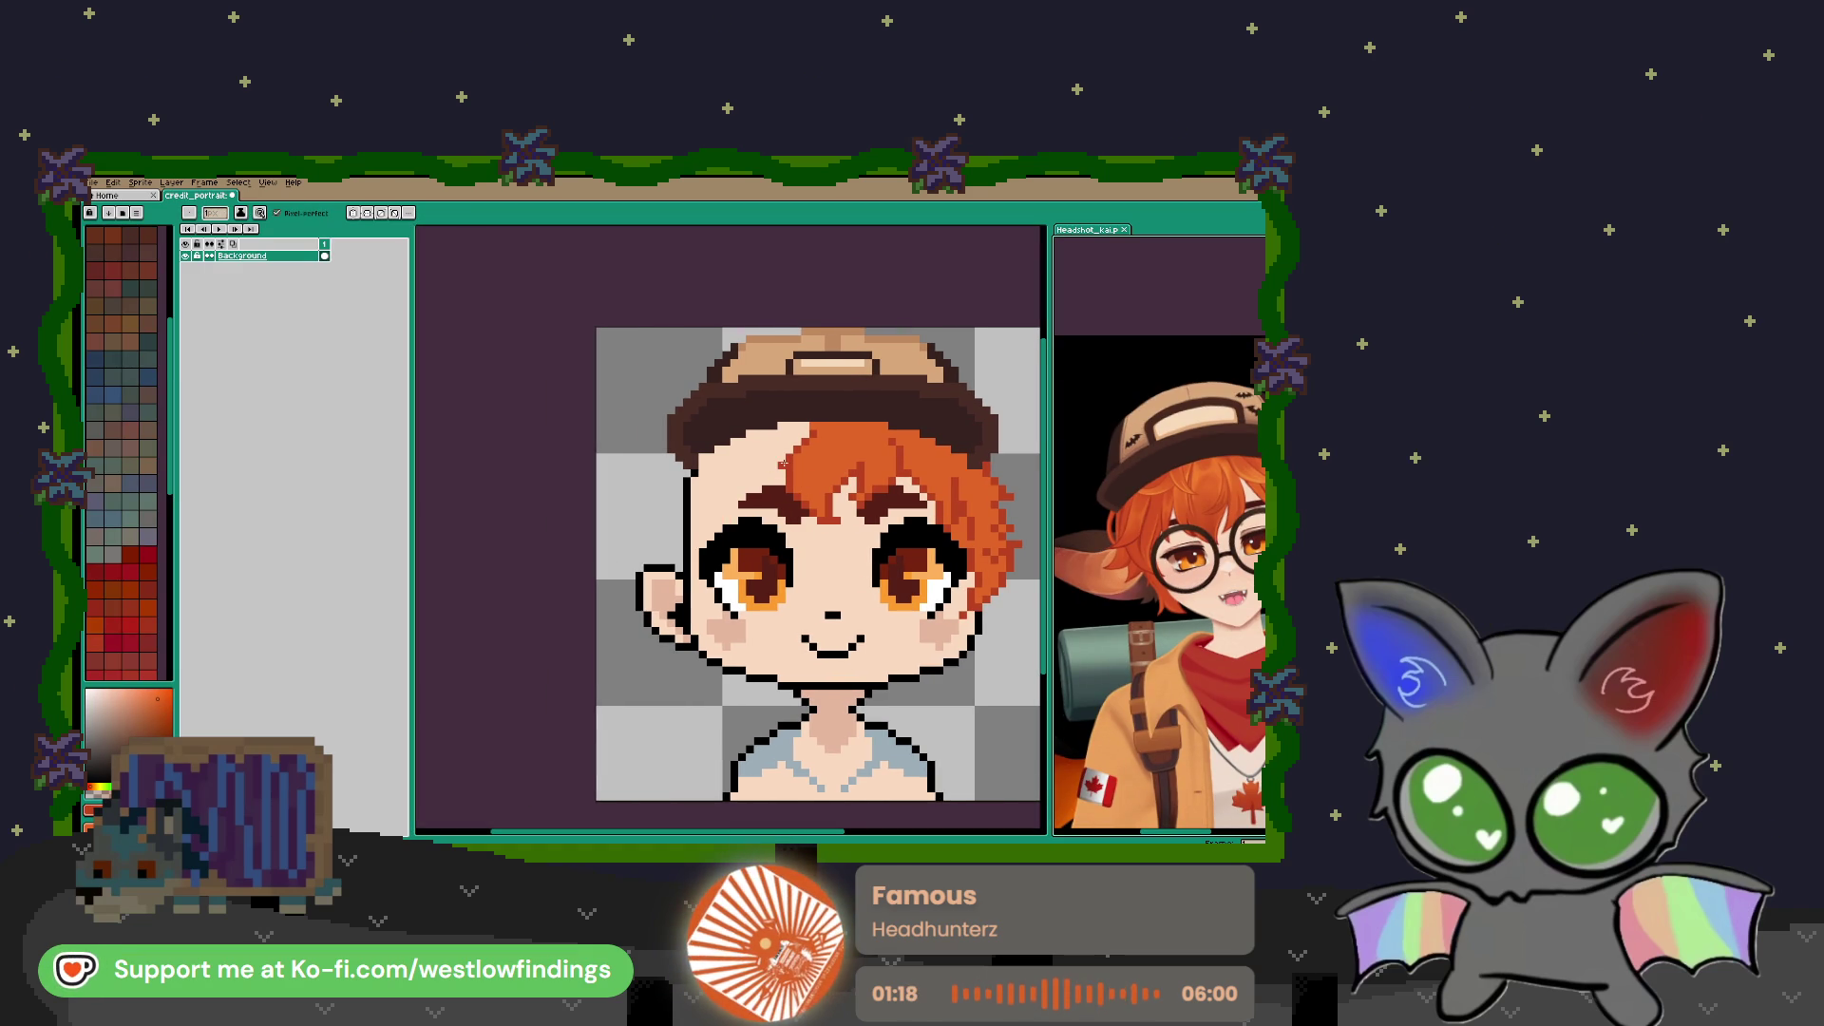
key("ctrl+y")
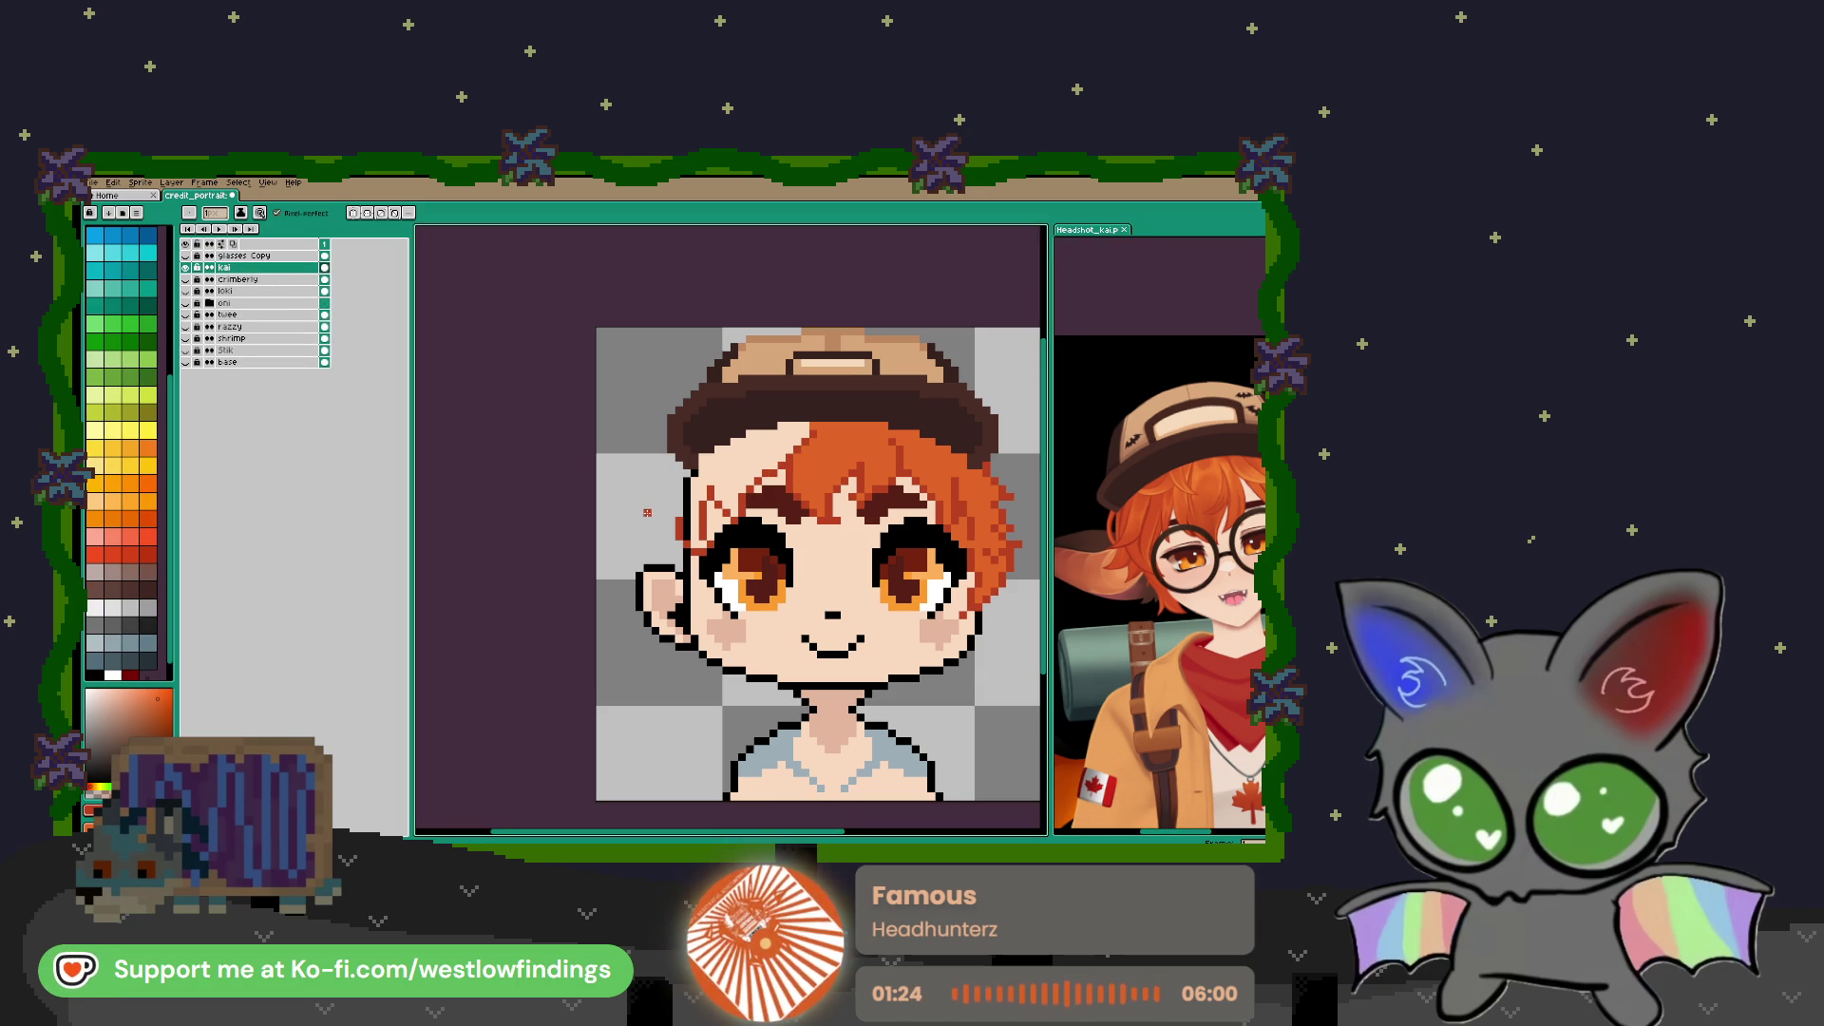
mouse_move(671, 469)
left_mouse_down()
mouse_move(622, 552)
mouse_move(669, 632)
left_mouse_up()
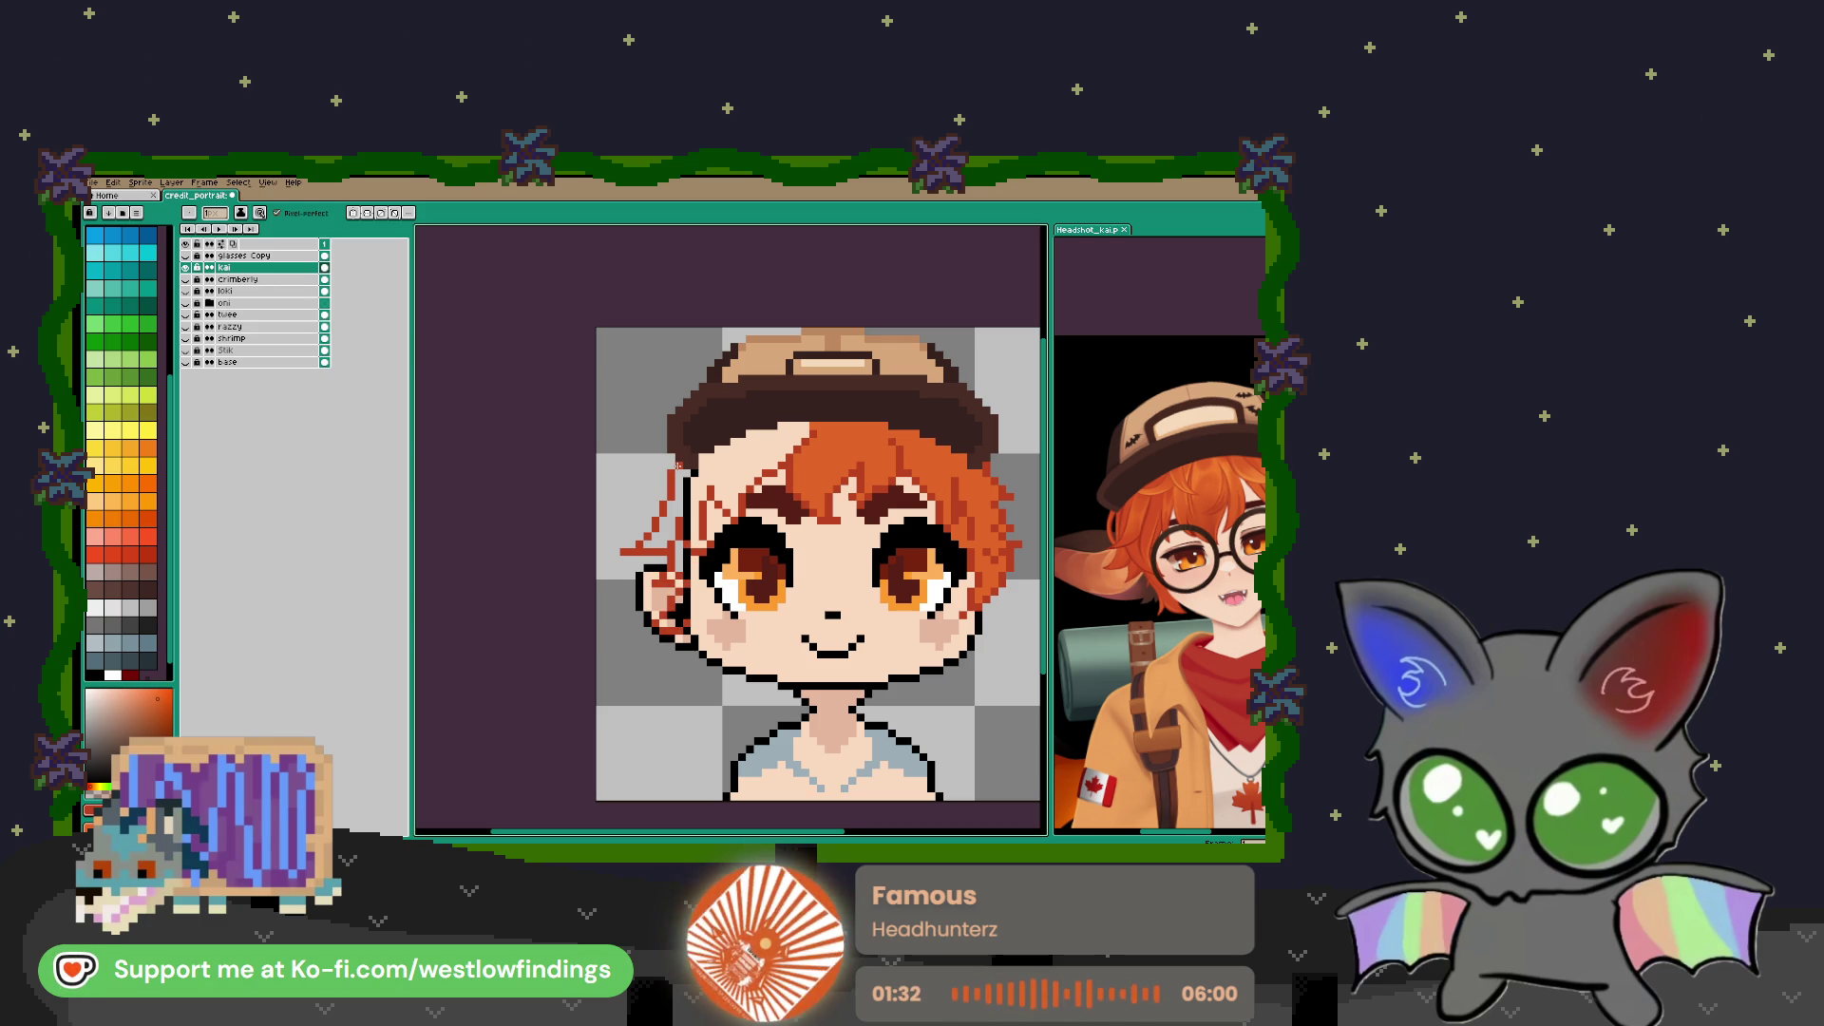
Fill the left hair sketch areas with orange
key("i")
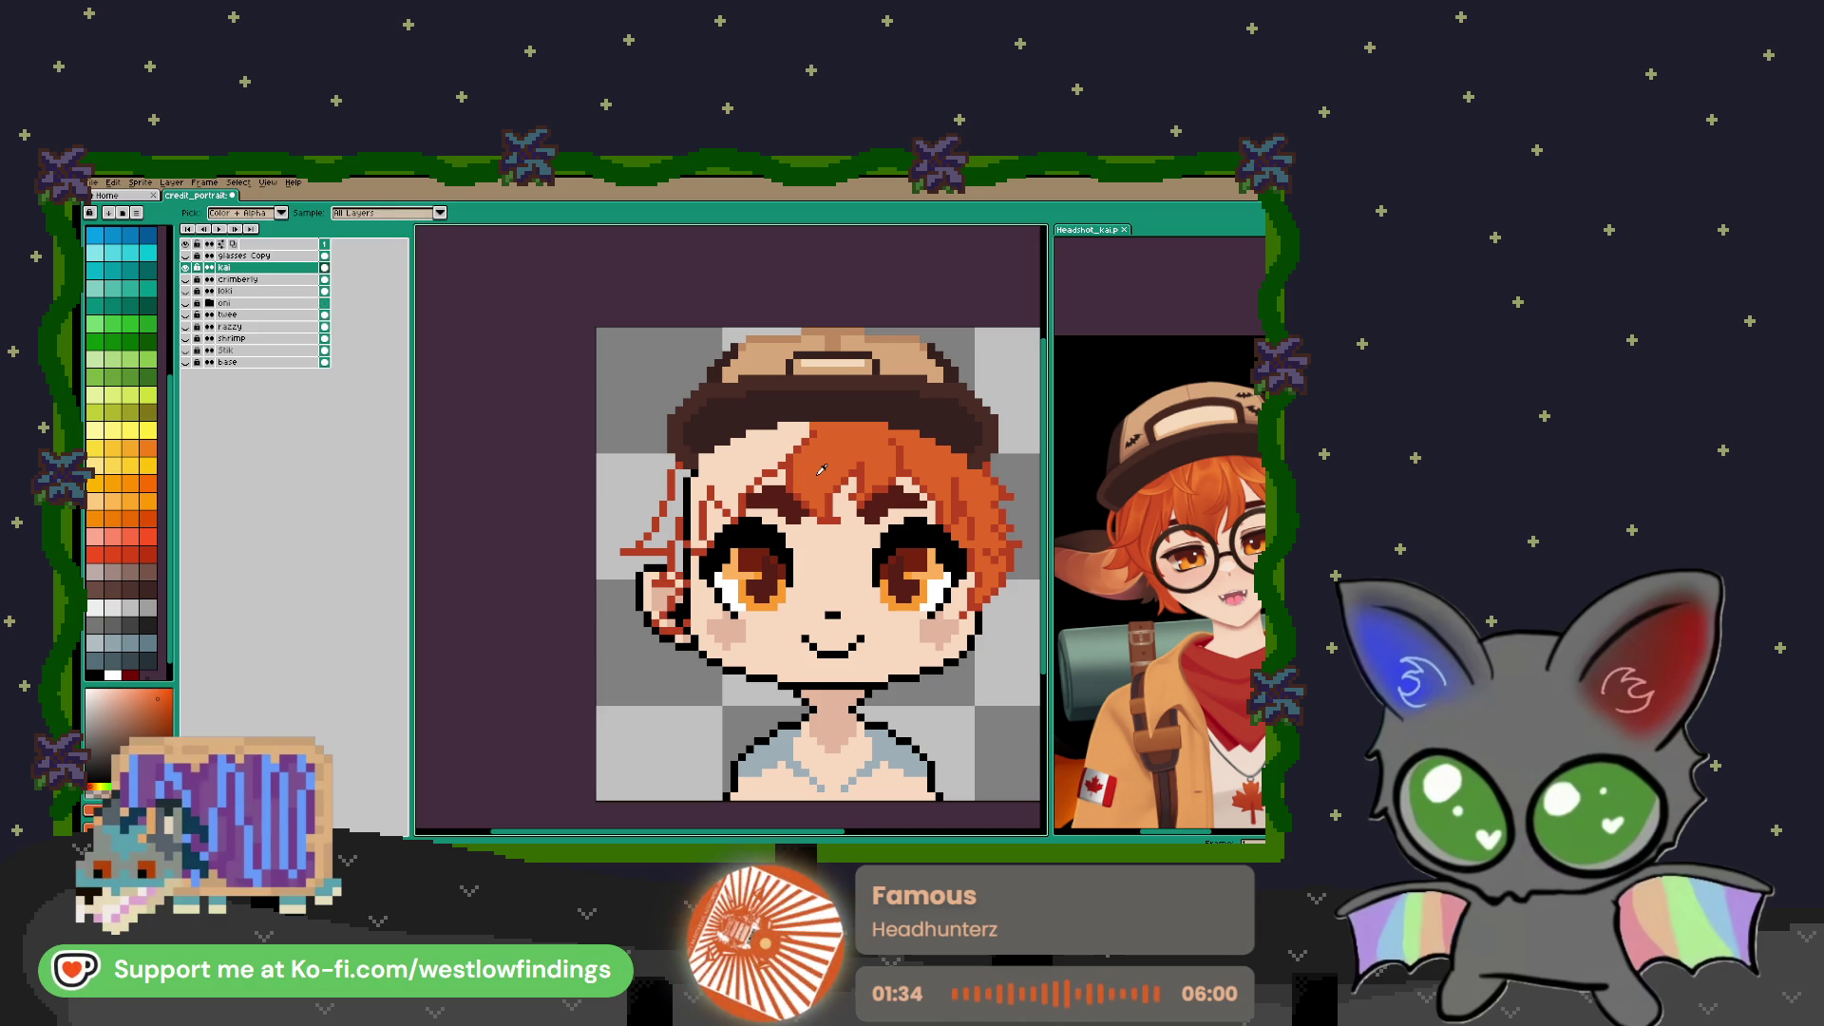
key("g")
left_click(798, 458)
left_click(674, 513)
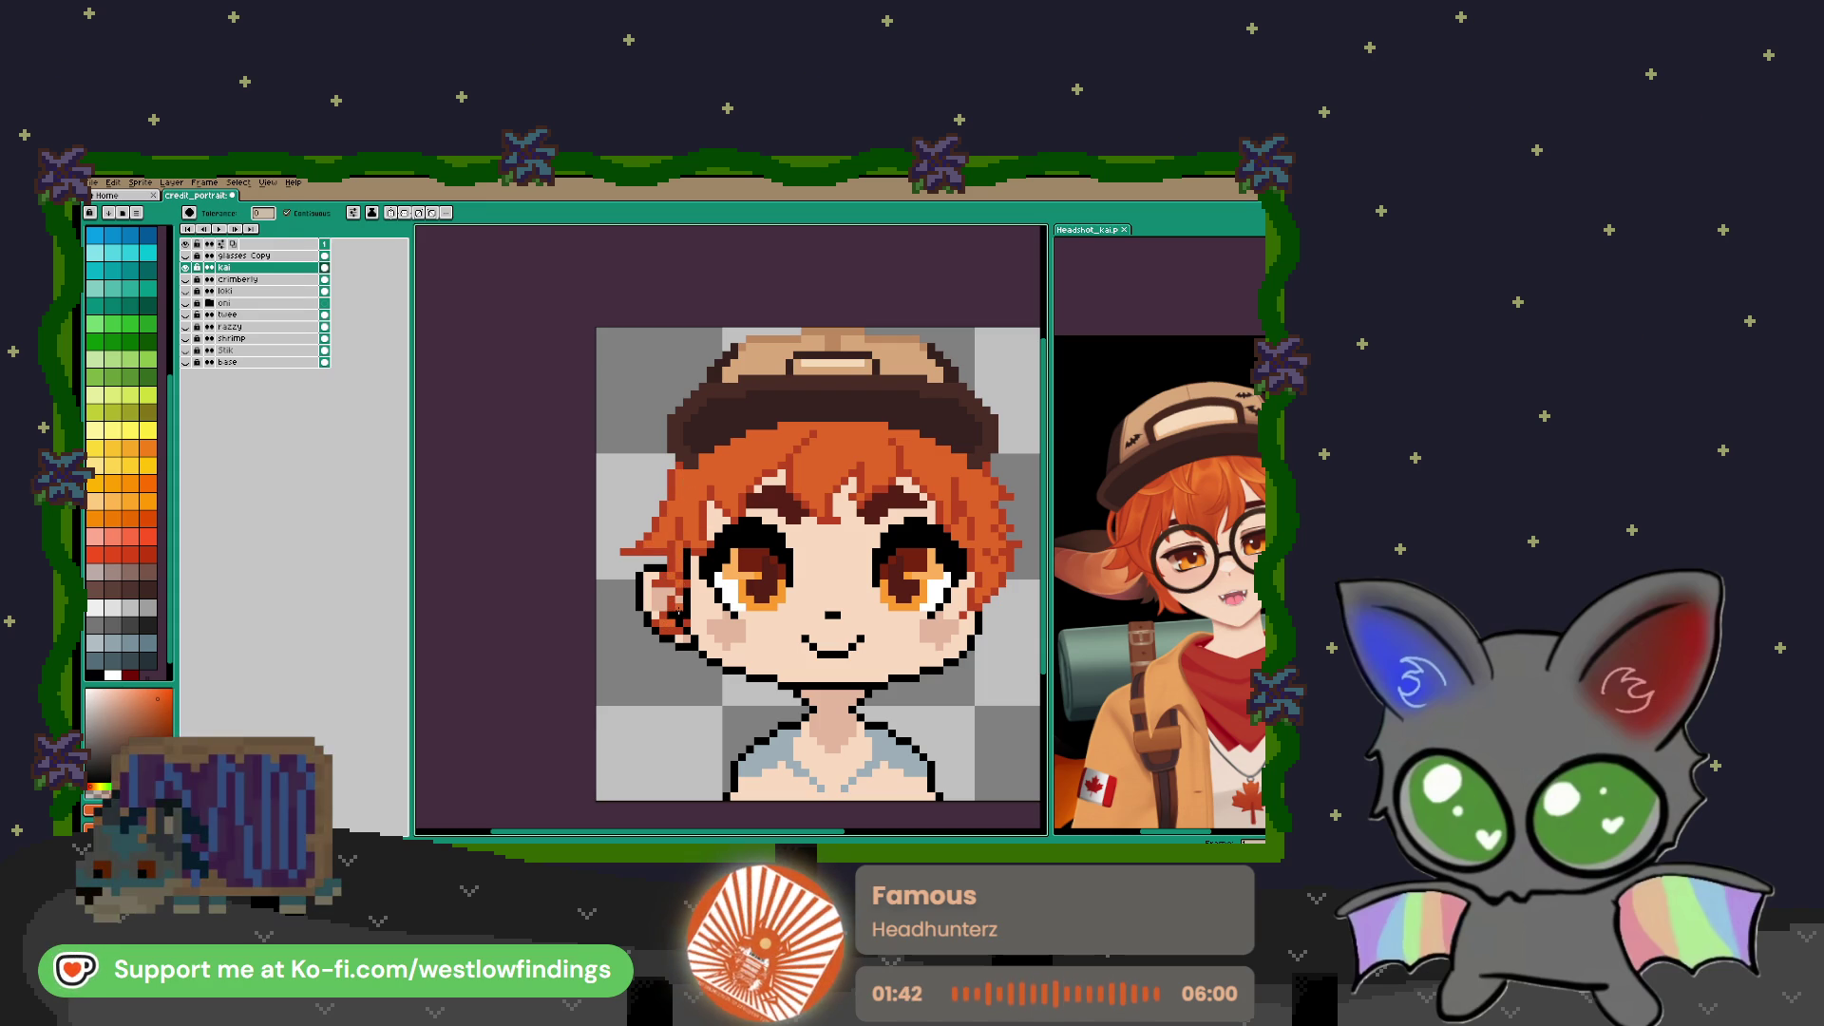
Paint the two black outline pixels near the ear orange
key("b")
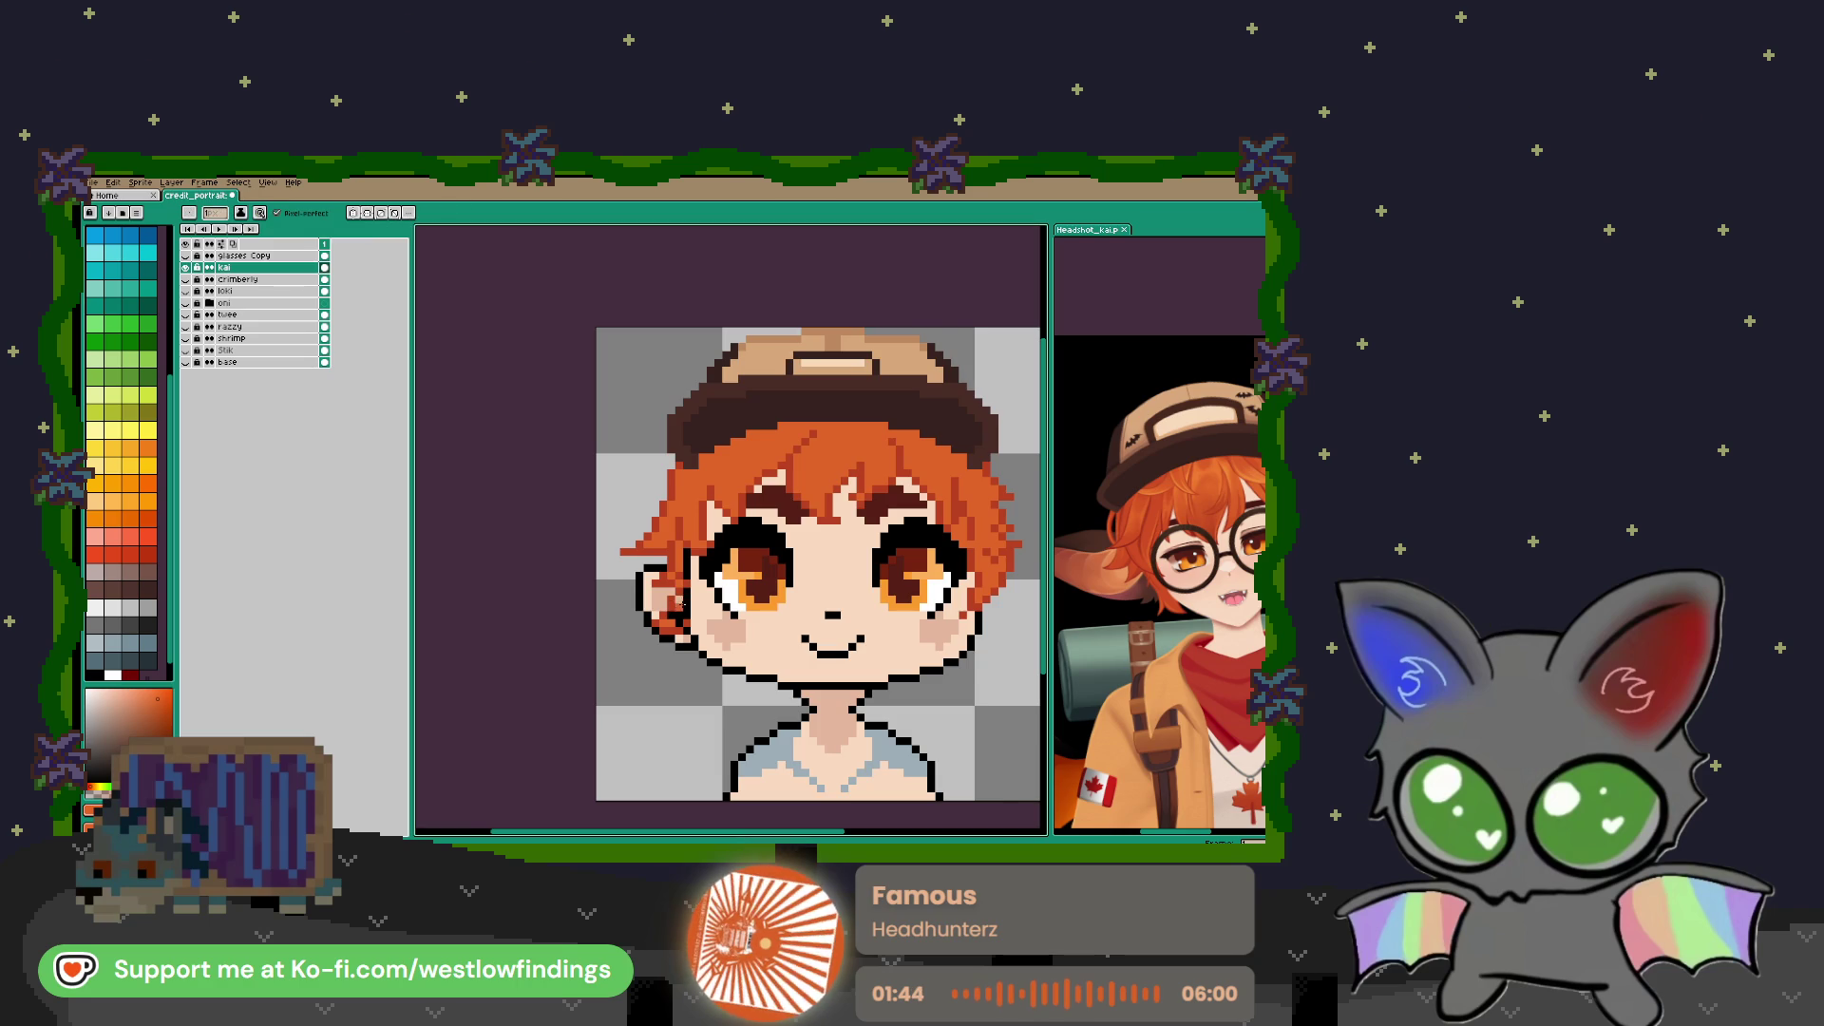
scroll(679, 603, "up", 2)
left_click_drag(679, 640, 656, 632)
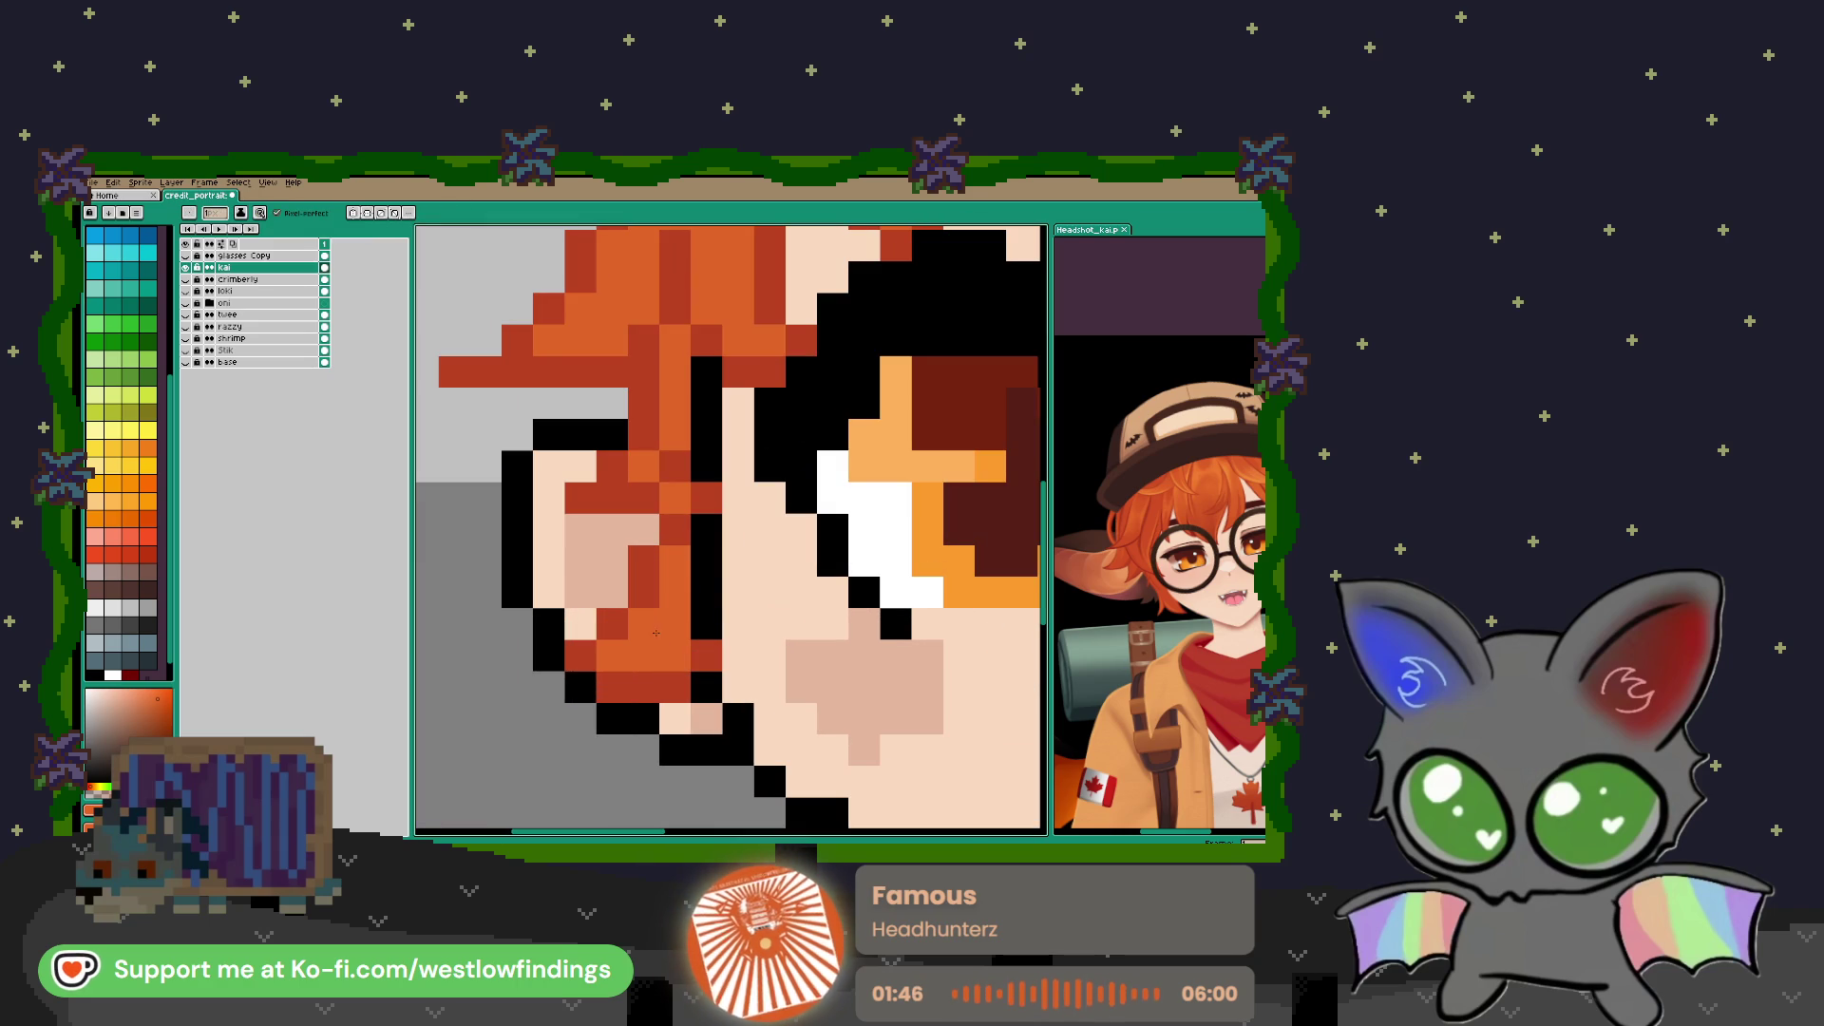
Draw a dark red hair strand hanging down from the ear and widen it with orange
scroll(804, 551, "down", 3)
scroll(805, 554, "down", 2)
scroll(690, 536, "up", 4)
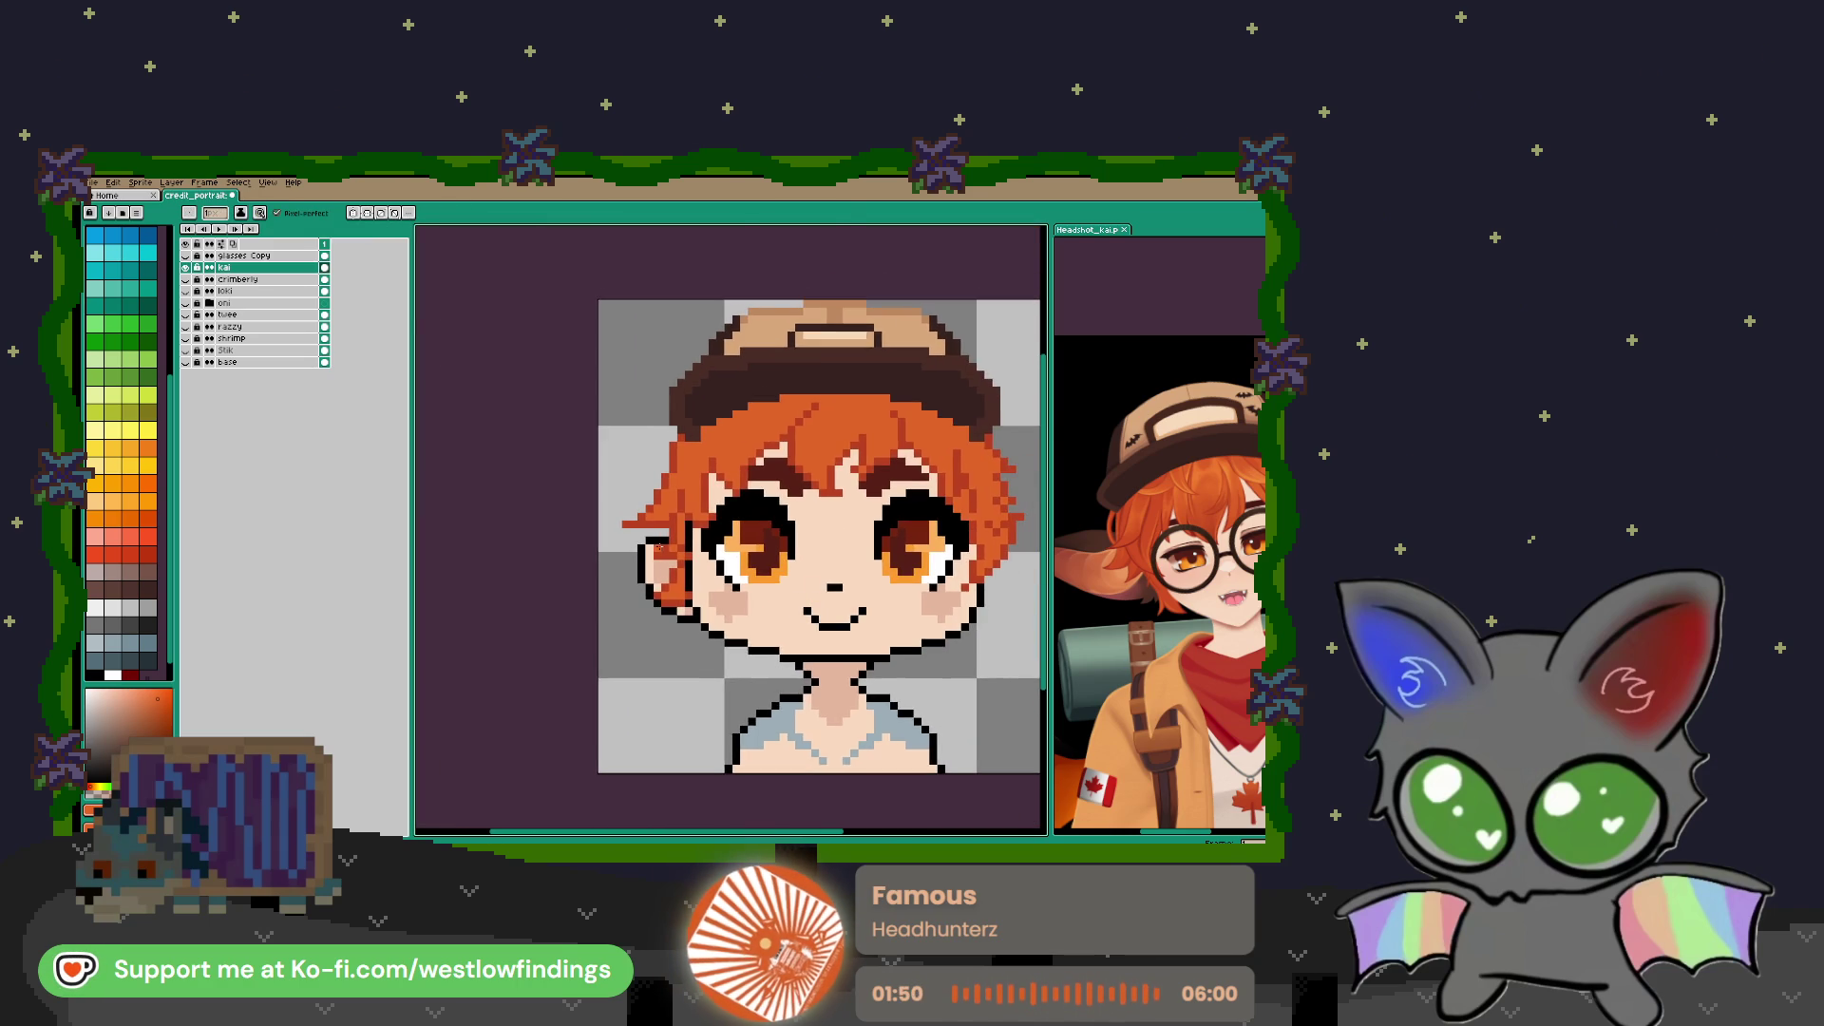
scroll(690, 536, "down", 3)
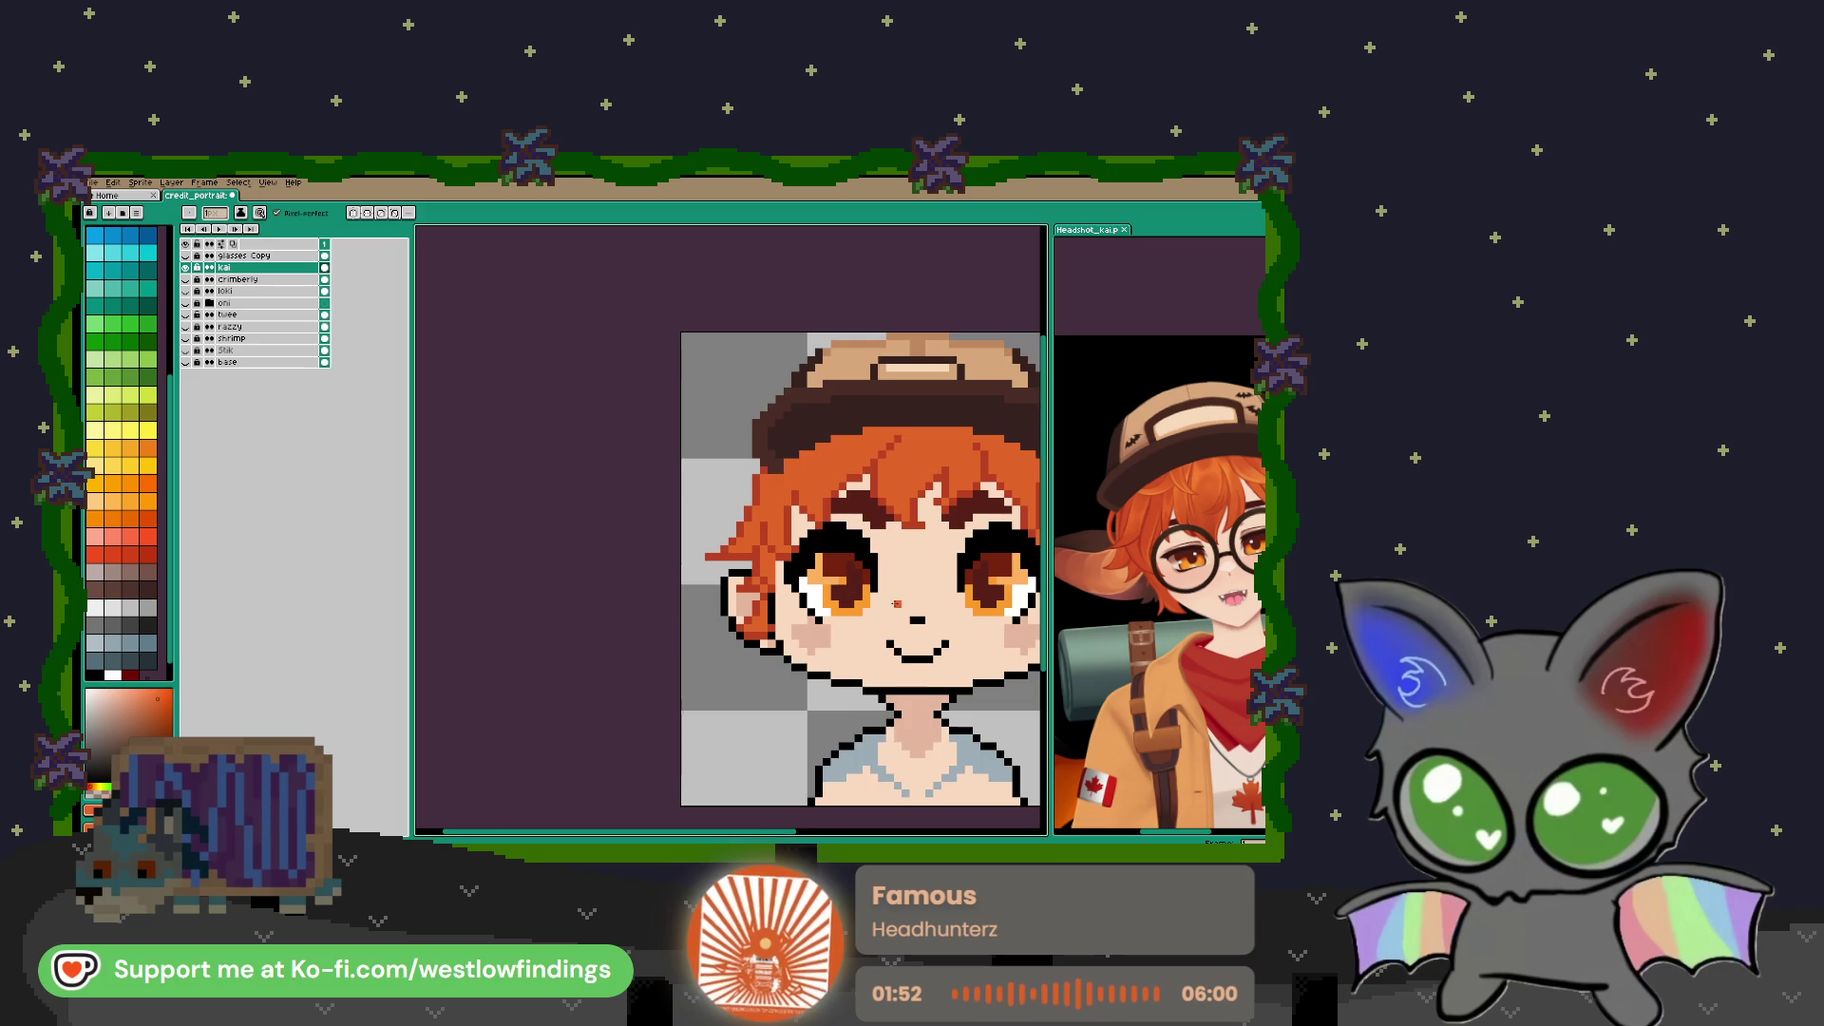
scroll(771, 559, "up", 1)
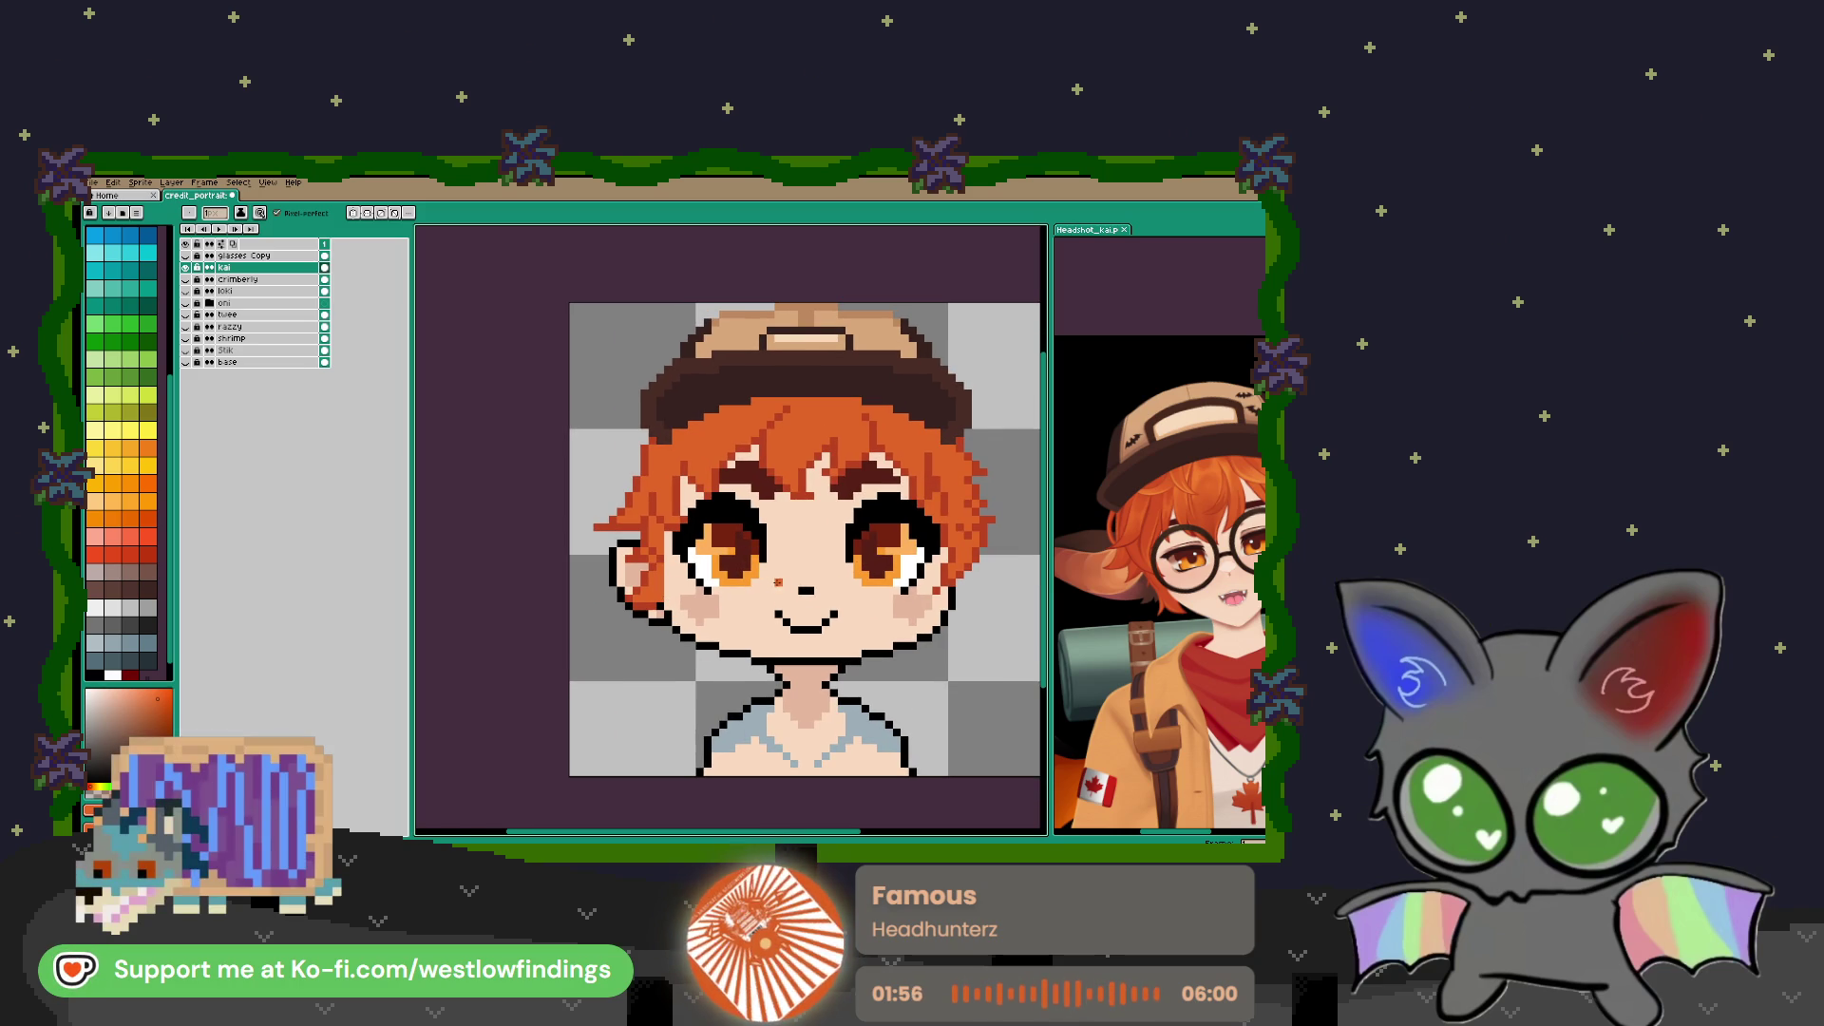
scroll(634, 598, "up", 4)
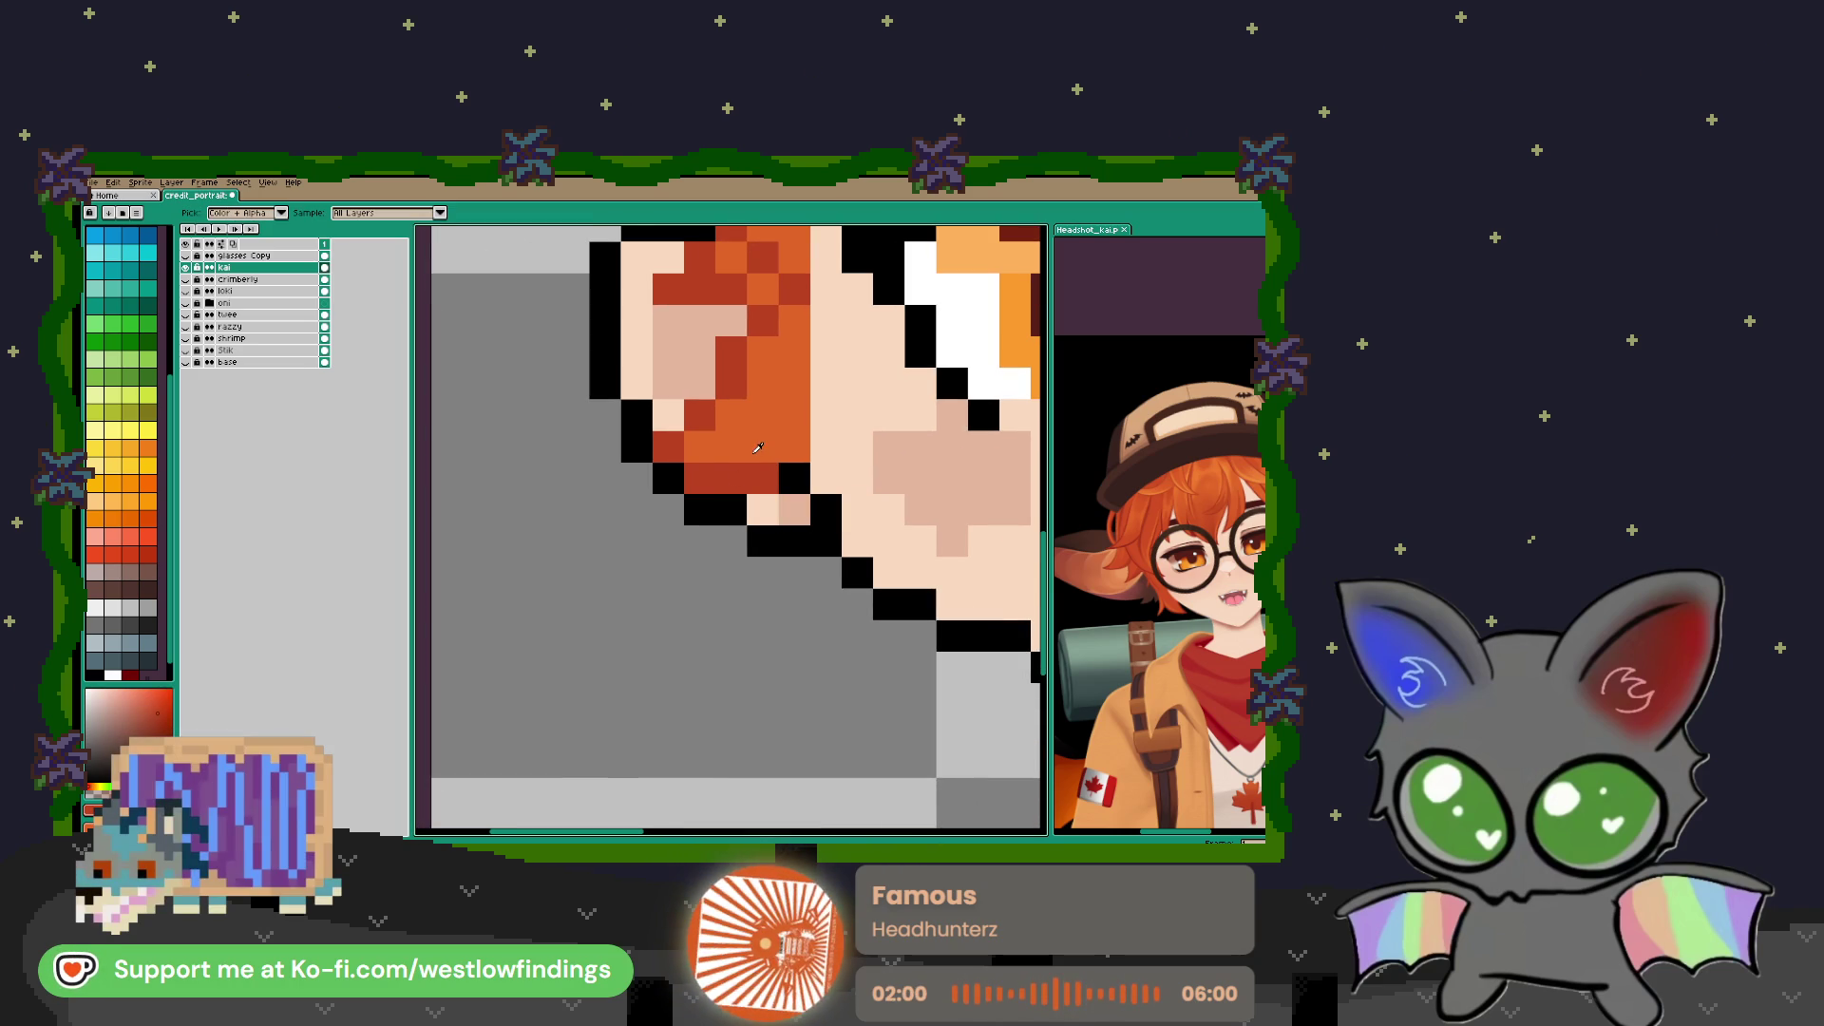
left_click(750, 503)
mouse_move(753, 511)
left_mouse_down()
mouse_move(774, 665)
mouse_move(868, 624)
mouse_move(794, 604)
mouse_move(765, 635)
left_mouse_up()
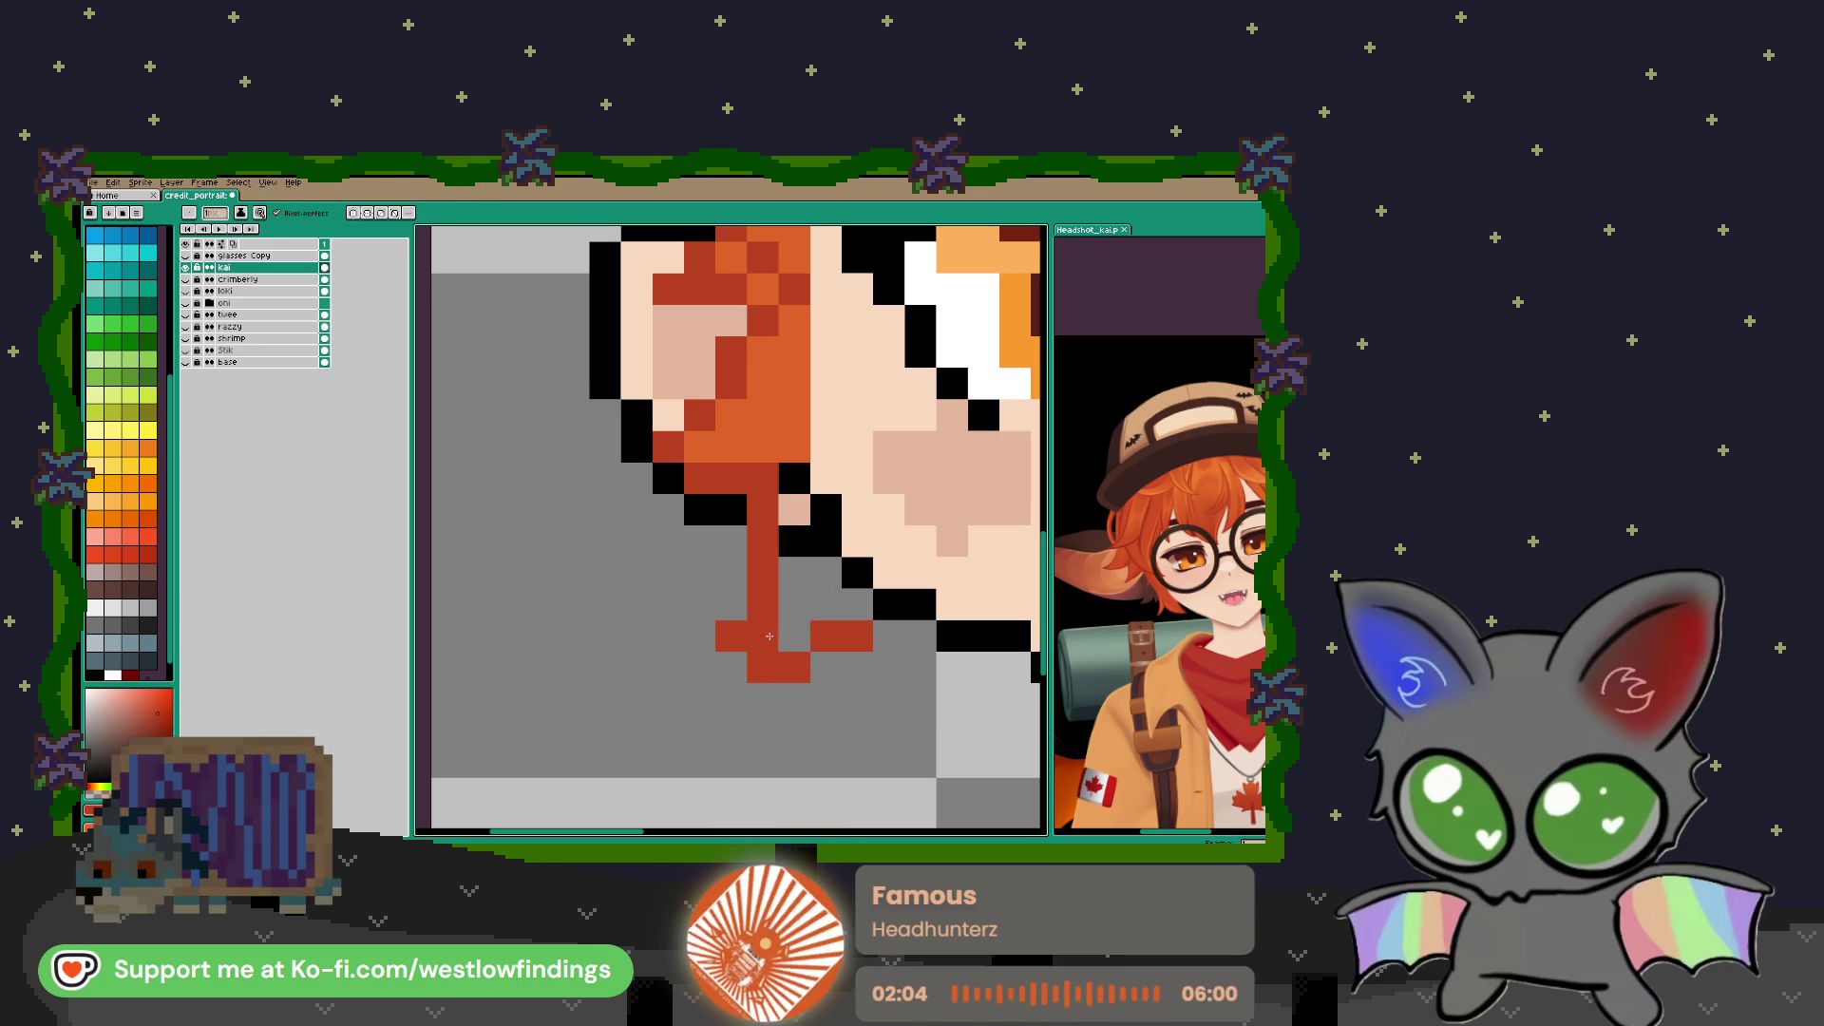
mouse_move(791, 560)
left_mouse_down()
mouse_move(794, 513)
mouse_move(825, 541)
left_mouse_up()
Add red pixels along the jaw outline and touch up a pixel beside it
scroll(823, 518, "down", 5)
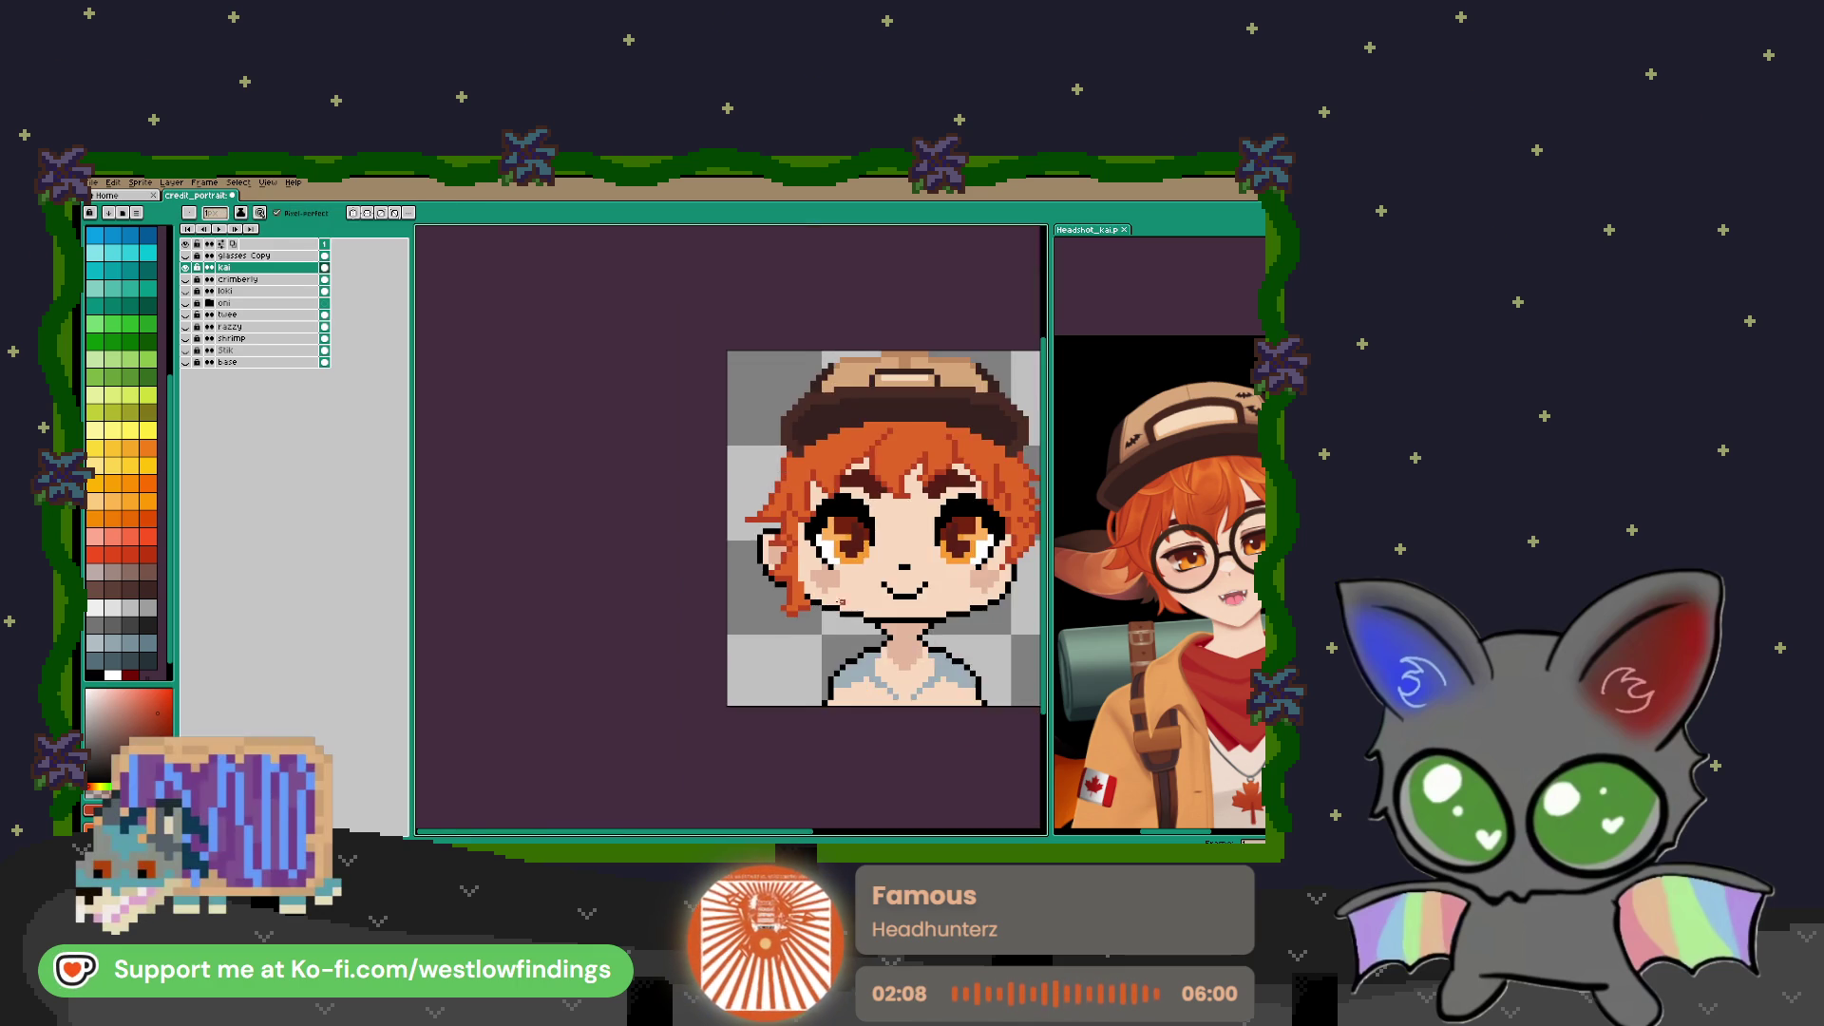
scroll(819, 612, "up", 5)
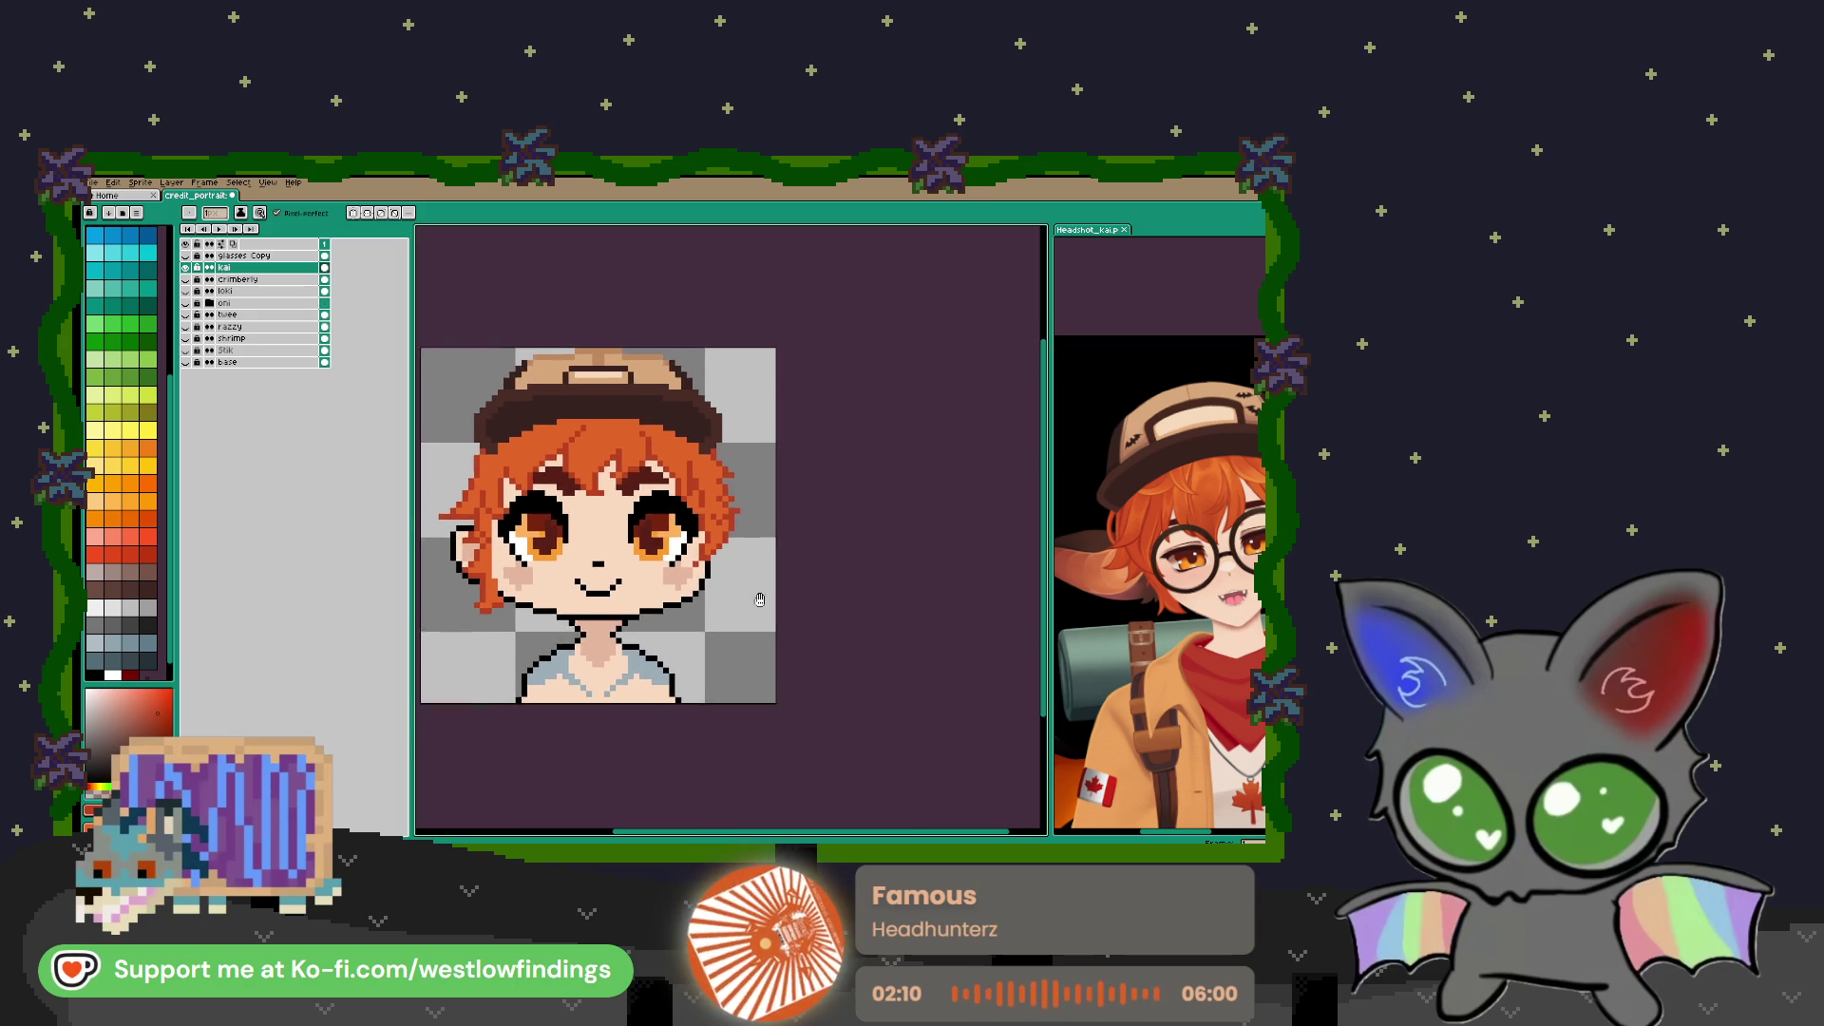
mouse_move(700, 524)
left_mouse_down()
mouse_move(699, 622)
mouse_move(672, 610)
left_mouse_up()
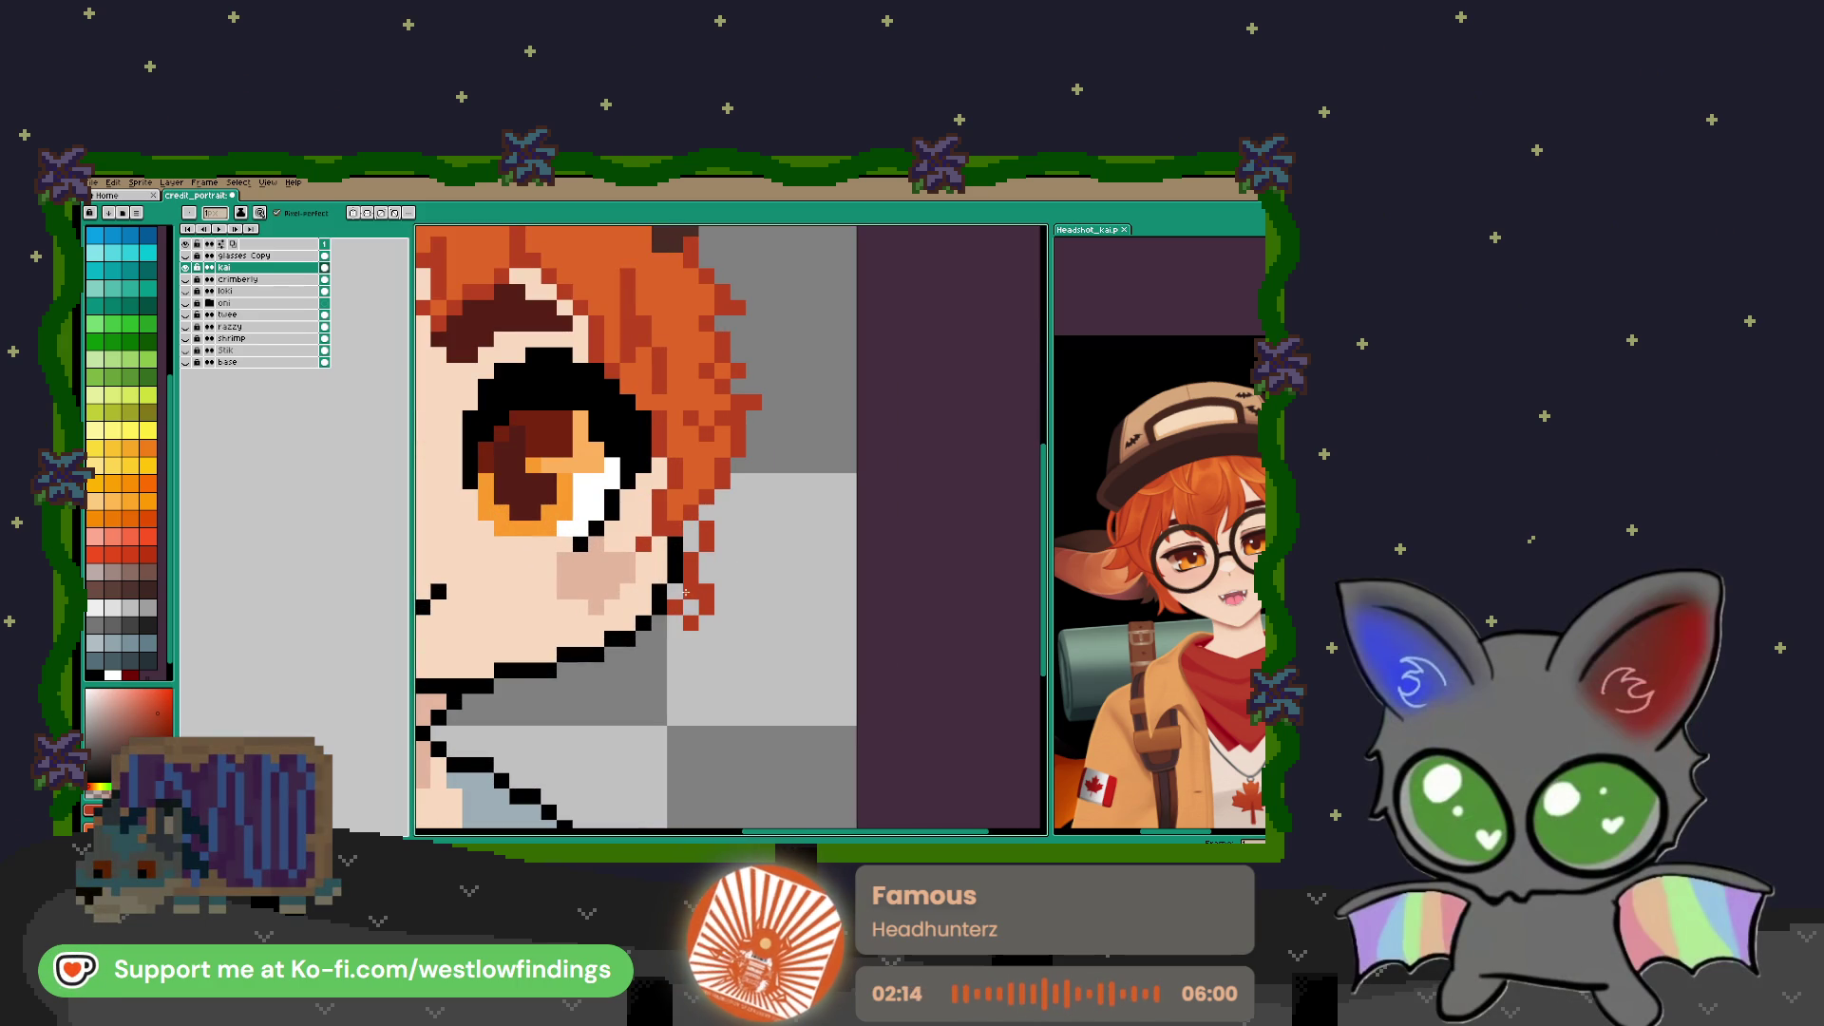
left_click(680, 589)
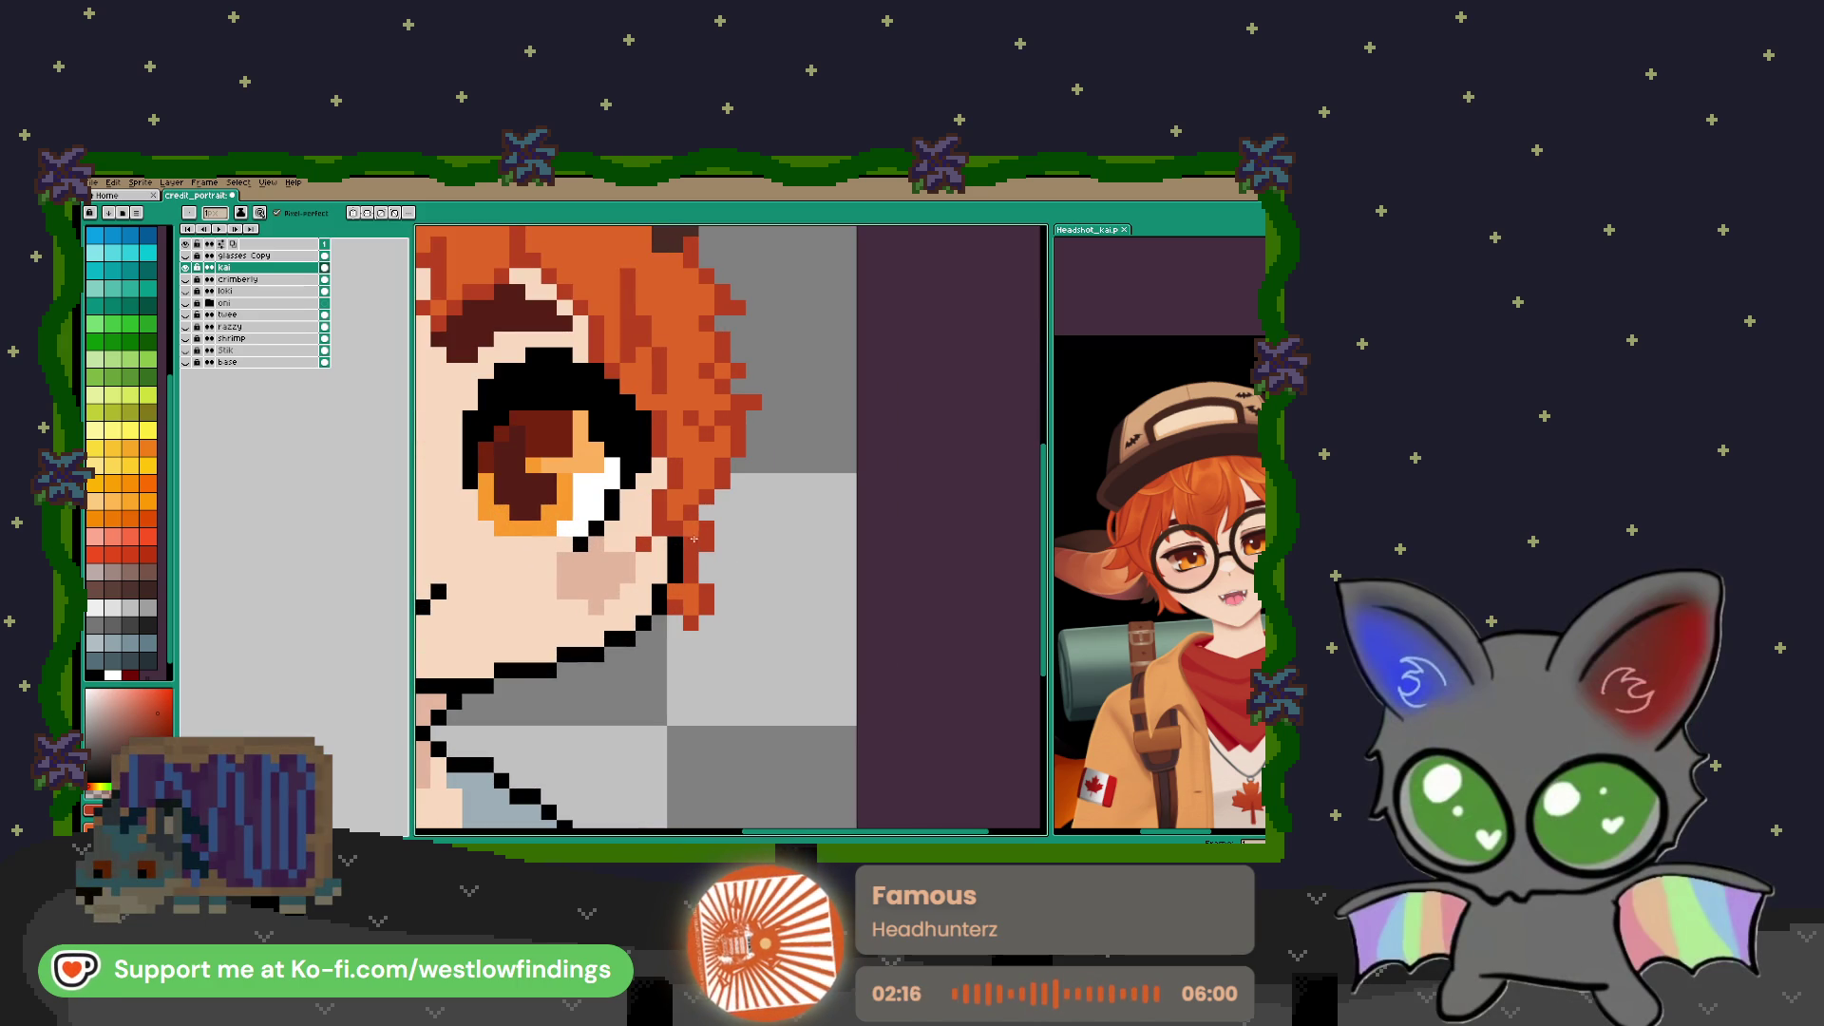
Erase the stray black ear outline pixels beside the hanging side lock
scroll(692, 570, "down", 5)
left_click_drag(707, 661, 874, 660)
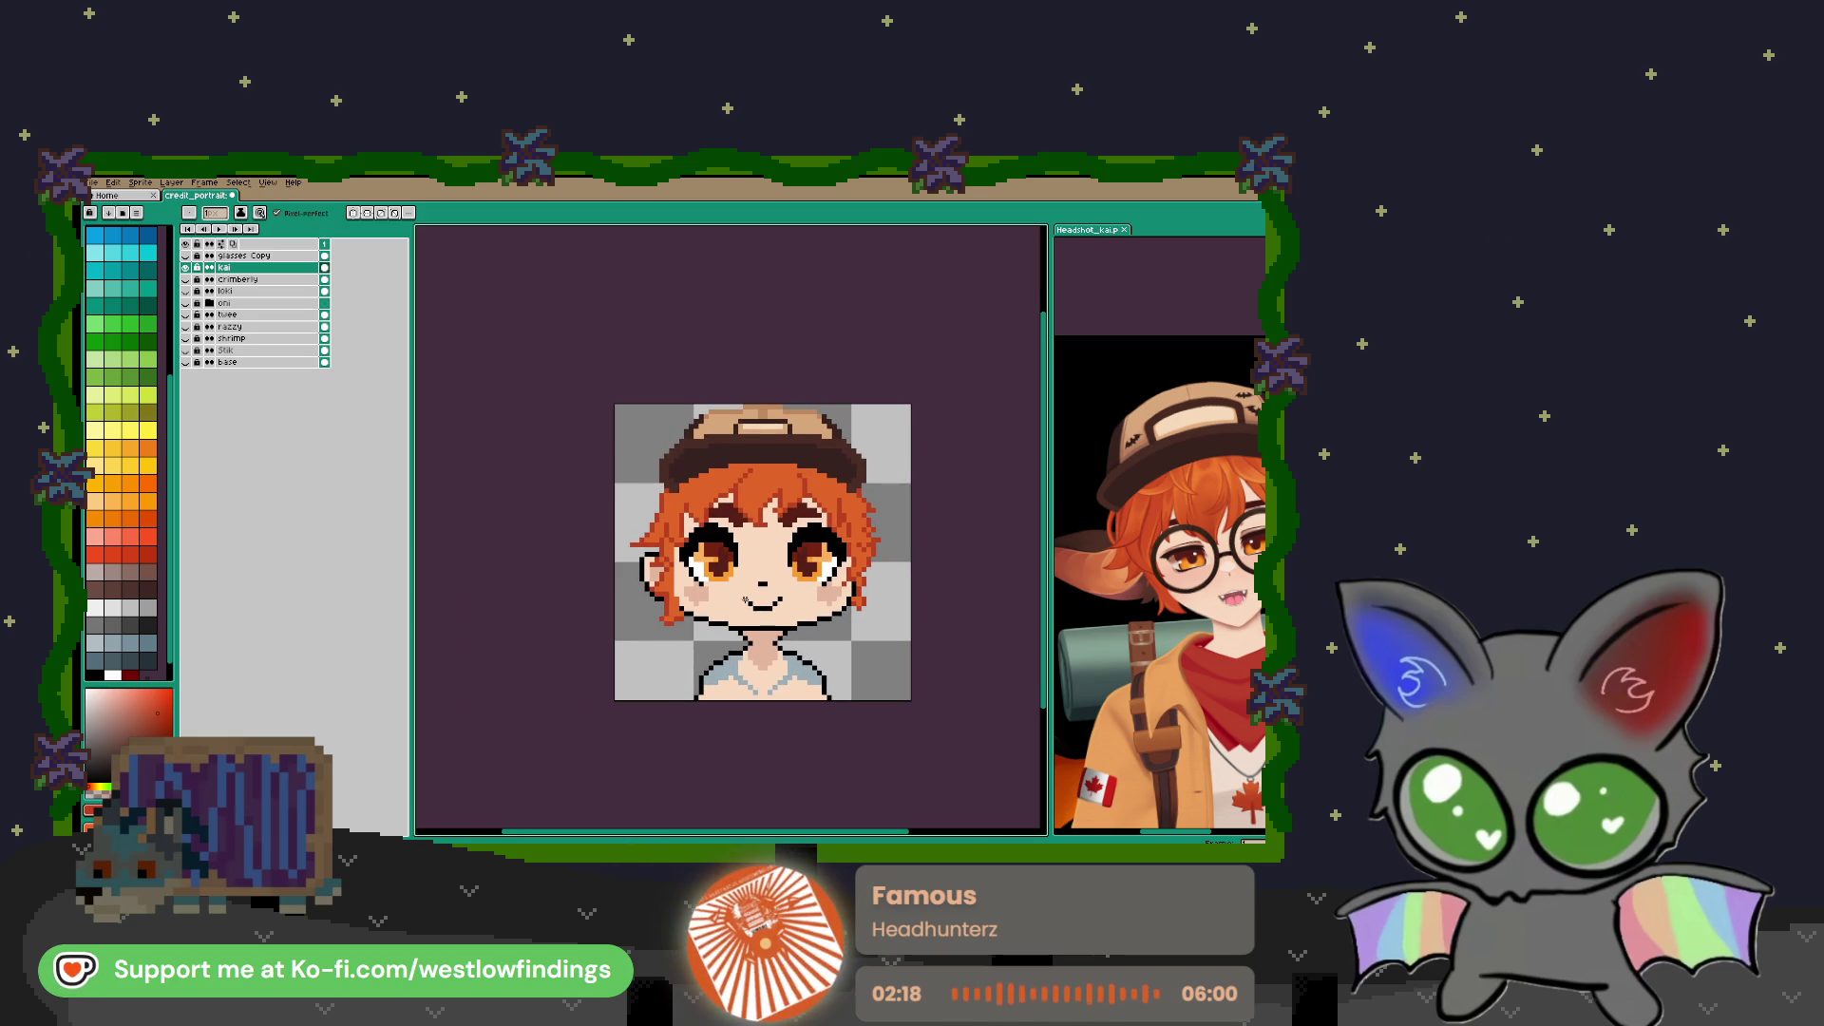
scroll(626, 559, "up", 4)
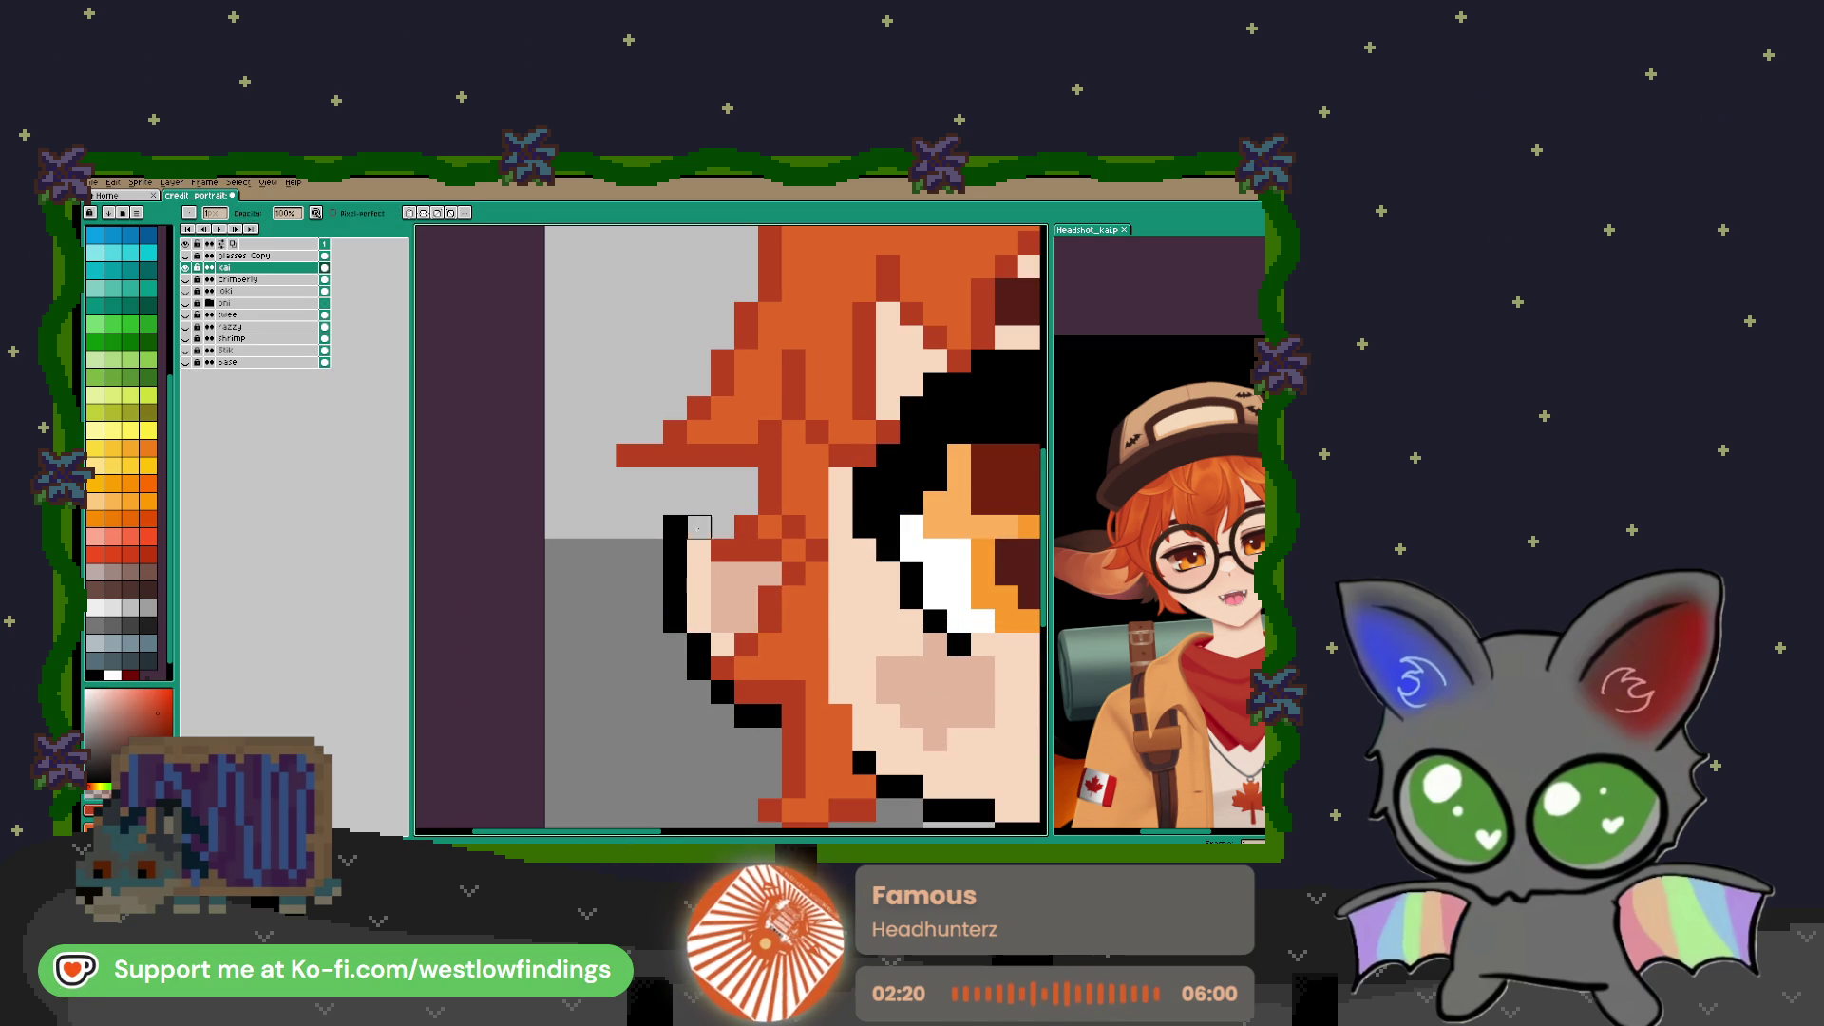
mouse_move(675, 549)
left_mouse_down()
mouse_move(674, 575)
mouse_move(772, 575)
mouse_move(675, 622)
mouse_move(722, 646)
mouse_move(699, 669)
mouse_move(765, 717)
left_mouse_up()
scroll(760, 713, "down", 5)
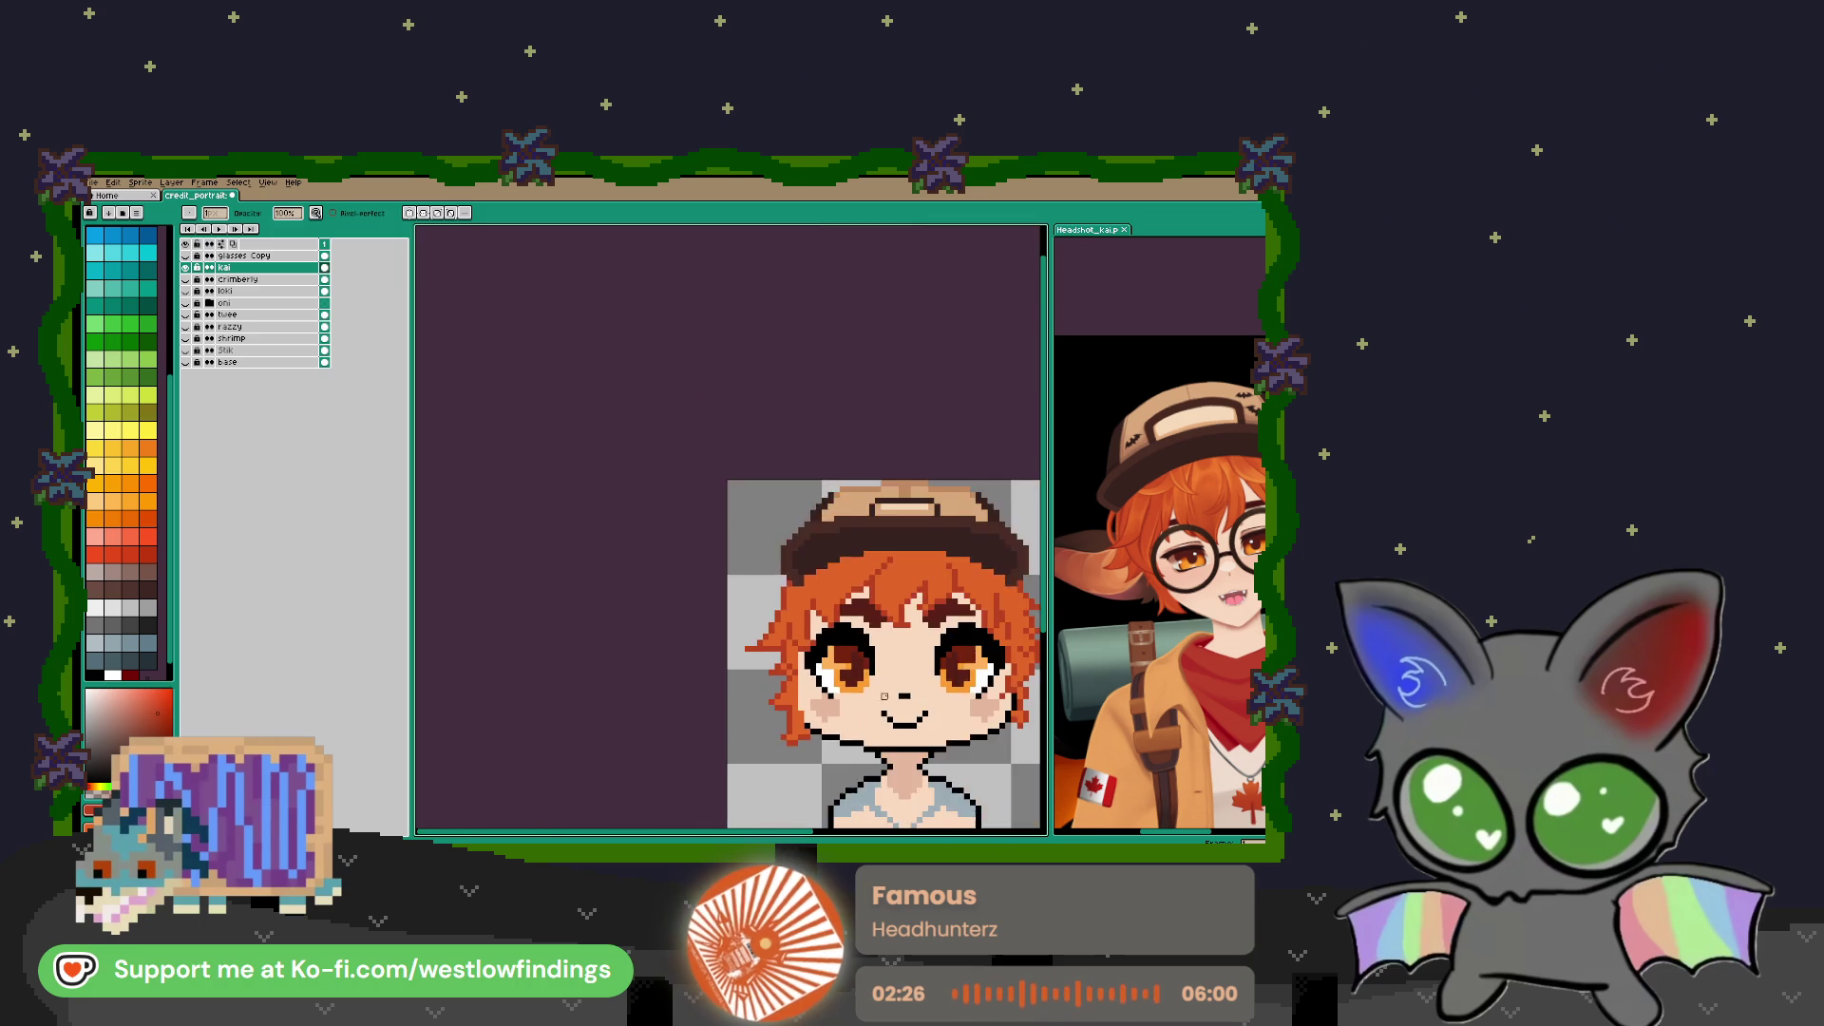
scroll(713, 554, "up", 5)
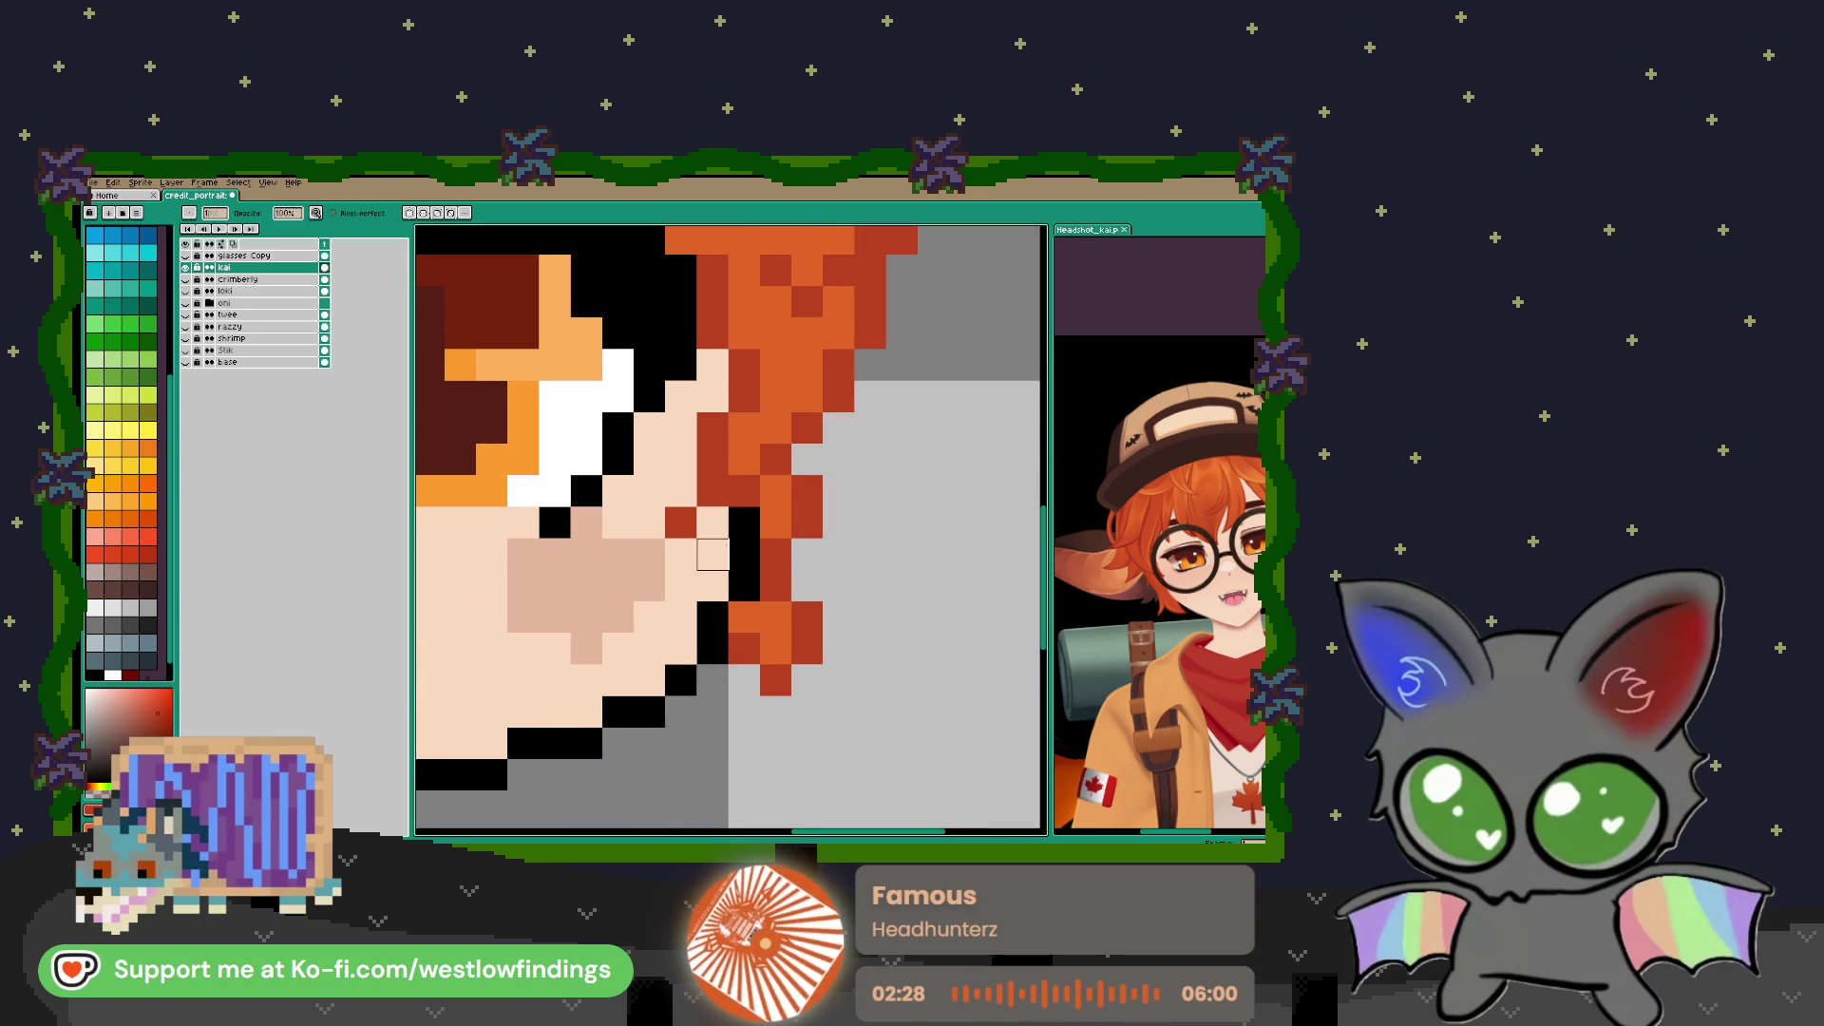
key("e")
mouse_move(745, 554)
left_mouse_down()
mouse_move(745, 523)
mouse_move(744, 586)
left_mouse_up()
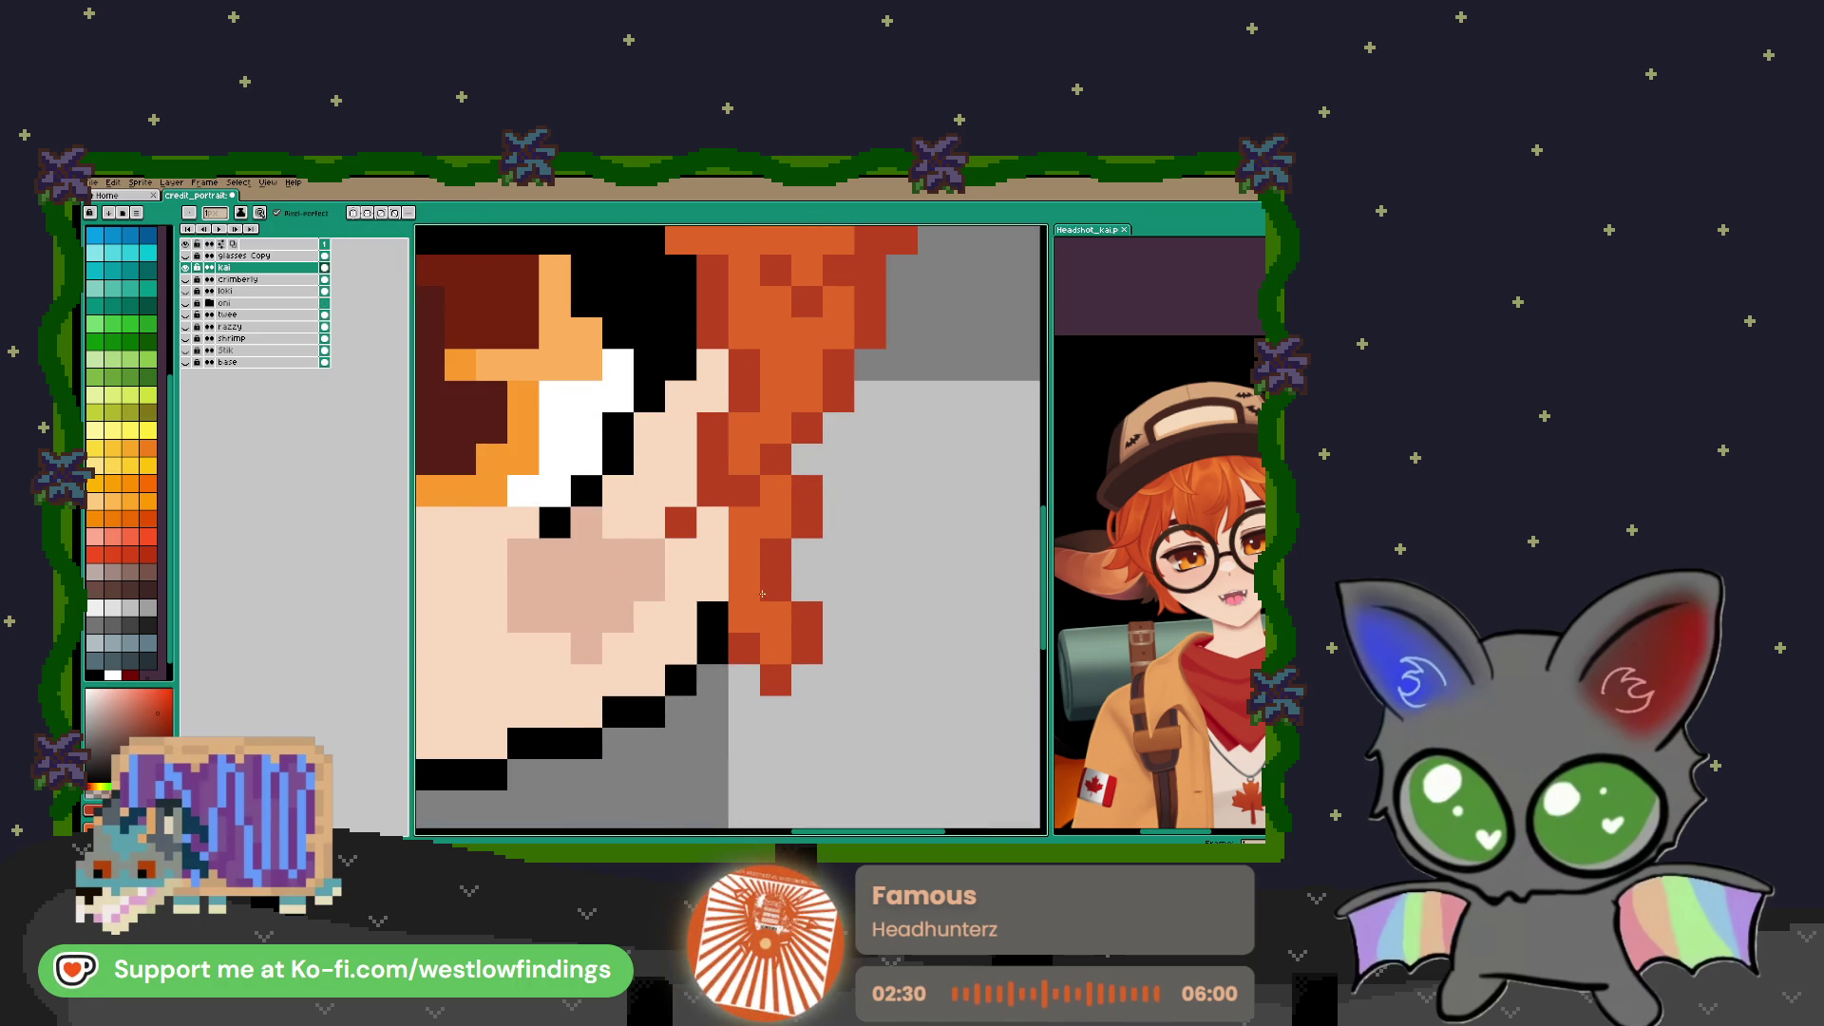
scroll(760, 598, "down", 5)
scroll(791, 626, "up", 4)
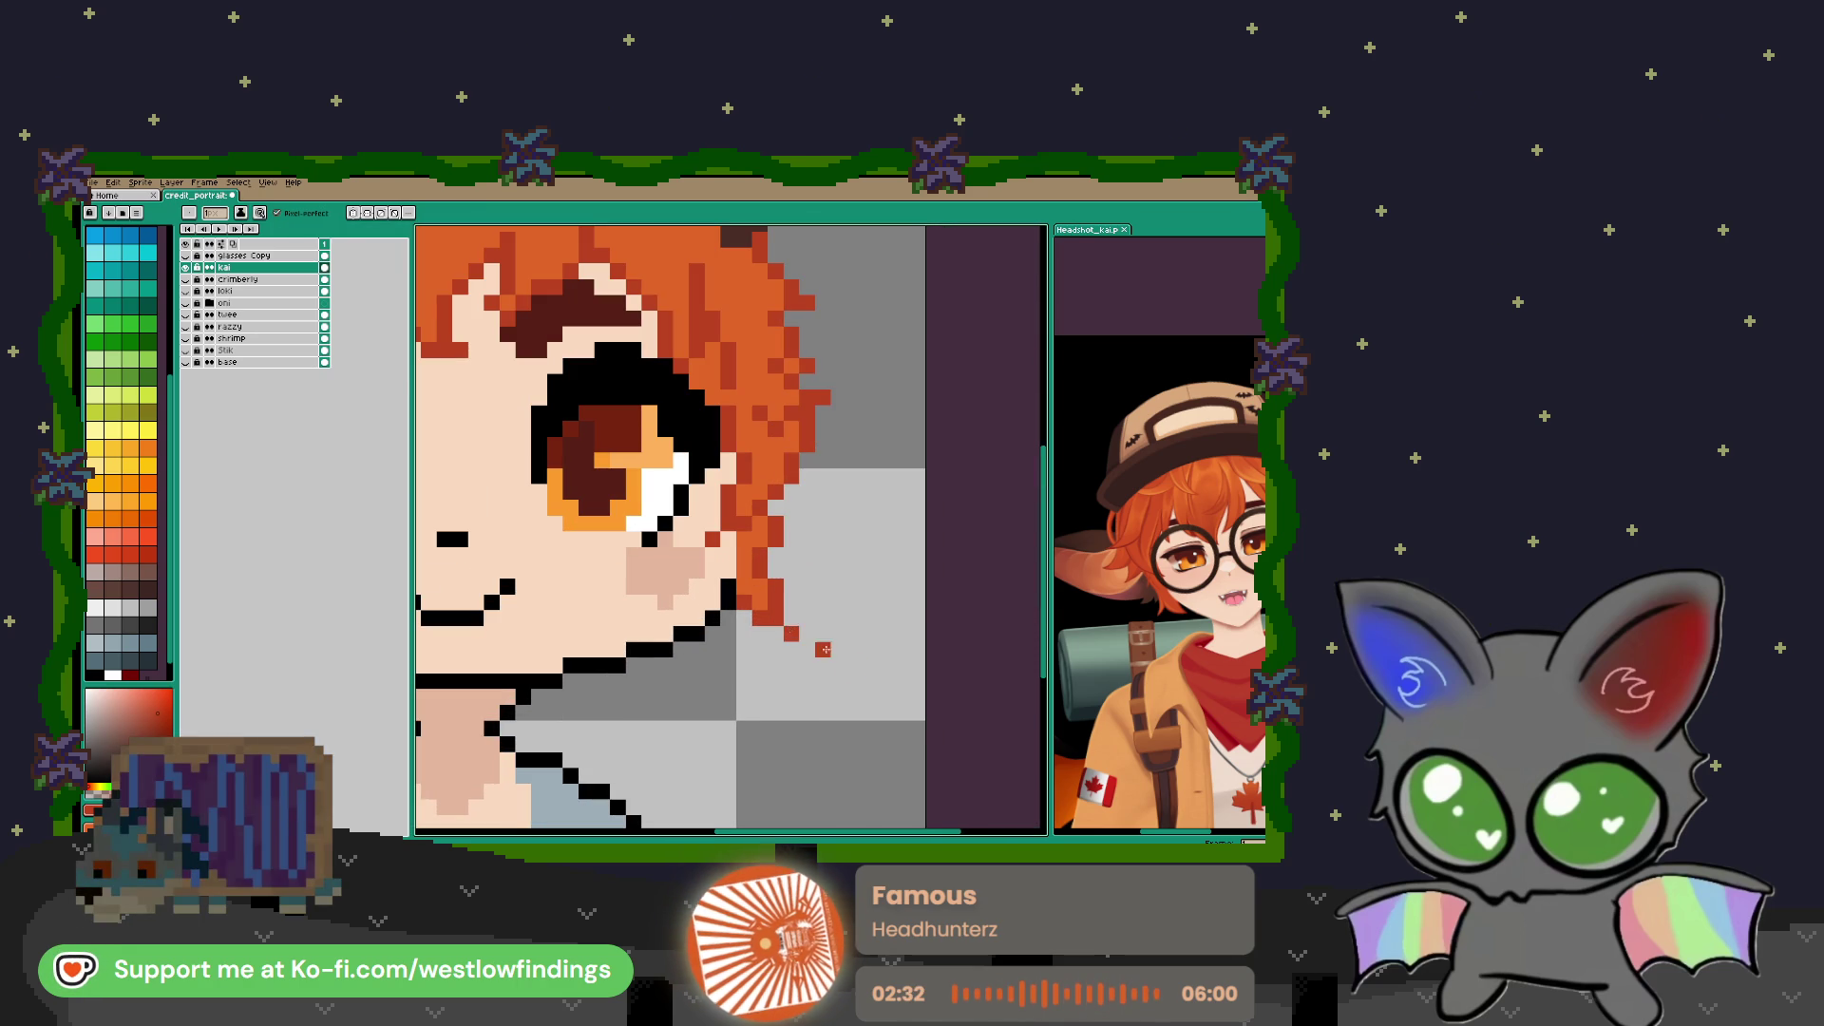
scroll(803, 638, "down", 4)
mouse_move(712, 637)
left_mouse_down()
mouse_move(858, 657)
mouse_move(735, 625)
left_mouse_up()
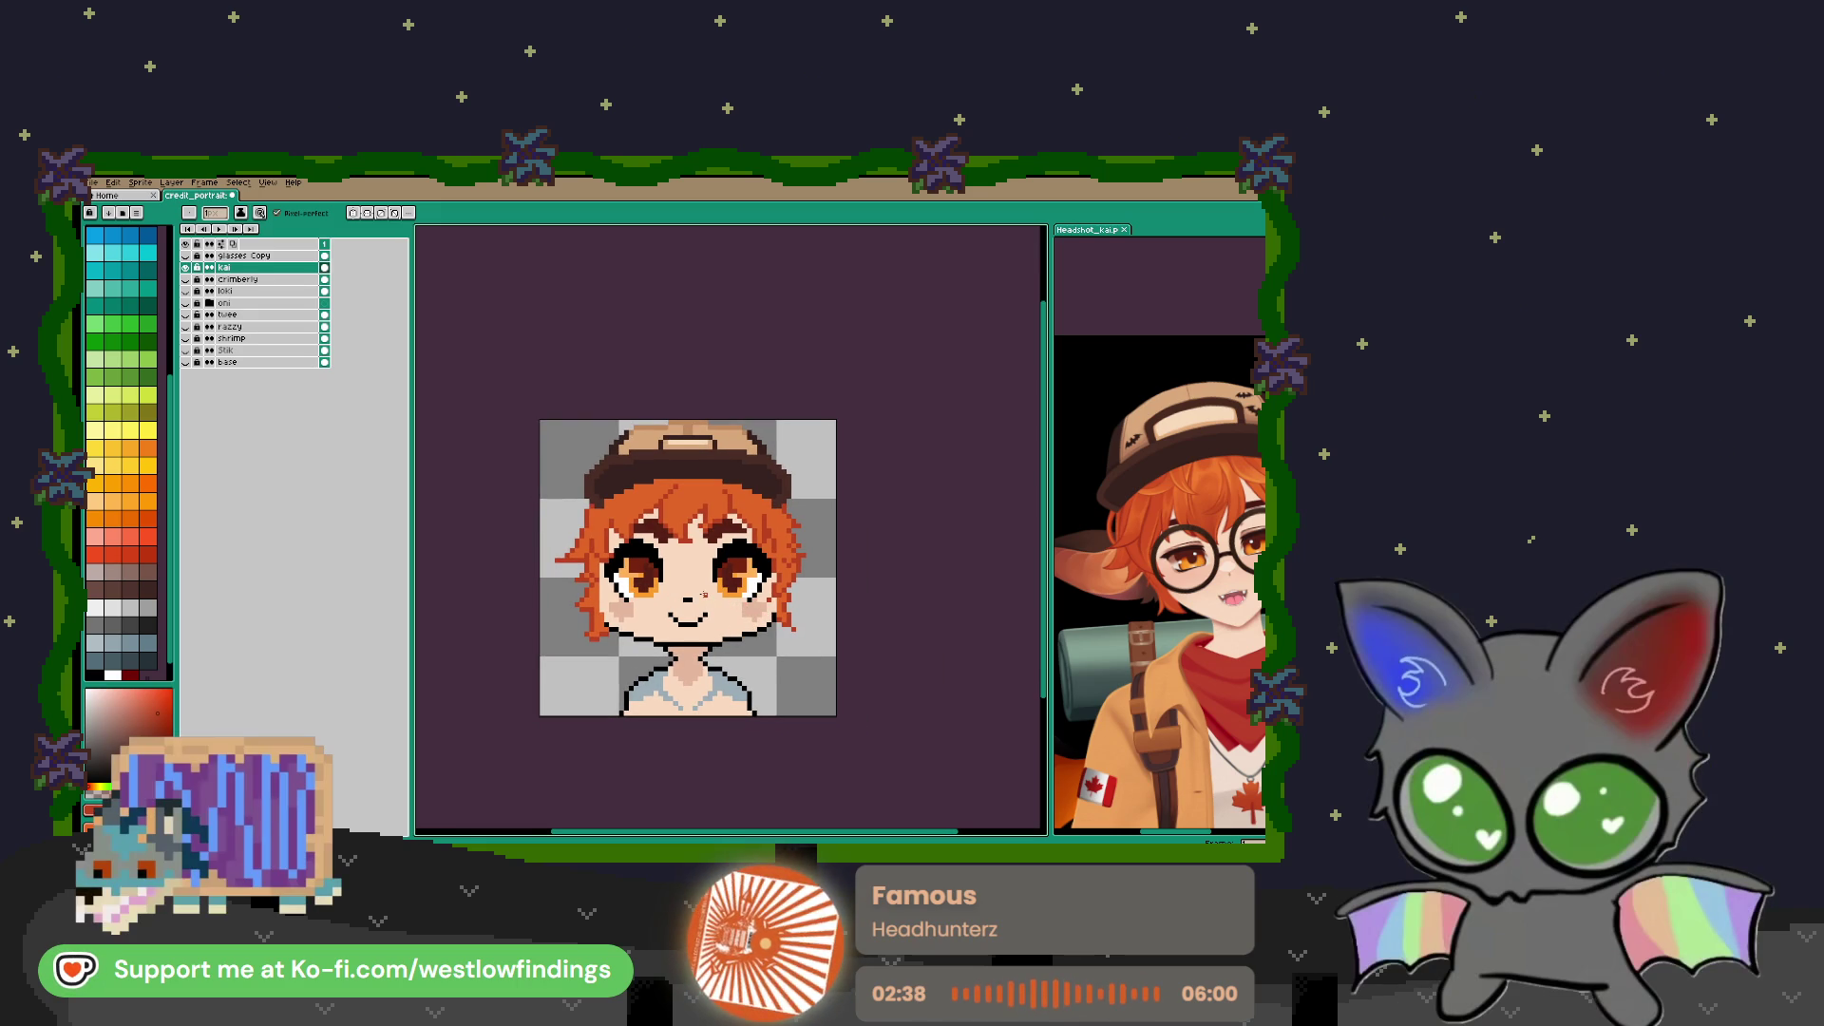
scroll(703, 596, "up", 1)
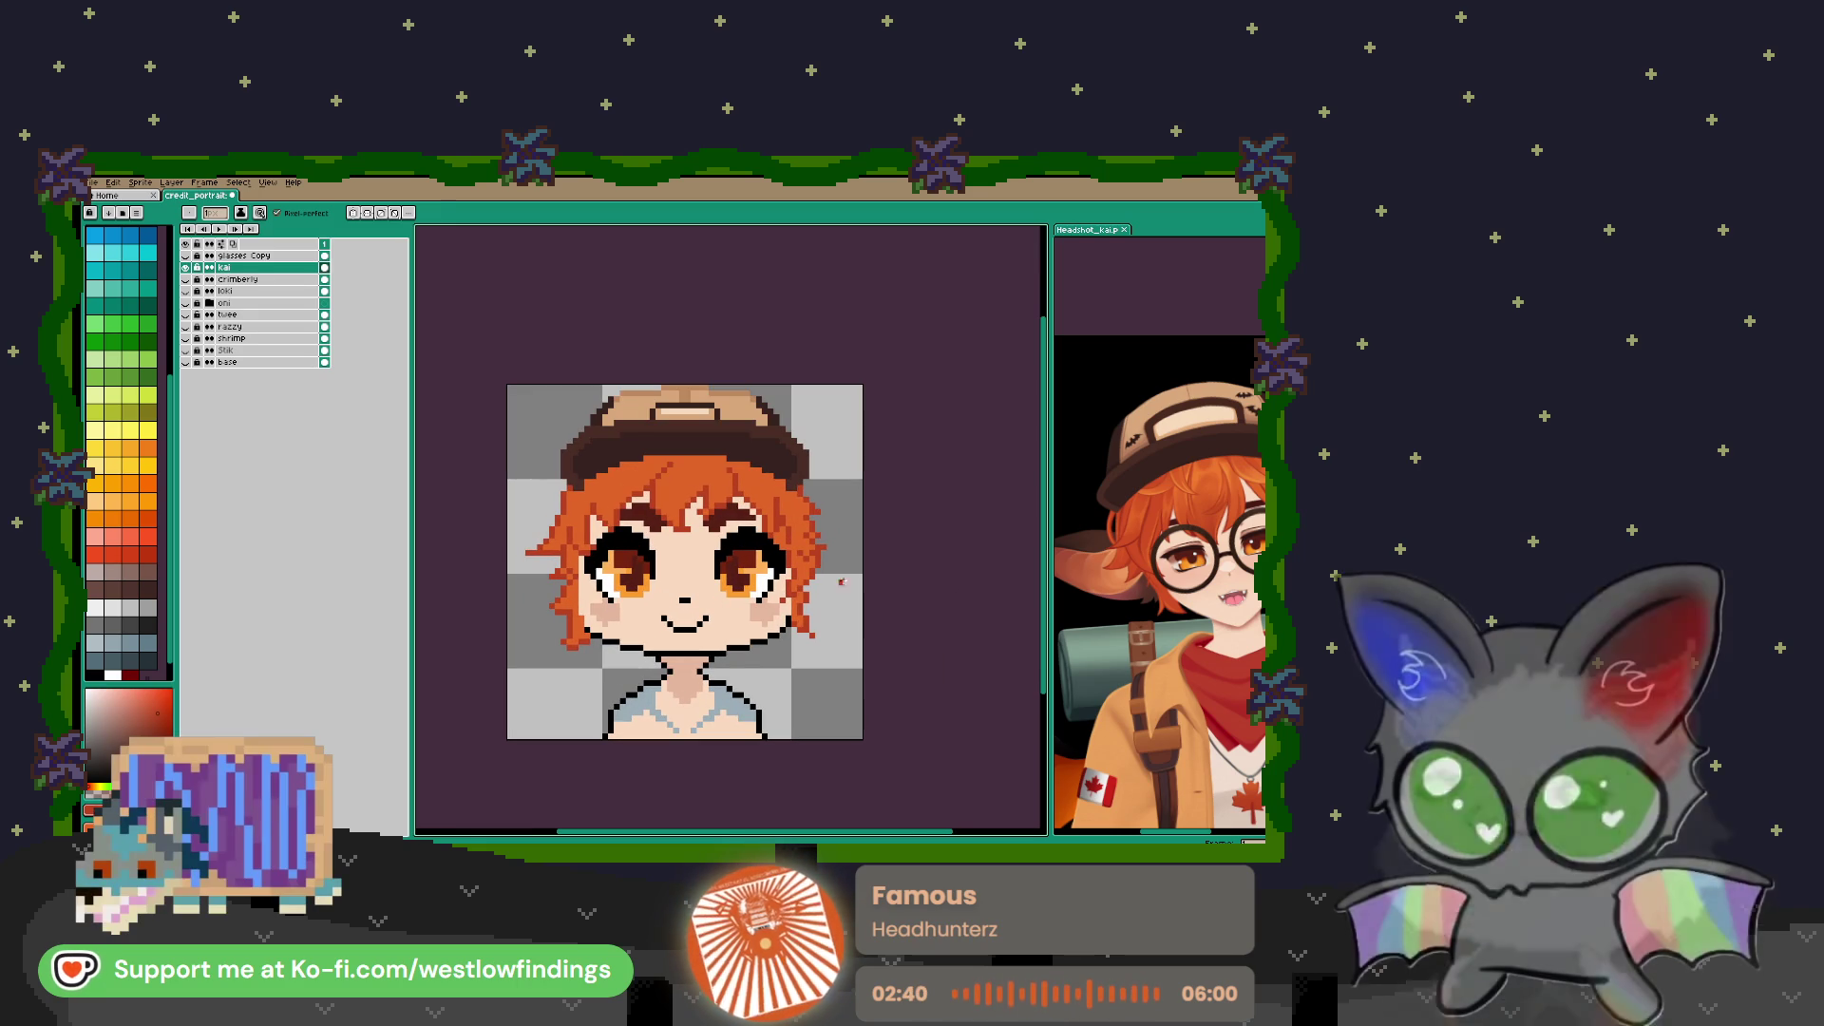
Activate the Headshot_kai reference and frame its view on the hat and ear
key("i")
left_click(1091, 547)
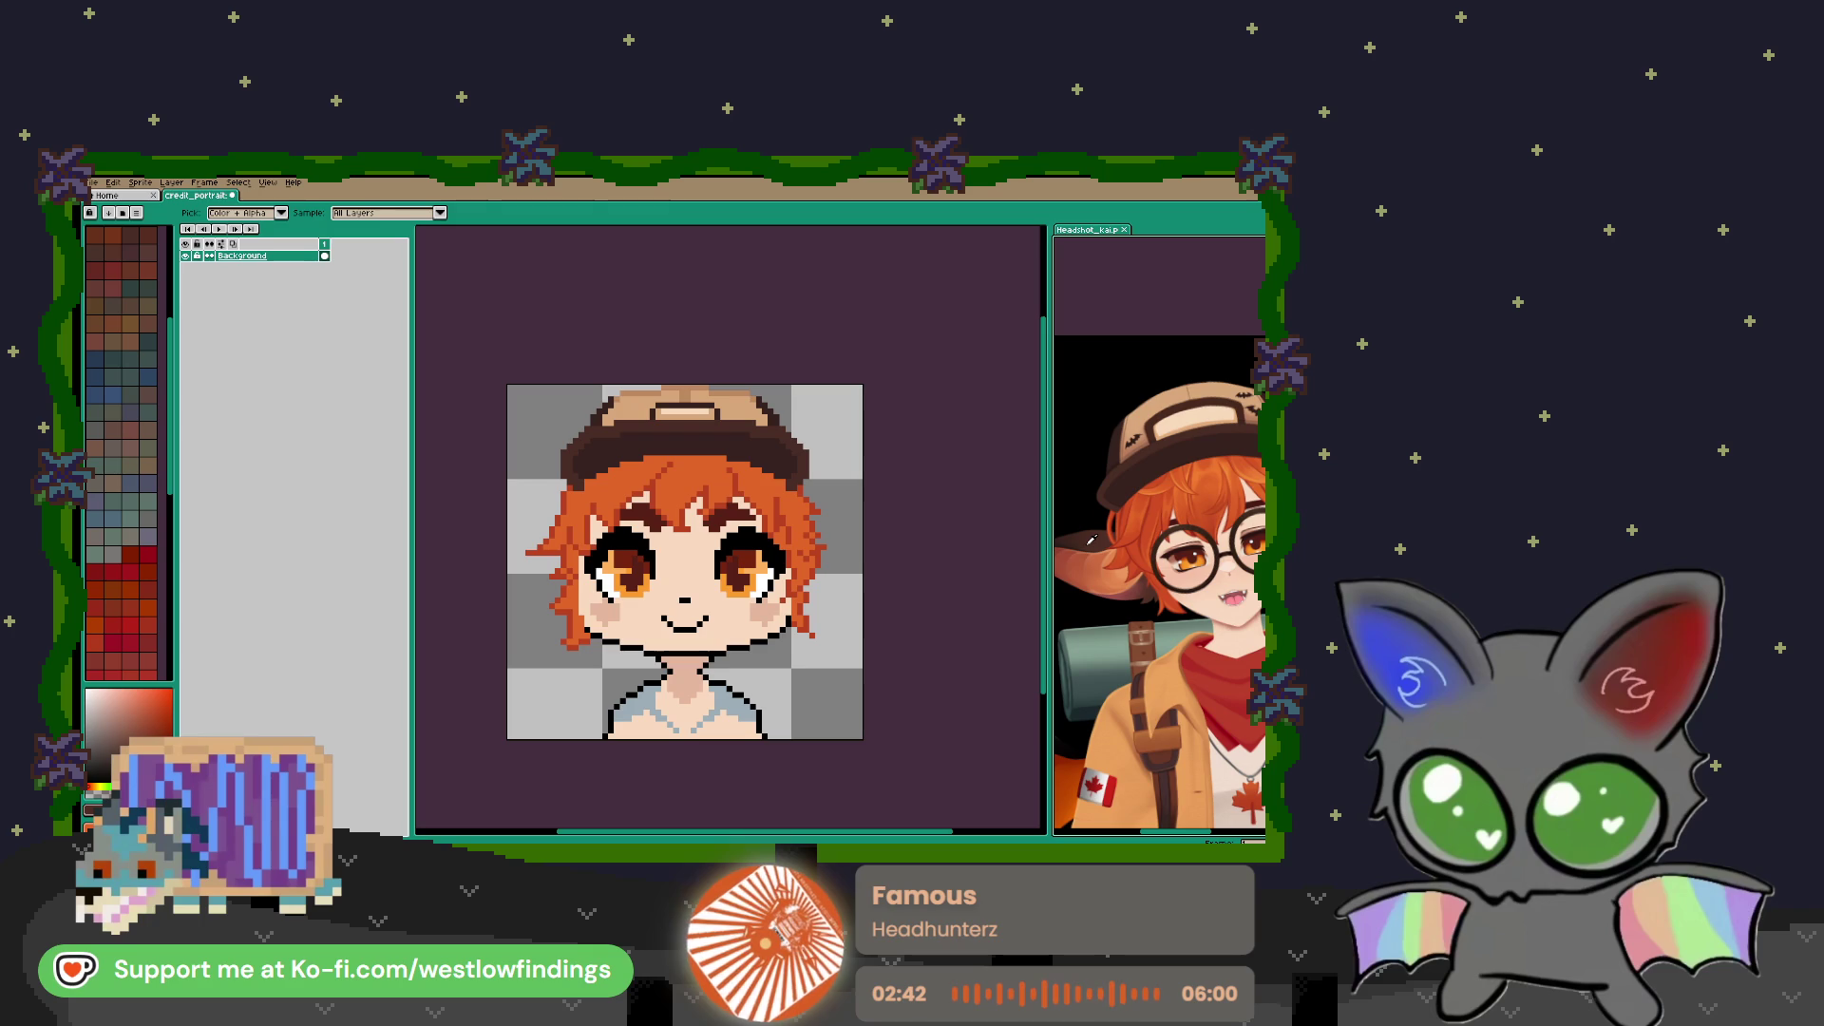
key("b")
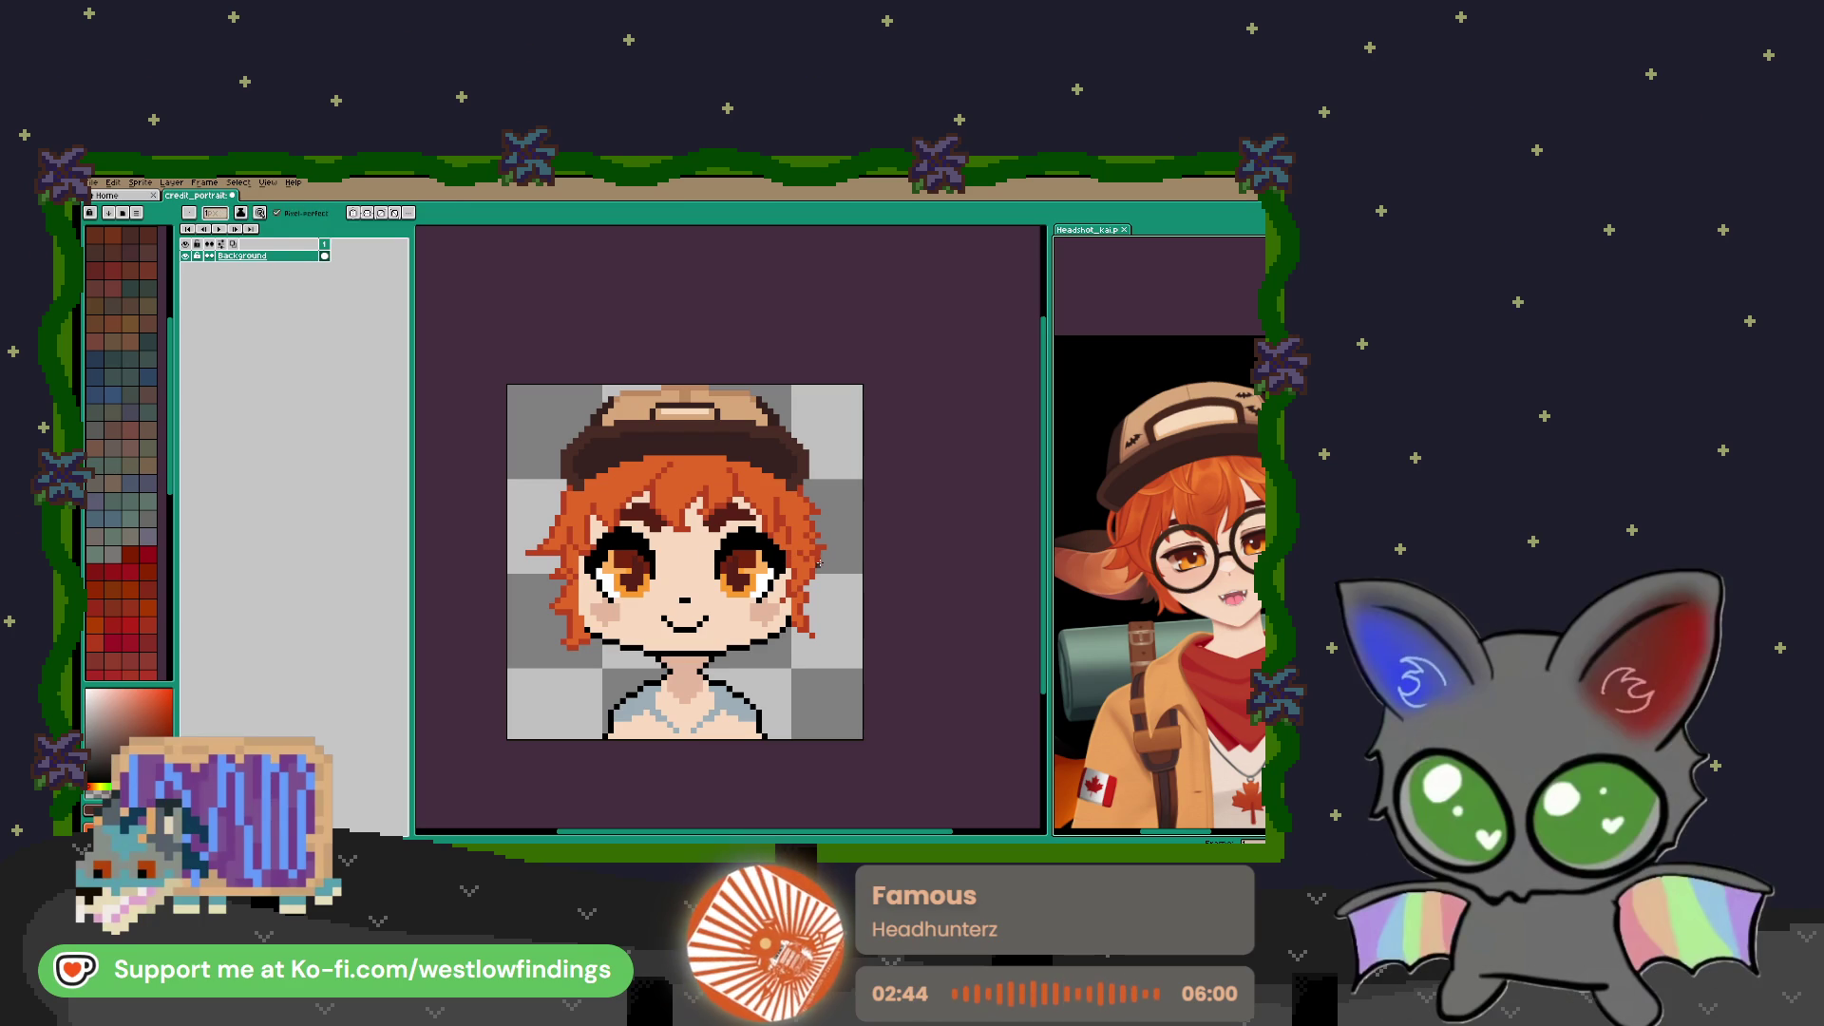
scroll(1170, 575, "down", 2)
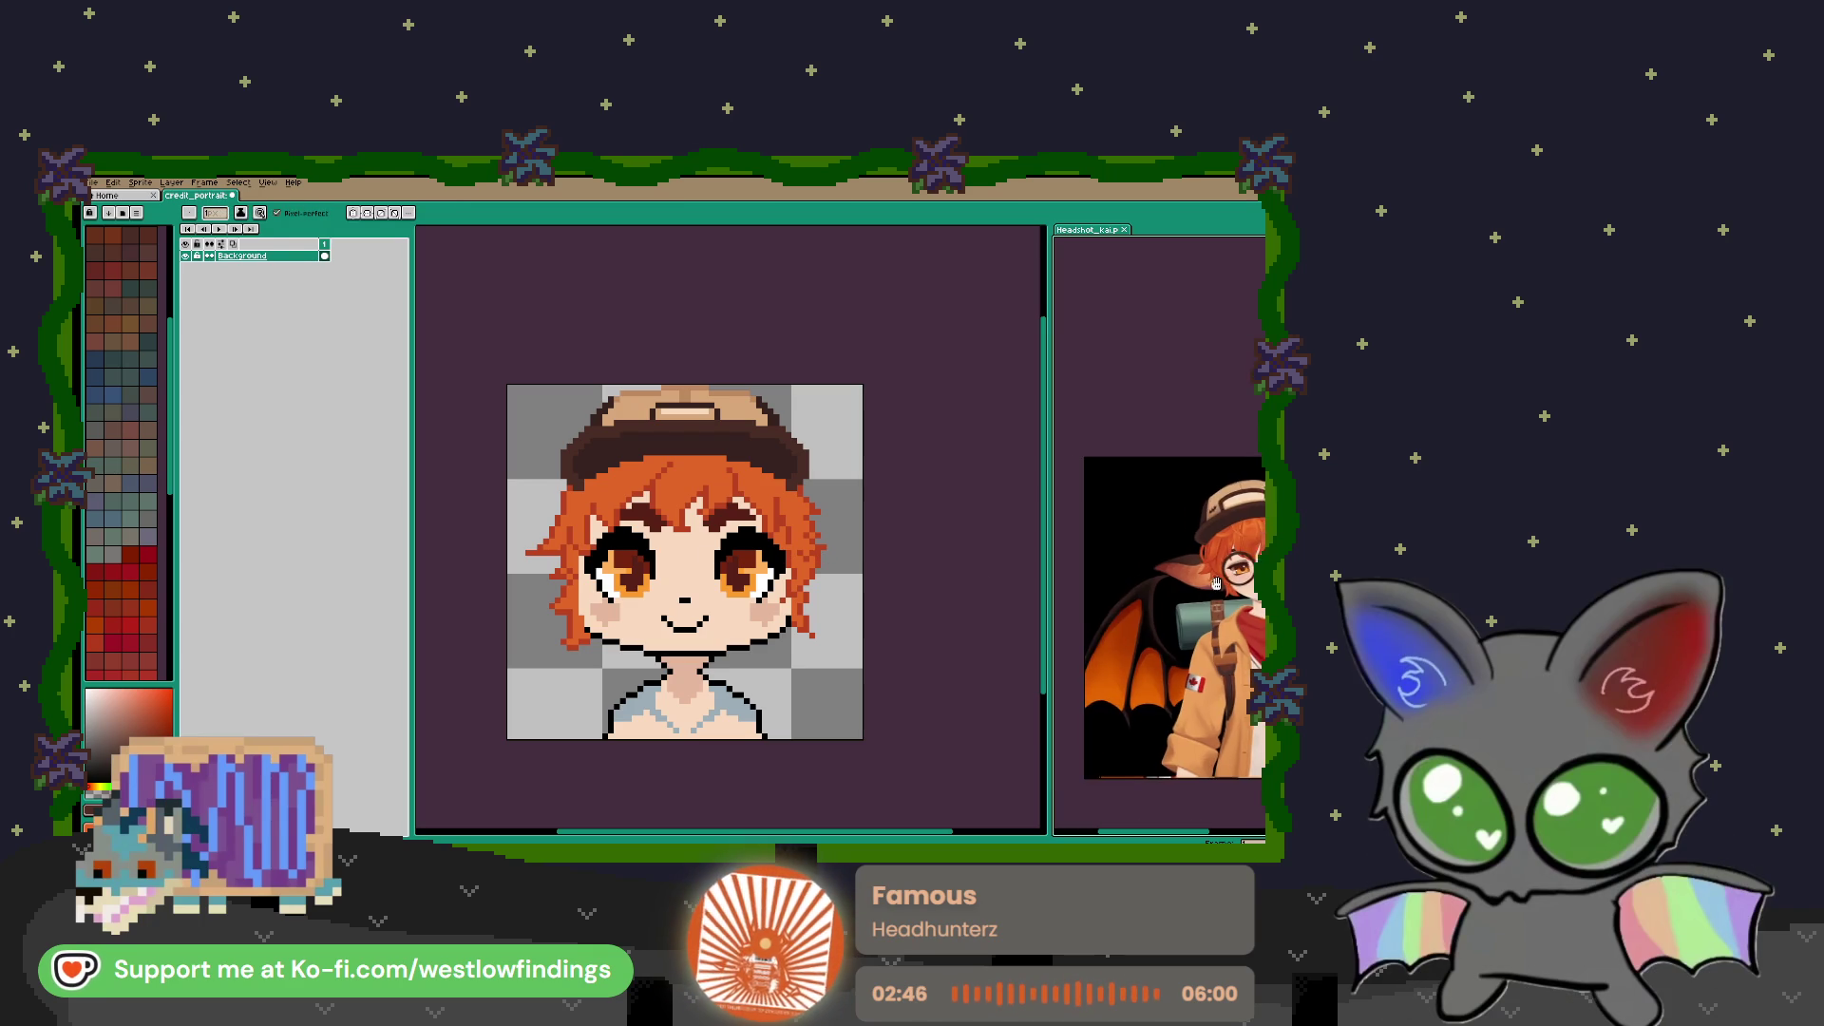
scroll(1140, 578, "up", 3)
scroll(1128, 579, "down", 2)
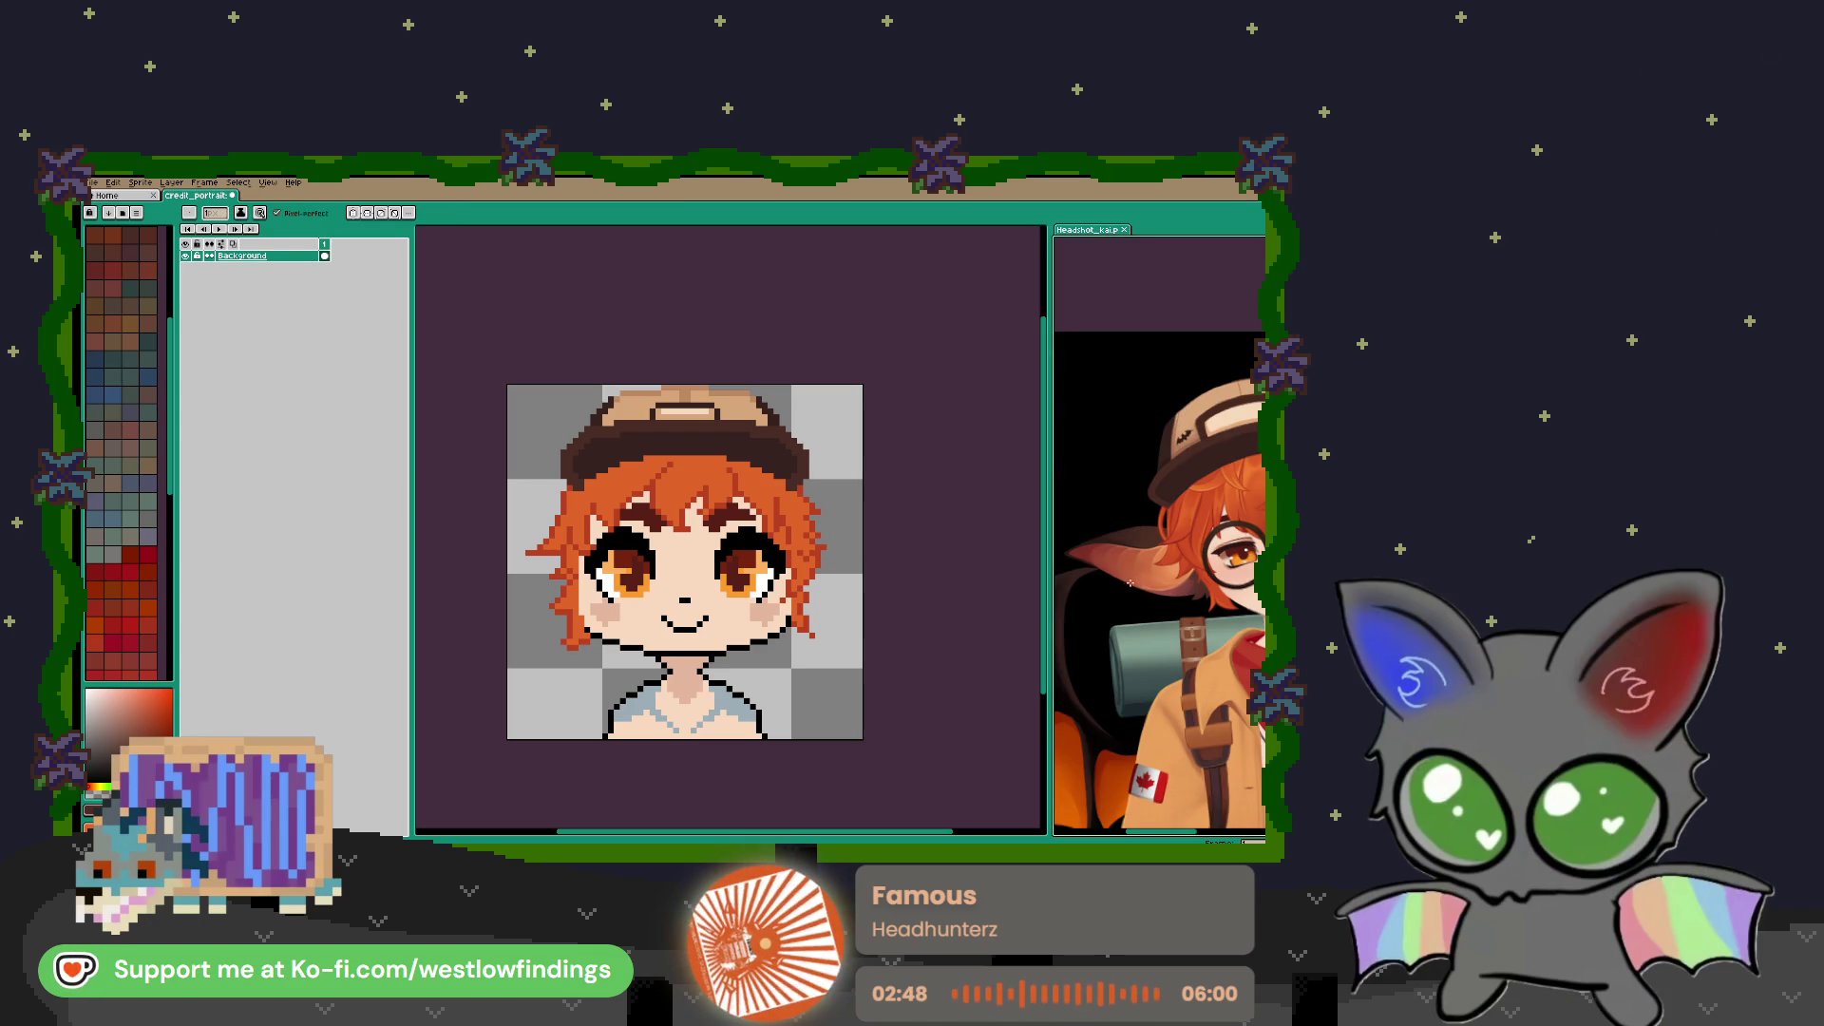
scroll(1140, 584, "up", 3)
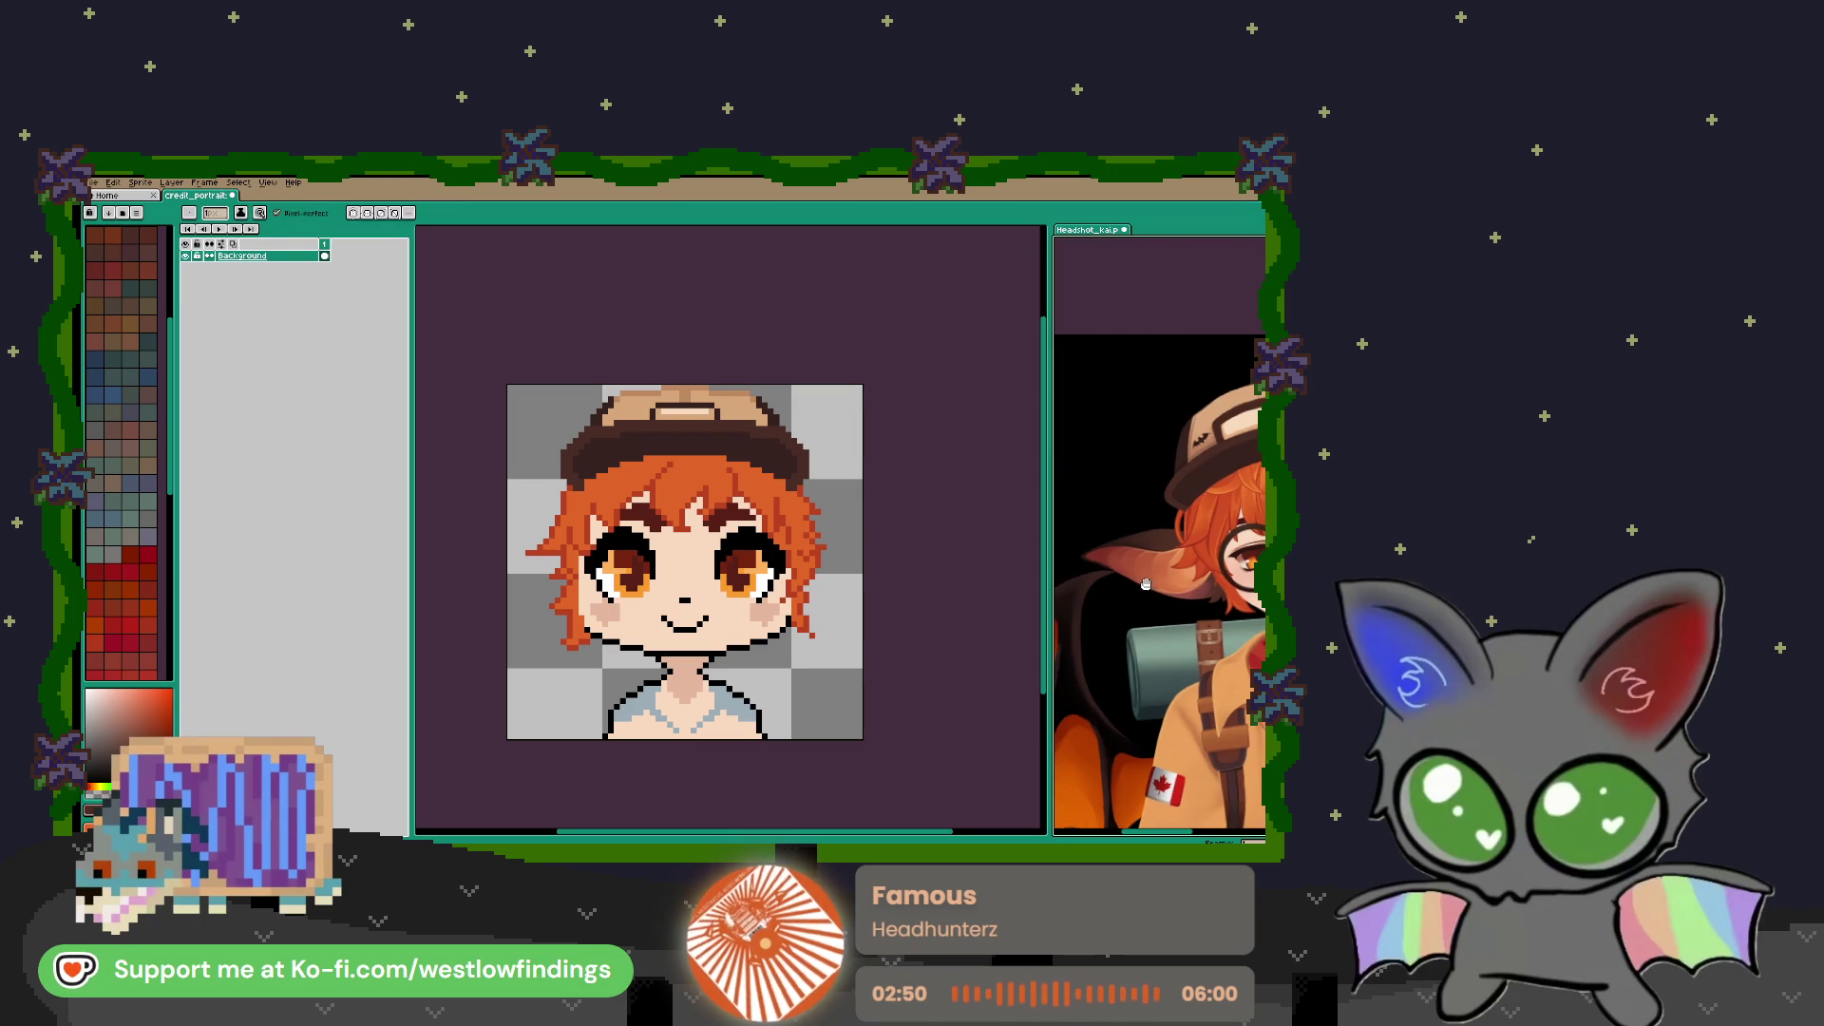
left_click_drag(1151, 584, 1165, 585)
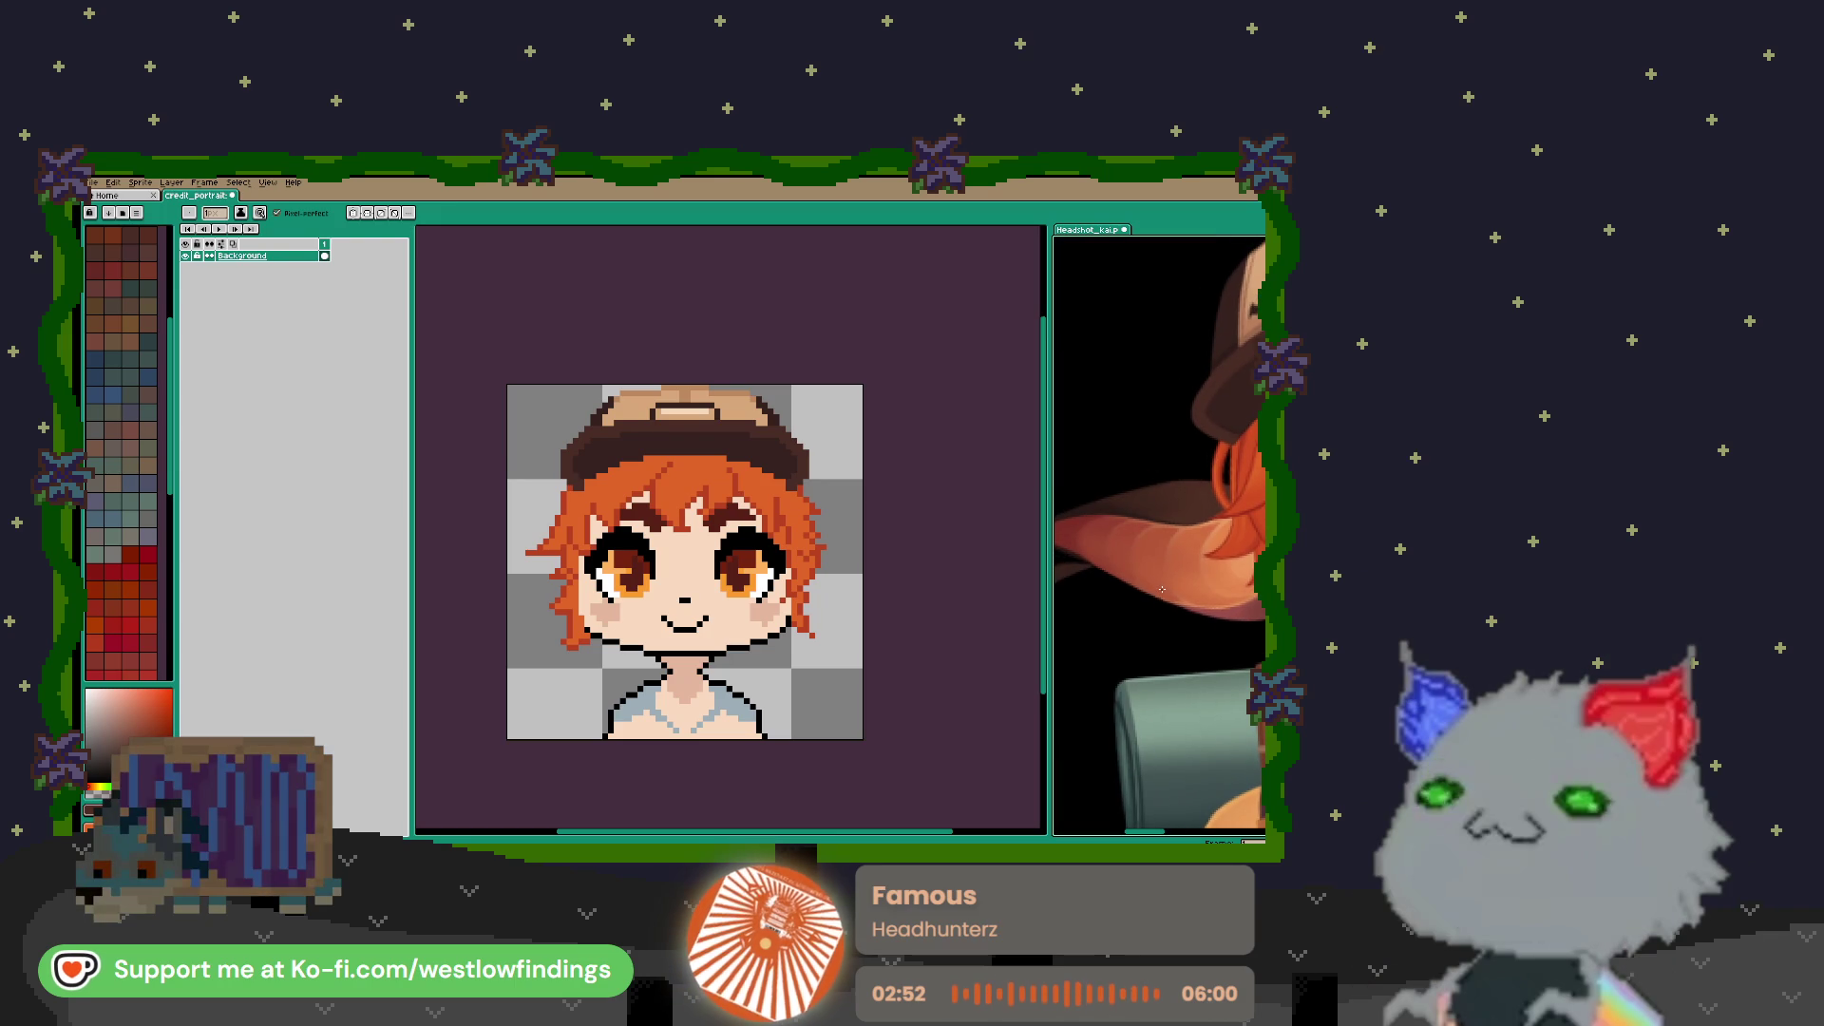
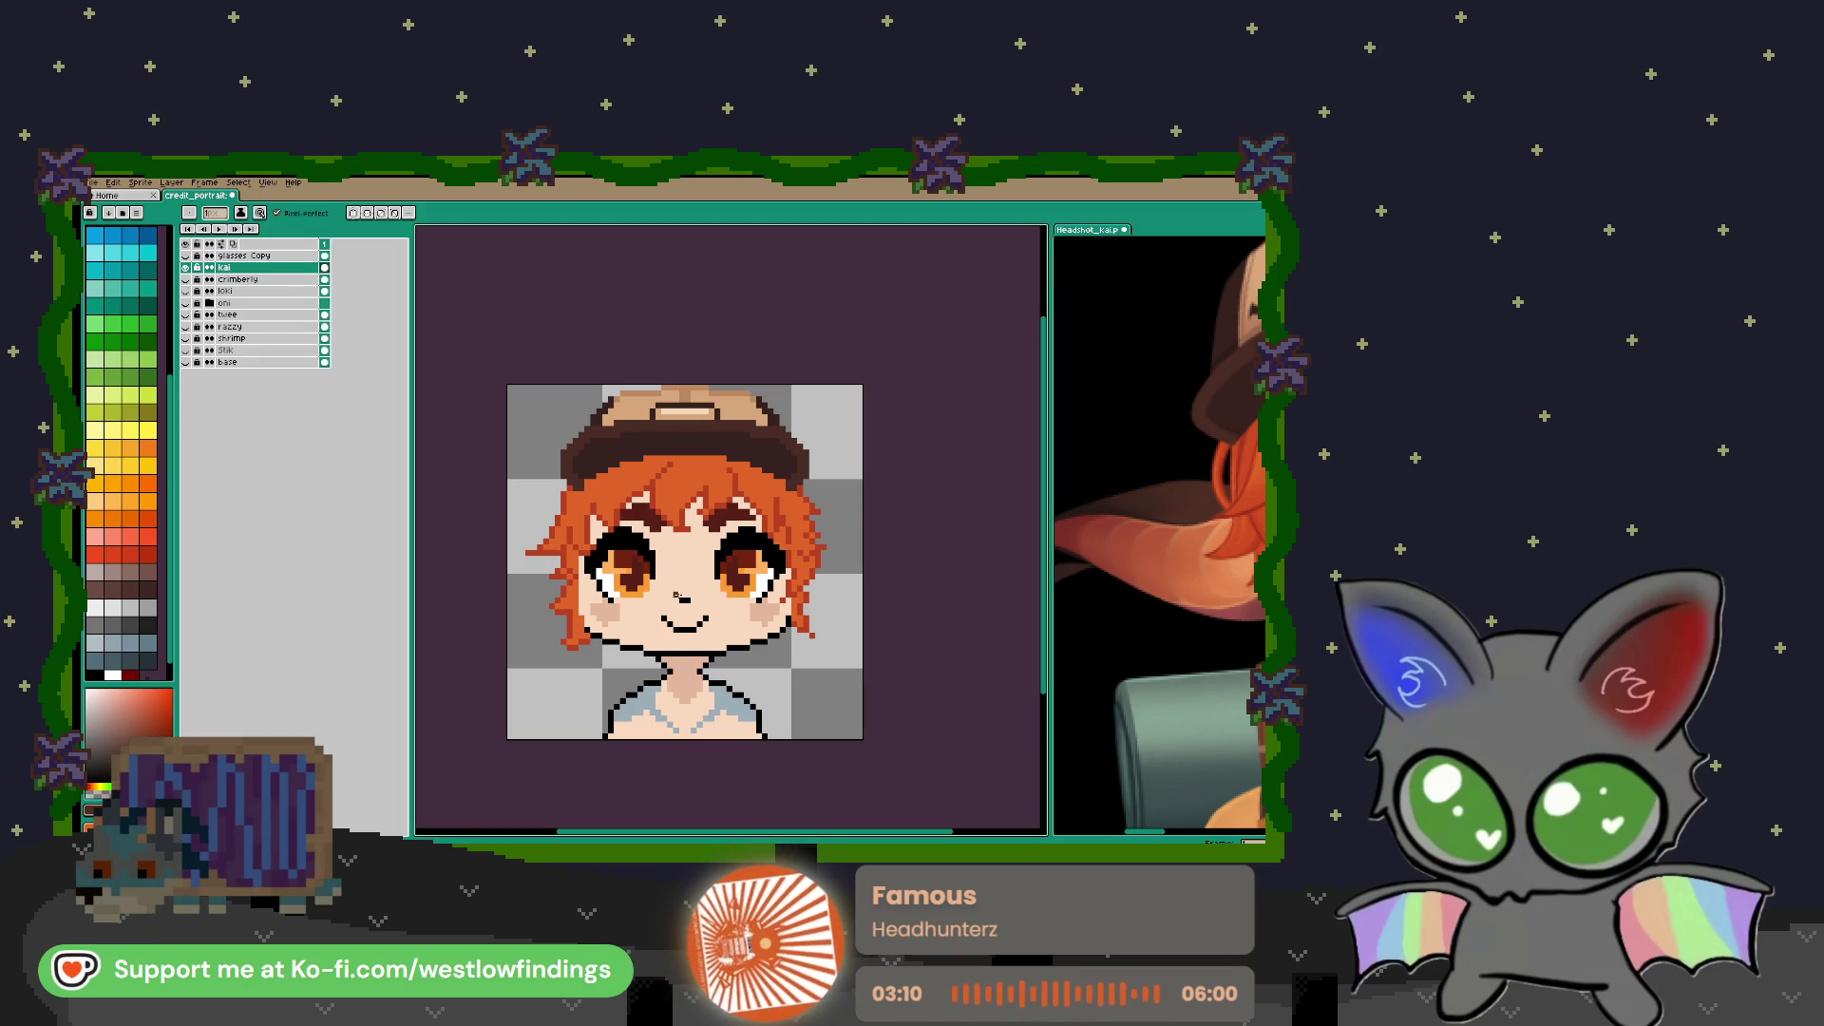
Outline a pointed bat ear off the right side of the hair, mirrored left with vertical symmetry
mouse_move(821, 564)
left_mouse_down()
mouse_move(855, 577)
mouse_move(807, 619)
left_mouse_up()
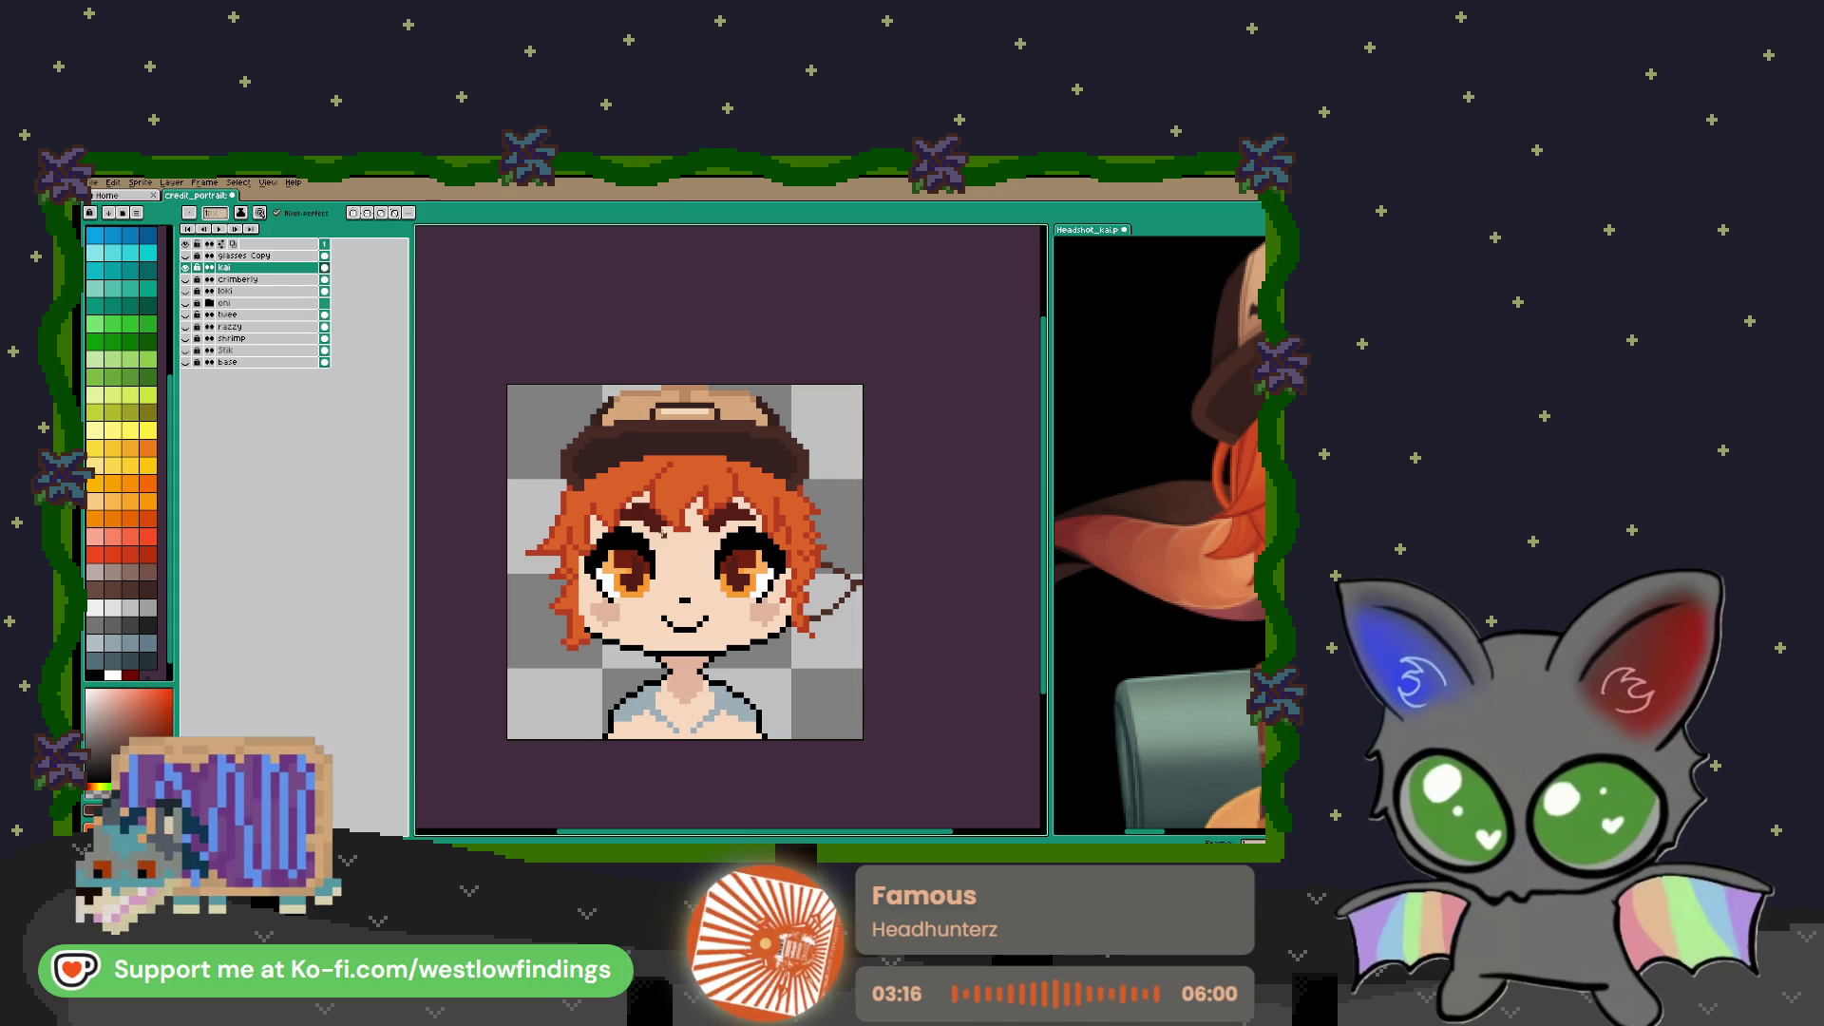
key("w")
key("b")
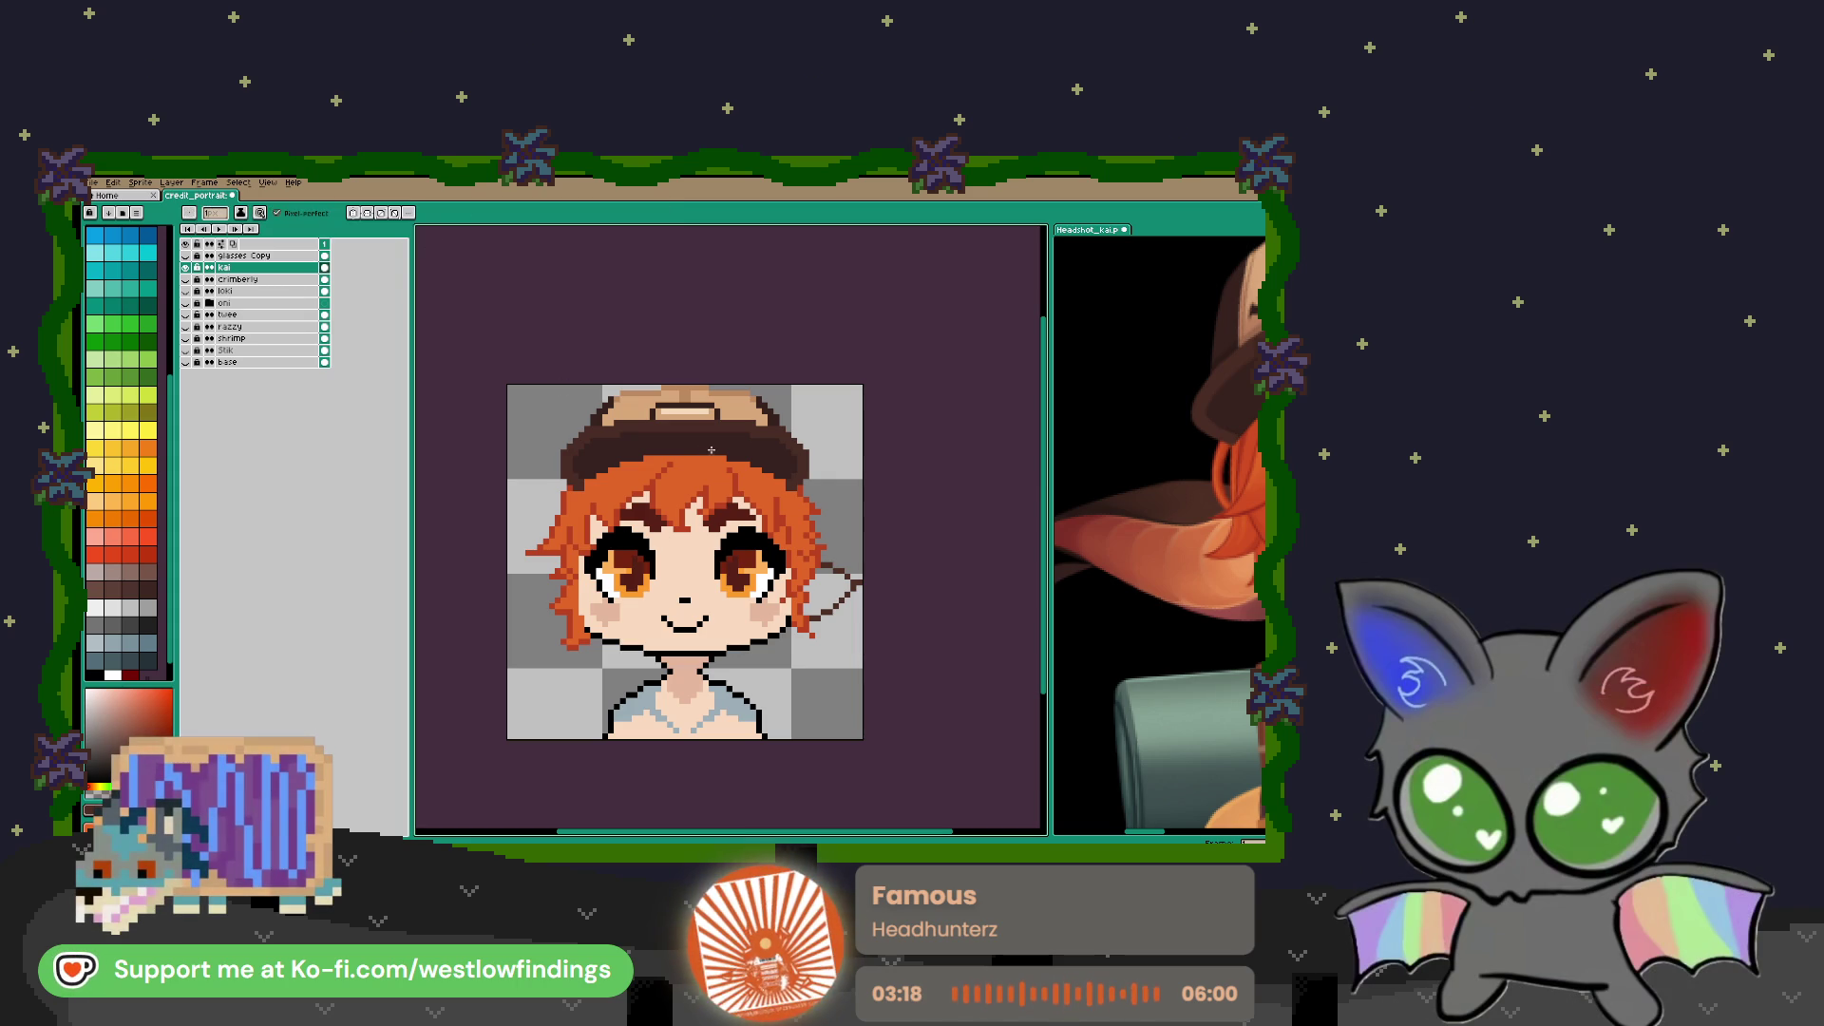
left_click(352, 214)
scroll(823, 576, "up", 2)
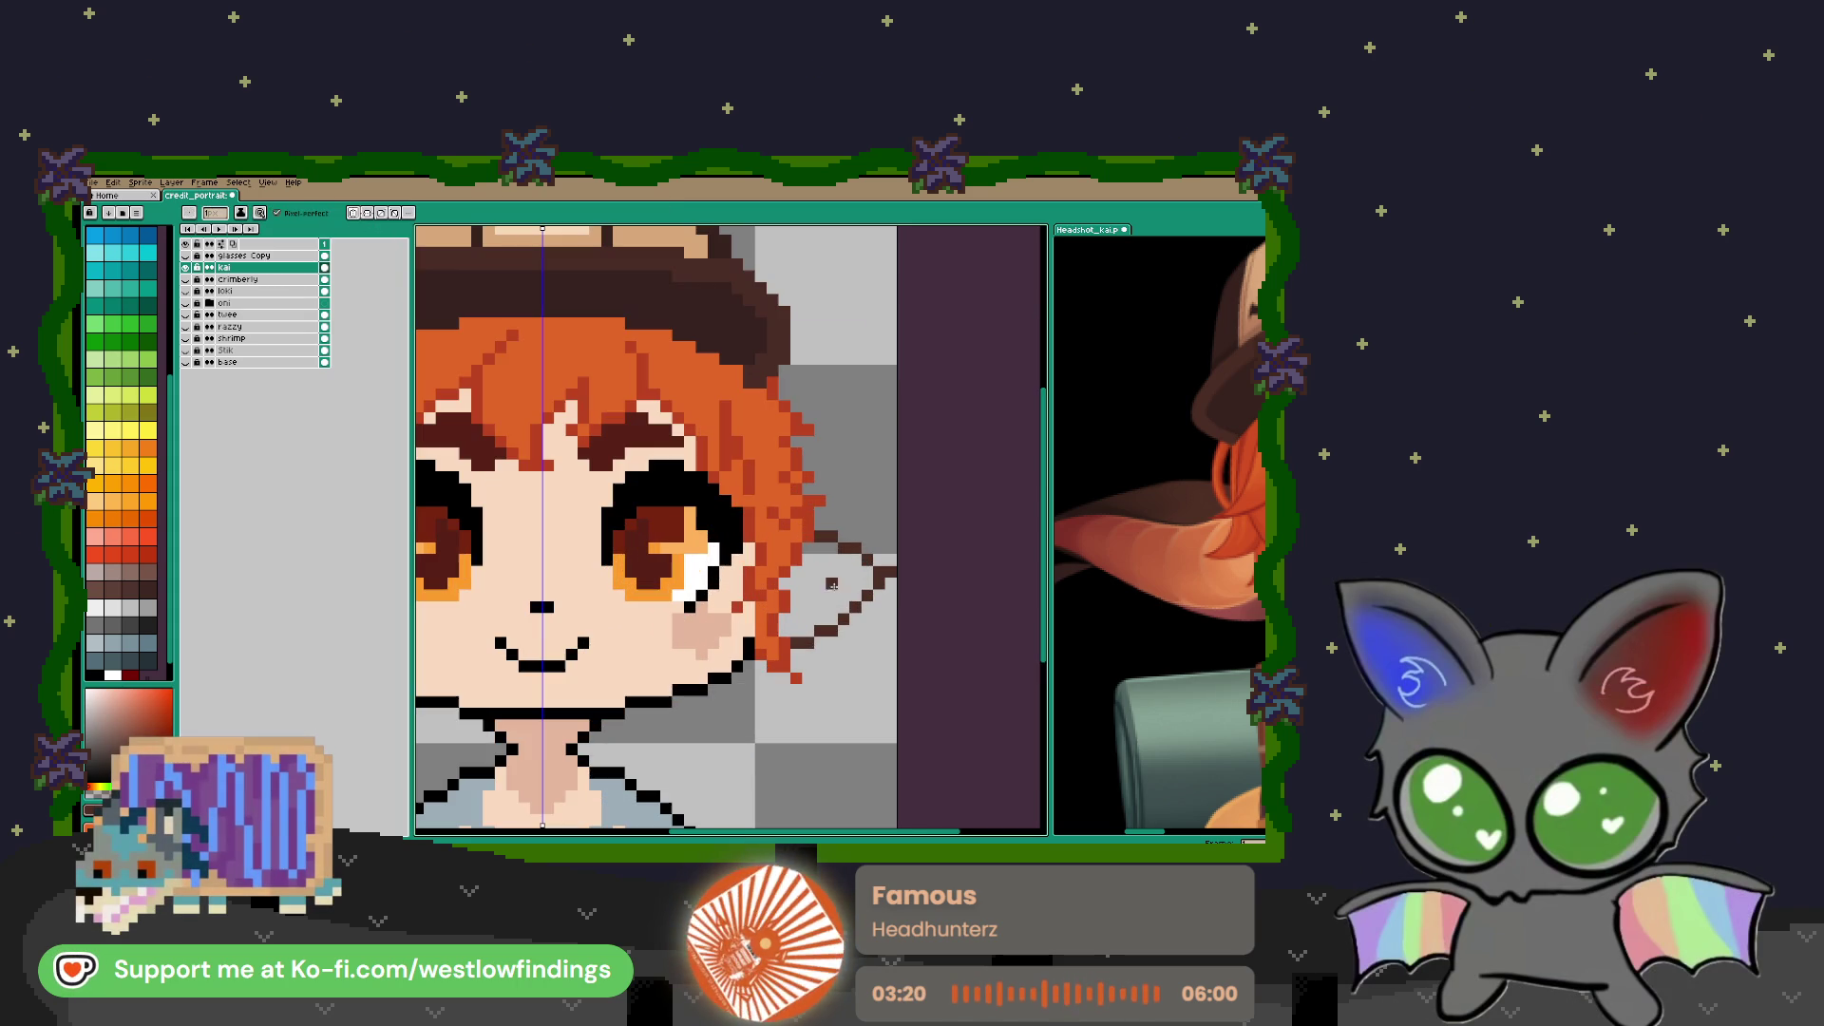
left_click(867, 548)
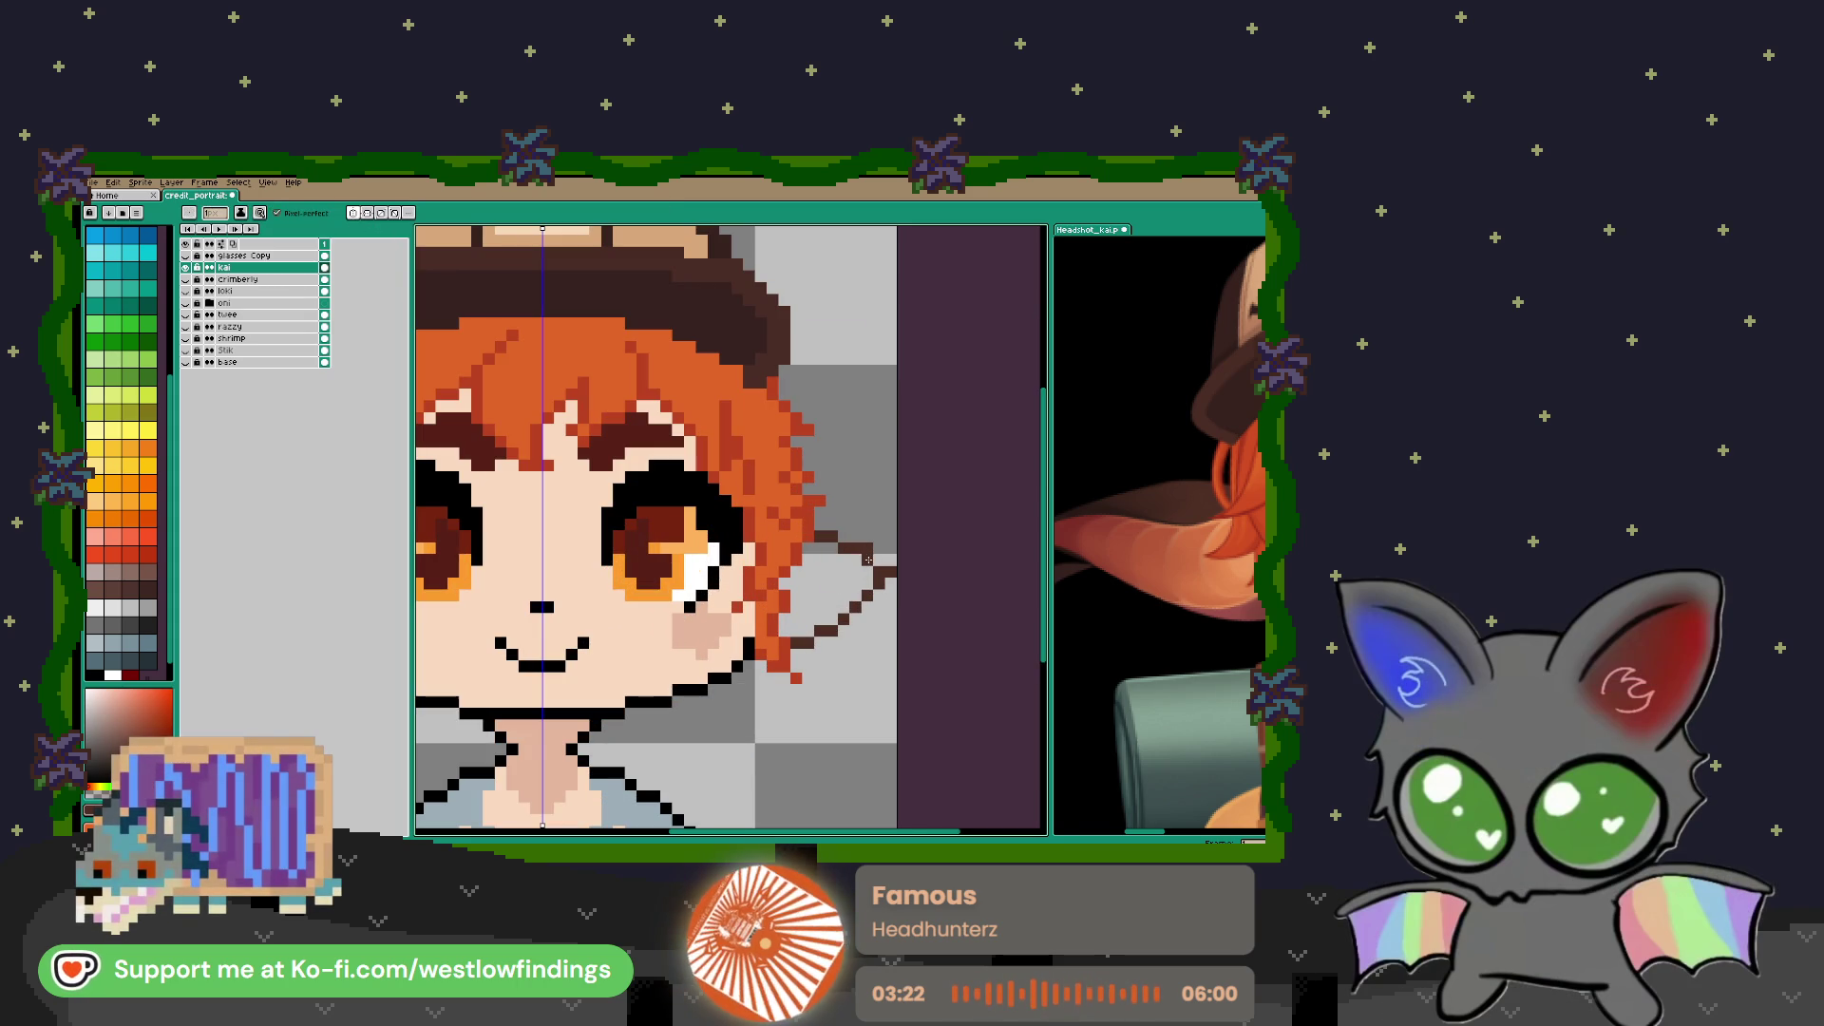
left_click(876, 561)
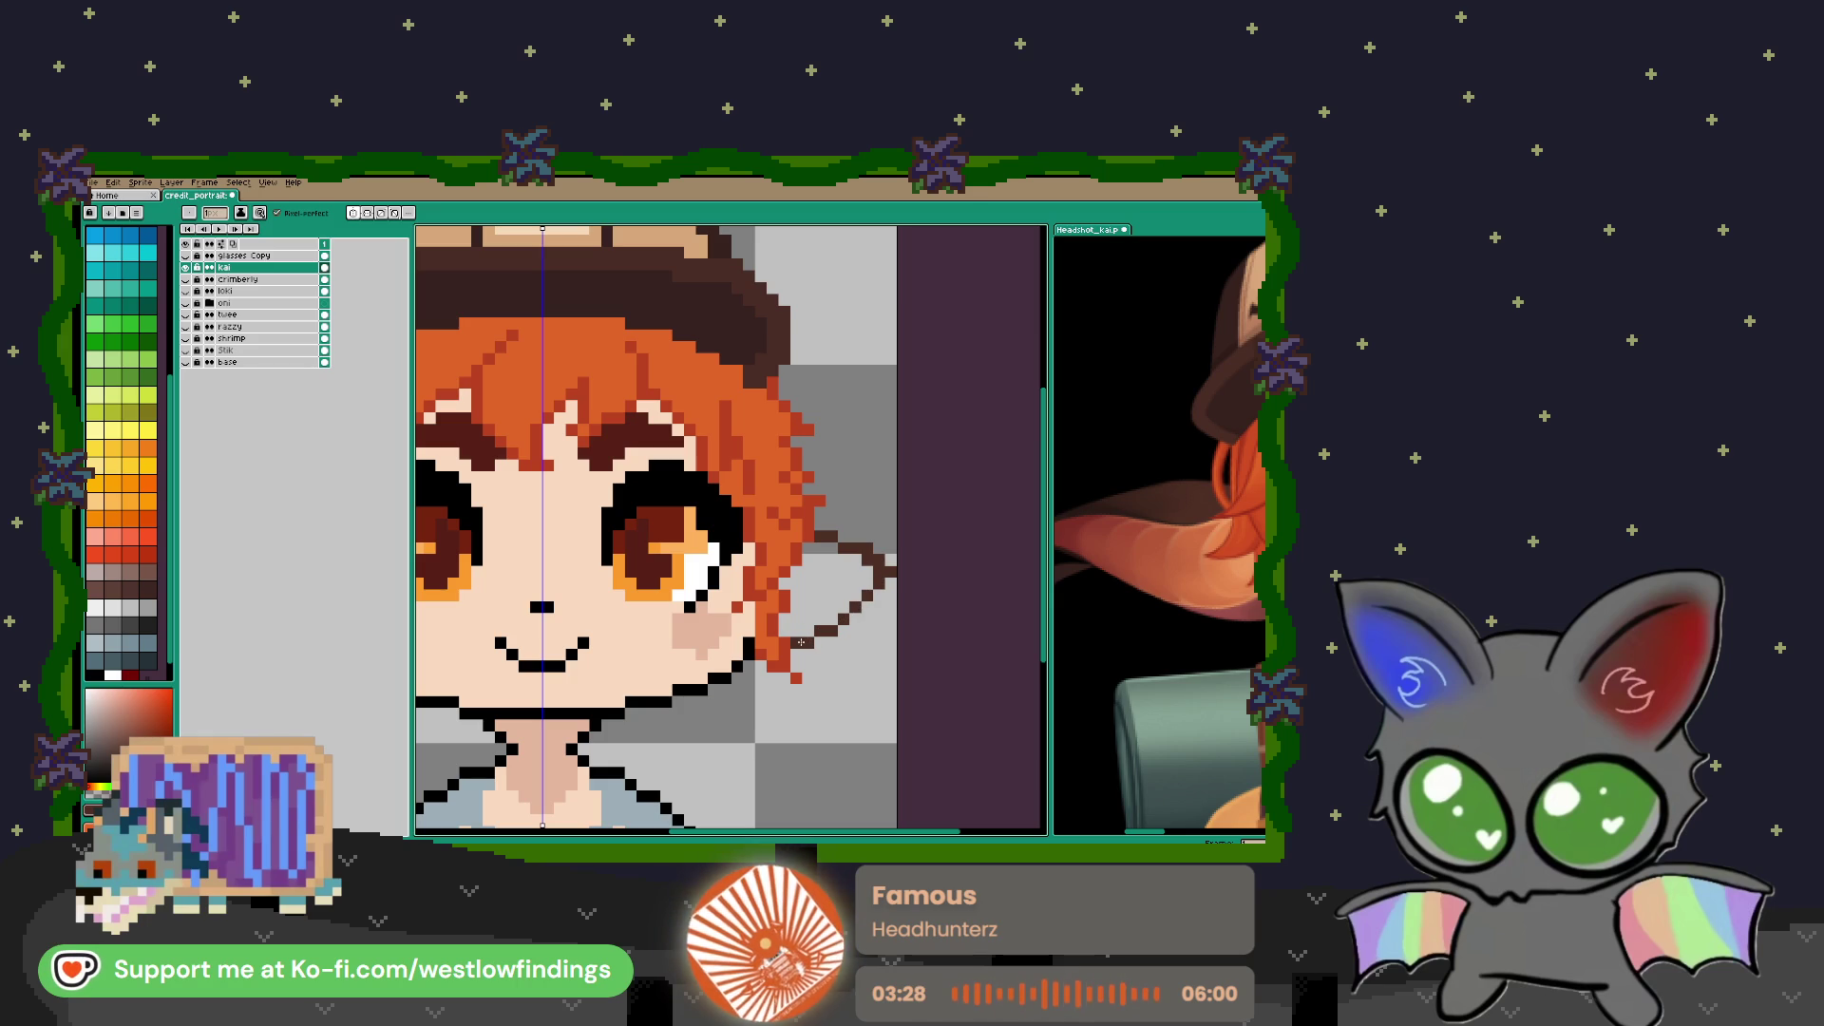
scroll(796, 643, "down", 2)
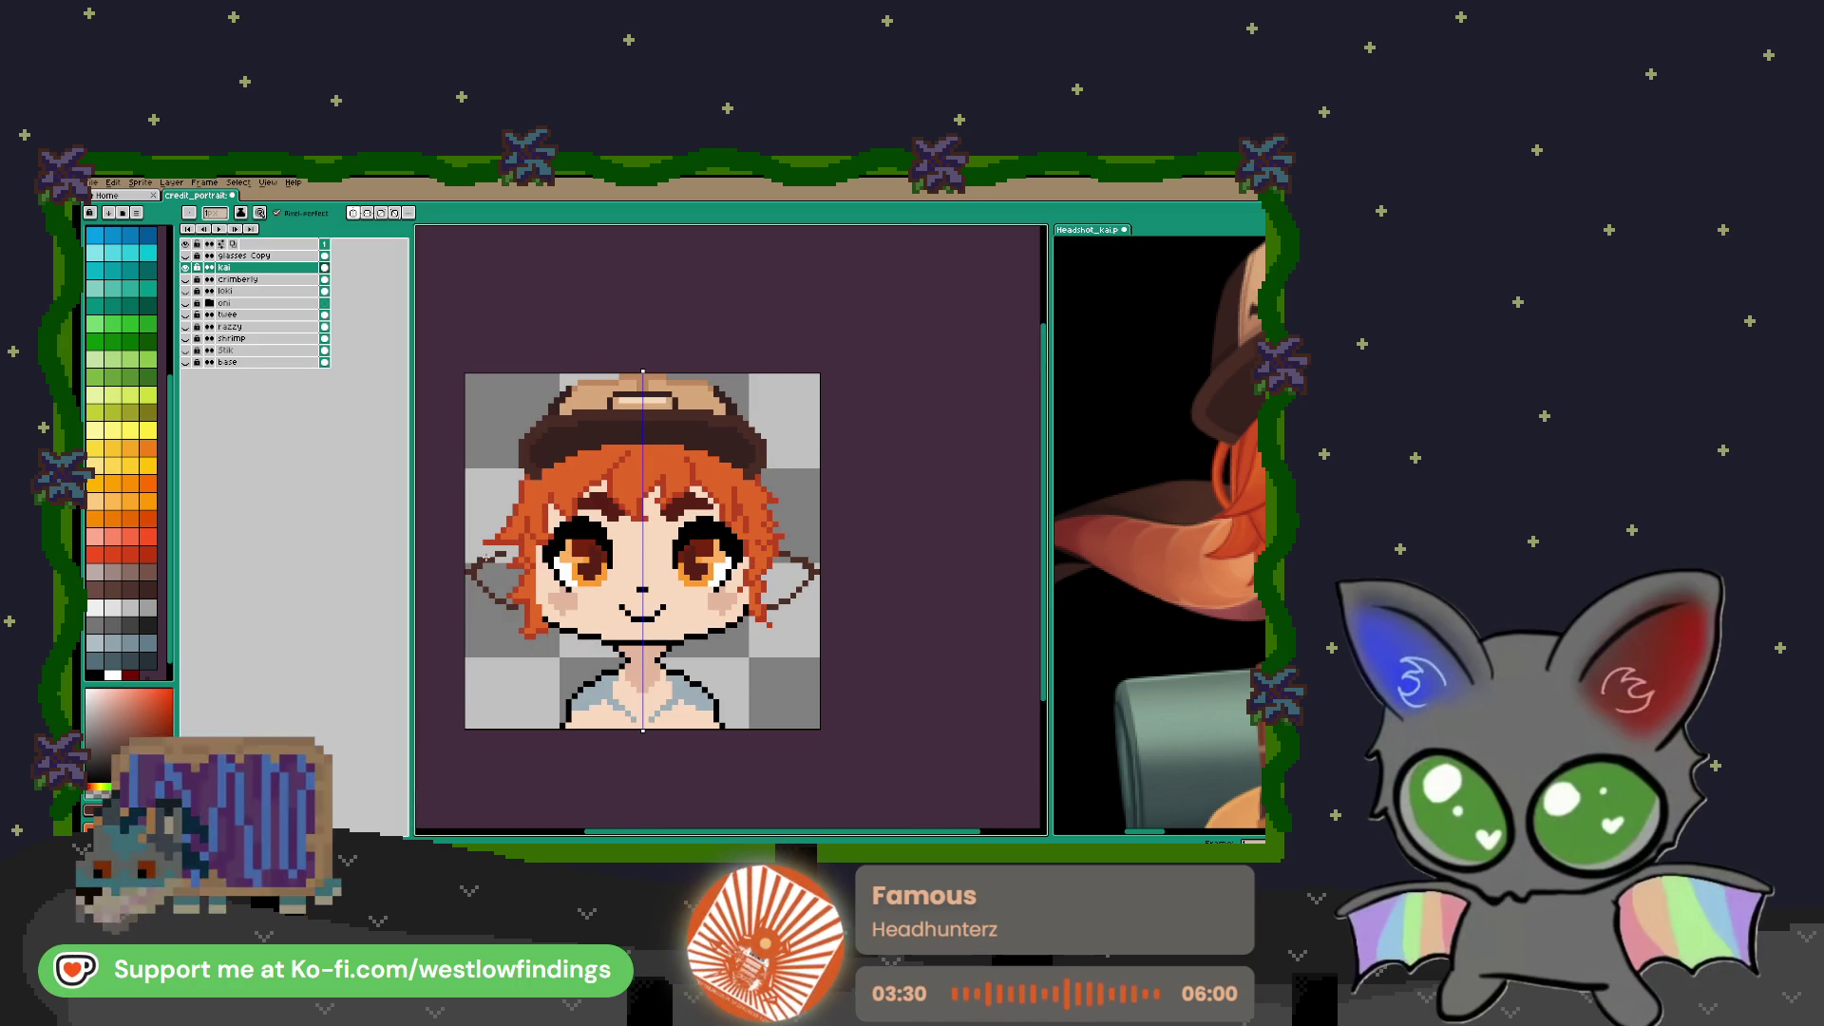
Pick the orange of the reference art's bat wing as the drawing colour
scroll(496, 549, "up", 2)
scroll(496, 549, "up", 2)
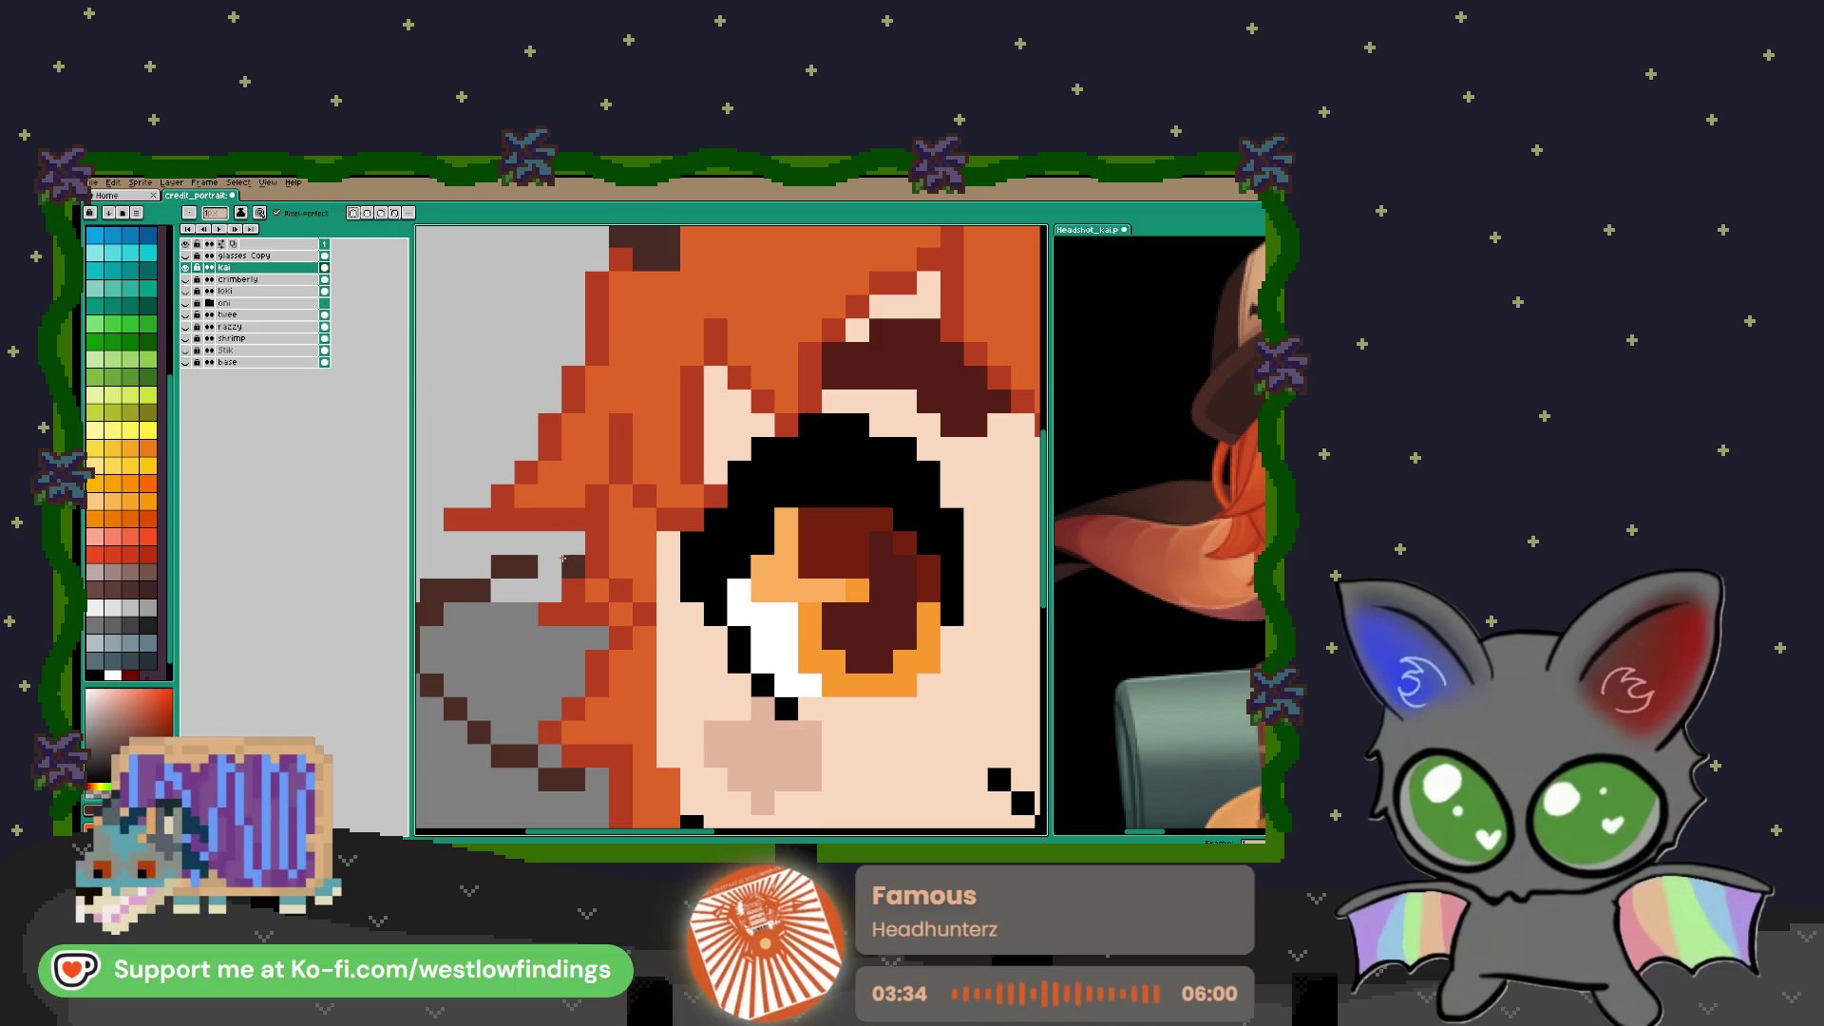
scroll(567, 565, "down", 5)
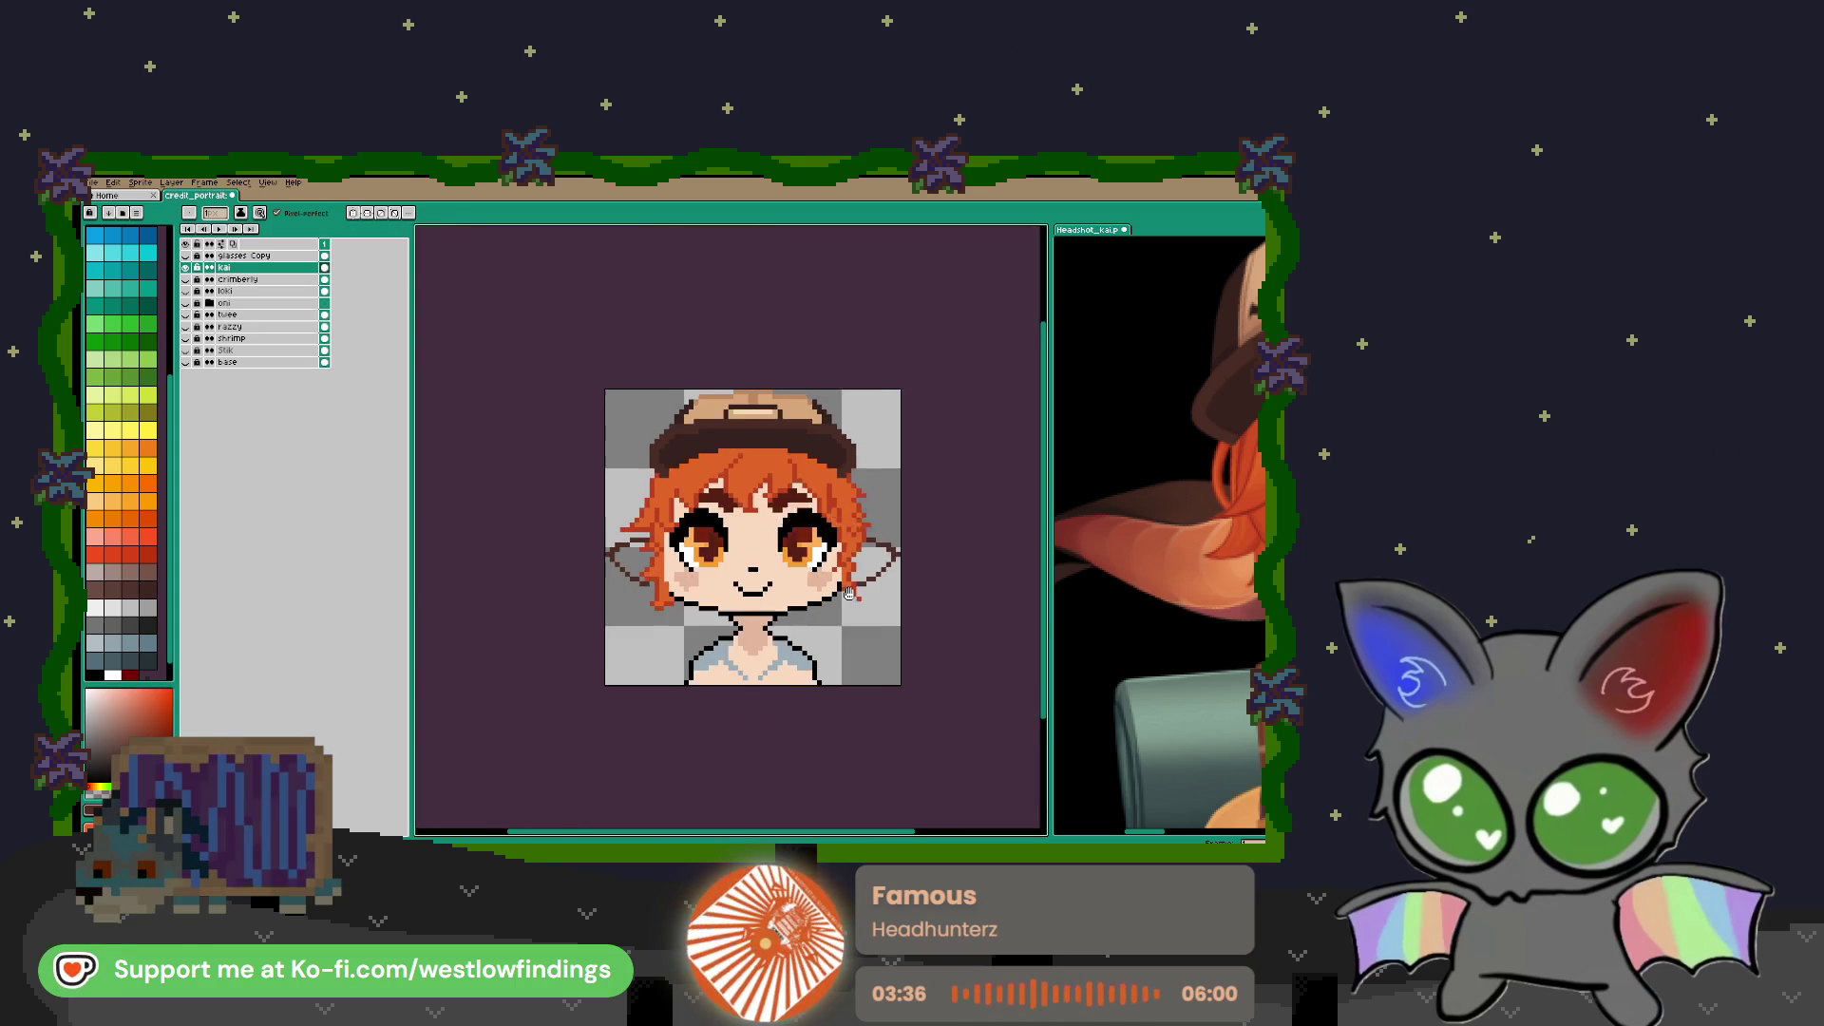
scroll(609, 577, "up", 3)
scroll(696, 536, "down", 3)
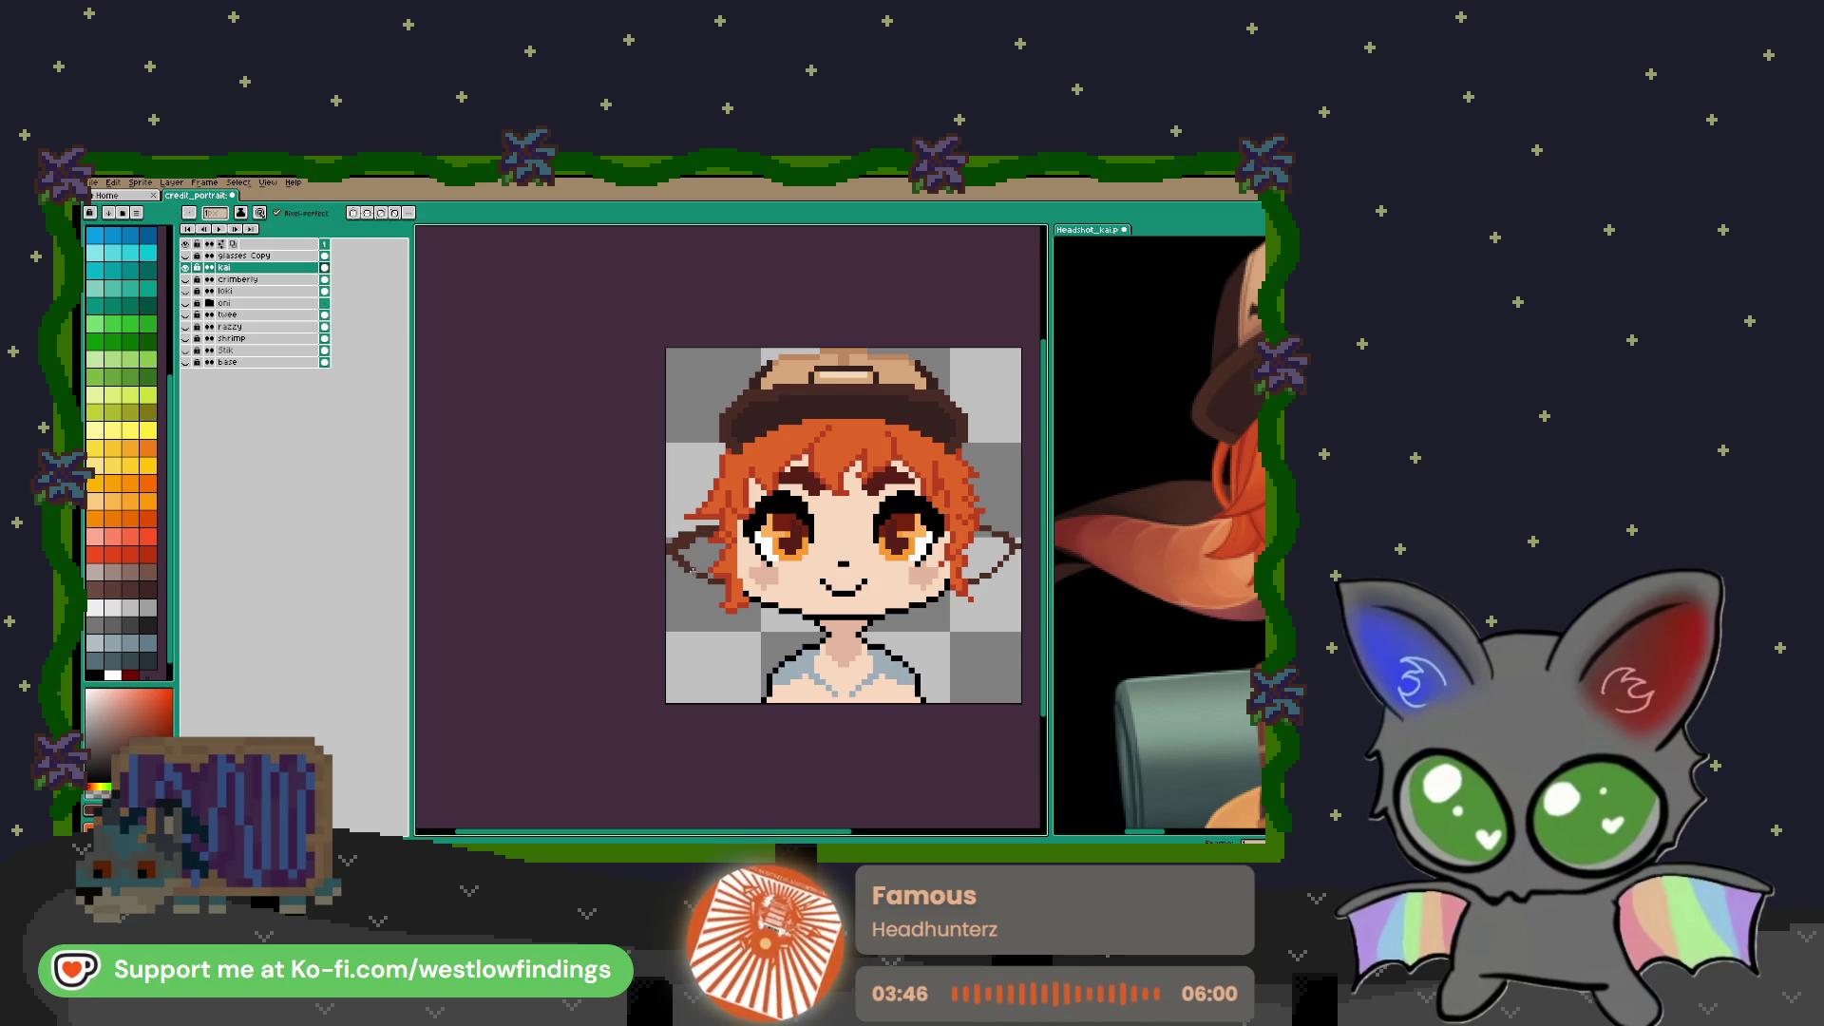
scroll(710, 577, "right", 3)
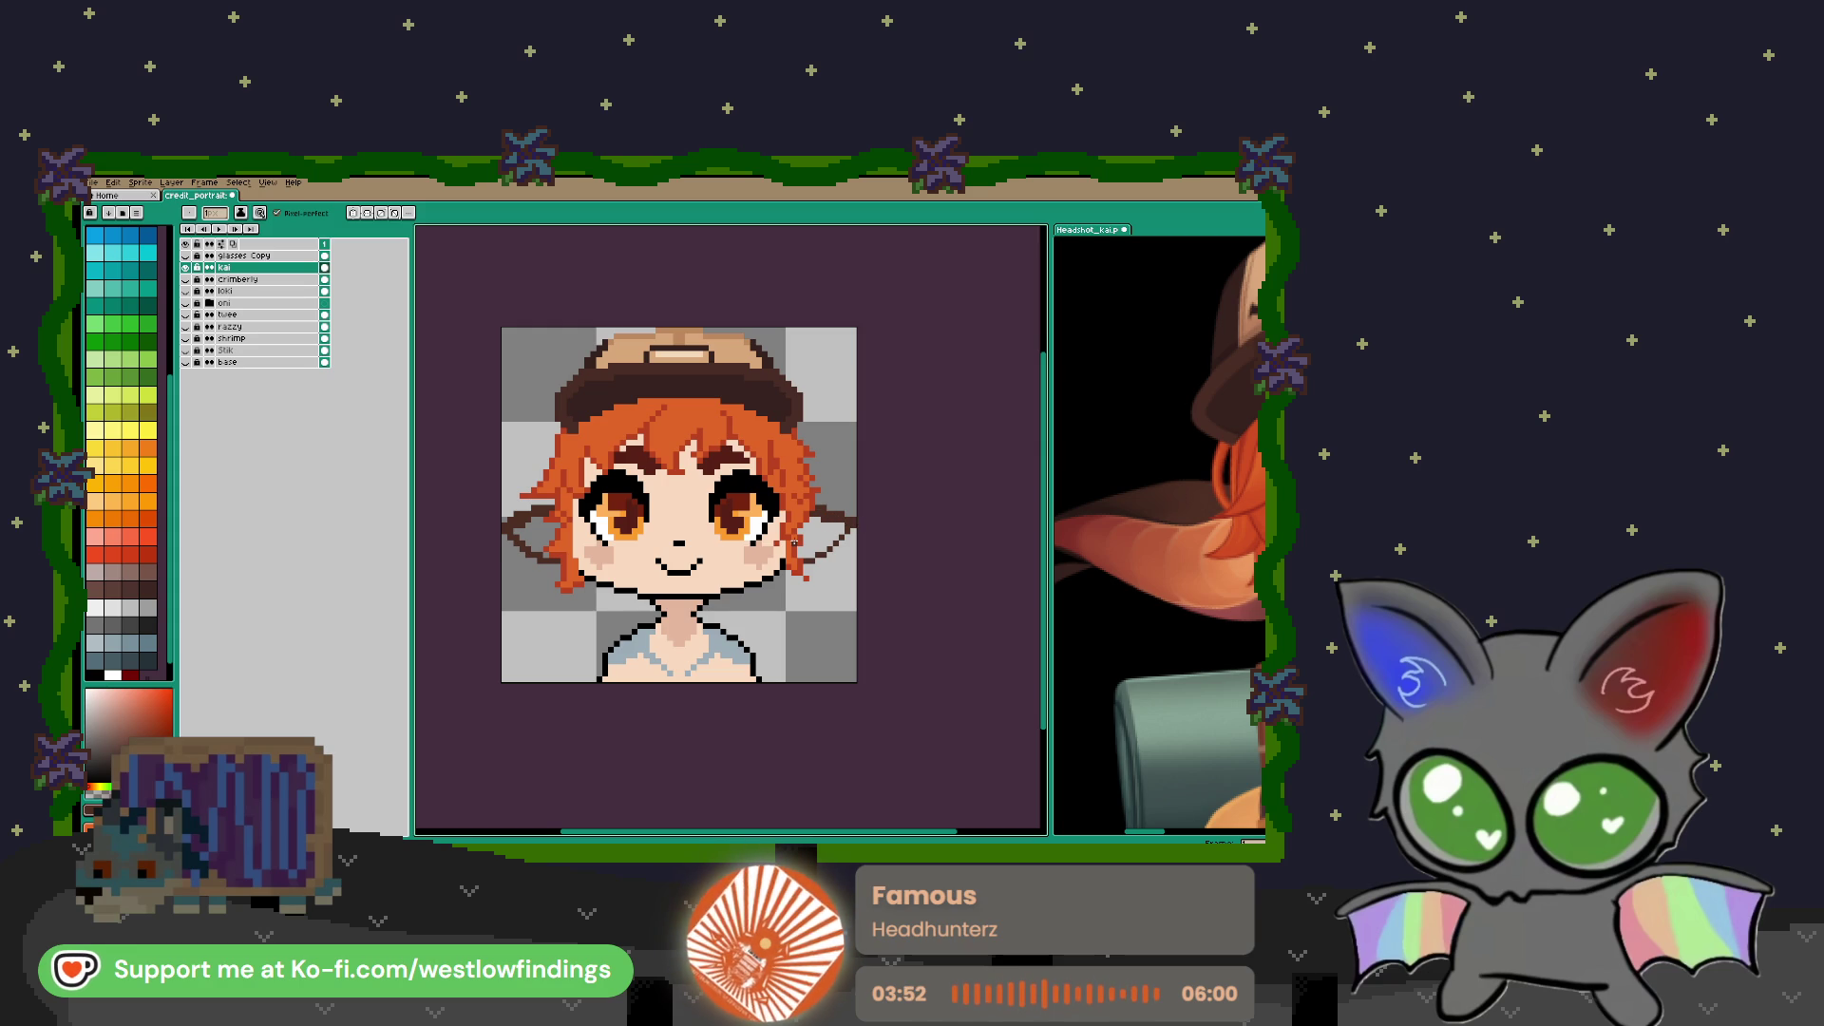
key("i")
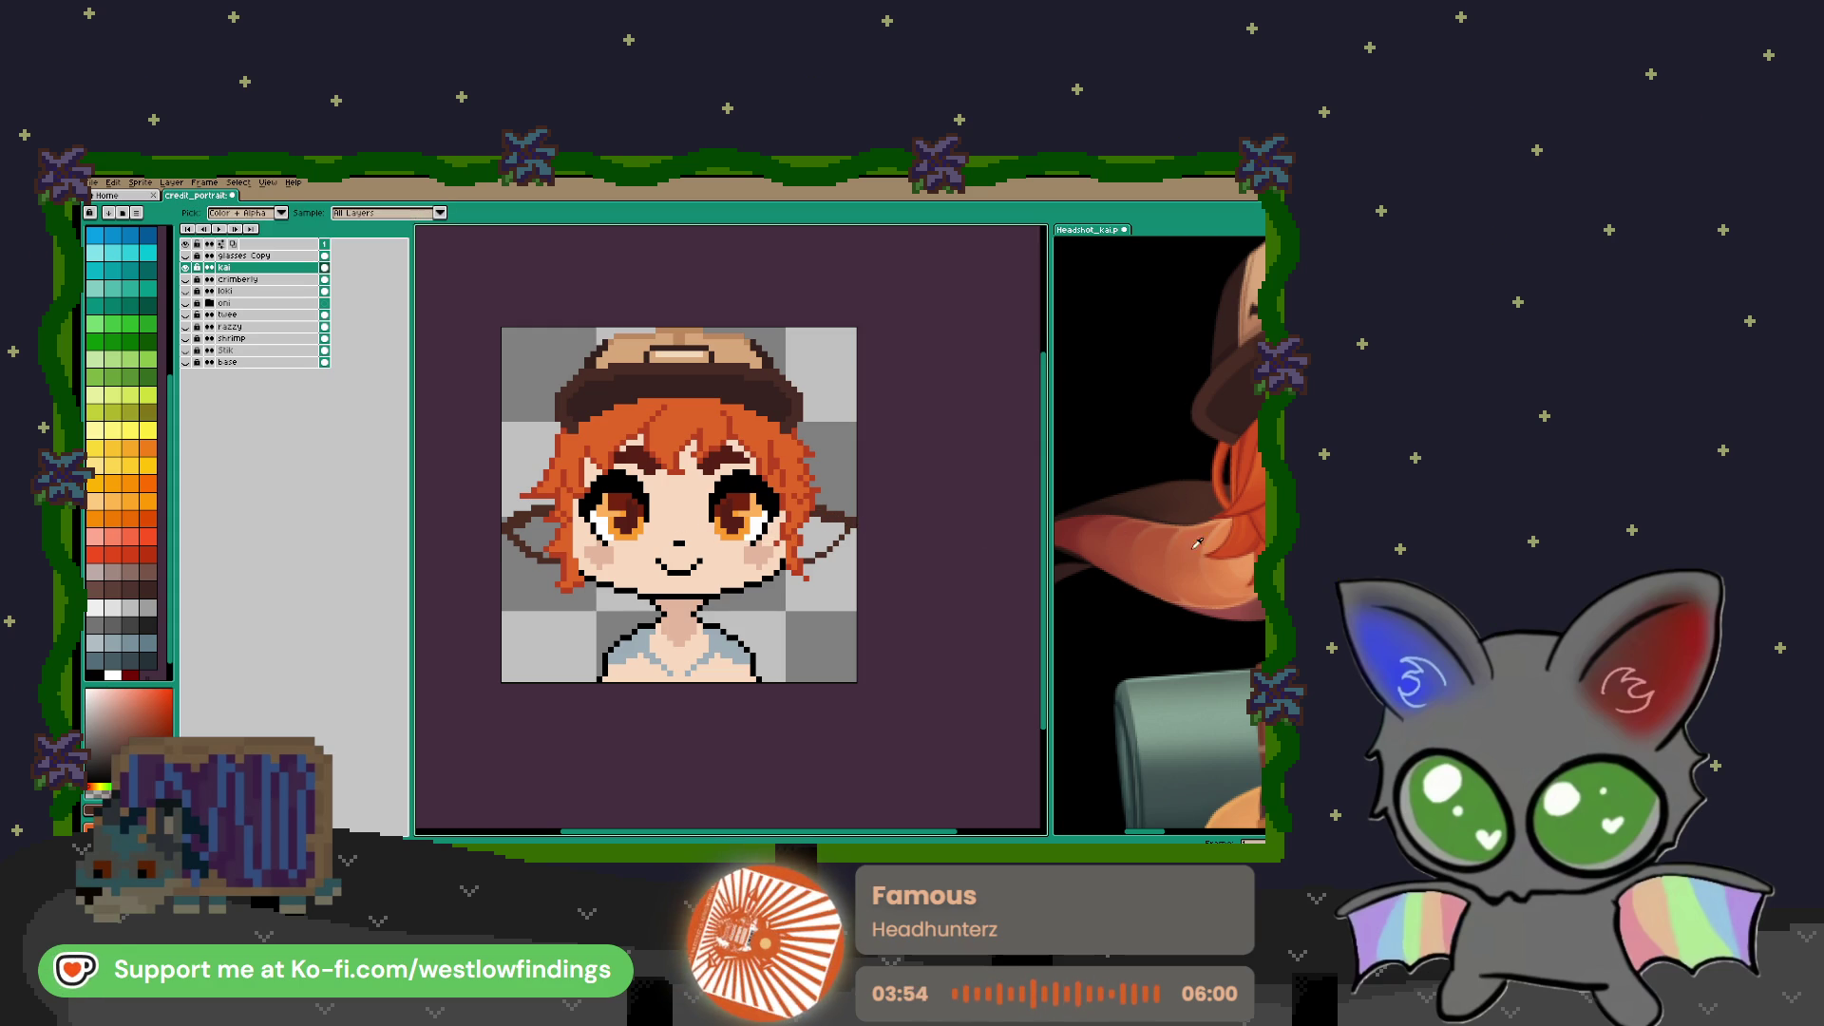
left_click(1239, 560)
left_click(684, 494)
Paint light-orange pixels inside the left bat ear
key("b")
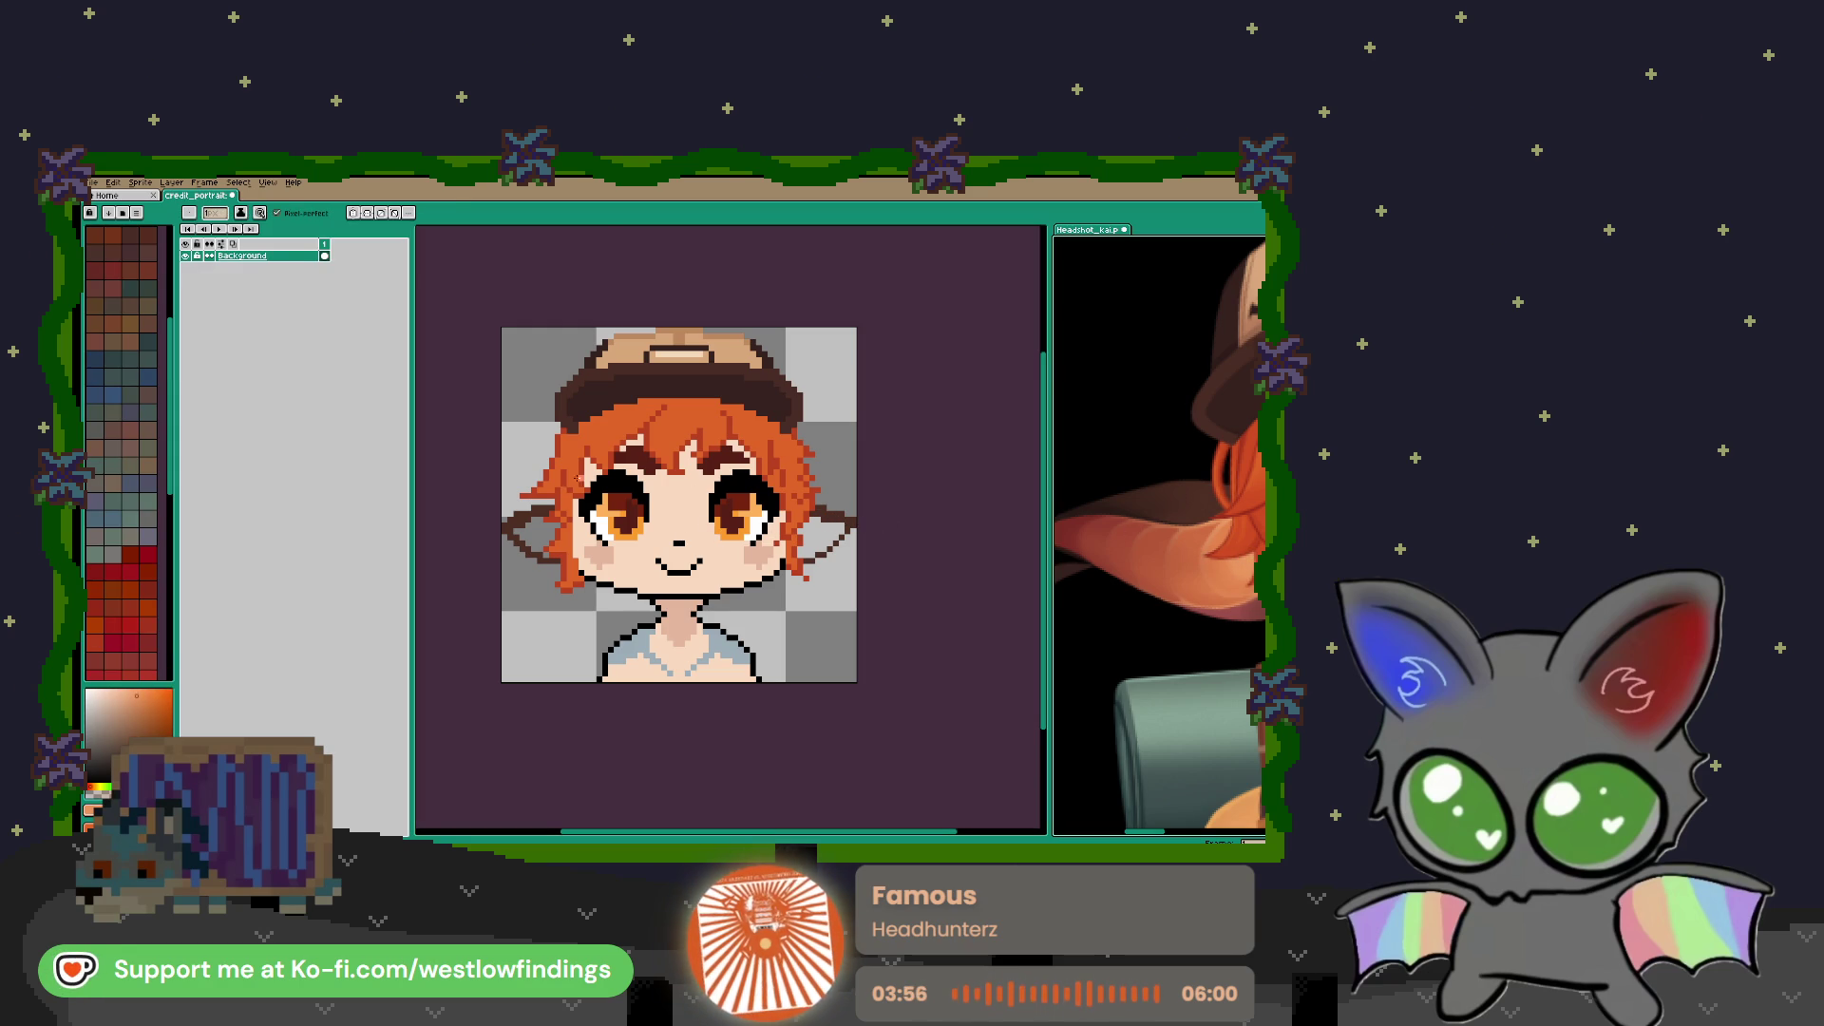
scroll(560, 499, "up", 4)
left_click(771, 505)
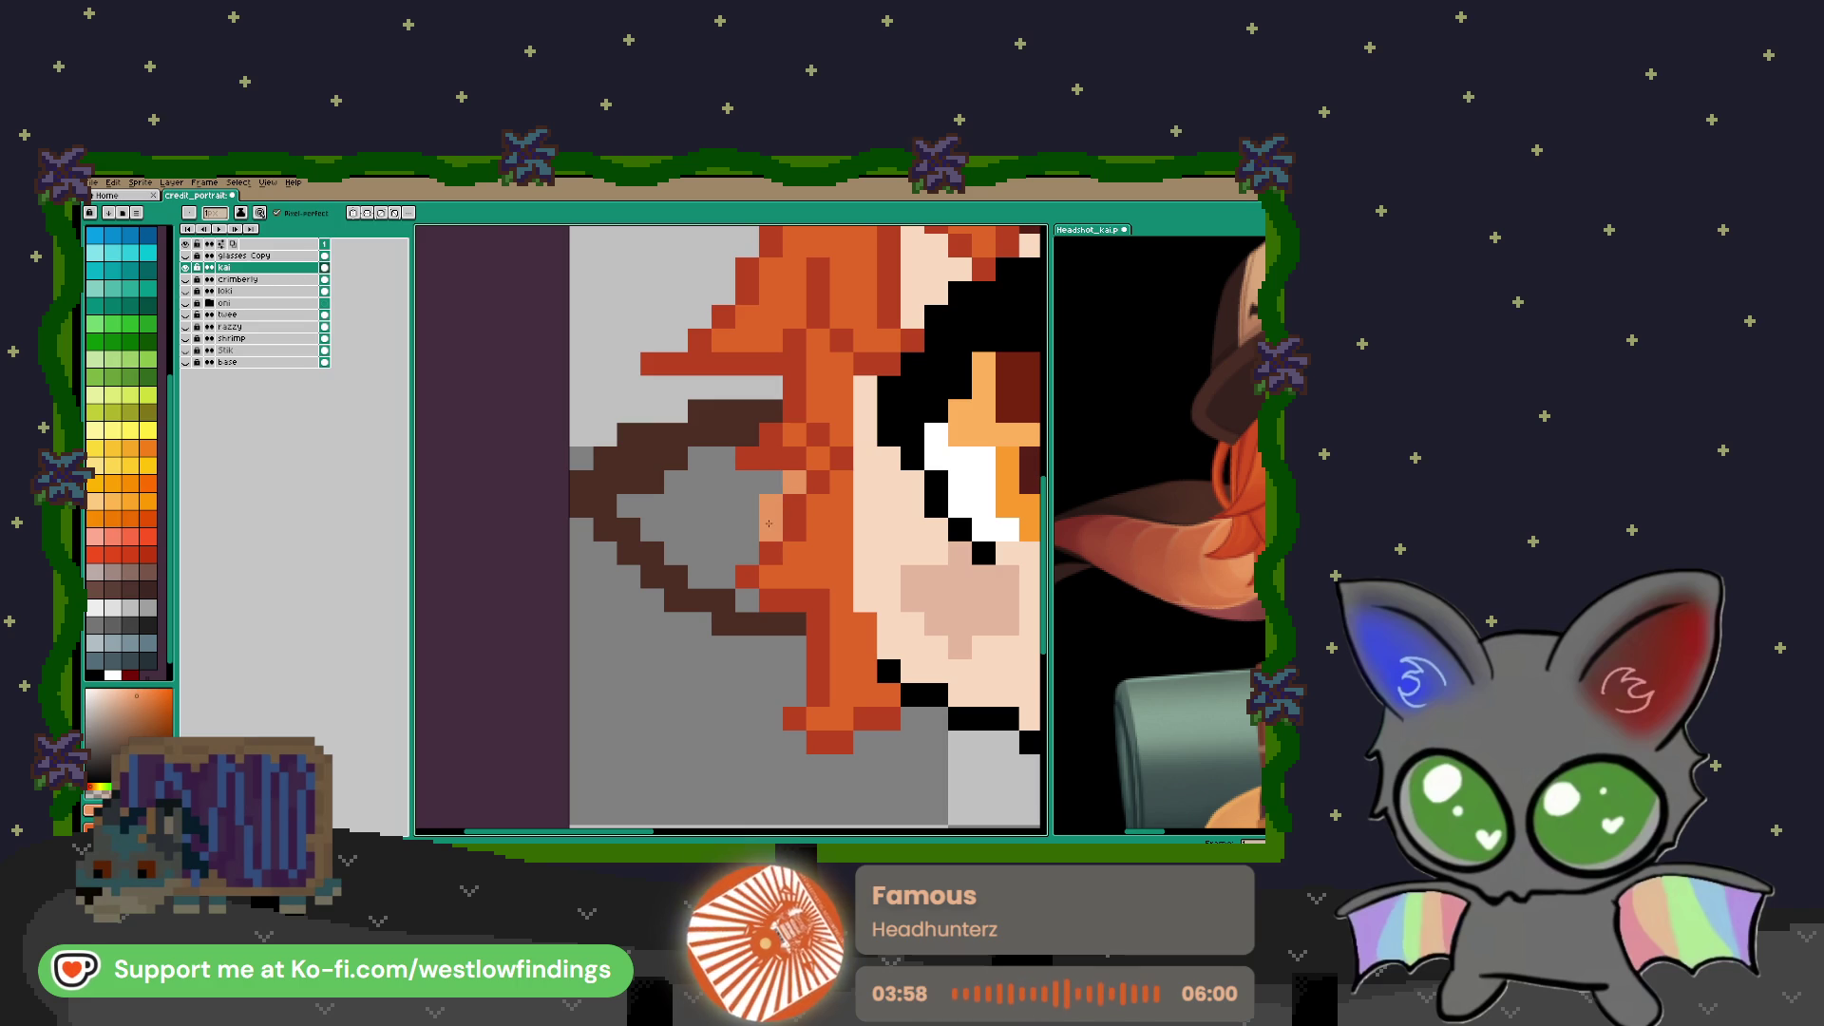
left_click_drag(748, 506, 749, 540)
left_click(748, 601)
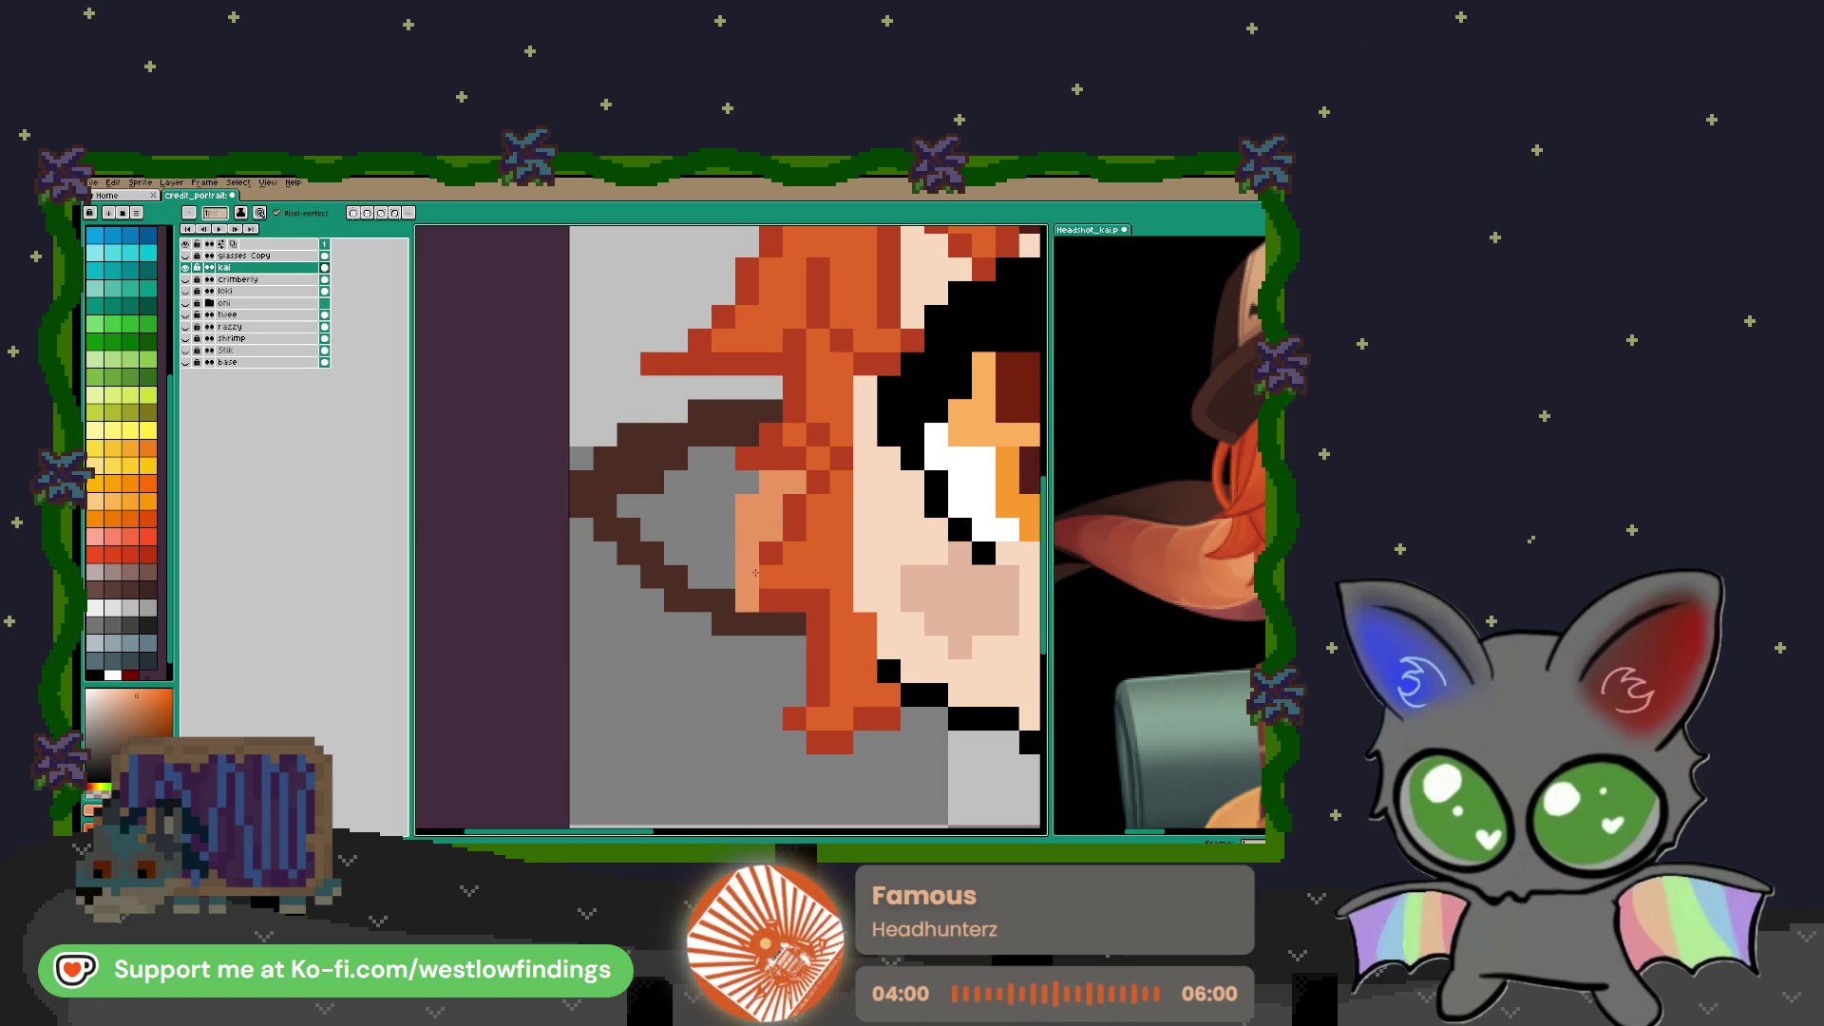
left_click_drag(841, 504, 779, 497)
left_click(823, 501)
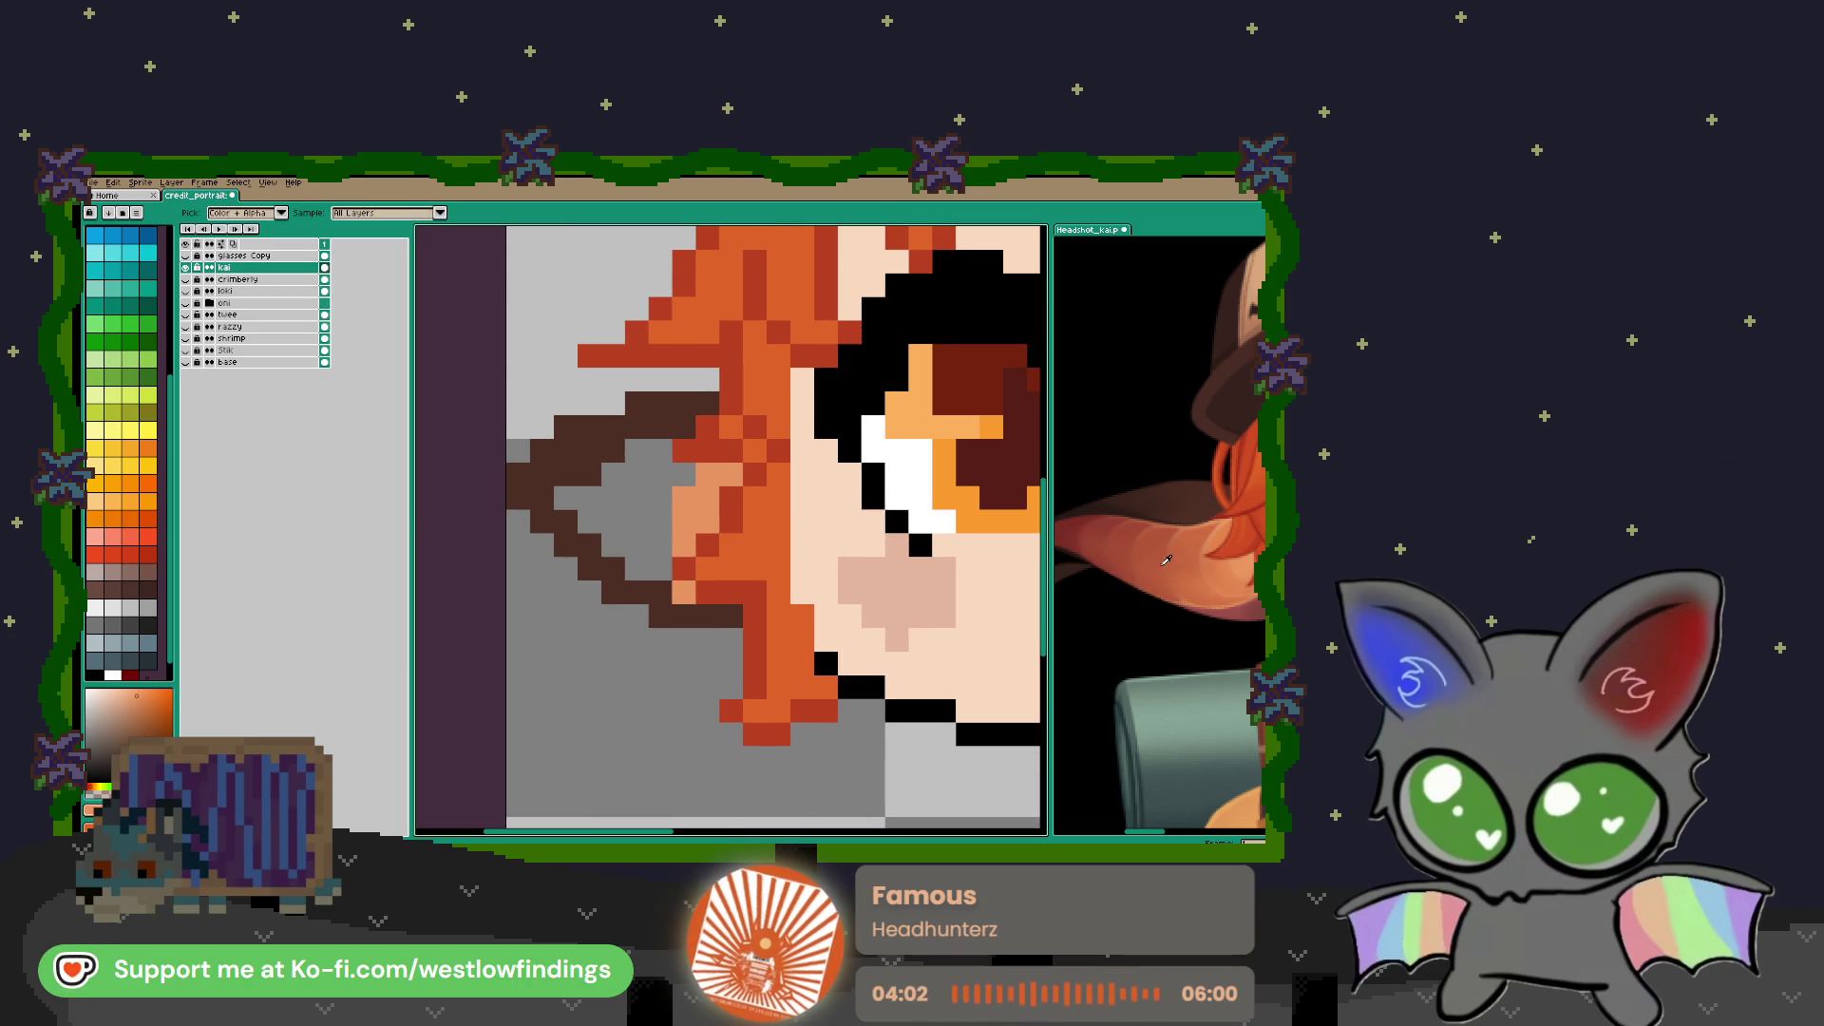
Sample darker reference shades and paint reddish-brown shading columns inside the ear
key("ctrl+Tab")
key("ctrl+Tab")
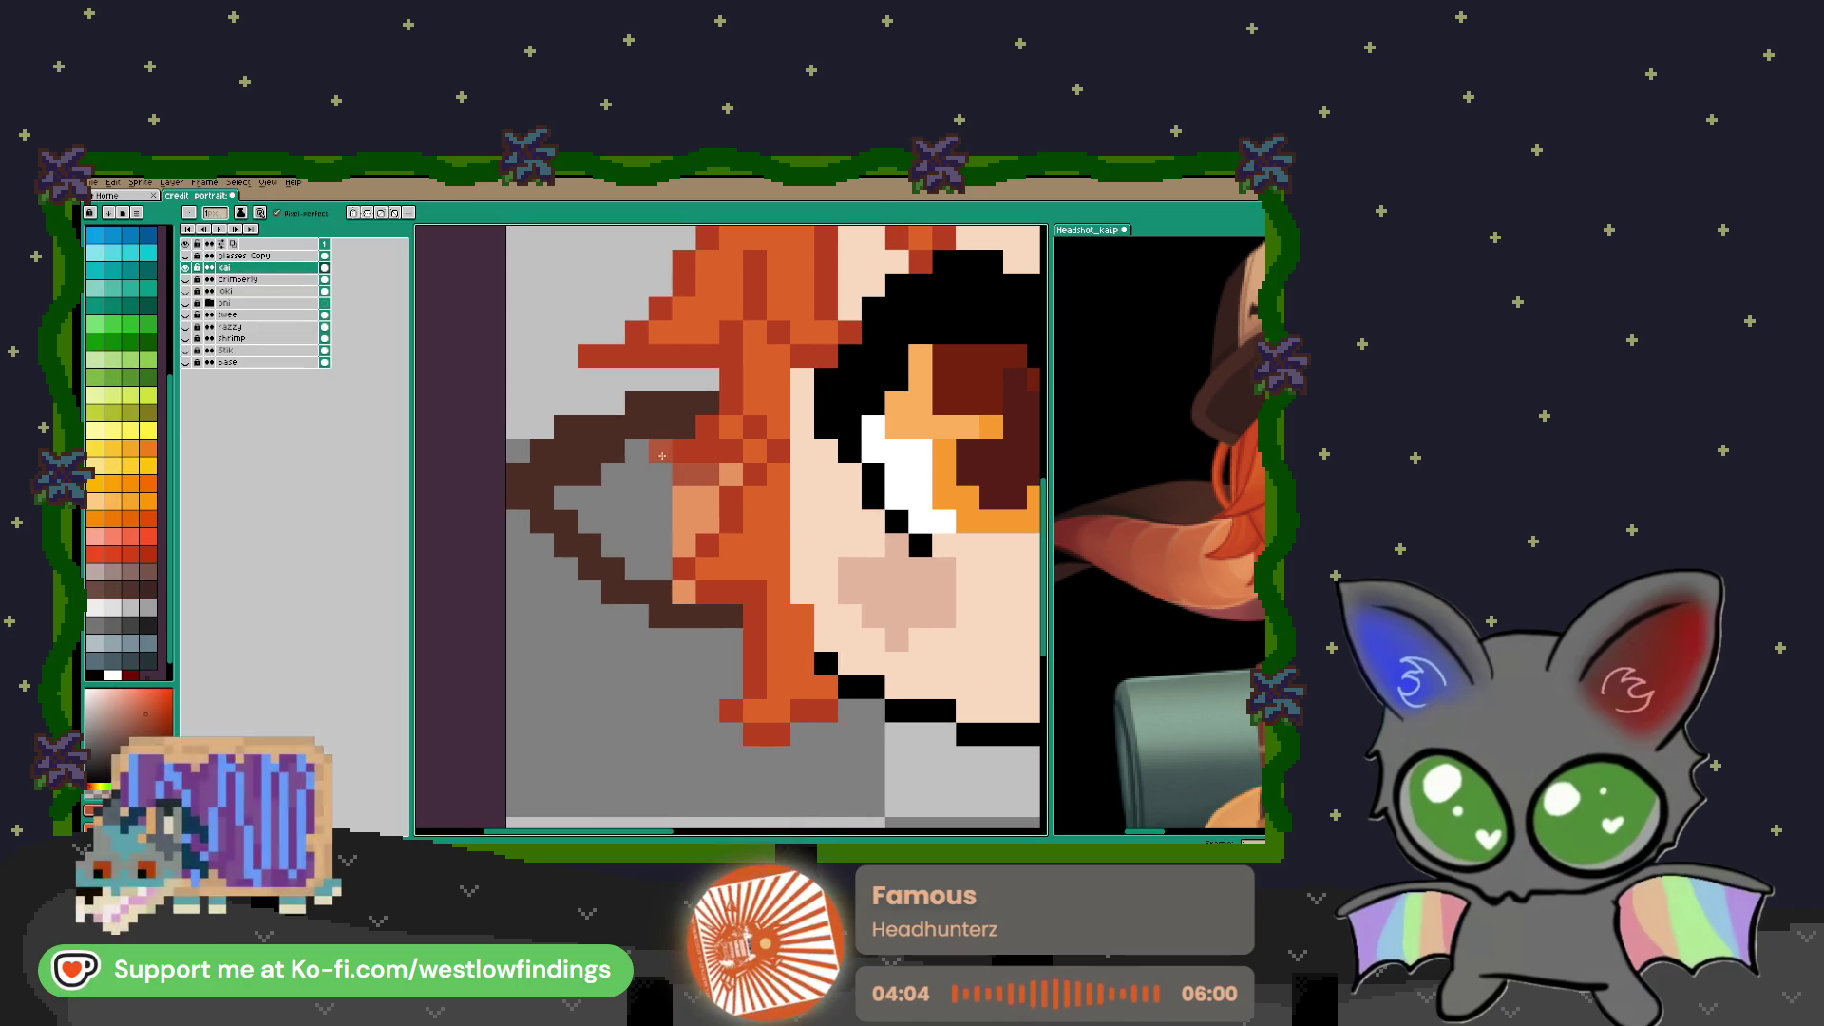
left_click_drag(661, 449, 660, 555)
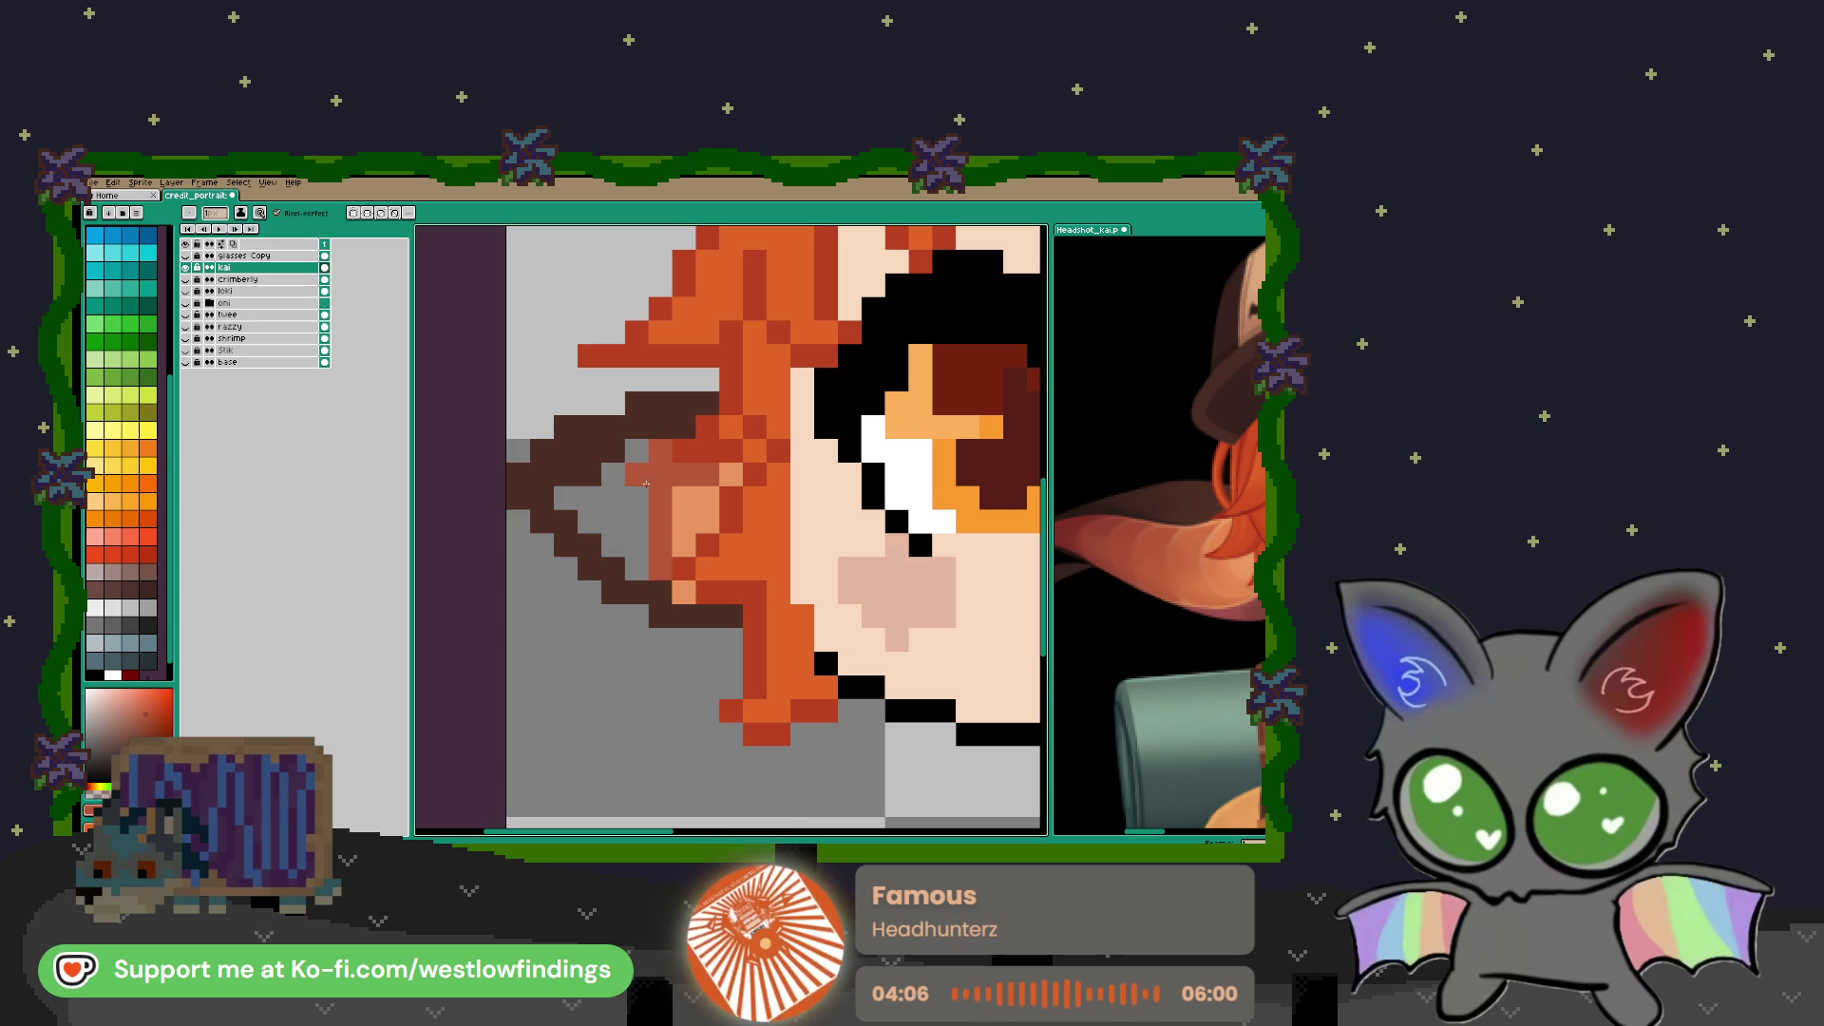
left_click_drag(636, 475, 636, 568)
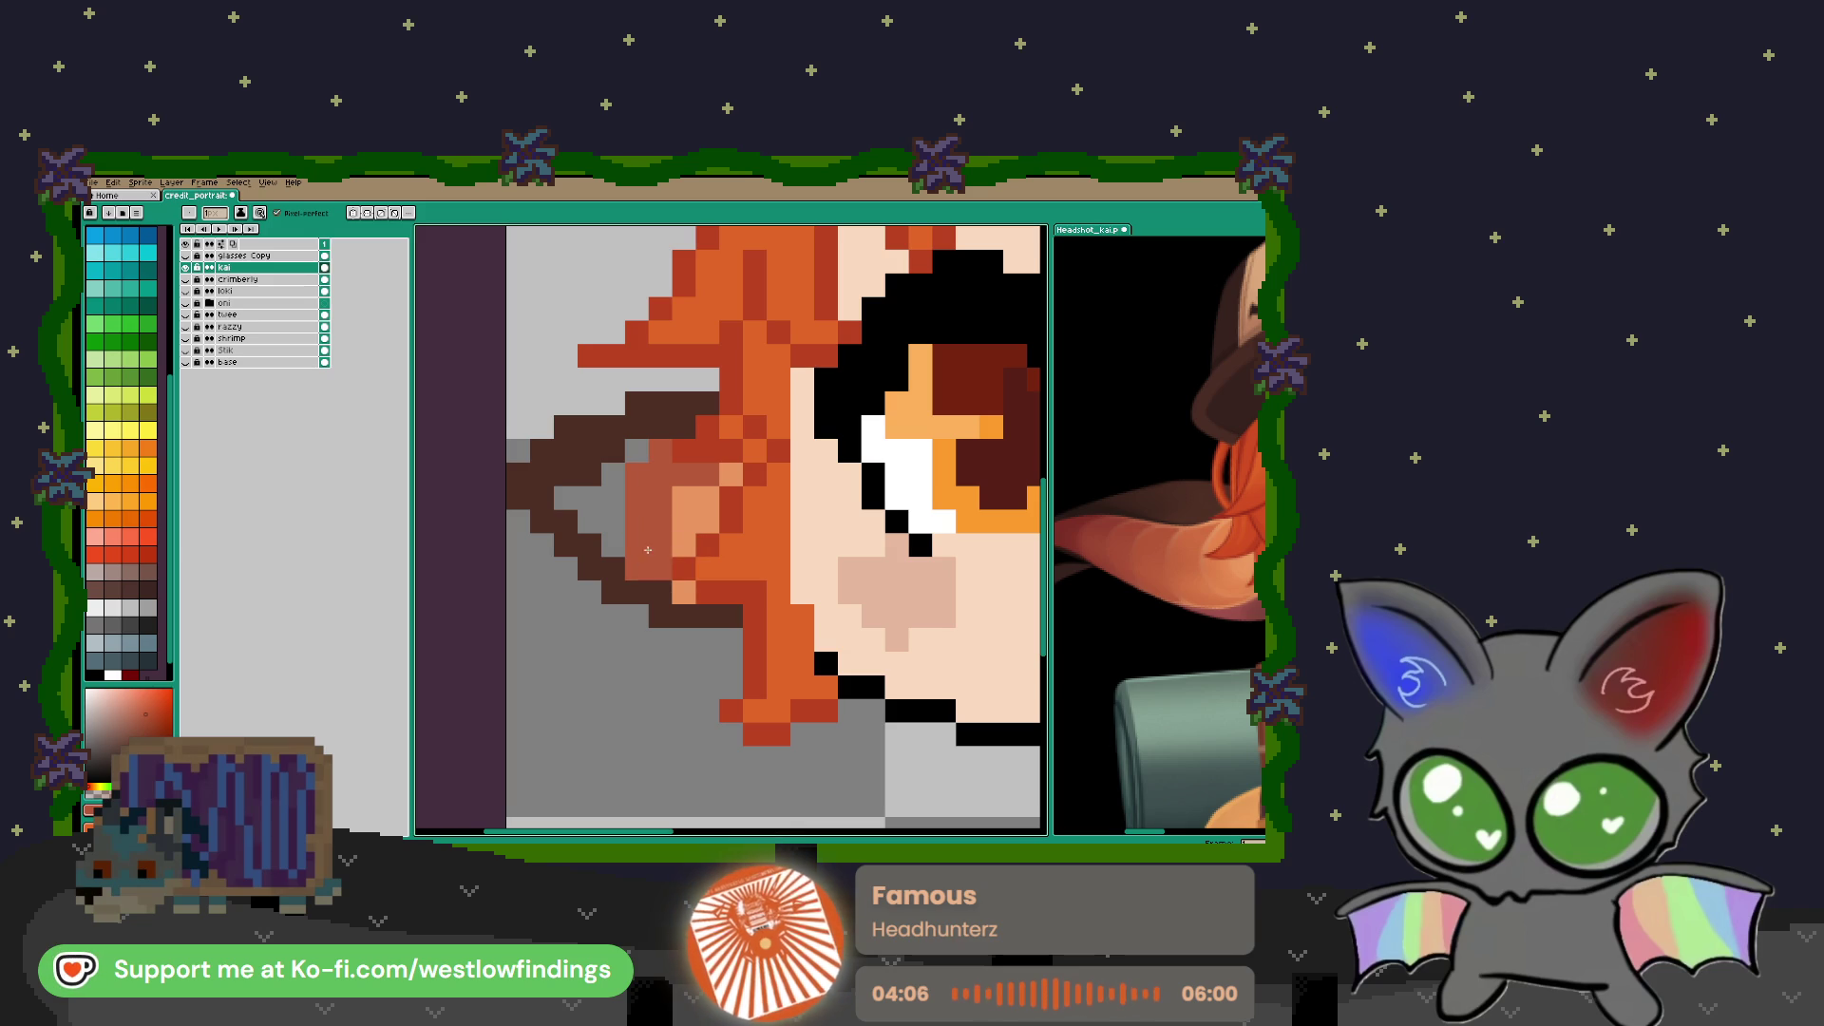
left_click(1080, 525, "alt")
key("ctrl+Tab")
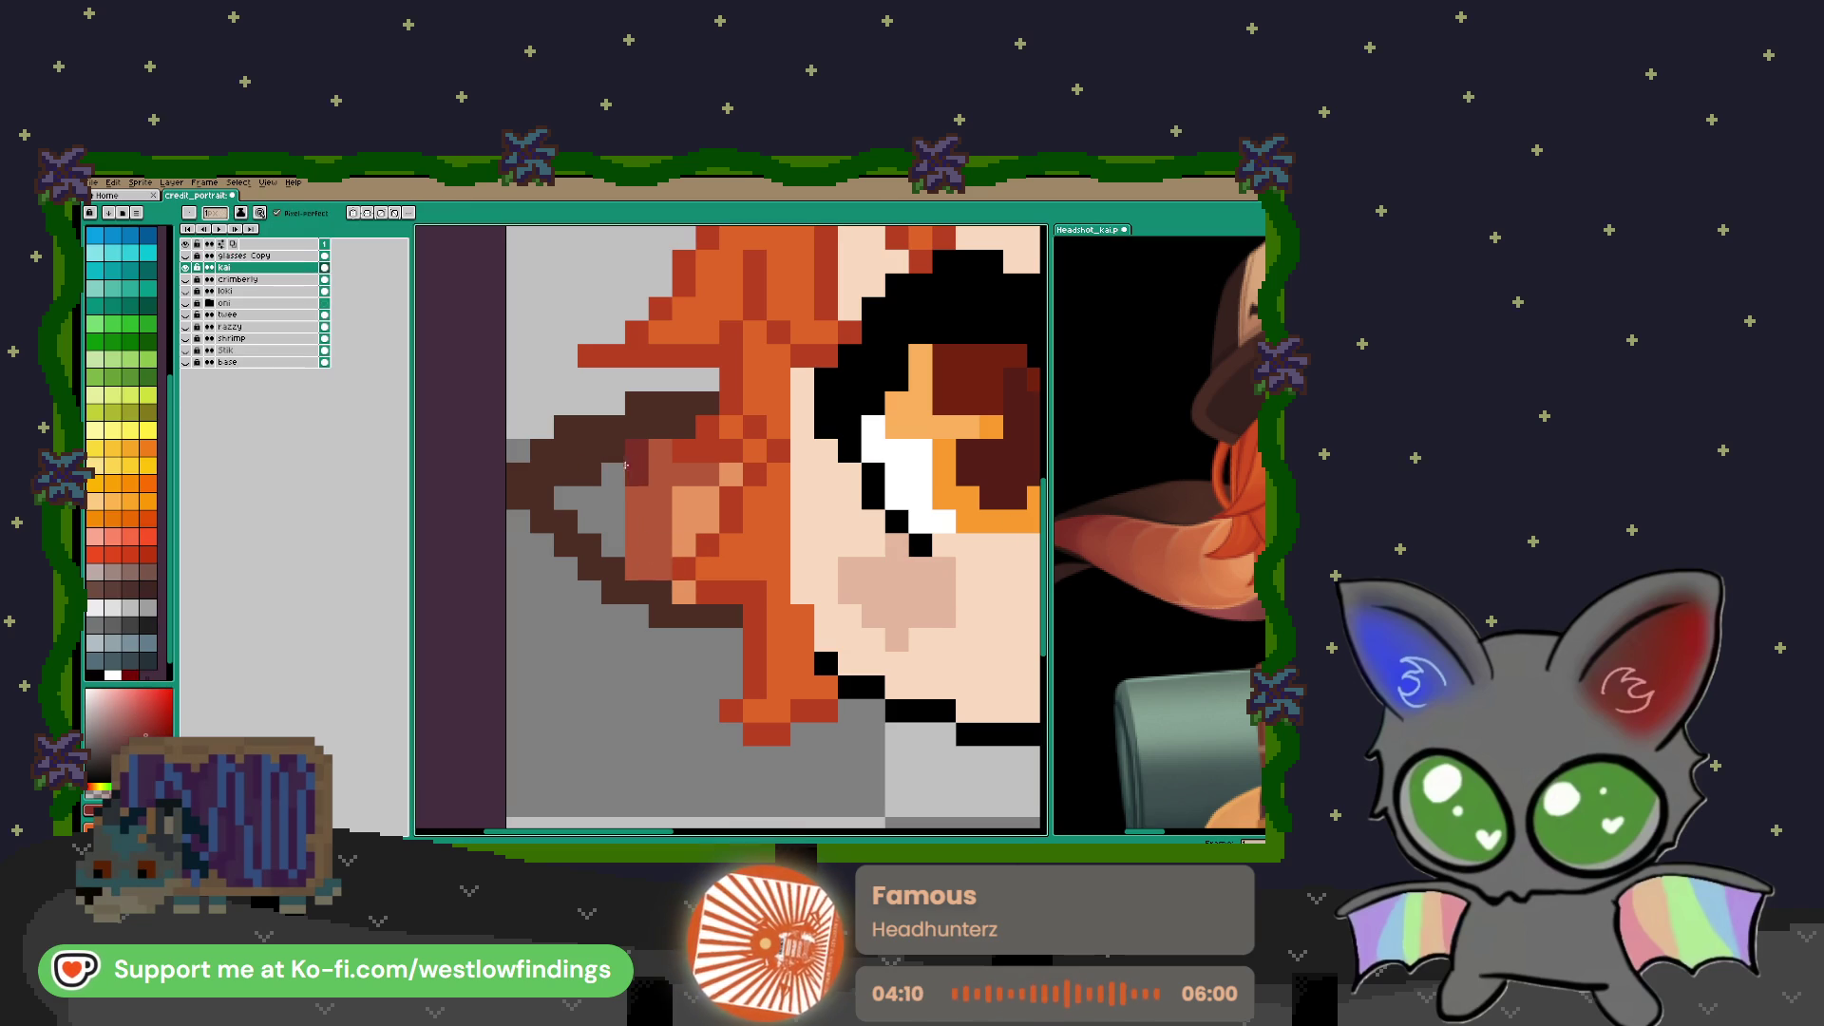
left_click_drag(613, 465, 613, 555)
left_click(589, 497)
scroll(585, 514, "down", 4)
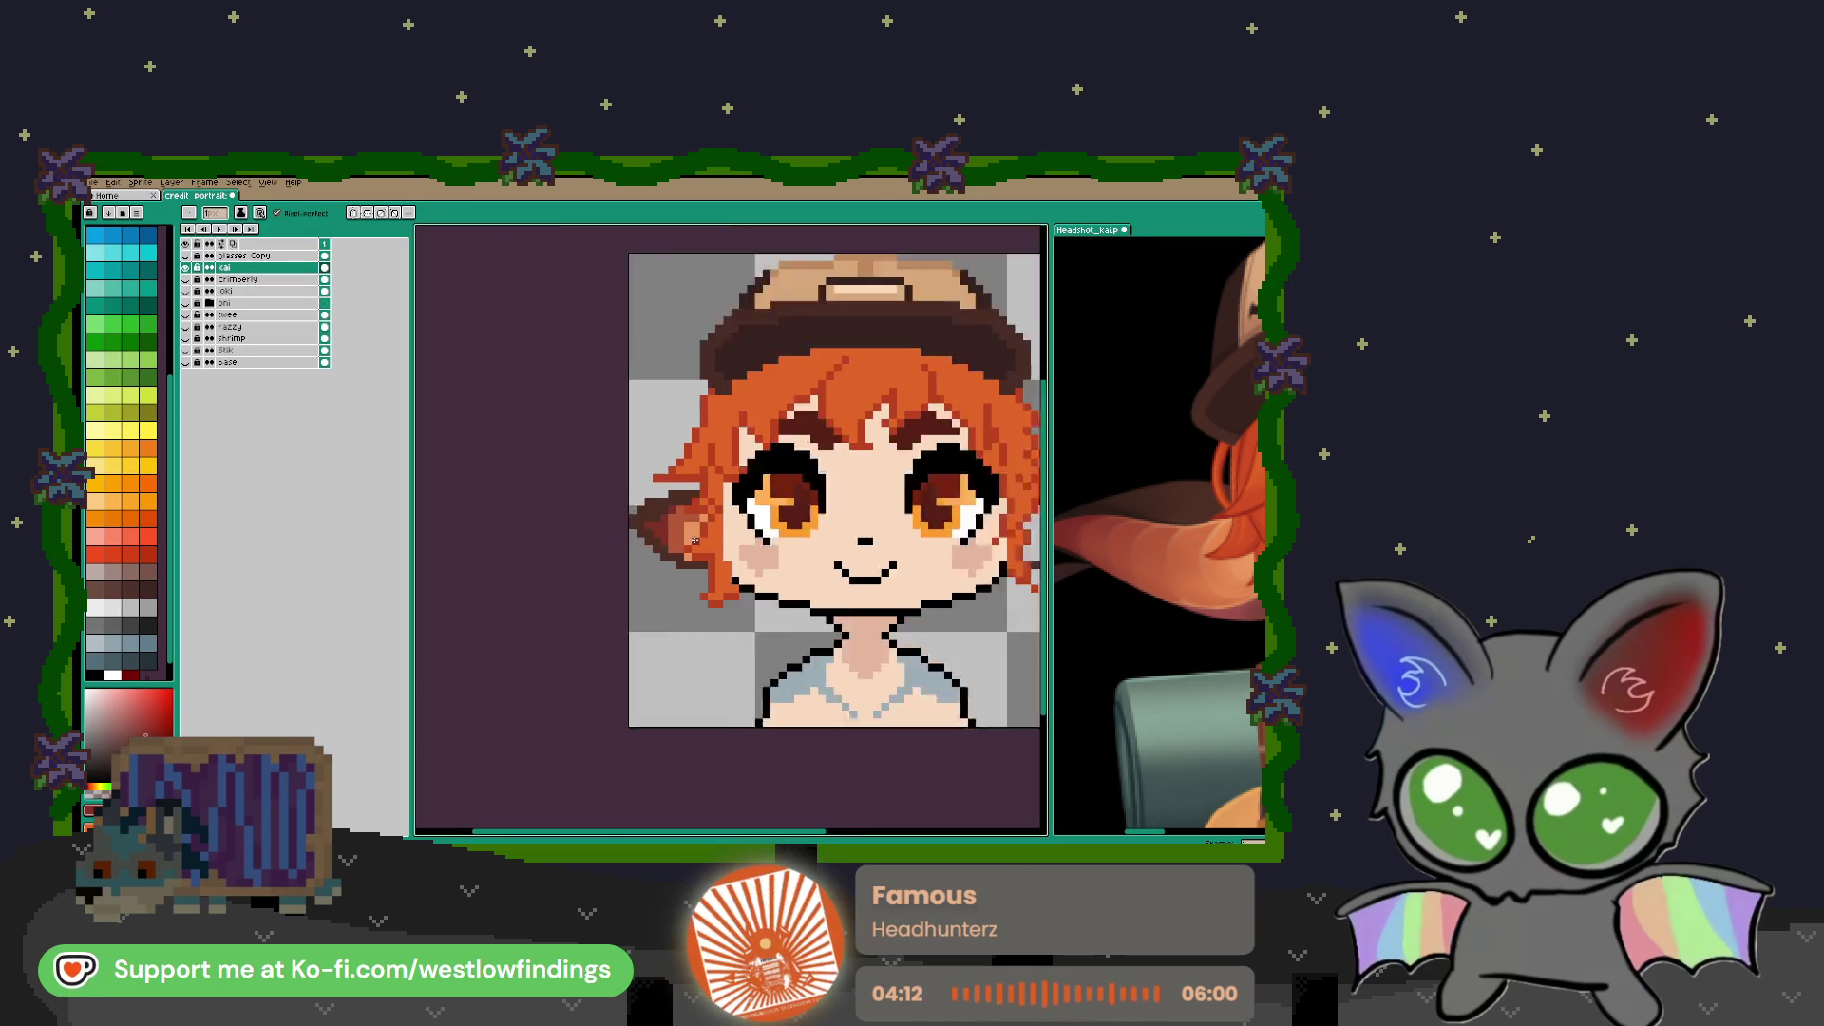
left_click(698, 525, "alt")
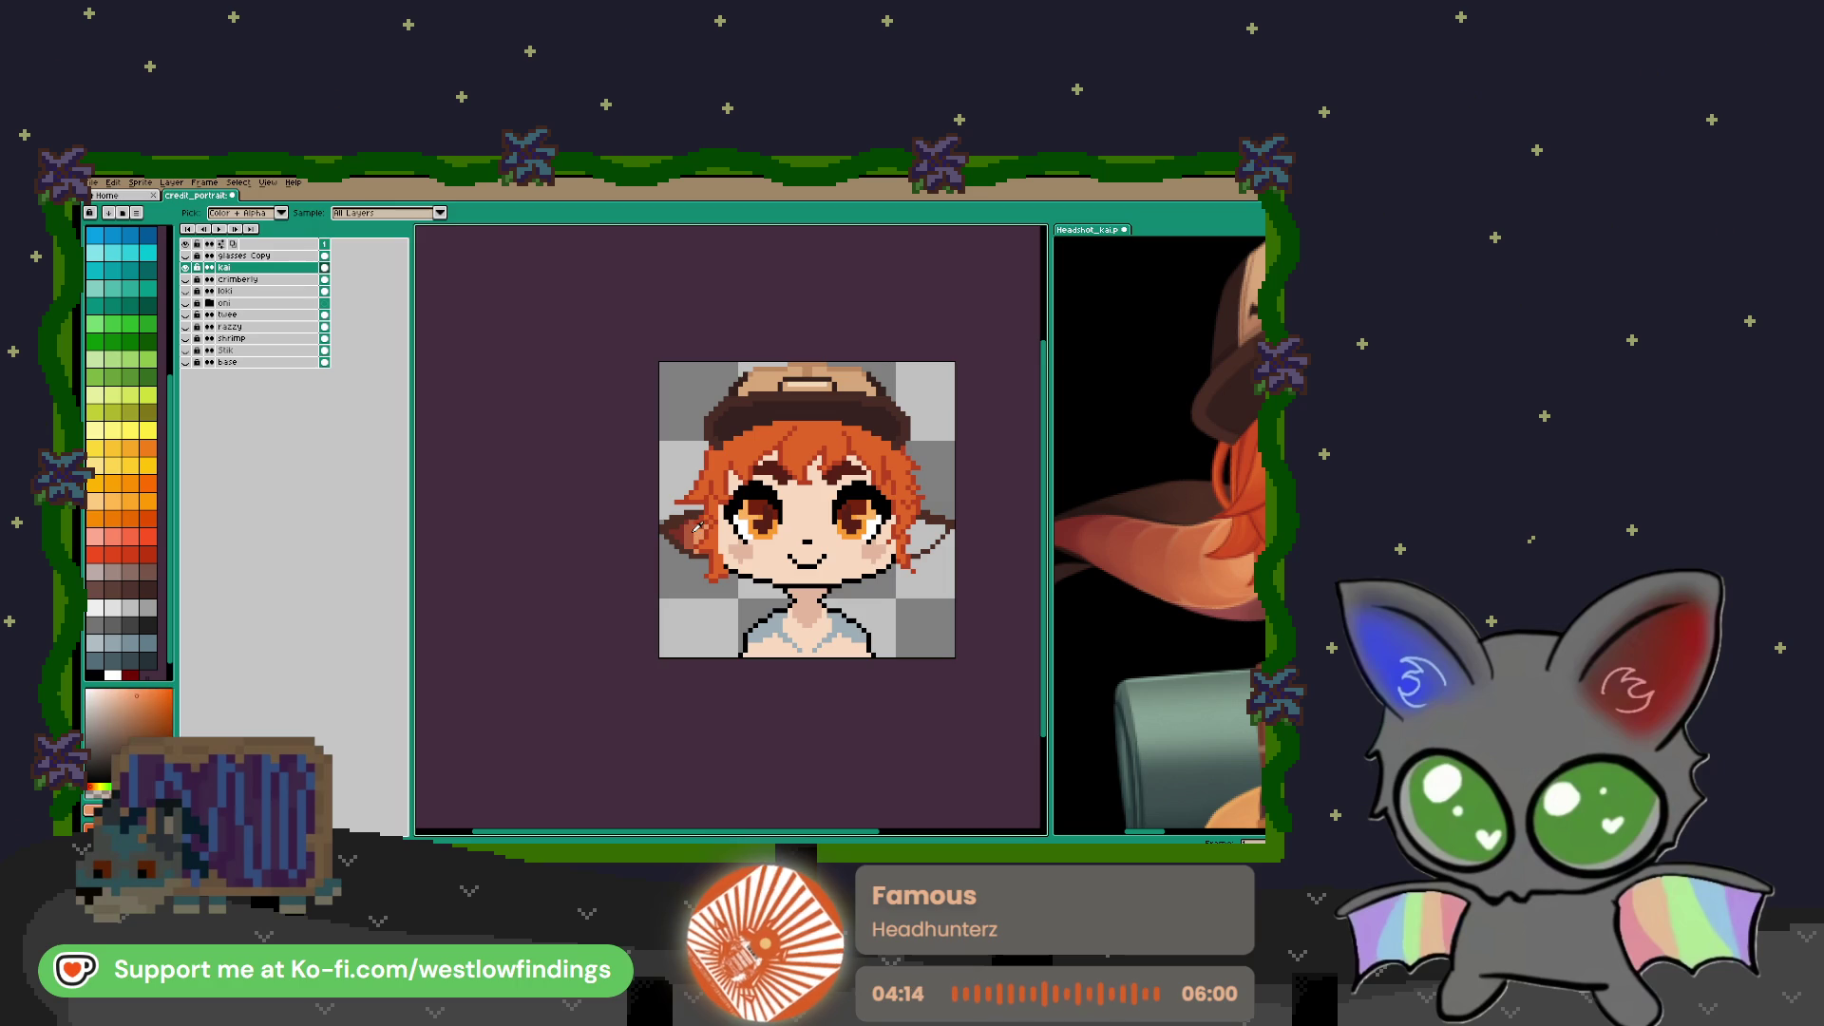
Paint light orange along the hair edge beside the right ear
scroll(958, 525, "up", 5)
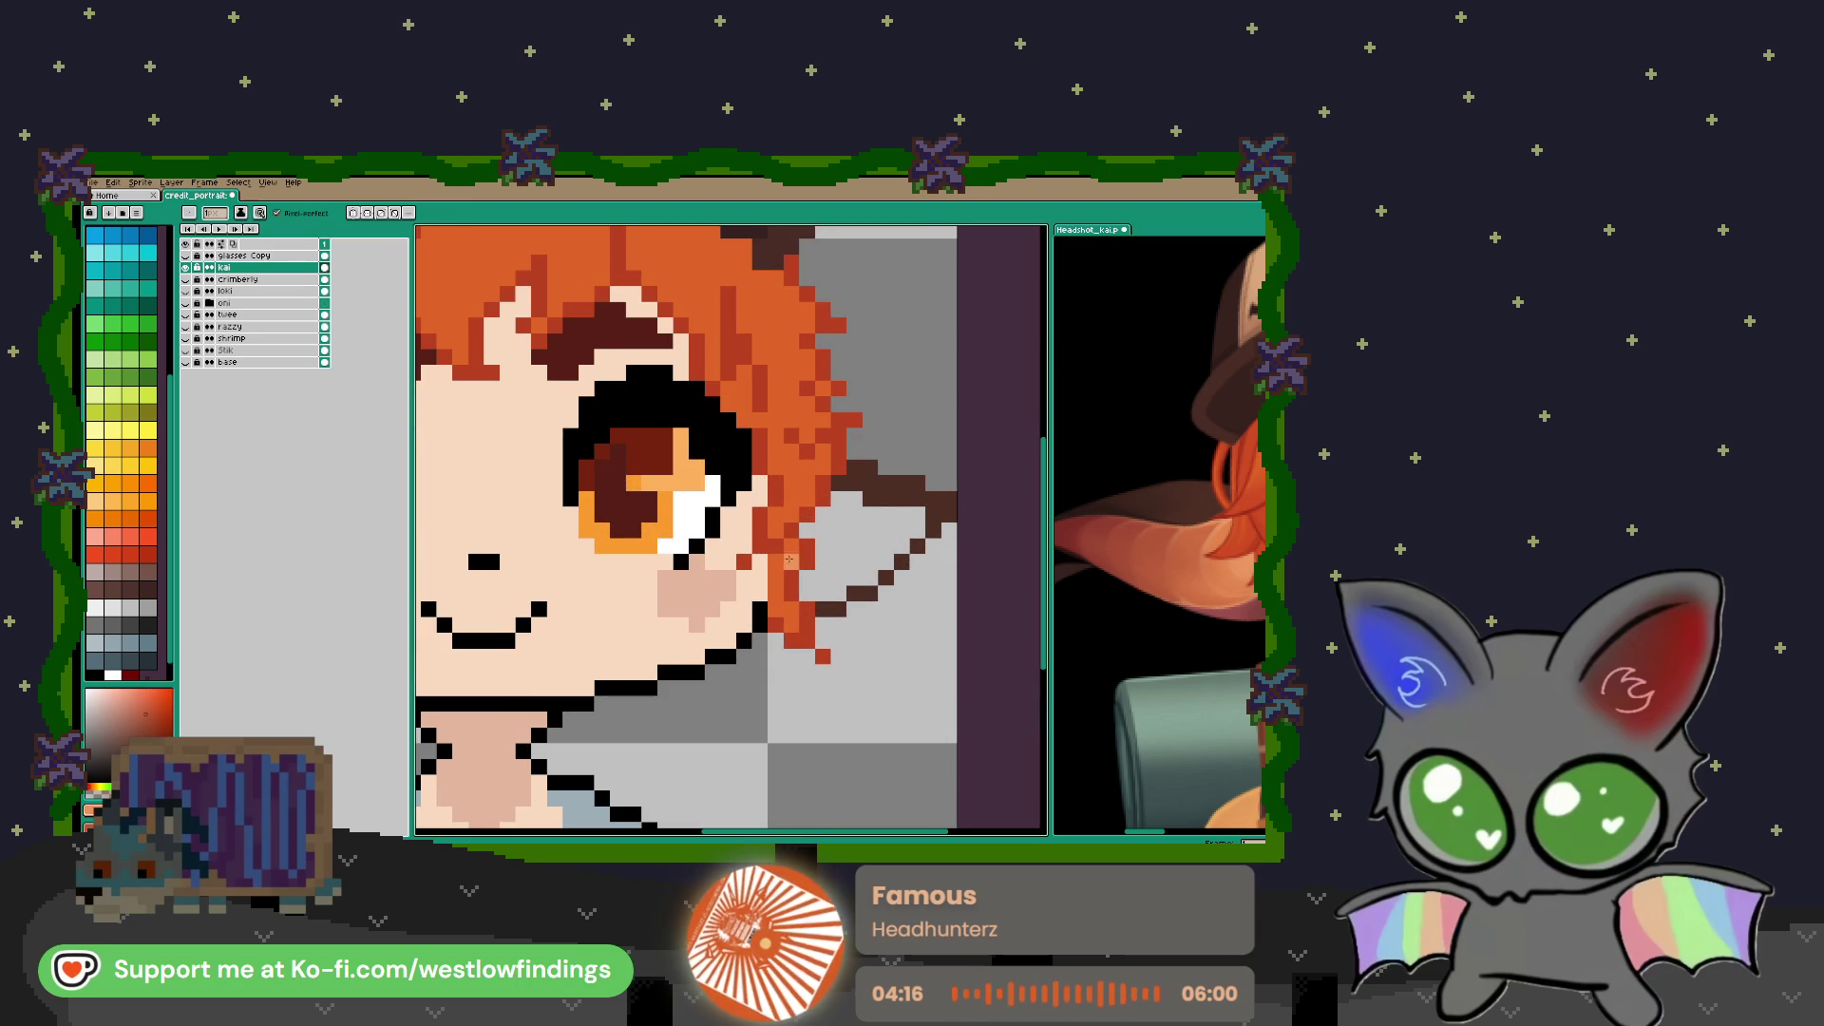
left_click_drag(821, 571, 813, 590)
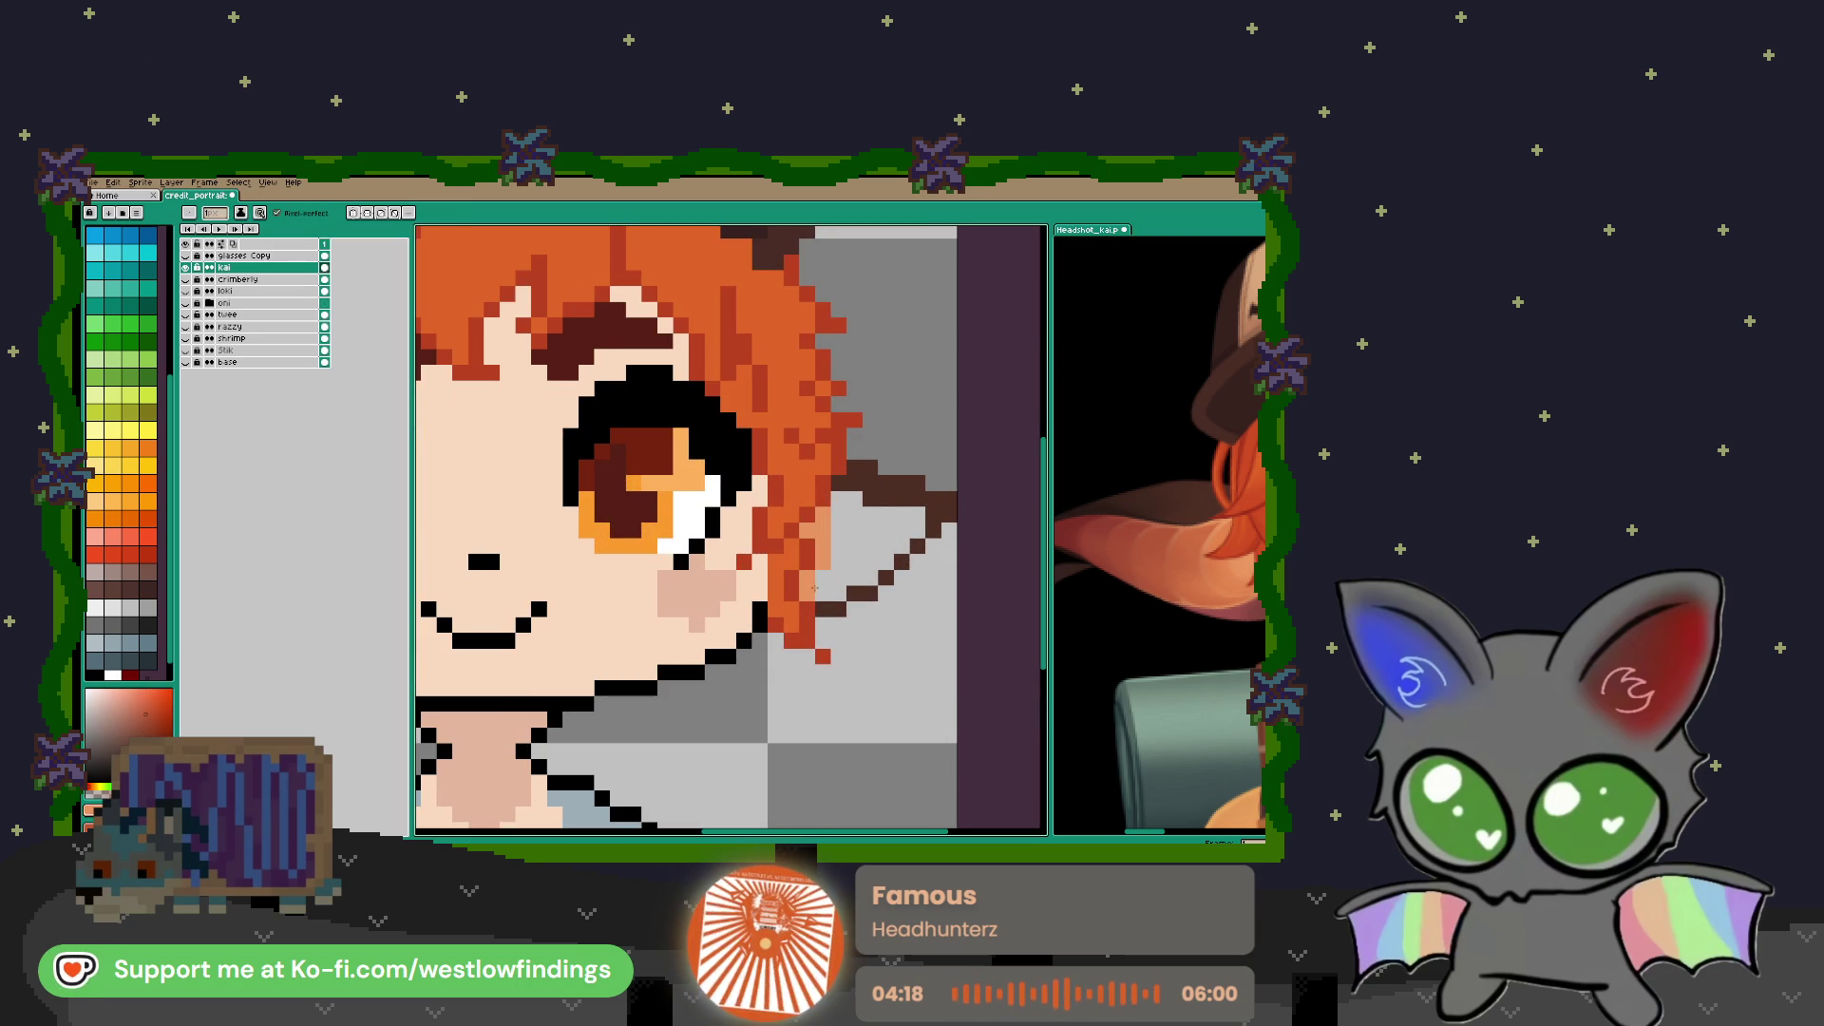
mouse_move(834, 501)
left_mouse_down()
mouse_move(836, 534)
mouse_move(855, 504)
mouse_move(857, 580)
mouse_move(883, 551)
left_mouse_up()
Fill the inner right ear with dark red
scroll(579, 524, "down", 2)
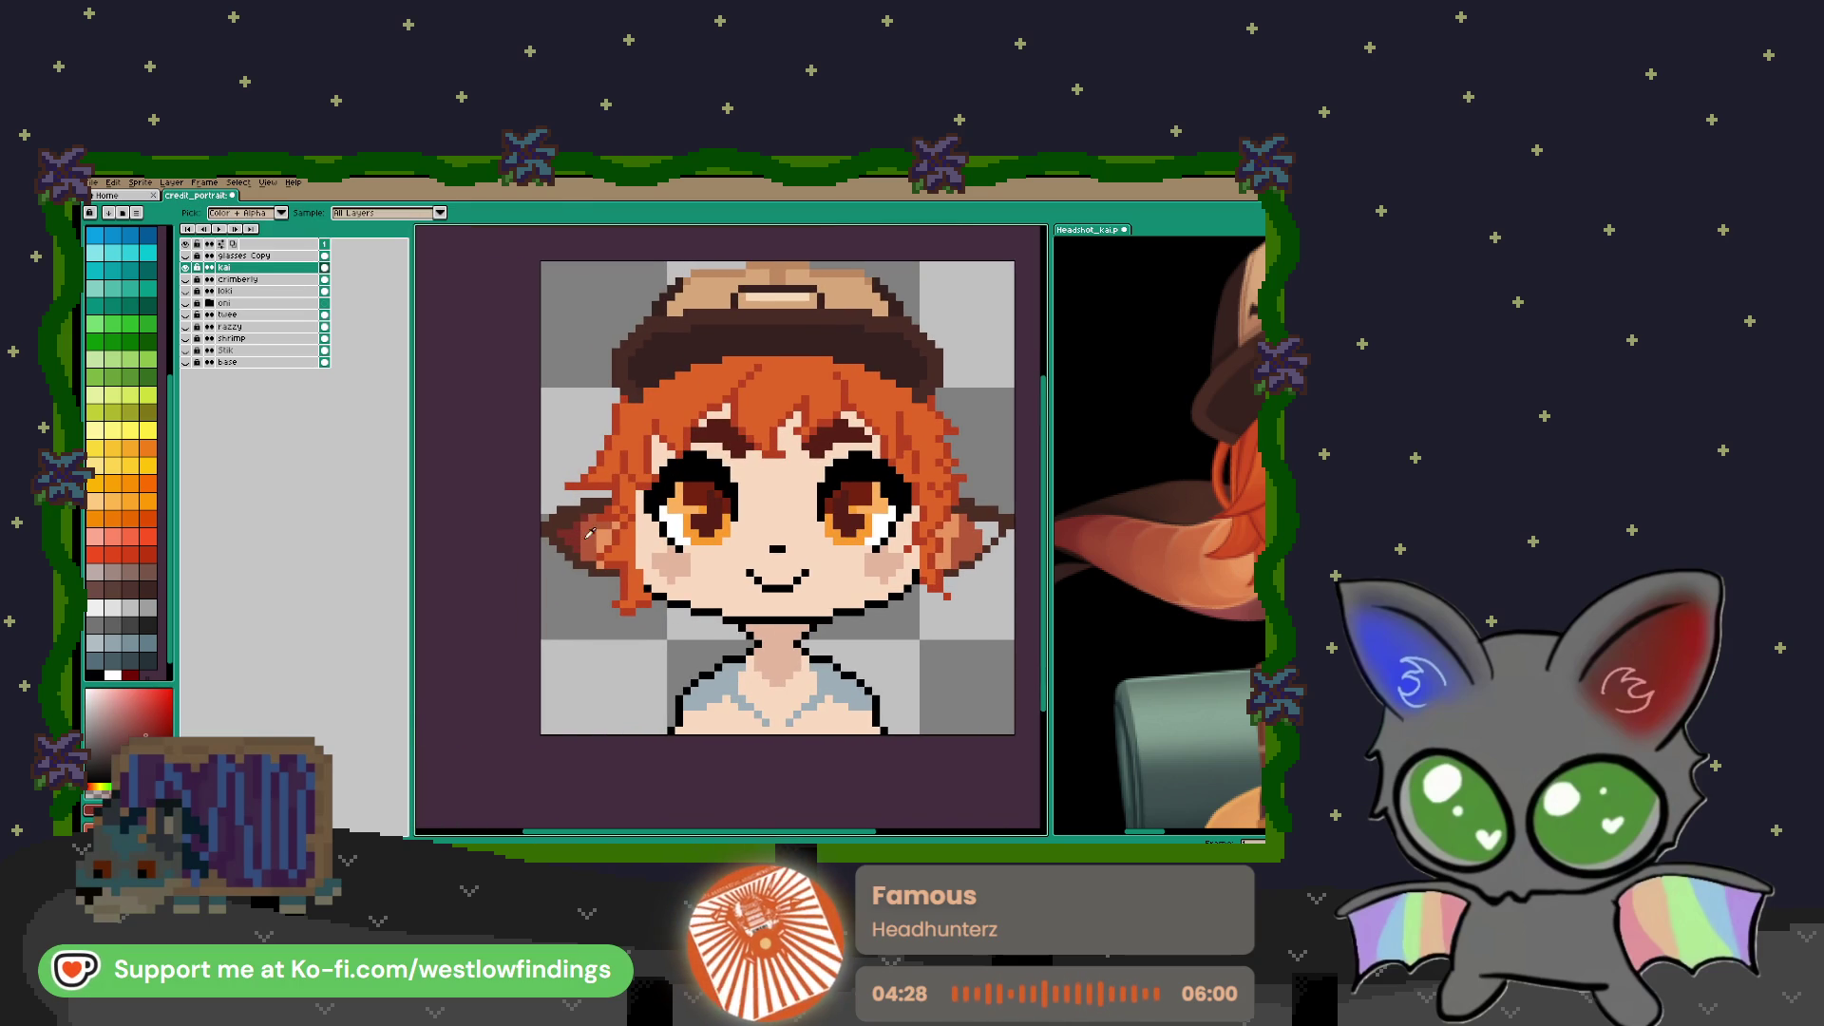
scroll(785, 534, "up", 2)
scroll(786, 534, "up", 2)
mouse_move(617, 496)
left_mouse_down()
mouse_move(681, 496)
mouse_move(712, 528)
mouse_move(688, 542)
left_mouse_up()
scroll(688, 542, "down", 4)
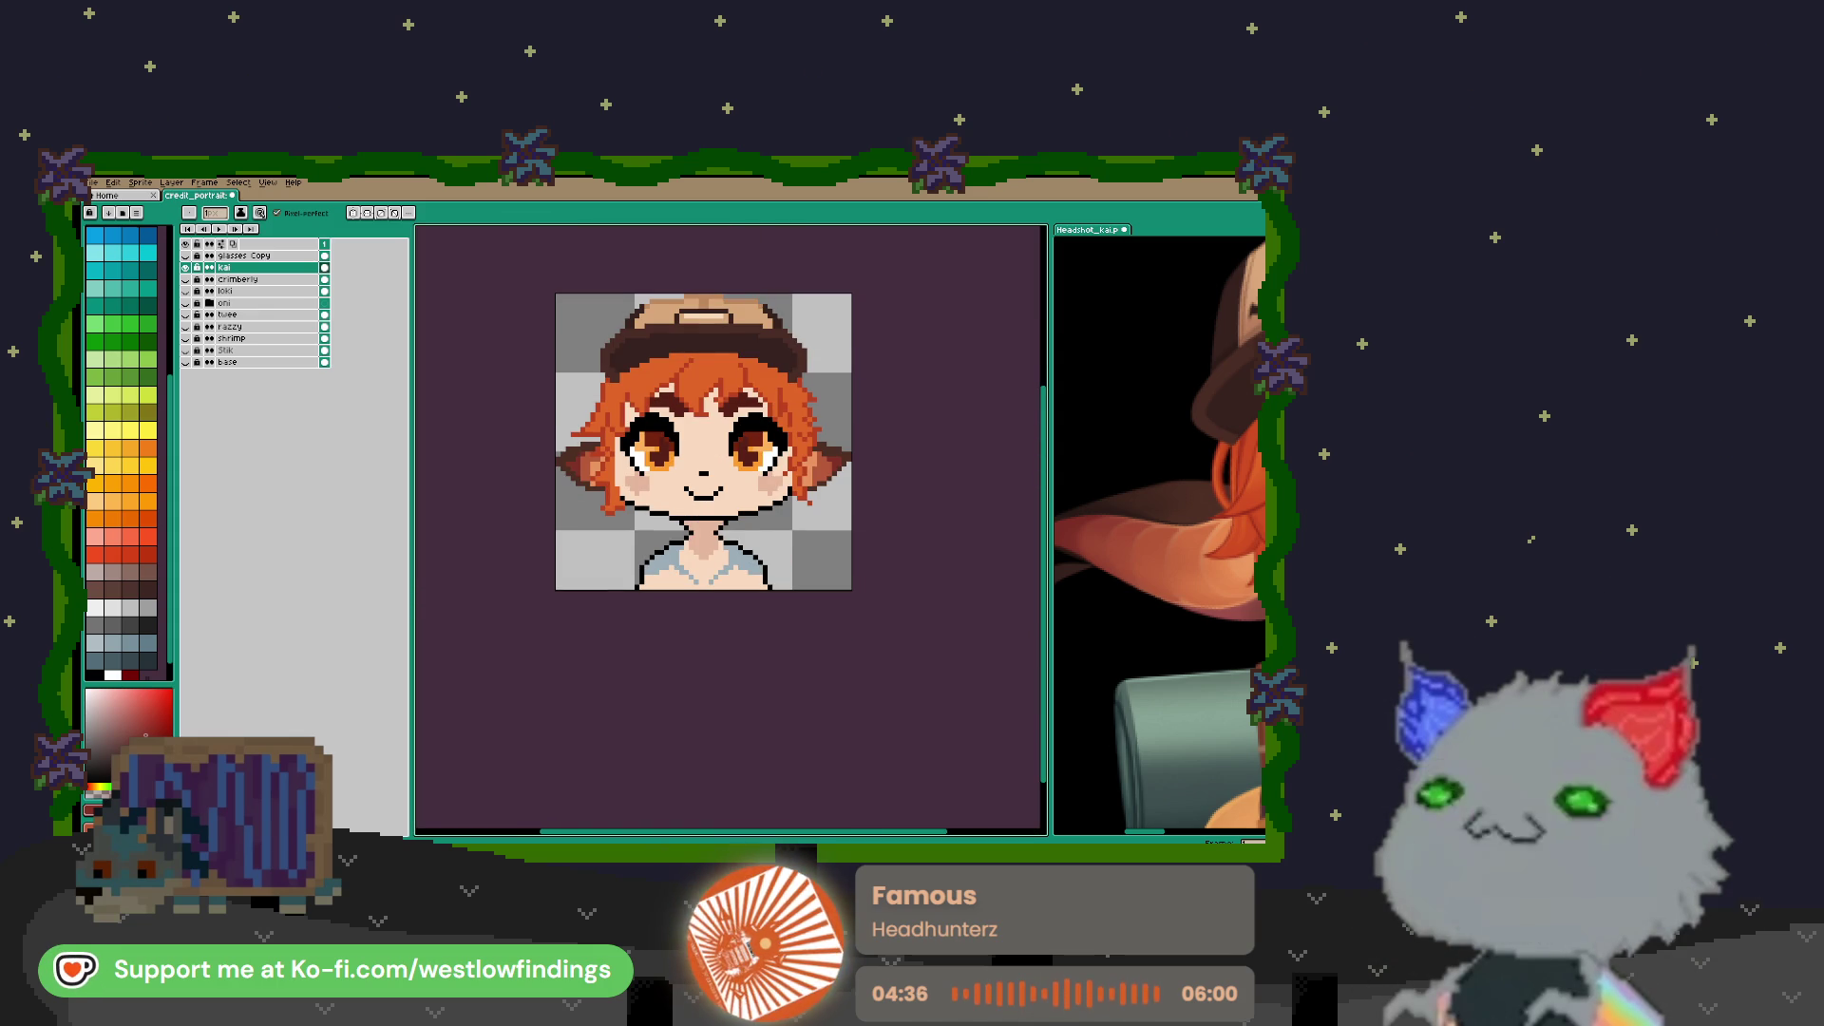
Sample a colour from the reference headshot for the pencil
scroll(1095, 542, "down", 3)
scroll(1167, 587, "down", 5)
scroll(1166, 586, "up", 2)
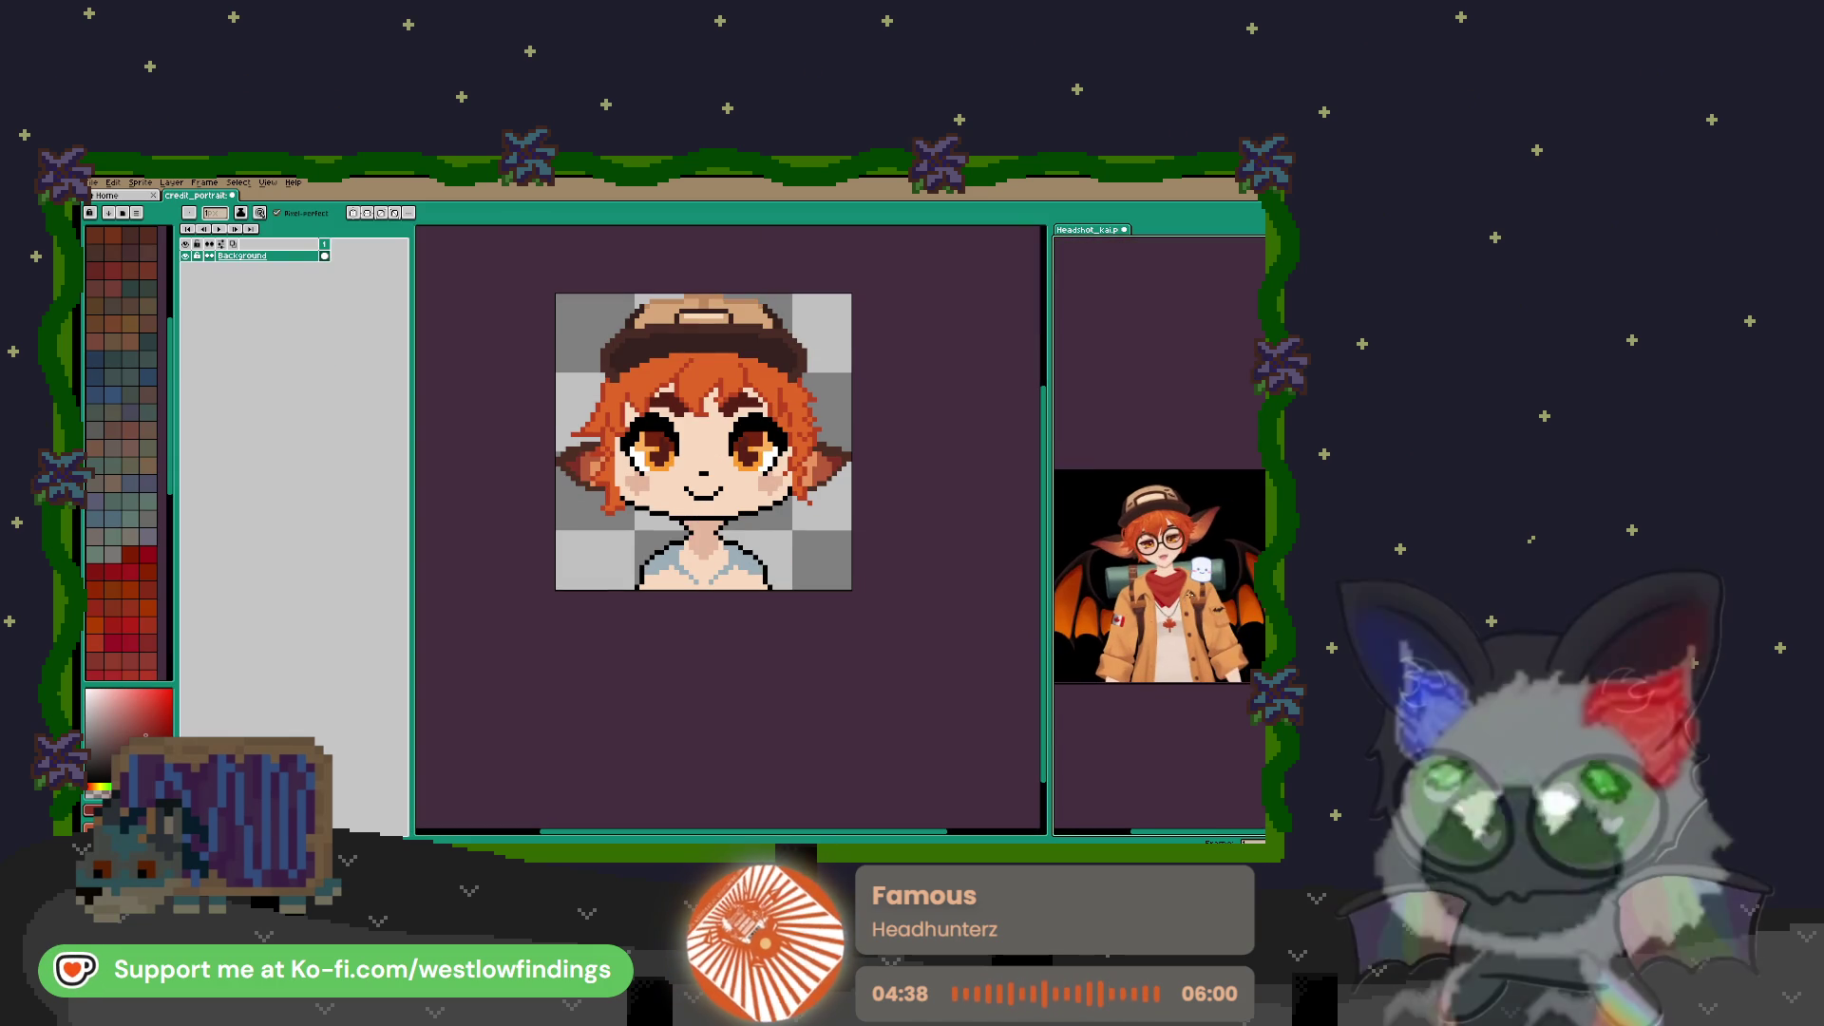
scroll(1167, 586, "up", 2)
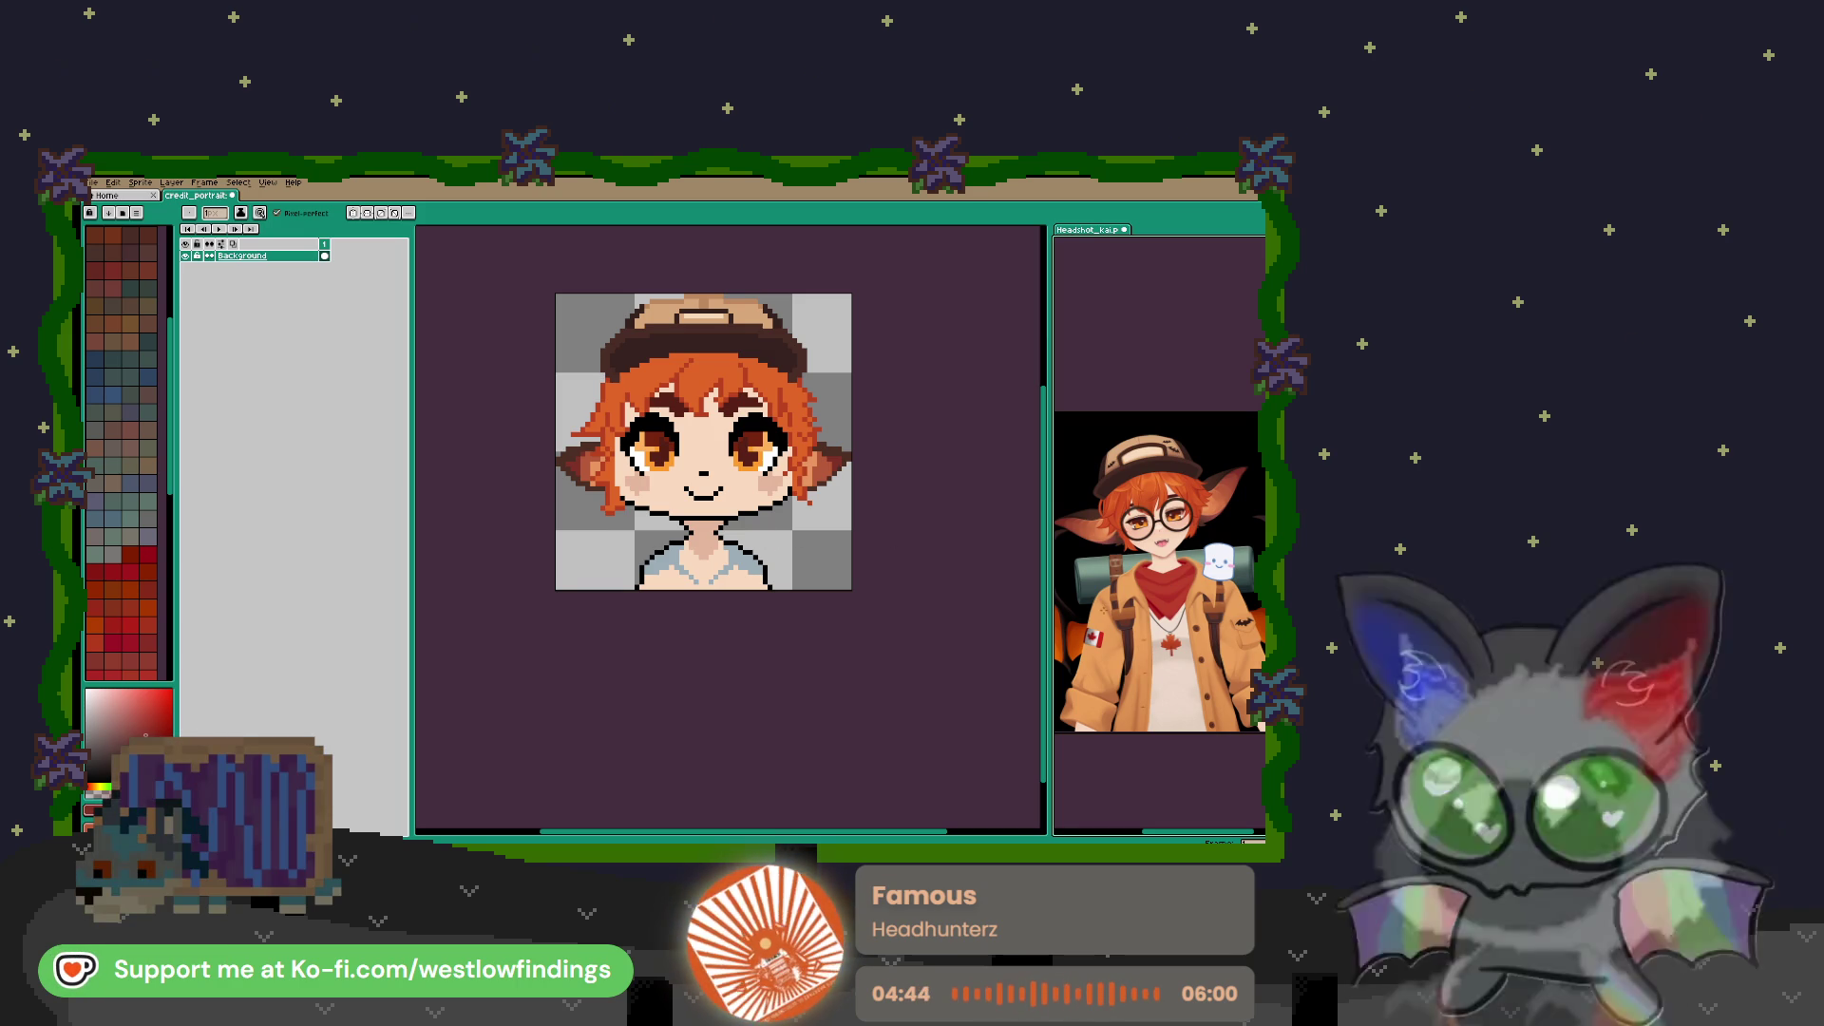
key("i")
left_click(1165, 569)
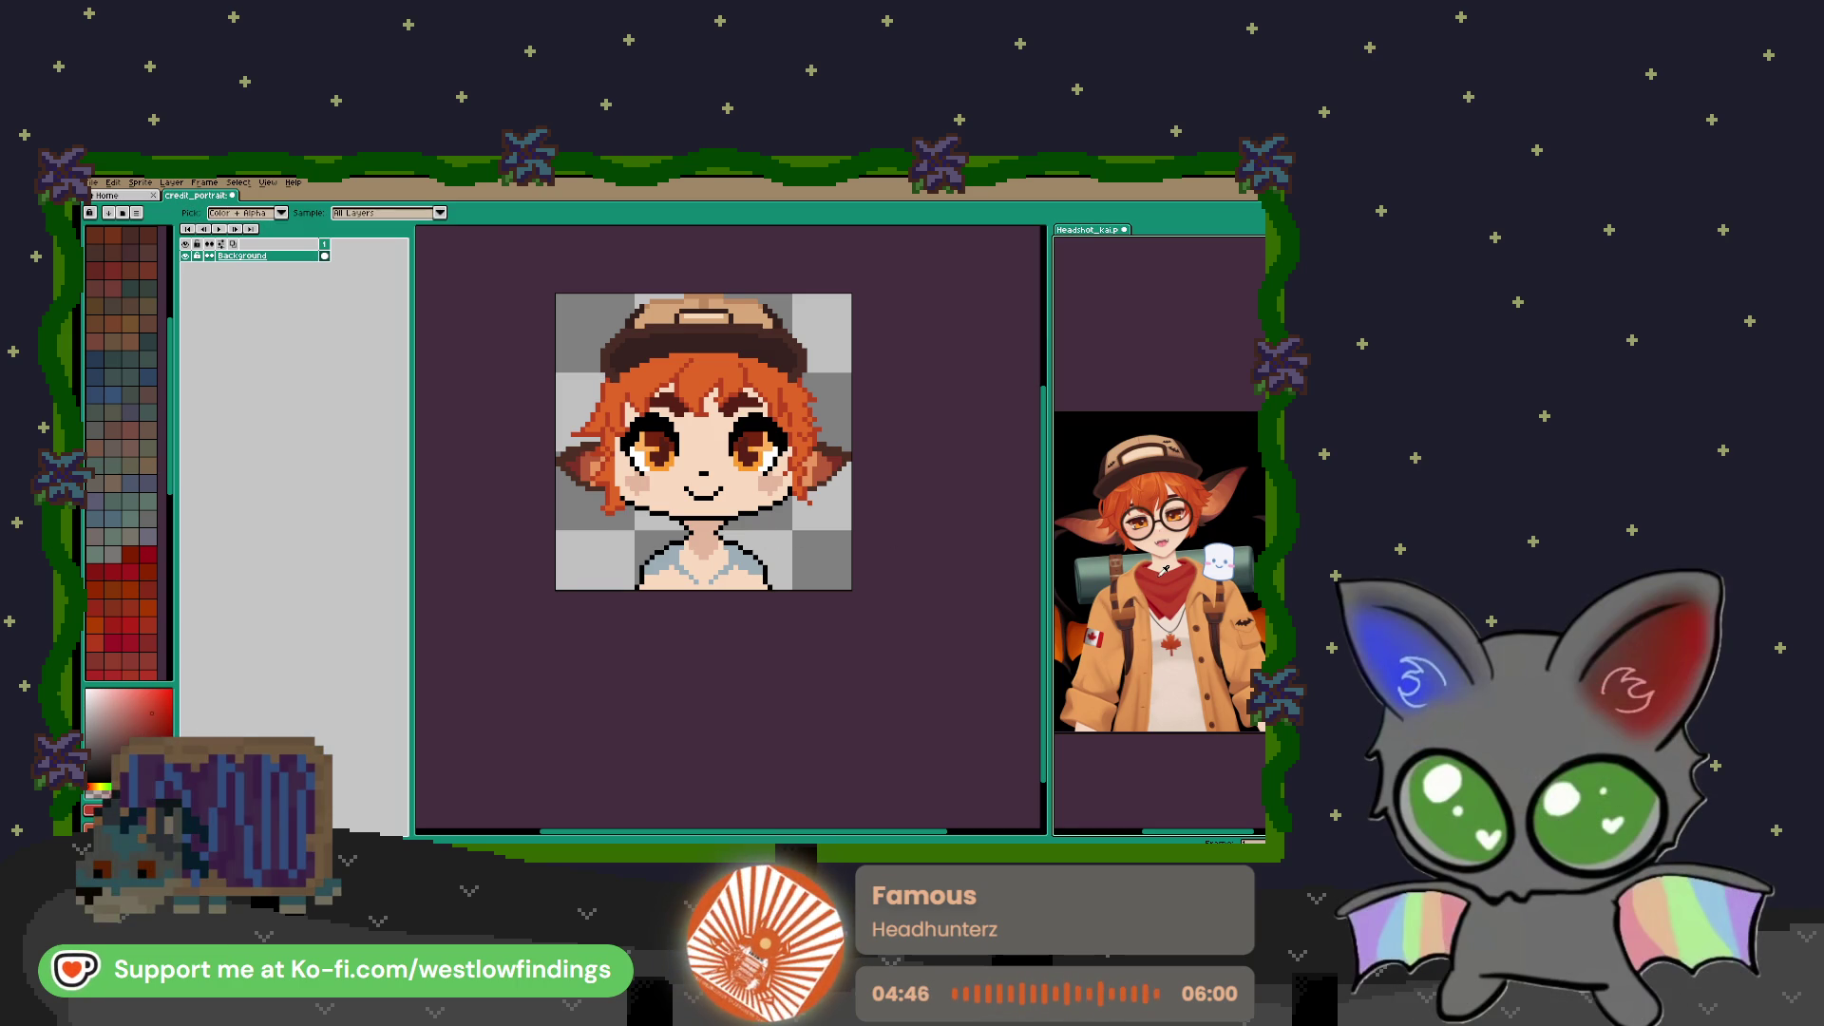
key("b")
Select the portrait's kai layer from the canvas
scroll(708, 545, "up", 1)
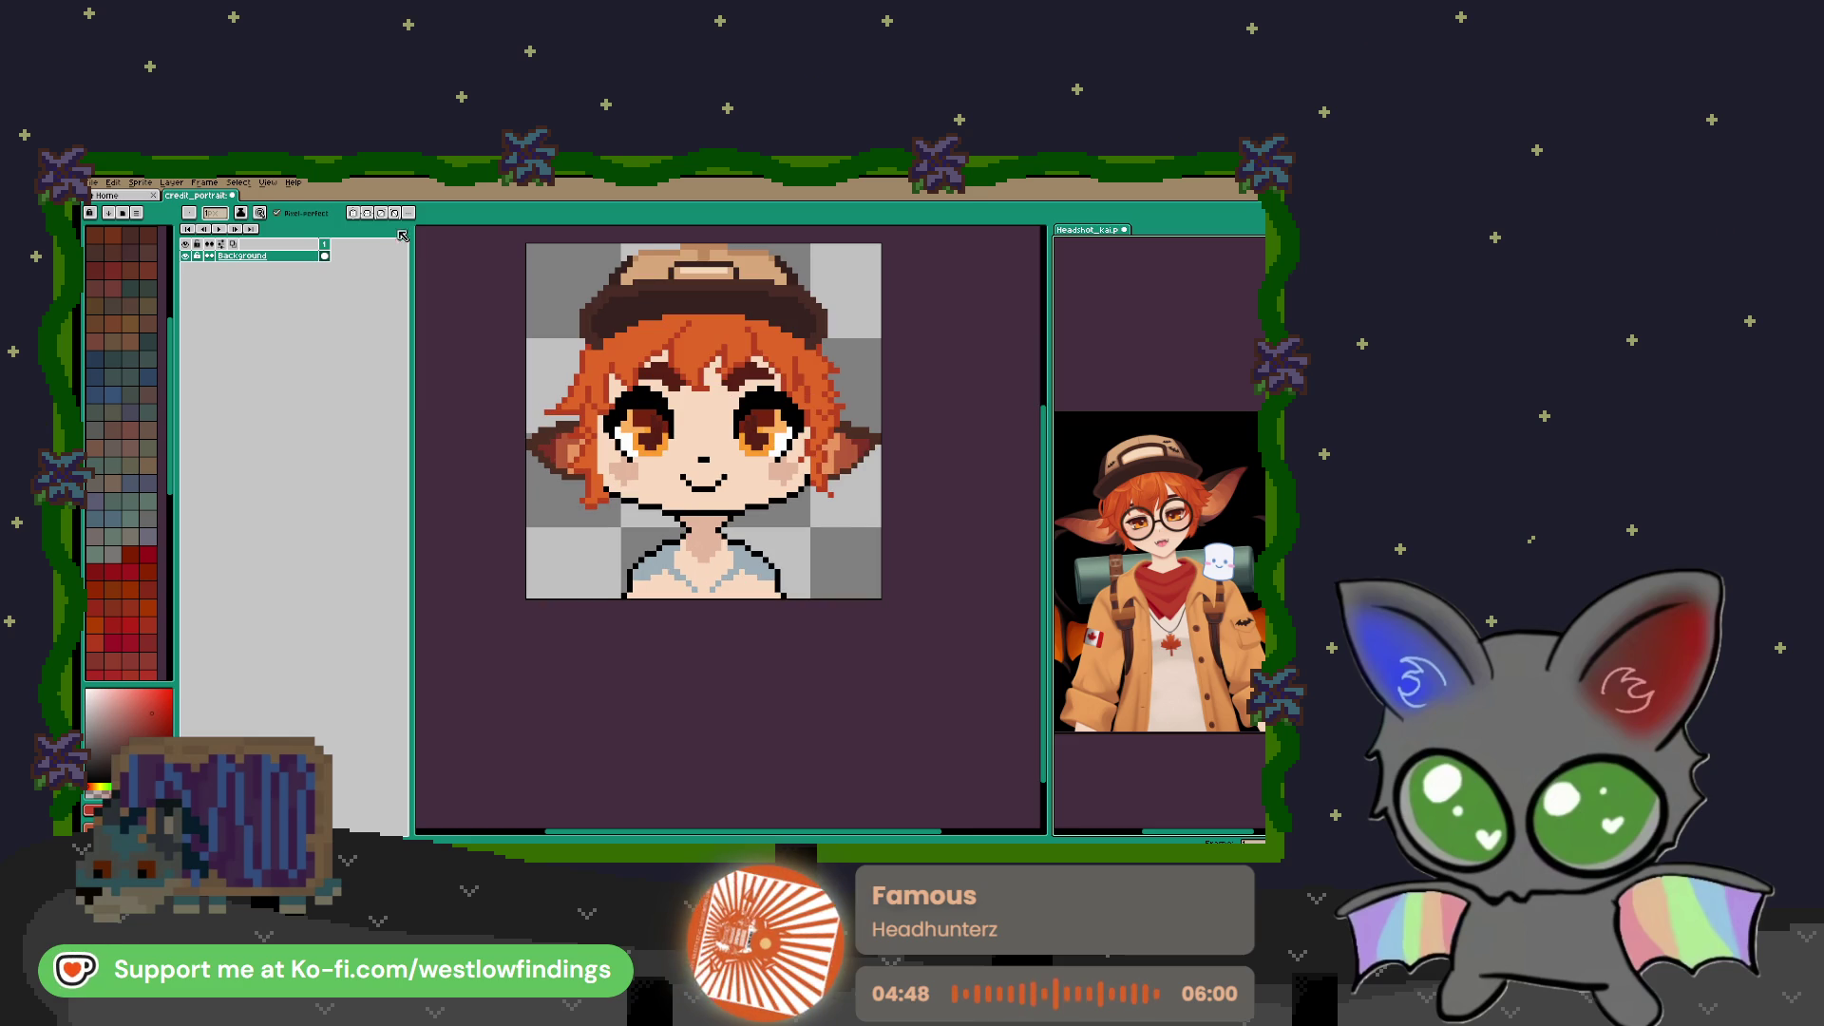
key("v")
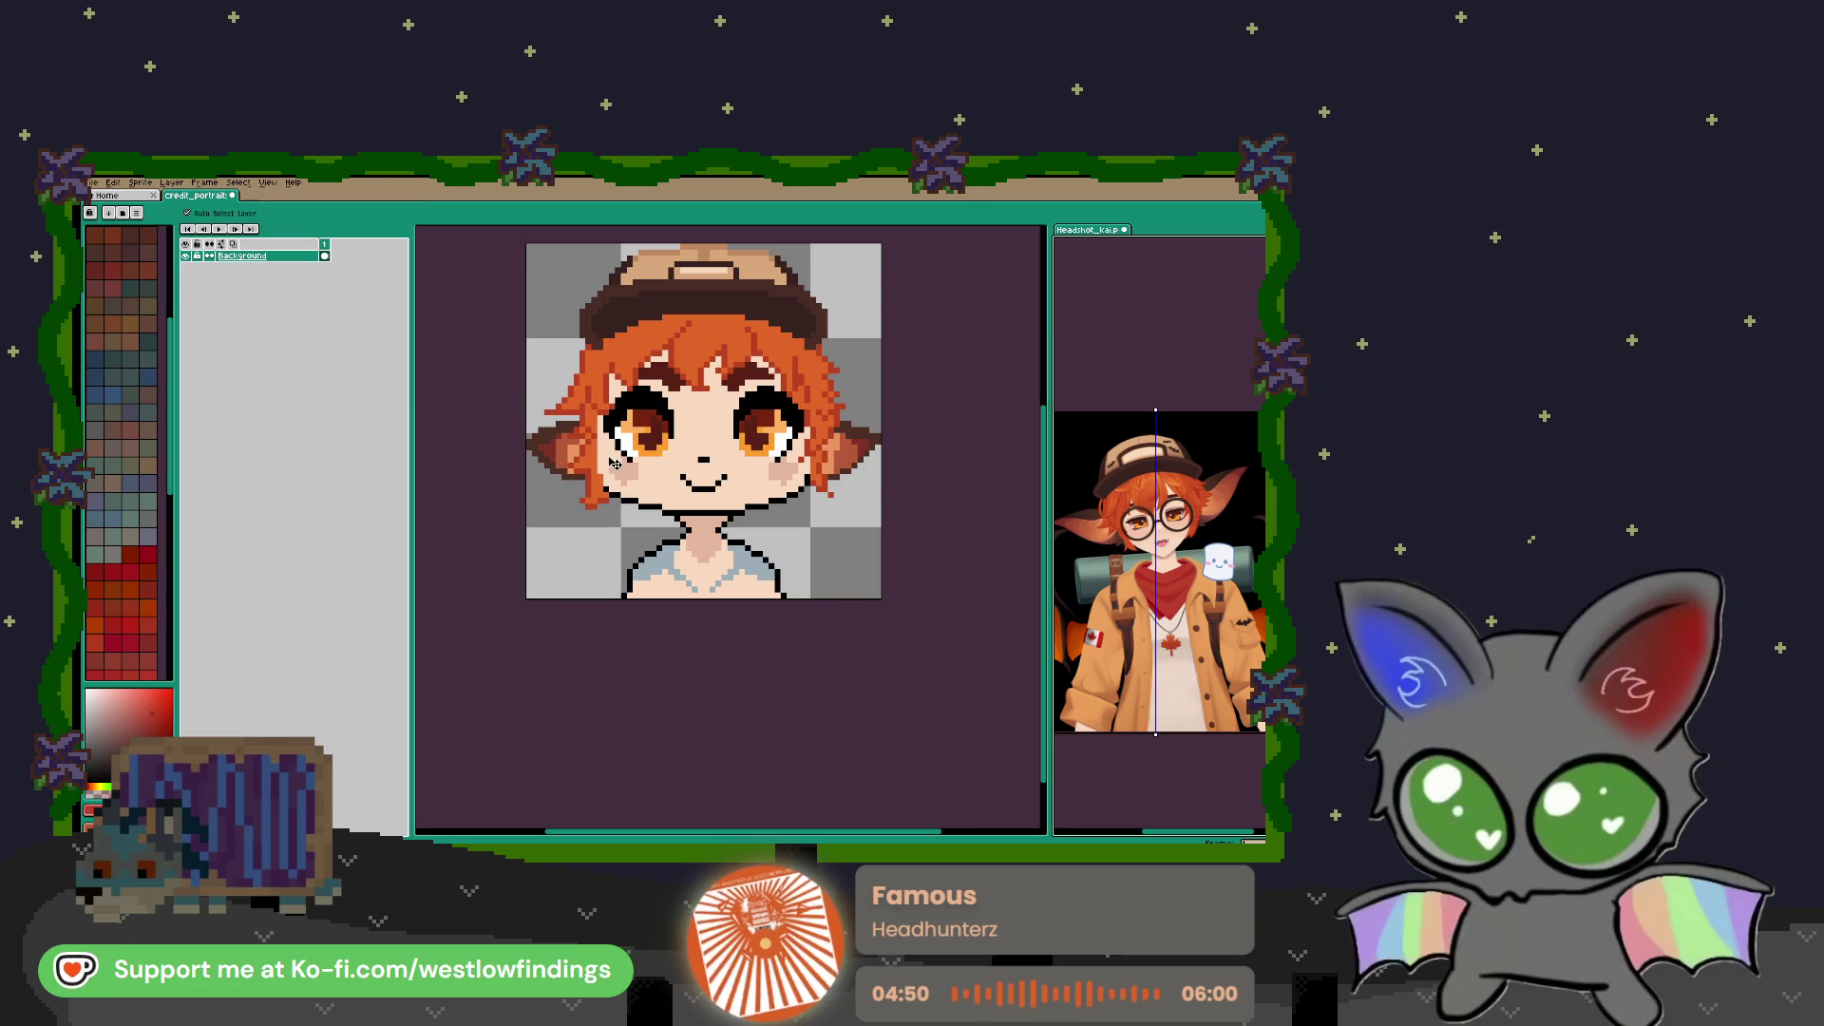
left_click(610, 465)
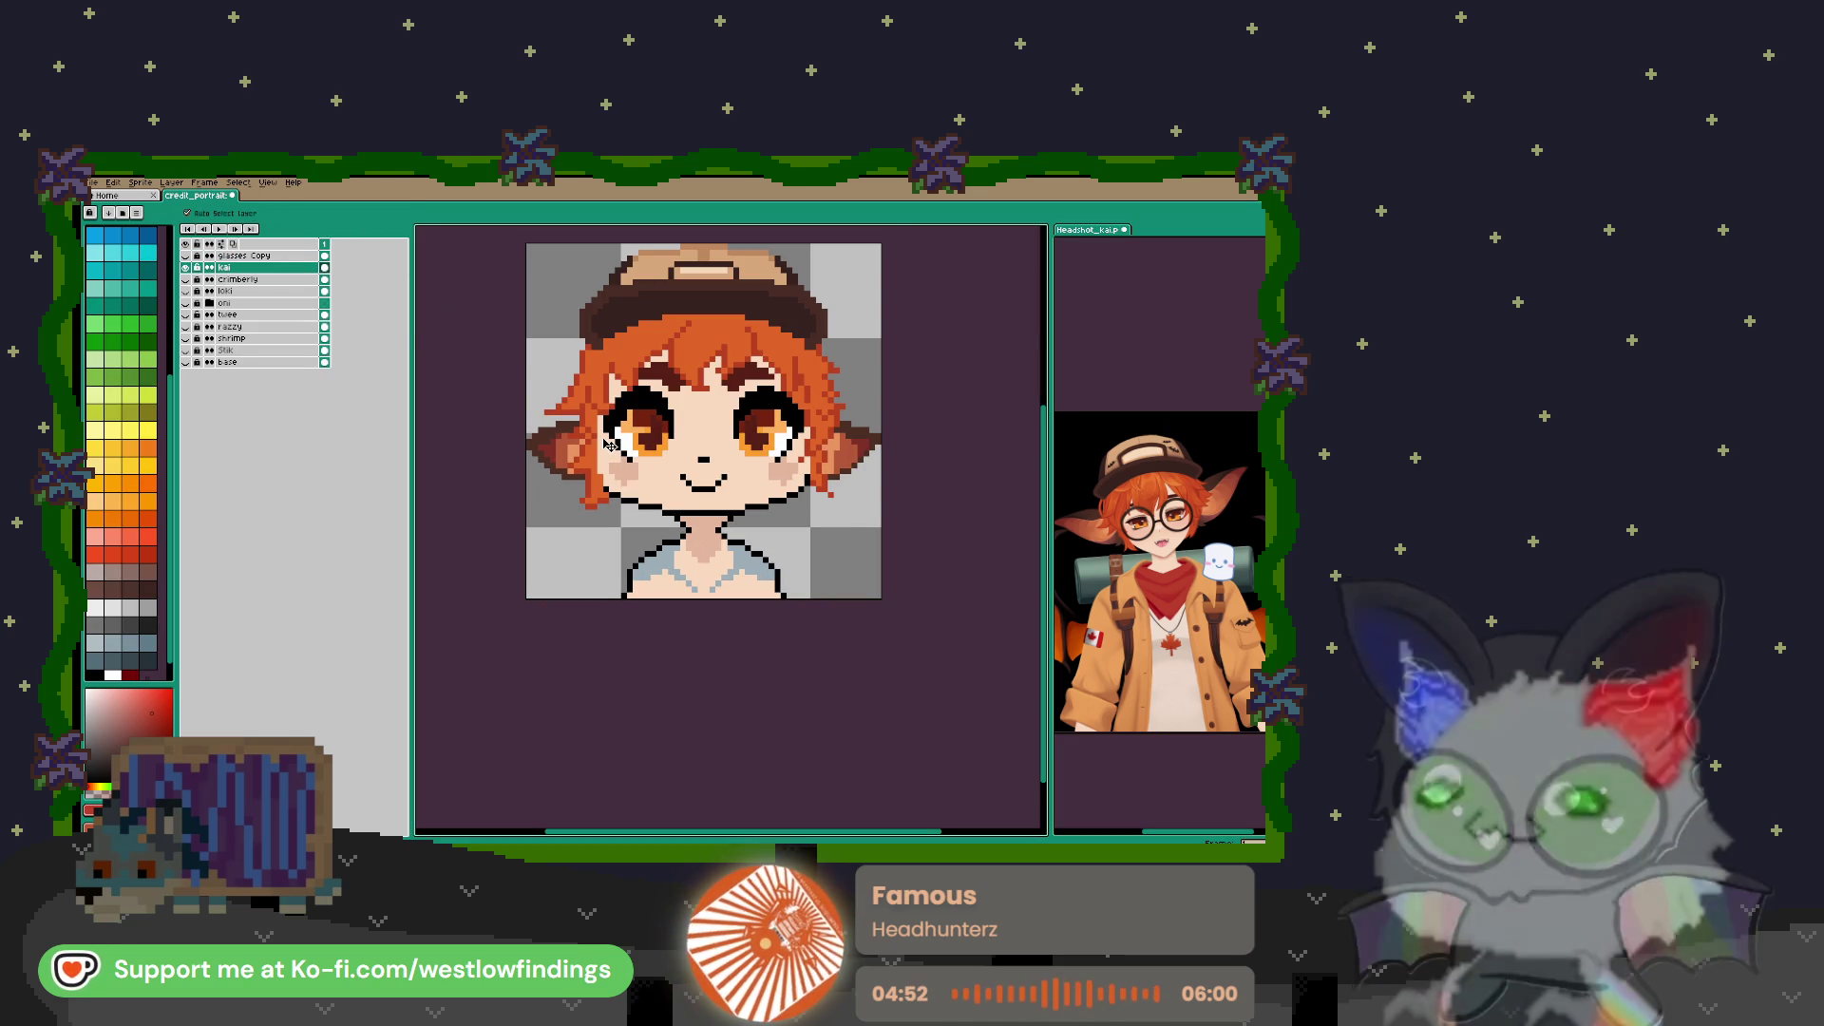
Draw a mirrored red V-shaped bandana outline at the neck and fill it solid red
key("b")
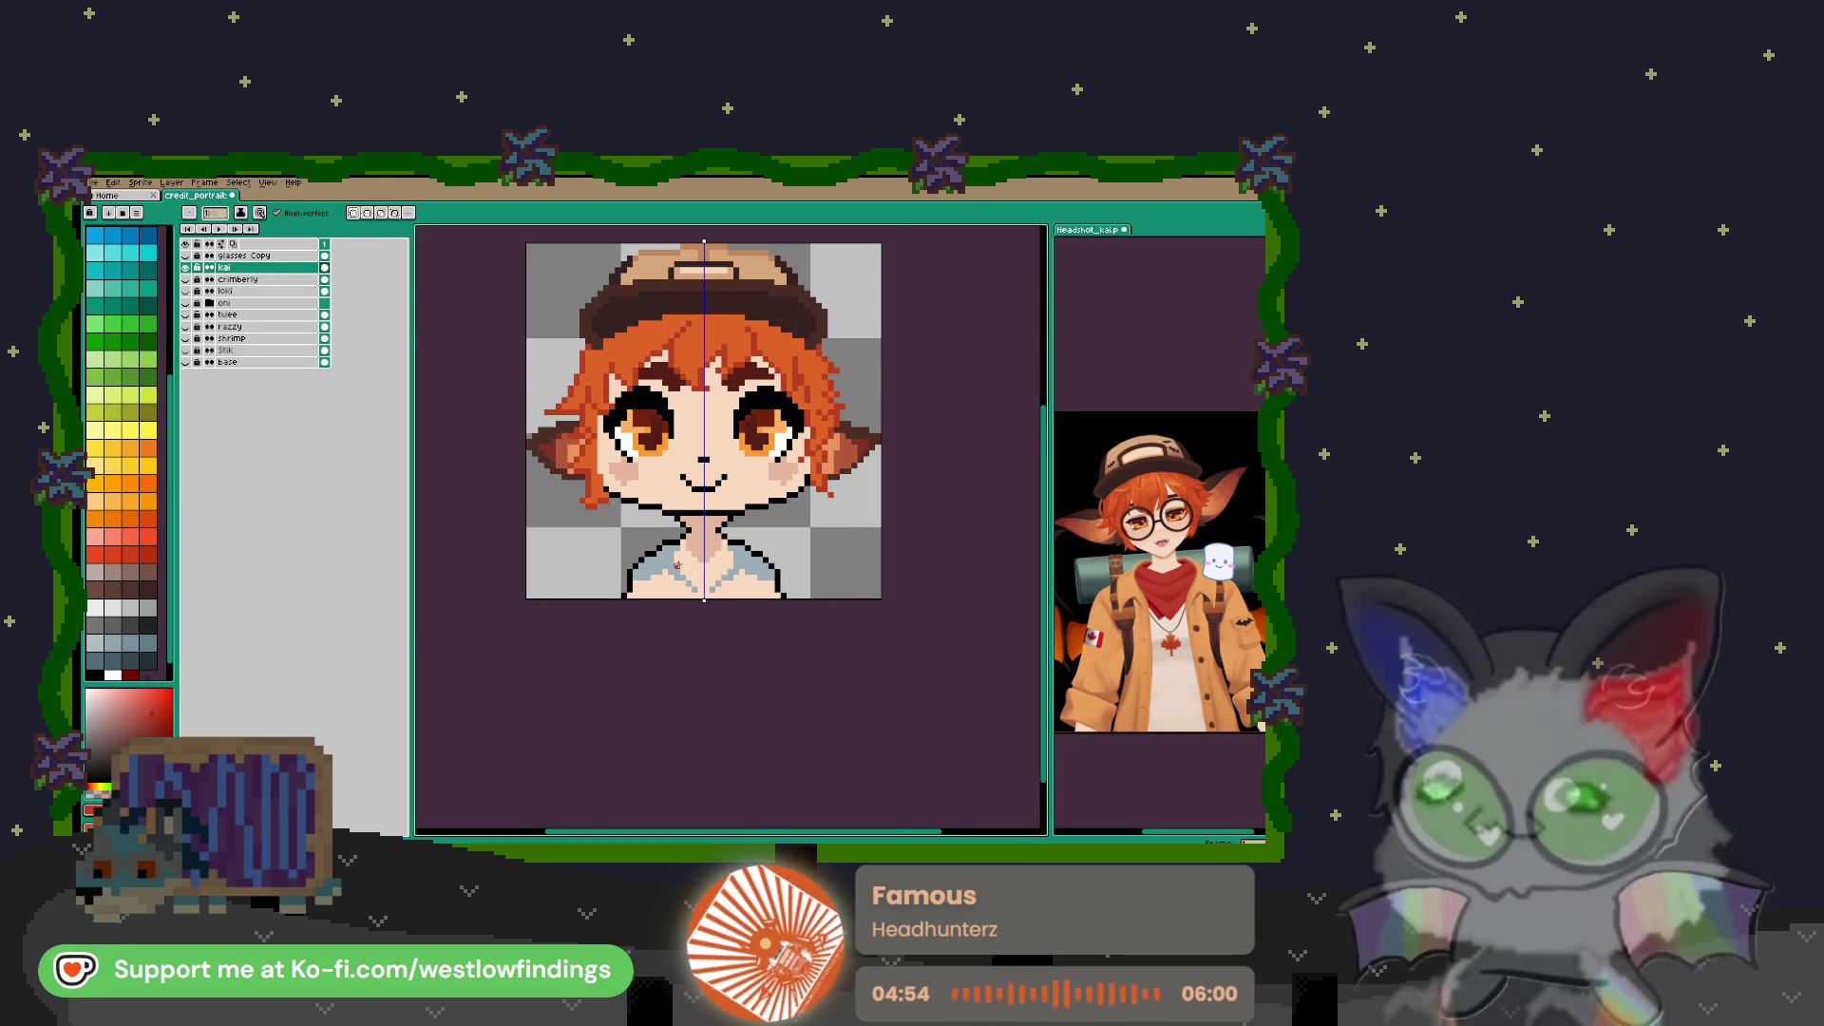
scroll(731, 530, "up", 3)
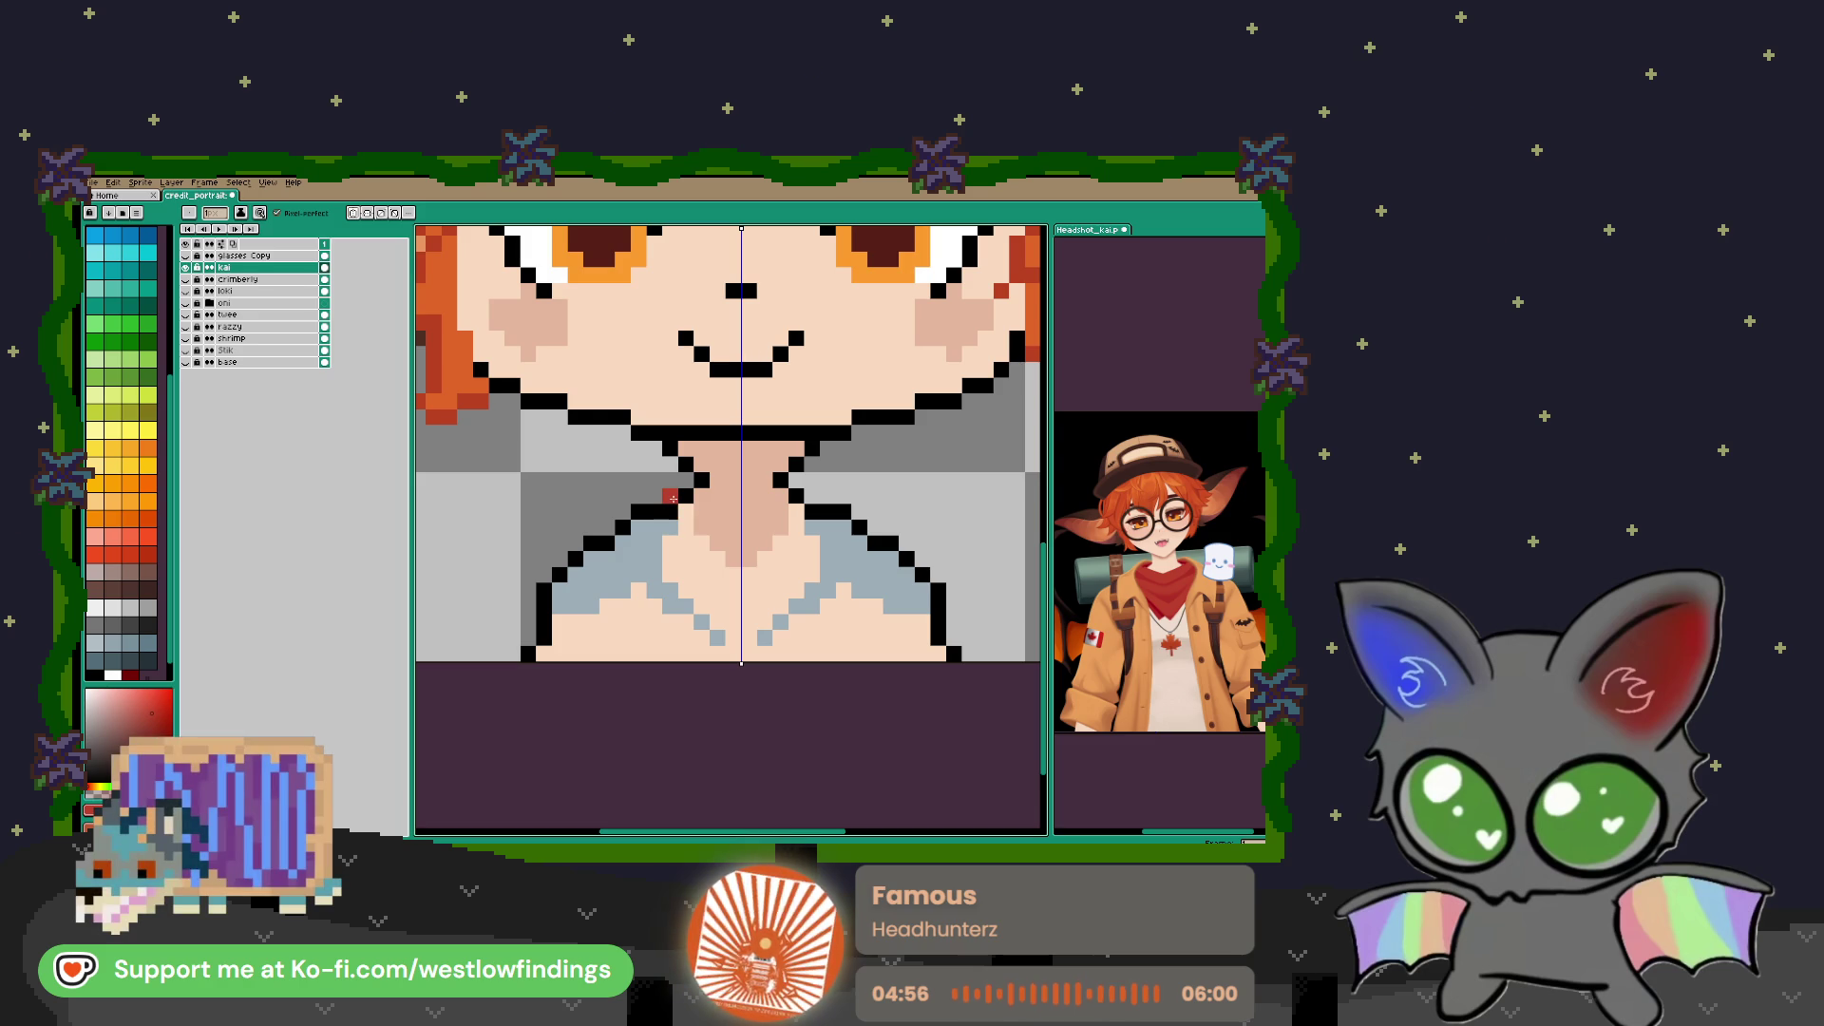
mouse_move(672, 500)
left_mouse_down()
mouse_move(739, 560)
mouse_move(705, 625)
mouse_move(733, 639)
left_mouse_up()
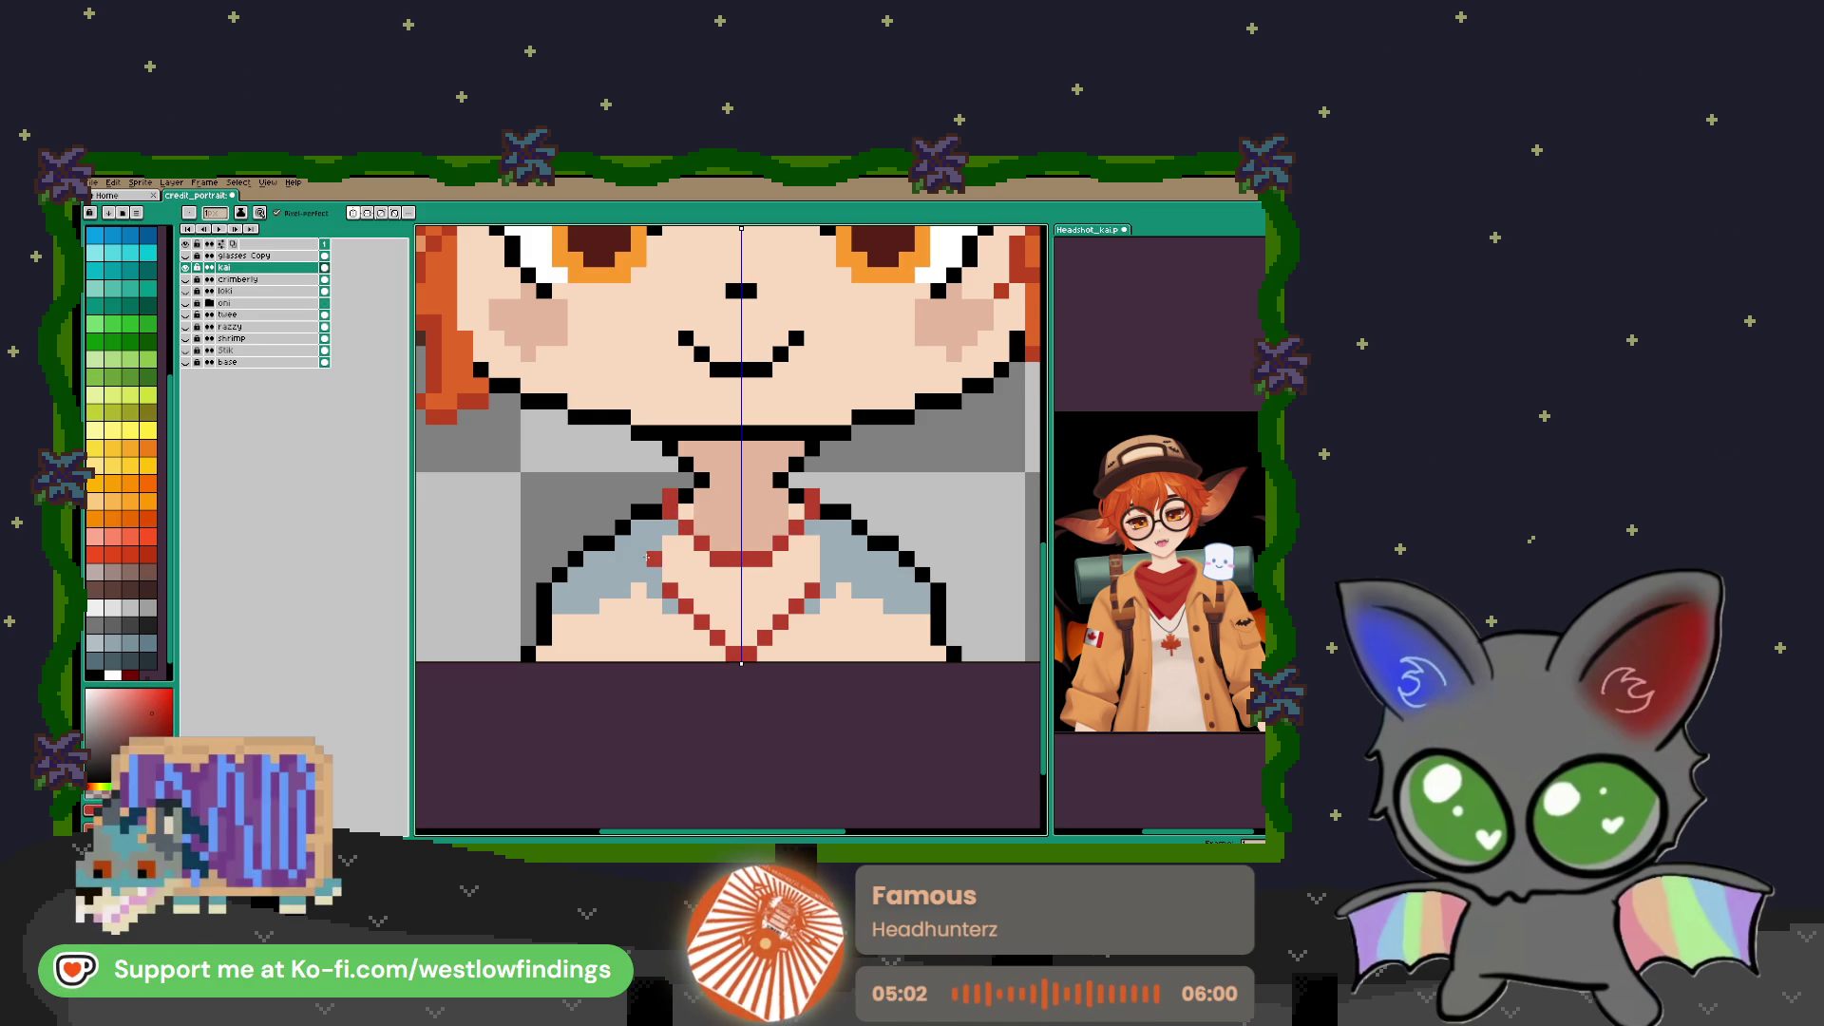
left_click_drag(826, 561, 816, 603)
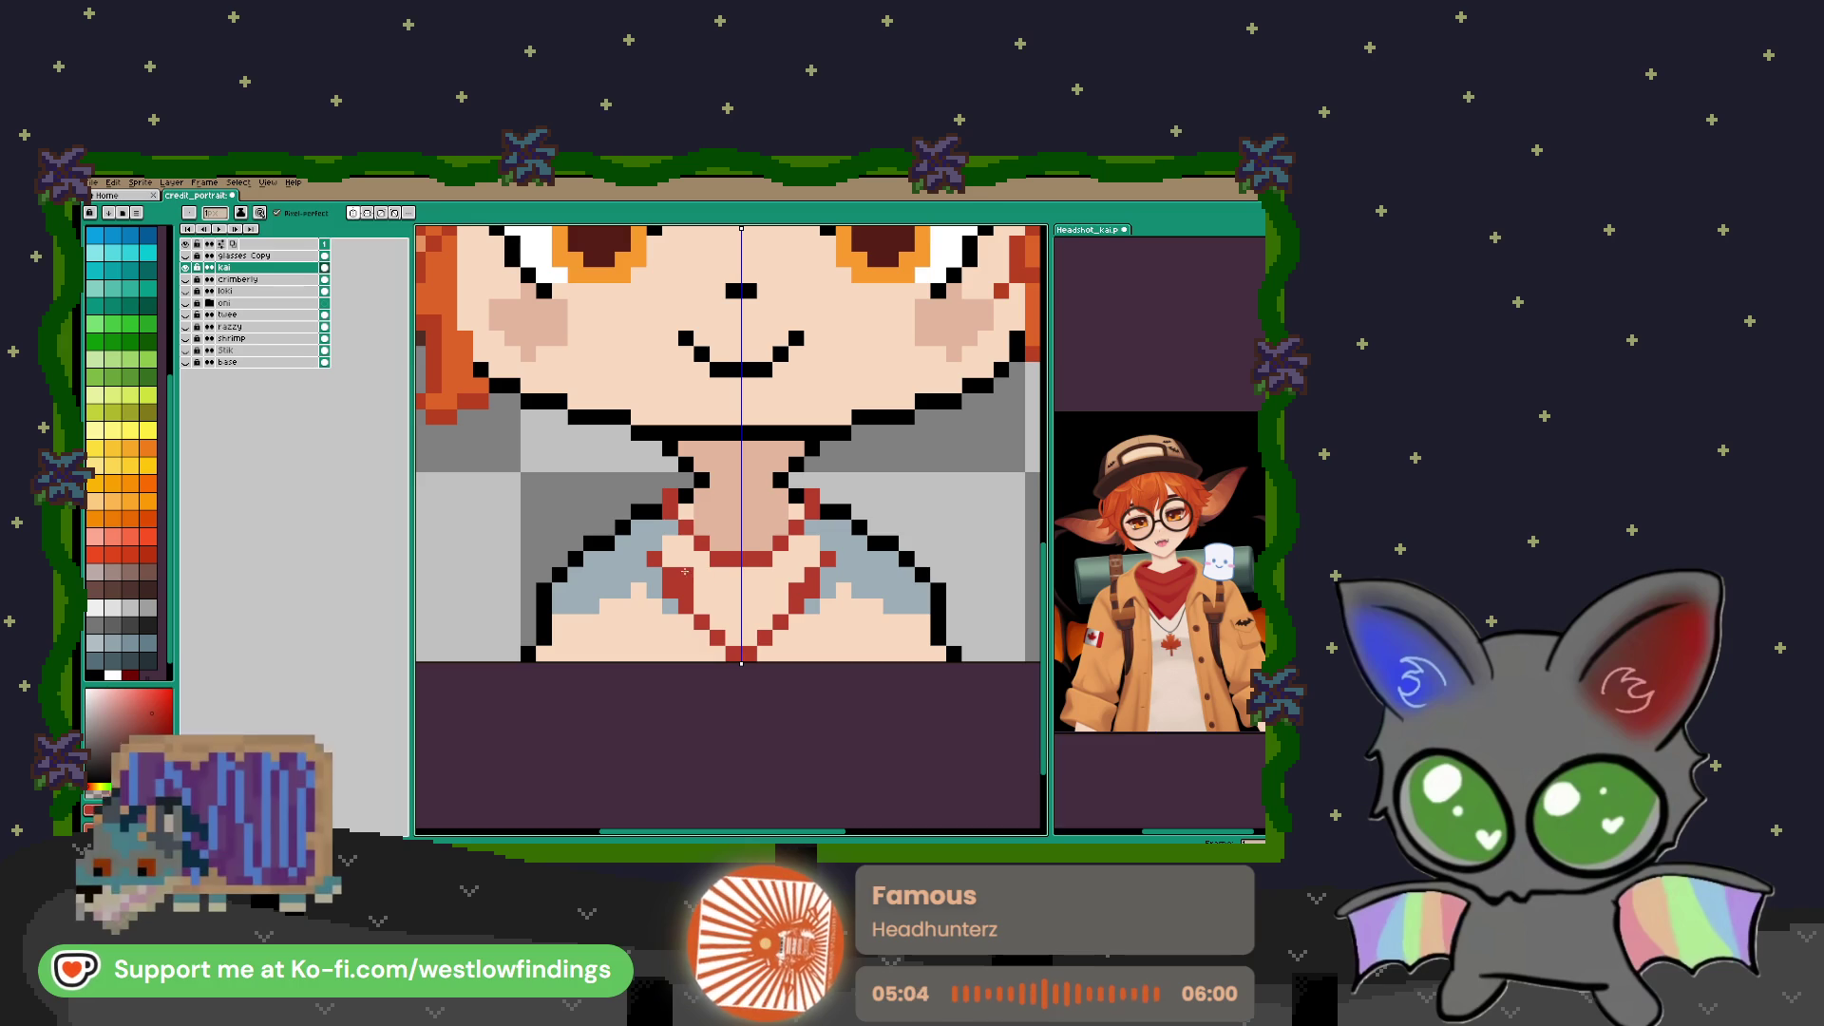
left_click_drag(665, 528, 673, 571)
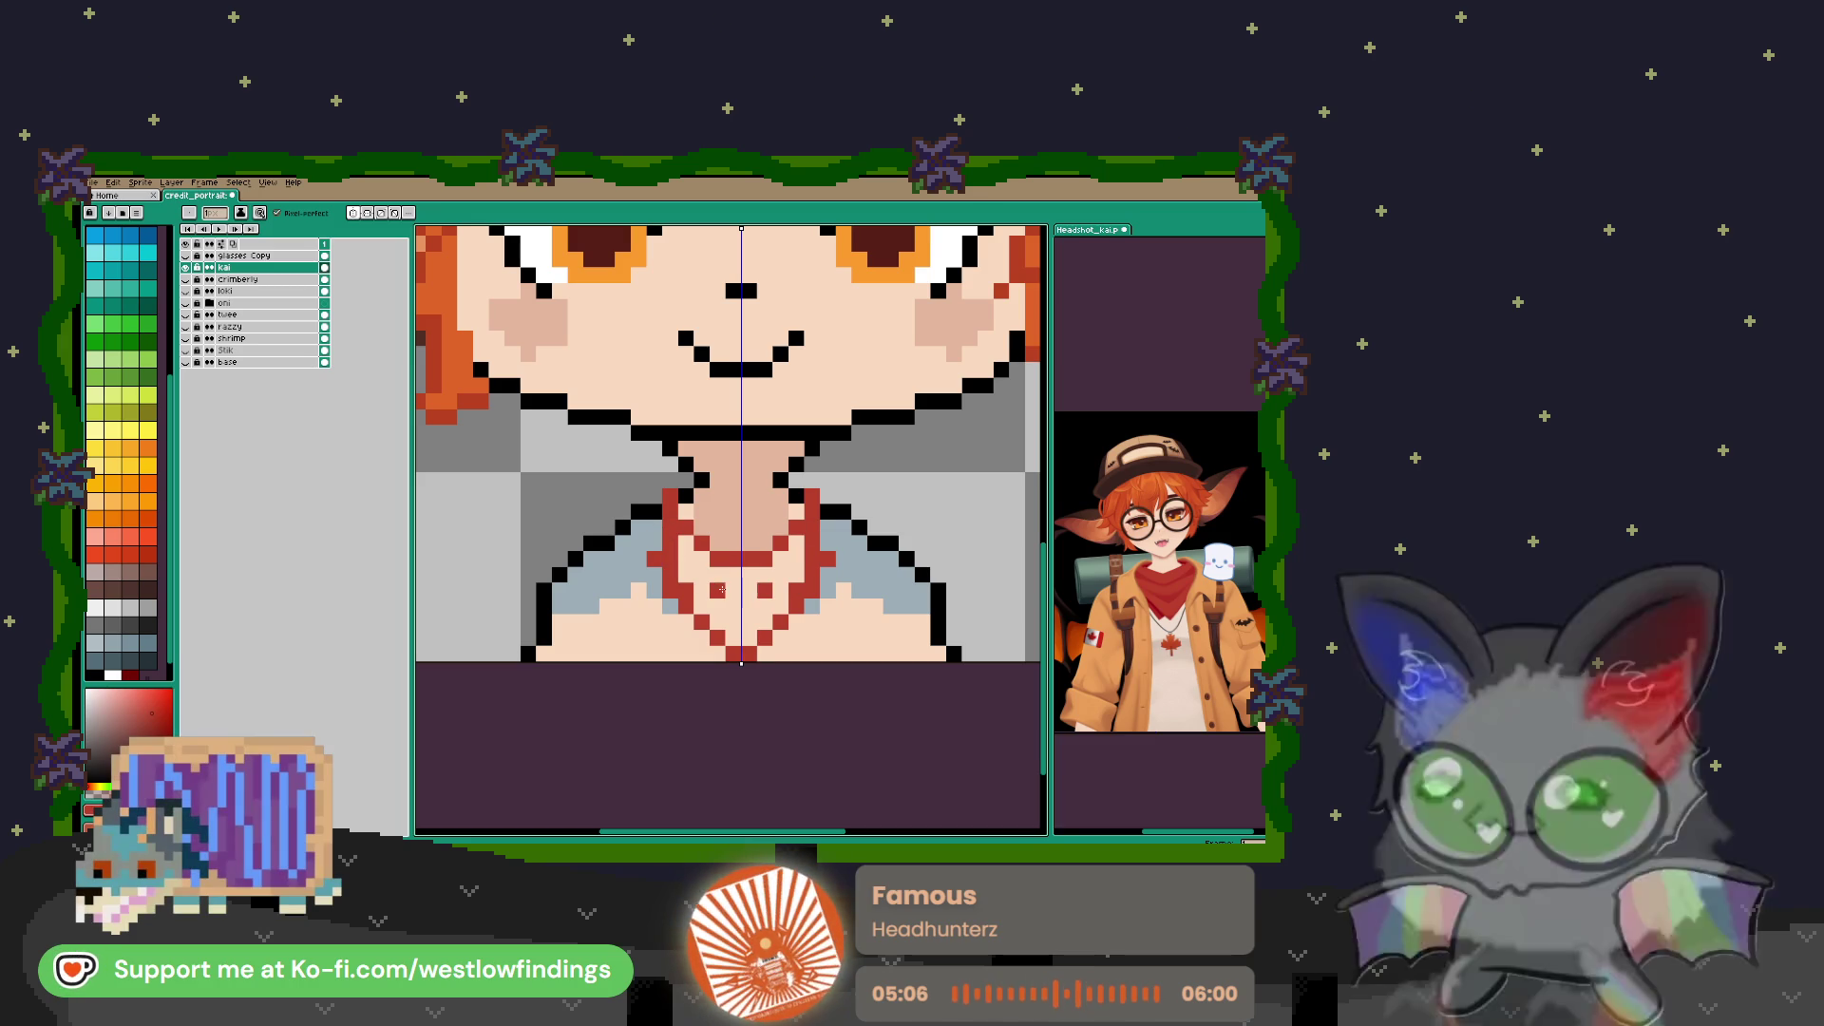
key("g")
left_click(751, 605)
scroll(729, 594, "down", 1)
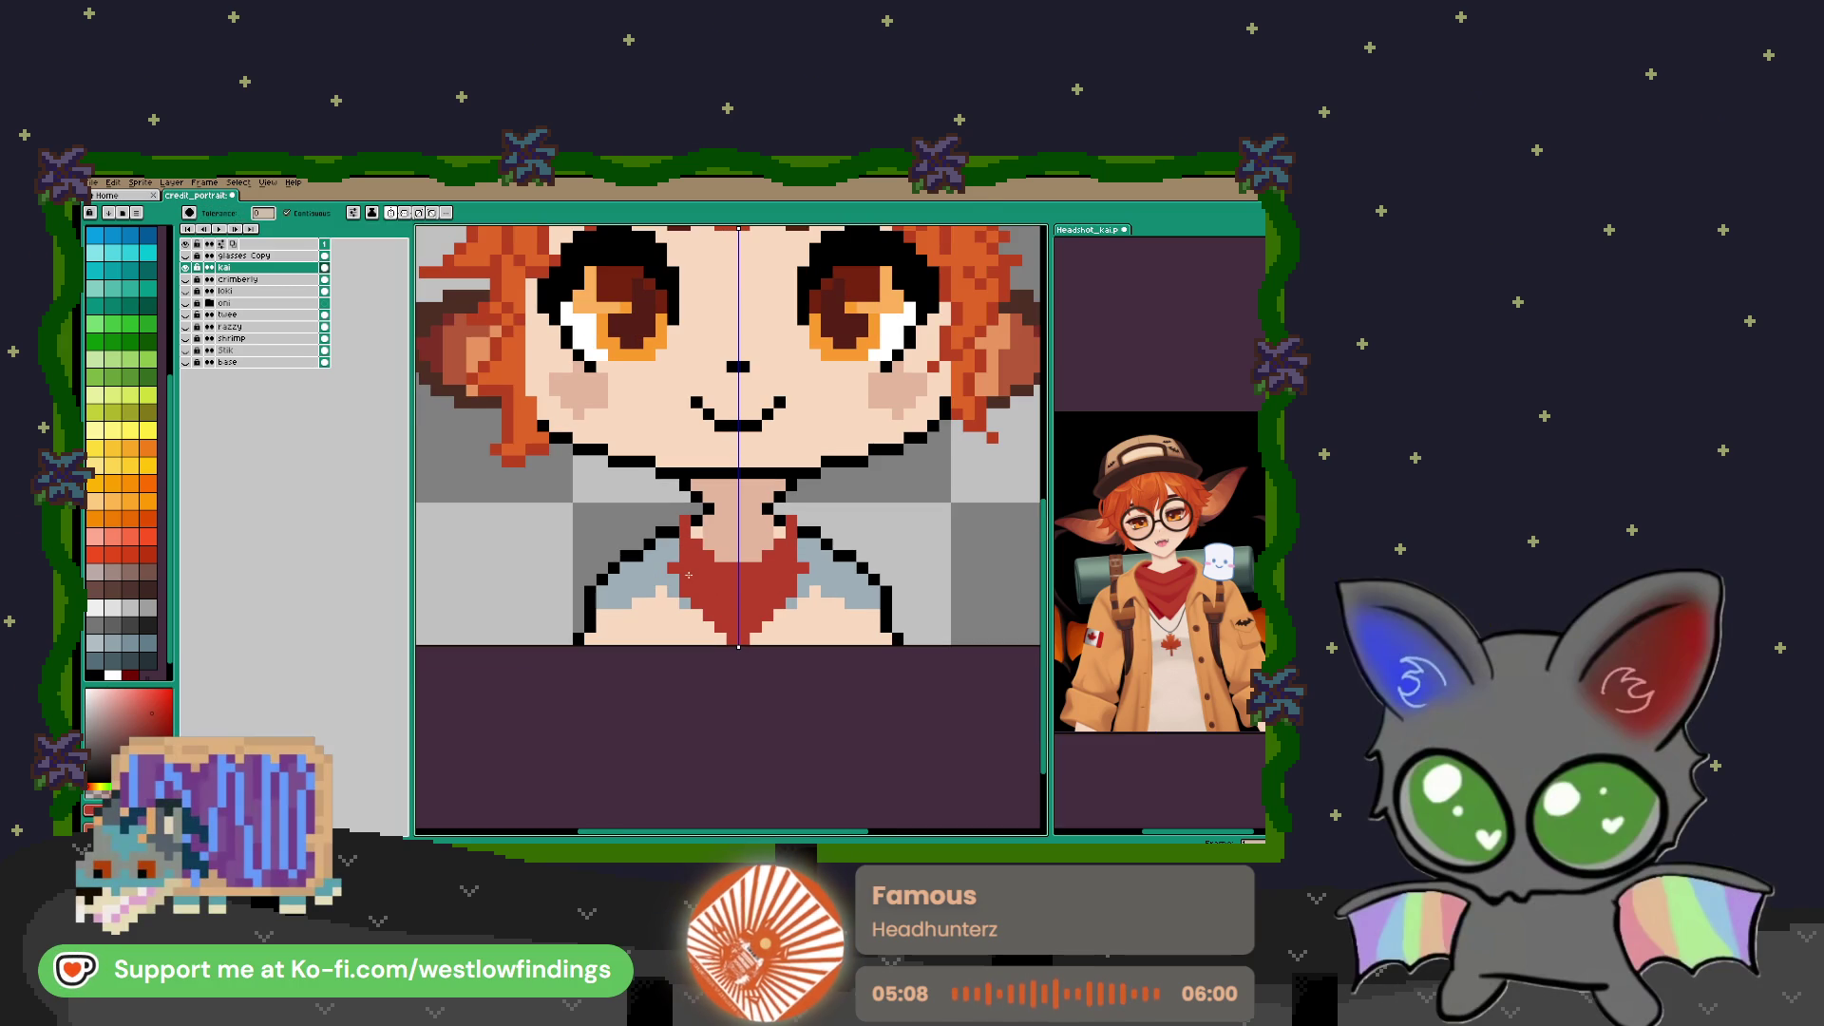
Sample orange from the reference headshot and colour pixels beside the neck
key("i")
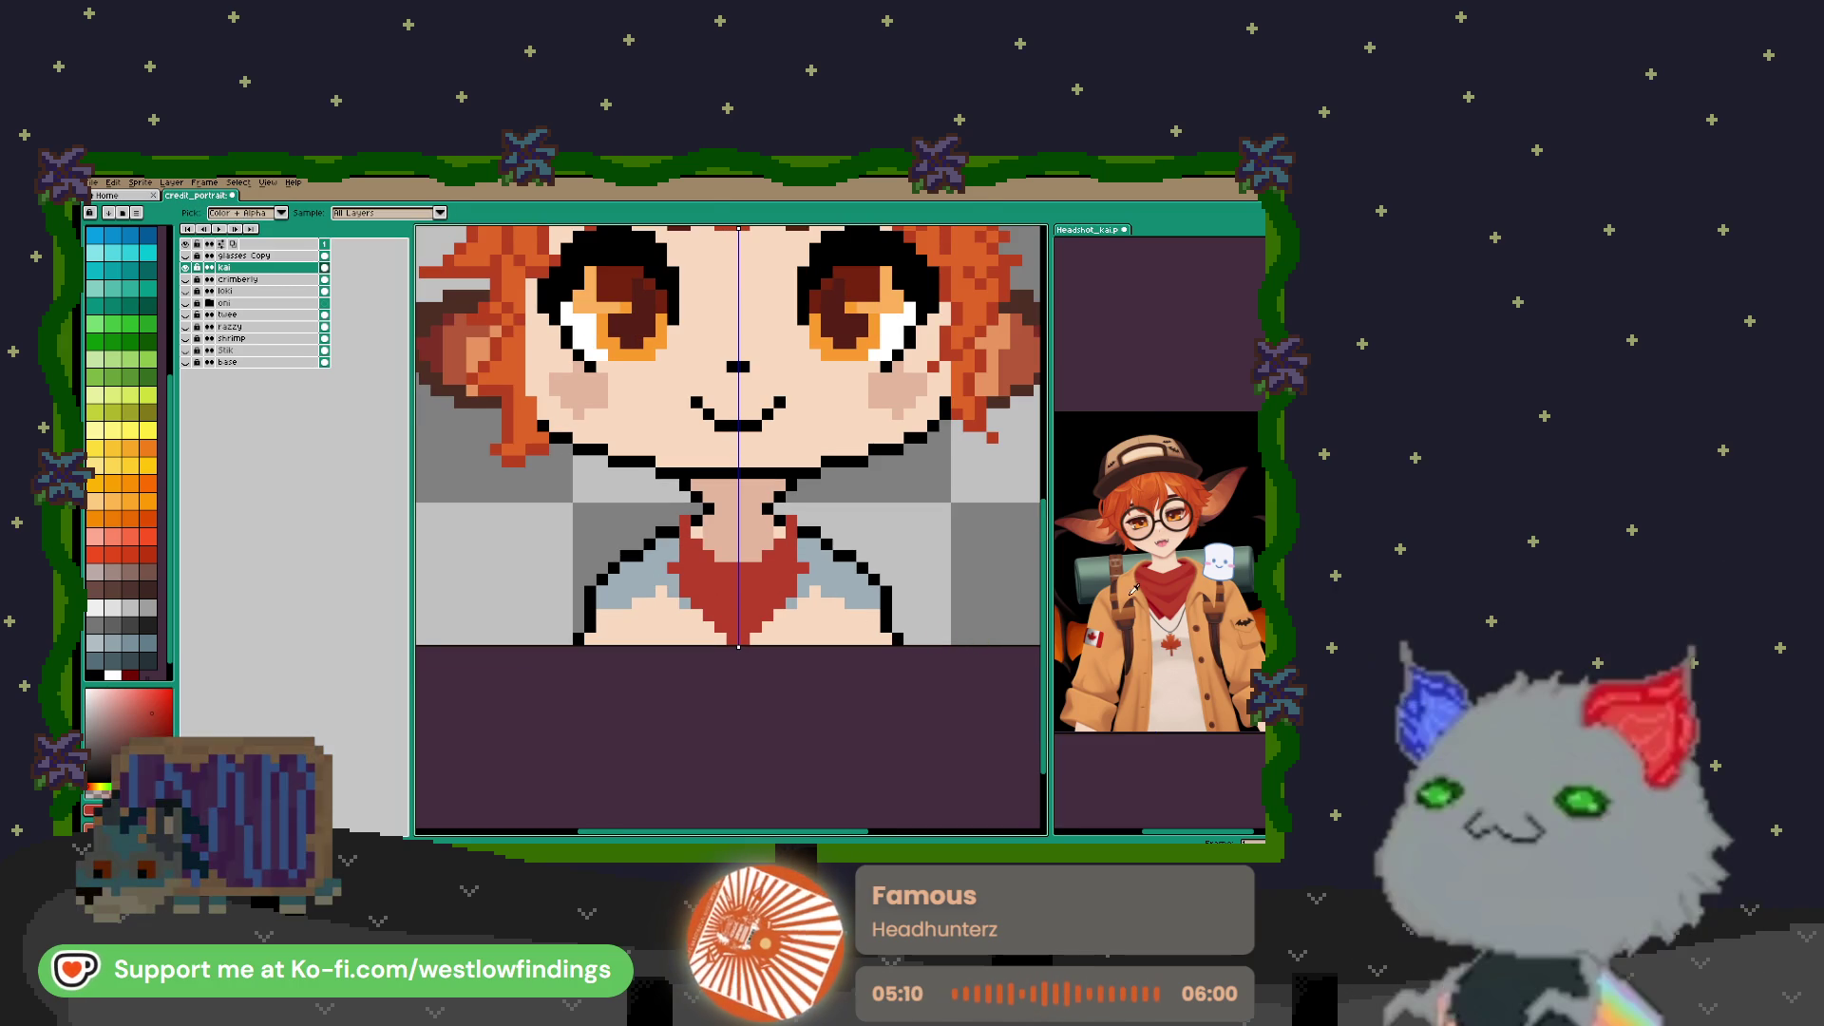
left_click(1135, 579)
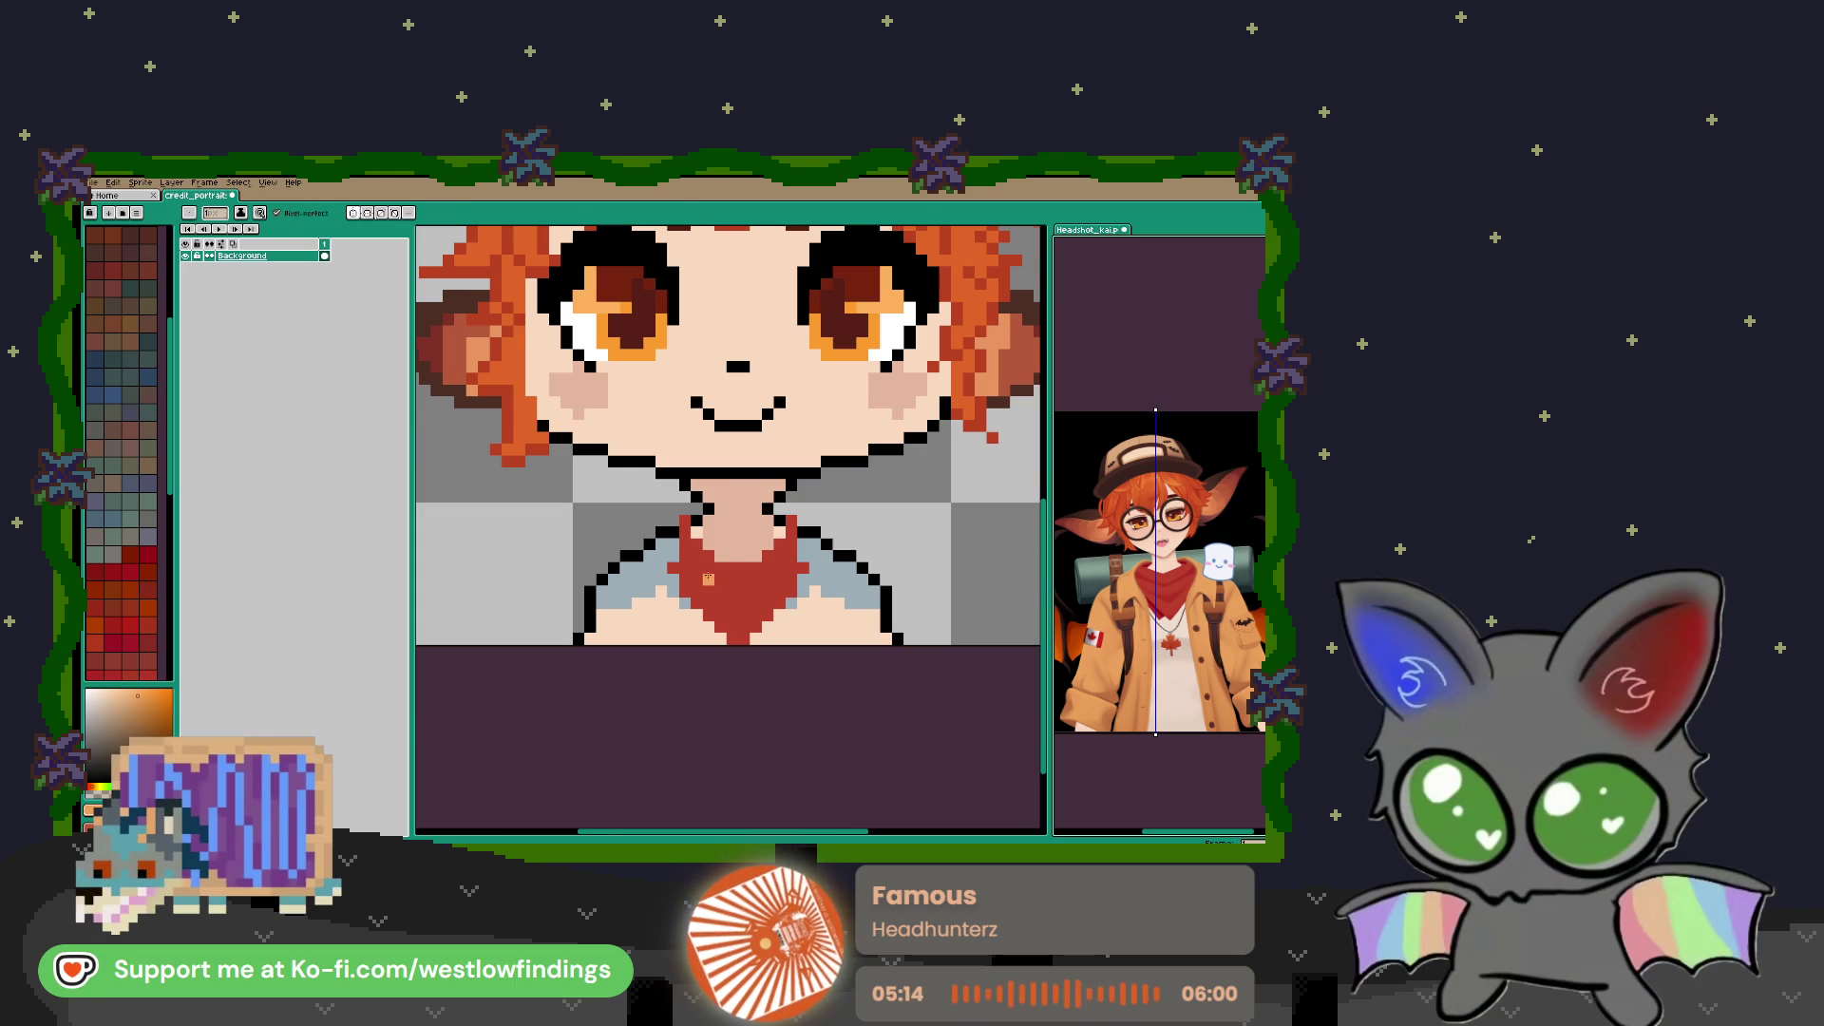
scroll(713, 589, "up", 2)
left_click_drag(771, 582, 778, 581)
left_click(765, 489)
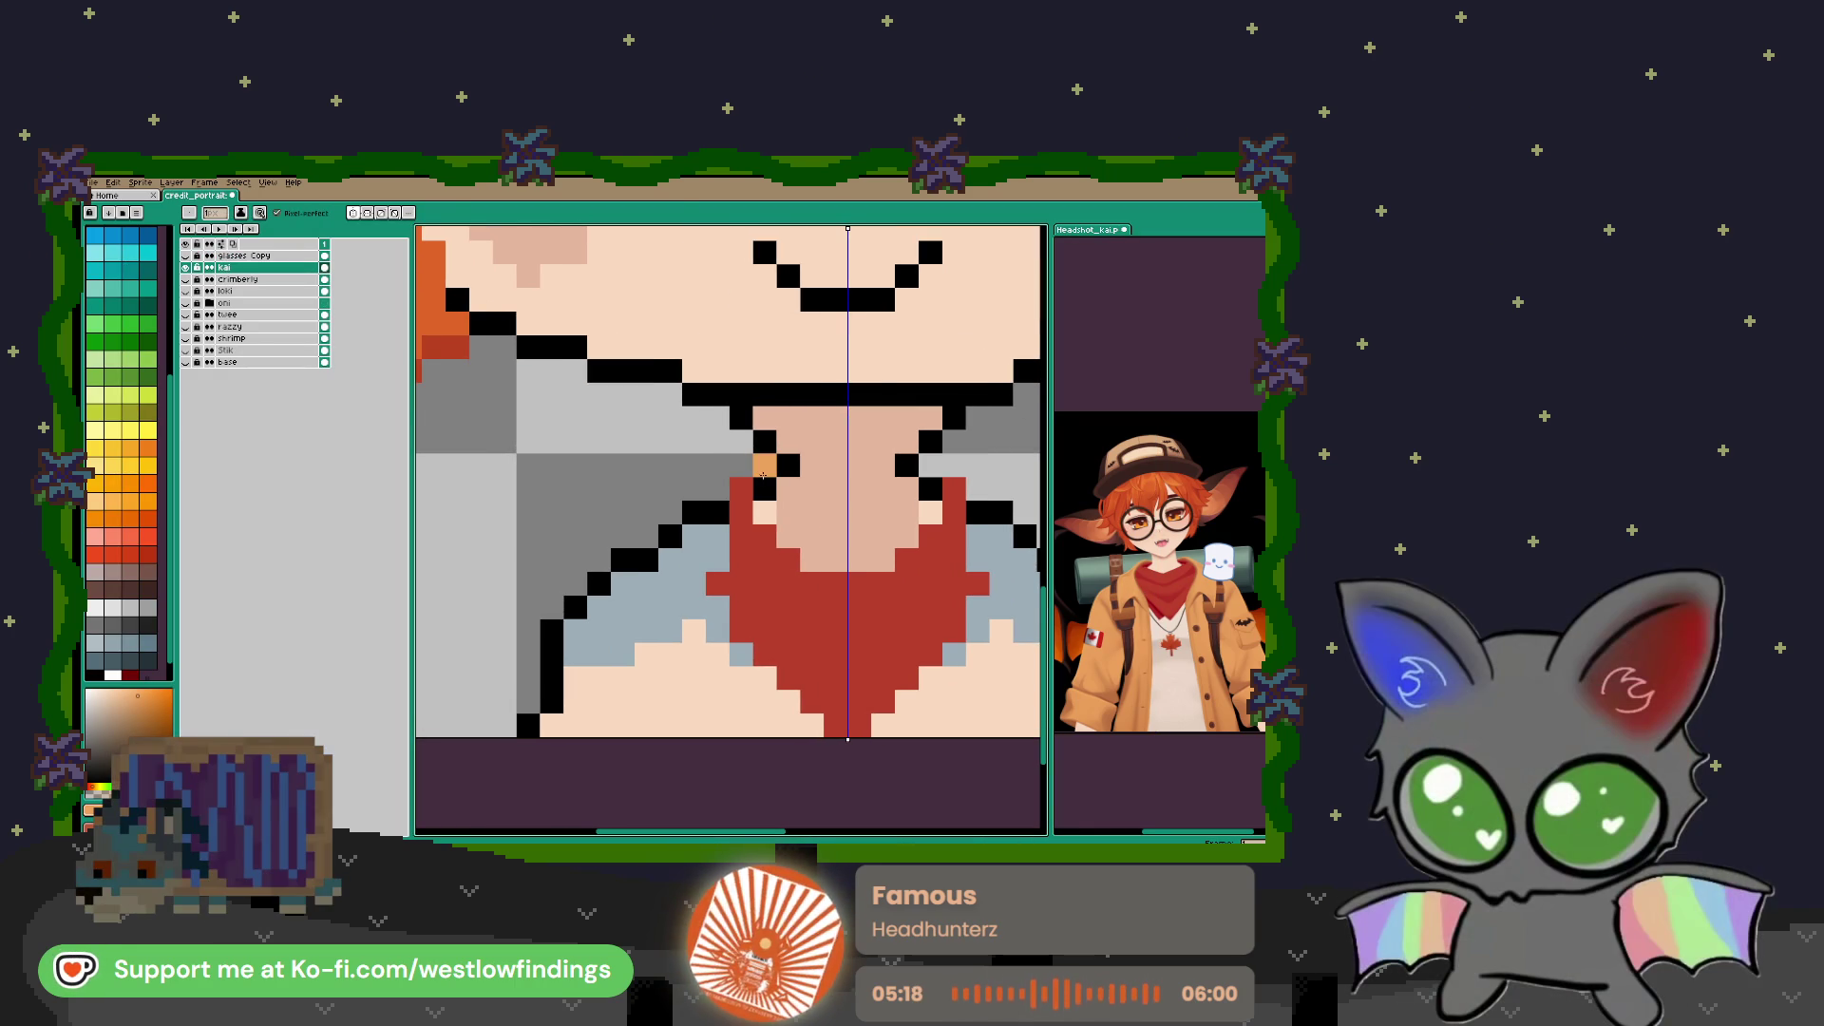
Paint mirrored orange collar pixels along the bandana edges and down both shoulders
mouse_move(757, 465)
left_mouse_down()
mouse_move(718, 487)
mouse_move(707, 608)
mouse_move(726, 660)
mouse_move(814, 725)
left_mouse_up()
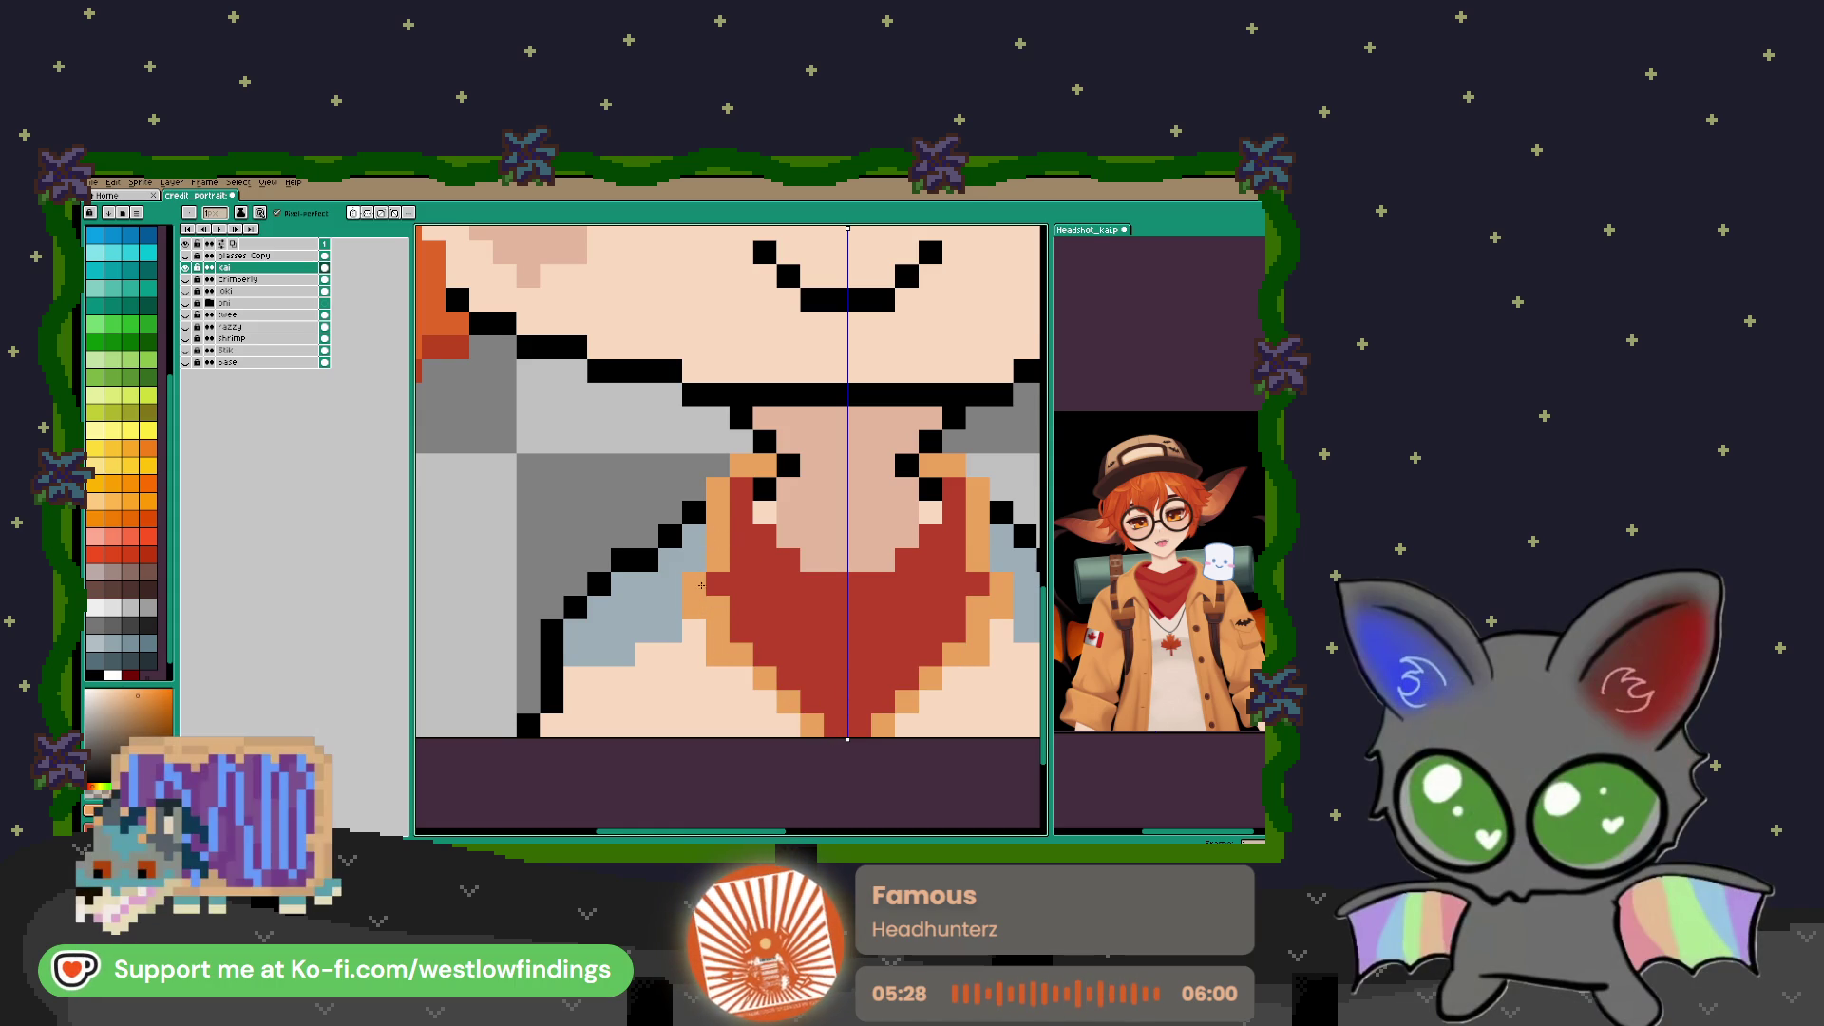
left_click_drag(732, 465, 666, 513)
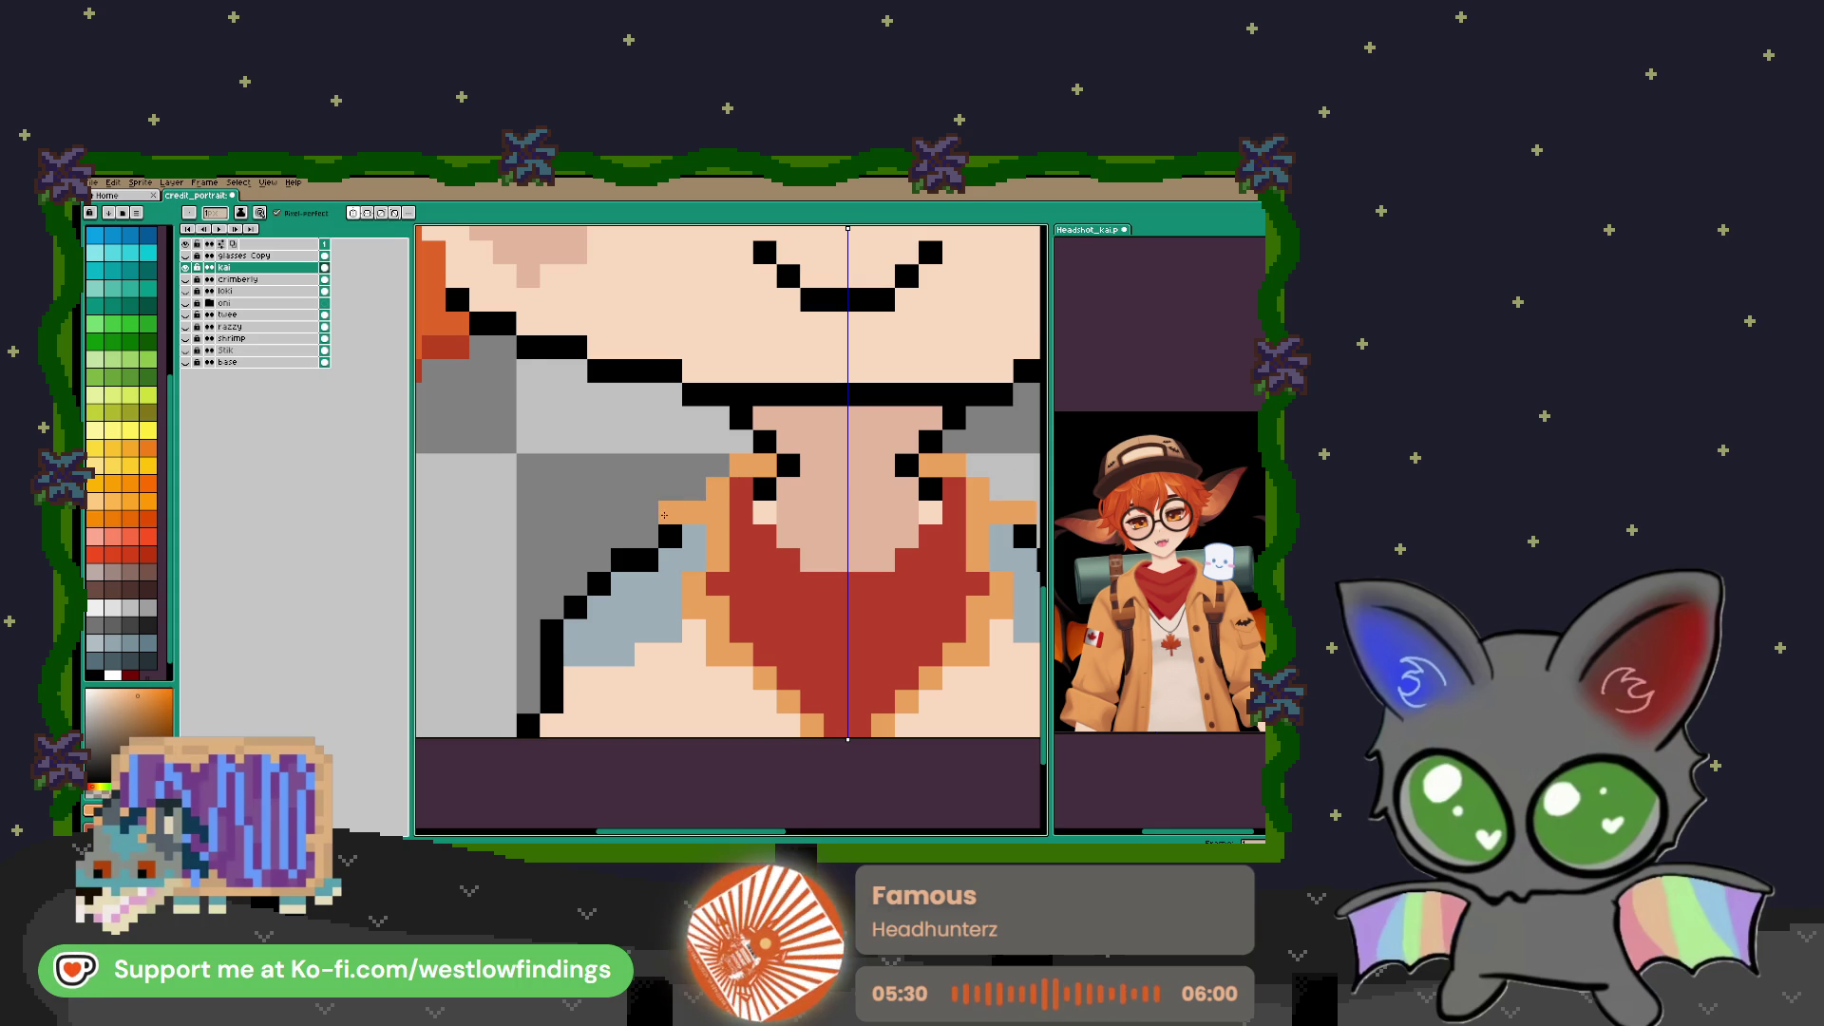
mouse_move(635, 627)
left_mouse_down()
mouse_move(639, 691)
mouse_move(694, 630)
mouse_move(648, 654)
left_mouse_up()
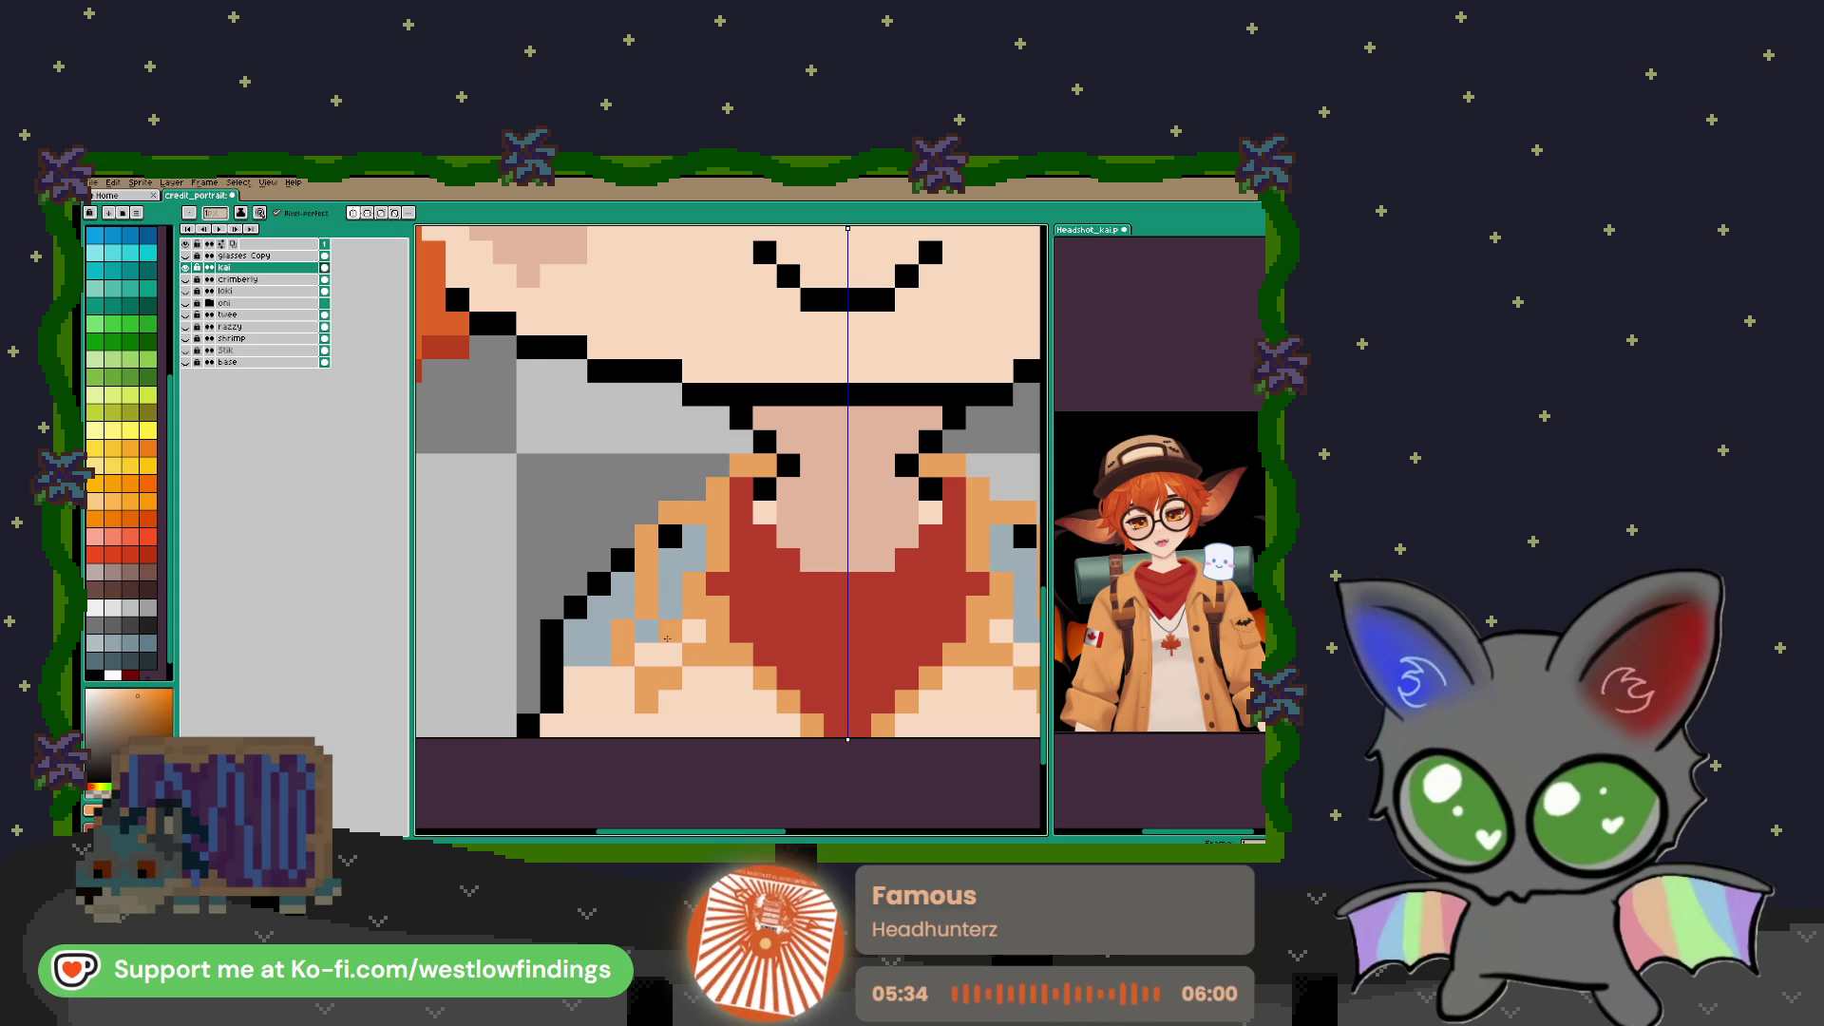
scroll(717, 651, "down", 3)
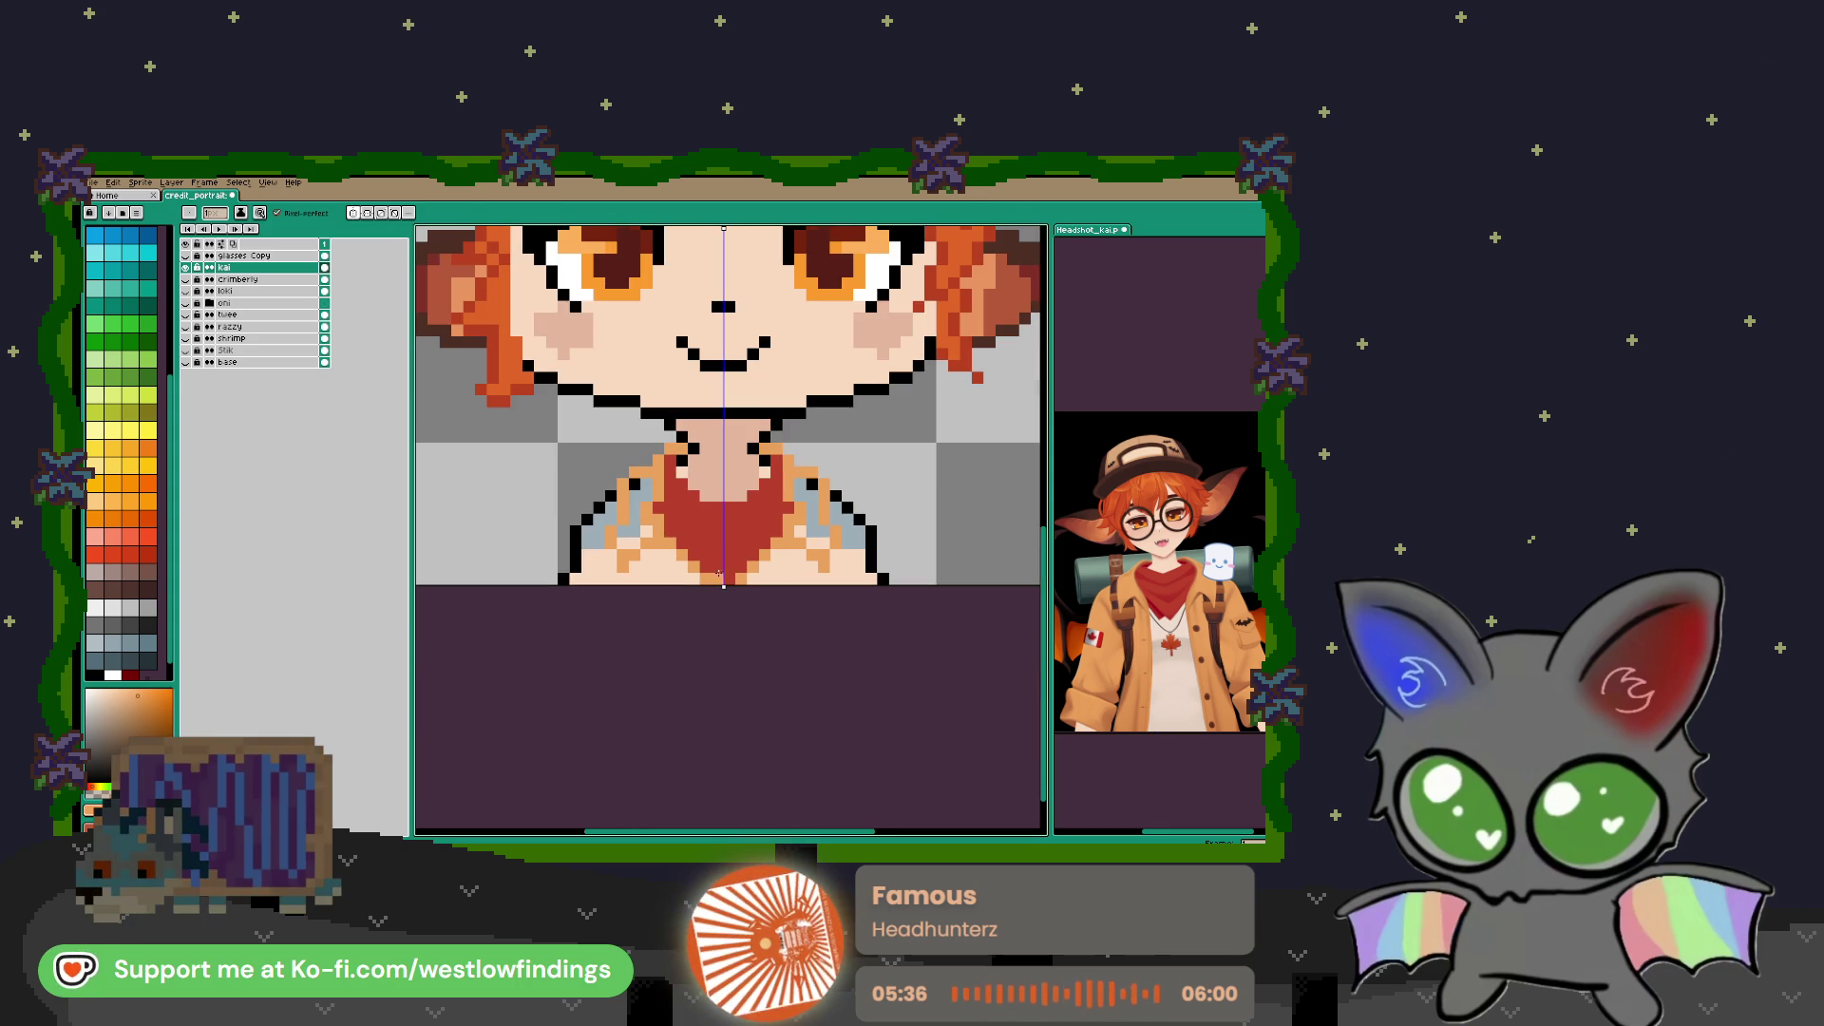
scroll(1168, 589, "up", 5)
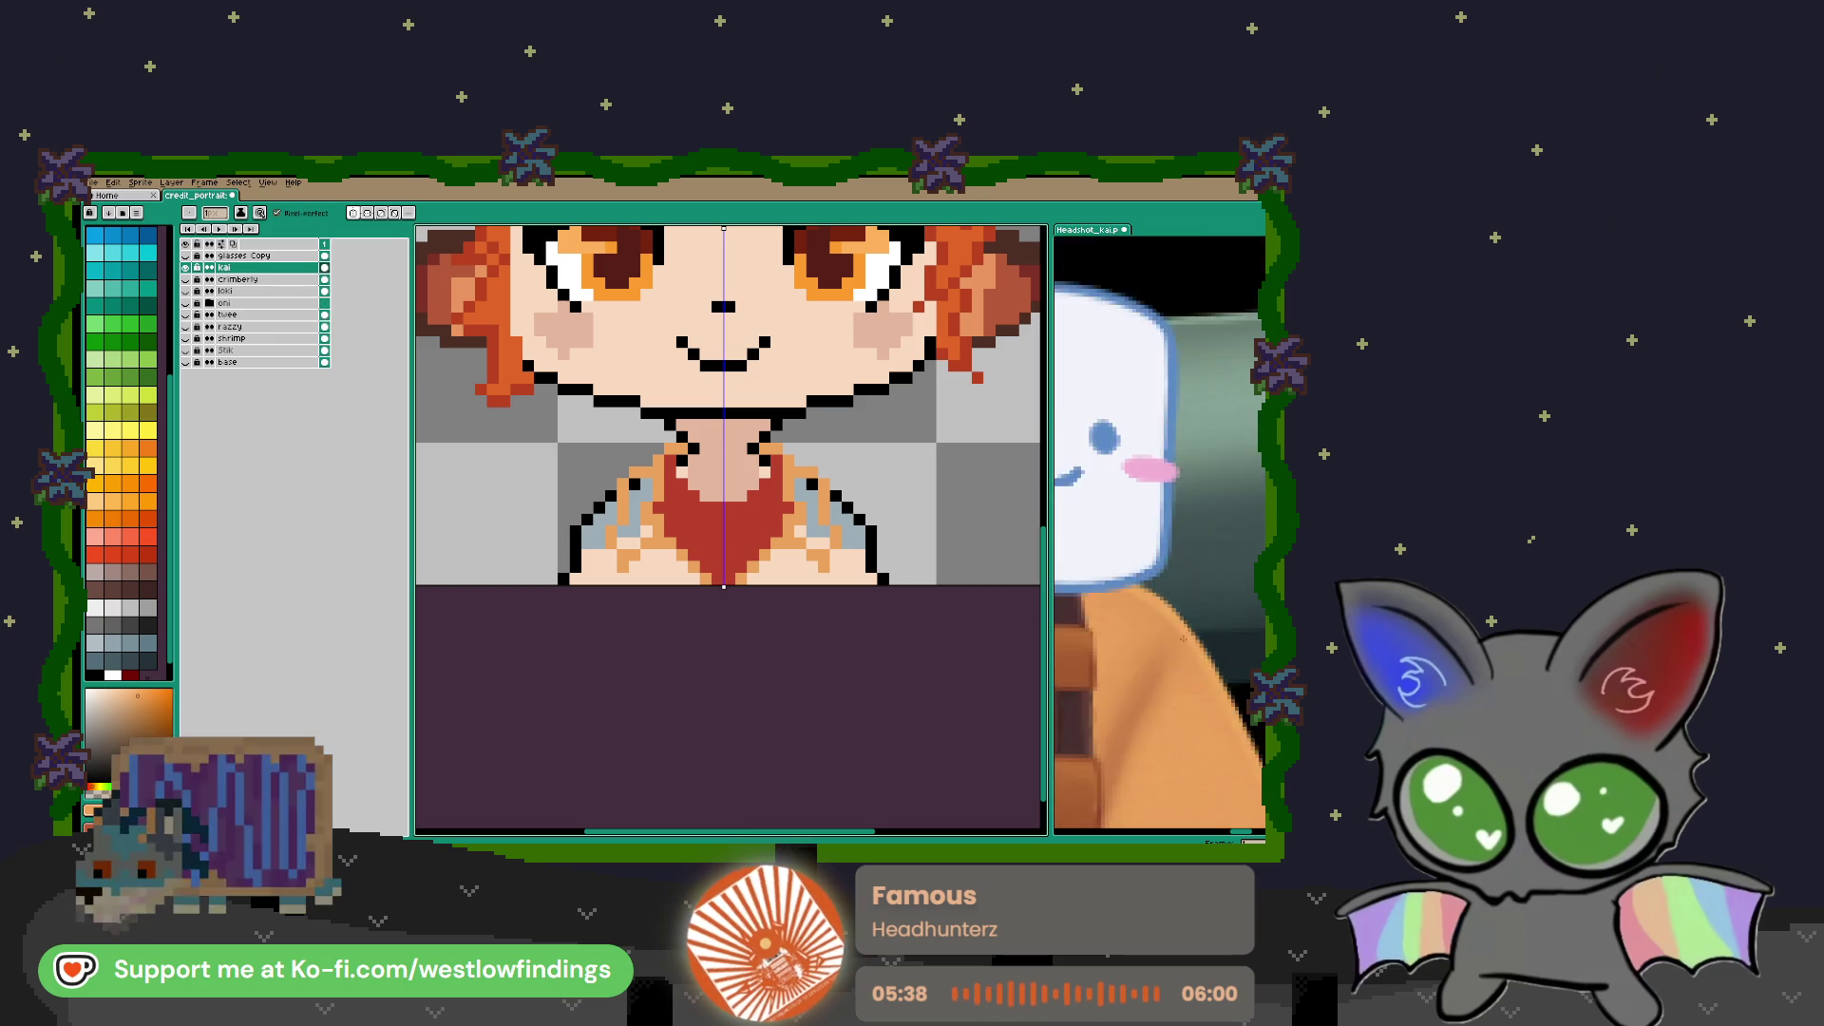
Sample the jacket orange from the reference and draw it down the left shoulder edge
key("i")
left_click(1161, 577)
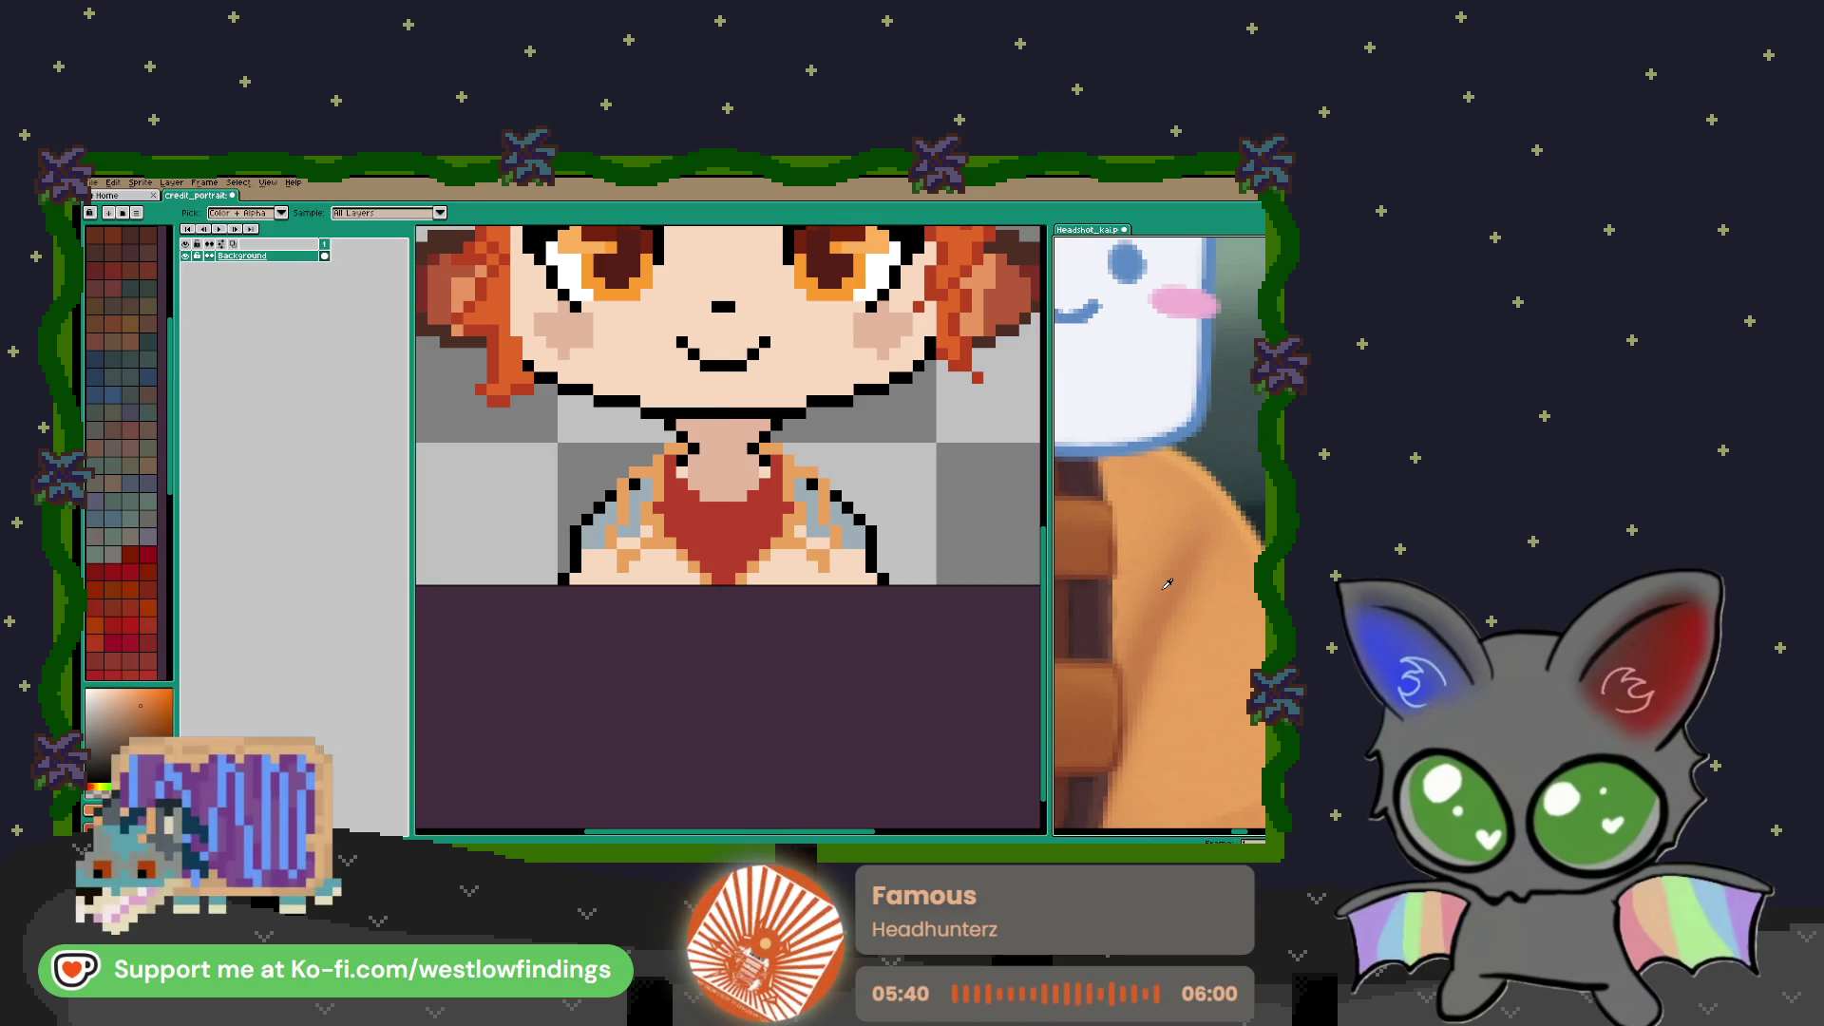
key("b")
scroll(1009, 581, "down", 1)
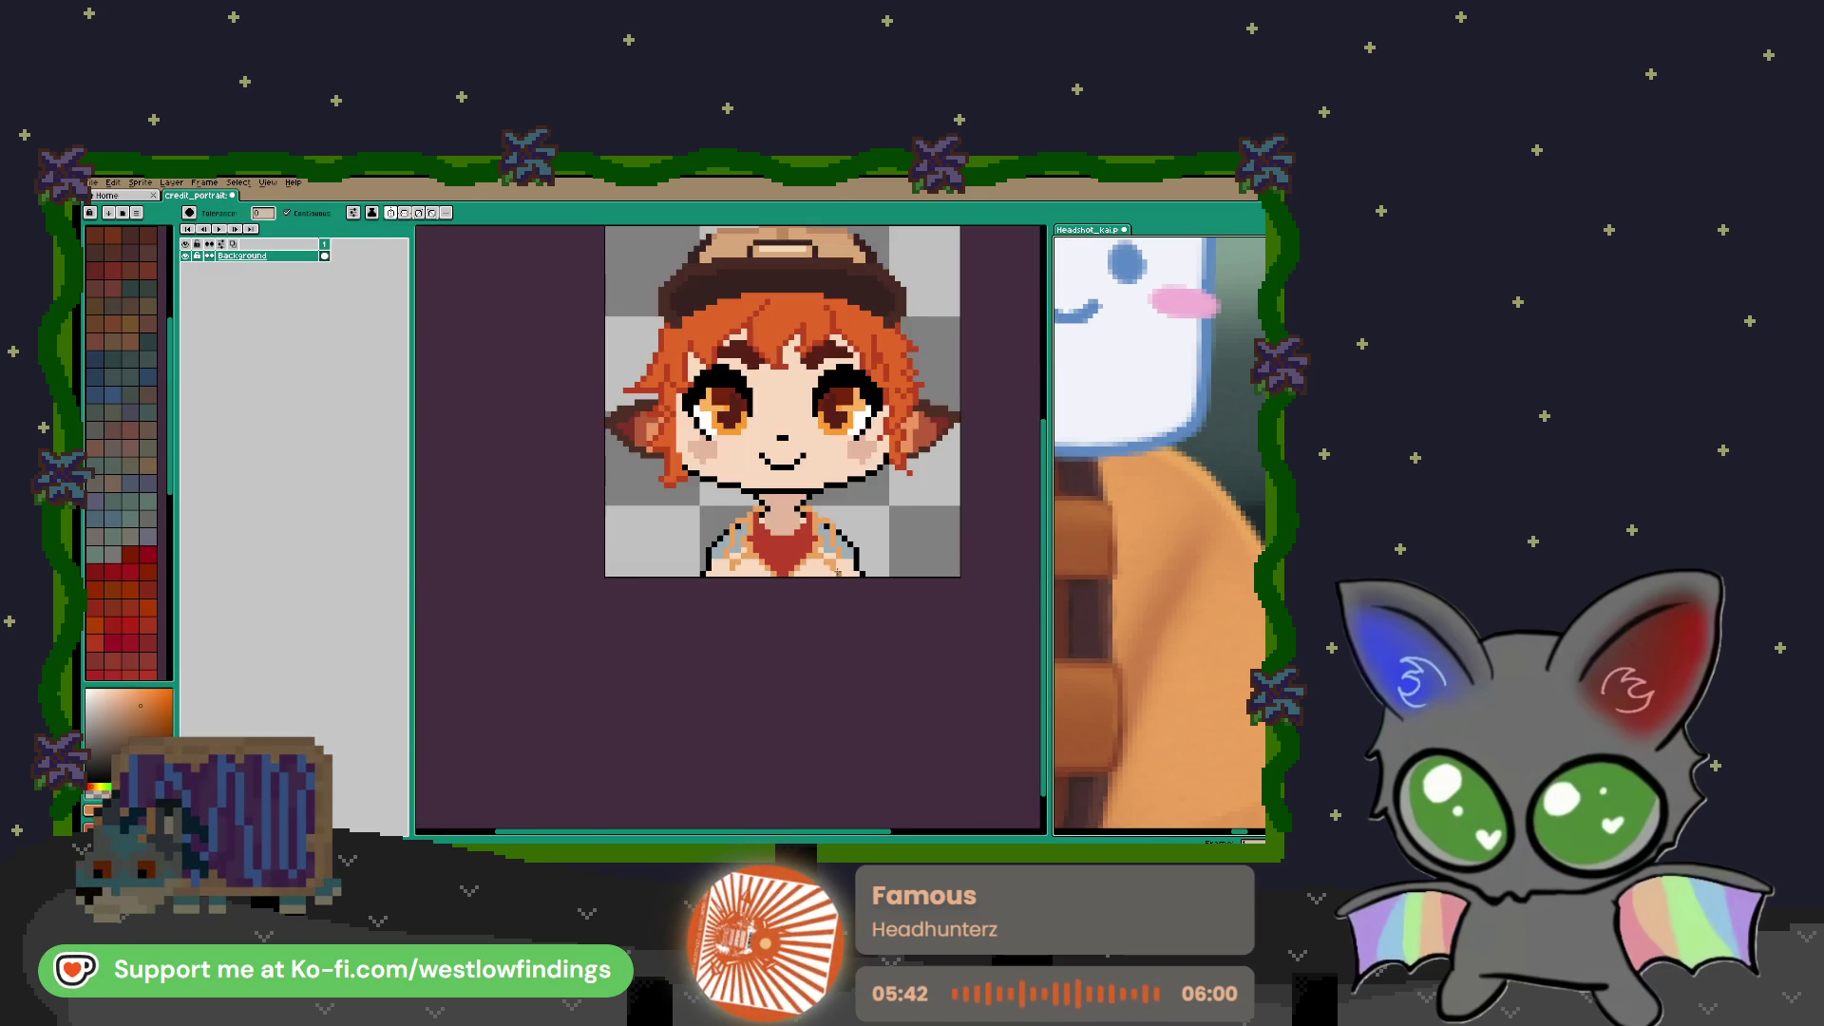
scroll(679, 523, "up", 2)
left_click_drag(679, 523, 655, 584)
left_click(680, 572)
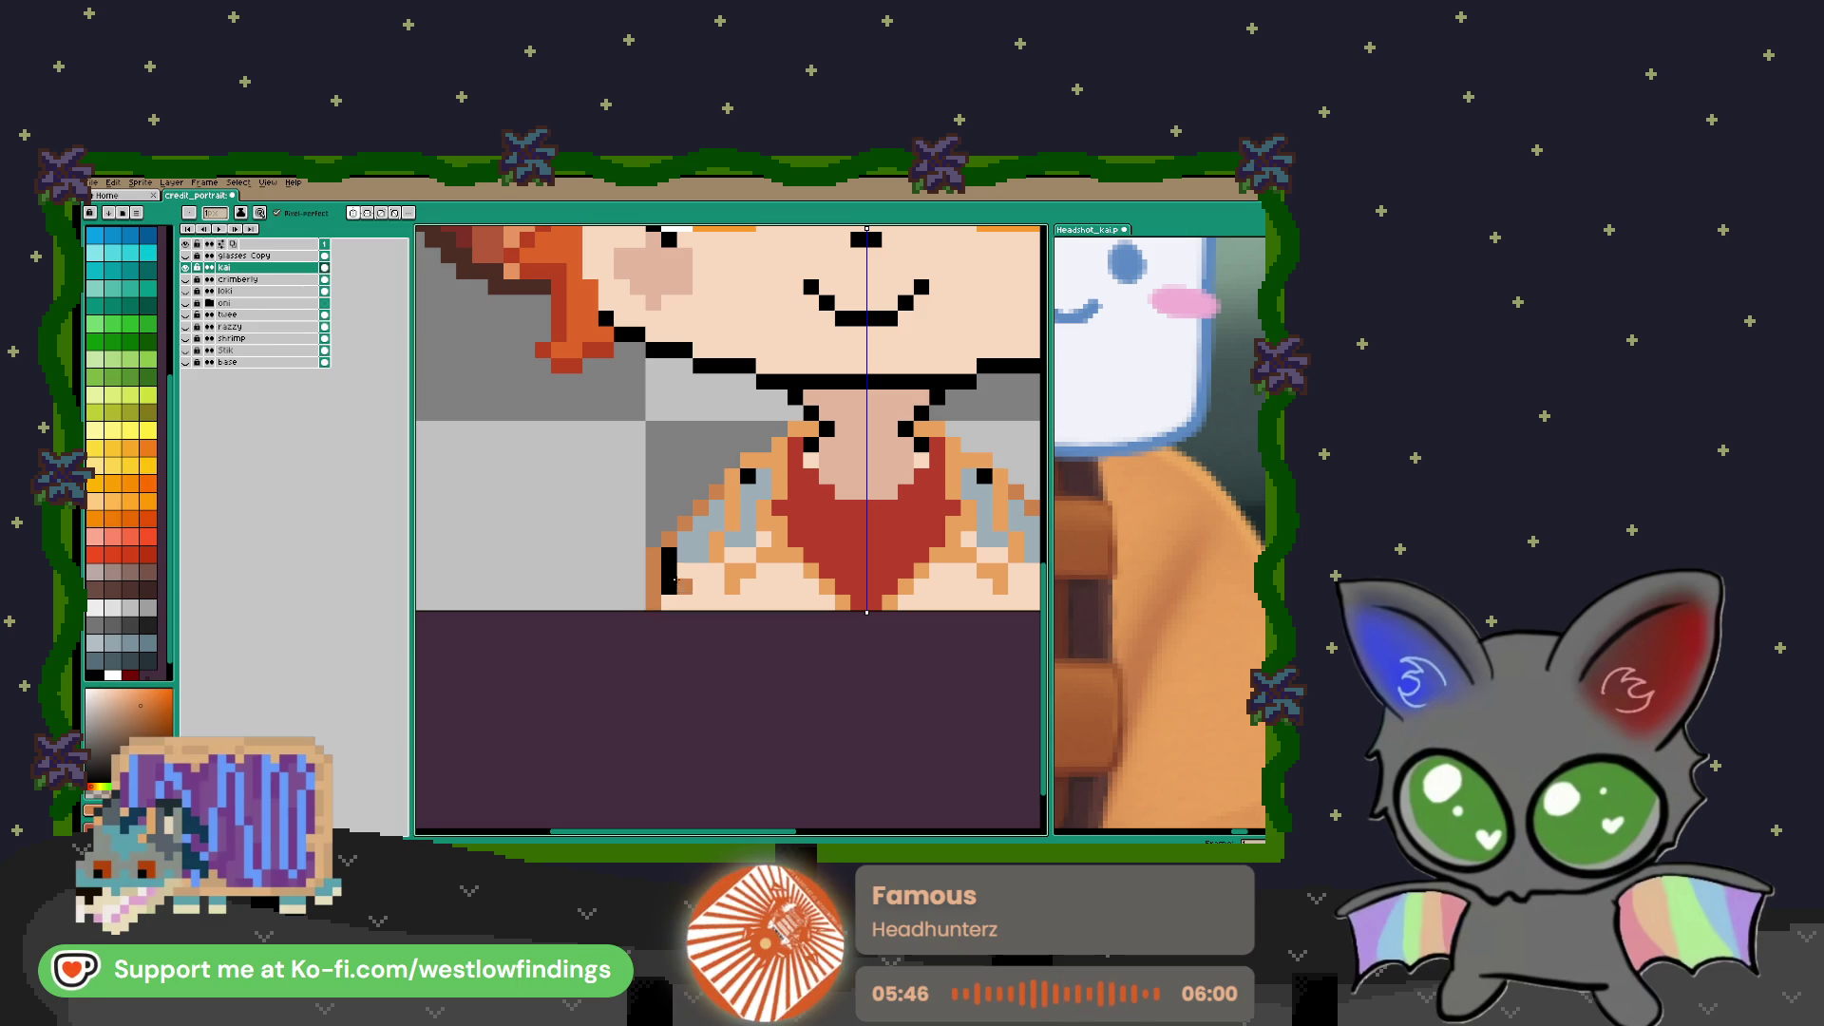
Bucket-fill the remaining left-shoulder regions with orange
key("g")
left_click(686, 589)
left_click(684, 556)
left_click(700, 528)
left_click(746, 477)
left_click(752, 489)
left_click(758, 545)
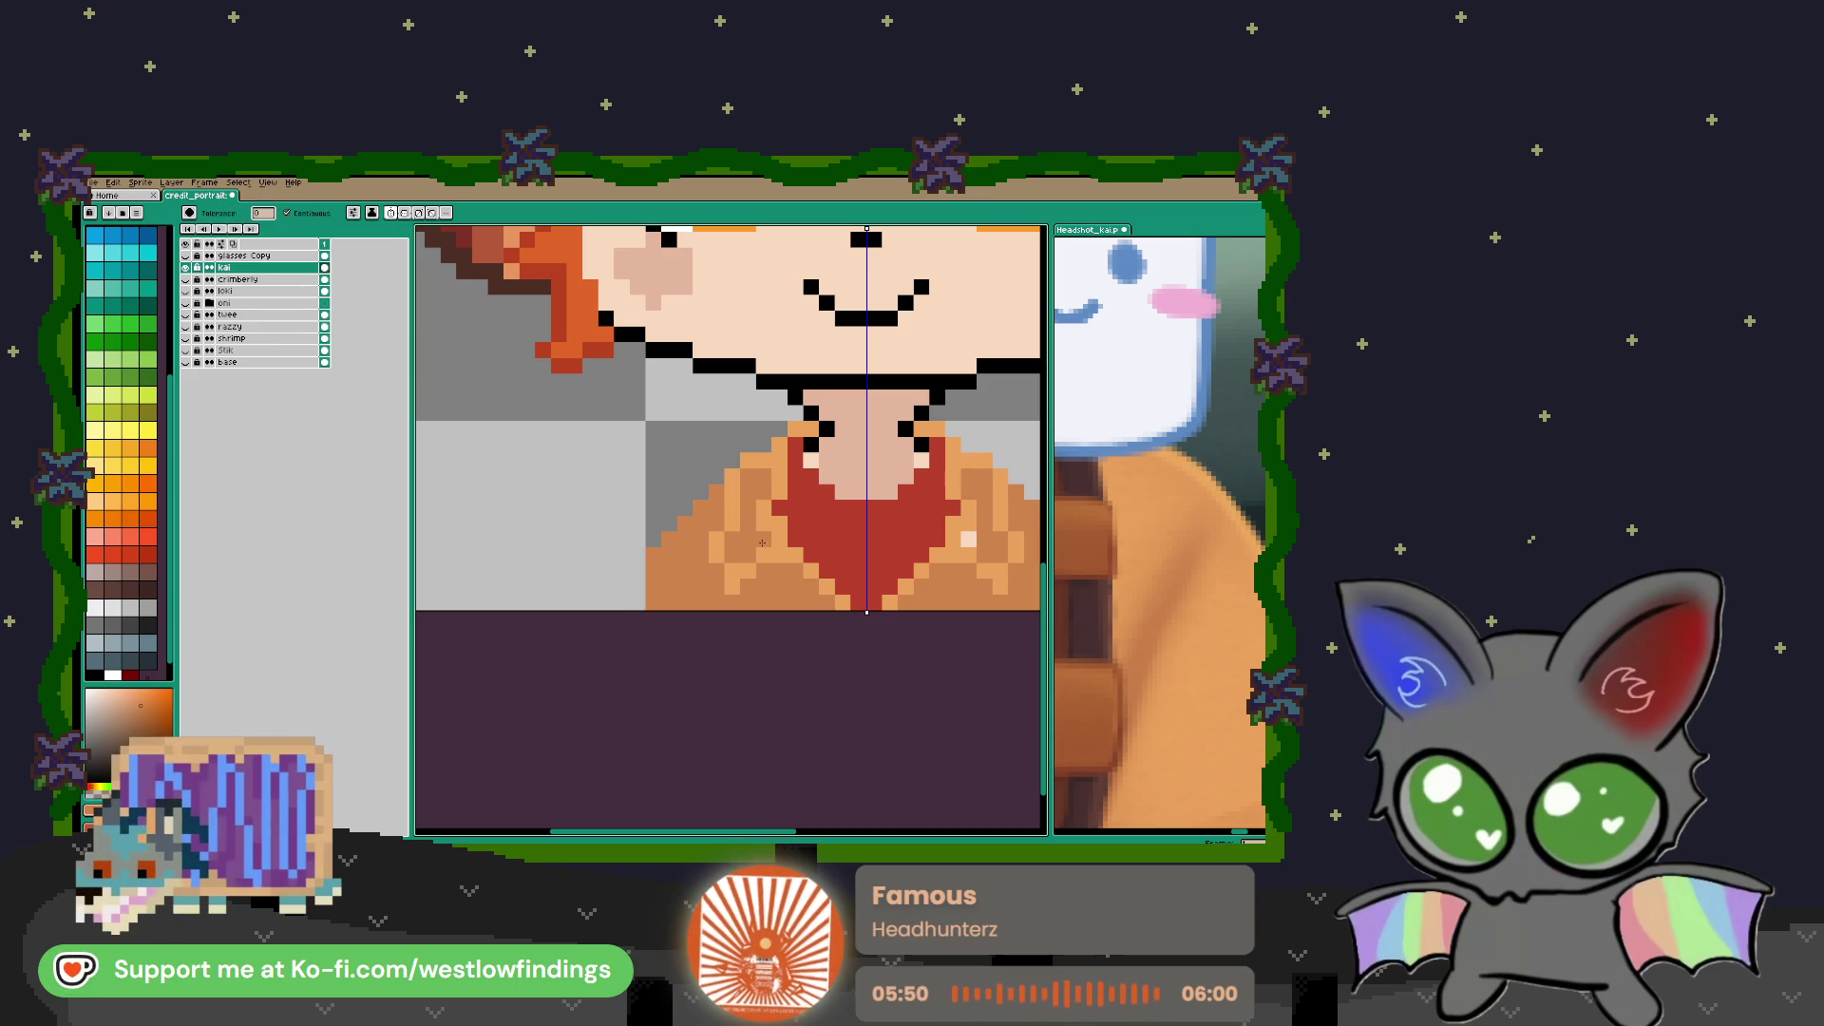
scroll(885, 567, "down", 2)
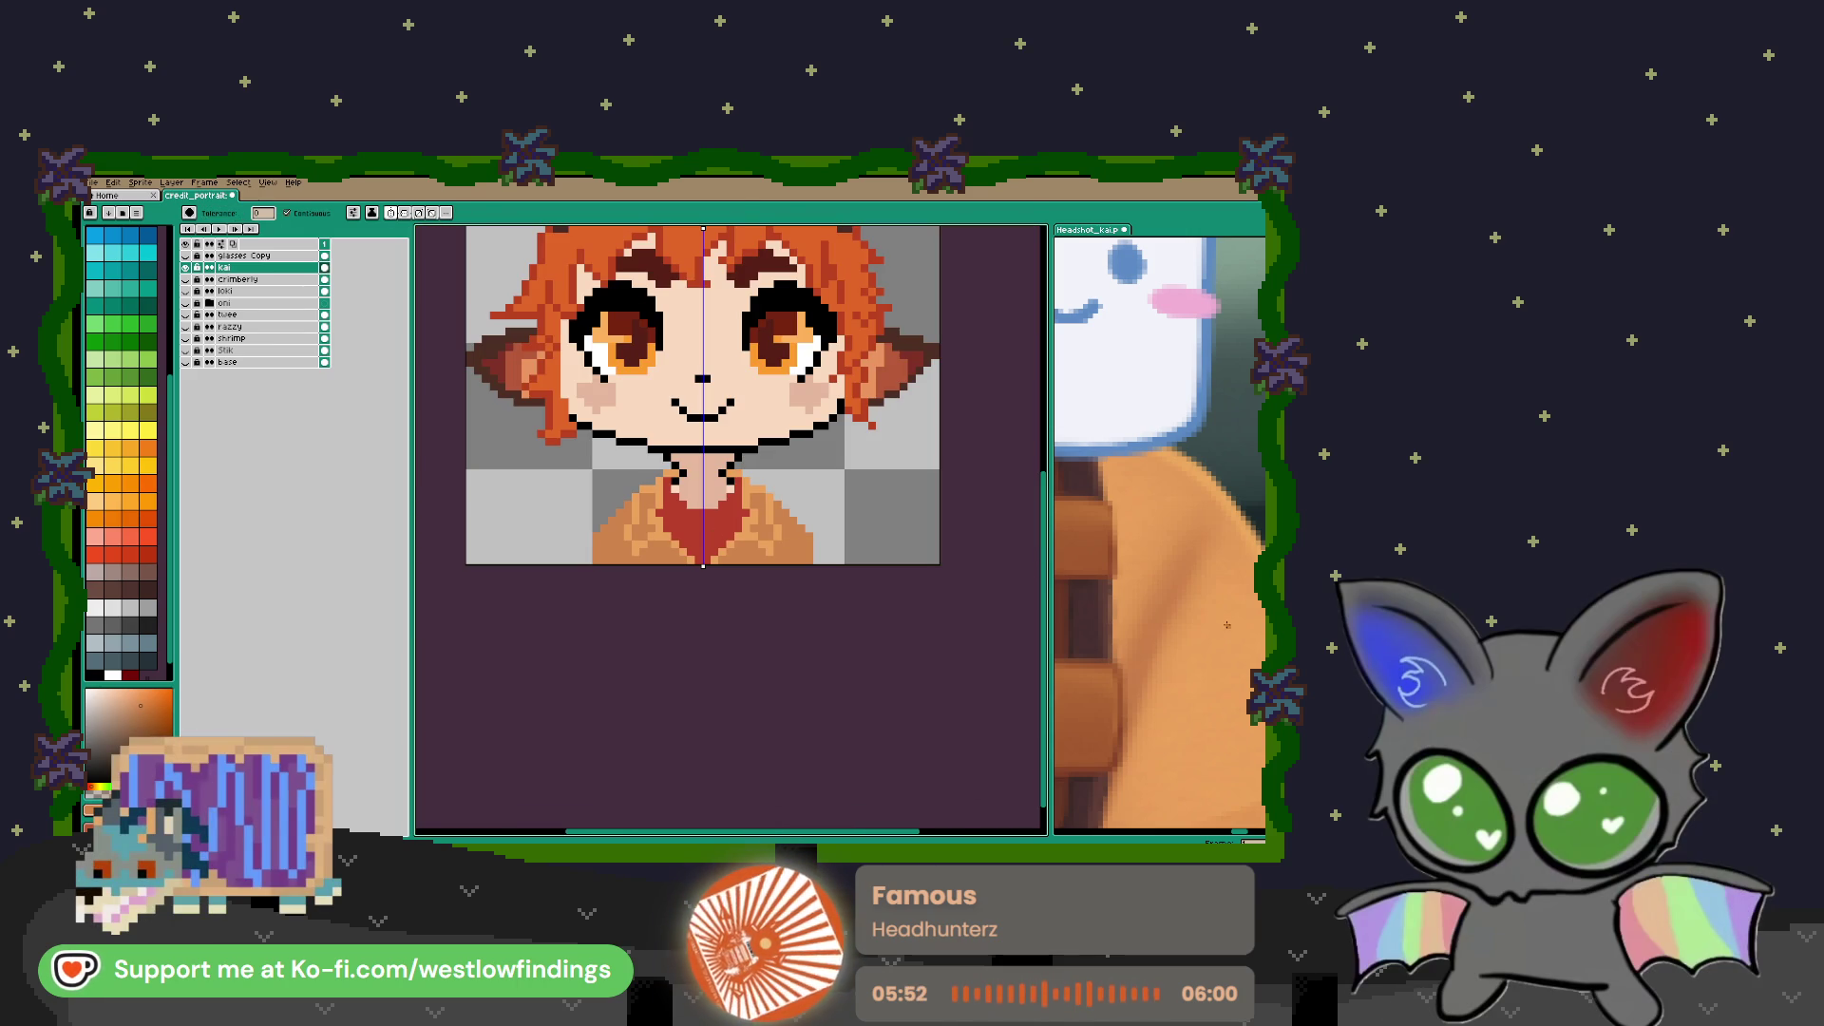
Draw a lighter tan staircase of shading down the shoulder
key("i")
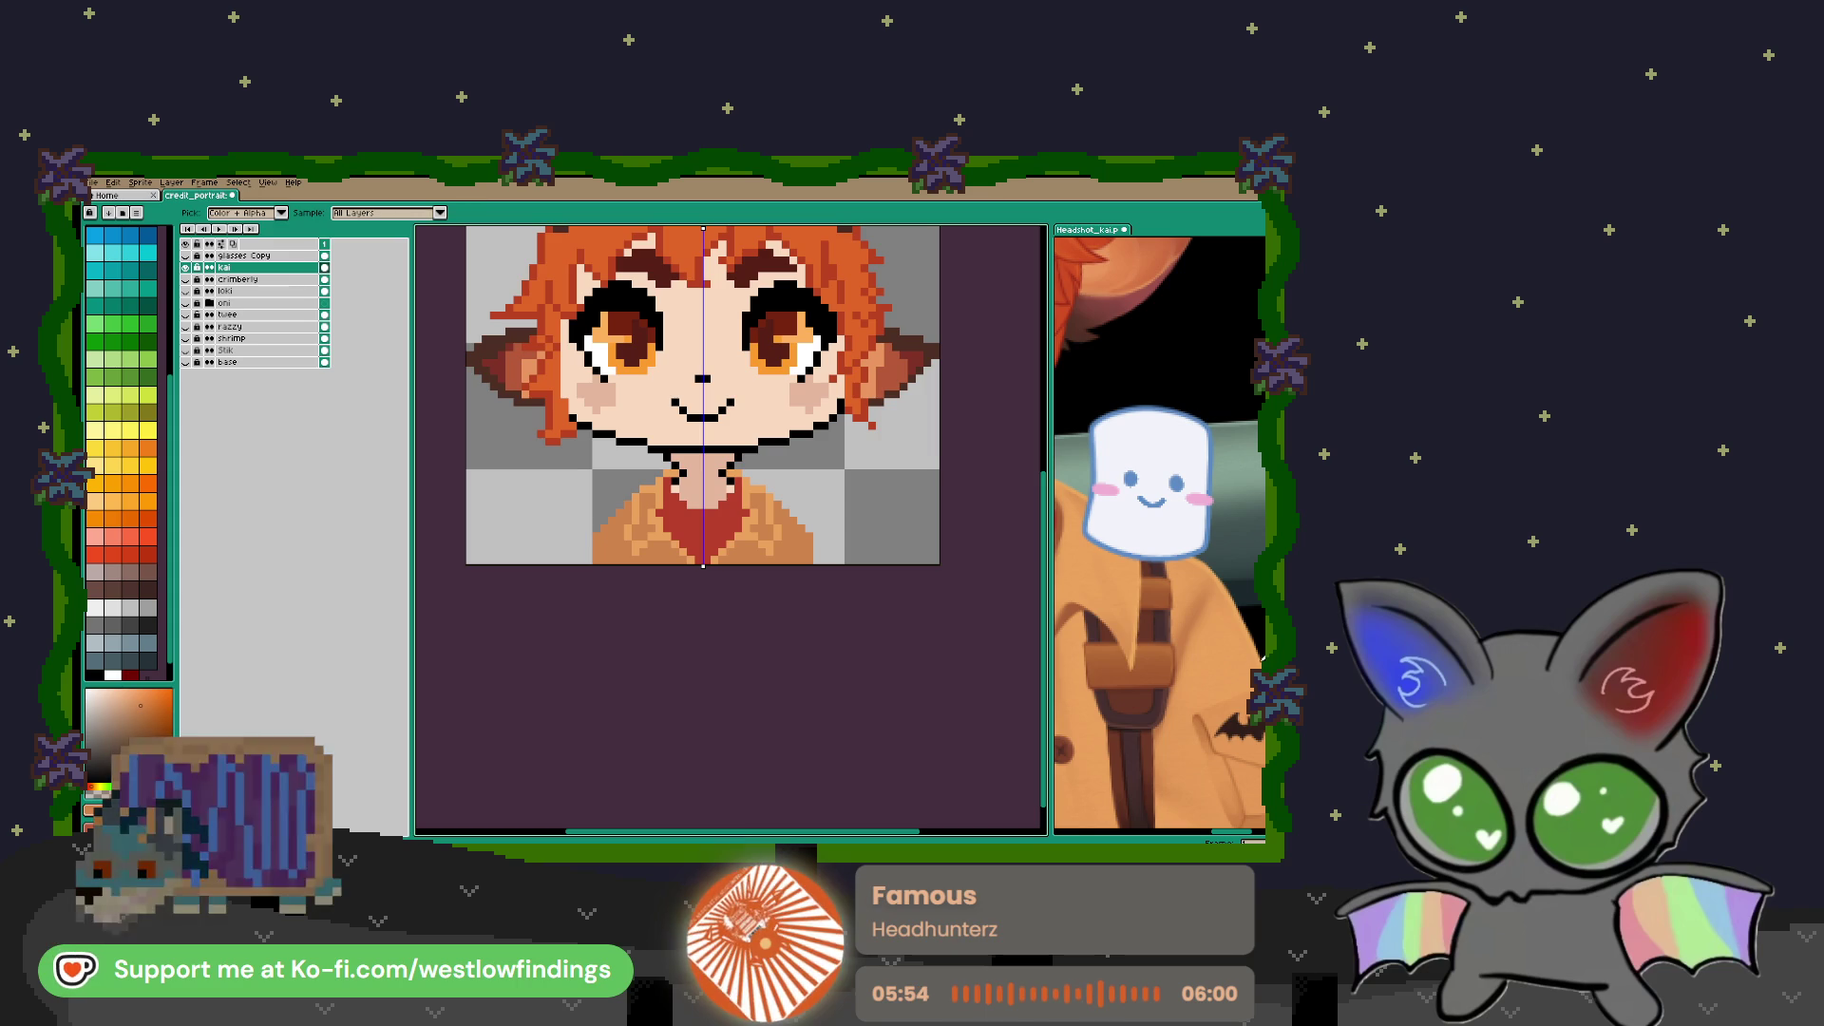
key("b")
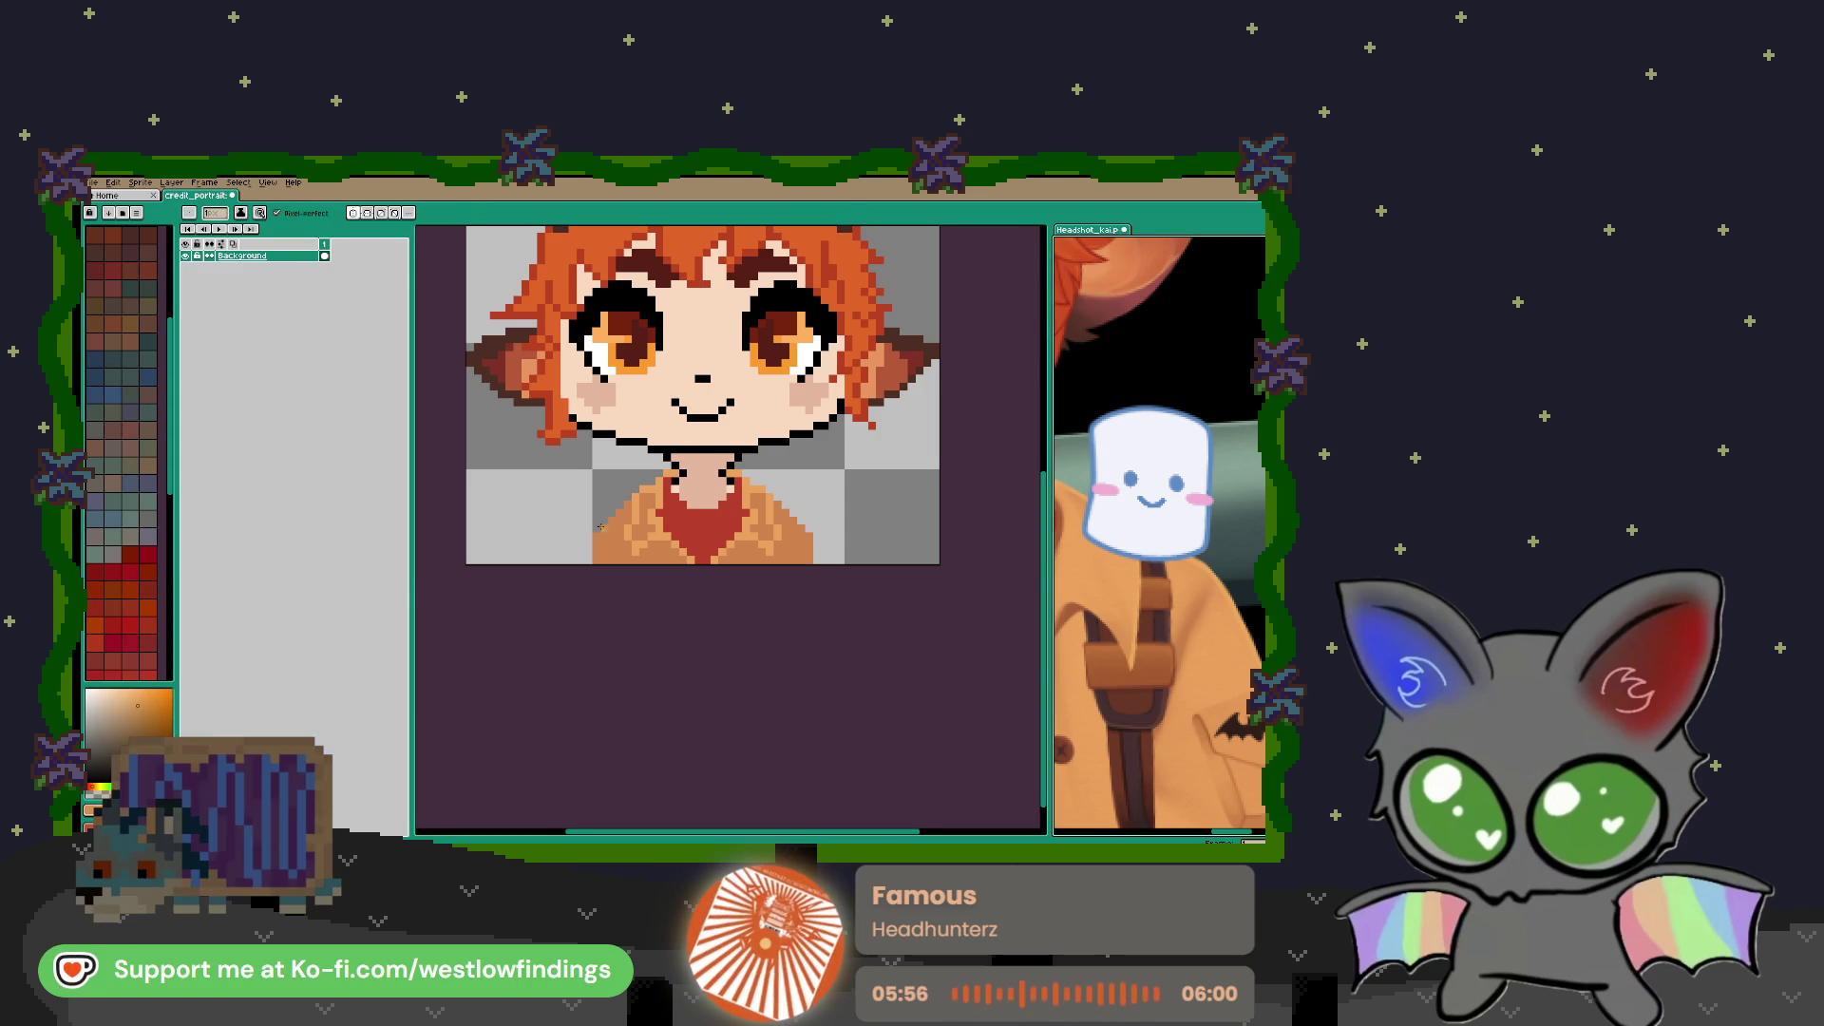
scroll(575, 549, "up", 3)
mouse_move(701, 381)
left_mouse_down()
mouse_move(611, 513)
mouse_move(622, 595)
left_mouse_up()
scroll(622, 570, "right", 5)
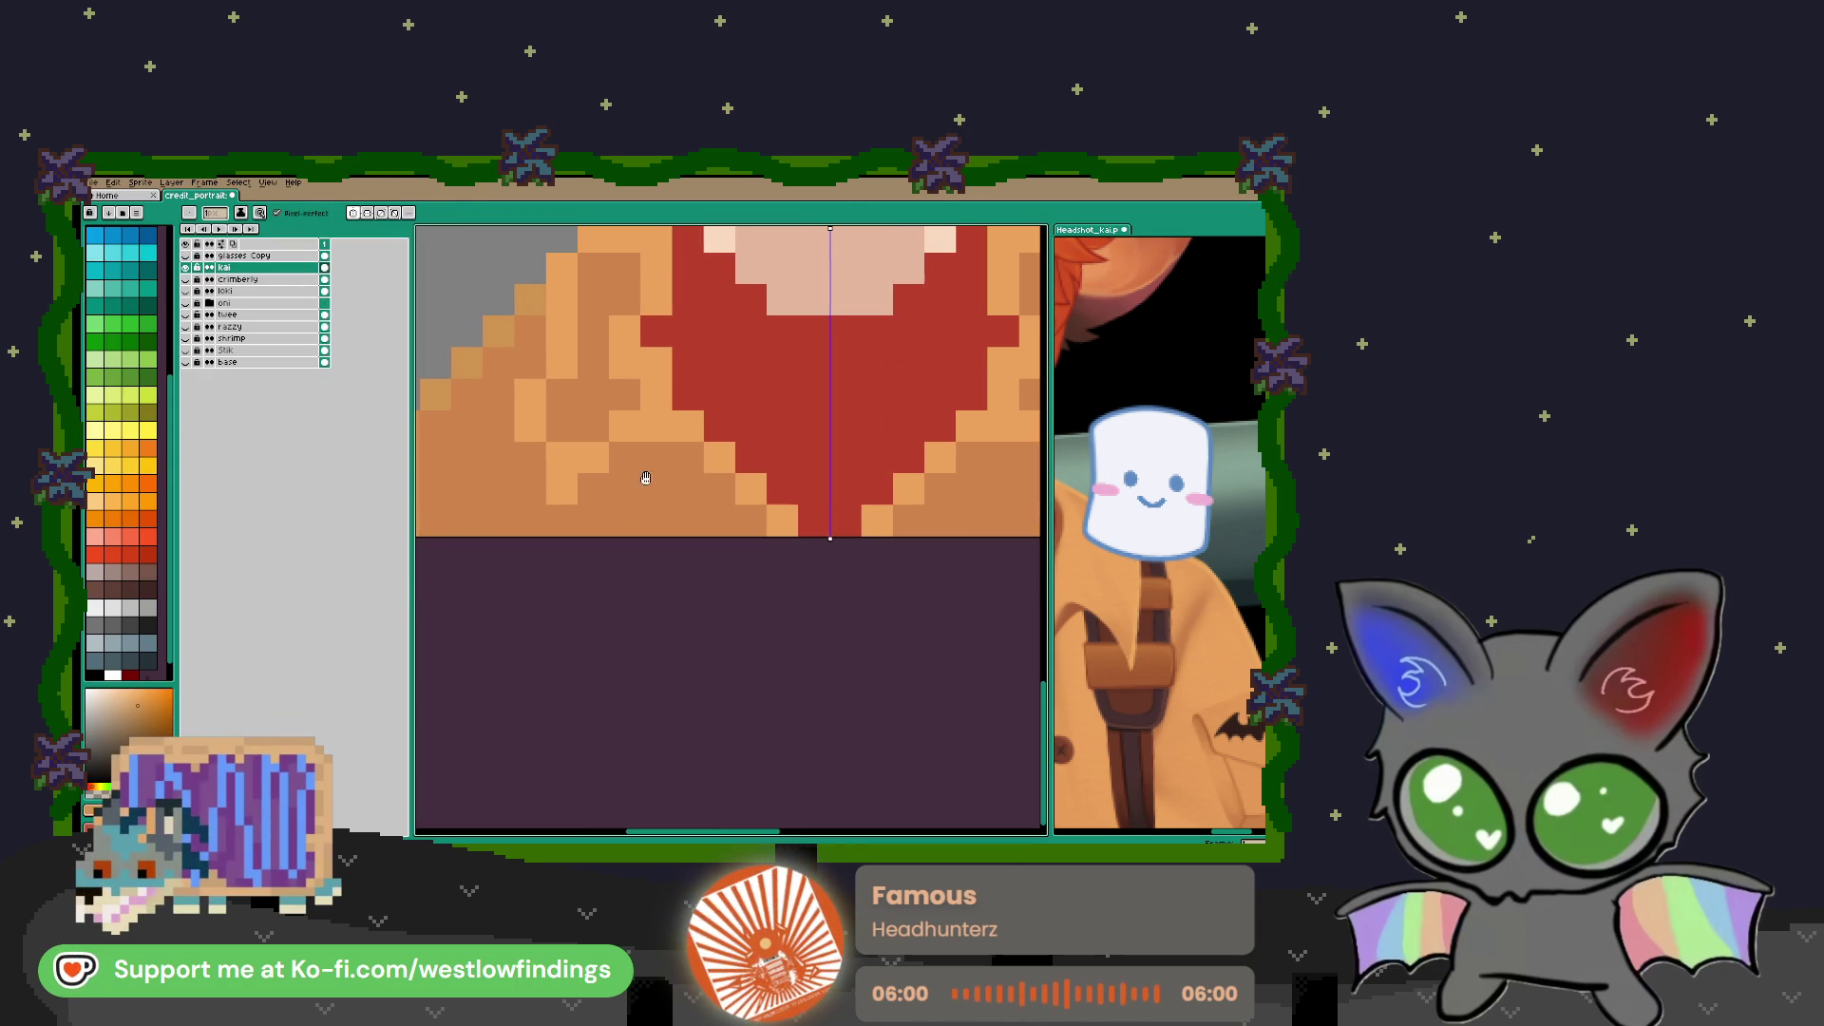
scroll(630, 465, "down", 2)
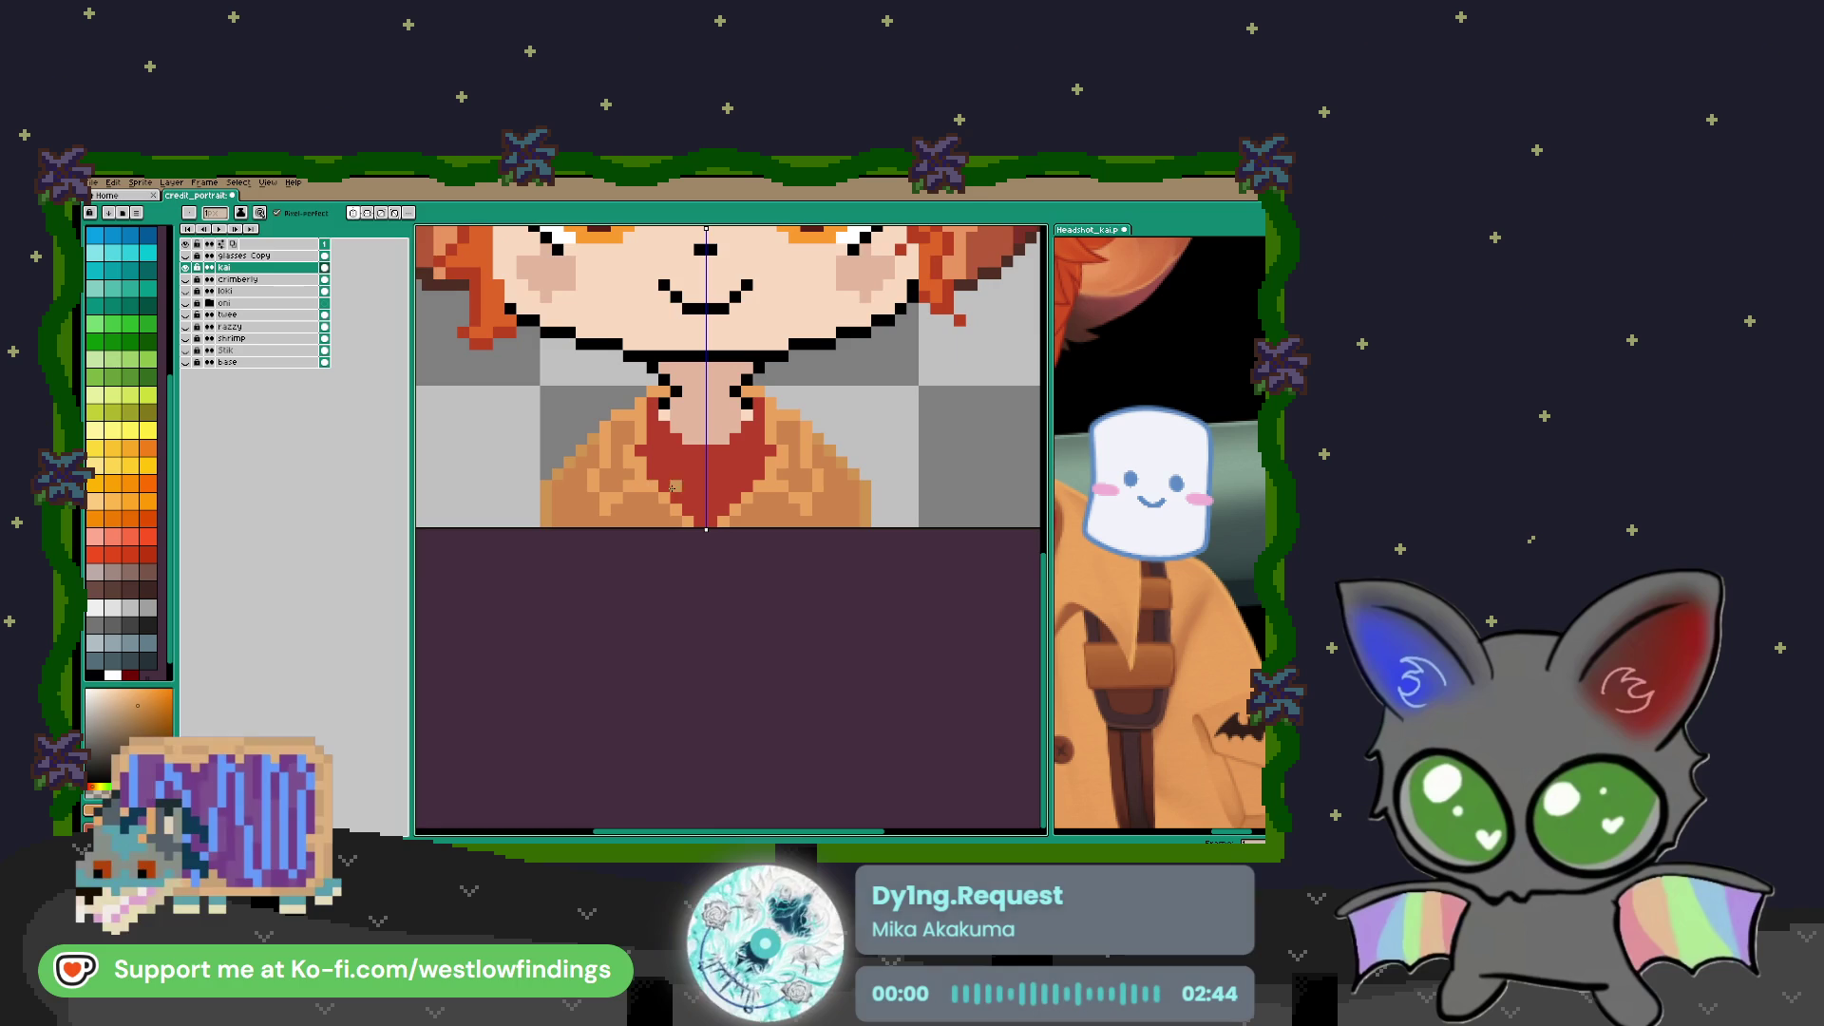
scroll(1159, 532, "down", 3)
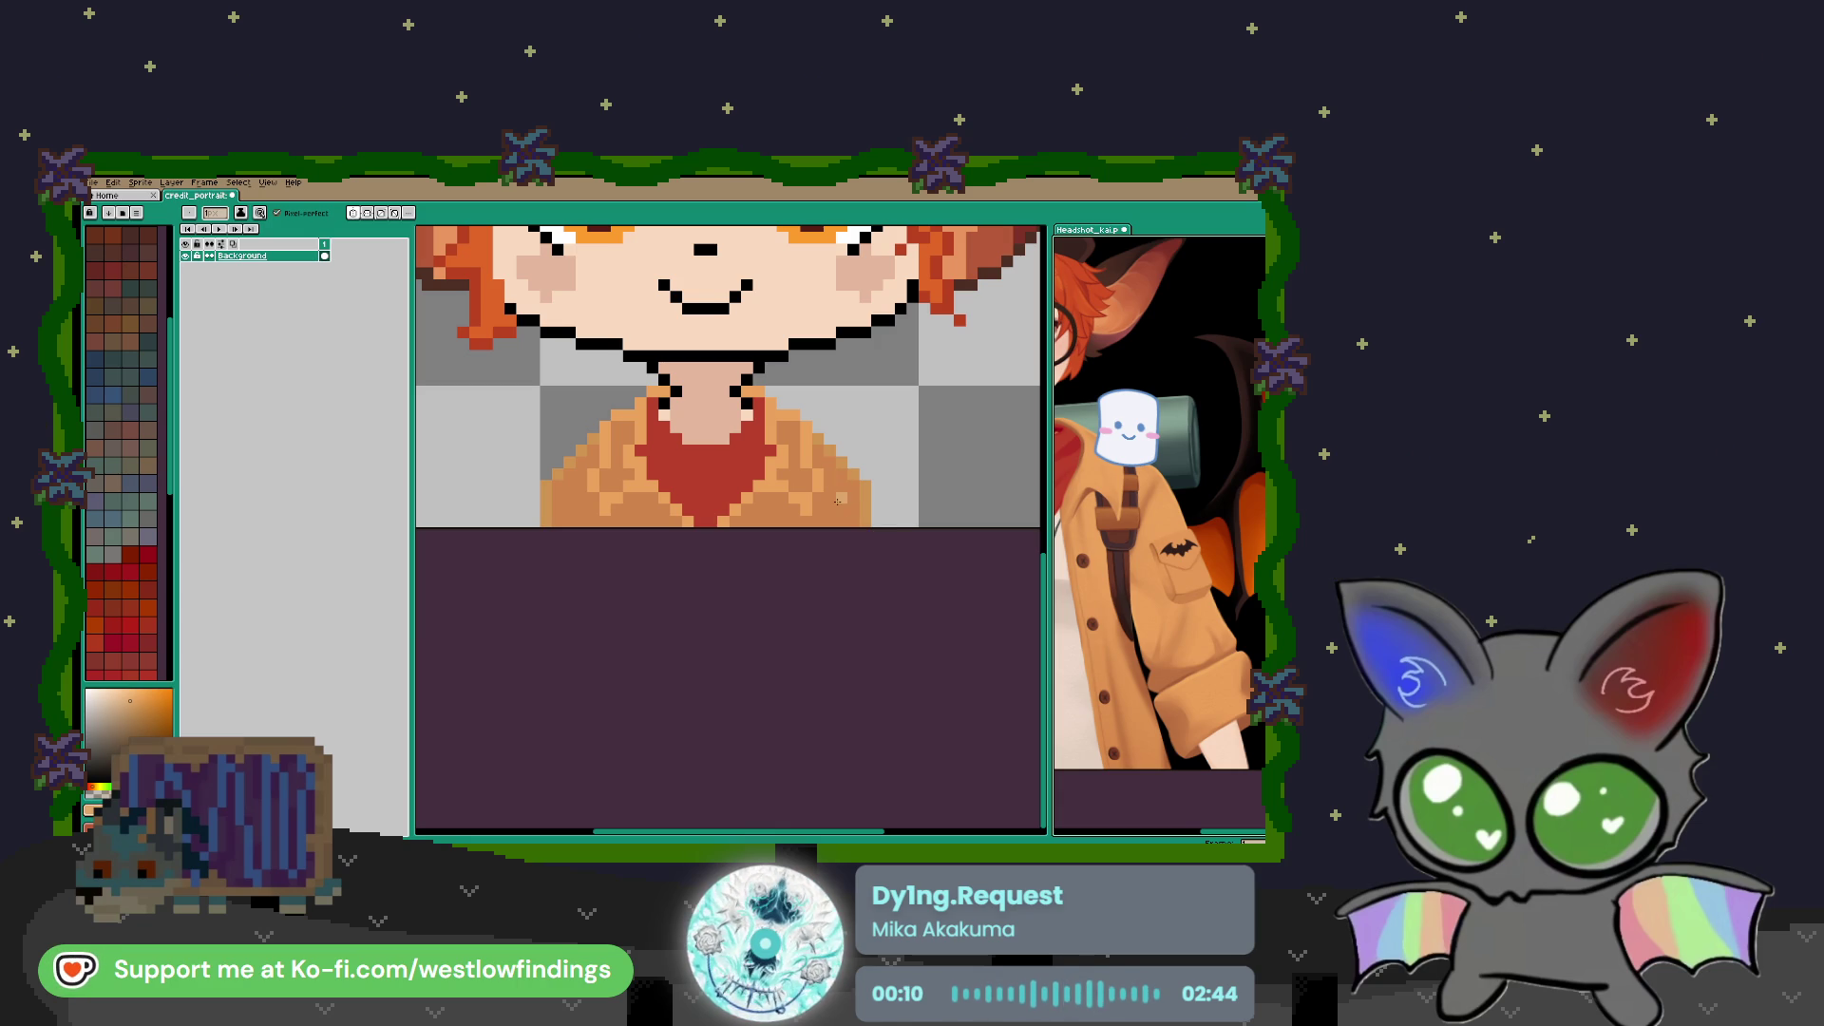
Sample the darker jacket colour and add a shading pixel to both jacket sides
key("g")
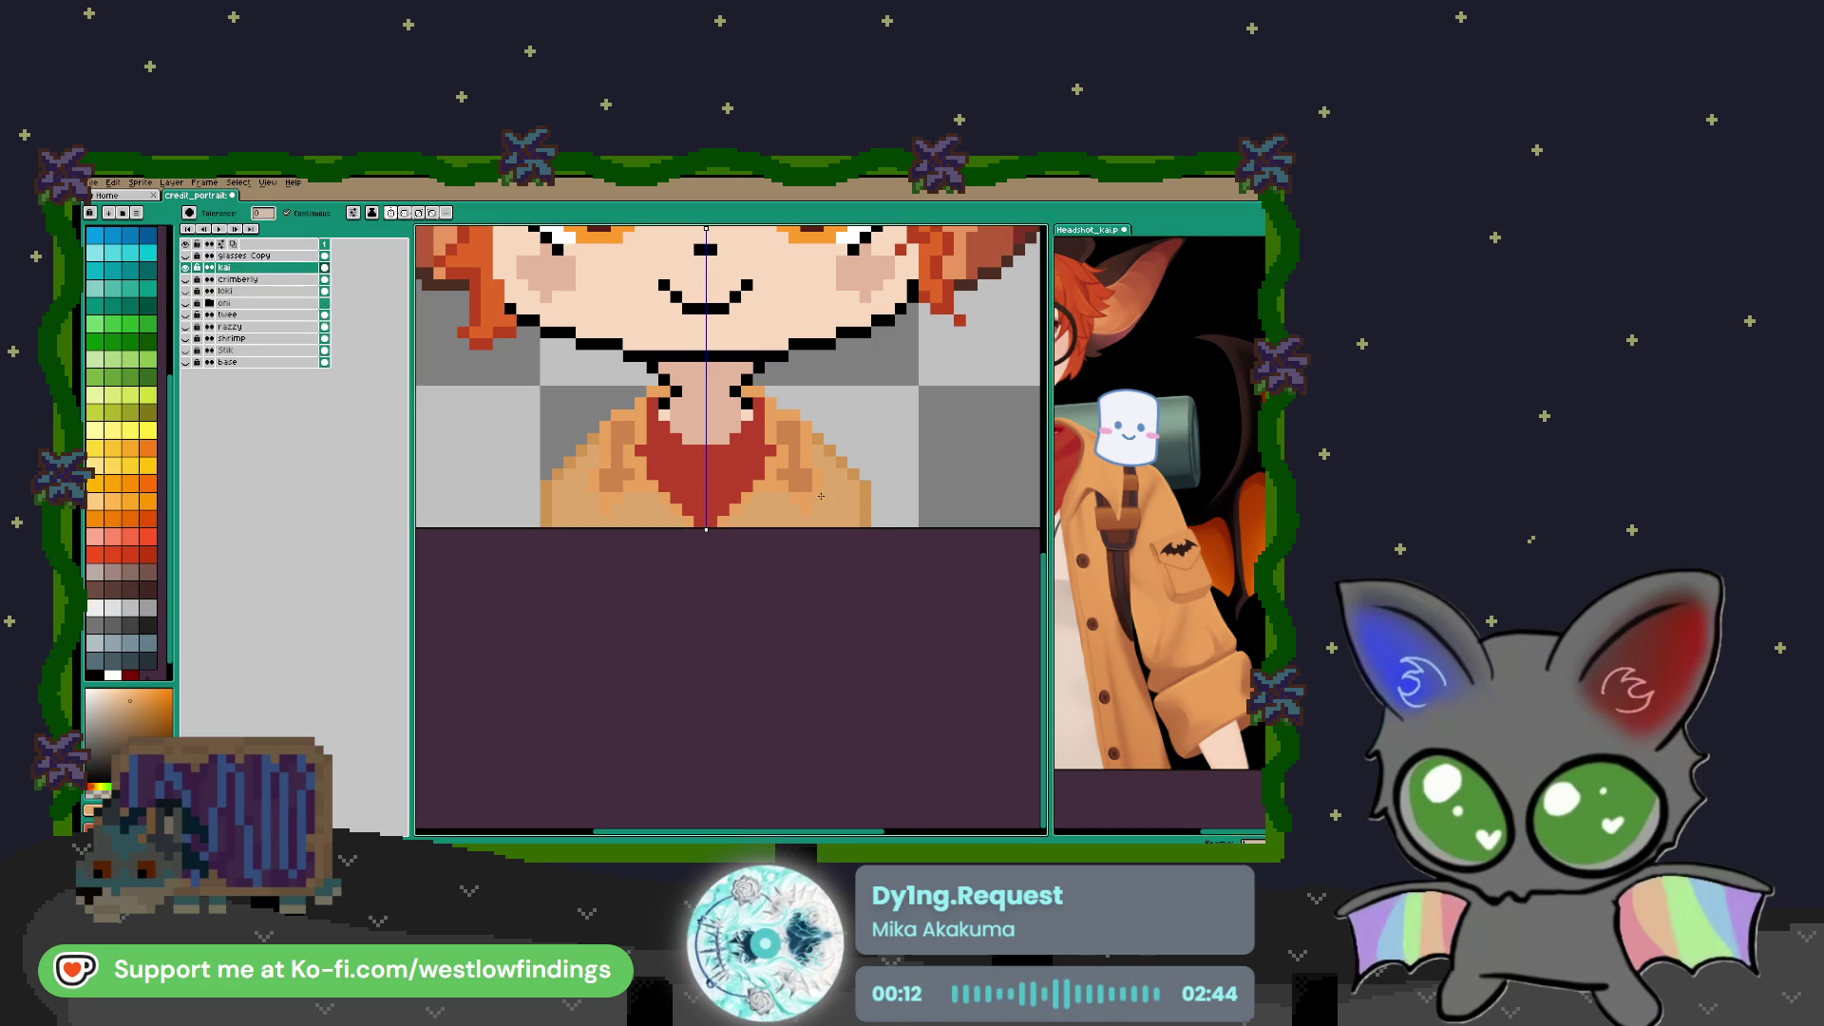
key("i")
left_click(804, 475)
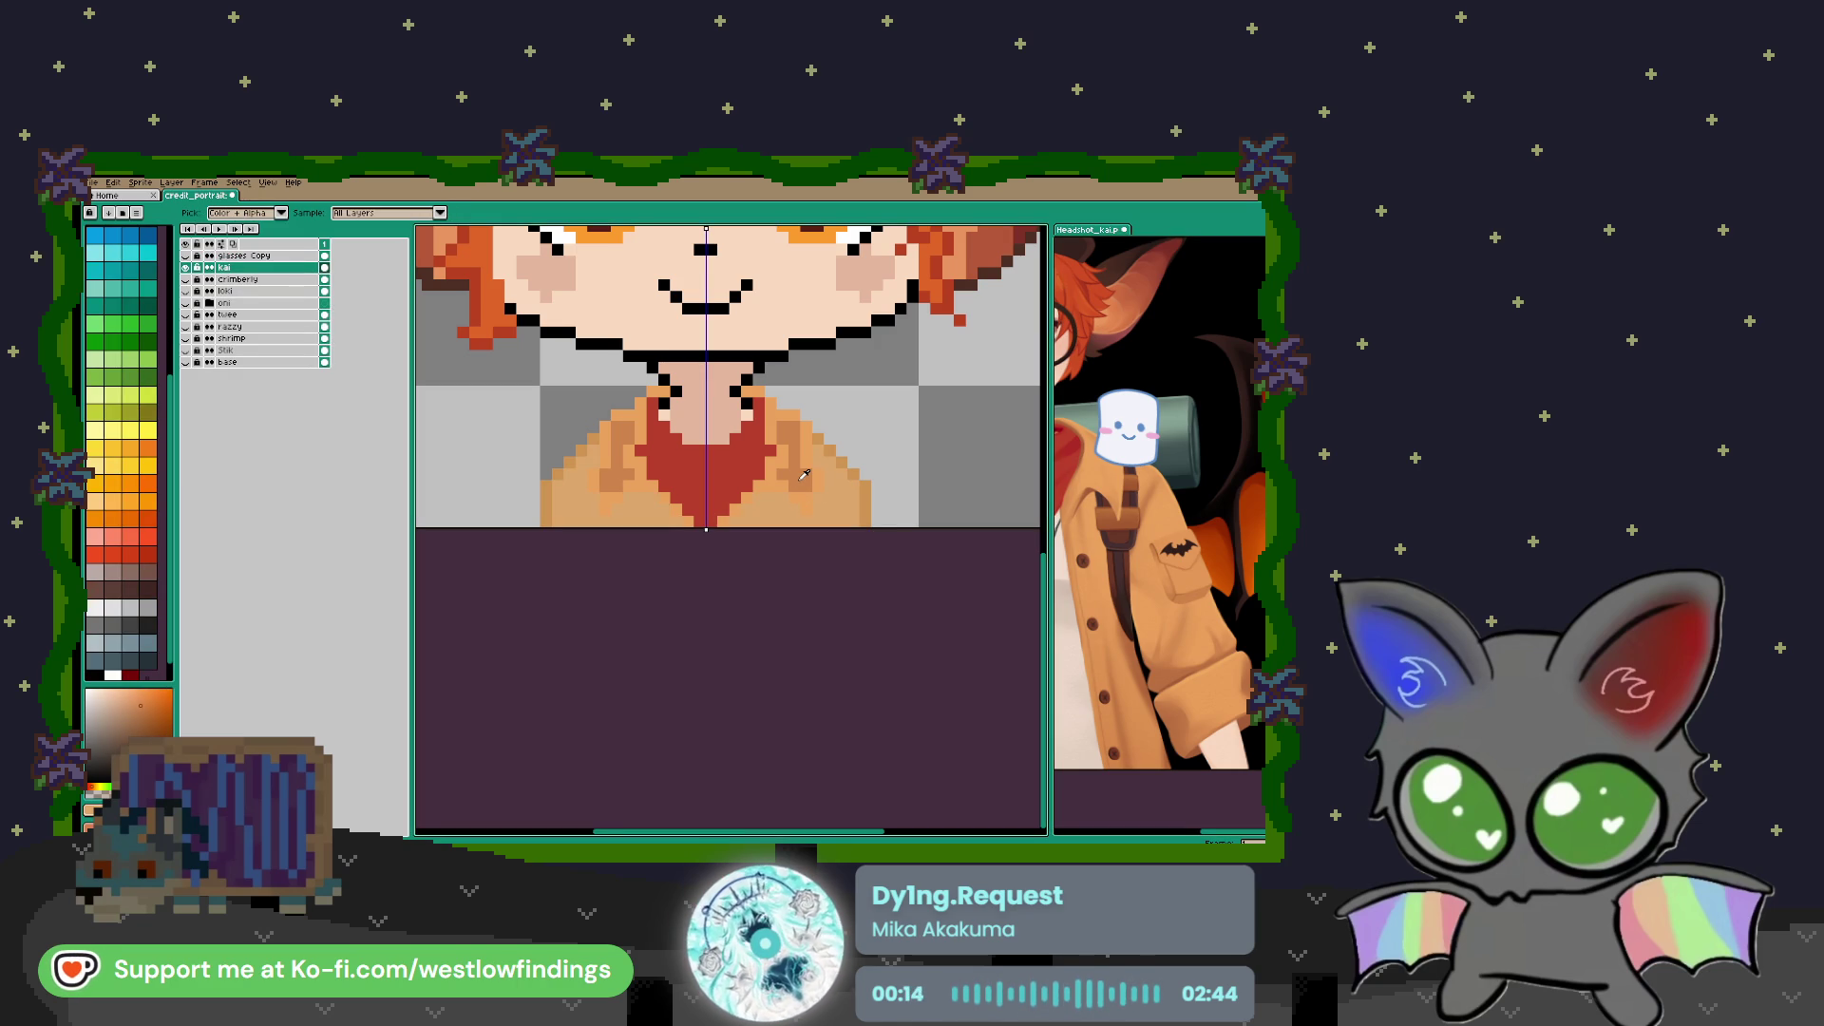
key("b")
left_click(818, 510)
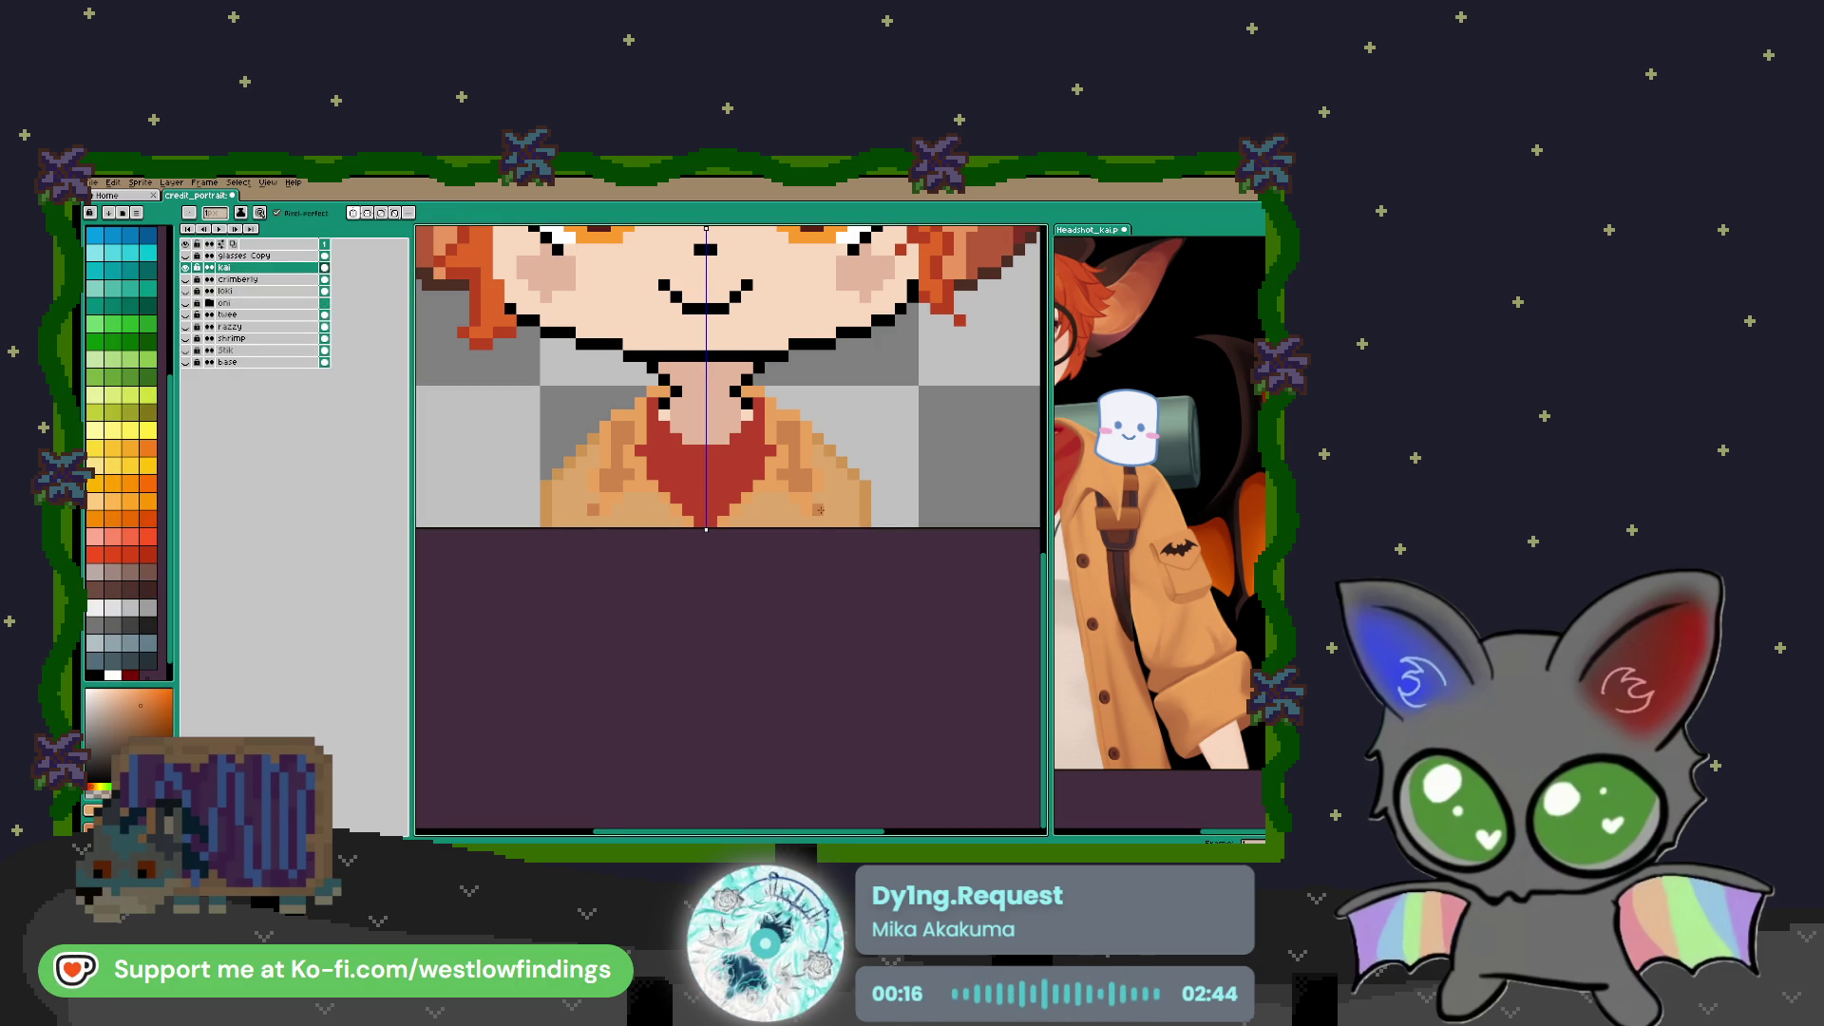
scroll(730, 549, "down", 2)
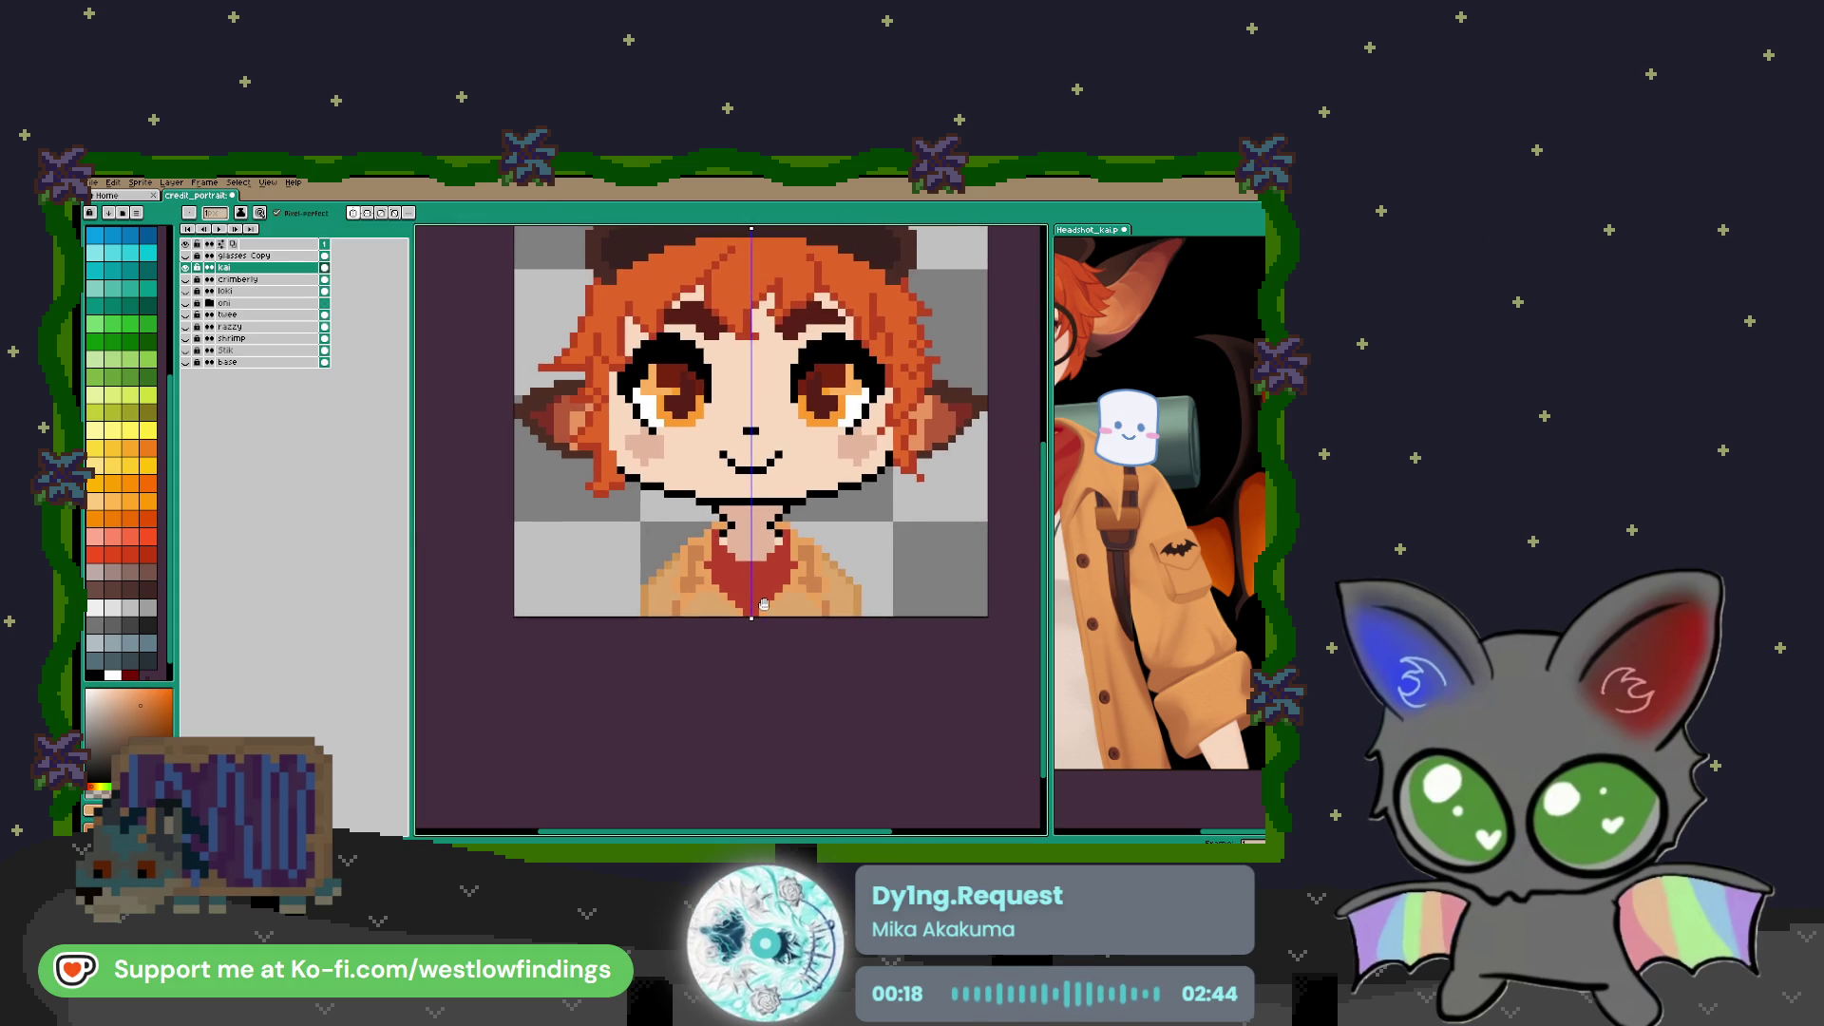
scroll(720, 551, "up", 3)
Paint skin colour over the black neck outline
key("i")
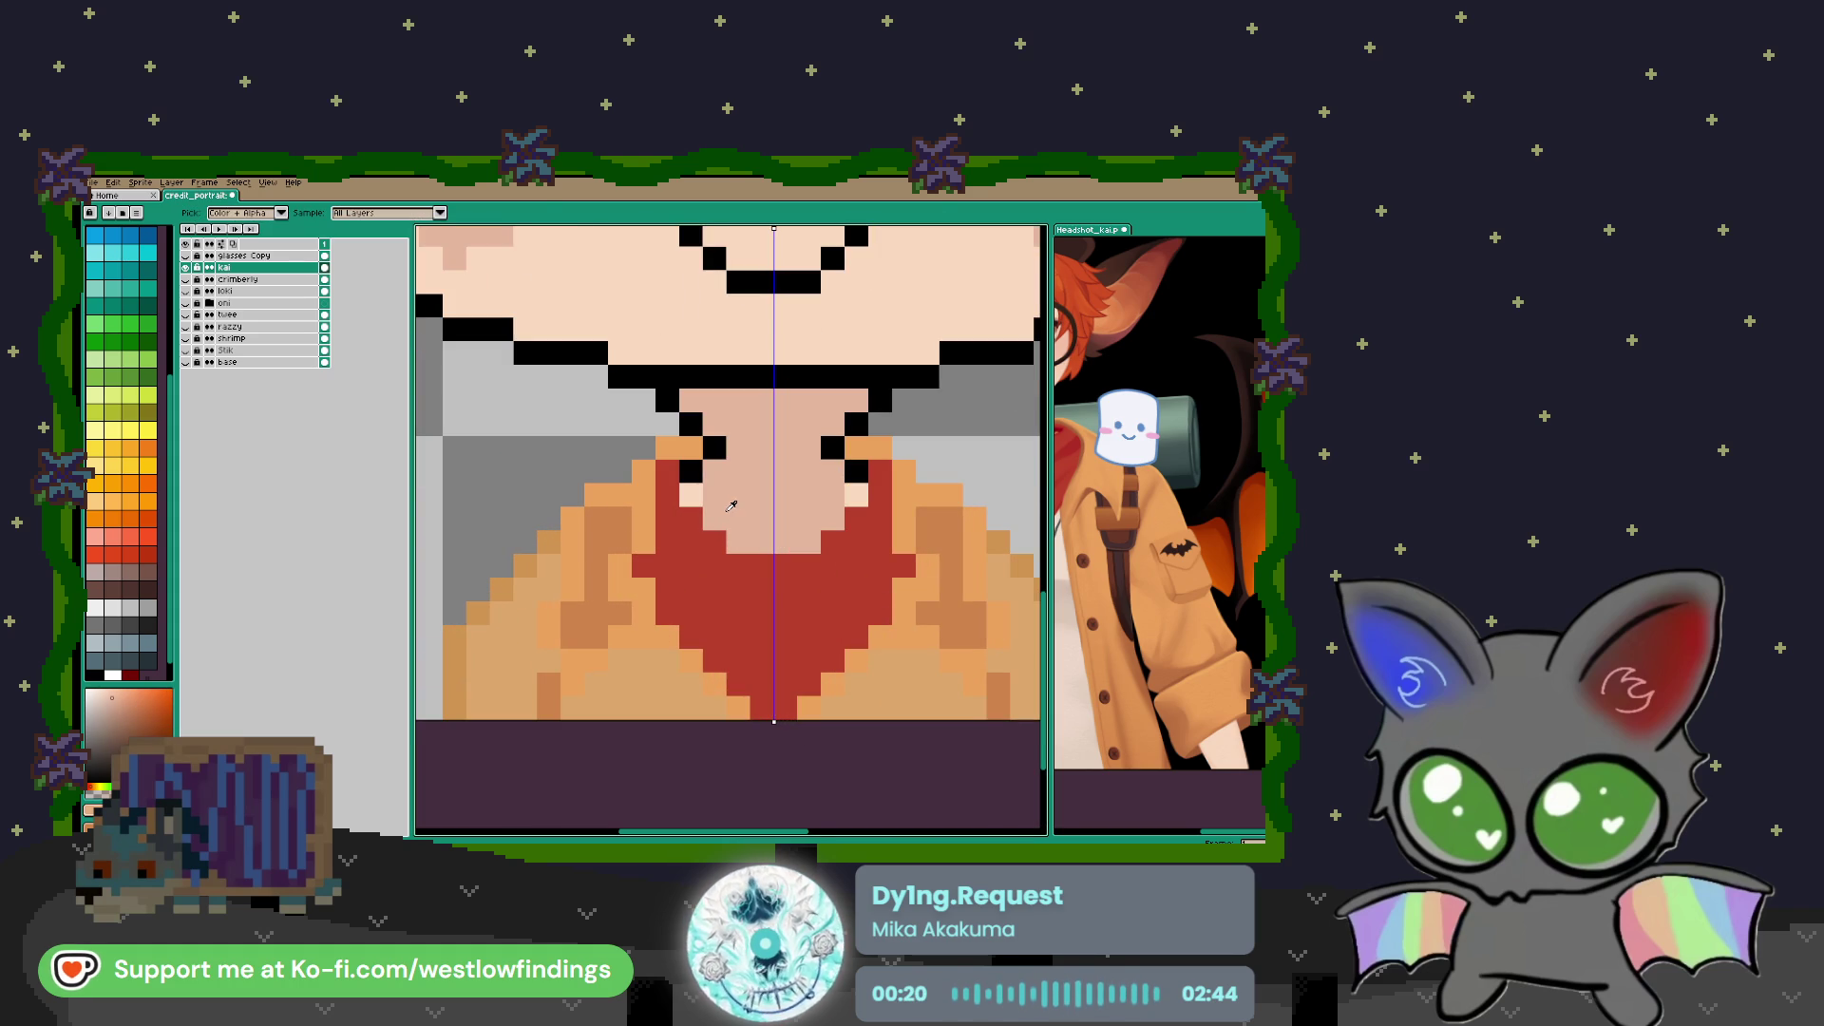
key("b")
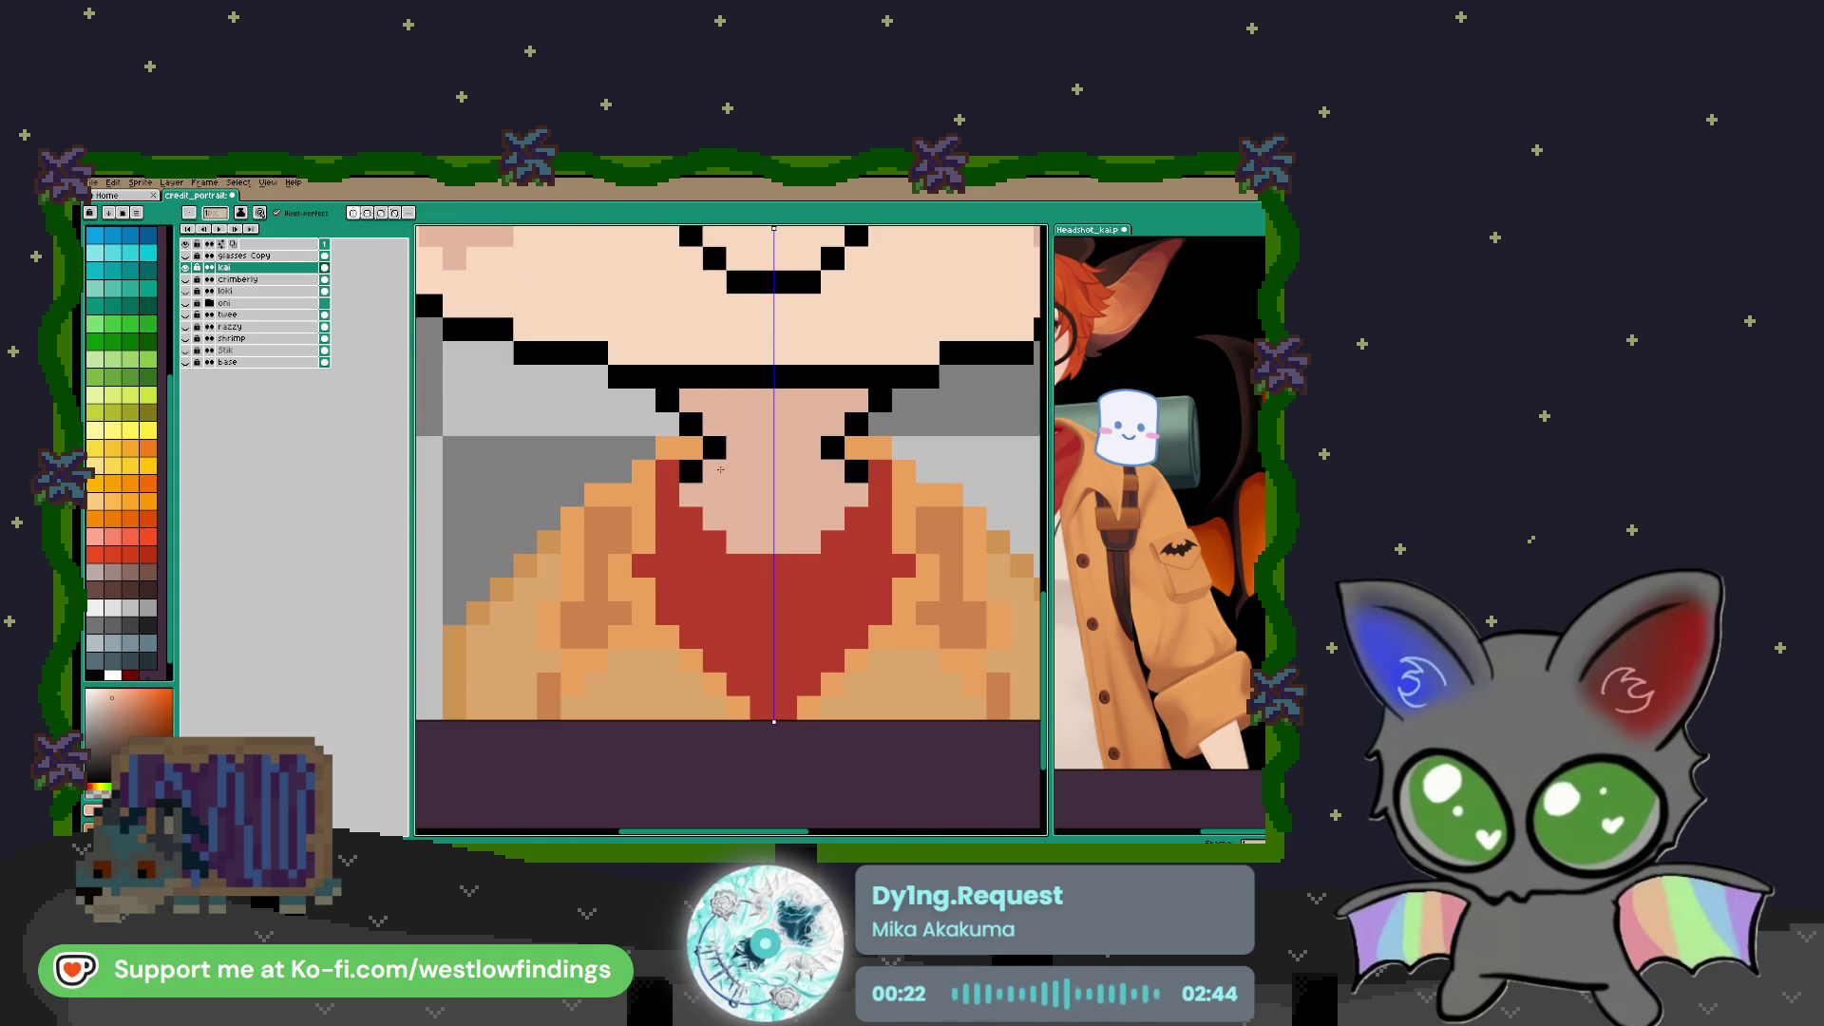
left_click_drag(682, 403, 690, 419)
left_click(691, 472)
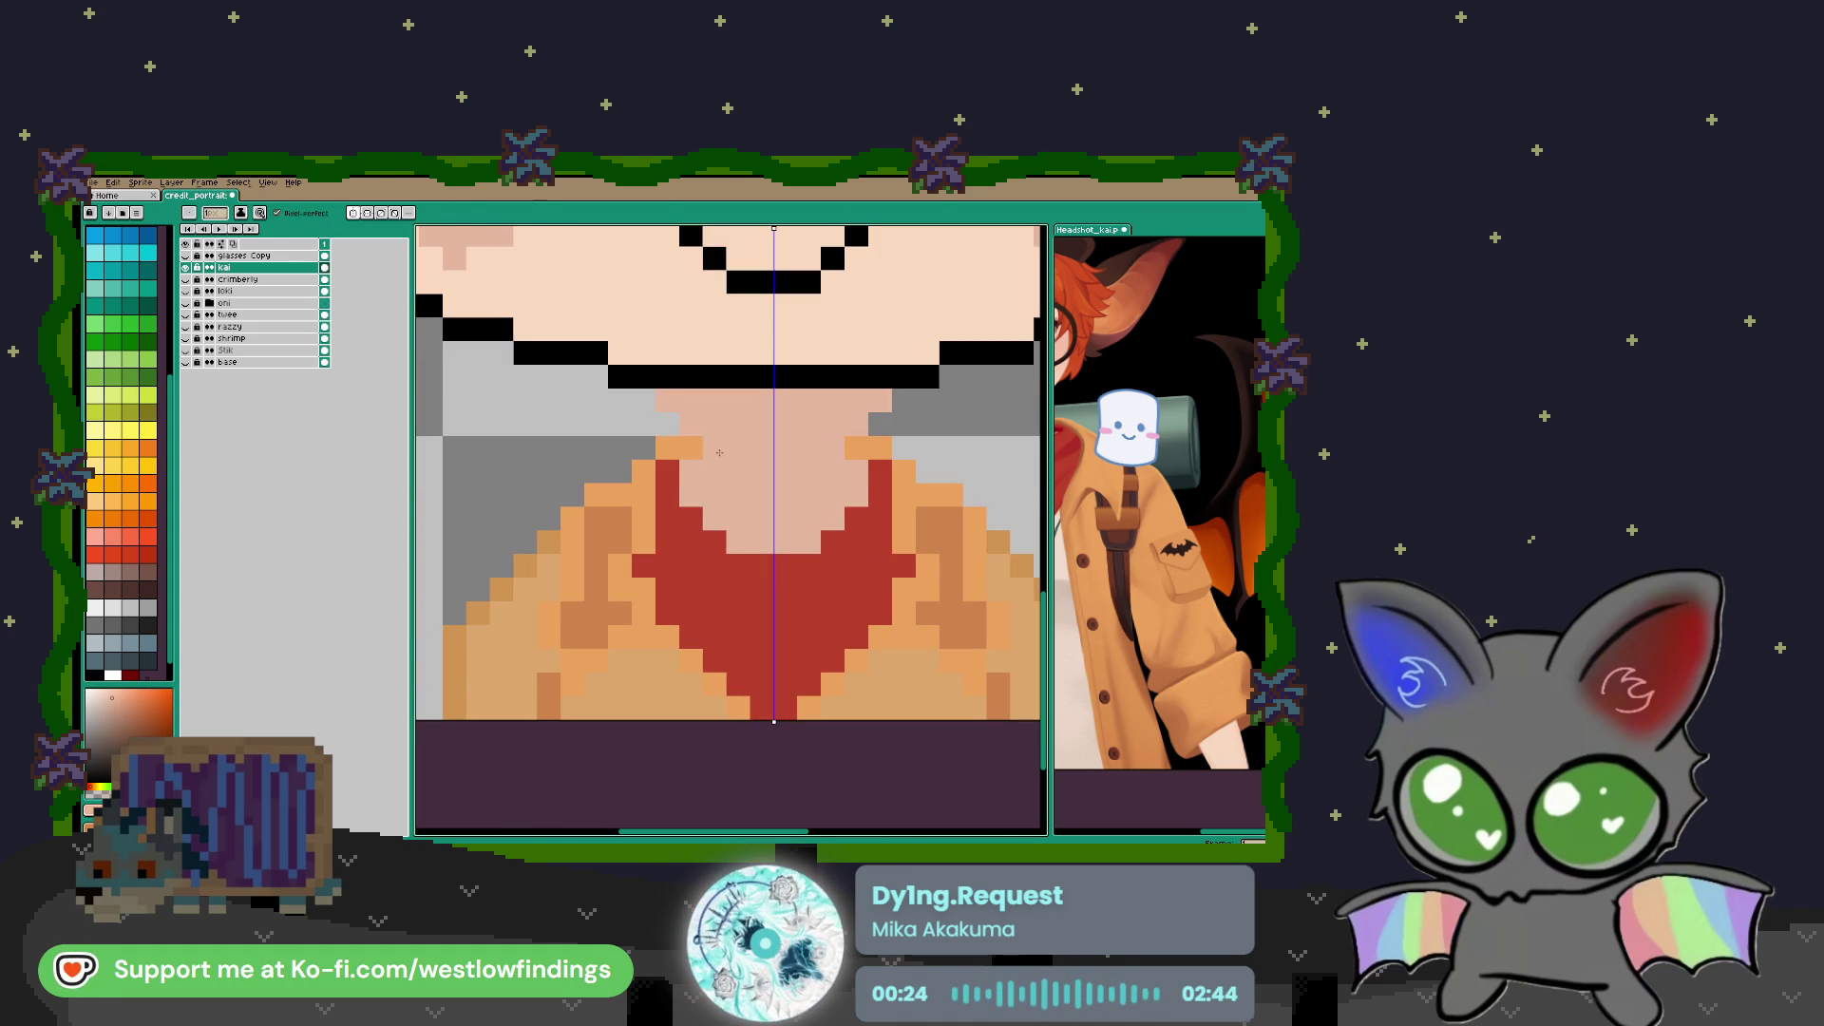
Magic-wand the black nose, mouth and chin lineart and delete it
key("w")
left_click(741, 380)
scroll(788, 481, "down", 3)
left_click_drag(789, 482, 814, 593)
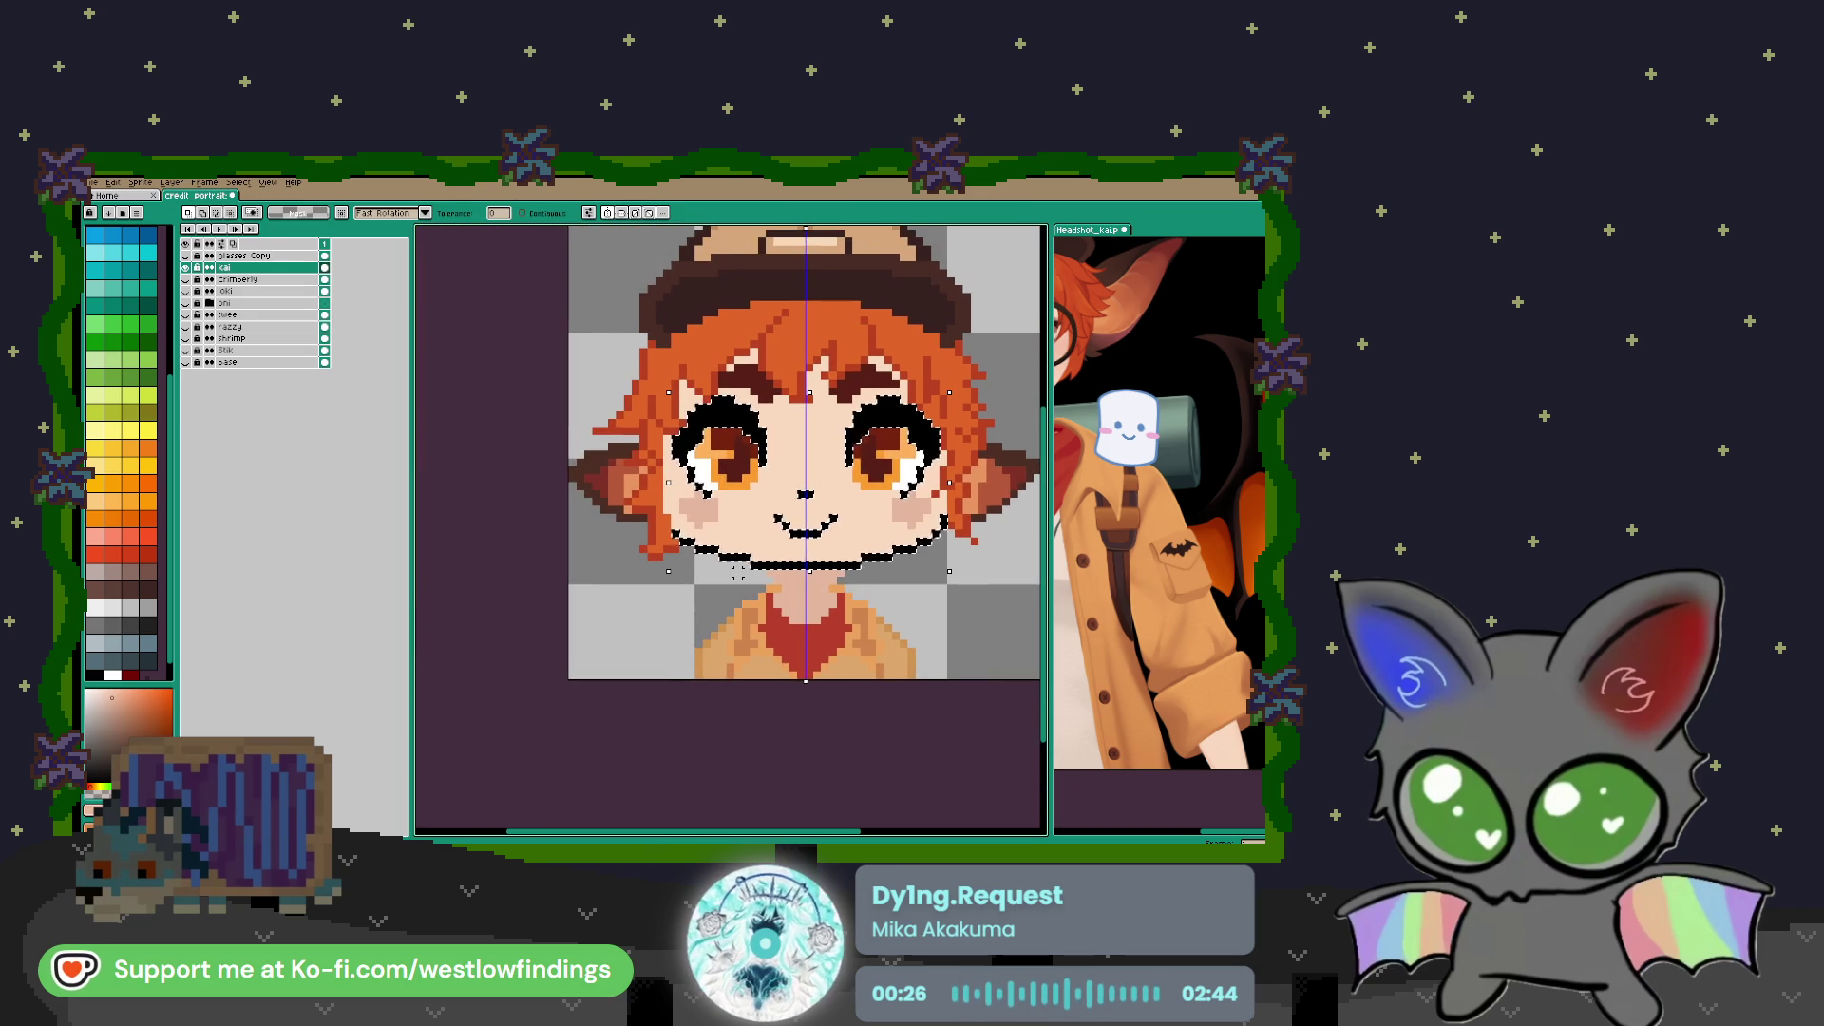
key("b")
key("Delete")
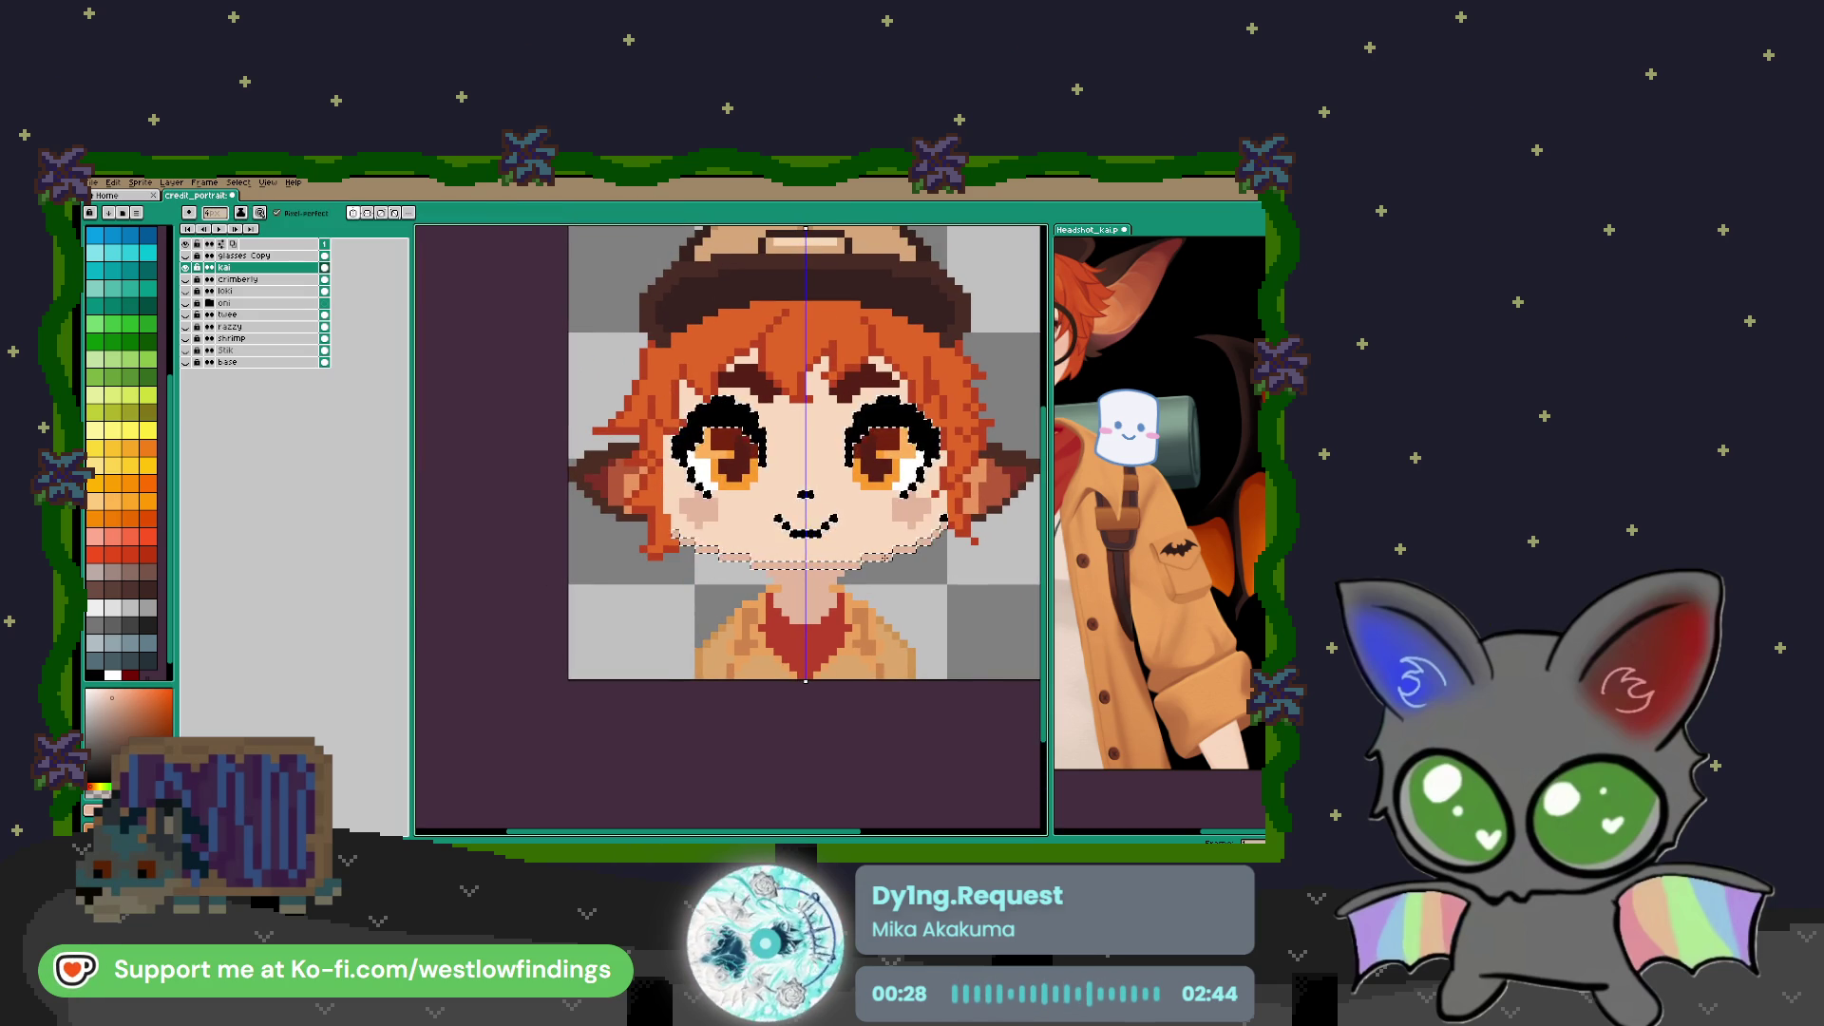
Deselect, sample a skin tone and paint light skin pixels across the neck
key("w")
key("ctrl+d")
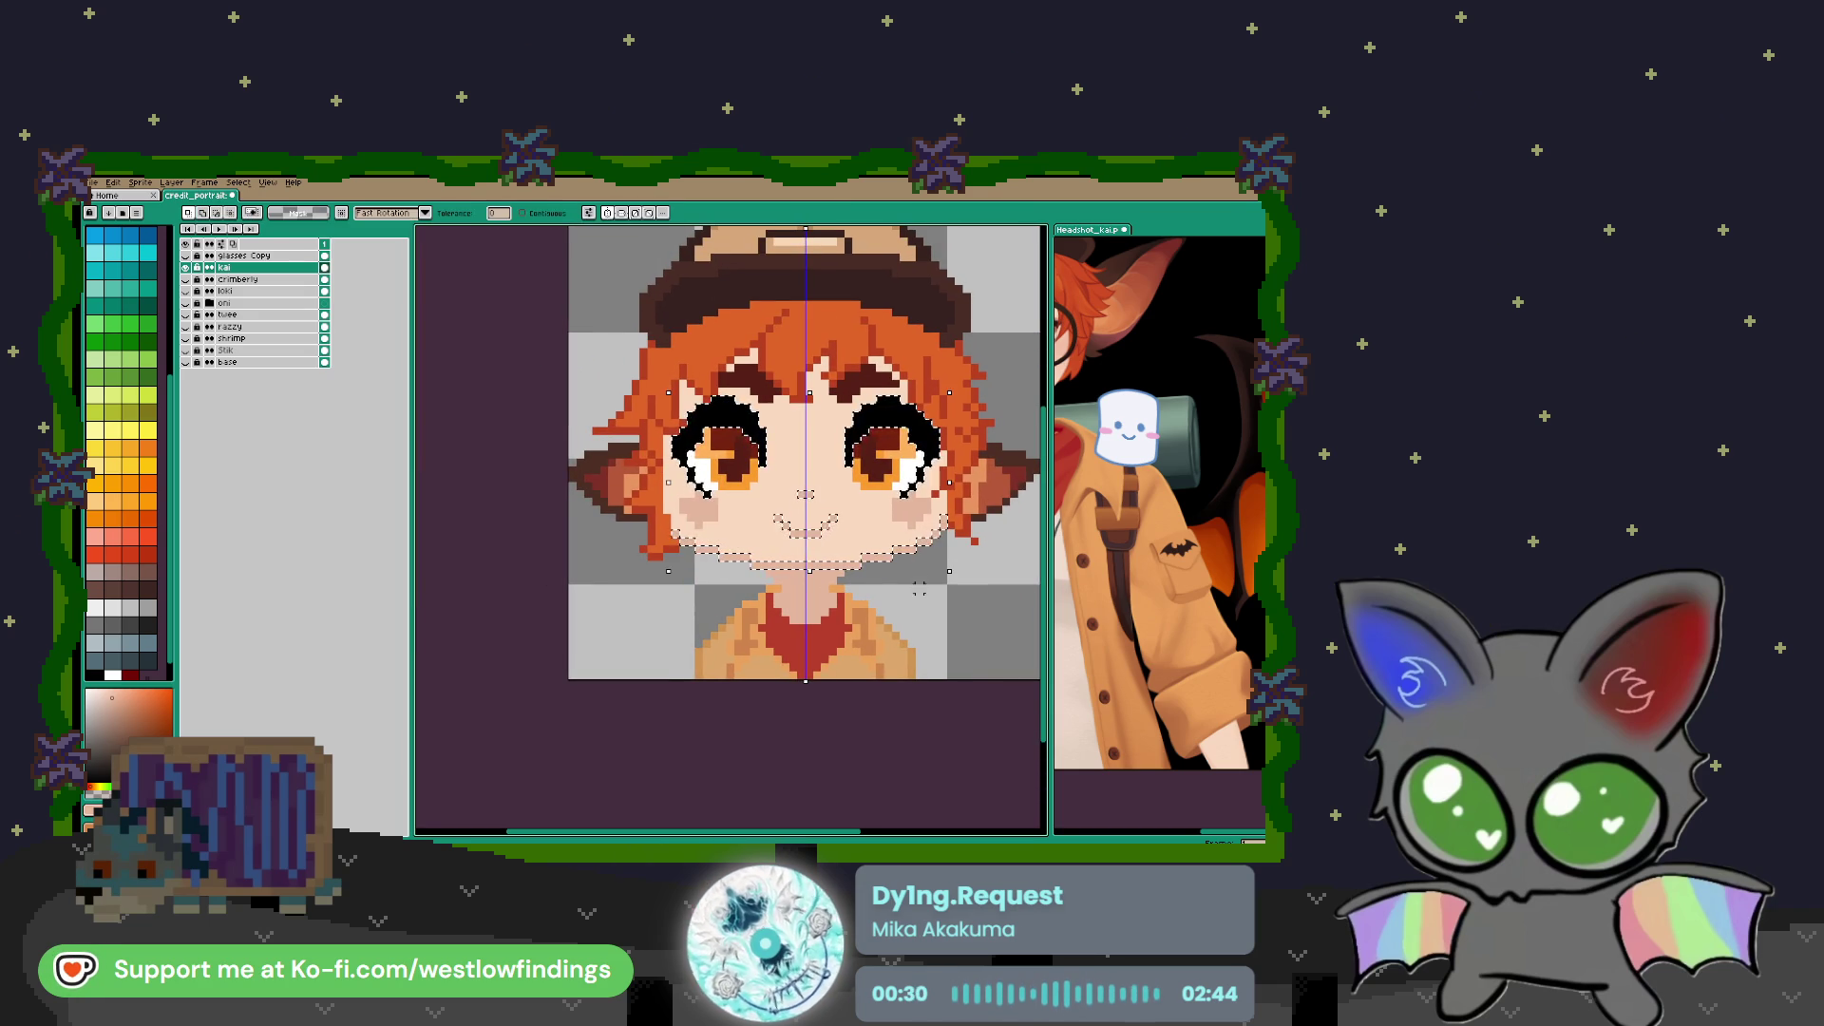
scroll(848, 611, "up", 1)
scroll(848, 596, "down", 1)
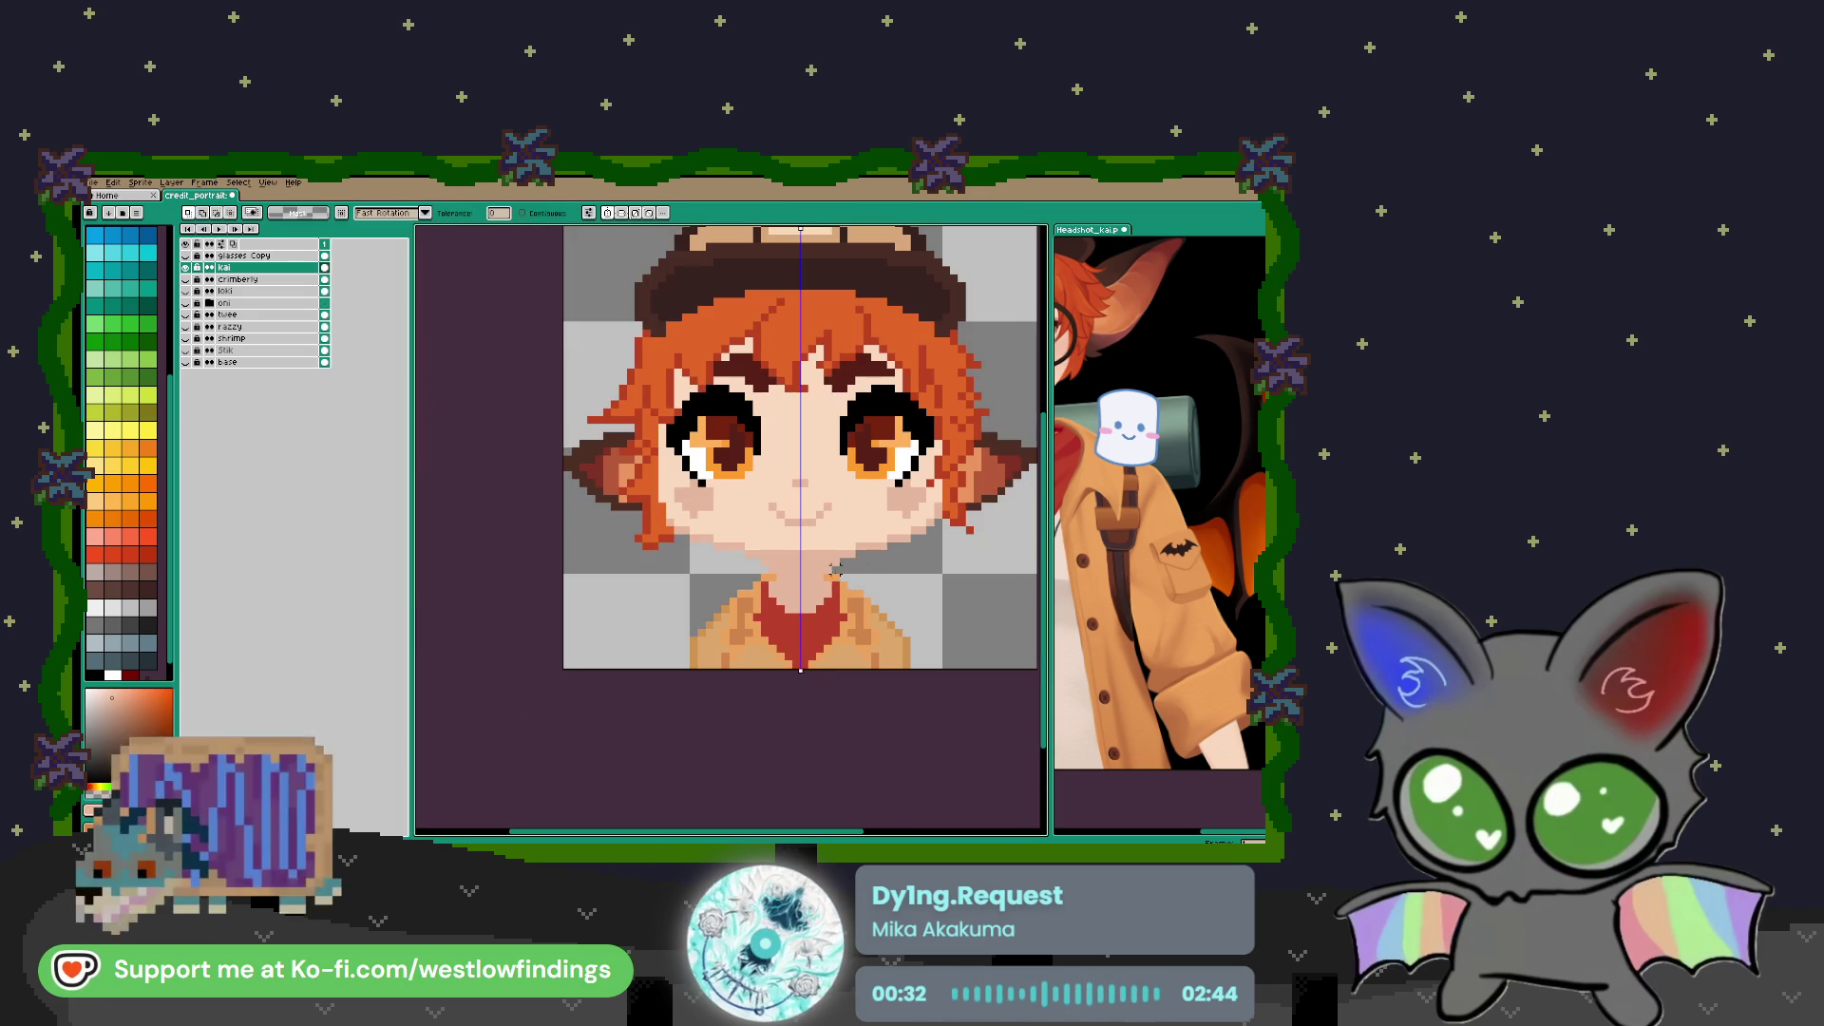
scroll(1192, 621, "down", 2)
left_click(1192, 621)
scroll(1193, 620, "up", 4)
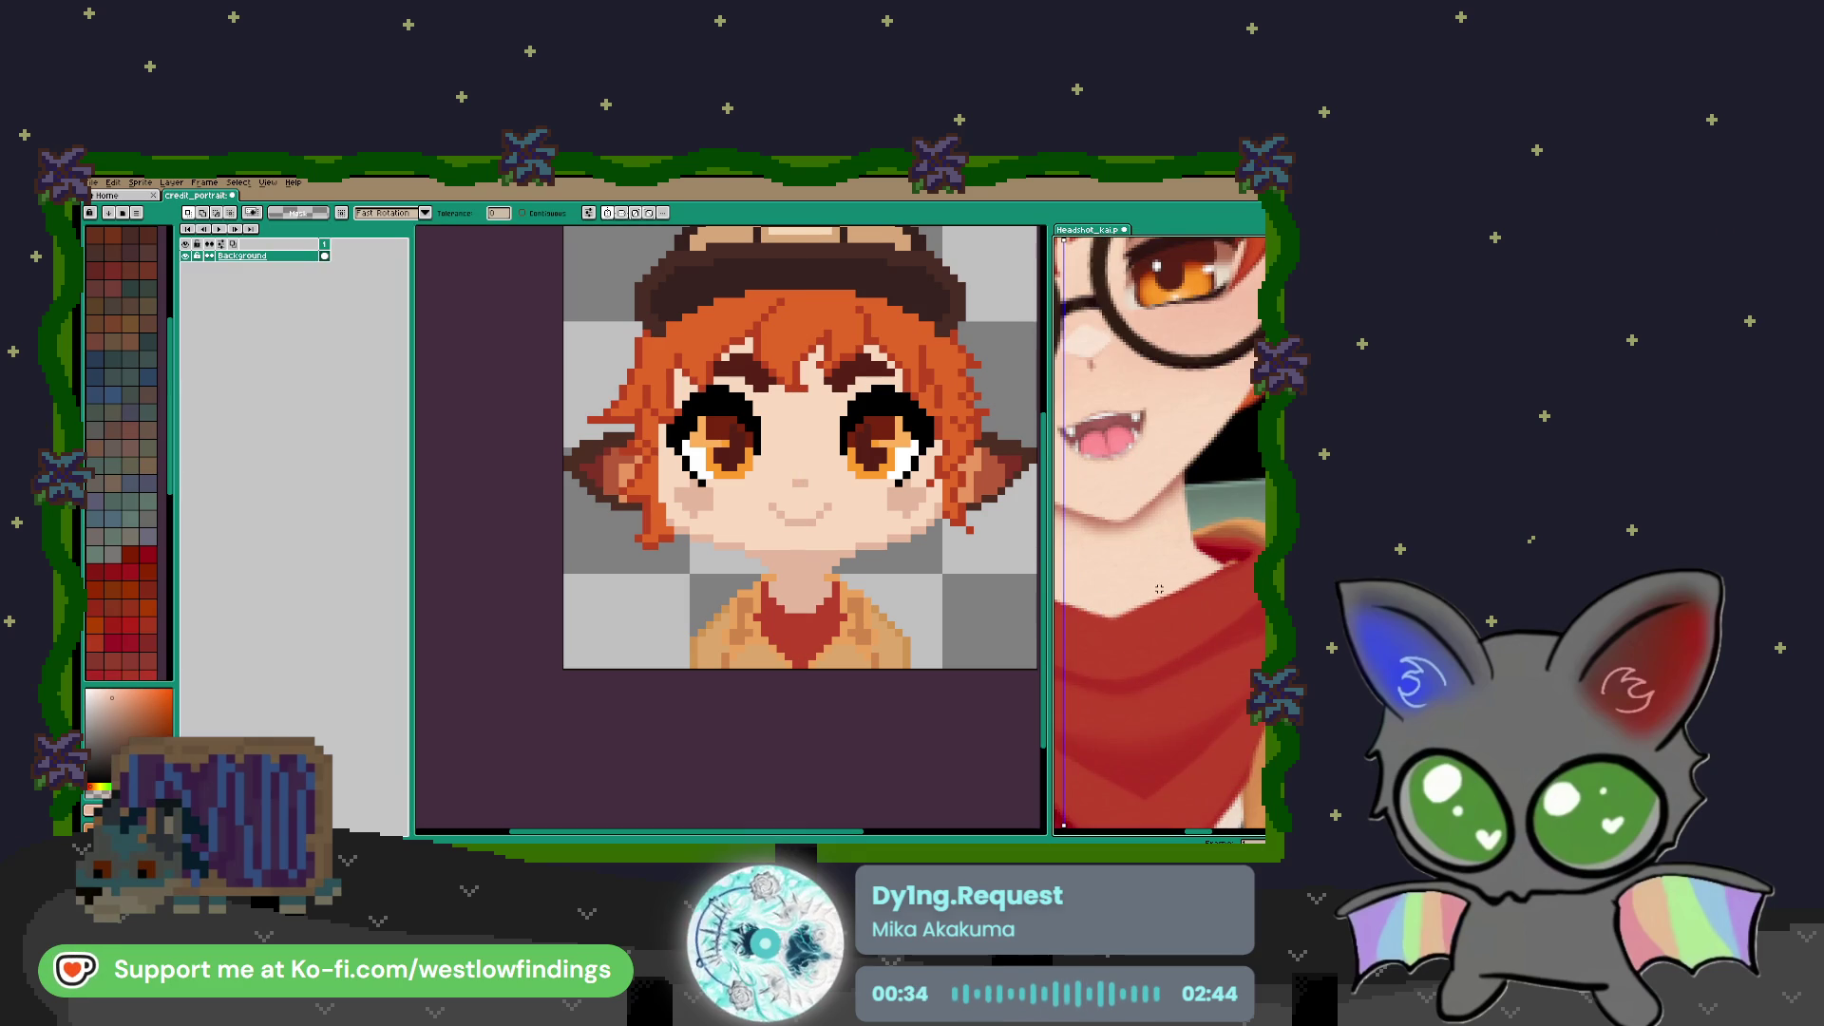
key("i")
left_click(852, 533)
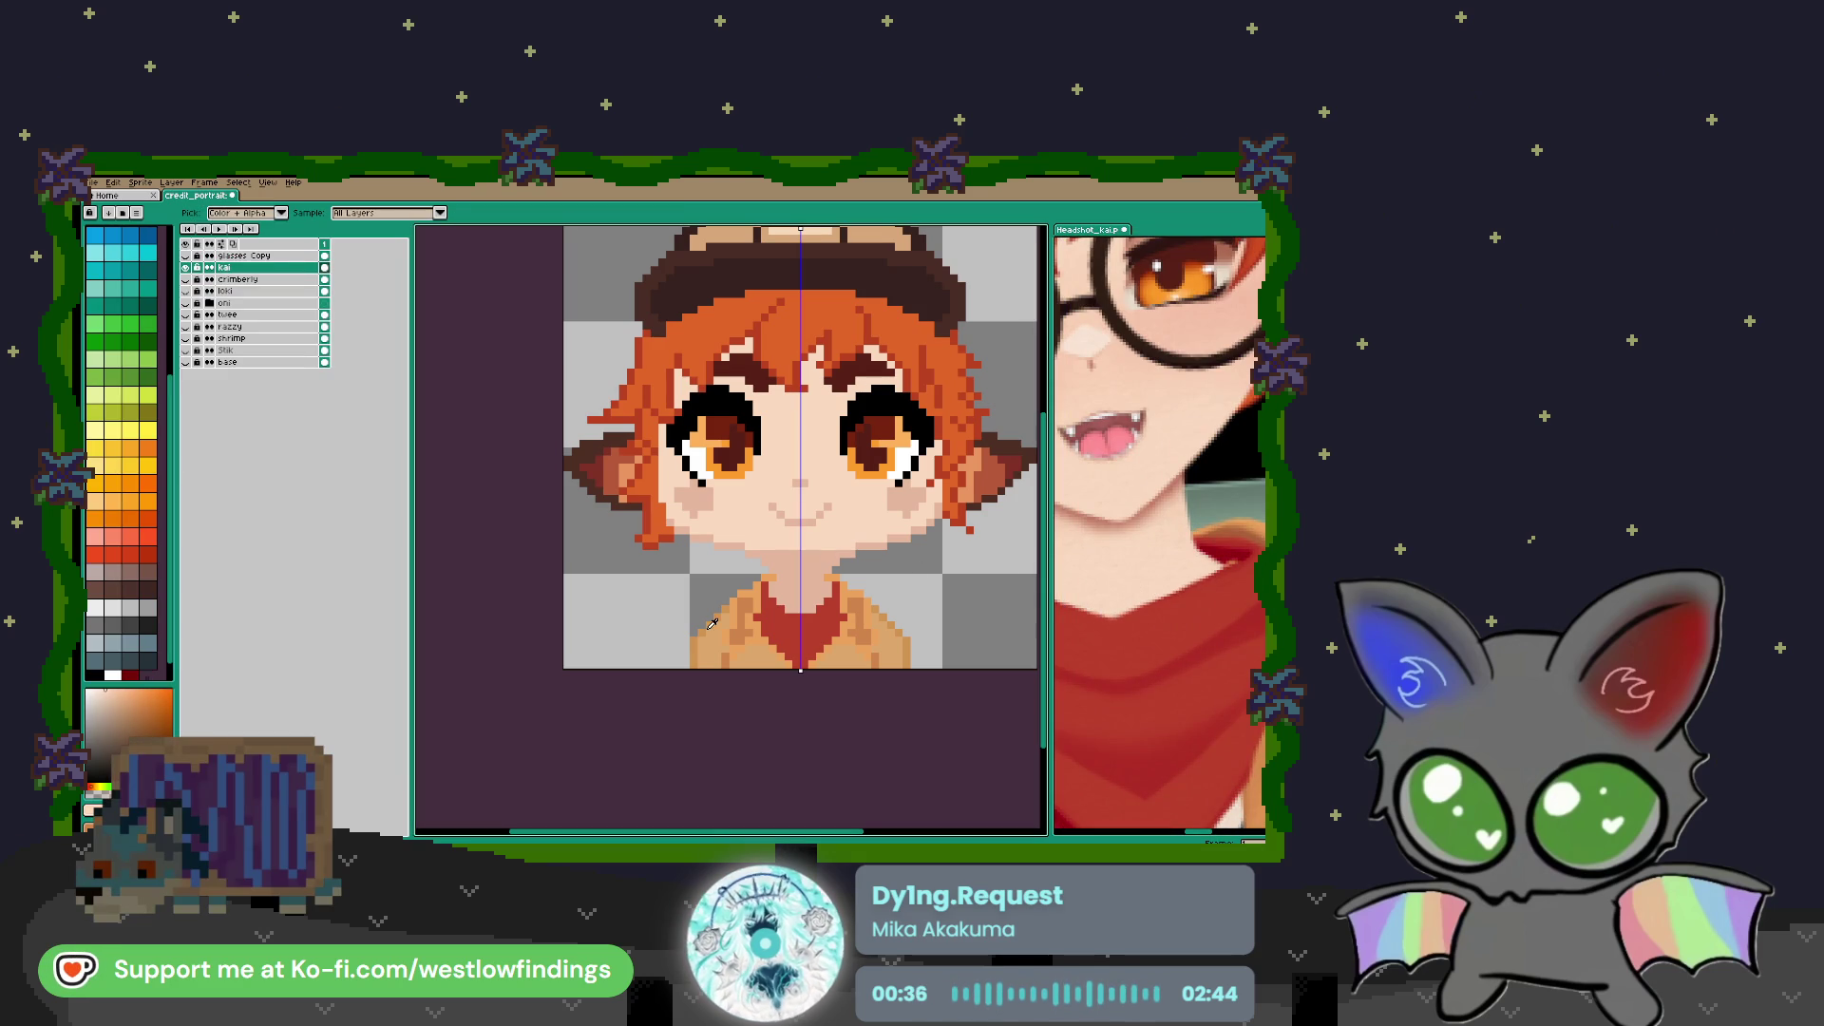
key("b")
scroll(750, 570, "up", 2)
mouse_move(723, 560)
left_mouse_down()
mouse_move(713, 540)
mouse_move(831, 541)
mouse_move(690, 542)
mouse_move(725, 574)
mouse_move(788, 584)
mouse_move(756, 608)
left_mouse_up()
Compare with the Headshot_kai reference, return to credit_portrait and choose white
scroll(750, 579, "down", 2)
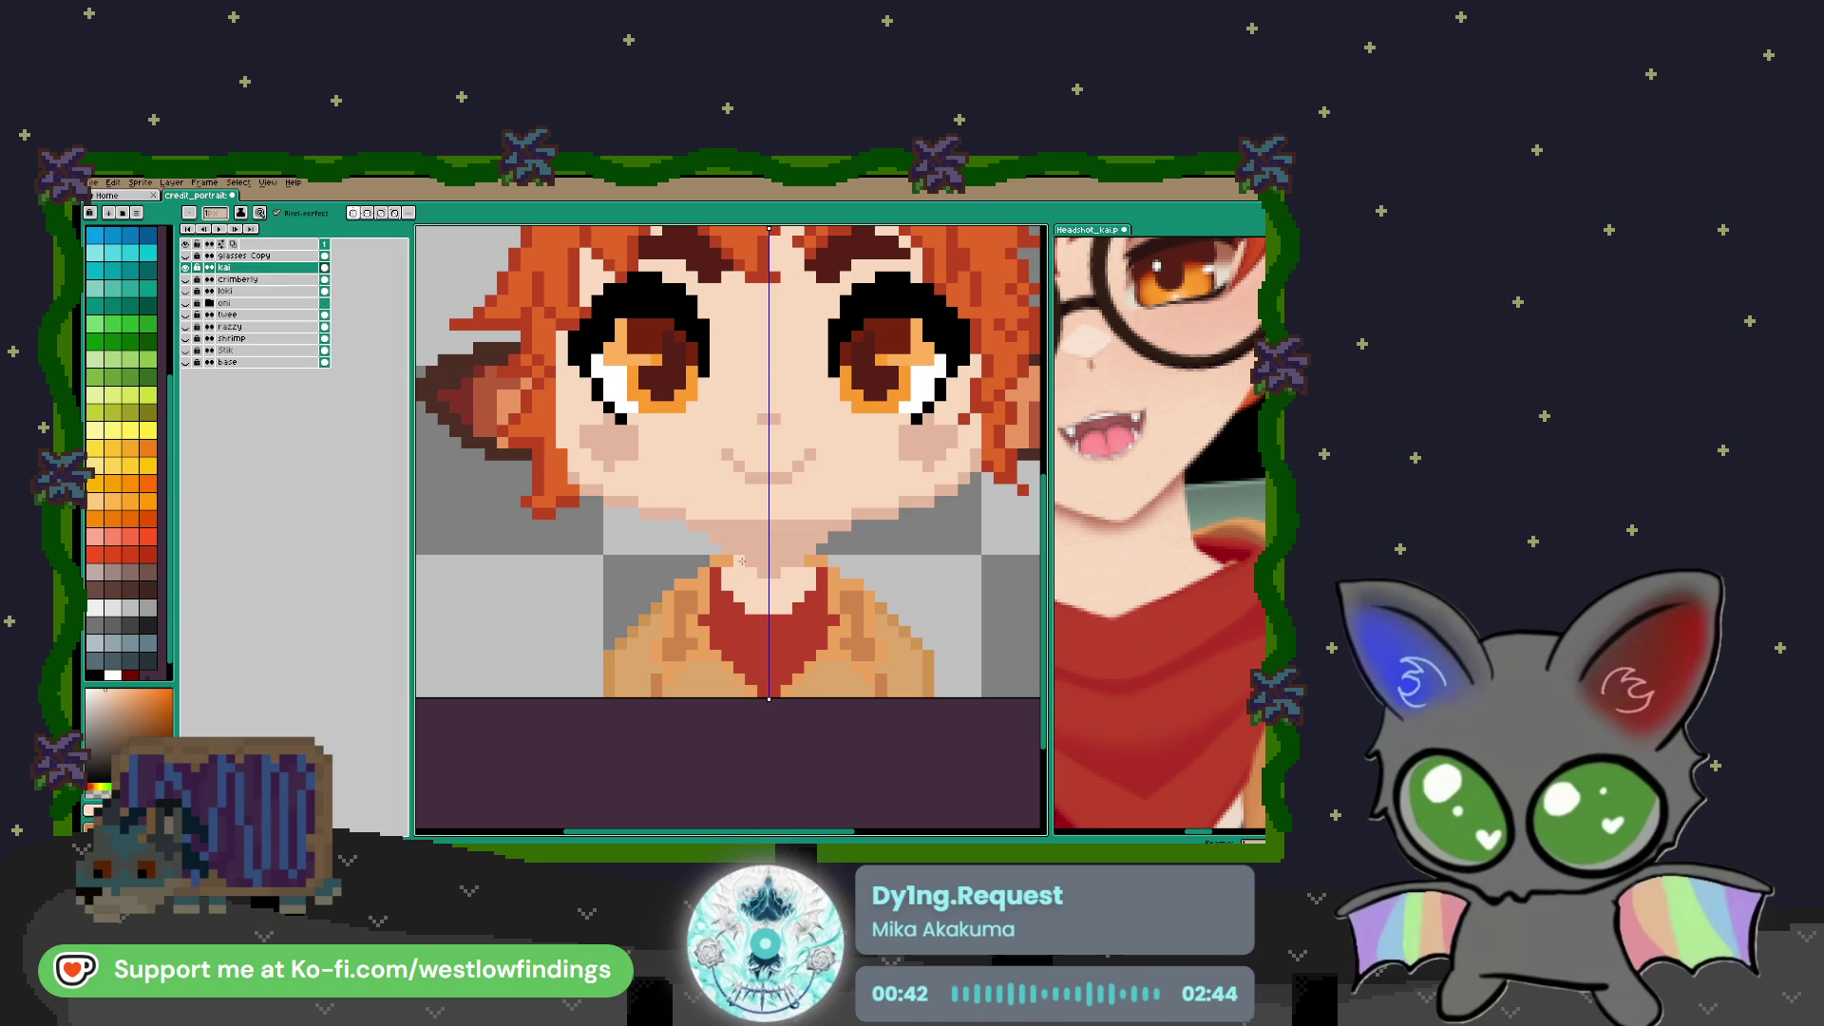
scroll(729, 551, "down", 2)
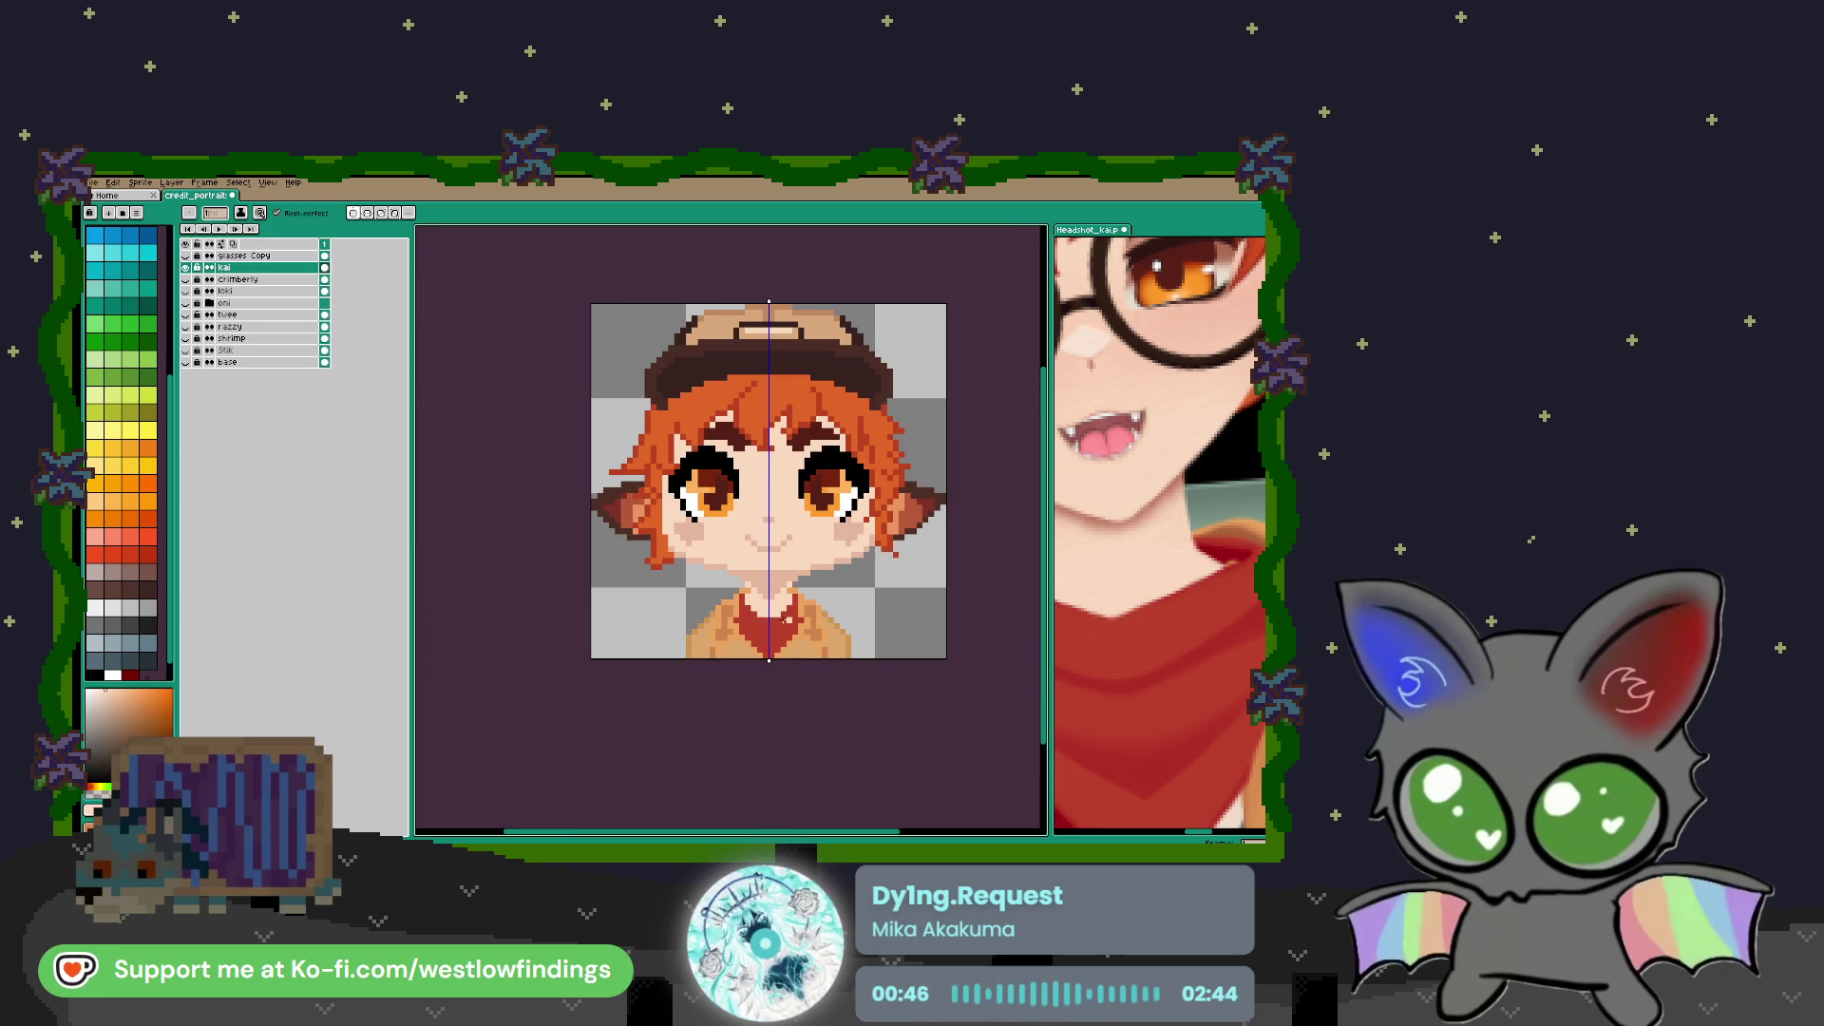
scroll(1083, 654, "down", 3)
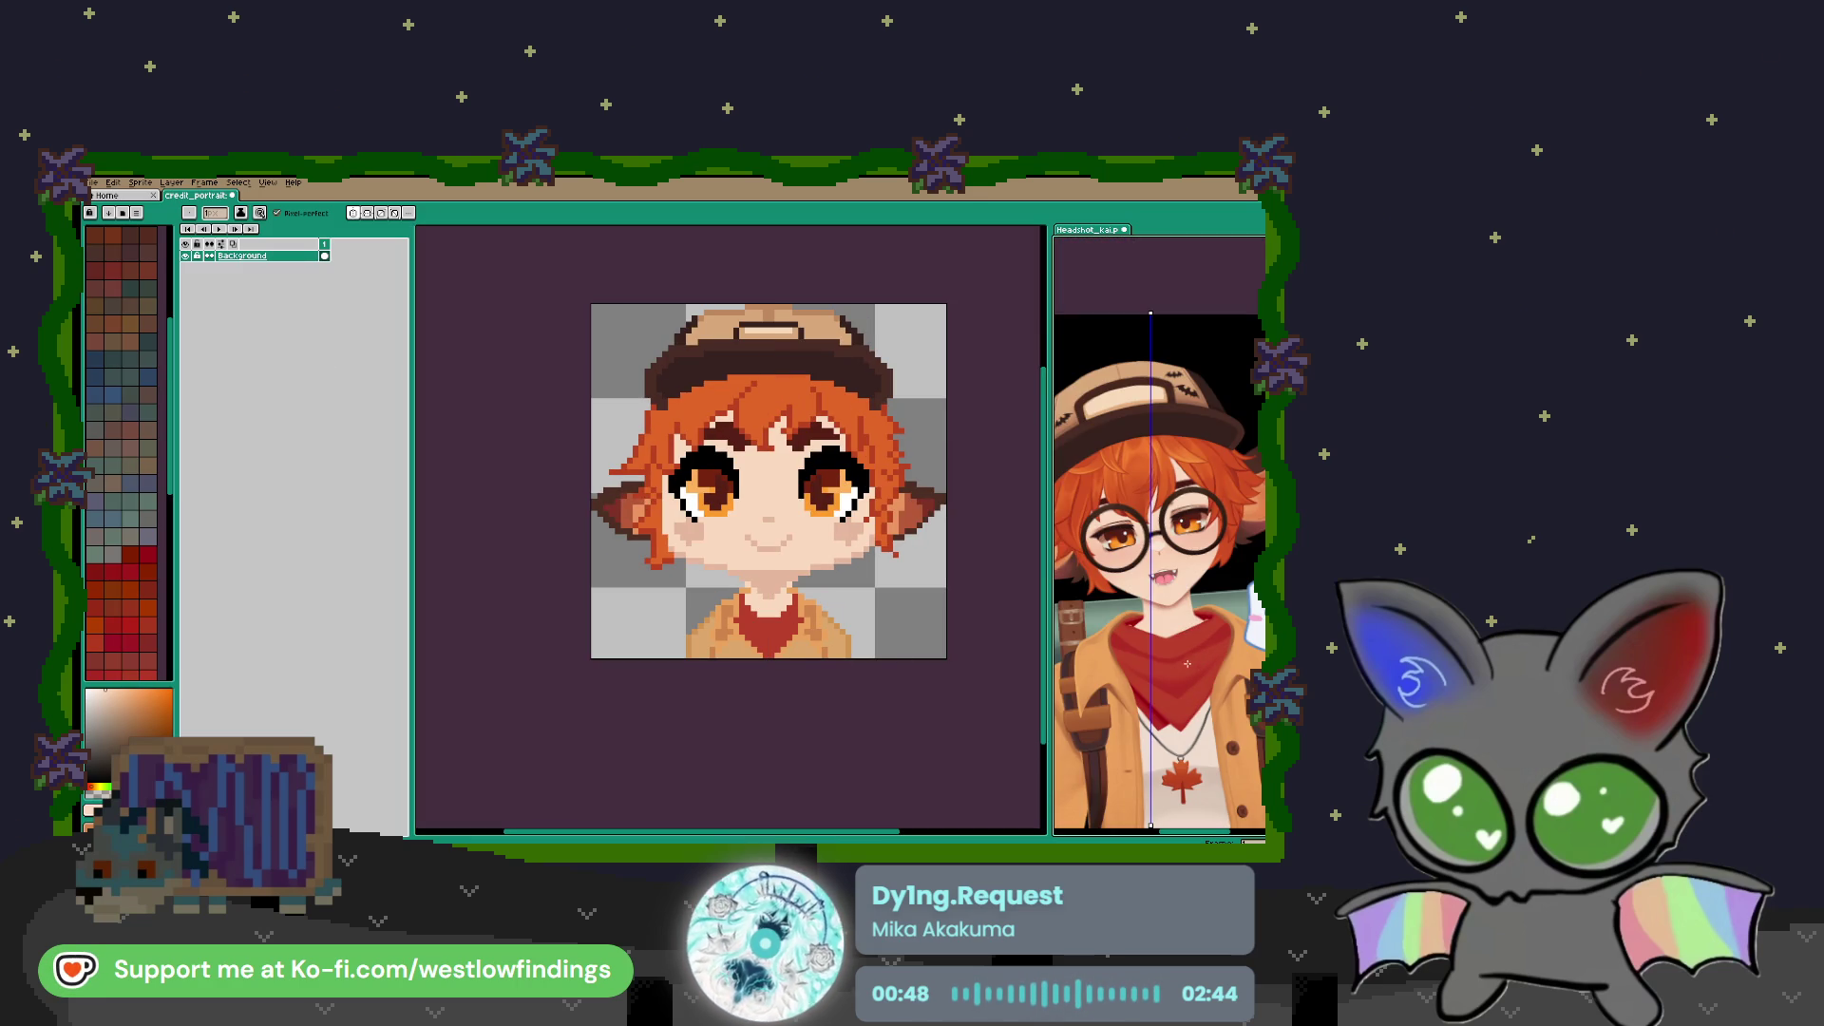
scroll(830, 616, "up", 2)
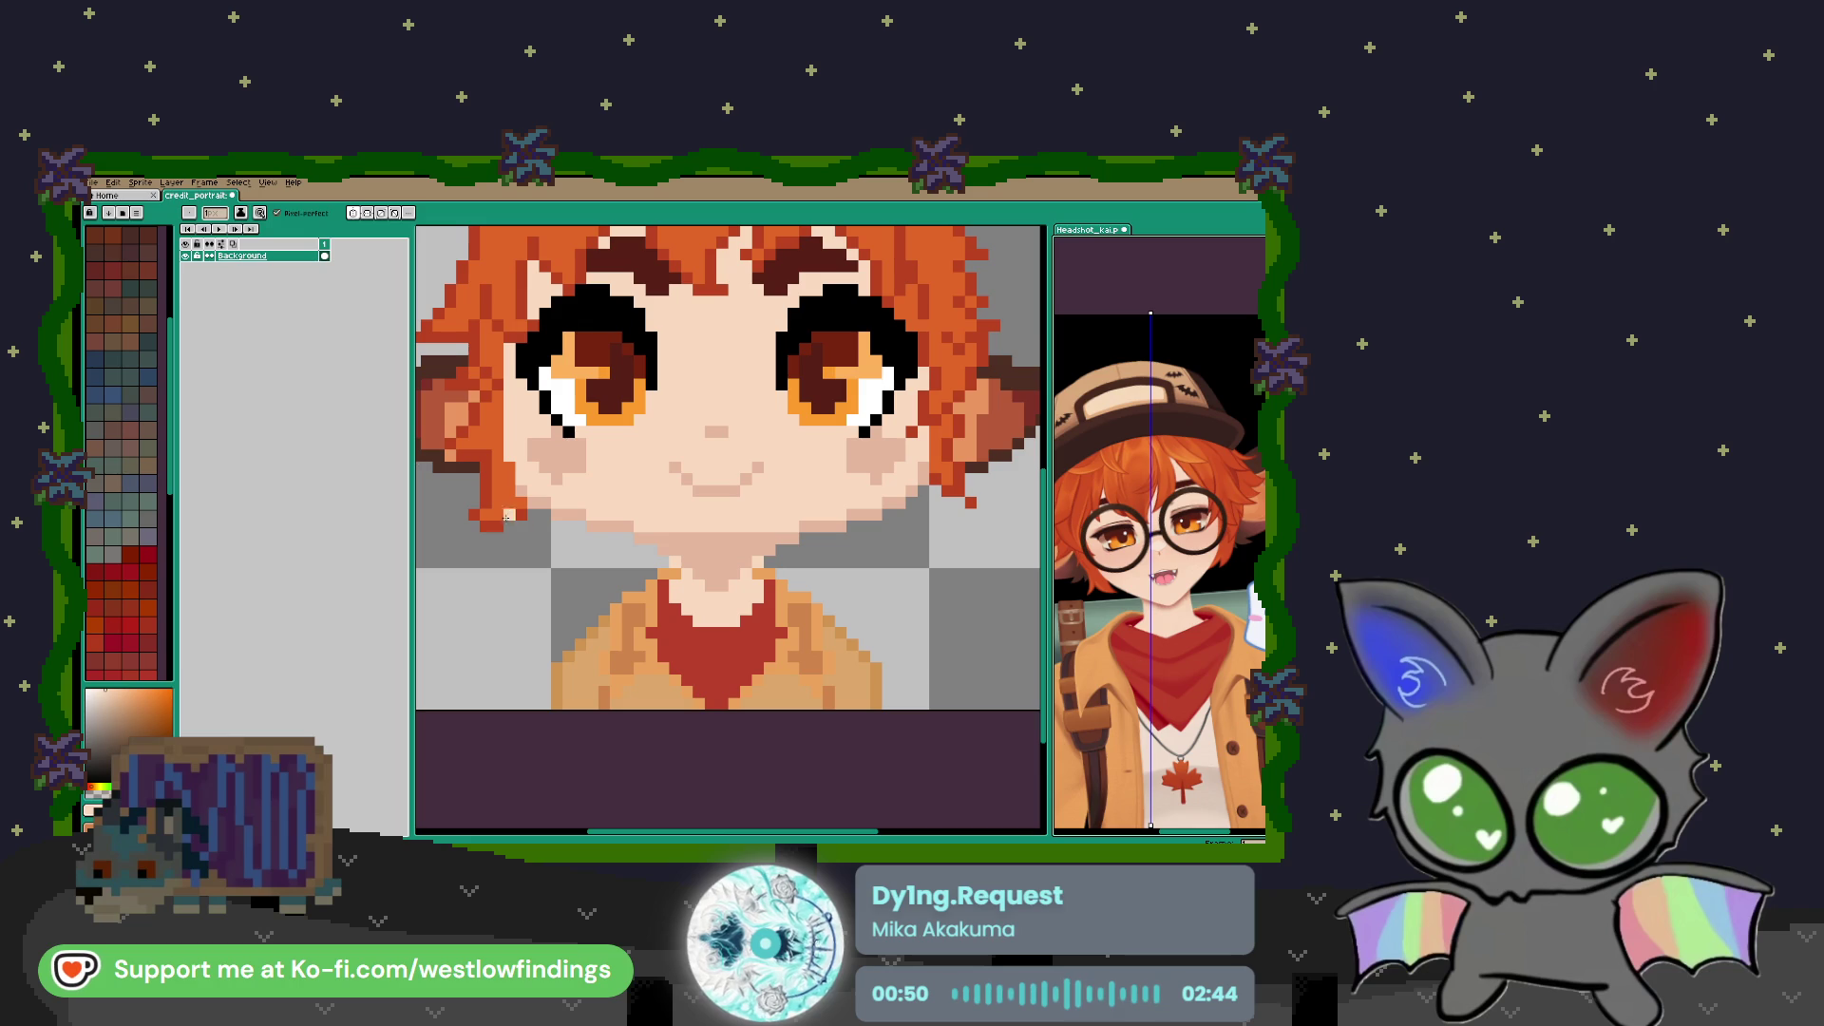
key("v")
left_click(599, 529)
scroll(176, 532, "down", 1)
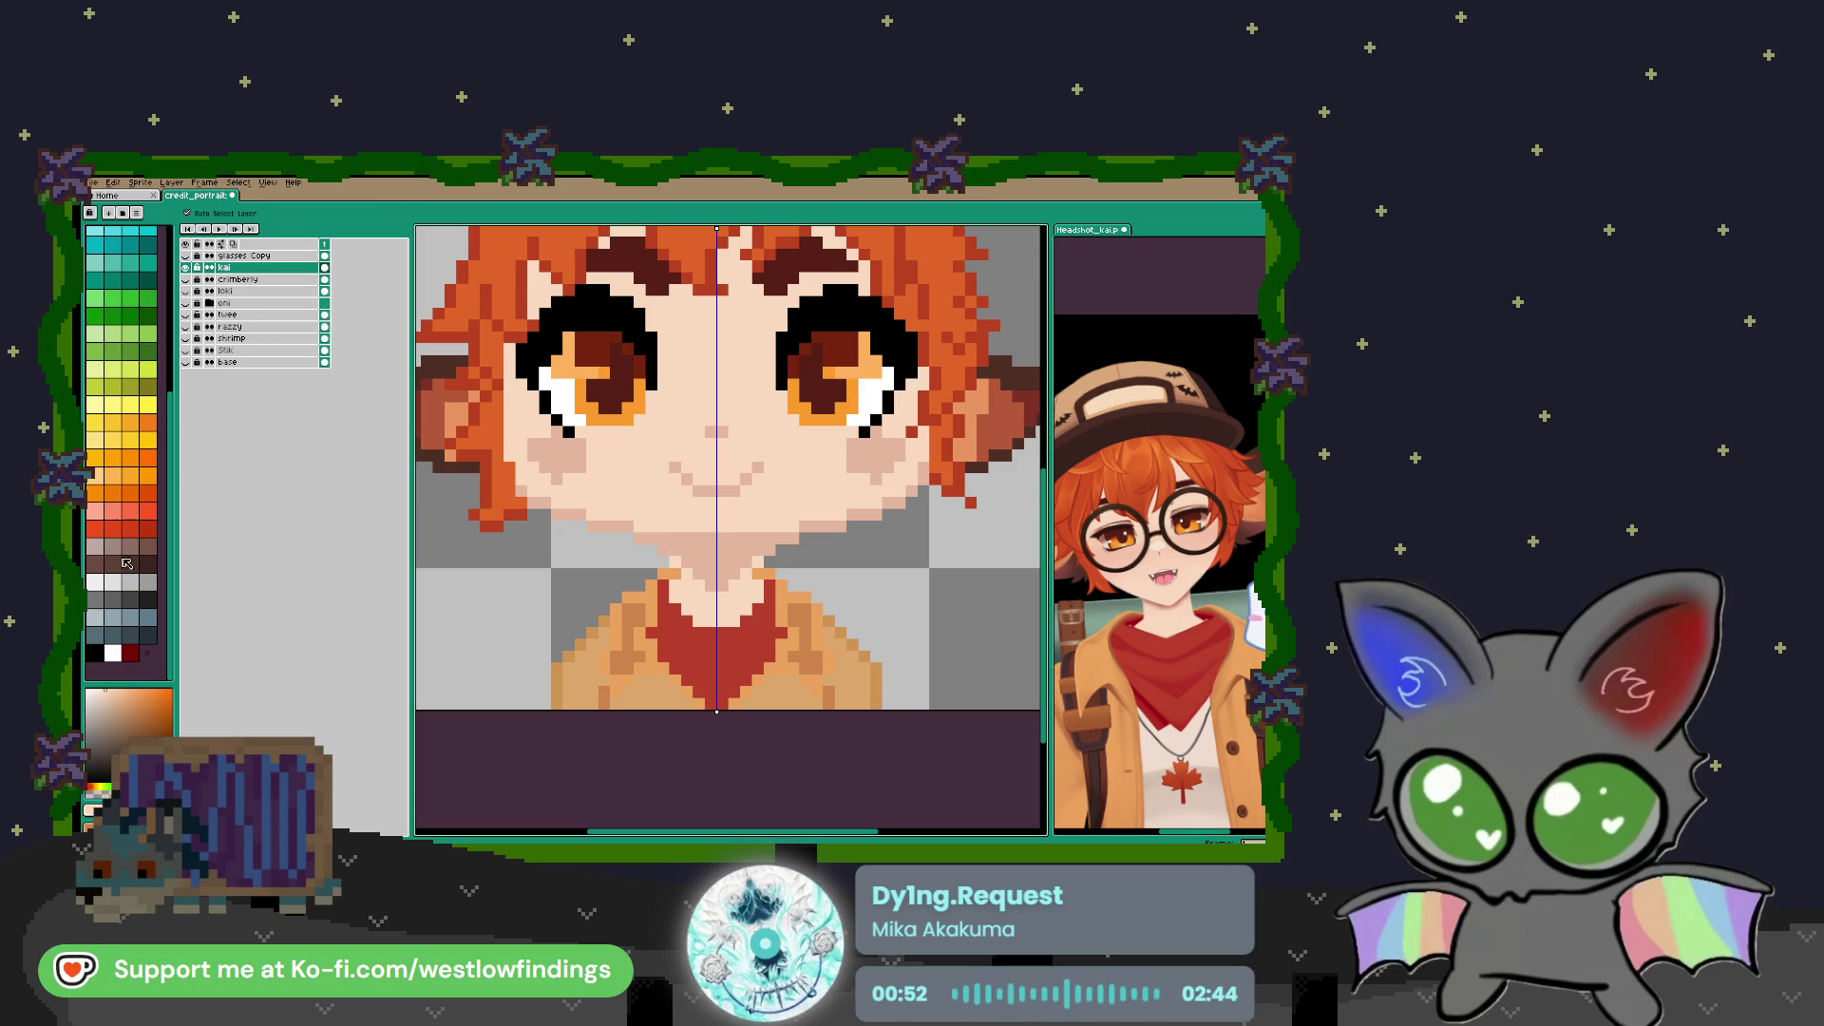
left_click(96, 581)
scroll(852, 662, "up", 1)
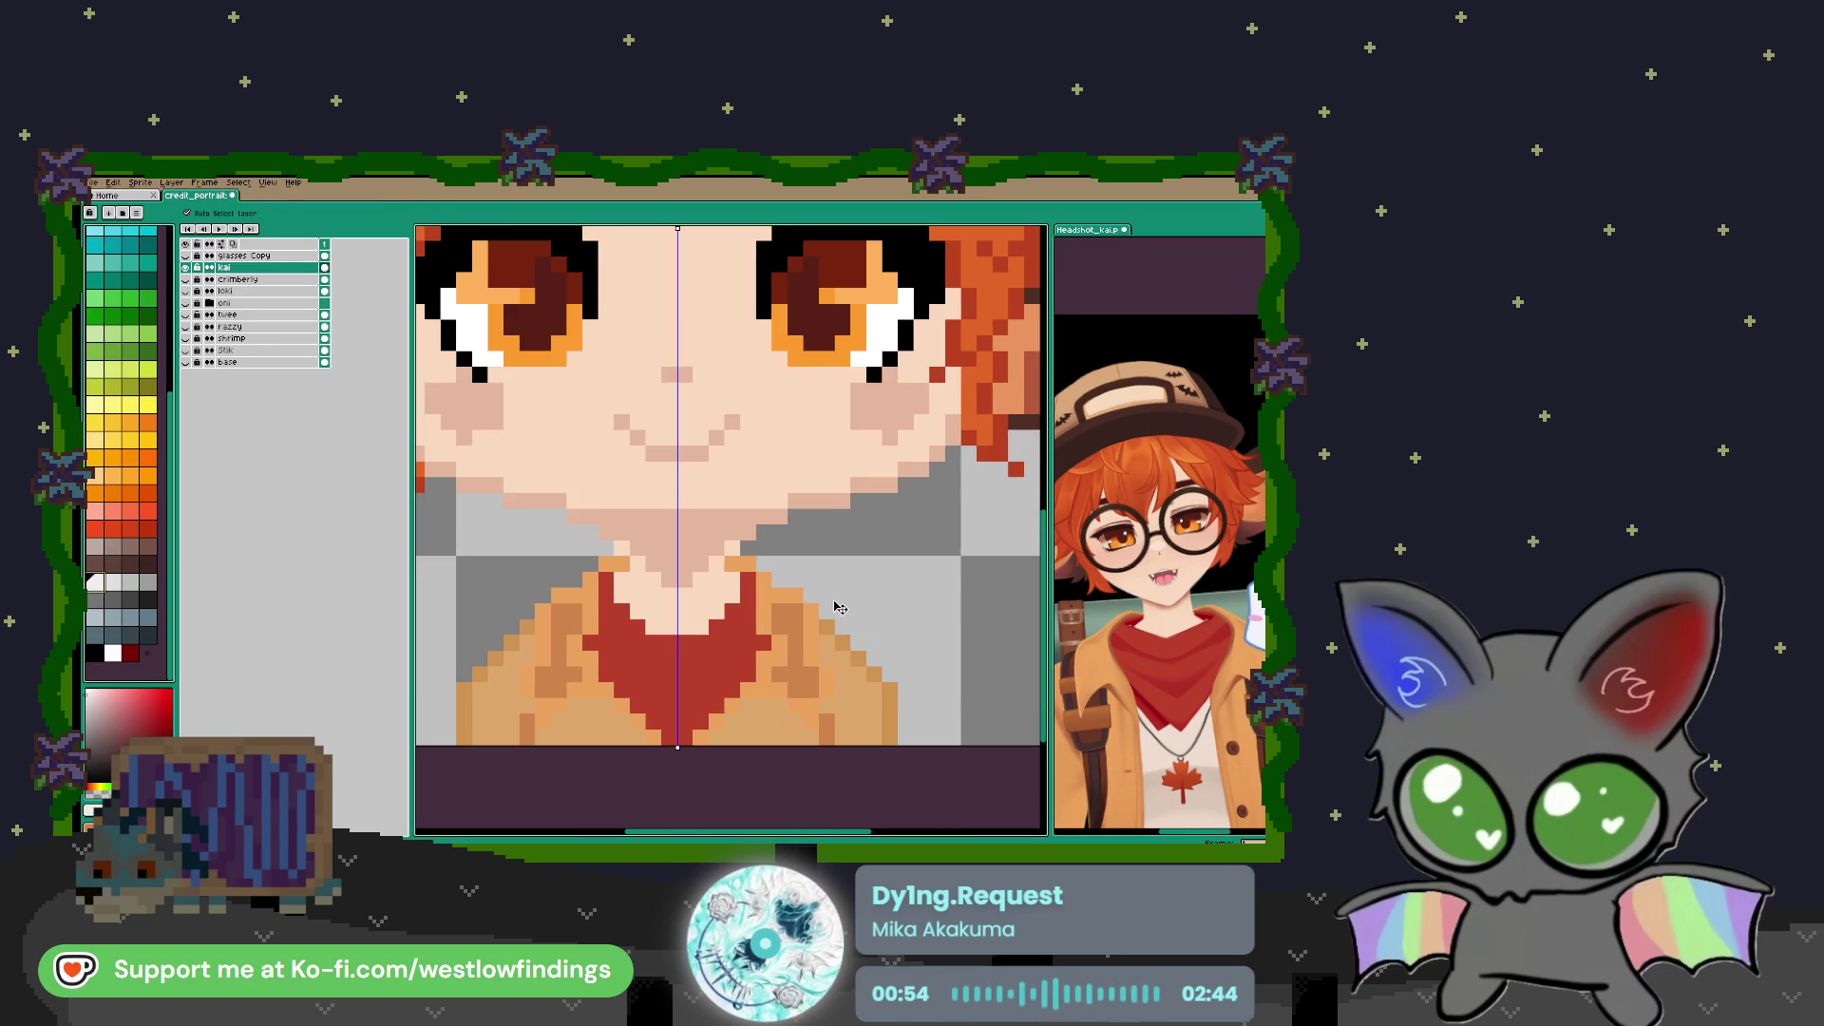
Outline and fill a white badge shape beside the right jacket collar
key("b")
left_click_drag(826, 580, 828, 657)
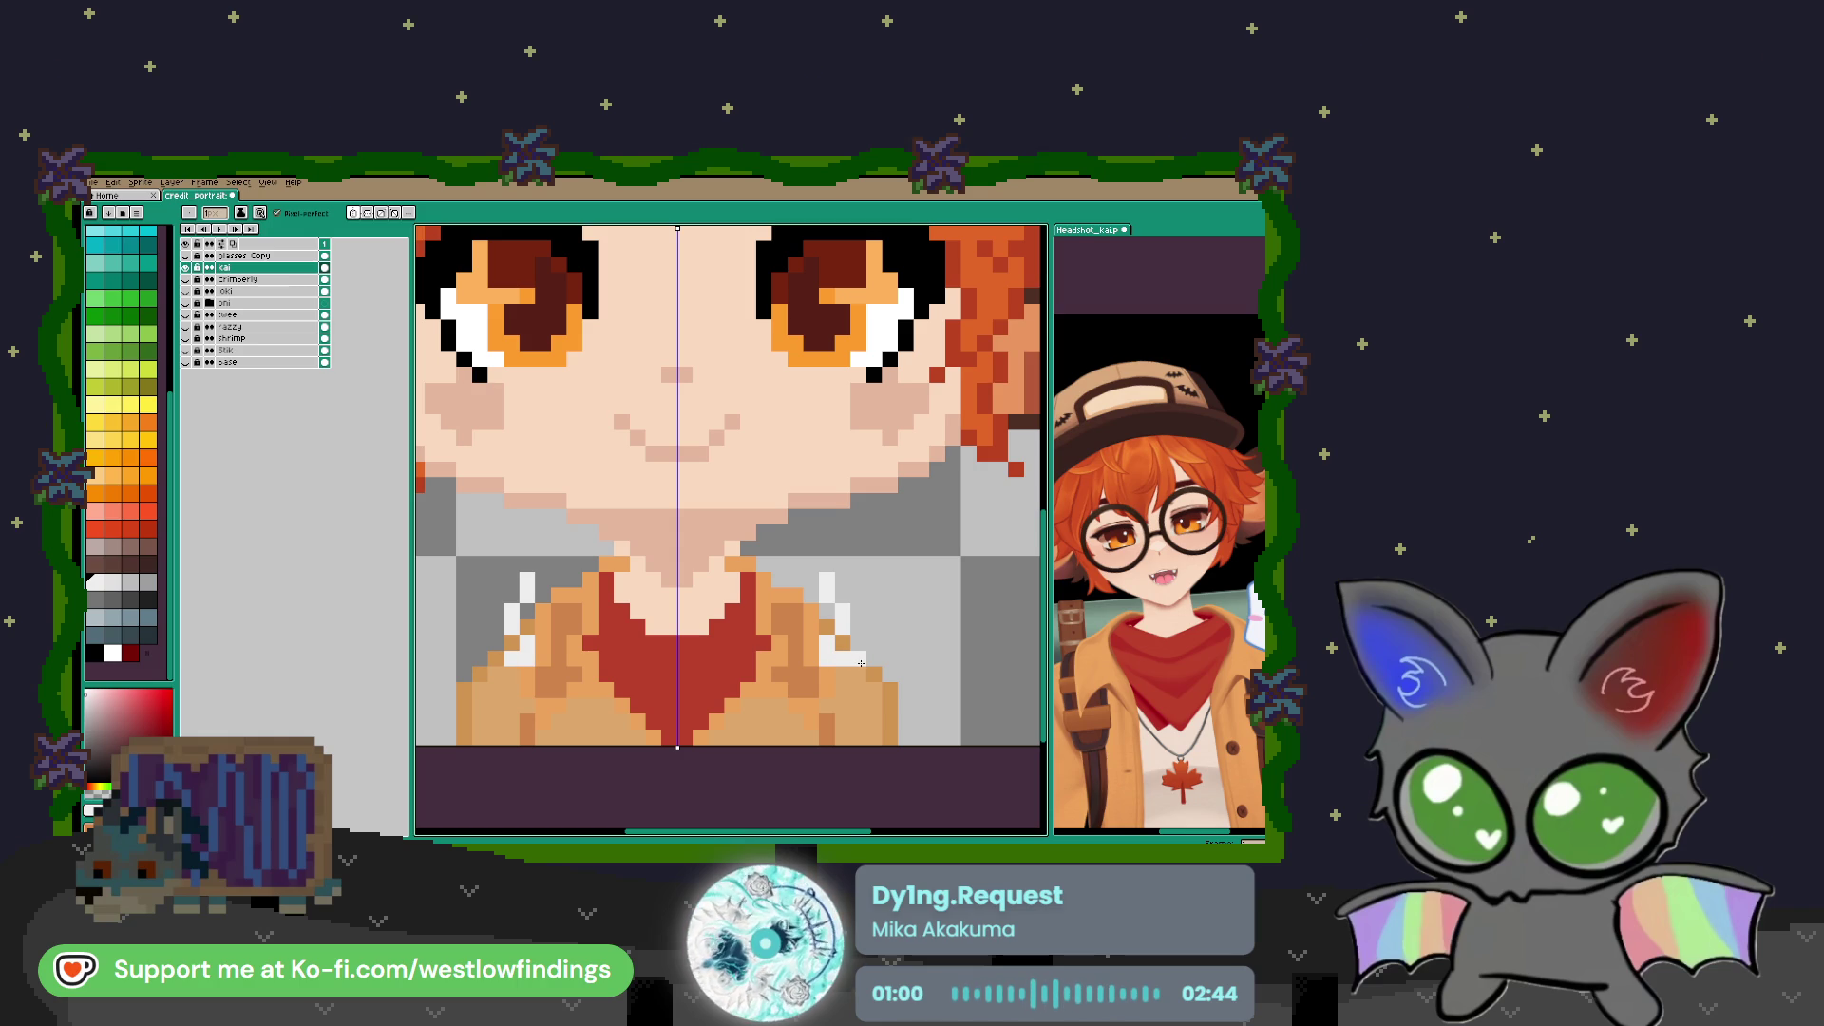
left_click(856, 672)
key("ctrl+z")
key("ctrl+z")
key("ctrl+z")
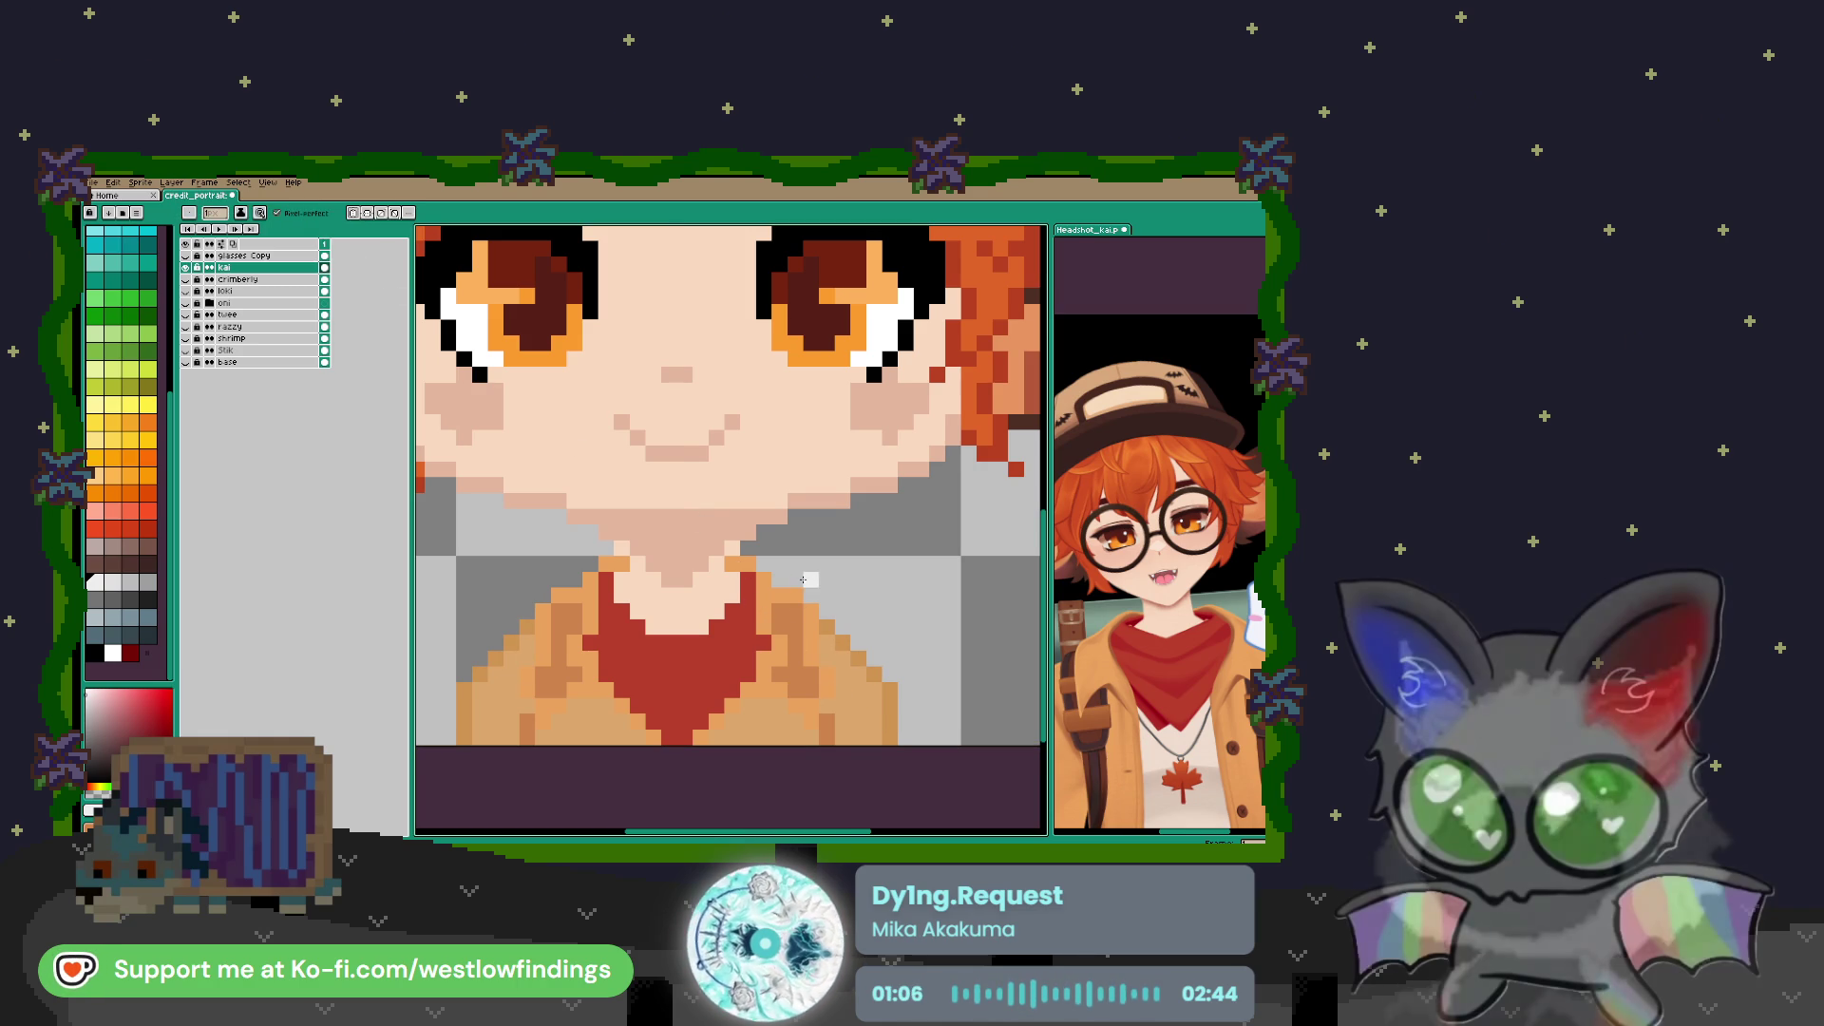
mouse_move(814, 575)
left_mouse_down()
mouse_move(812, 656)
mouse_move(886, 663)
left_mouse_up()
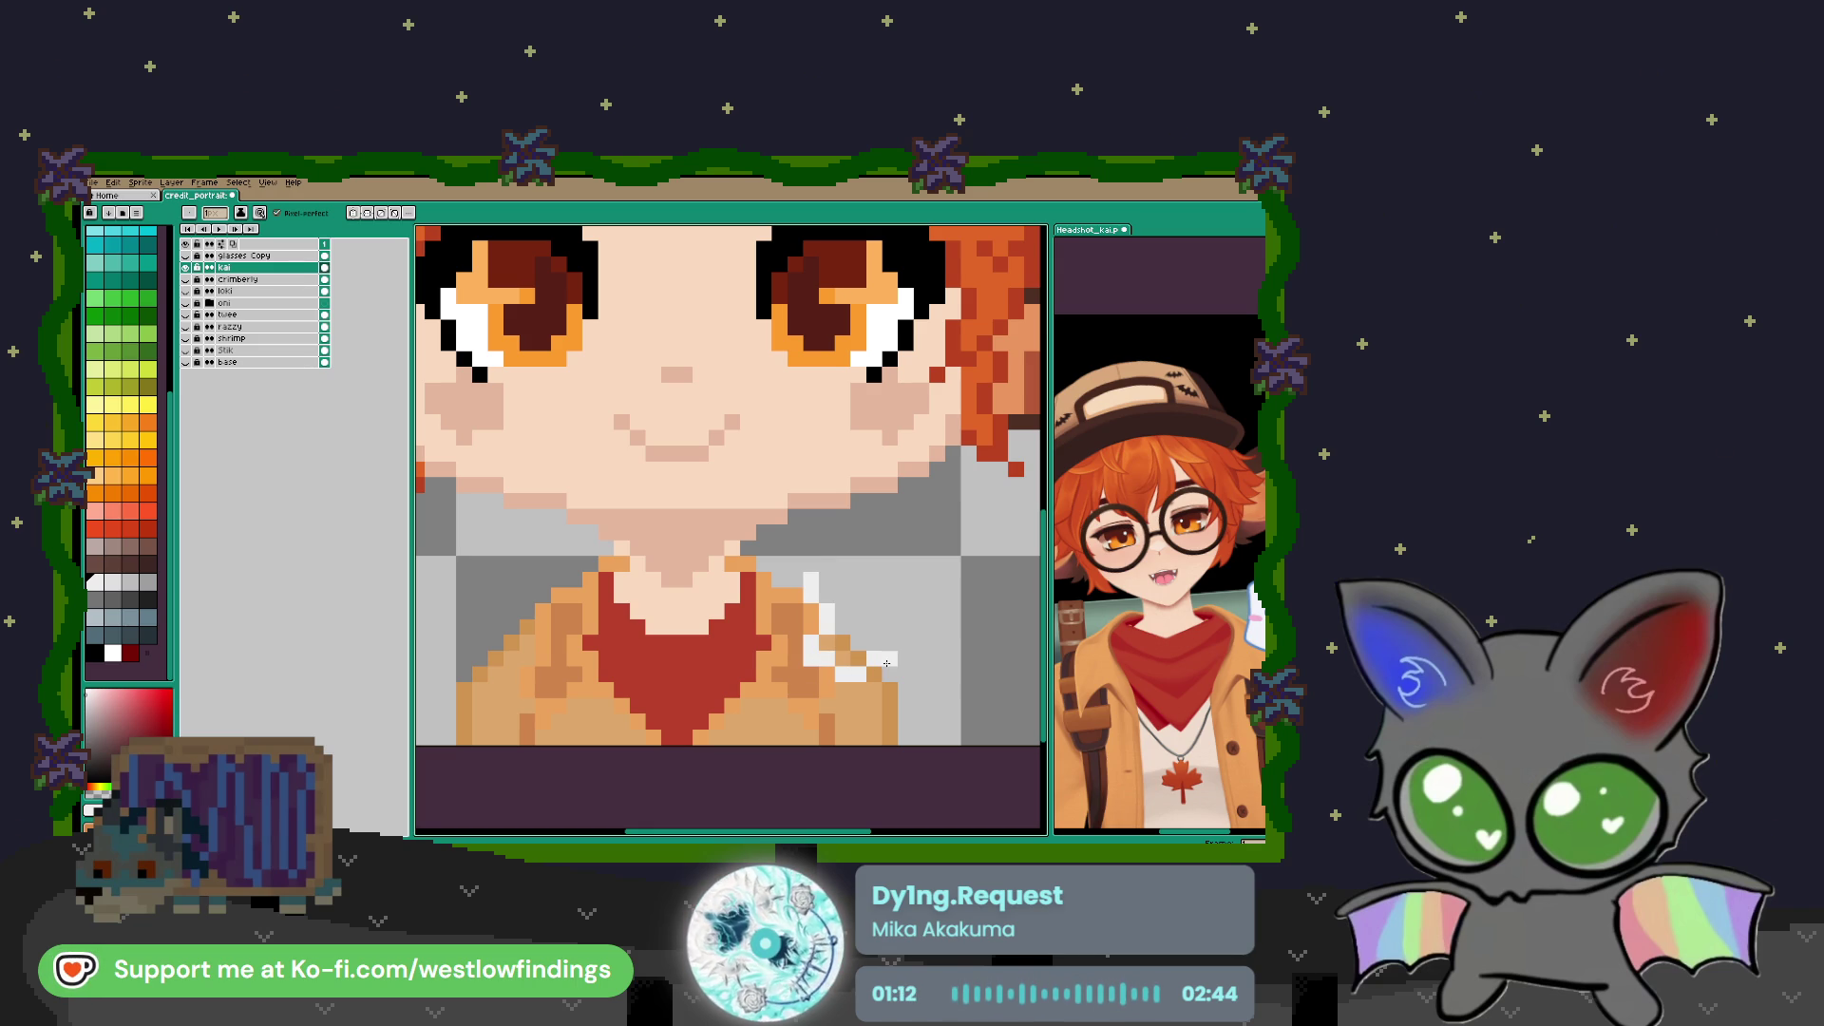
left_click(890, 639)
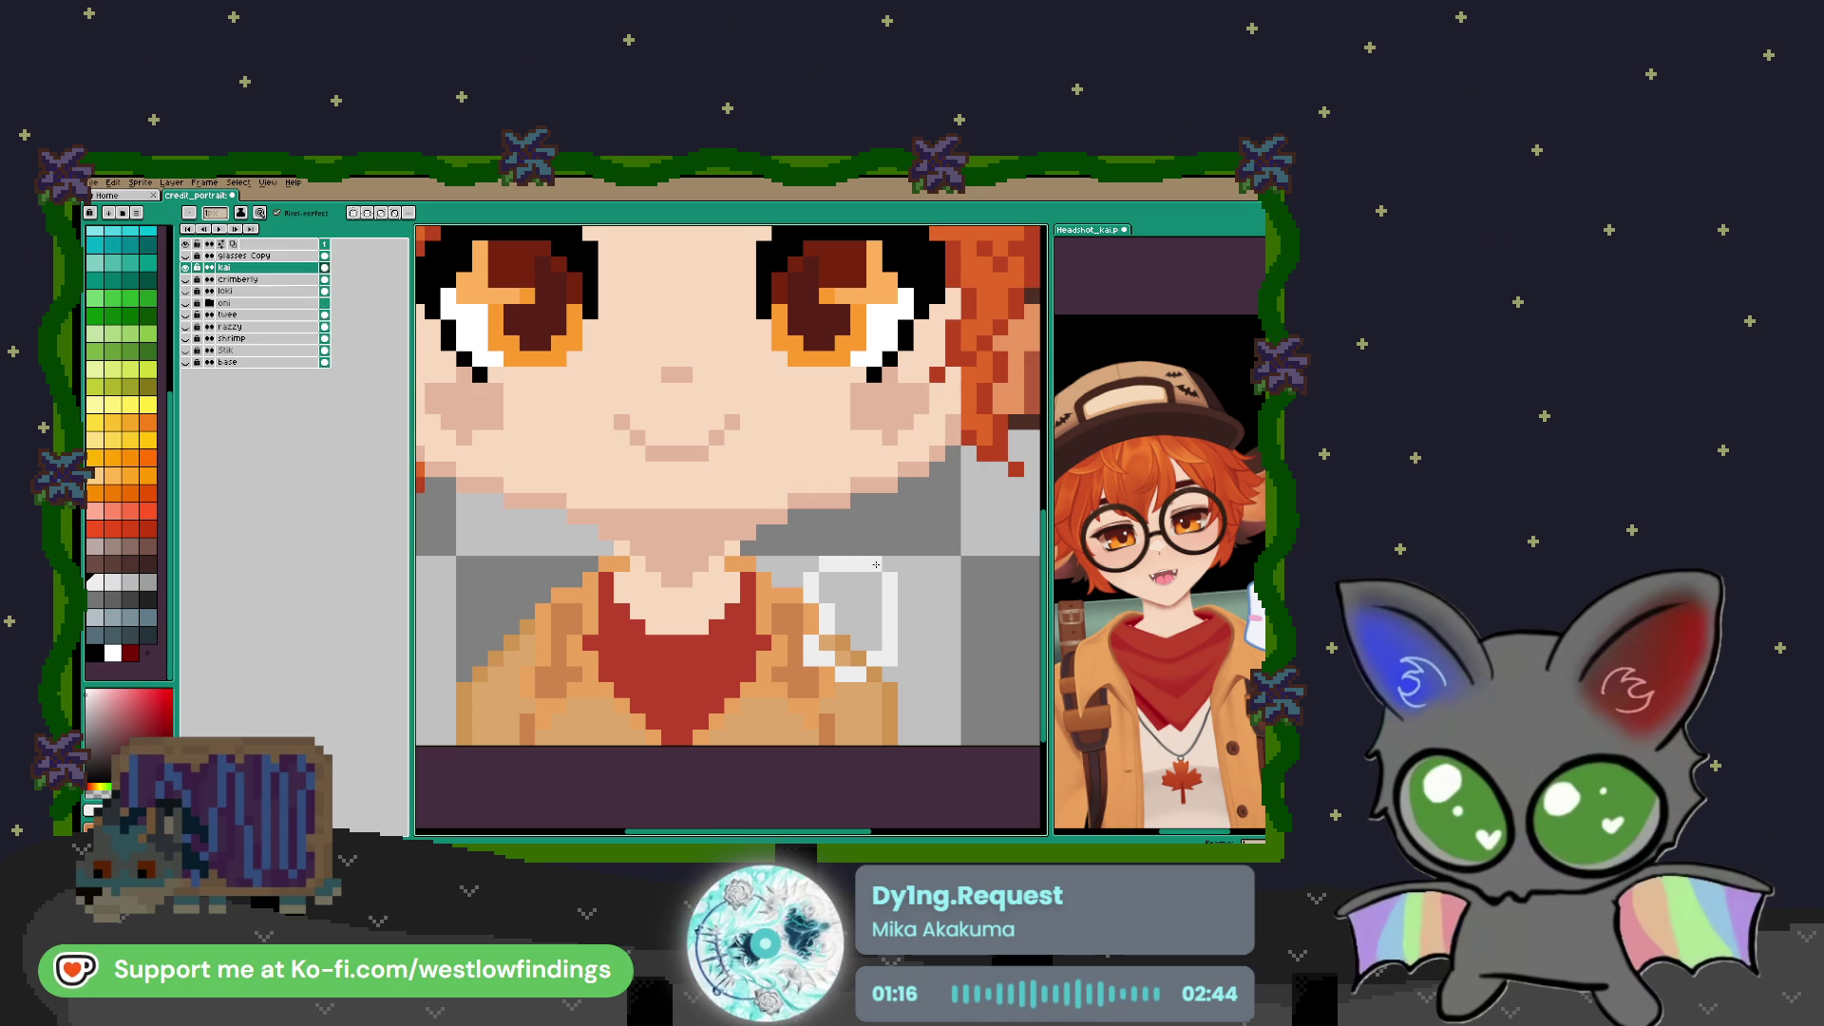
key("g")
left_click(866, 614)
left_click(849, 648)
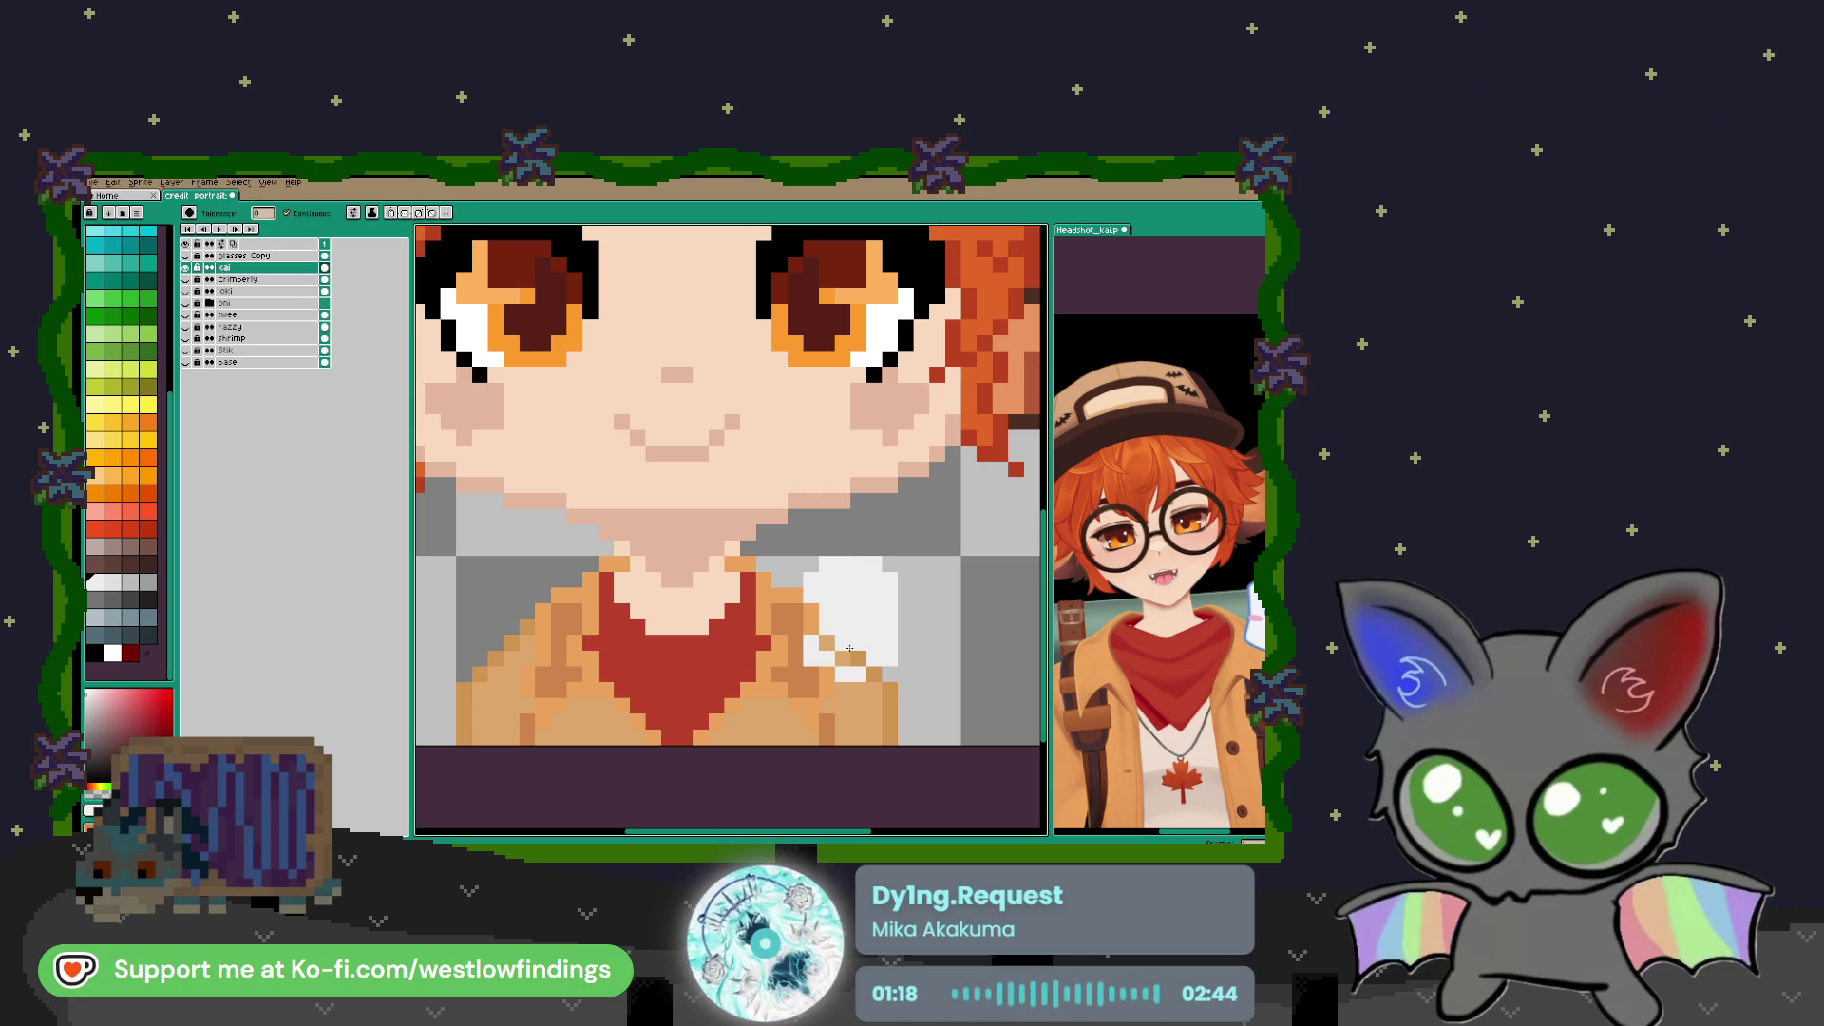
left_click_drag(827, 642, 858, 657)
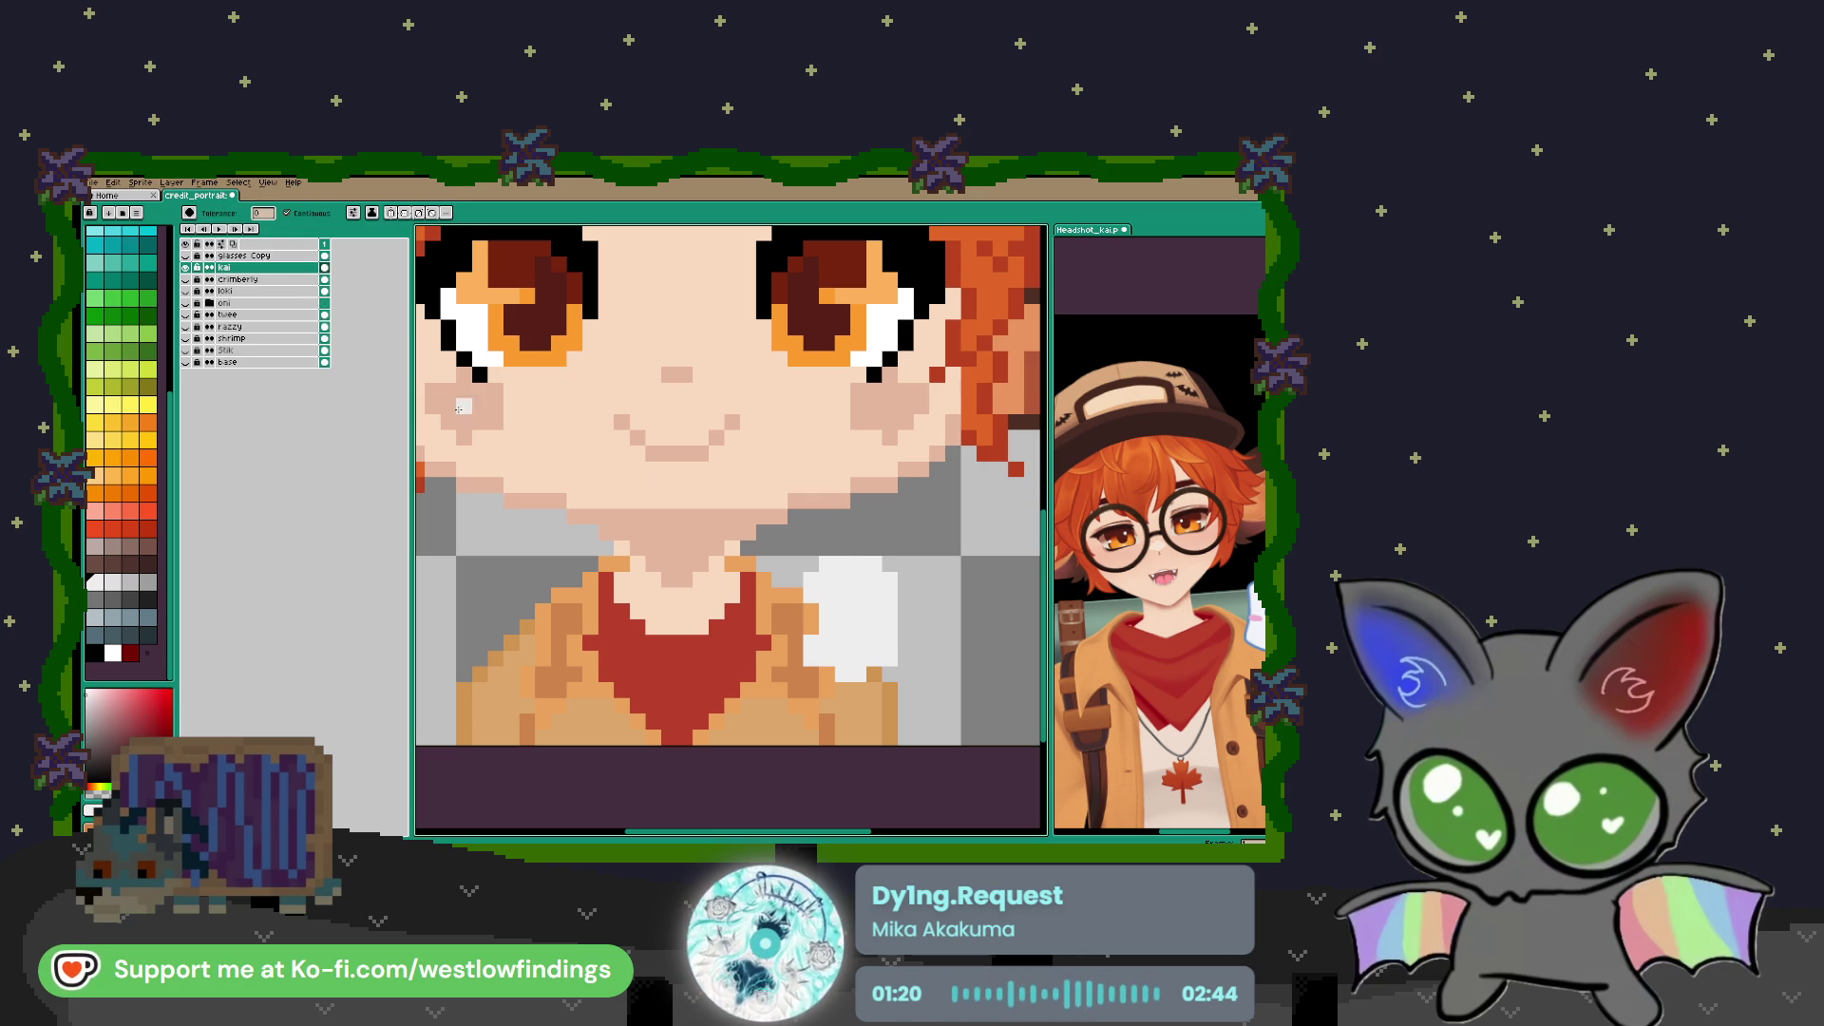
Paint two blue eyes and a blue smile on the white badge, using blue from the reference
key("i")
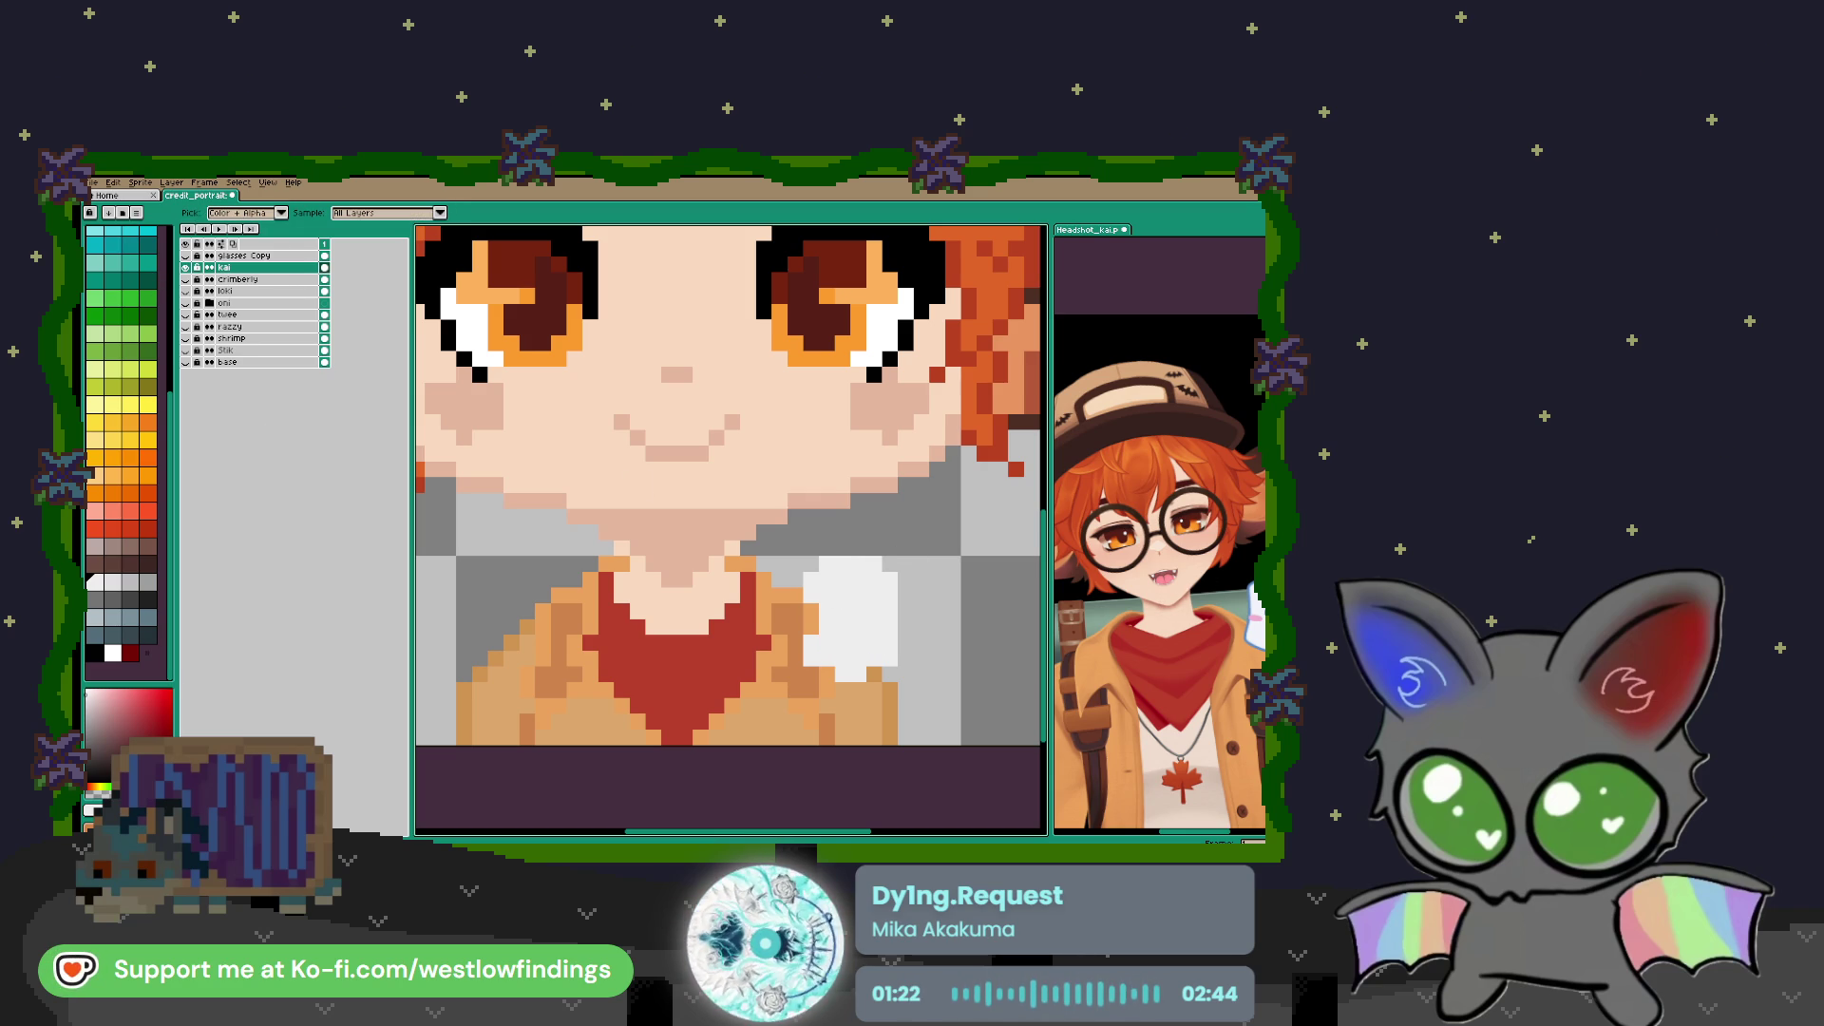
left_click(1183, 594)
key("b")
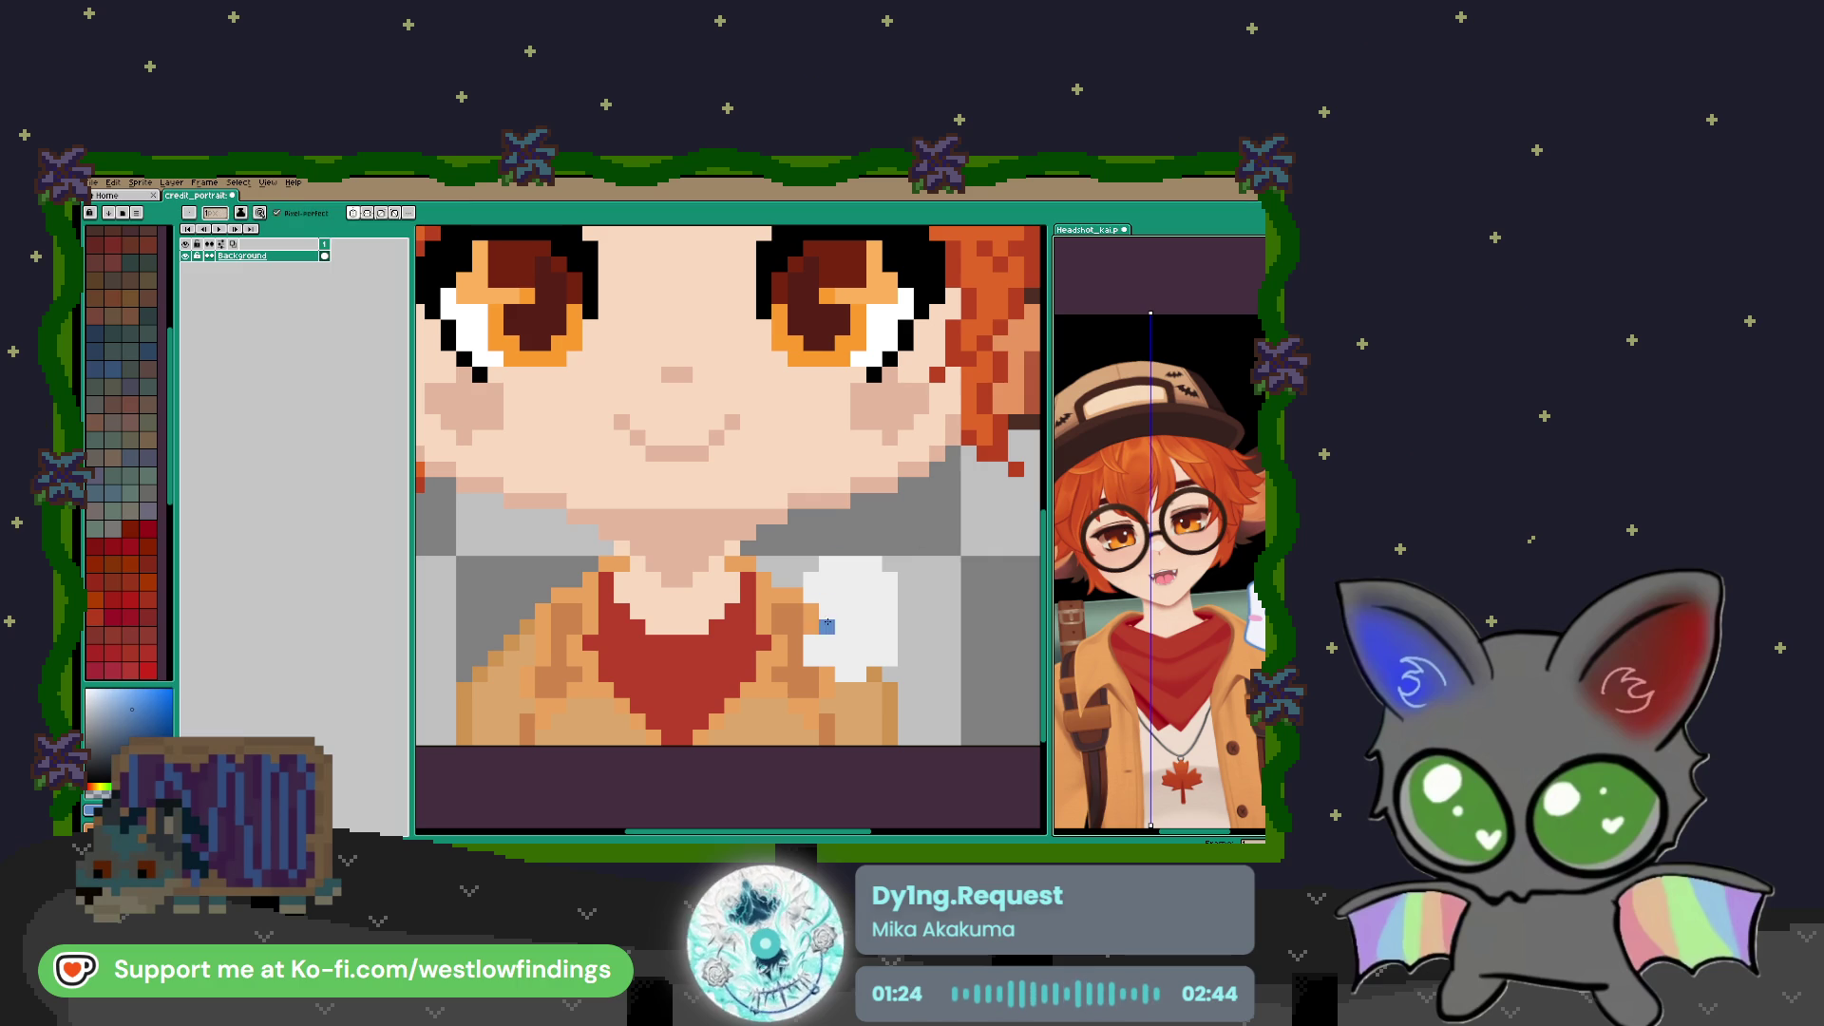
left_click(842, 611)
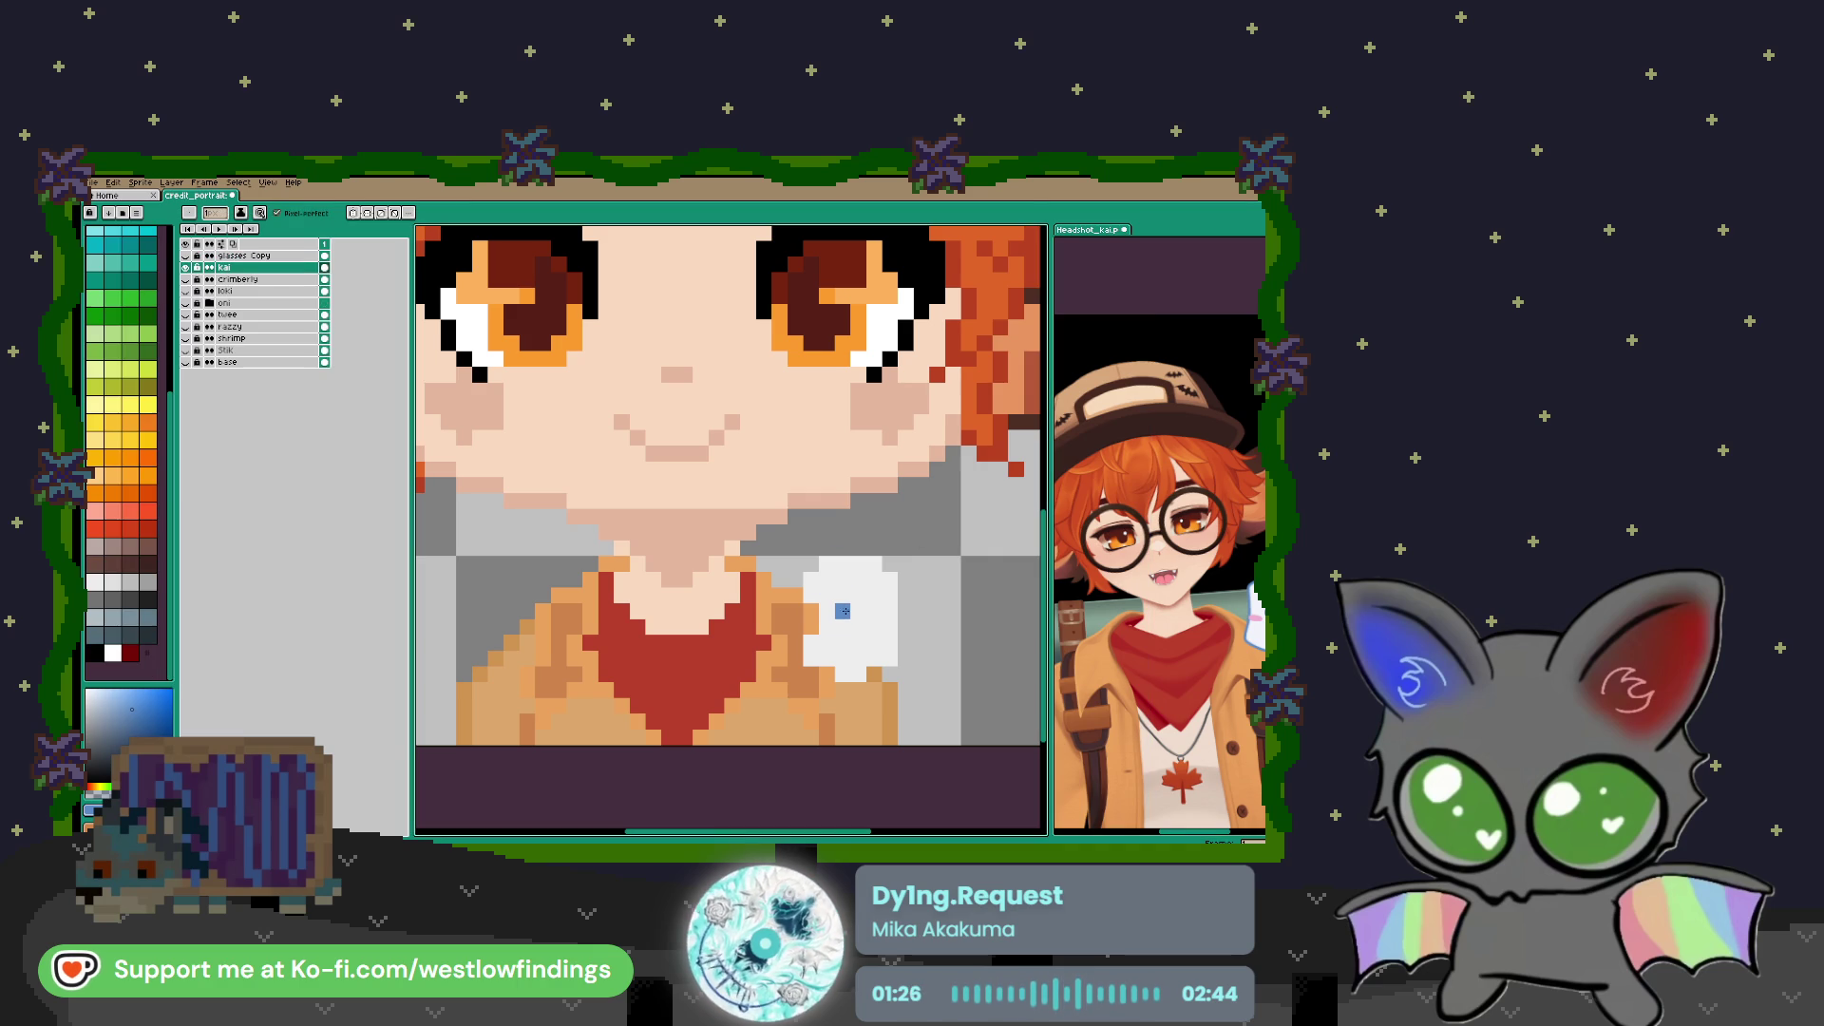
left_click(874, 611)
left_click(858, 658)
left_click(874, 643)
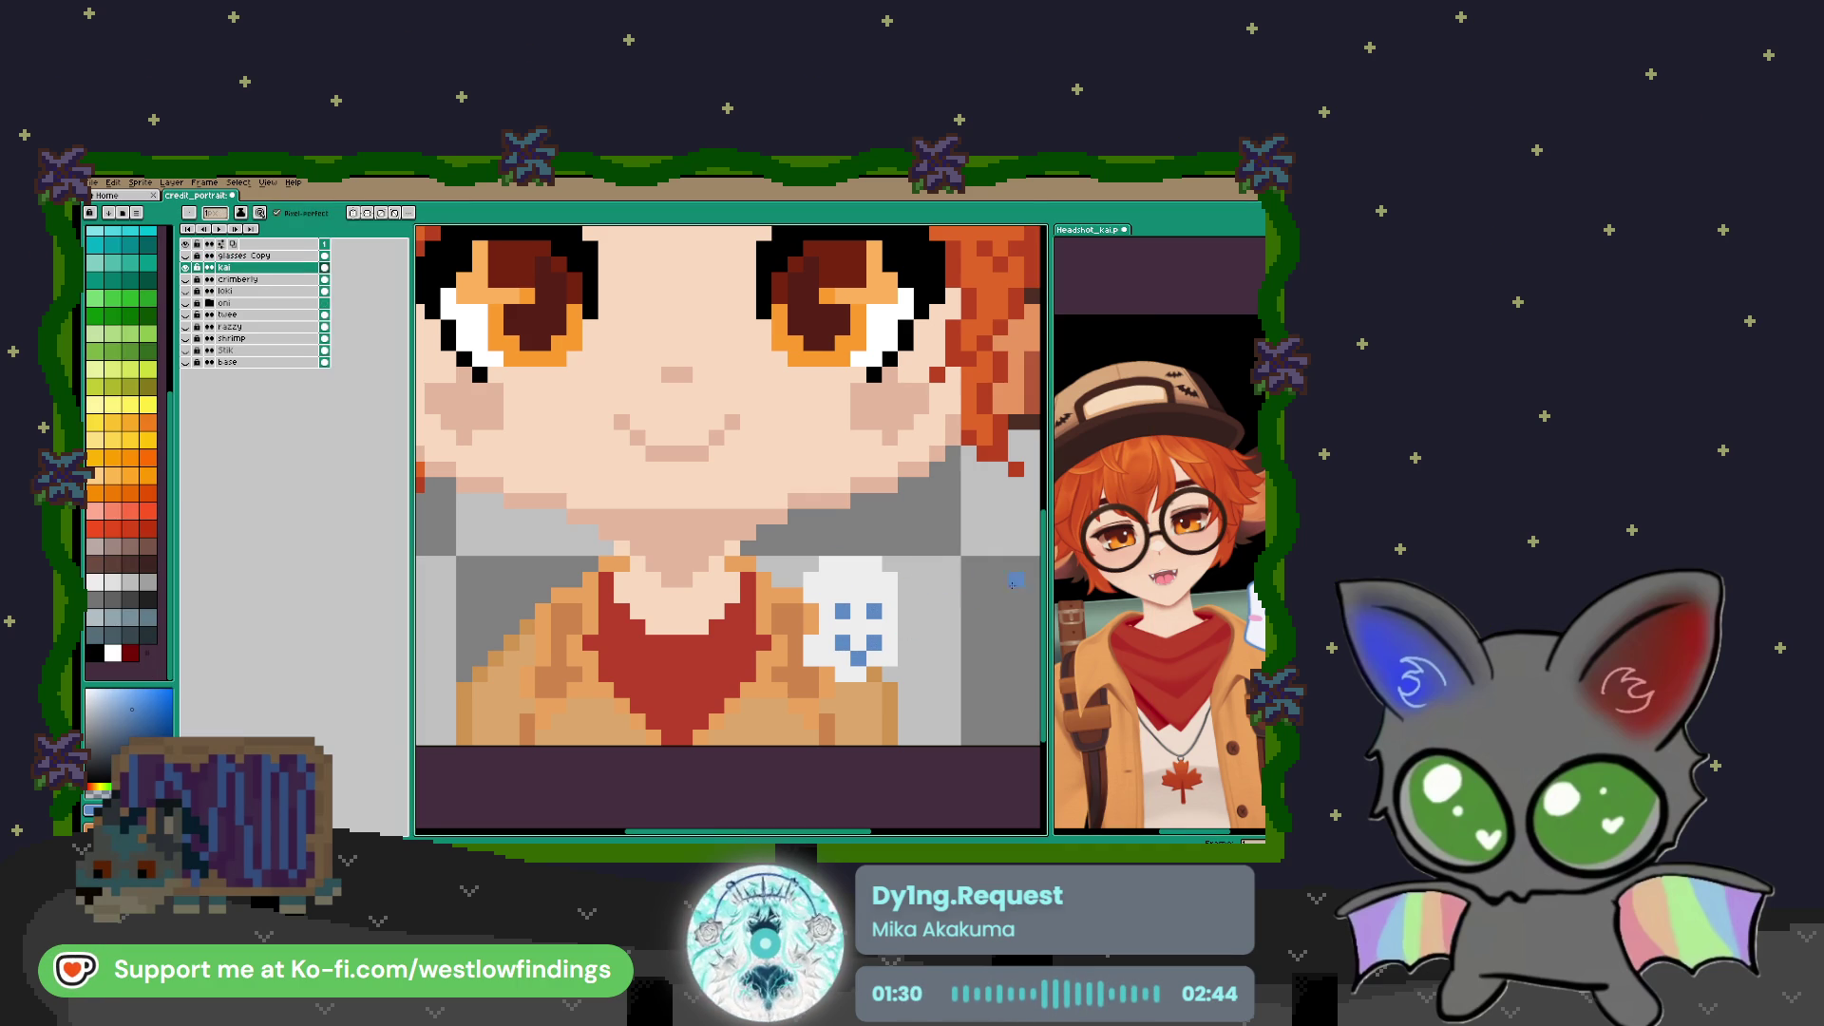
Add pink cheeks beside the badge's smile, using pink from the reference headshot
key("i")
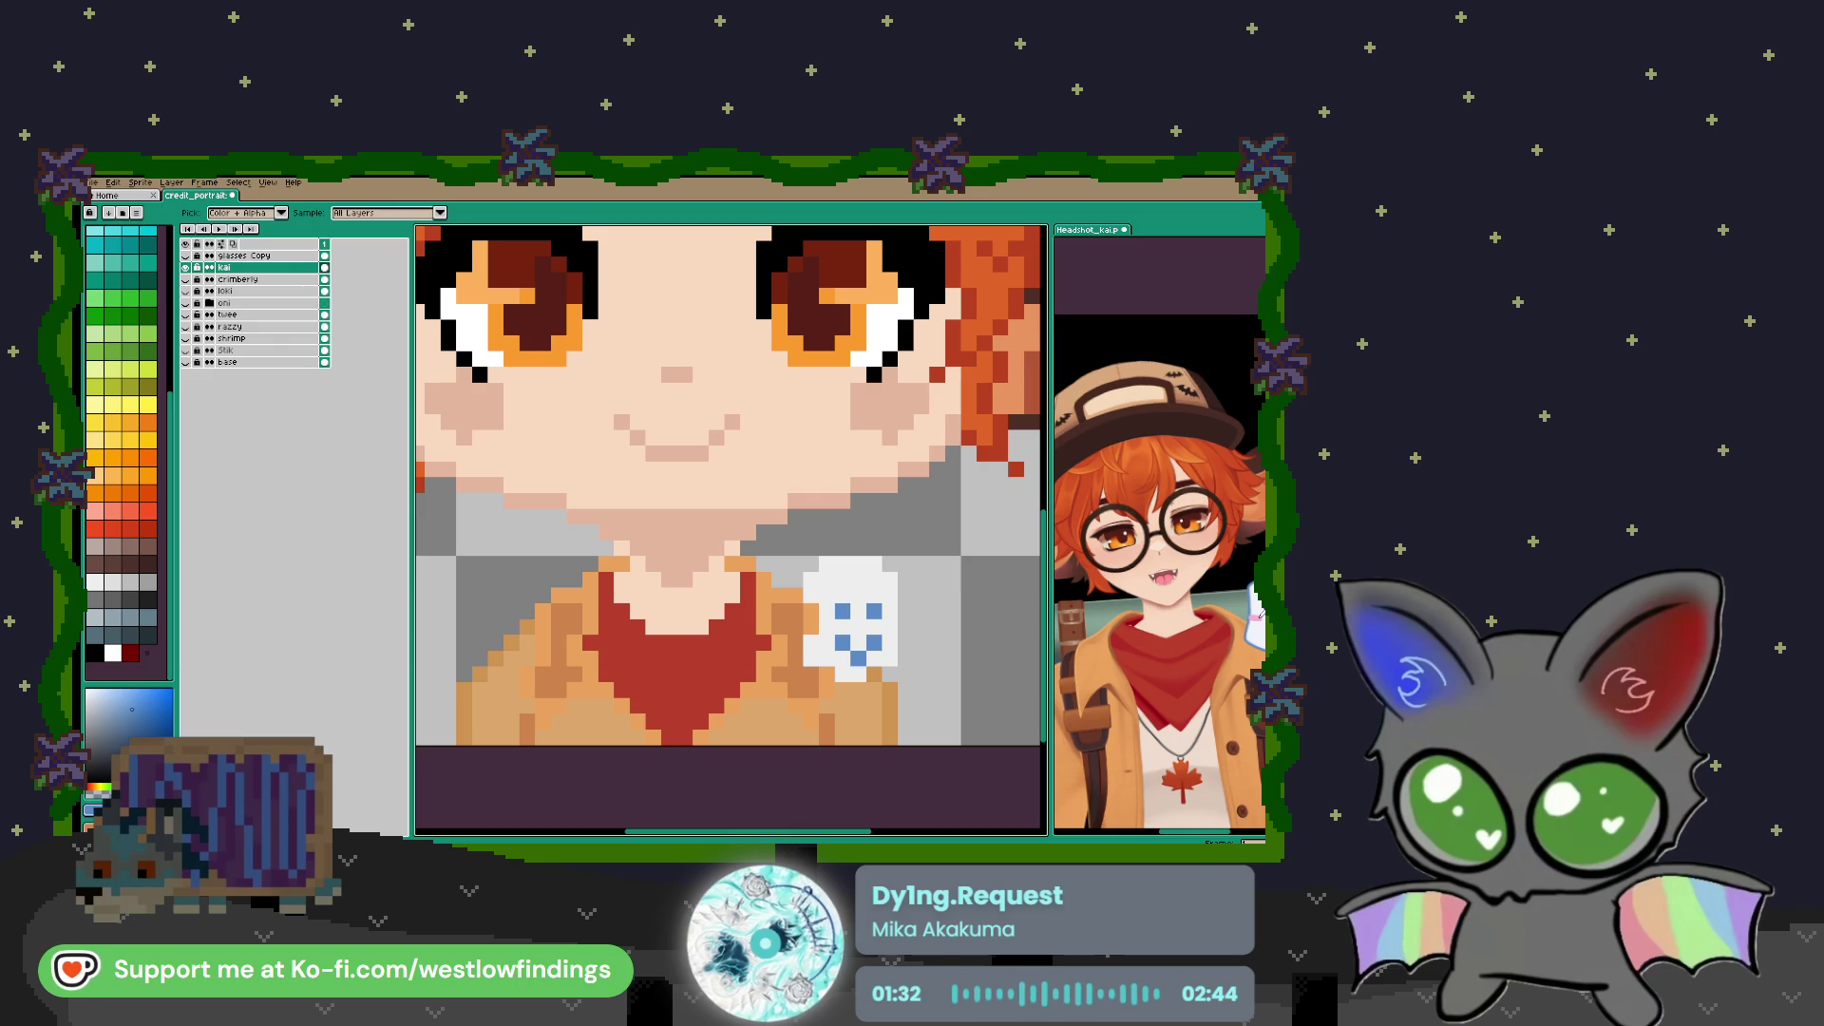
left_click(1083, 570)
key("b")
left_click(826, 627)
left_click(858, 627)
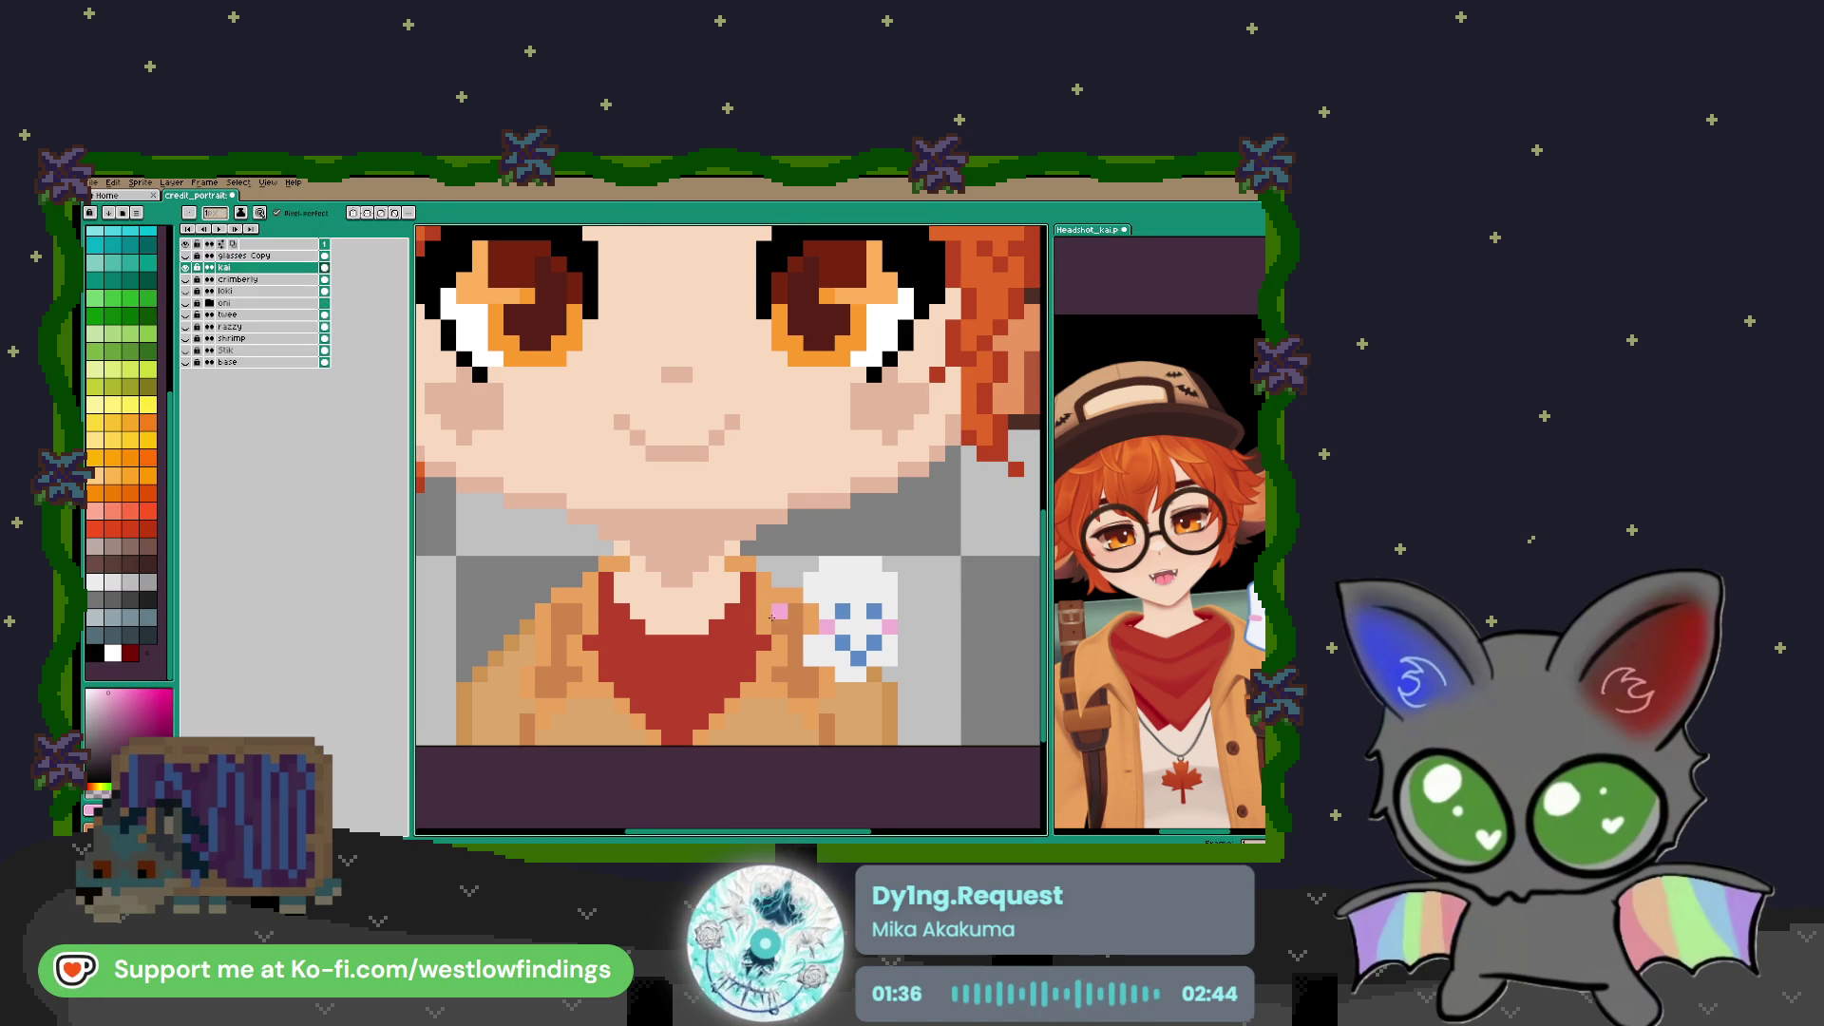
scroll(795, 627, "down", 1)
scroll(798, 627, "up", 2)
left_click(807, 581, "alt")
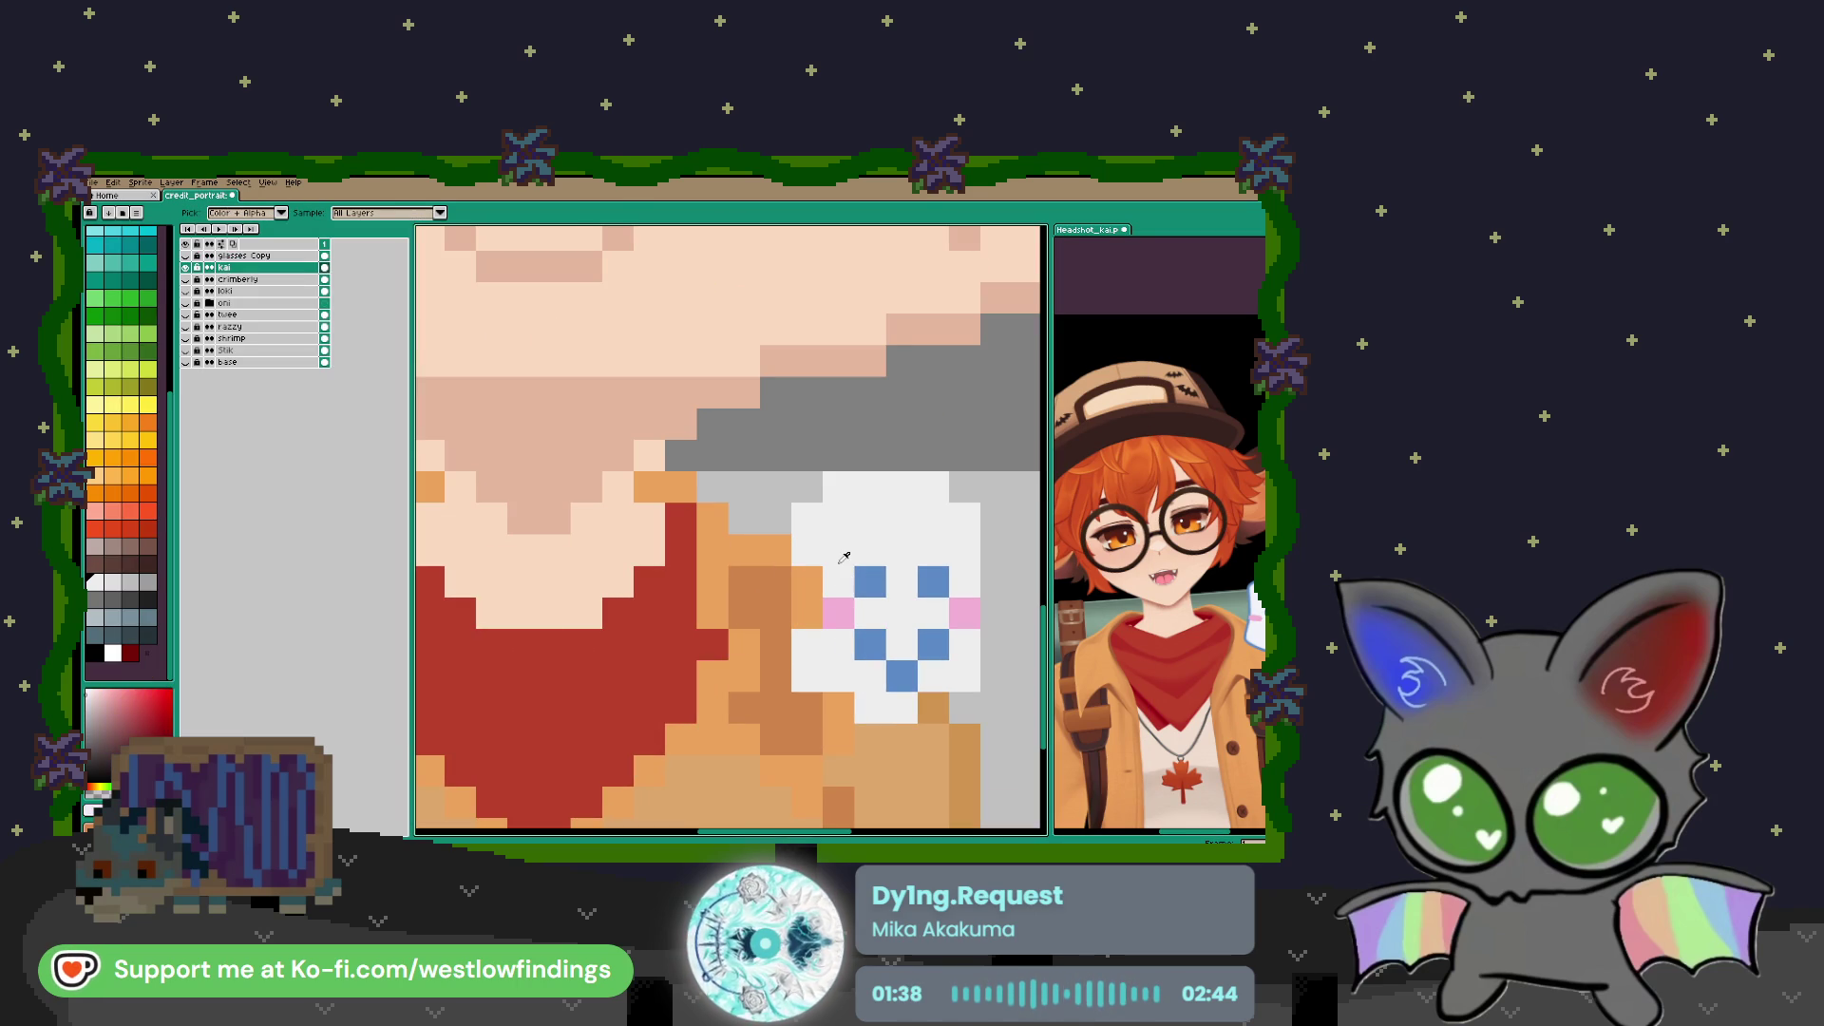
left_click(809, 613)
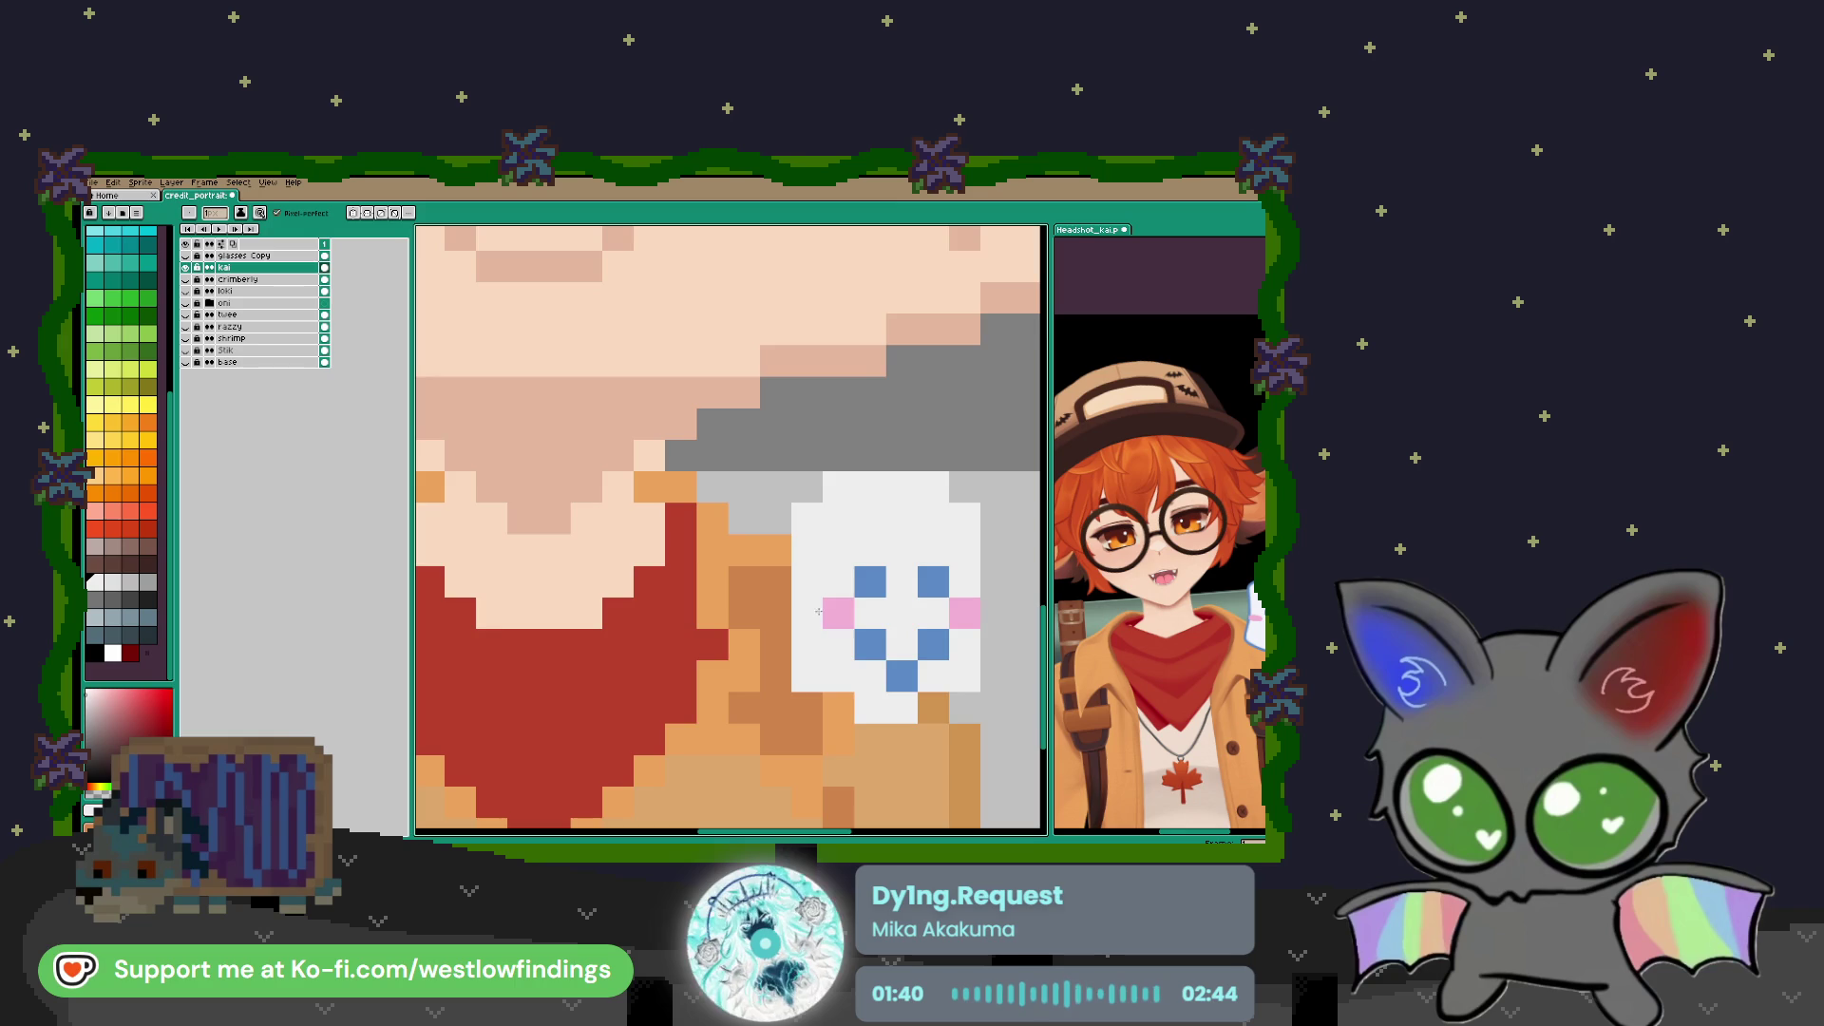
scroll(831, 580, "down", 3)
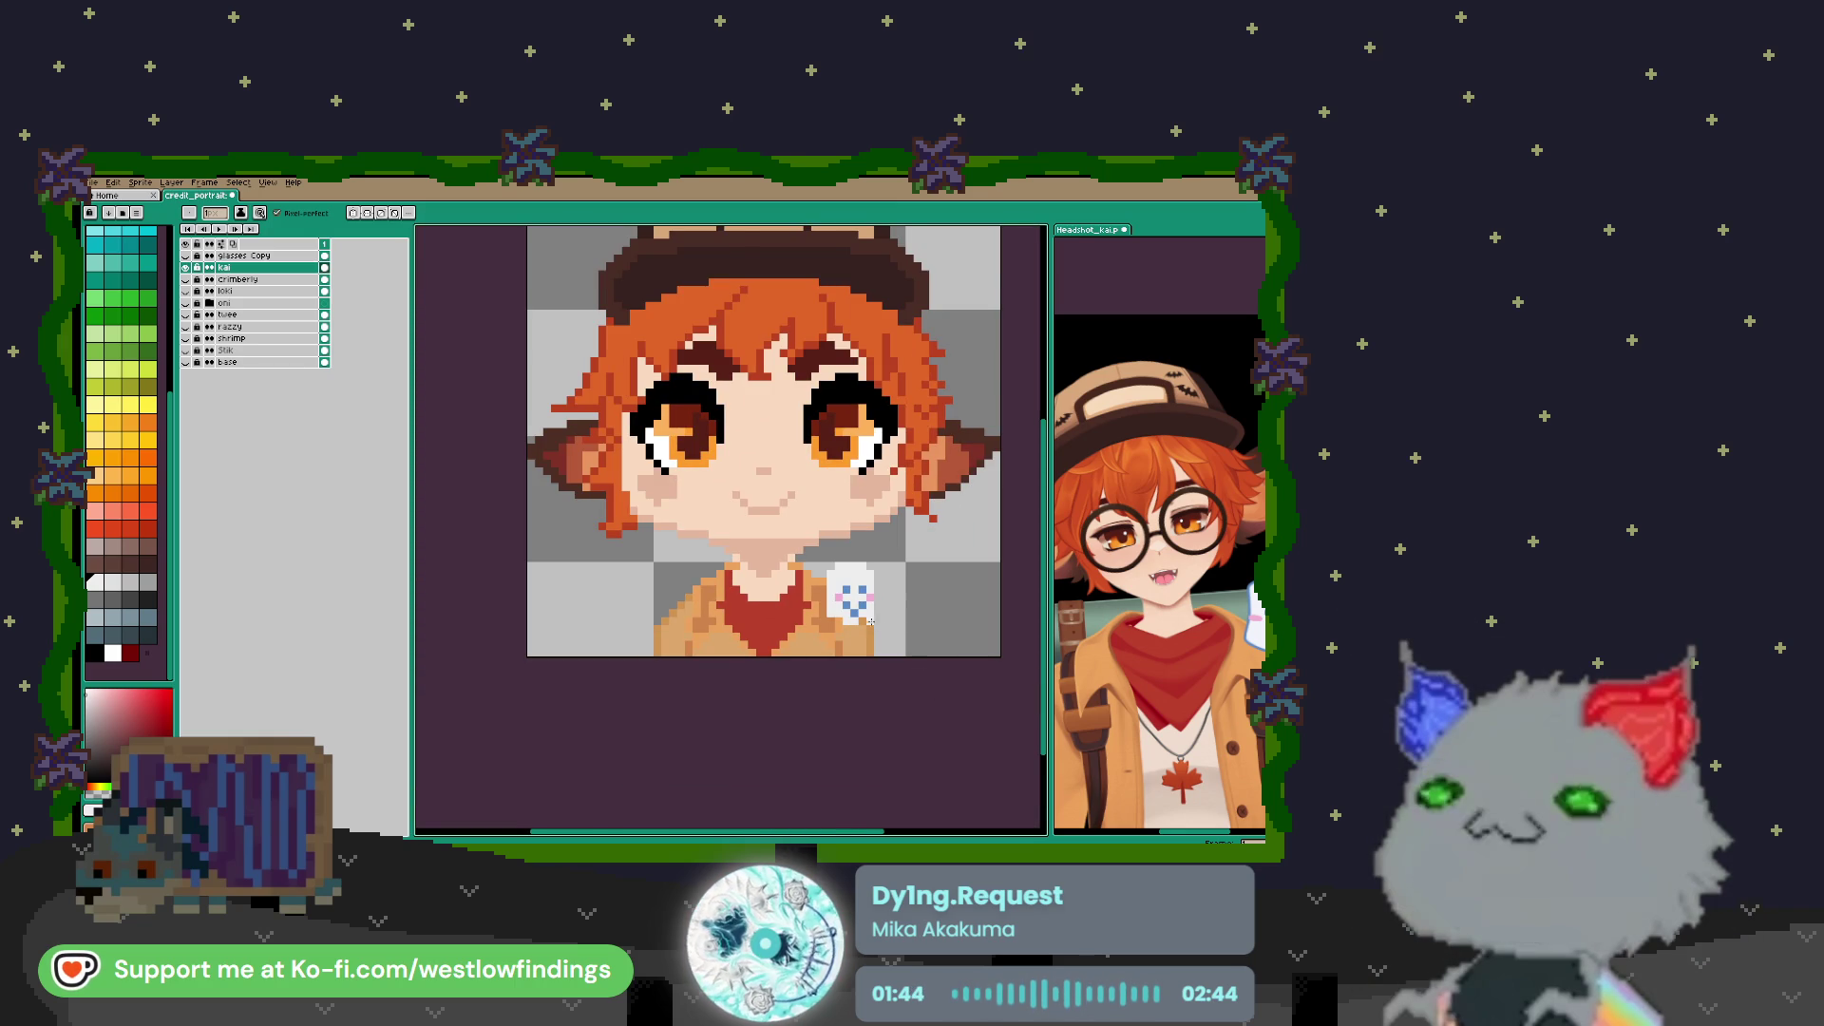
scroll(865, 617, "down", 1)
Make the glasses layer visible so the round glasses show on the face
left_click_drag(862, 615, 859, 674)
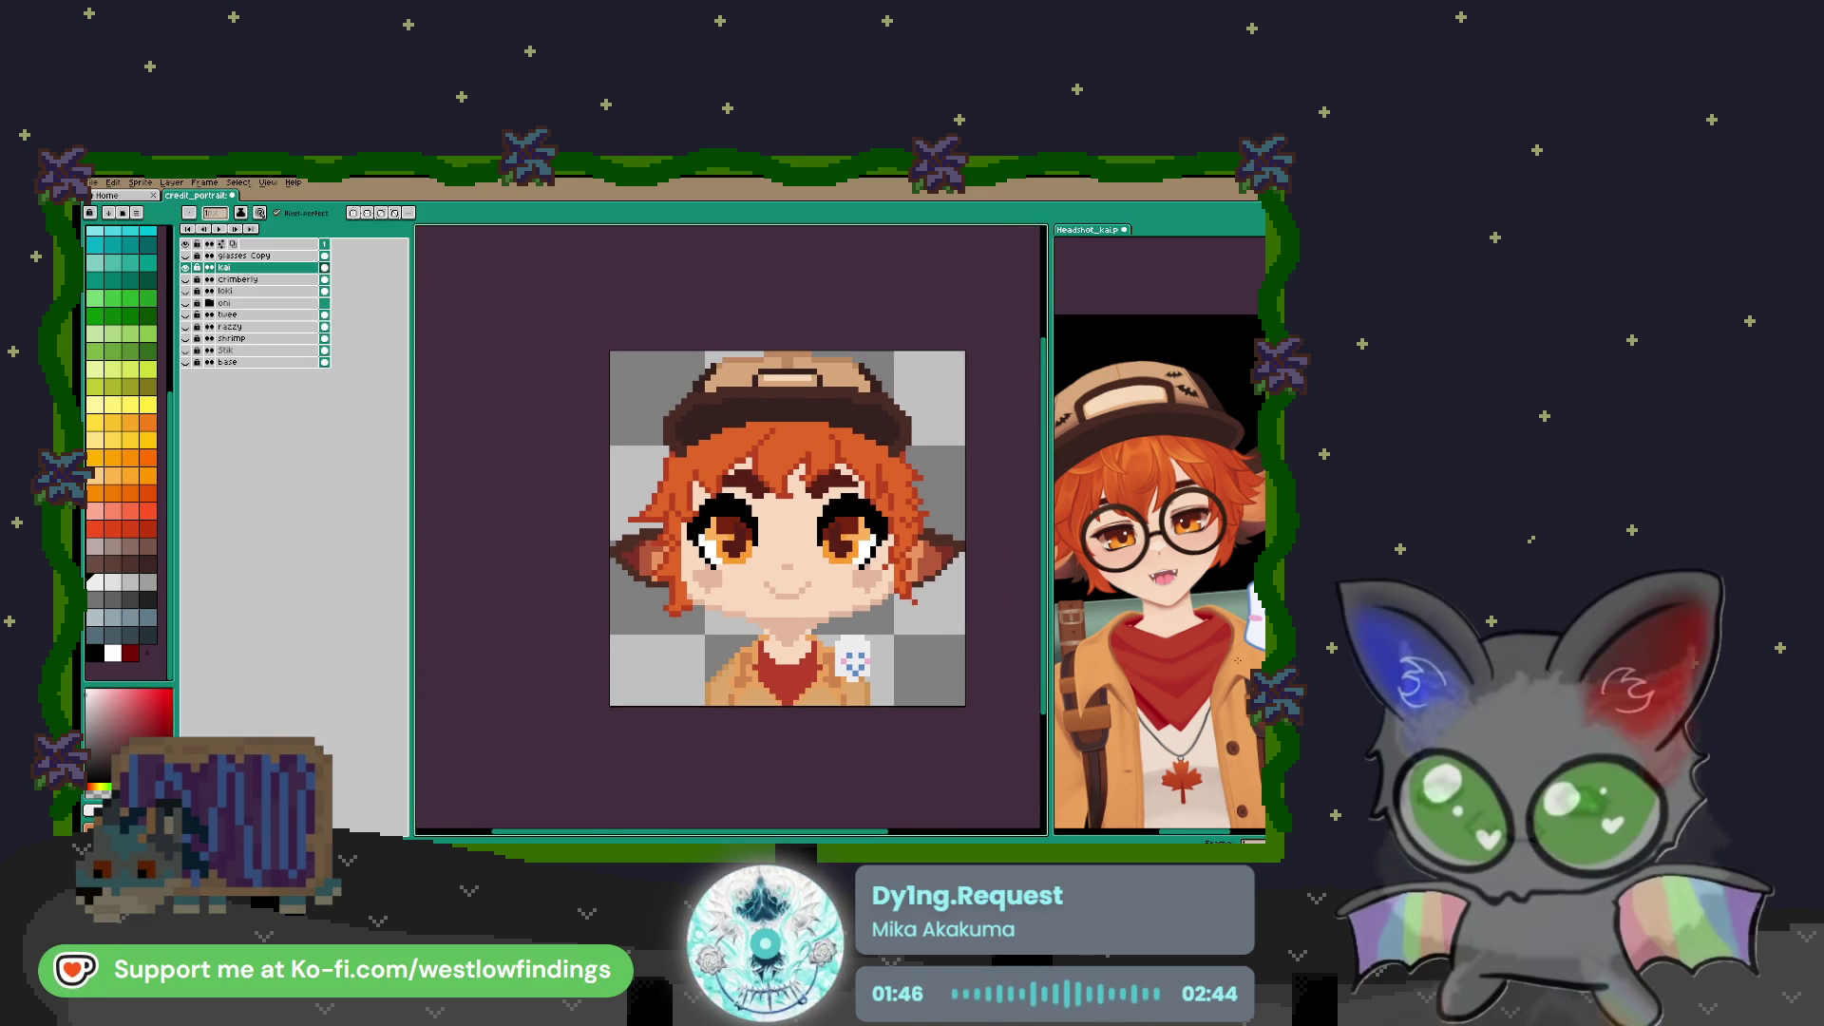
scroll(1221, 658, "down", 2)
left_click_drag(1195, 691, 1165, 617)
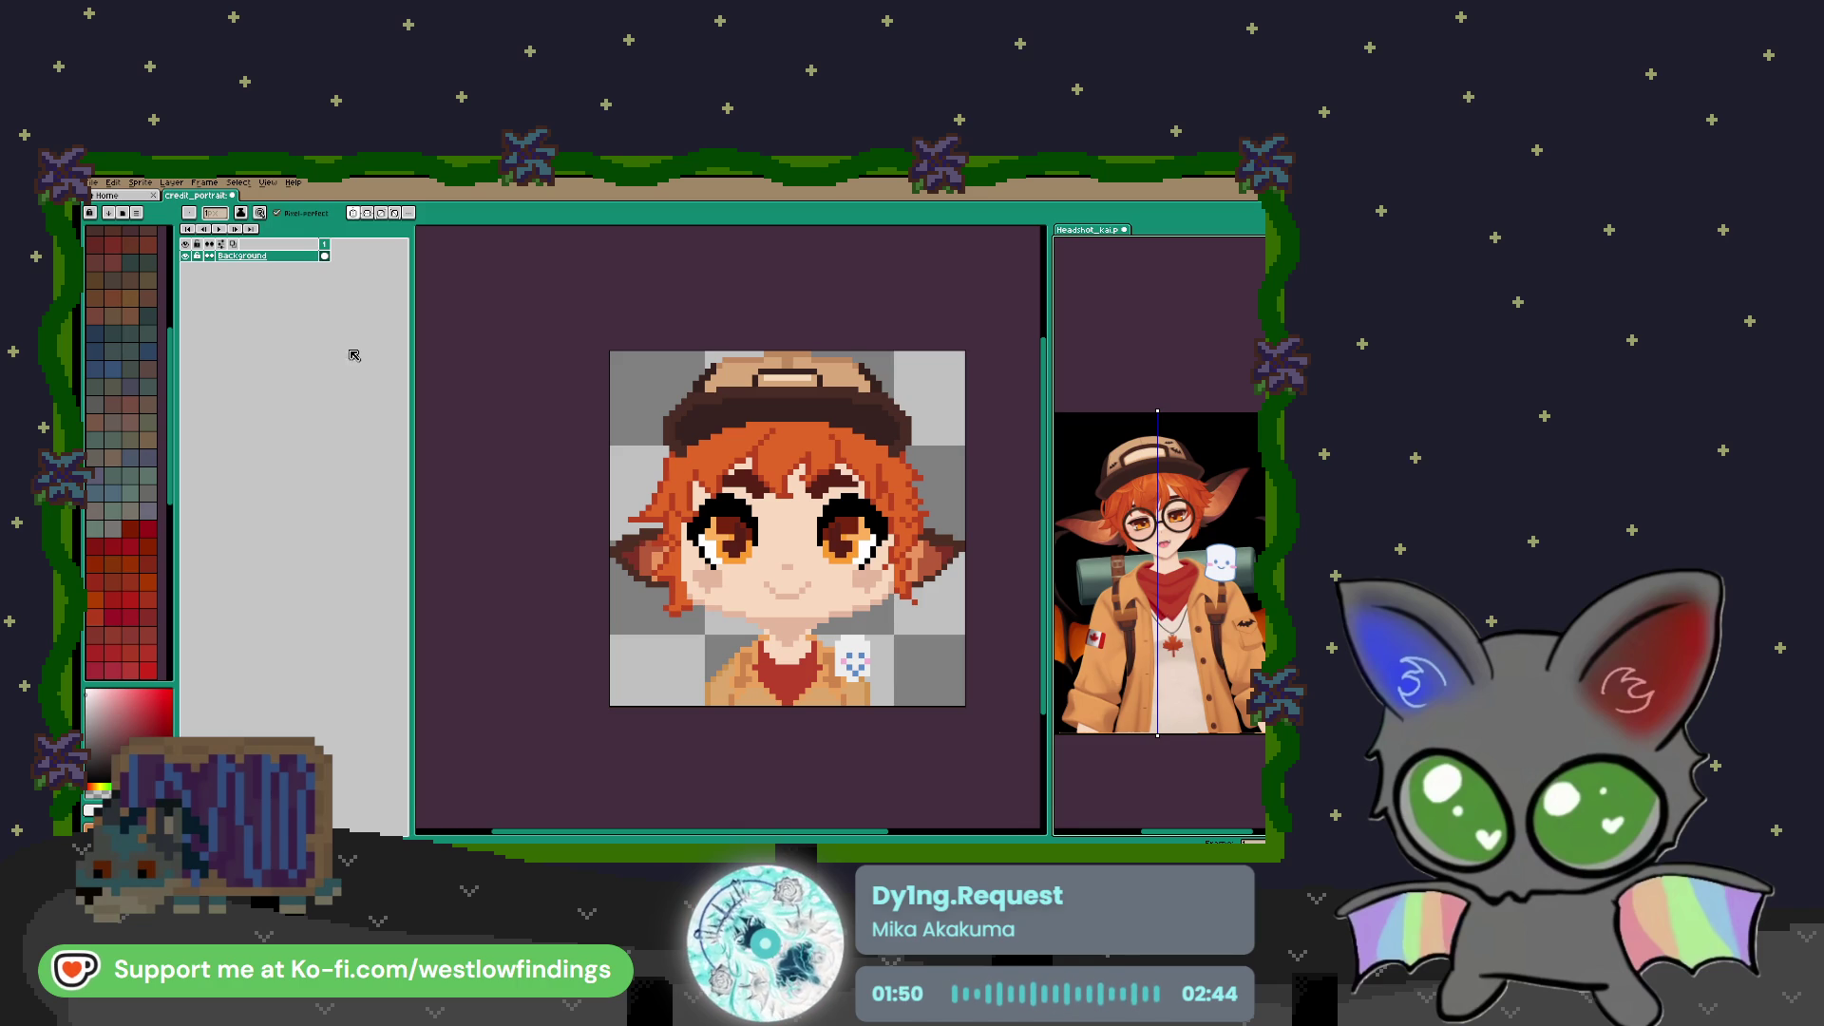
key("v")
left_click(565, 413)
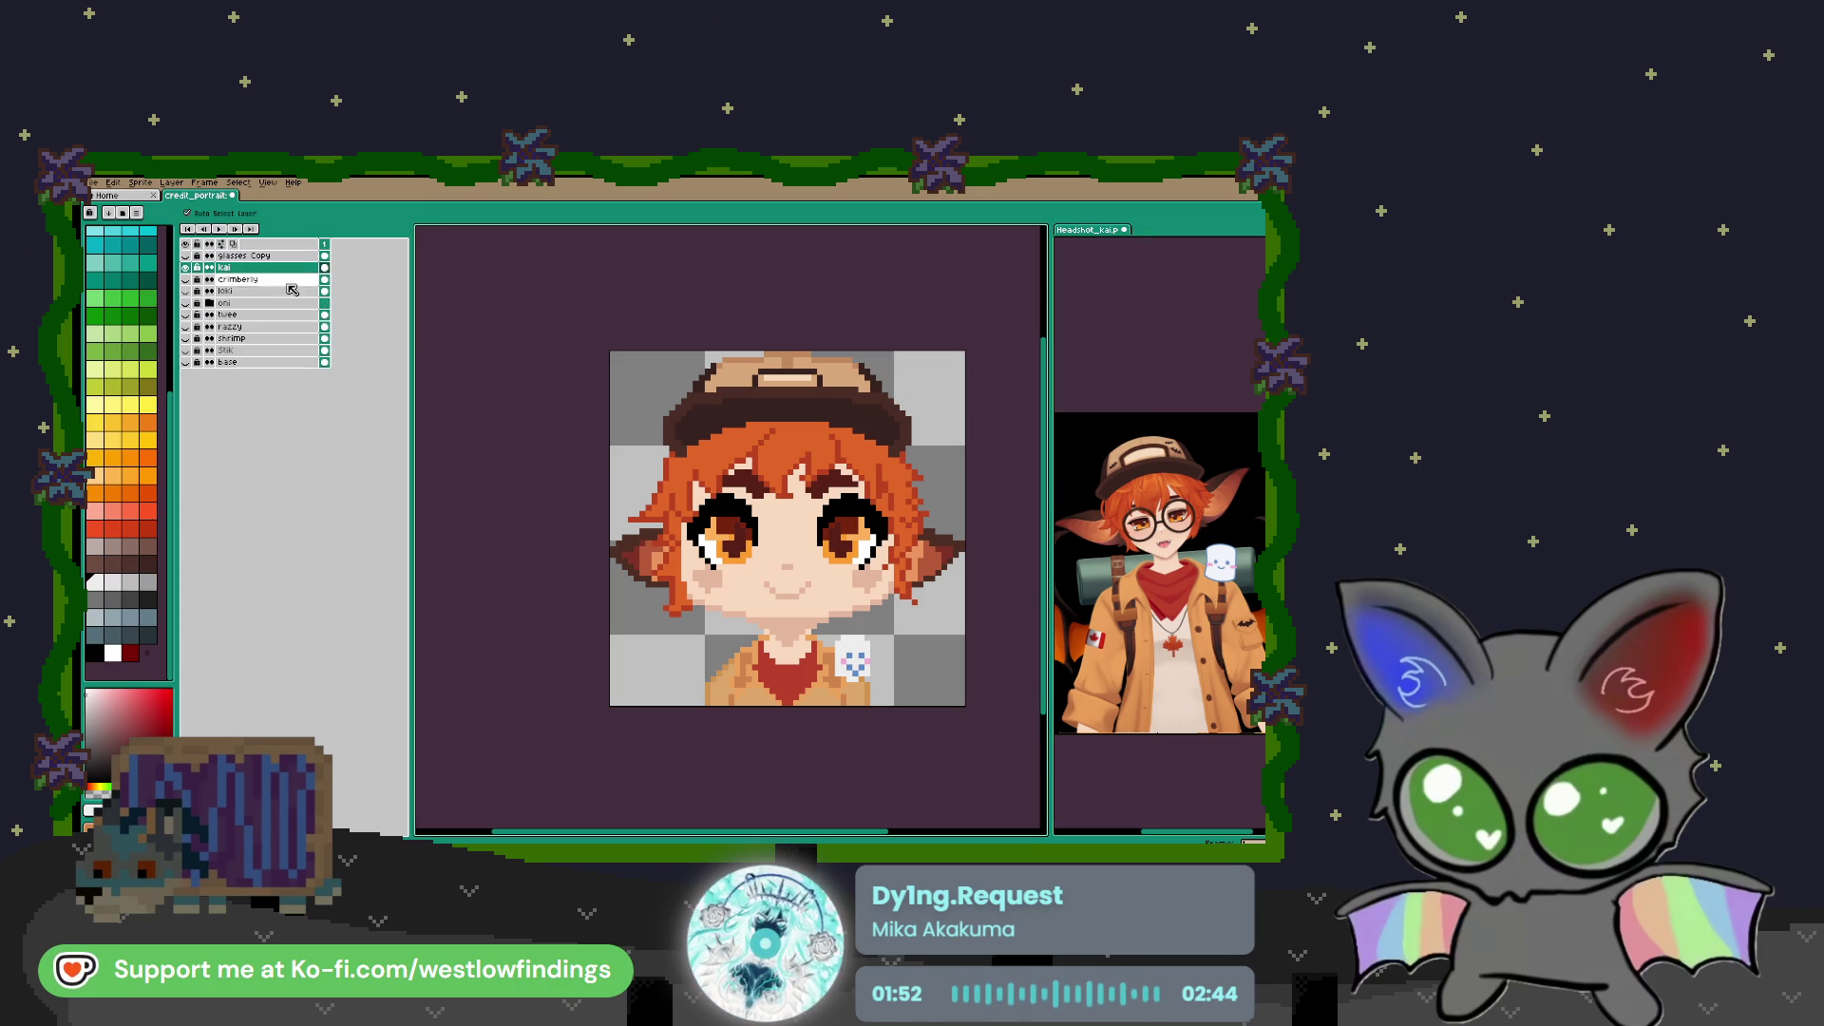
left_click(185, 256)
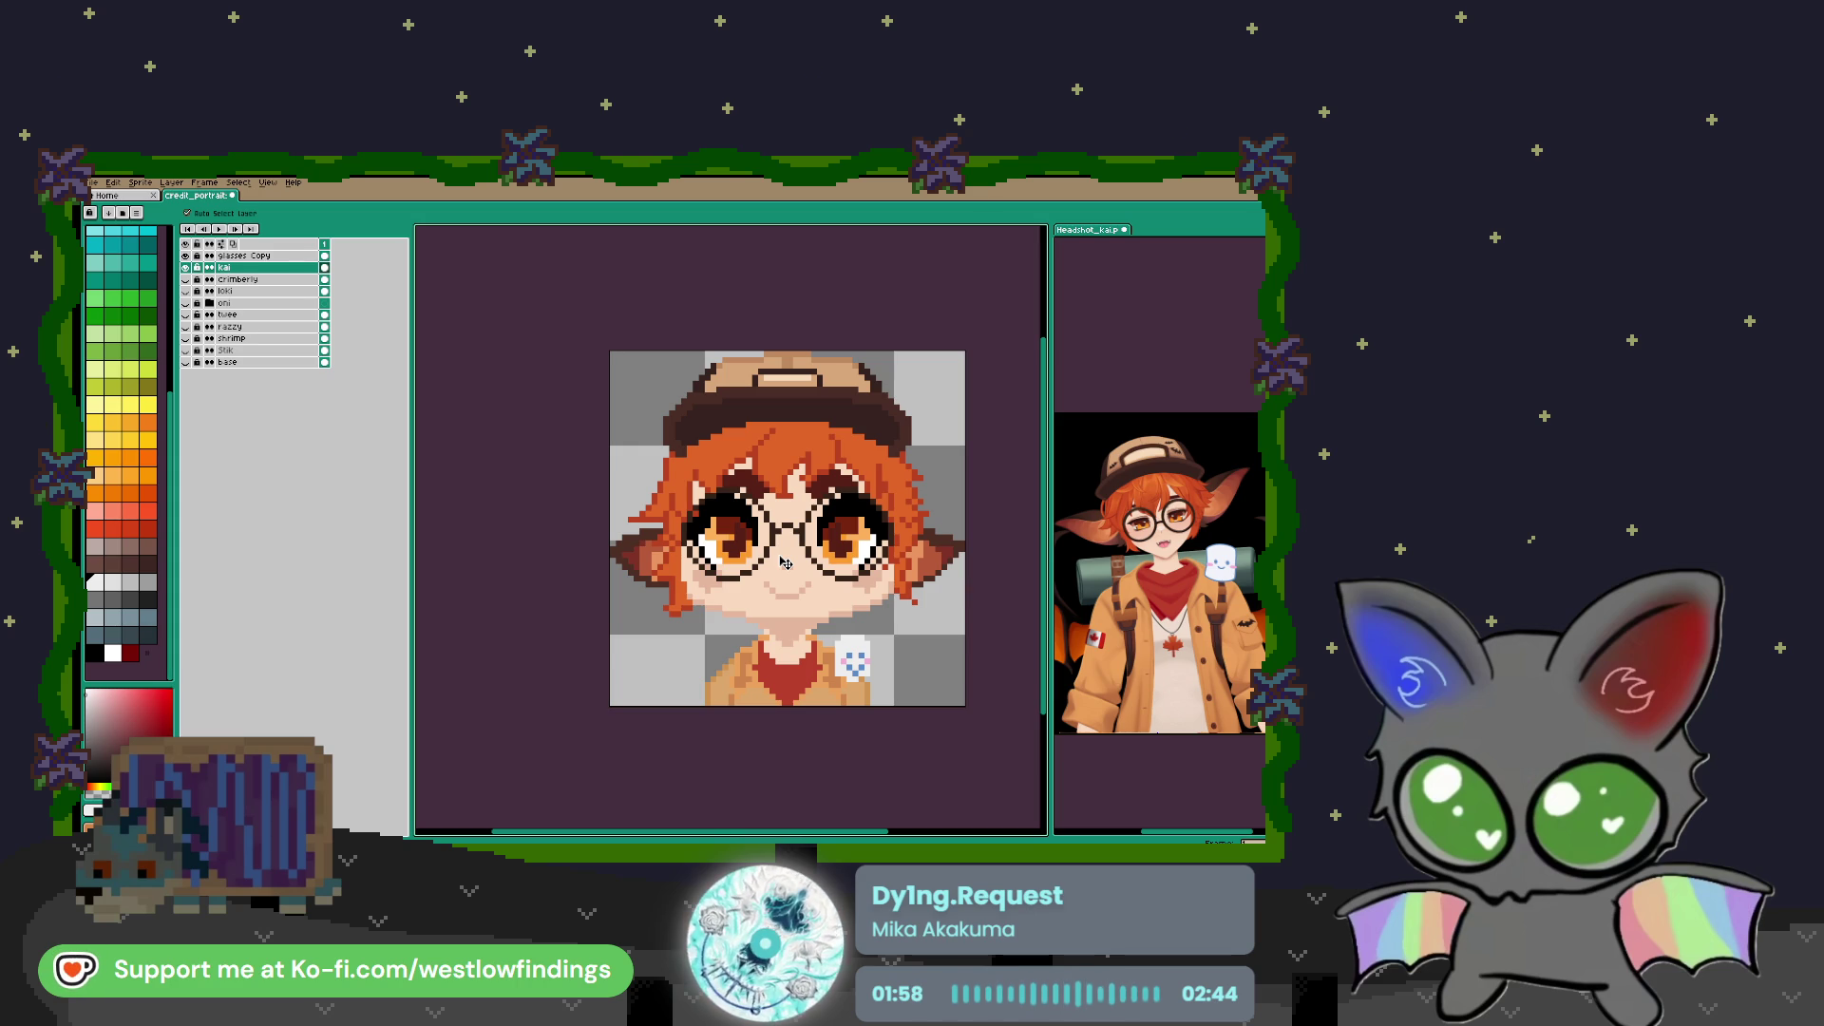
On layer kai, paint over the dark pixels above the left eye in peach skin colour
scroll(787, 562, "up", 1)
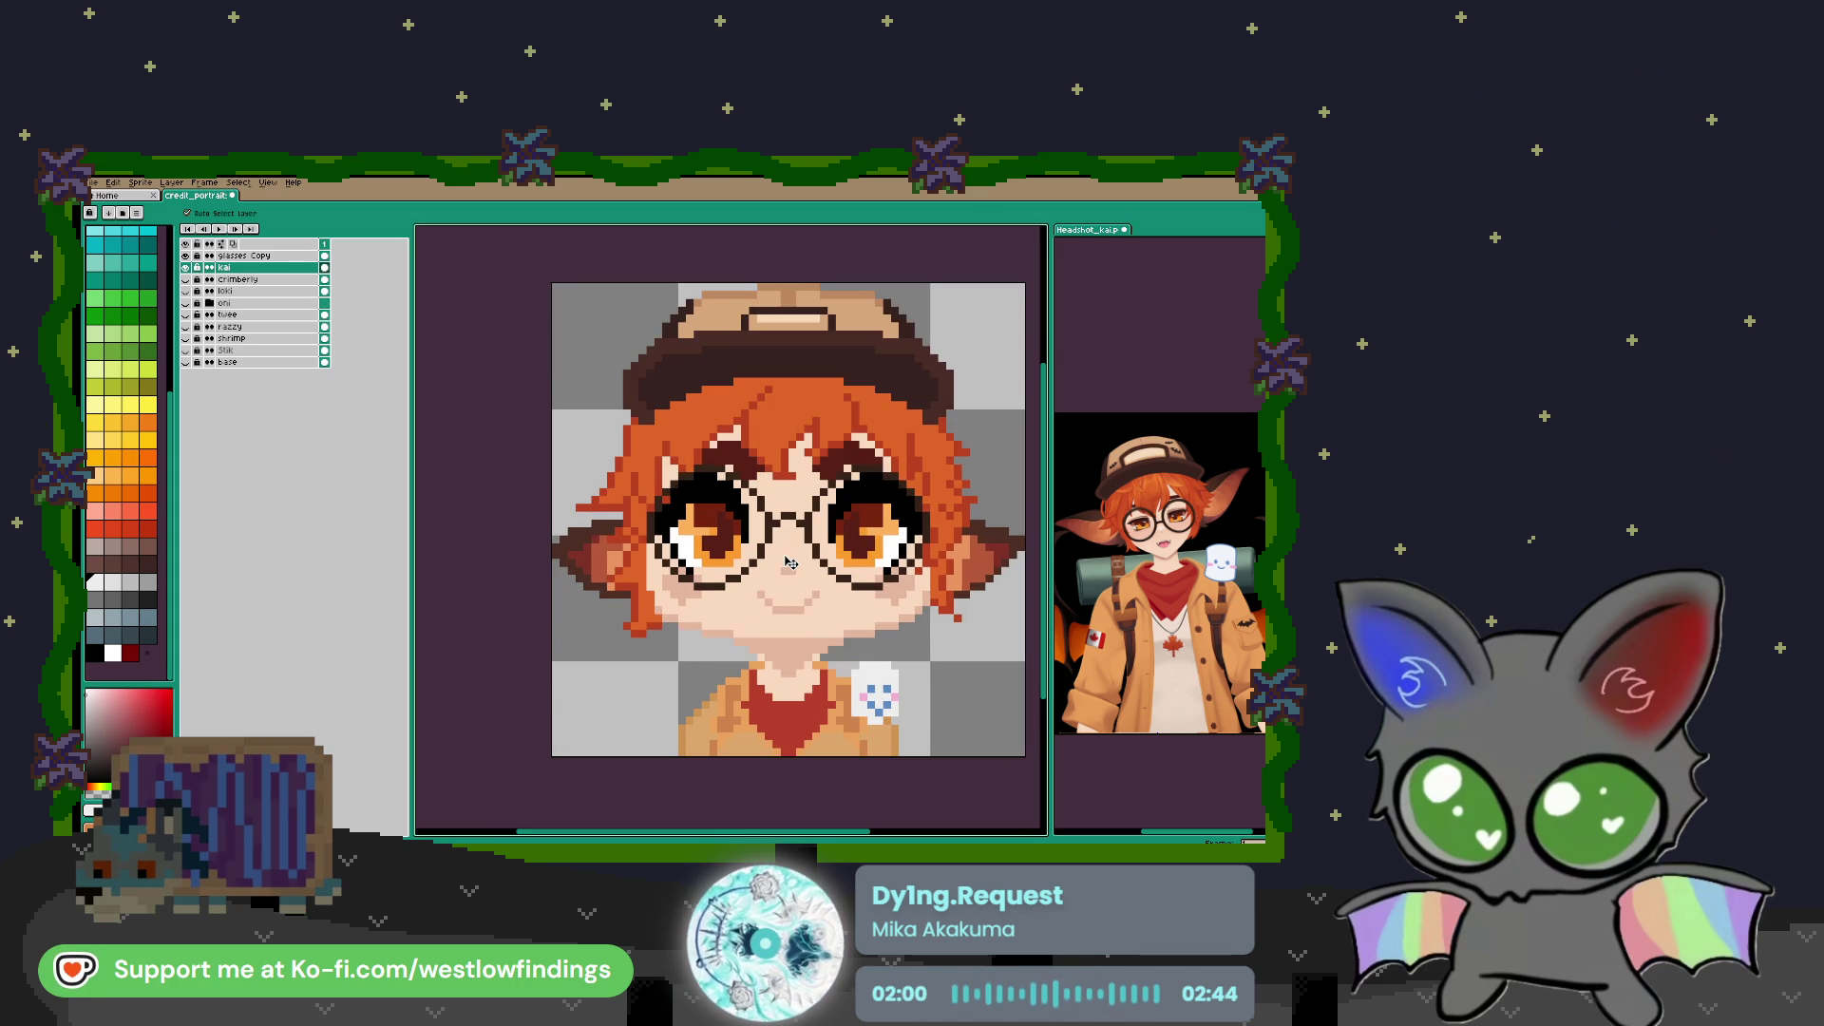
scroll(786, 562, "up", 4)
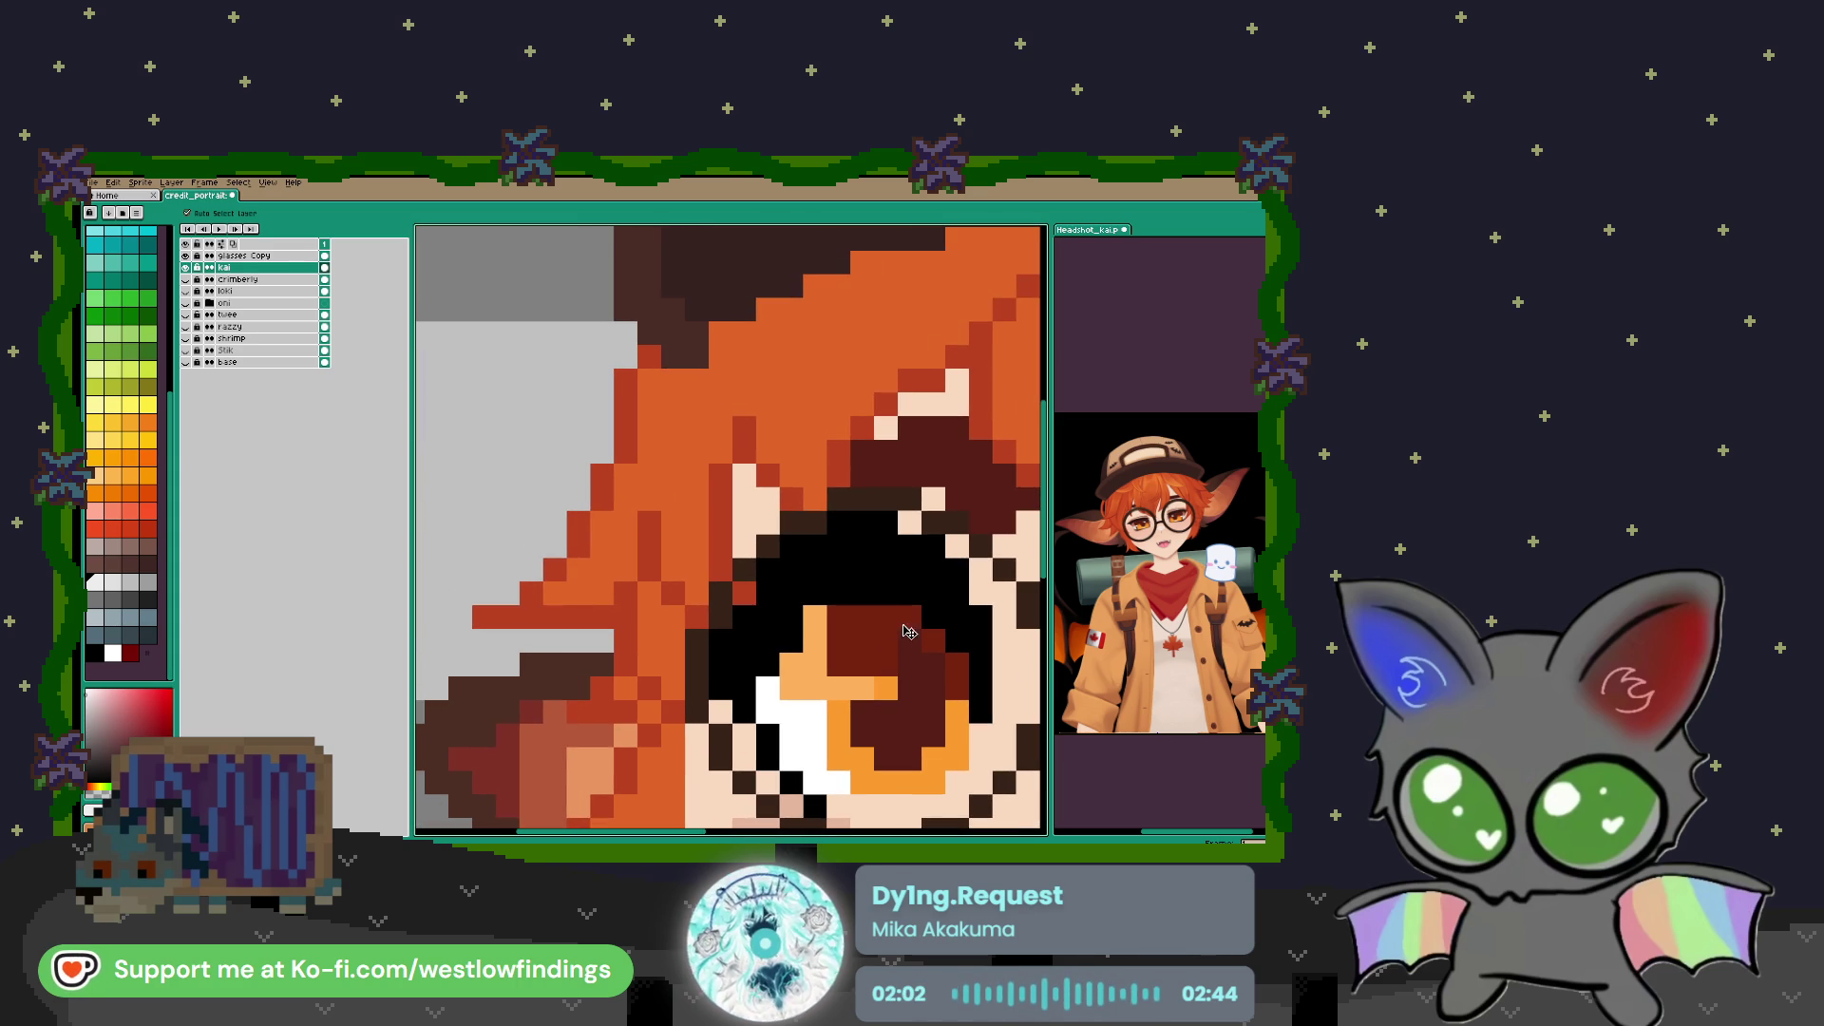
left_click(239, 269)
left_click_drag(914, 537, 848, 518)
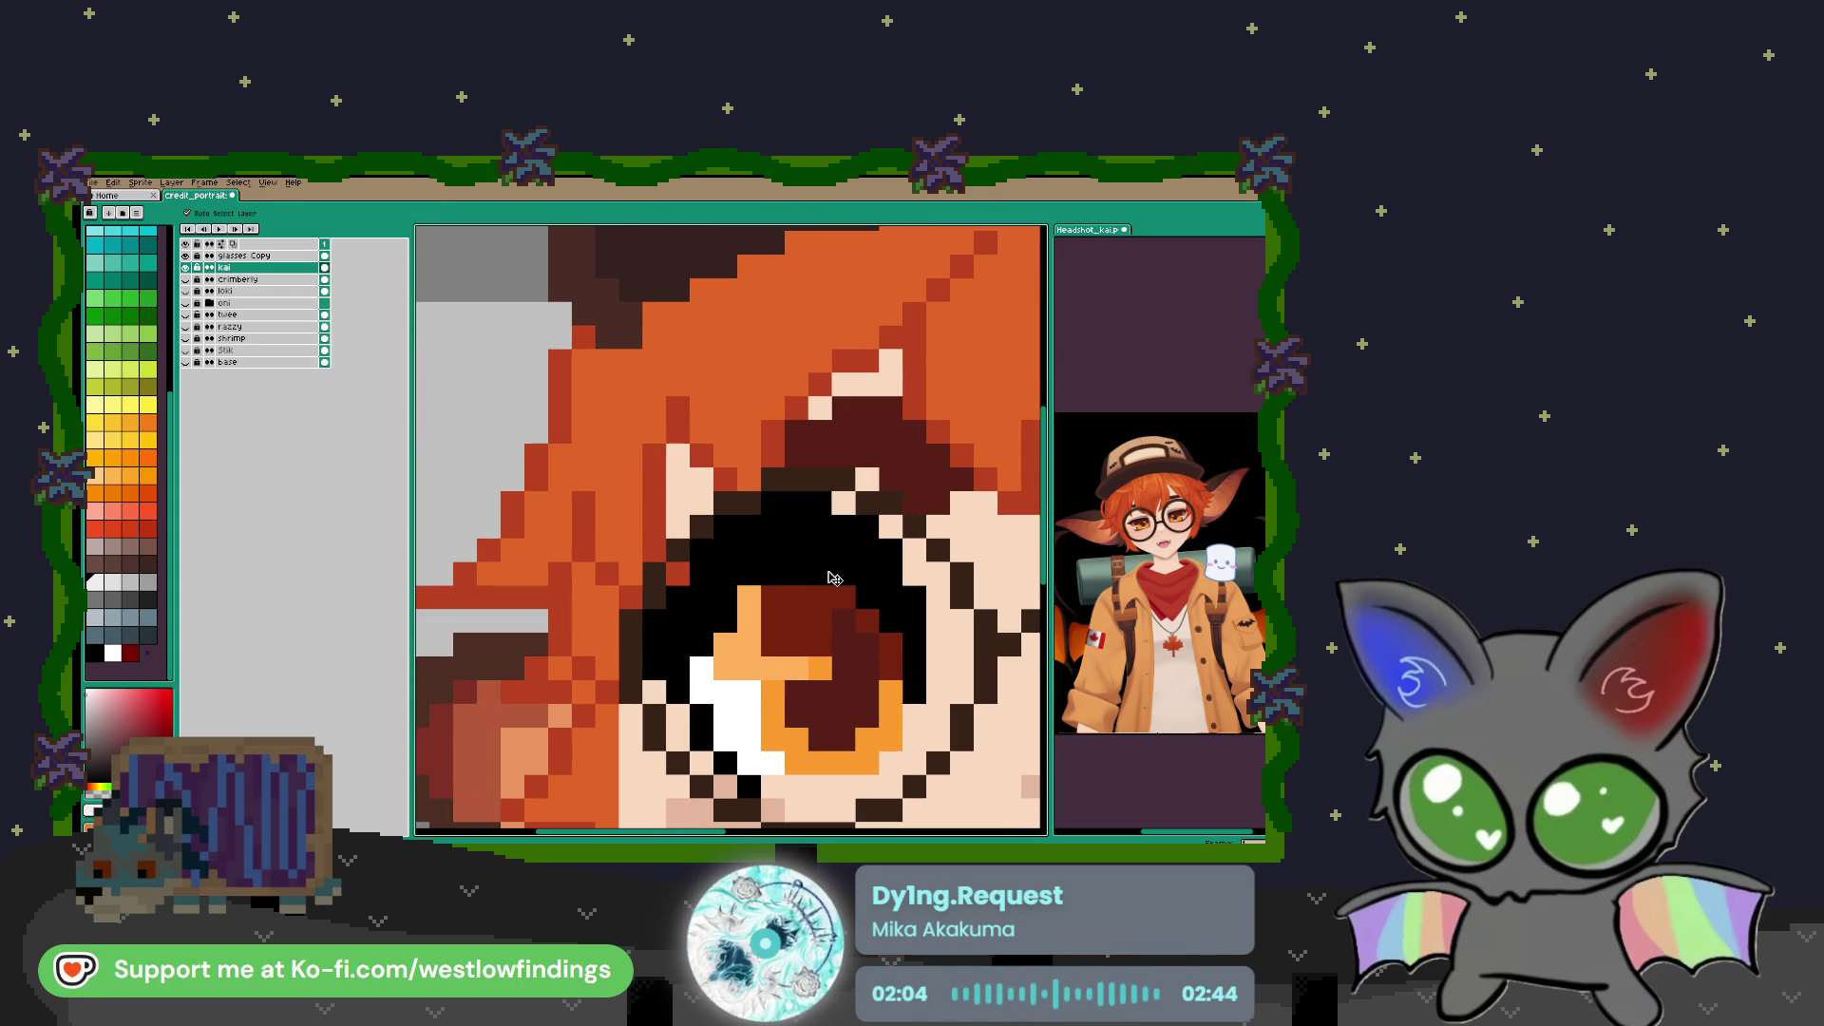
key("i")
left_click(846, 519)
key("b")
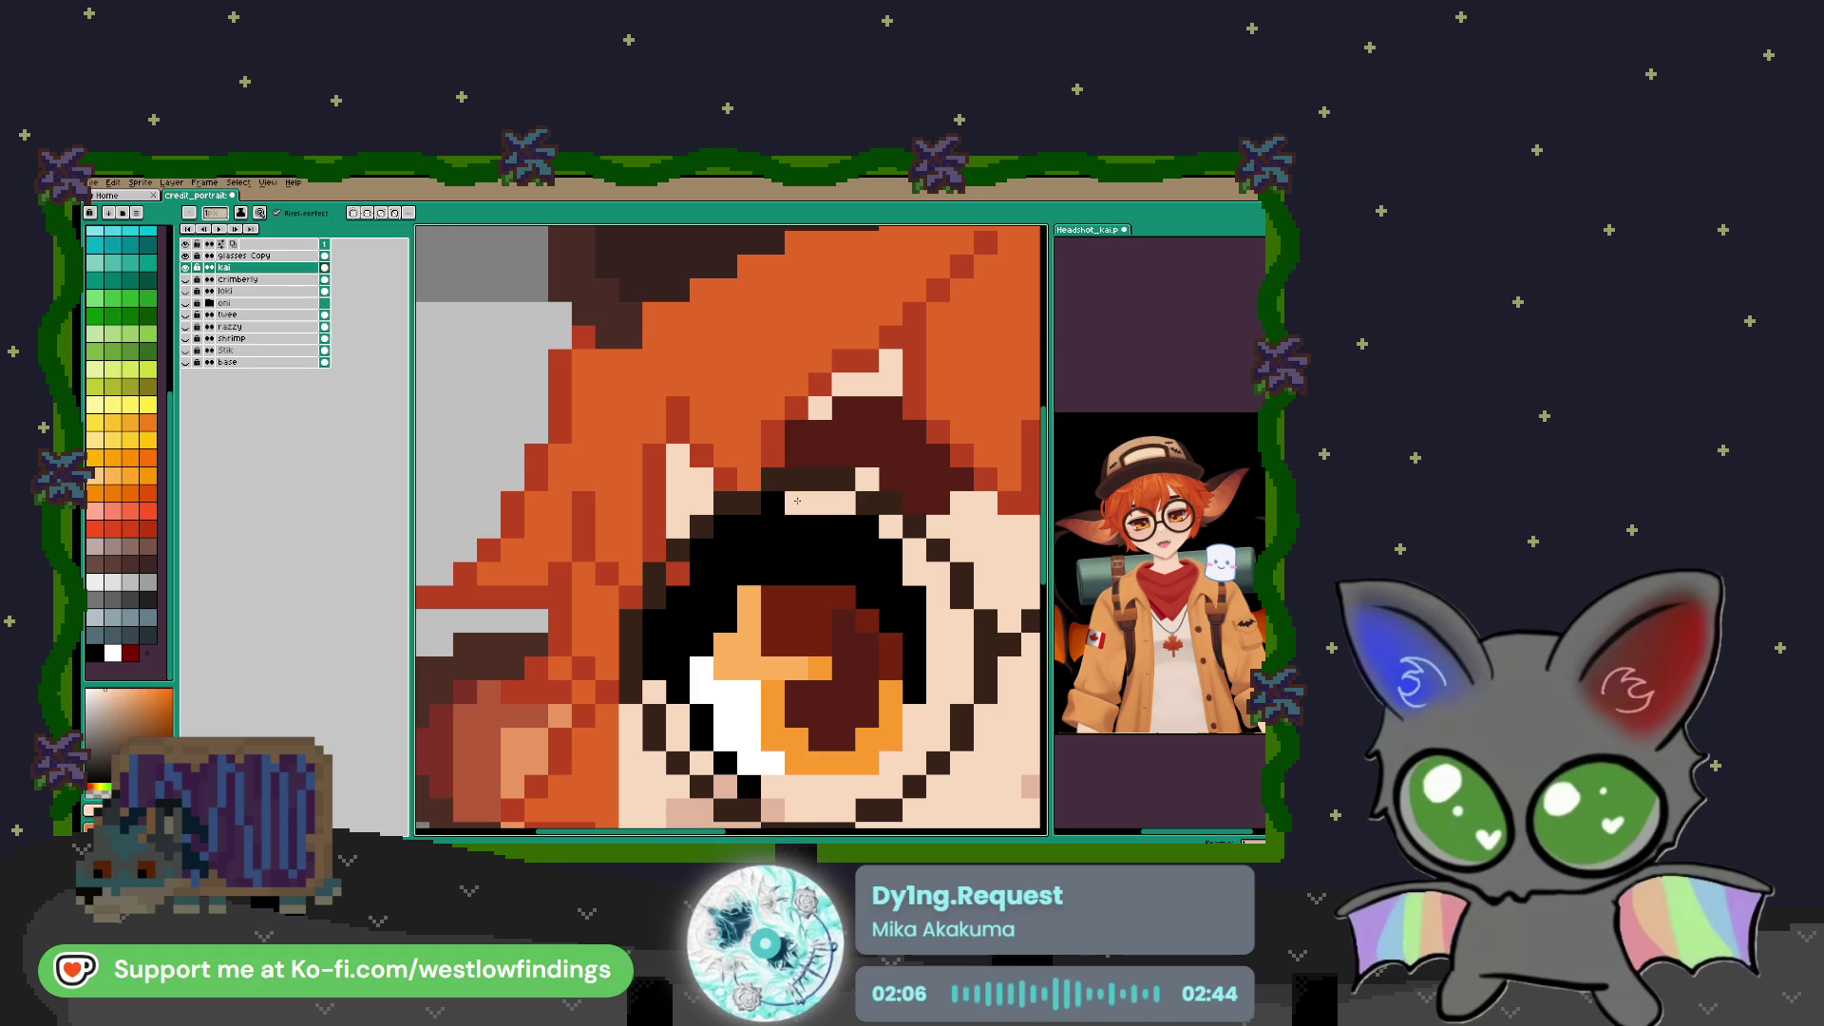
mouse_move(819, 518)
left_mouse_down()
mouse_move(734, 461)
mouse_move(624, 458)
left_mouse_up()
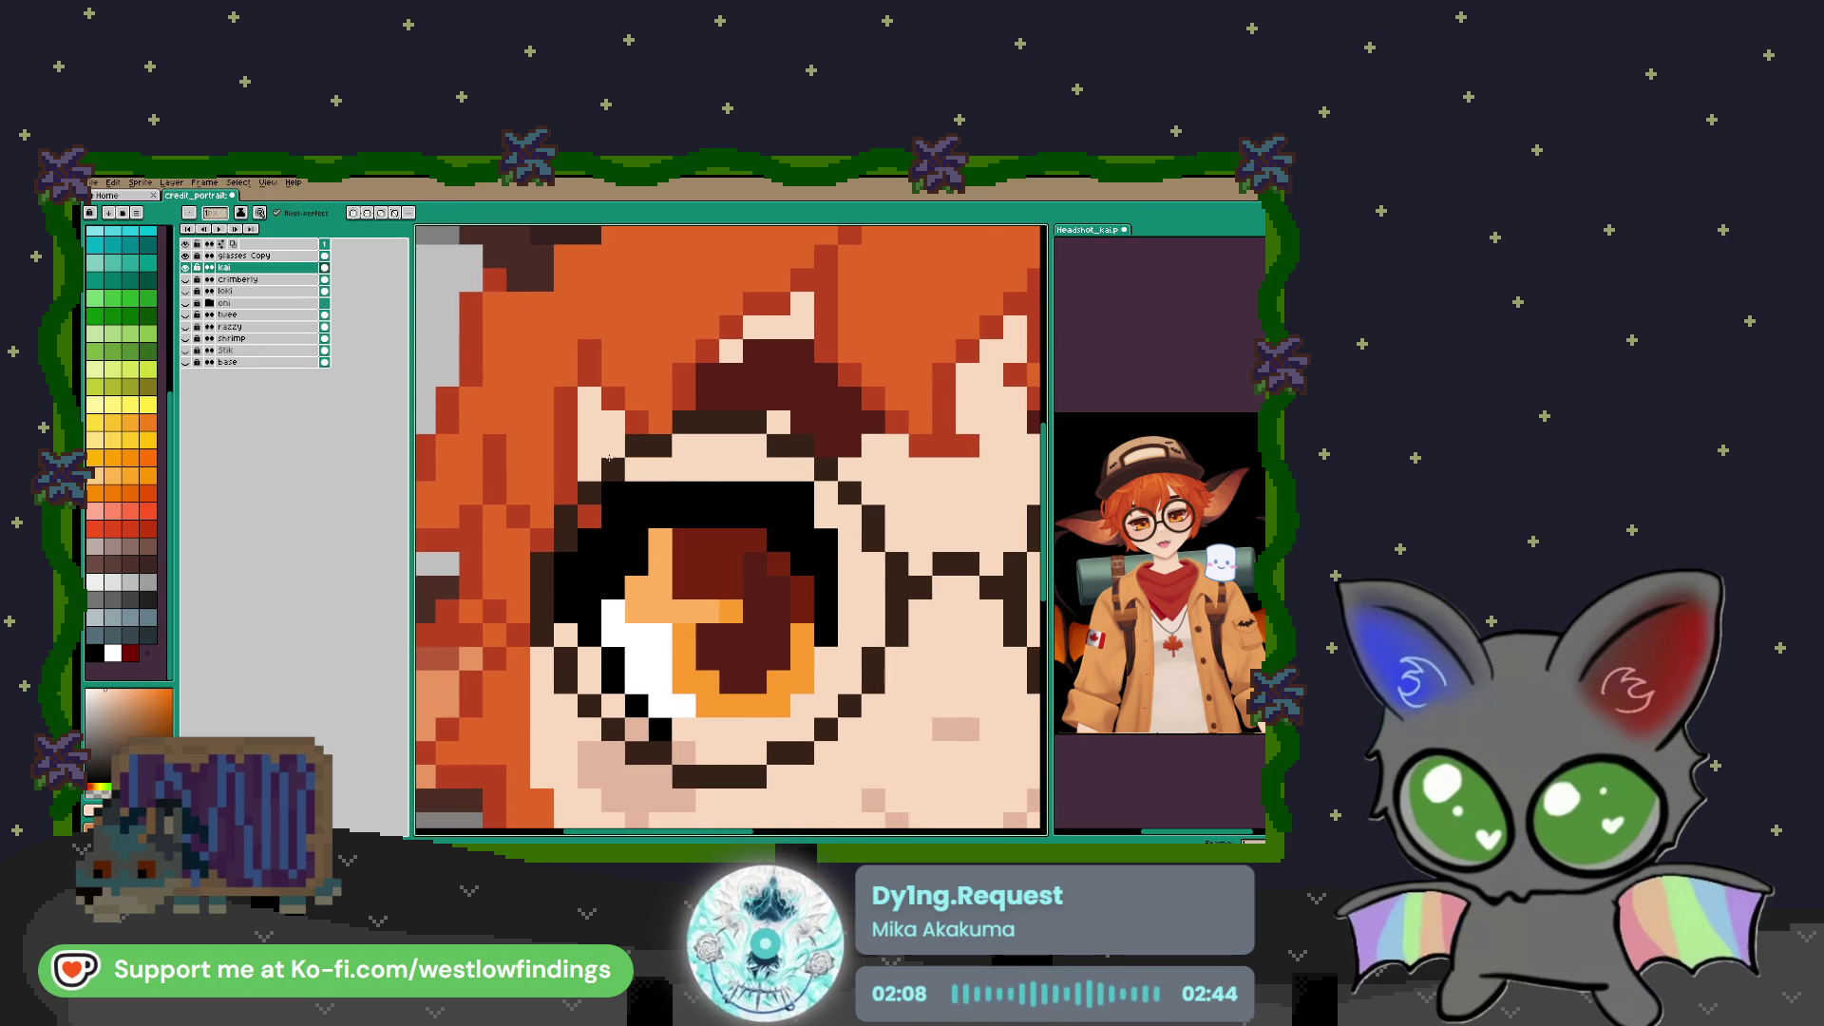
left_click(812, 500)
Cover the dark pixels above the right eye with skin colour
scroll(878, 622, "down", 1)
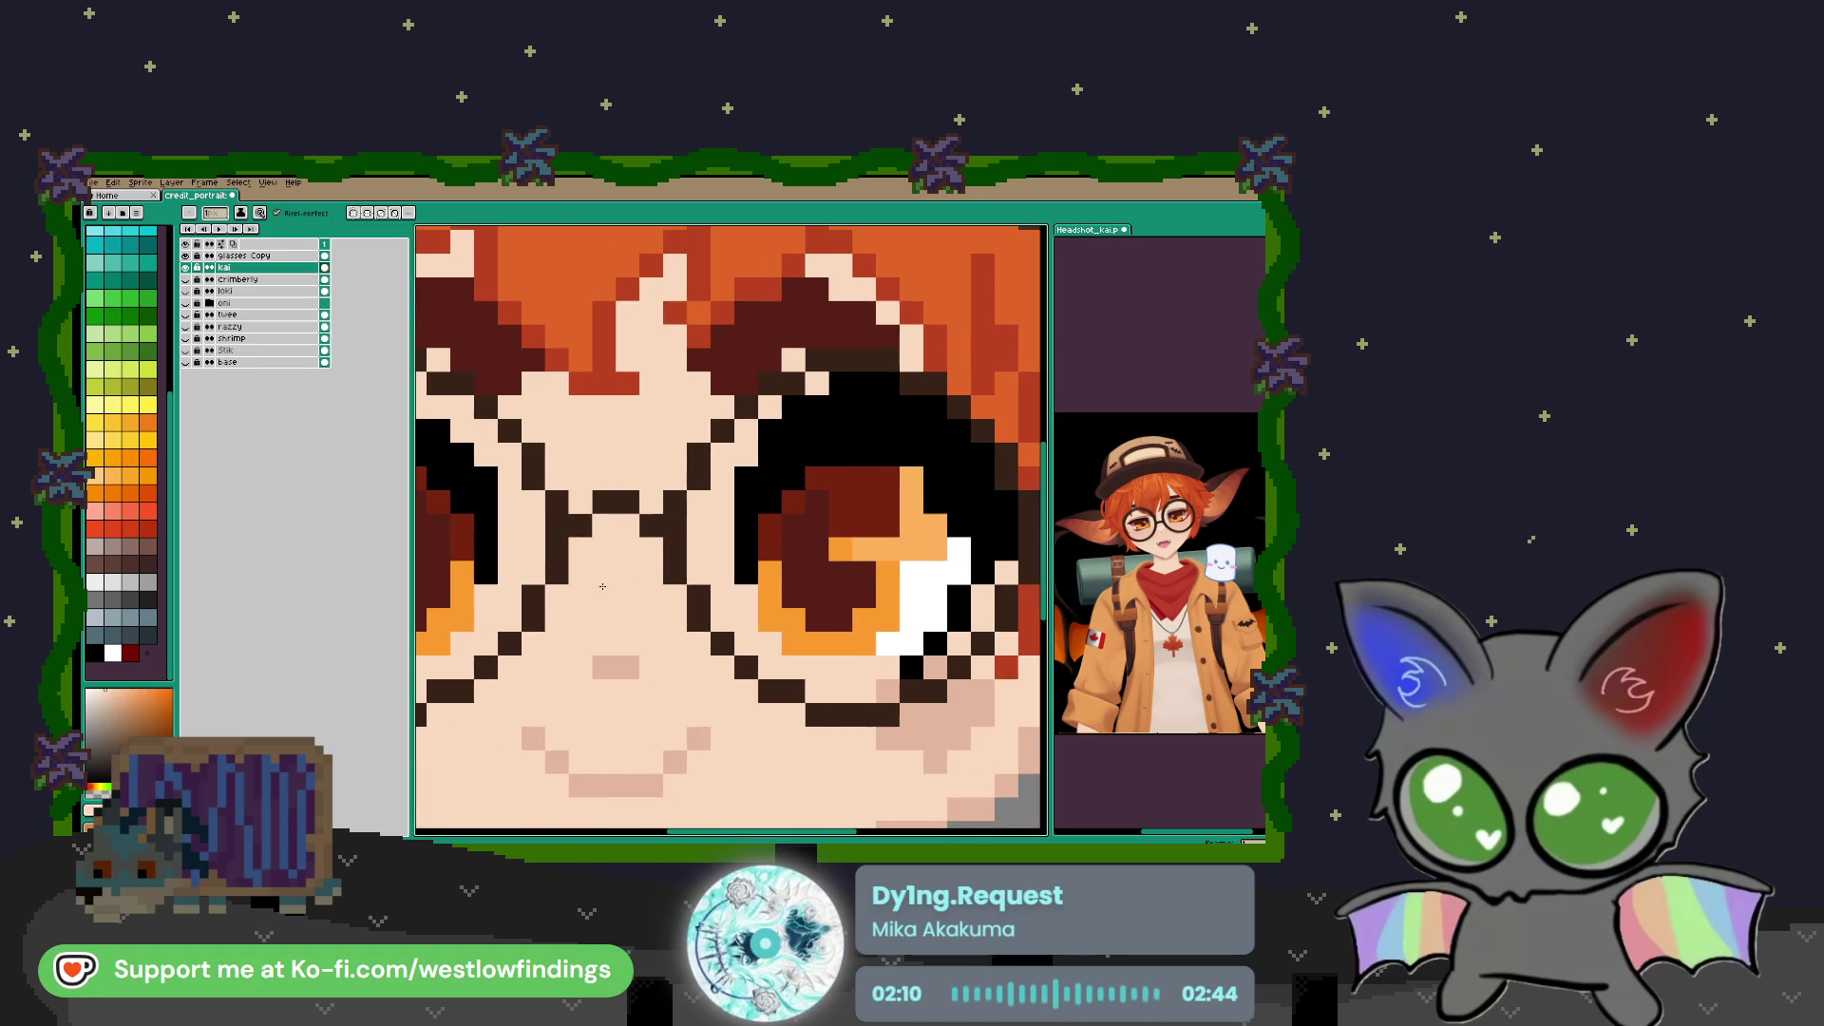
scroll(836, 532, "down", 1)
scroll(852, 495, "up", 1)
left_click_drag(852, 495, 933, 502)
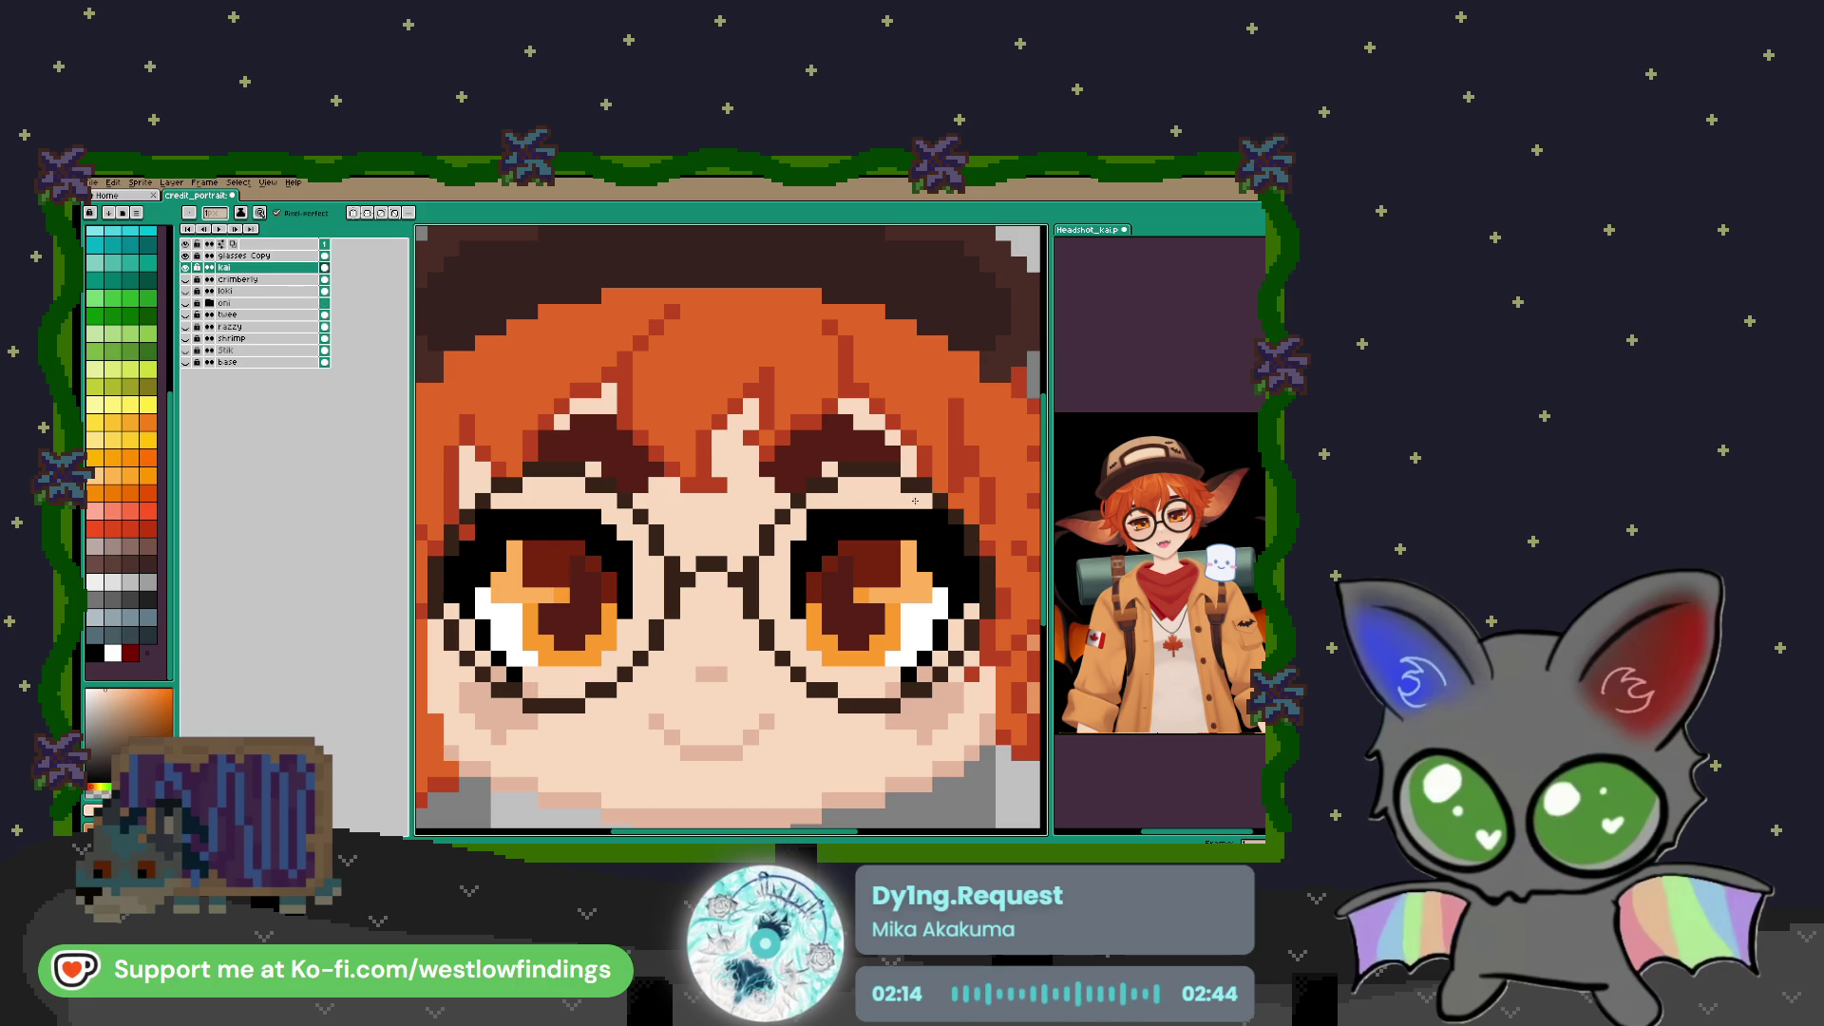
scroll(776, 631, "down", 4)
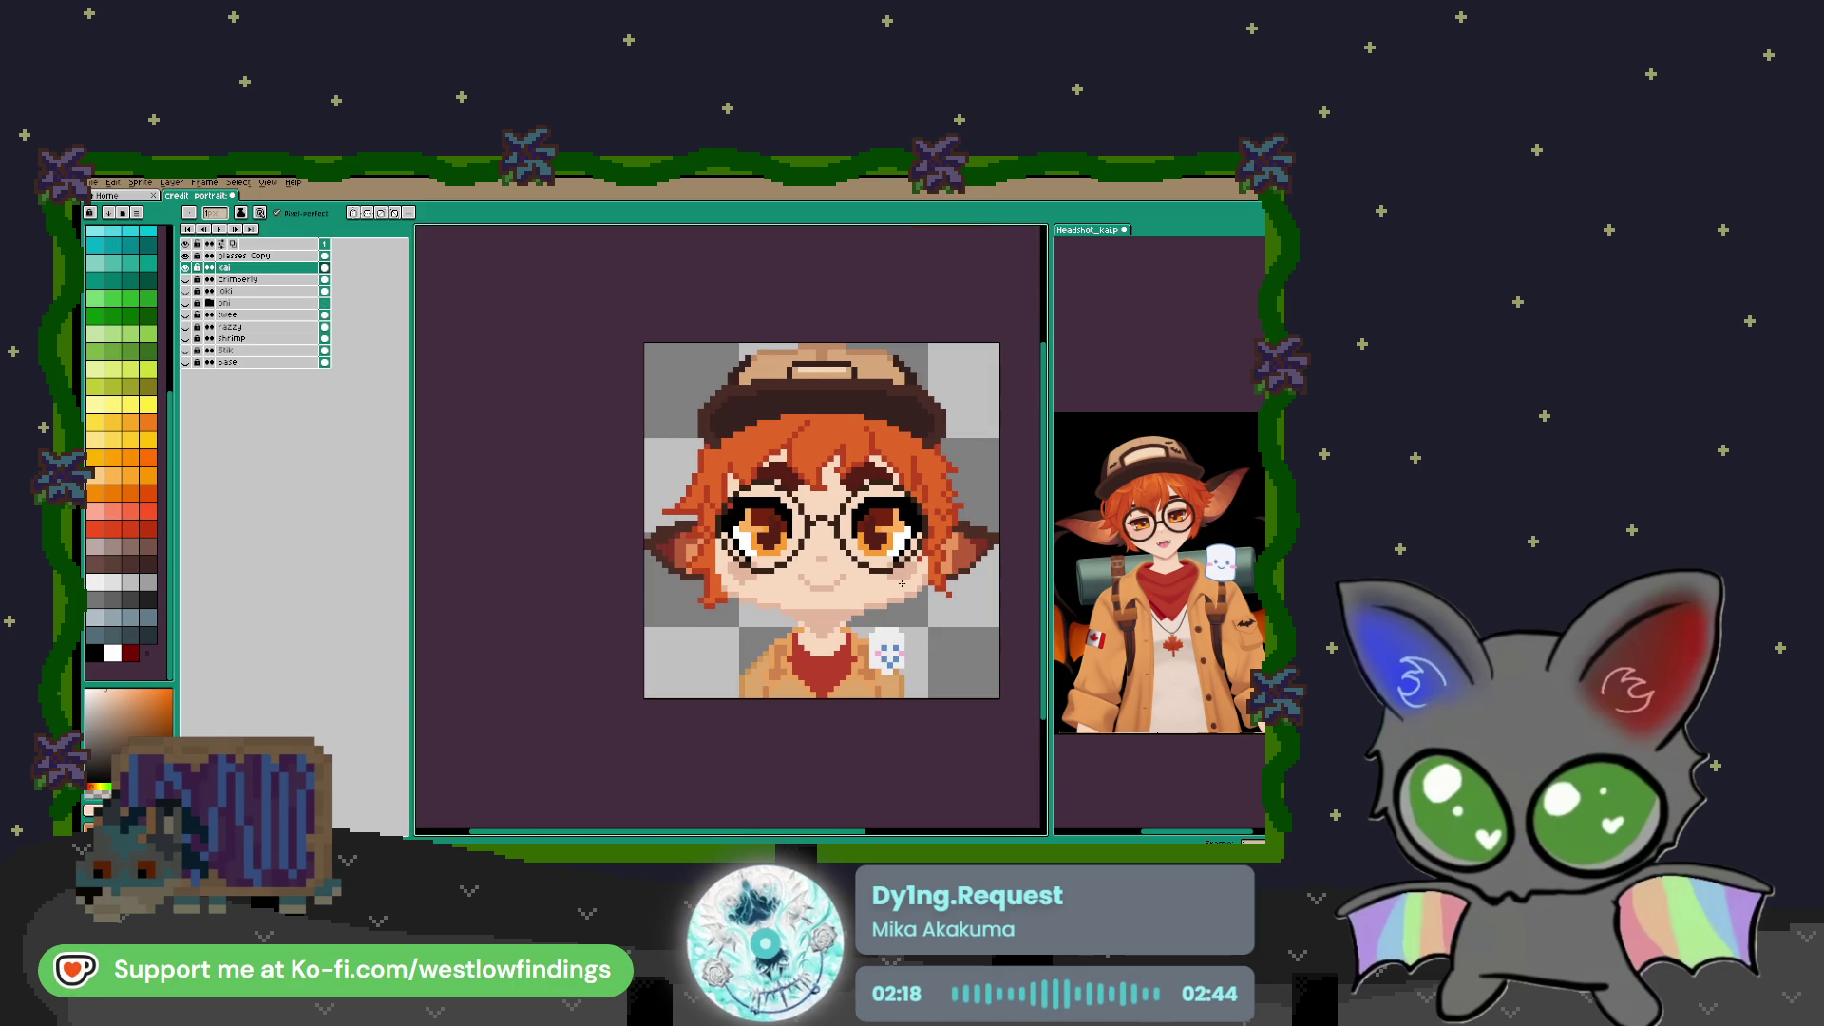
scroll(776, 544, "up", 3)
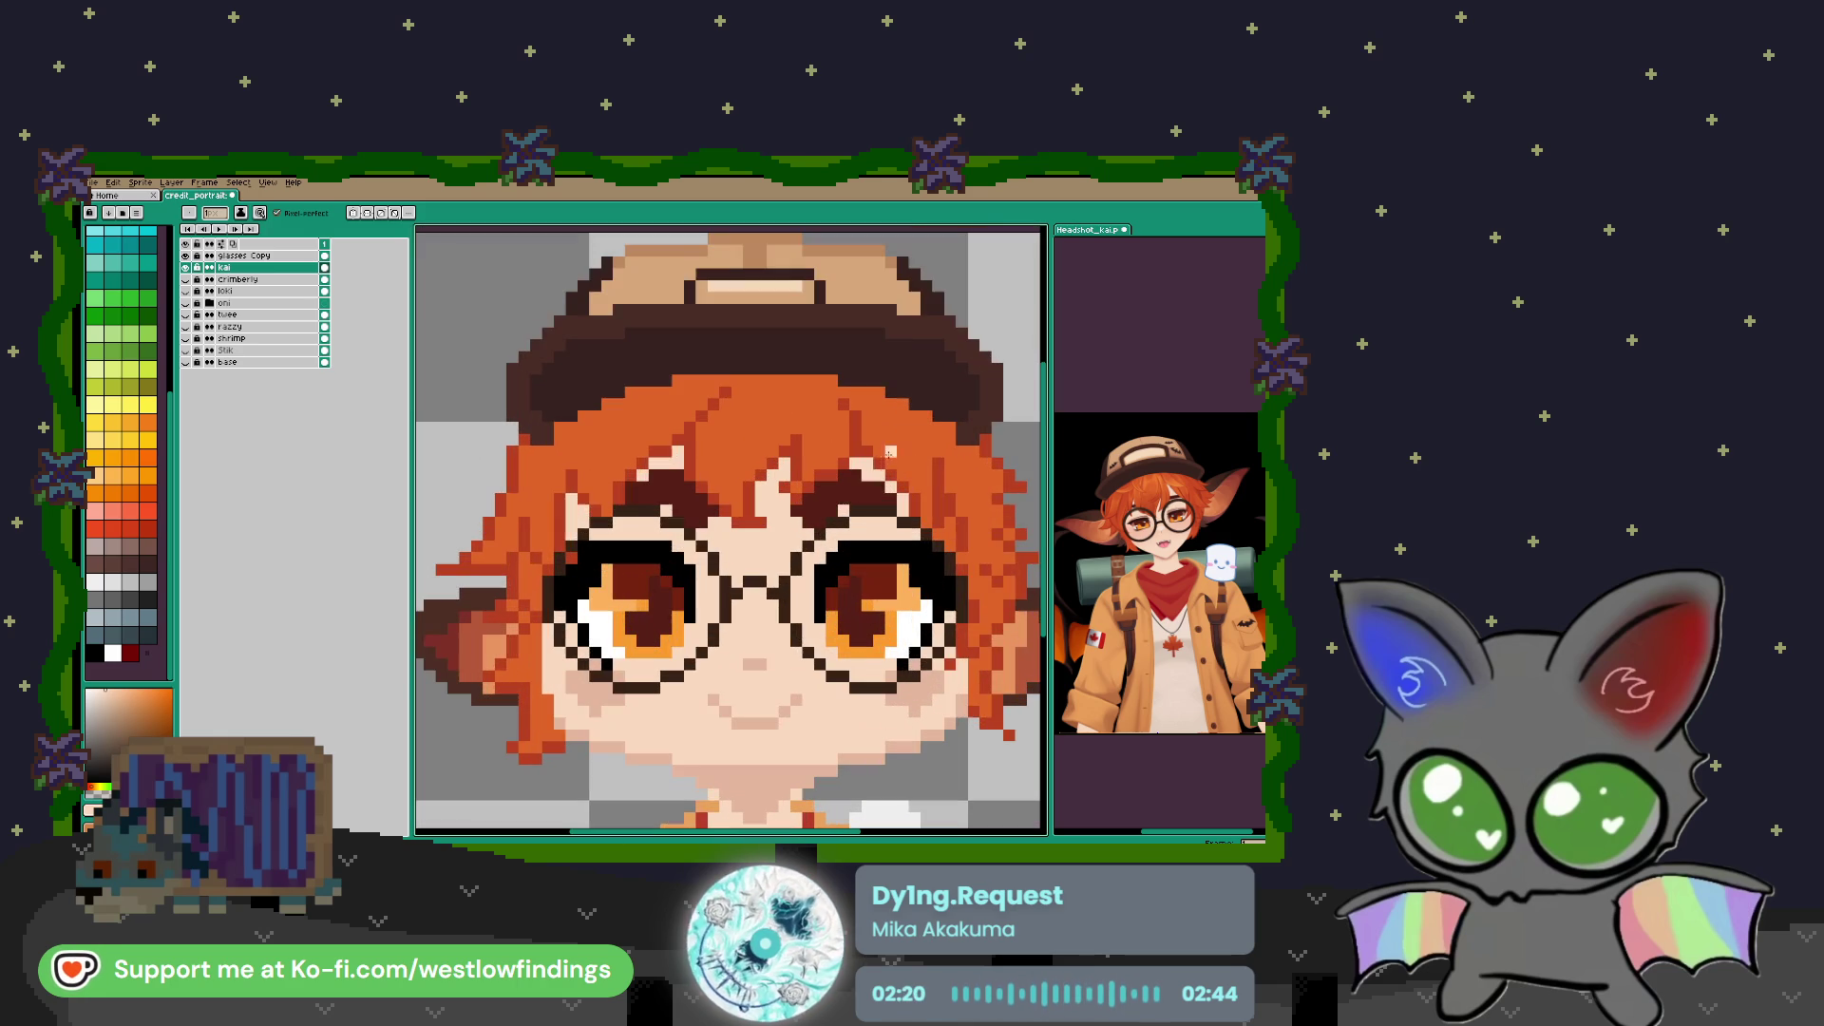
Sample a dark red from the artwork for the next strokes
key("alt")
left_click(858, 499, "alt")
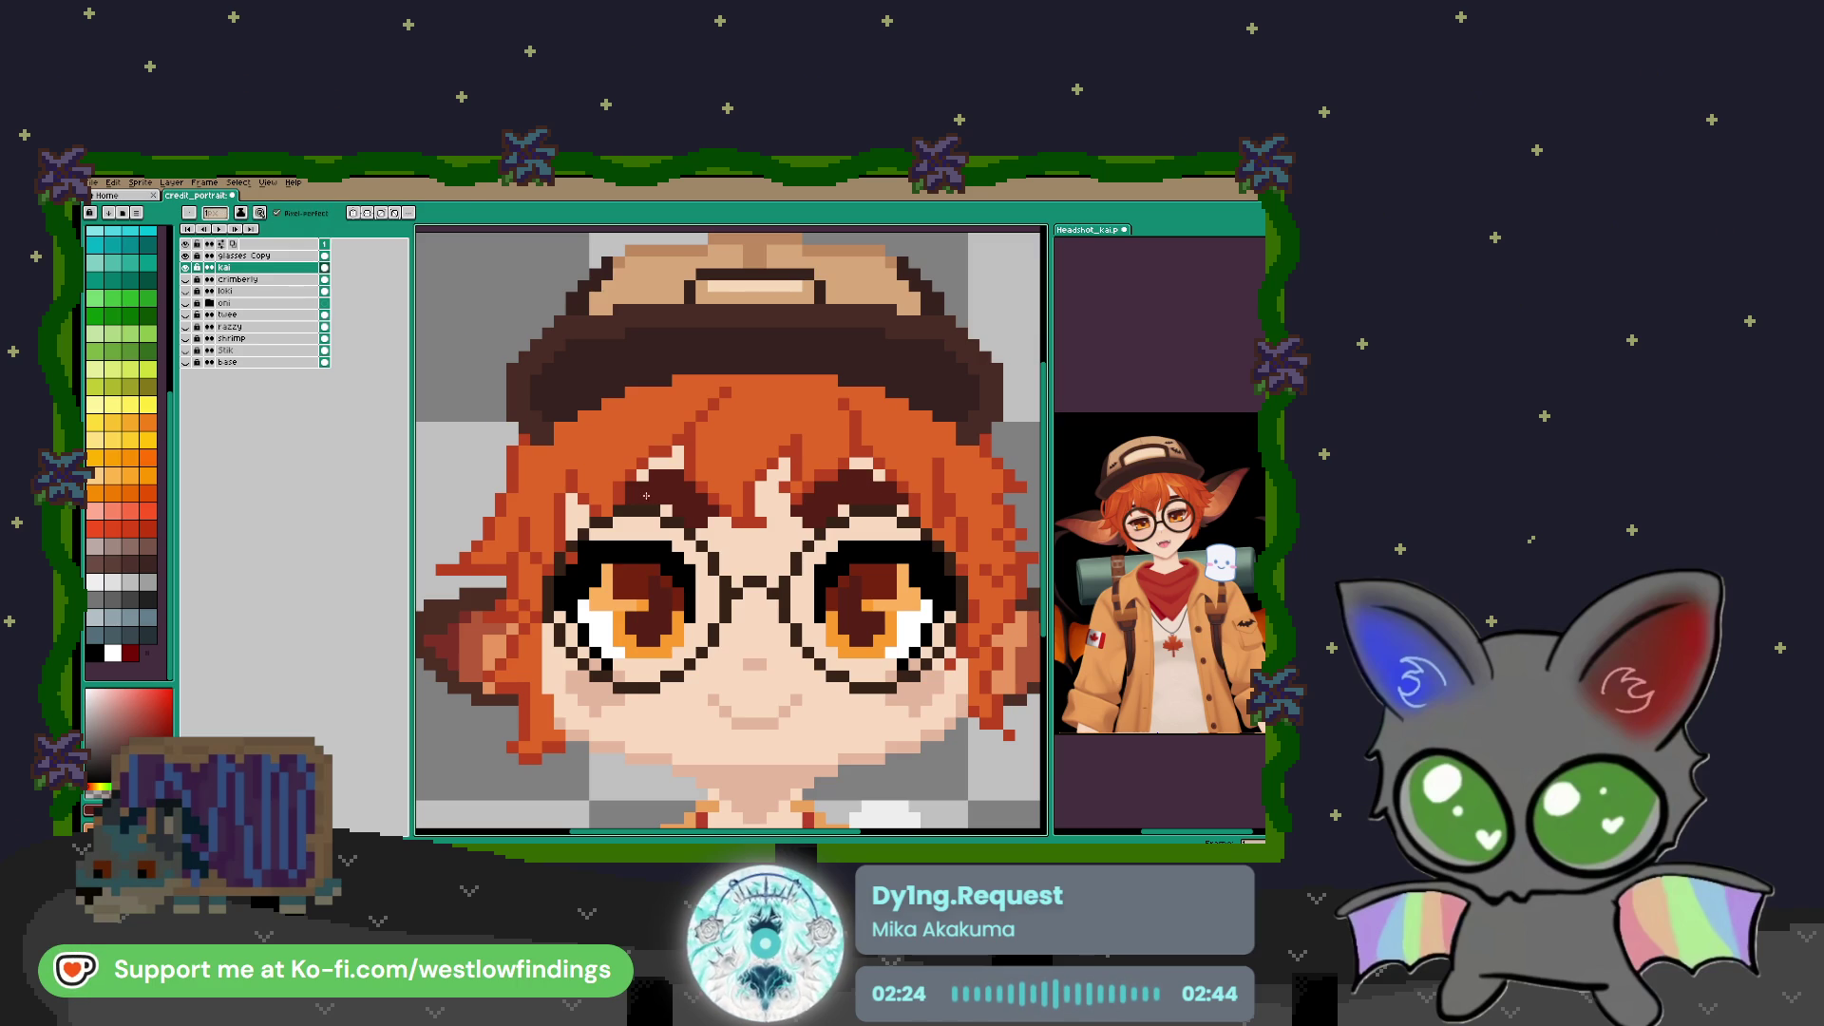
scroll(841, 534, "down", 3)
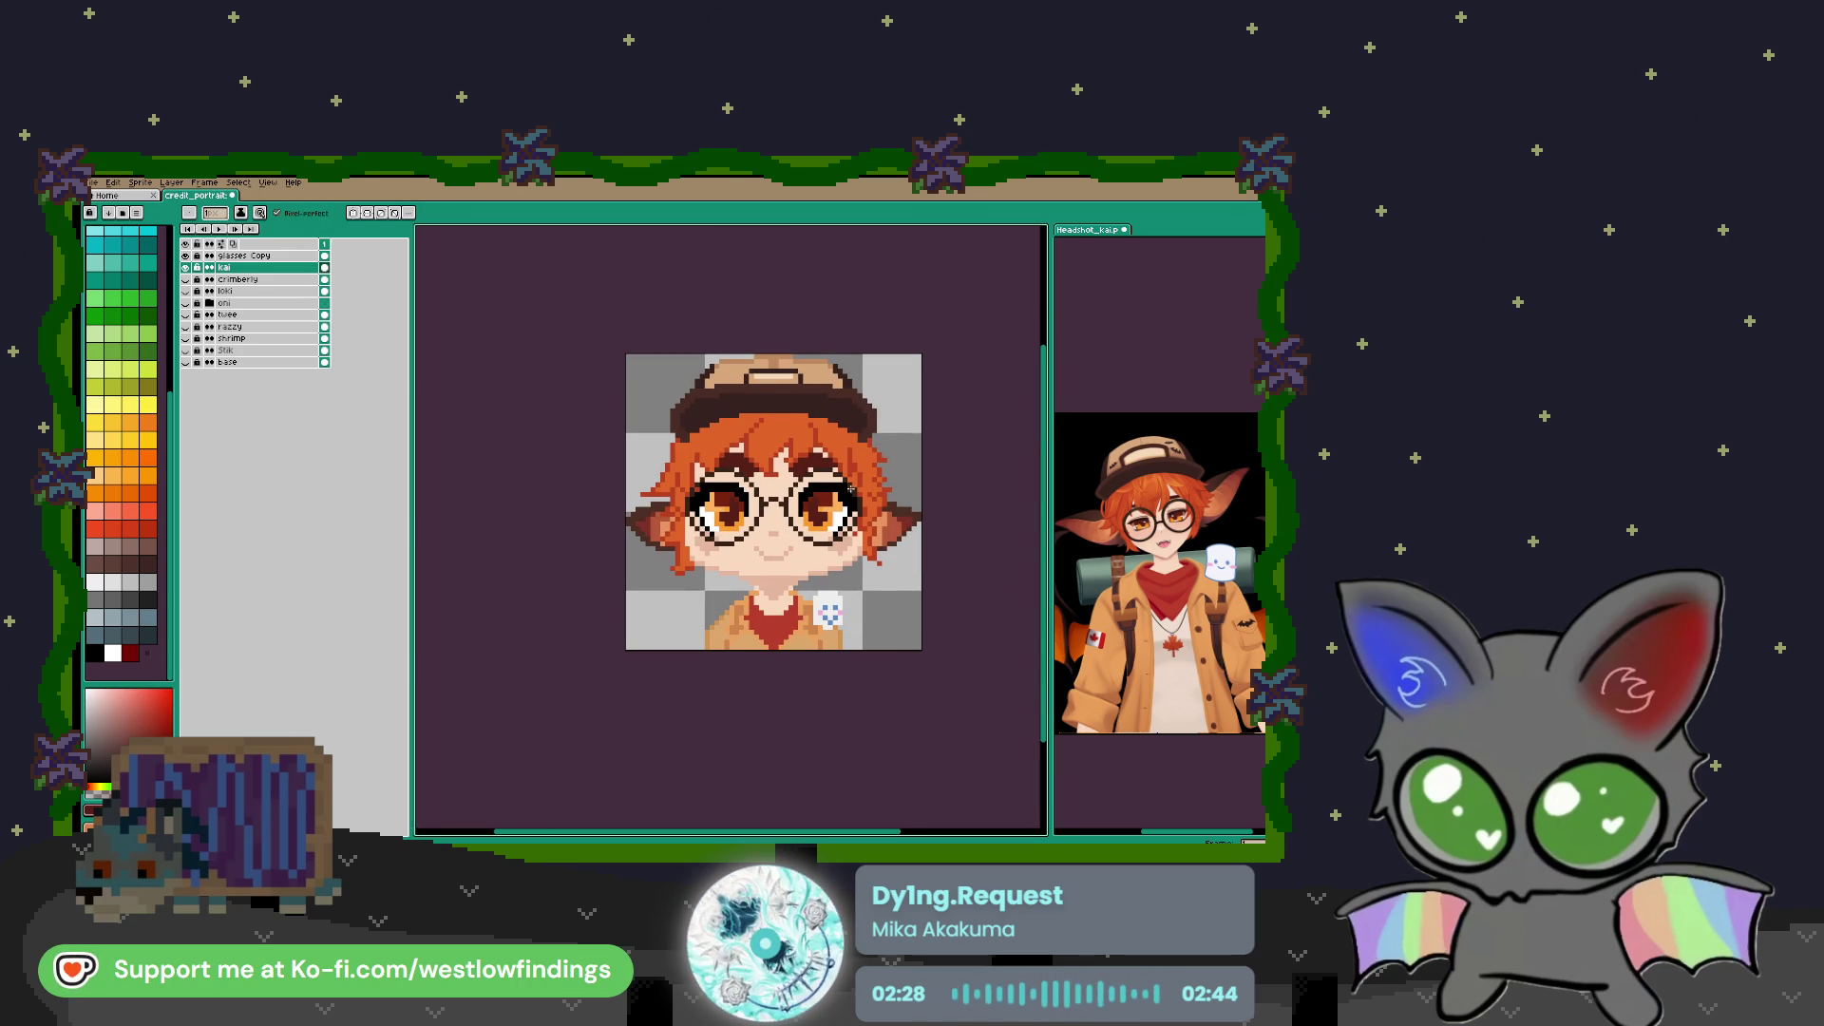
scroll(750, 619, "left", 1)
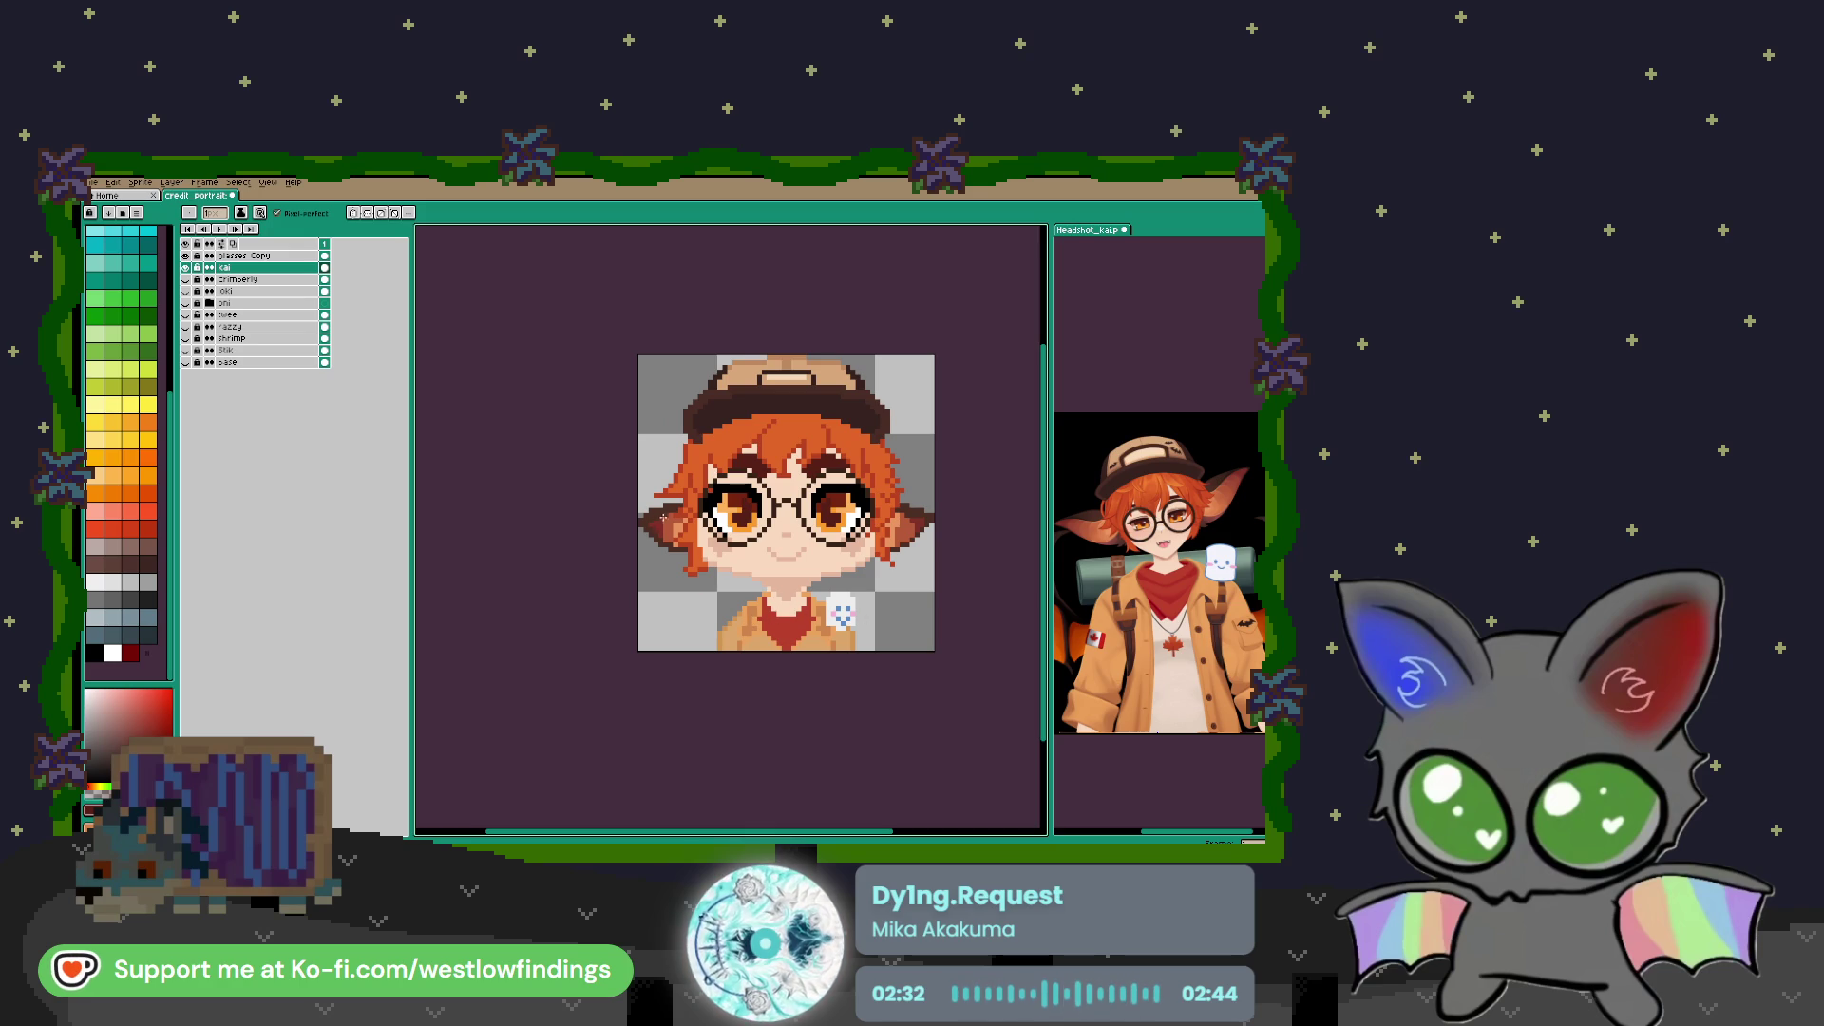
key("i")
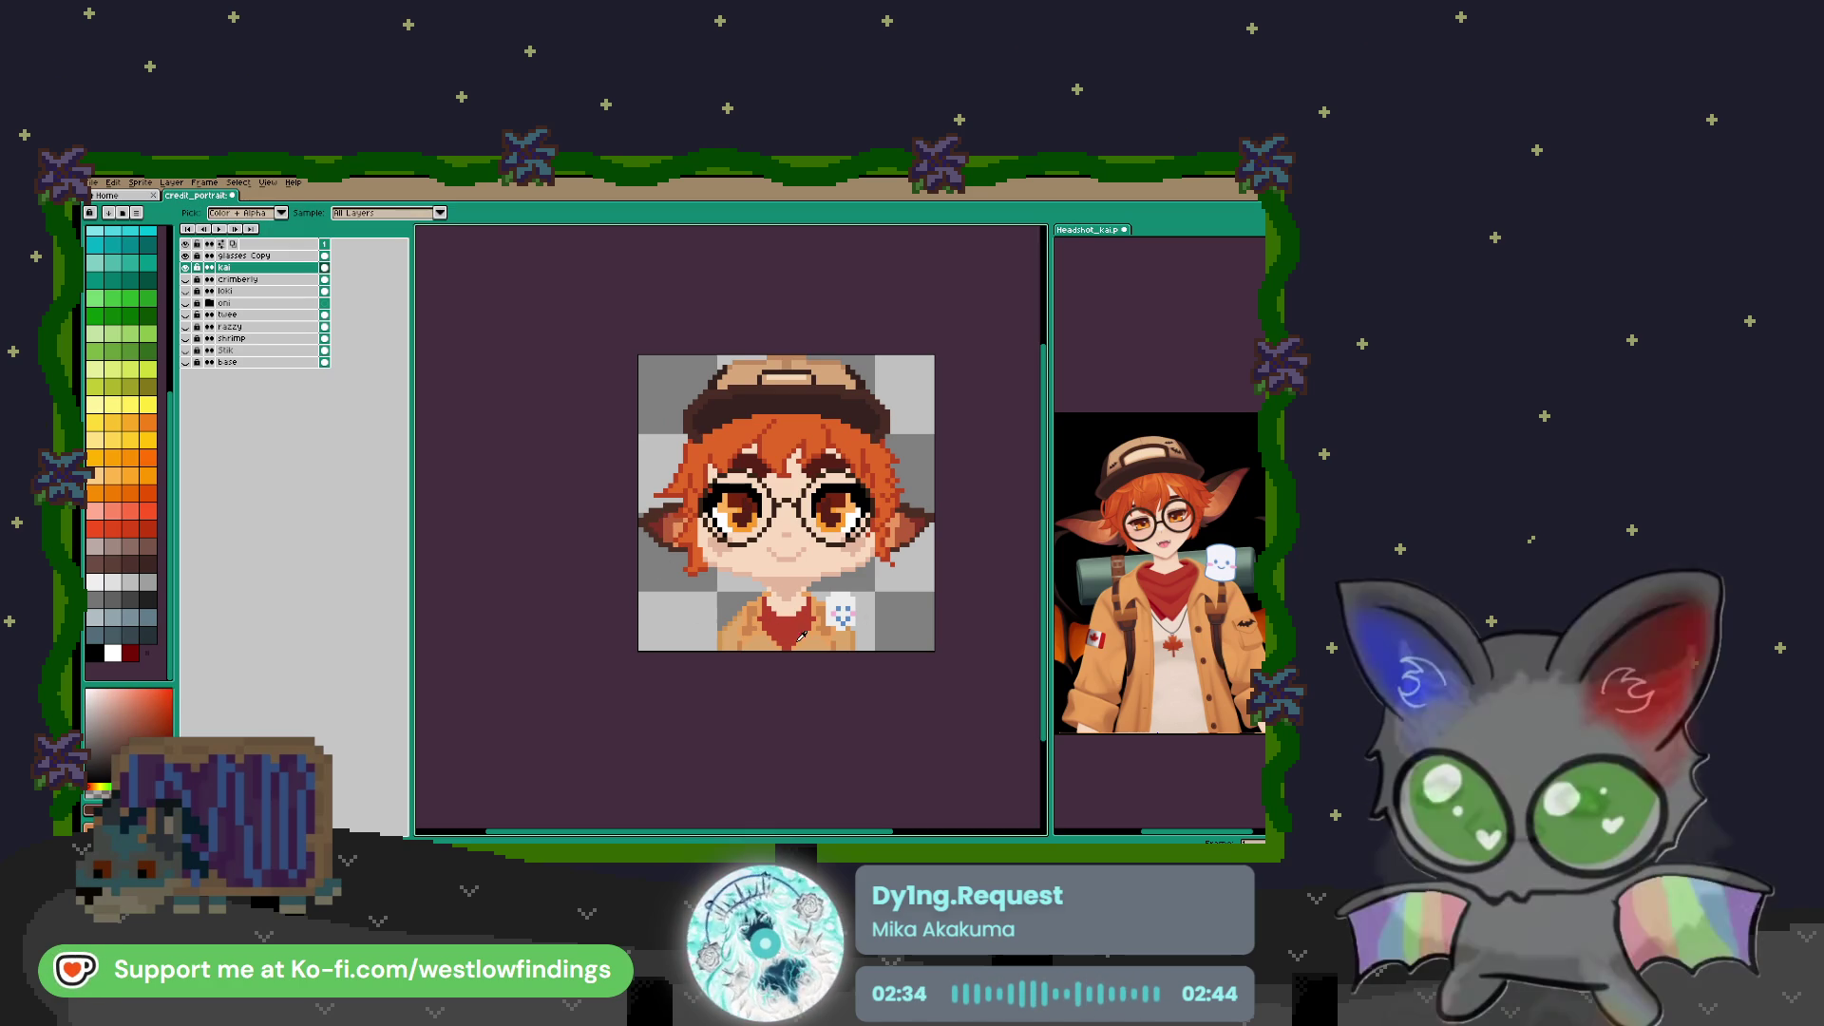
key("b")
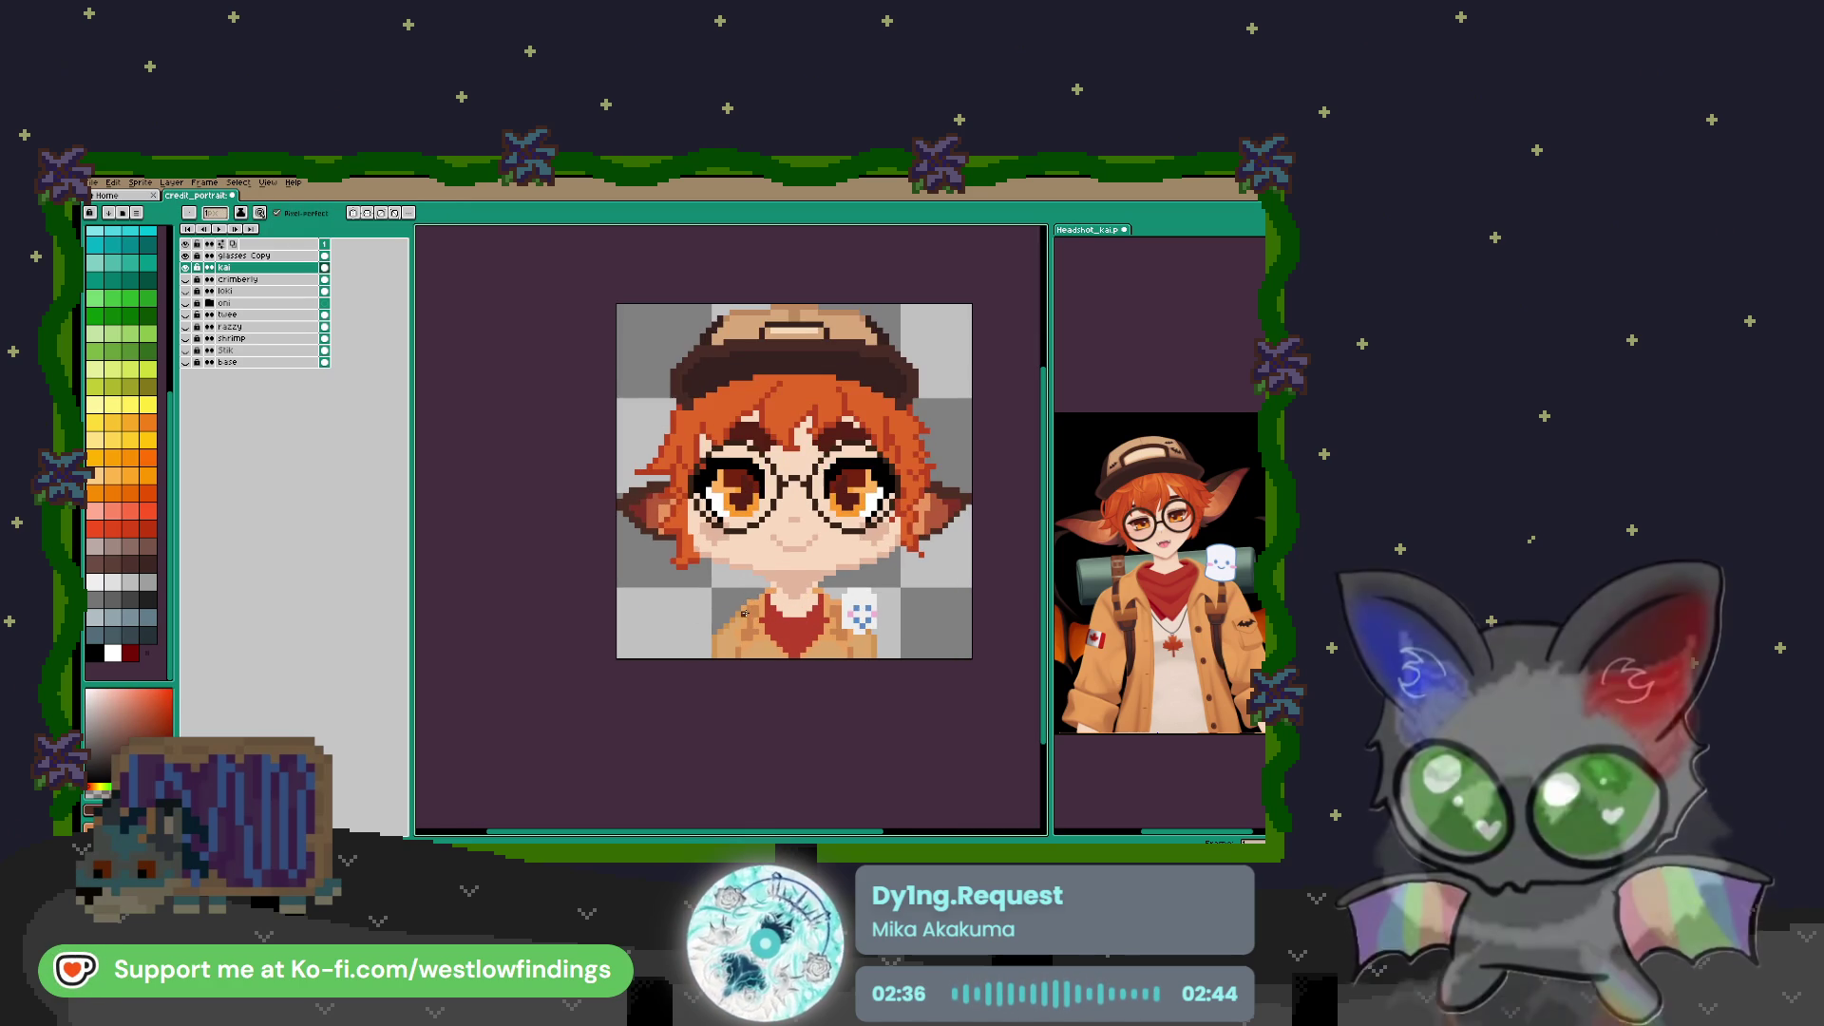
scroll(760, 564, "up", 3)
Draw a short dark brown line on the collar and sample a dark teal from the reference
mouse_move(760, 565)
left_mouse_down()
mouse_move(760, 538)
mouse_move(760, 562)
left_mouse_up()
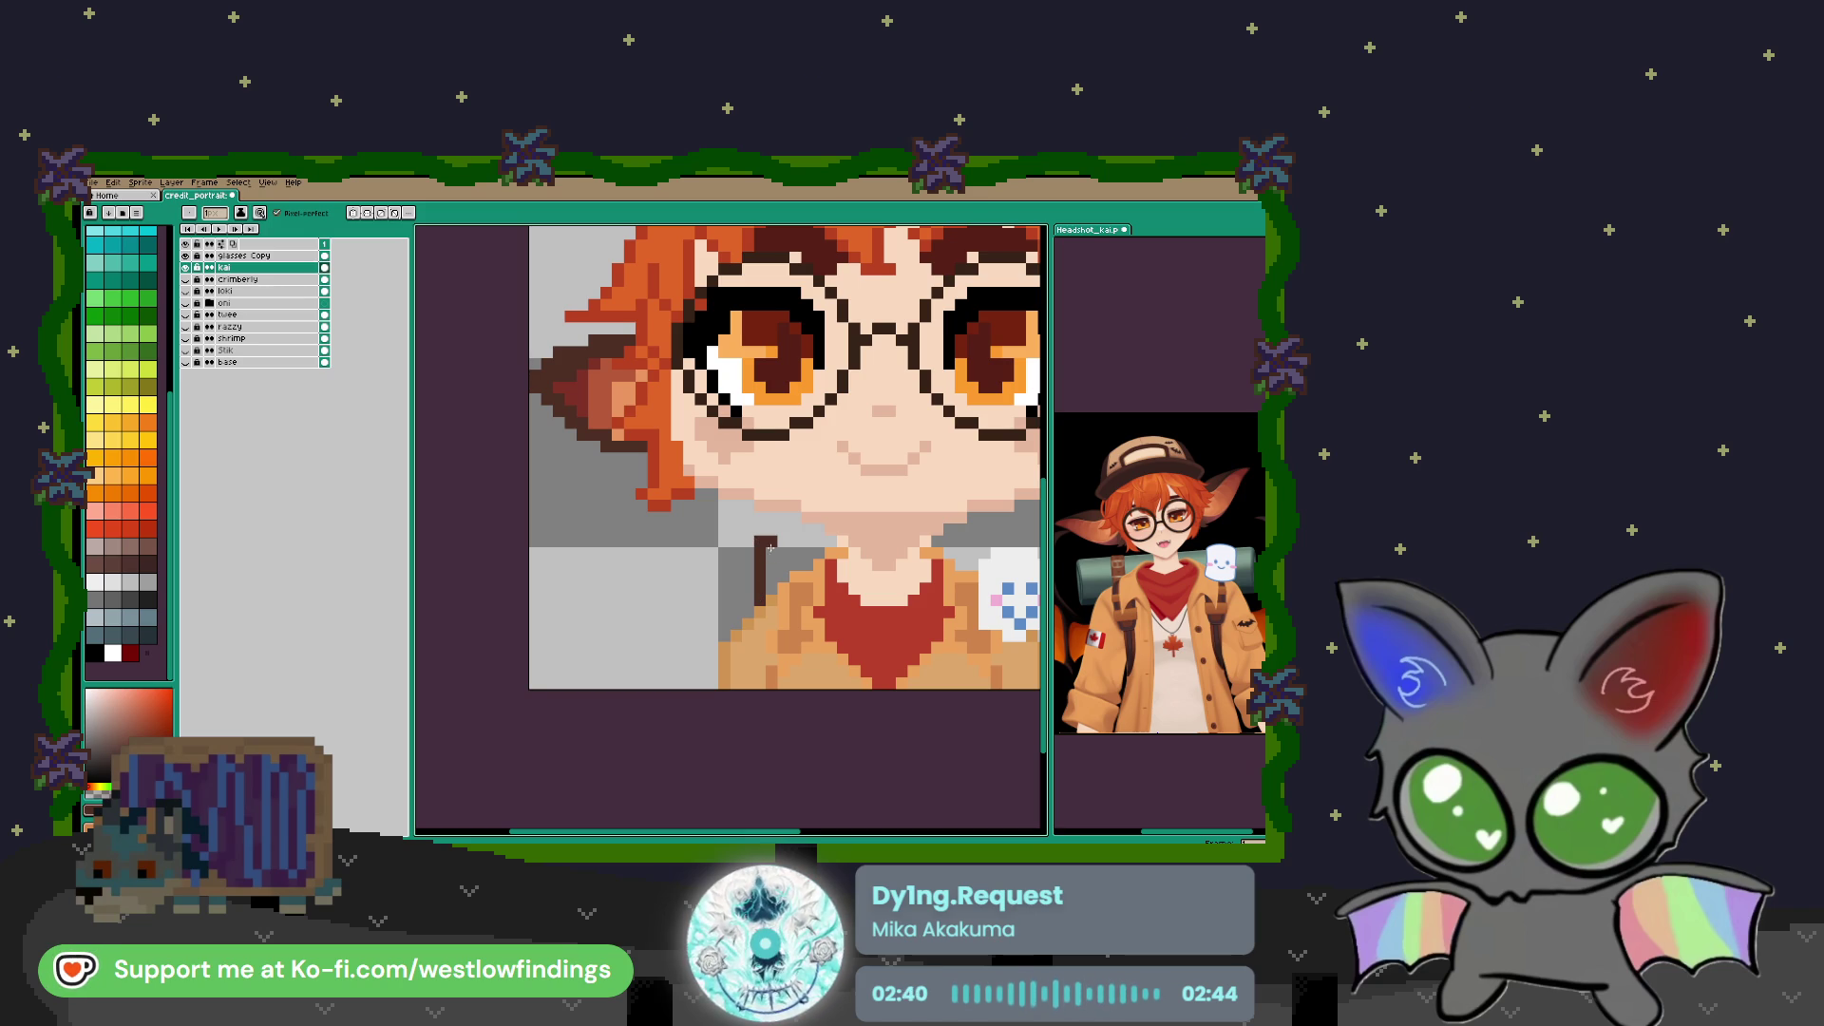
scroll(874, 555, "right", 3)
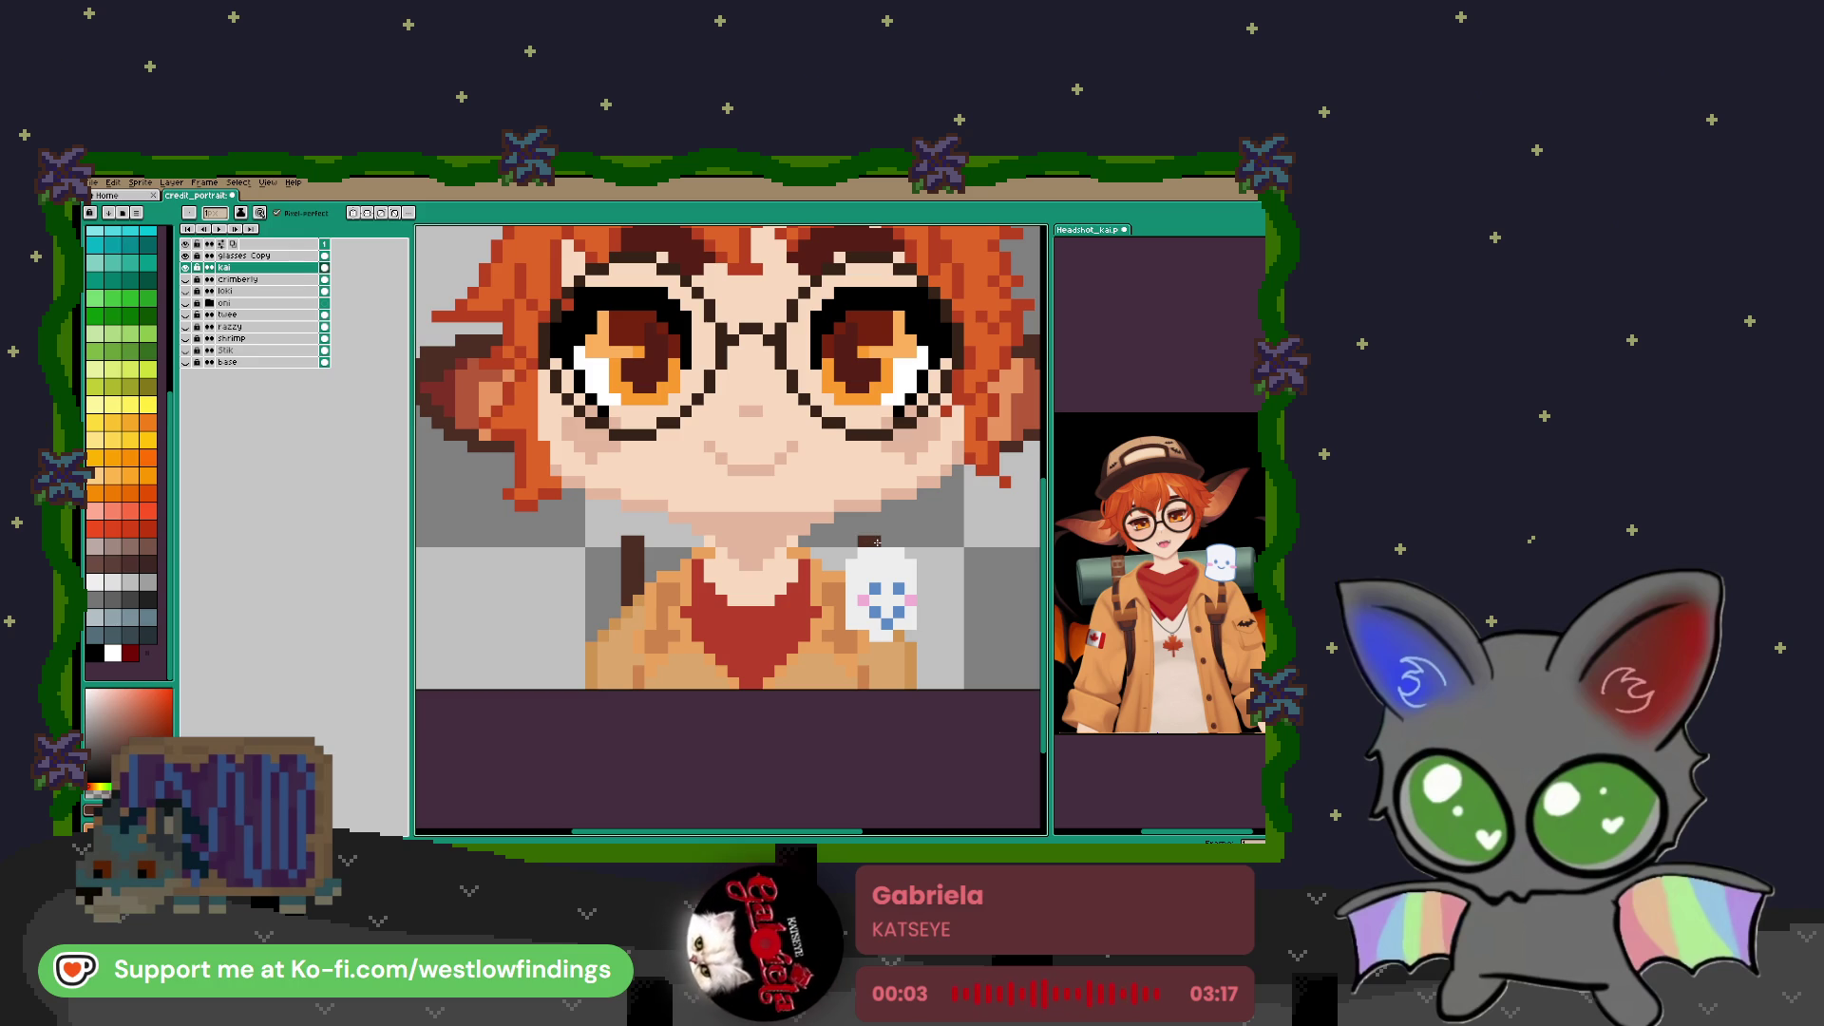
key("i")
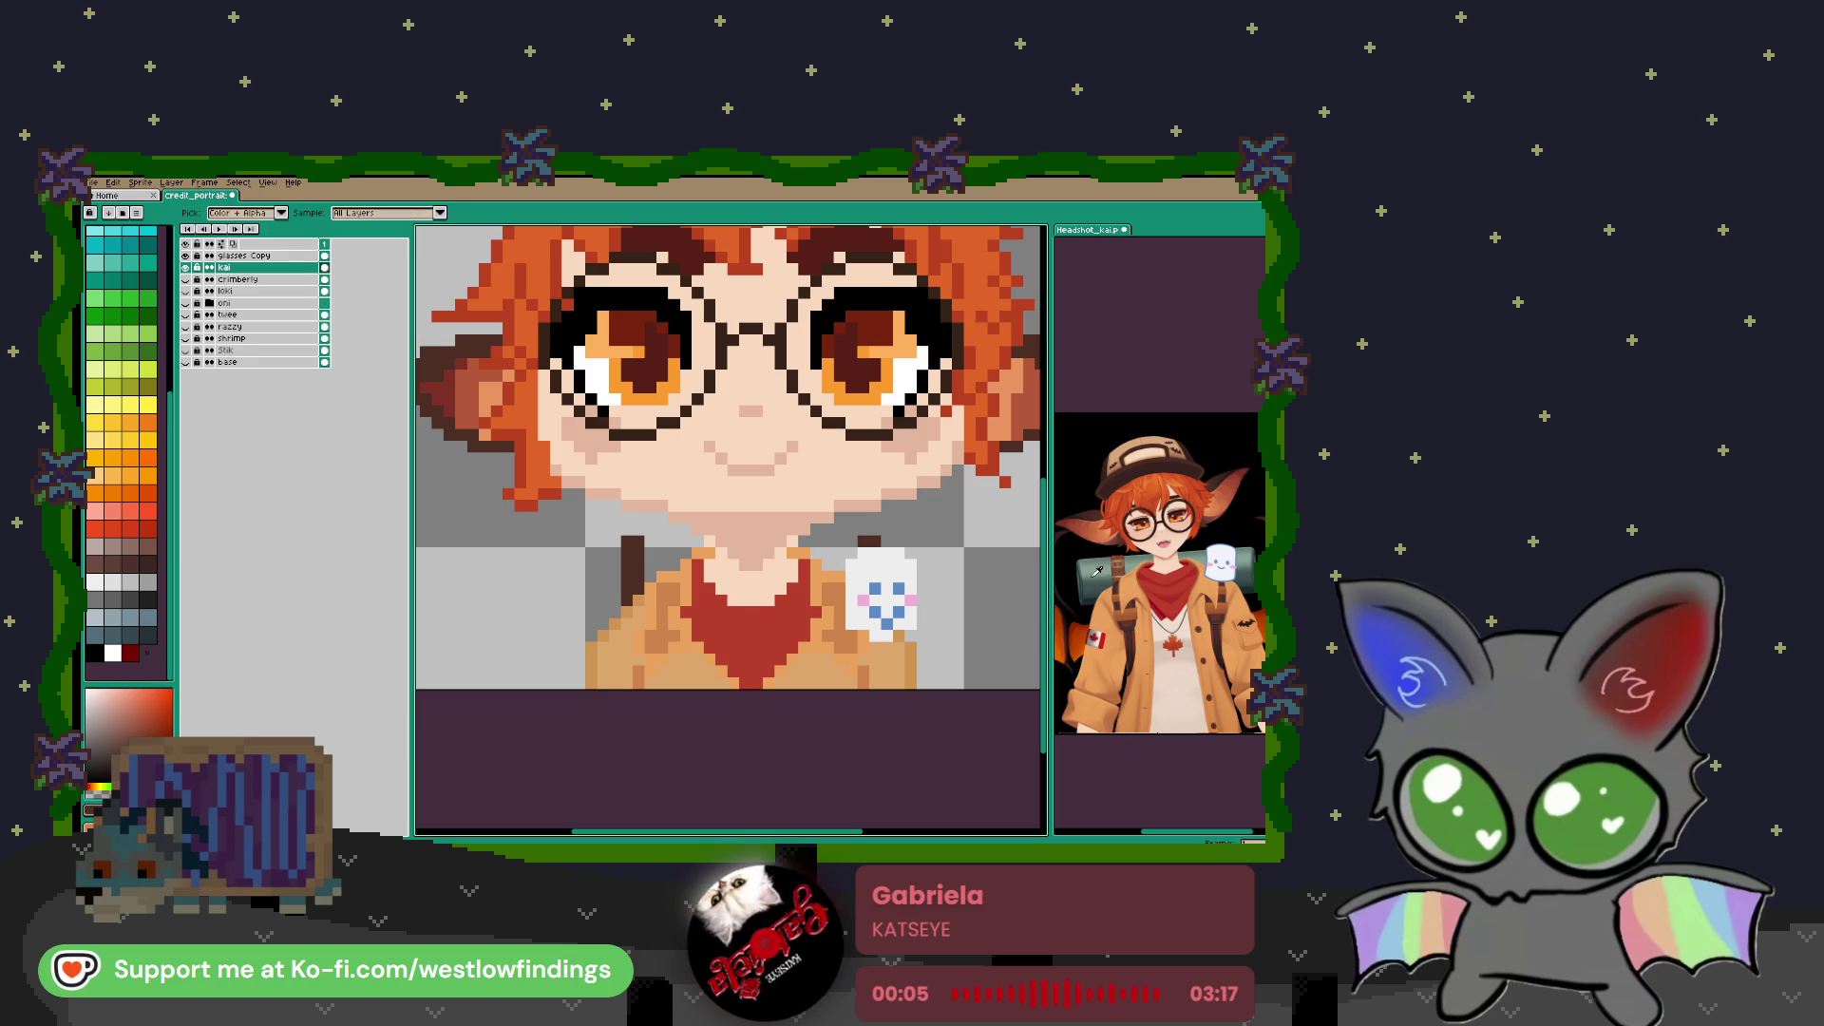
left_click(1093, 586)
key("v")
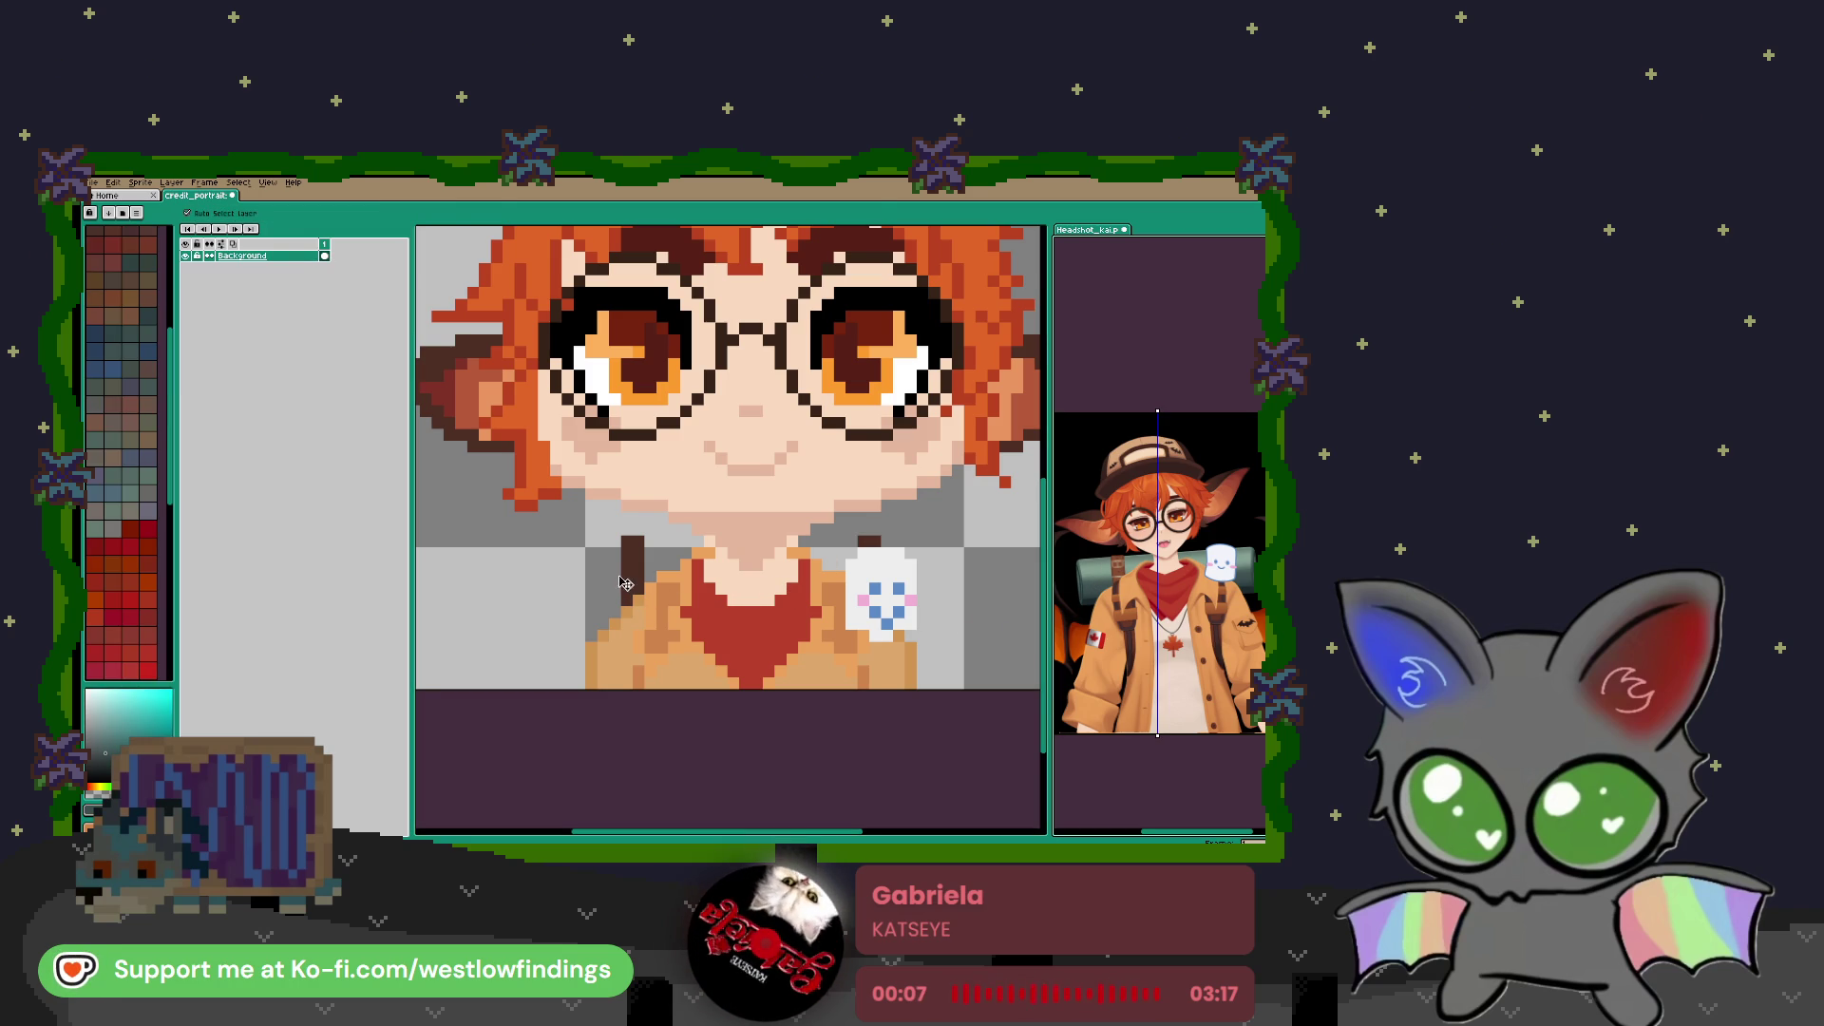
left_click(622, 577)
key("b")
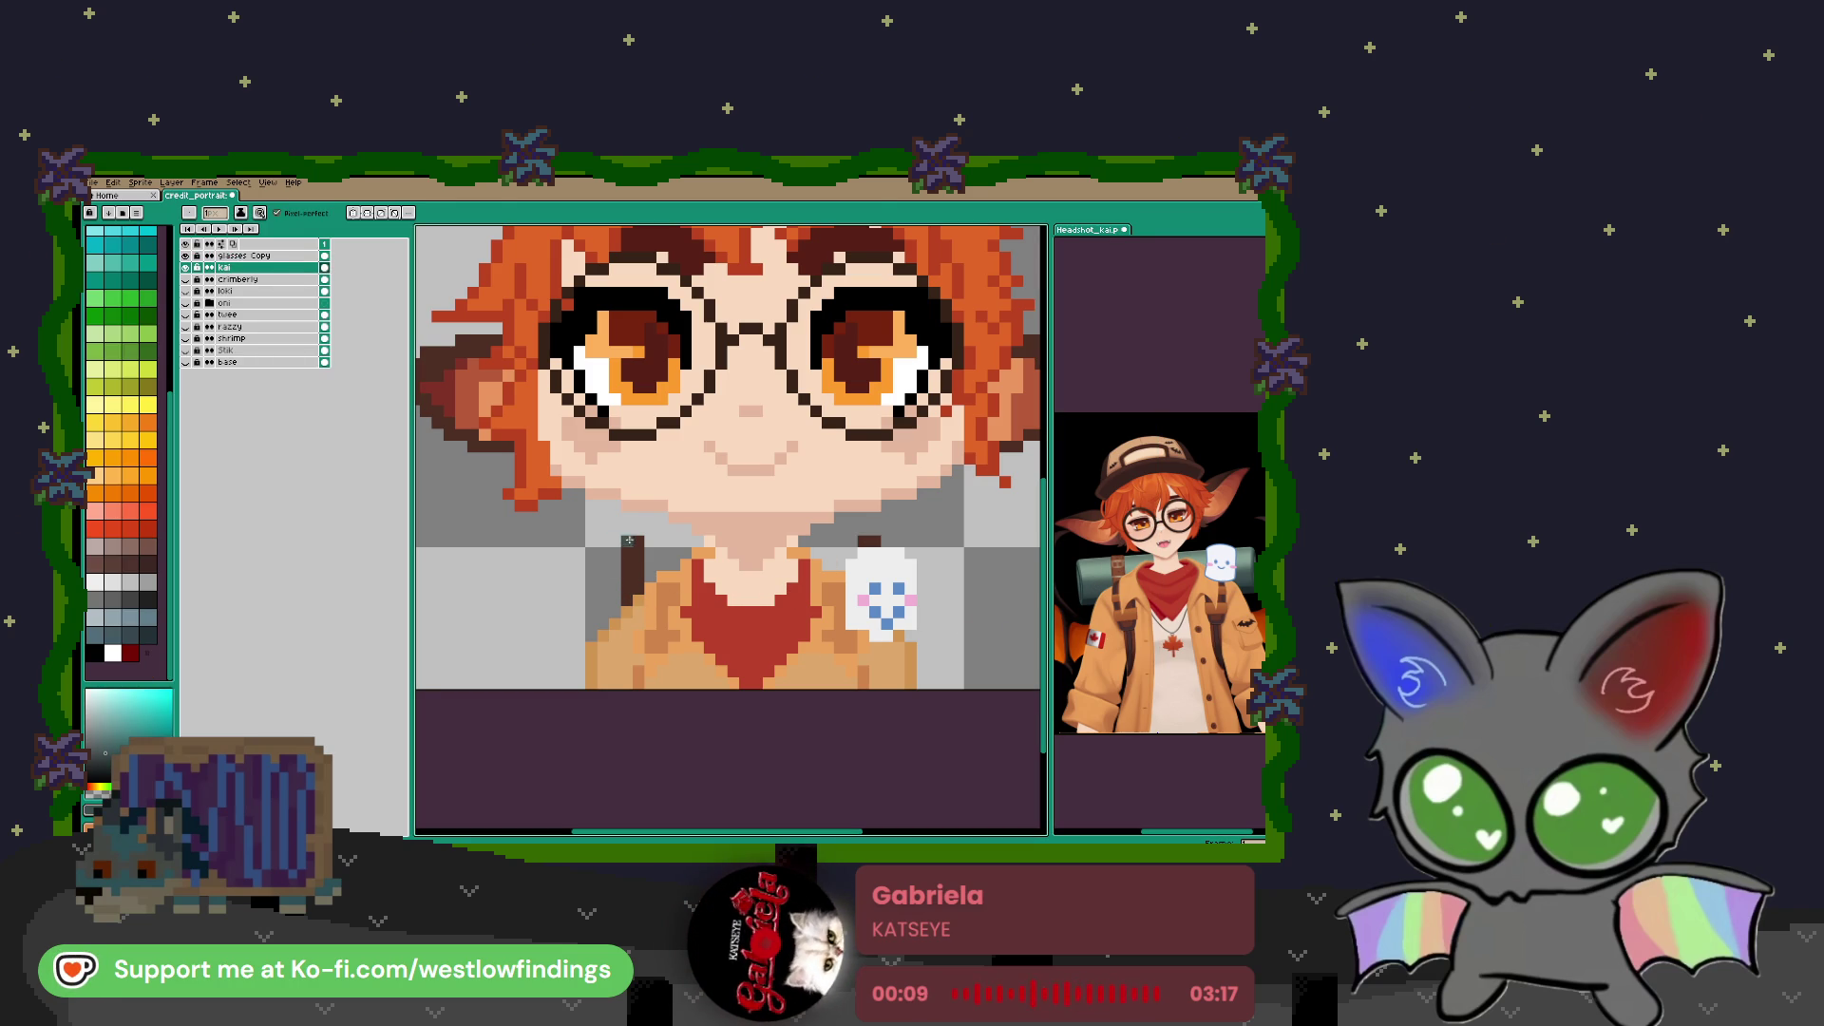
Paint dark teal straps across both shoulders and a dark strip down the left strap
mouse_move(648, 539)
left_mouse_down()
mouse_move(701, 540)
mouse_move(679, 552)
left_mouse_up()
left_click_drag(804, 542, 850, 540)
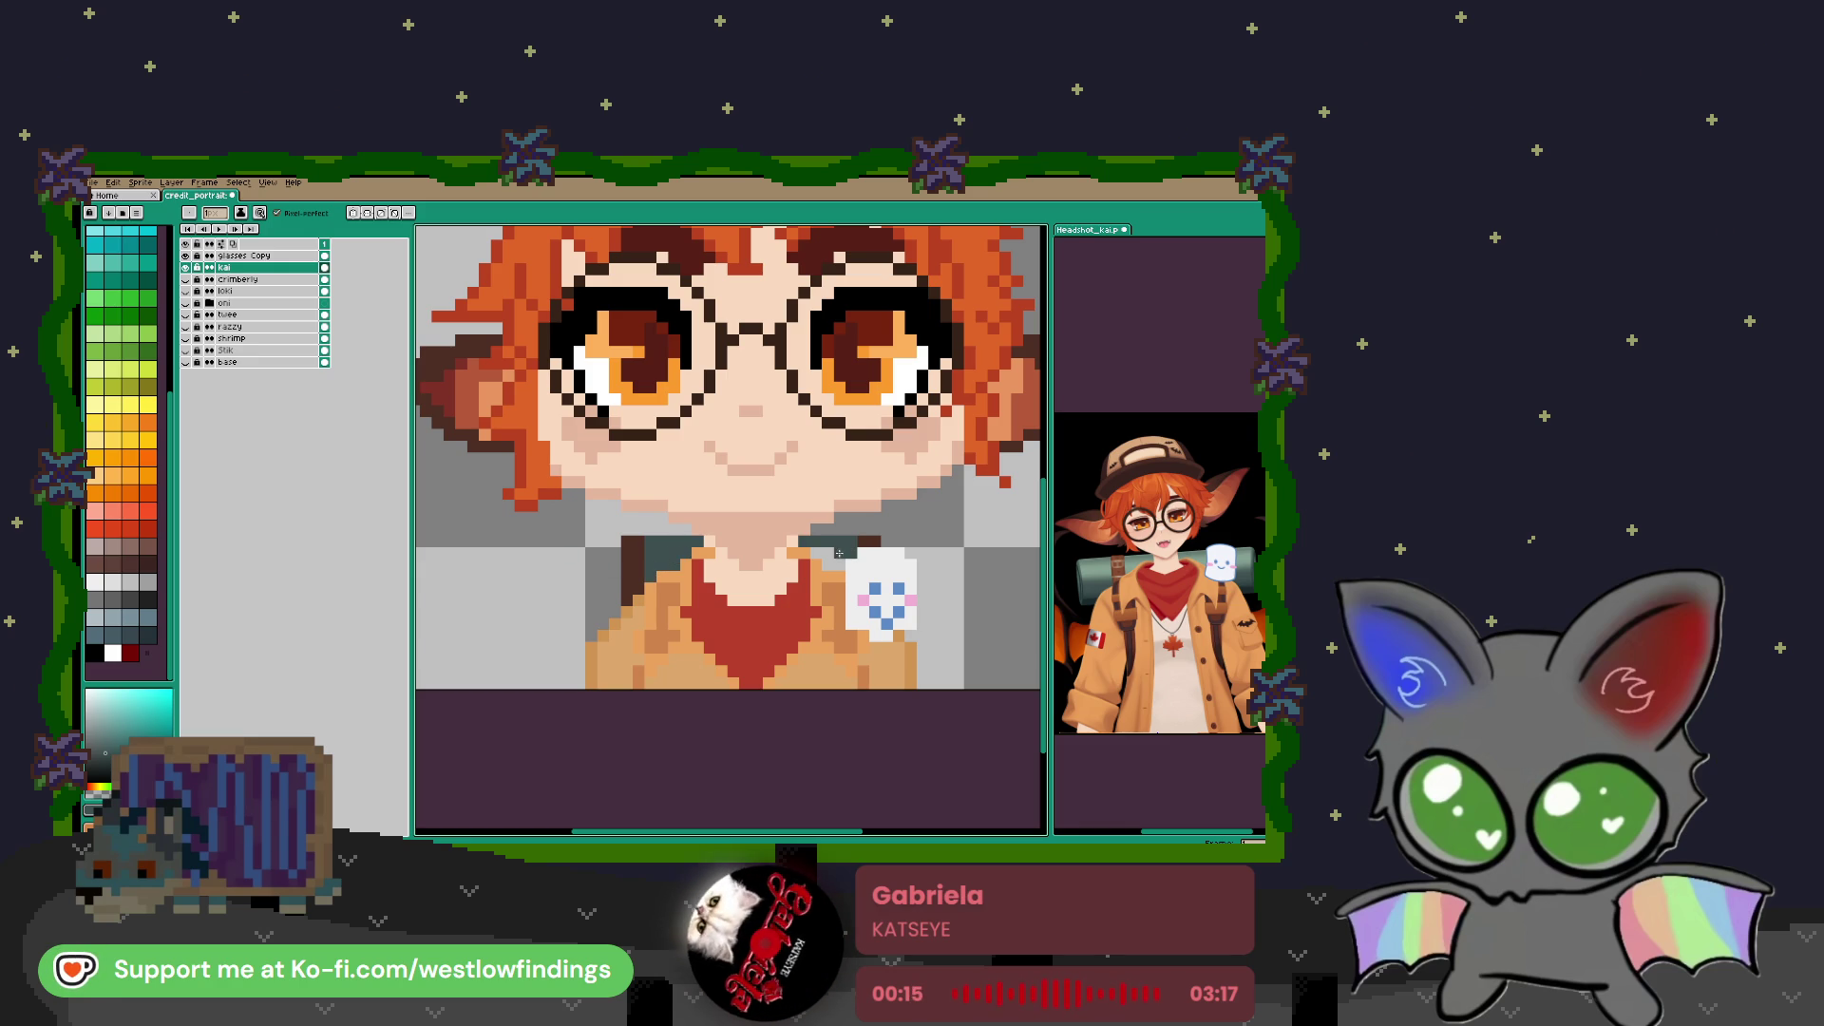
scroll(732, 555, "up", 2)
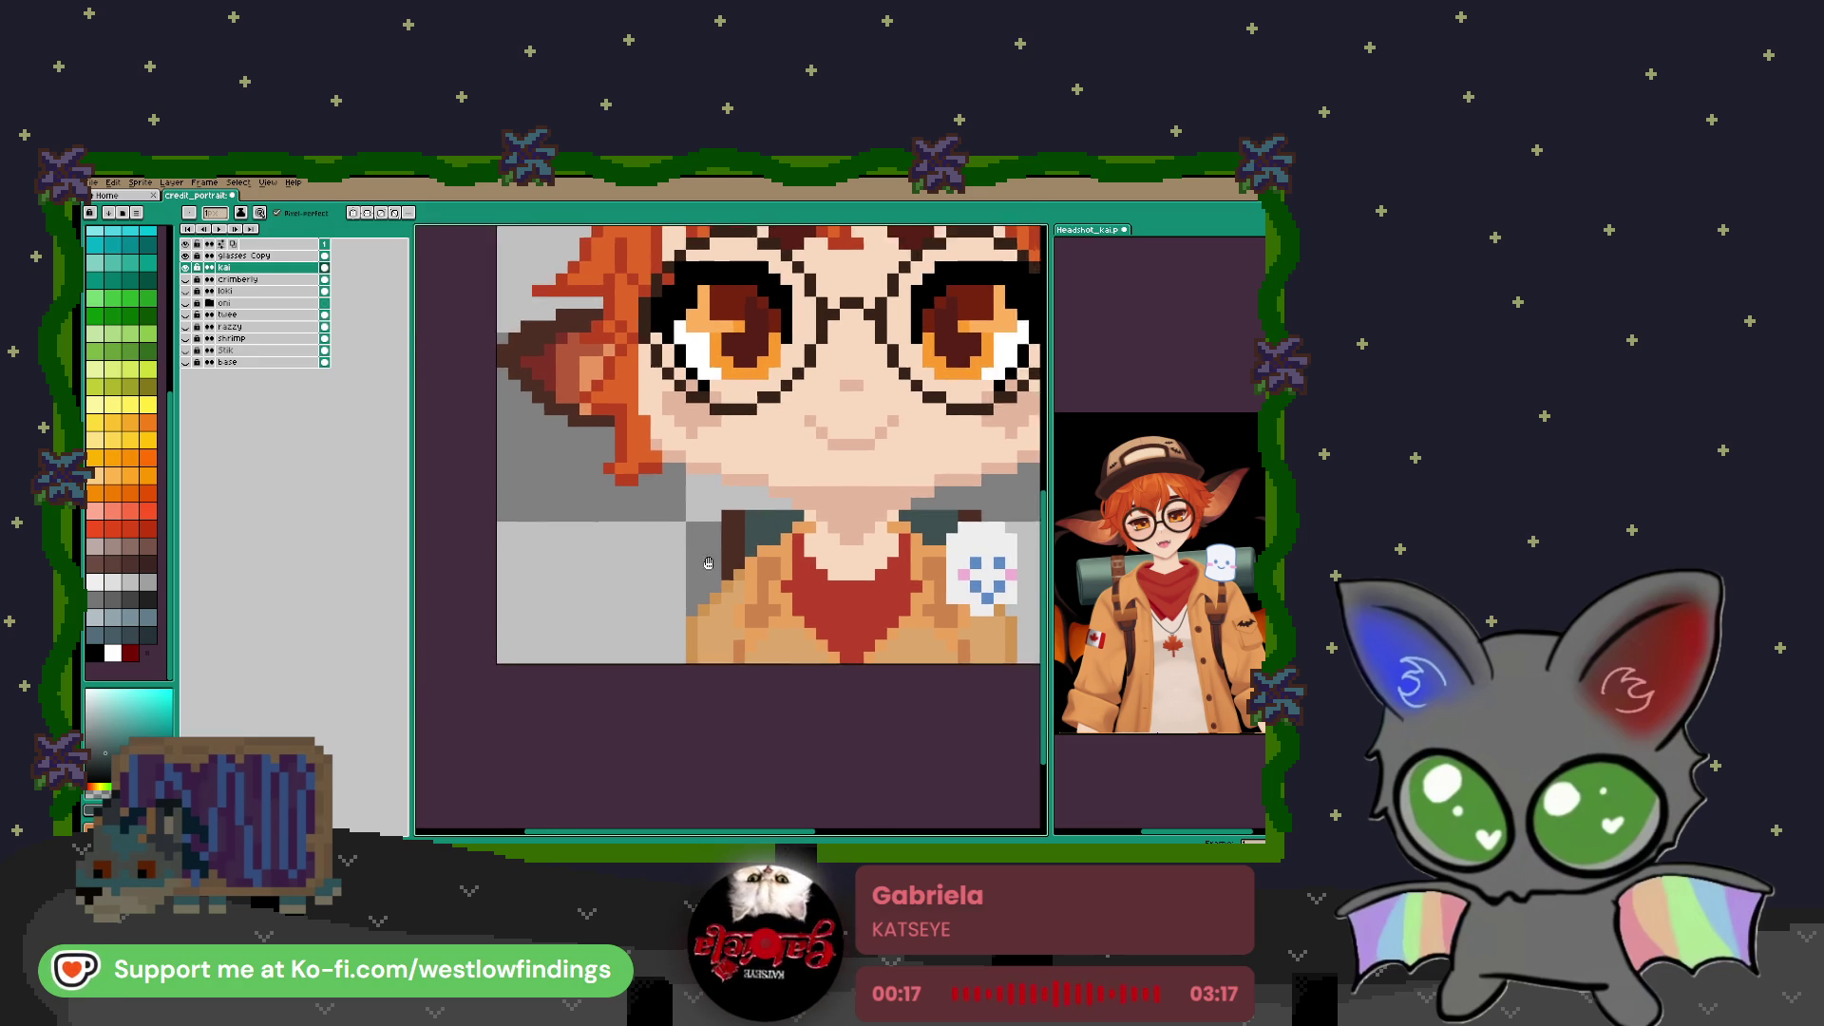
mouse_move(699, 502)
left_mouse_down()
mouse_move(705, 555)
mouse_move(745, 544)
mouse_move(746, 511)
mouse_move(711, 521)
mouse_move(731, 549)
mouse_move(731, 518)
mouse_move(746, 561)
mouse_move(701, 534)
mouse_move(699, 551)
left_mouse_up()
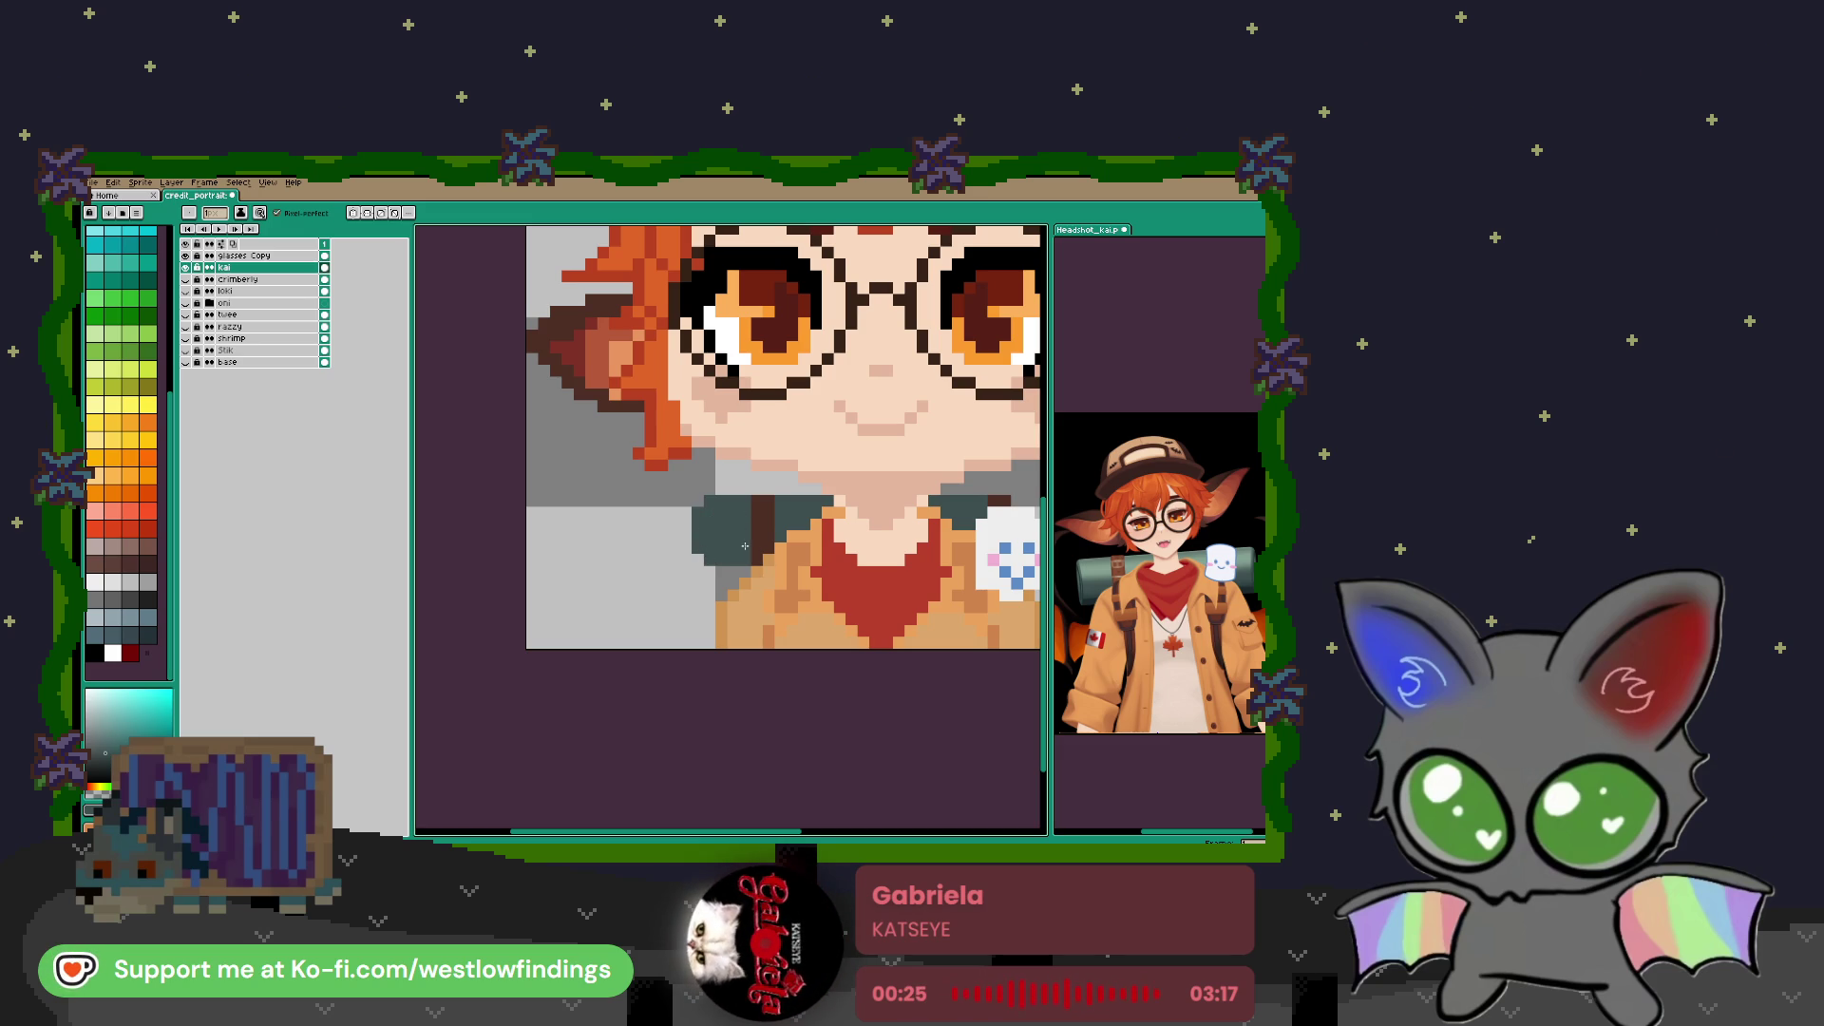
left_click_drag(804, 595, 733, 496)
Pick up the orange hair colour from the portrait
key("i")
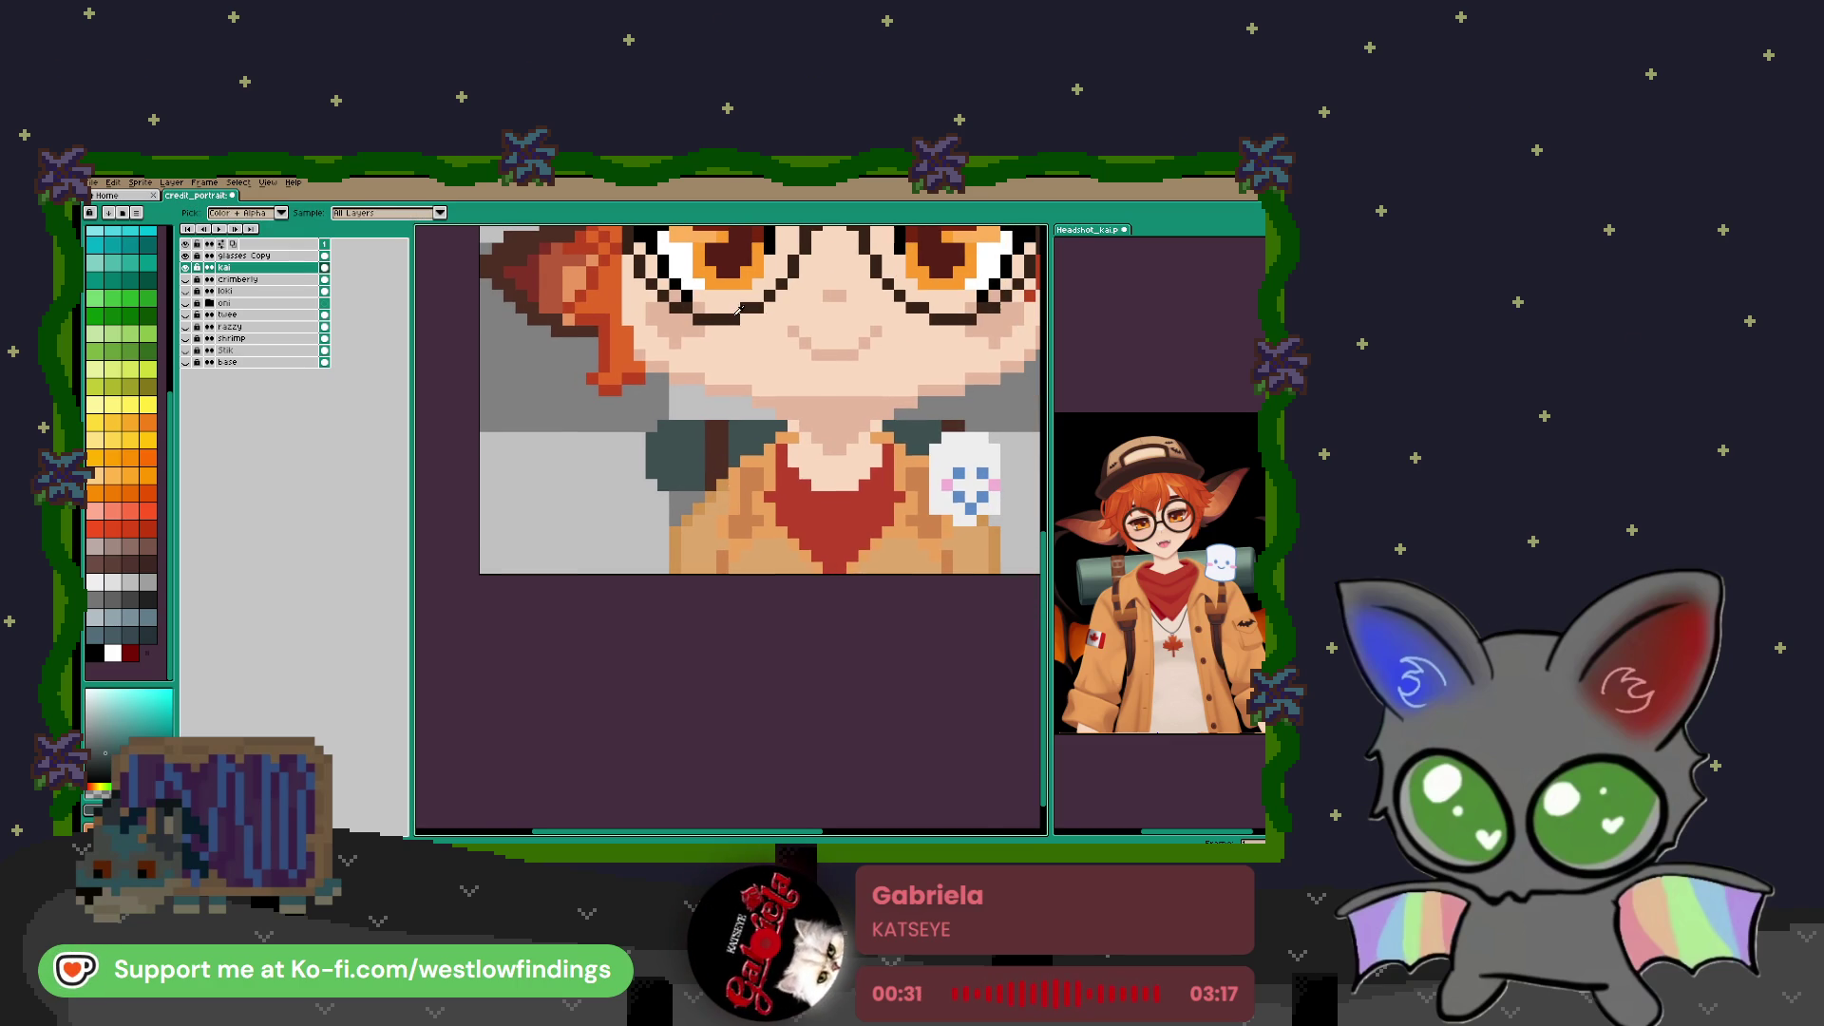
scroll(647, 271, "up", 5)
left_click(640, 268)
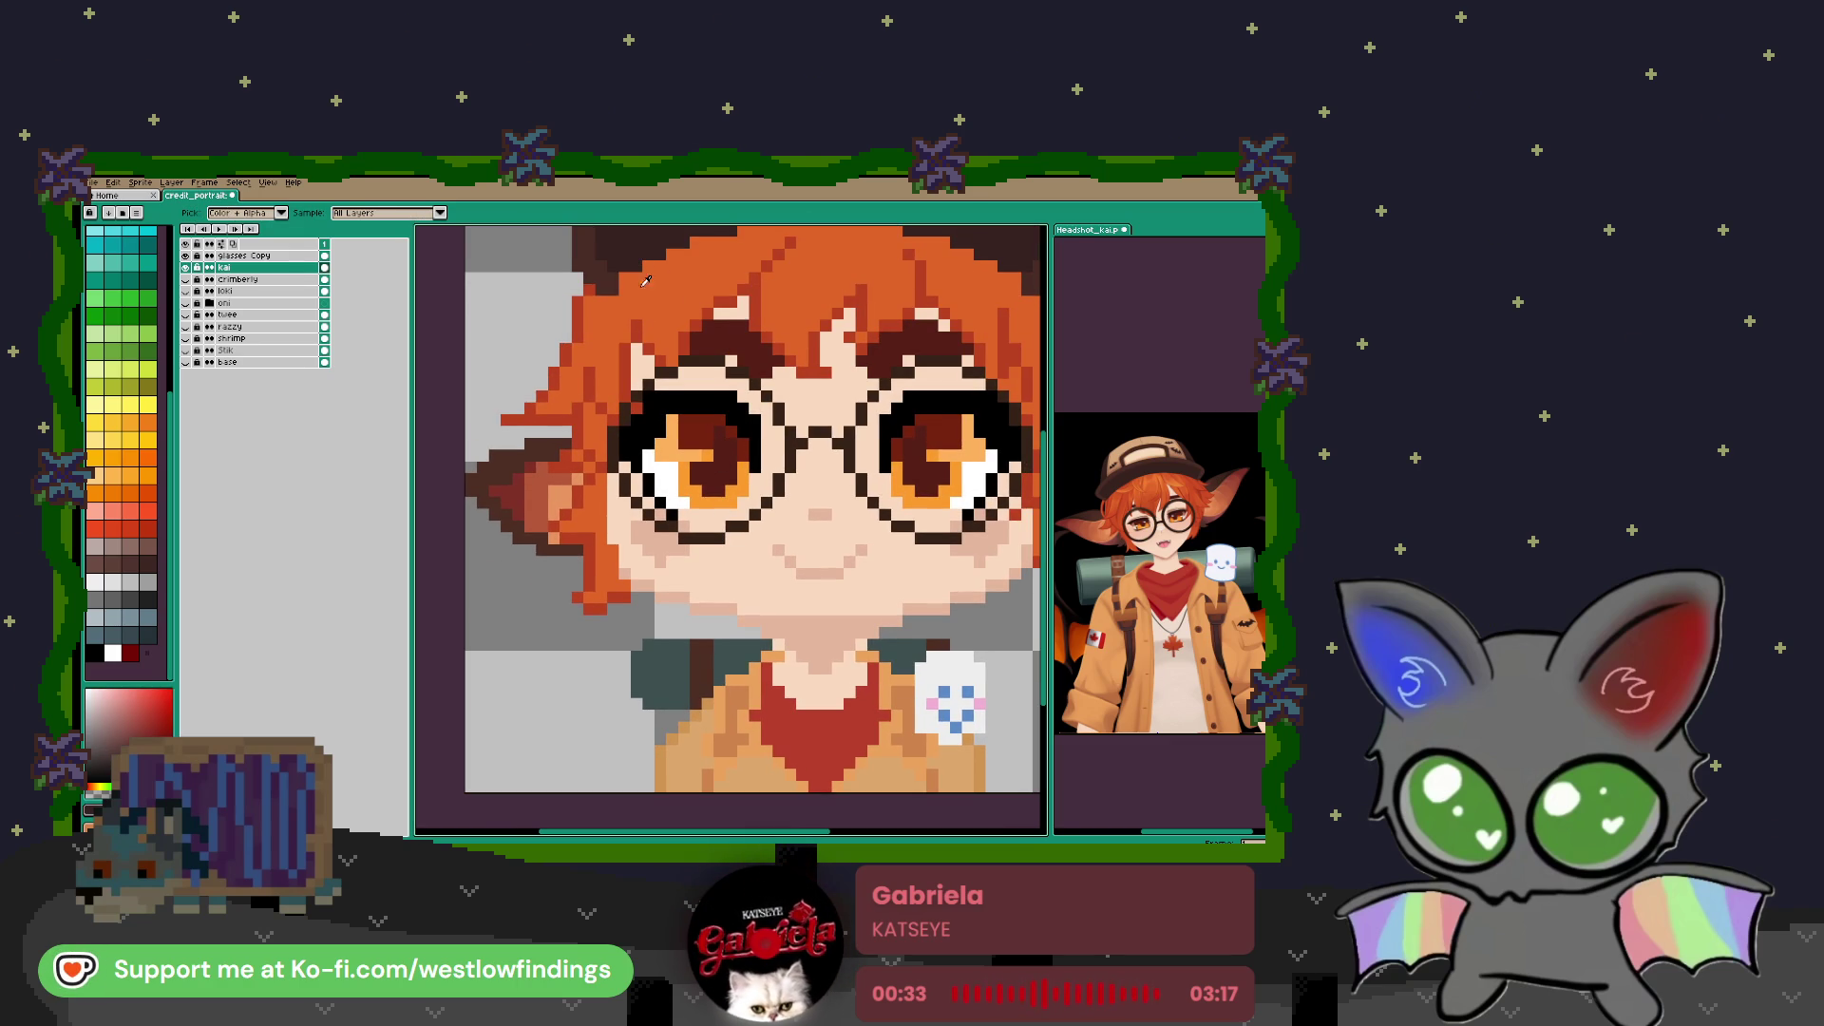
key("b")
scroll(732, 618, "up", 3)
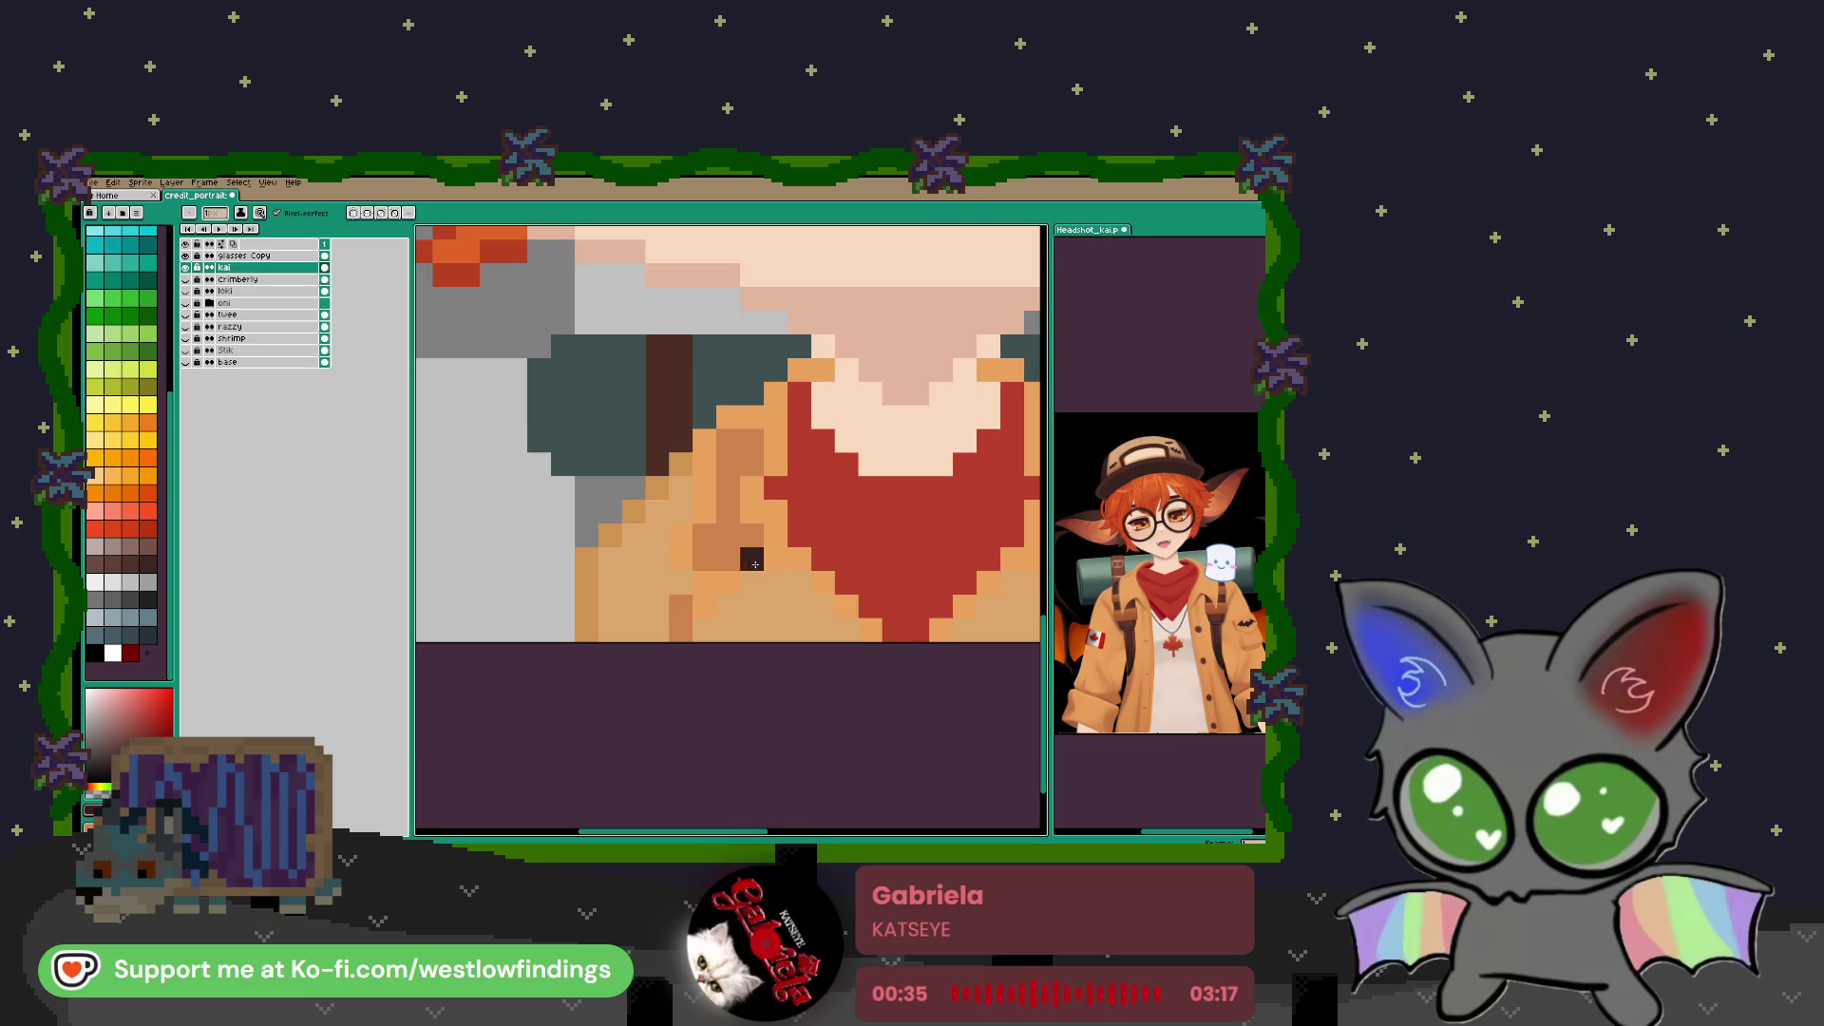
Extend the dark brown strap pixels down to the bottom edge and beside the white badge
left_click_drag(720, 589, 764, 497)
left_click(725, 394)
mouse_move(724, 418)
left_mouse_down()
mouse_move(711, 401)
mouse_move(703, 467)
mouse_move(723, 493)
left_mouse_up()
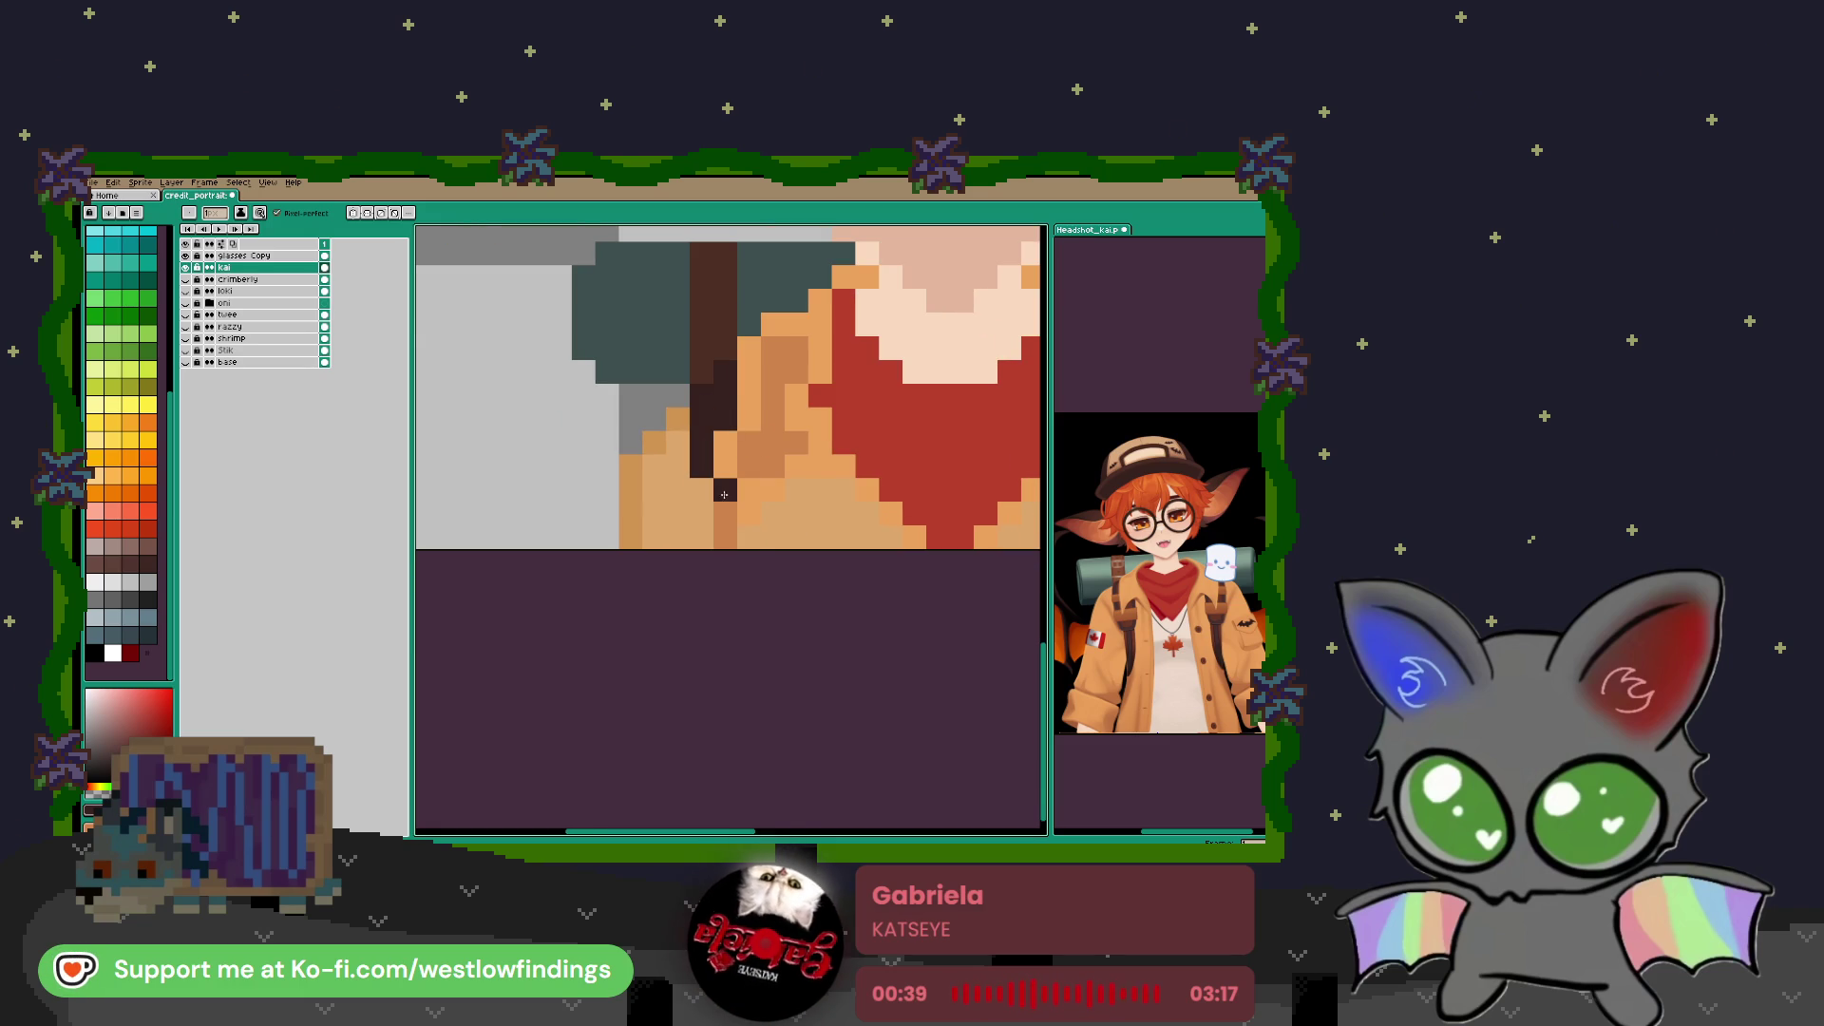
left_click(752, 534)
left_click(701, 489)
left_click_drag(701, 513, 725, 537)
scroll(731, 547, "down", 3)
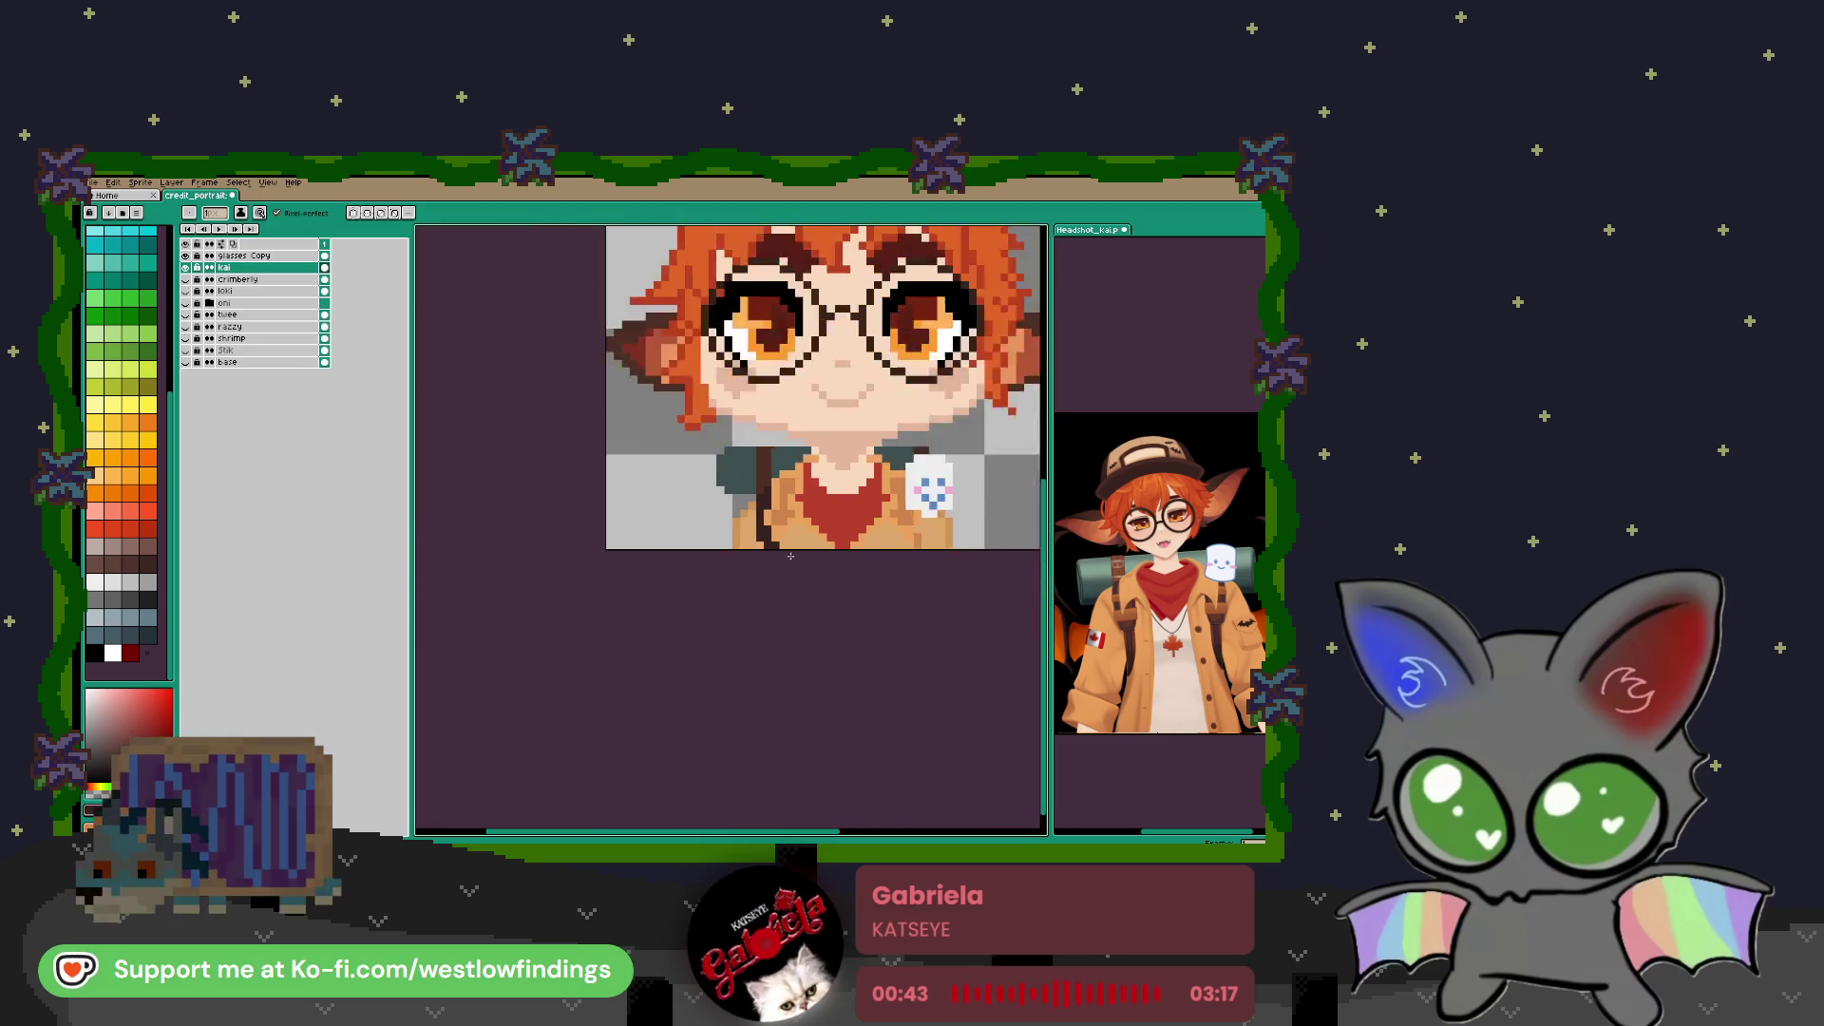
scroll(813, 514, "up", 3)
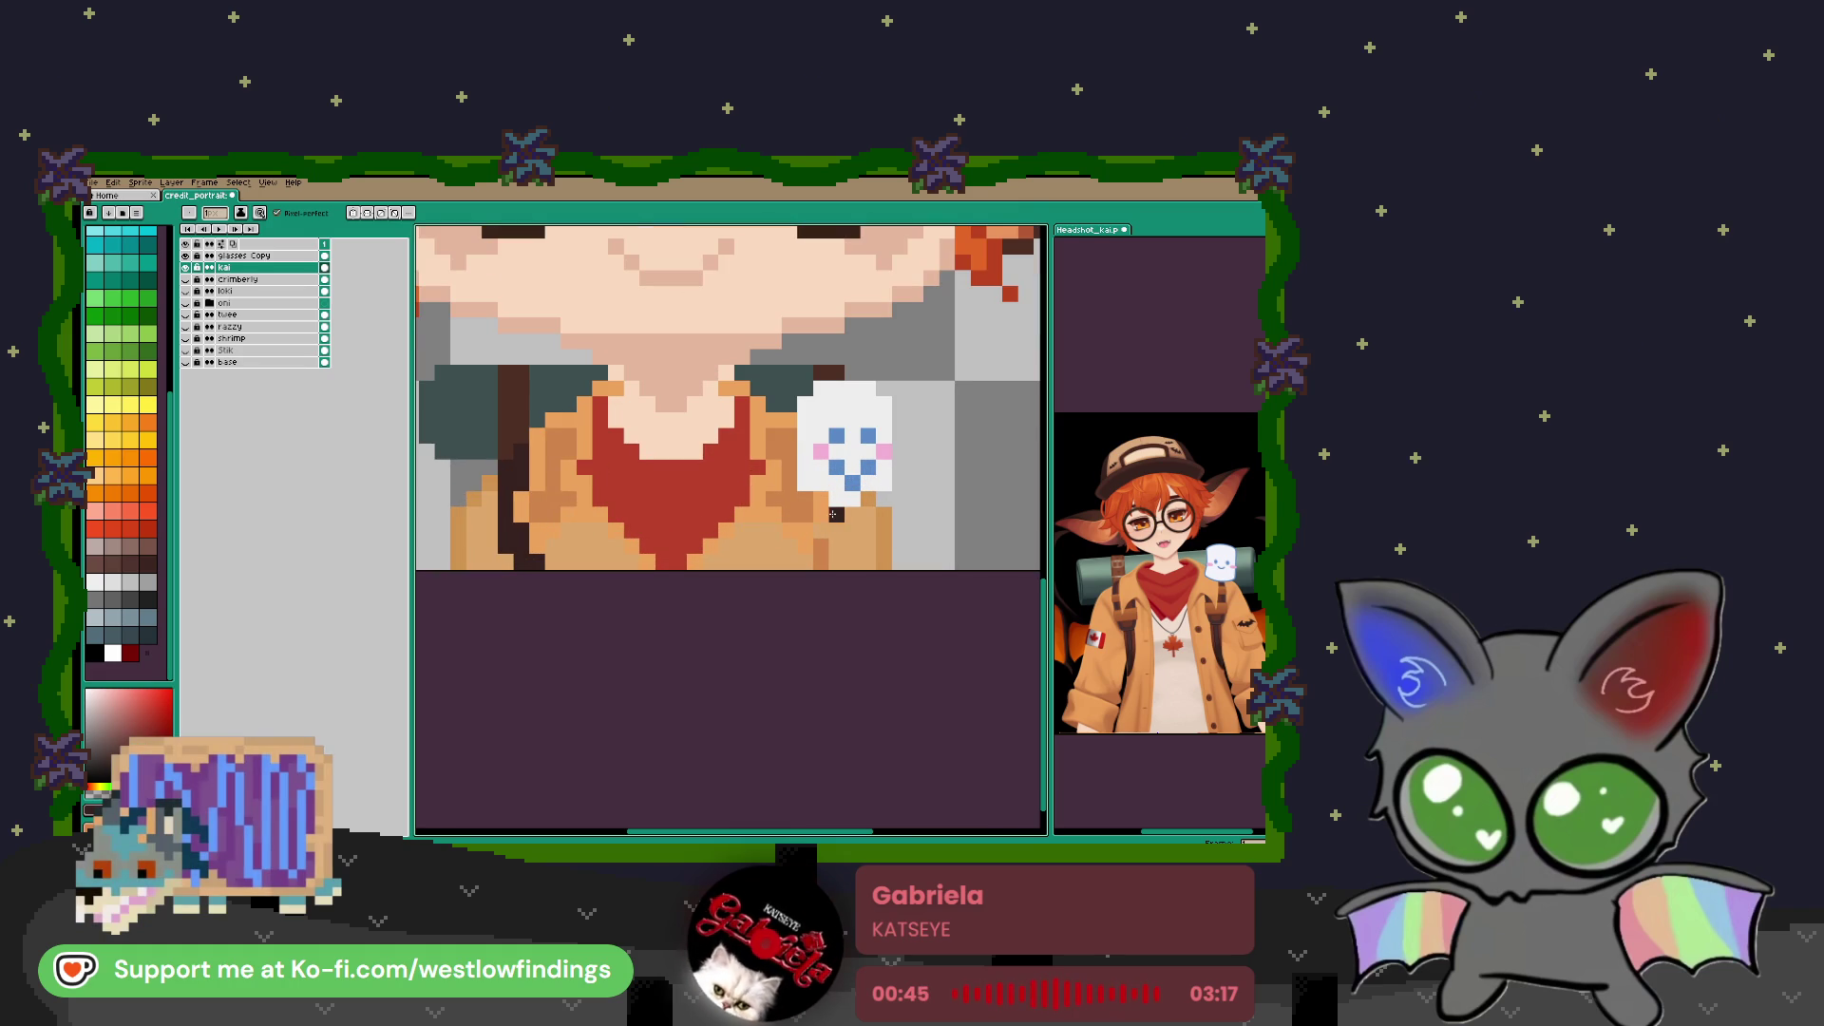
left_click_drag(821, 560, 804, 562)
left_click(830, 547)
scroll(760, 542, "down", 3)
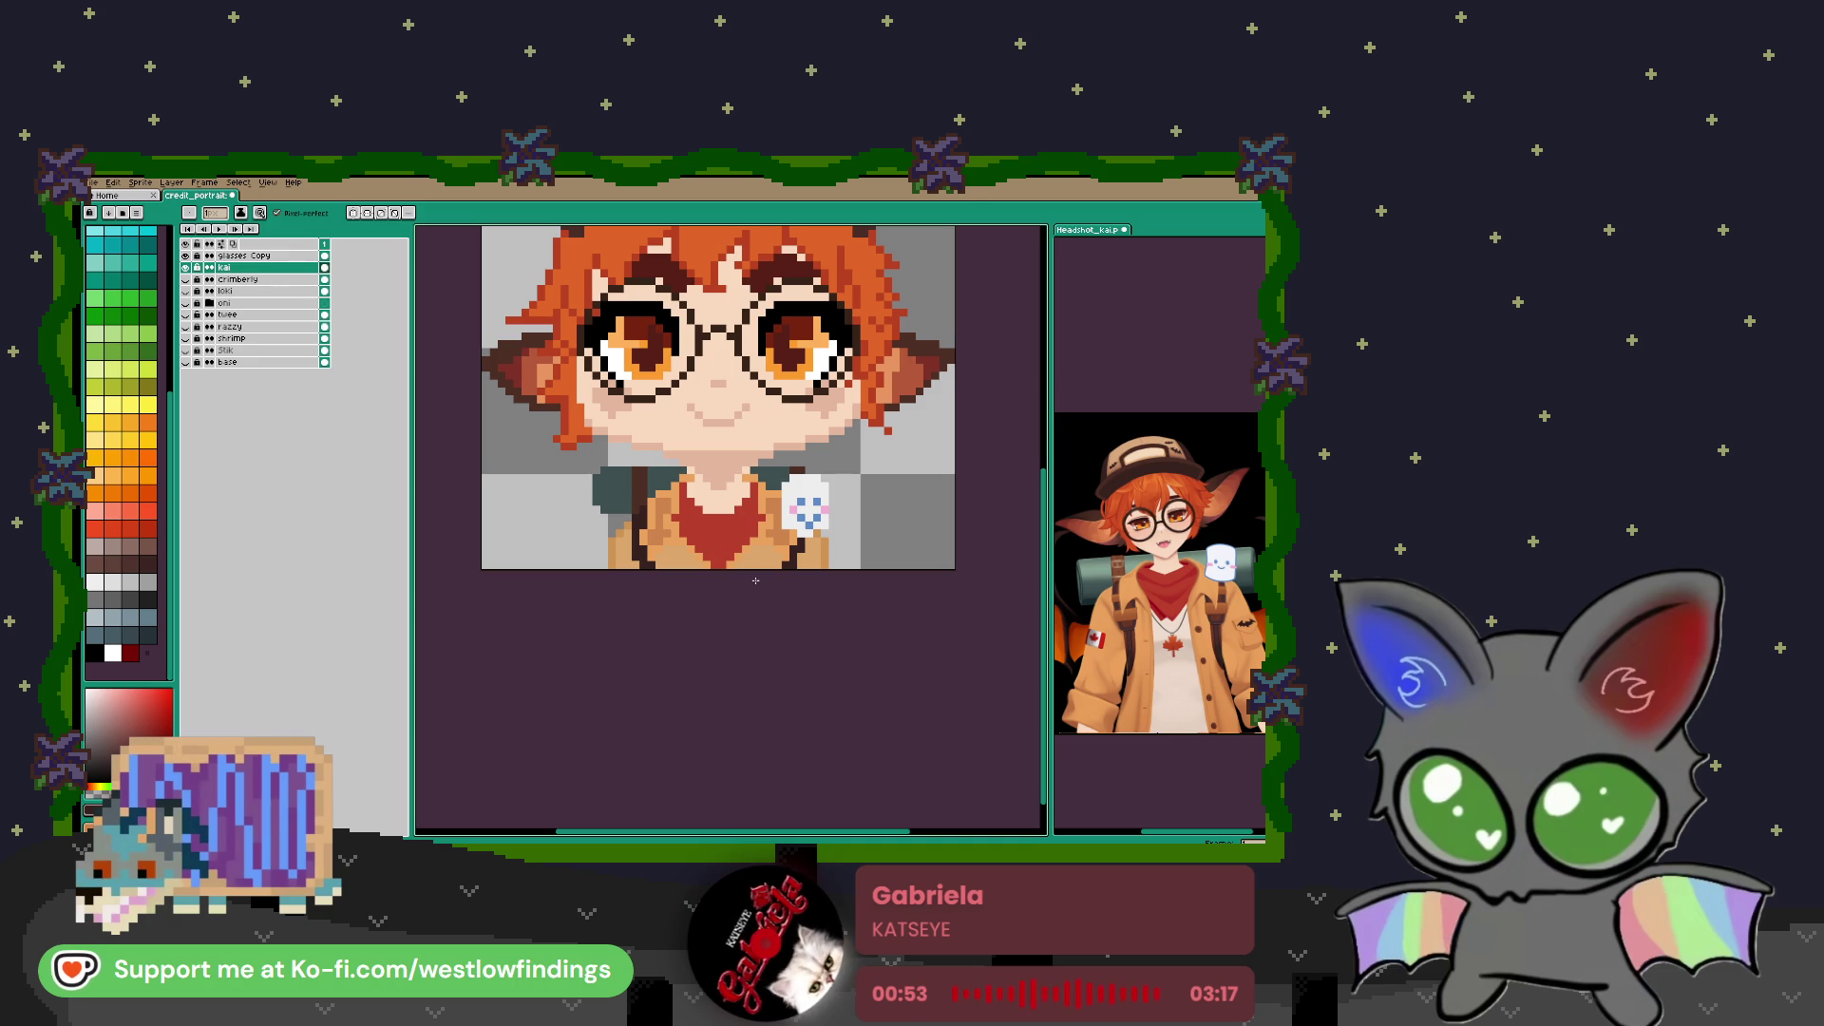
Sample a dark red and draw two diagonal shading lines across the bandana
left_click_drag(728, 565, 728, 624)
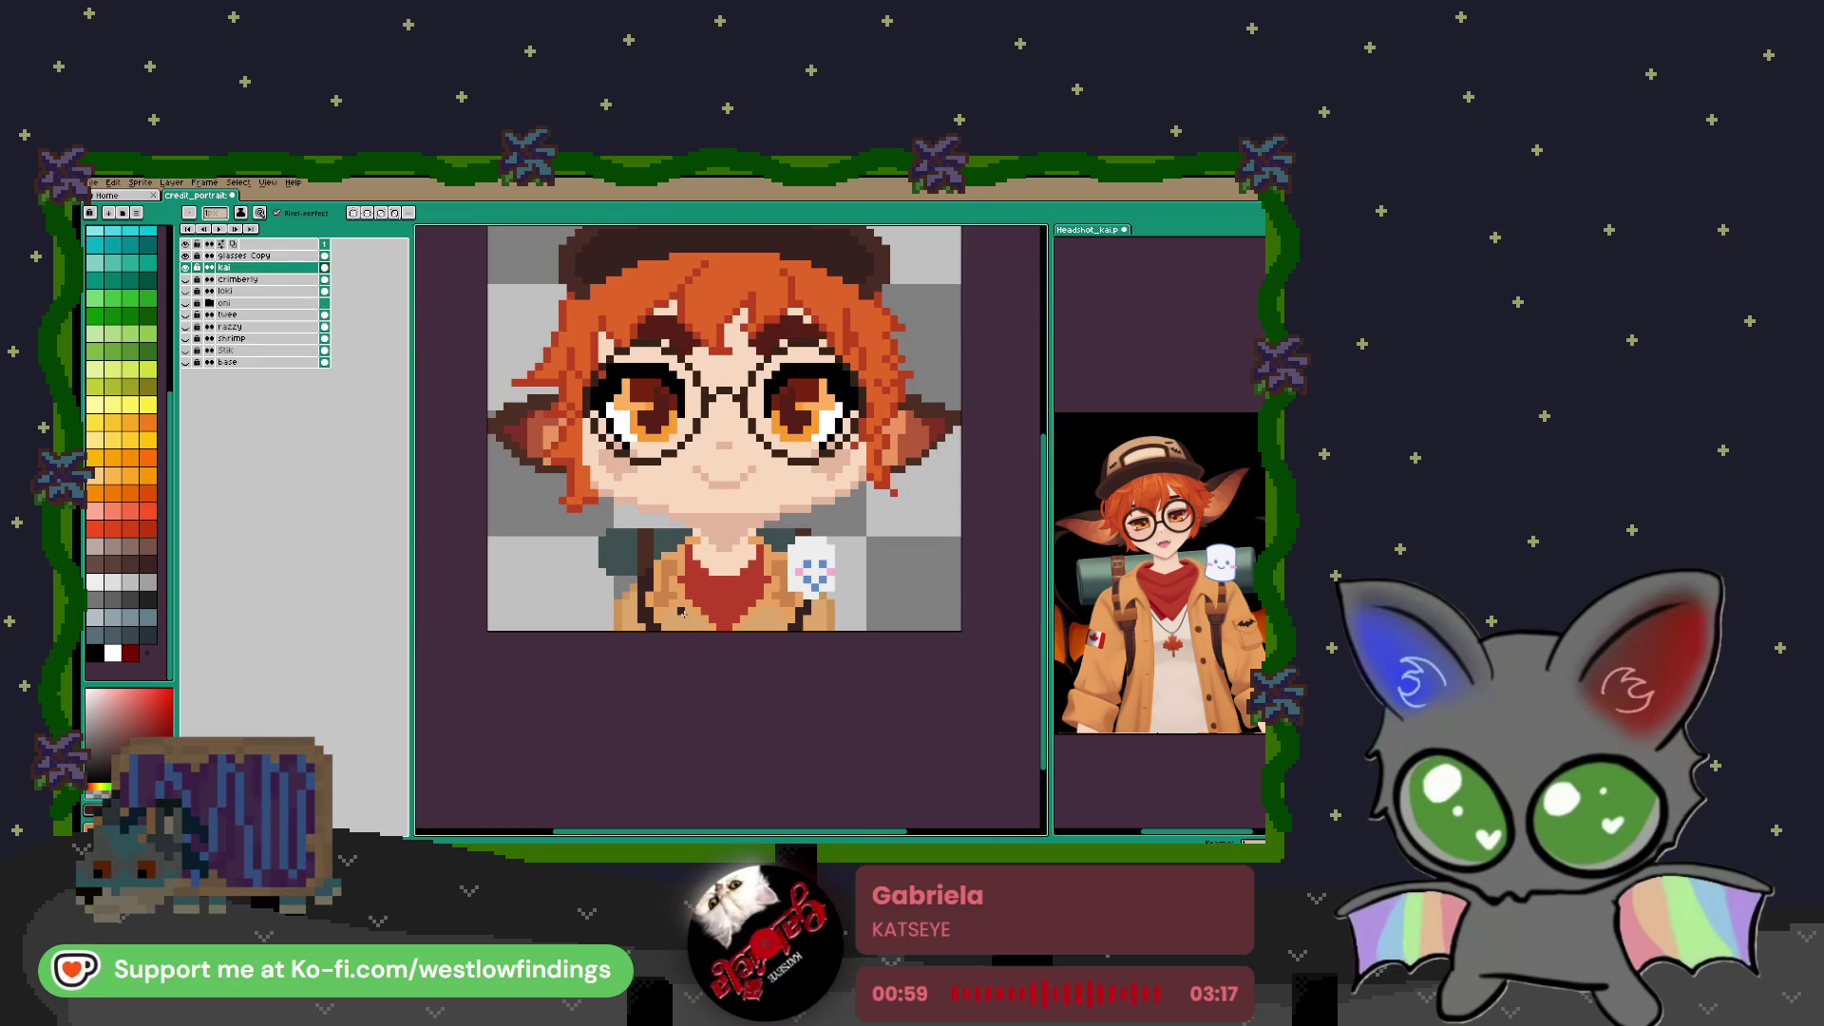
scroll(743, 611, "up", 3)
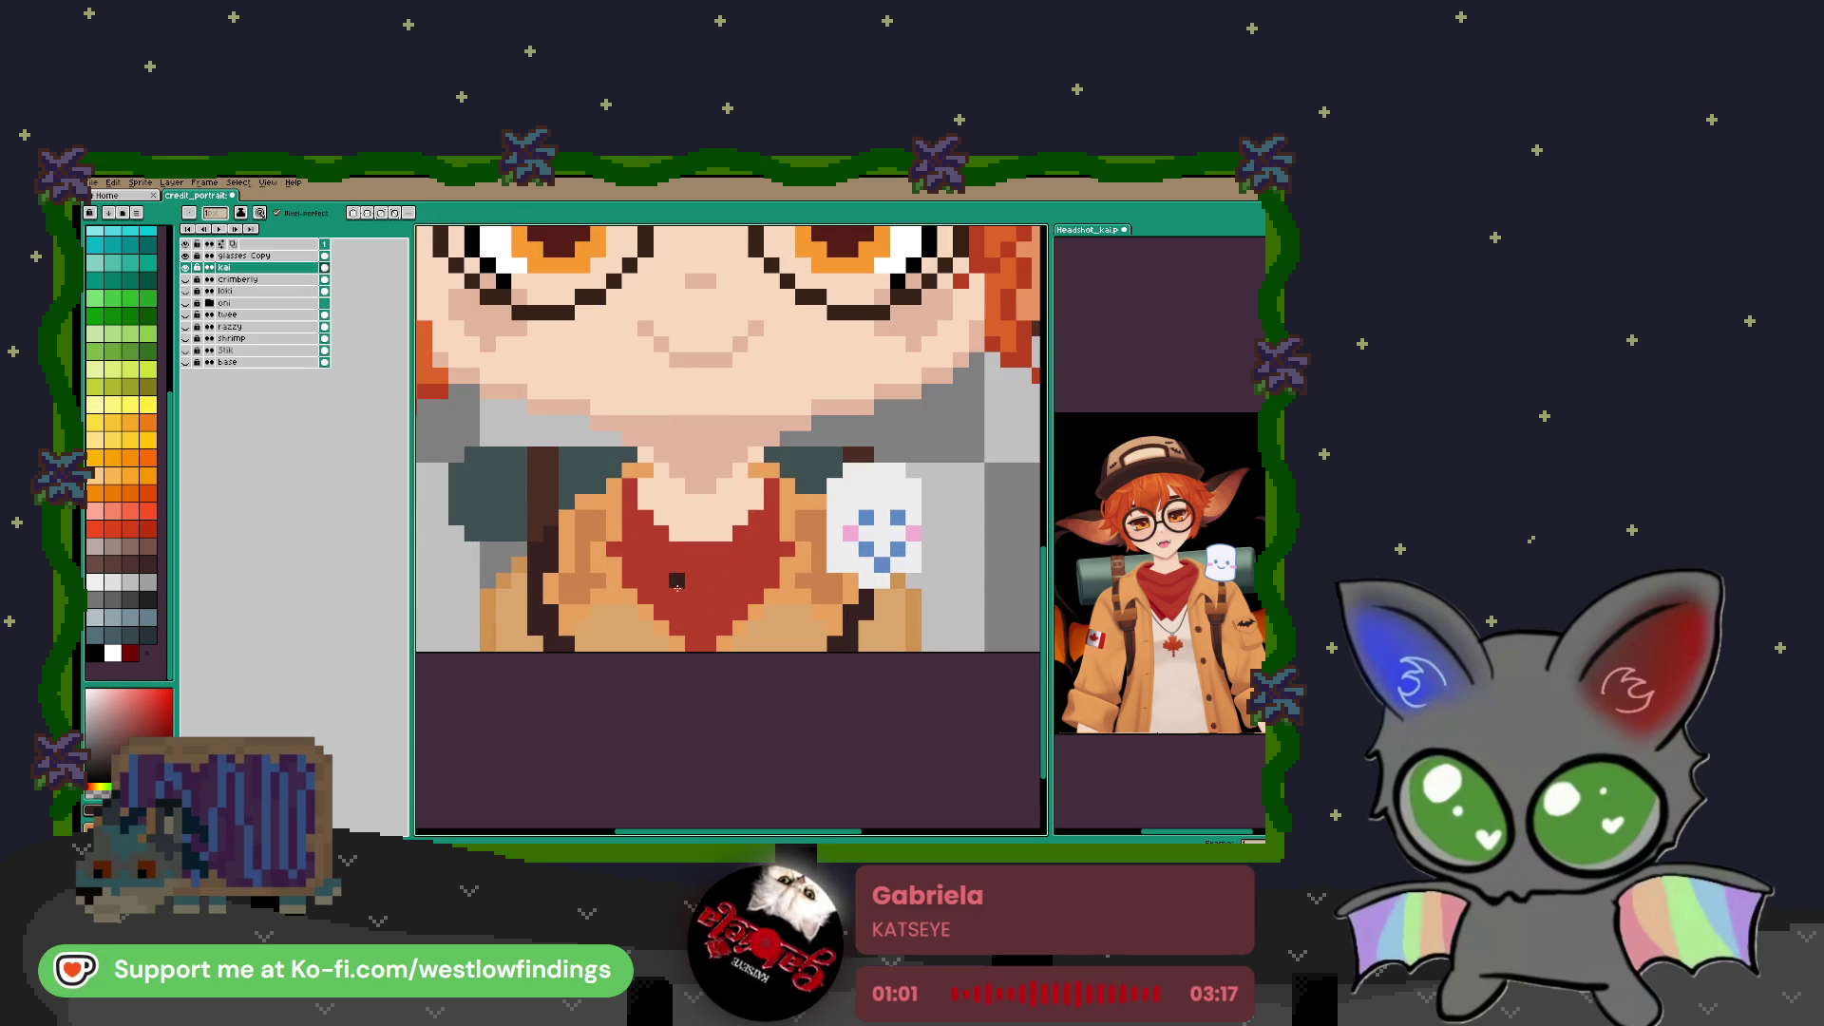
key("i")
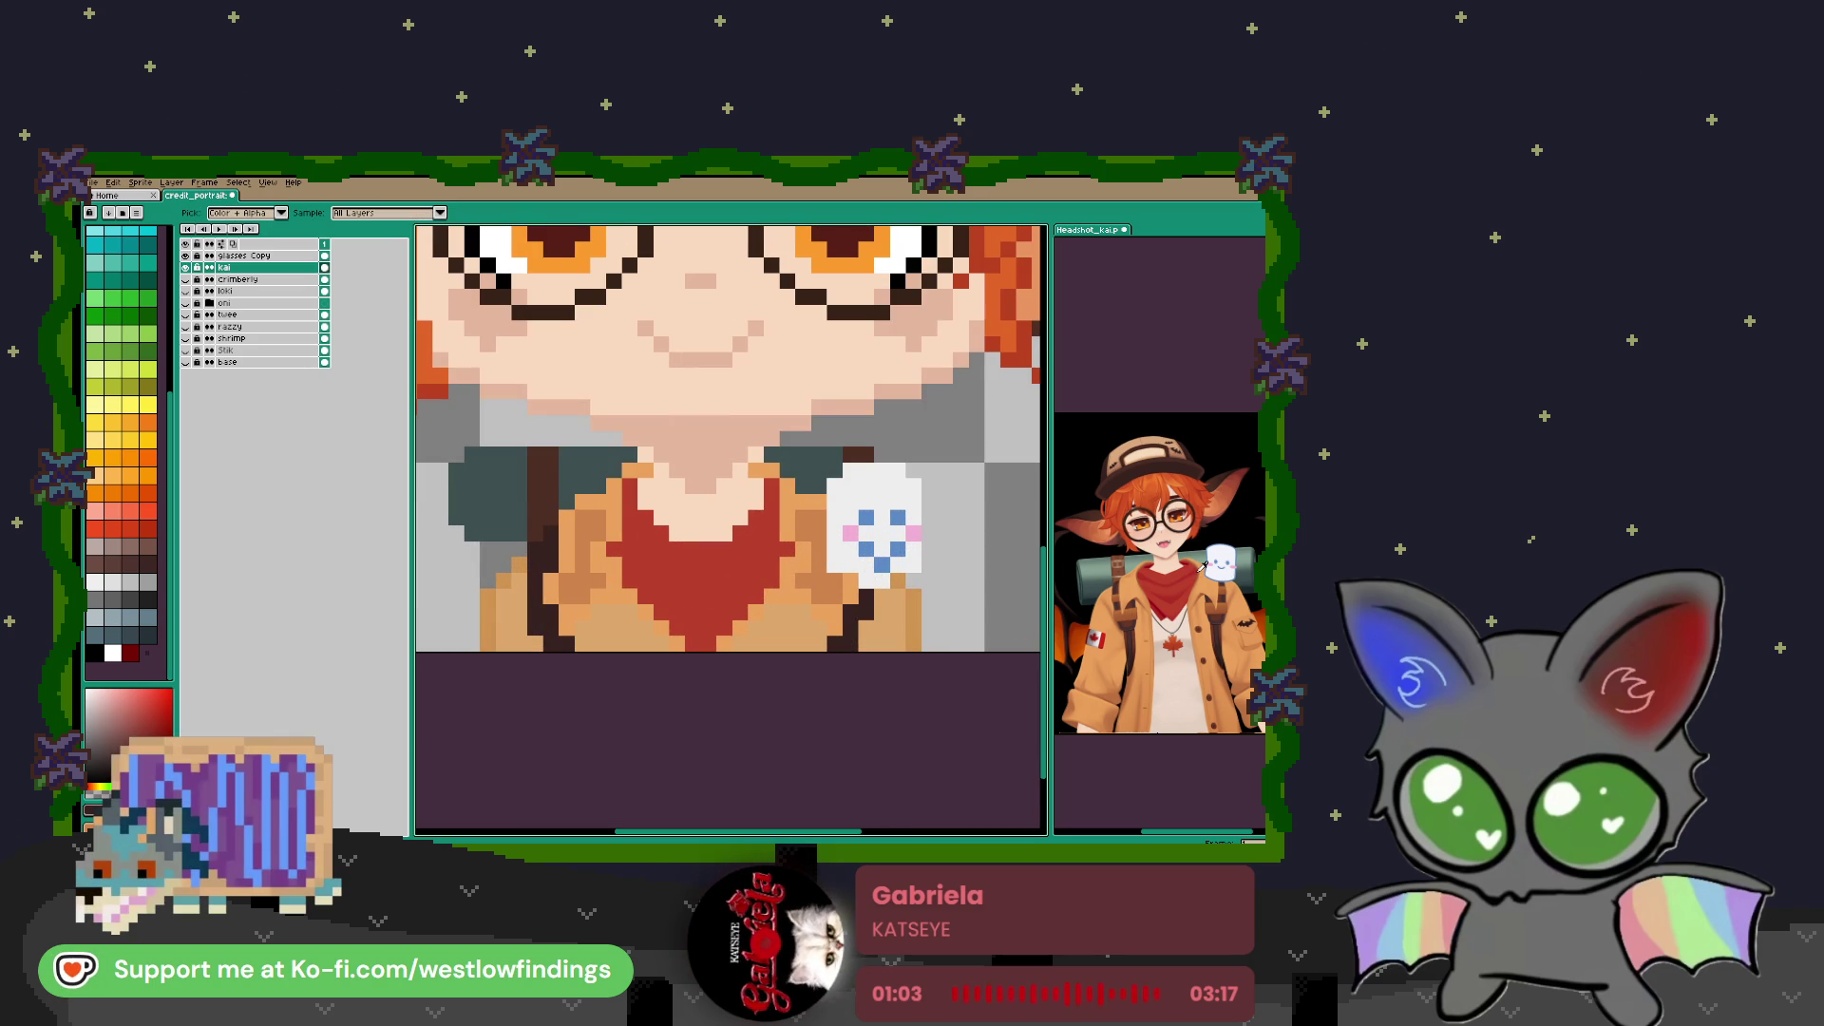
left_click(1199, 567)
key("b")
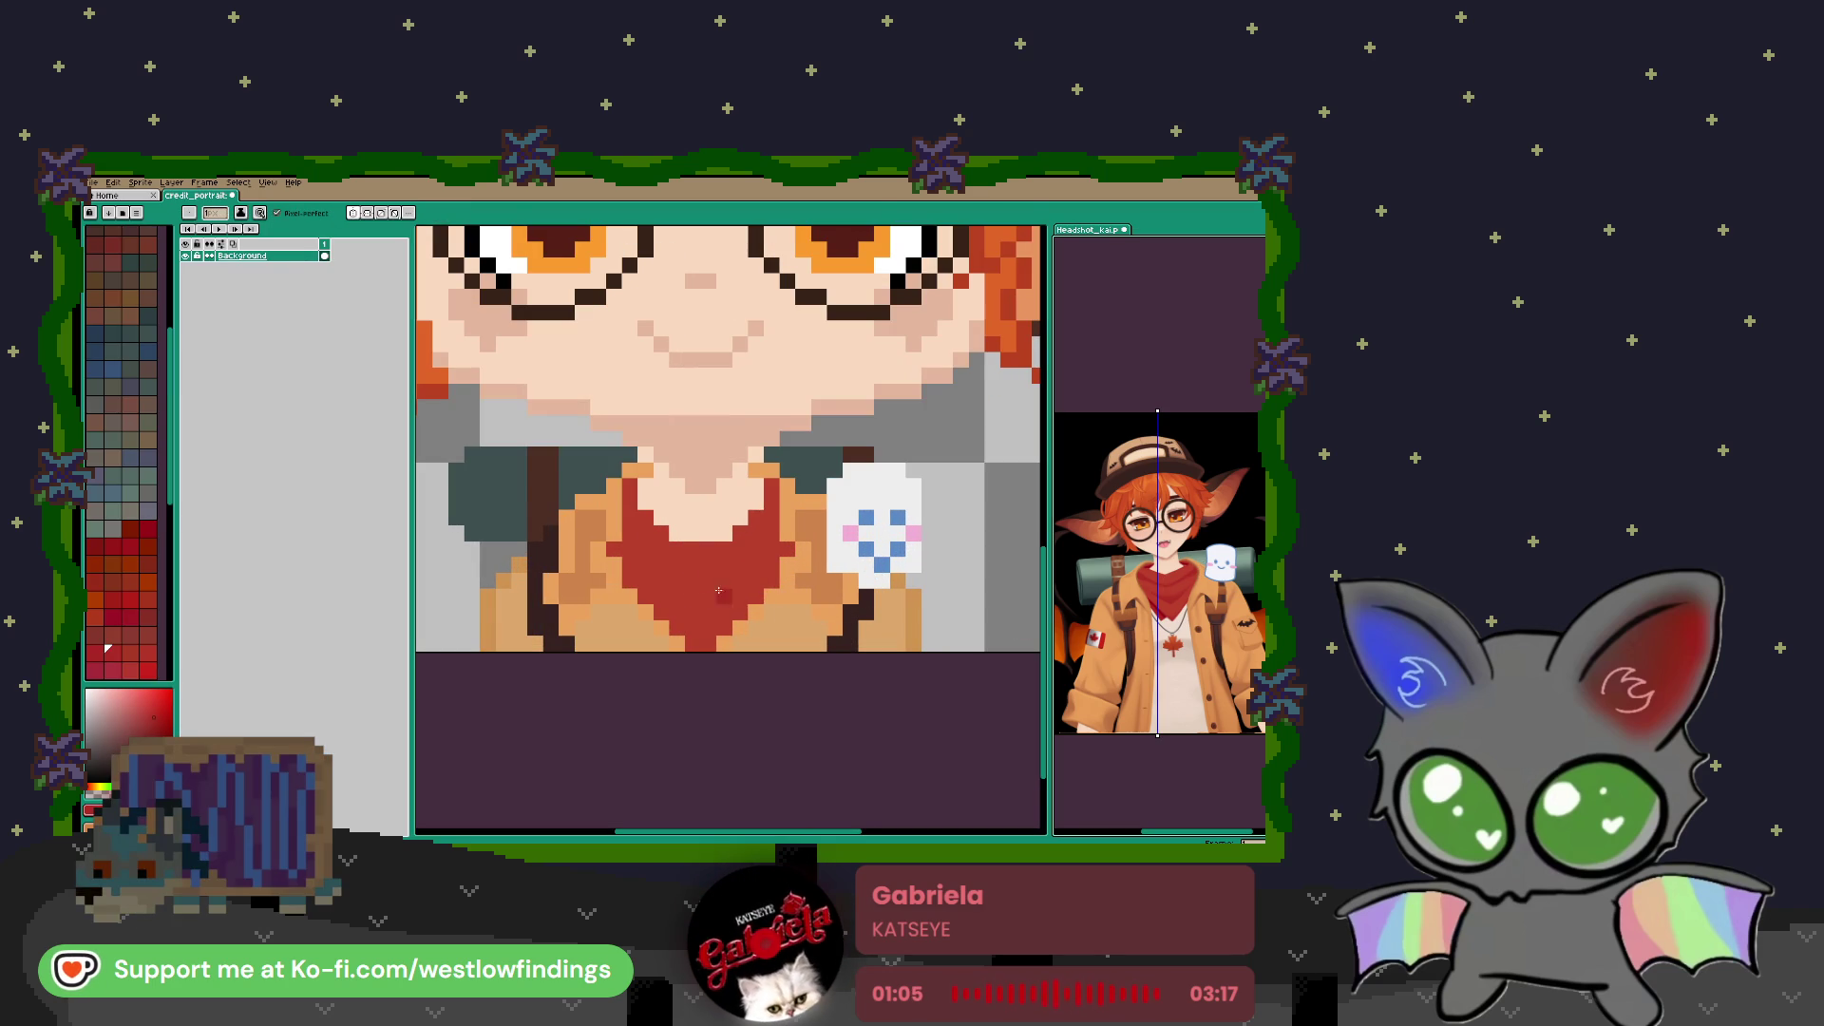
scroll(751, 554, "up", 2)
mouse_move(872, 495)
left_mouse_down()
mouse_move(794, 562)
mouse_move(755, 567)
left_mouse_up()
left_click_drag(662, 519, 741, 594)
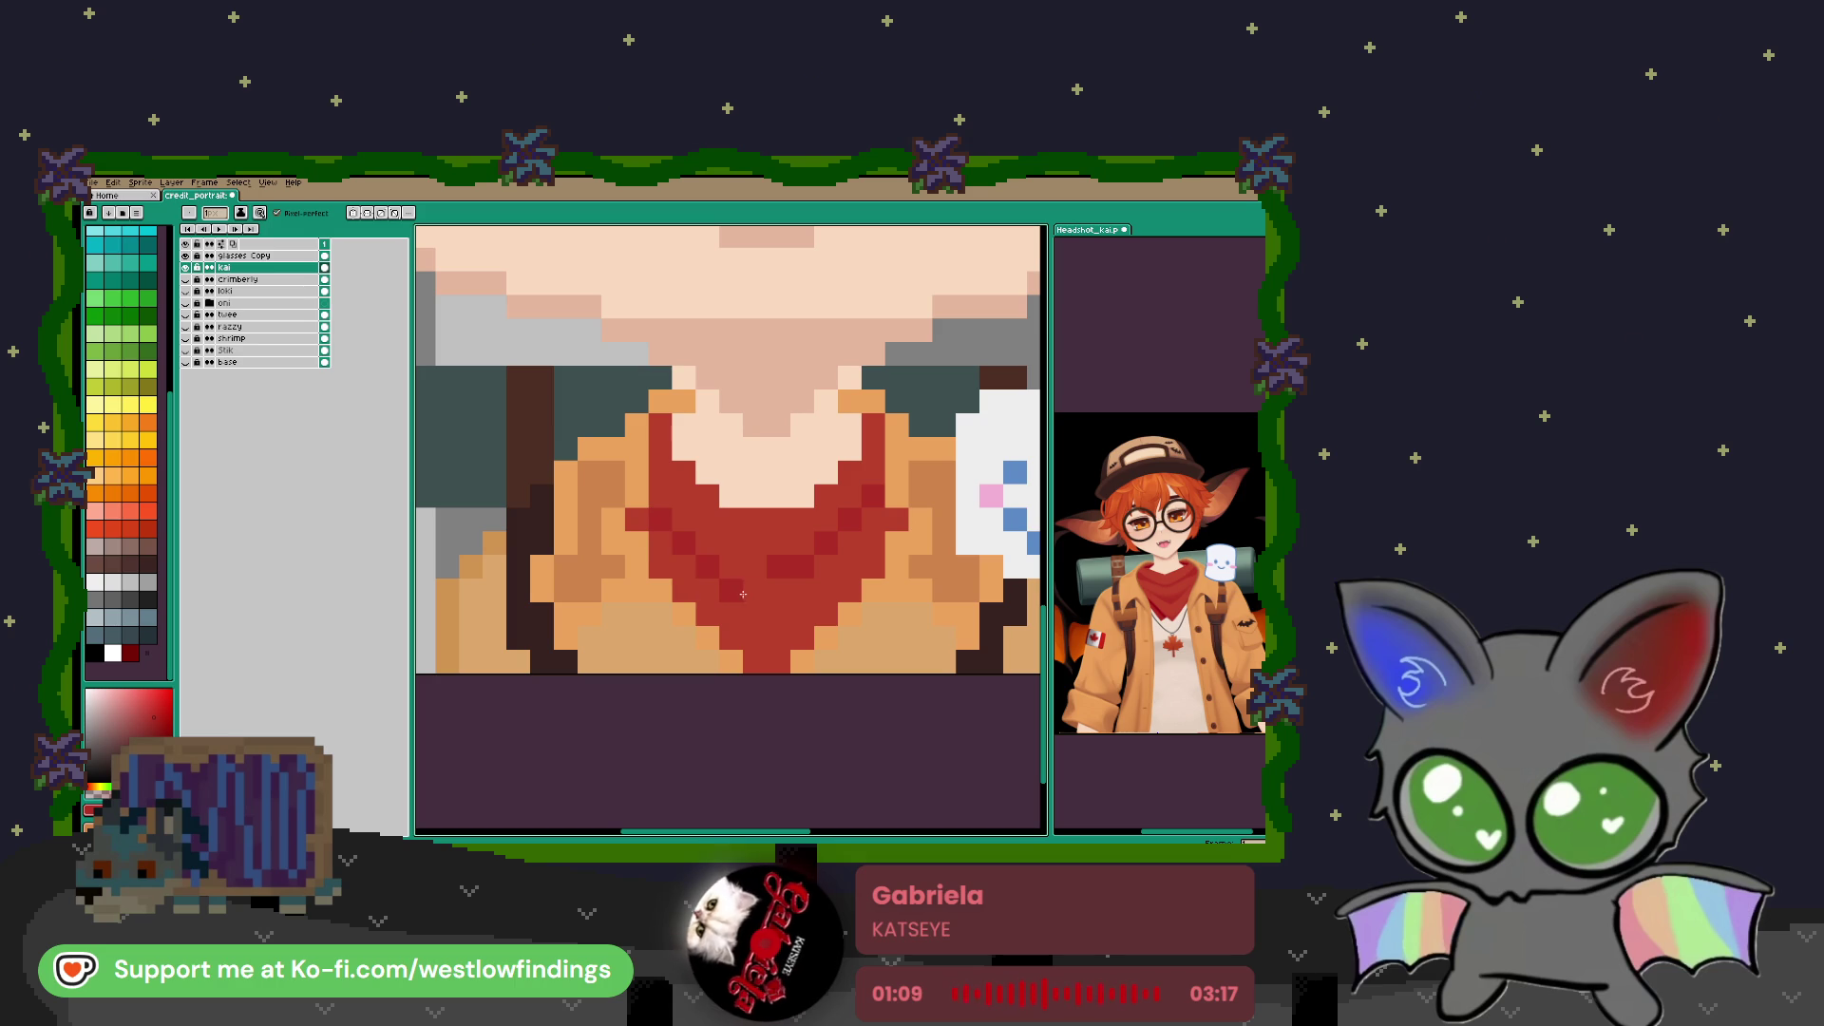
scroll(768, 546, "down", 3)
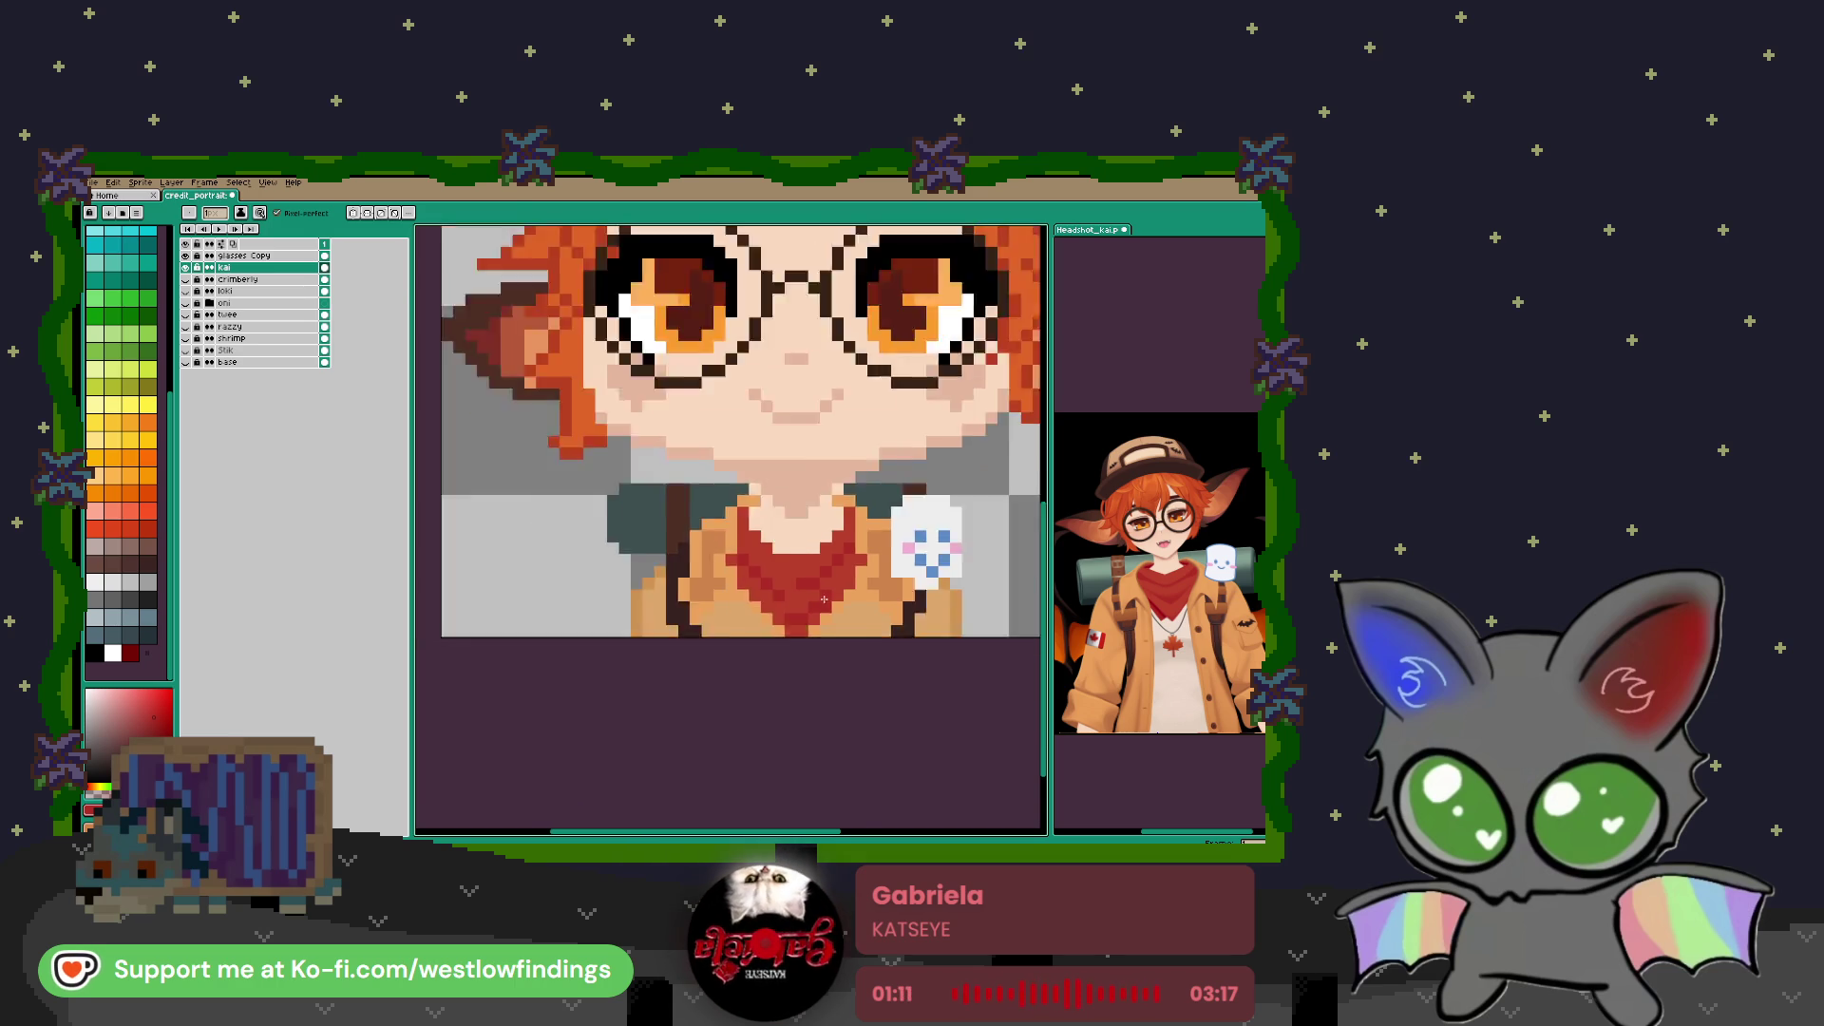
Pan the Headshot_kai reference to its orange bat wings and sample a wing colour for the portrait
scroll(768, 546, "up", 2)
scroll(796, 586, "down", 5)
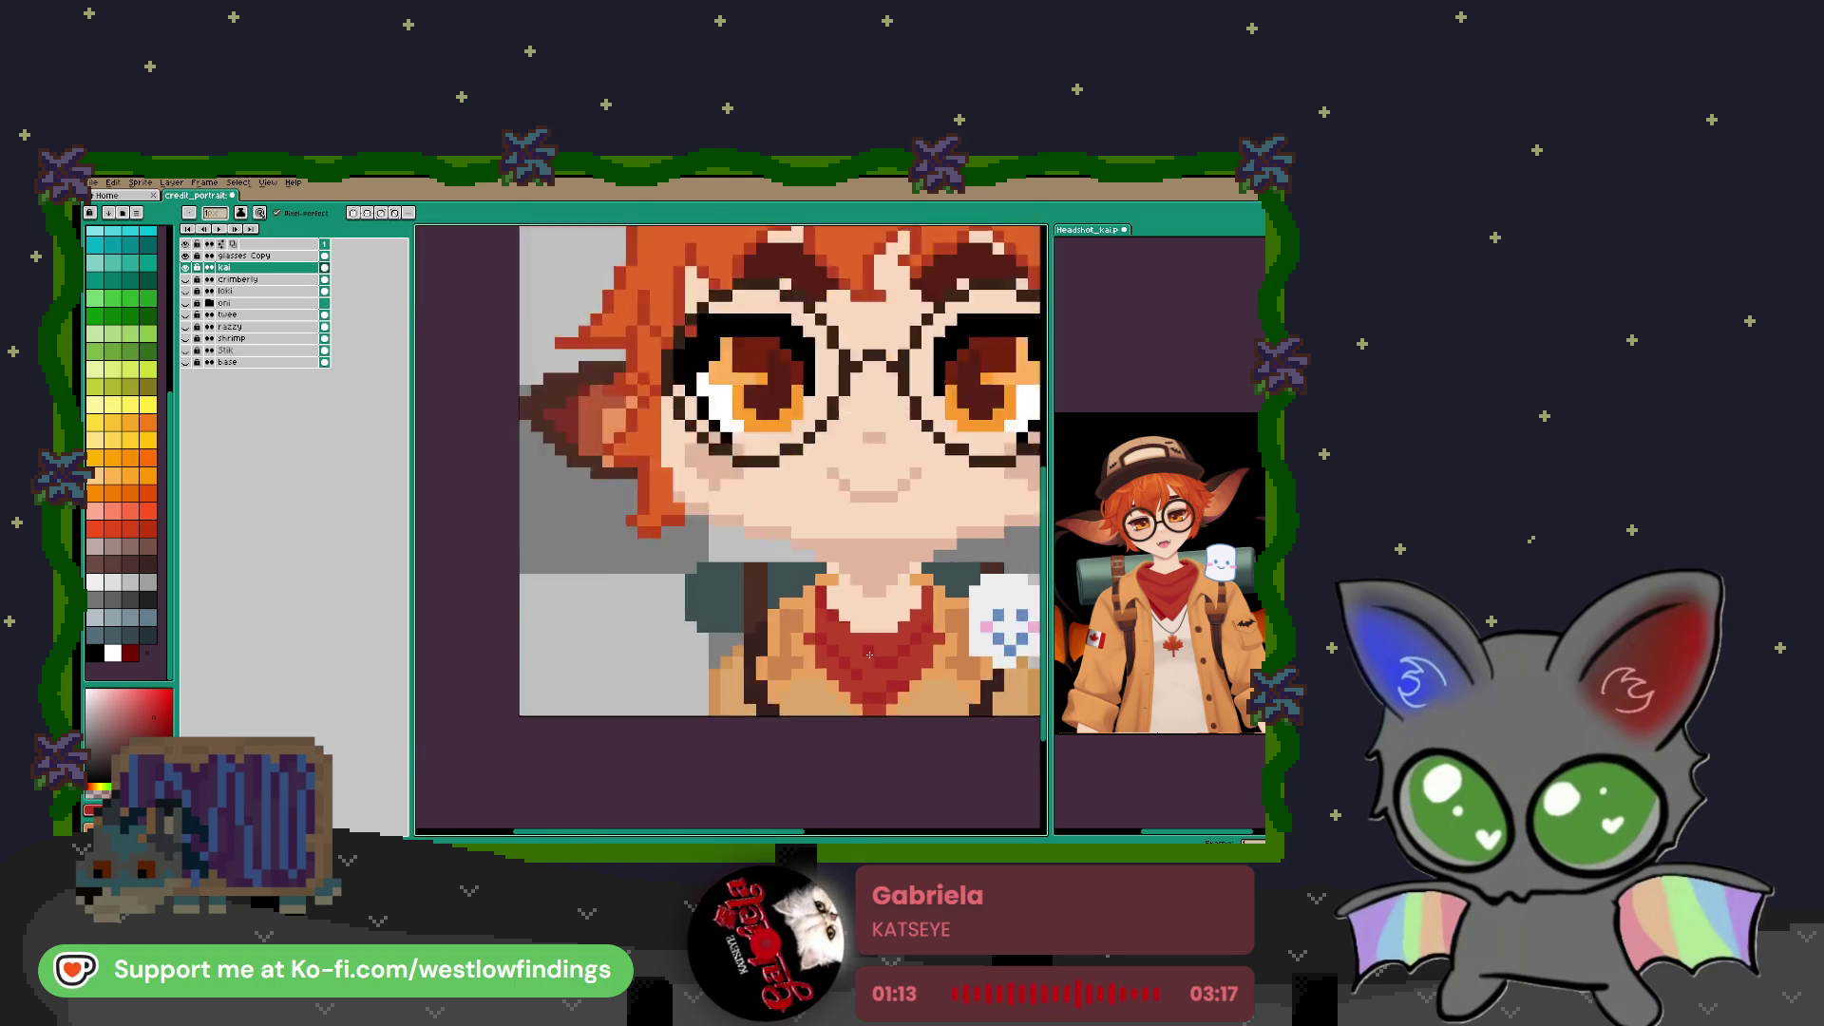
left_click_drag(861, 548, 848, 600)
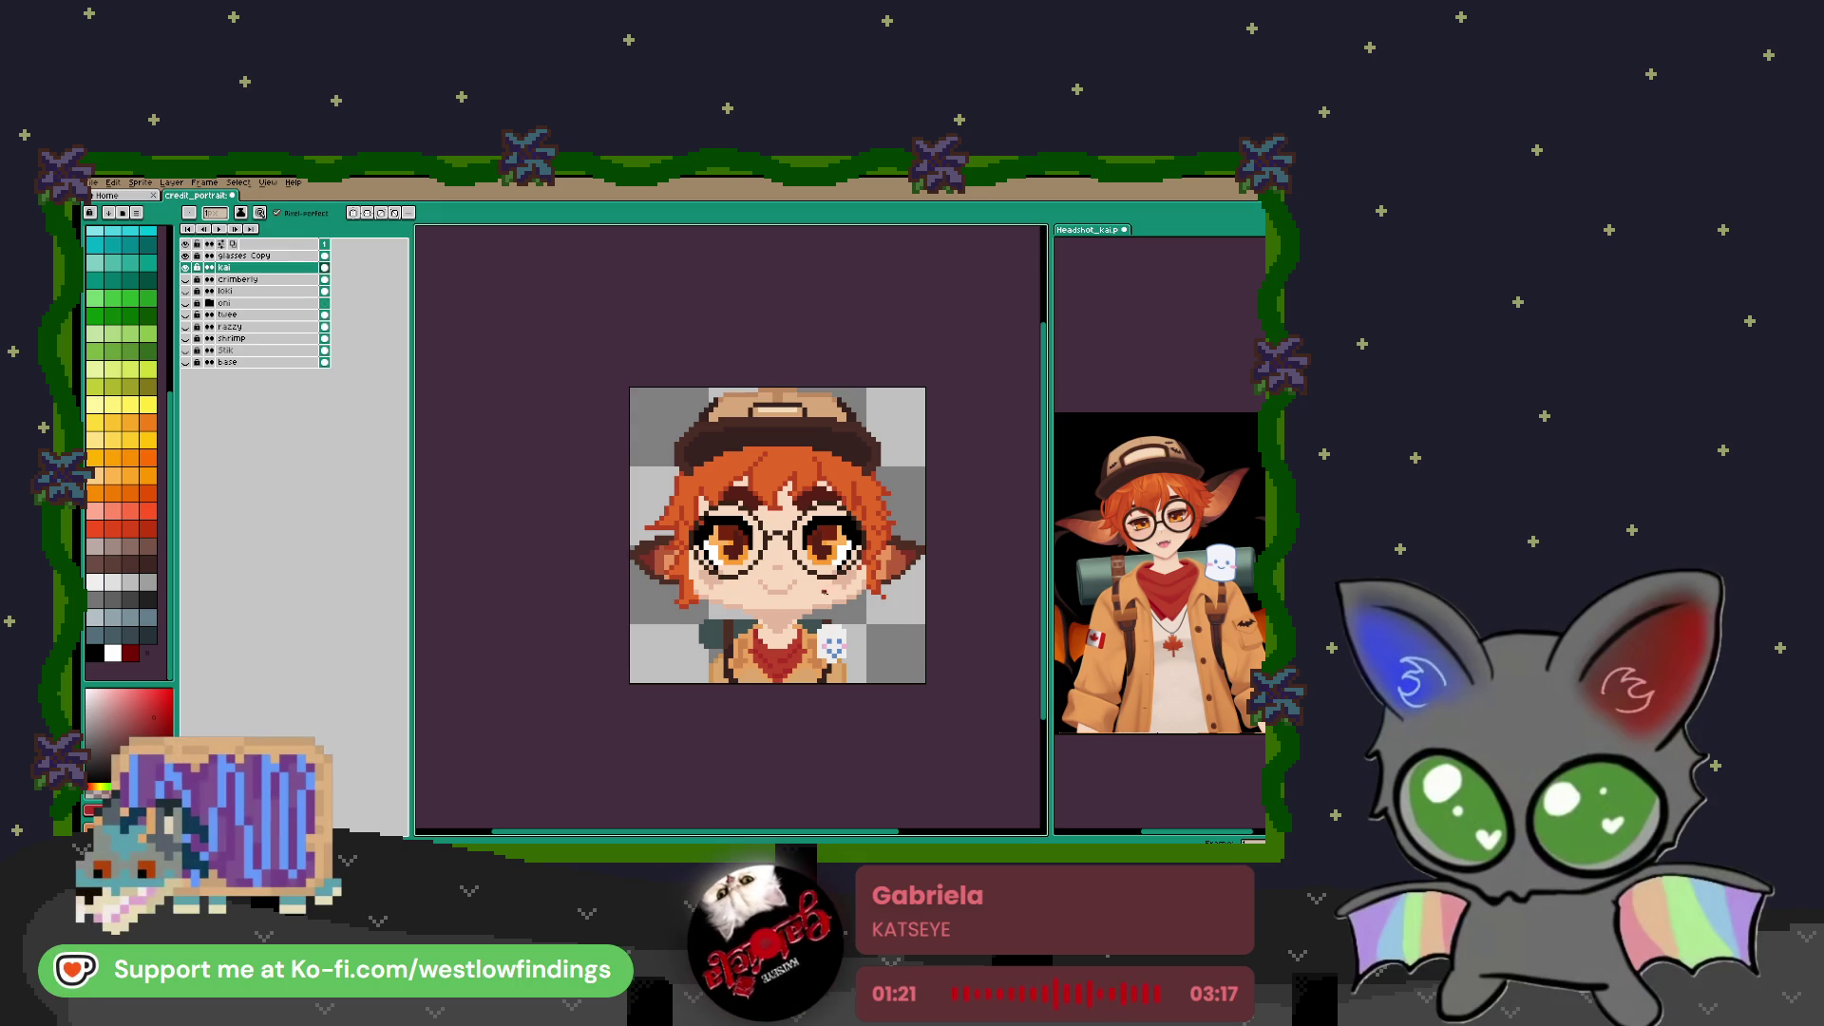
mouse_move(1235, 616)
left_mouse_down()
mouse_move(1202, 559)
mouse_move(1085, 608)
left_mouse_up()
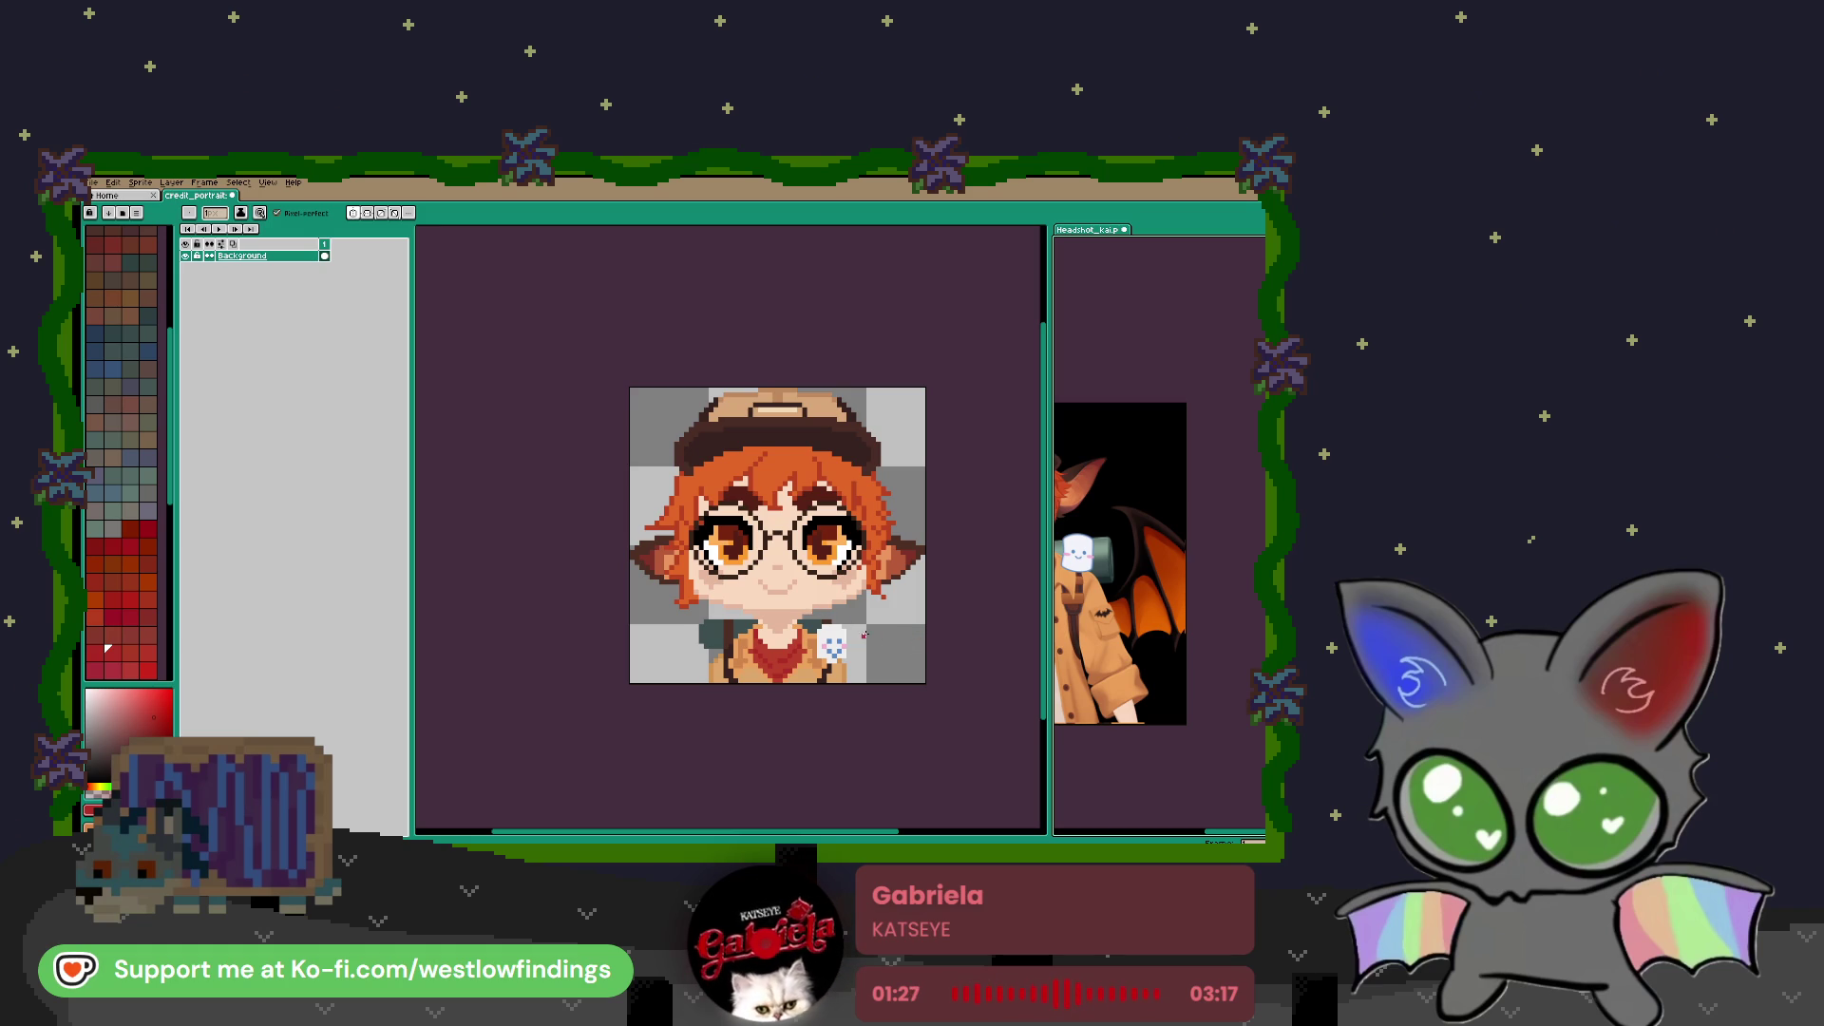
key("i")
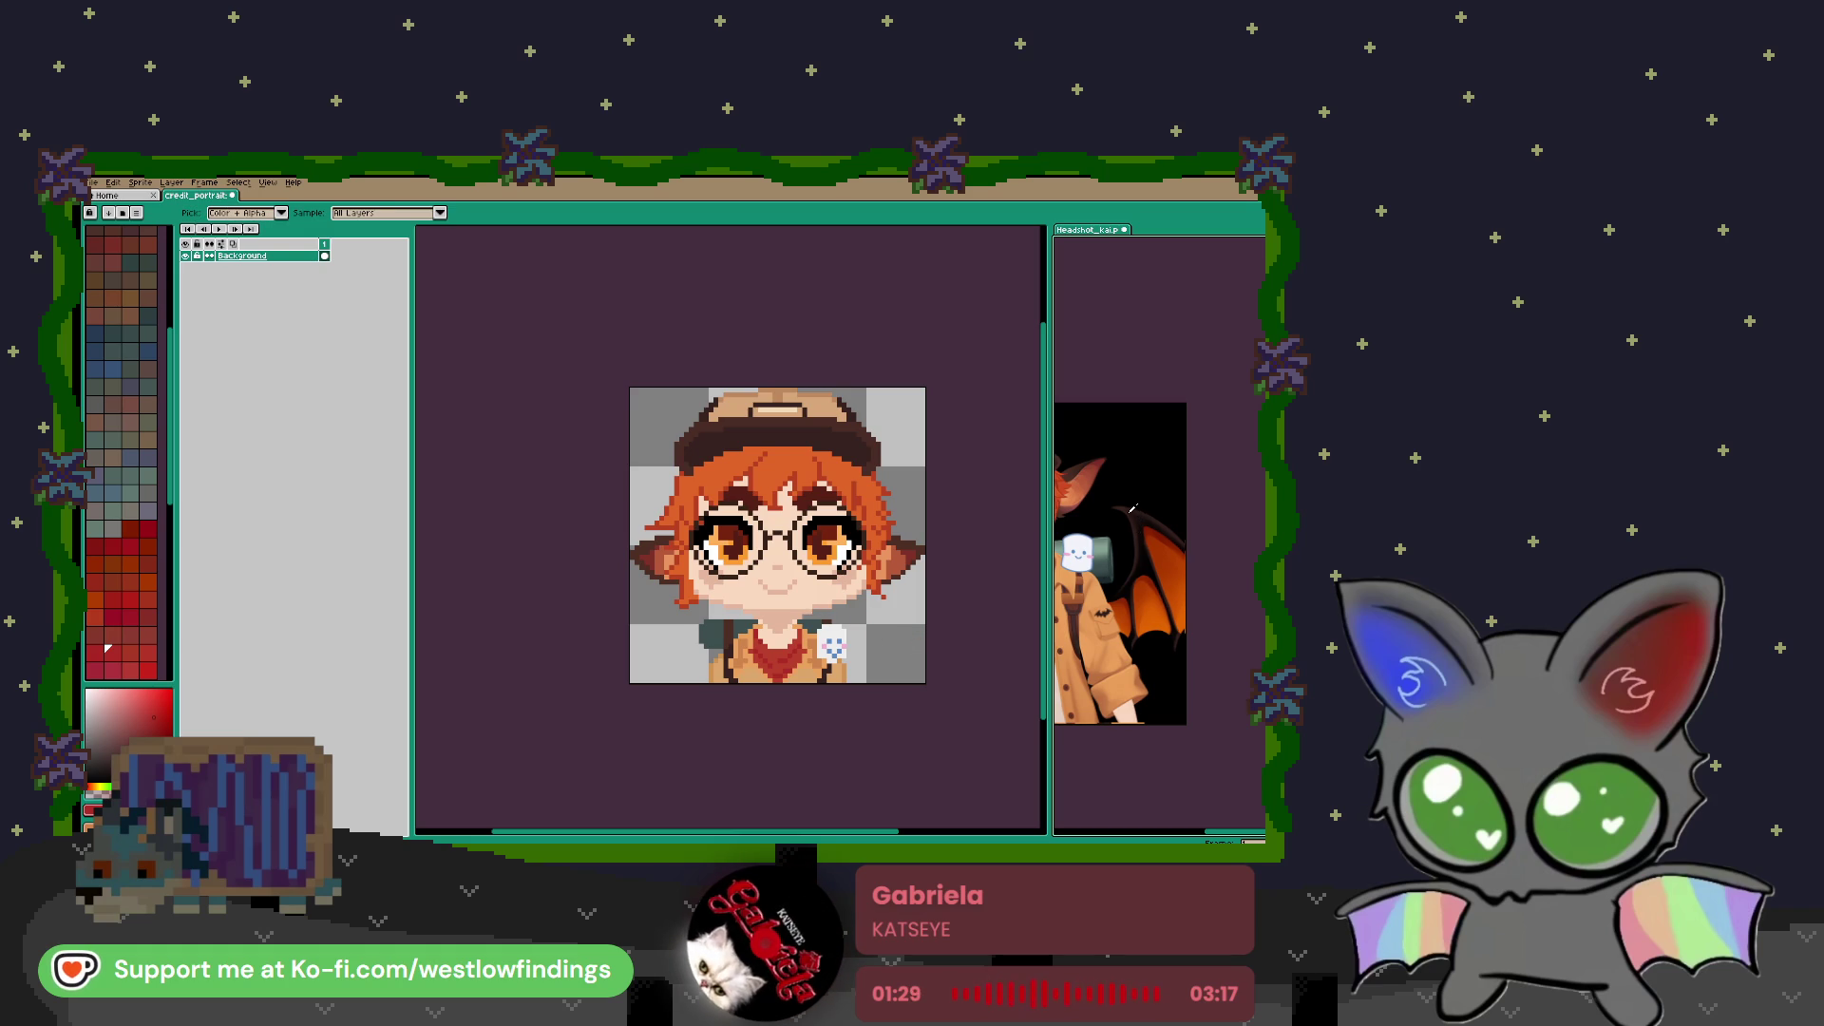
left_click(1142, 516)
key("b")
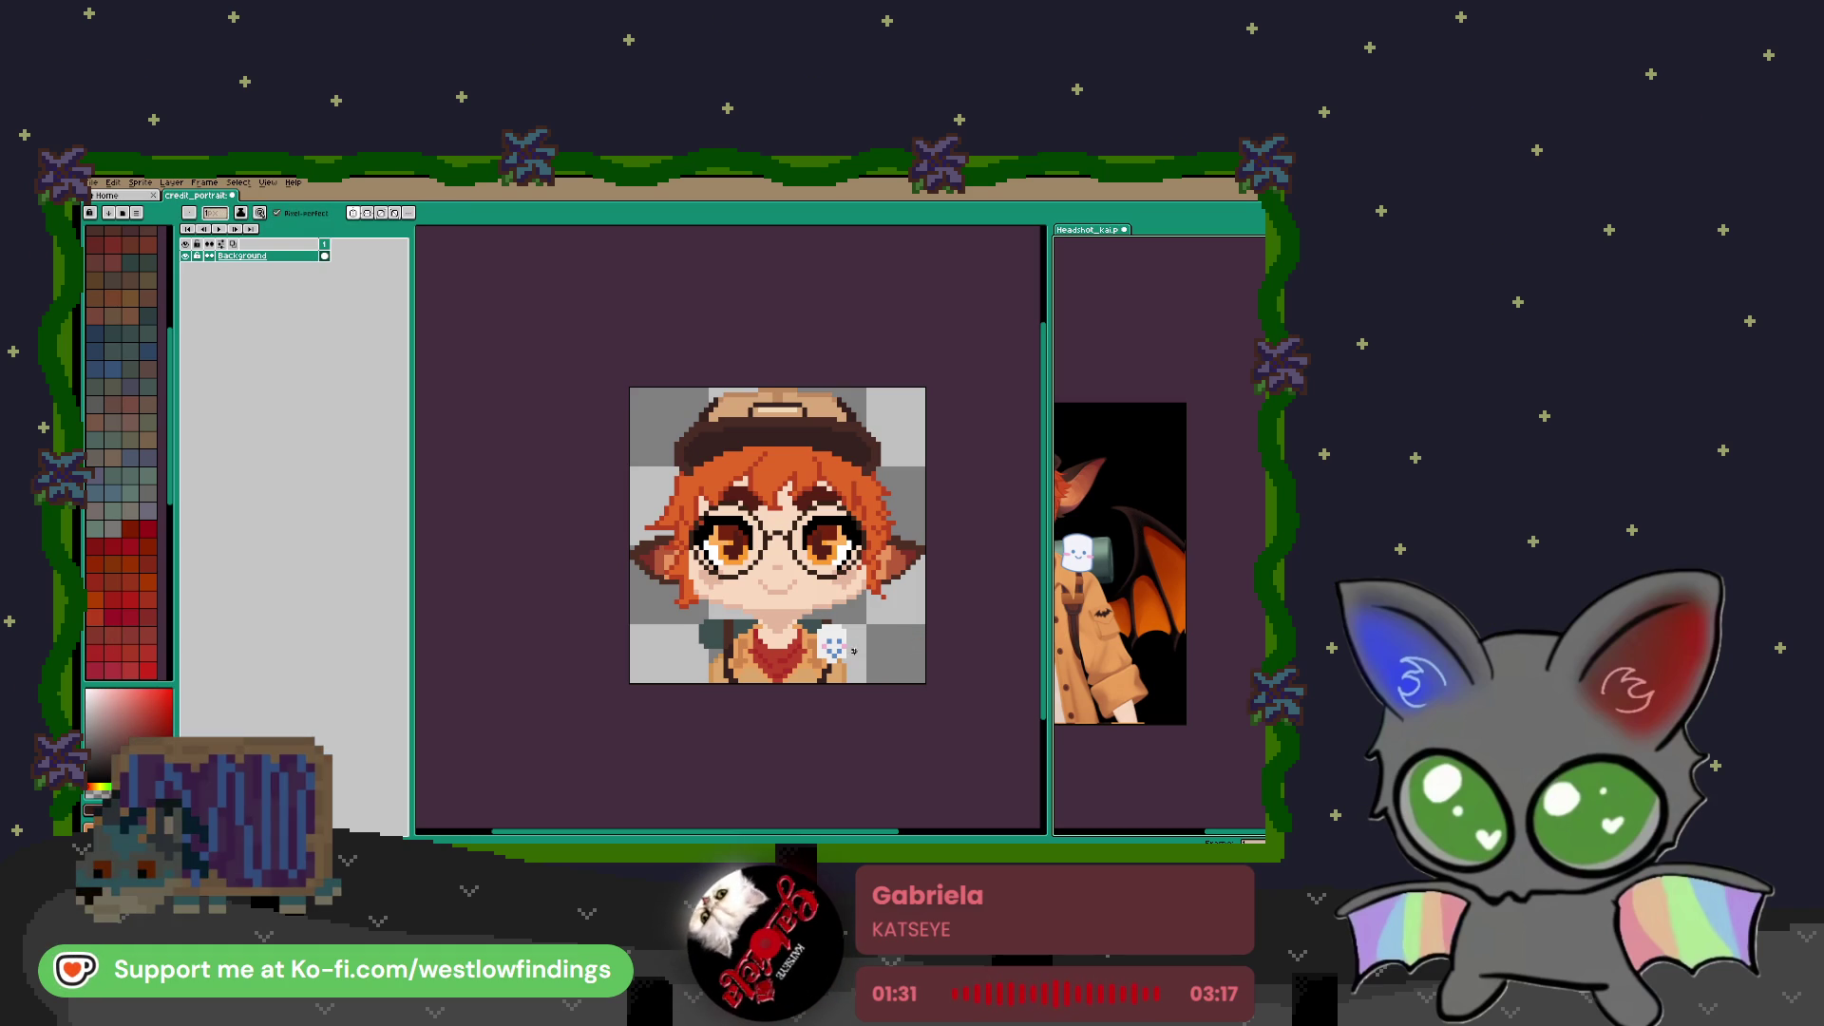
left_click(855, 653)
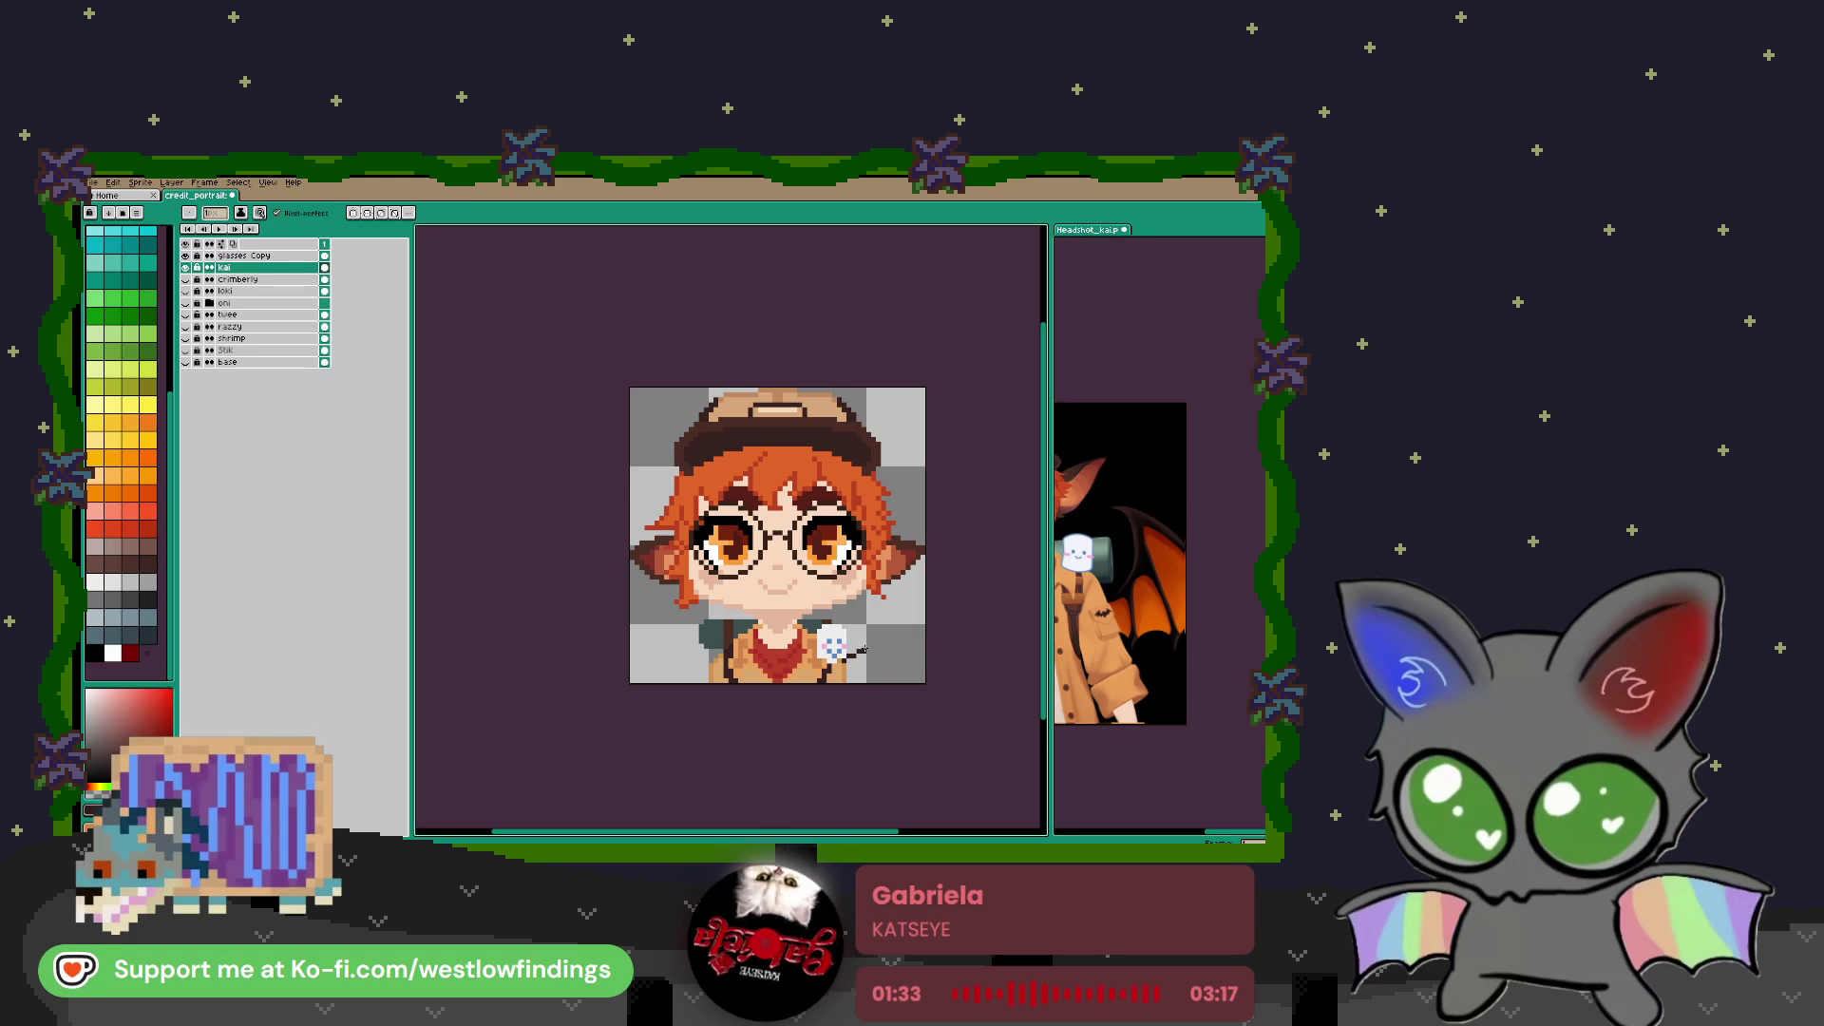
Undo a trial diagonal strap stroke and bring the lower portrait into view
left_click_drag(876, 604, 922, 646)
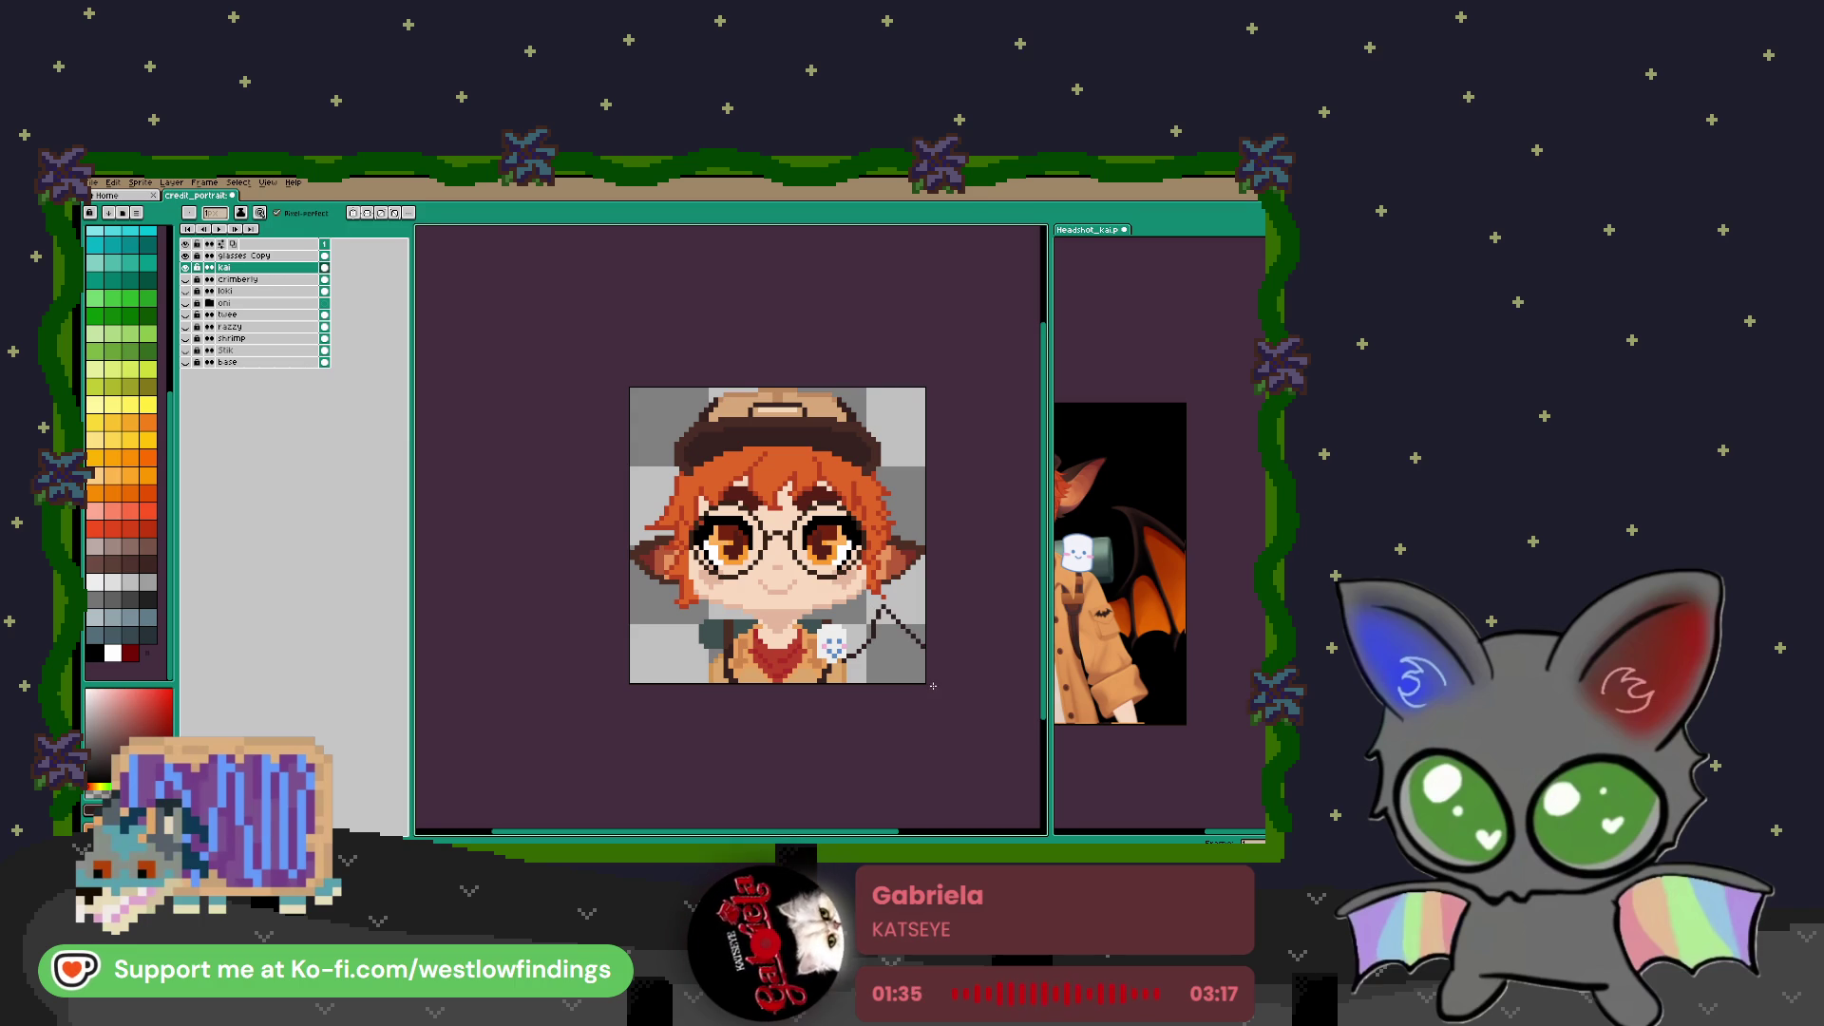
key("ctrl+z")
scroll(877, 634, "up", 1)
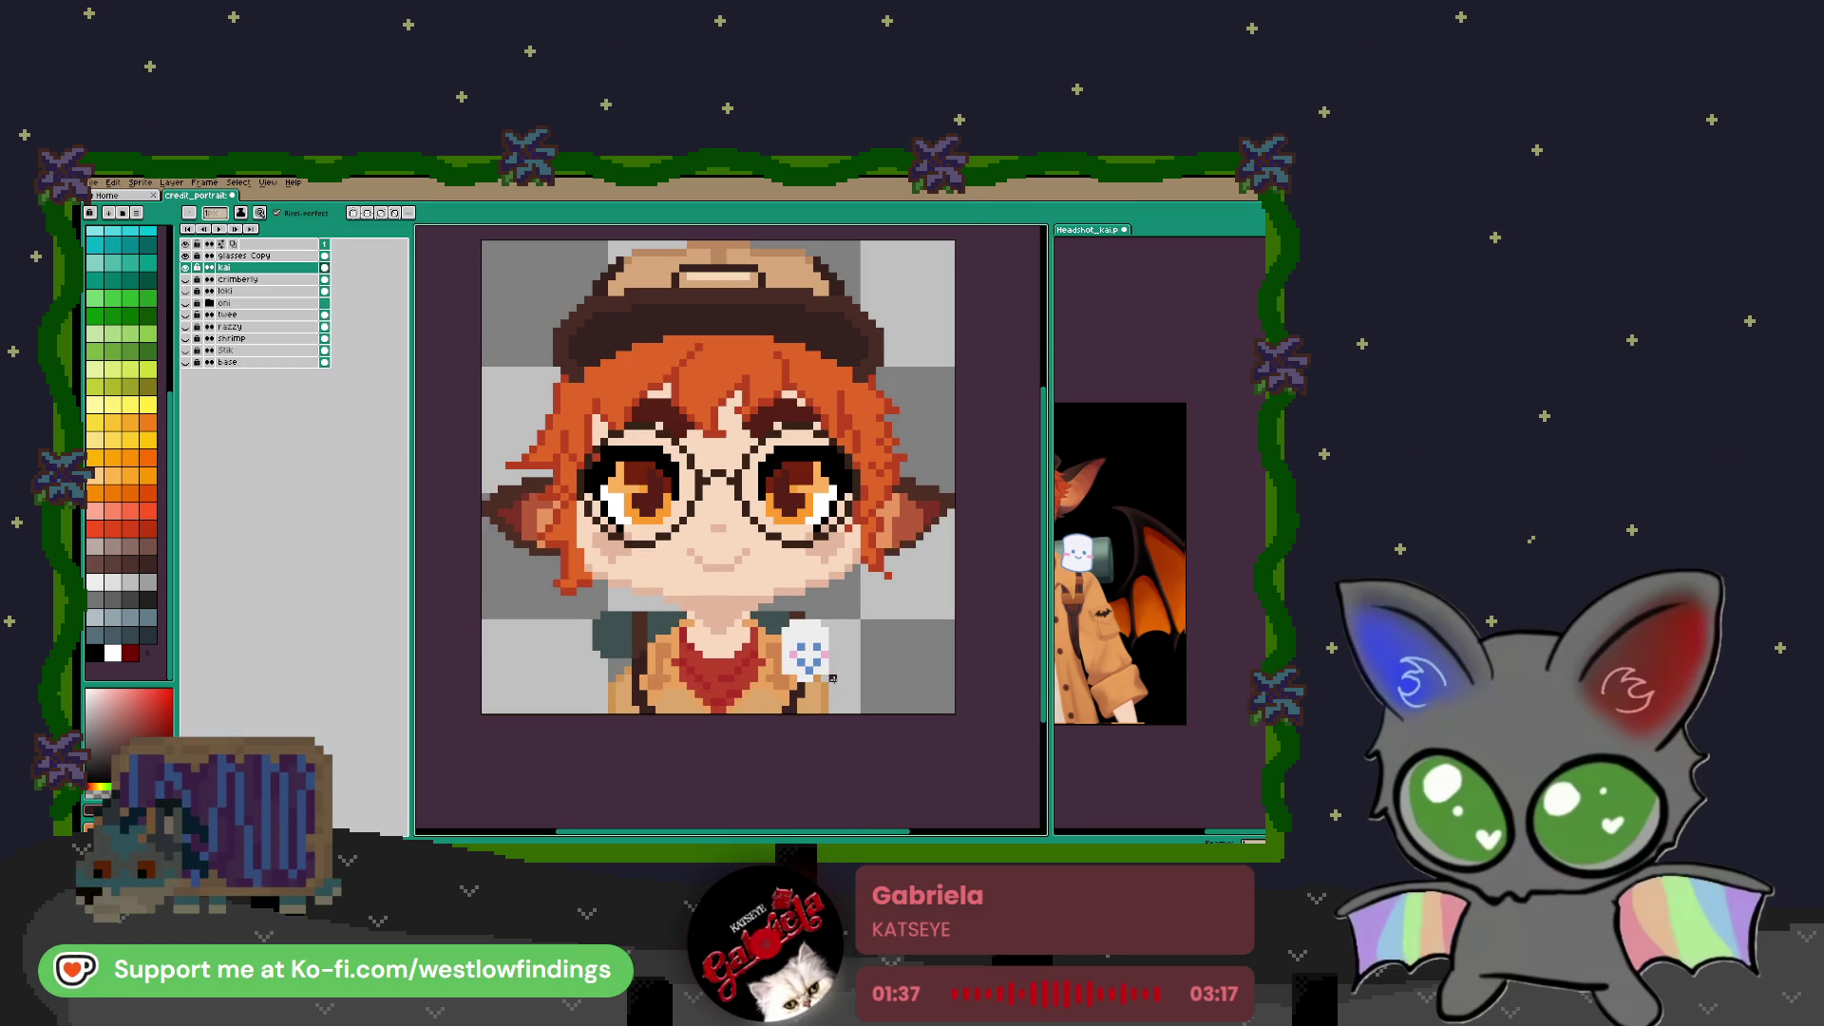
left_click_drag(840, 690, 861, 634)
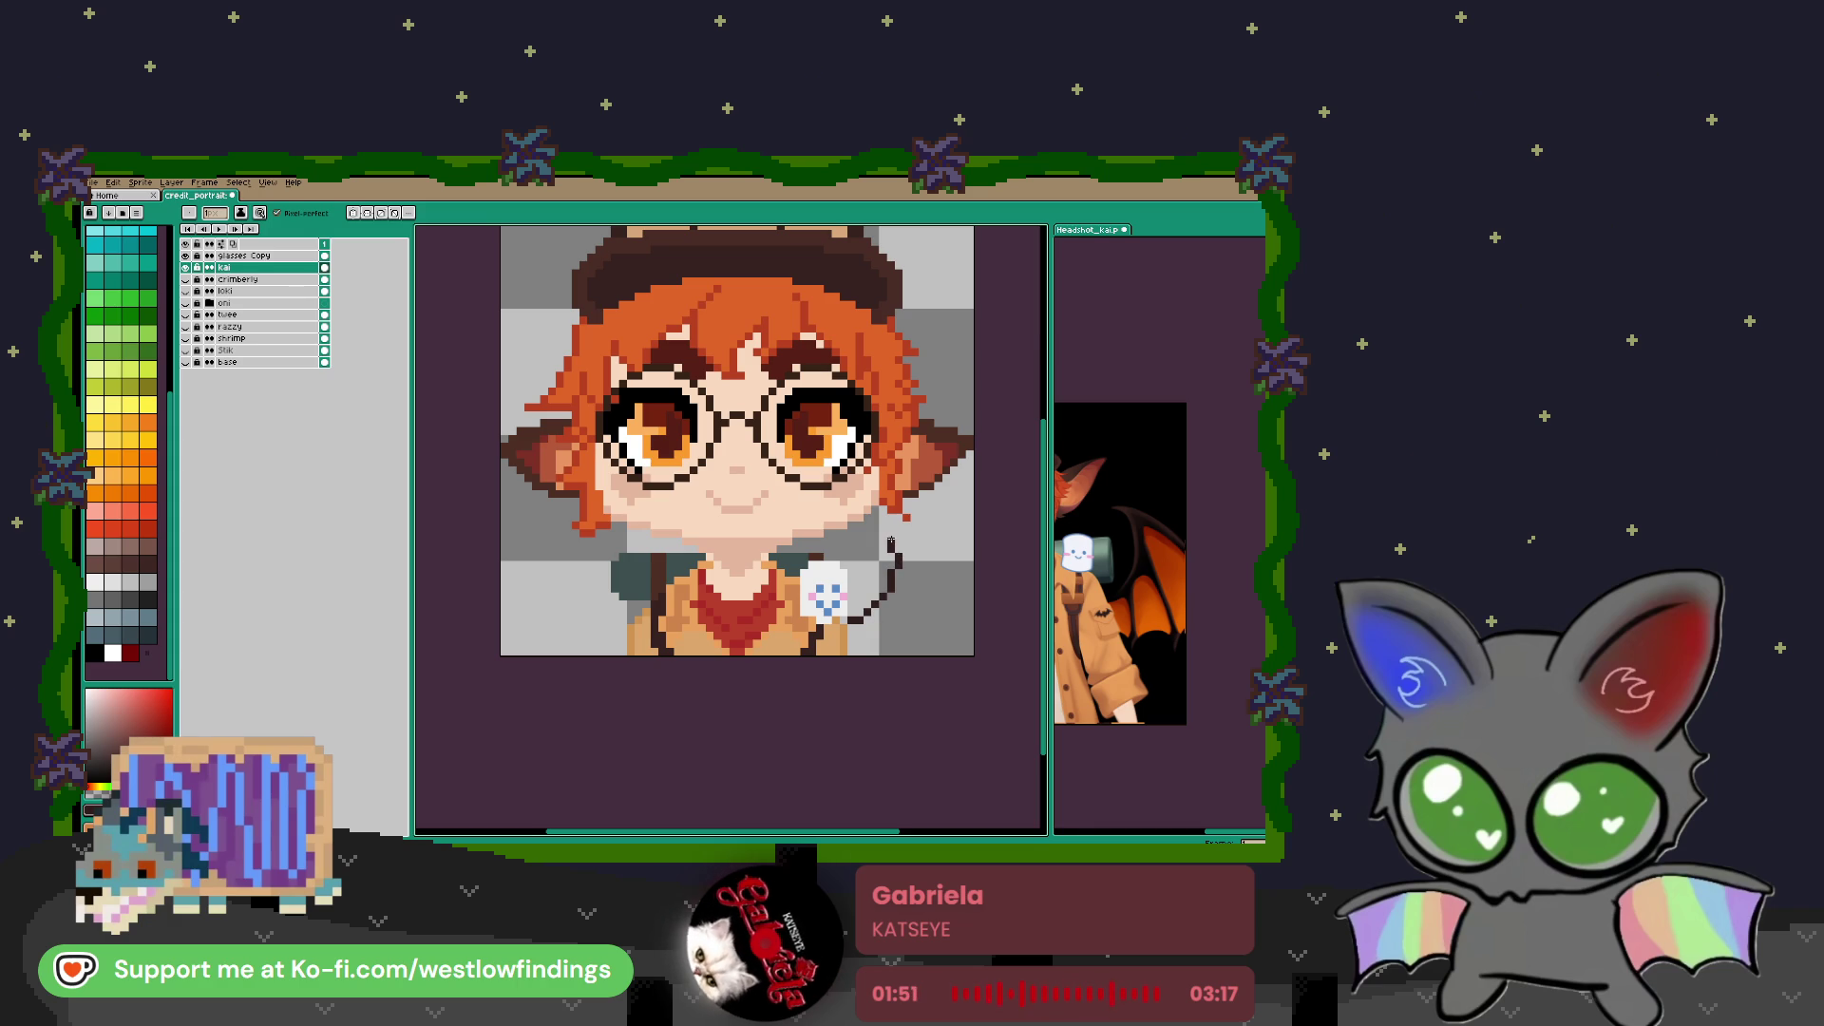
Draw a dark wing outline beside the right shoulder and turn on vertical mirror symmetry
left_click_drag(885, 532, 971, 575)
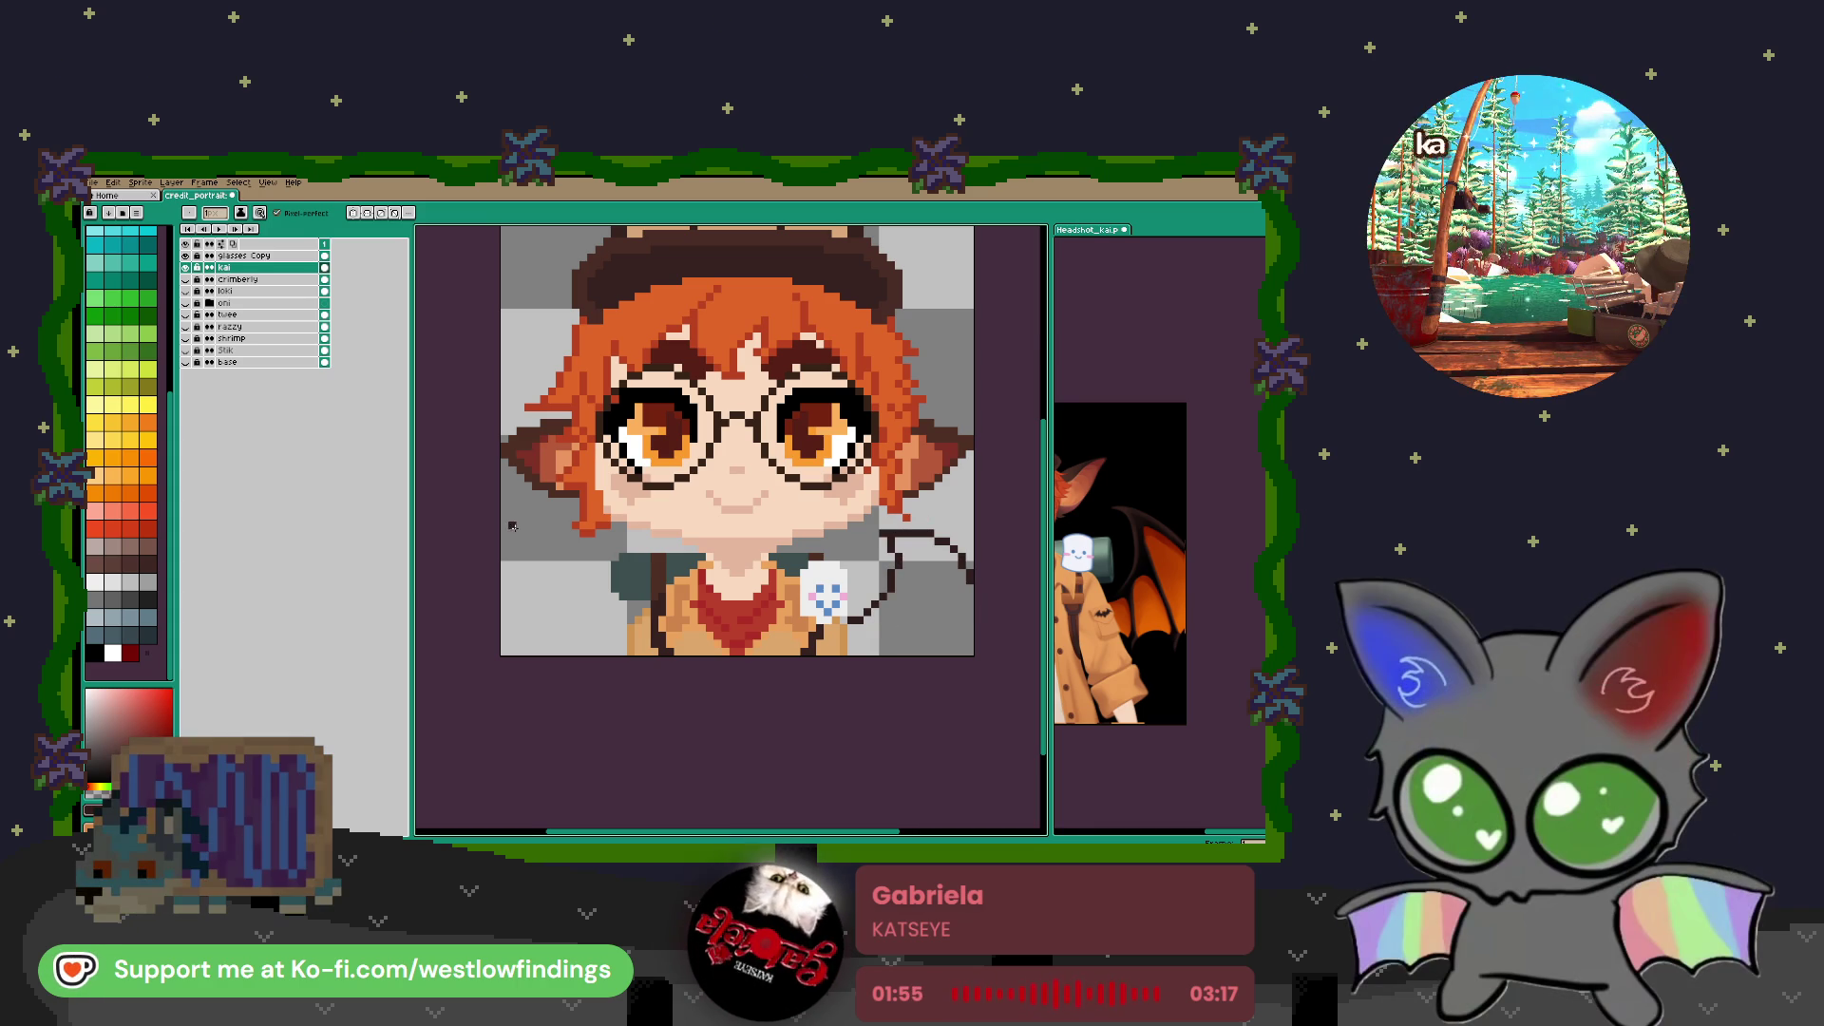
key("alt+shift+s")
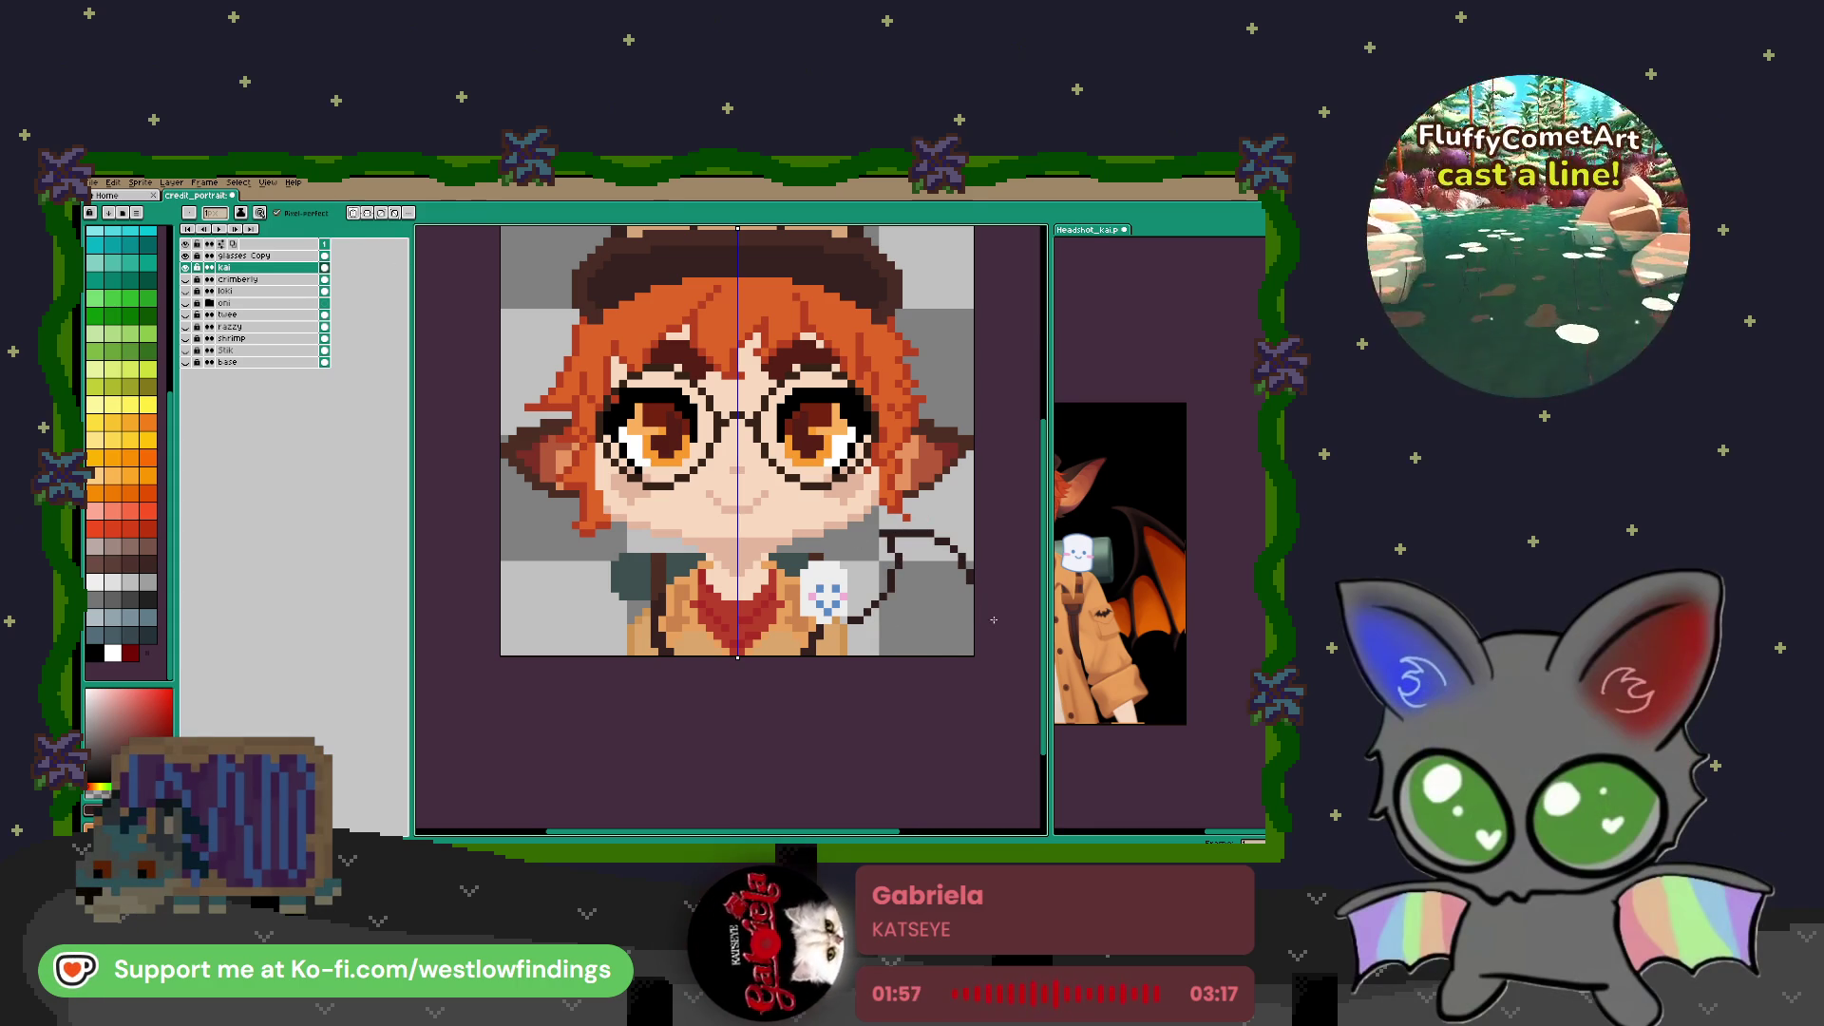
scroll(932, 663, "up", 2)
scroll(875, 631, "down", 1)
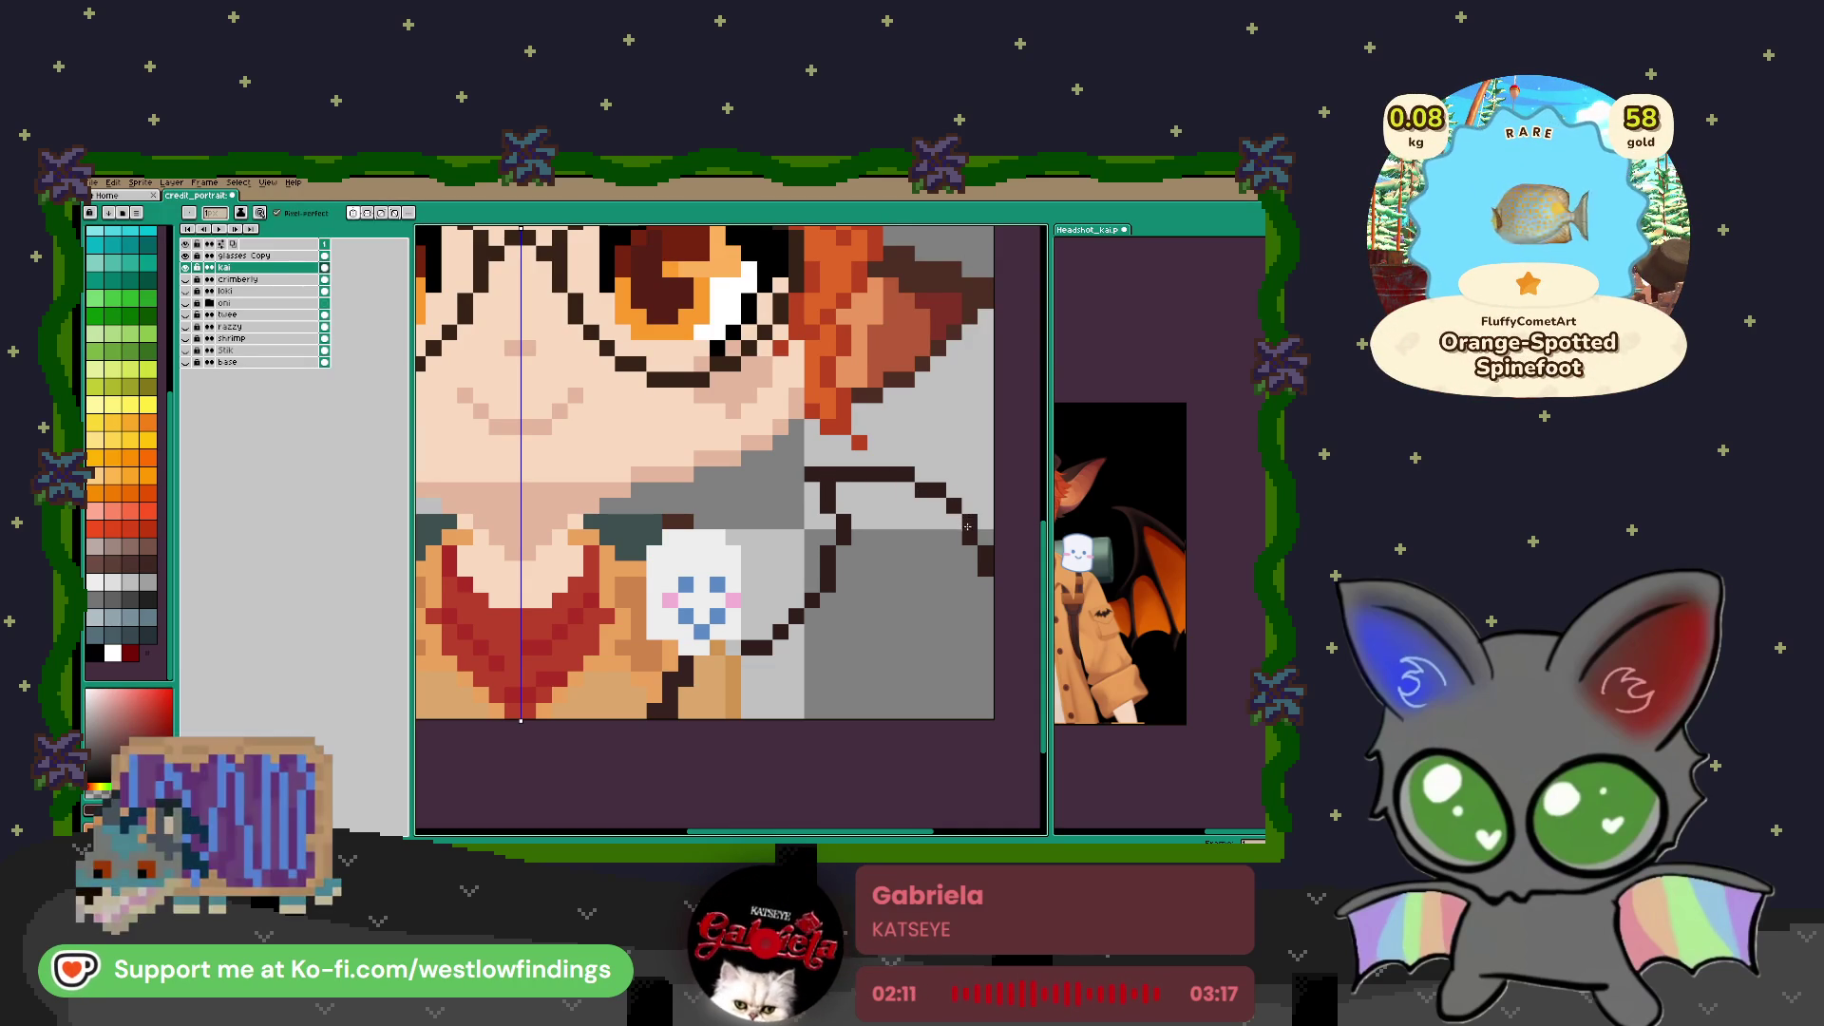
scroll(948, 580, "down", 3)
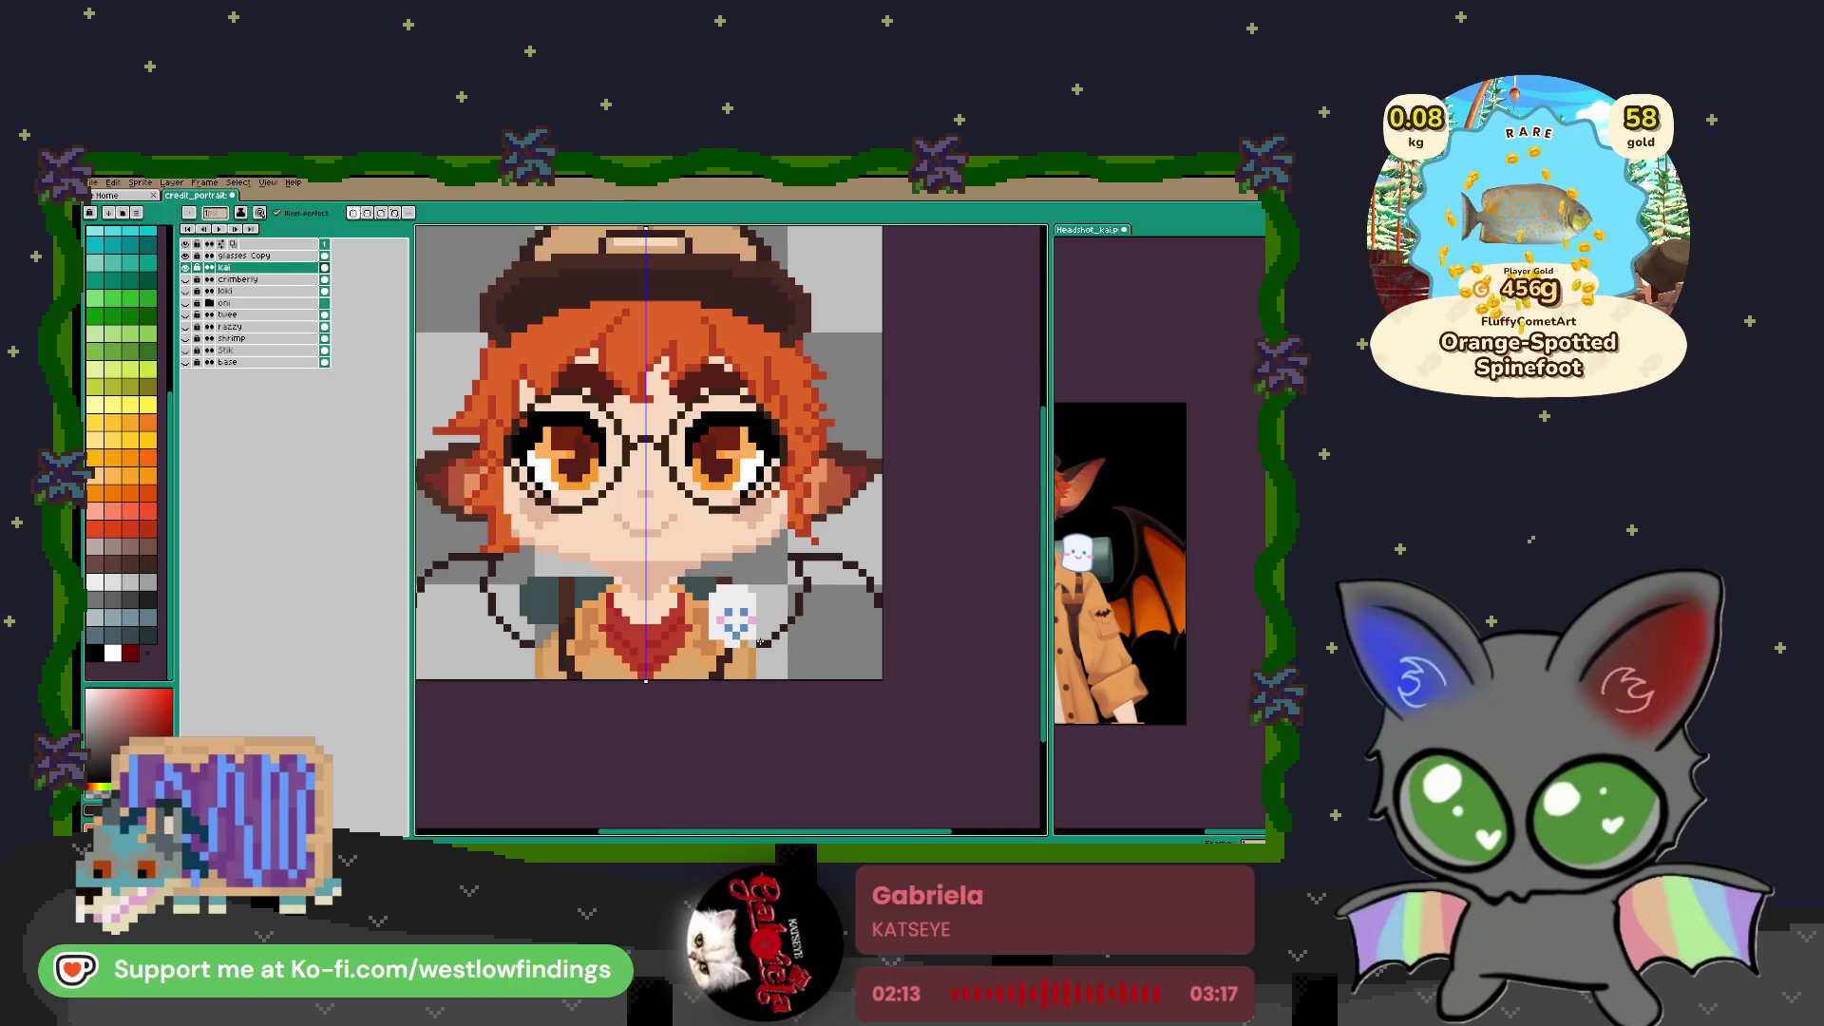
scroll(811, 635, "down", 2)
scroll(812, 634, "up", 1)
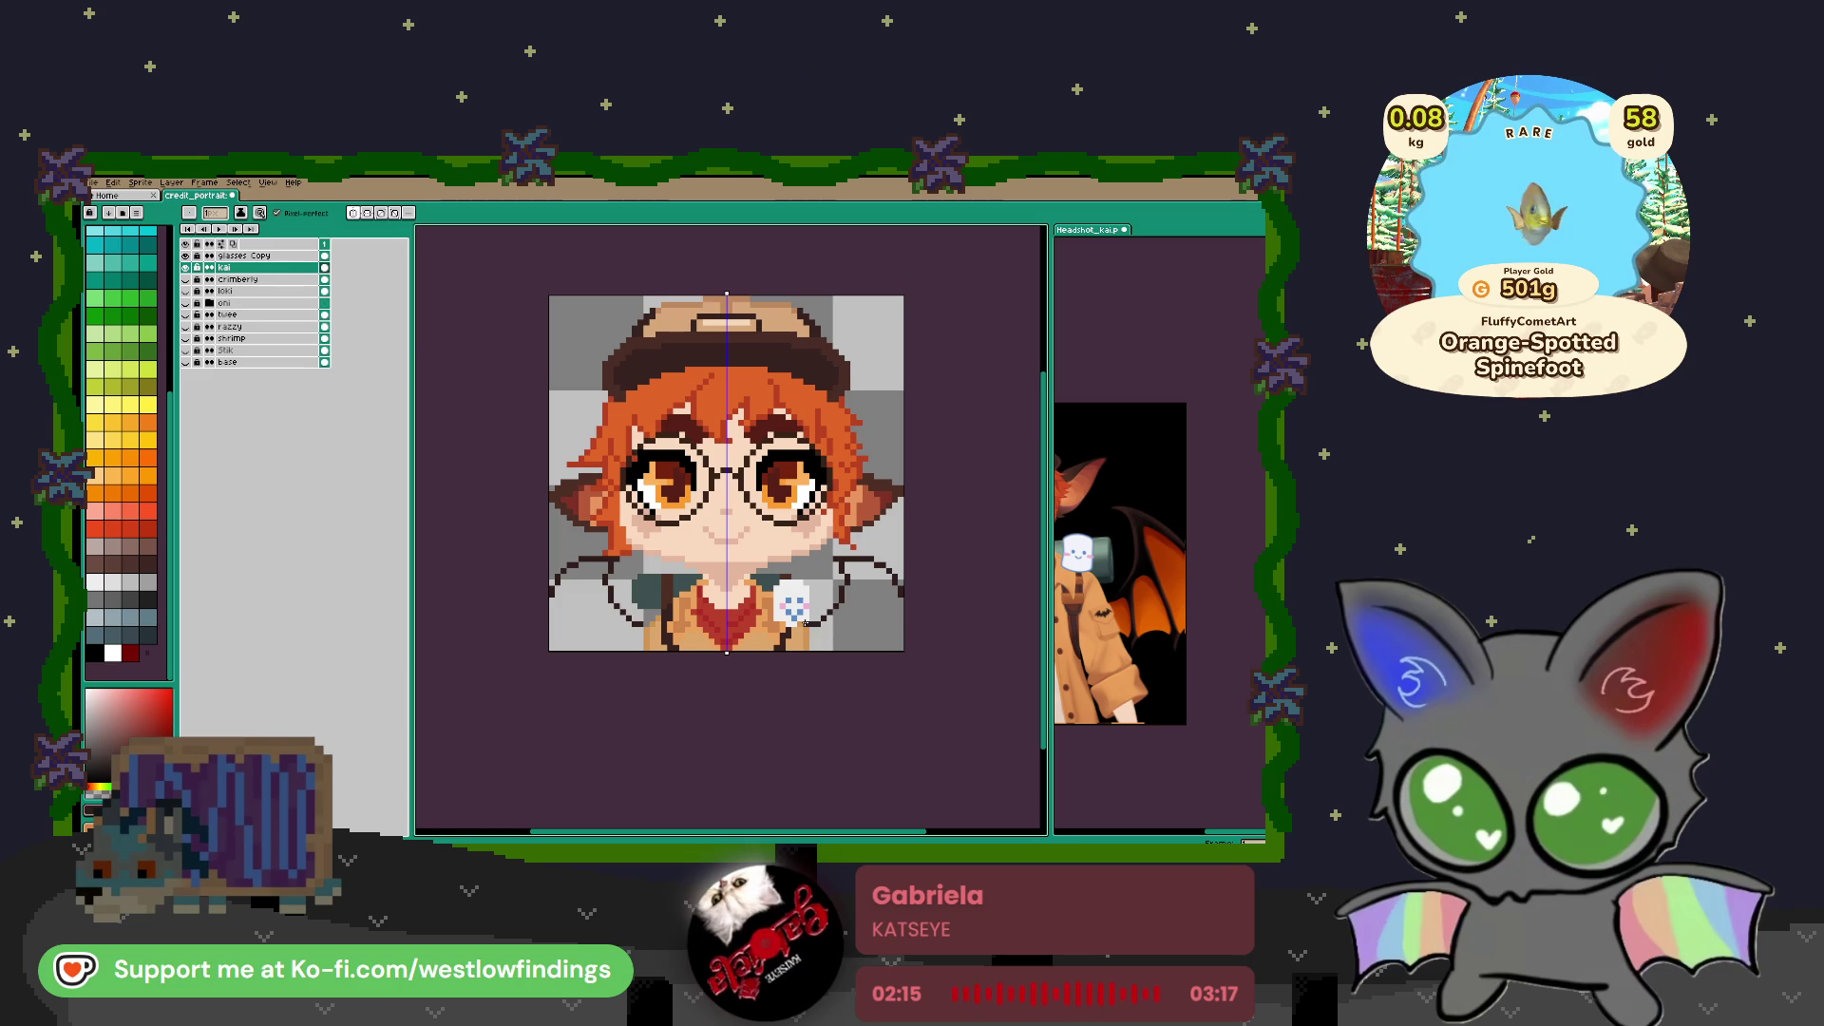
left_click_drag(835, 630, 796, 618)
scroll(828, 642, "up", 1)
Fill both wing areas dark red using the wing colour from Headshot_kai
key("i")
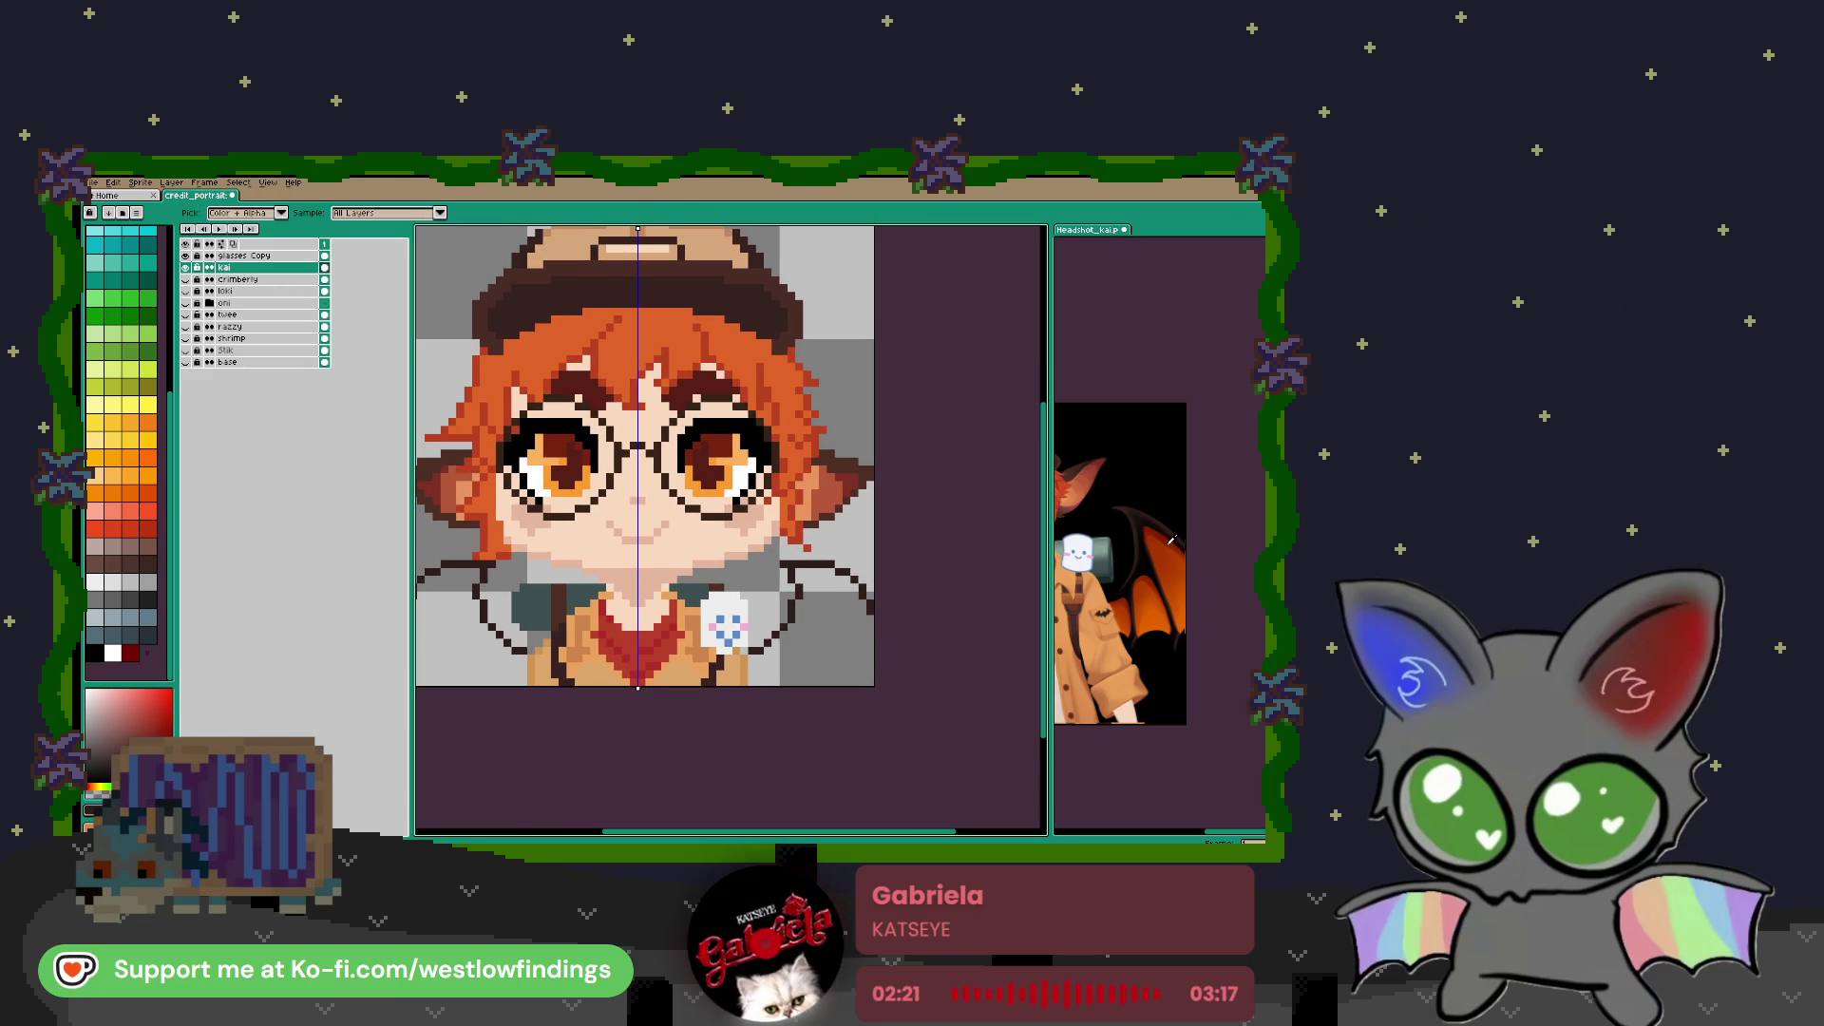
left_click(1168, 538)
key("g")
left_click(530, 662)
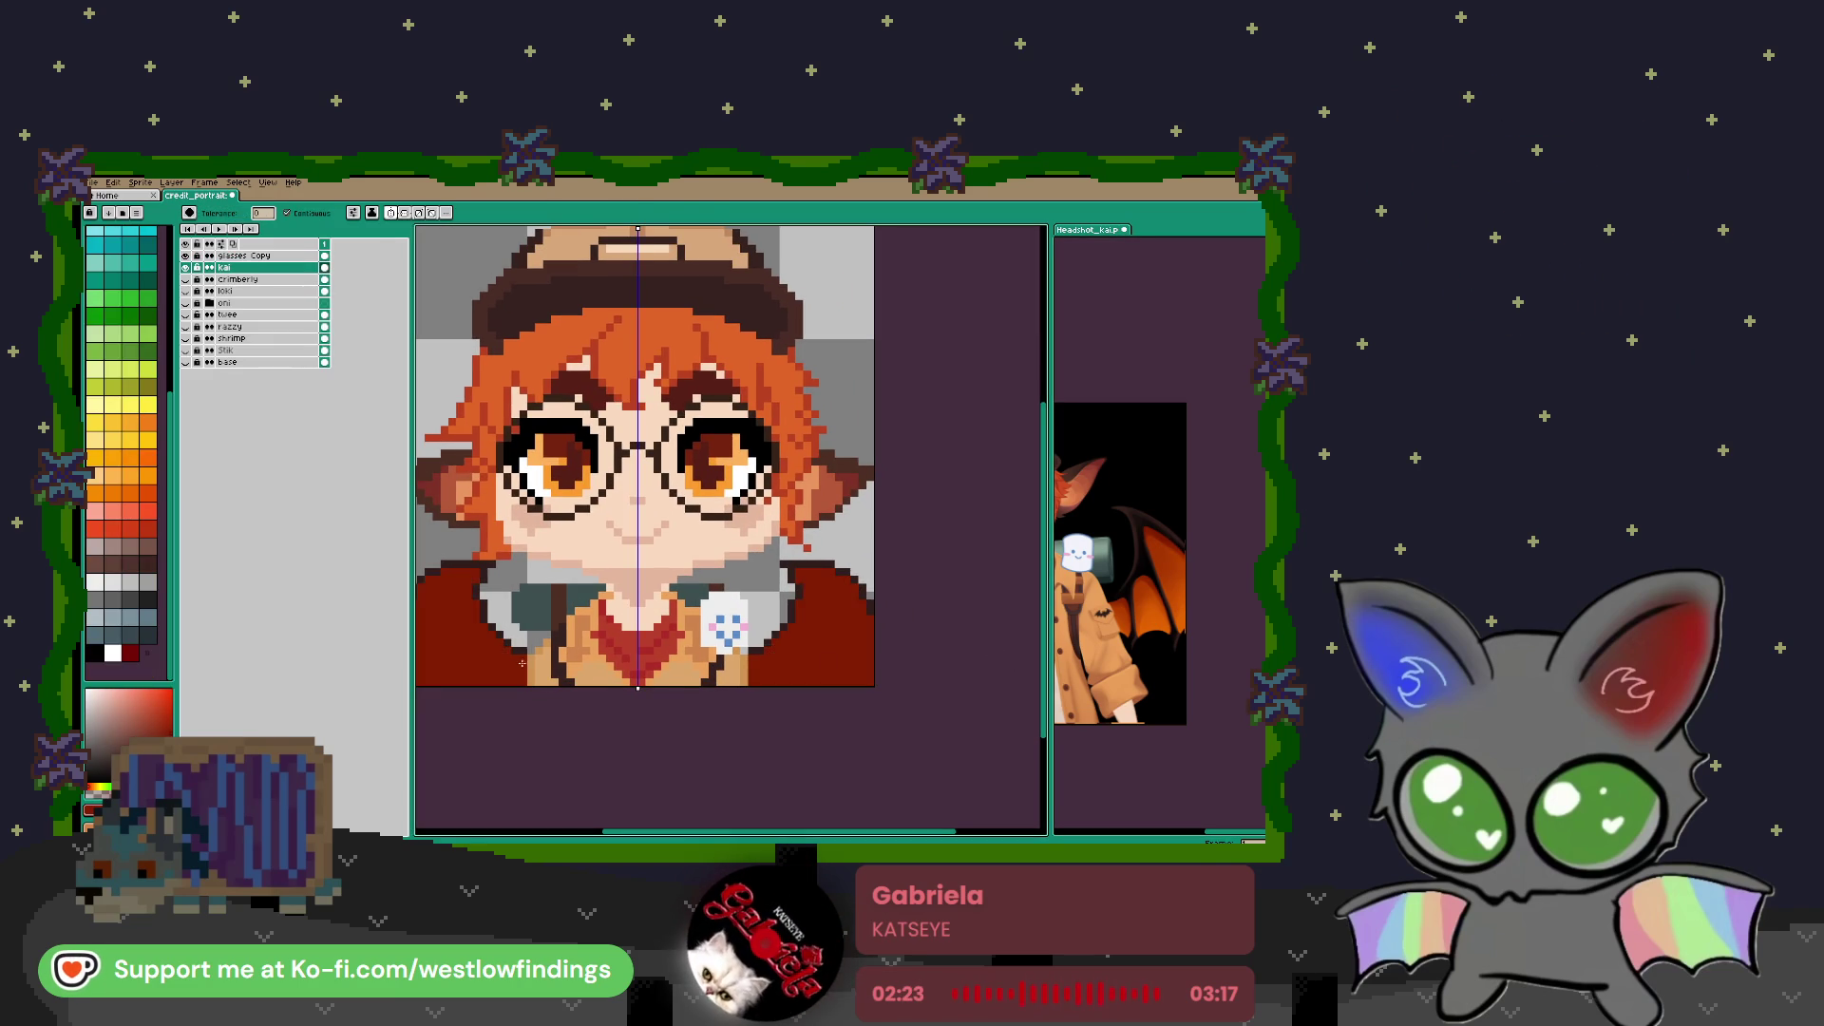
left_click_drag(584, 651, 714, 644)
Draw an orange stepped line across the wing and fill the section beside it orange-brown
key("i")
left_click(1179, 562)
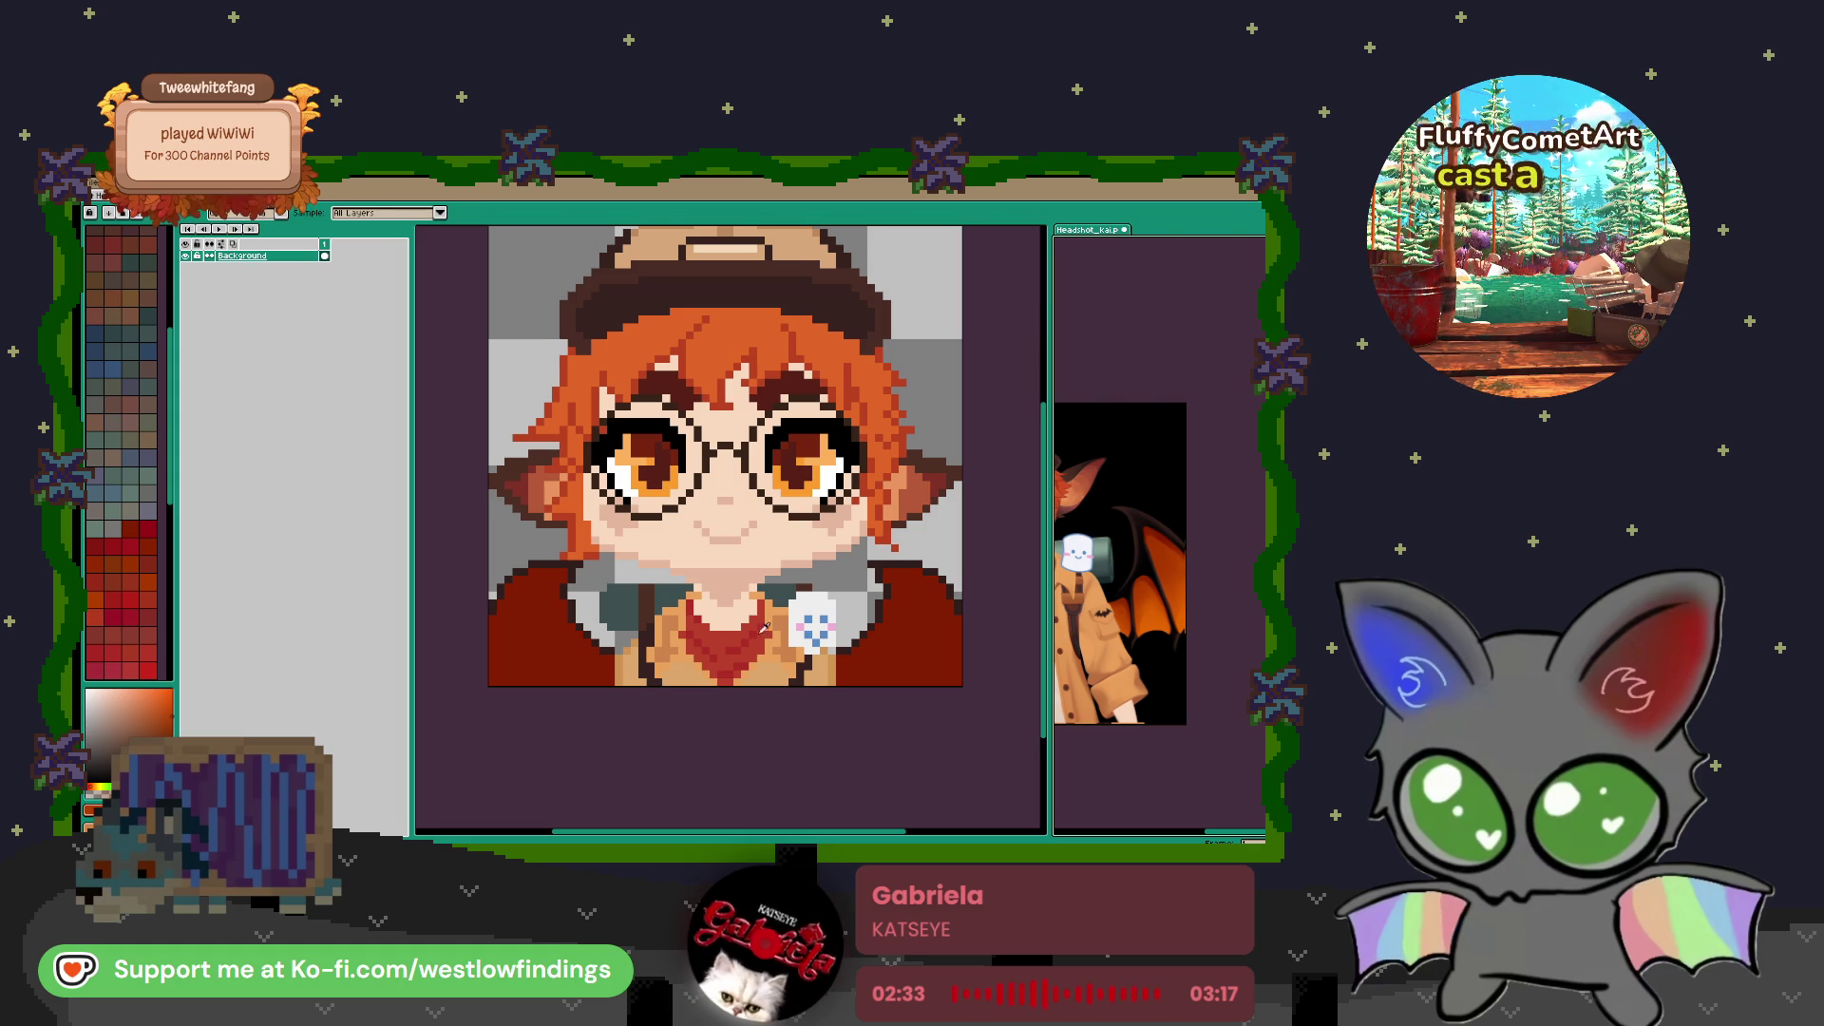
key("ctrl+Tab")
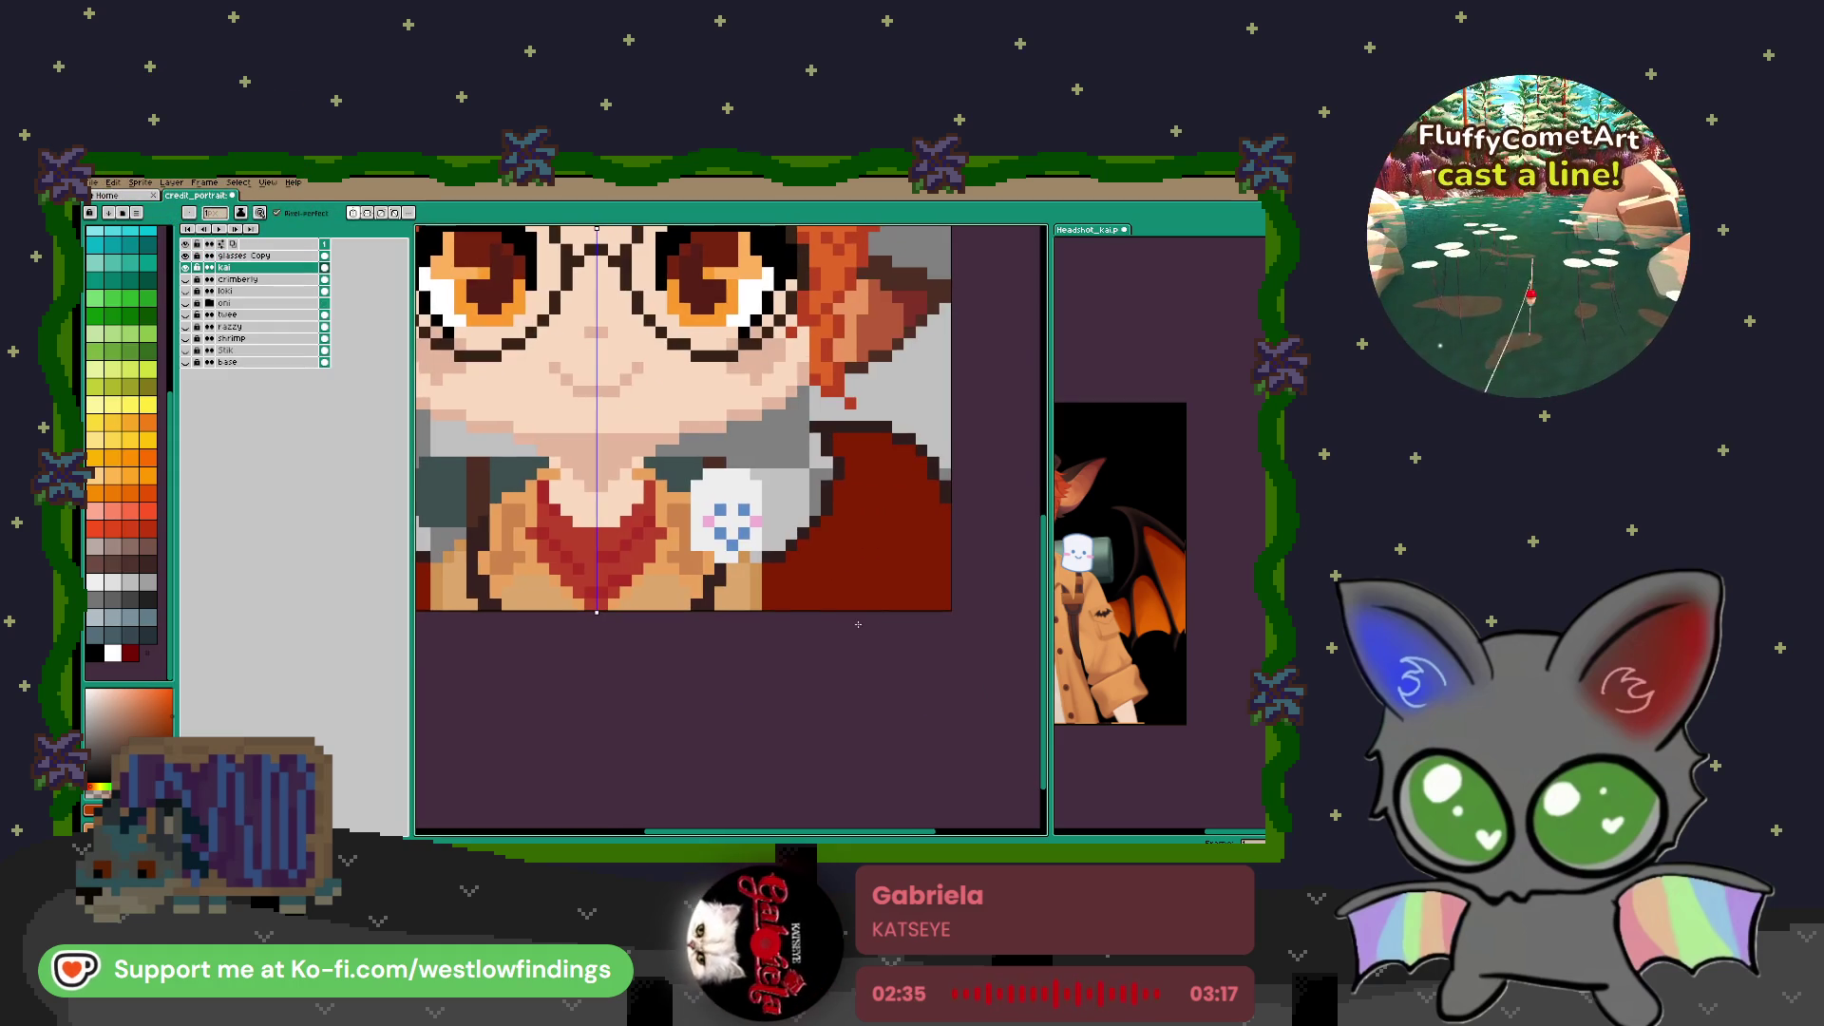
left_click_drag(800, 601, 885, 494)
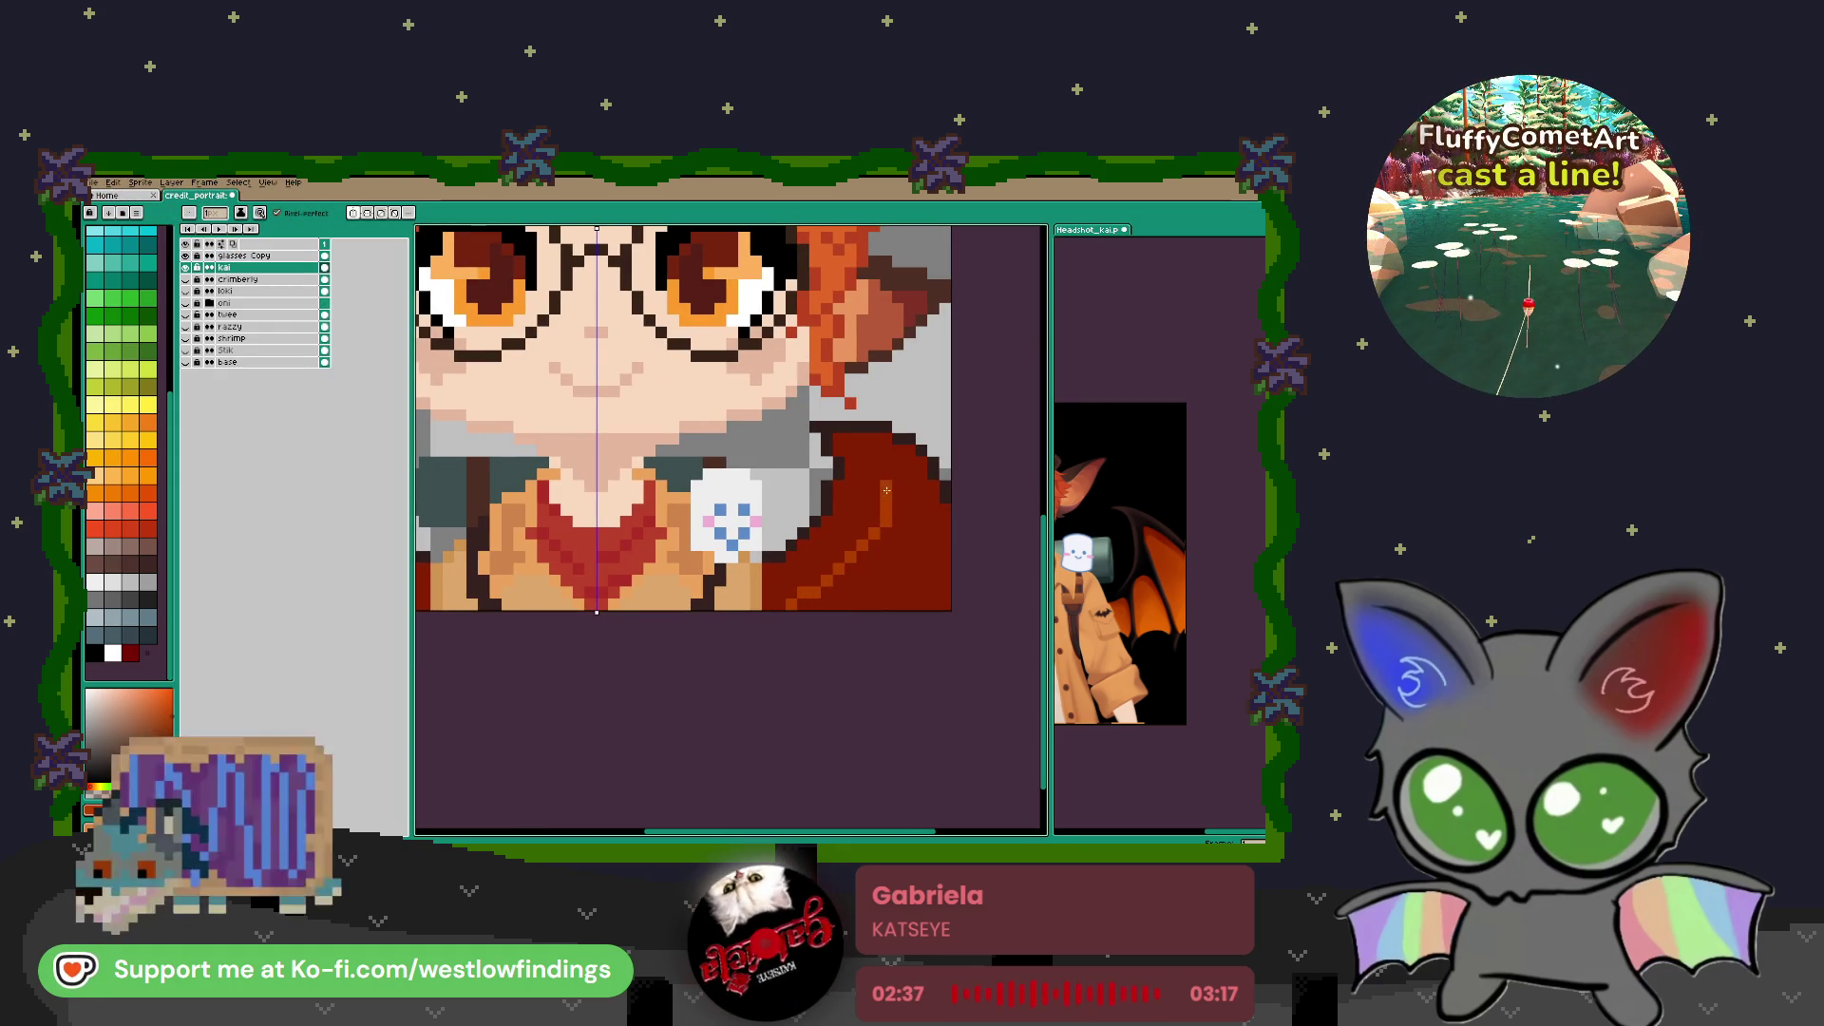
key("g")
left_click(874, 572)
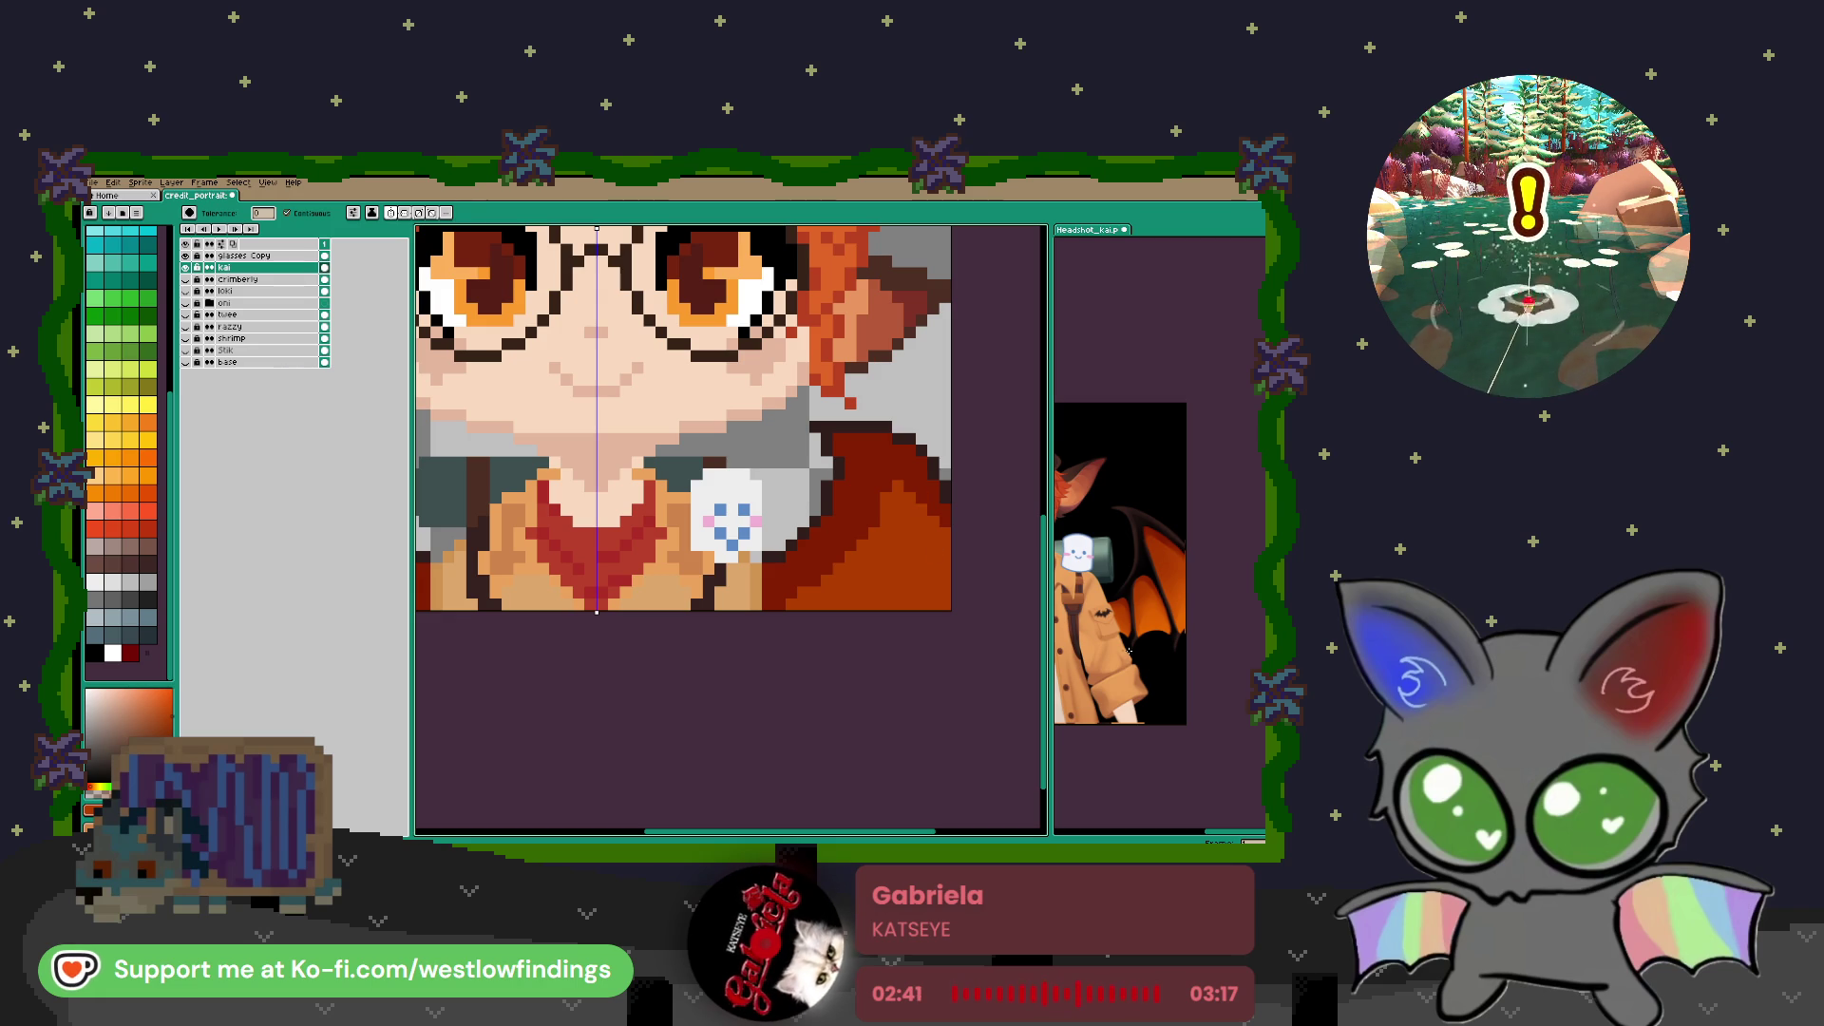
Paint a brighter orange band along the wing's lower edge
key("b")
left_click(1098, 630)
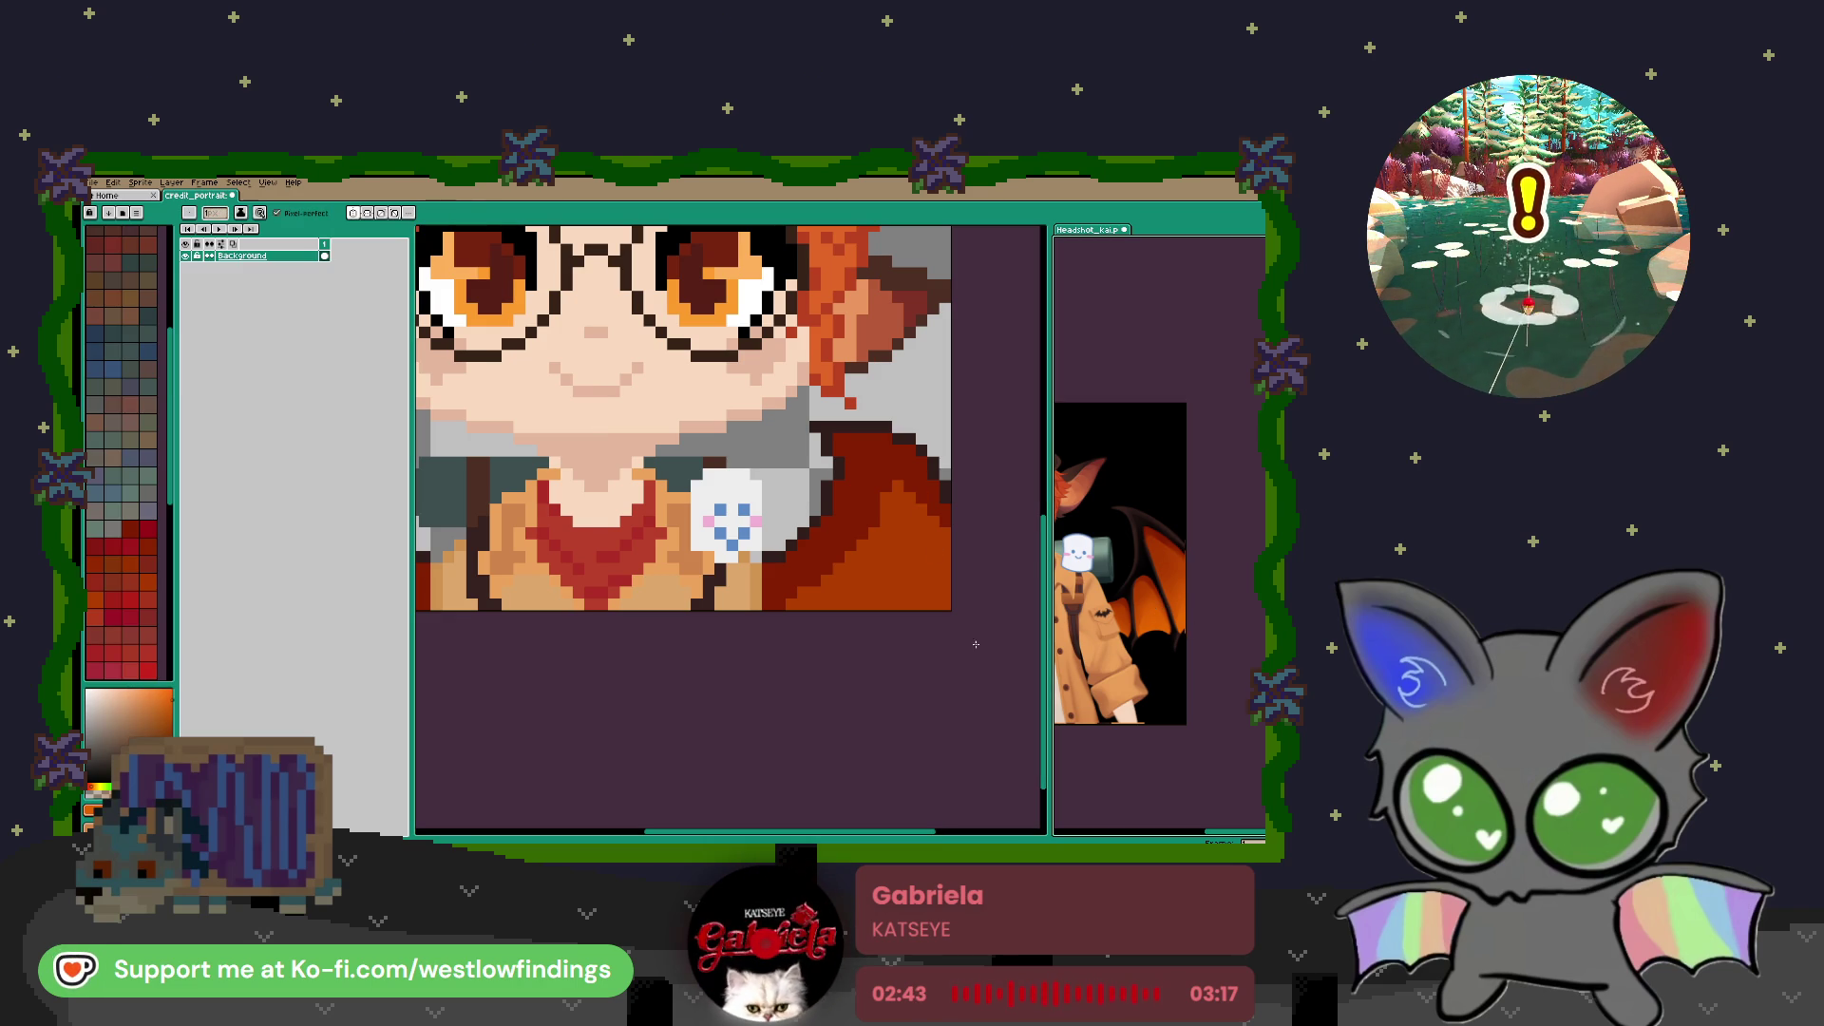
left_click(841, 624)
mouse_move(1000, 609)
left_mouse_down()
mouse_move(871, 609)
mouse_move(877, 584)
mouse_move(816, 606)
mouse_move(850, 597)
left_mouse_up()
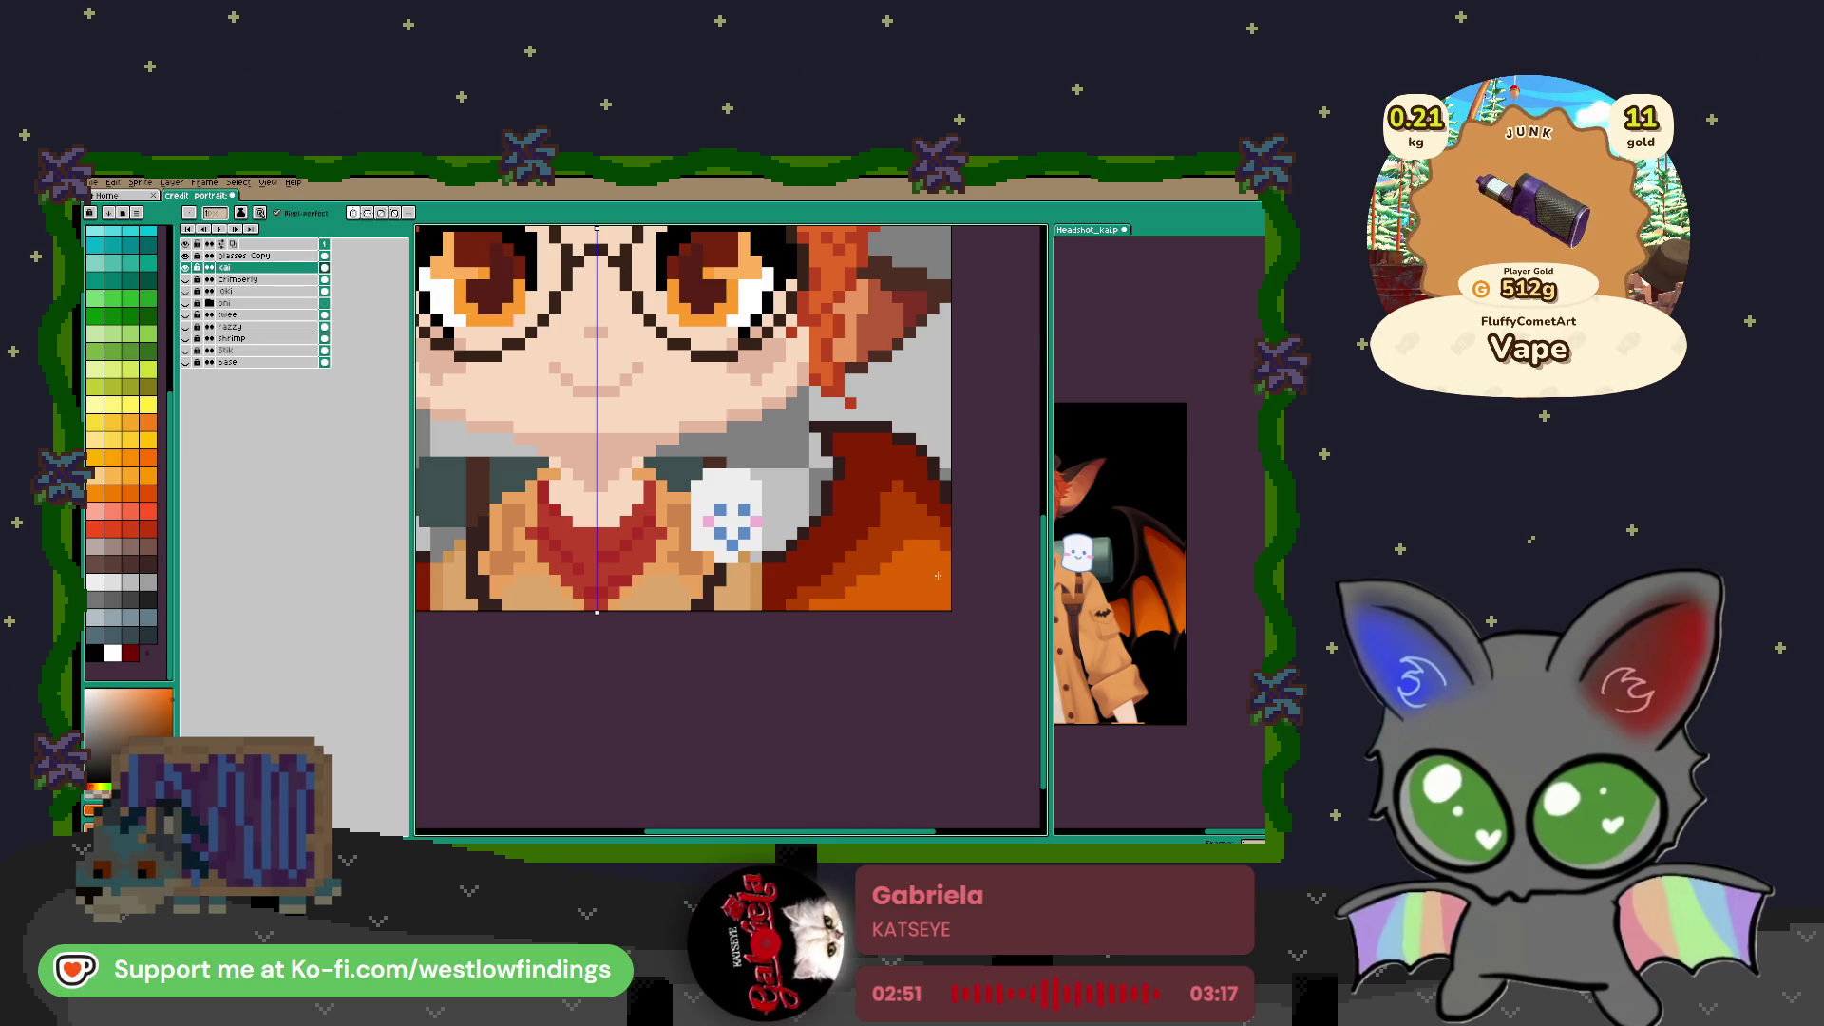
scroll(935, 562, "down", 2)
left_click_drag(885, 604, 945, 630)
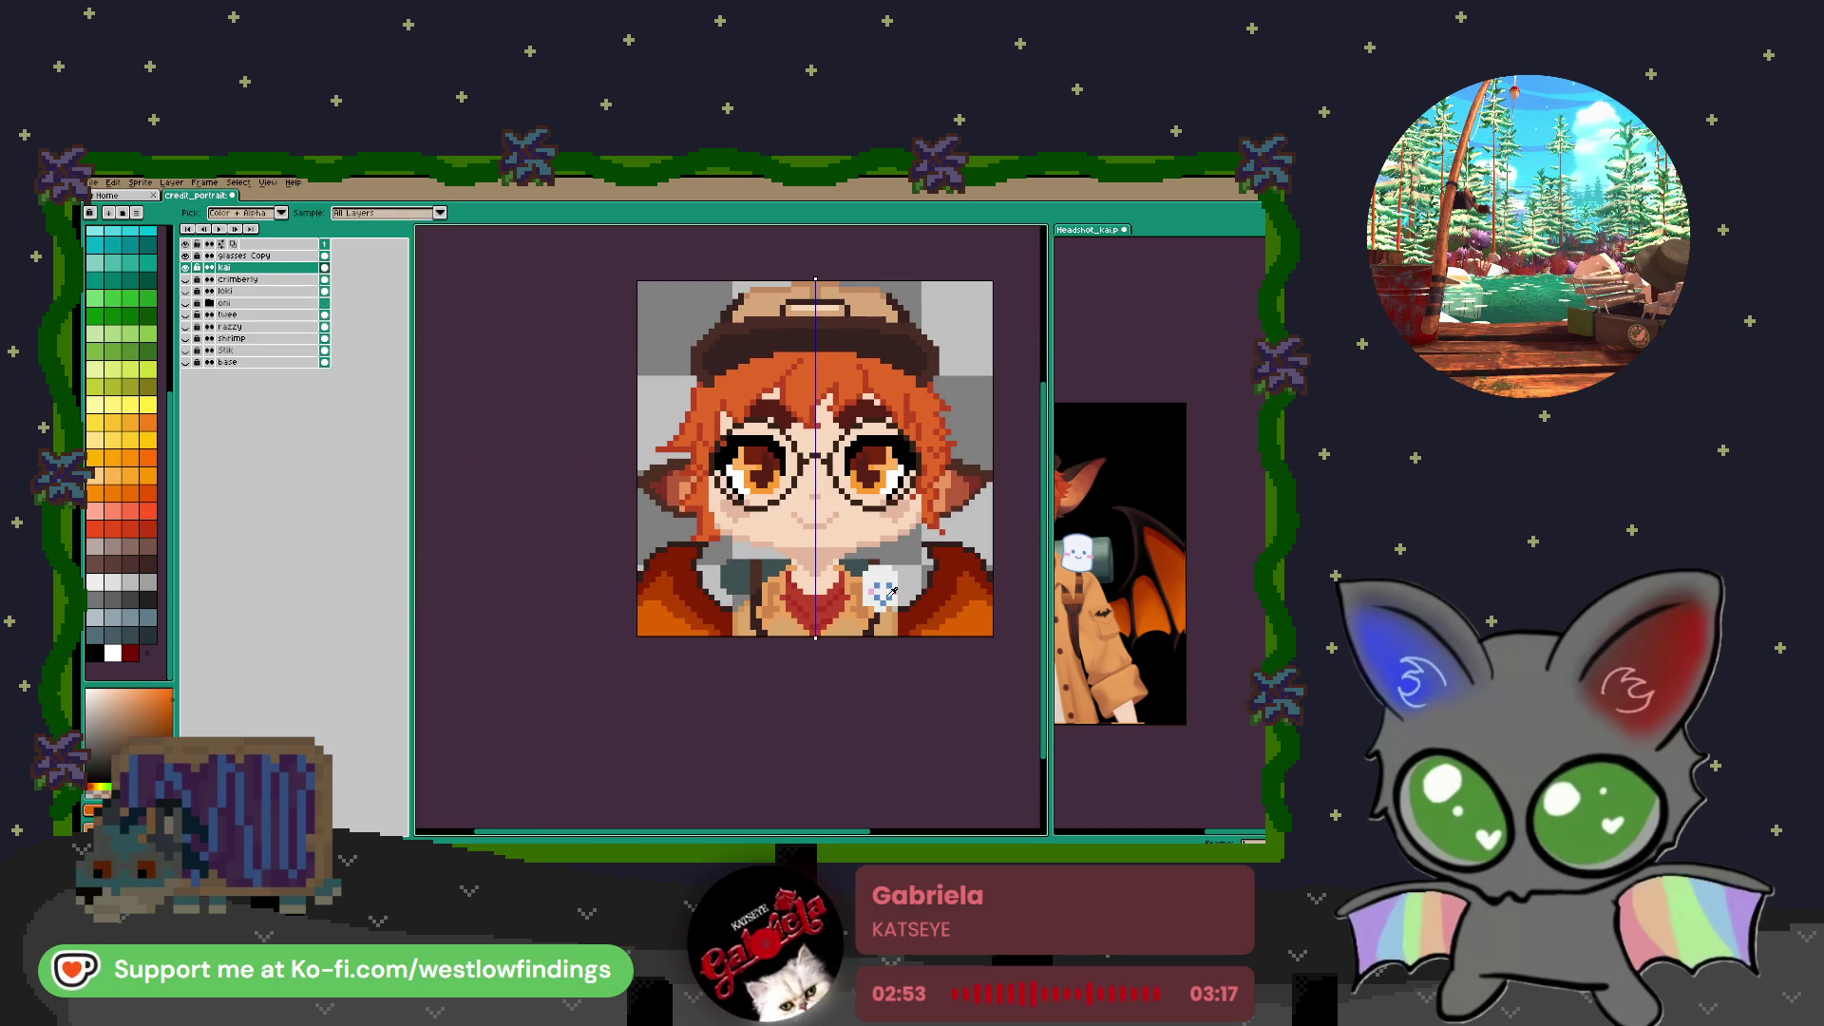
Pick a dark colour and darken the outer edges of both wings
left_click(928, 584, "alt")
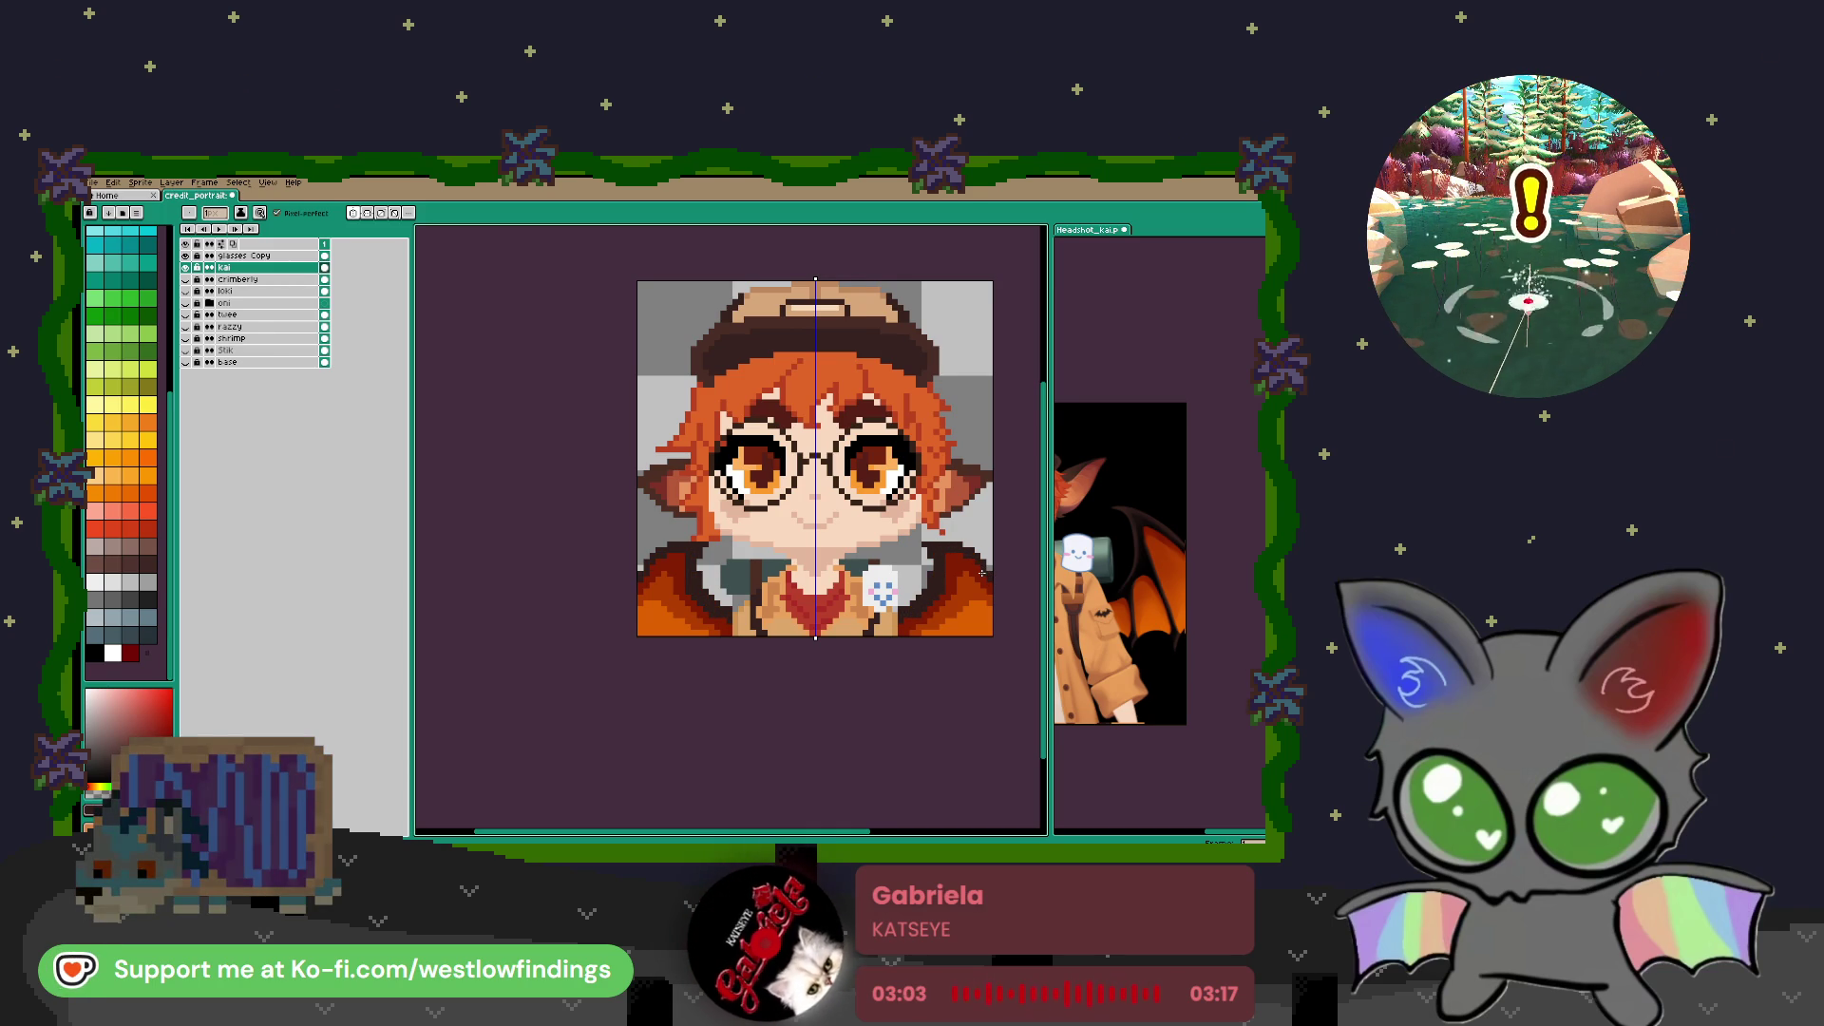
scroll(919, 626, "up", 2)
mouse_move(969, 563)
left_mouse_down()
mouse_move(998, 655)
mouse_move(967, 570)
left_mouse_up()
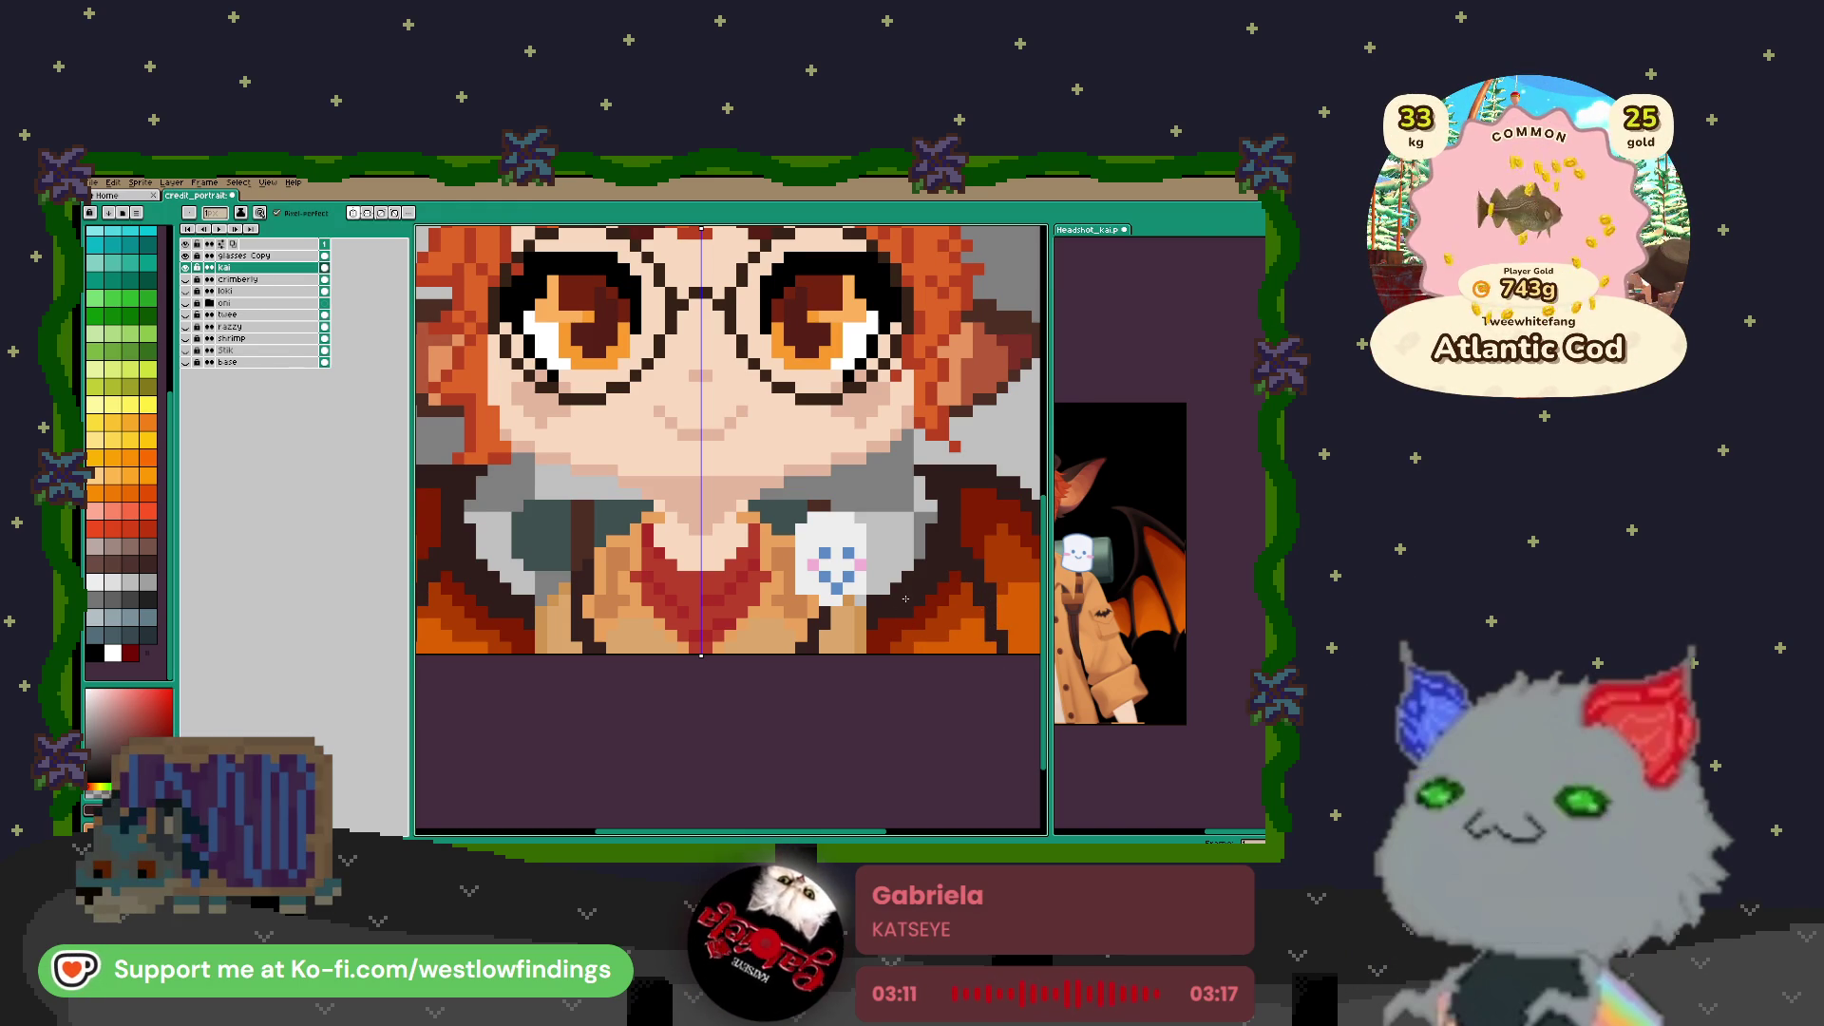
left_click_drag(922, 652, 886, 609)
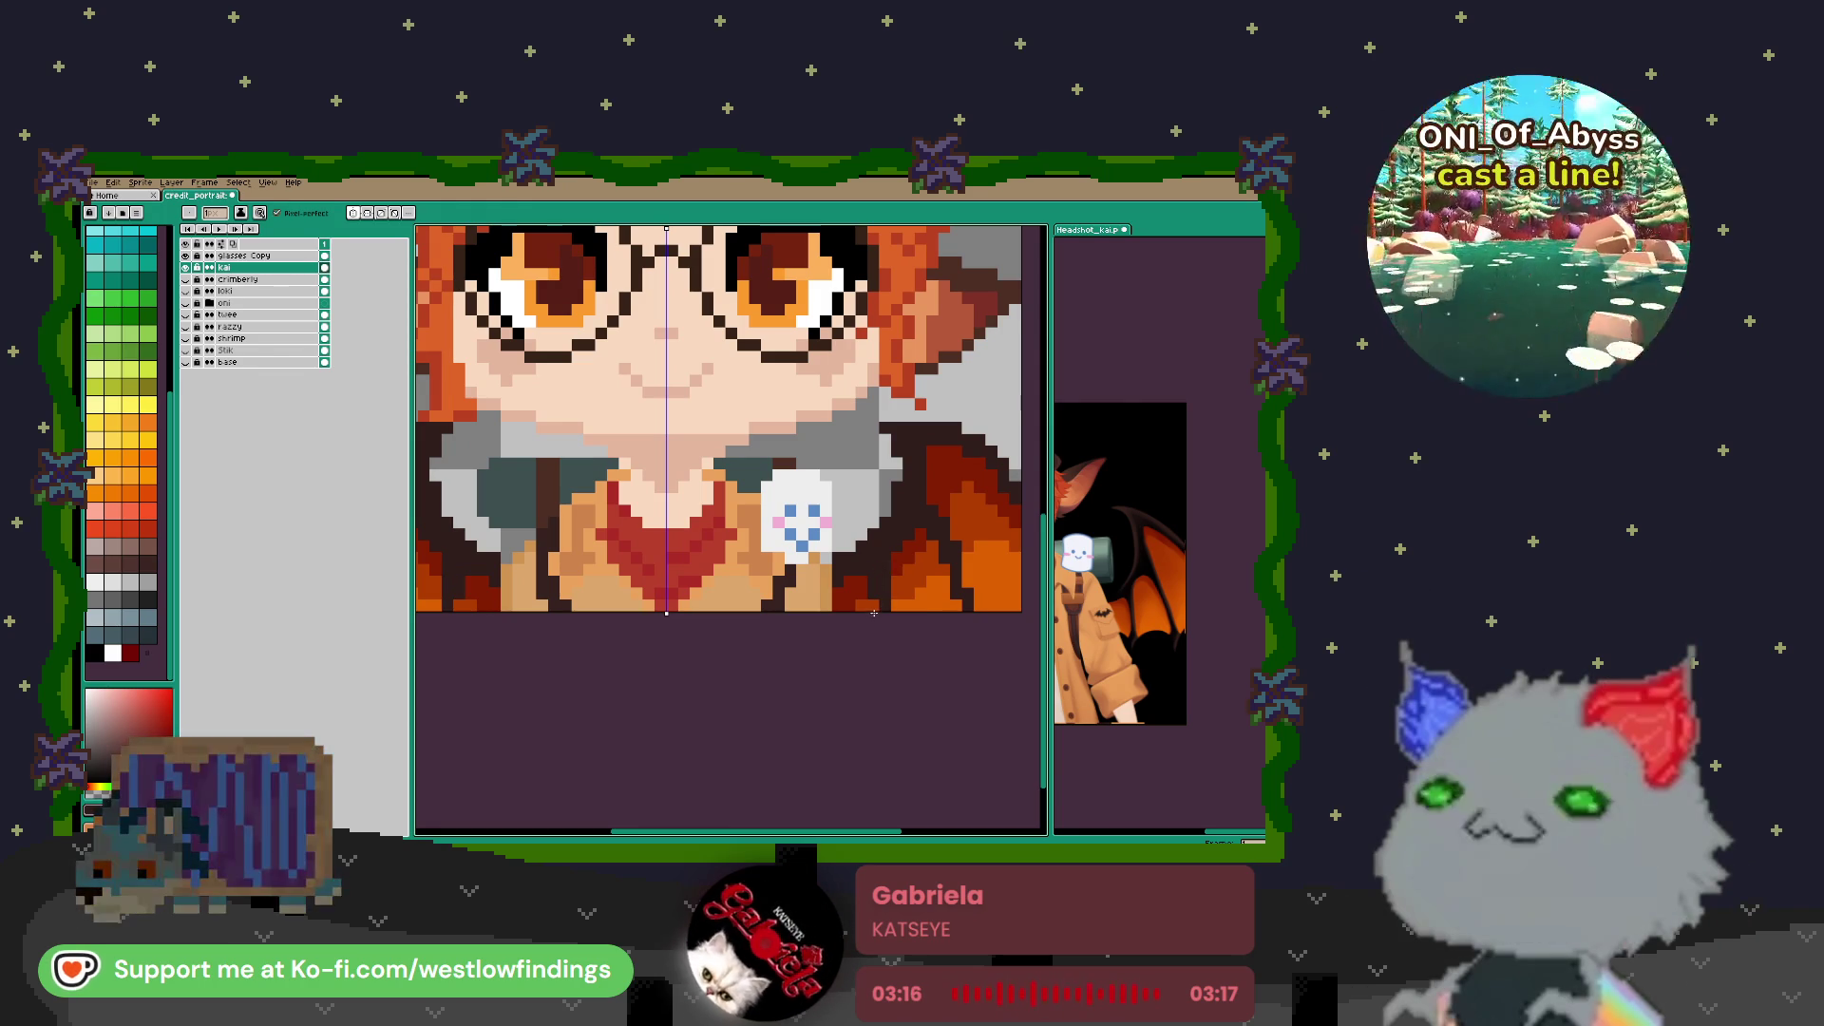
Move the crimberly layer above kai, hide tuee and show crimberly
scroll(883, 622, "down", 5)
scroll(894, 630, "down", 1)
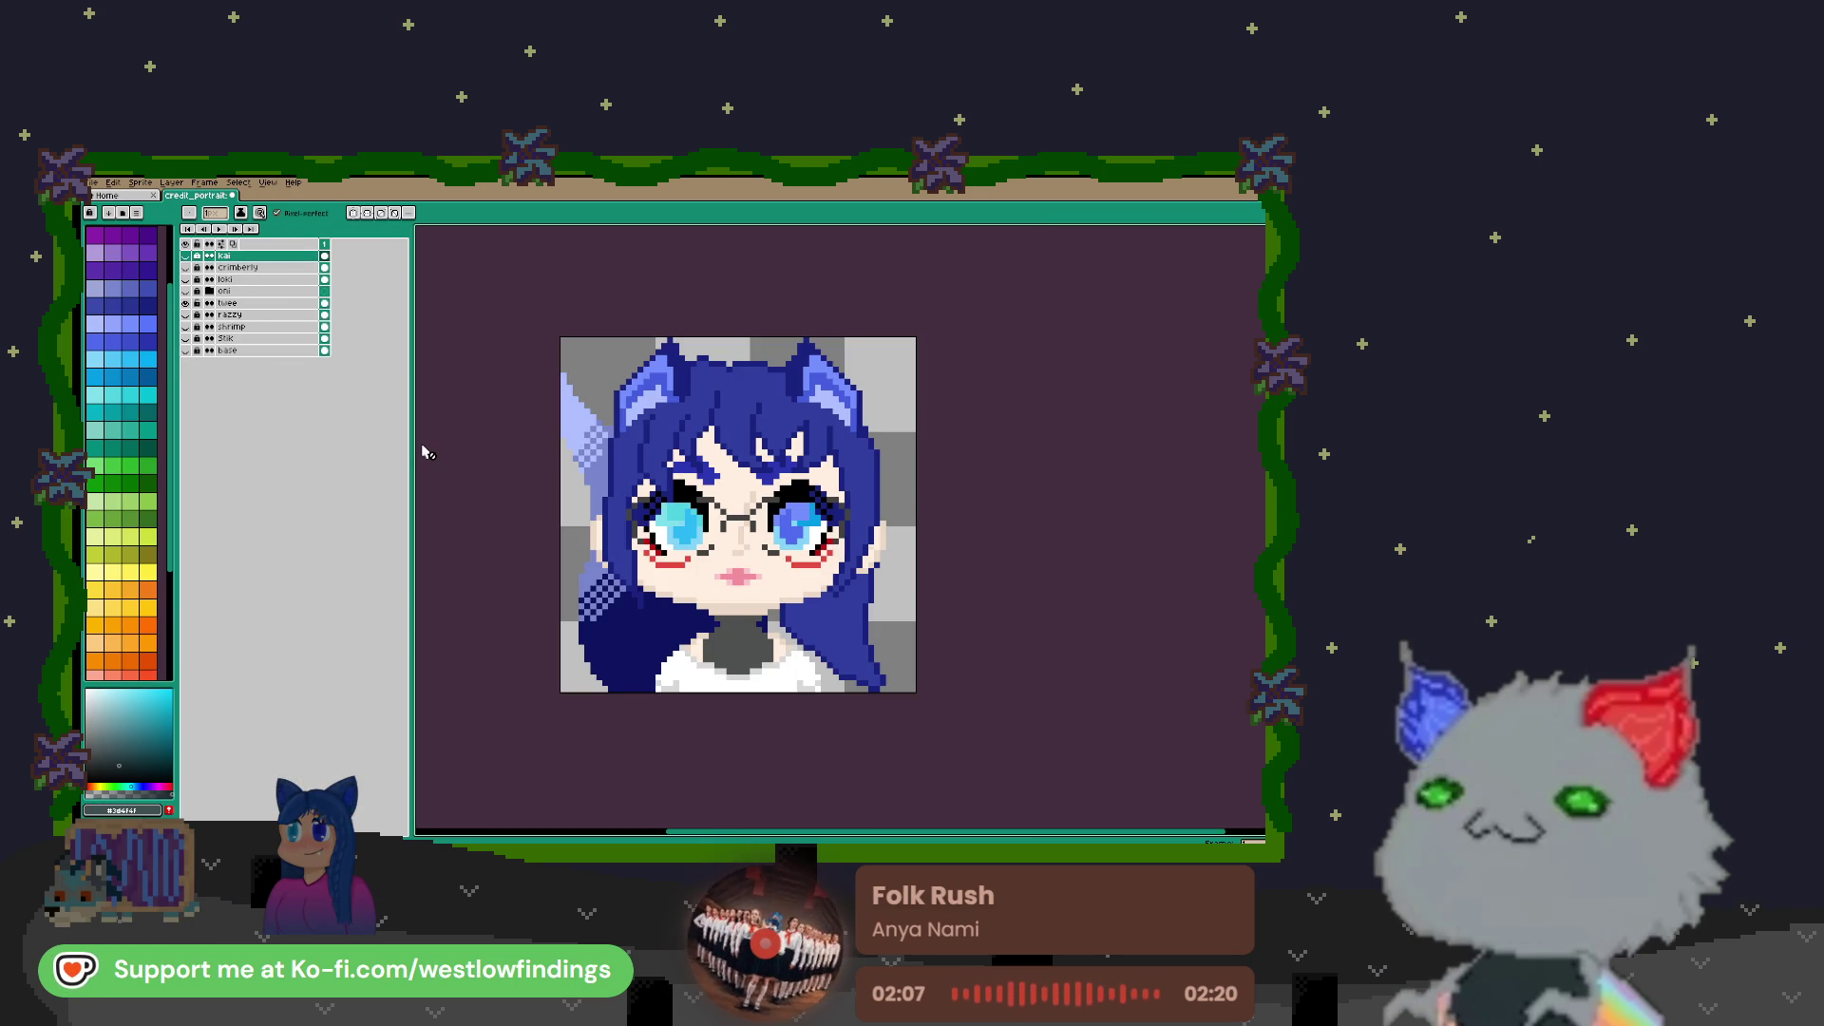
left_click(266, 268)
left_click_drag(267, 269, 270, 259)
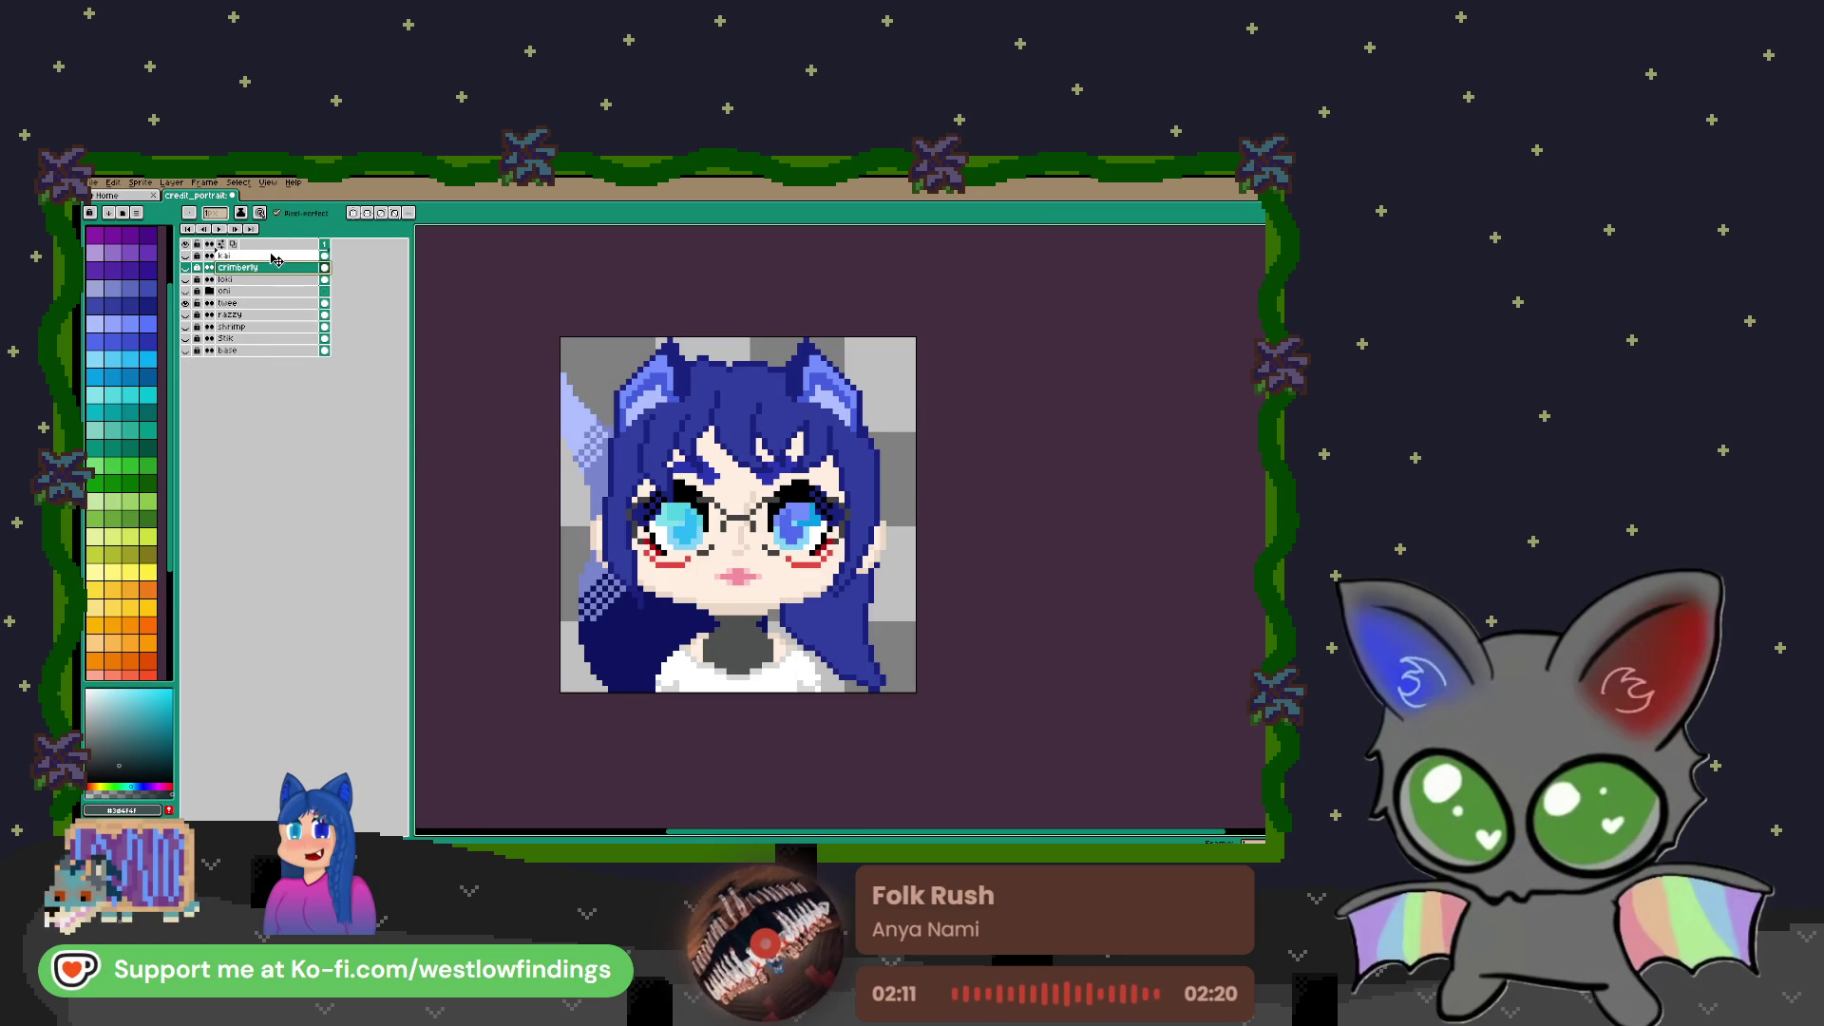
left_click(185, 303)
left_click(186, 255)
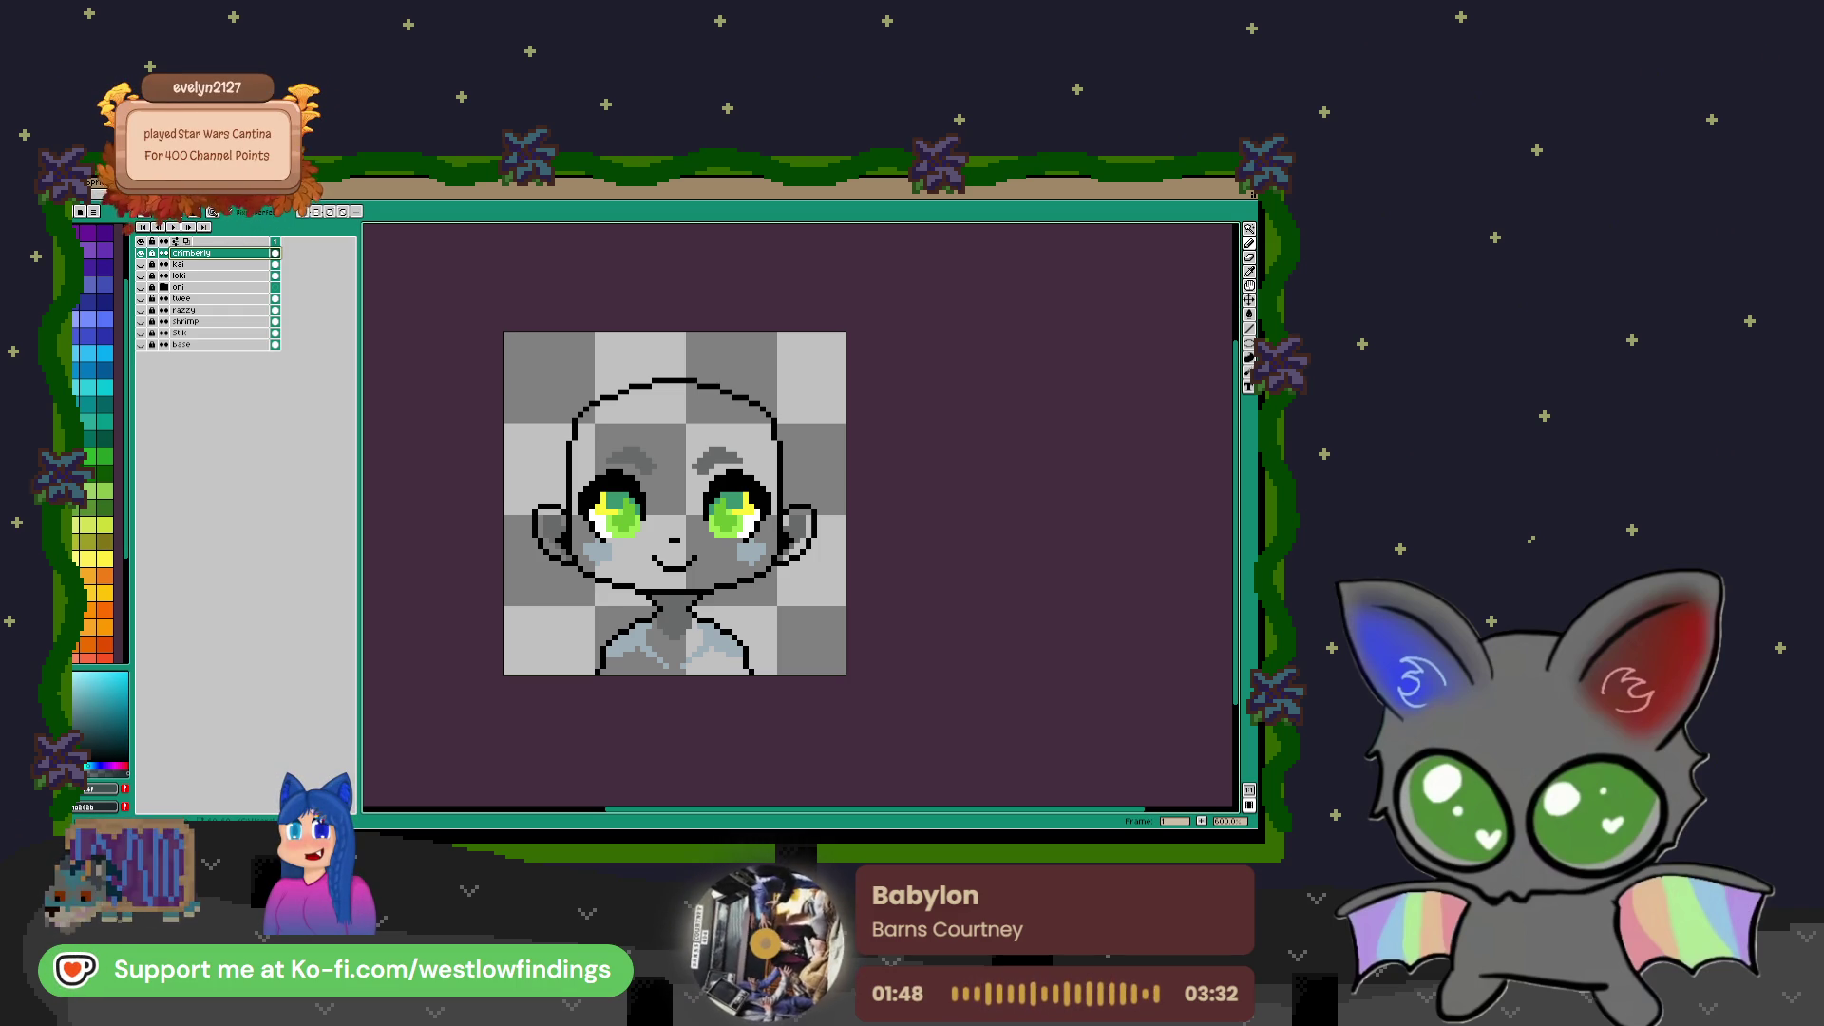
Try painting on the credit_portrait canvas to start the bald head details
left_click(505, 277)
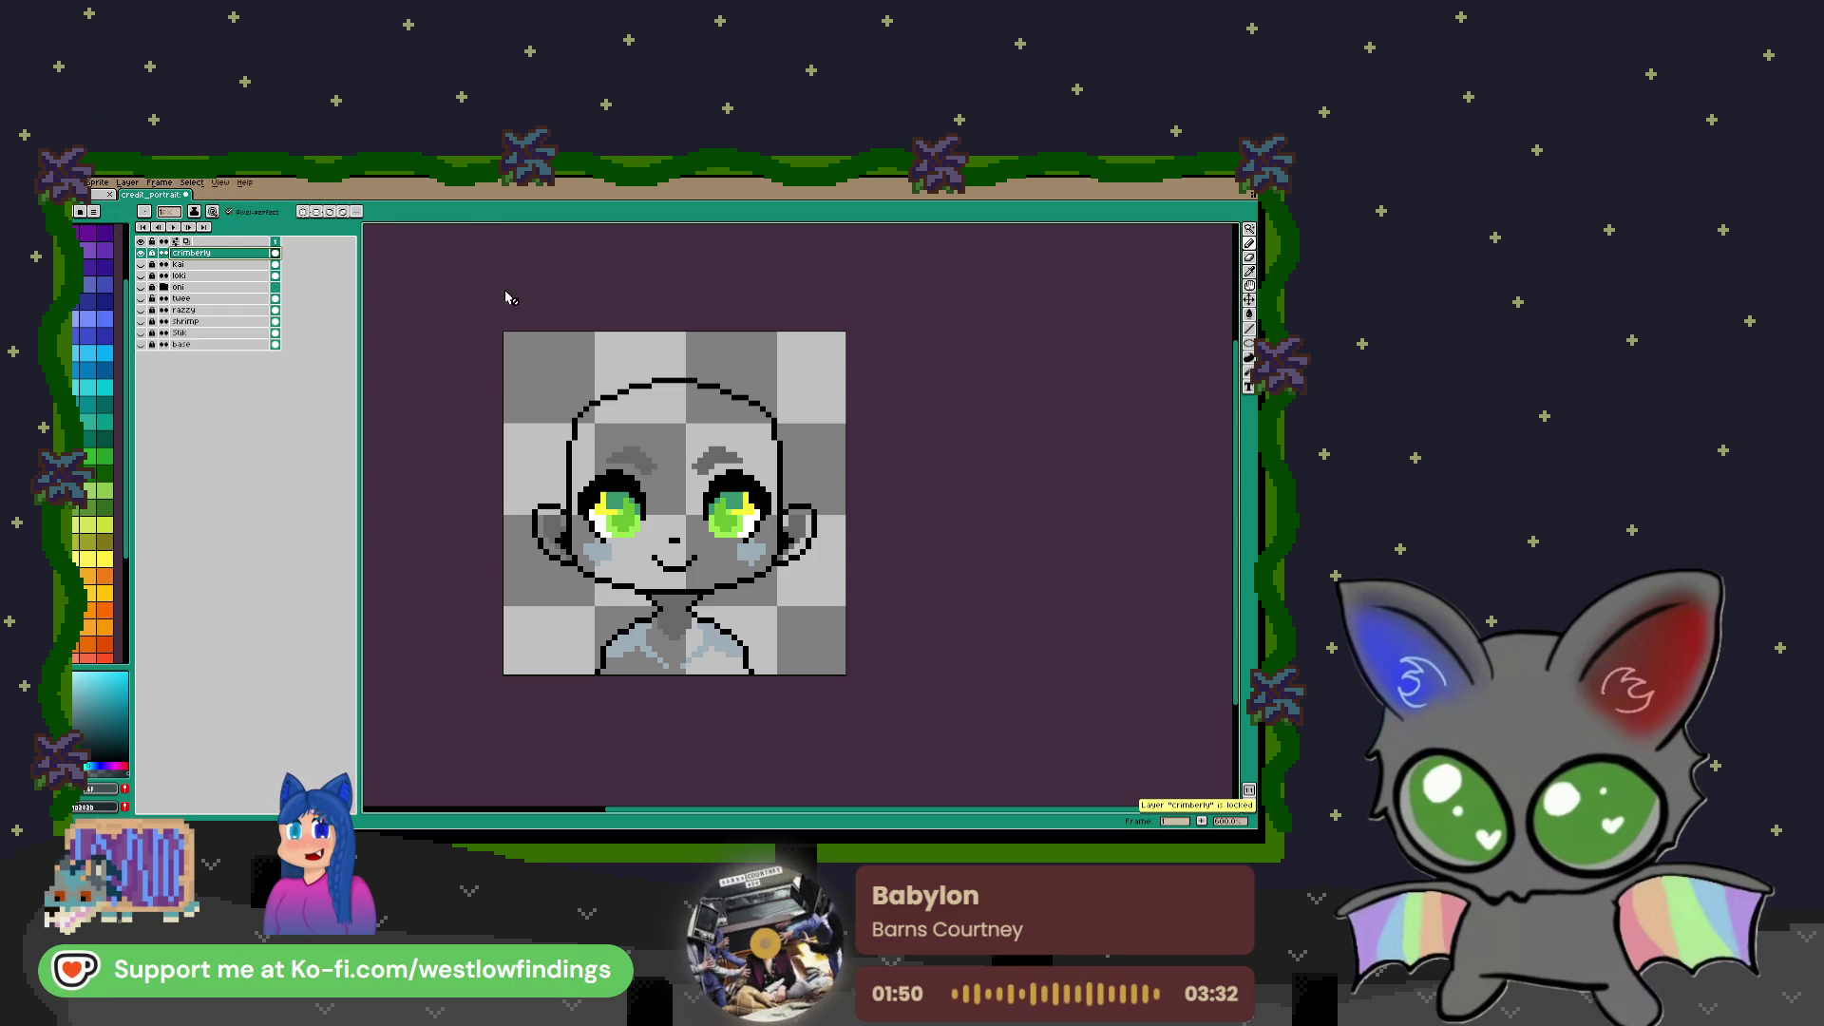